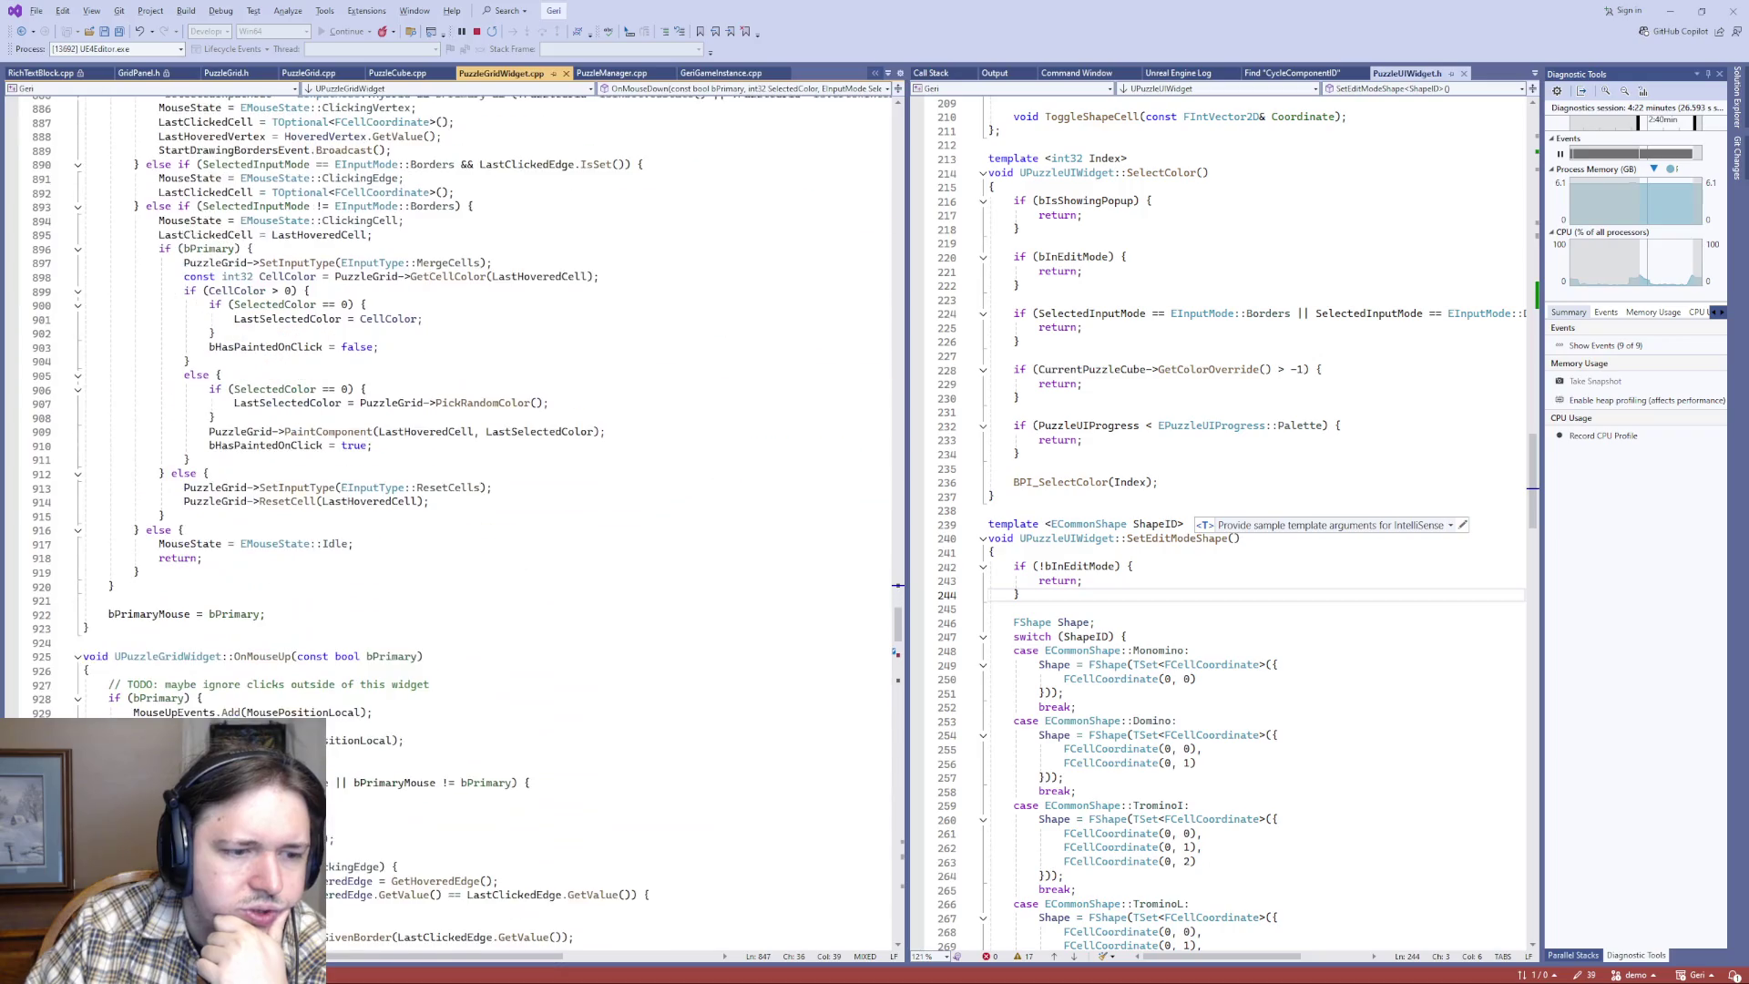
{"action": "scroll", "coordinate": [456, 410], "scroll_direction": "down", "scroll_amount": 9}
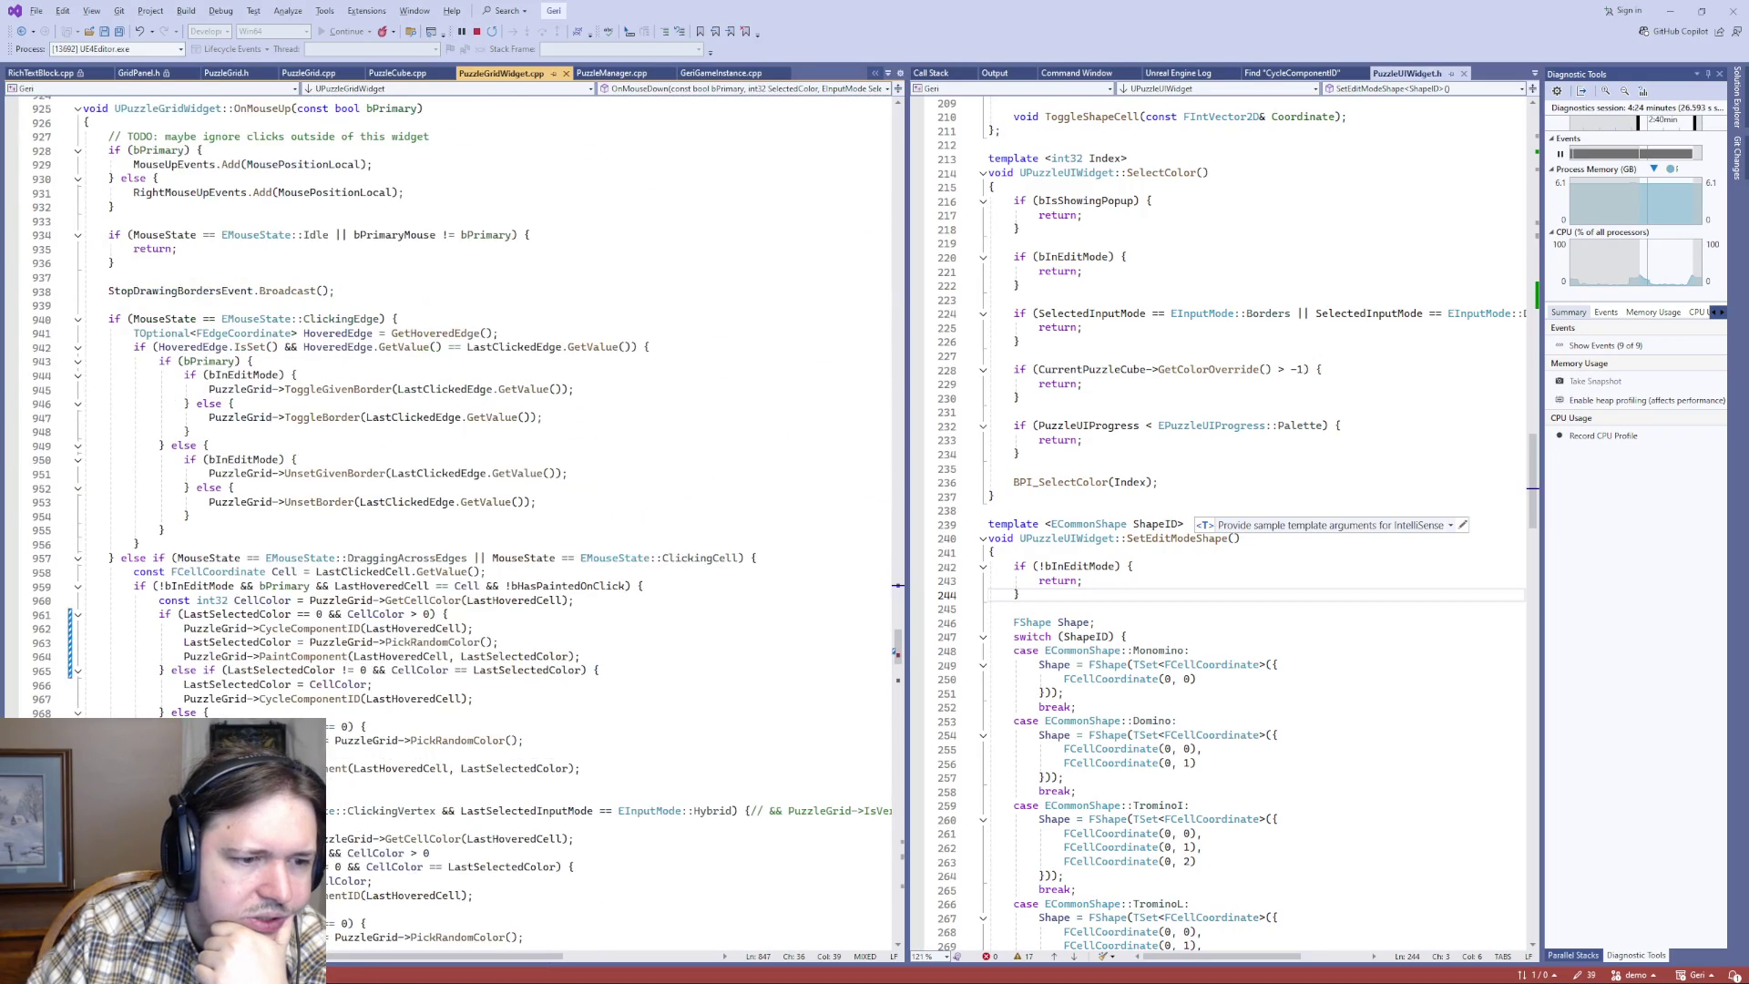
- Review OnMouseDown and OnMouseUp in PuzzleGridWidget.cpp, then switch to the running Unreal game
{"action": "scroll", "coordinate": [456, 410], "scroll_direction": "up", "scroll_amount": 20}
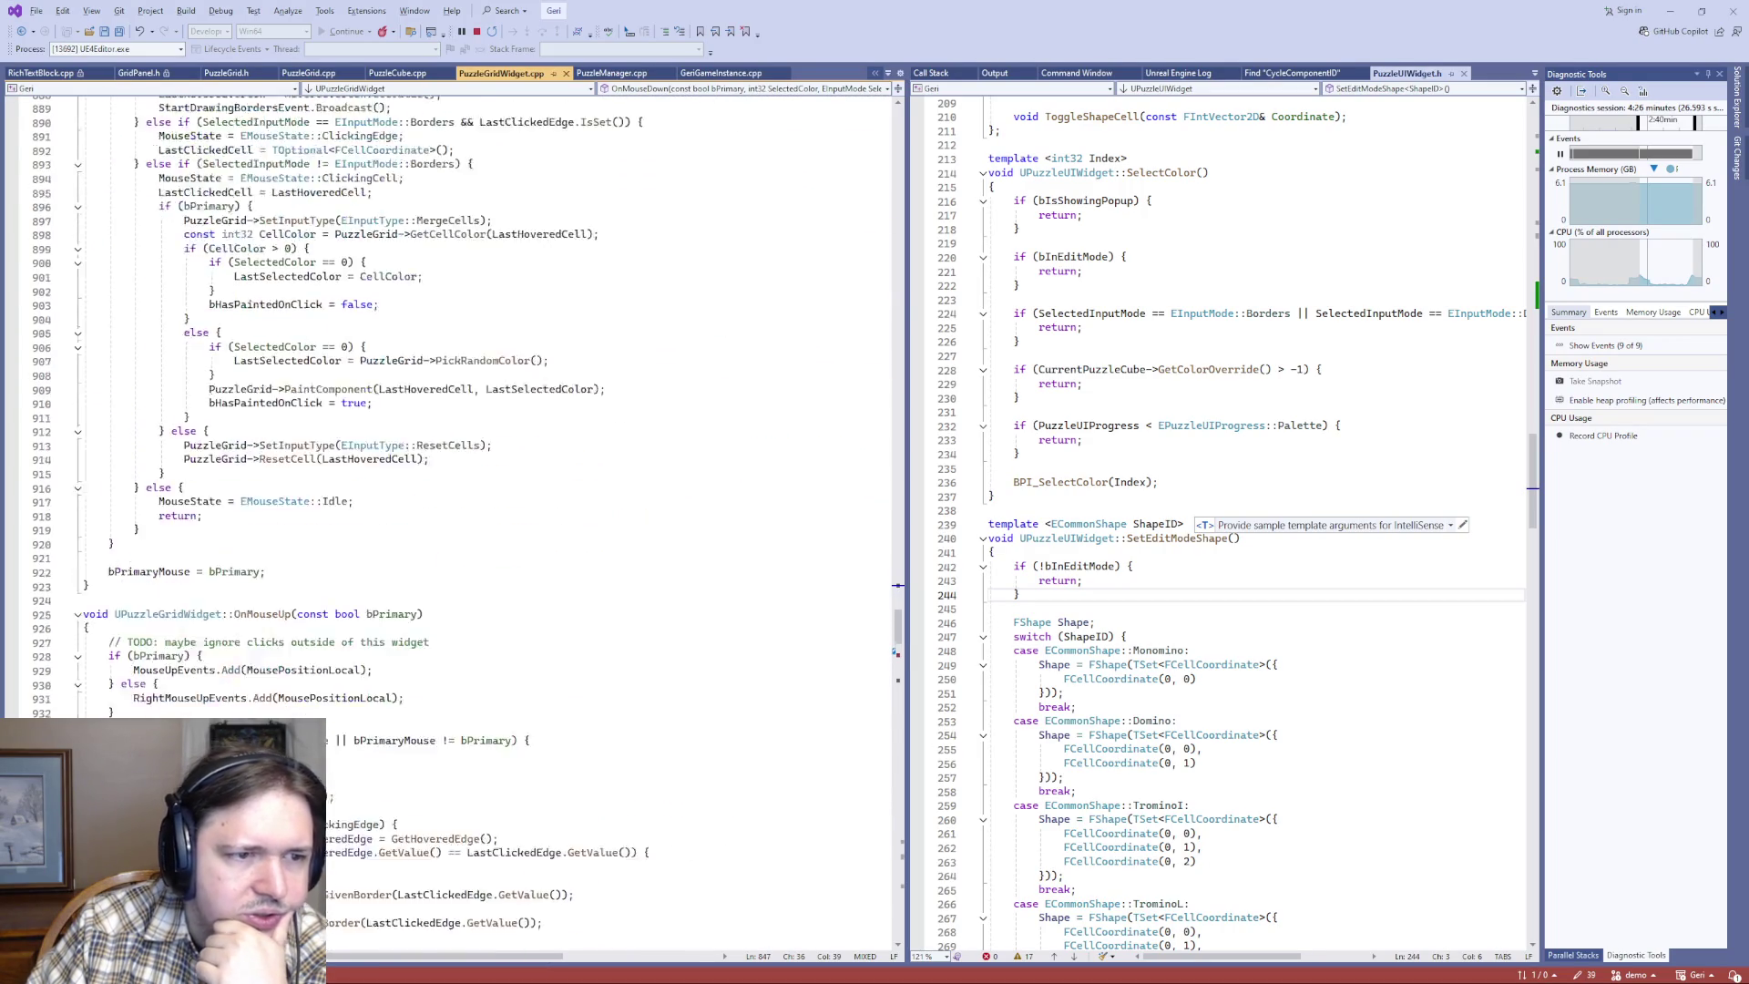
{"action": "scroll", "coordinate": [290, 684], "scroll_direction": "up", "scroll_amount": 16}
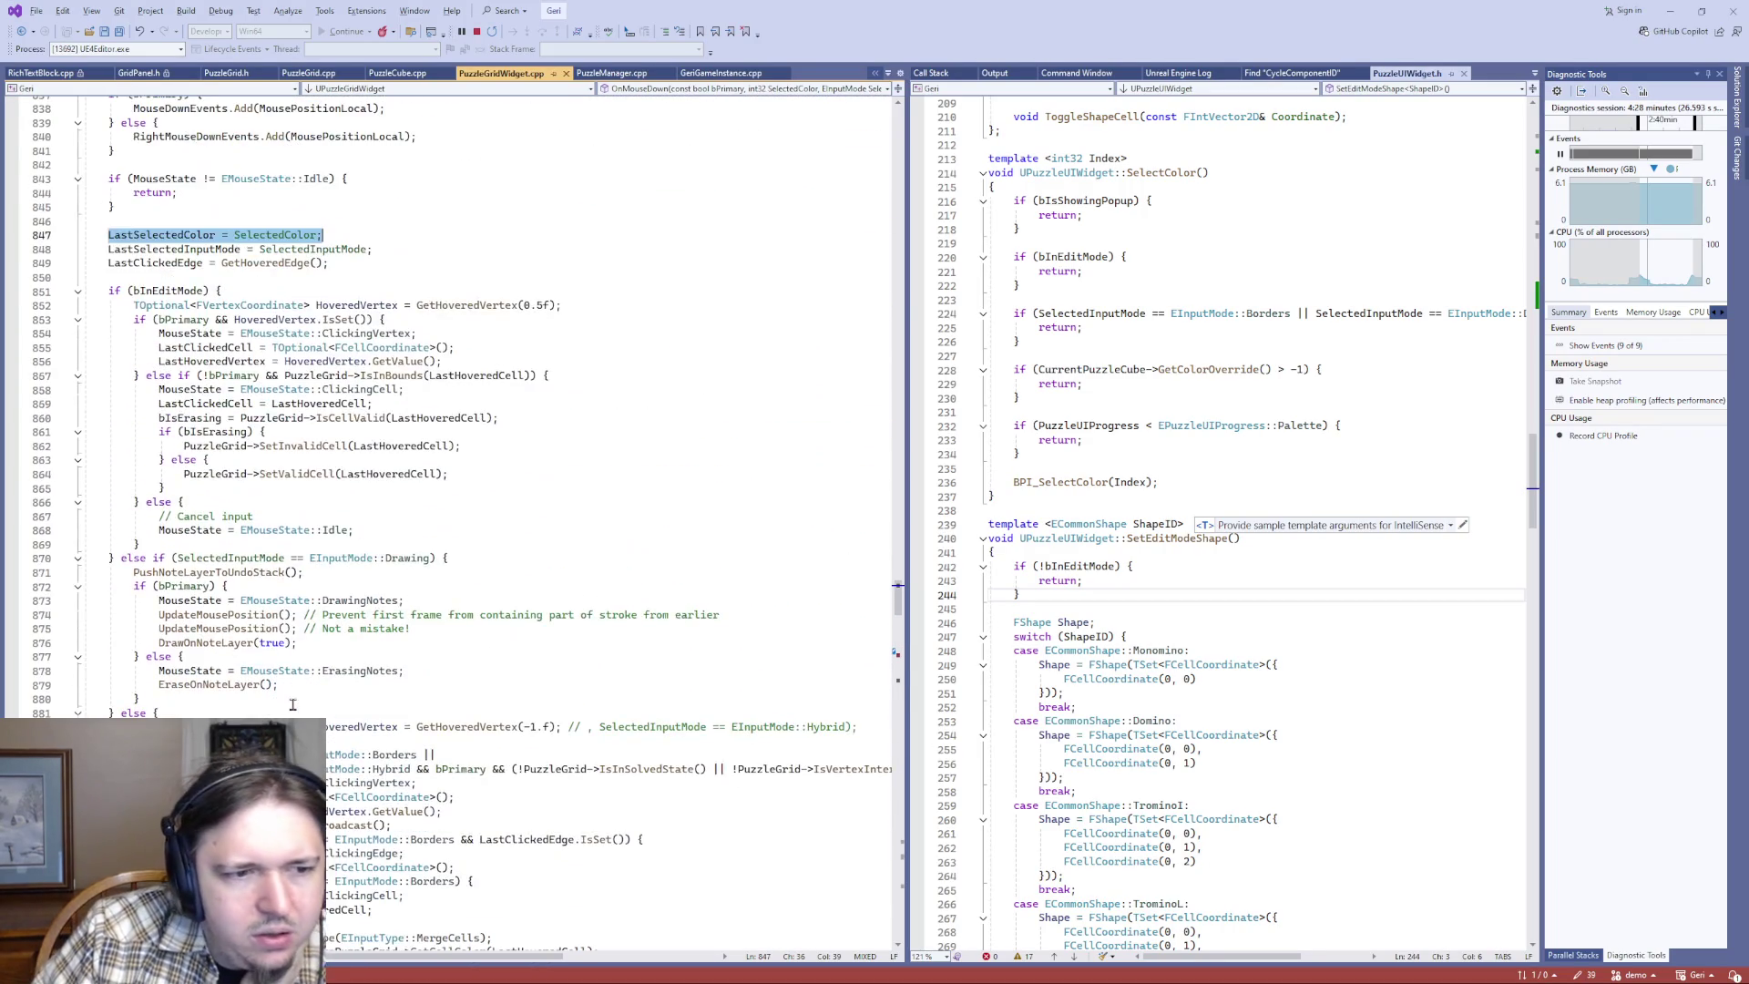
{"action": "scroll", "coordinate": [214, 243], "scroll_direction": "down", "scroll_amount": 20}
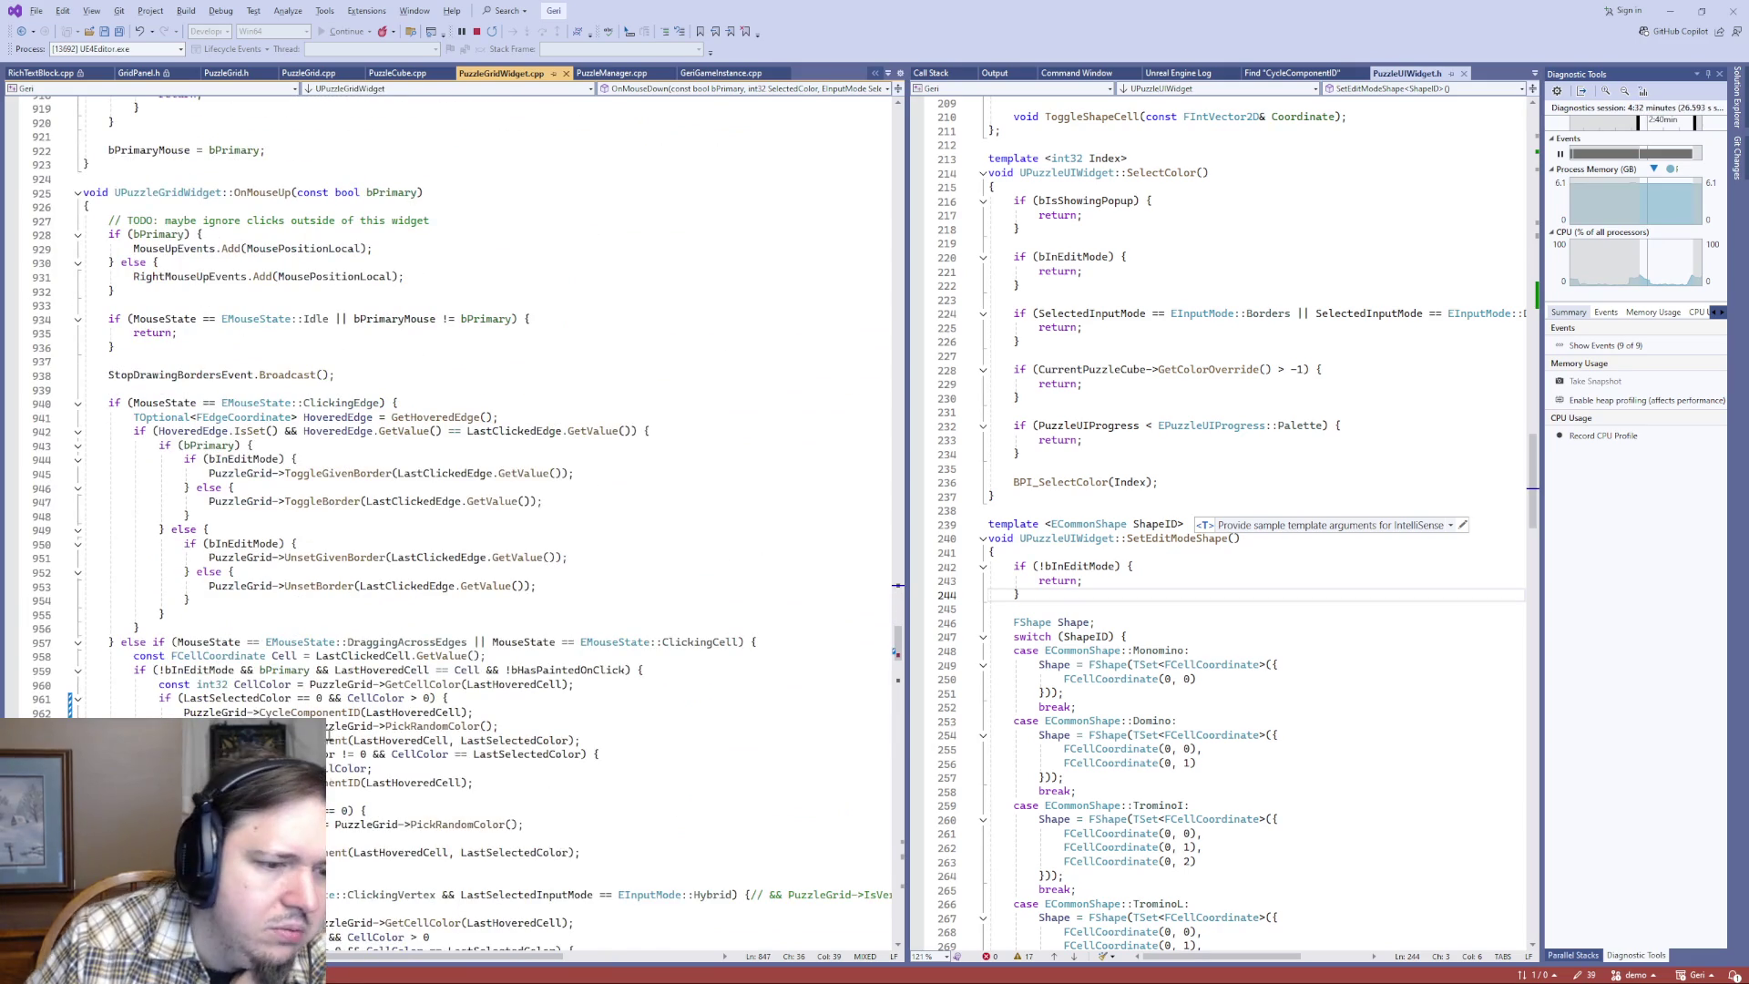
{"action": "scroll", "coordinate": [215, 244], "scroll_direction": "down", "scroll_amount": 5}
{"action": "scroll", "coordinate": [446, 410], "scroll_direction": "up", "scroll_amount": 19}
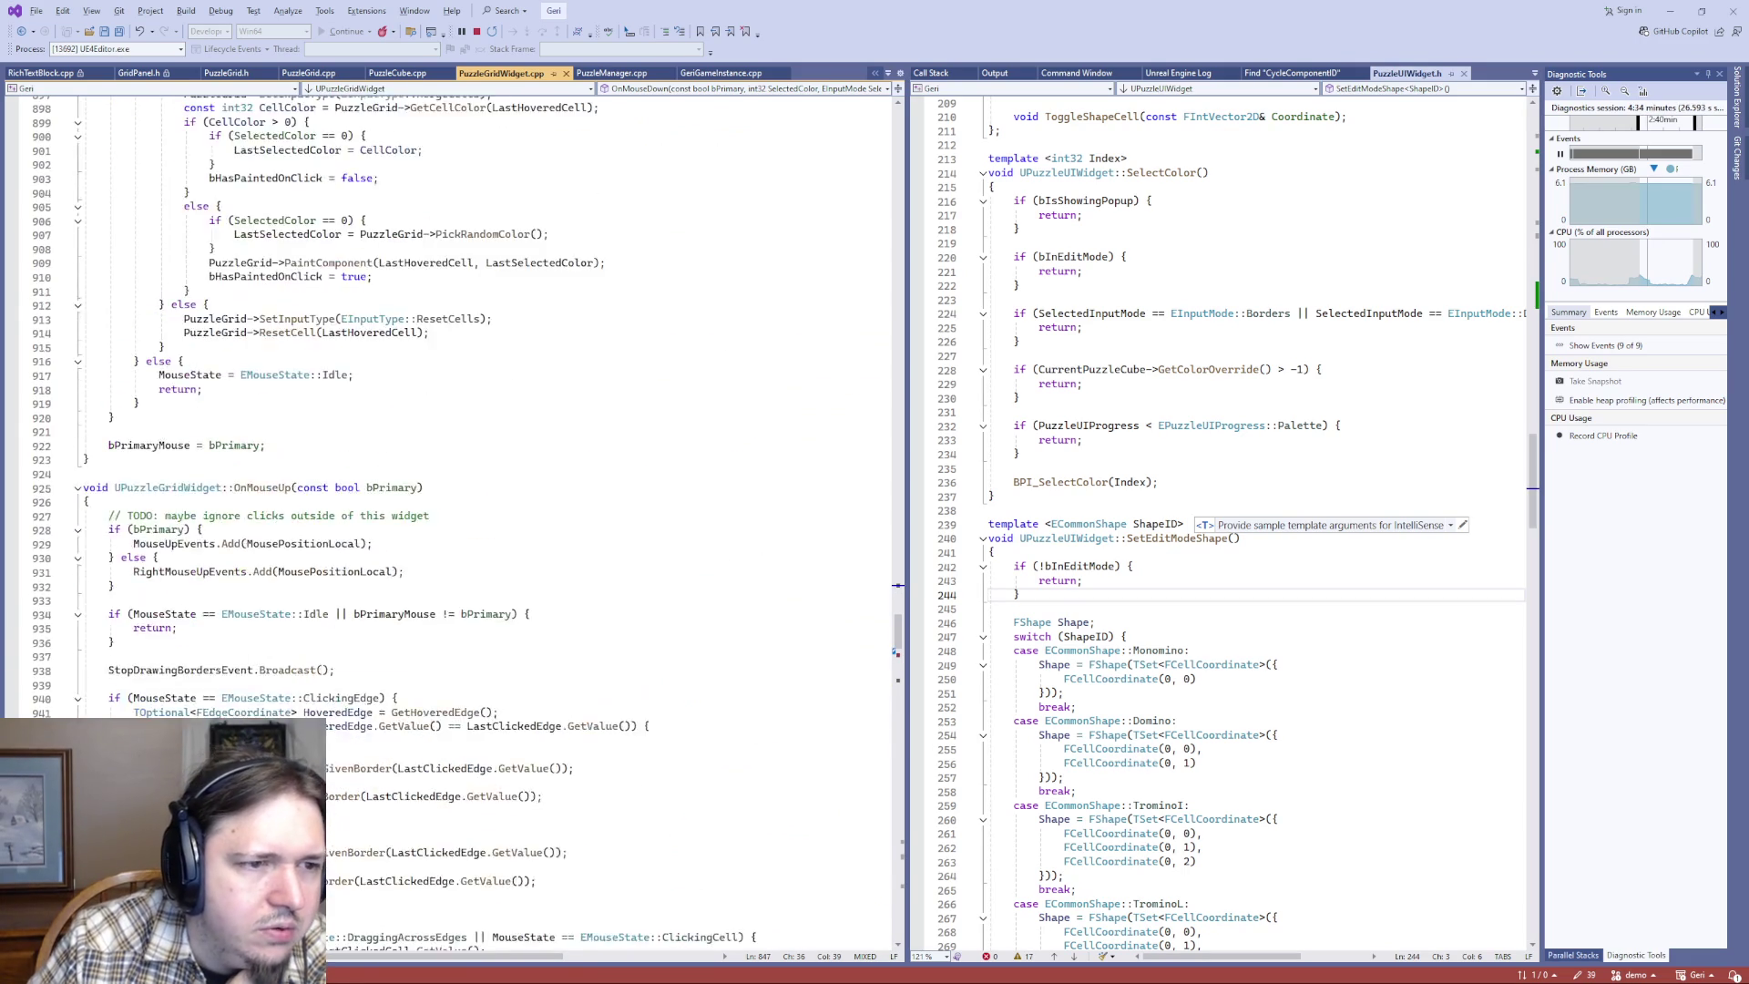
{"action": "scroll", "coordinate": [446, 409], "scroll_direction": "up", "scroll_amount": 20}
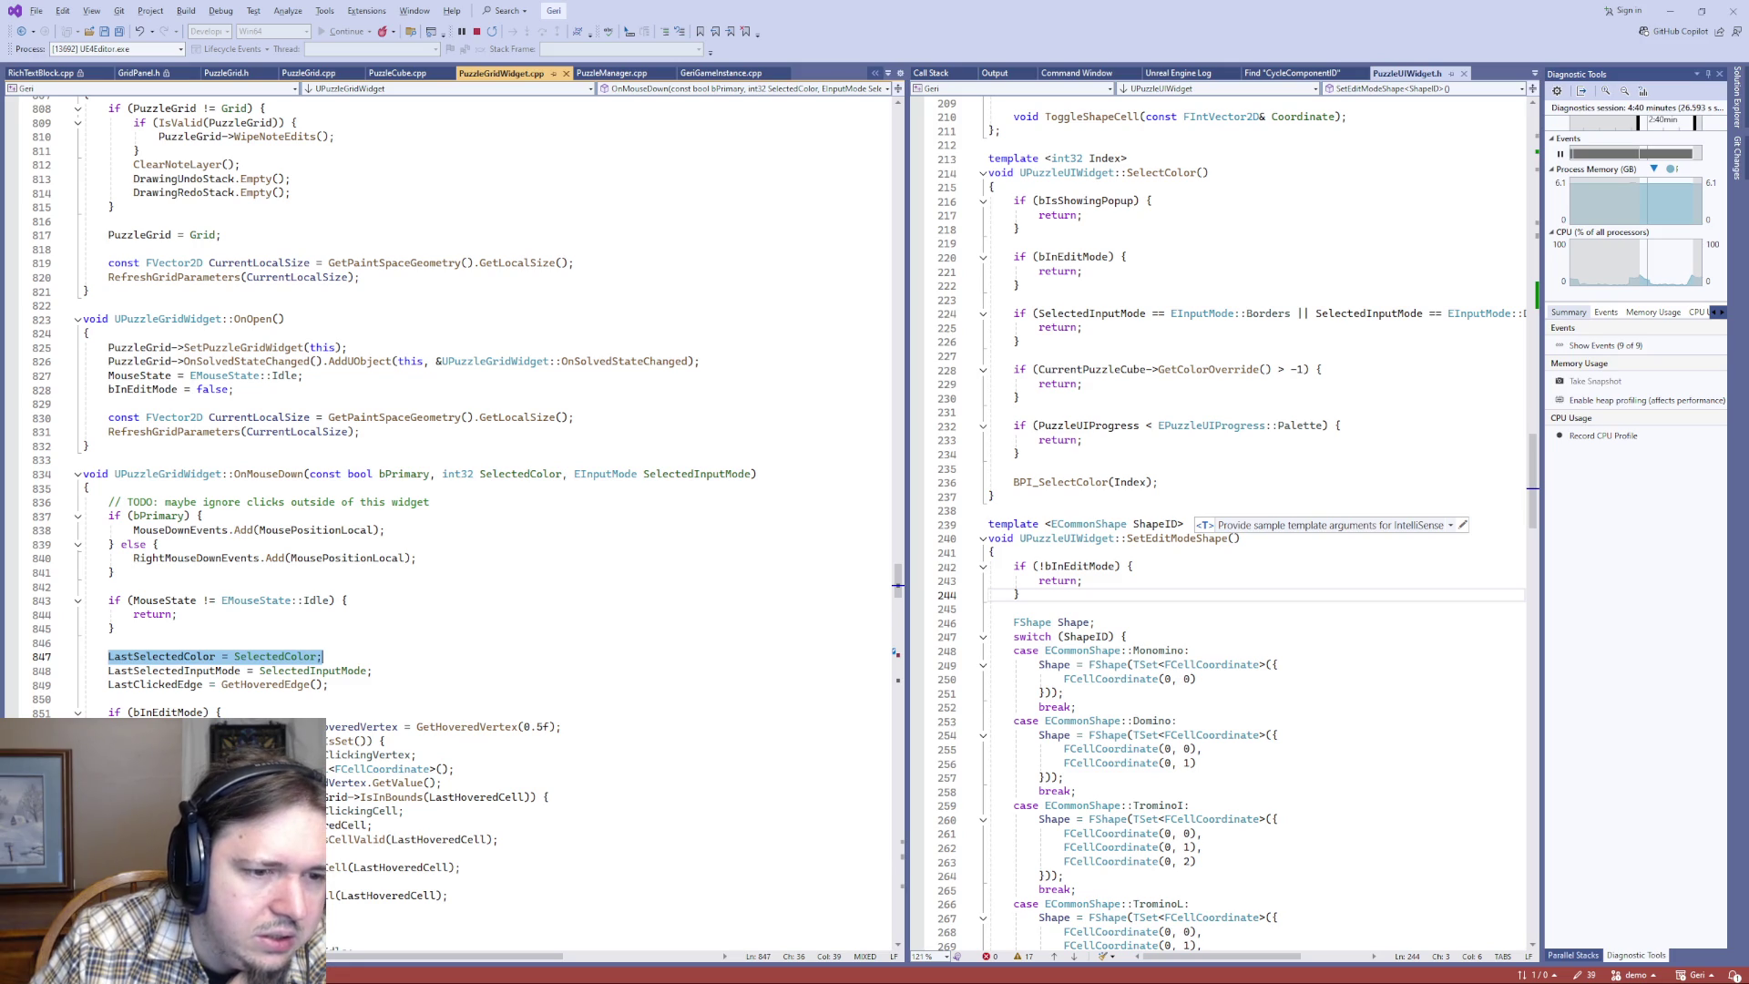
{"action": "key", "text": "alt+Tab"}
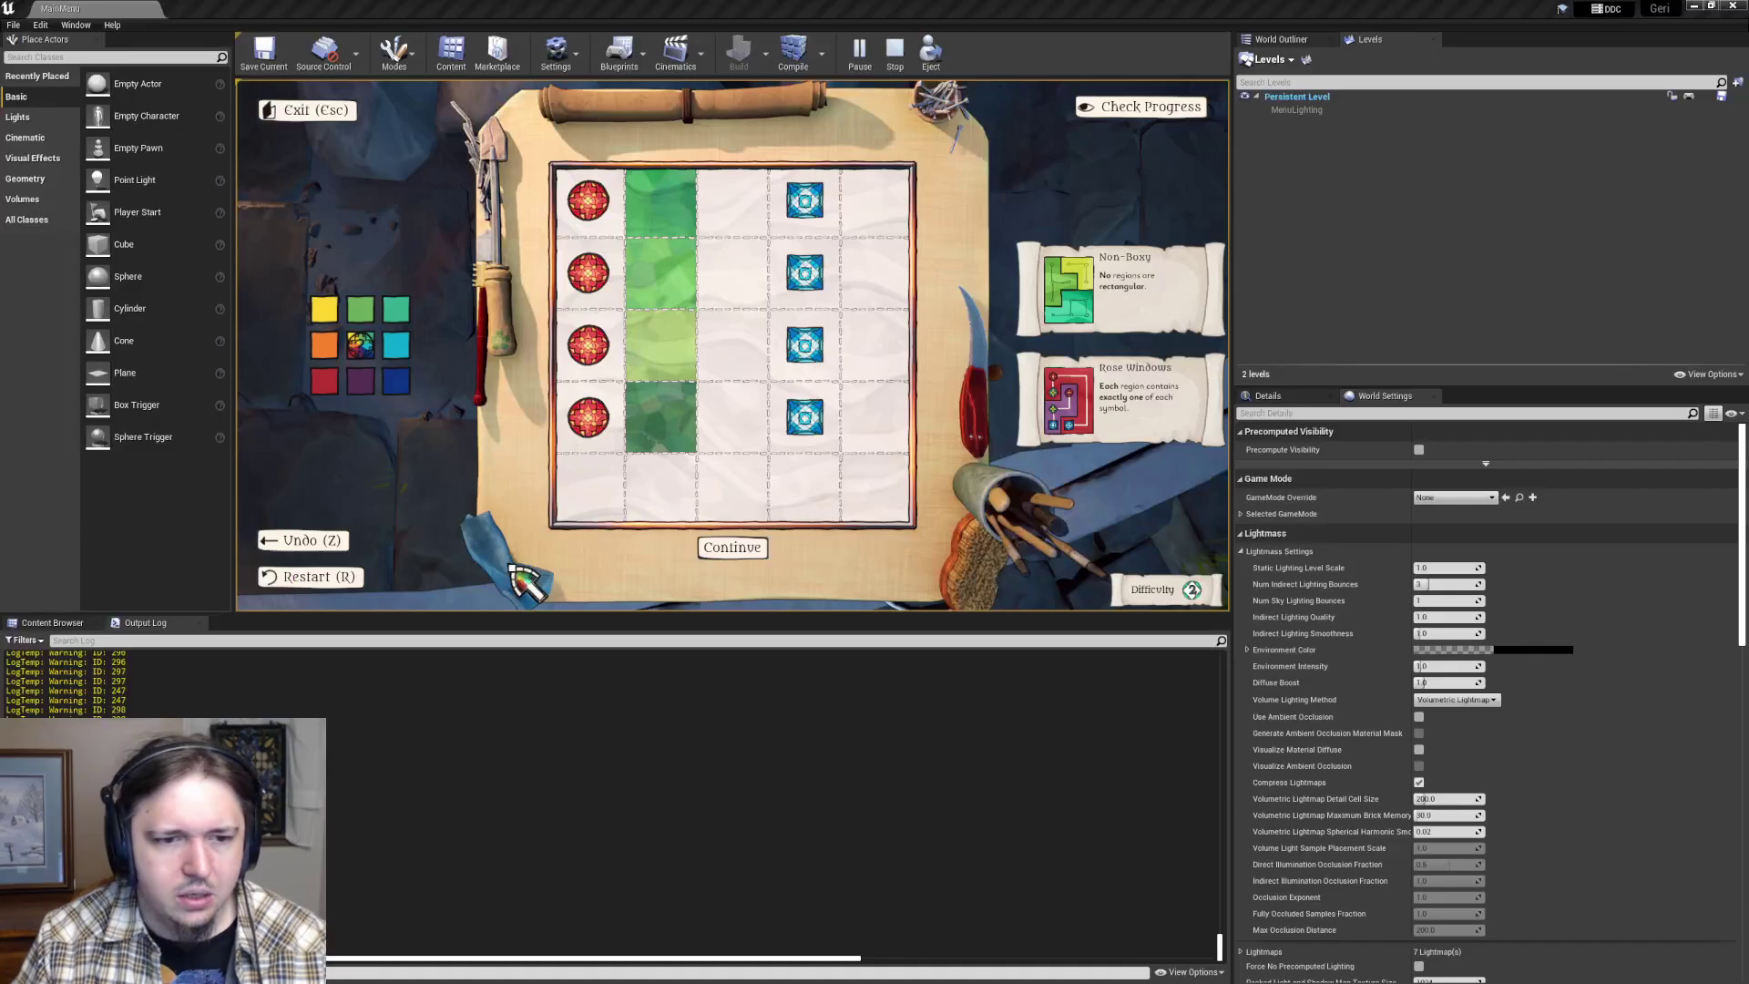
- Erase the green region in the second column, pick cyan, and repaint the pink cell green
{"action": "left_click", "coordinate": [675, 176]}
{"action": "left_click", "coordinate": [395, 344]}
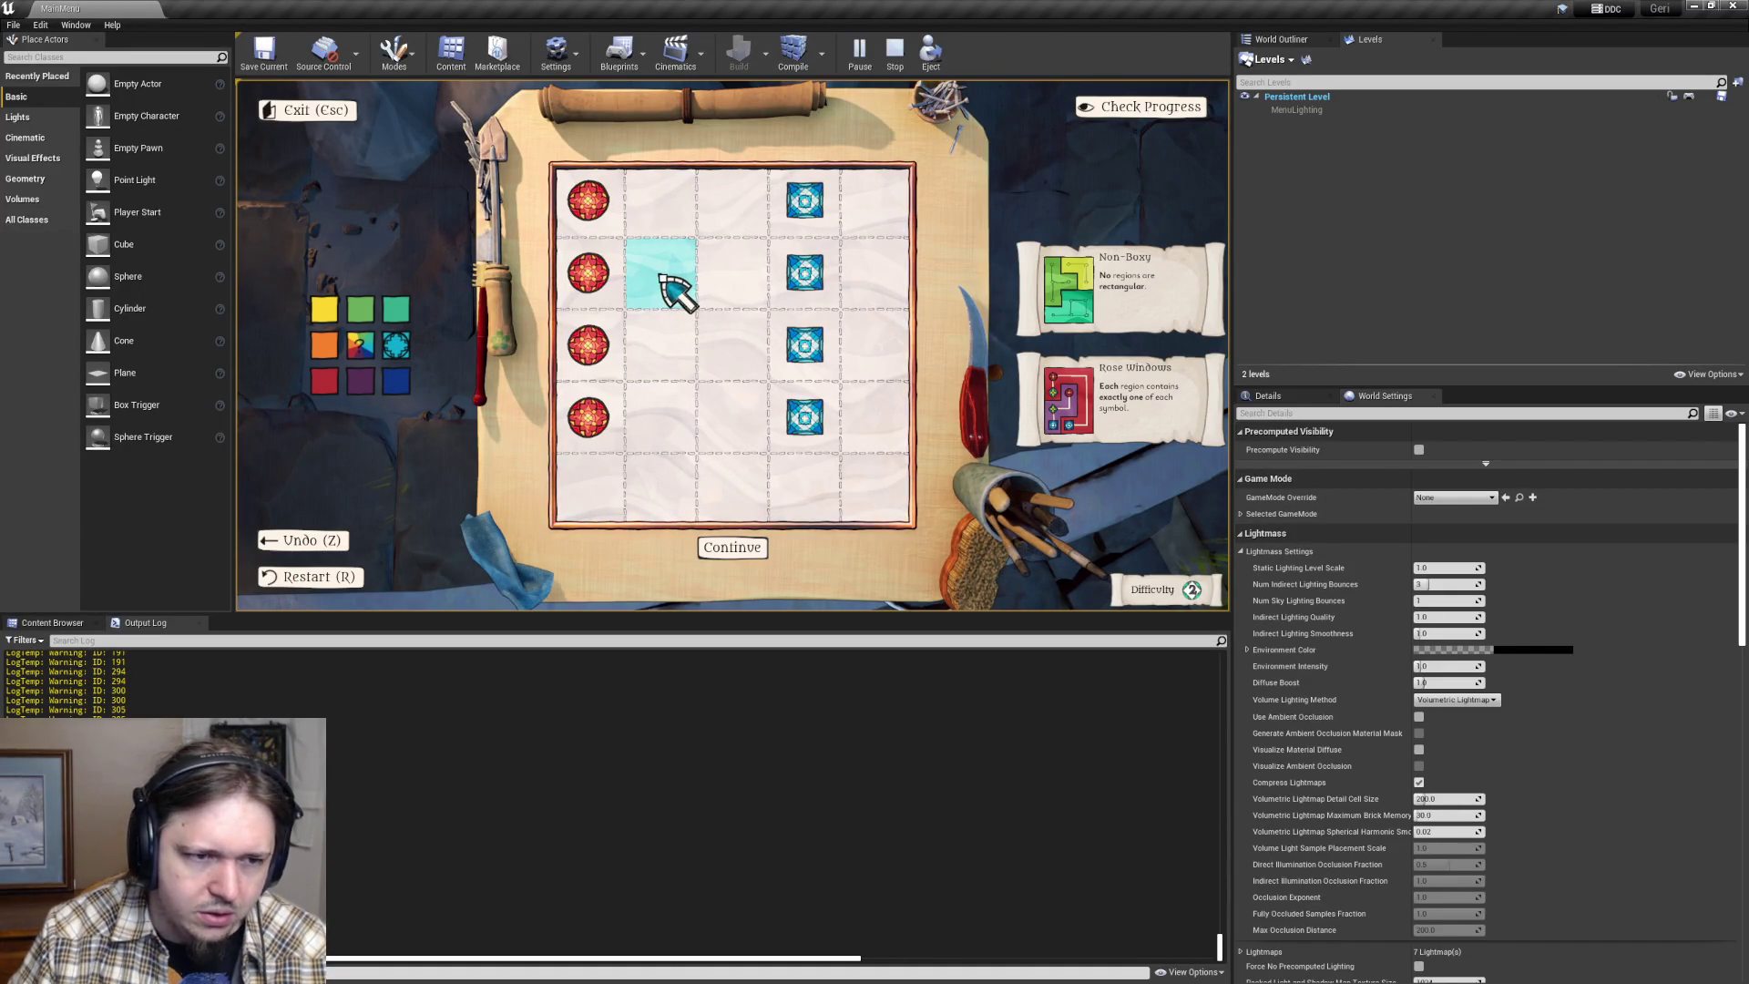
{"action": "scroll", "coordinate": [674, 290], "scroll_direction": "up", "scroll_amount": 1}
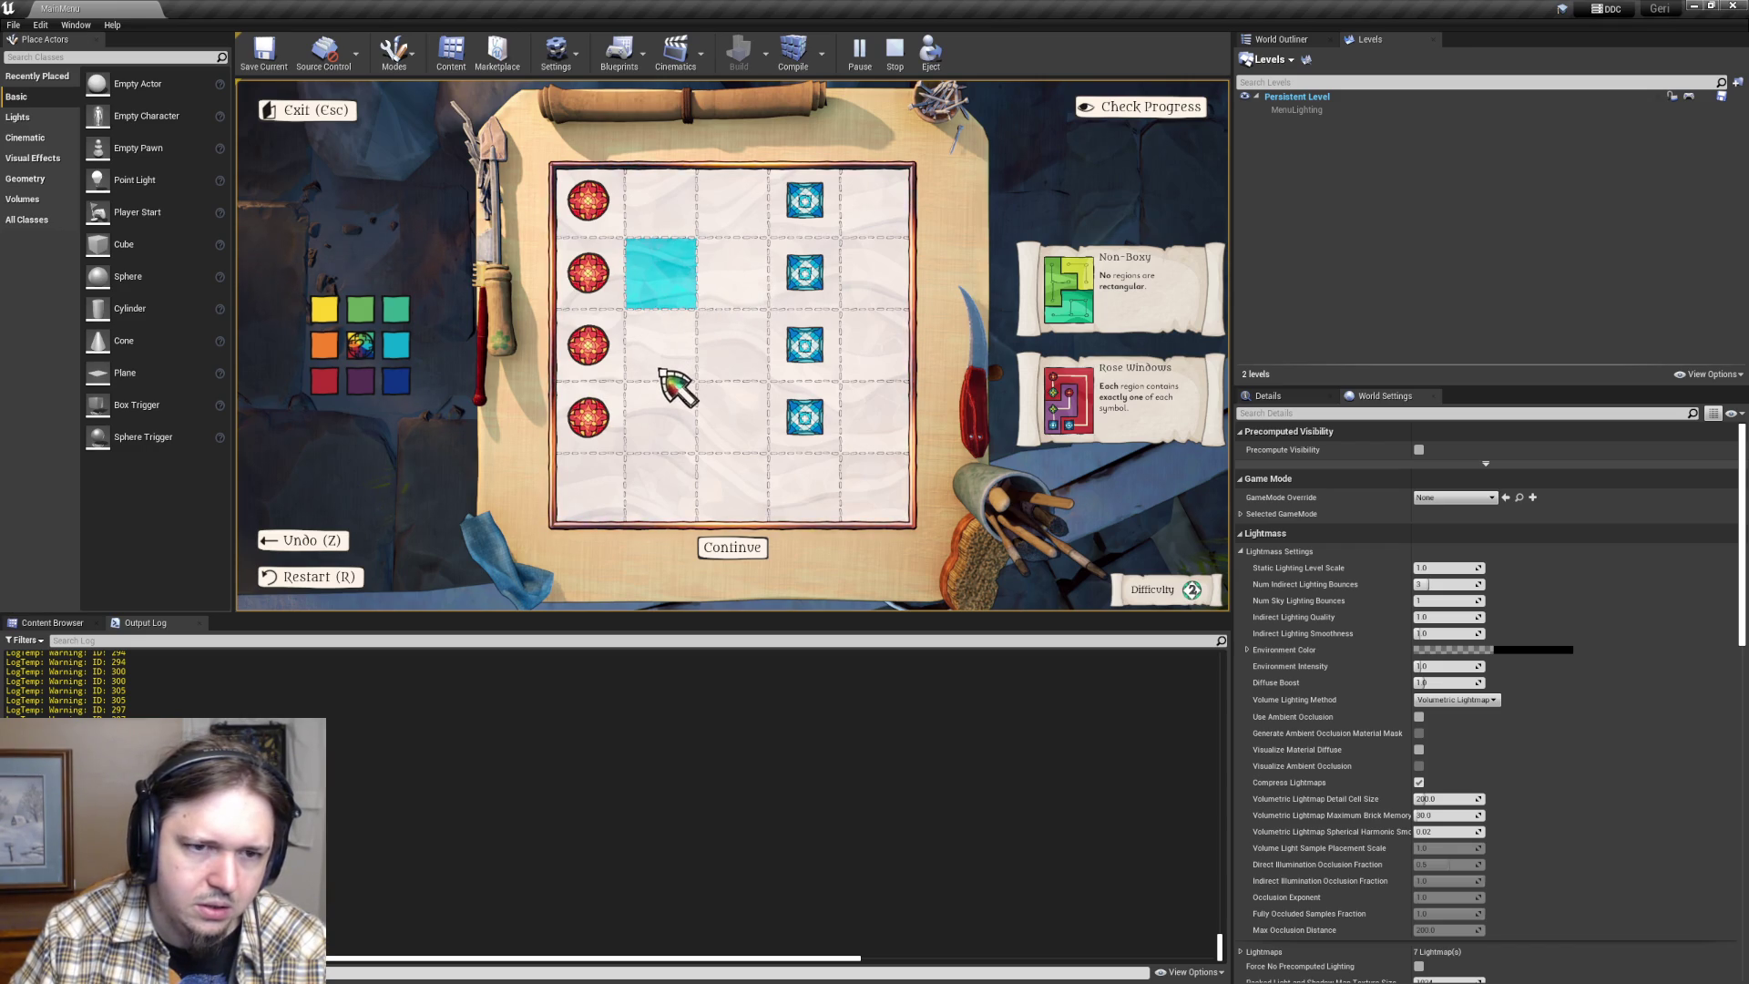
{"action": "scroll", "coordinate": [666, 344], "scroll_direction": "up", "scroll_amount": 2}
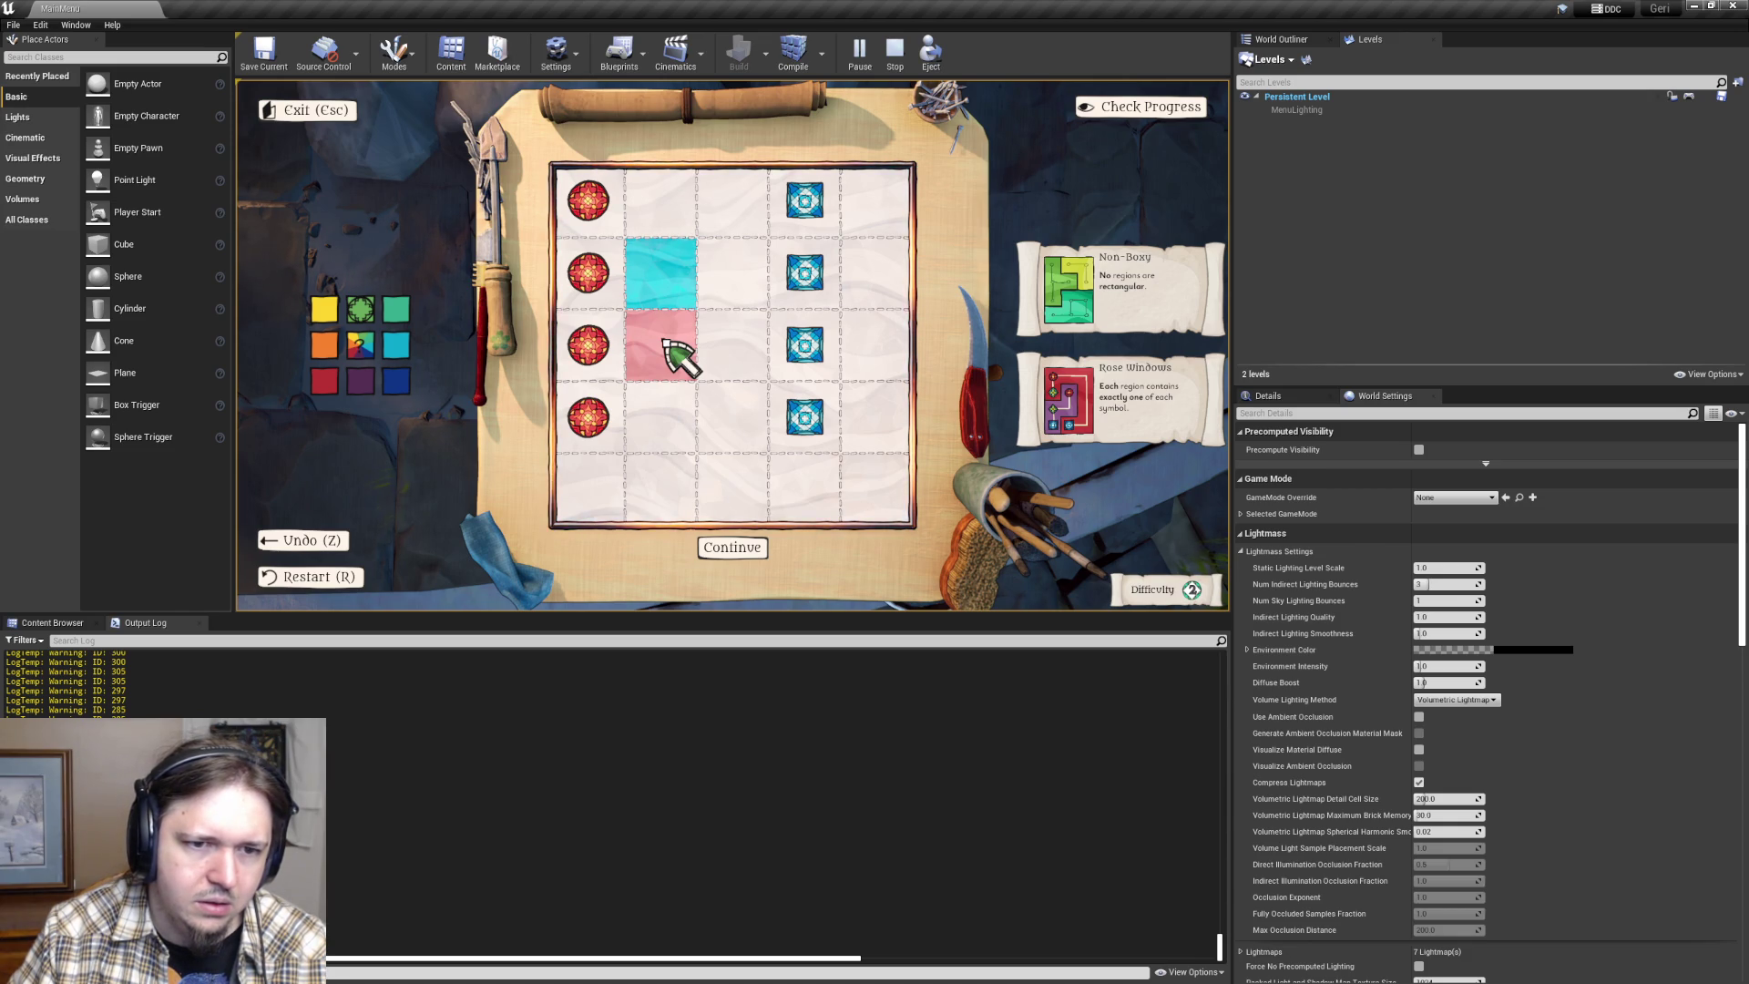
{"action": "scroll", "coordinate": [667, 344], "scroll_direction": "up", "scroll_amount": 1}
{"action": "left_click", "coordinate": [667, 344]}
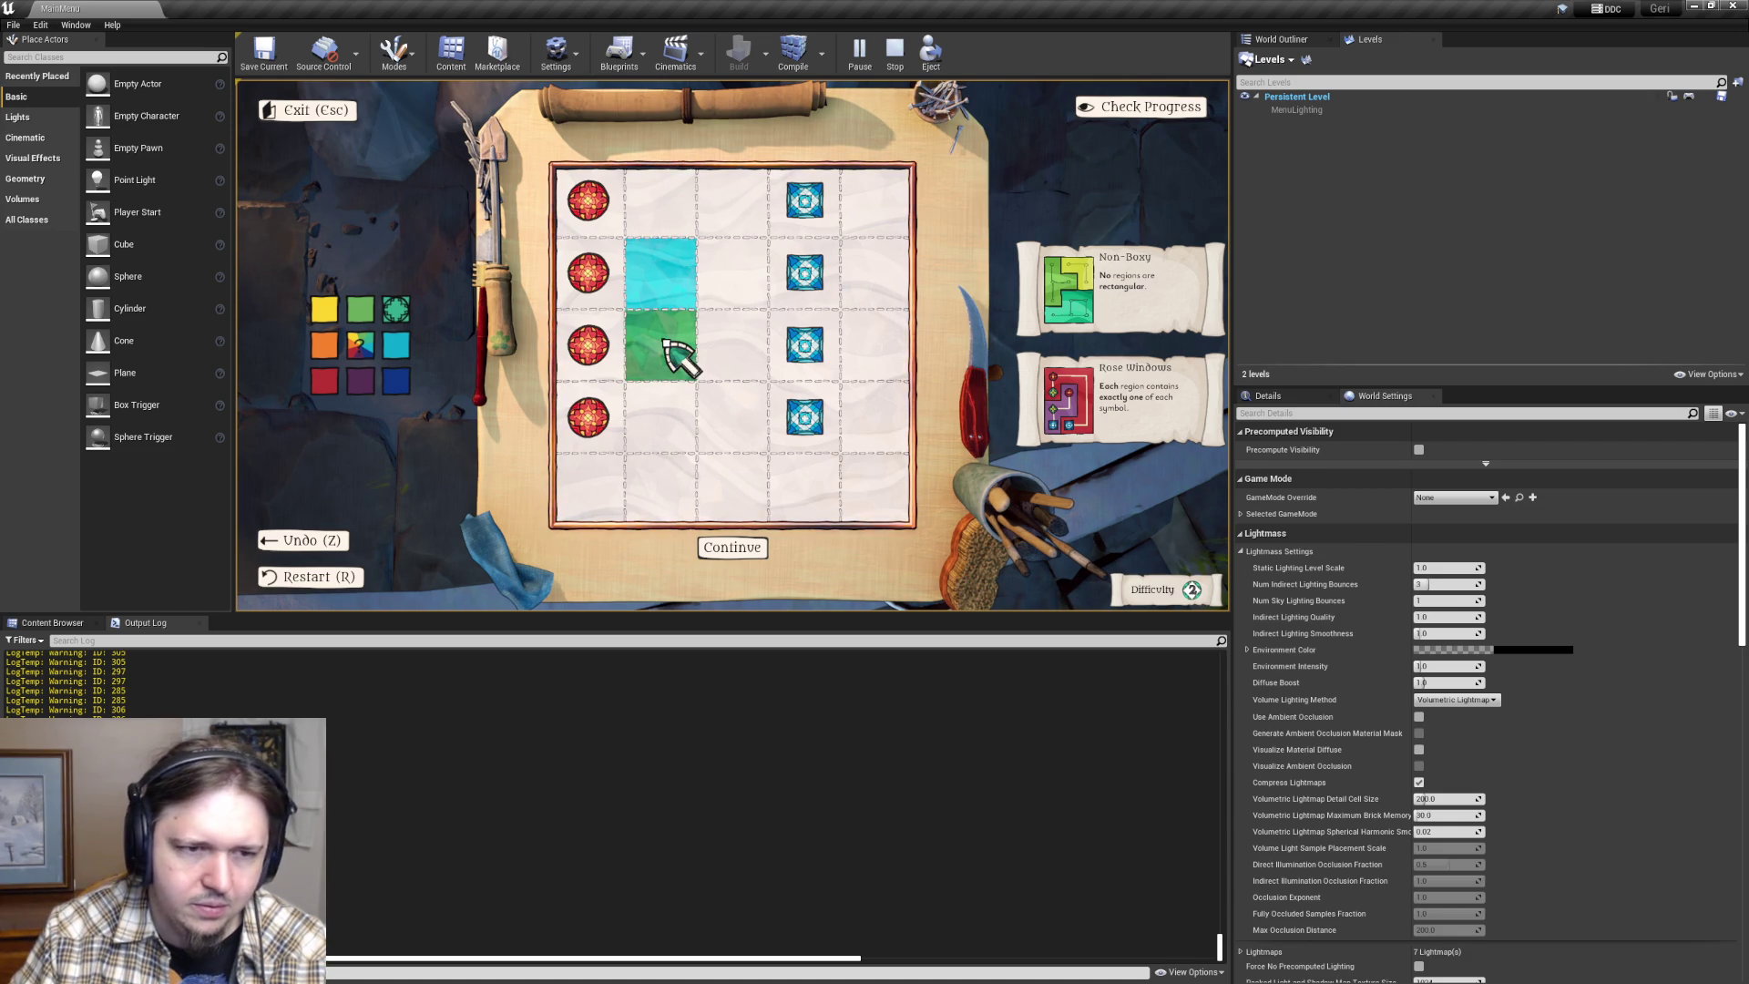
- Cycle one cell through dark blue, cleared, teal and back to green
{"action": "scroll", "coordinate": [674, 355], "scroll_direction": "down", "scroll_amount": 3}
{"action": "left_click", "coordinate": [675, 355]}
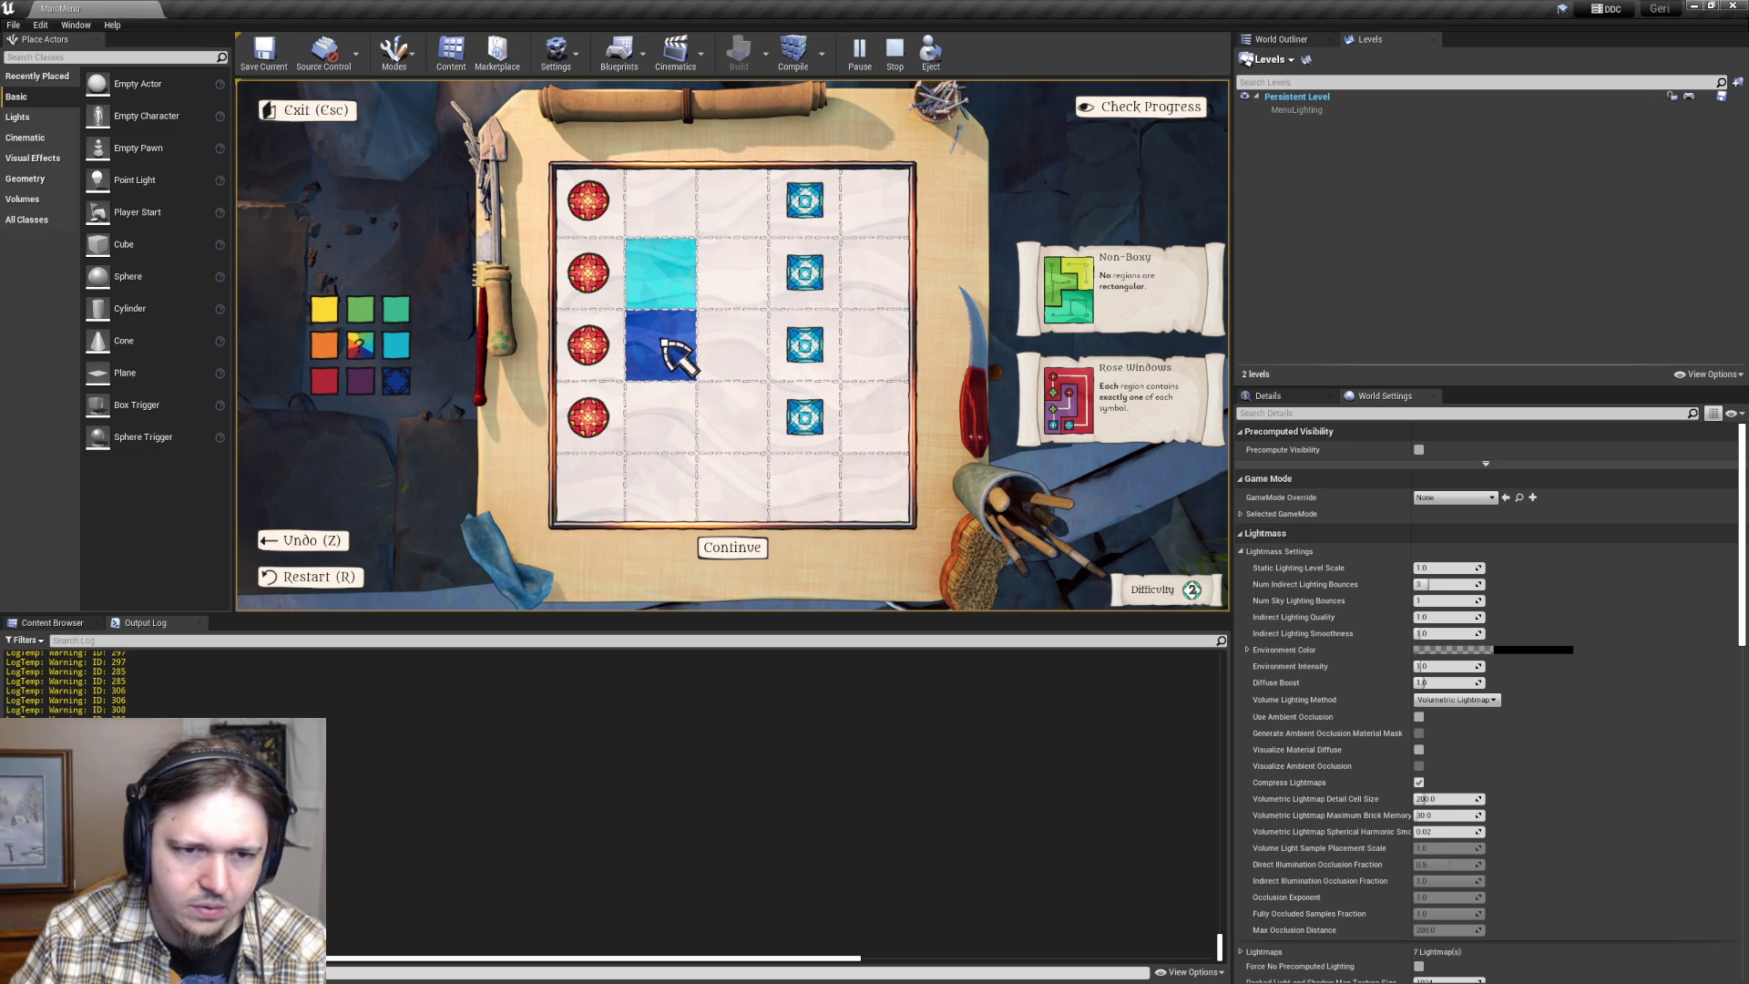
{"action": "scroll", "coordinate": [676, 356], "scroll_direction": "up", "scroll_amount": 4}
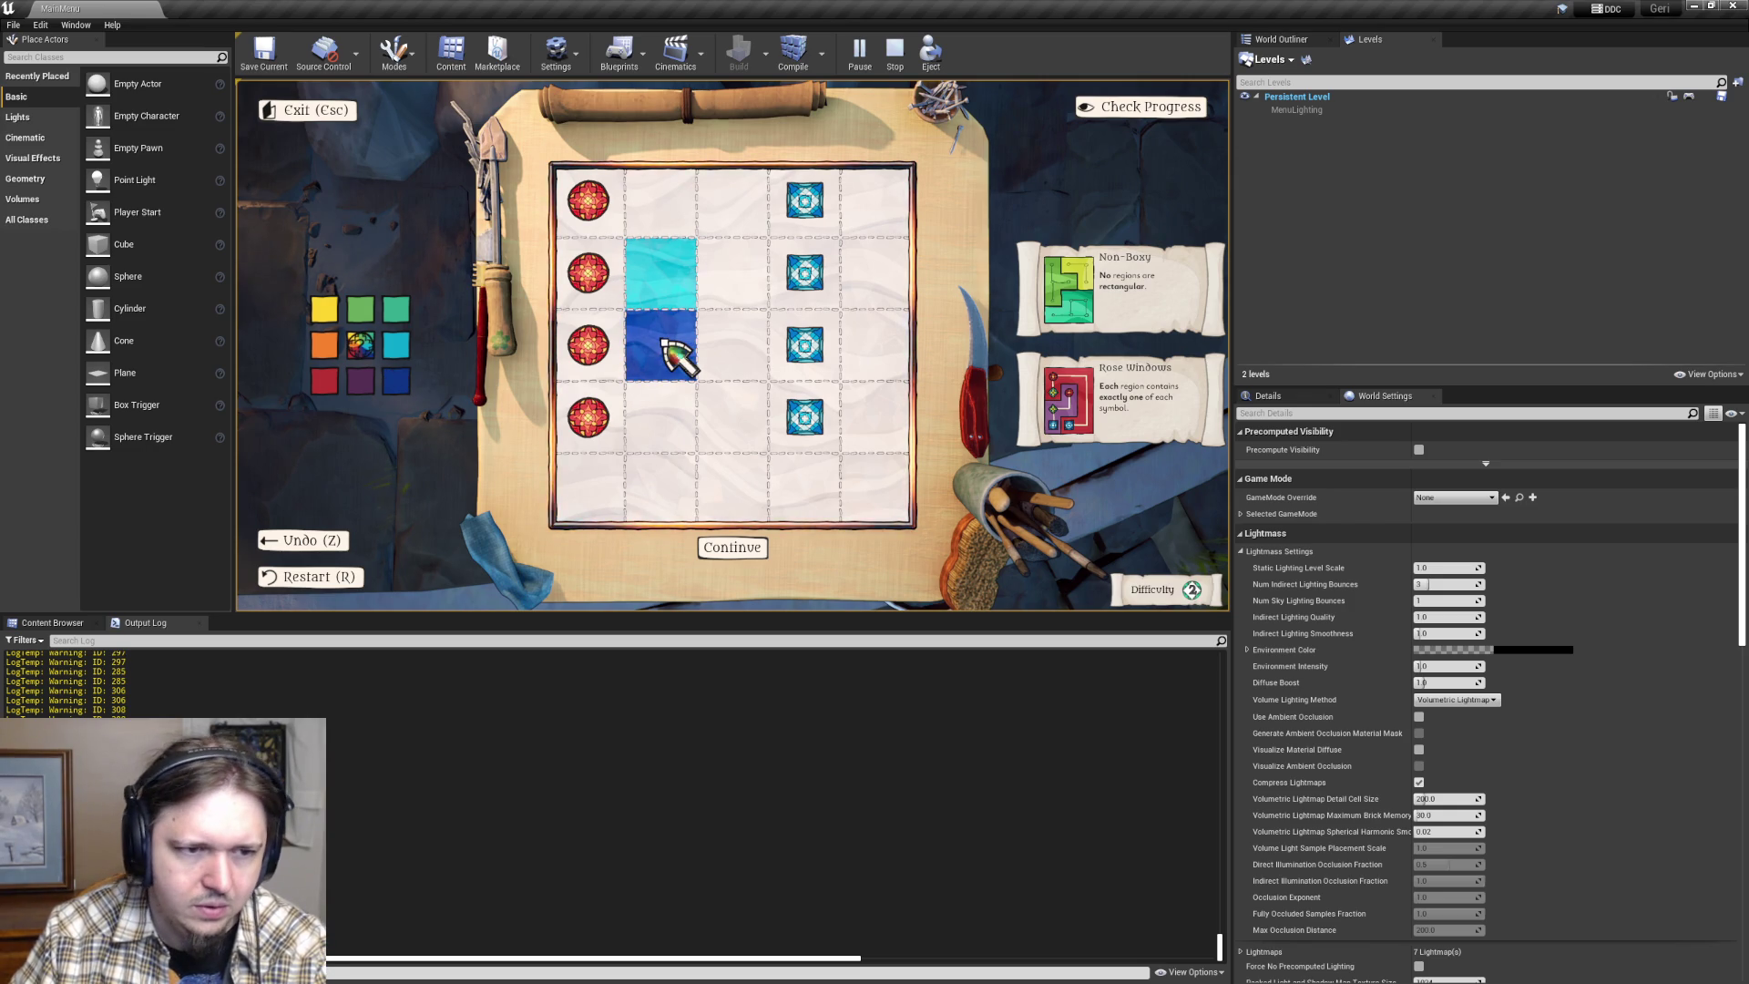
{"action": "left_click", "coordinate": [676, 355]}
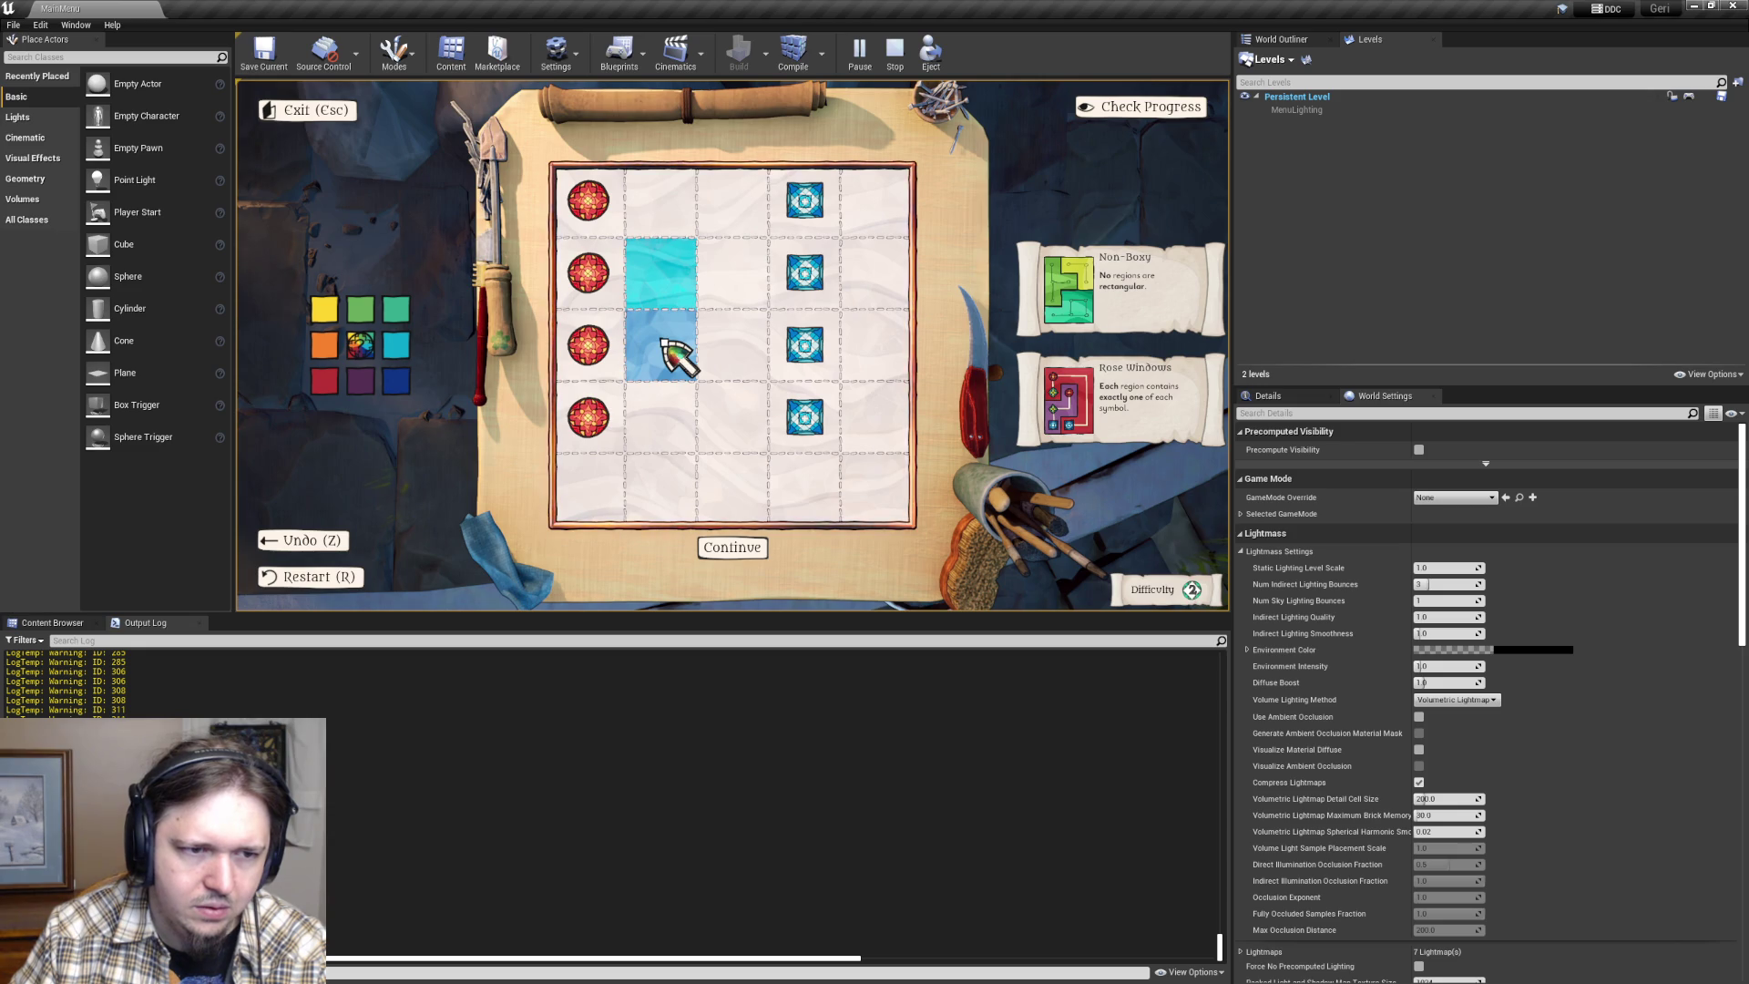
{"action": "scroll", "coordinate": [675, 355], "scroll_direction": "up", "scroll_amount": 2}
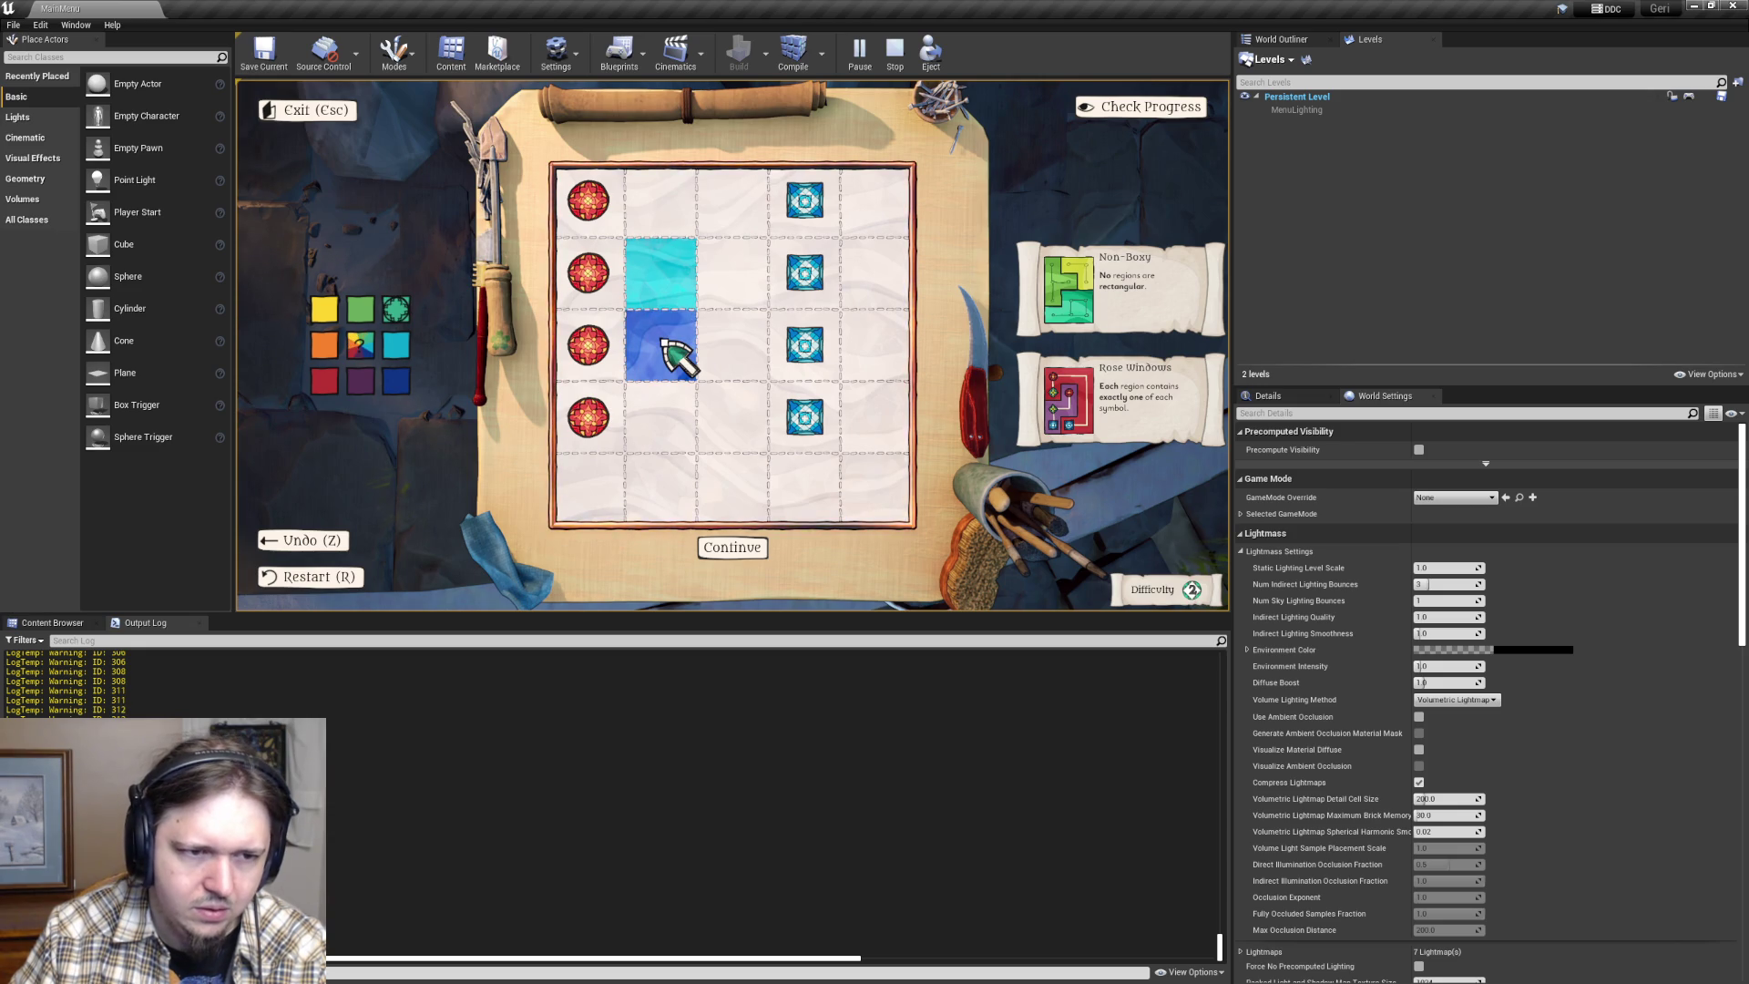
{"action": "left_click", "coordinate": [675, 355]}
{"action": "left_click", "coordinate": [675, 355]}
- Undo the recently painted cells and return to Visual Studio
{"action": "scroll", "coordinate": [676, 355], "scroll_direction": "up", "scroll_amount": 2}
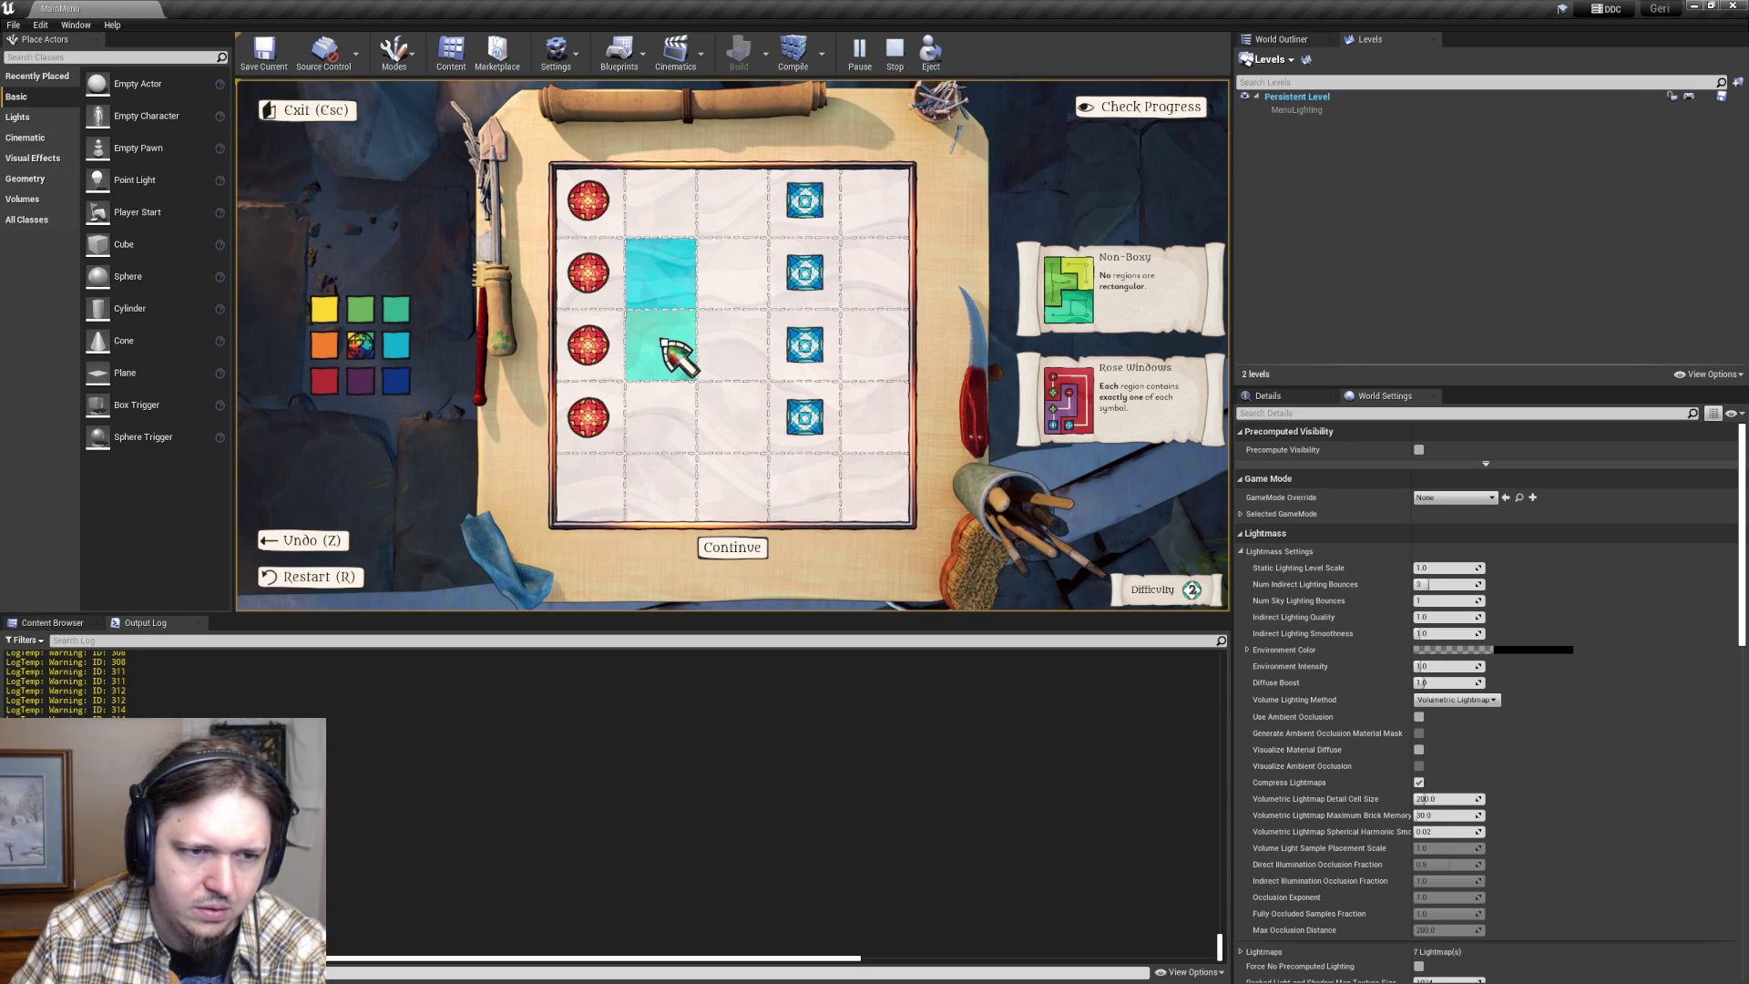
{"action": "scroll", "coordinate": [676, 355], "scroll_direction": "up", "scroll_amount": 2}
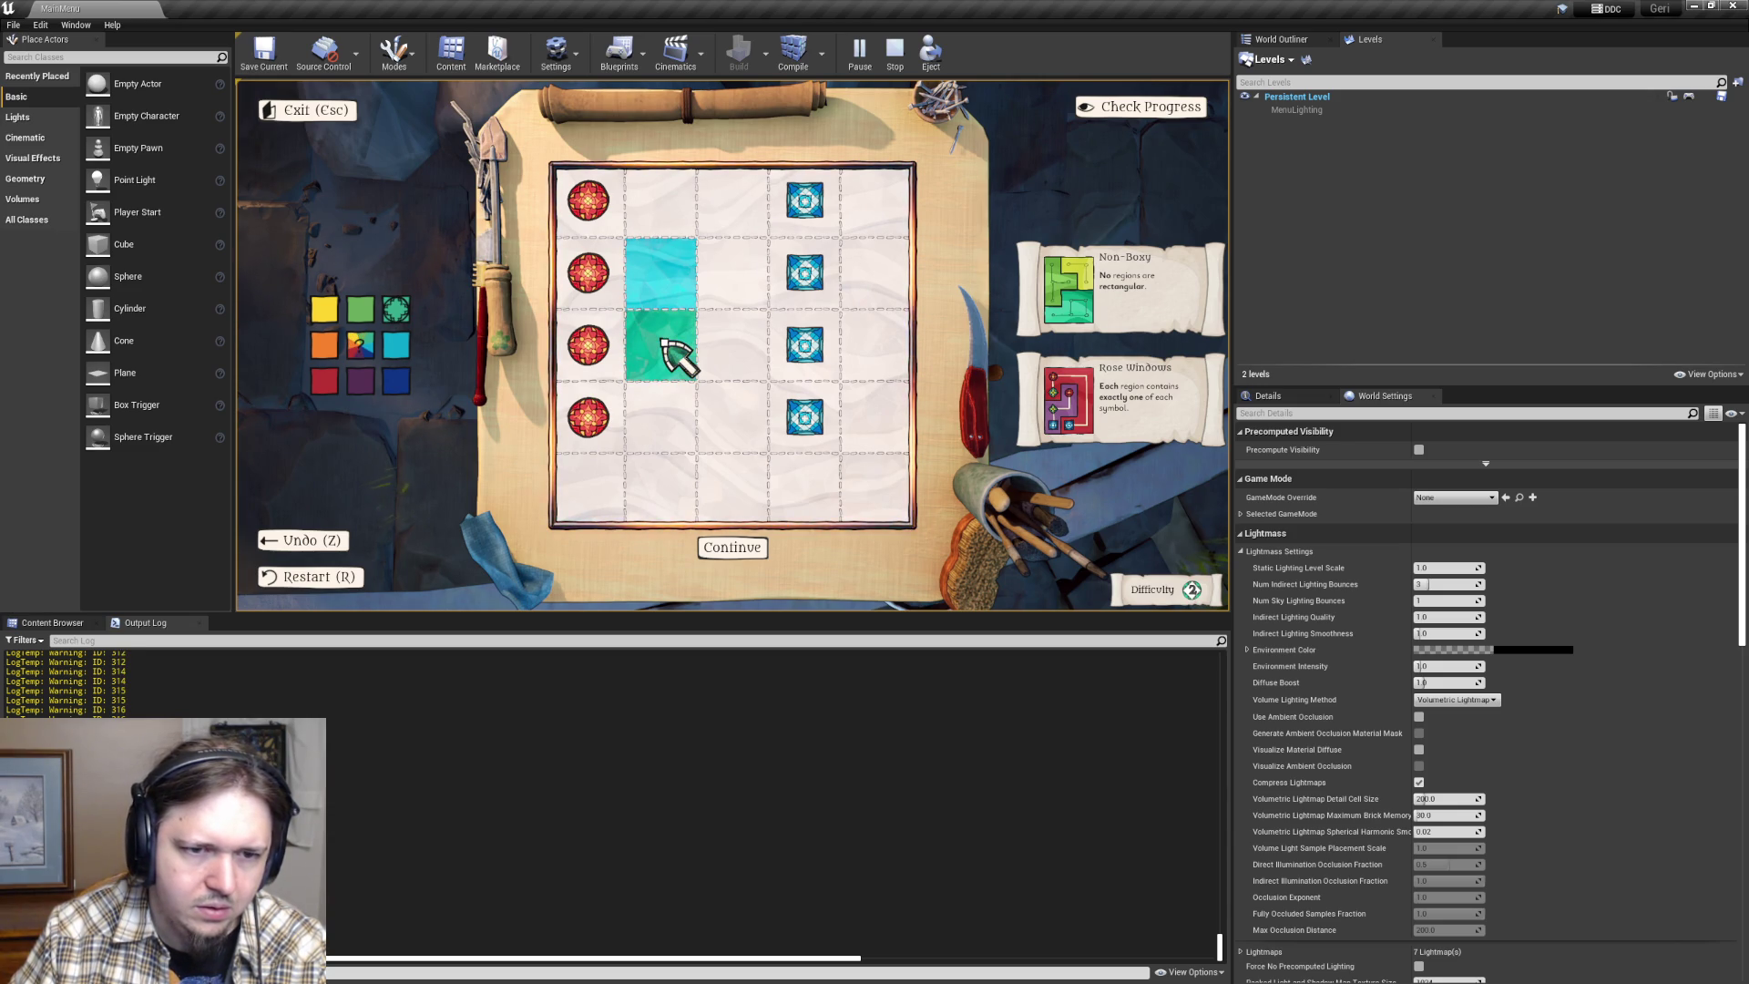
{"action": "scroll", "coordinate": [676, 356], "scroll_direction": "down", "scroll_amount": 2}
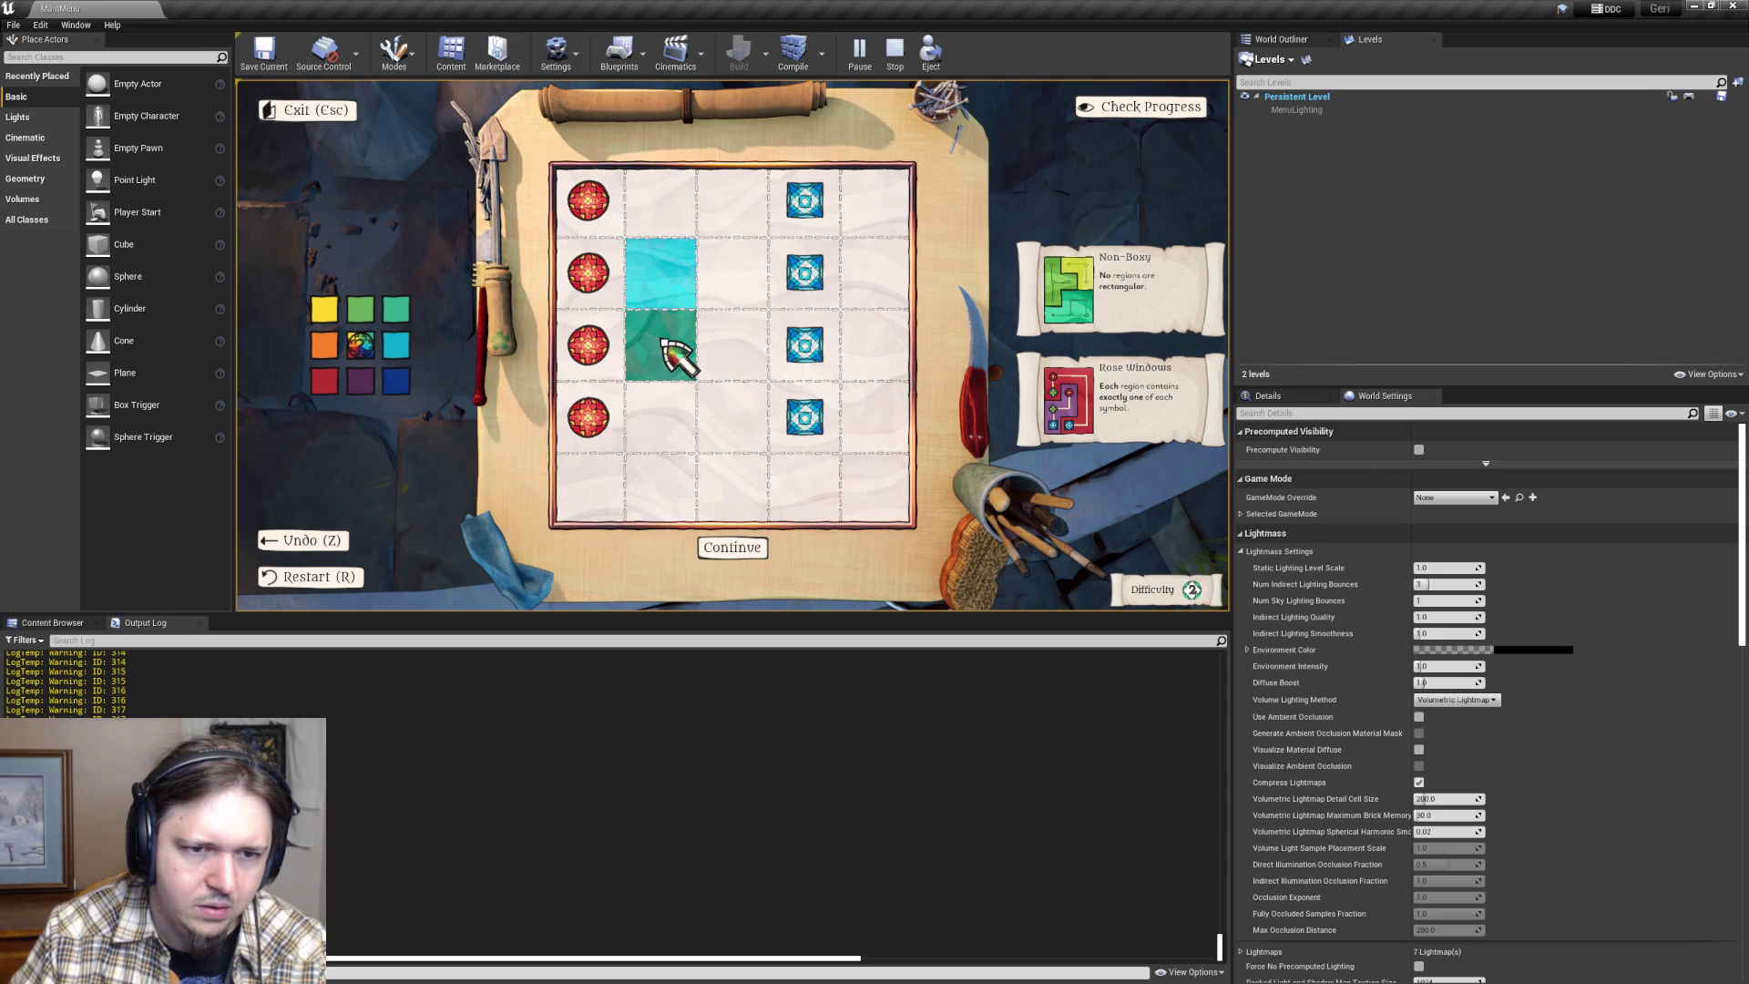
{"action": "key", "text": "r"}
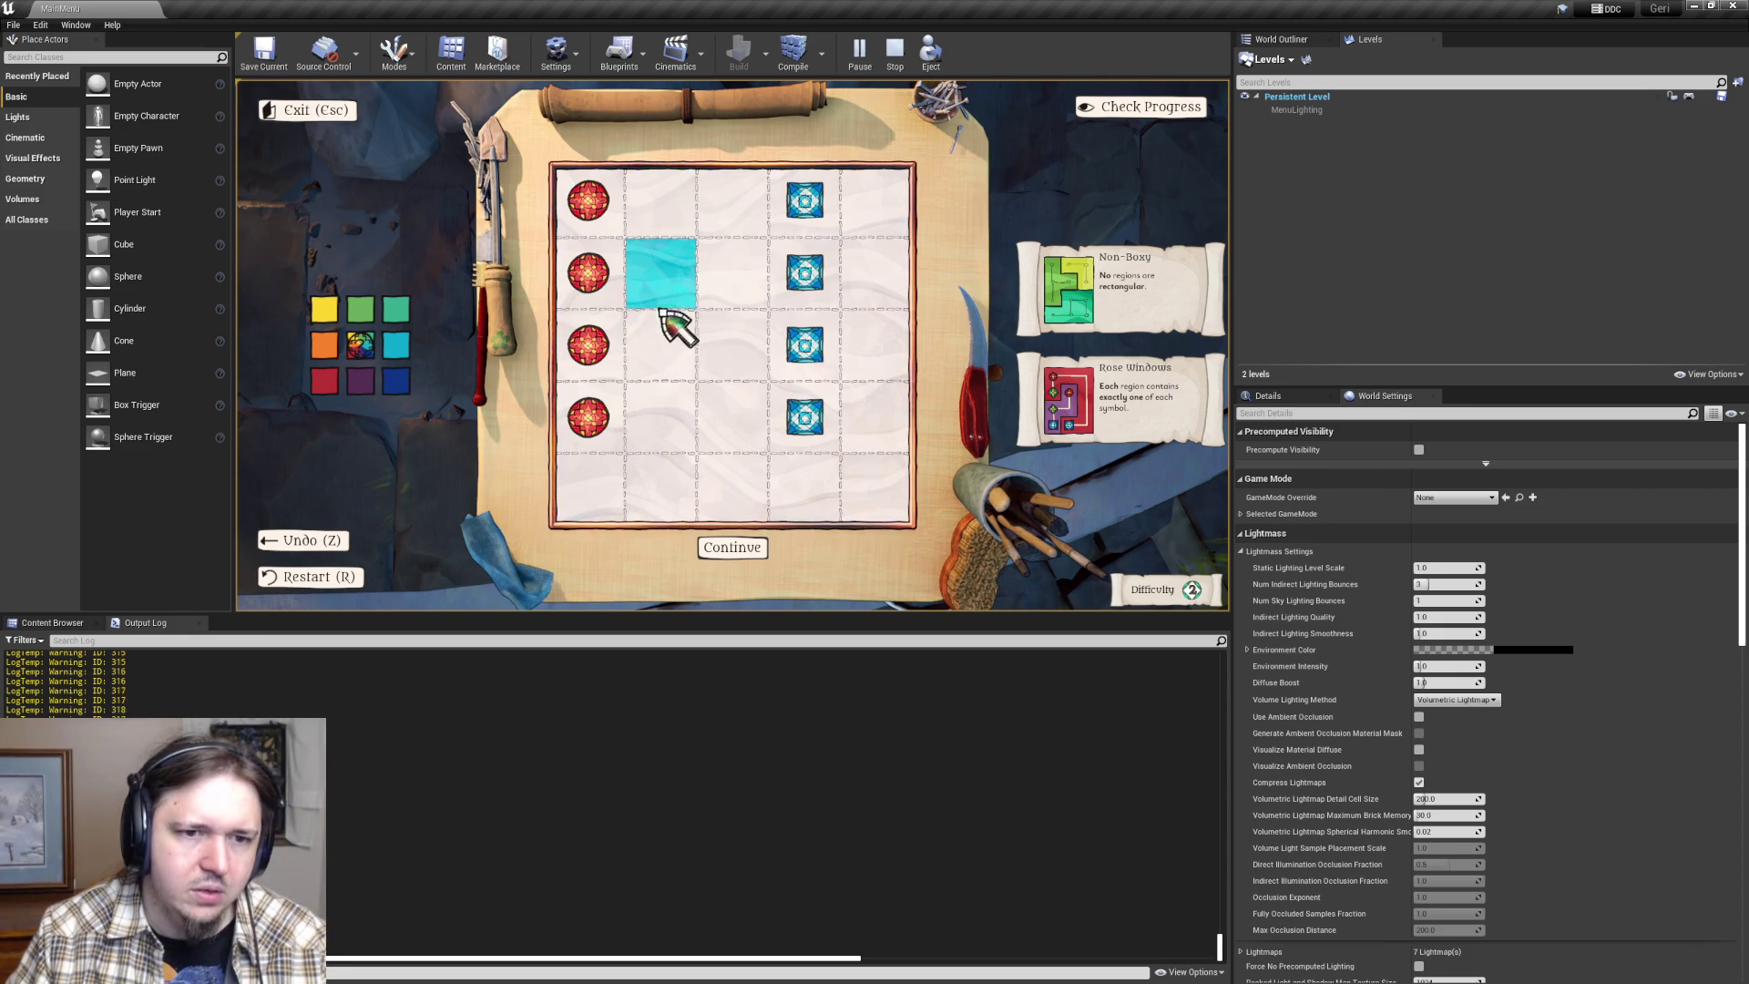
{"action": "key", "text": "alt+Tab"}
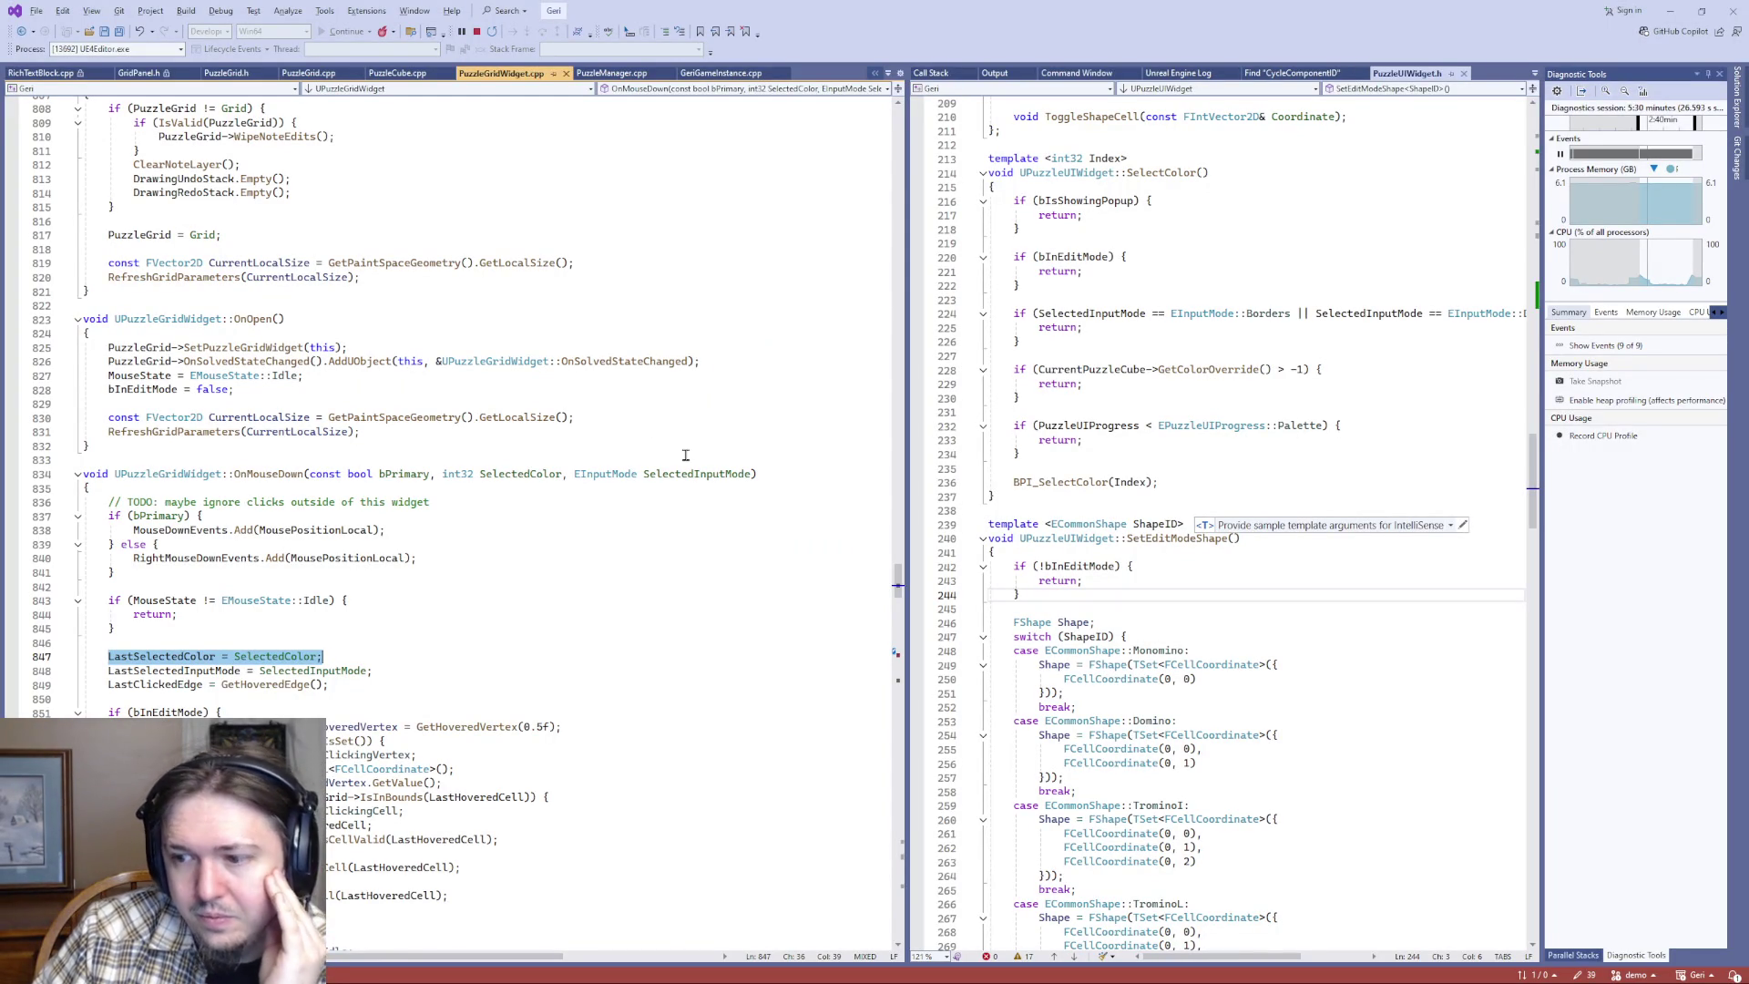
{"action": "scroll", "coordinate": [317, 620], "scroll_direction": "up", "scroll_amount": 1}
{"action": "scroll", "coordinate": [317, 619], "scroll_direction": "down", "scroll_amount": 20}
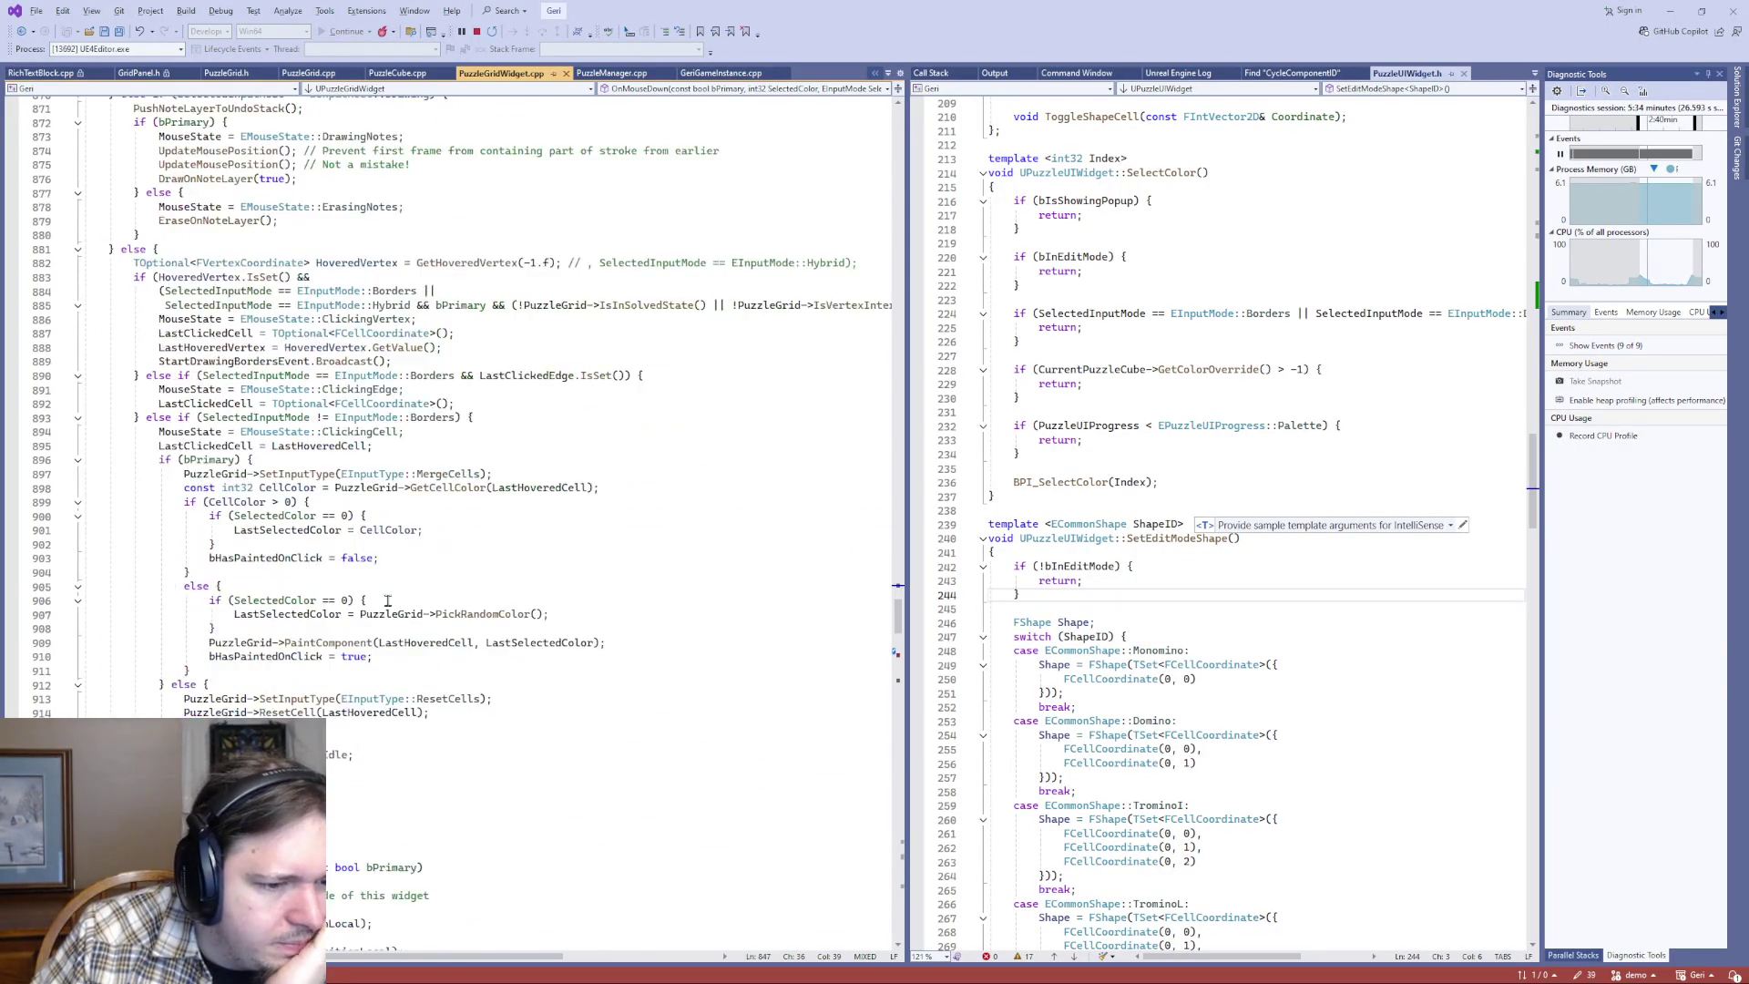
{"action": "scroll", "coordinate": [387, 601], "scroll_direction": "down", "scroll_amount": 2}
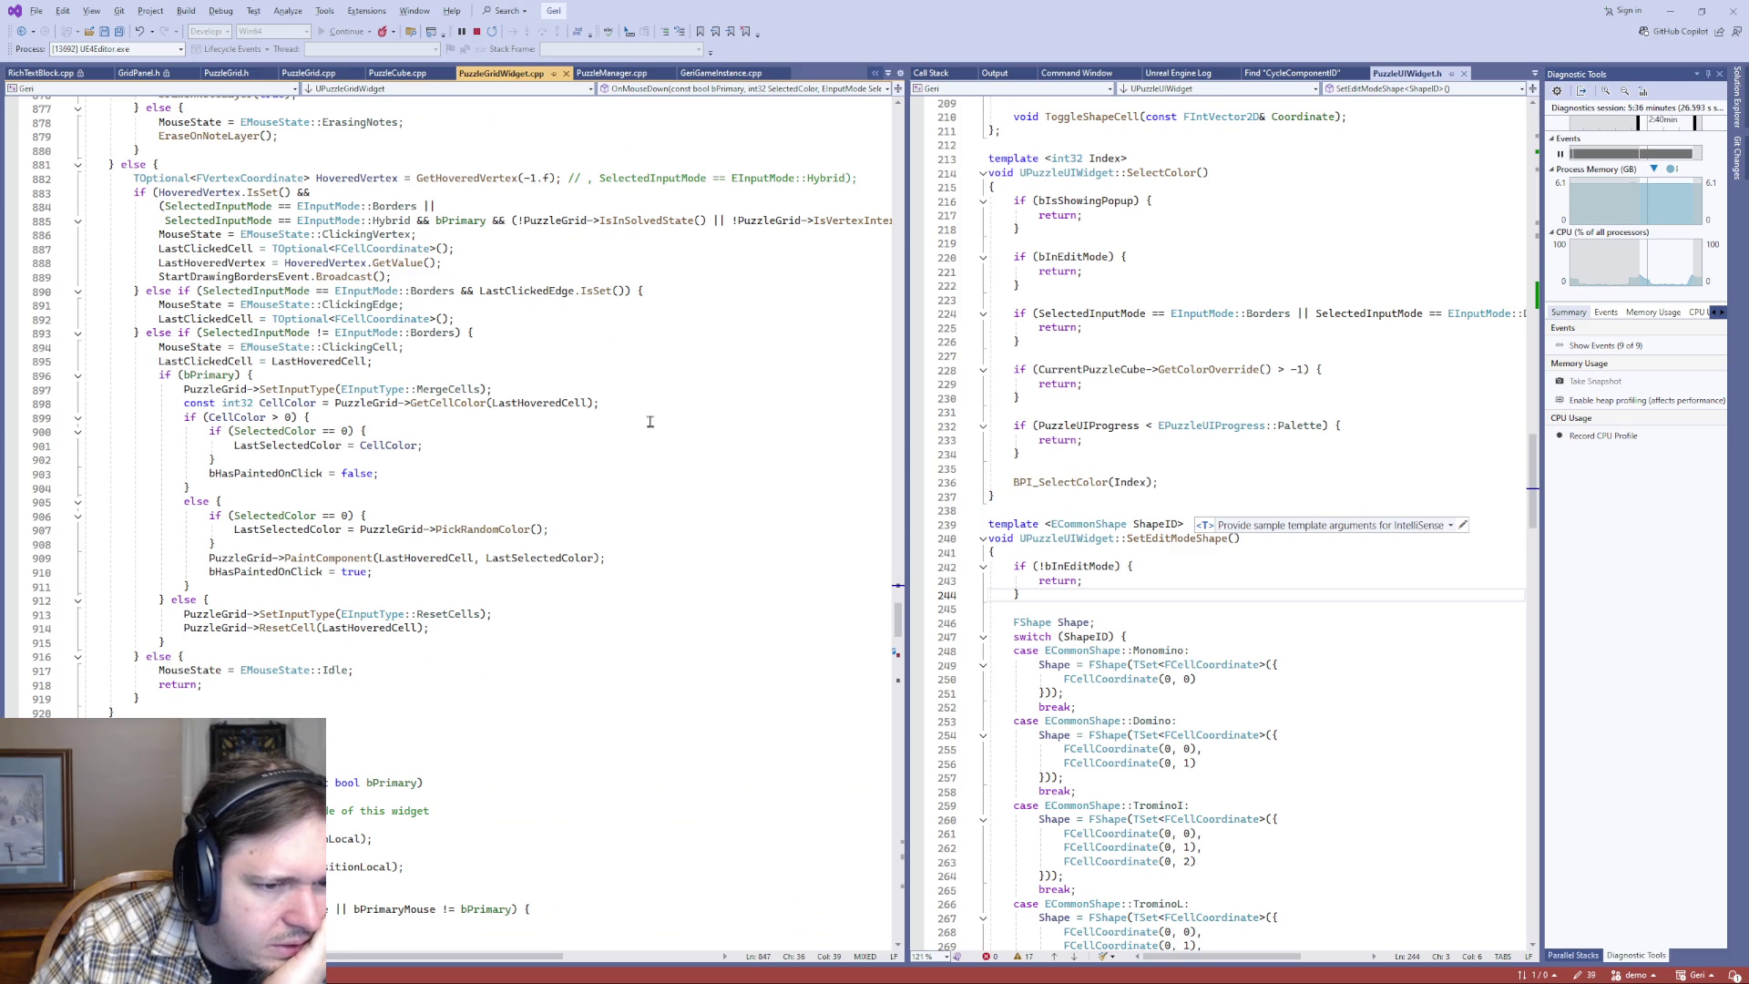
{"action": "double_click", "coordinate": [446, 530]}
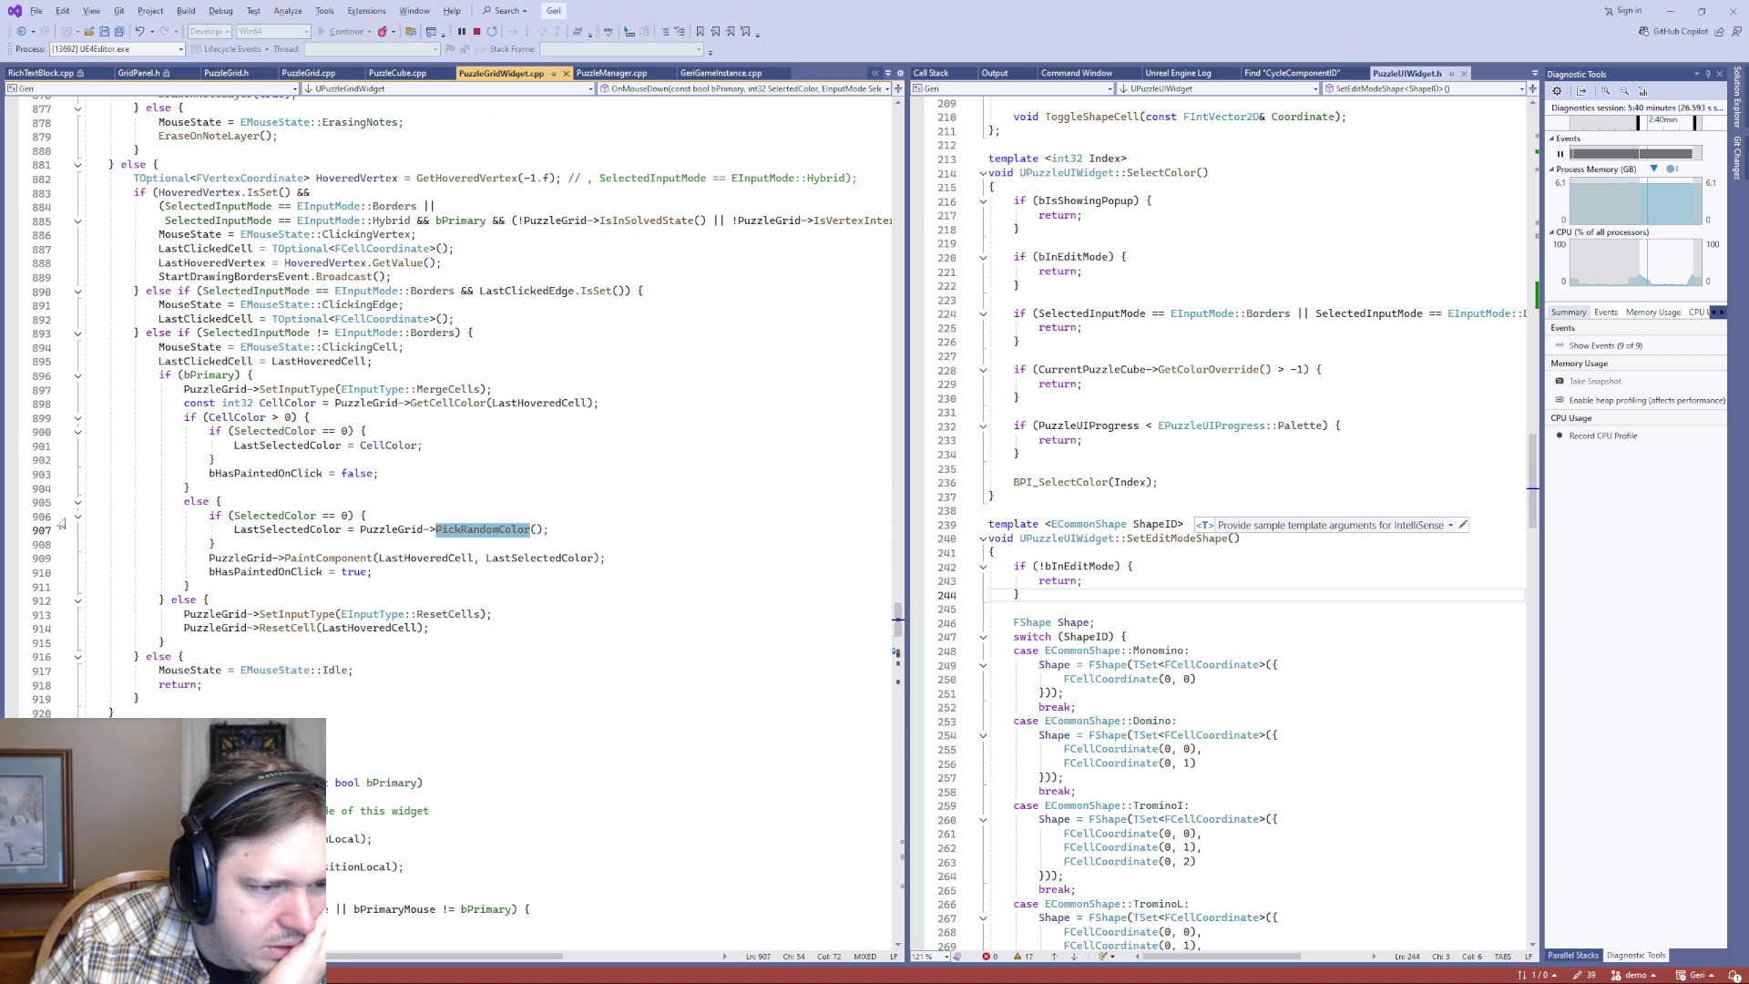
{"action": "double_click", "coordinate": [273, 516]}
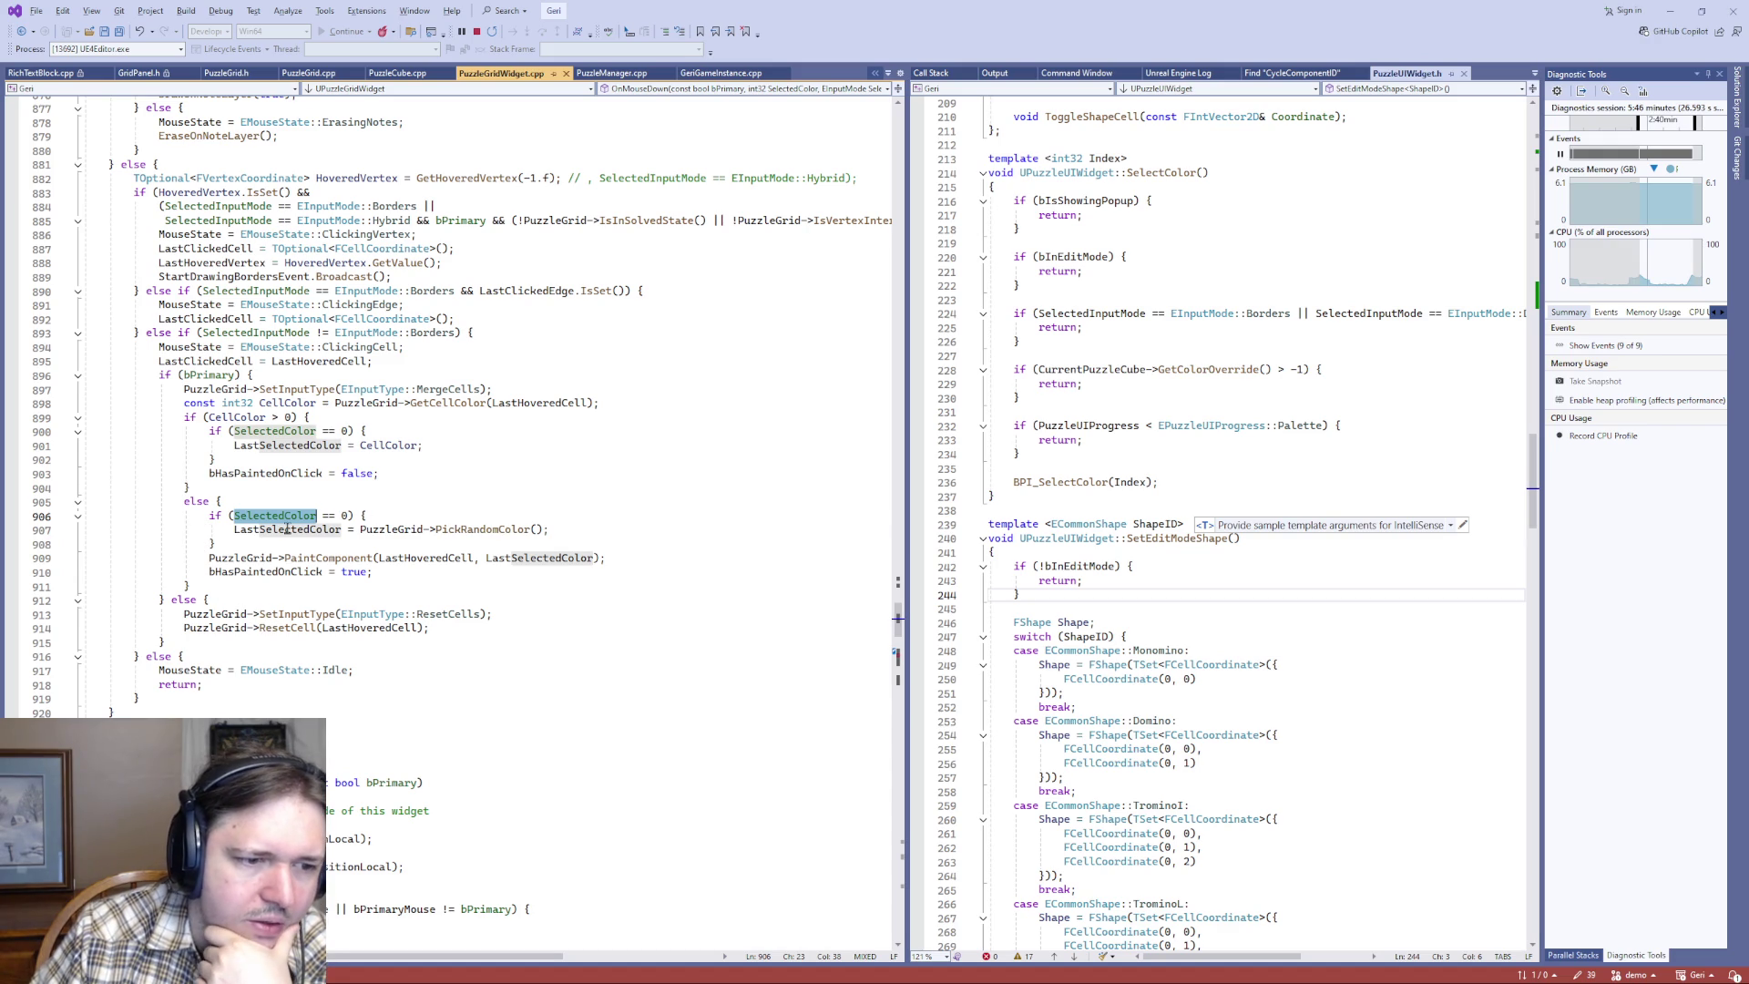
{"action": "double_click", "coordinate": [289, 530]}
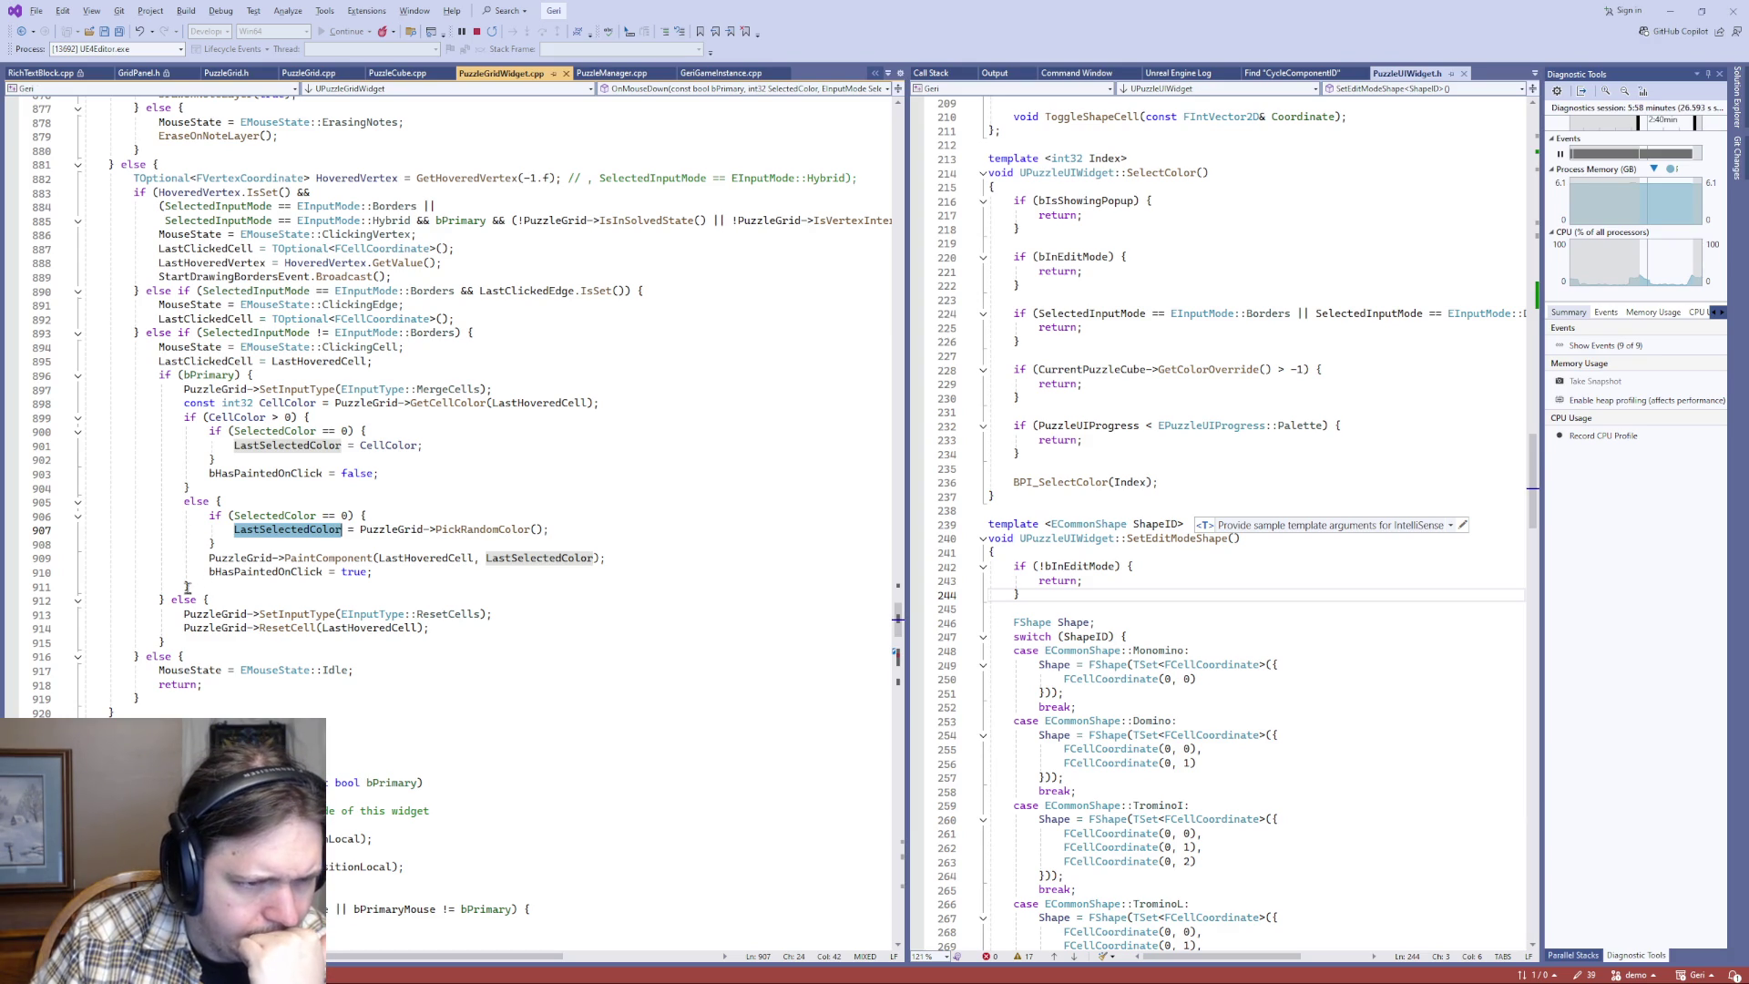
{"action": "left_click", "coordinate": [389, 445]}
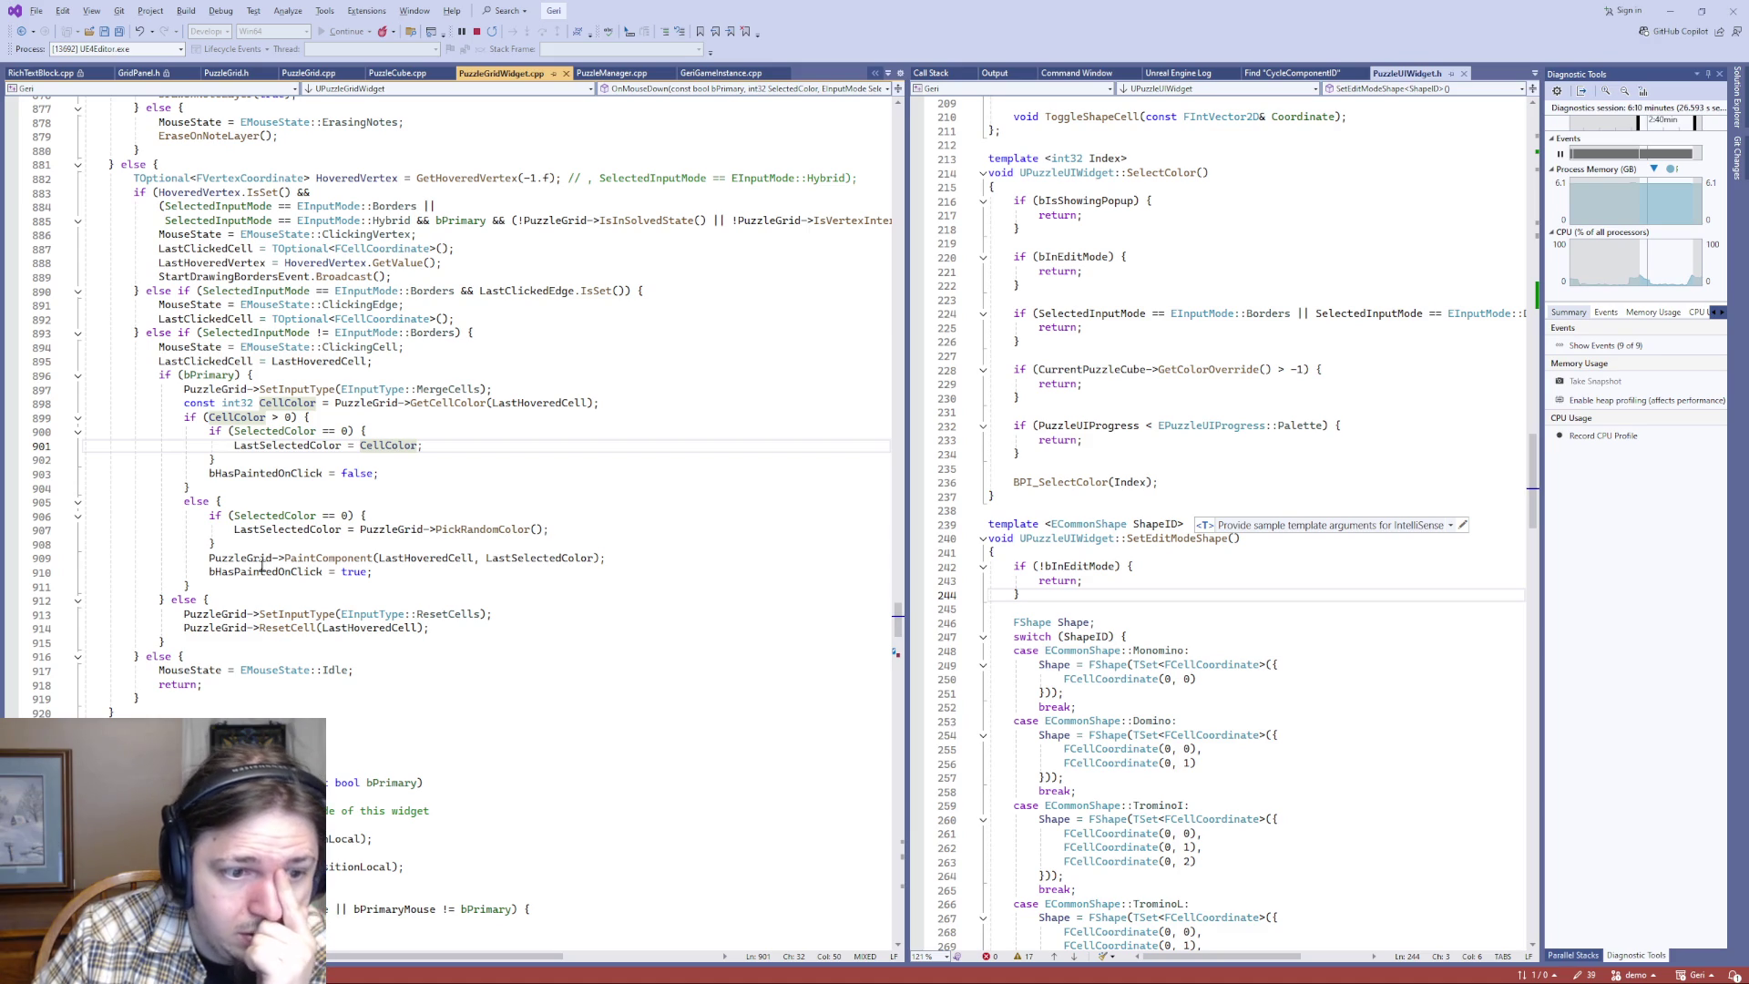
{"action": "left_click", "coordinate": [279, 434]}
{"action": "scroll", "coordinate": [258, 563], "scroll_direction": "up", "scroll_amount": 9}
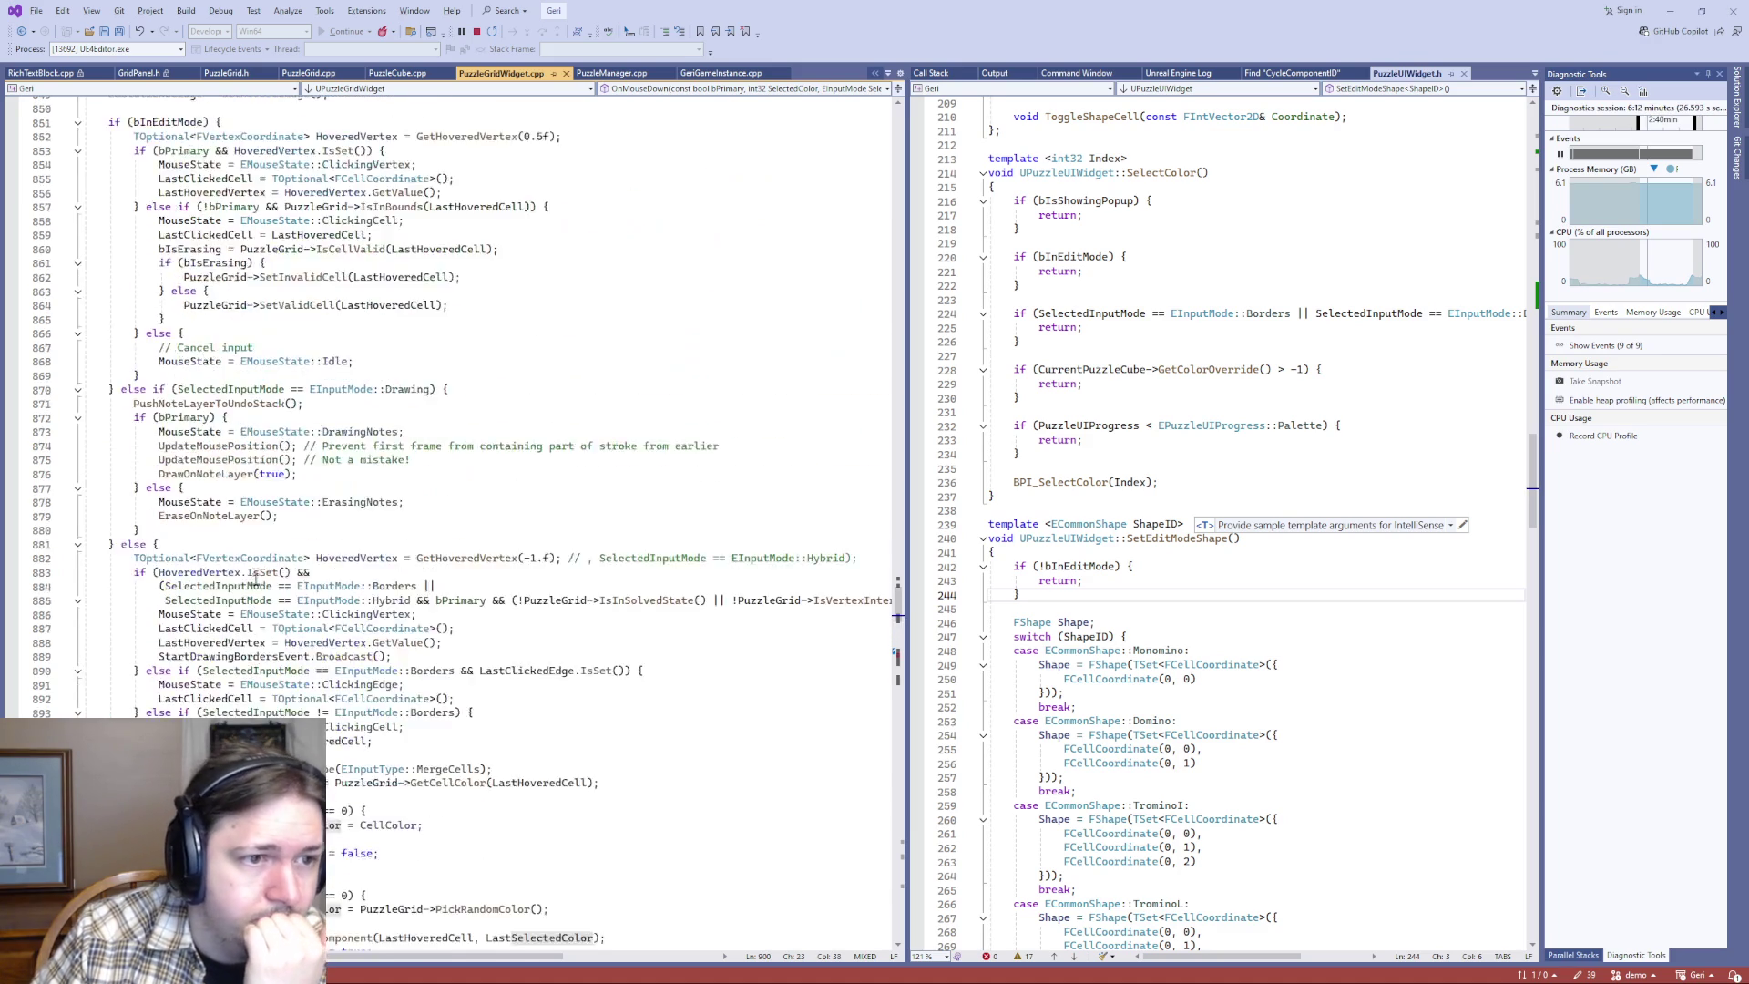
{"action": "scroll", "coordinate": [256, 572], "scroll_direction": "up", "scroll_amount": 9}
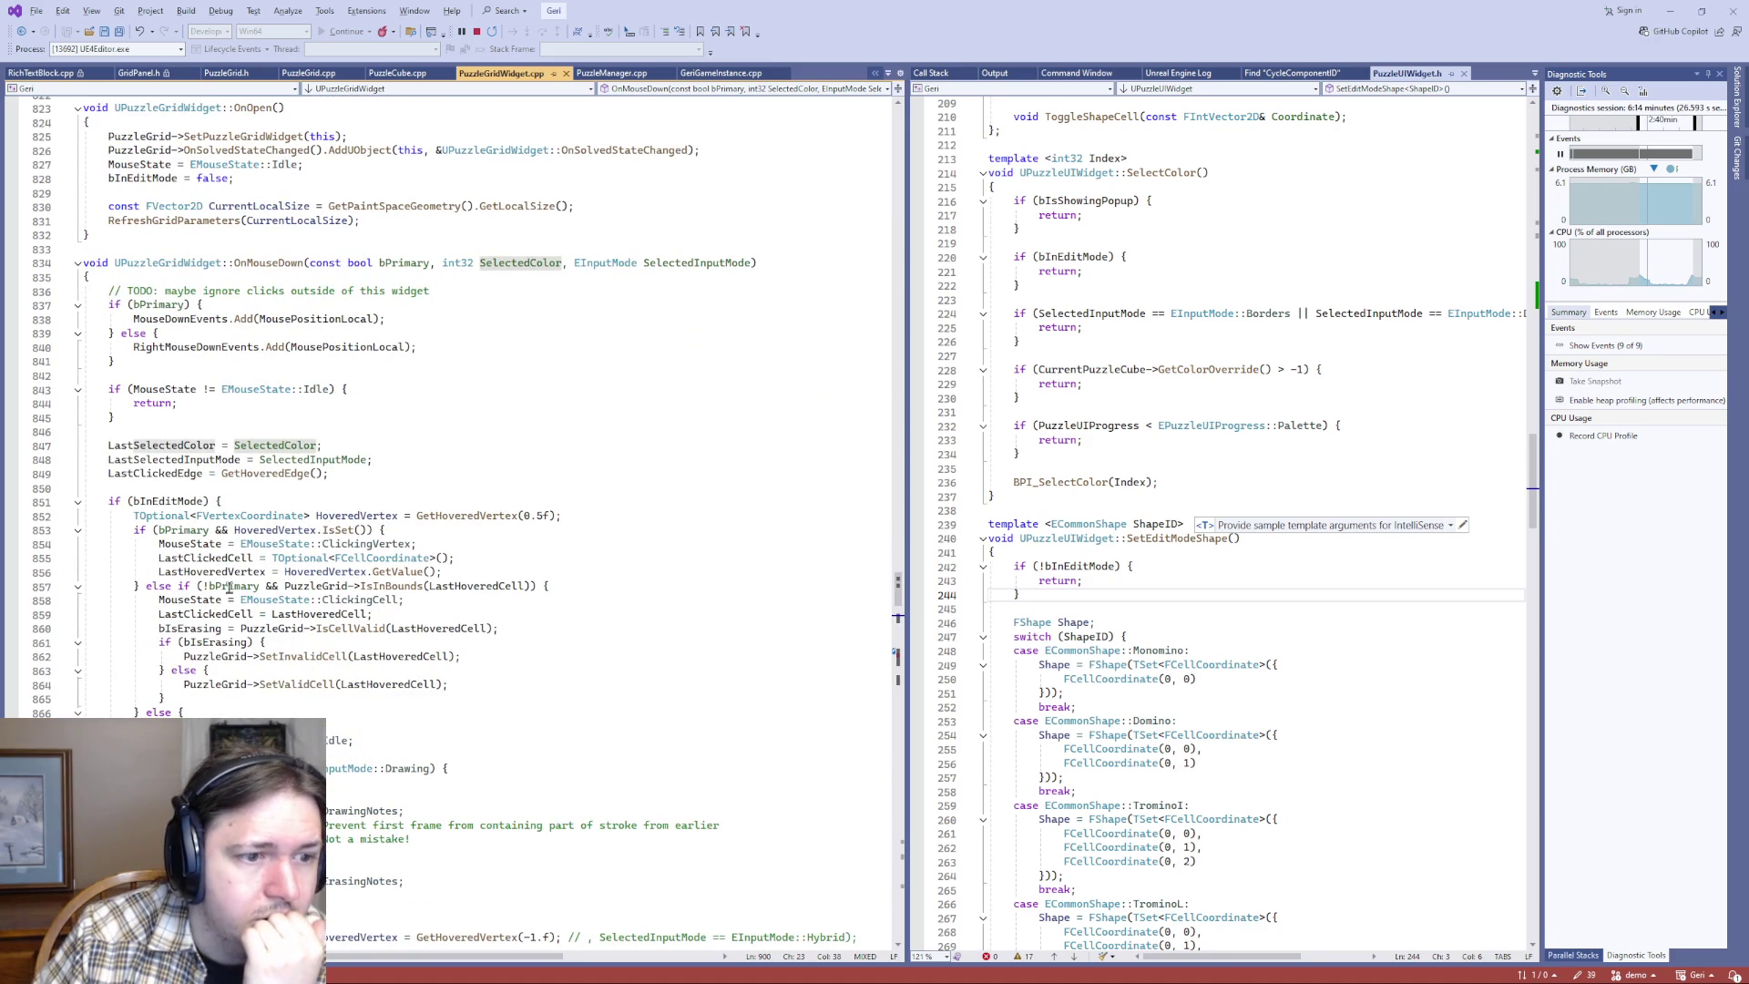
{"action": "double_click", "coordinate": [265, 263]}
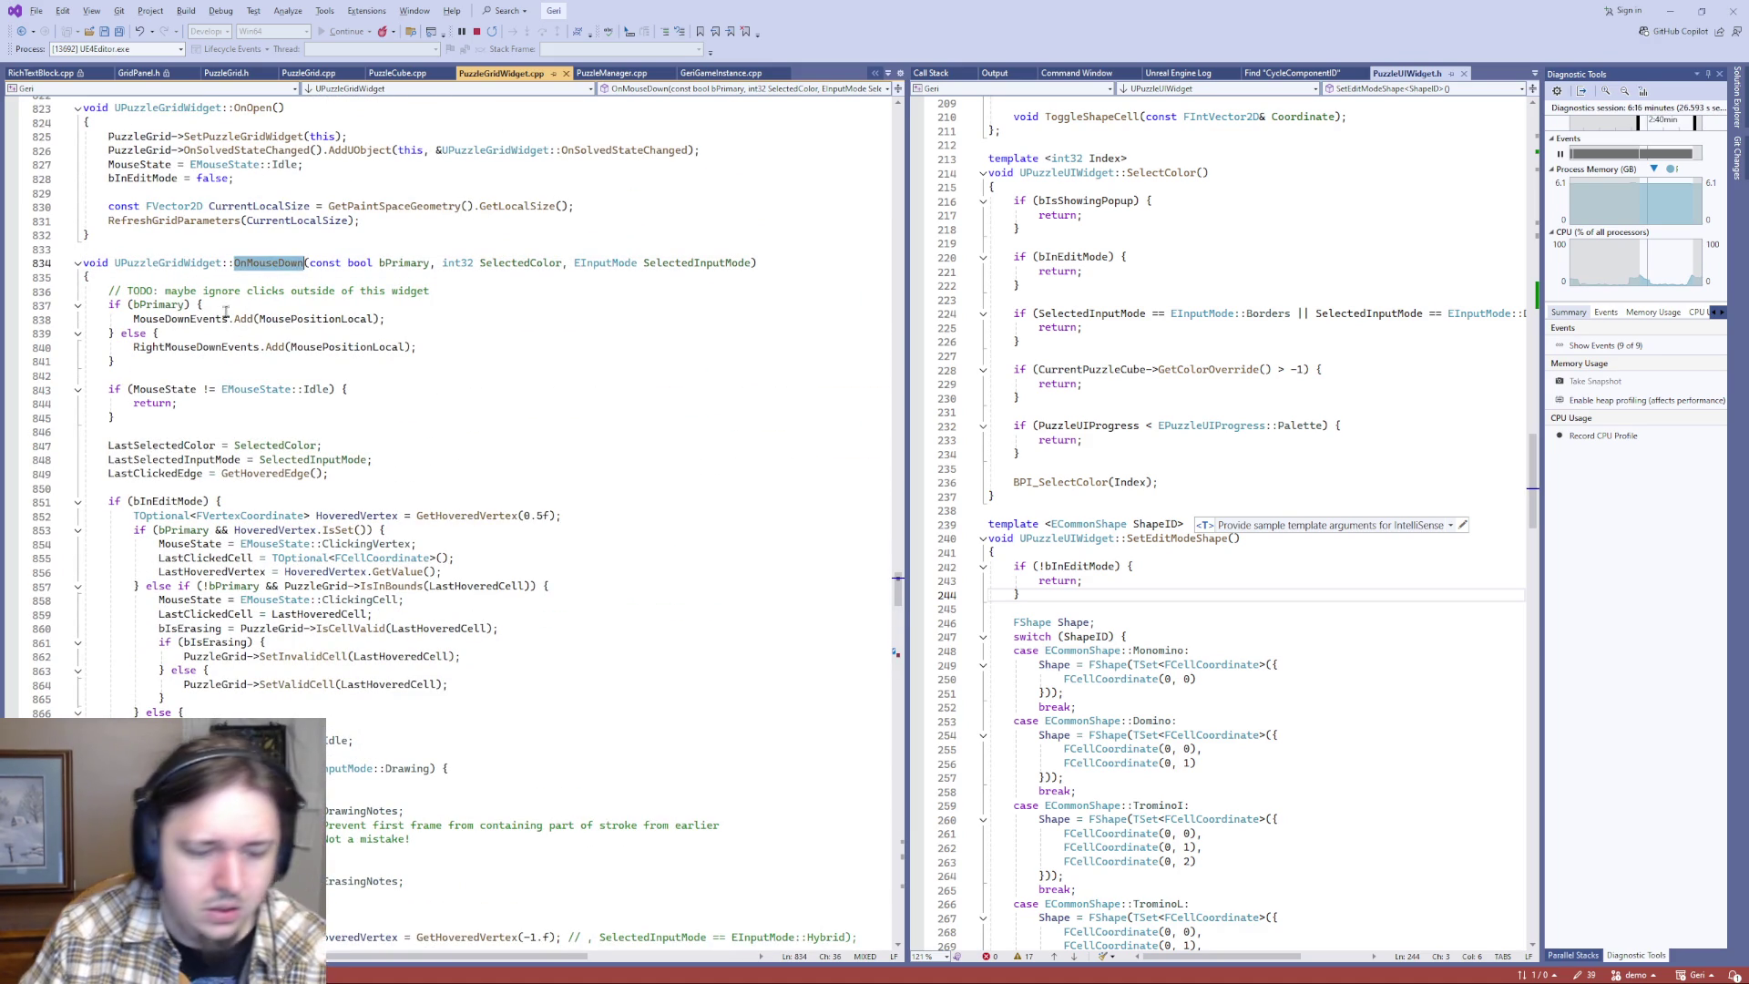
- Search all files for OnMouseDown and open the PuzzleUIWidget.cpp match at line 573
{"action": "key", "text": "ctrl+shift+f"}
{"action": "key", "text": "Return"}
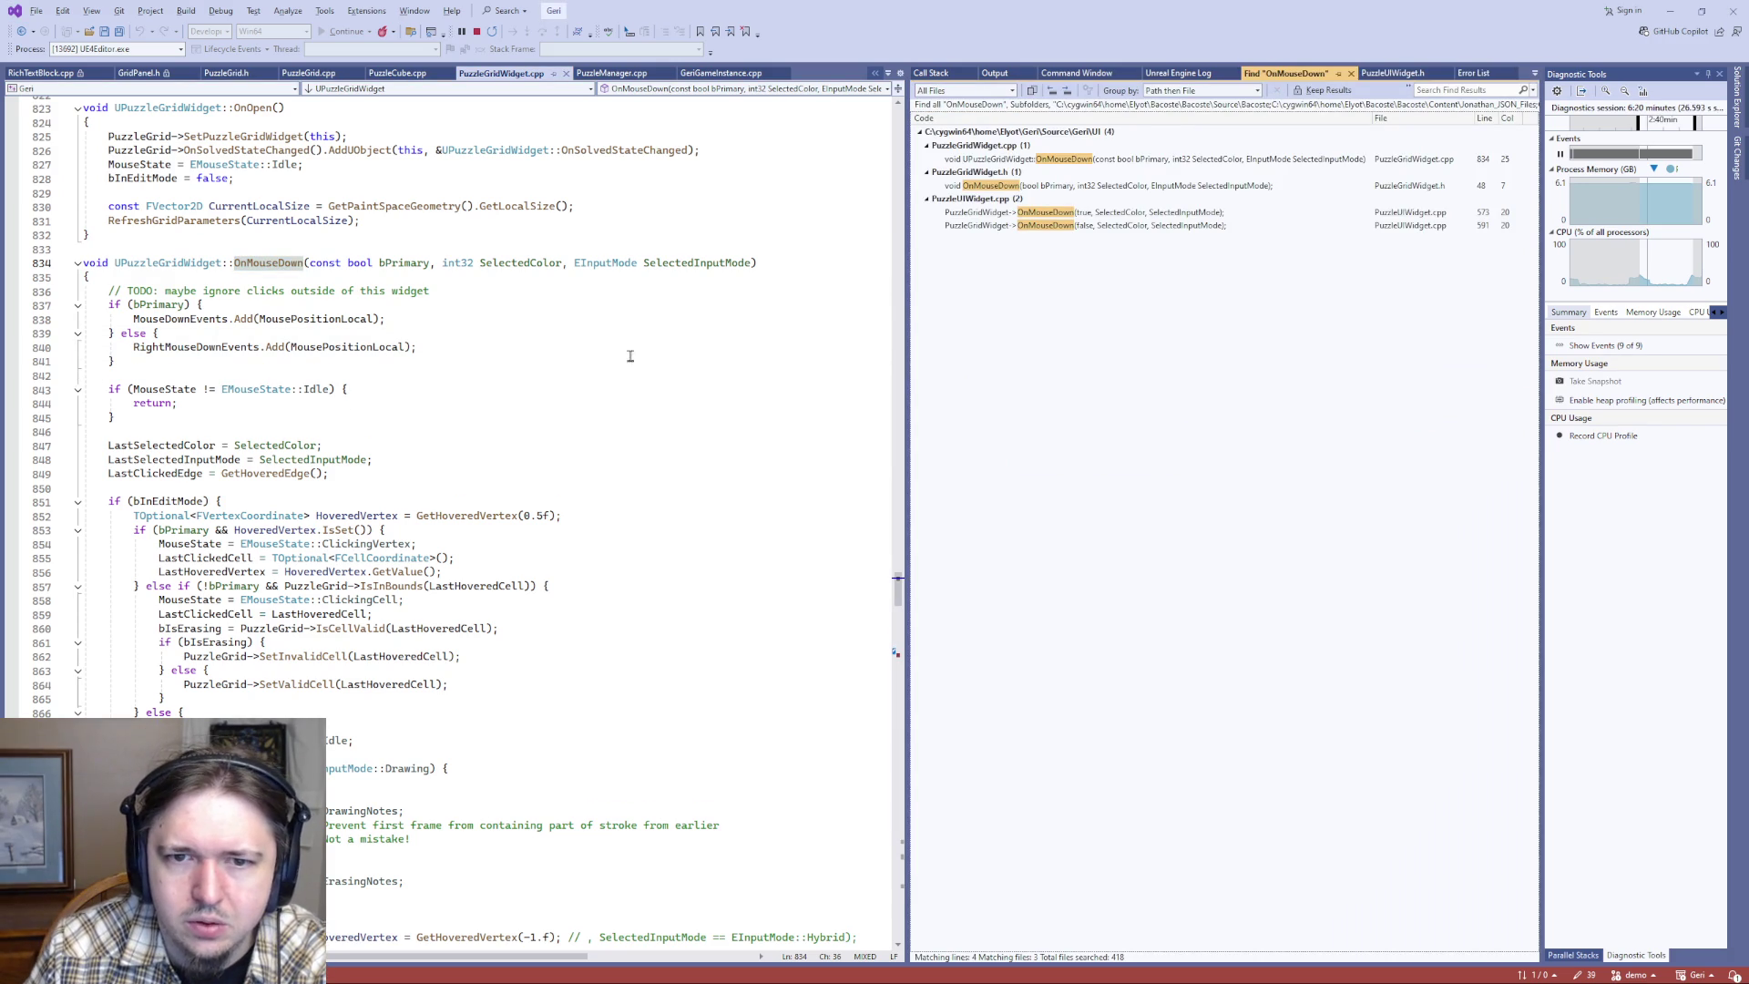
{"action": "left_click", "coordinate": [1115, 214]}
{"action": "double_click", "coordinate": [1118, 214]}
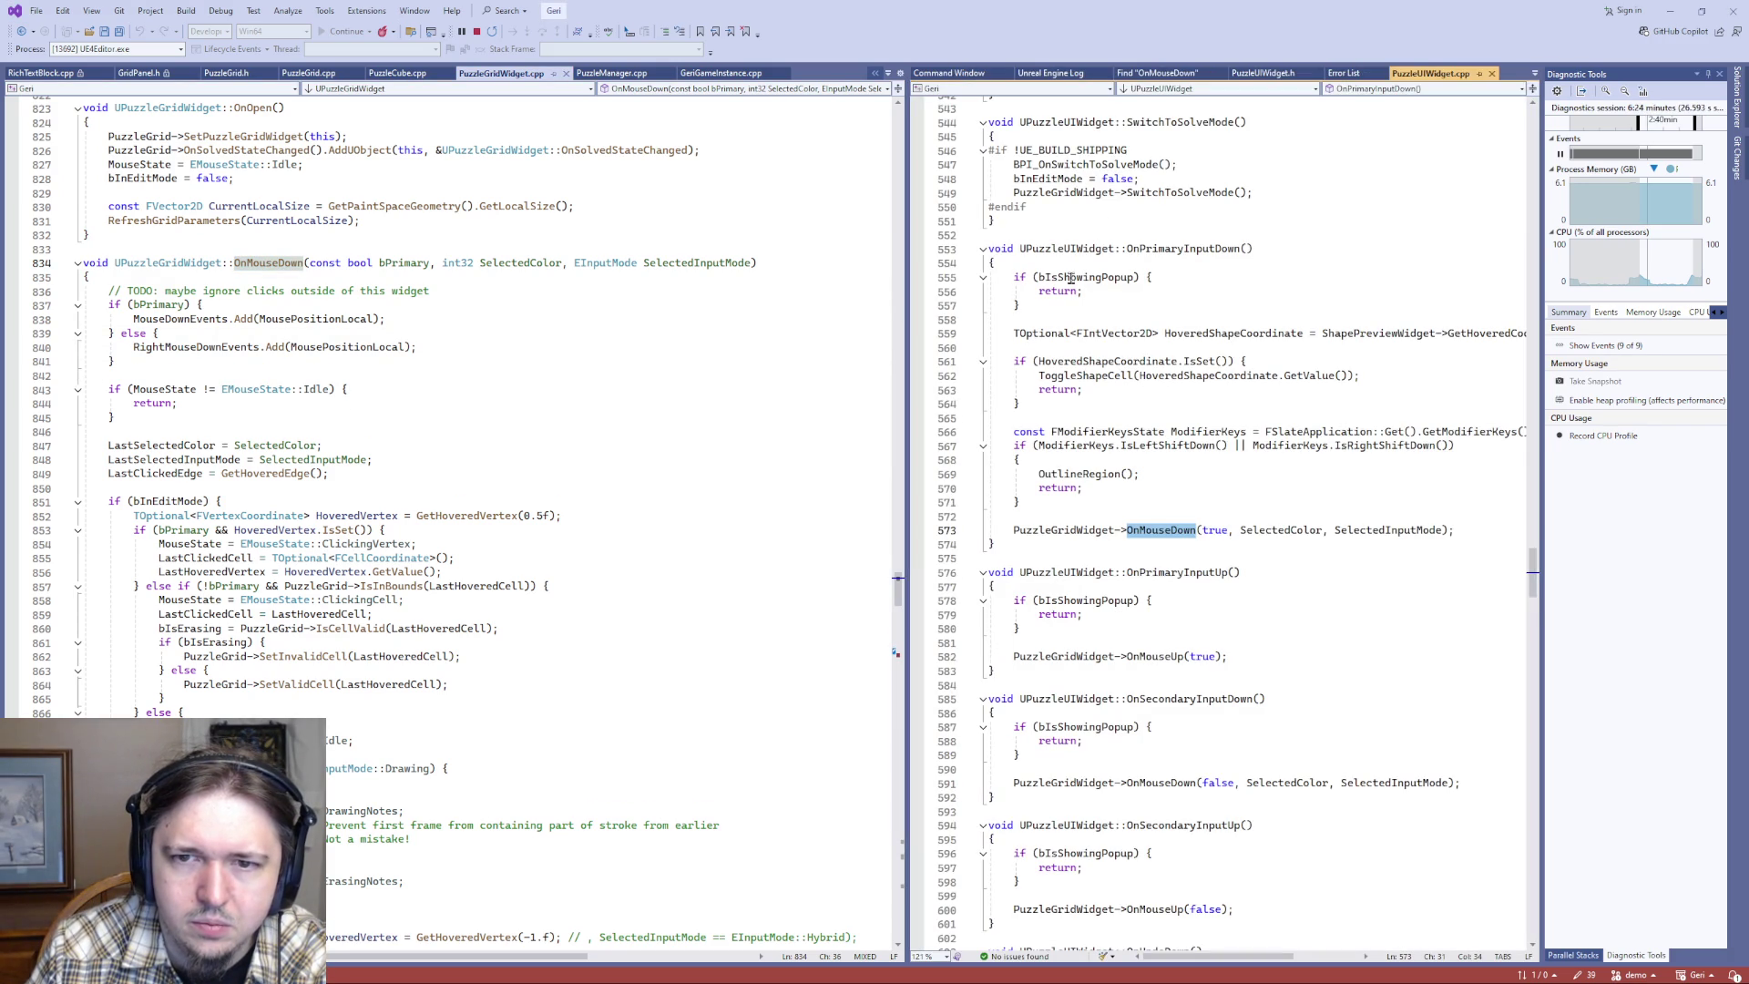
- Highlight every use of SelectedColor in PuzzleUIWidget.cpp
{"action": "double_click", "coordinate": [1278, 530]}
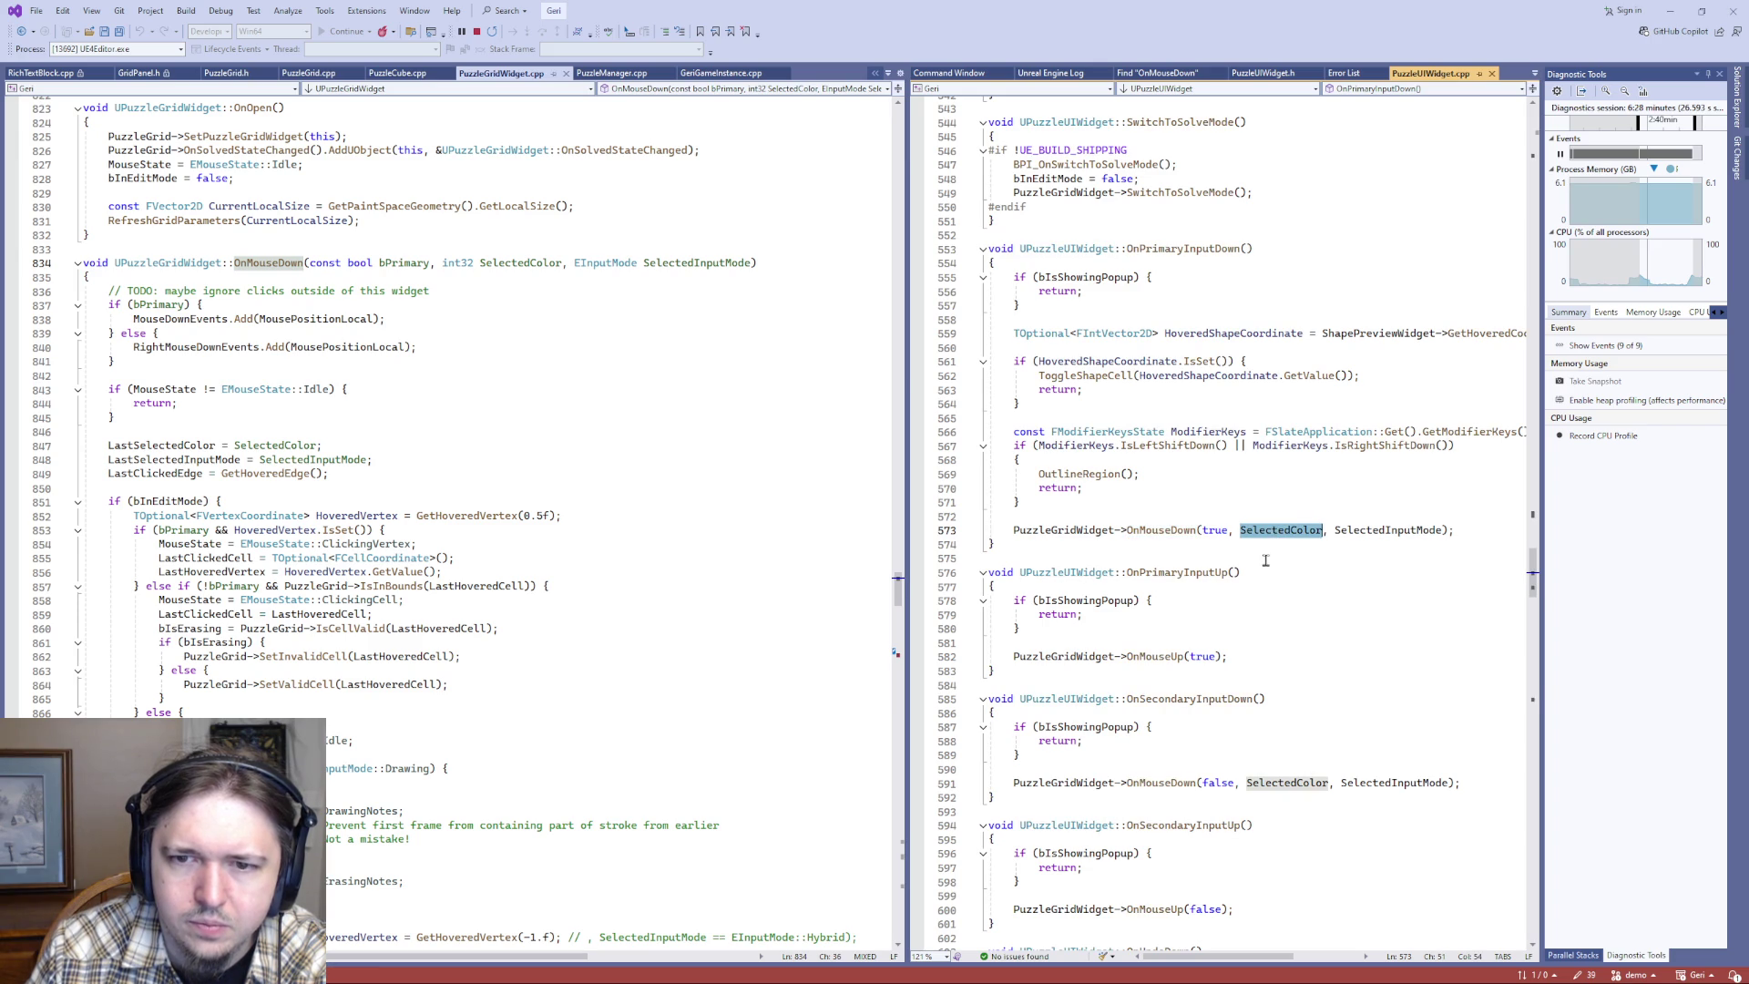
{"action": "scroll", "coordinate": [1168, 650], "scroll_direction": "up", "scroll_amount": 6}
{"action": "scroll", "coordinate": [1169, 650], "scroll_direction": "down", "scroll_amount": 5}
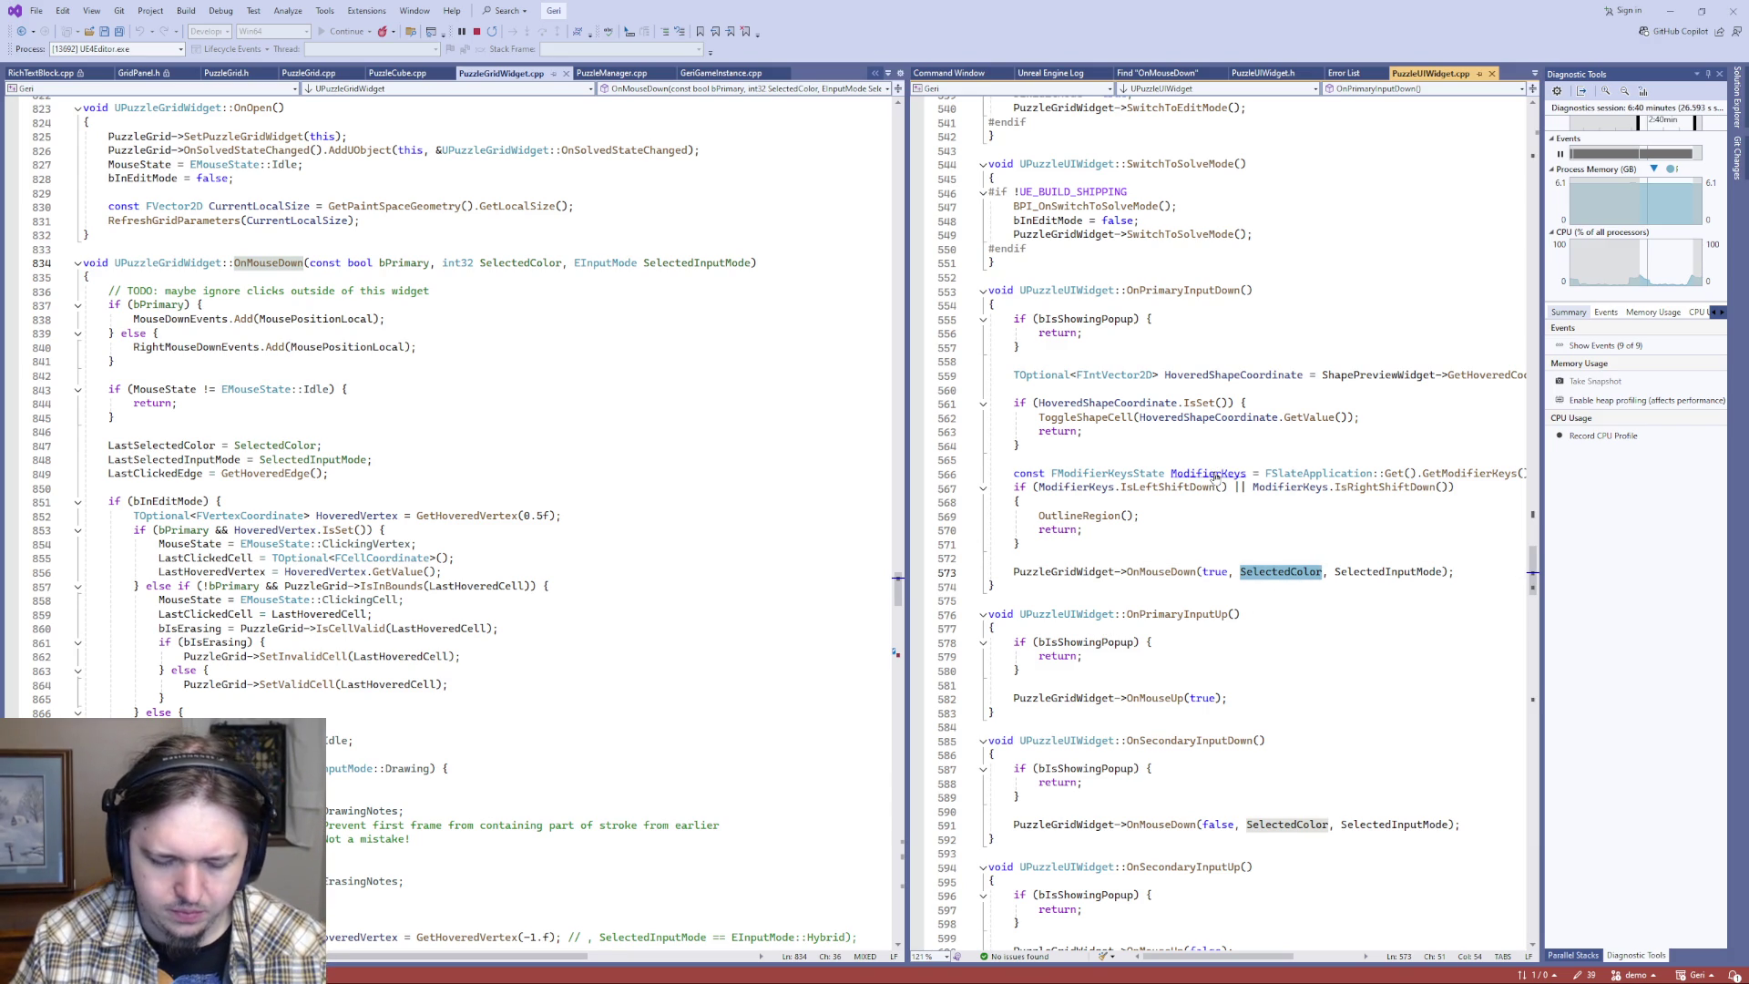
- Start a new line after line 969 inside OnMouseUp's empty-colour branch
{"action": "scroll", "coordinate": [274, 630], "scroll_direction": "down", "scroll_amount": 20}
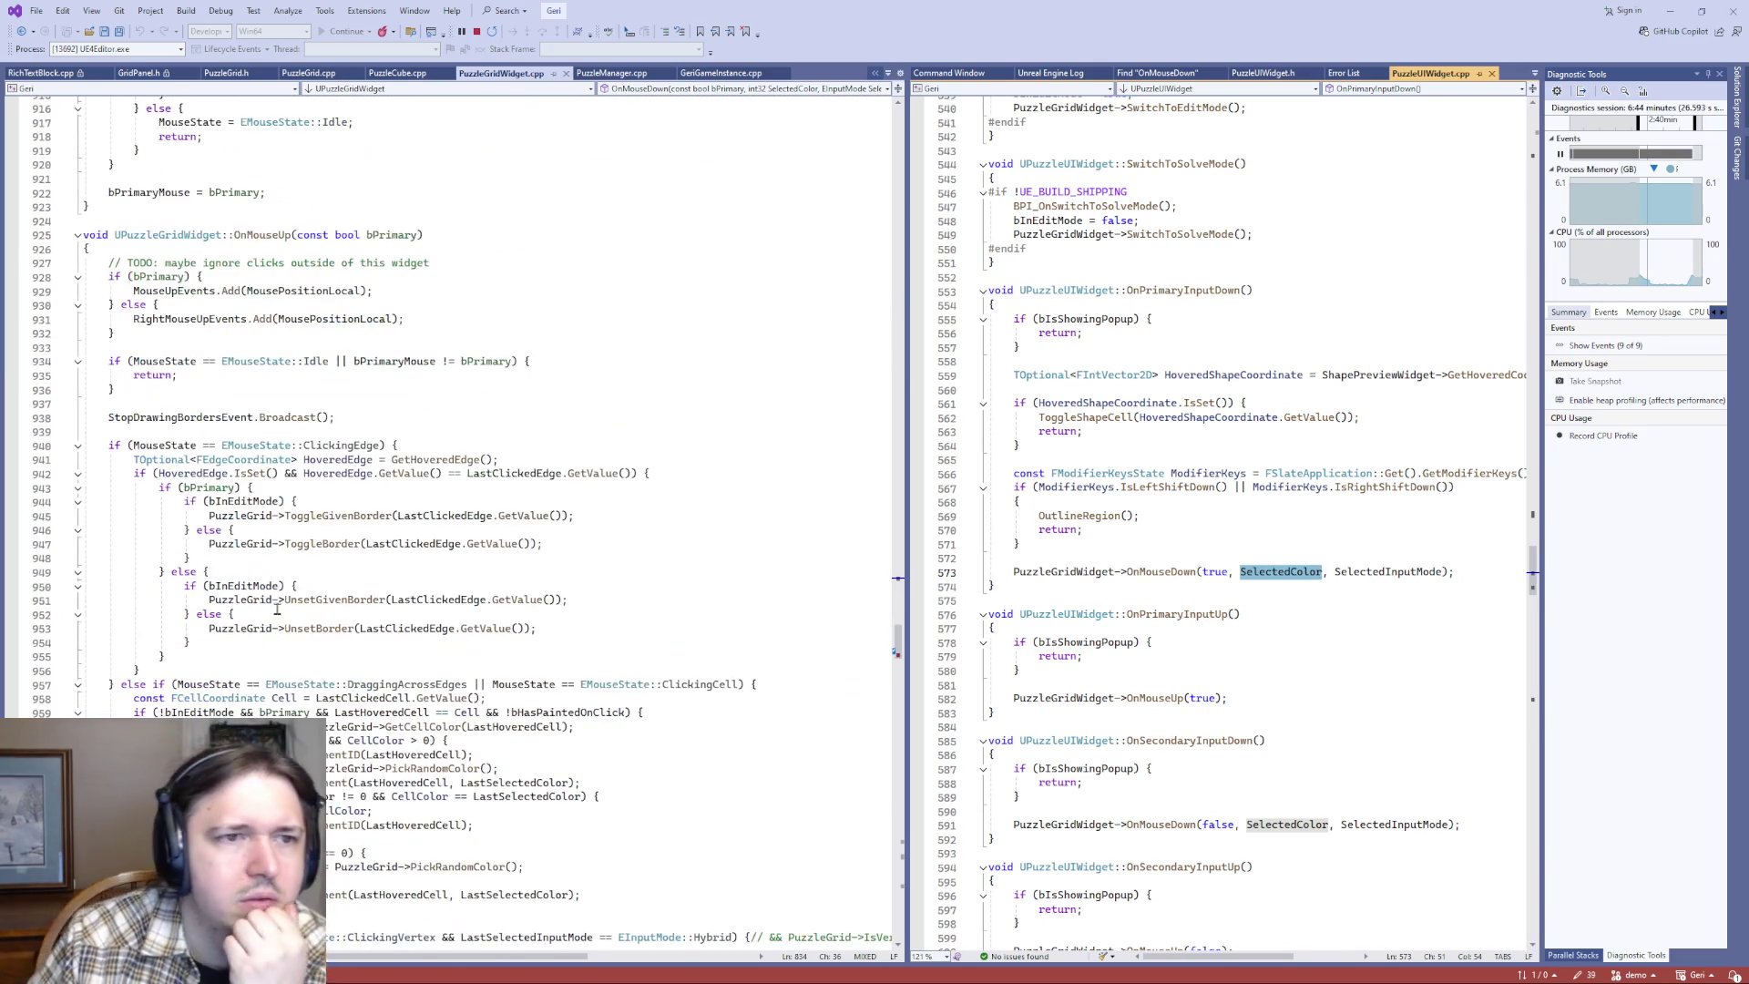
{"action": "scroll", "coordinate": [277, 608], "scroll_direction": "down", "scroll_amount": 12}
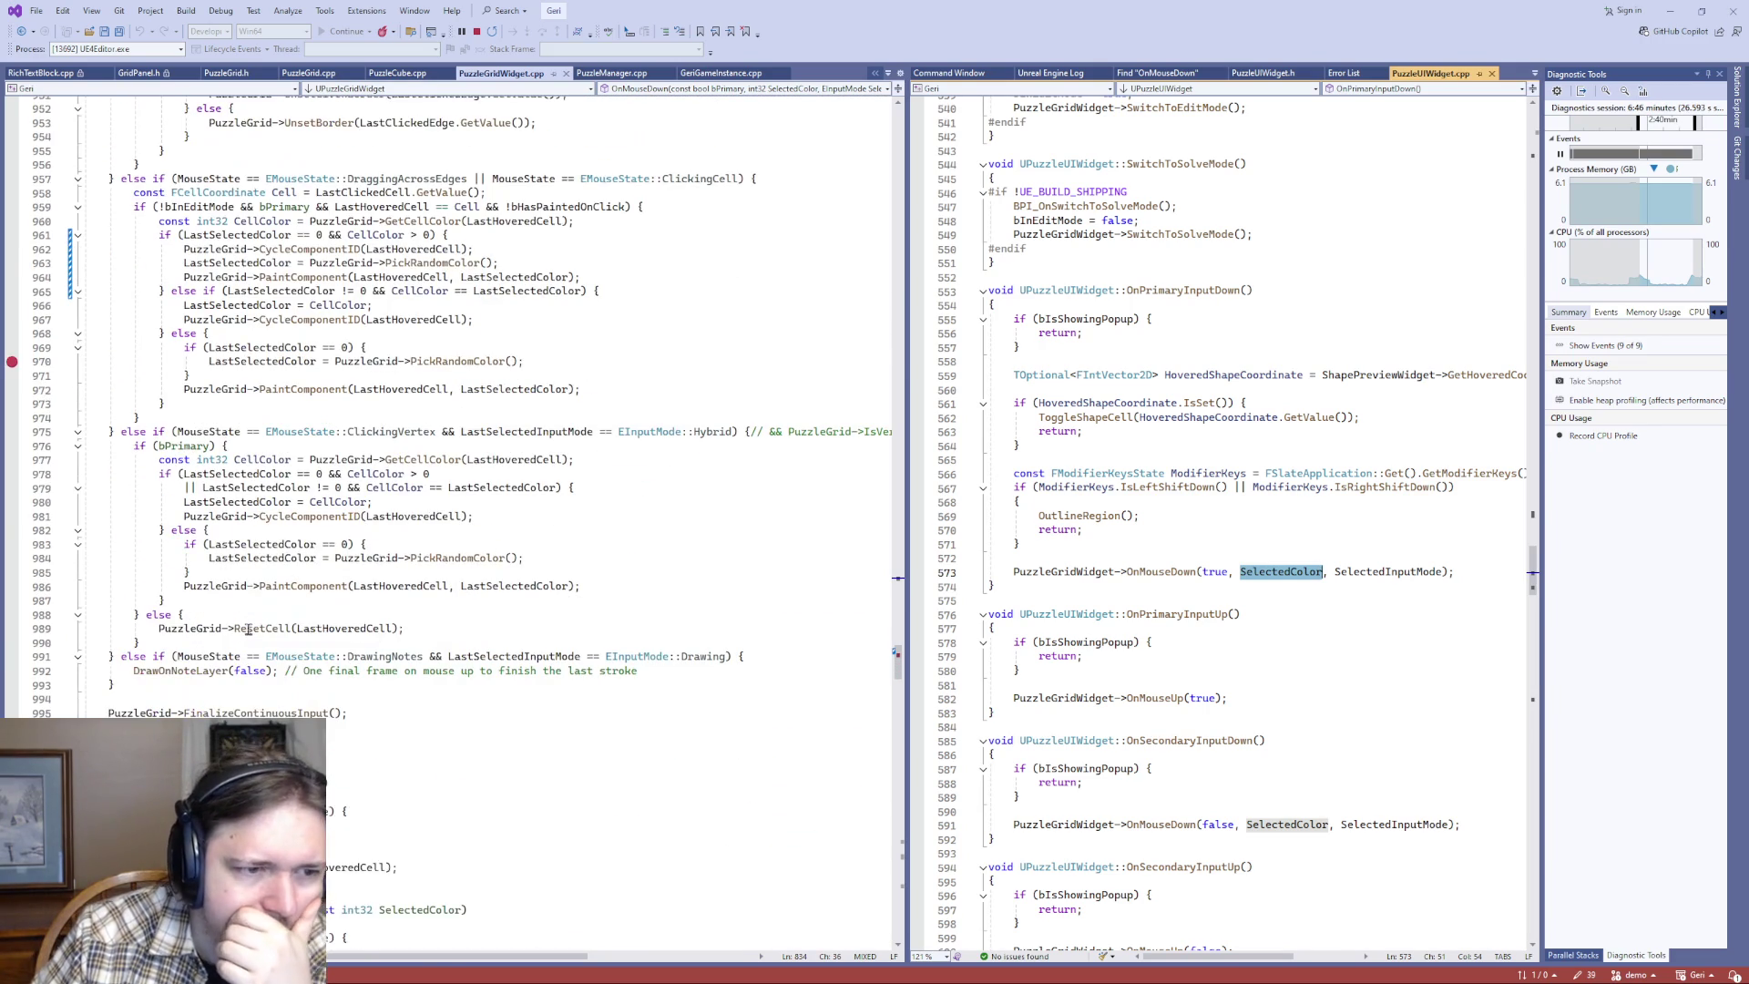
{"action": "scroll", "coordinate": [248, 630], "scroll_direction": "up", "scroll_amount": 3}
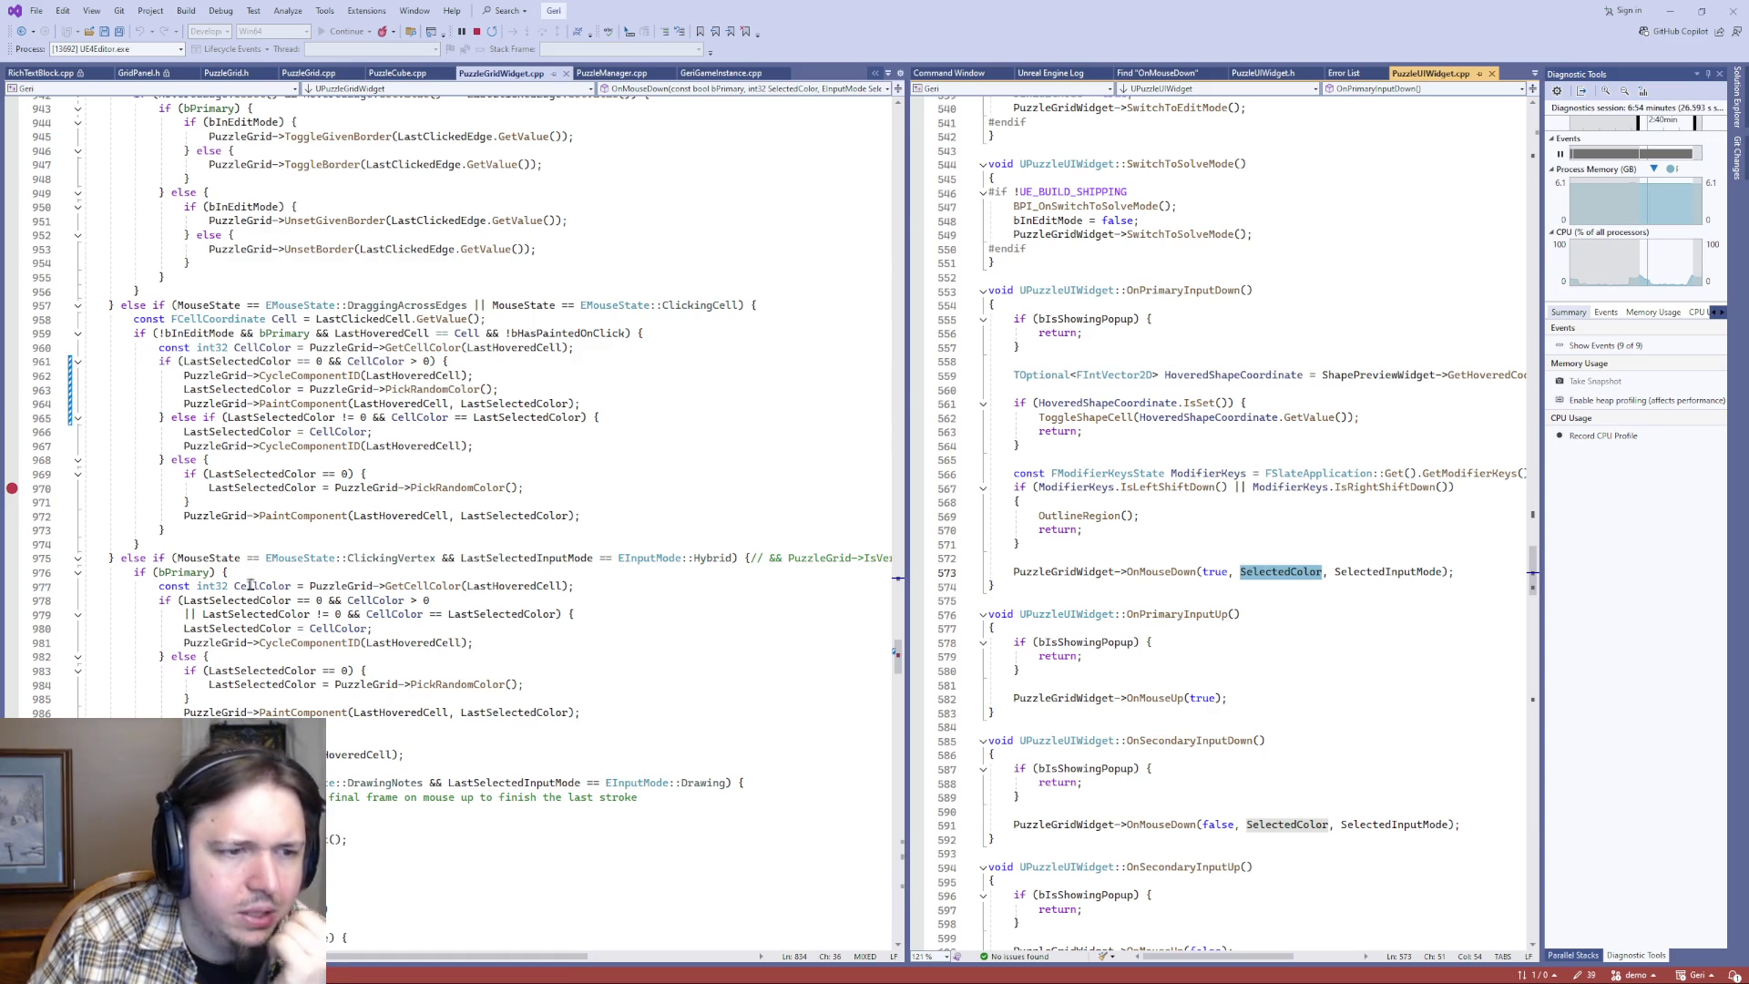
{"action": "left_click", "coordinate": [396, 473]}
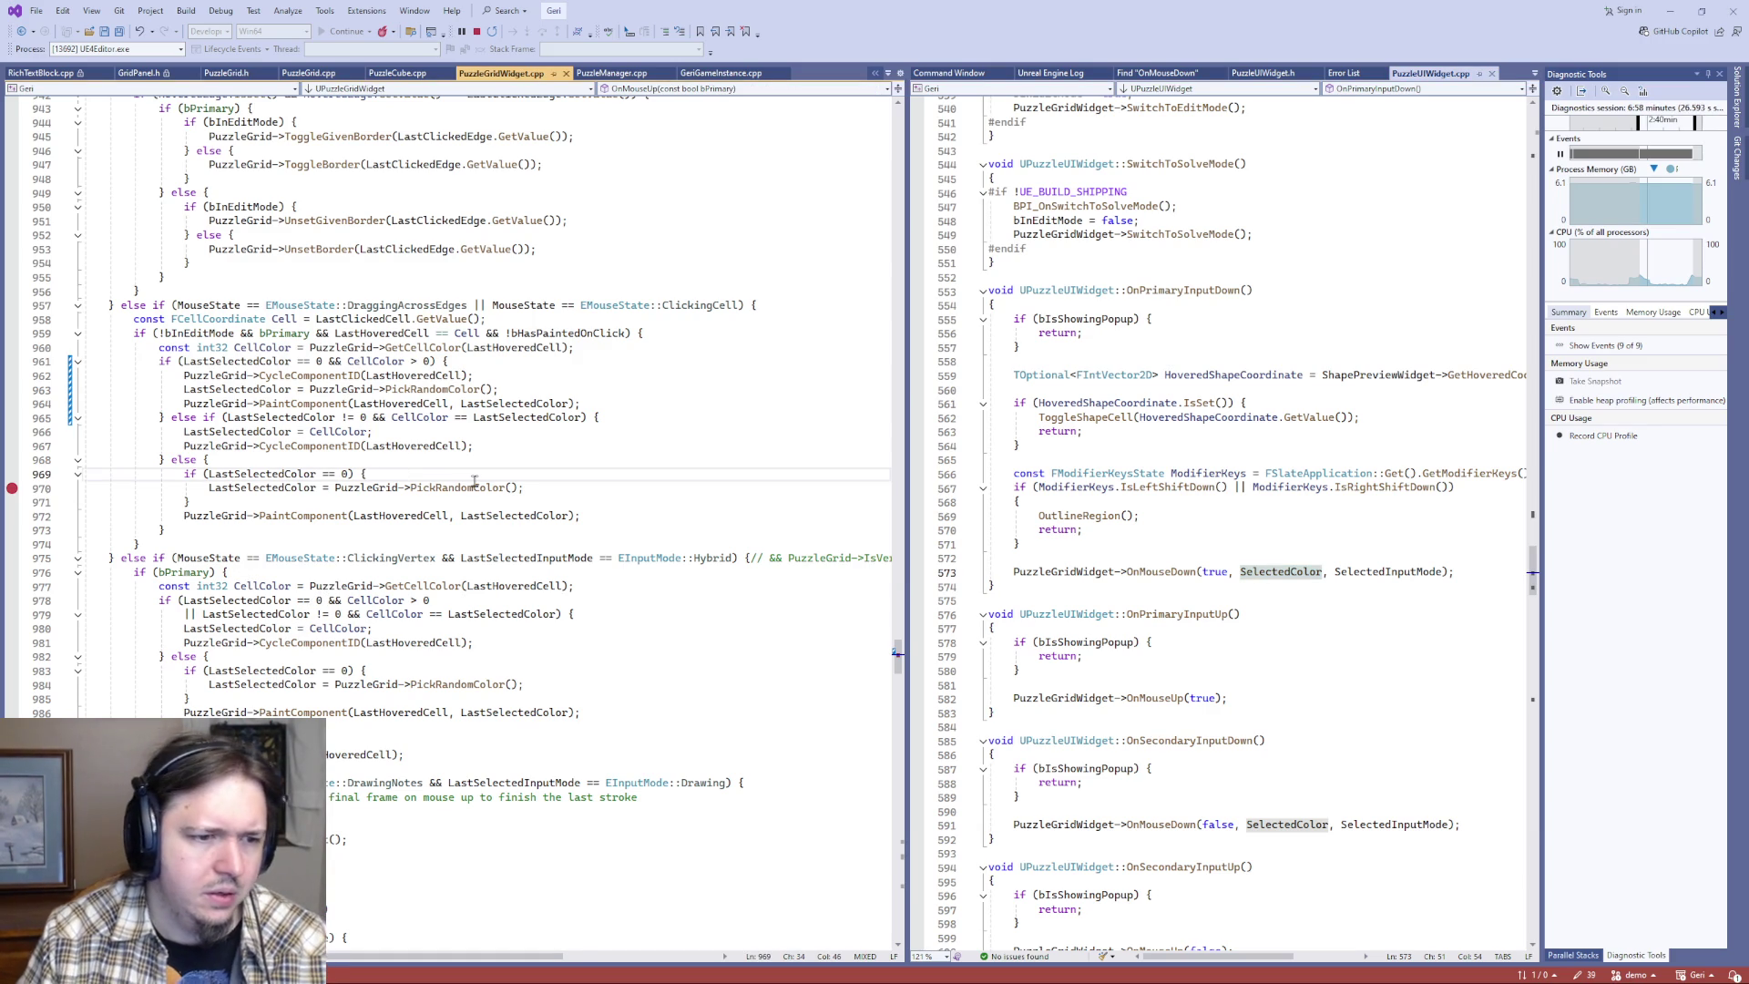
{"action": "key", "text": "Return"}
{"action": "type", "text": "uiwid"}
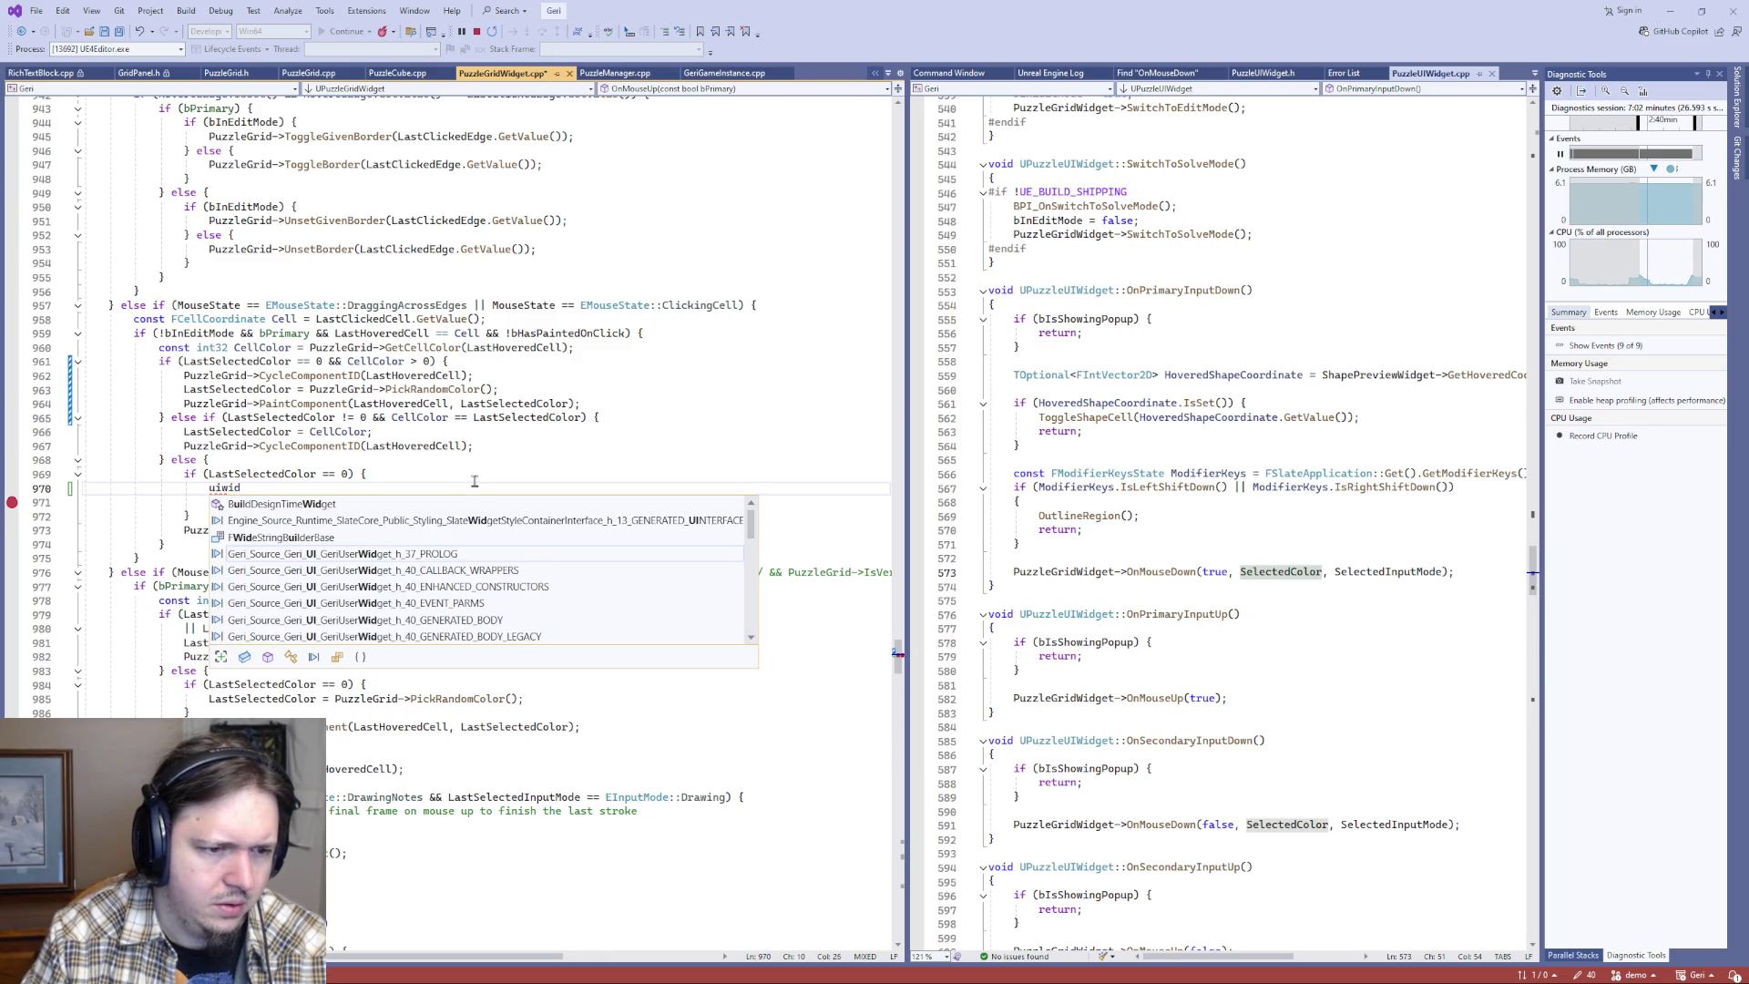
{"action": "type", "text": "get"}
{"action": "key", "text": "BackSpace"}
{"action": "key", "text": "BackSpace"}
{"action": "key", "text": "BackSpace"}
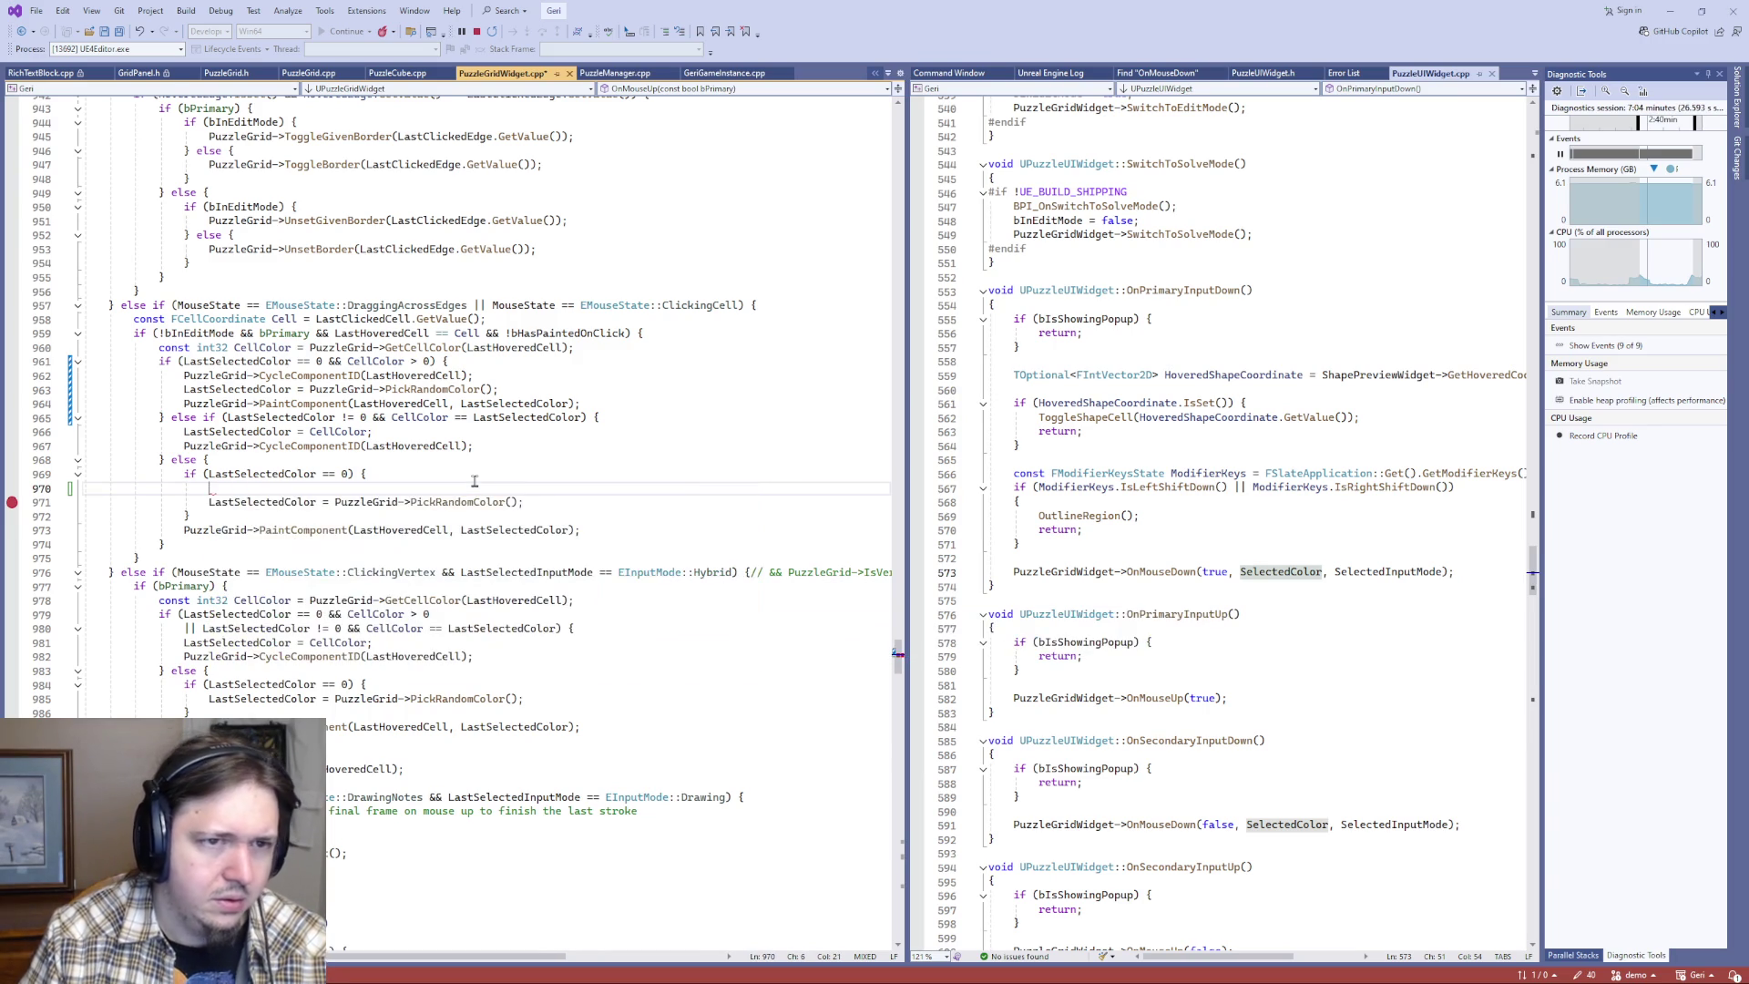
- Switch to PuzzleGridWidget.h and search it for 'uiwid'
{"action": "key", "text": "ctrl+k"}
{"action": "key", "text": "ctrl+o"}
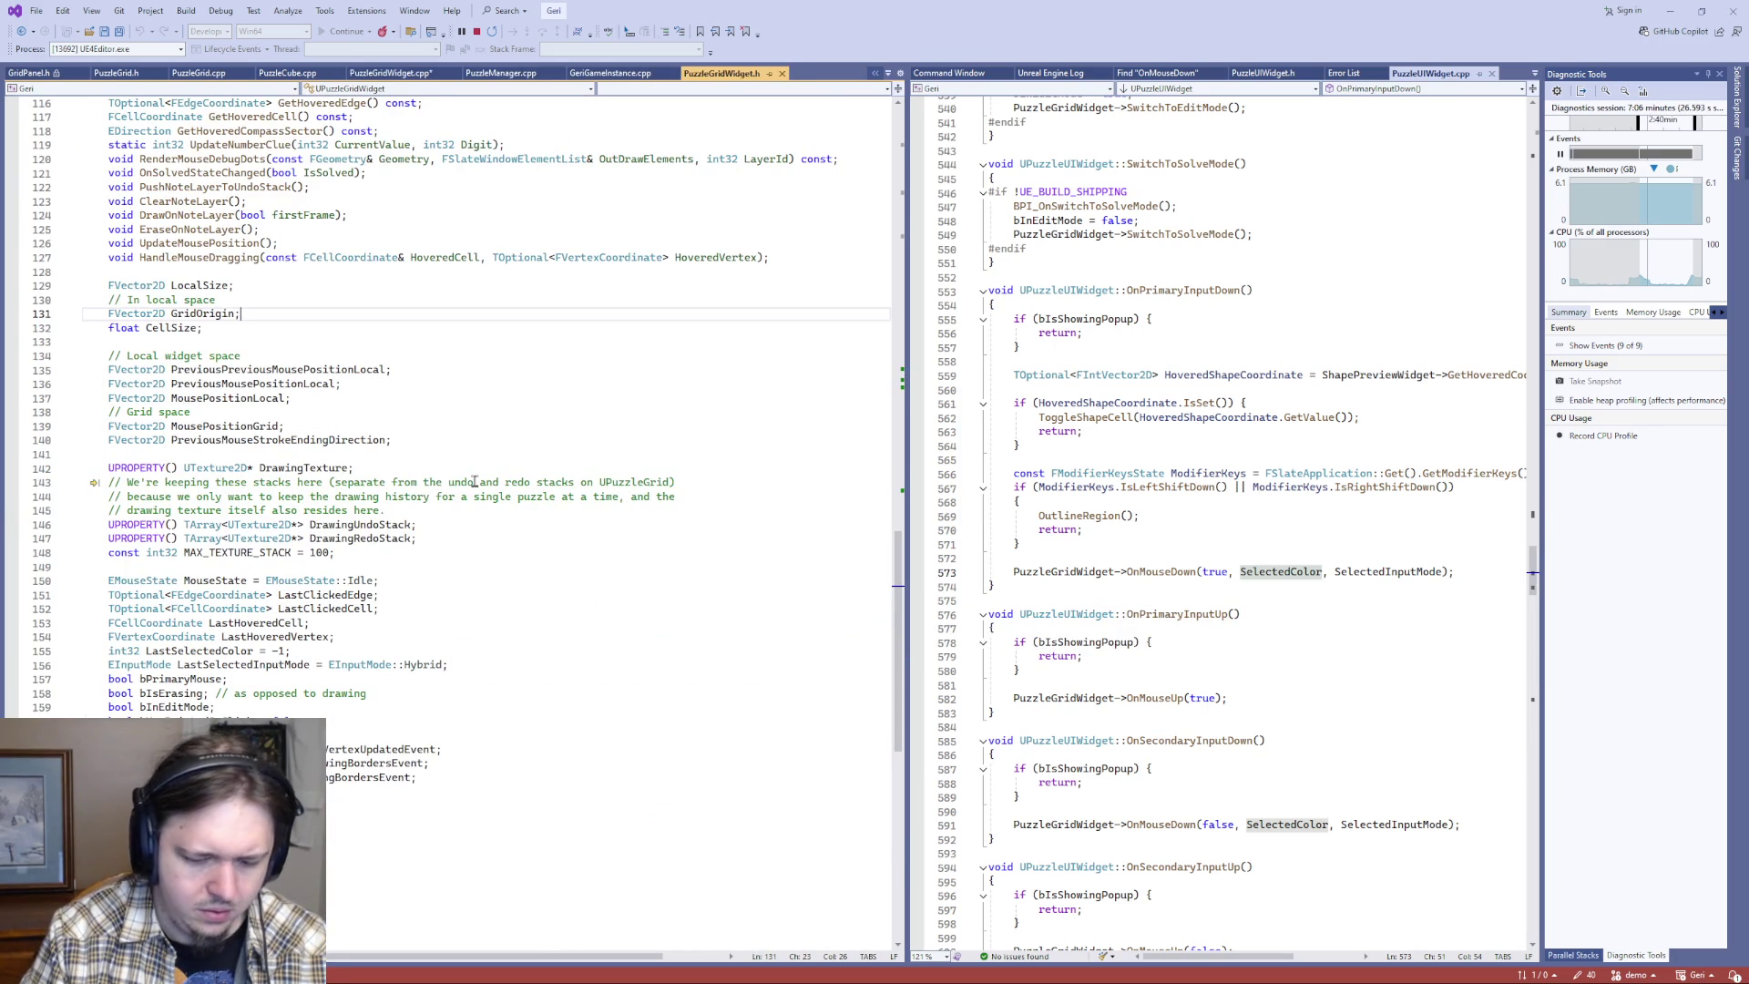
{"action": "key", "text": "ctrl+f"}
{"action": "type", "text": "uiwid"}
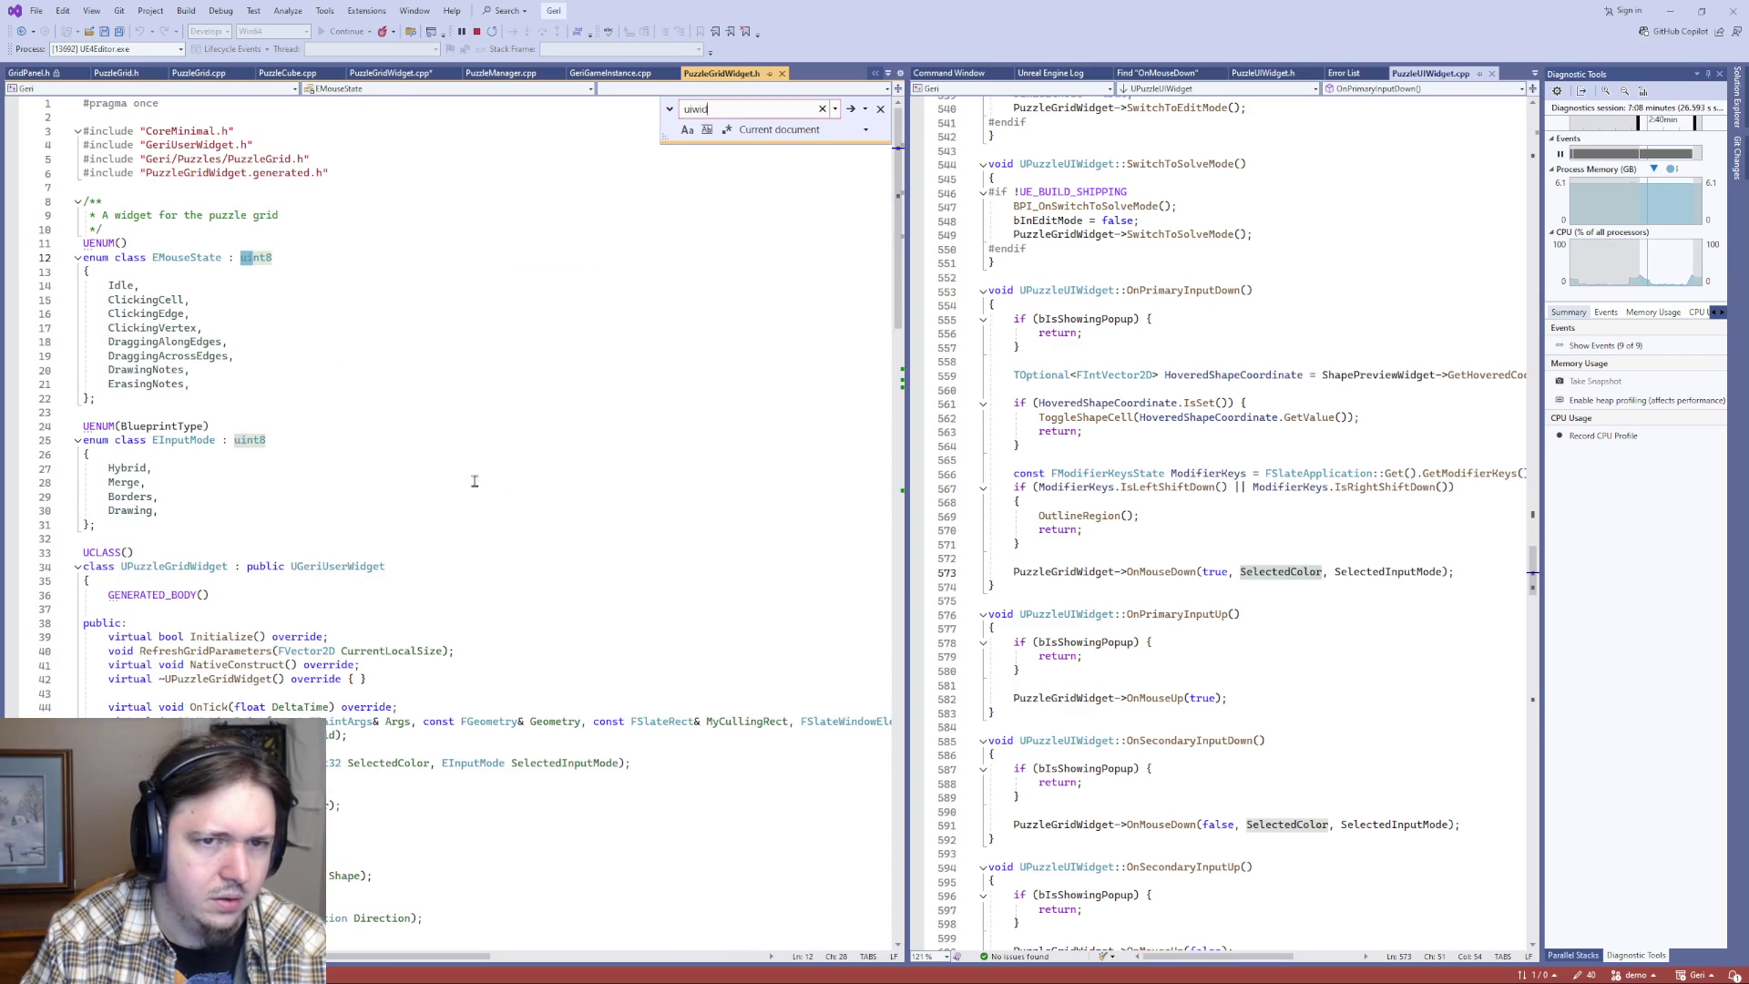
{"action": "key", "text": "BackSpace"}
{"action": "key", "text": "BackSpace"}
{"action": "key", "text": "BackSpace"}
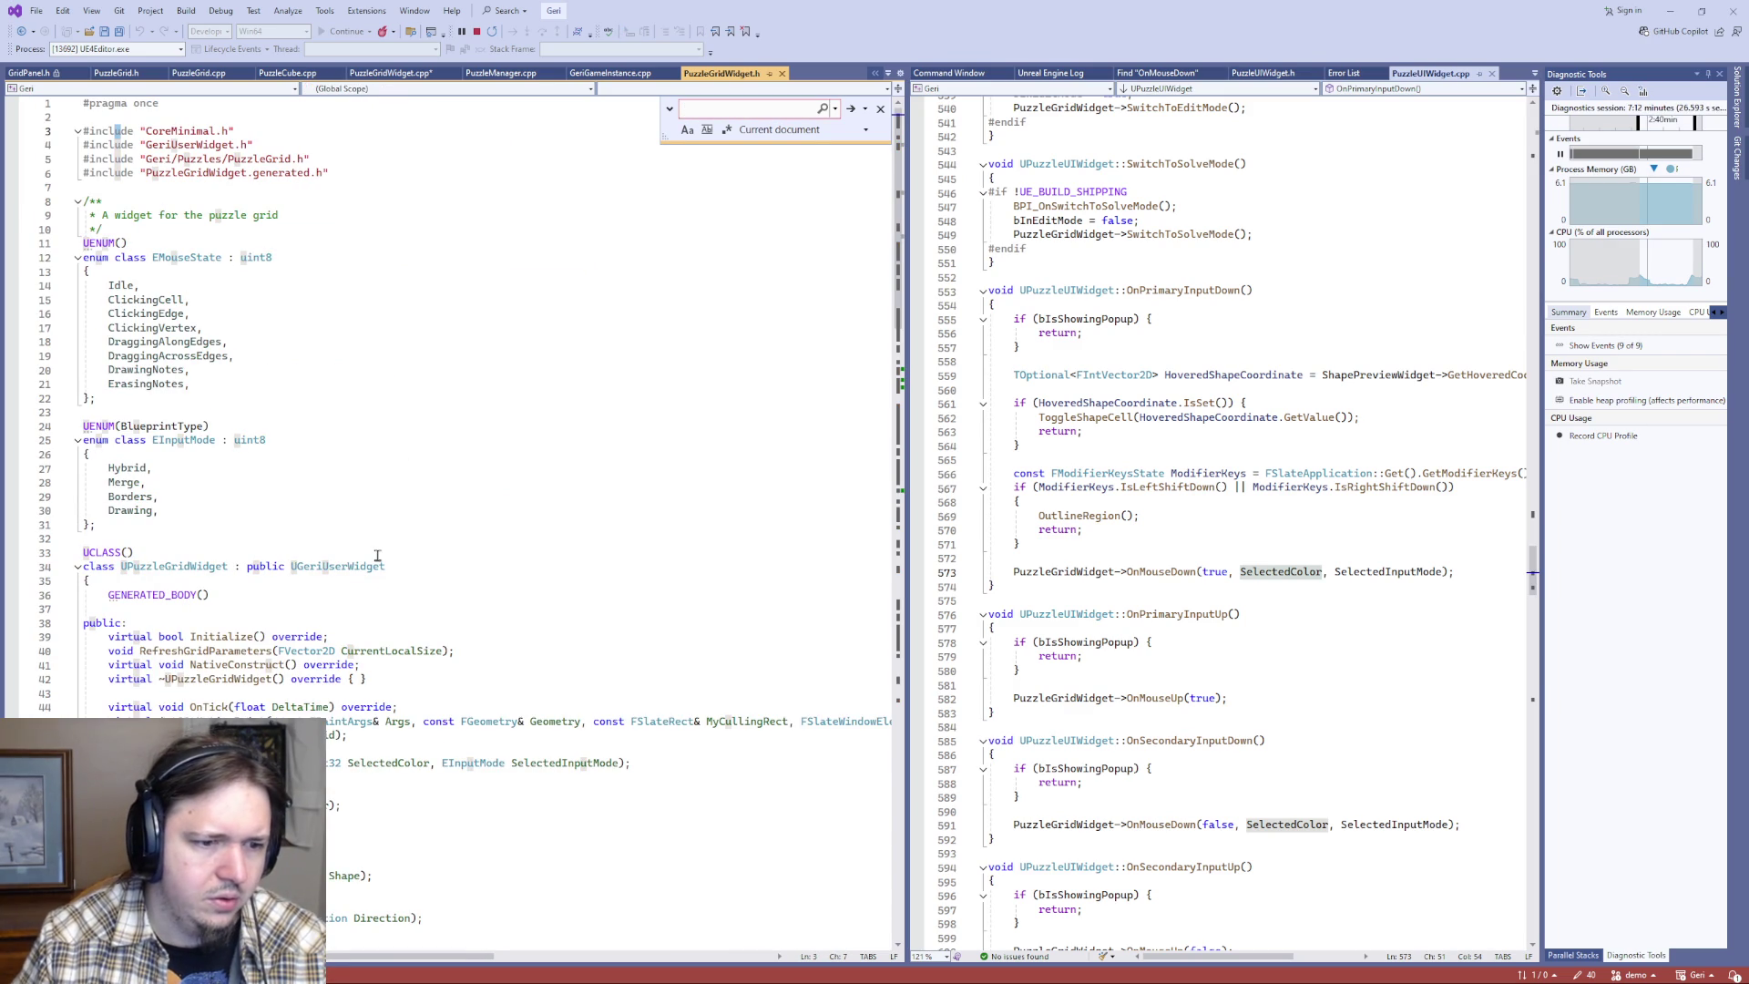
{"action": "key", "text": "Escape"}
- Open PuzzleUIWidget.h and review its include list and the APuzzleCube forward declaration
{"action": "left_click", "coordinate": [1215, 289]}
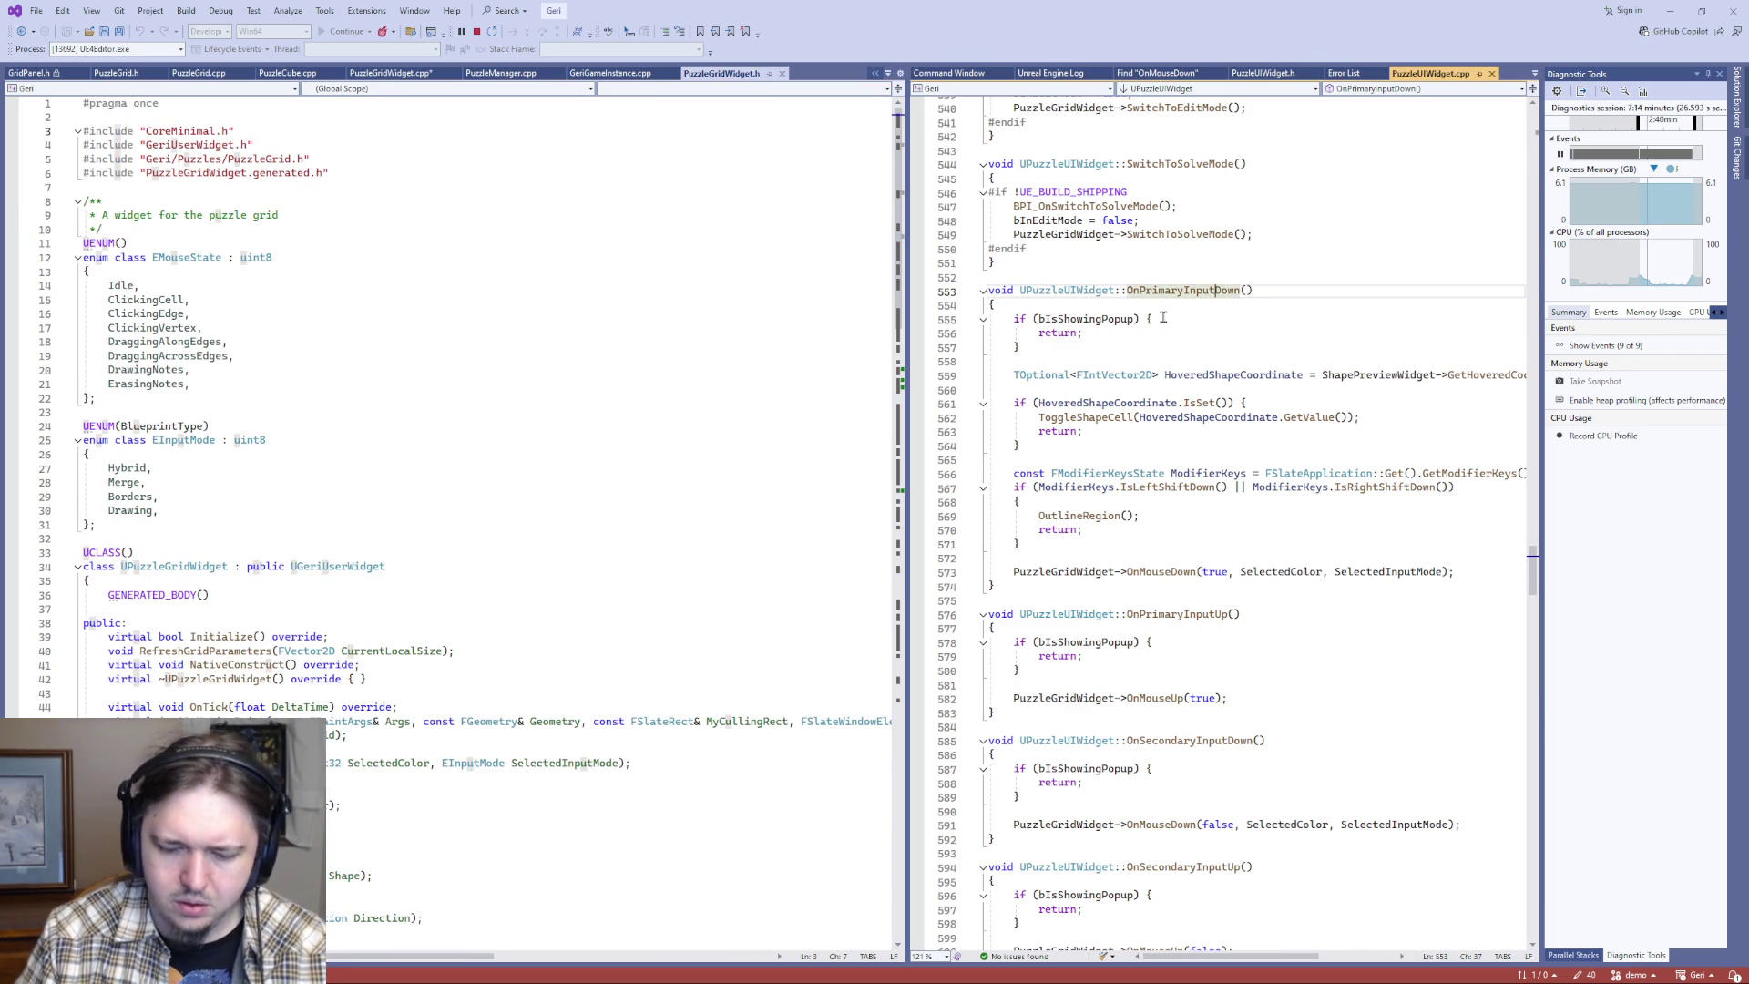
{"action": "key", "text": "ctrl+k"}
{"action": "key", "text": "ctrl+o"}
{"action": "scroll", "coordinate": [1336, 526], "scroll_direction": "up", "scroll_amount": 7}
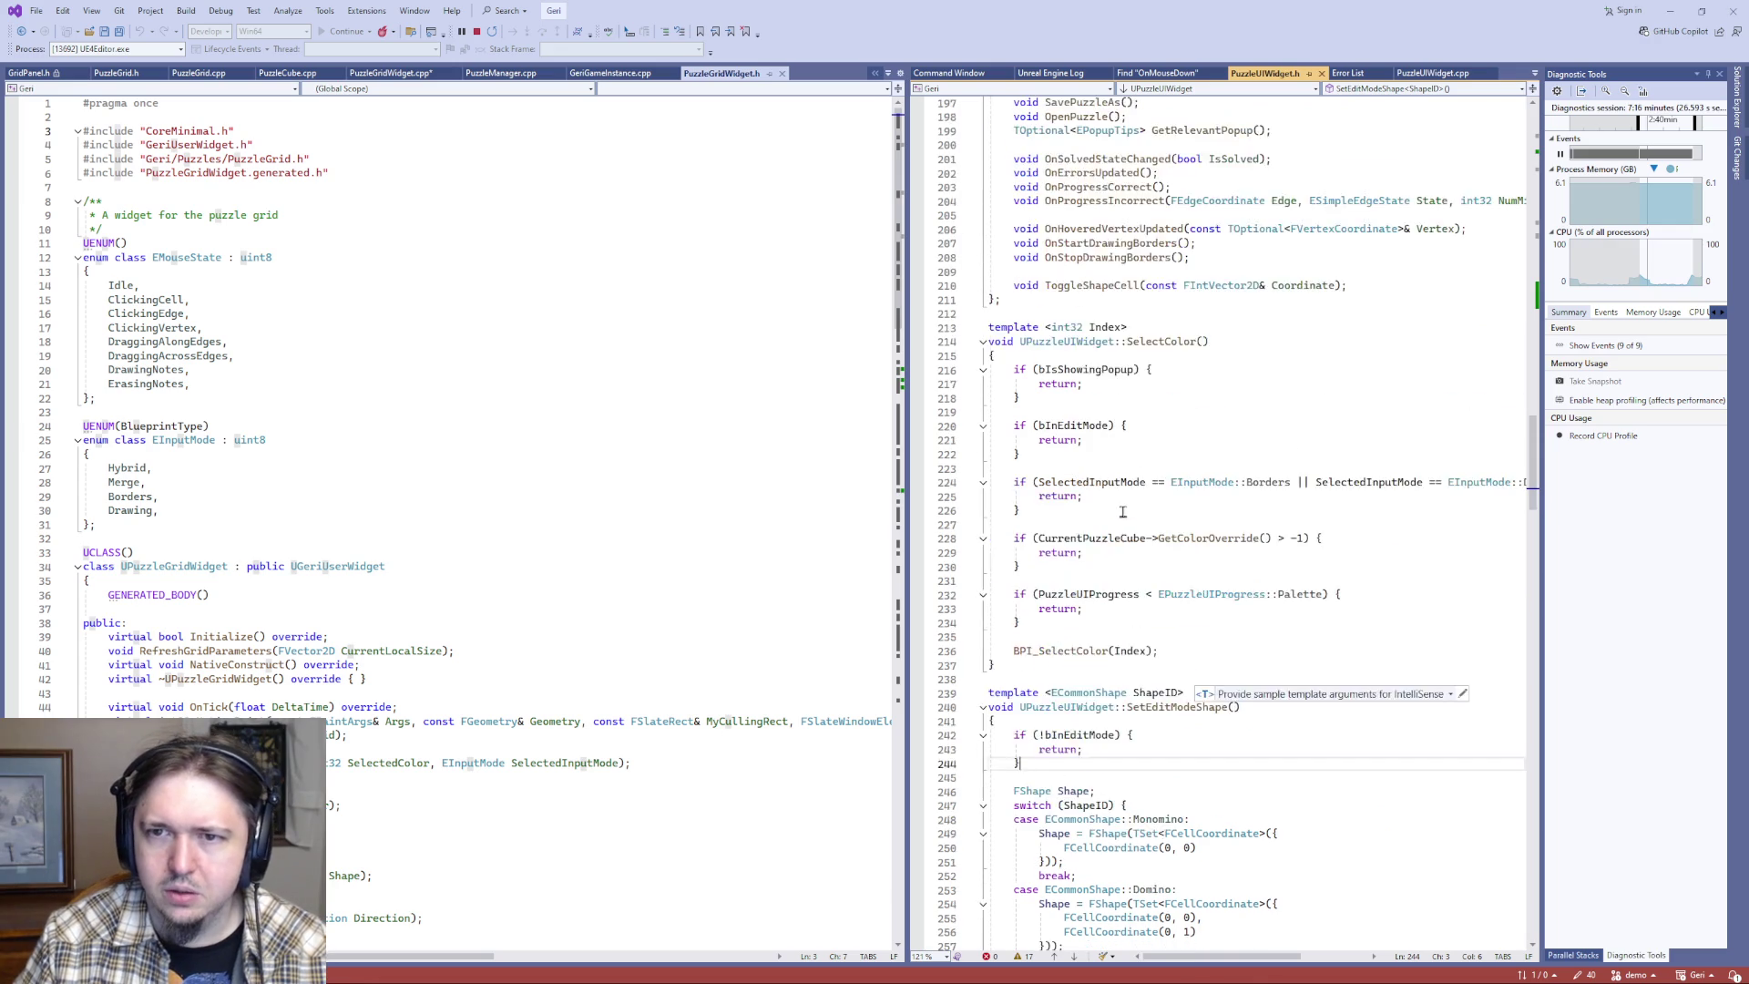
{"action": "scroll", "coordinate": [1336, 526], "scroll_direction": "up", "scroll_amount": 20}
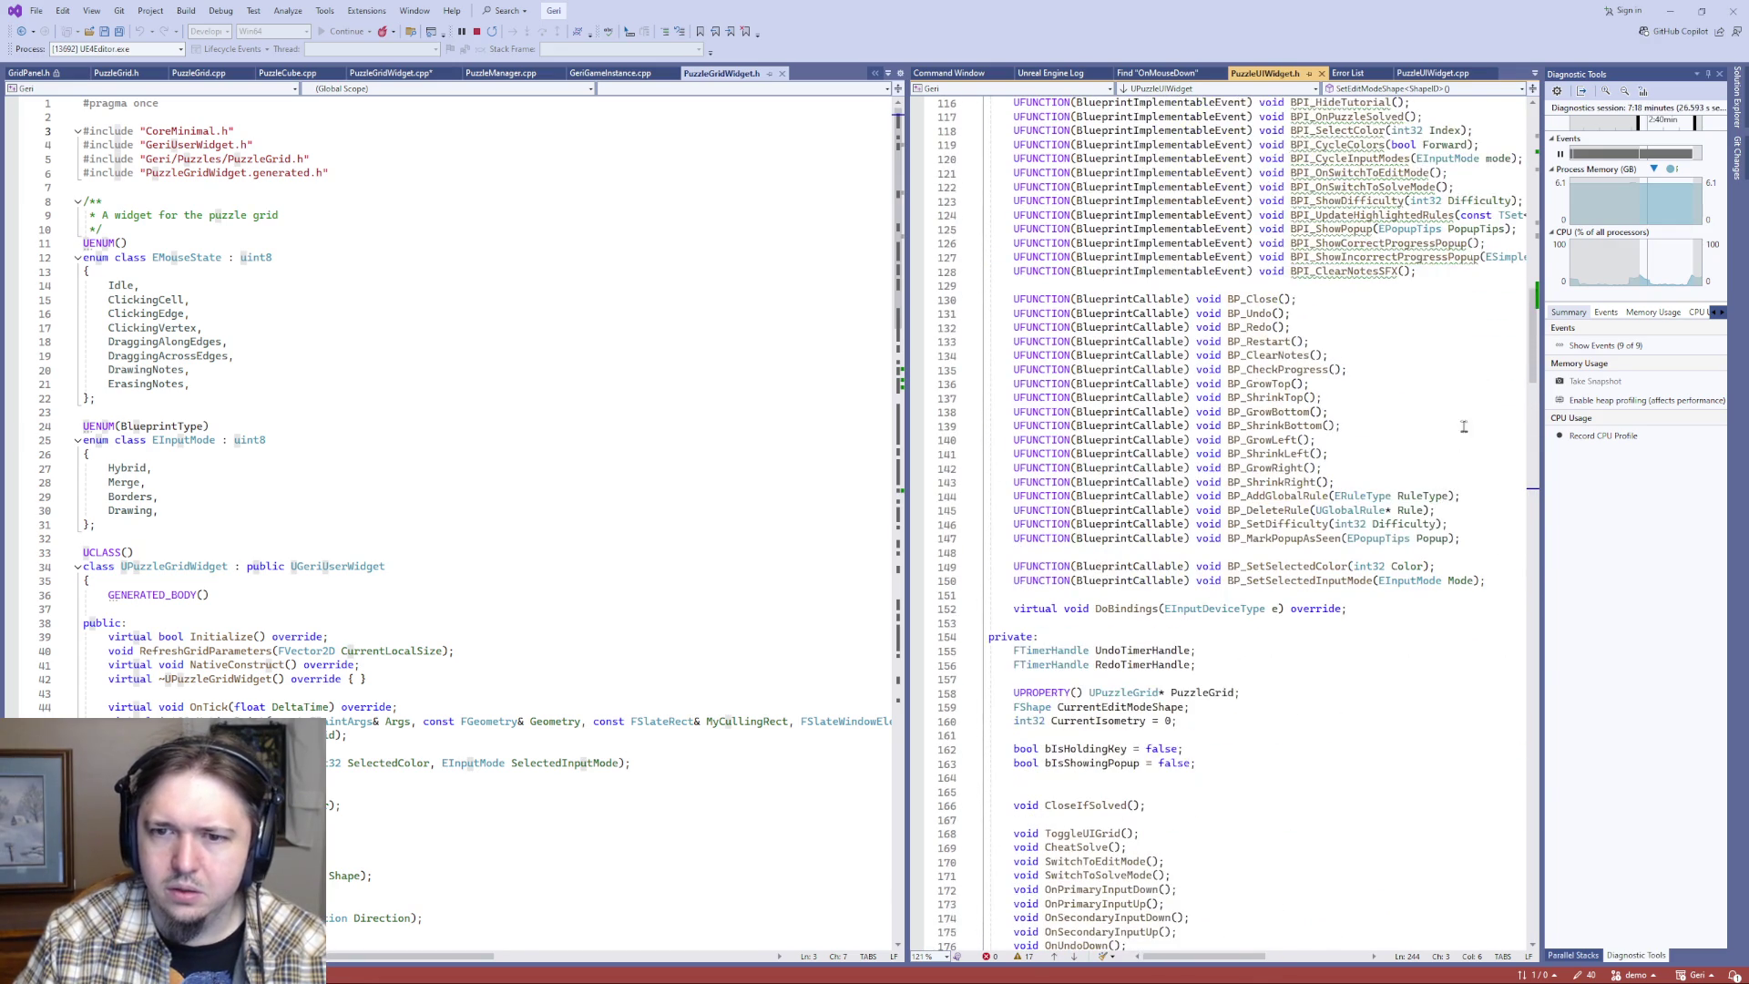
{"action": "left_click_drag", "start_coordinate": [1538, 357], "coordinate": [1533, 143]}
{"action": "scroll", "coordinate": [1498, 545], "scroll_direction": "down", "scroll_amount": 20}
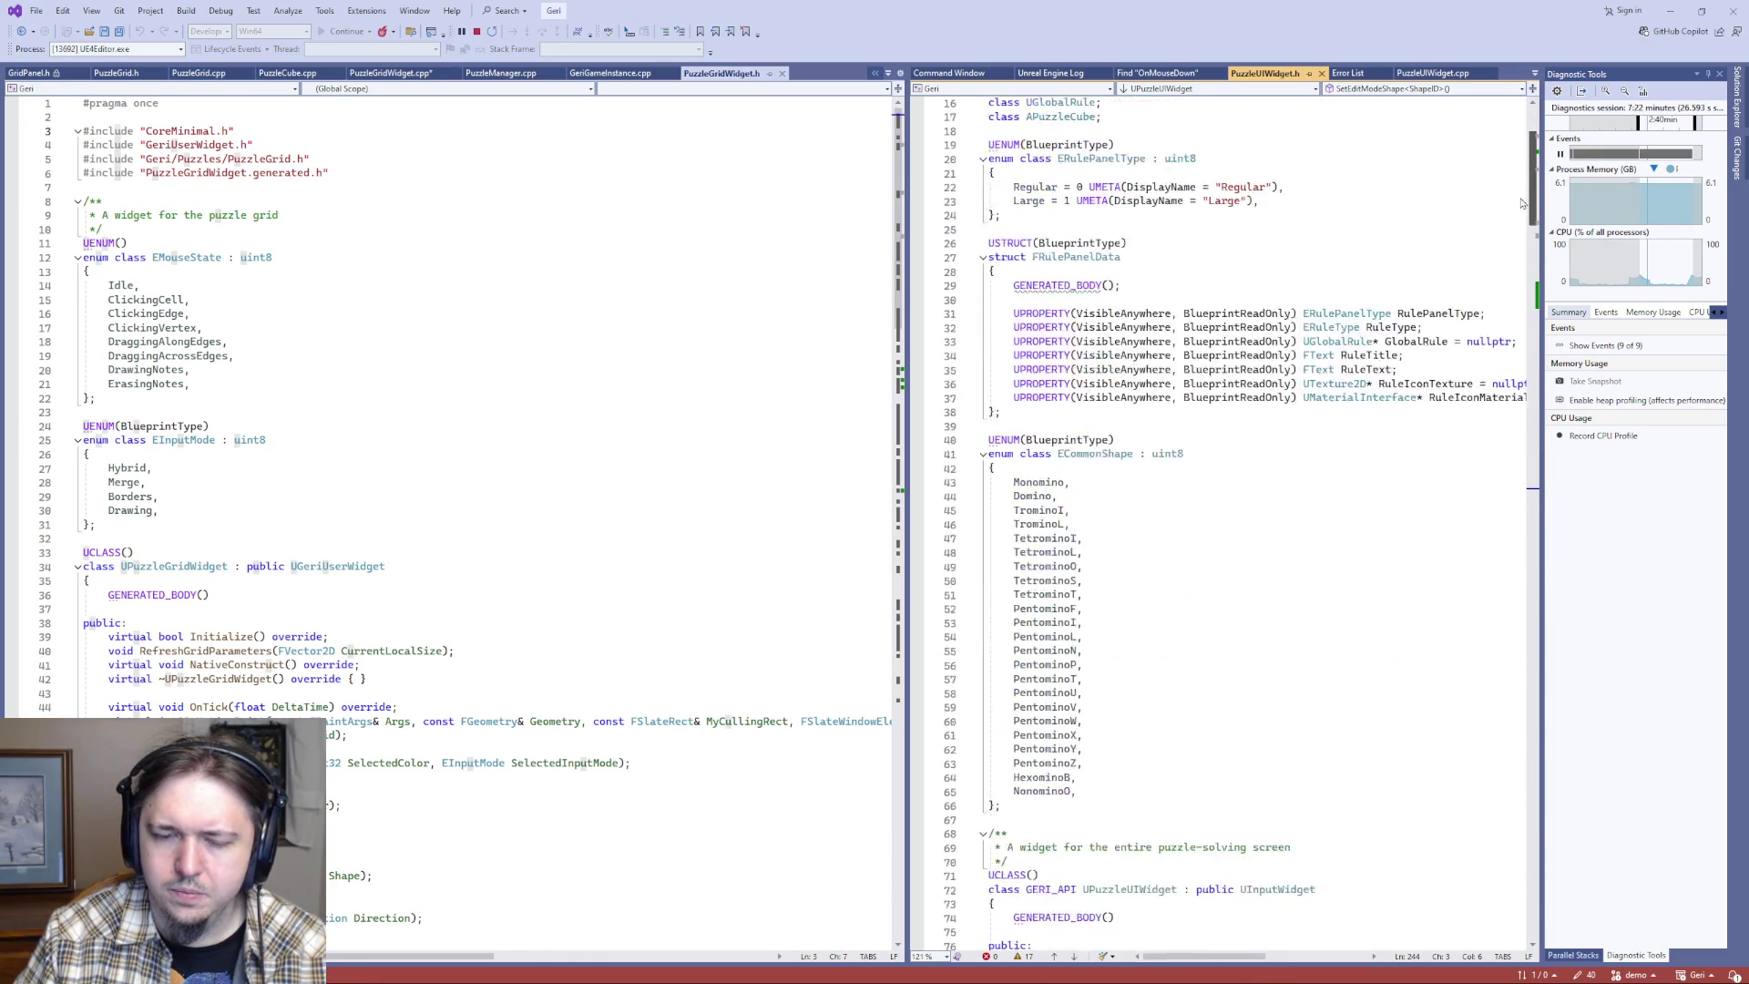
{"action": "scroll", "coordinate": [1499, 545], "scroll_direction": "up", "scroll_amount": 20}
{"action": "left_click", "coordinate": [1269, 227]}
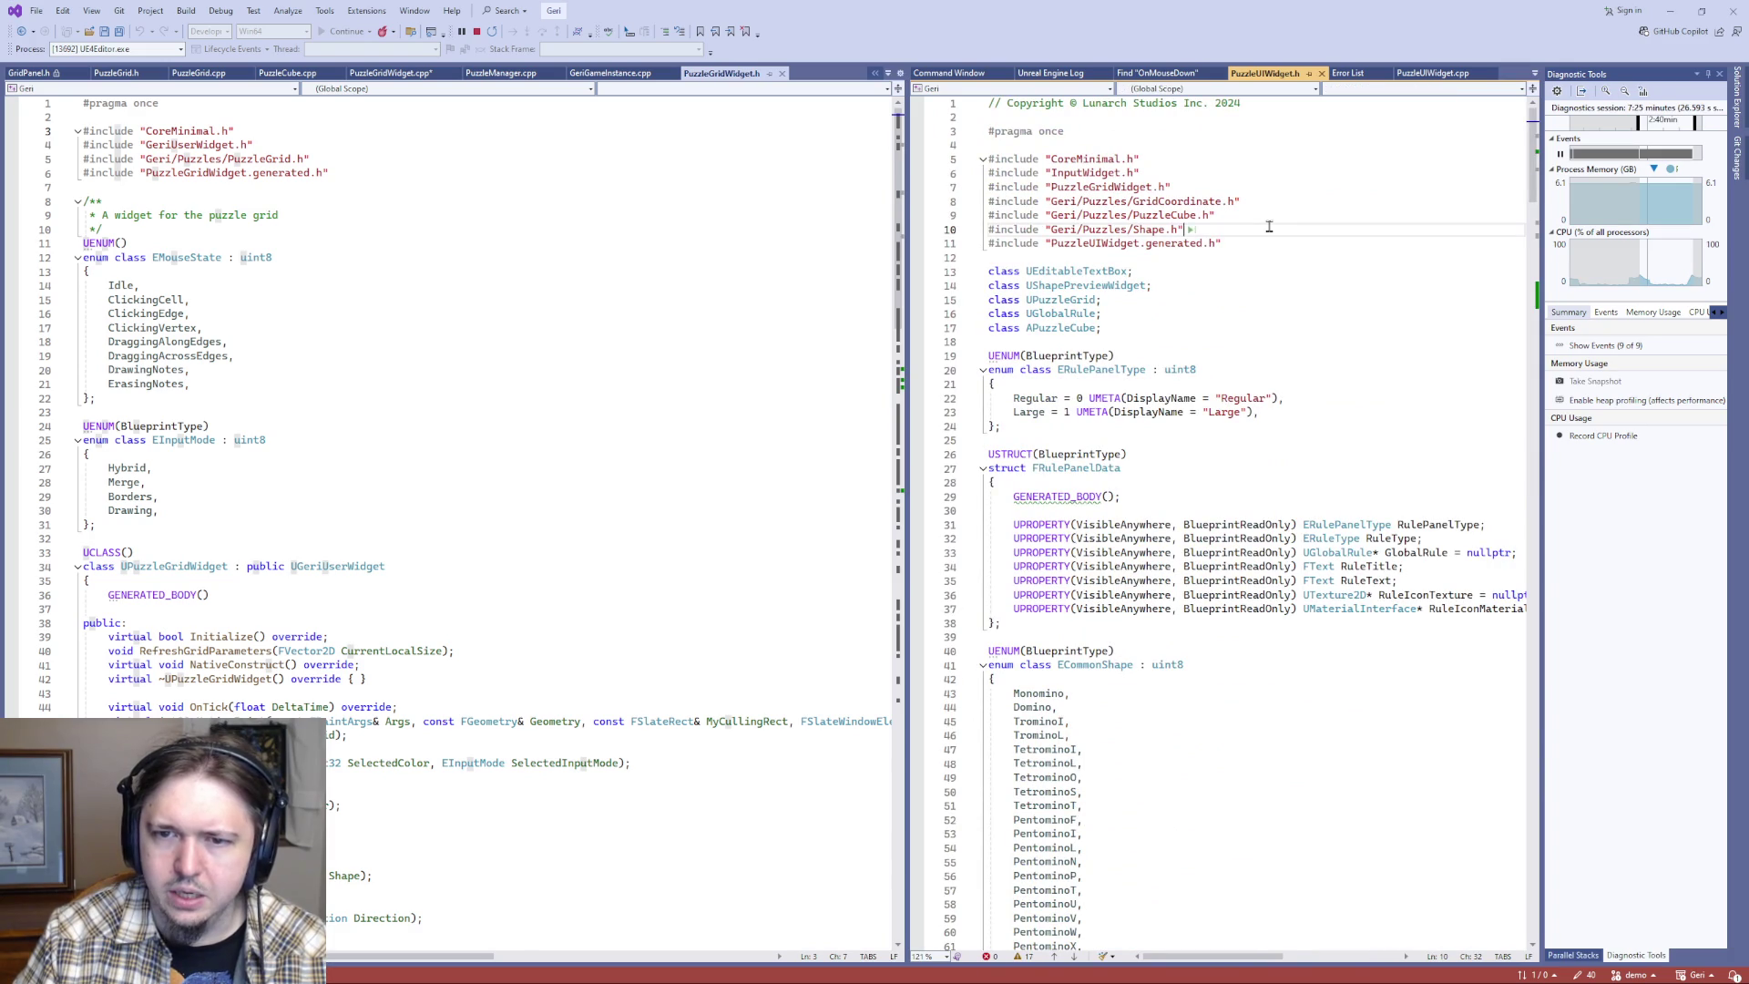
{"action": "left_click", "coordinate": [1150, 332]}
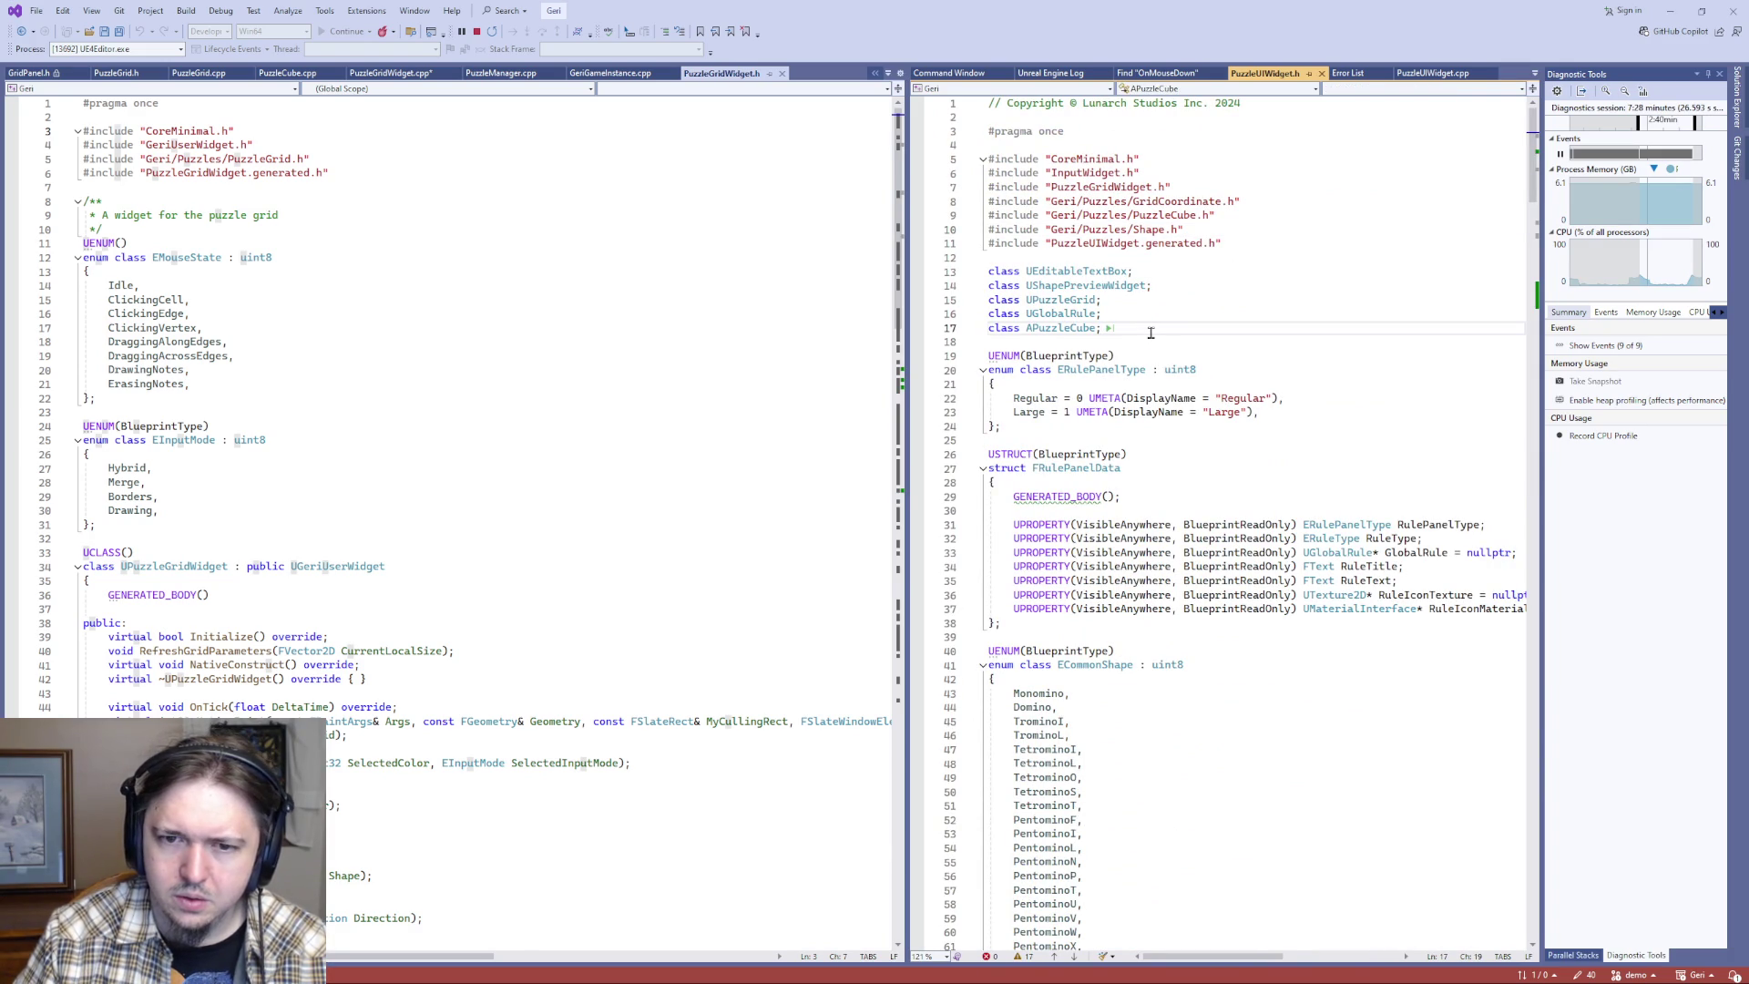
- Search PuzzleUIWidget.h for 'grid' and PuzzleGridWidget.h for 'uiwid', then return to PuzzleGridWidget.cpp
{"action": "key", "text": "ctrl+f"}
{"action": "type", "text": "grid"}
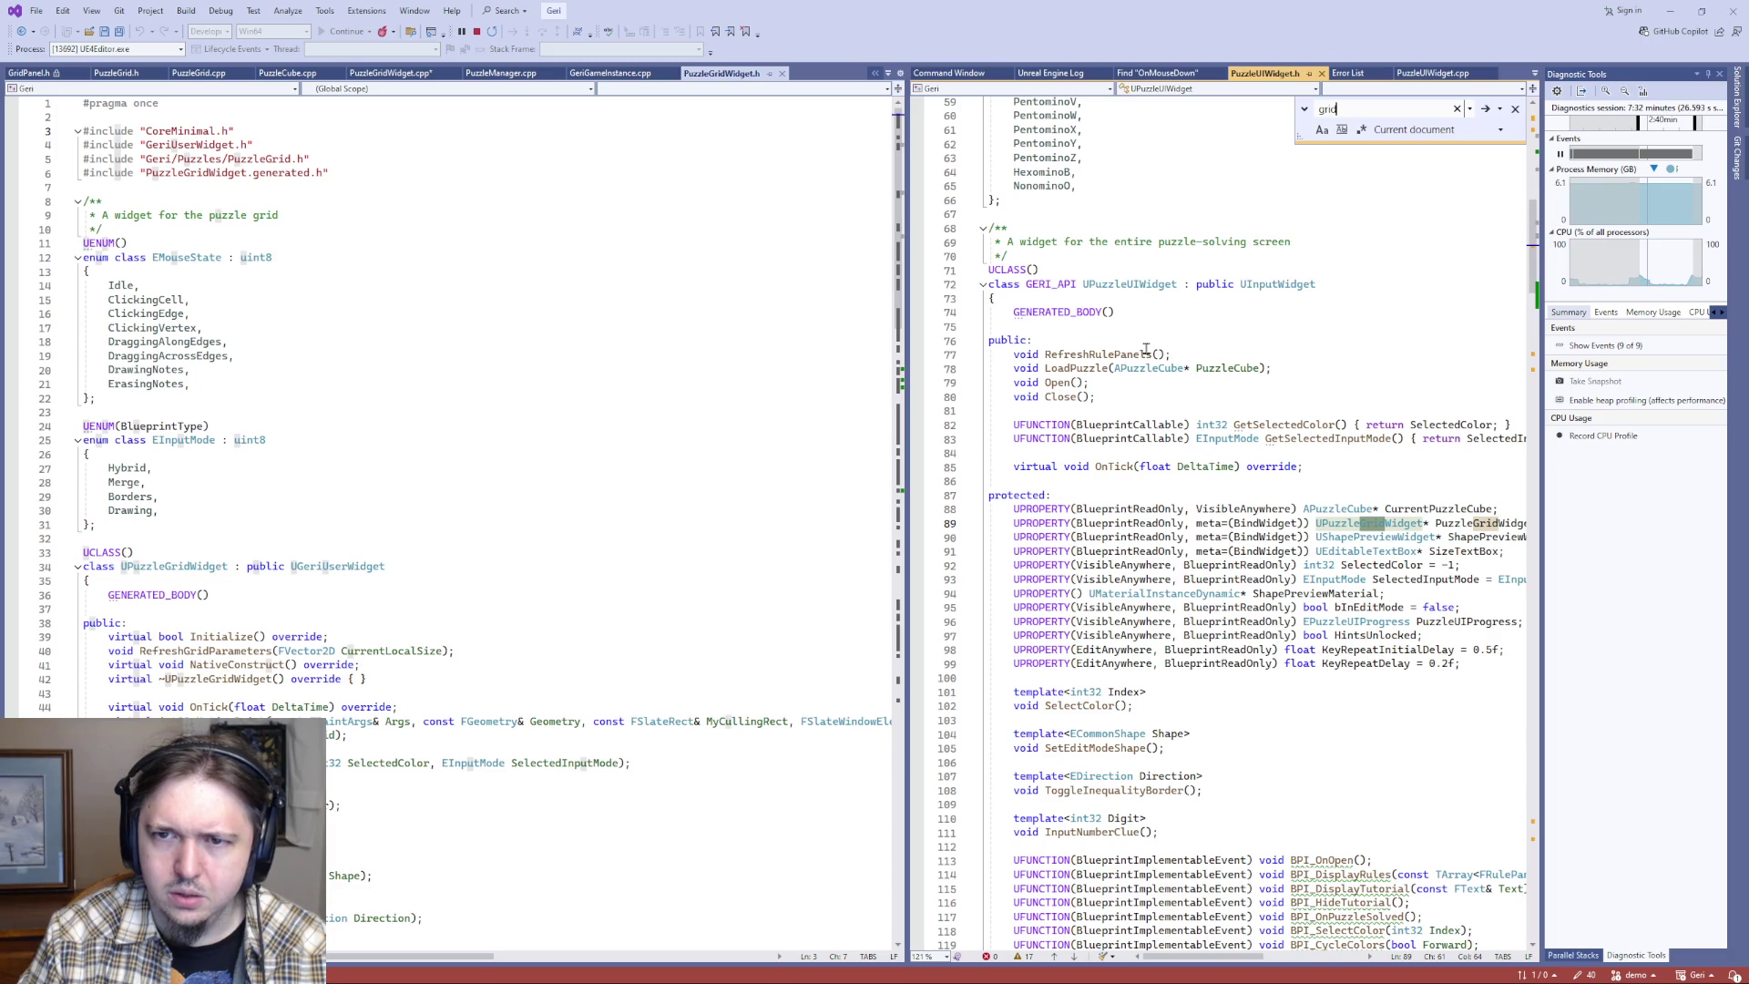
{"action": "key", "text": "ctrl+a"}
{"action": "key", "text": "BackSpace"}
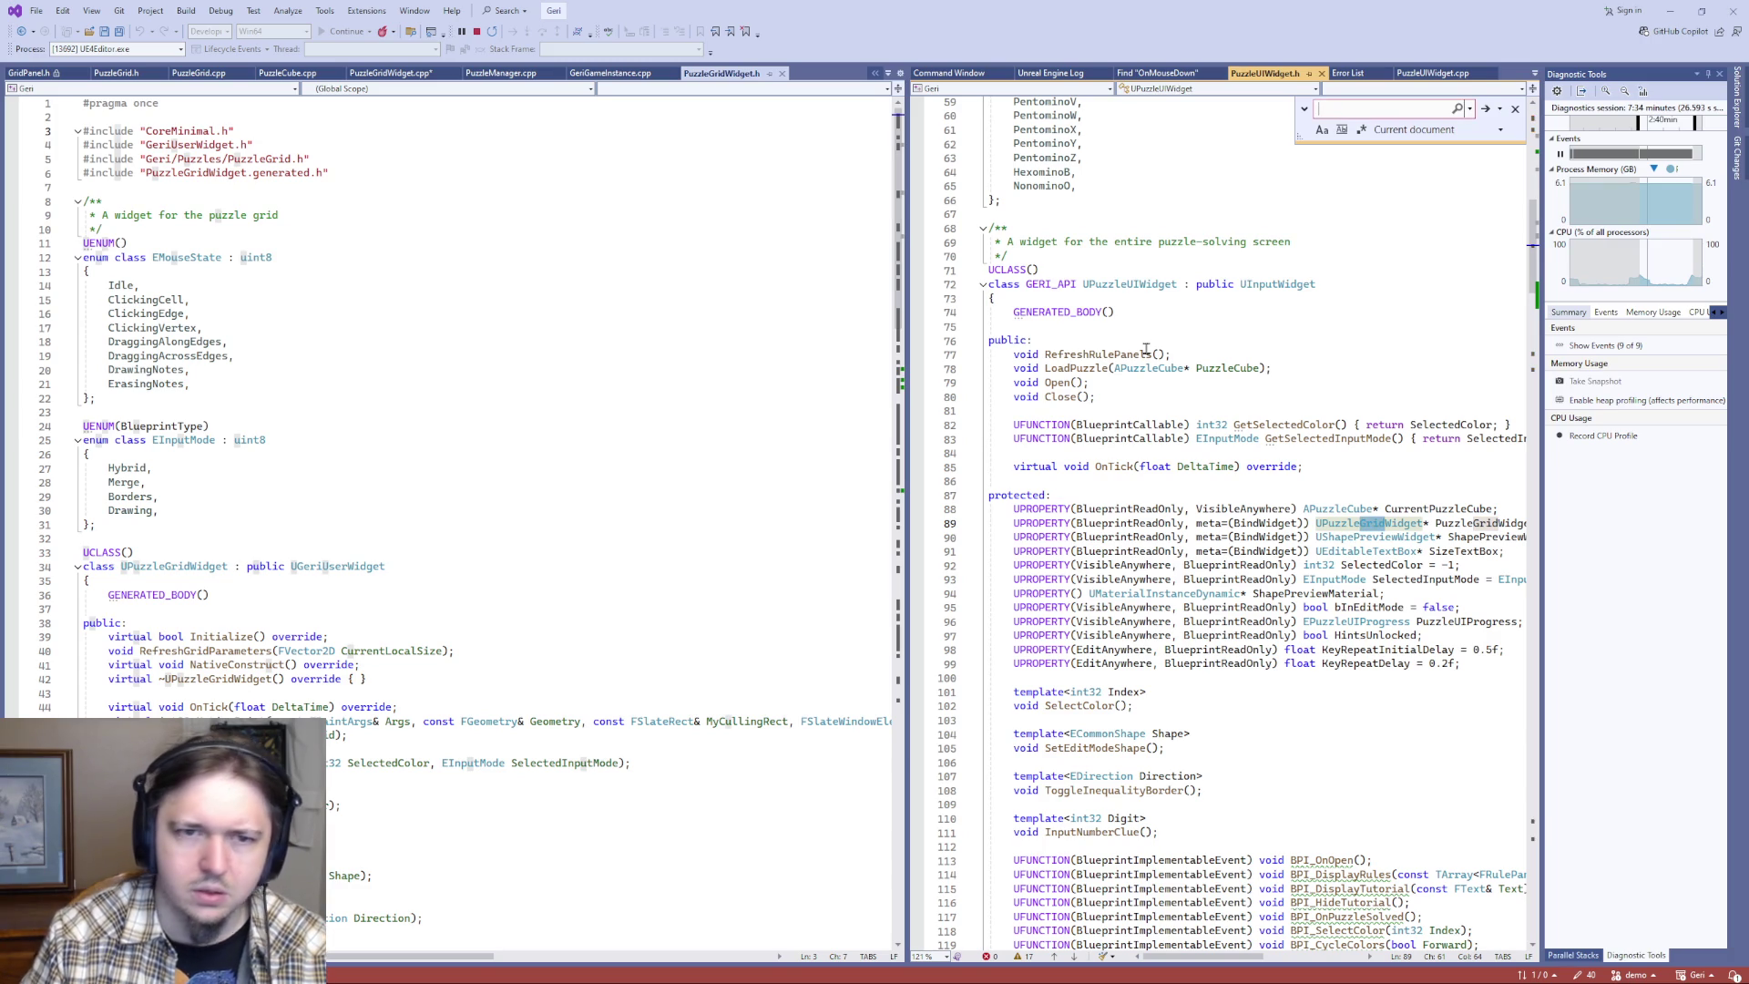
{"action": "left_click", "coordinate": [425, 456]}
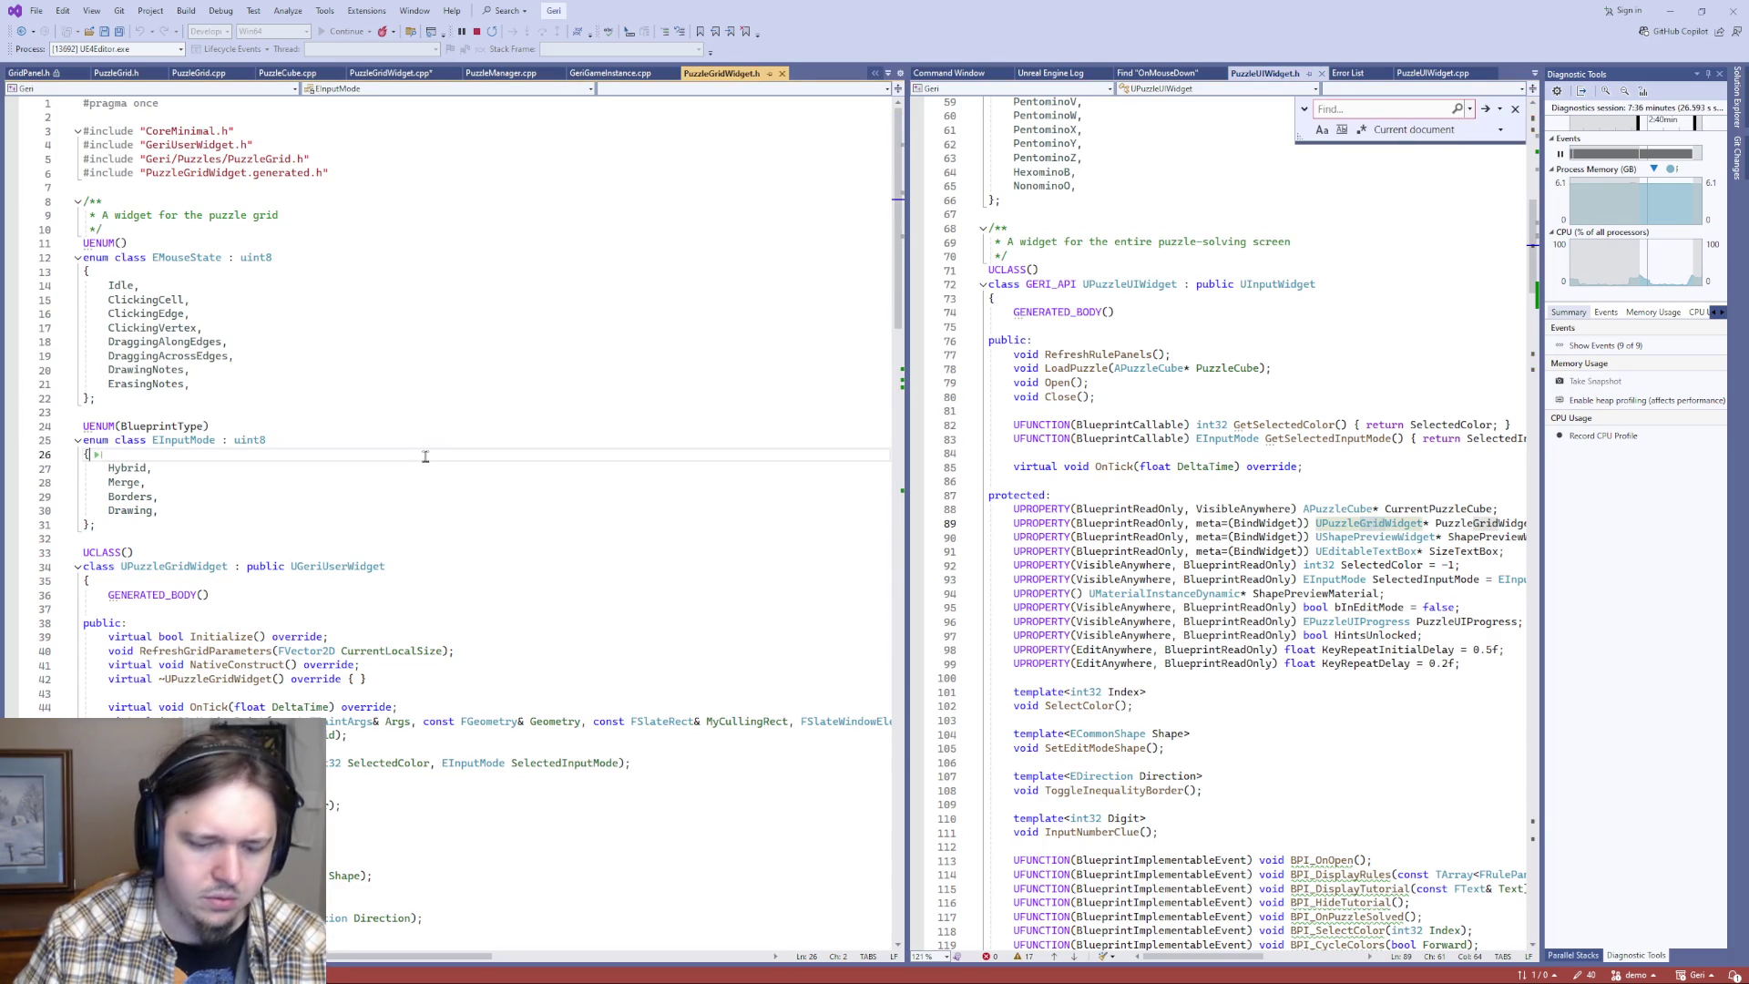
{"action": "key", "text": "ctrl+f"}
{"action": "type", "text": "uiwid"}
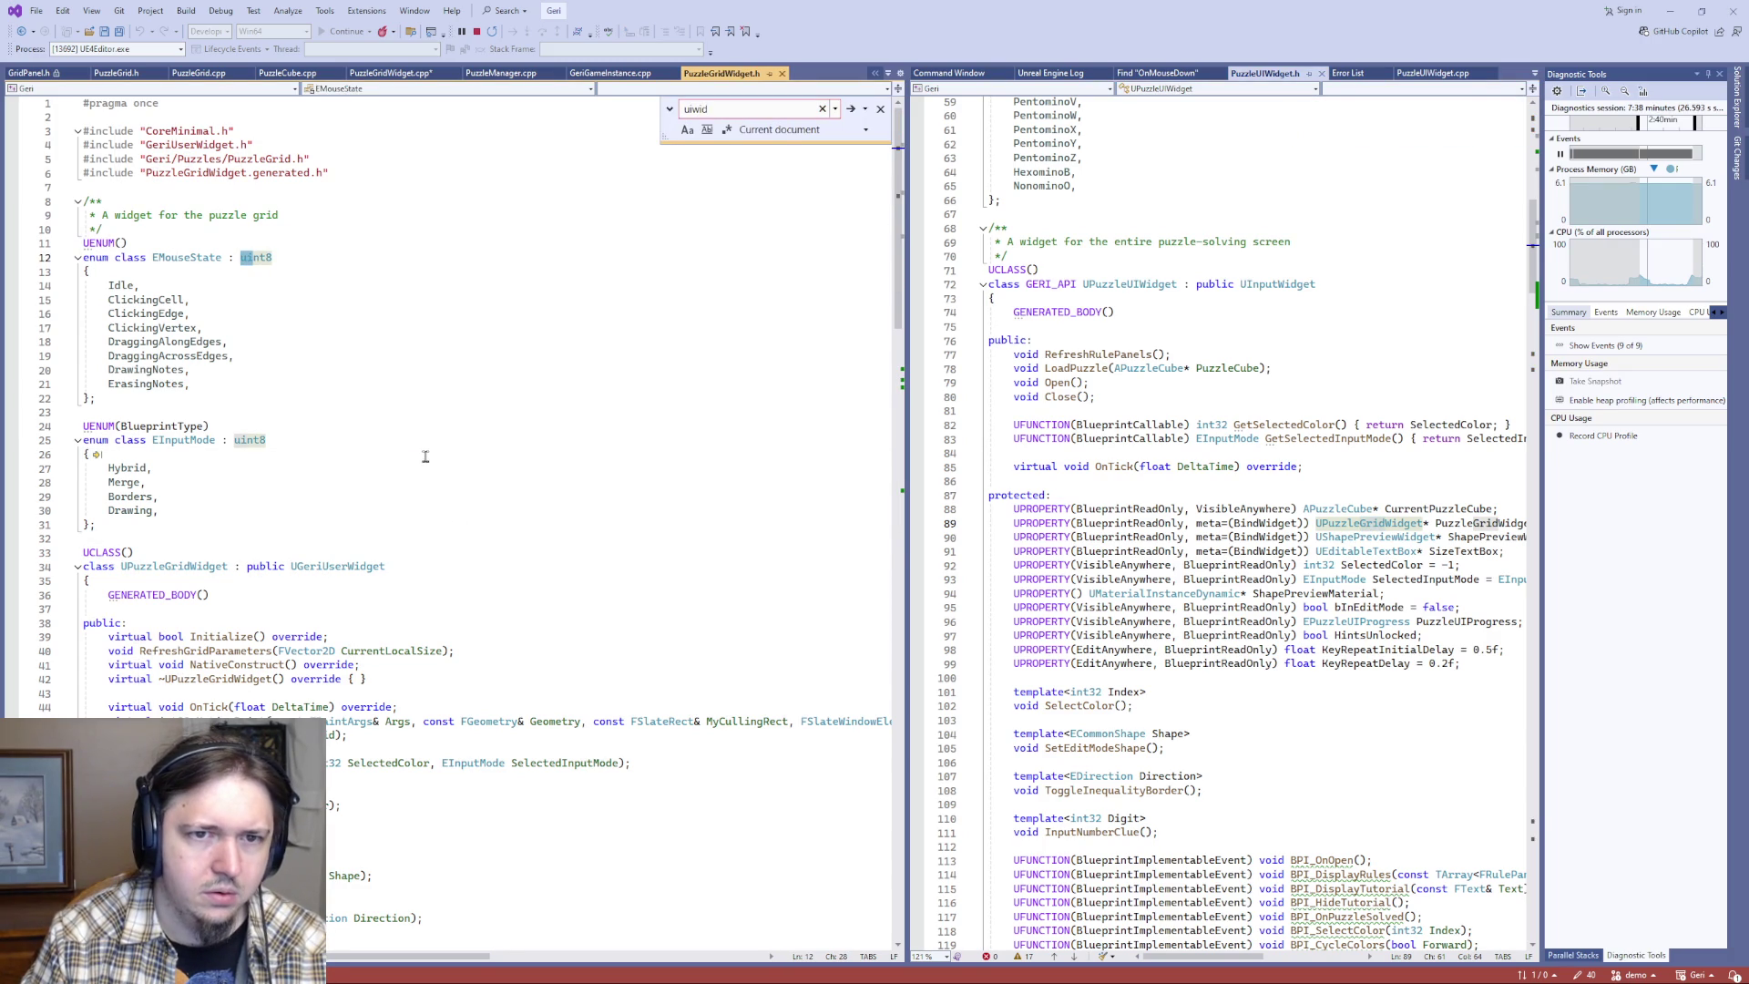
{"action": "key", "text": "Escape"}
{"action": "key", "text": "ctrl+Tab"}
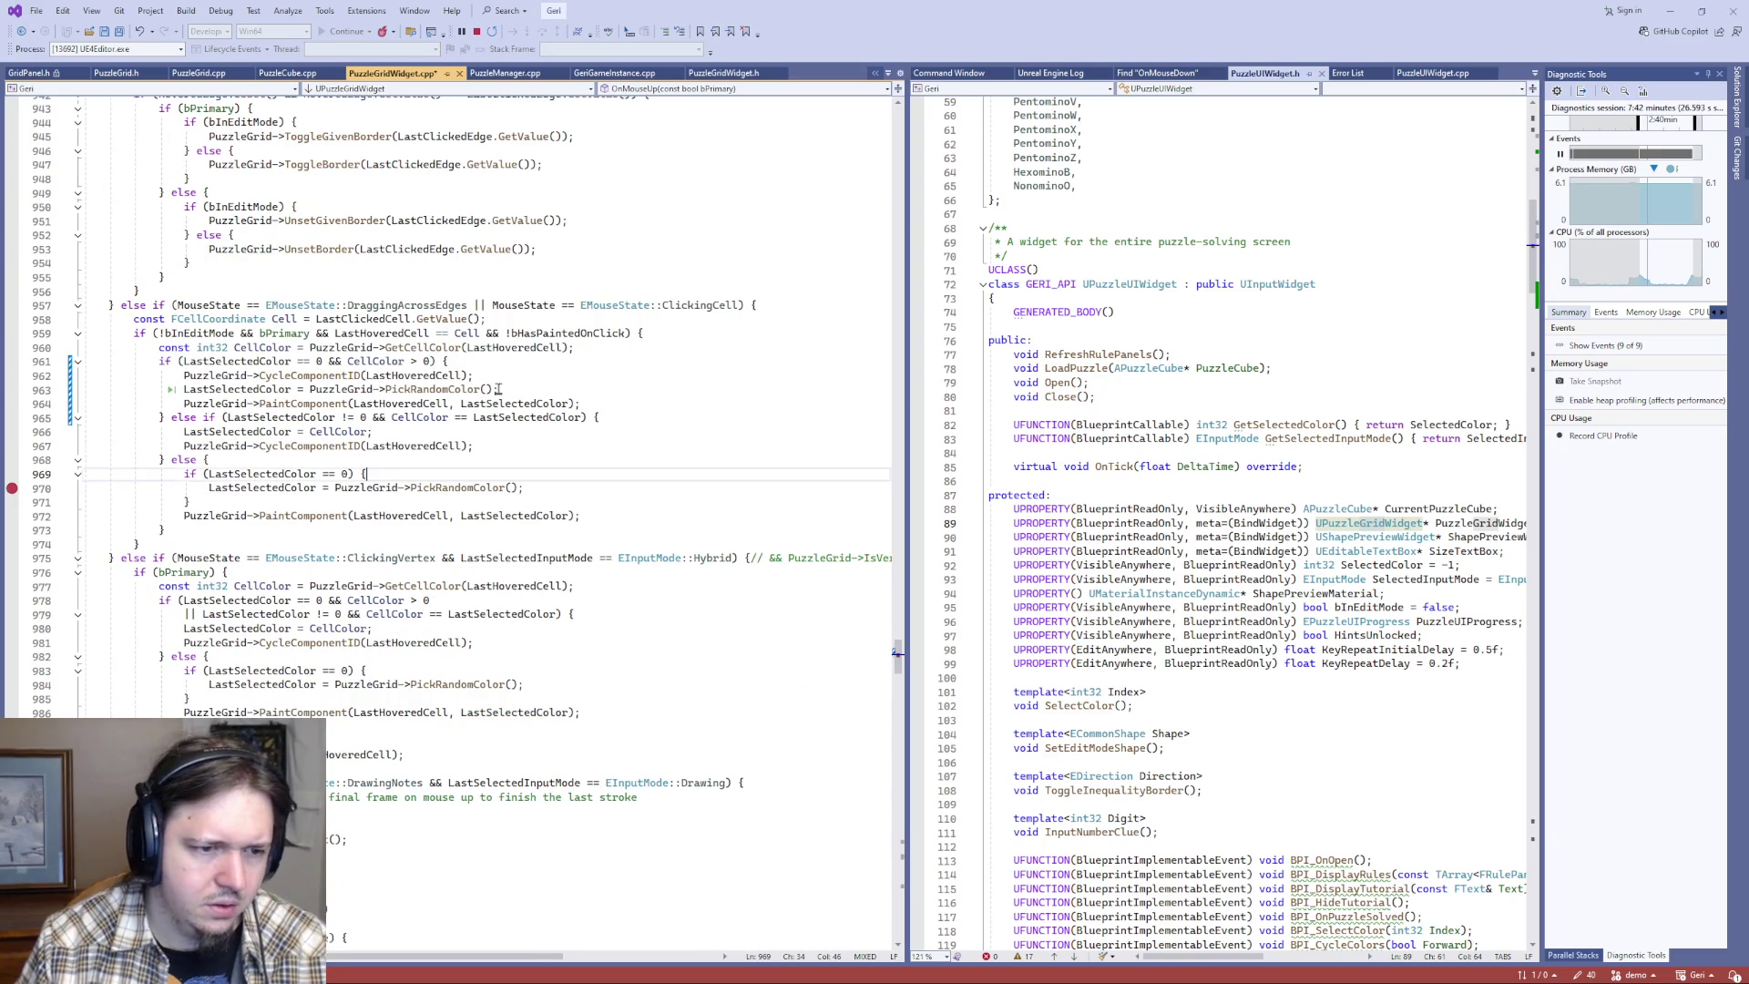
- Locate the LastSelectedColor assignment on line 847 in OnMouseDown
{"action": "scroll", "coordinate": [426, 431], "scroll_direction": "up", "scroll_amount": 15}
{"action": "scroll", "coordinate": [425, 431], "scroll_direction": "up", "scroll_amount": 20}
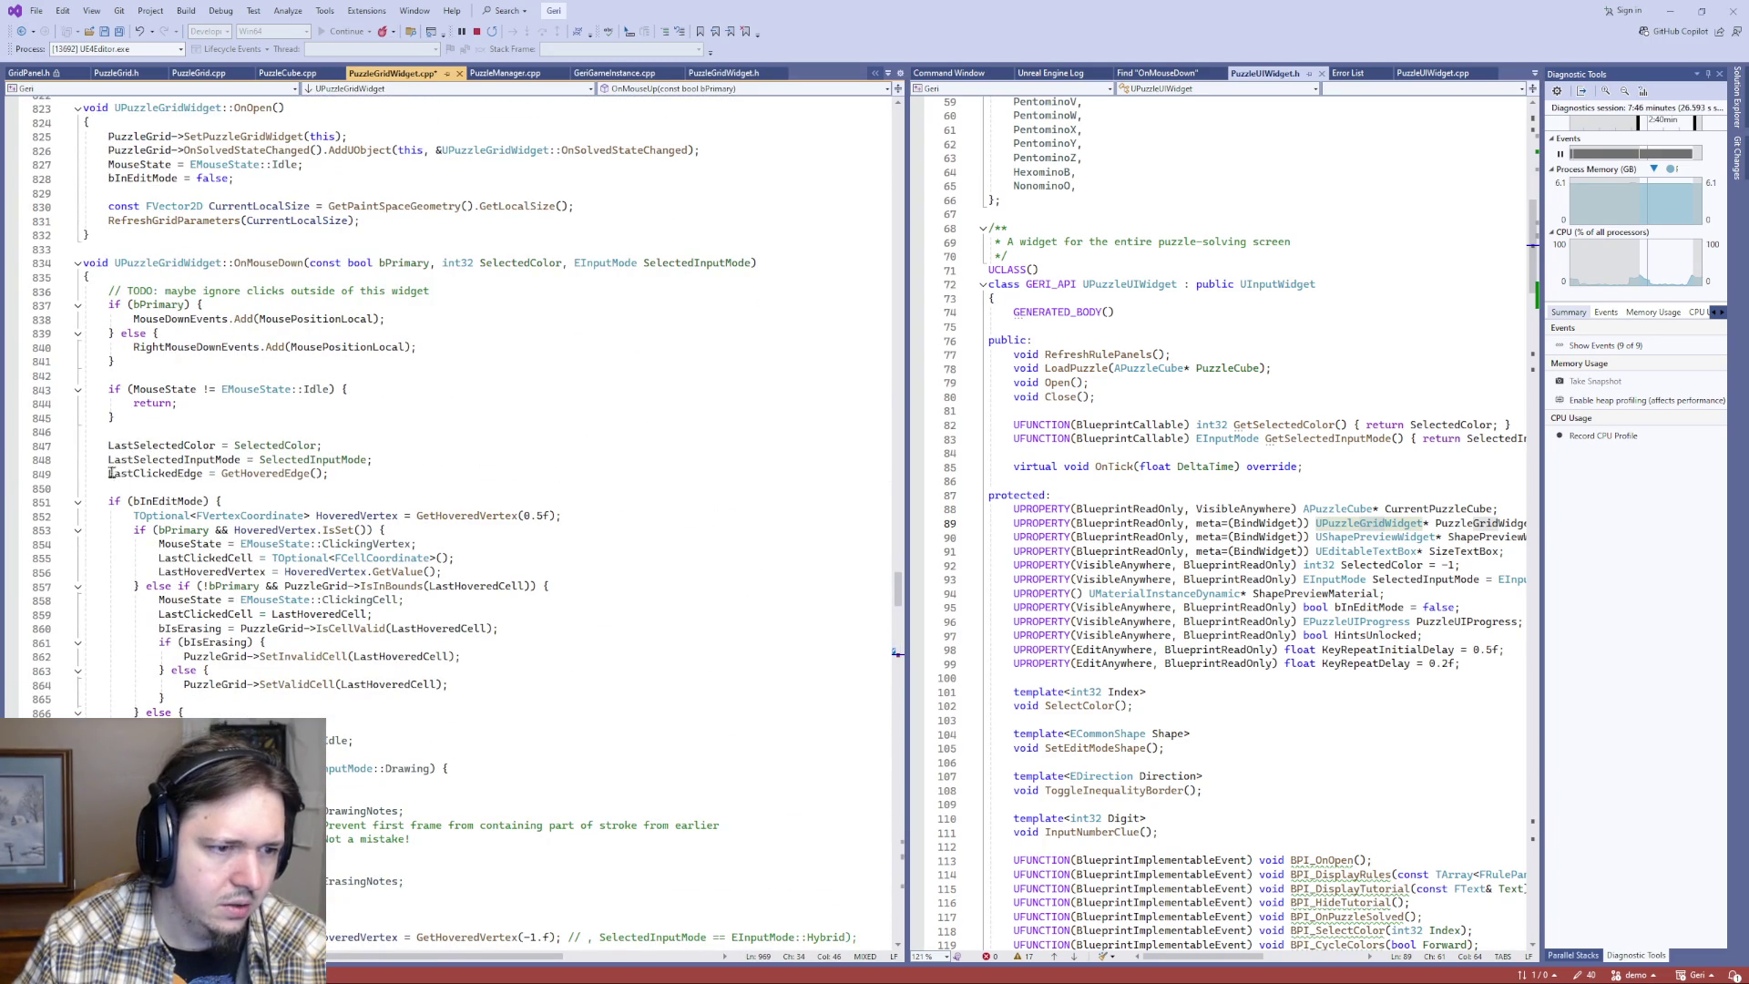
{"action": "left_click", "coordinate": [260, 447]}
{"action": "key", "text": "End"}
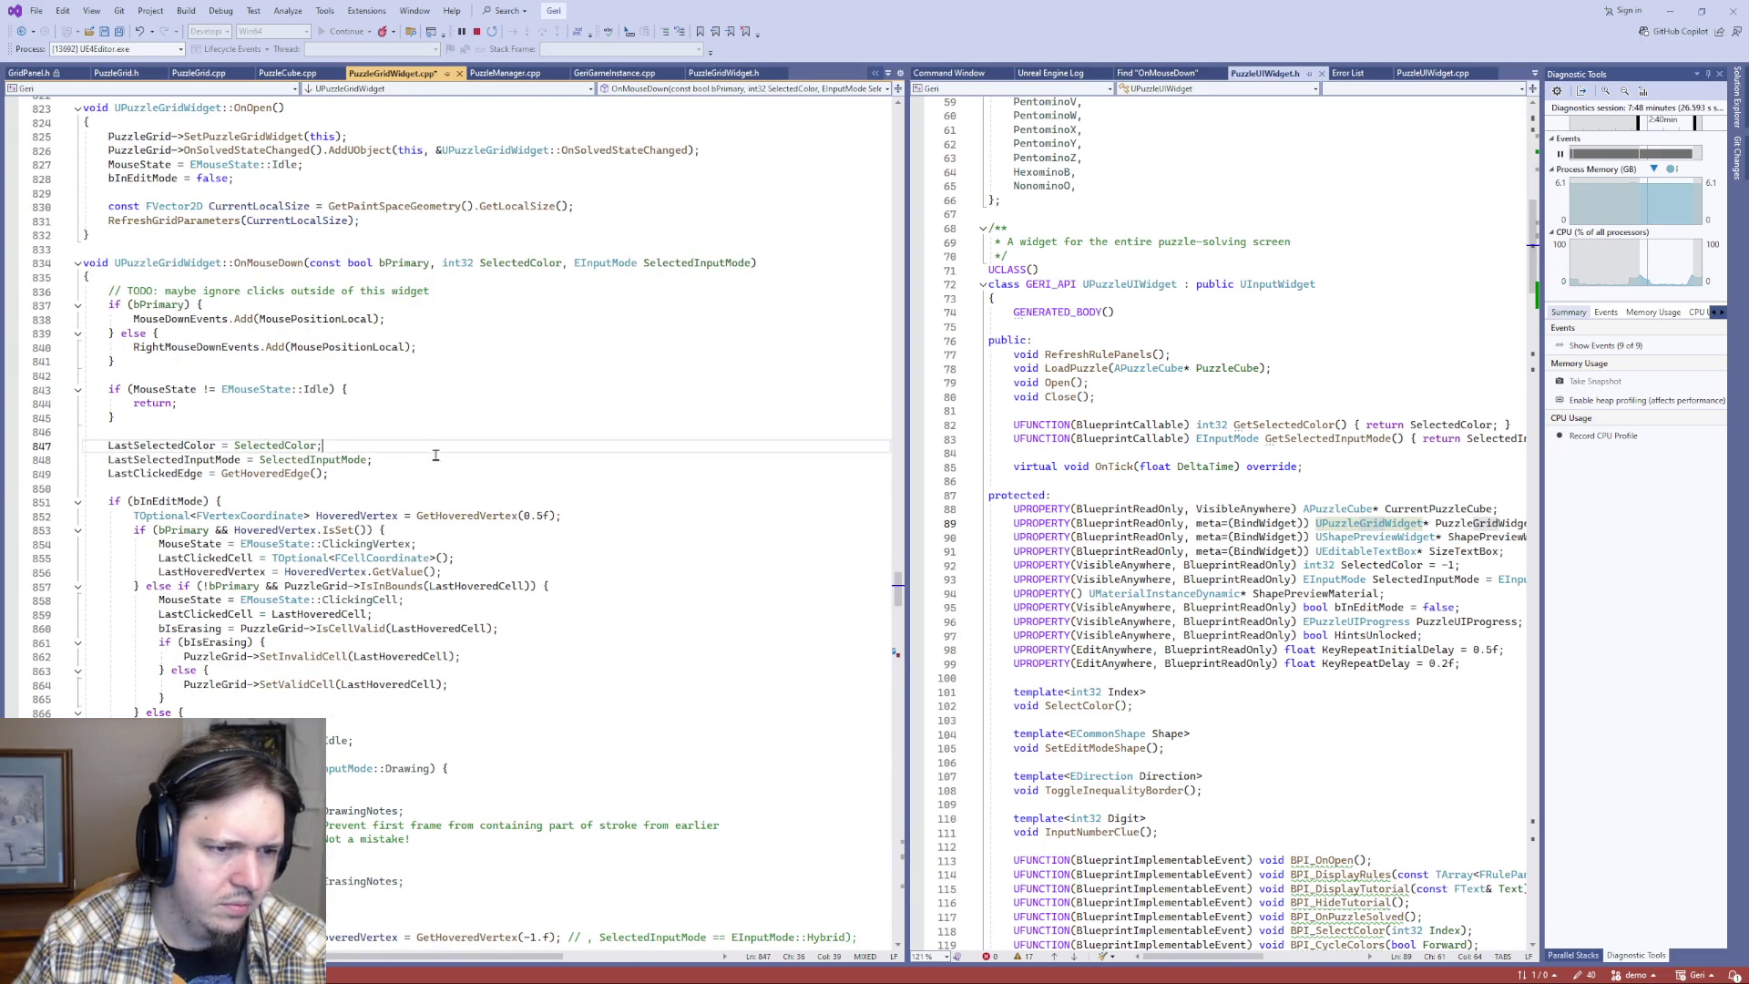
{"action": "scroll", "coordinate": [413, 460], "scroll_direction": "down", "scroll_amount": 8}
{"action": "scroll", "coordinate": [409, 481], "scroll_direction": "down", "scroll_amount": 2}
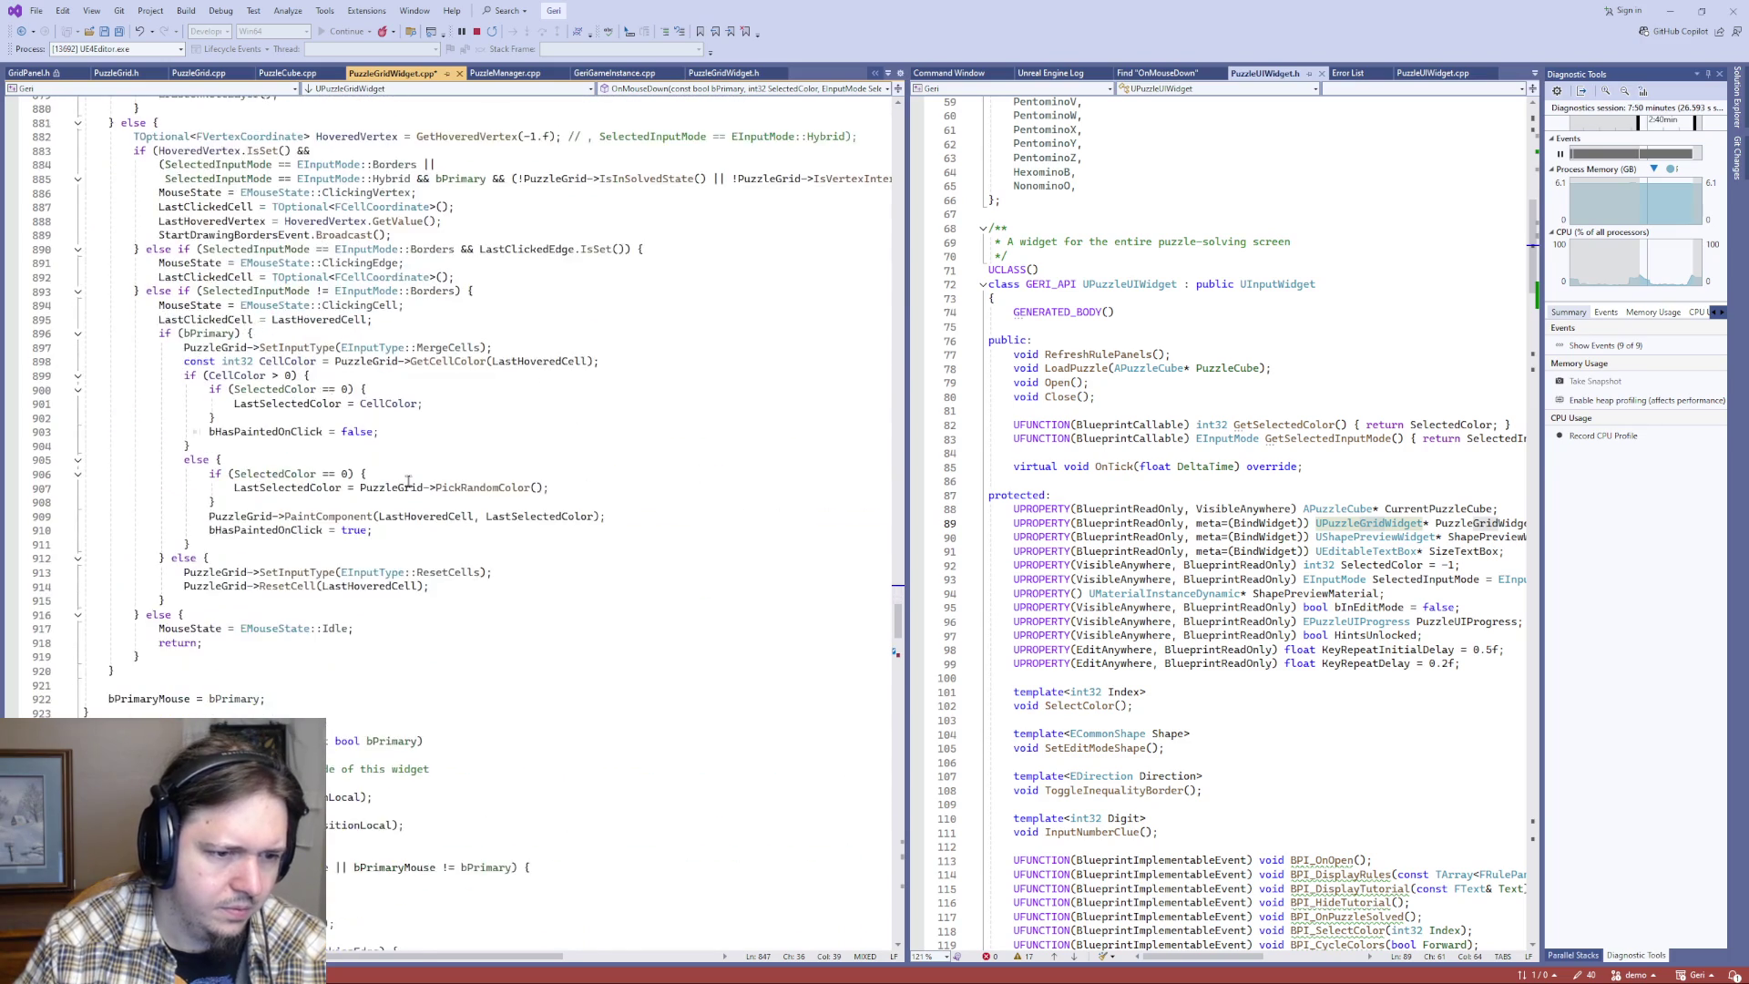
{"action": "scroll", "coordinate": [411, 473], "scroll_direction": "up", "scroll_amount": 13}
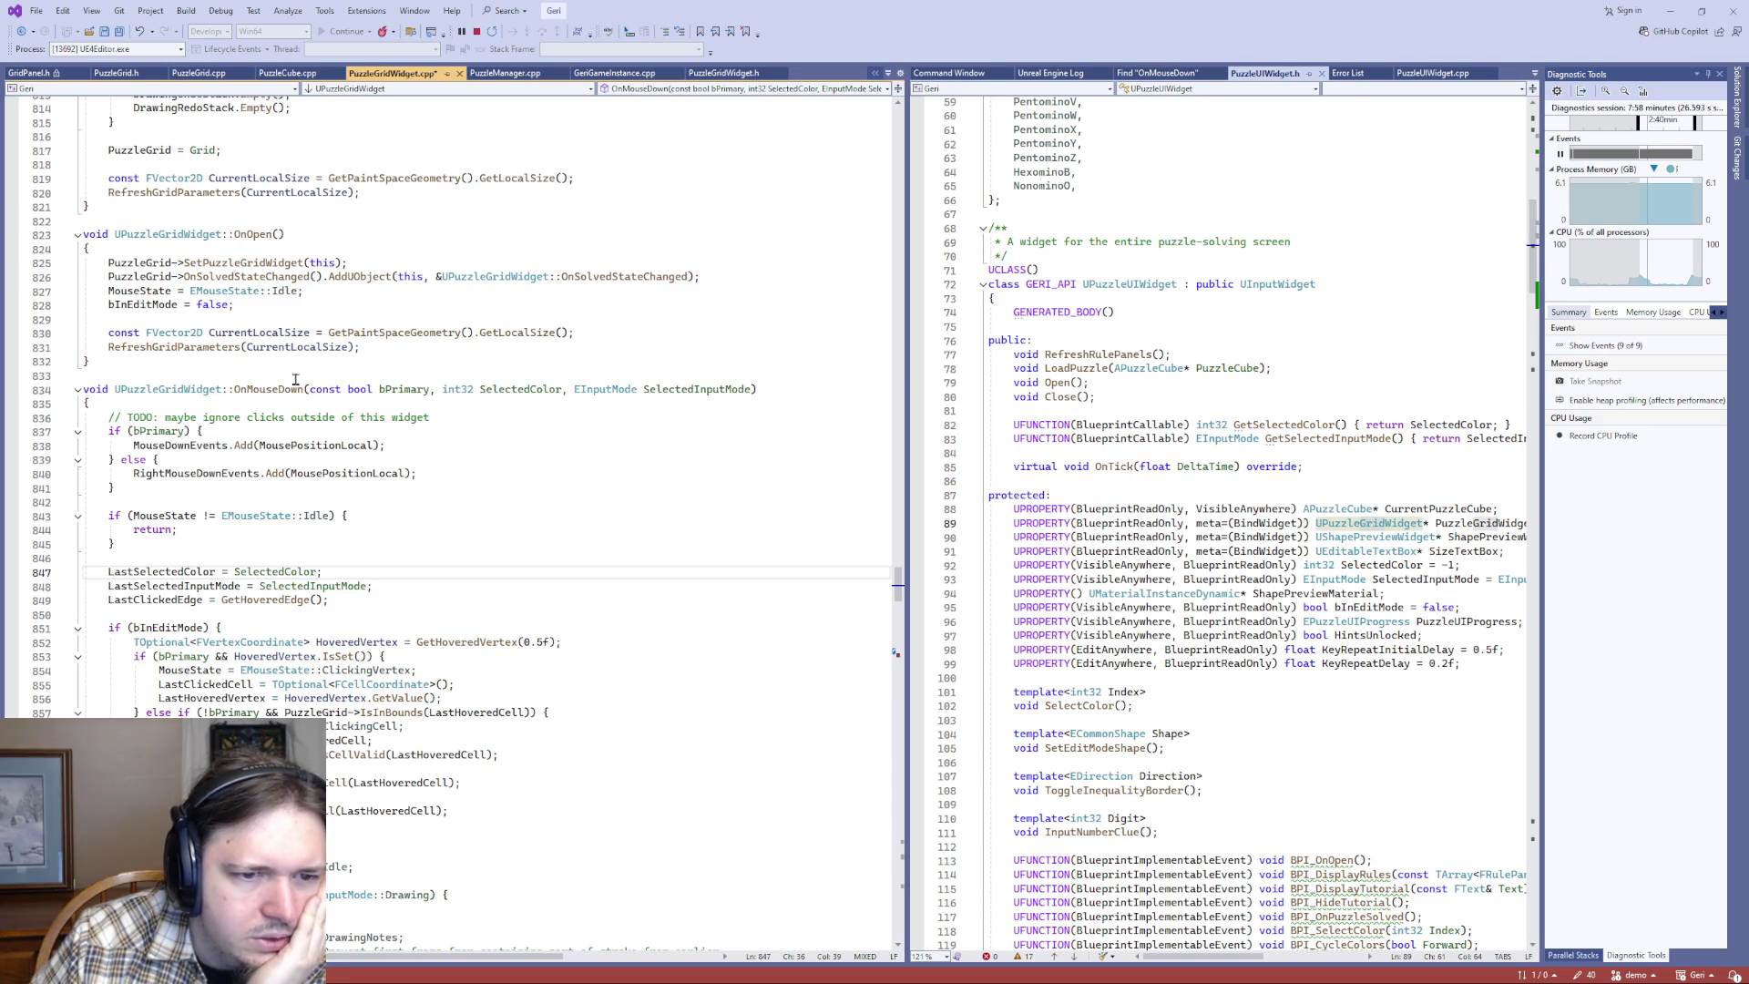
{"action": "scroll", "coordinate": [372, 438], "scroll_direction": "down", "scroll_amount": 15}
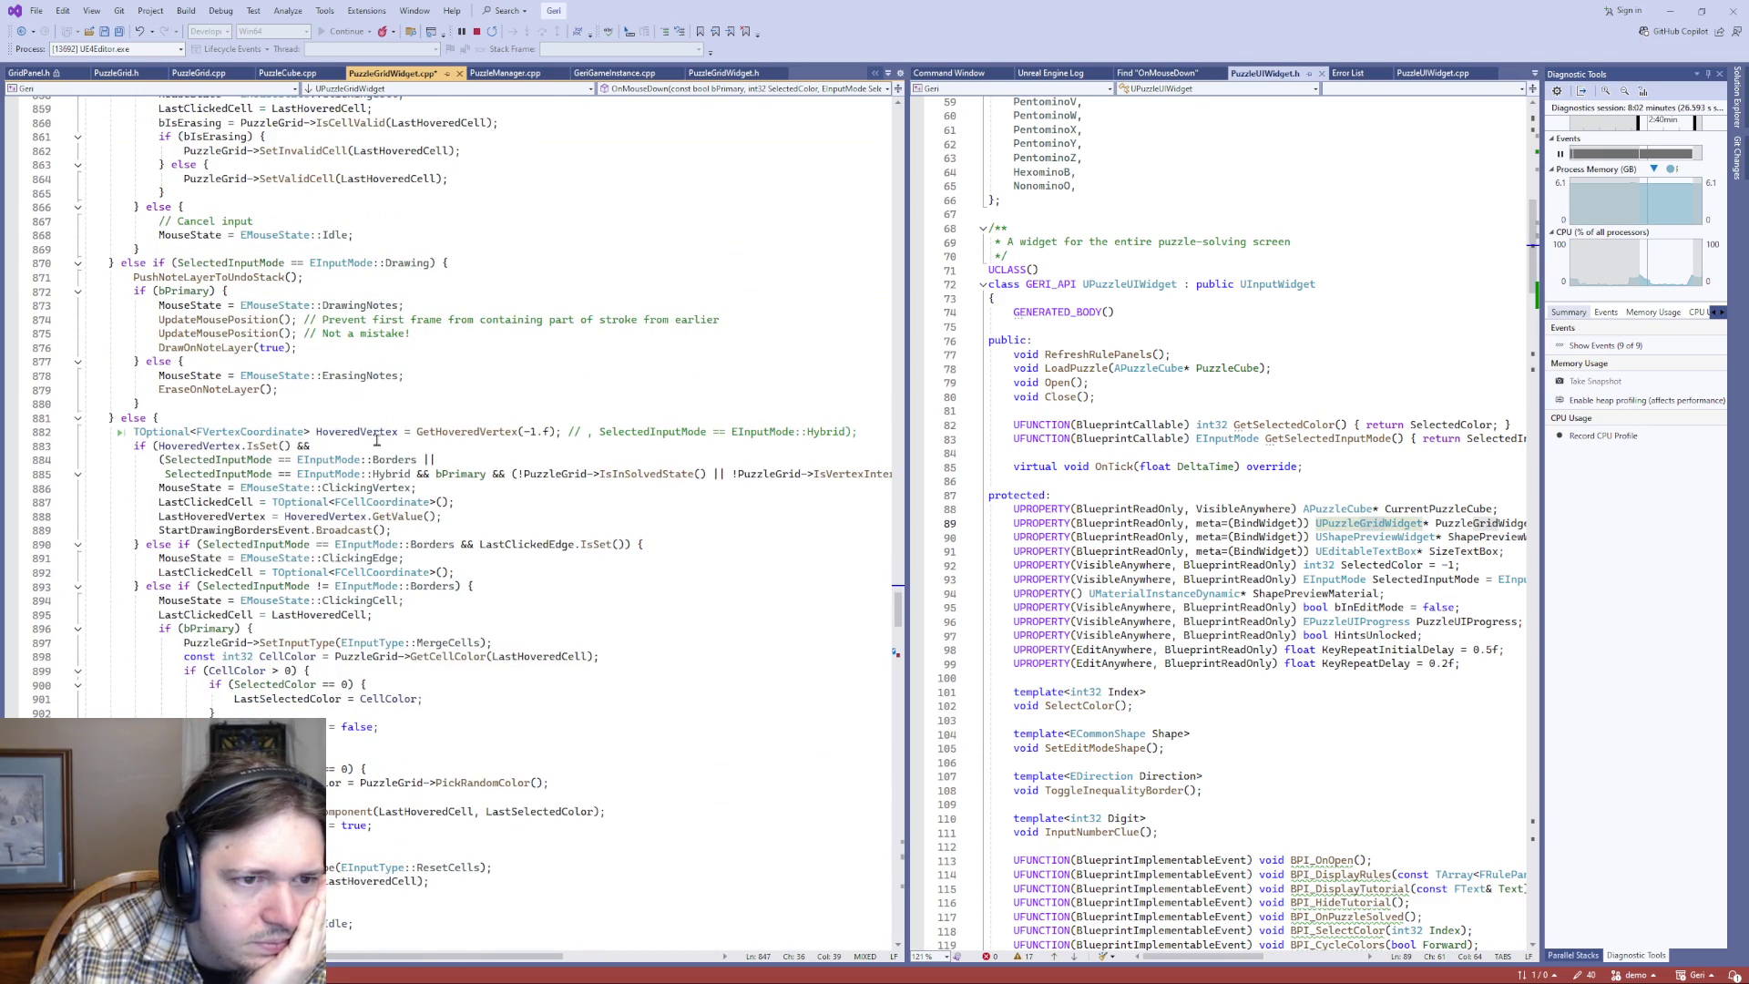
{"action": "scroll", "coordinate": [376, 441], "scroll_direction": "up", "scroll_amount": 11}
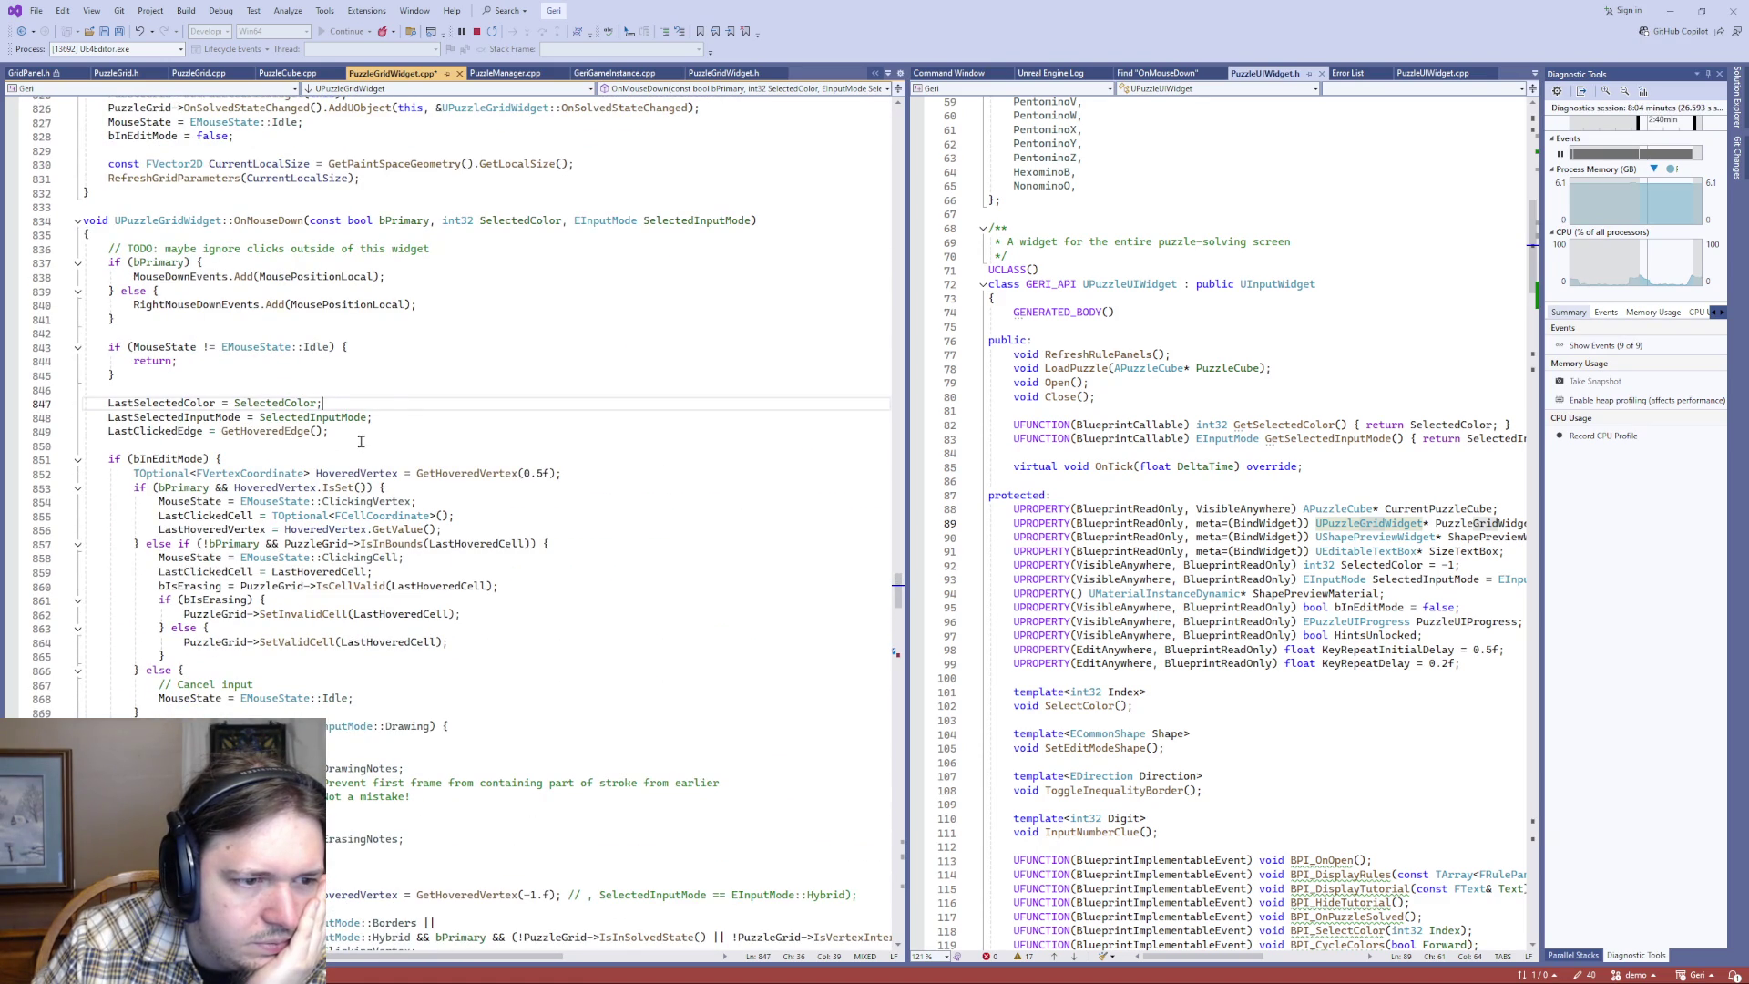
- Compare the LastSelectedColor and LastClickedEdge assignments, then go to LastSelectedColor's definition
{"action": "left_click", "coordinate": [110, 402]}
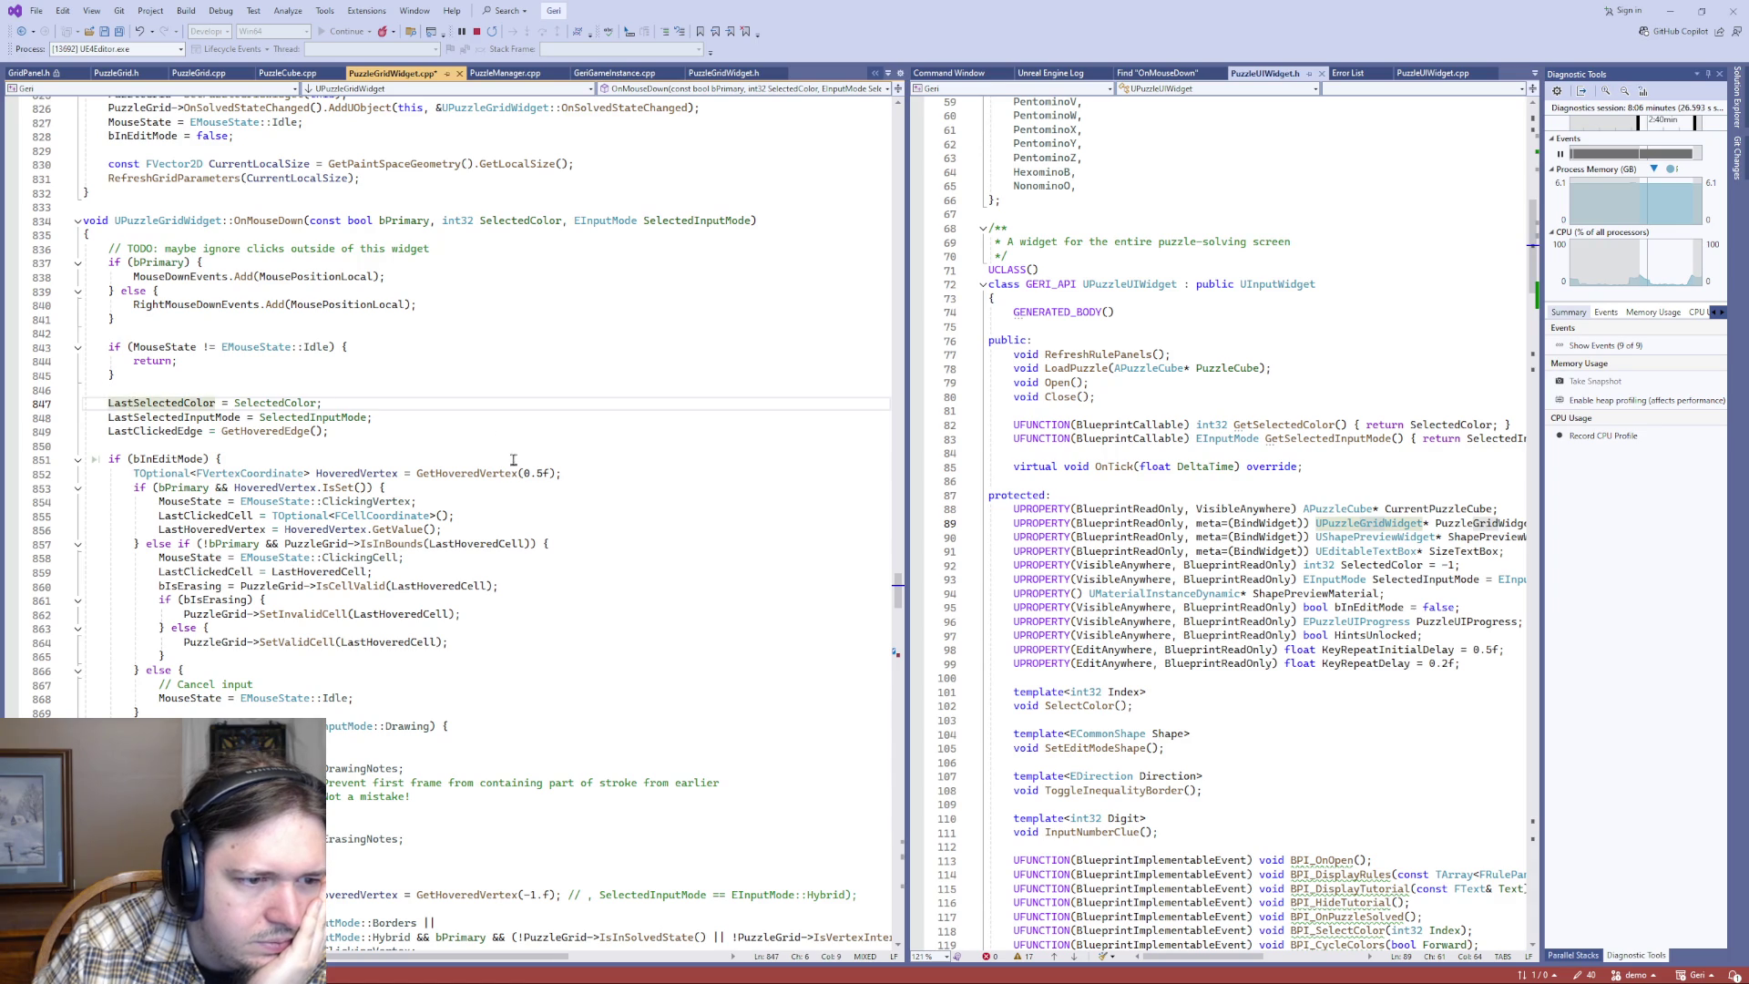
{"action": "left_click", "coordinate": [136, 431]}
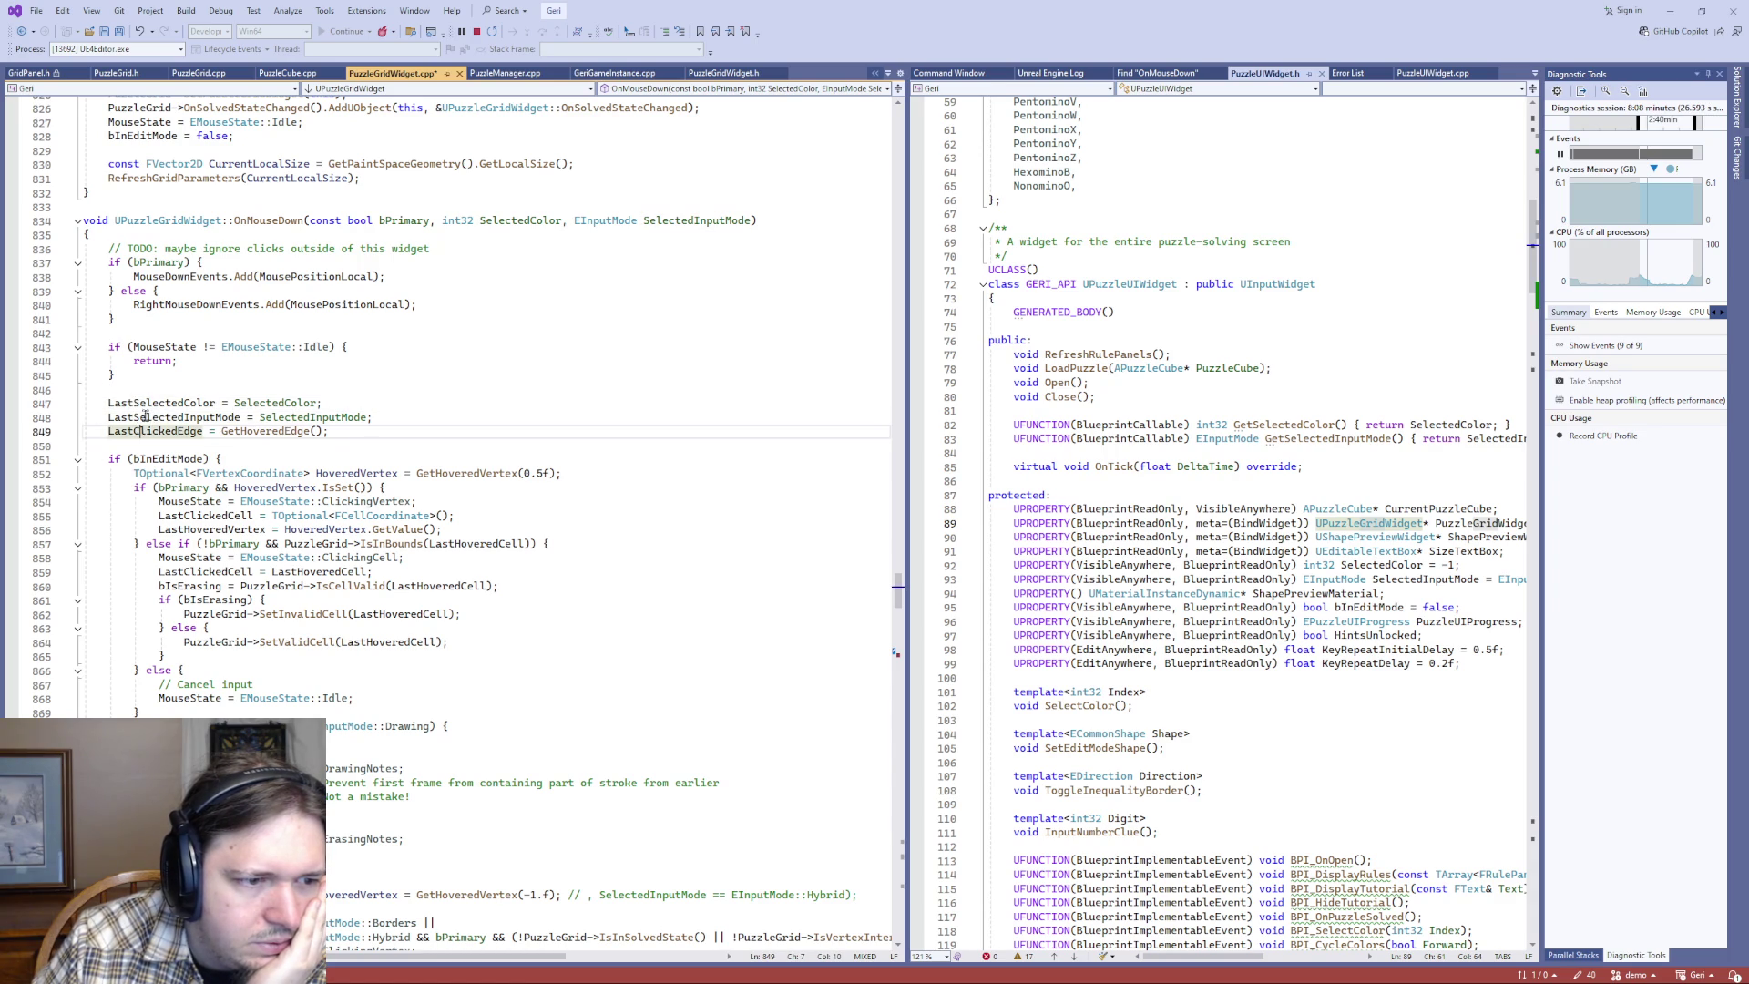
{"action": "left_click", "coordinate": [151, 403]}
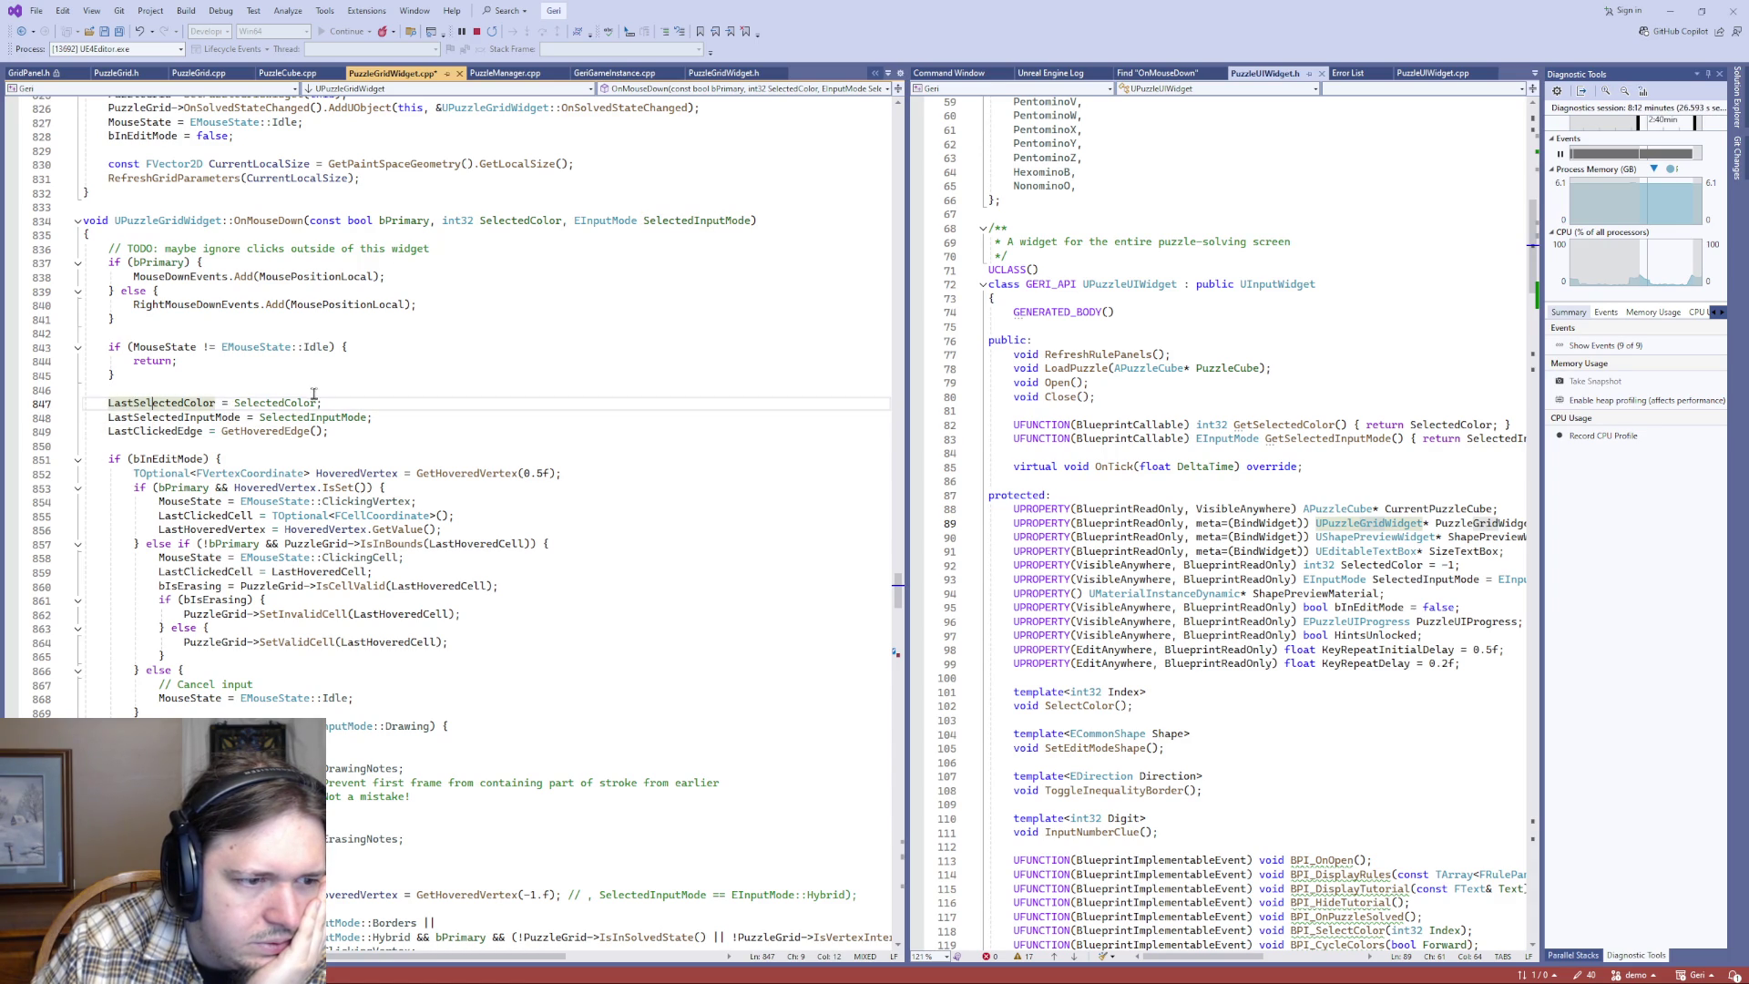
{"action": "scroll", "coordinate": [248, 435], "scroll_direction": "down", "scroll_amount": 3}
{"action": "scroll", "coordinate": [264, 451], "scroll_direction": "up", "scroll_amount": 2}
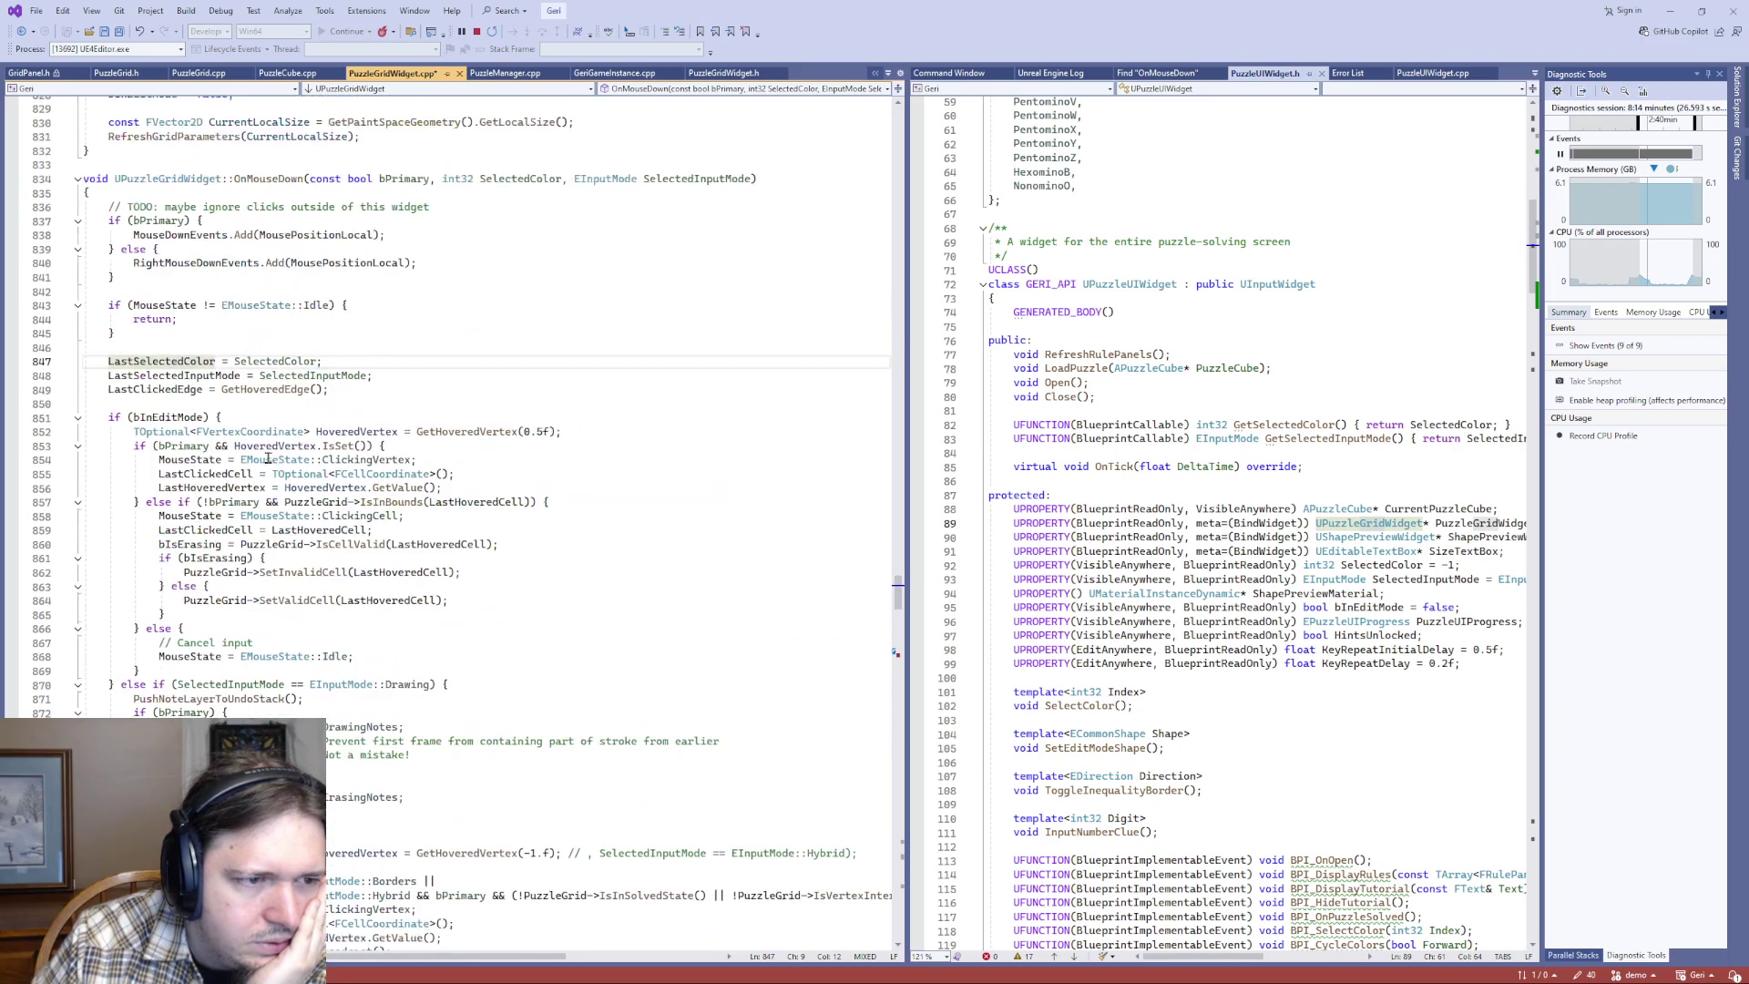
{"action": "key", "text": "F12"}
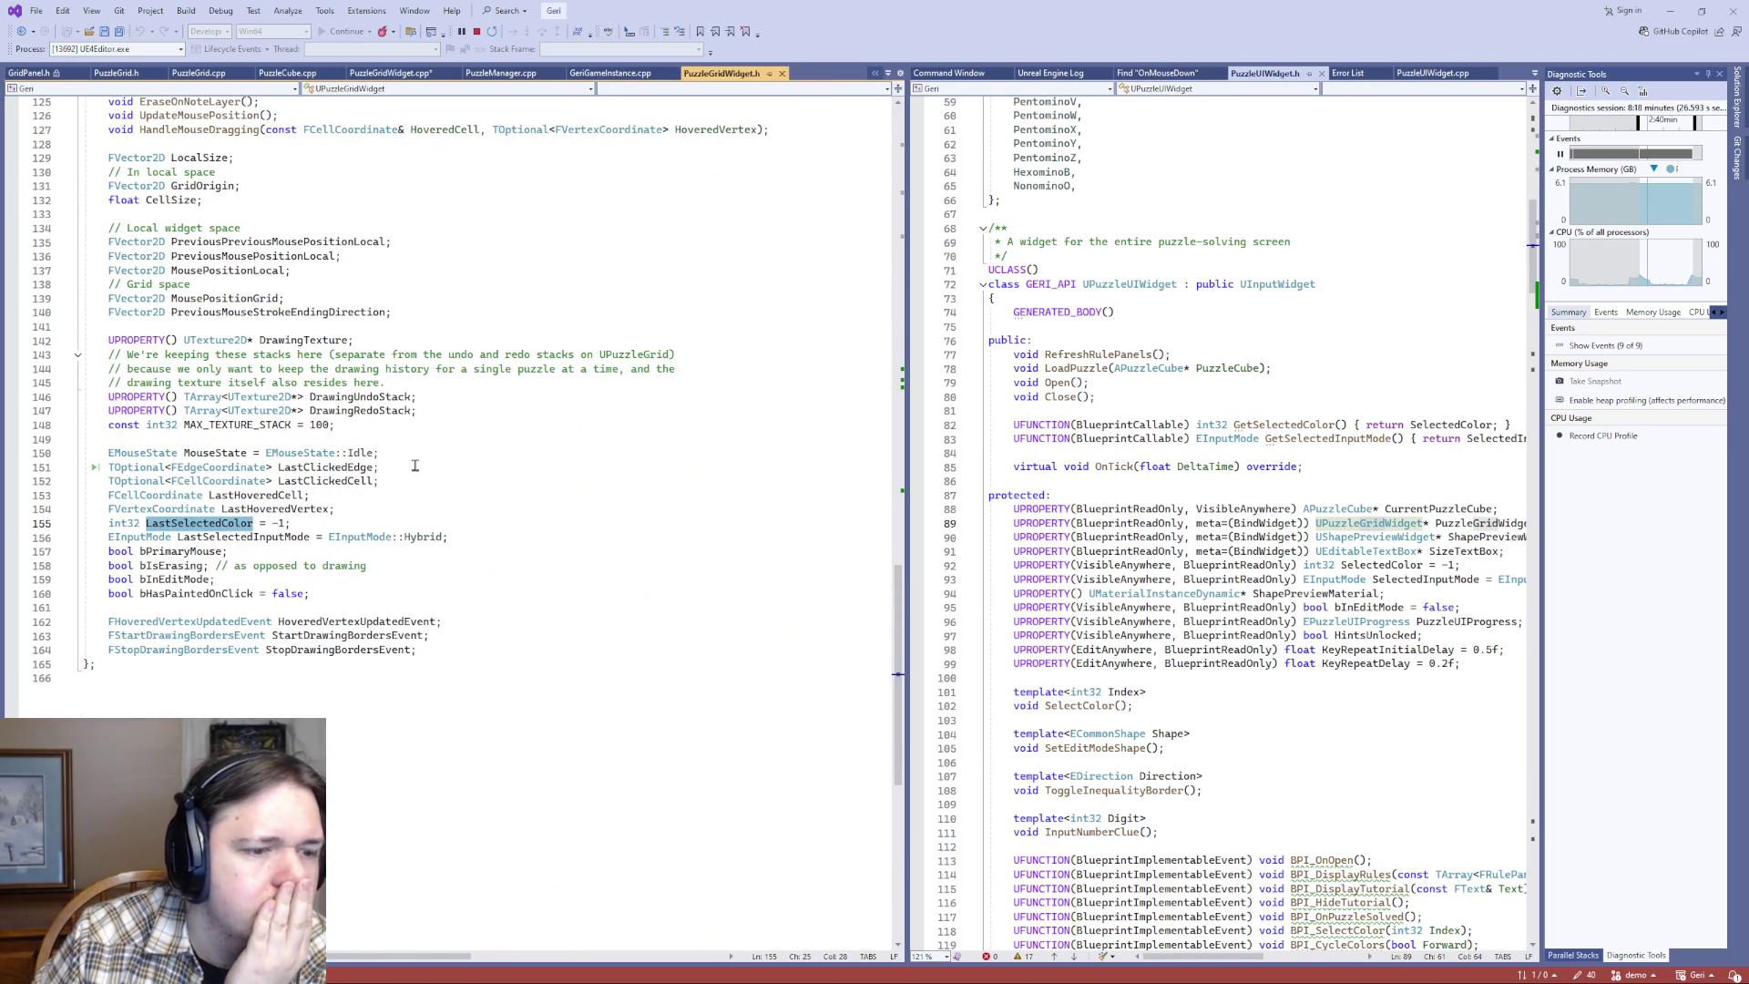
- Add 'bool LastClickWasRandomColor = false;' on a new line below LastSelectedColor at line 155
{"action": "left_click", "coordinate": [349, 522]}
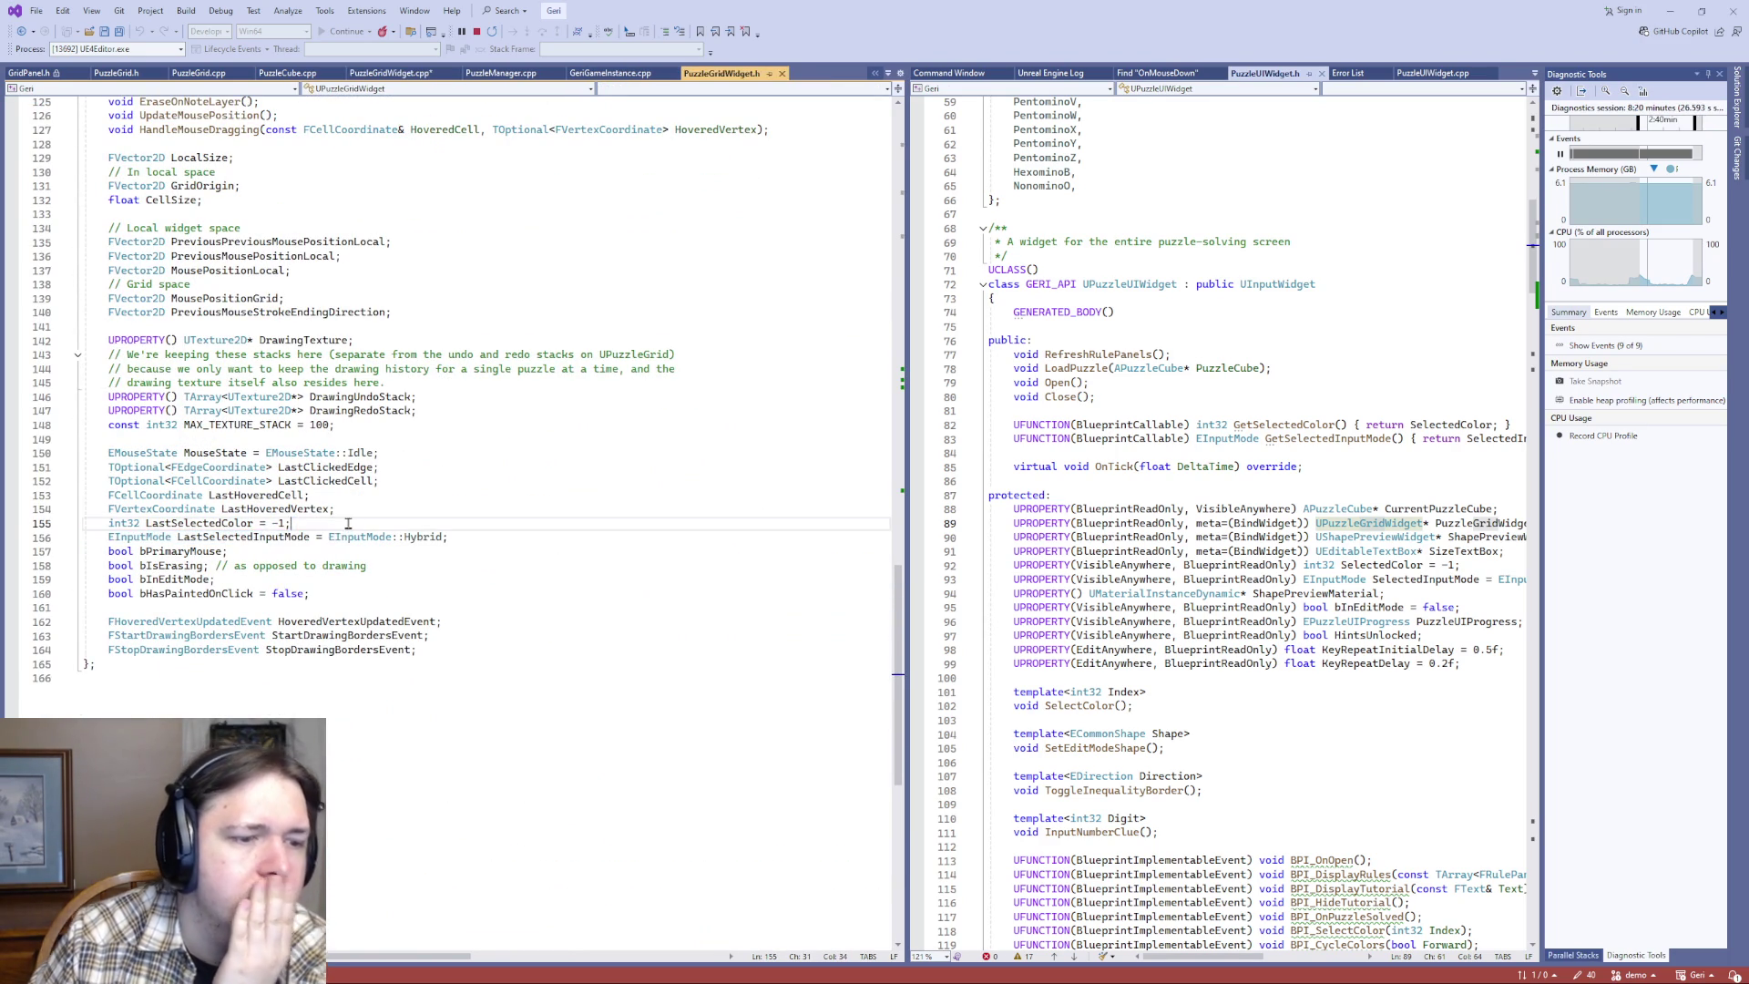
{"action": "key", "text": "Return"}
{"action": "type", "text": "int"}
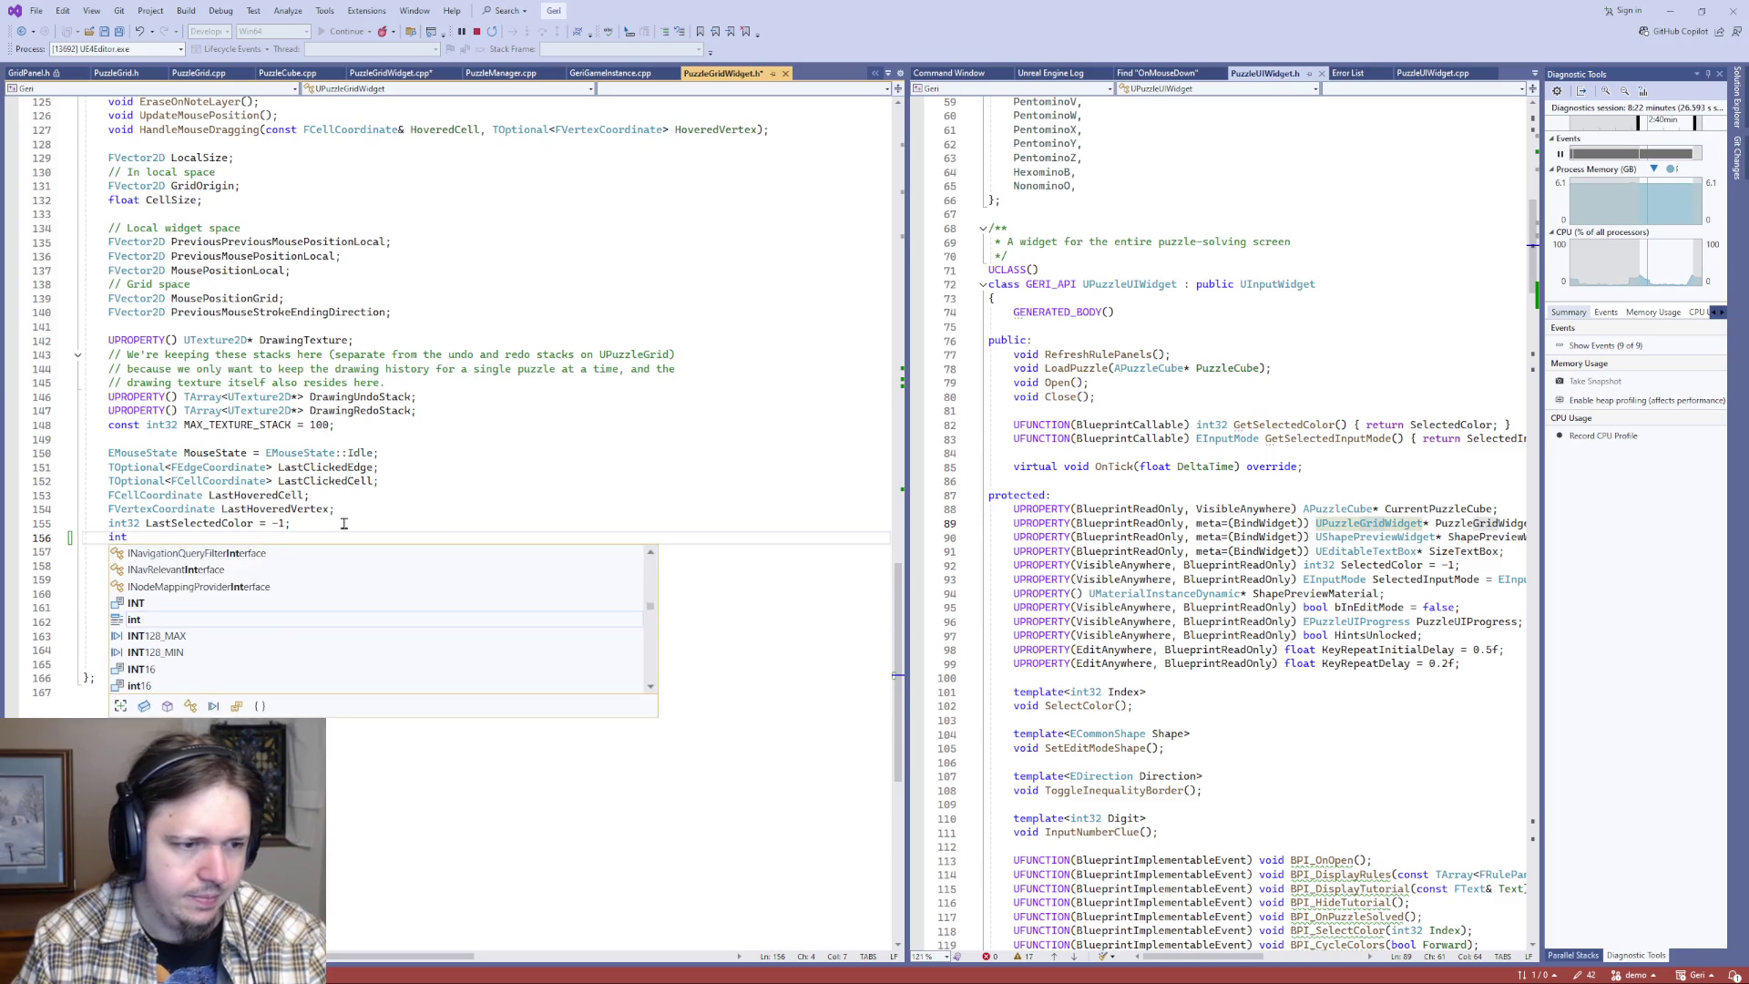
{"action": "type", "text": "32 Las"}
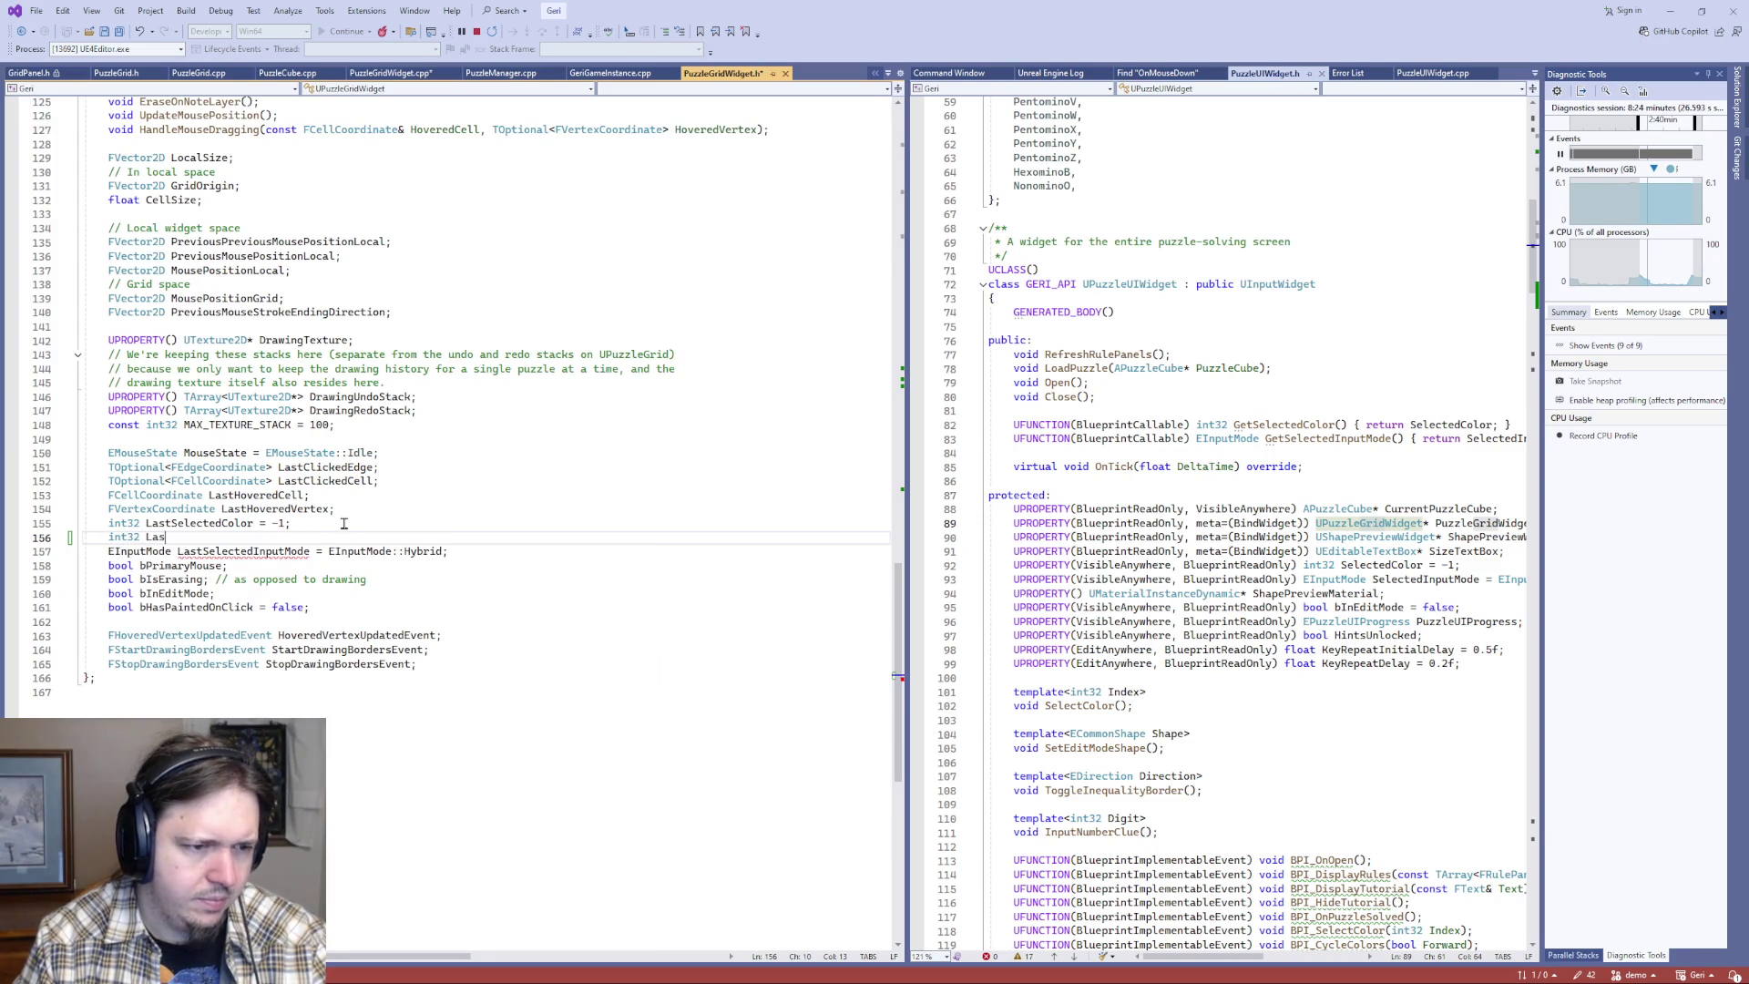
{"action": "type", "text": "tClick"}
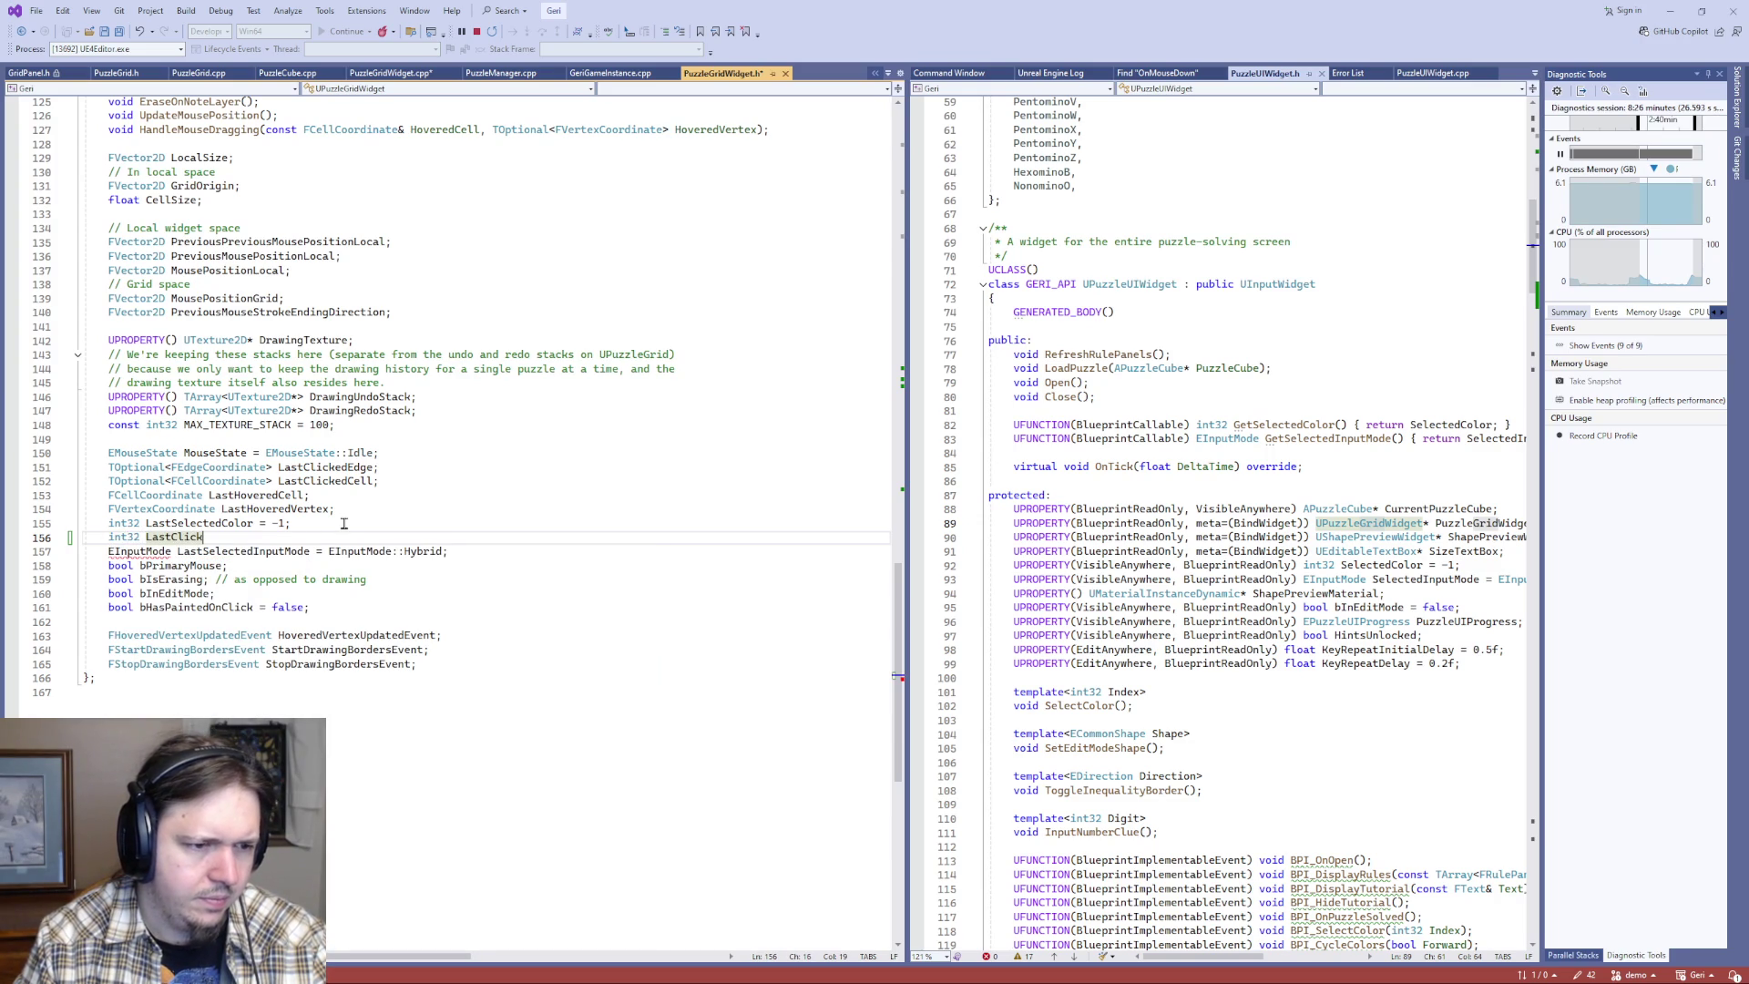
{"action": "type", "text": "WasRandomColor ="}
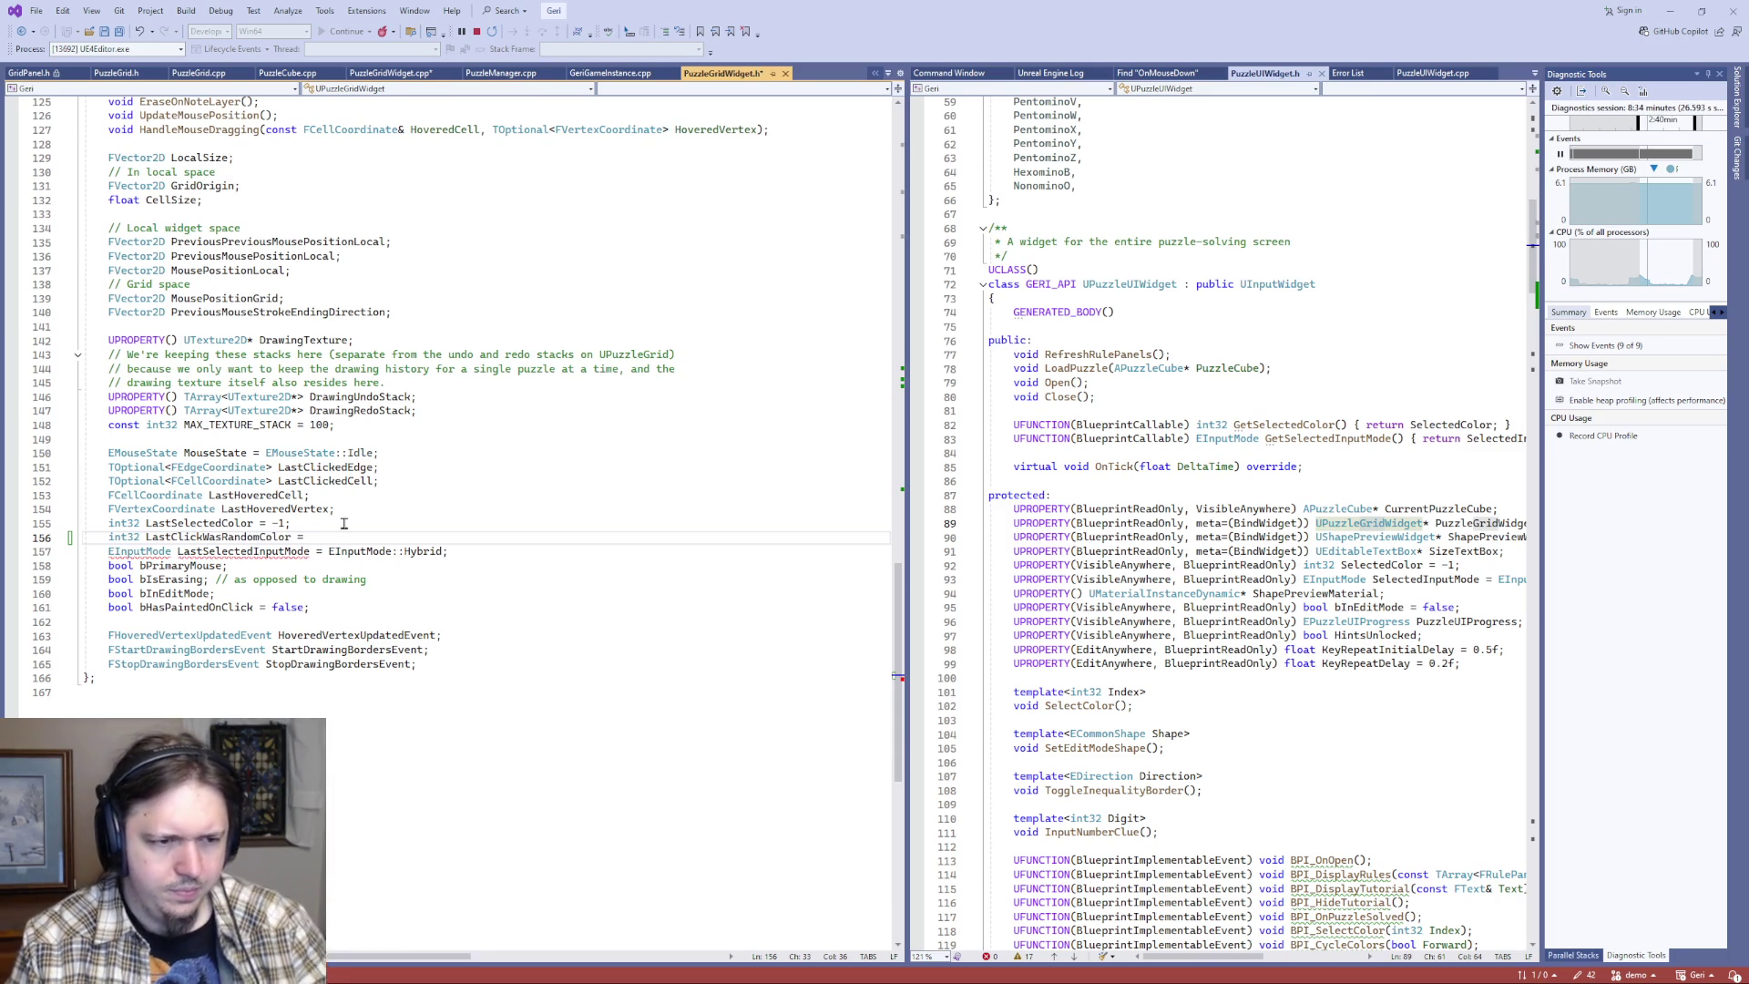
{"action": "key", "text": "Home"}
{"action": "key", "text": "ctrl+shift+Right"}
{"action": "type", "text": "bool"}
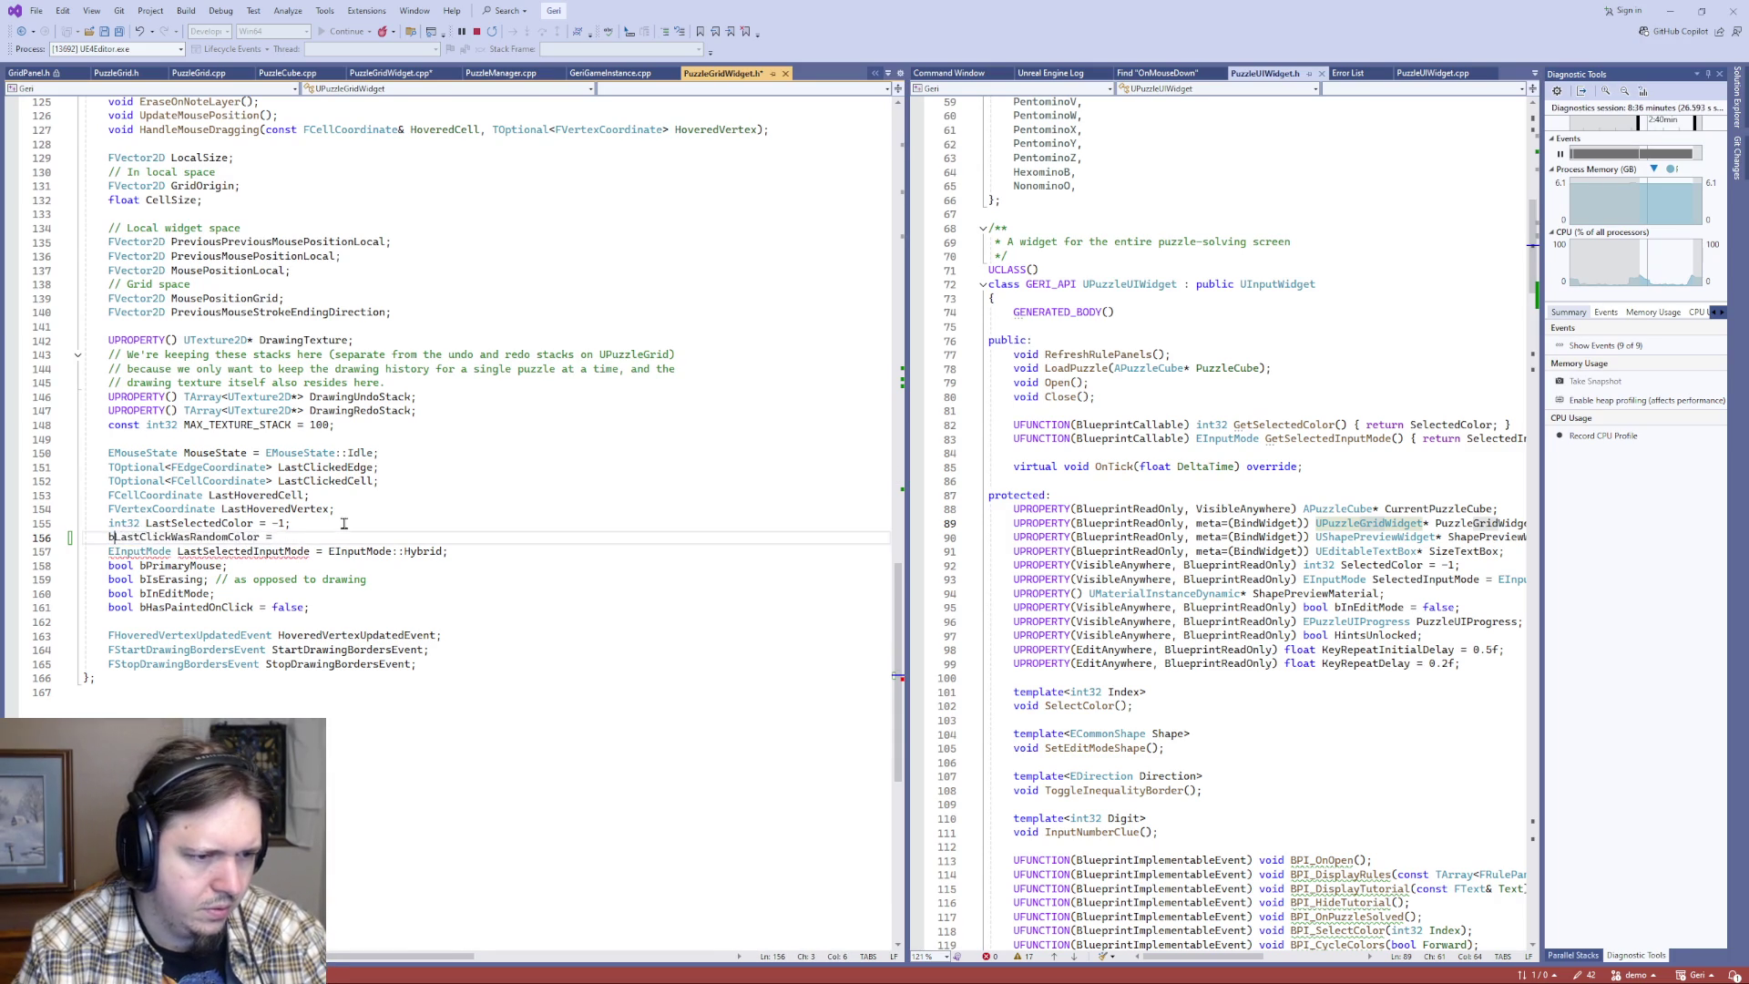
{"action": "key", "text": "End"}
{"action": "type", "text": "false;"}
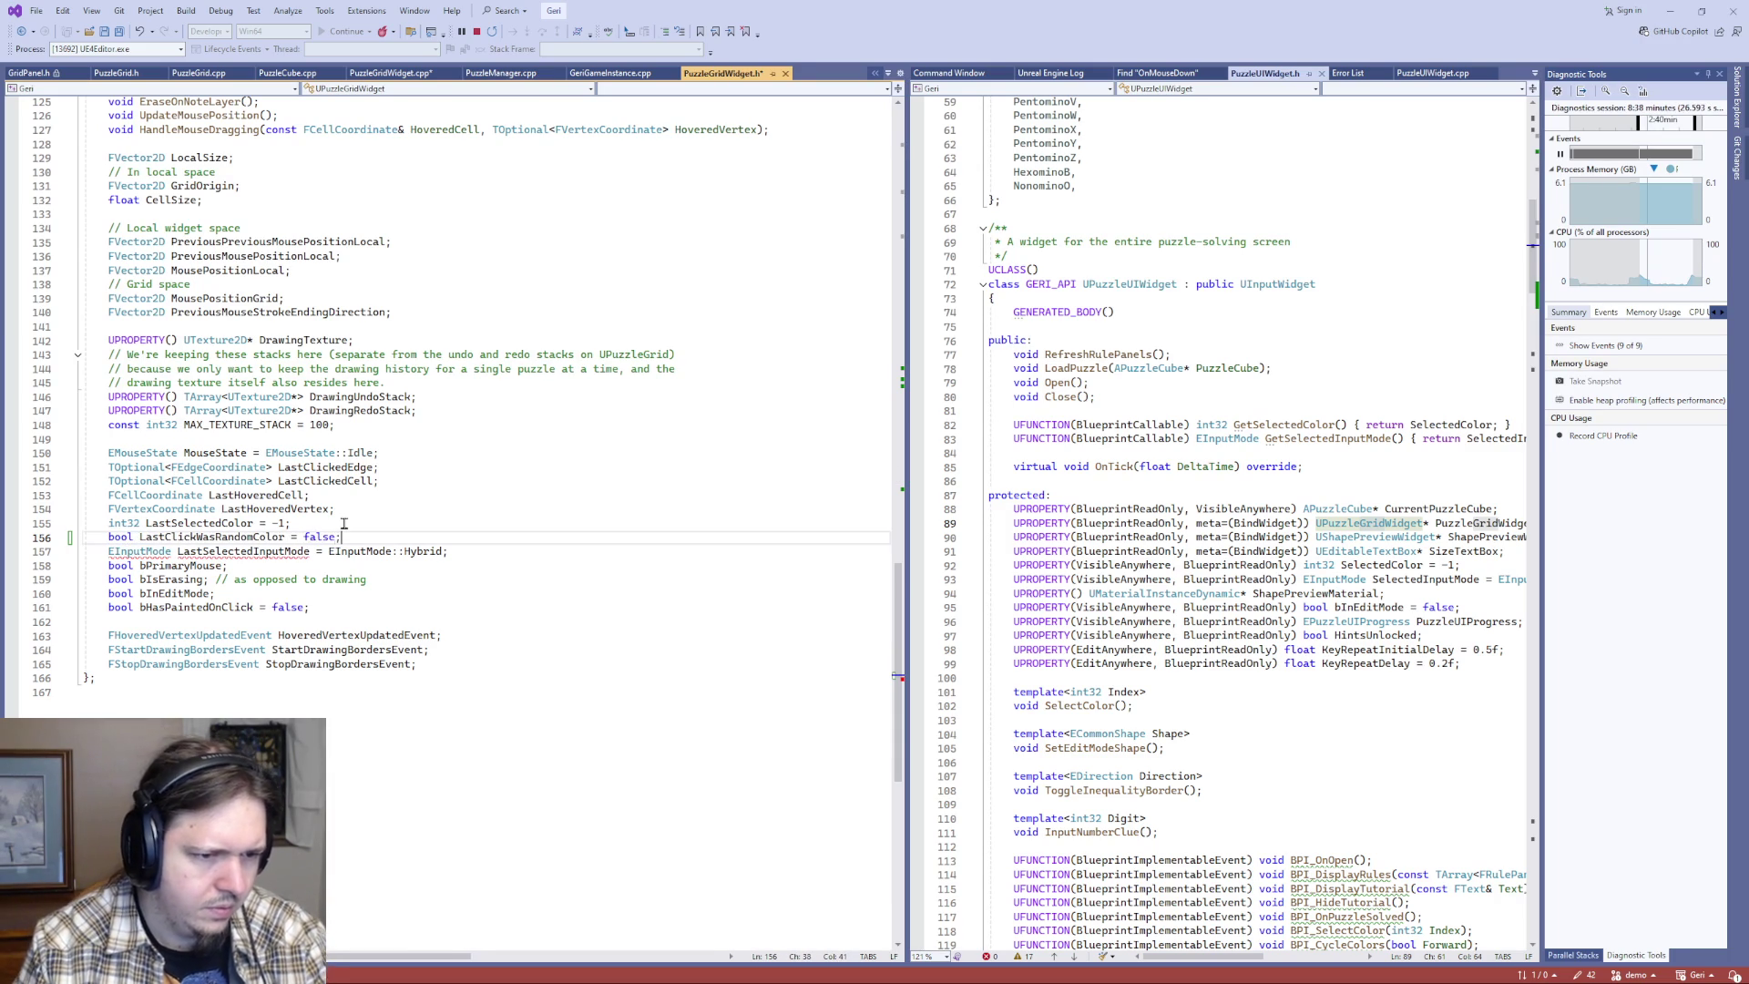
{"action": "key", "text": "Left"}
{"action": "key", "text": "Left"}
{"action": "key", "text": "Left"}
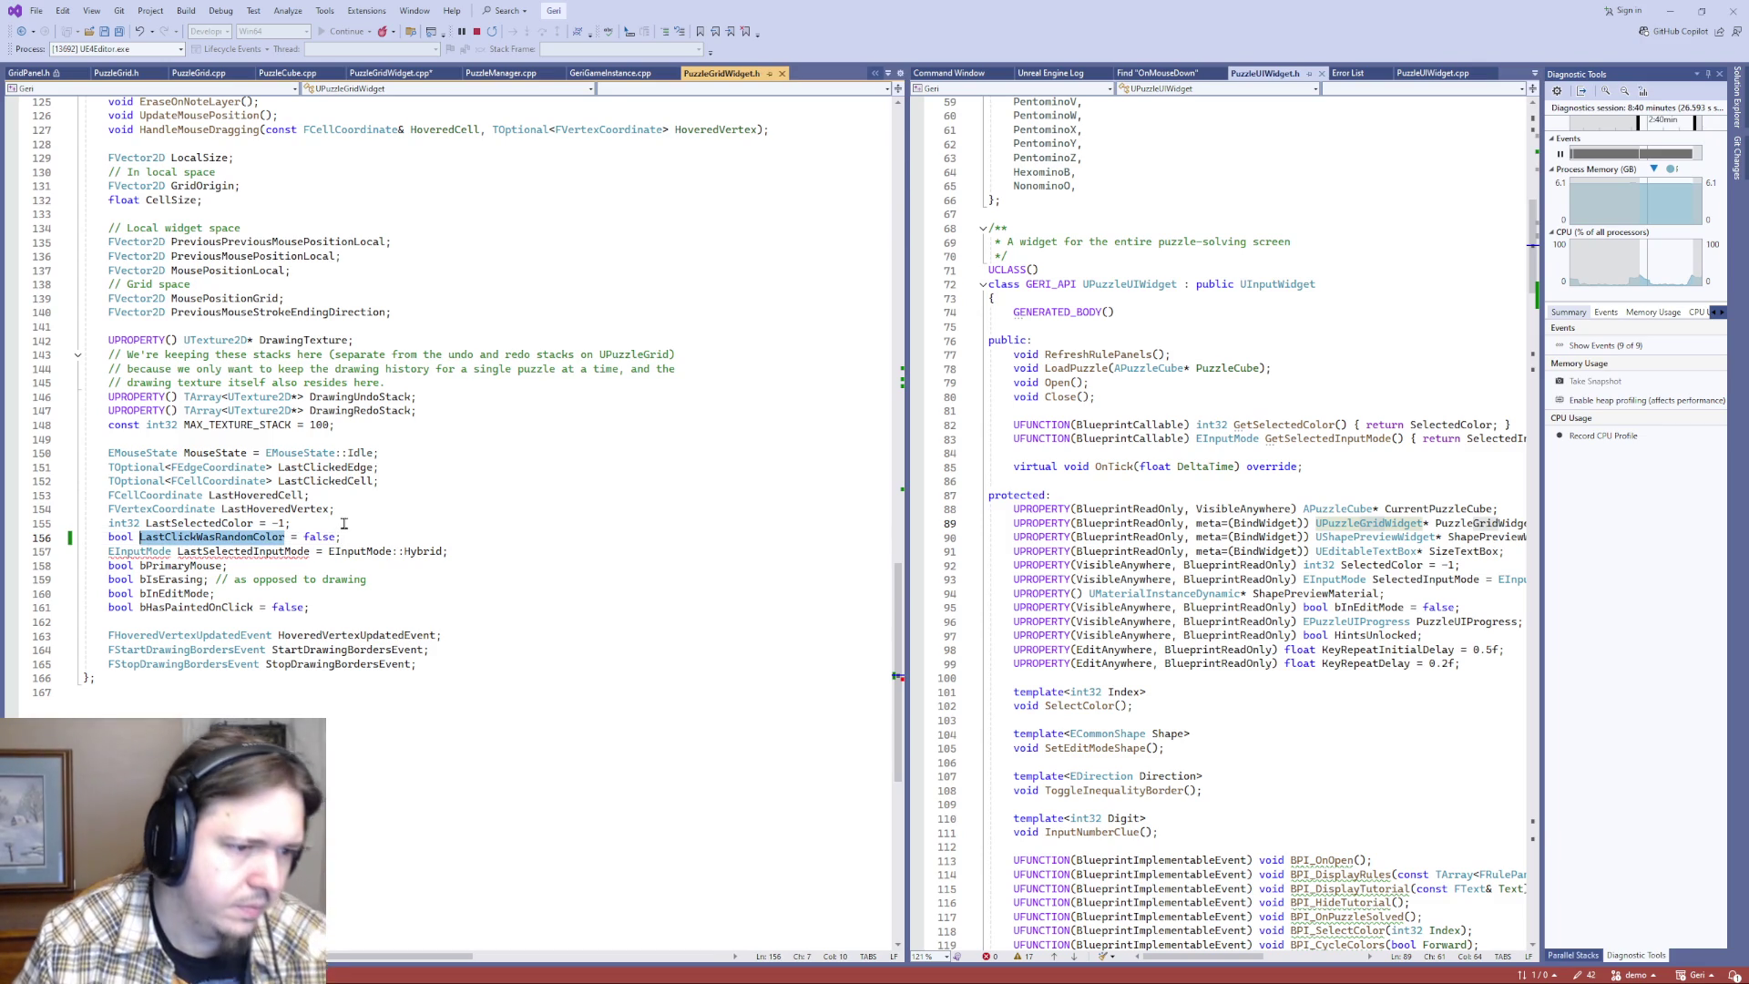
{"action": "key", "text": "End"}
{"action": "key", "text": "ctrl+Tab"}
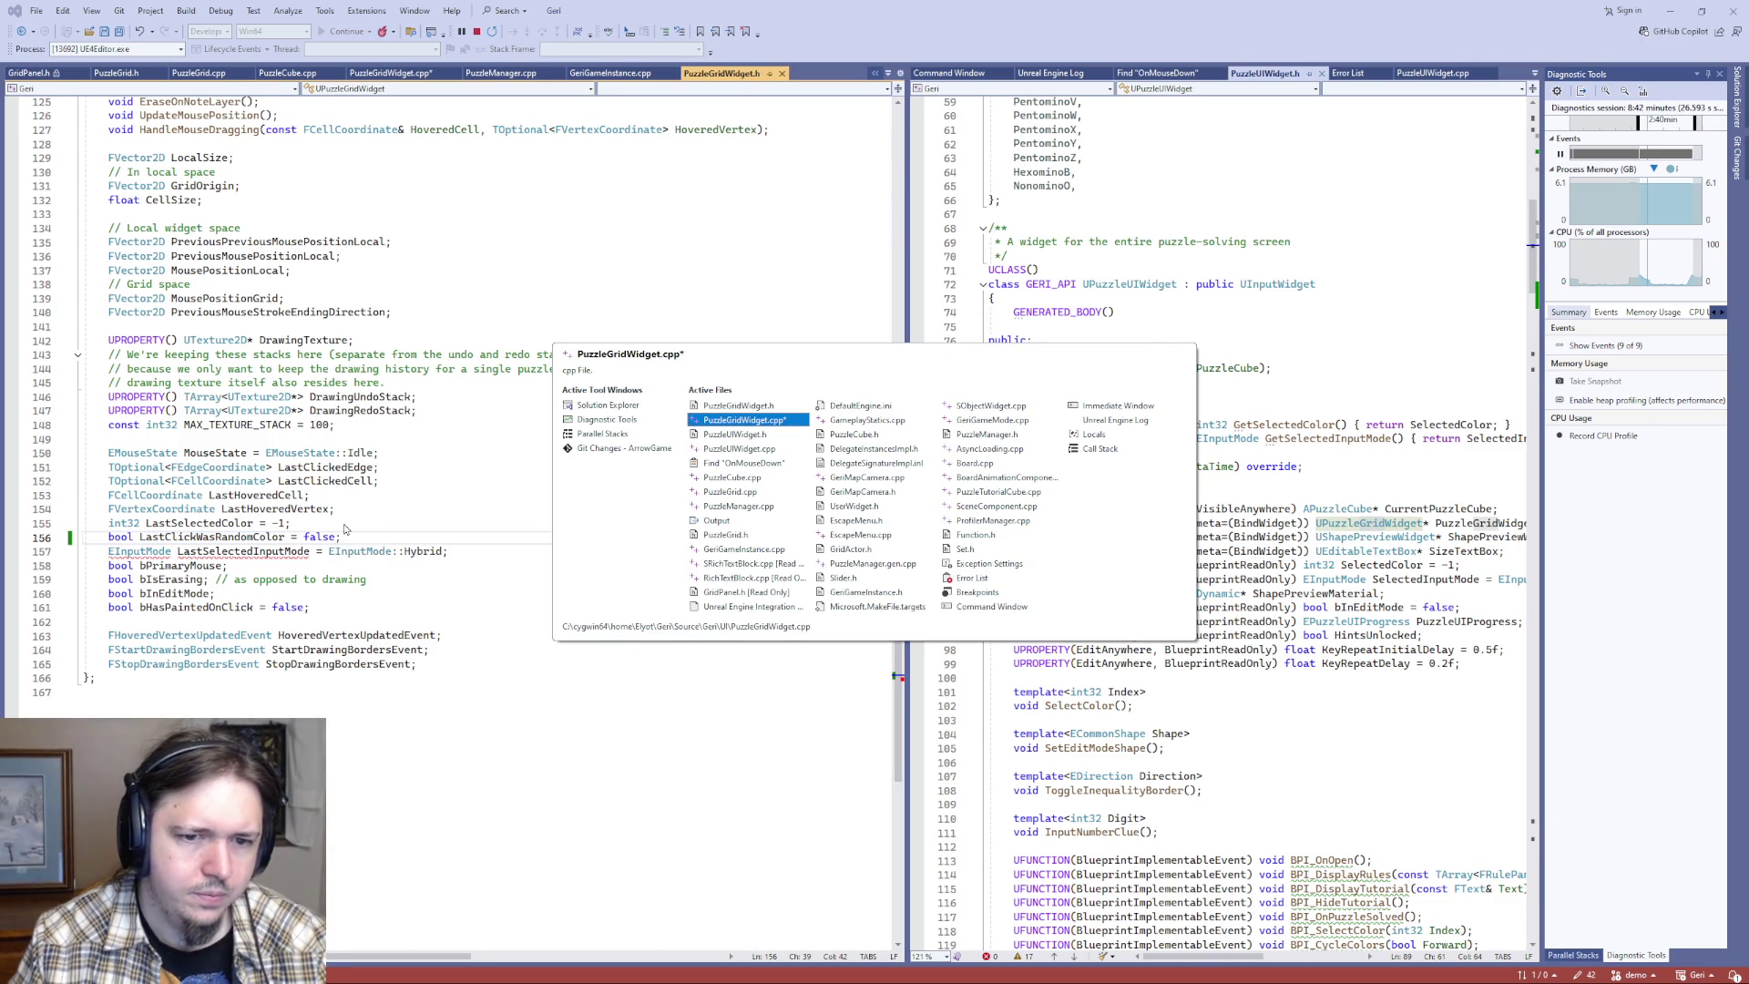
- Add 'LastClickWasRandomColor = (SelectedColor == 0);' after the LastSelectedColor assignment and save
{"action": "key", "text": "End"}
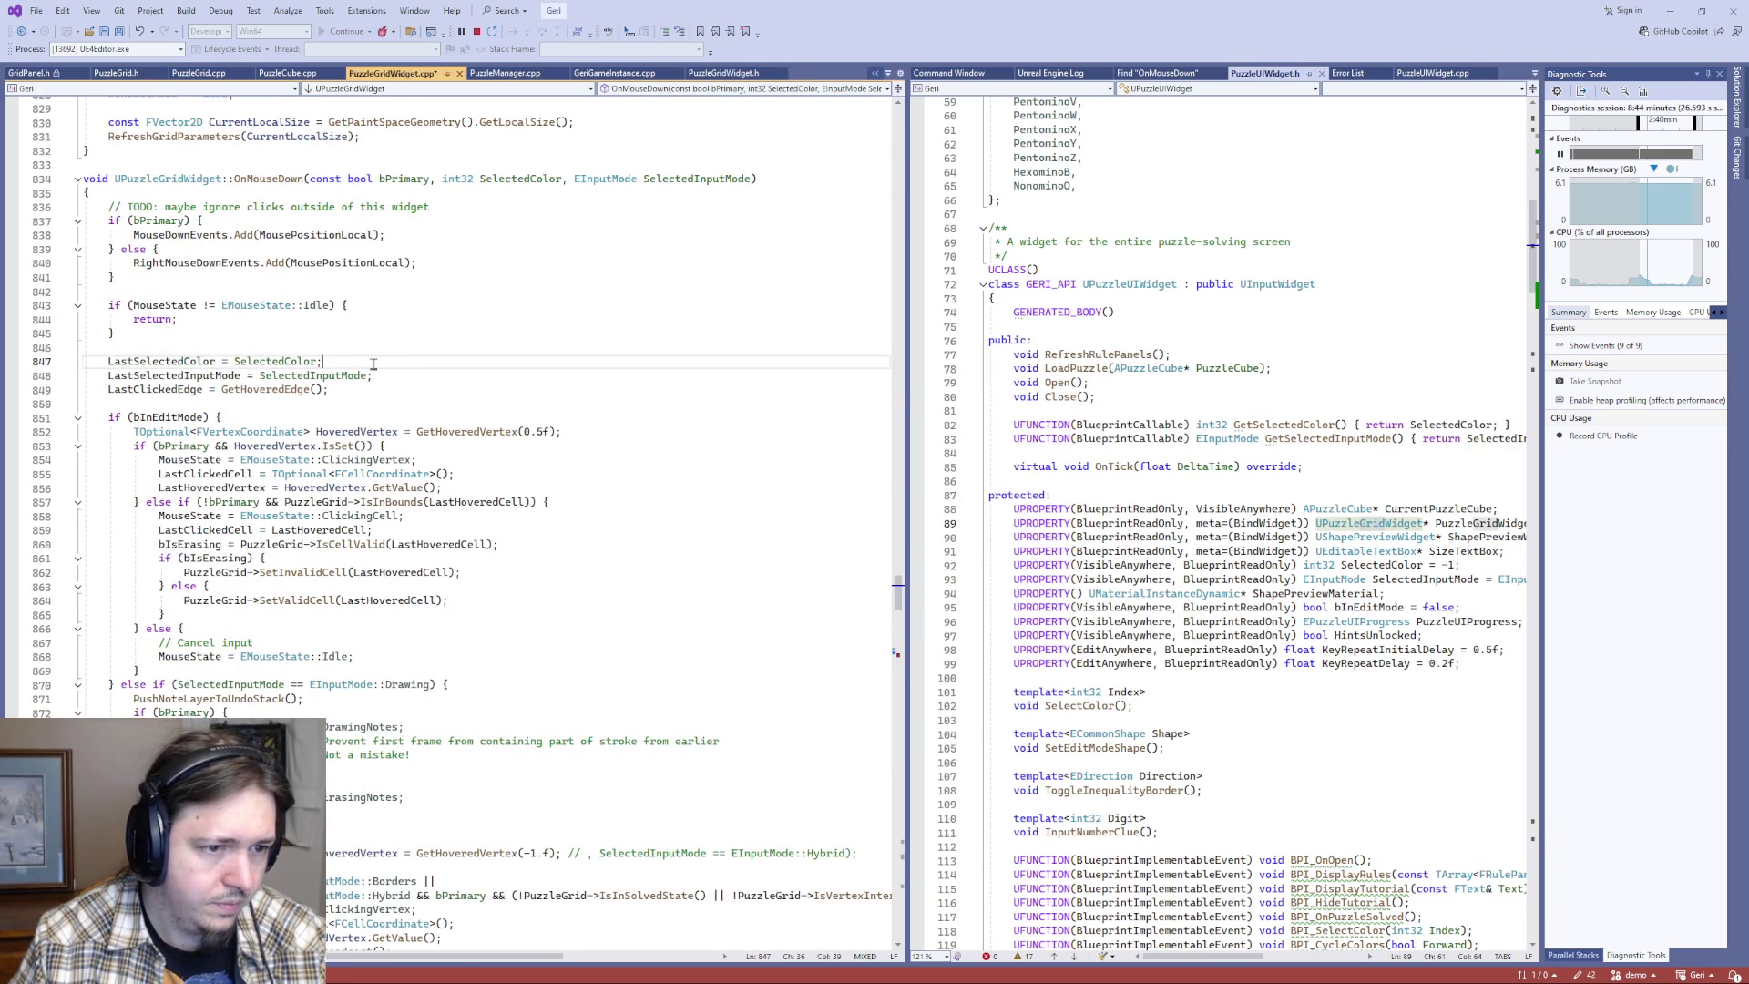
{"action": "key", "text": "Return"}
{"action": "type", "text": "LastClickWasRandomColor"}
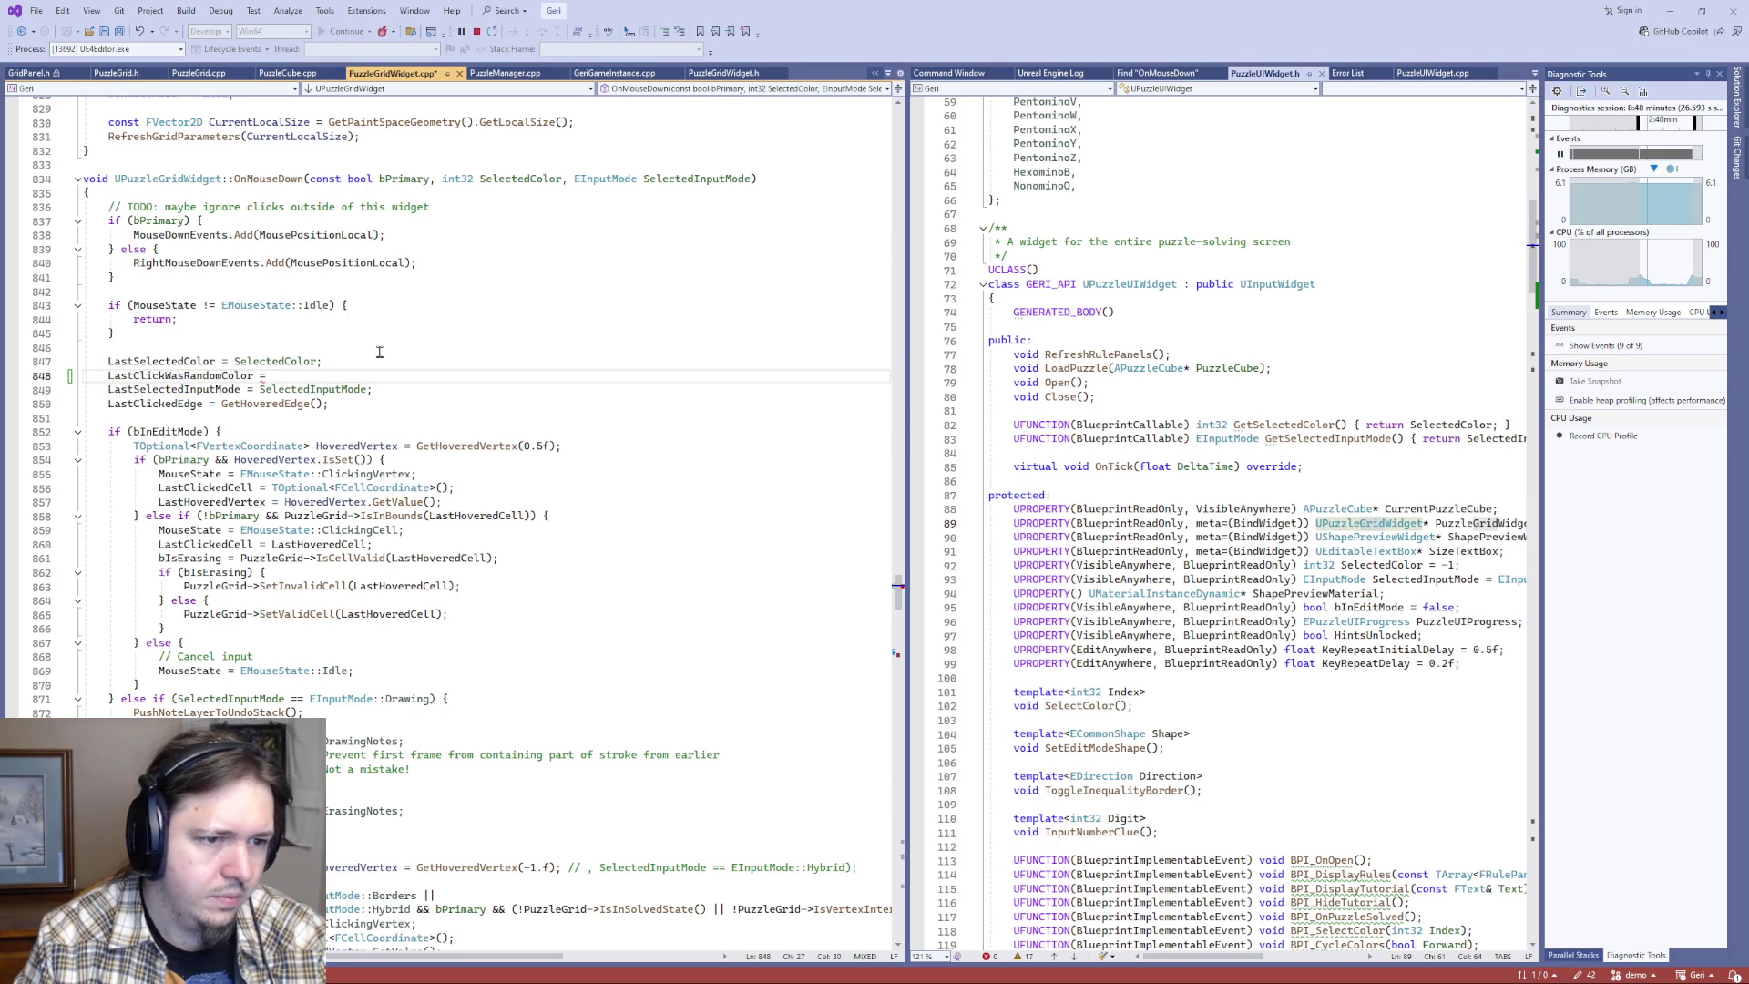
{"action": "type", "text": "Select"}
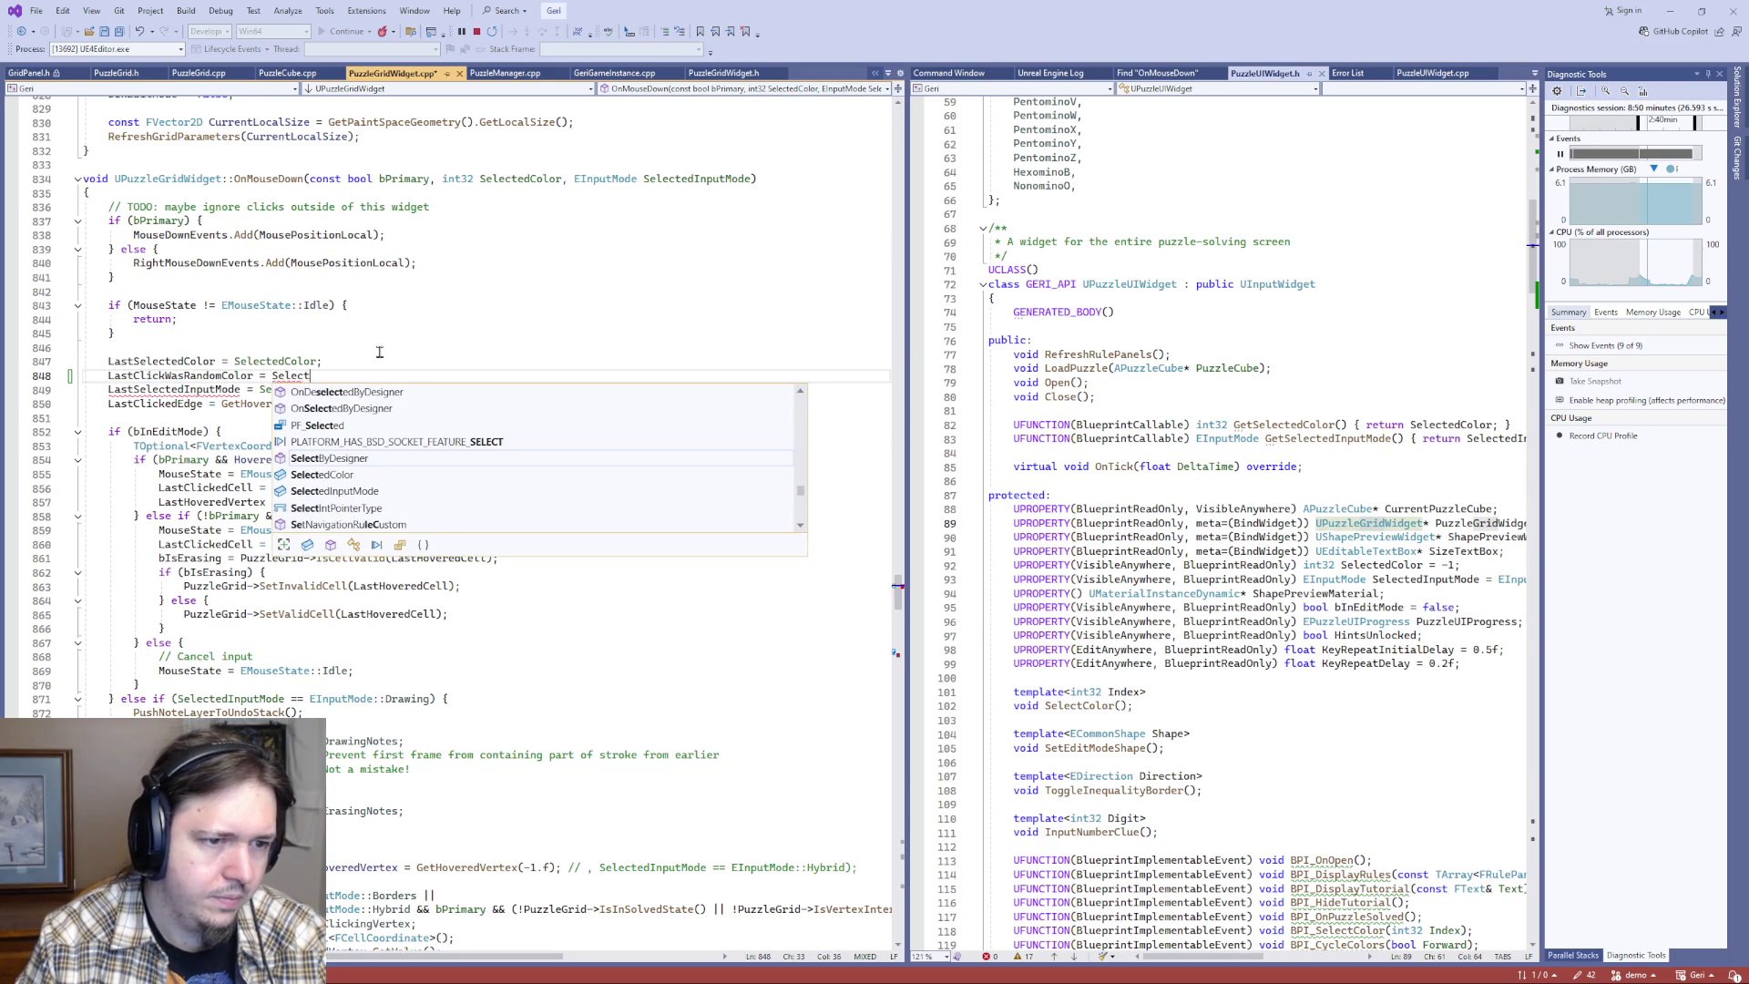
{"action": "type", "text": "edColor == 0;"}
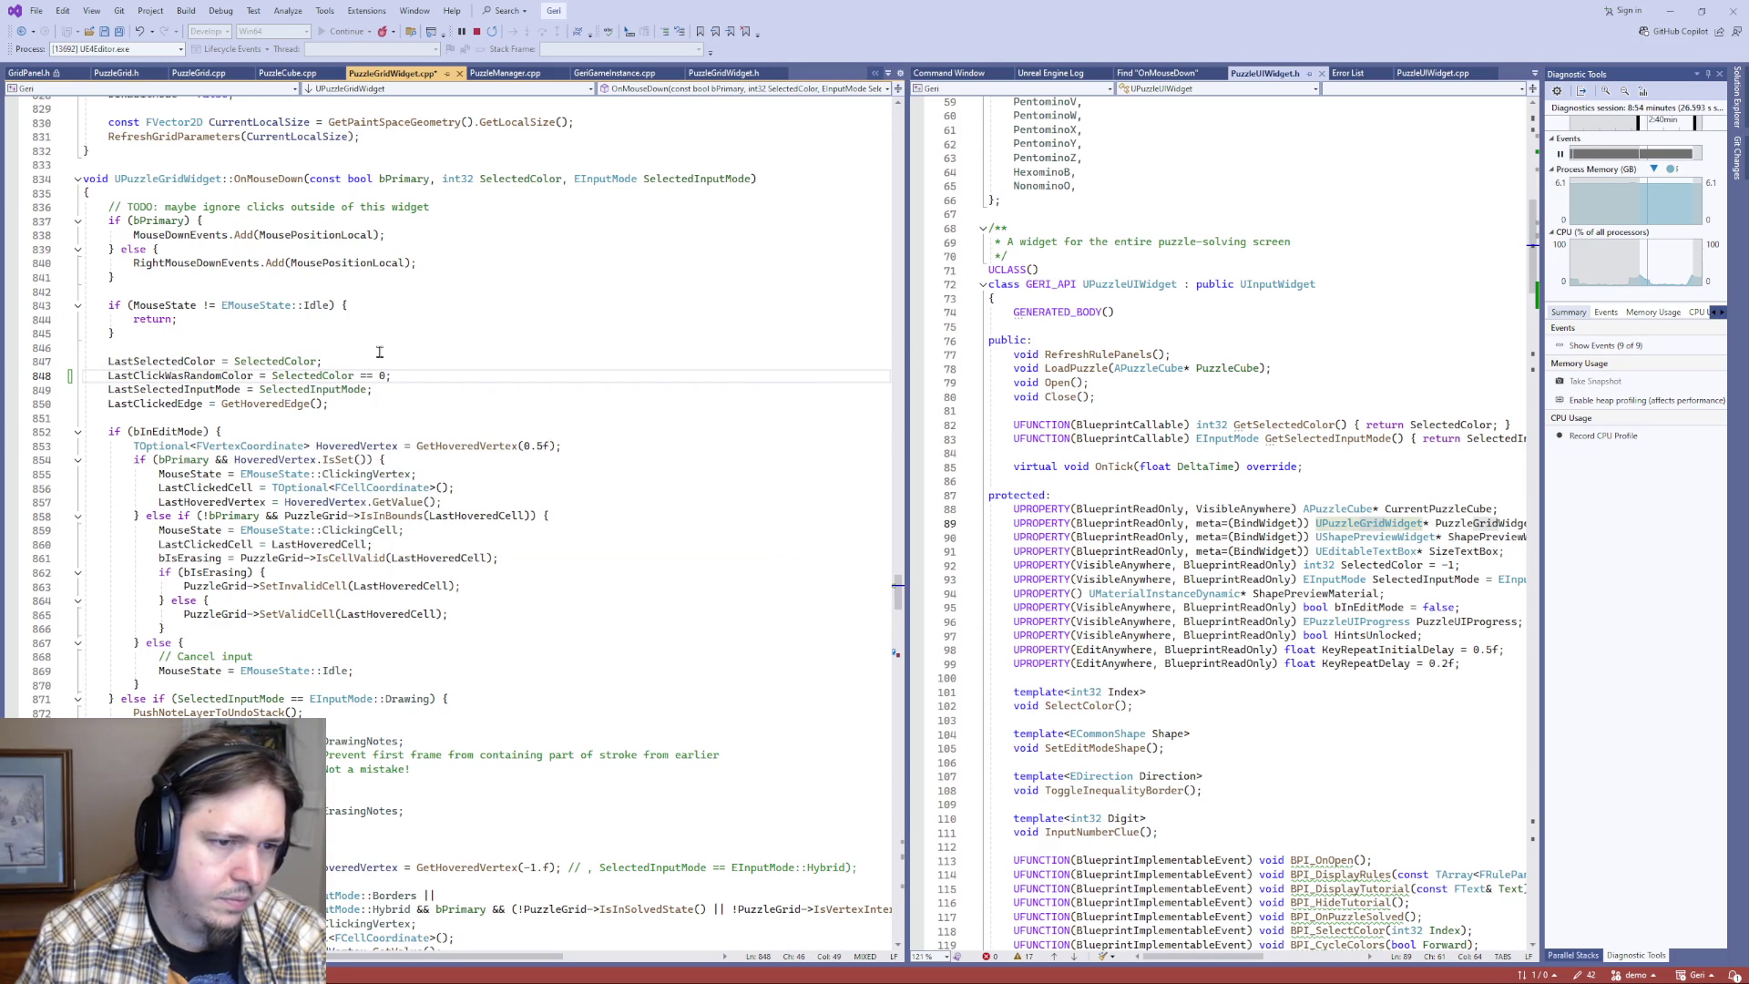
{"action": "key", "text": "ctrl+s"}
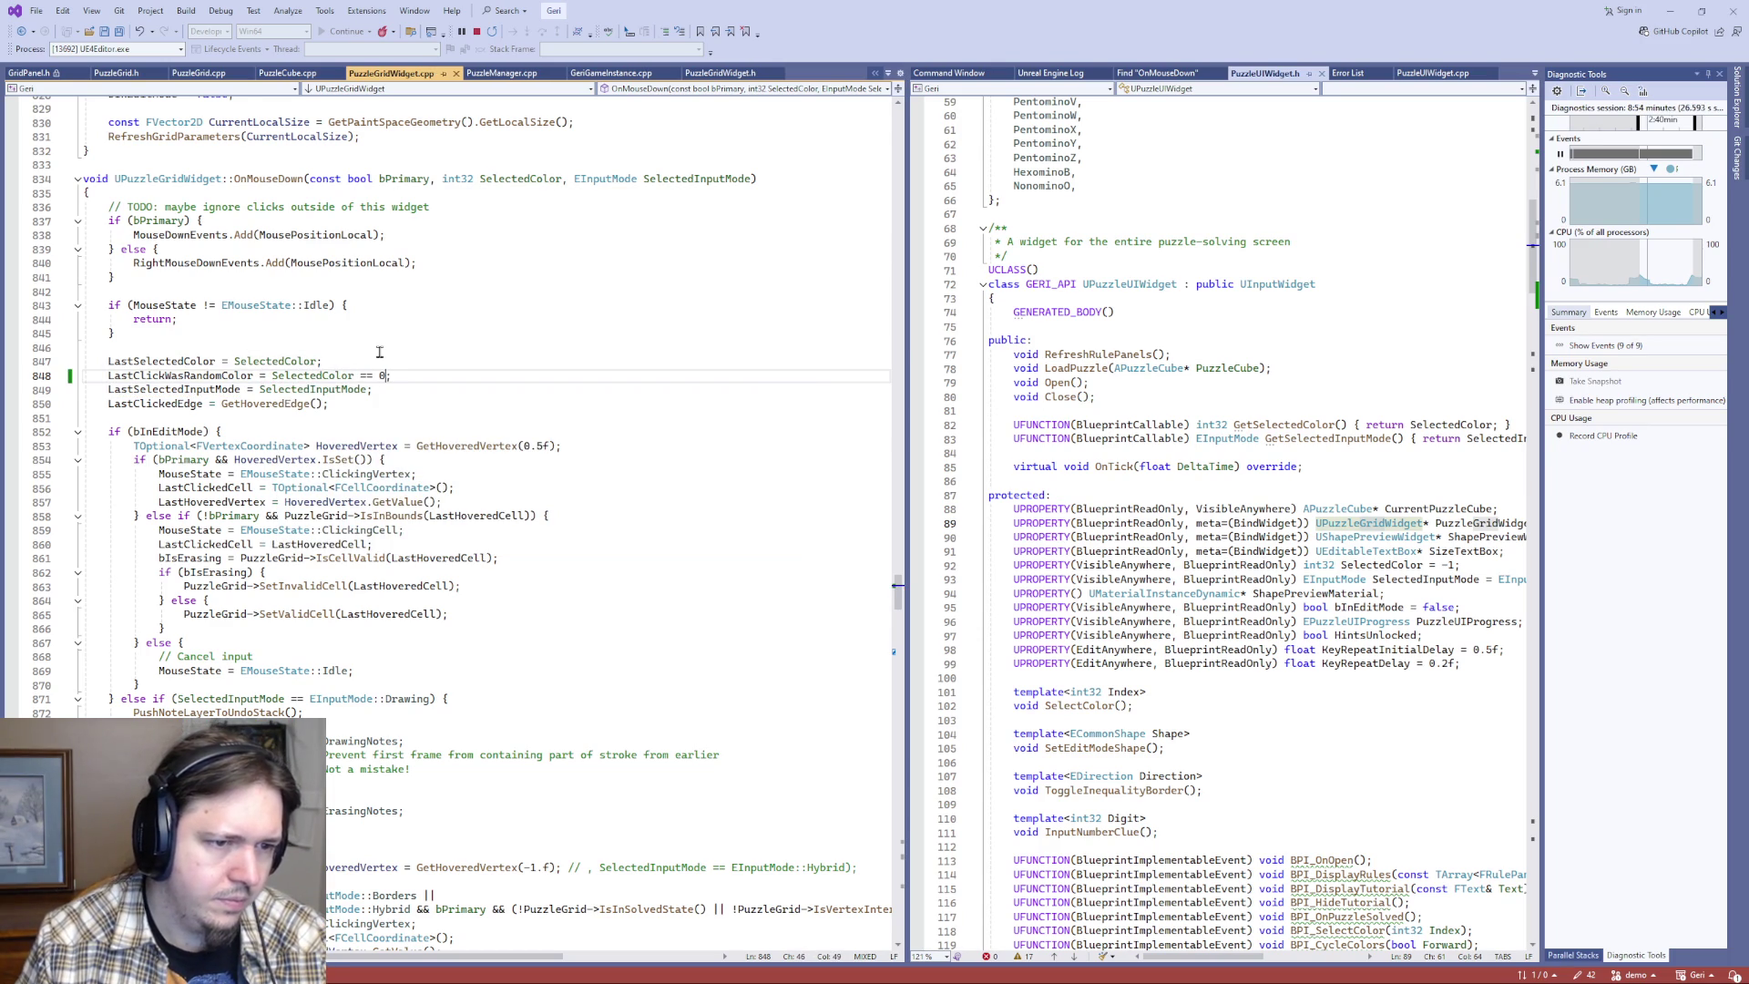
{"action": "type", "text": ")"}
{"action": "key", "text": "ctrl+Left"}
{"action": "type", "text": "("}
{"action": "key", "text": "ctrl+s"}
- Select the LastClickWasRandomColor name on line 848 to reuse it
{"action": "key", "text": "Left"}
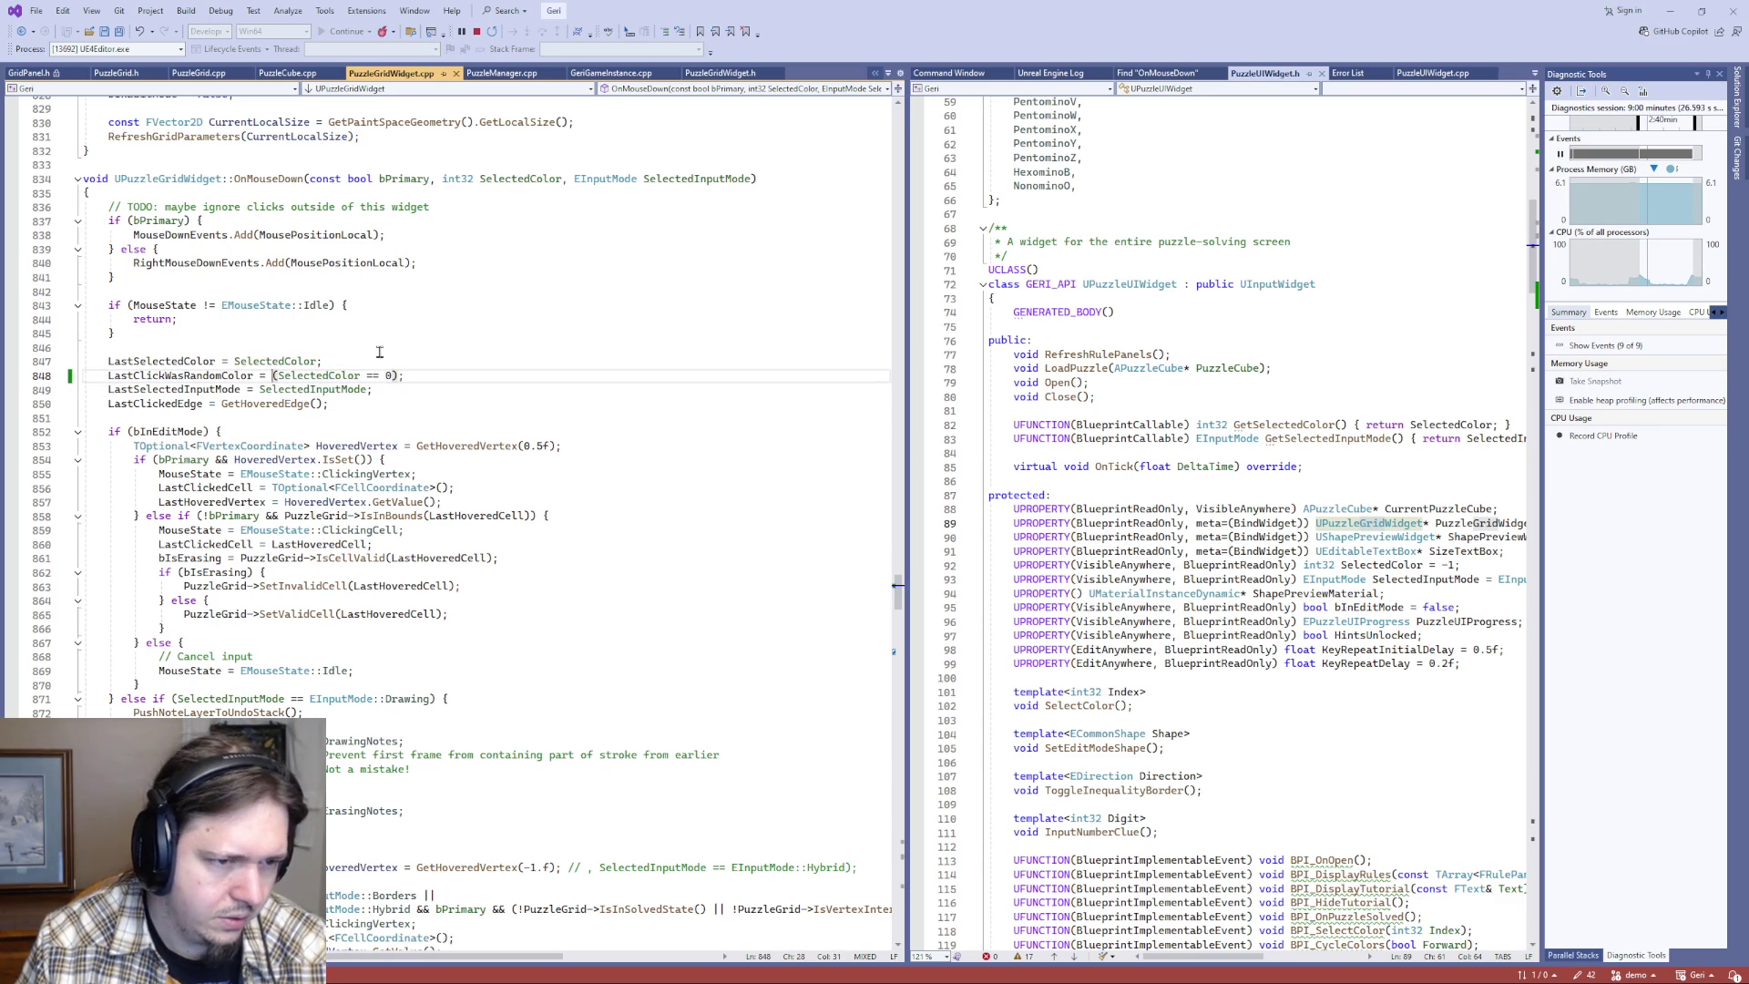
{"action": "key", "text": "shift+End"}
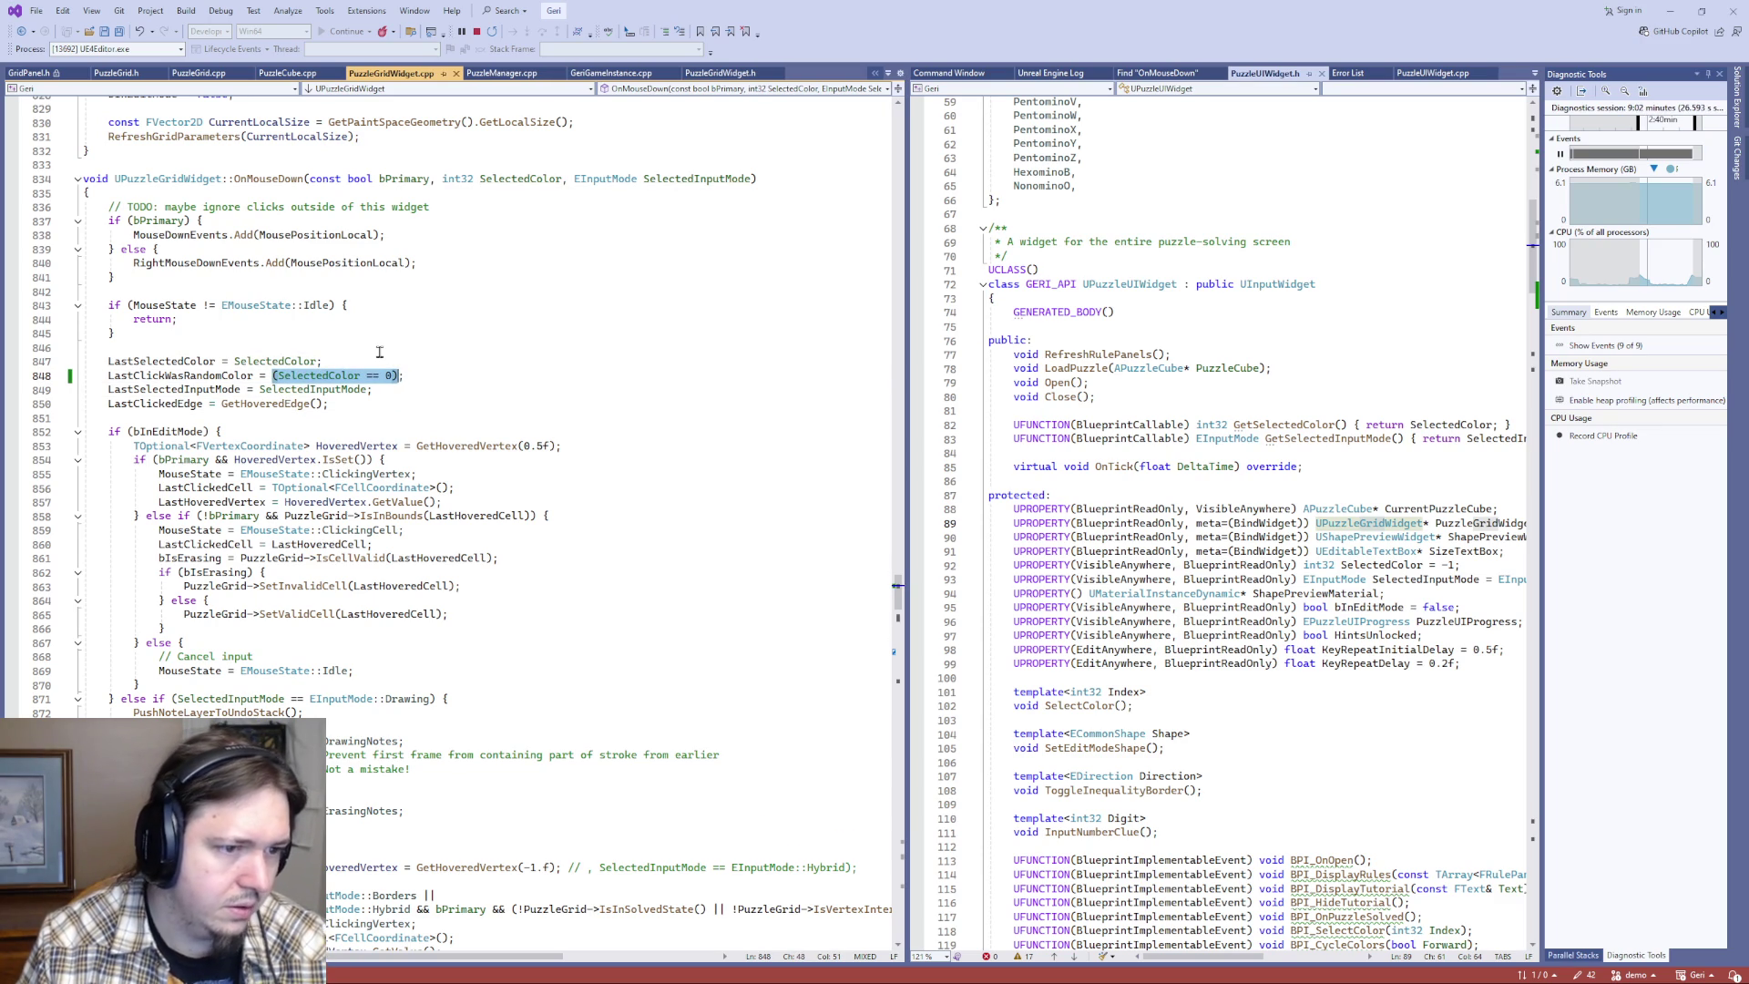
{"action": "double_click", "coordinate": [190, 374]}
{"action": "scroll", "coordinate": [316, 584], "scroll_direction": "down", "scroll_amount": 11}
{"action": "scroll", "coordinate": [316, 584], "scroll_direction": "down", "scroll_amount": 19}
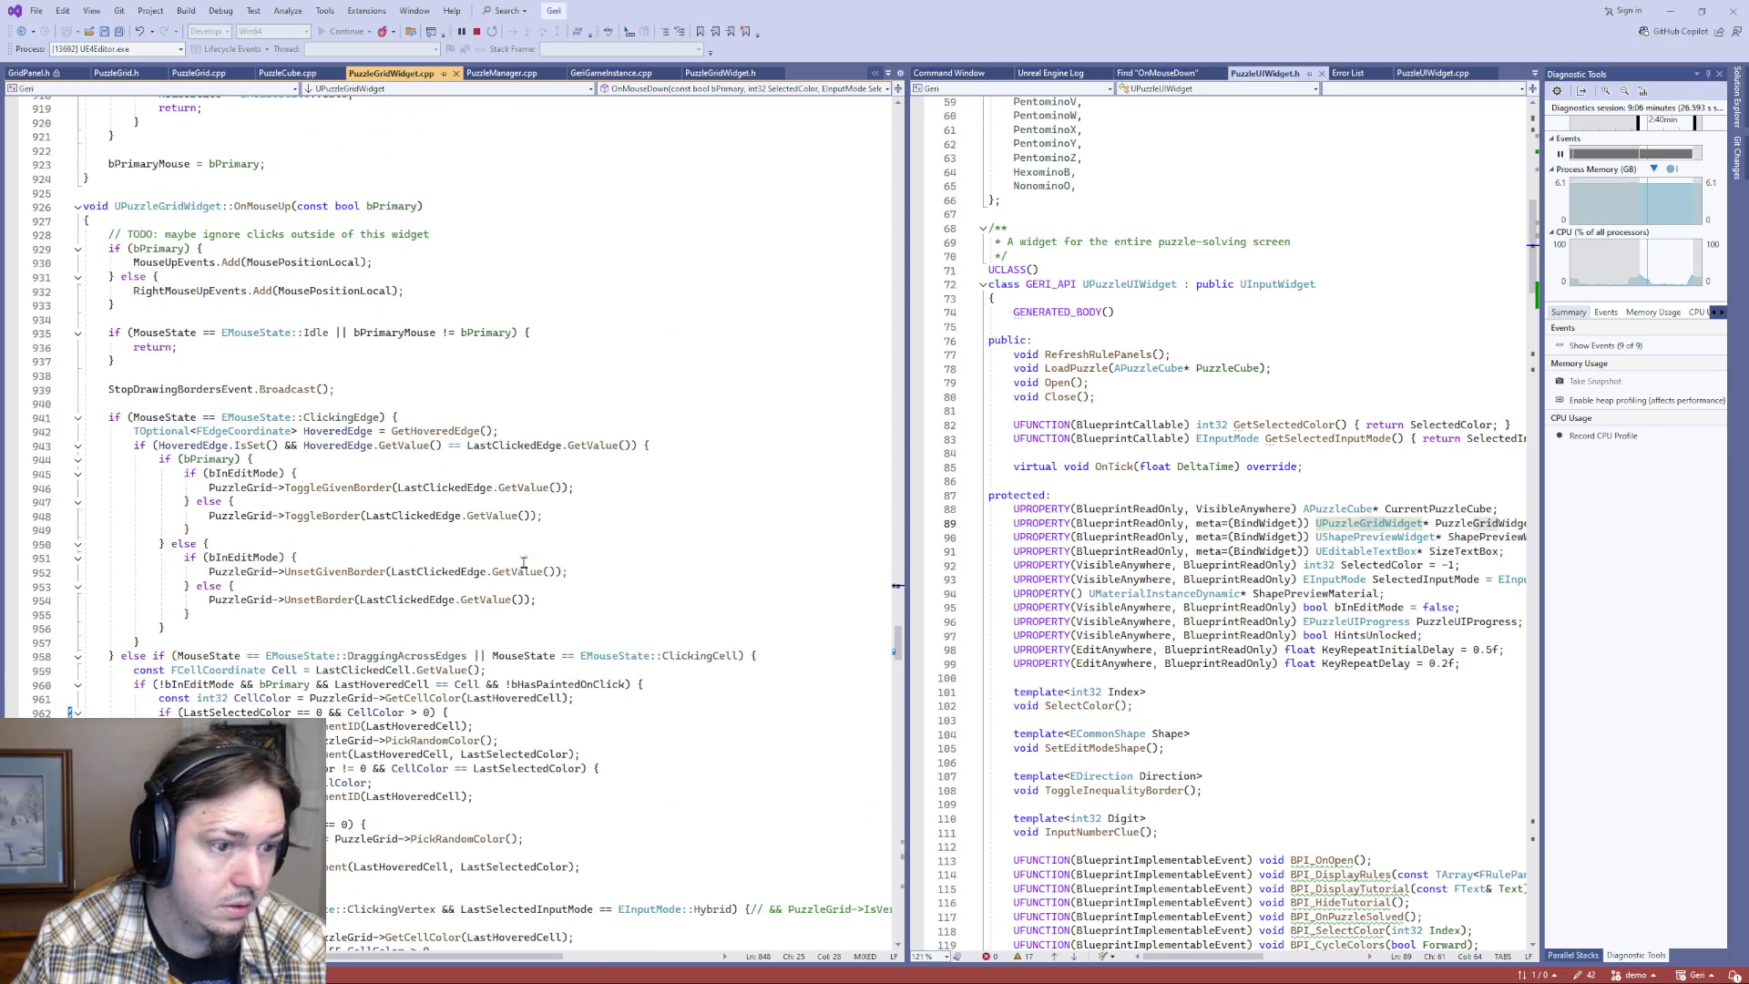
- Replace 'LastSelectedColor == 0' on line 962 with LastClickWasRandomColor and save
{"action": "scroll", "coordinate": [558, 572], "scroll_direction": "down", "scroll_amount": 8}
{"action": "left_click_drag", "start_coordinate": [180, 374], "coordinate": [311, 375]}
{"action": "type", "text": "LastClickWasRandomColor"}
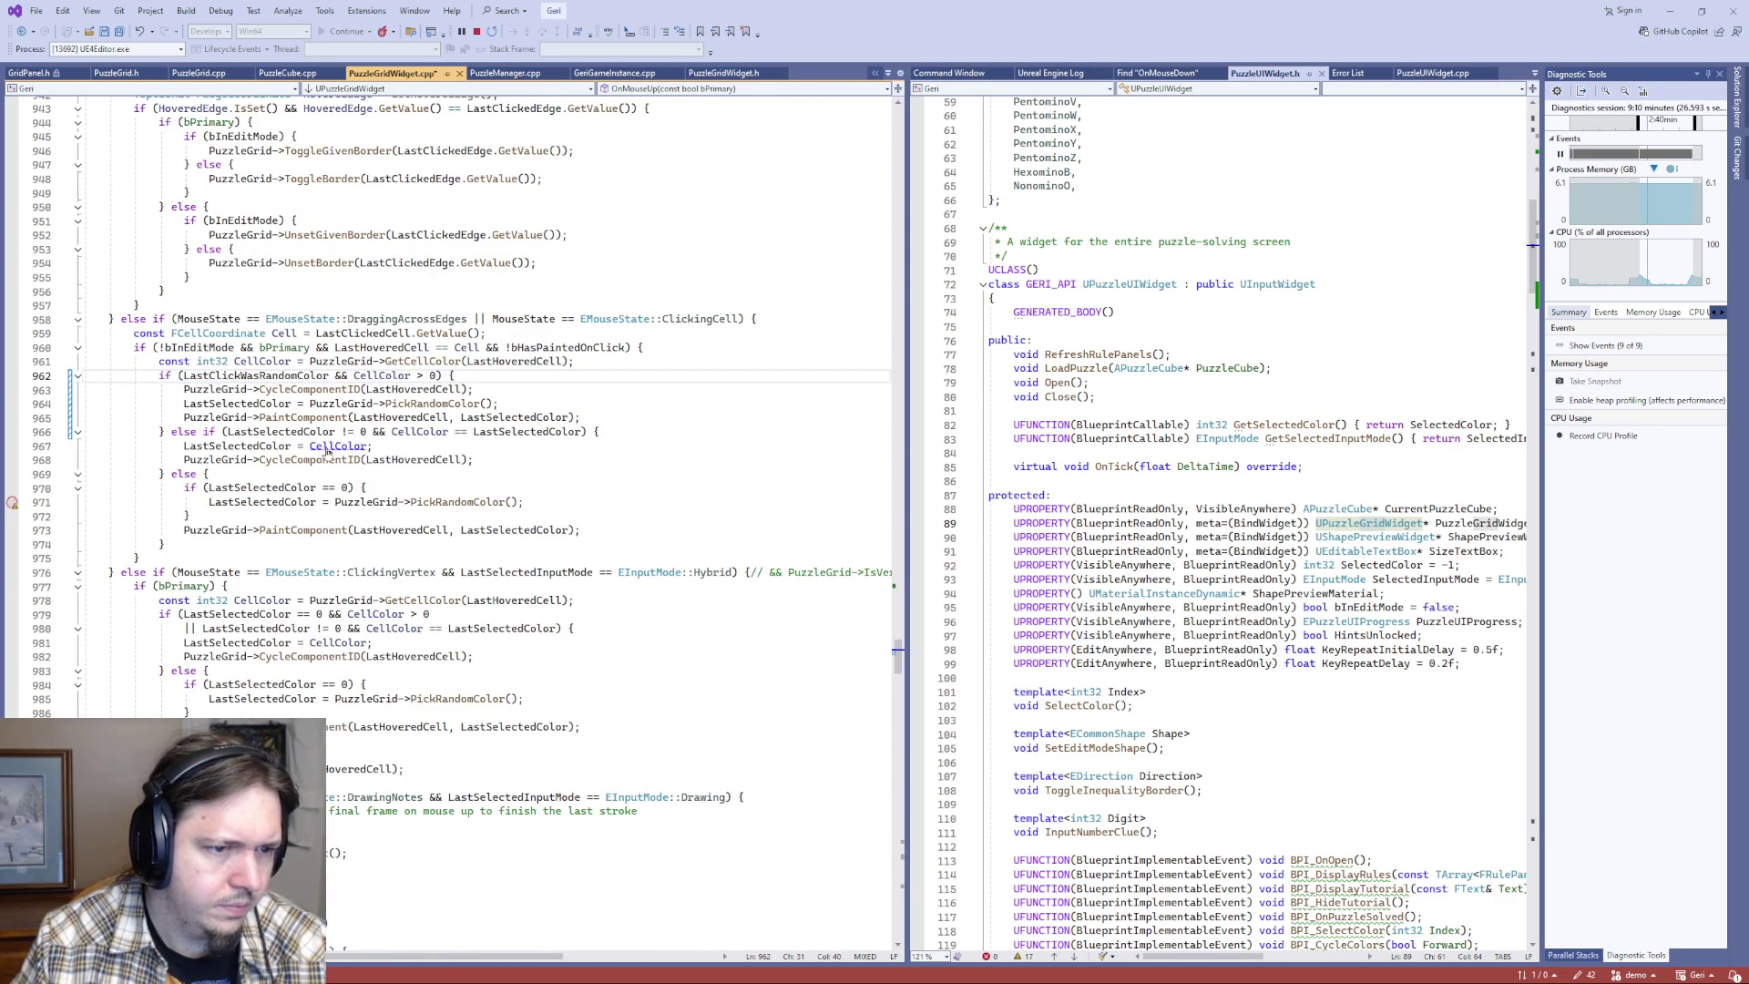
{"action": "key", "text": "ctrl+s"}
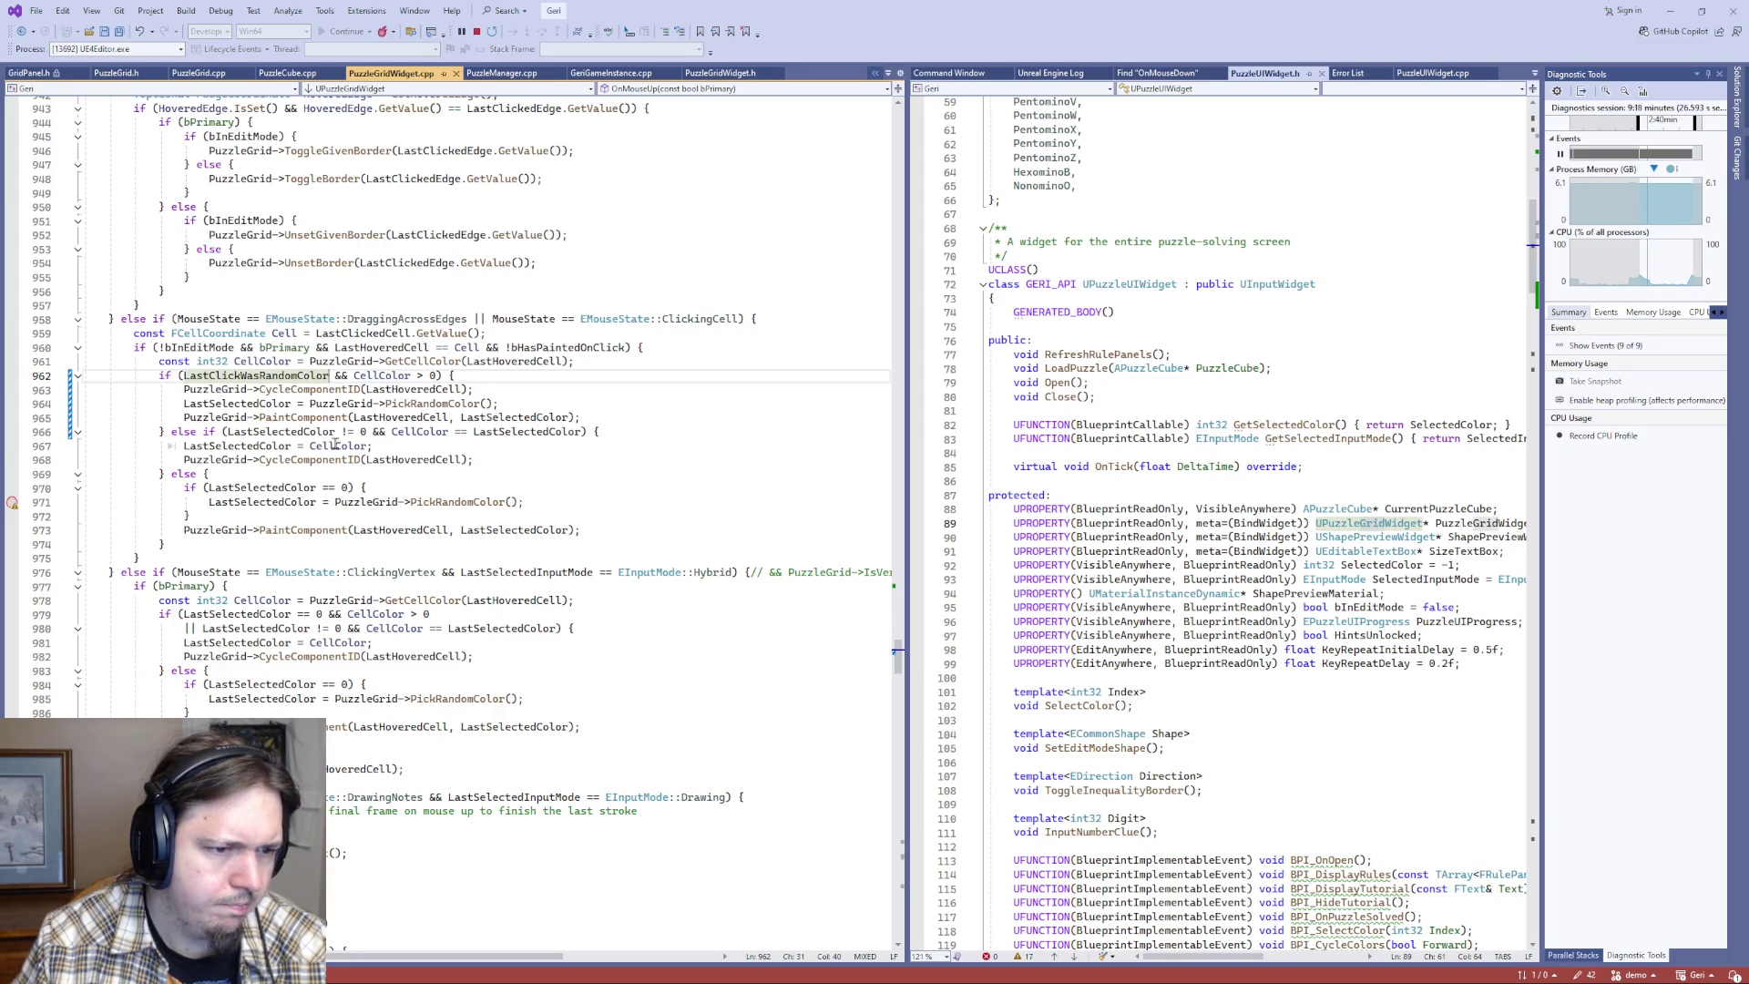
- Replace the line 970 condition the same way, stop debugging, and rebuild the game
{"action": "left_click_drag", "start_coordinate": [207, 488], "coordinate": [357, 488]}
{"action": "type", "text": "LastClickWasRandomColor"}
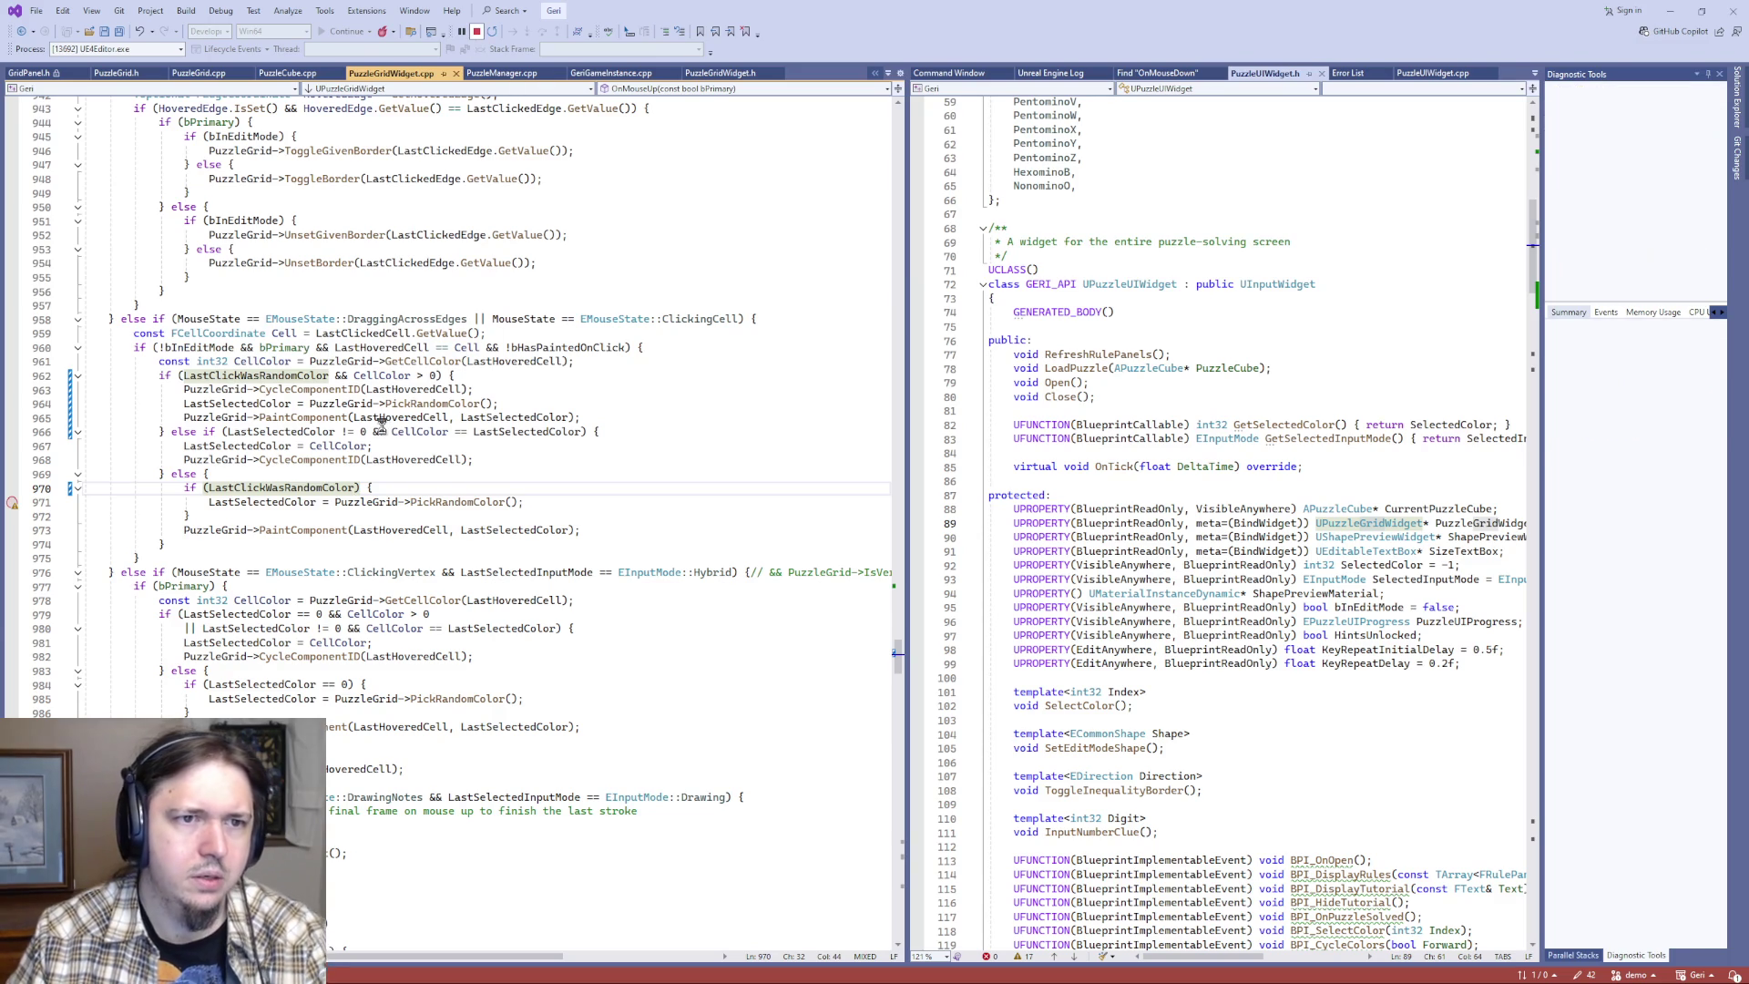
{"action": "key", "text": "ctrl+shift+F5"}
{"action": "left_click", "coordinate": [441, 330]}
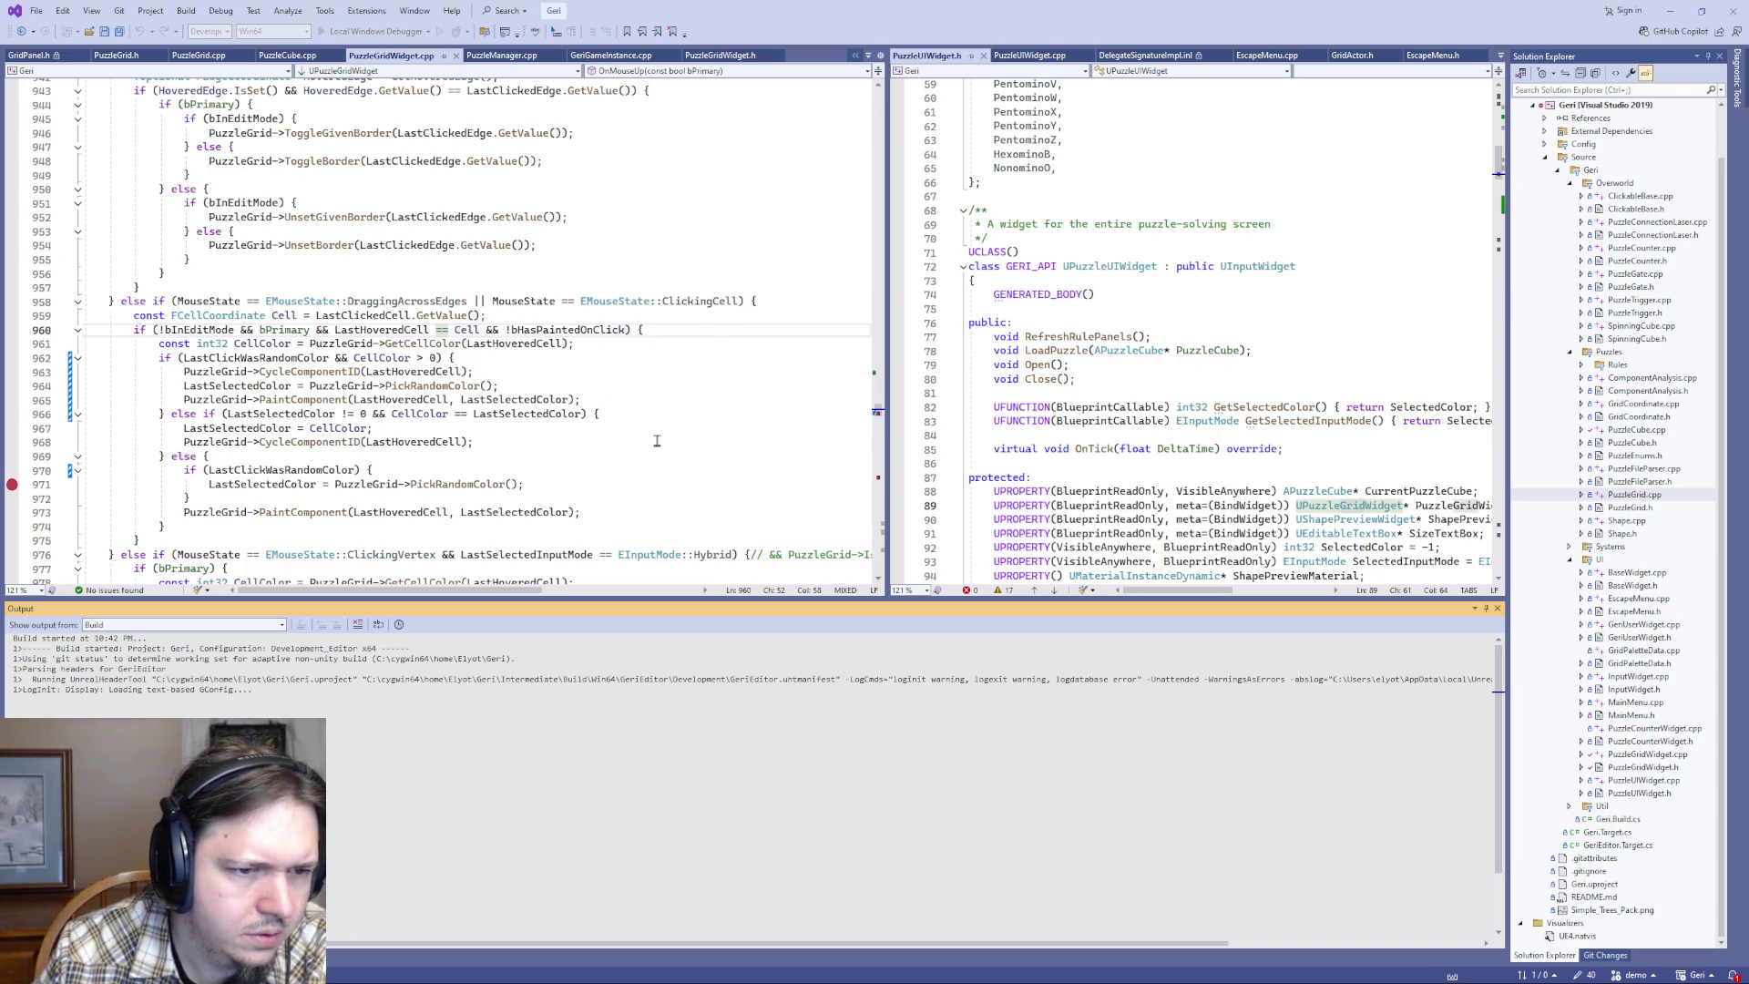
- Check LastSelectedColor's uses and the line 970 random colour pick, then Play the level
{"action": "double_click", "coordinate": [253, 421]}
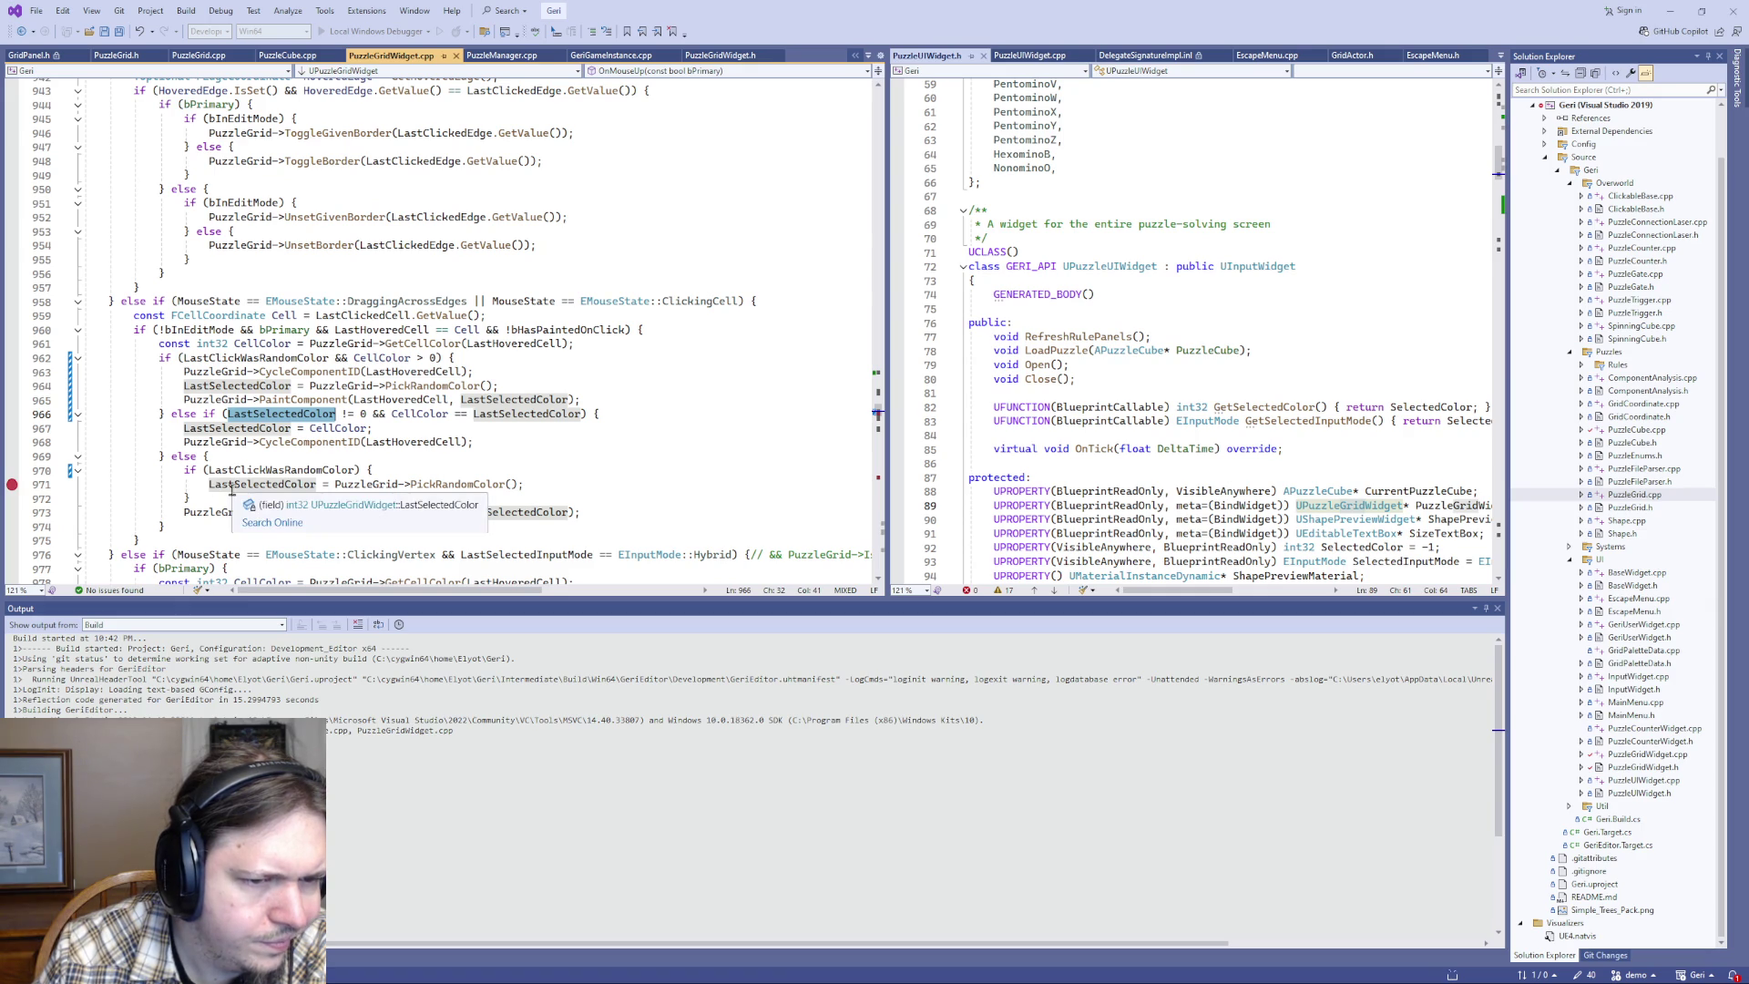
{"action": "left_click", "coordinate": [458, 473]}
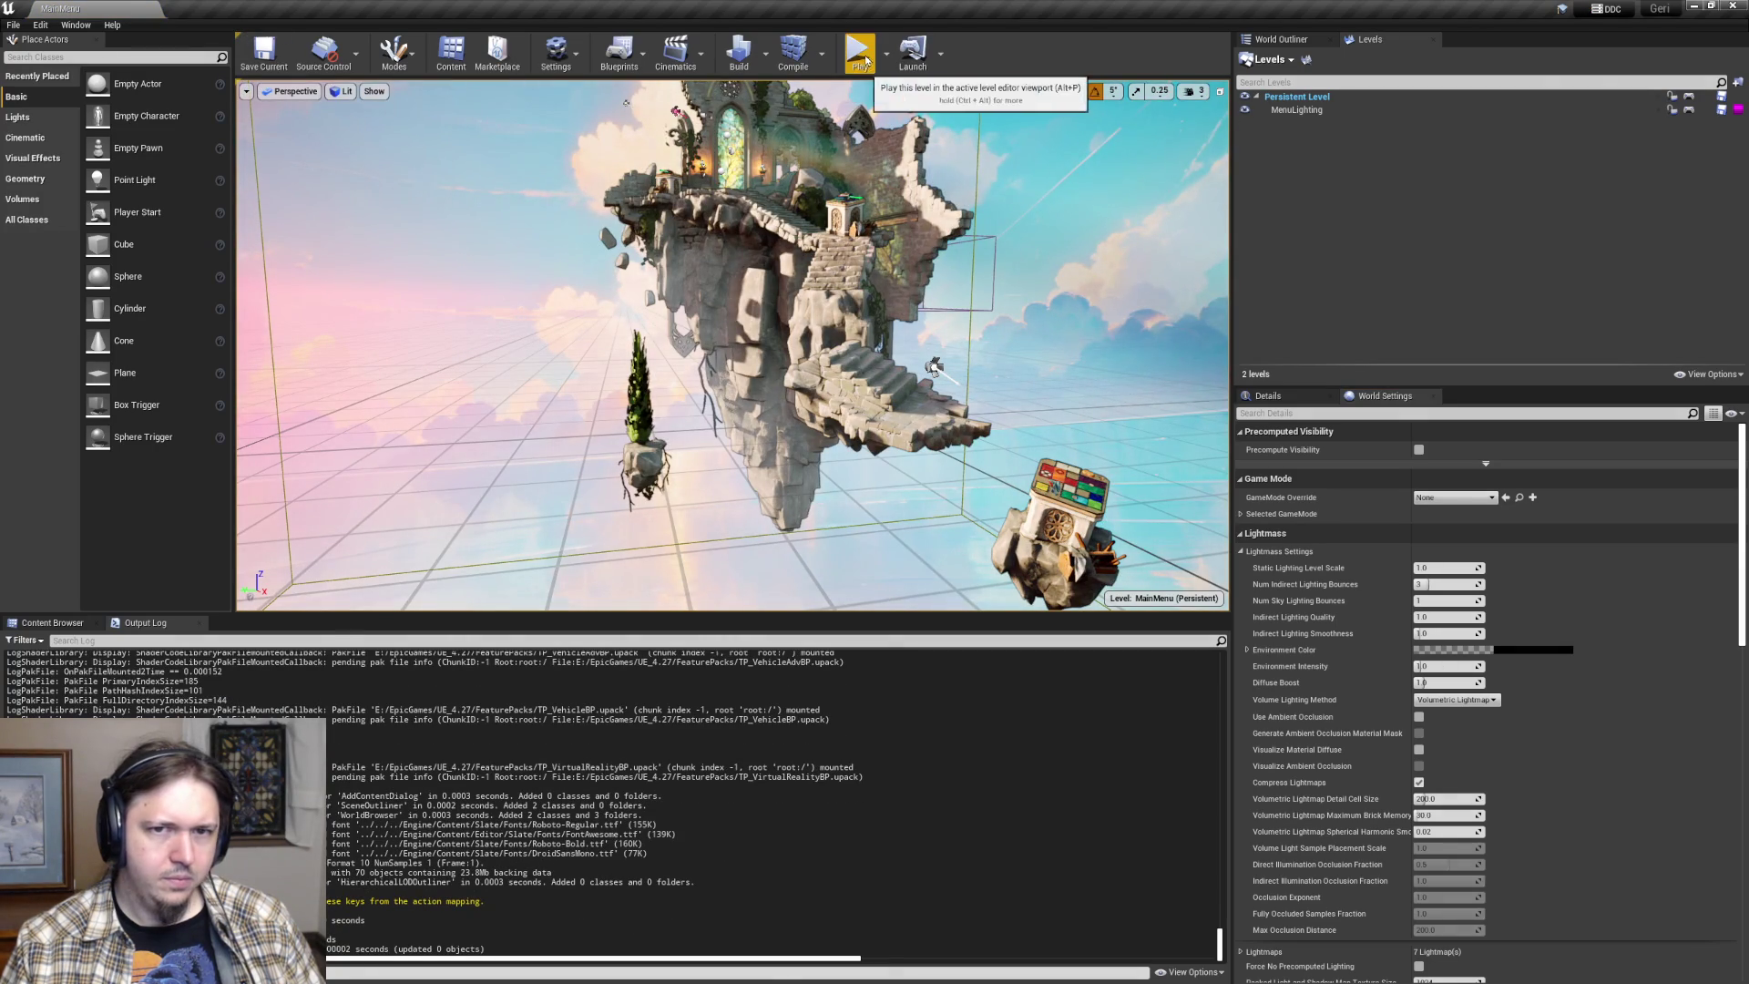
{"action": "left_click", "coordinate": [860, 51]}
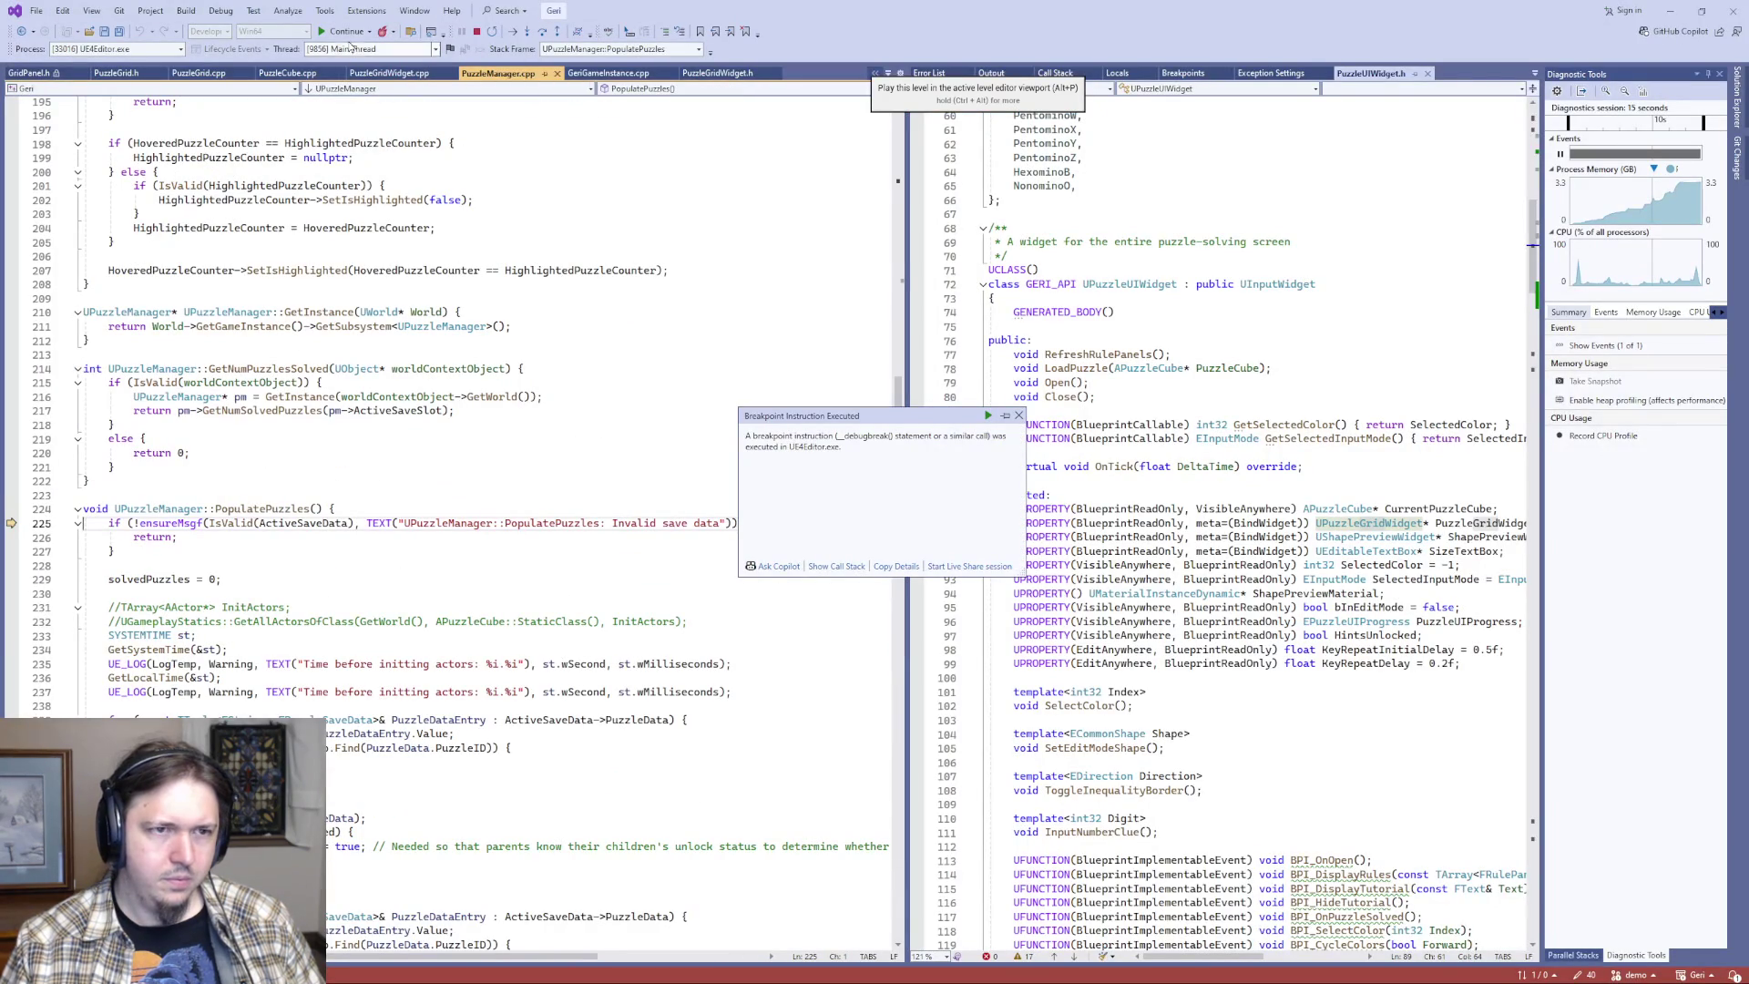
- Resume past the breakpoint, open save-slot selection, glance at PuzzleGridWidget.cpp, and return to the game
{"action": "left_click", "coordinate": [343, 31]}
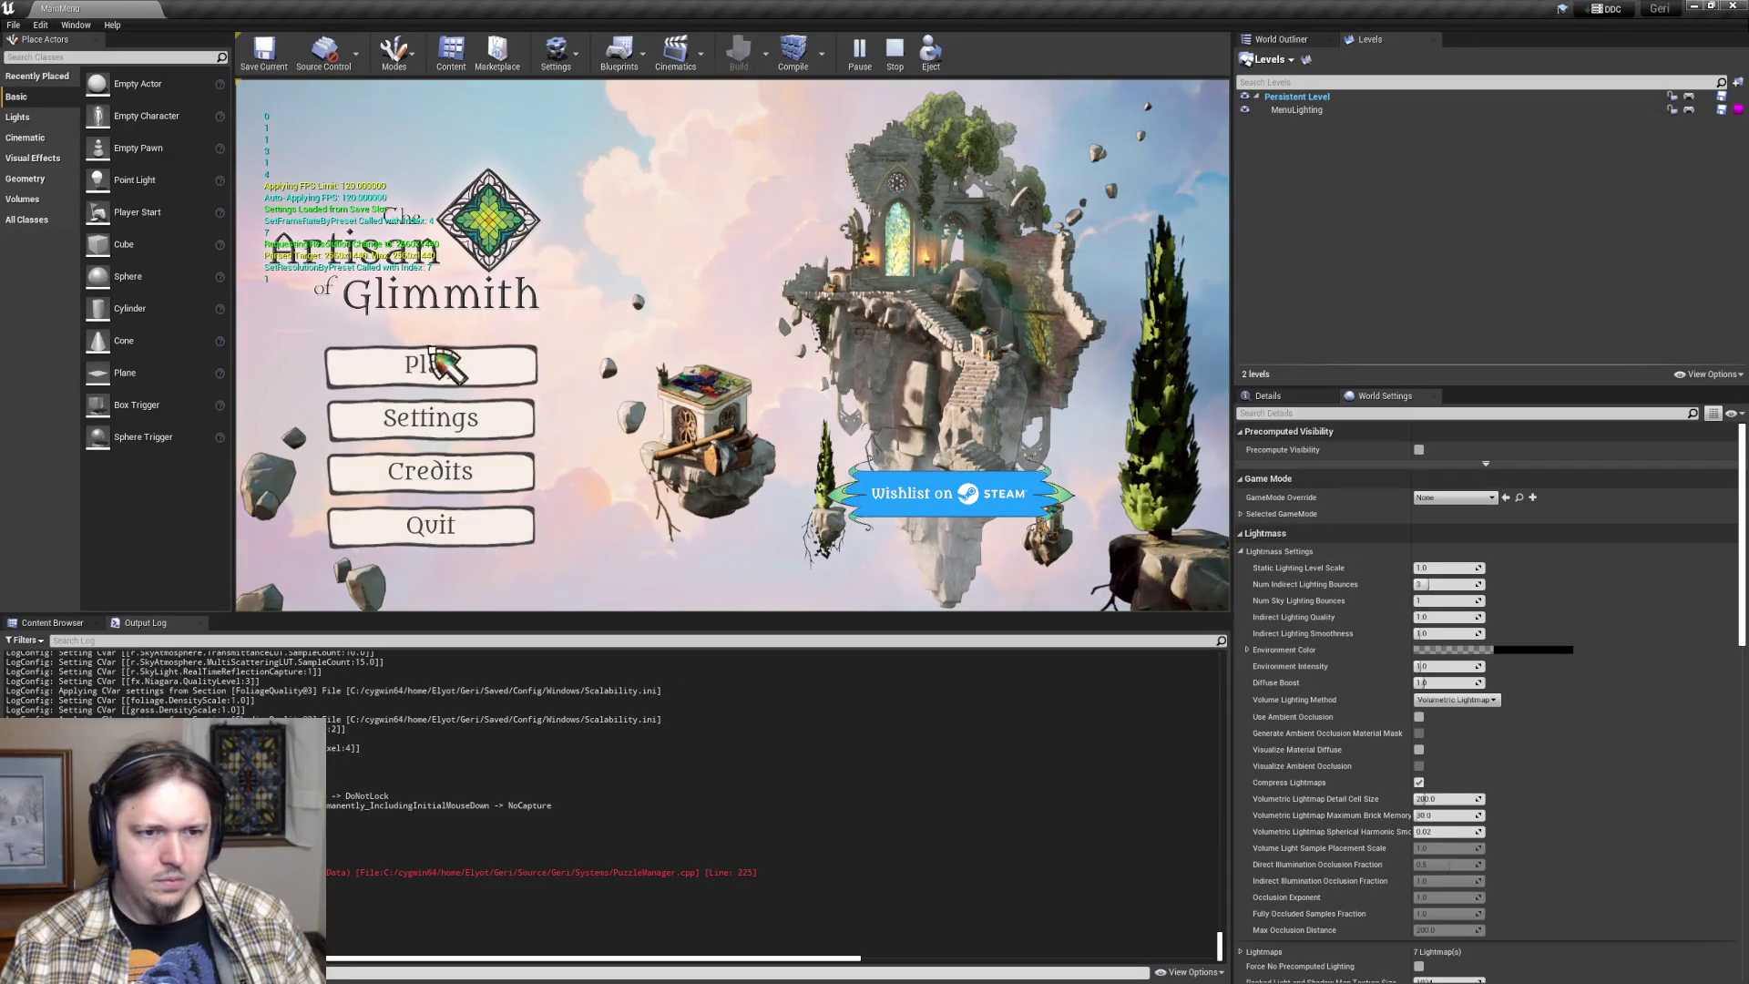
{"action": "left_click", "coordinate": [472, 364]}
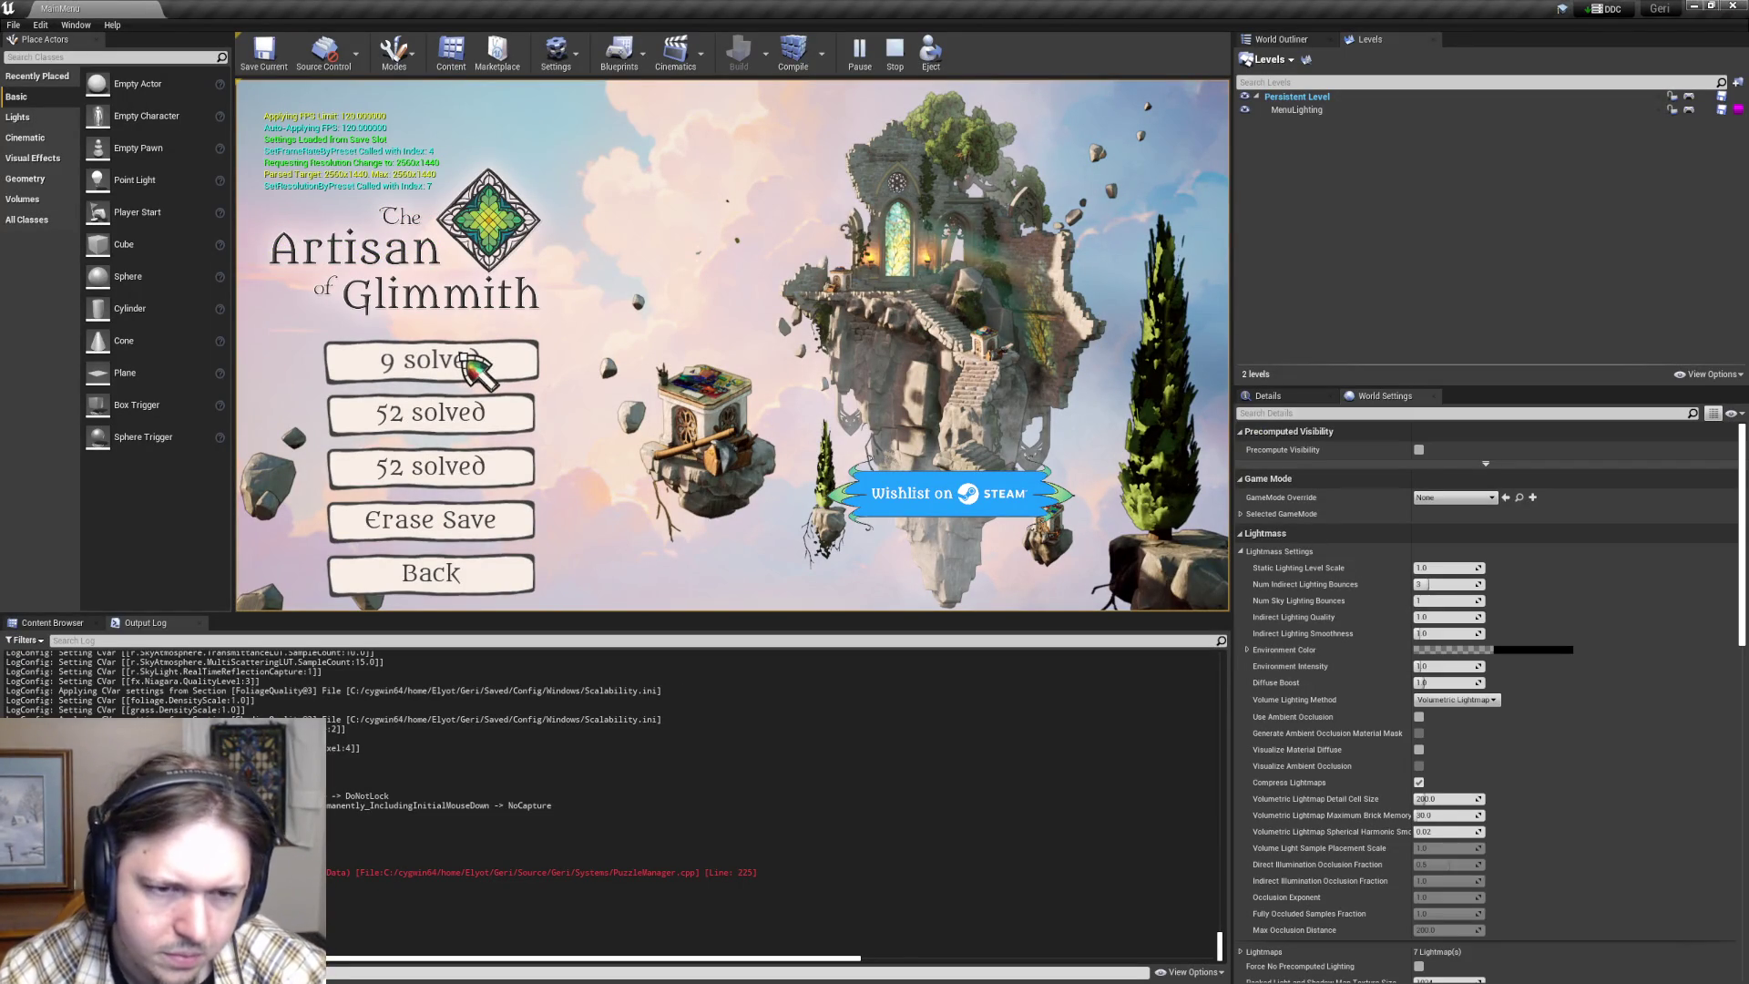
{"action": "key", "text": "alt+Tab"}
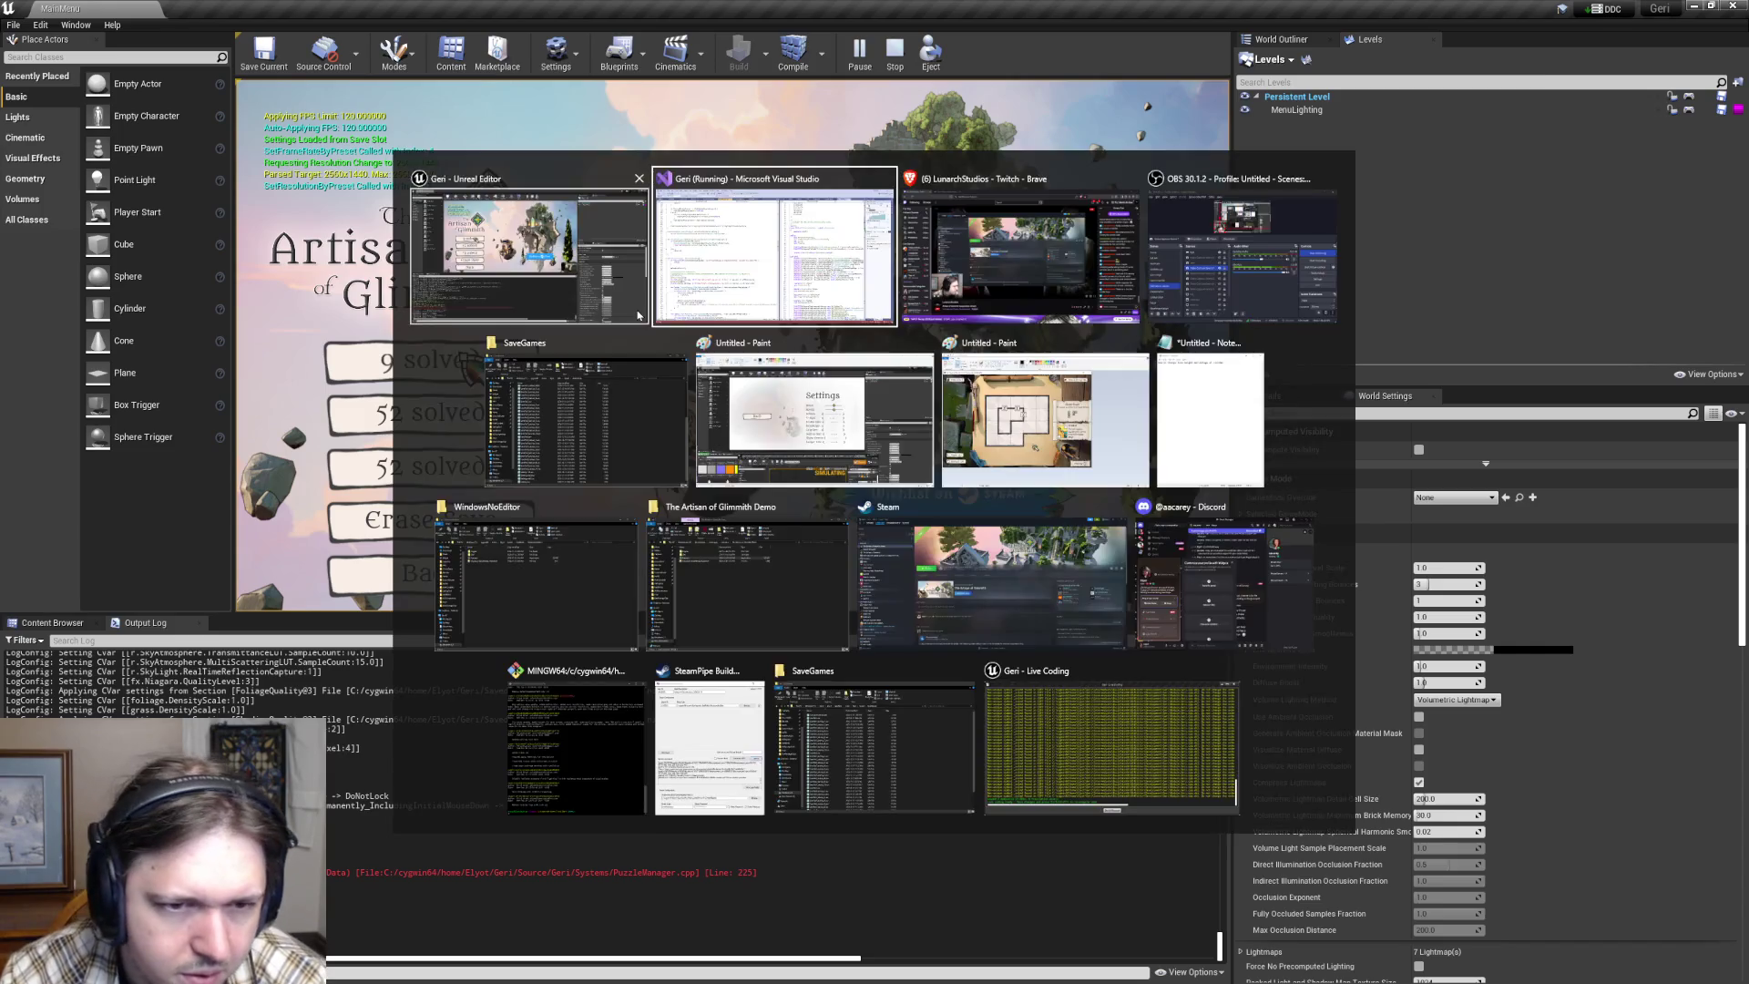
{"action": "scroll", "coordinate": [415, 474], "scroll_direction": "down", "scroll_amount": 1}
{"action": "left_click", "coordinate": [416, 383]}
{"action": "key", "text": "ctrl+Tab"}
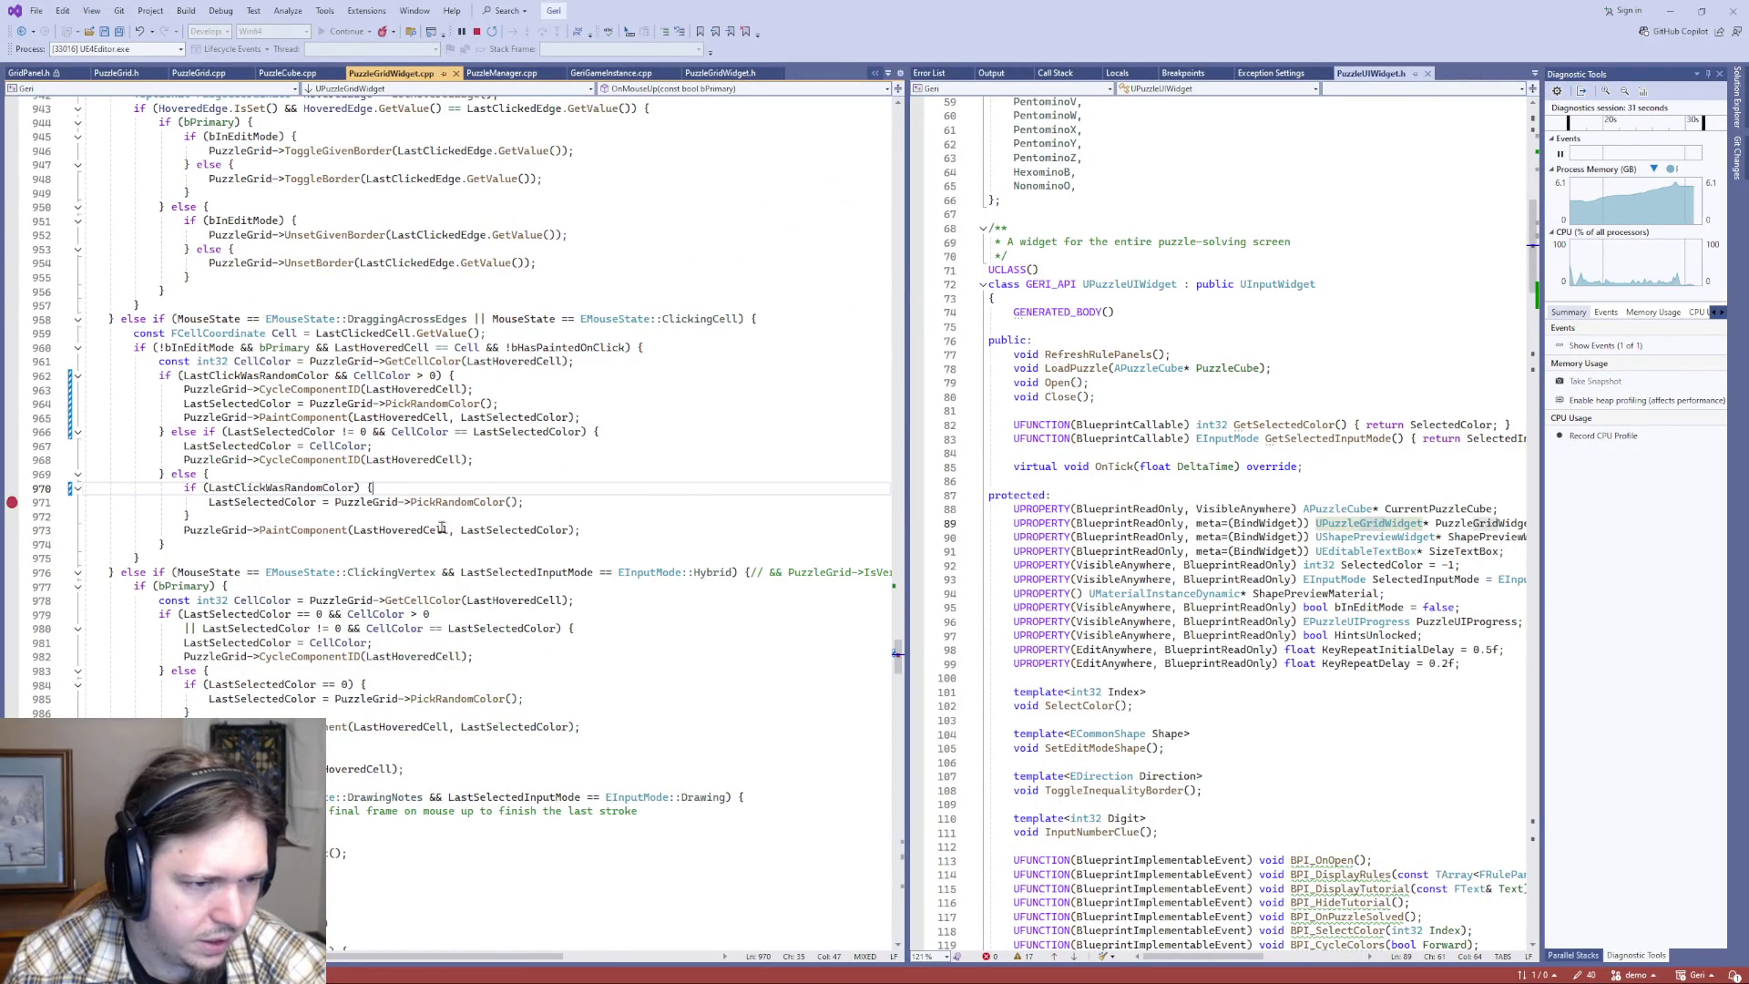
{"action": "key", "text": "alt+Tab"}
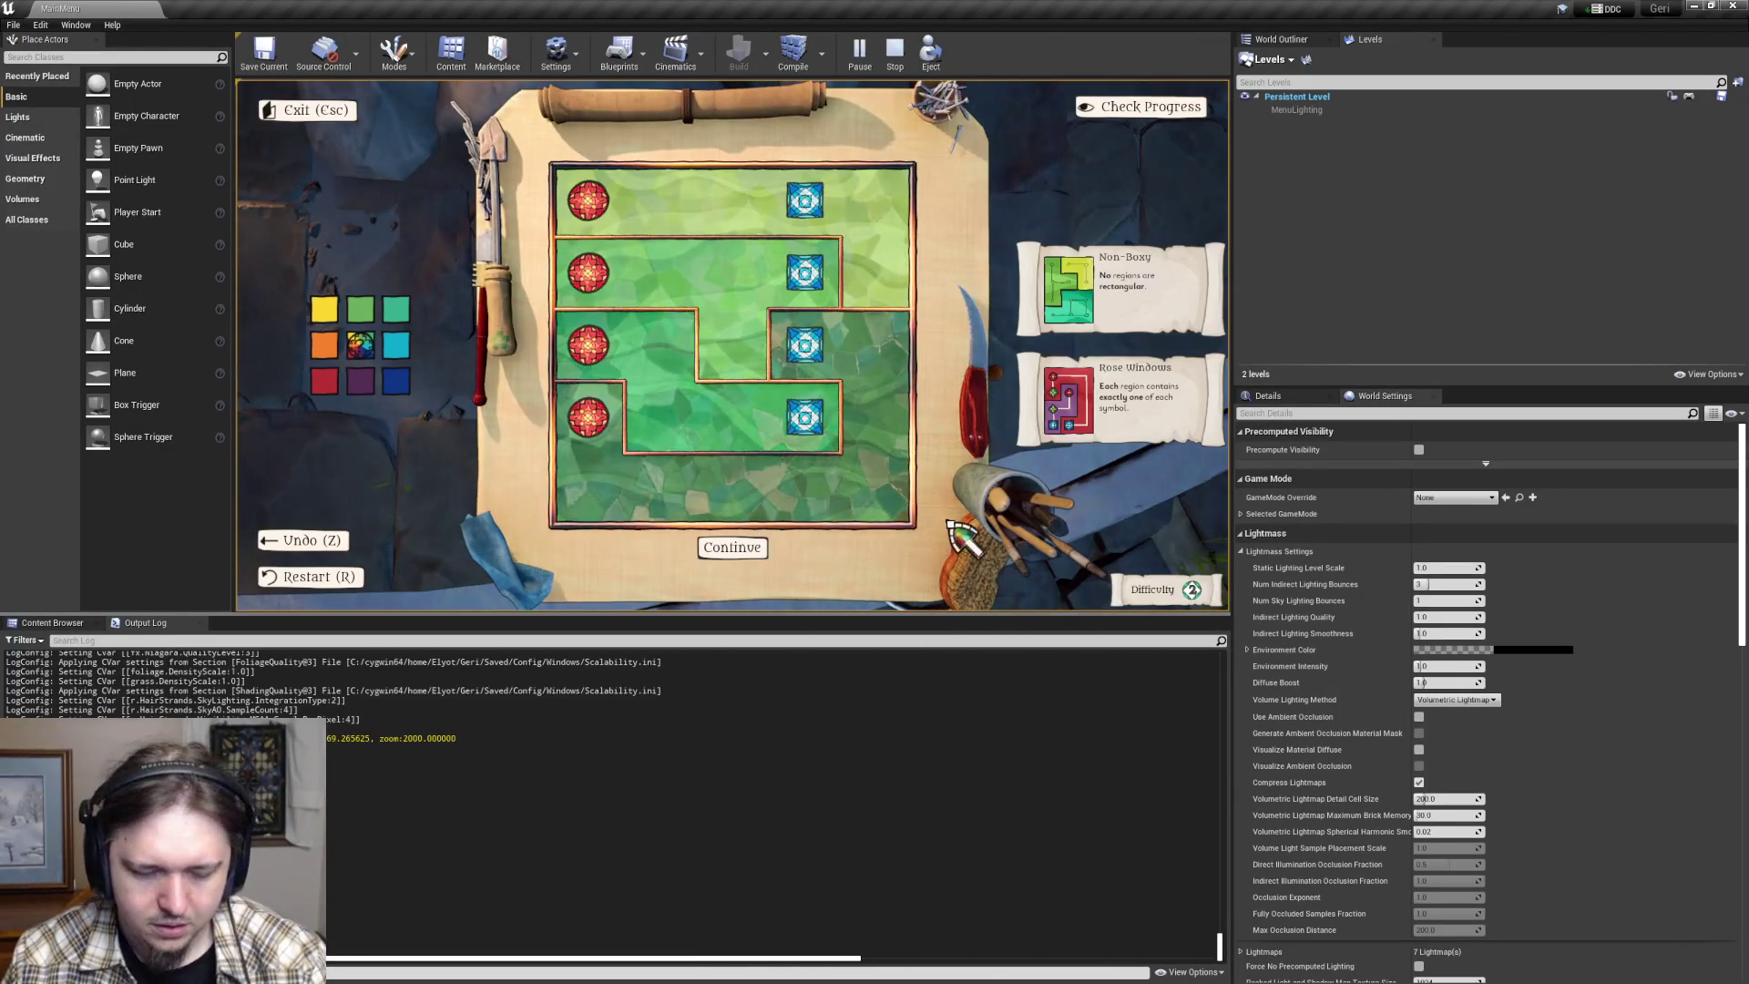
- Paint the cell beside the second red circle cyan, then return to Visual Studio
{"action": "left_click", "coordinate": [665, 278]}
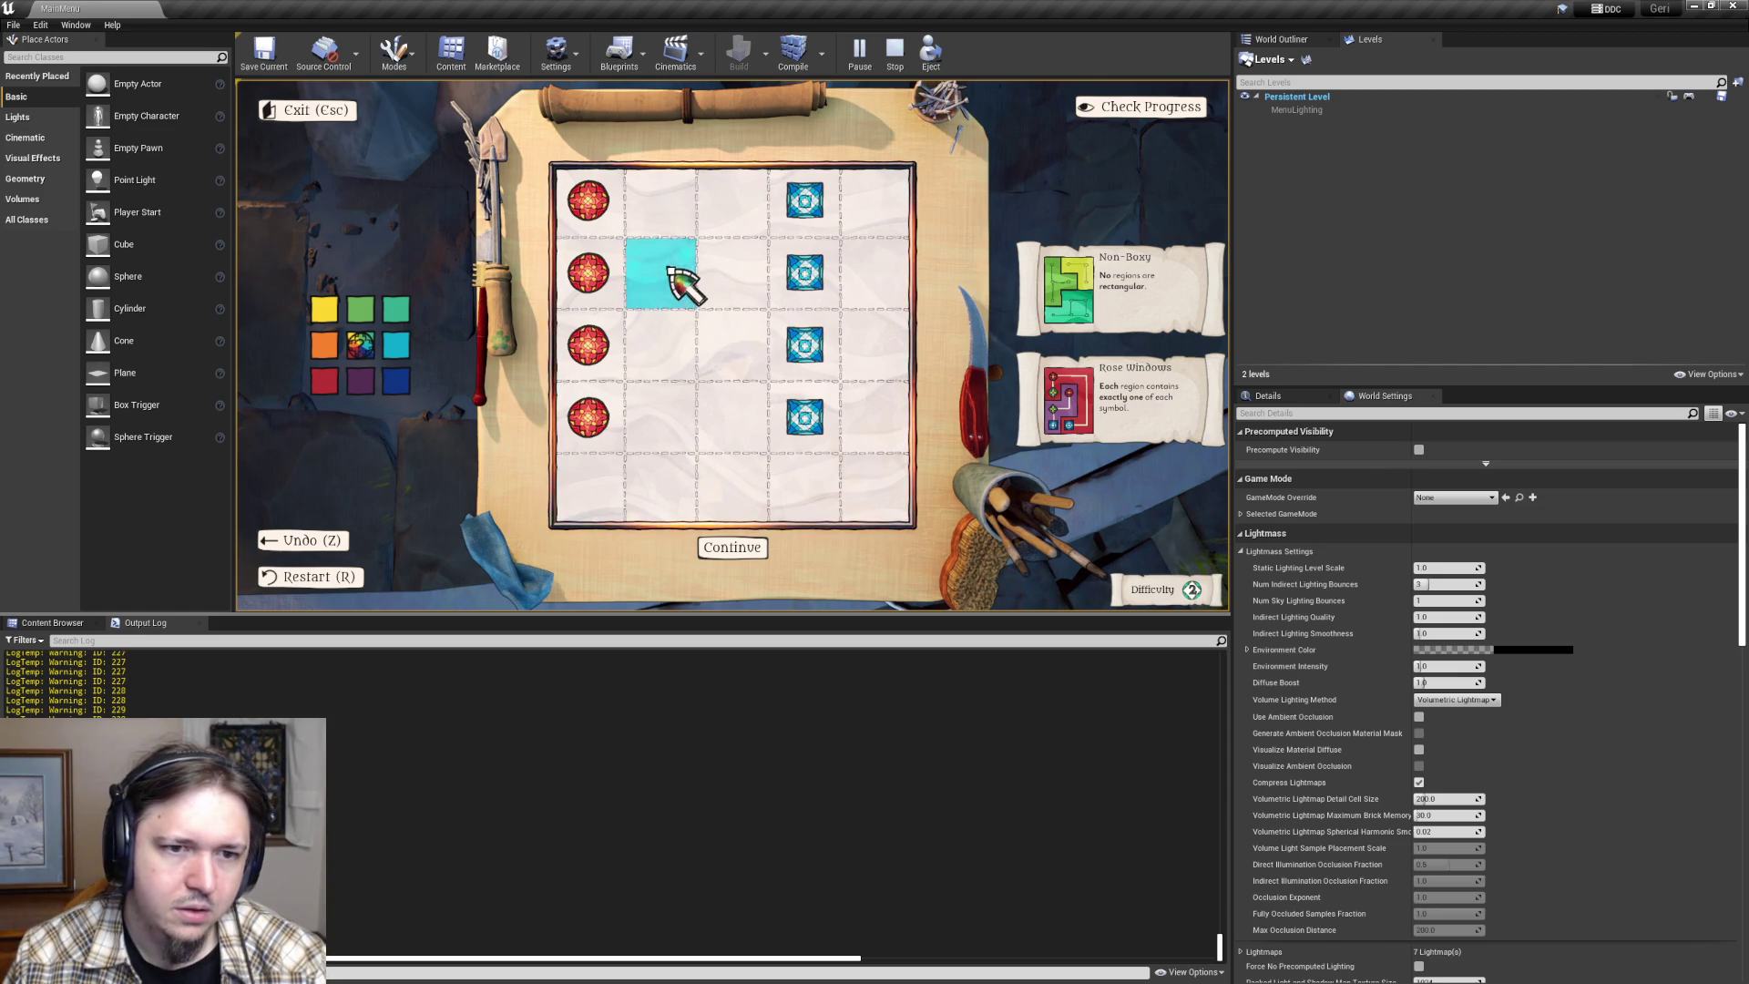
{"action": "key", "text": "alt+Tab"}
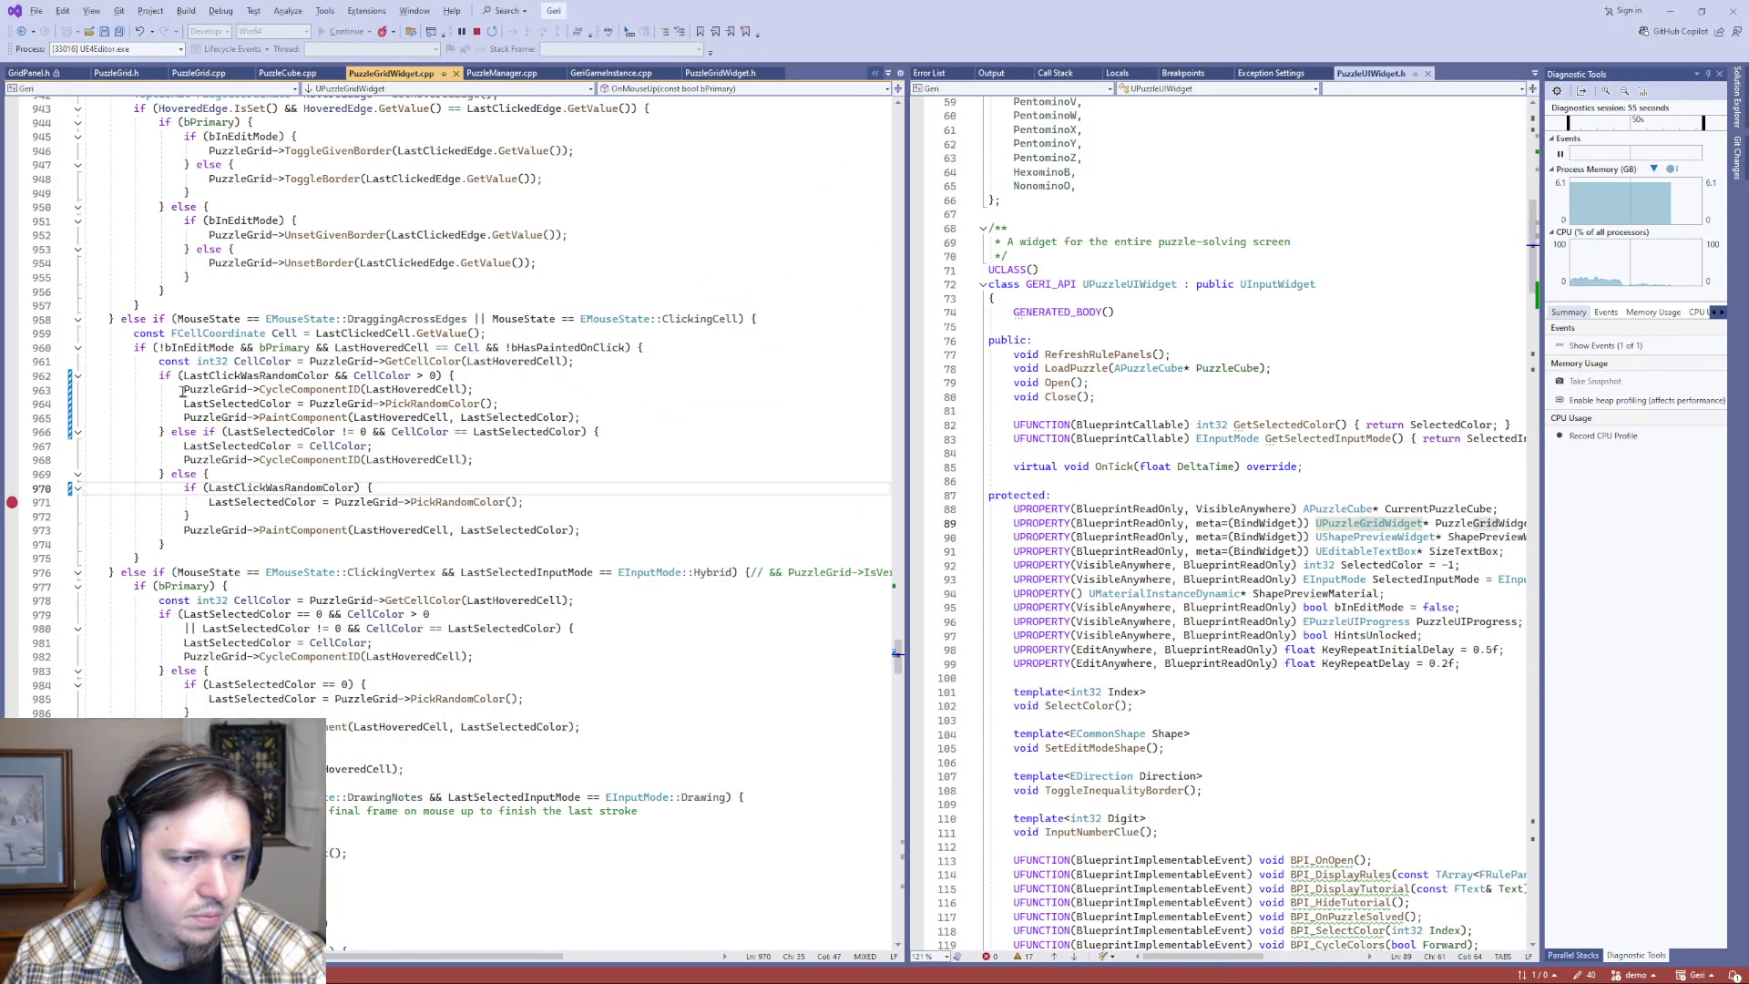
- Review the CycleComponentID (line 963) and PaintComponent (line 965) calls, then open Unreal's game console
{"action": "left_click_drag", "start_coordinate": [184, 389], "coordinate": [458, 389]}
{"action": "left_click_drag", "start_coordinate": [597, 416], "coordinate": [181, 420]}
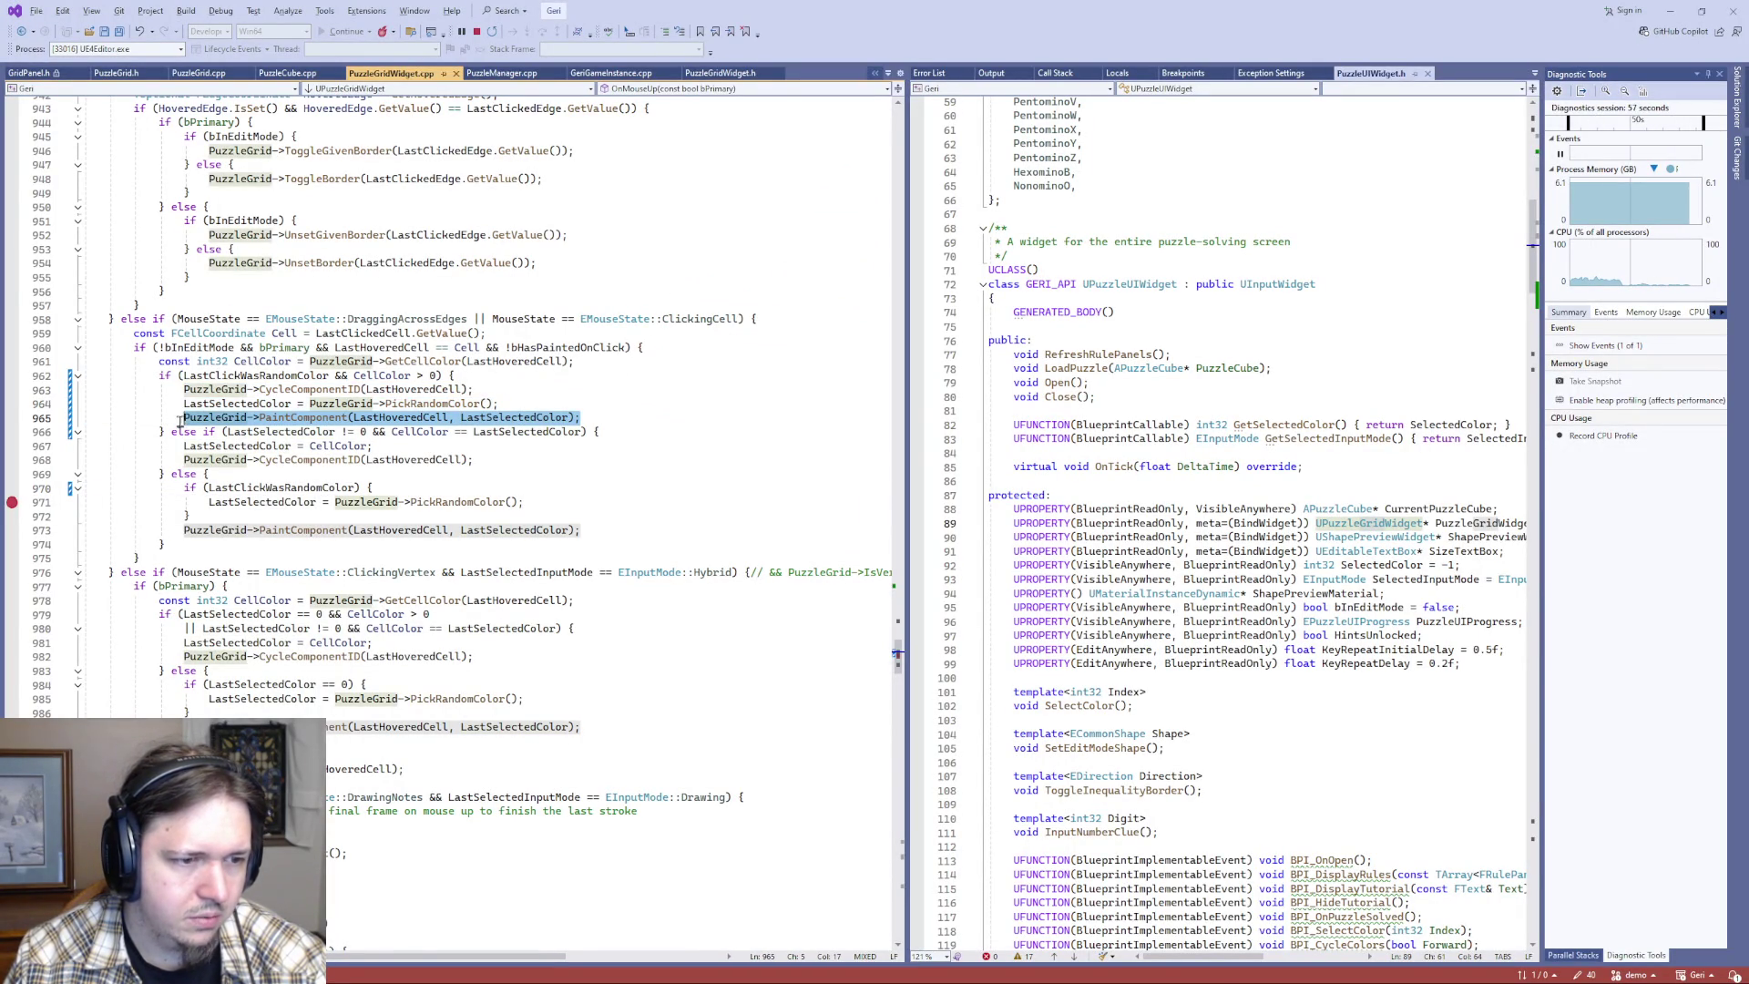
{"action": "left_click", "coordinate": [186, 390]}
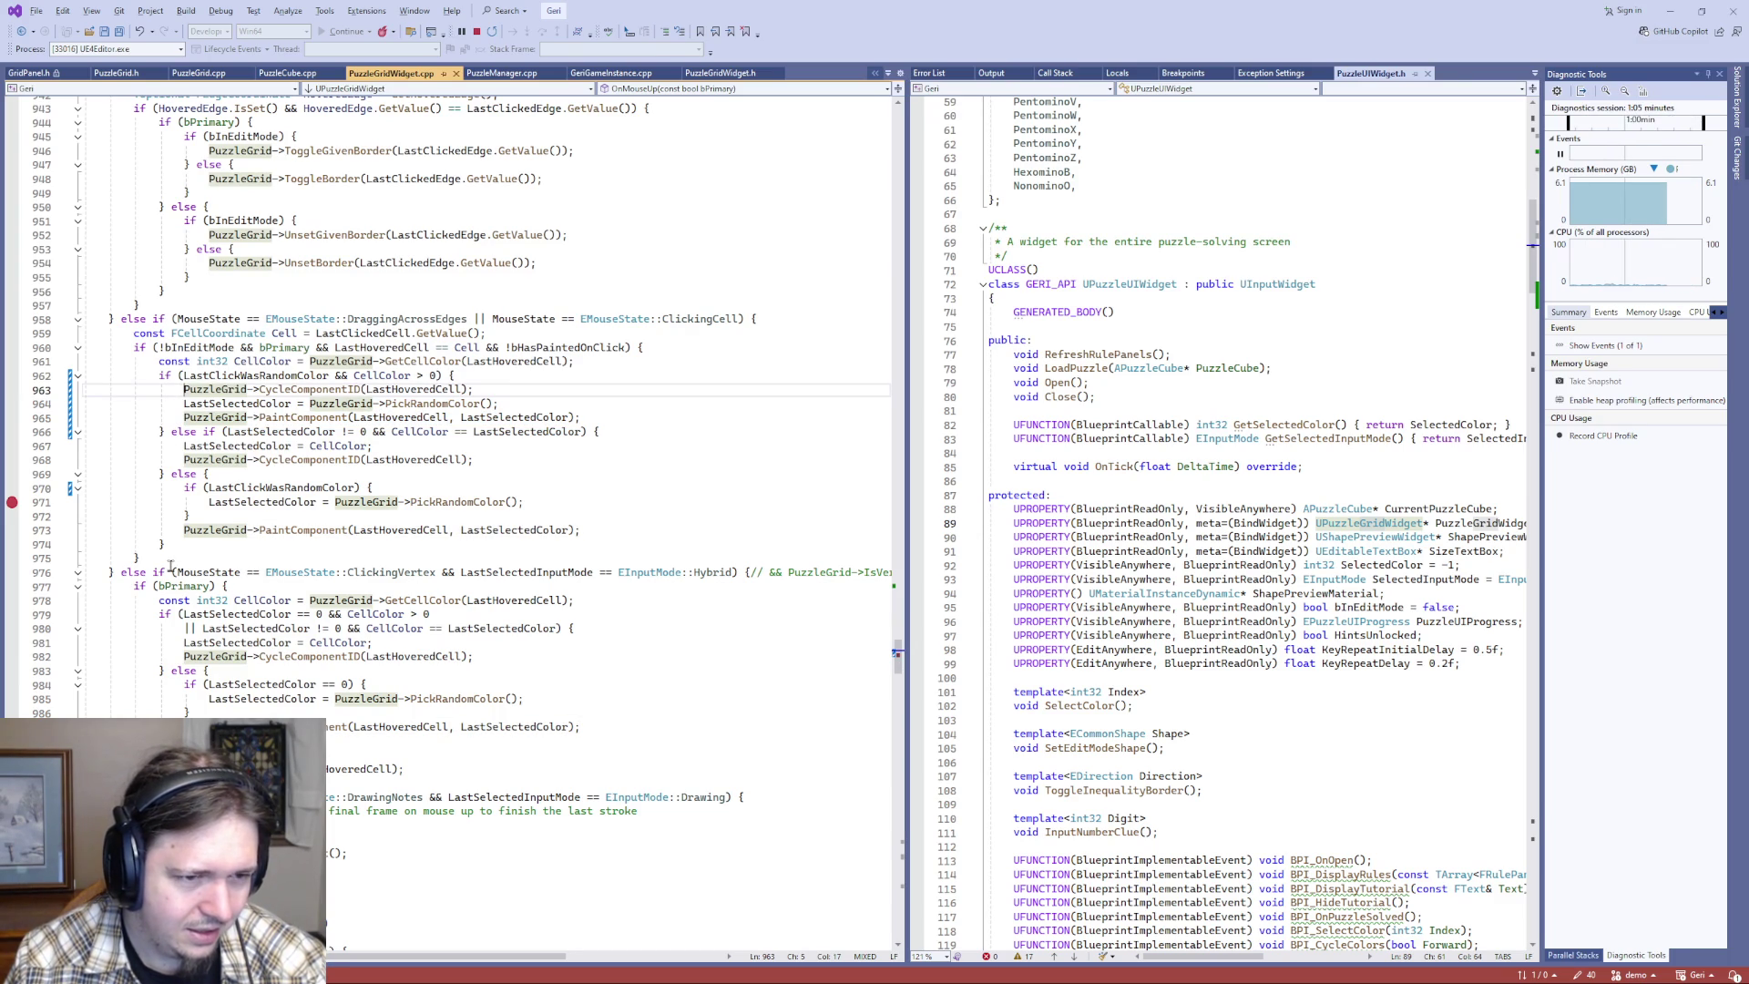
{"action": "key", "text": "alt+Tab"}
{"action": "key", "text": "grave"}
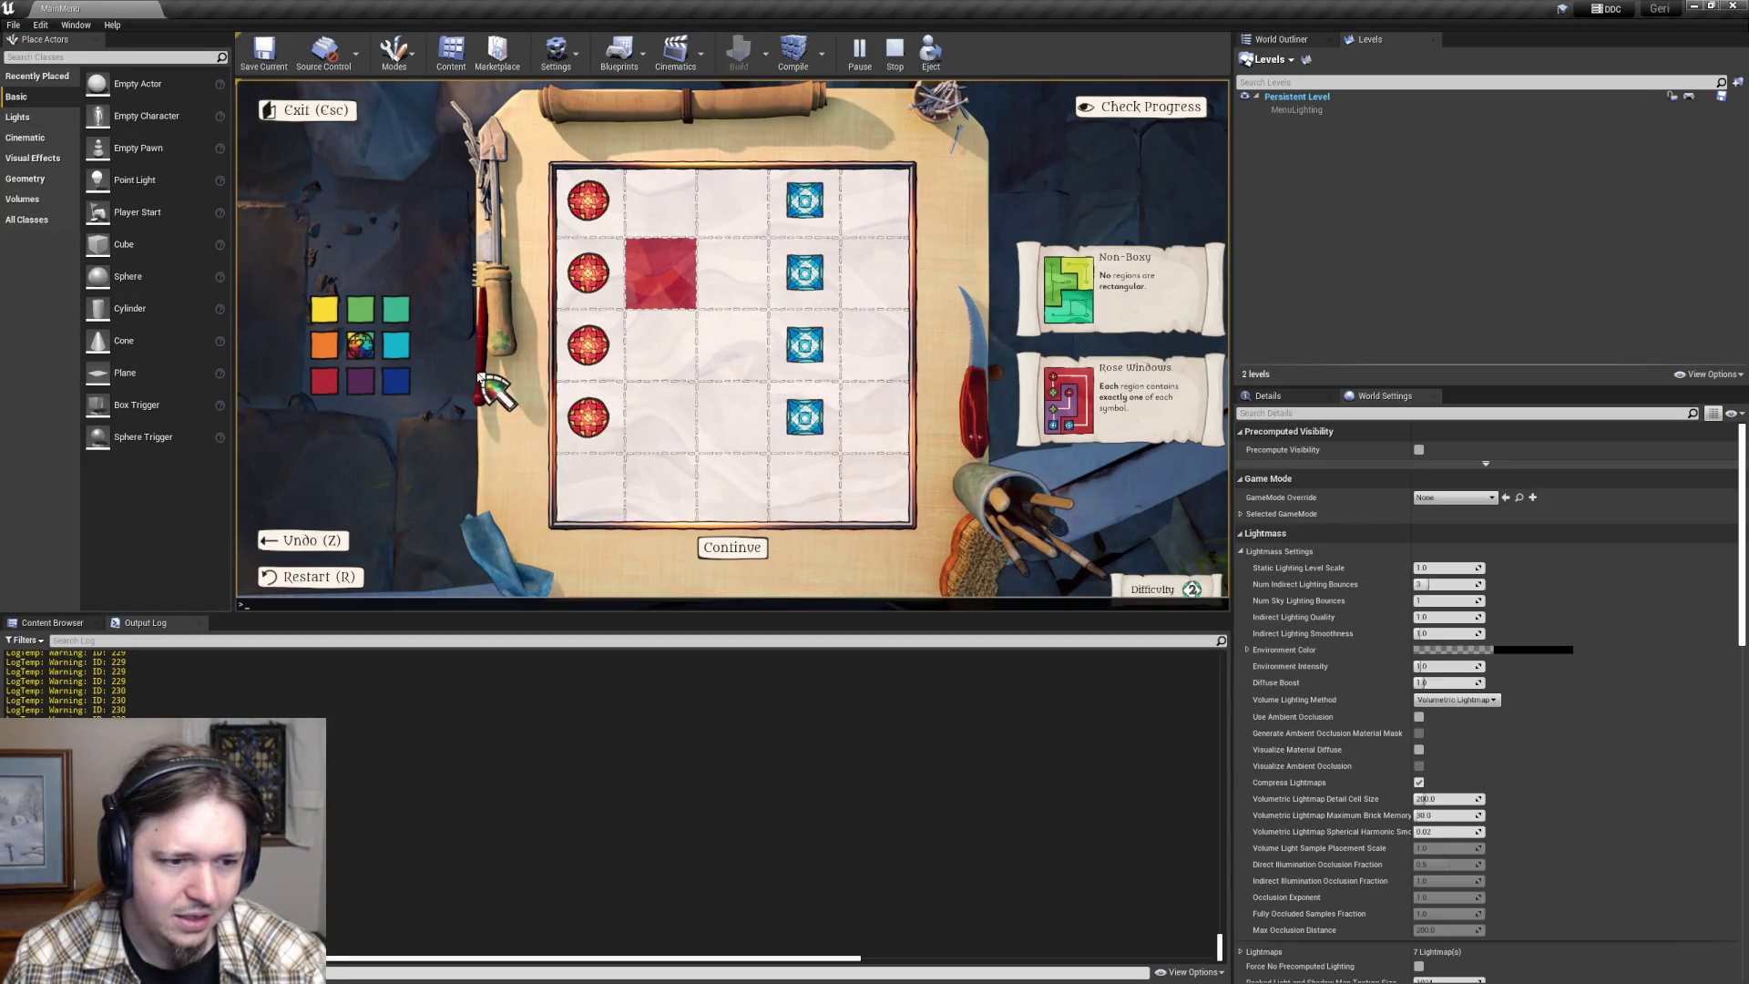
- Run 'stat soundwaves' in the console and click the cell to cycle it from cyan to red
{"action": "type", "text": "stat"}
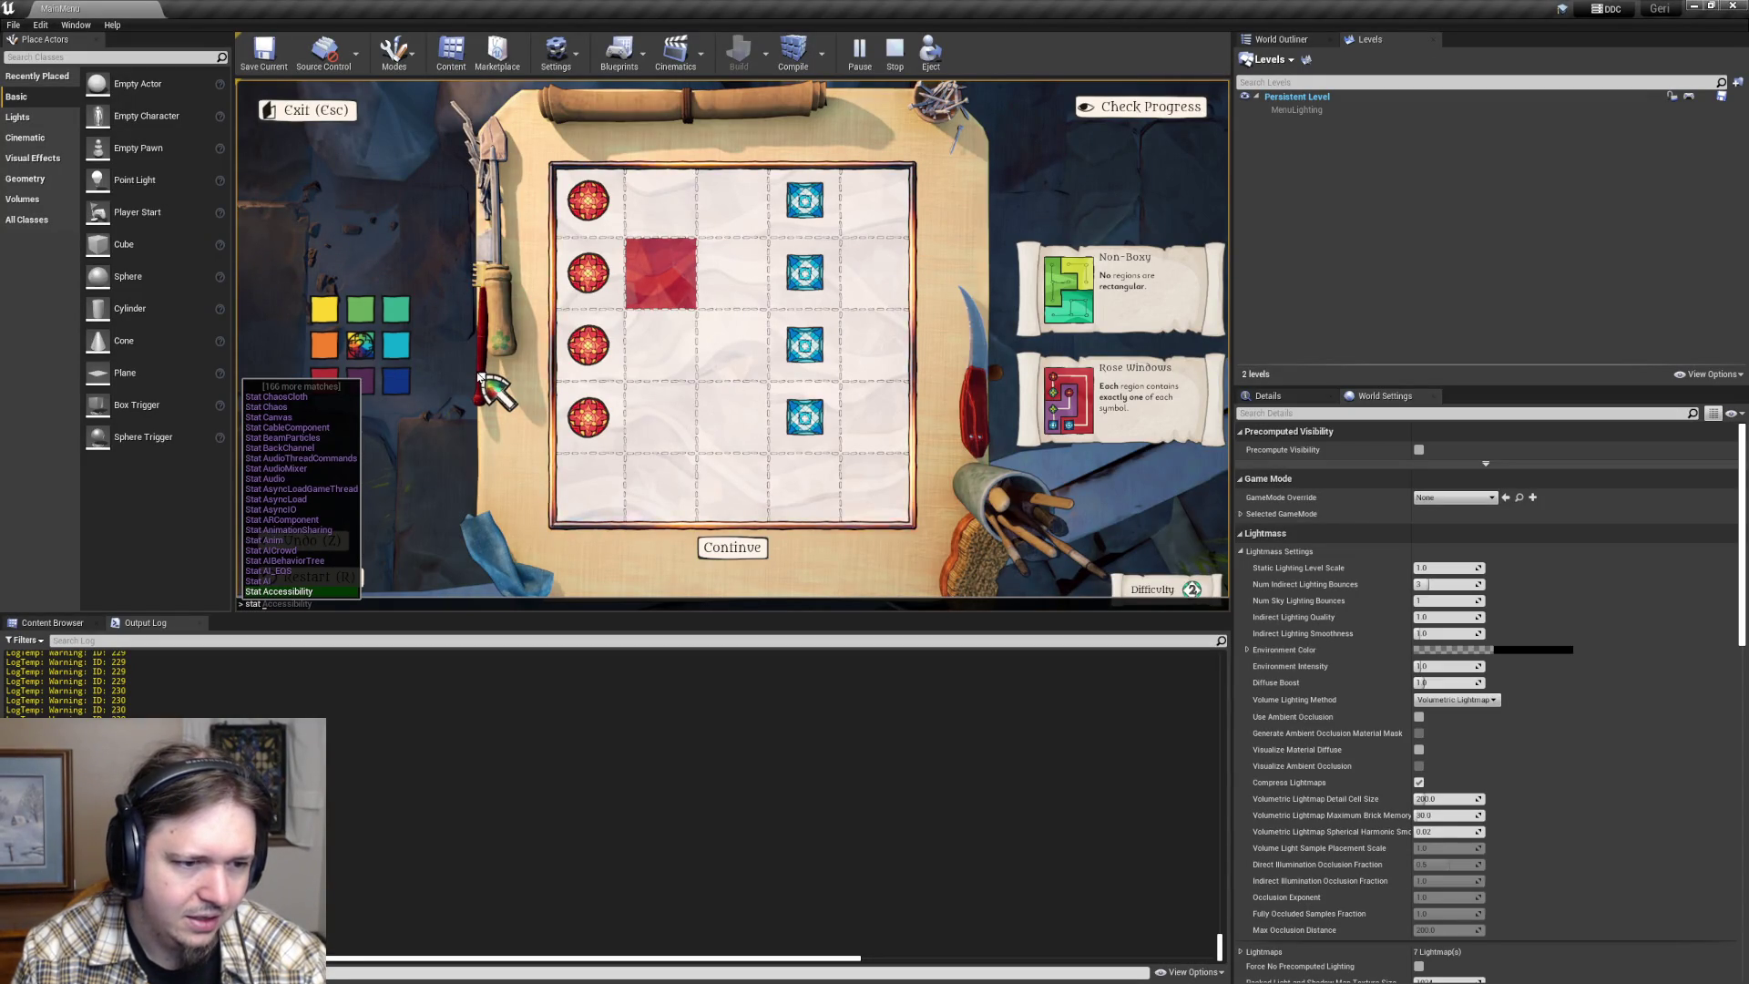
{"action": "type", "text": " soundwav"}
{"action": "key", "text": "Return"}
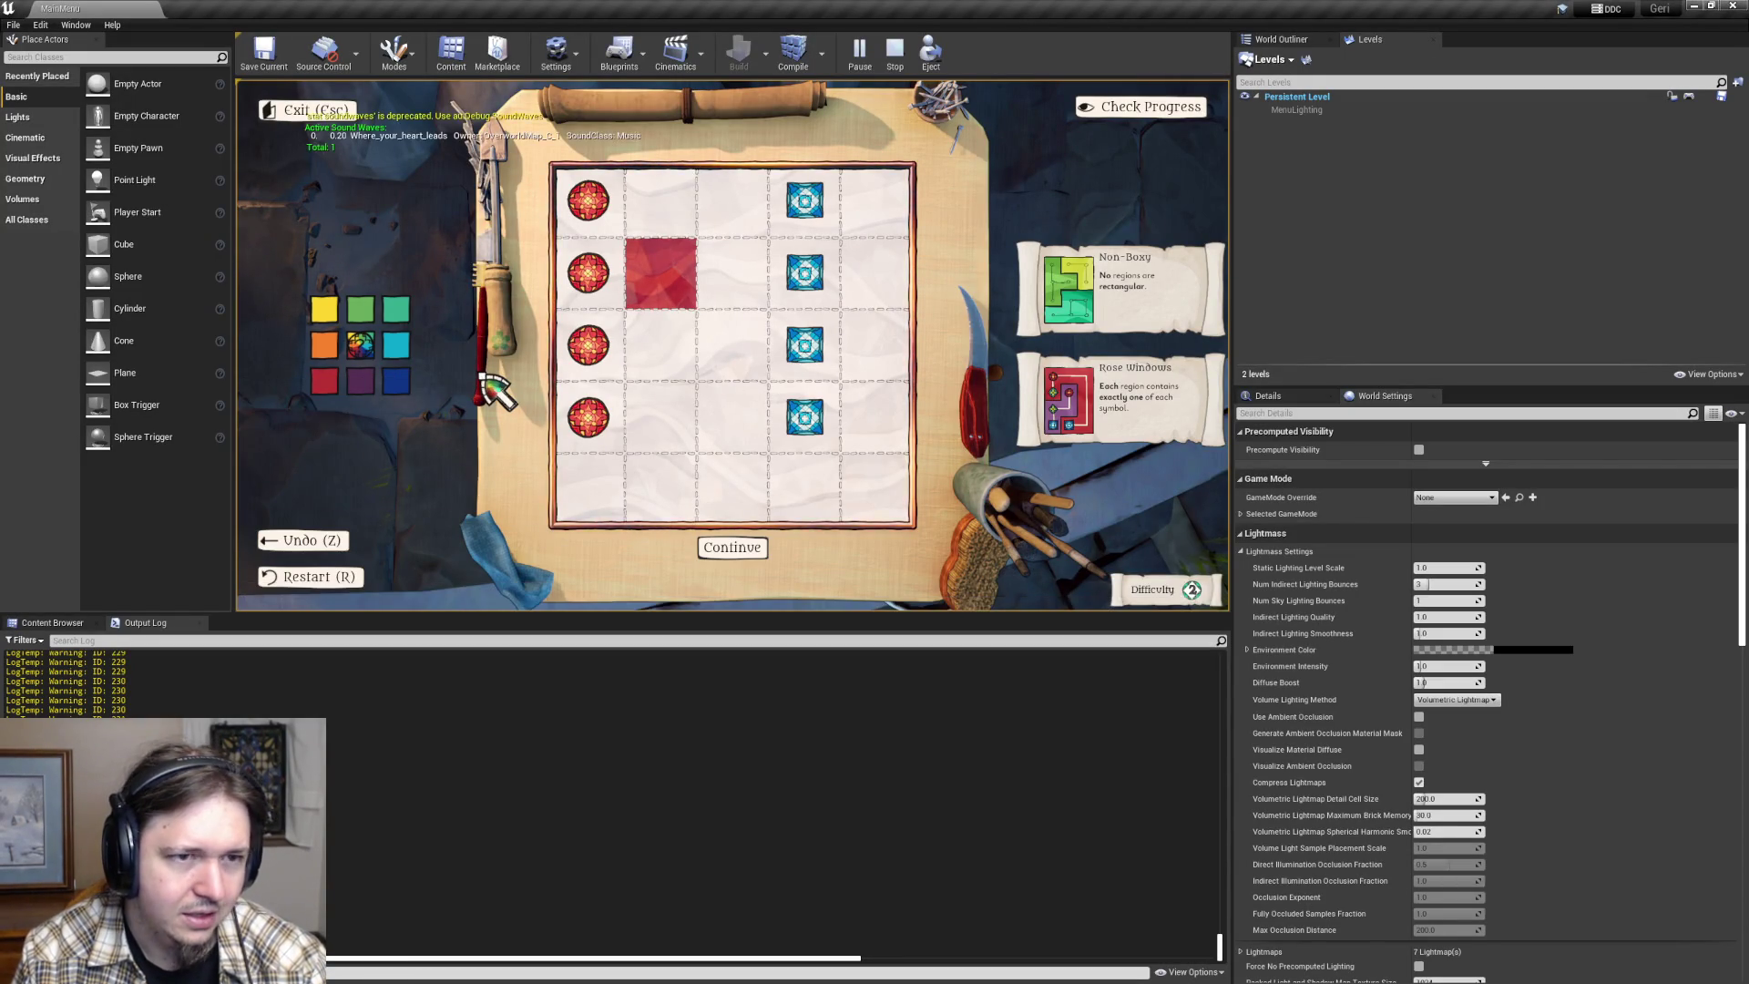
{"action": "left_click", "coordinate": [659, 285]}
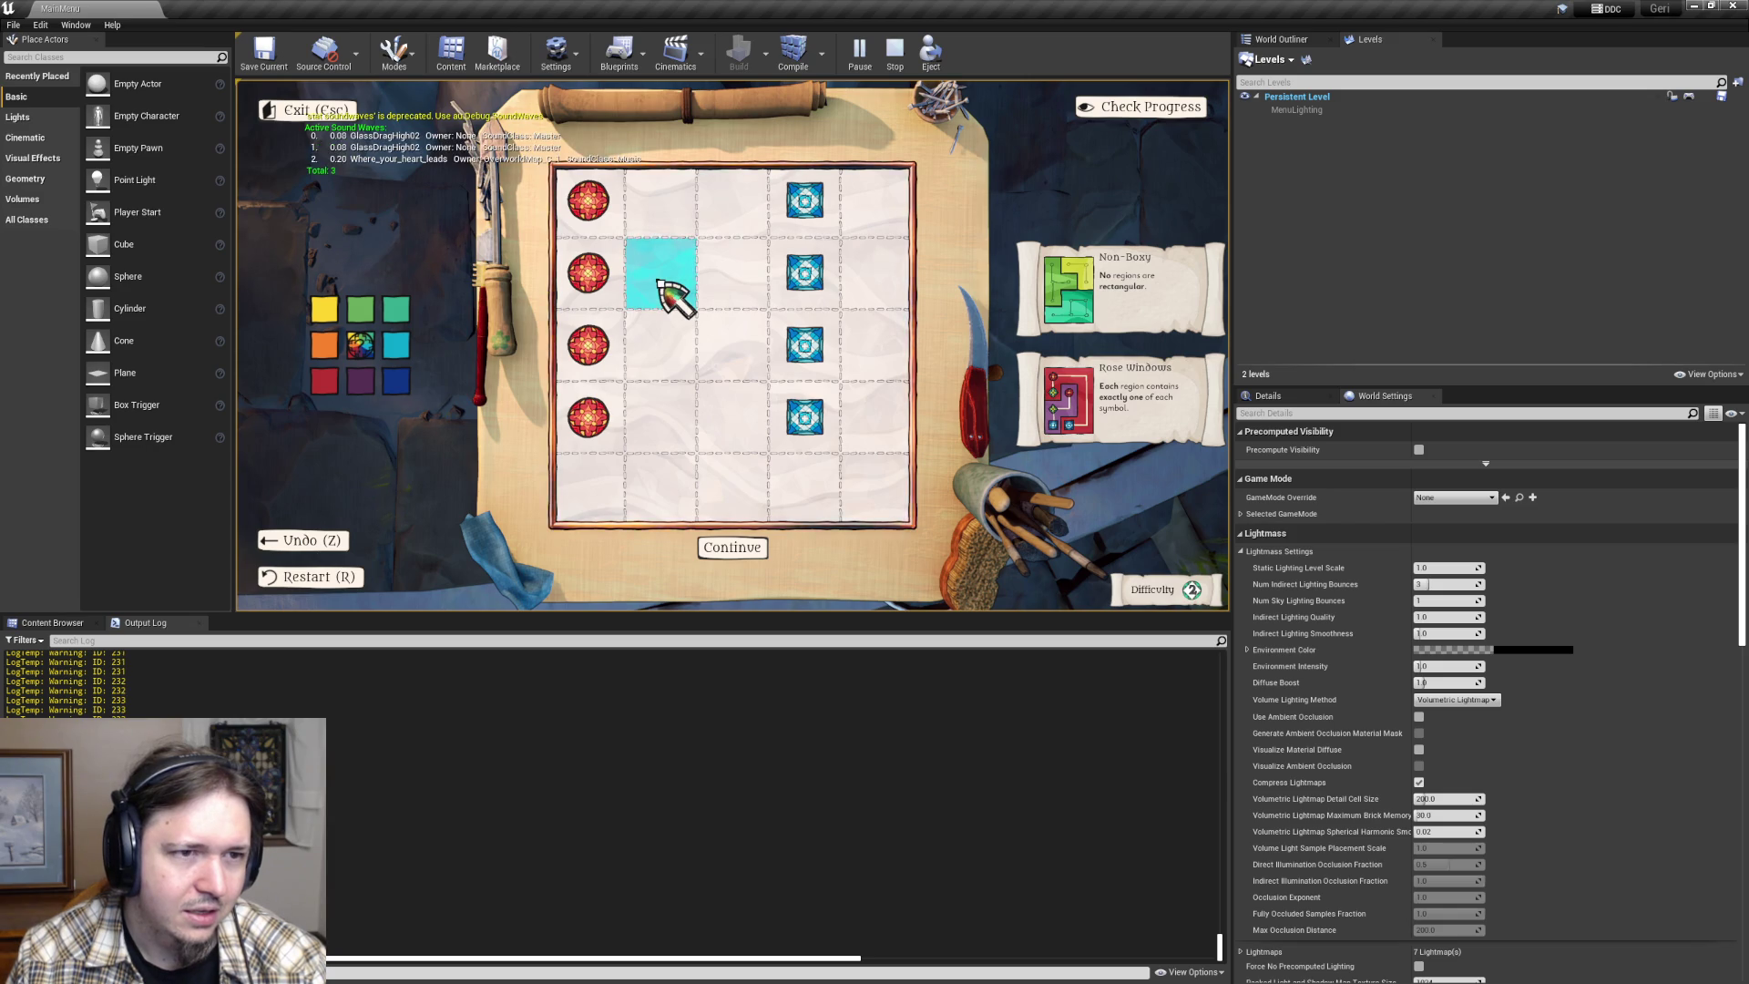
{"action": "left_click", "coordinate": [656, 281]}
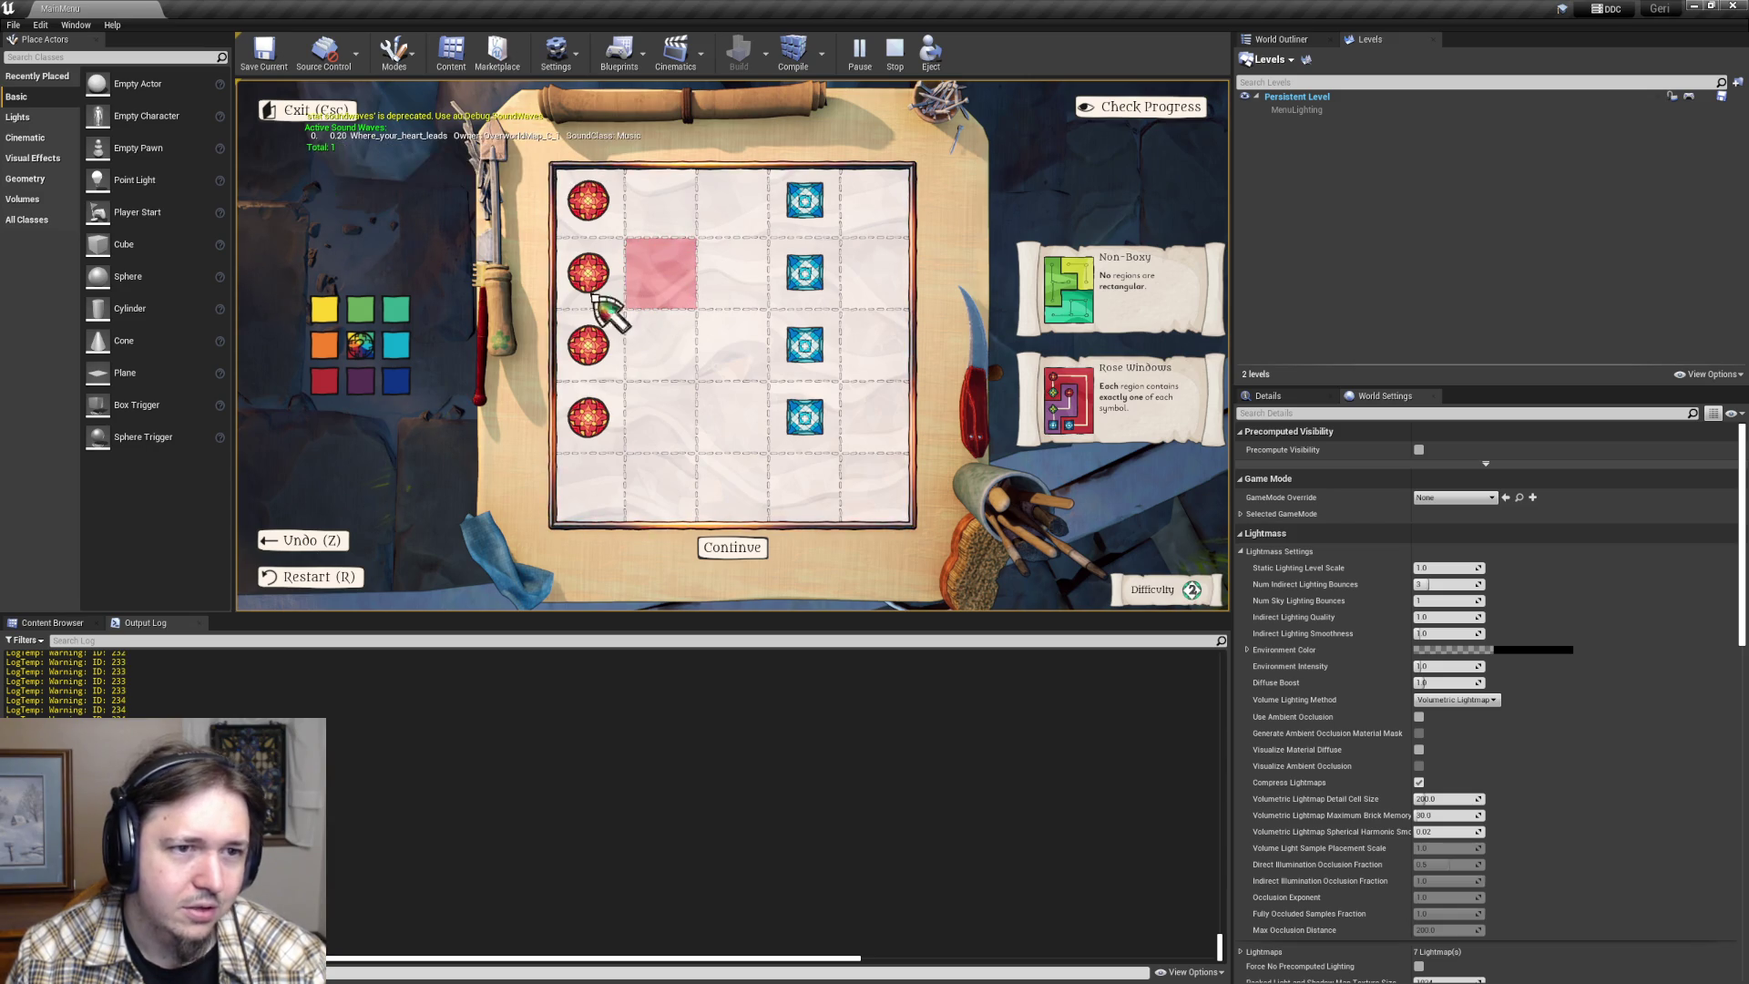
{"action": "left_click", "coordinate": [666, 261]}
{"action": "left_click", "coordinate": [683, 277]}
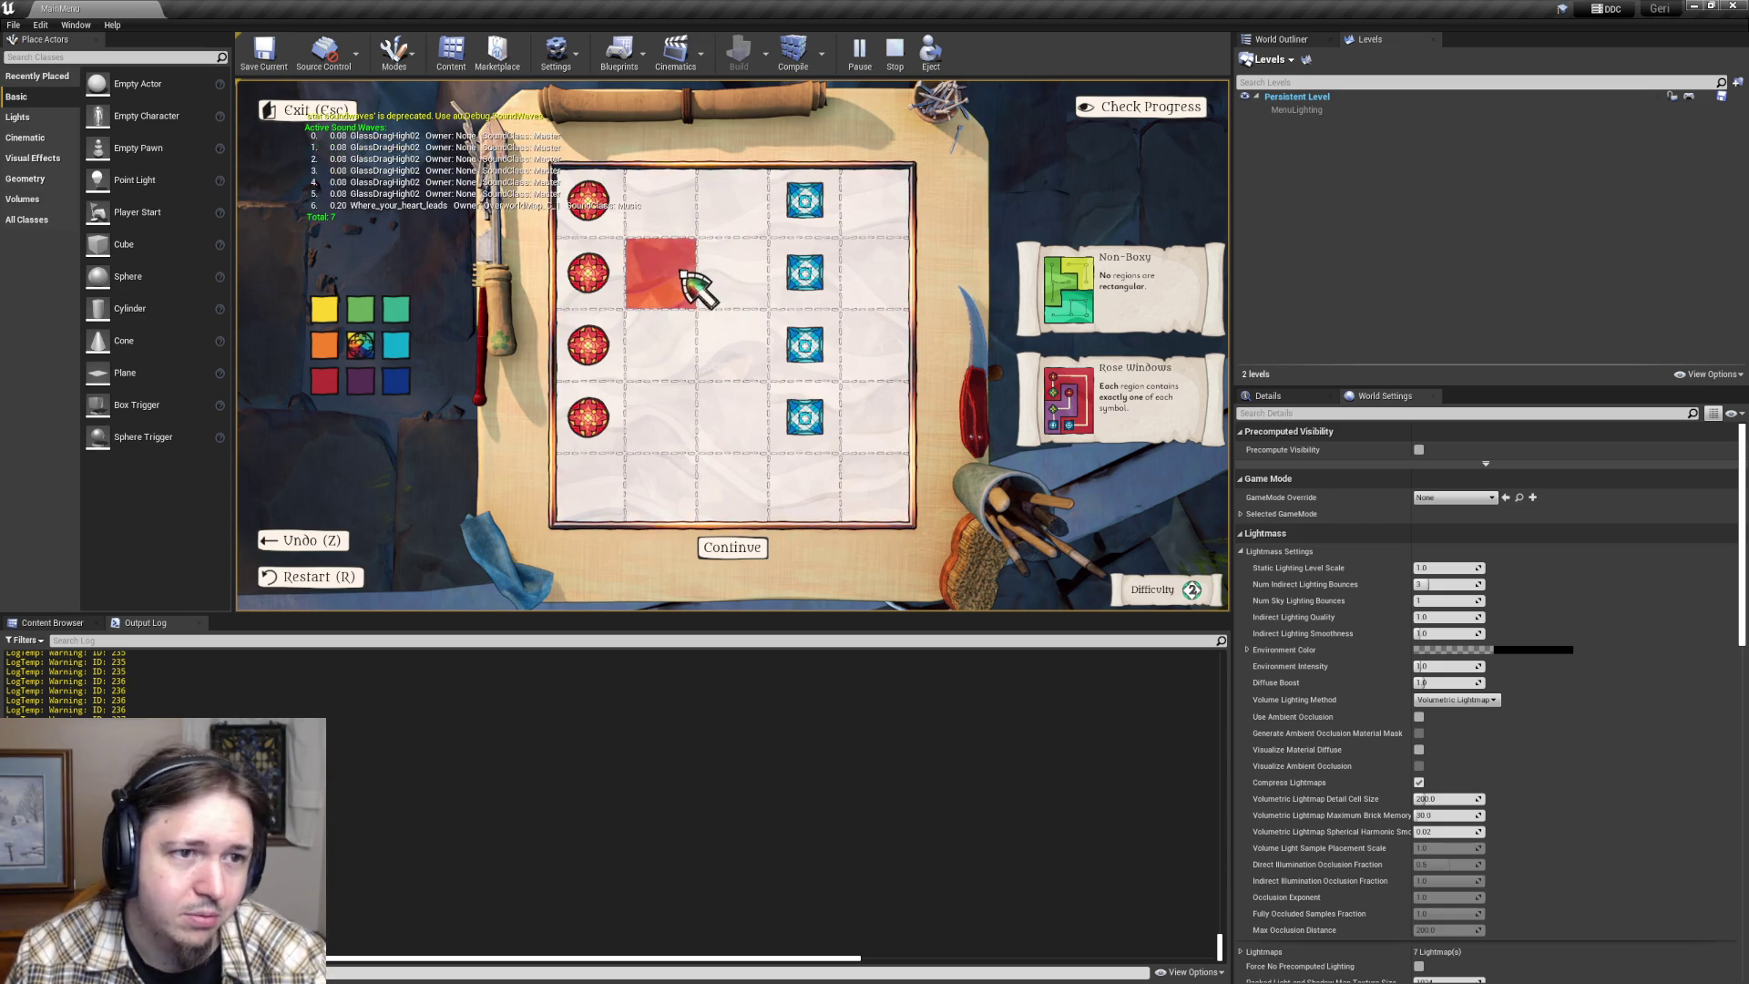
{"action": "left_click", "coordinate": [678, 273]}
{"action": "left_click", "coordinate": [679, 276]}
- Keep clicking the cell to cycle it past red back to empty, then return to Visual Studio
{"action": "left_click", "coordinate": [670, 278]}
{"action": "left_click", "coordinate": [669, 281]}
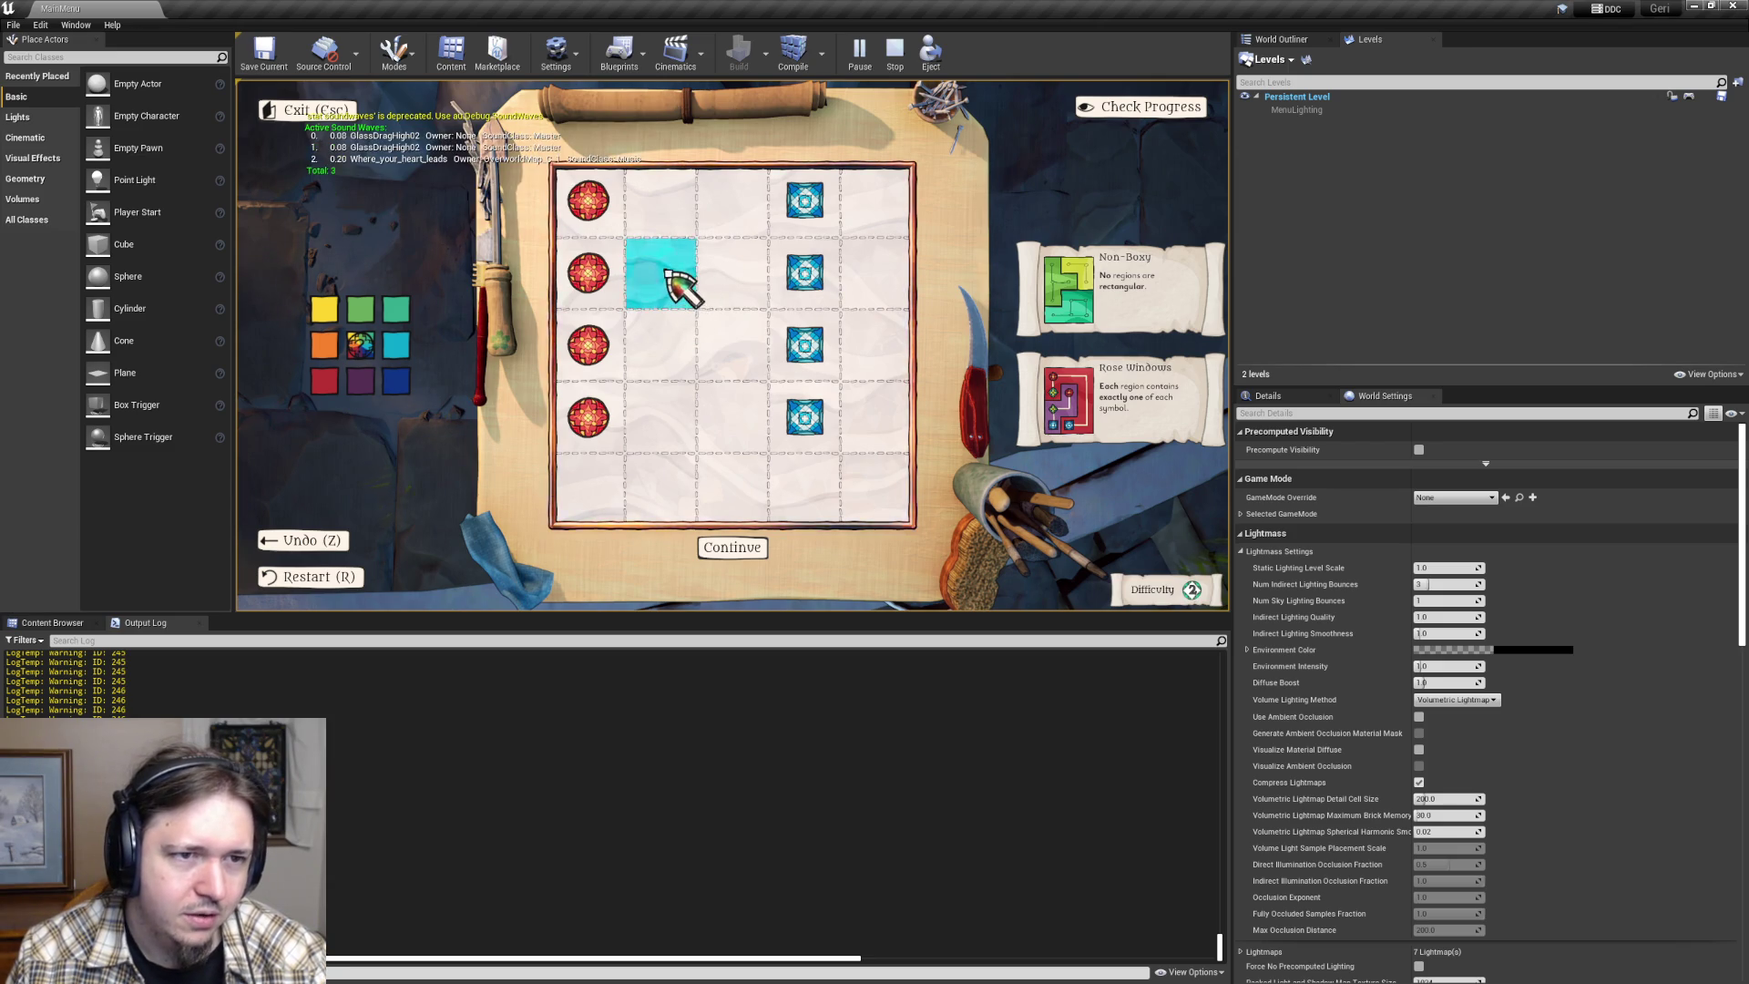
{"action": "left_click", "coordinate": [670, 281]}
{"action": "left_click", "coordinate": [669, 280]}
{"action": "left_click", "coordinate": [670, 279]}
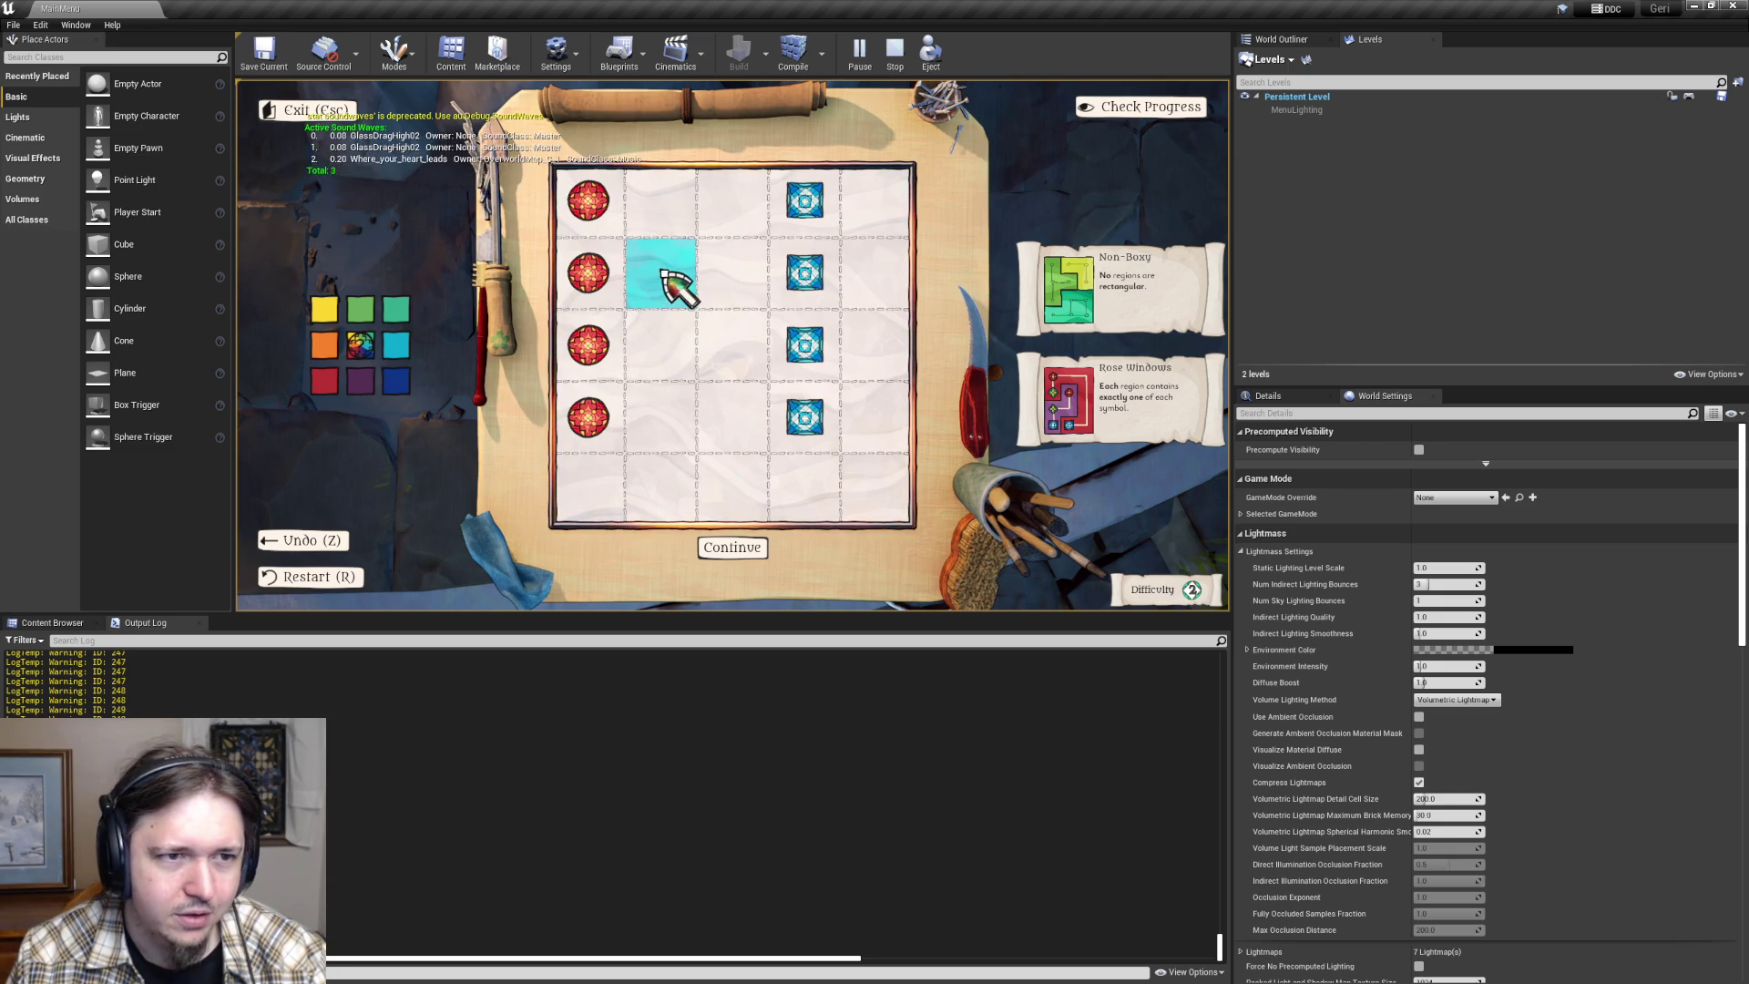
{"action": "left_click", "coordinate": [670, 279]}
{"action": "left_click", "coordinate": [672, 278]}
{"action": "left_click", "coordinate": [671, 275]}
{"action": "left_click", "coordinate": [656, 293]}
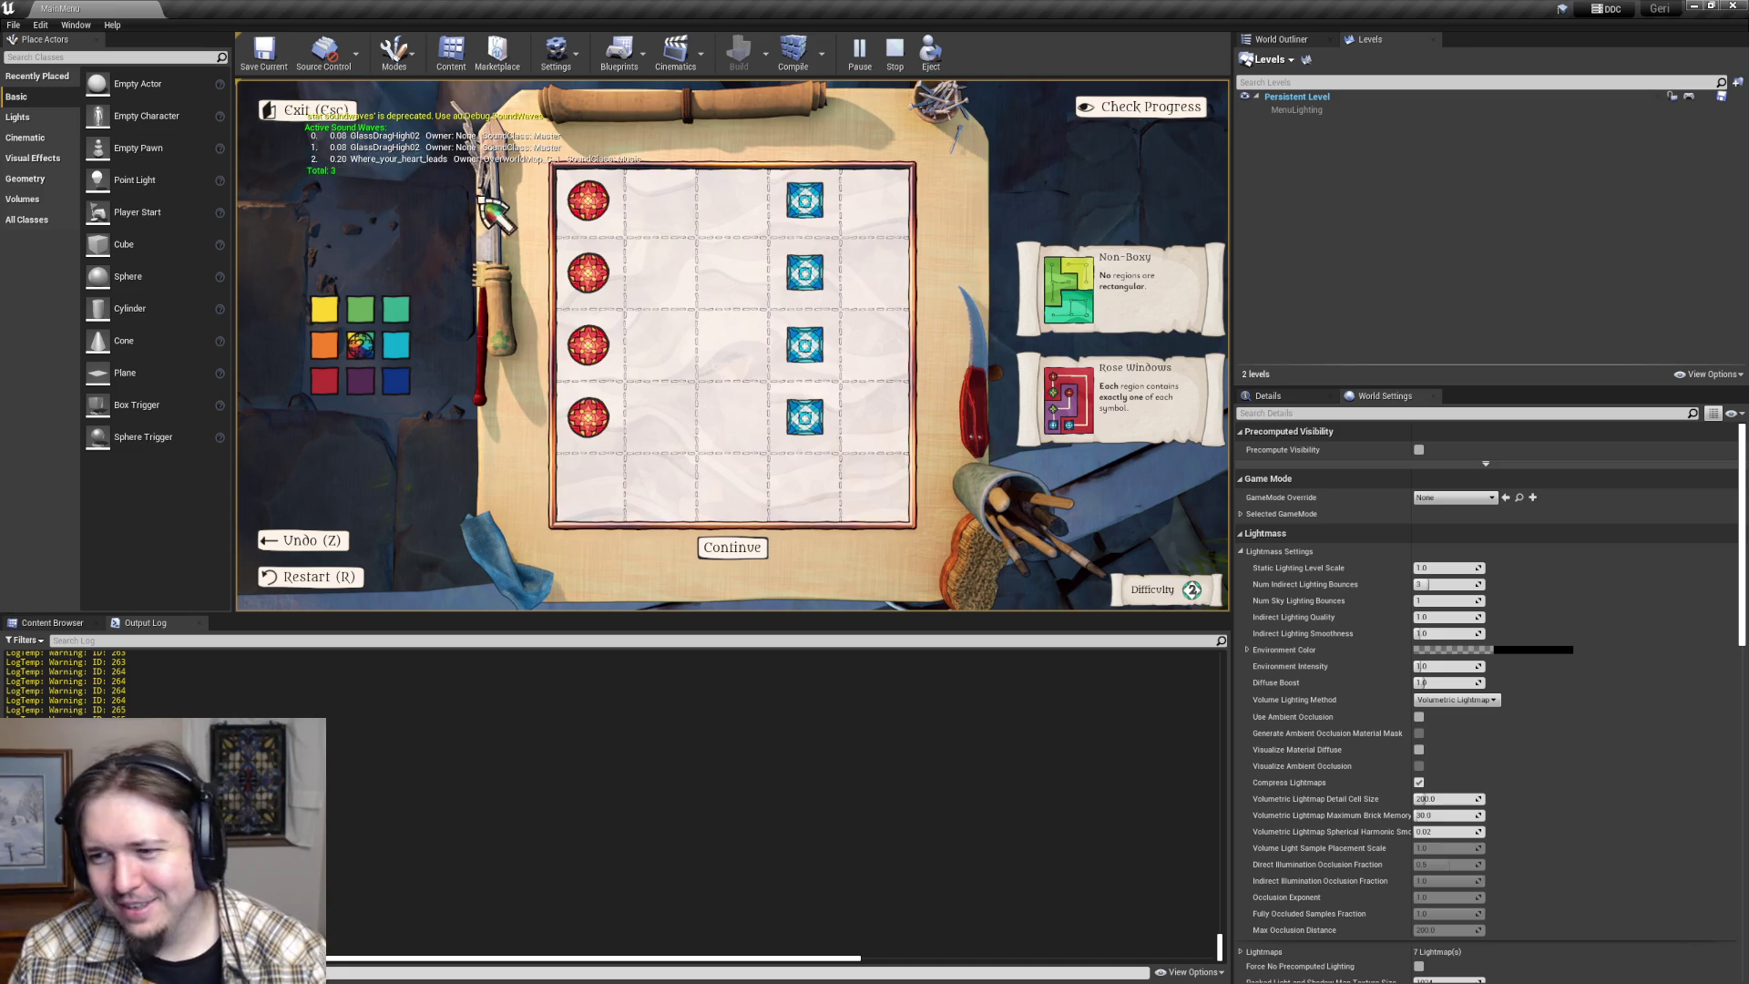
{"action": "key", "text": "alt+Tab"}
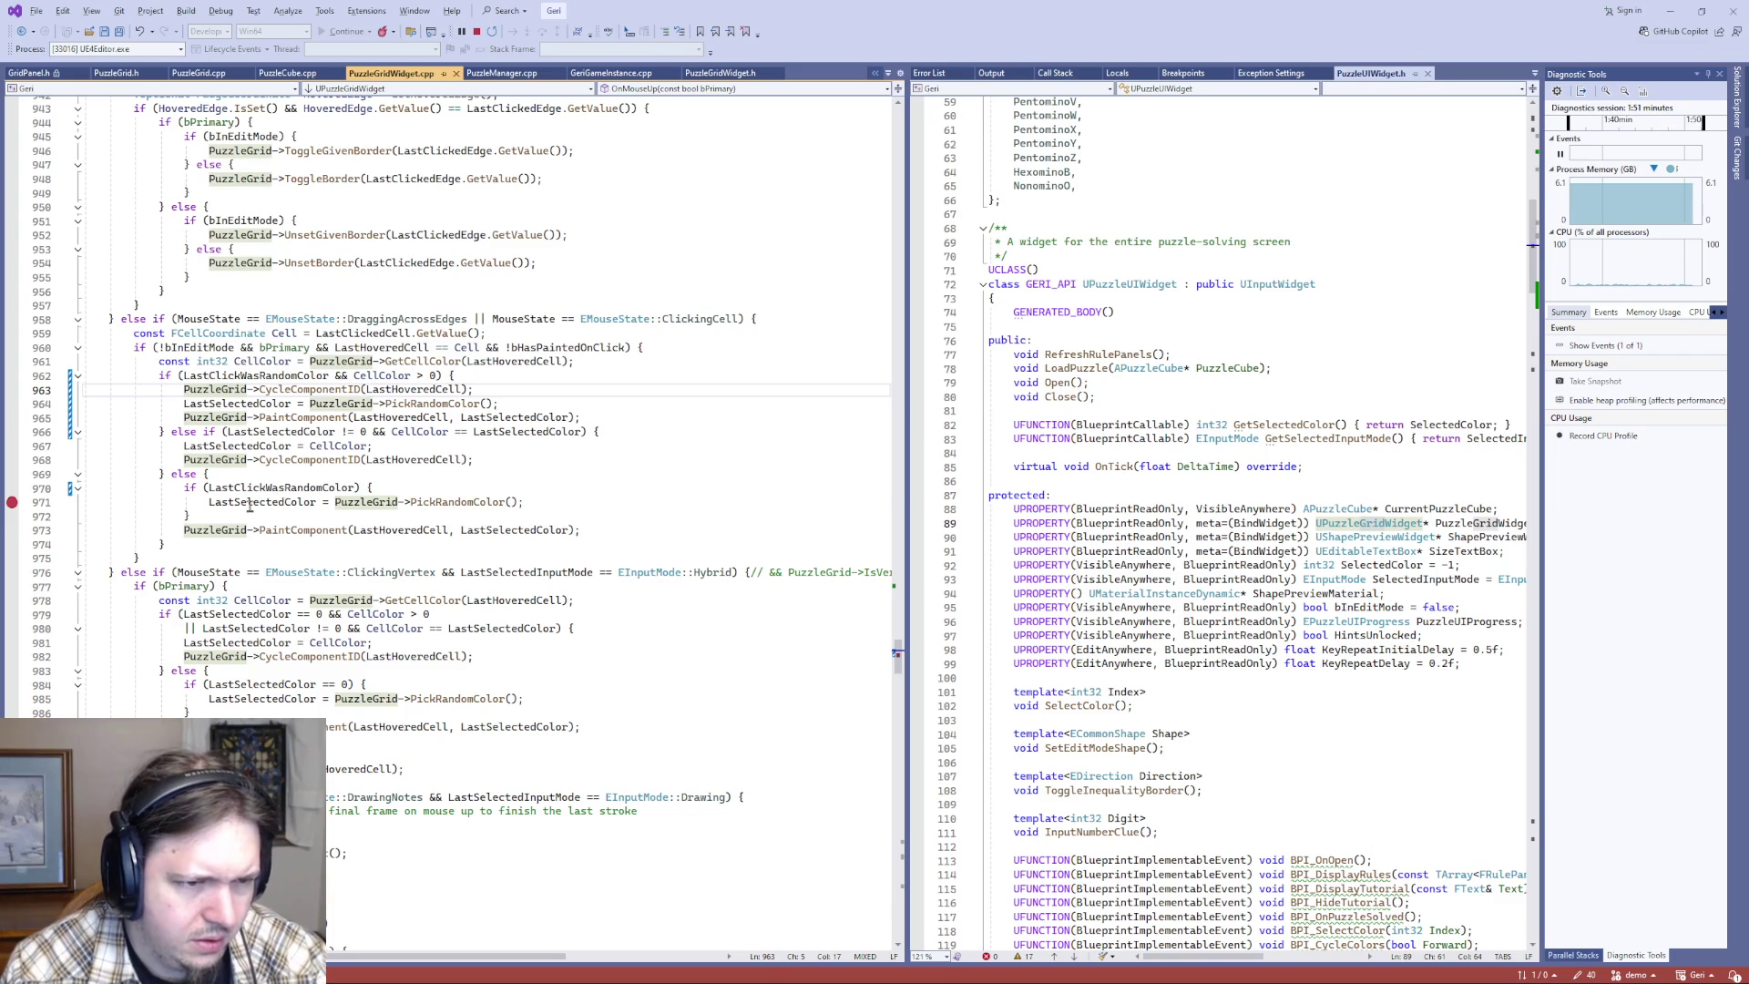
- Break on line 965's PaintComponent call and trigger it by clicking a grid cell
{"action": "left_click", "coordinate": [302, 418]}
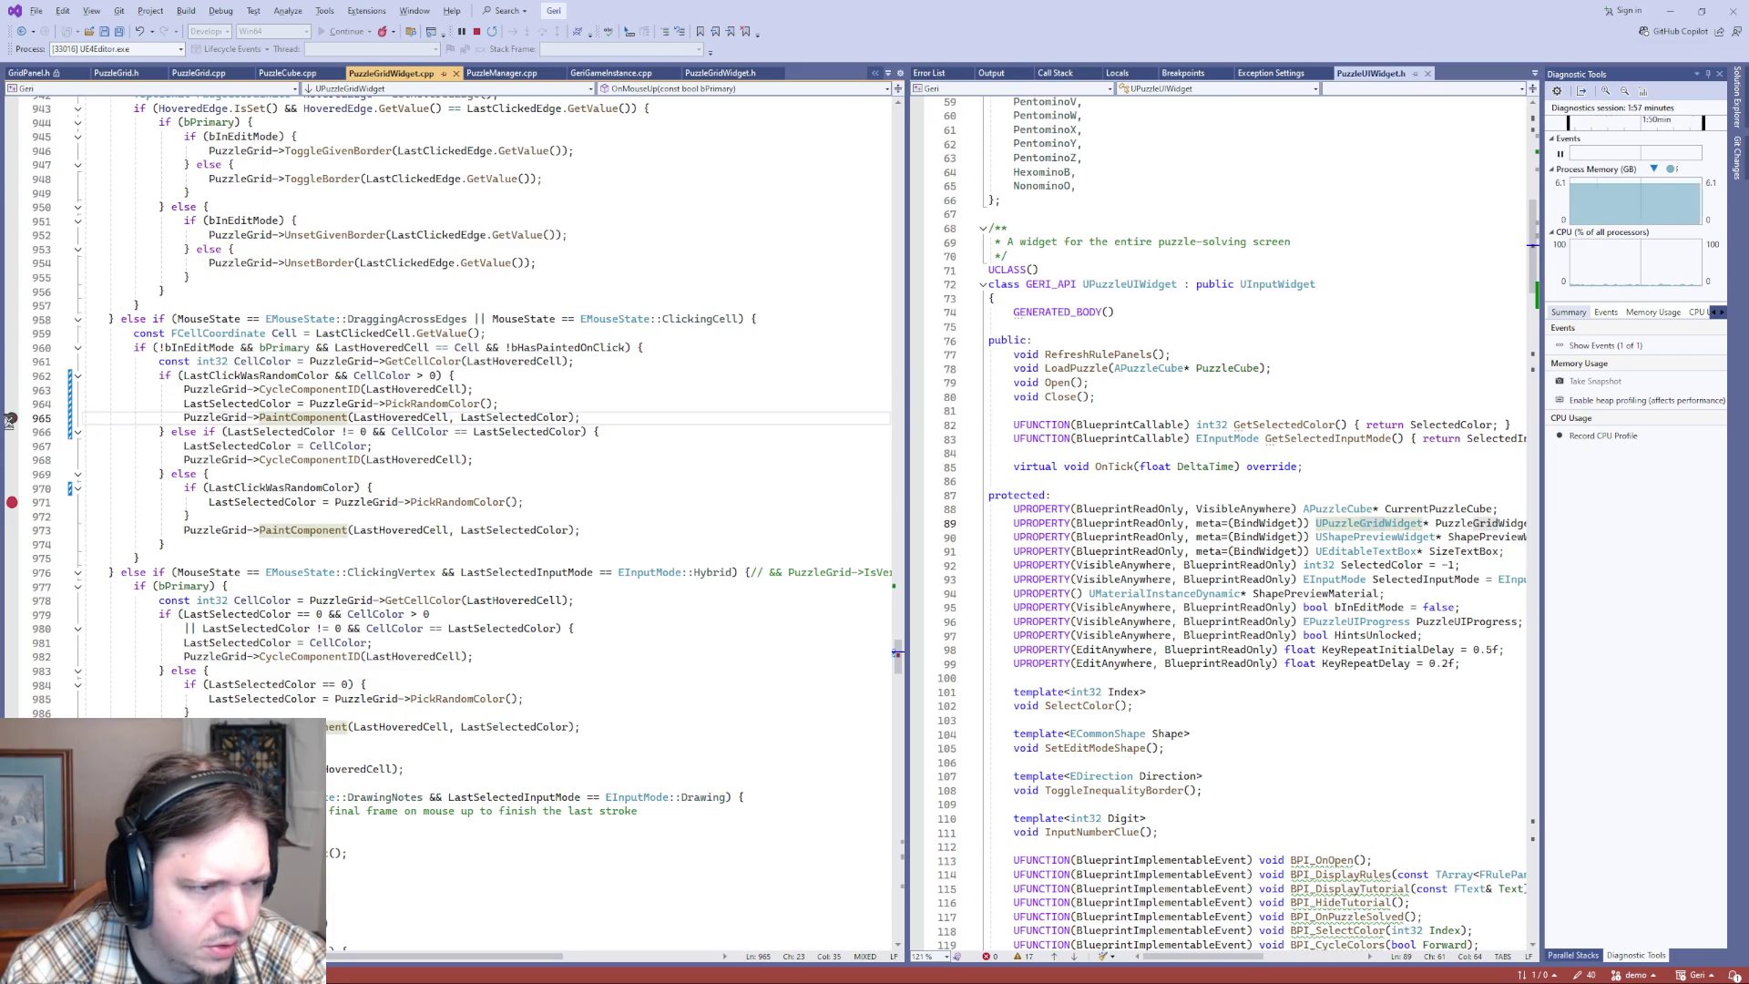
{"action": "key", "text": "F5"}
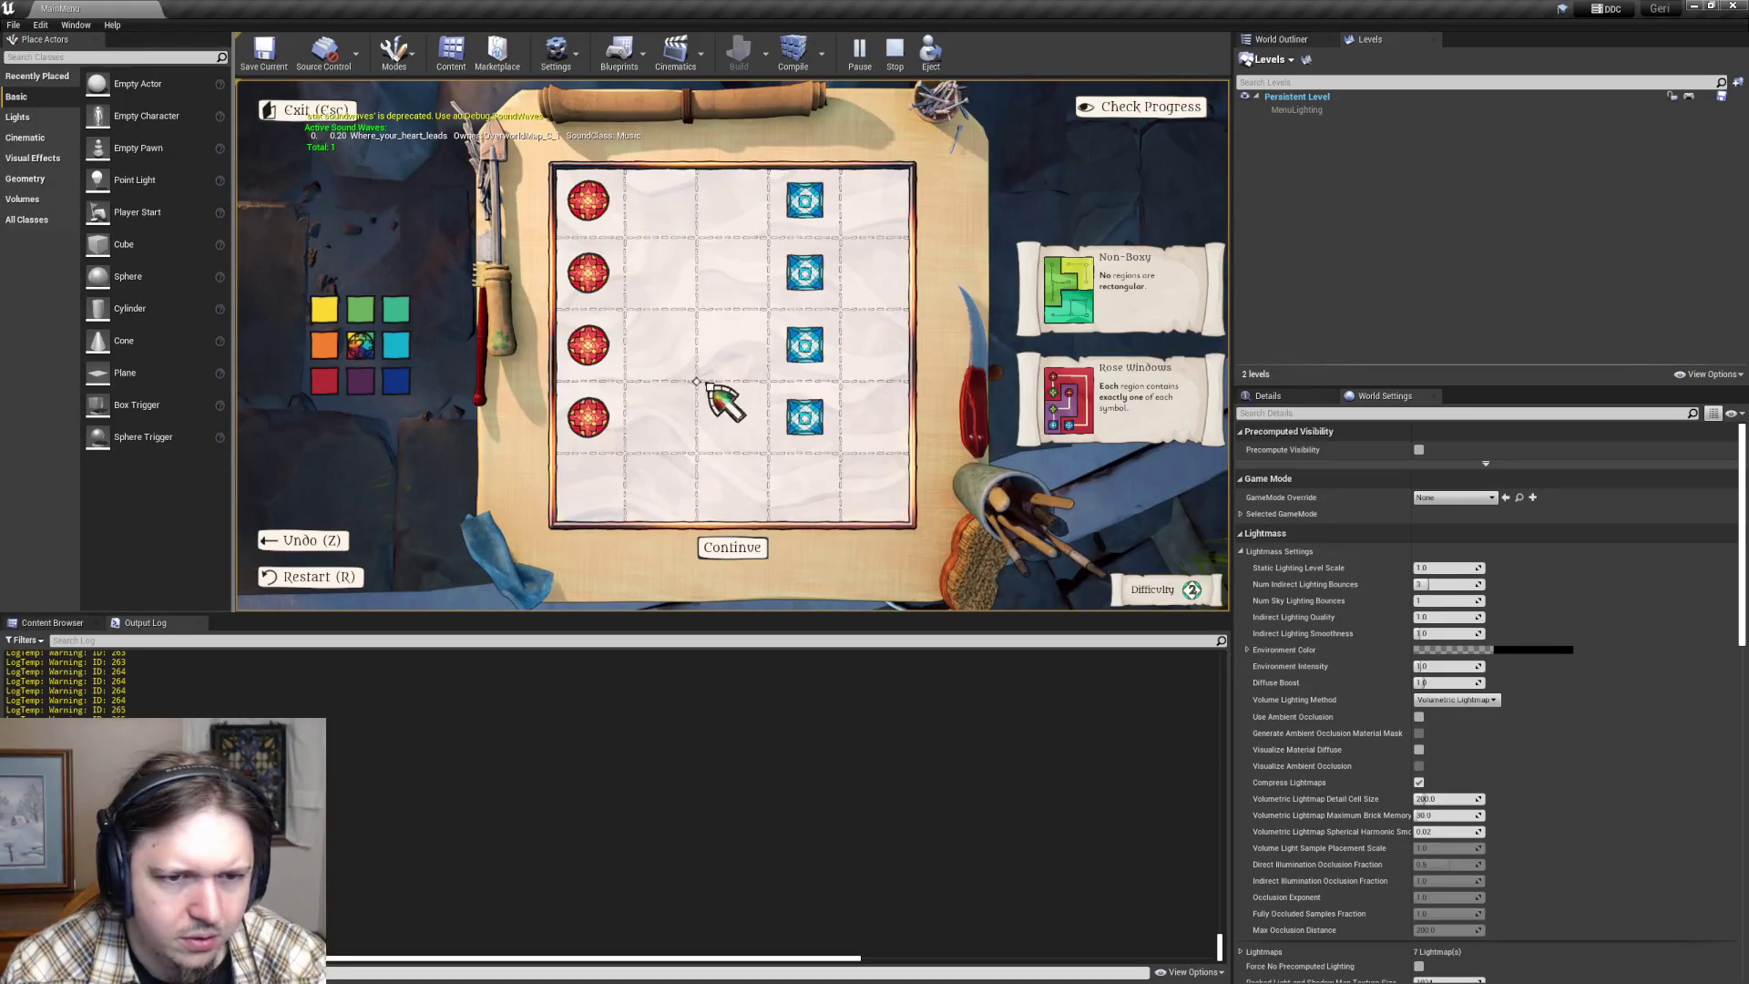
{"action": "left_click", "coordinate": [672, 369]}
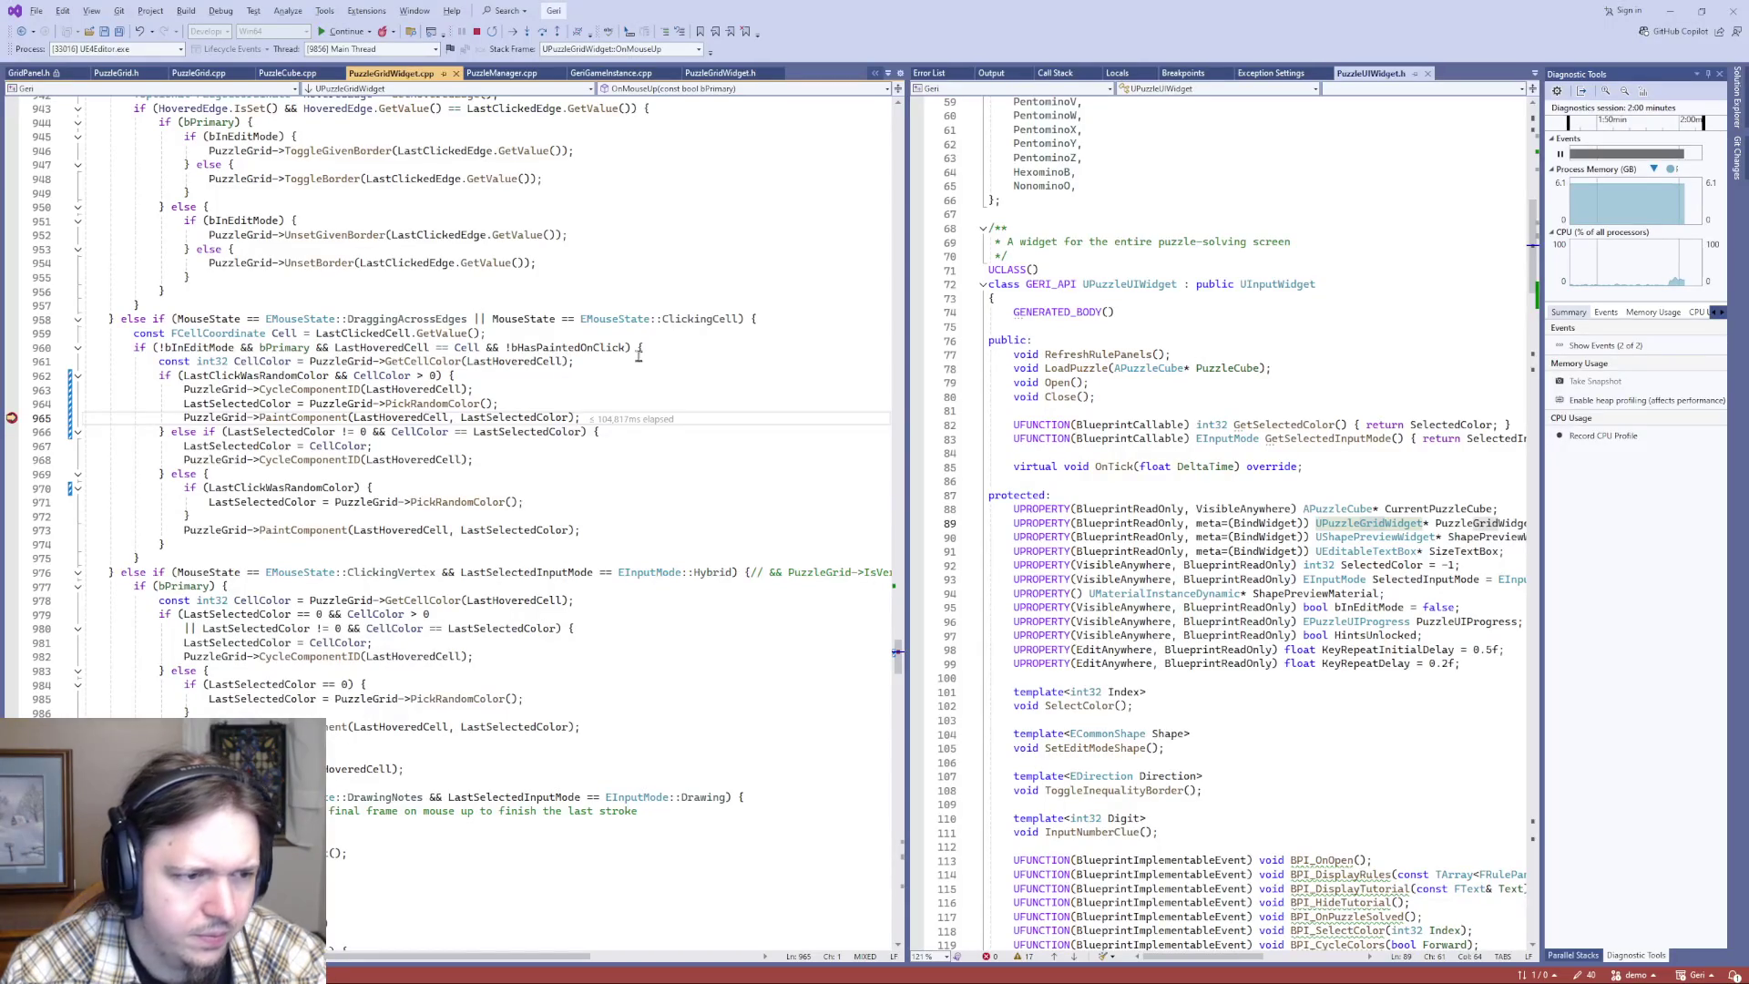
{"action": "left_click", "coordinate": [369, 31]}
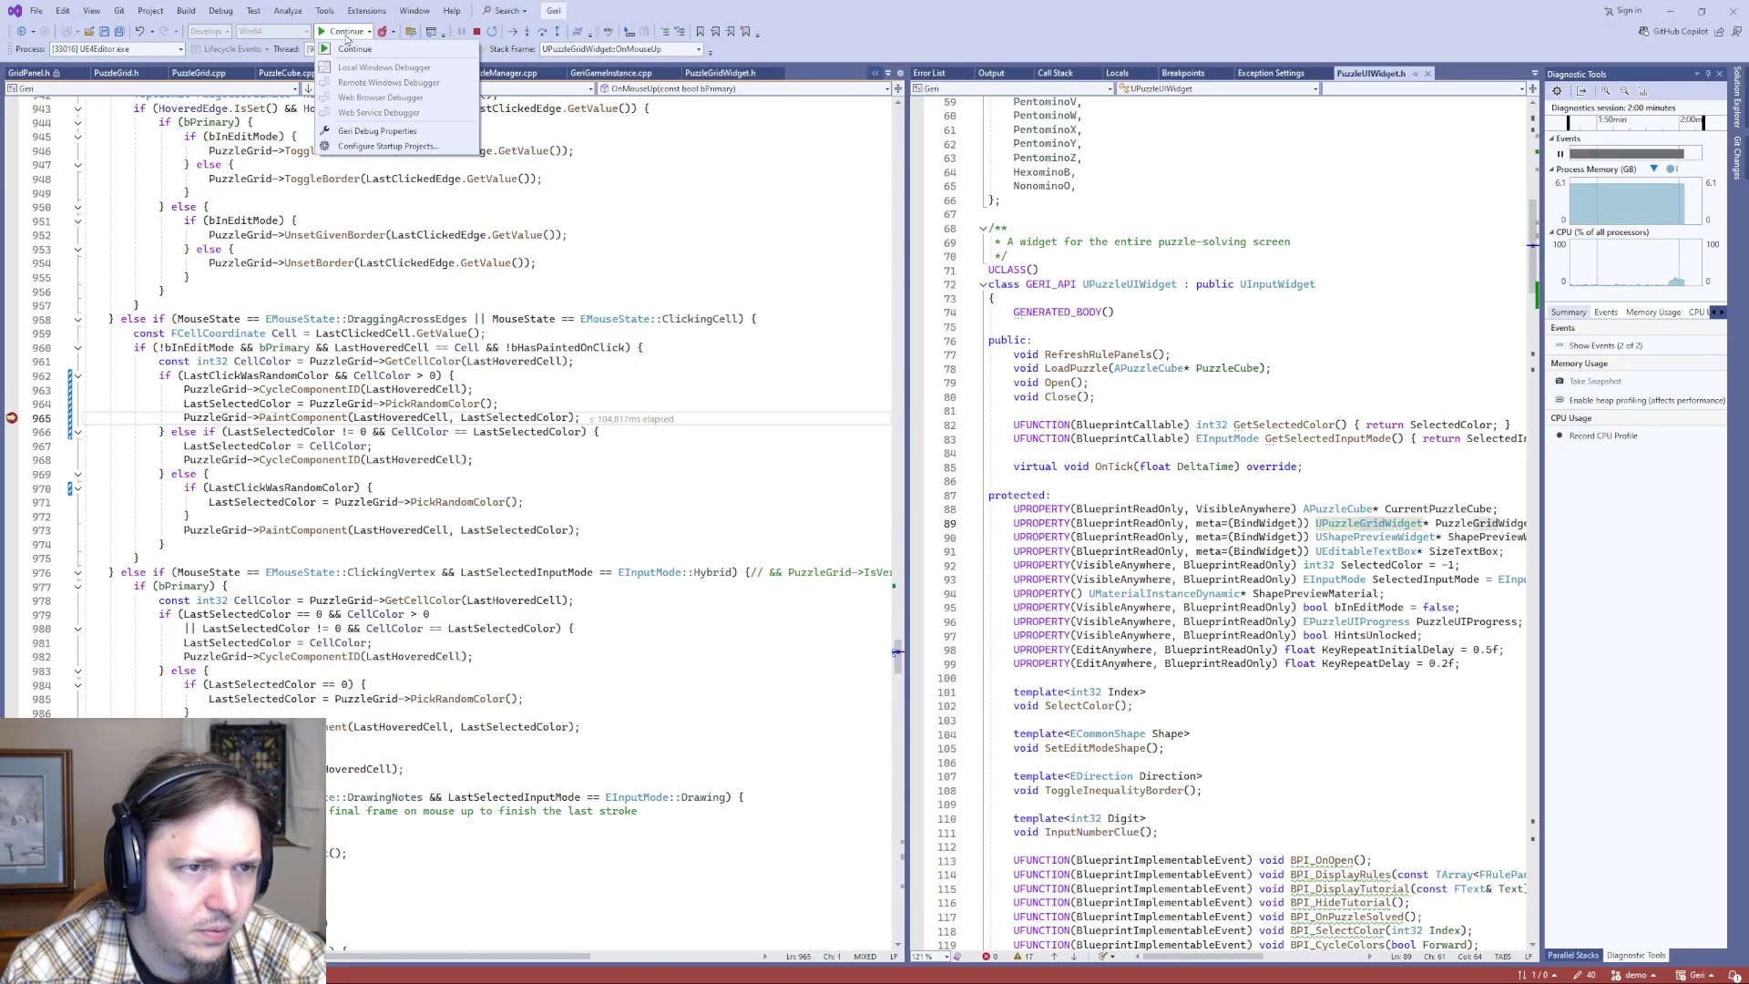
{"action": "left_click", "coordinate": [351, 48]}
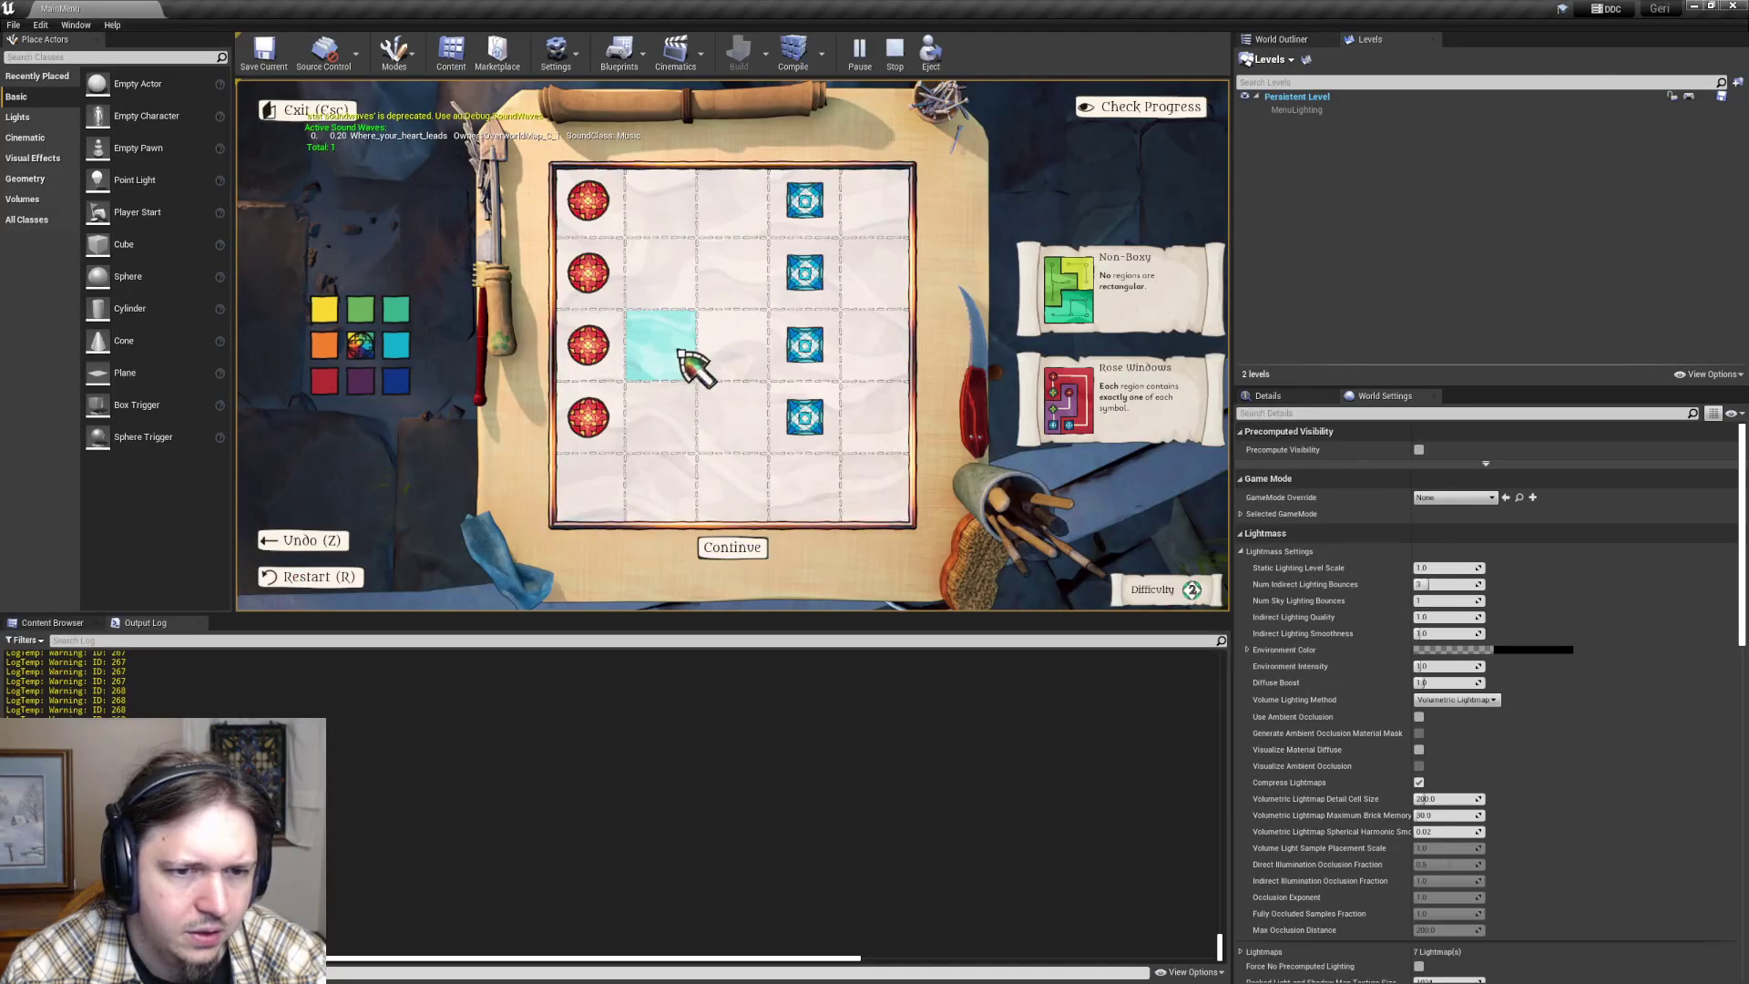
- Click several more cells, continuing past the line 965 breakpoint each time it hits
{"action": "left_click", "coordinate": [680, 352]}
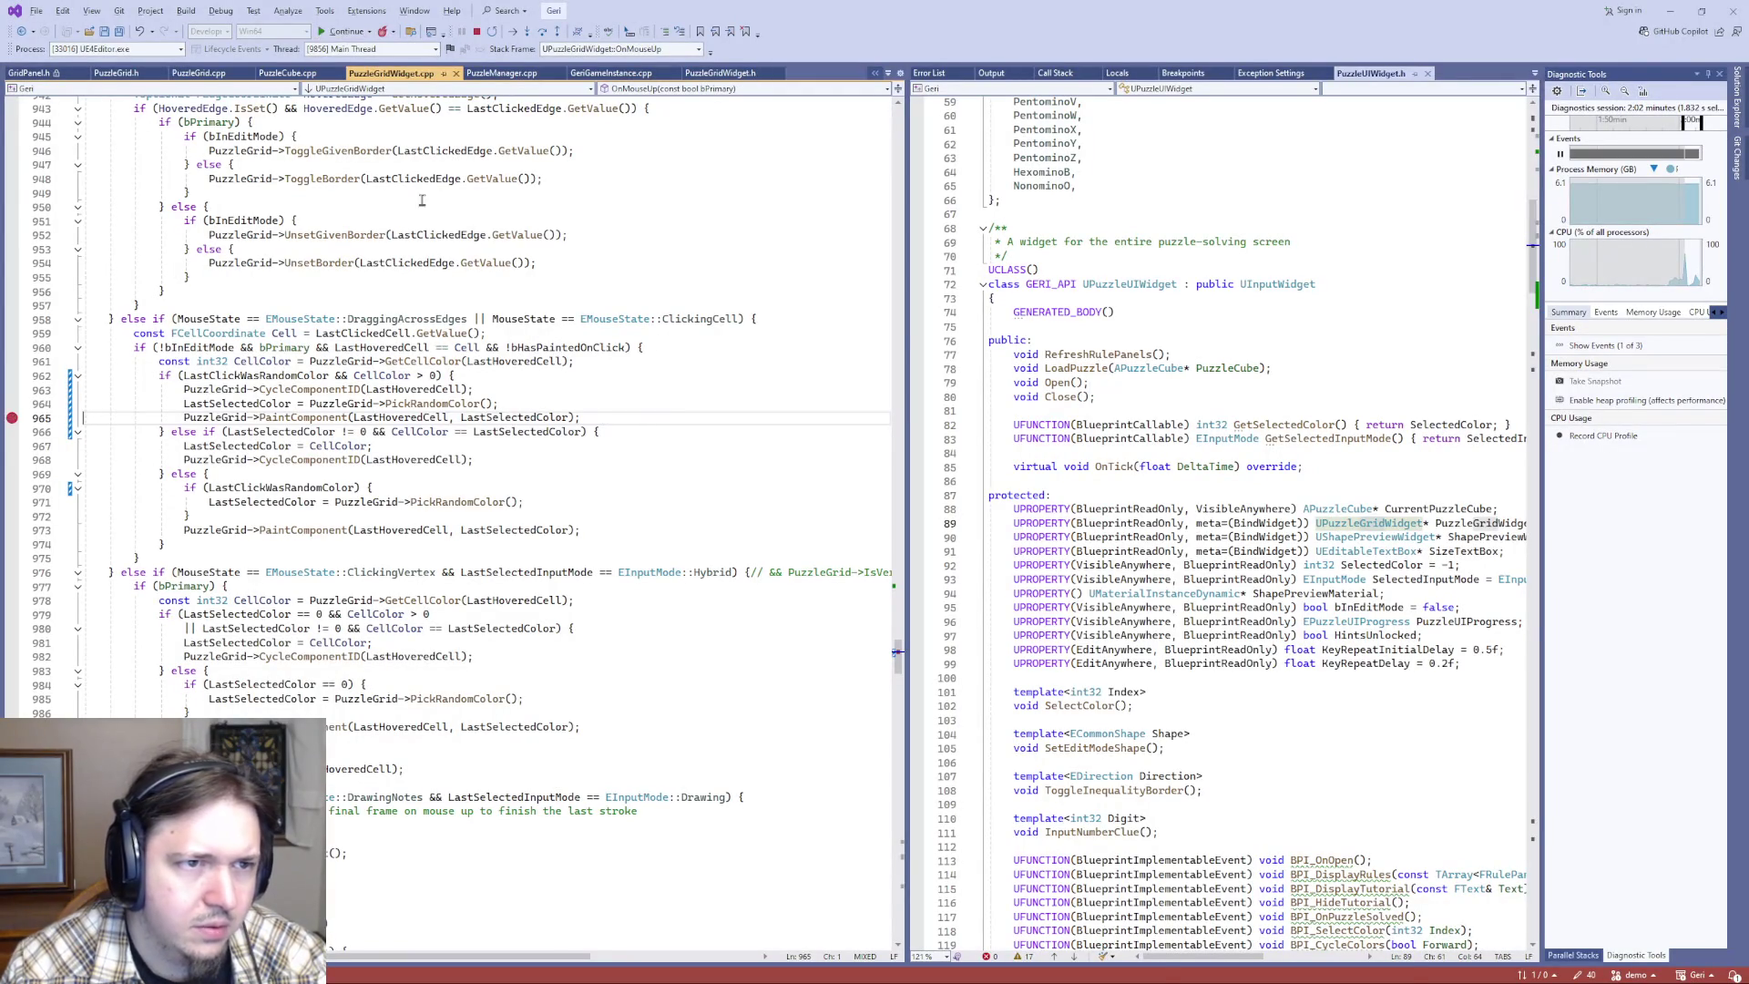
{"action": "key", "text": "F5"}
{"action": "left_click", "coordinate": [669, 337]}
{"action": "key", "text": "F5"}
{"action": "left_click", "coordinate": [683, 343]}
{"action": "key", "text": "F5"}
{"action": "left_click", "coordinate": [679, 333]}
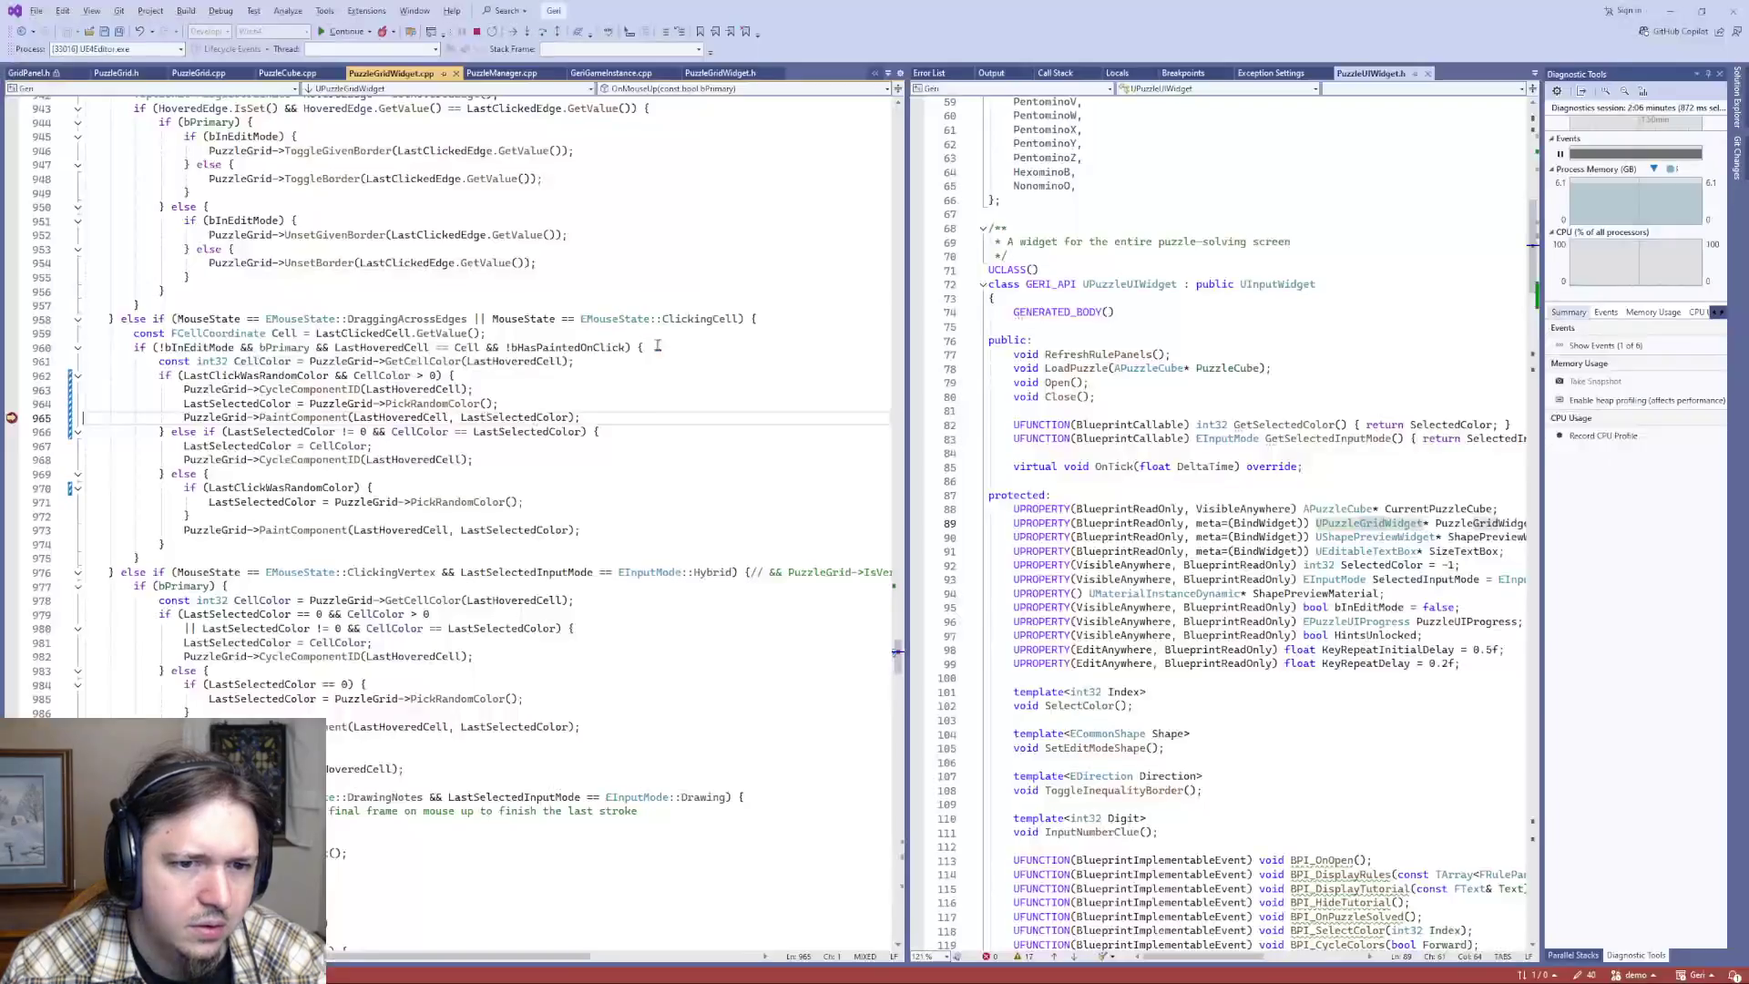
{"action": "key", "text": "F5"}
{"action": "left_click", "coordinate": [661, 341]}
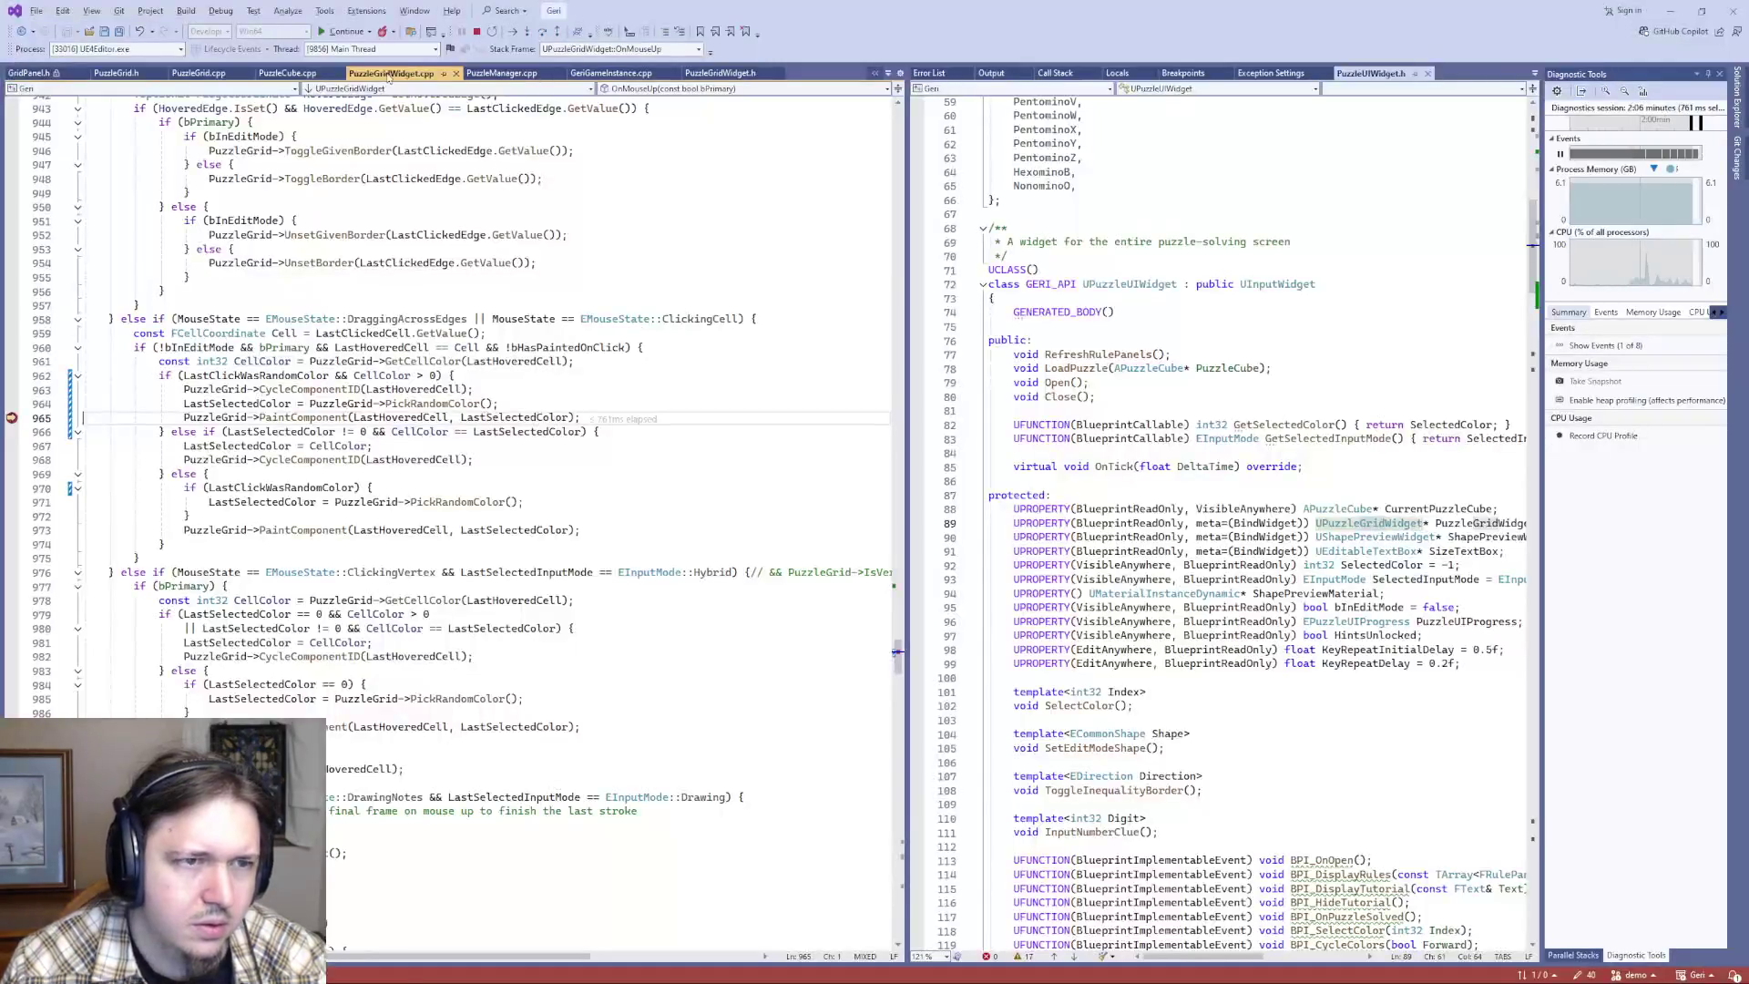
{"action": "left_click", "coordinate": [352, 34]}
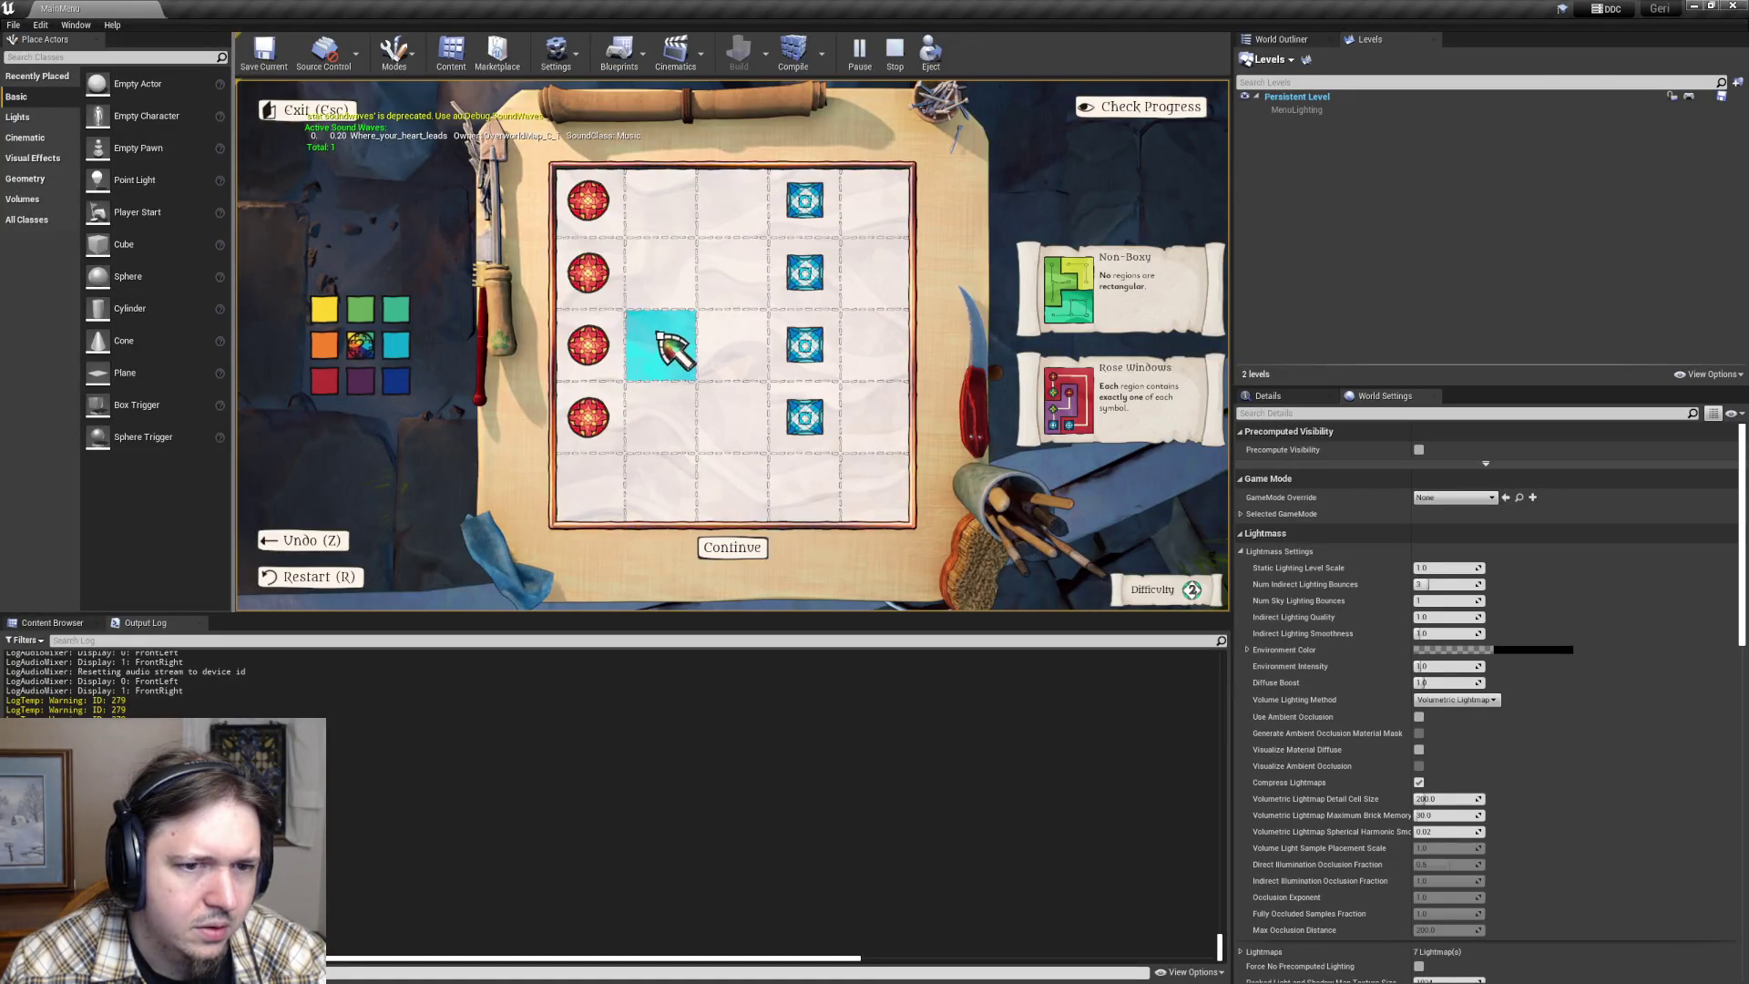
{"action": "left_click", "coordinate": [637, 342]}
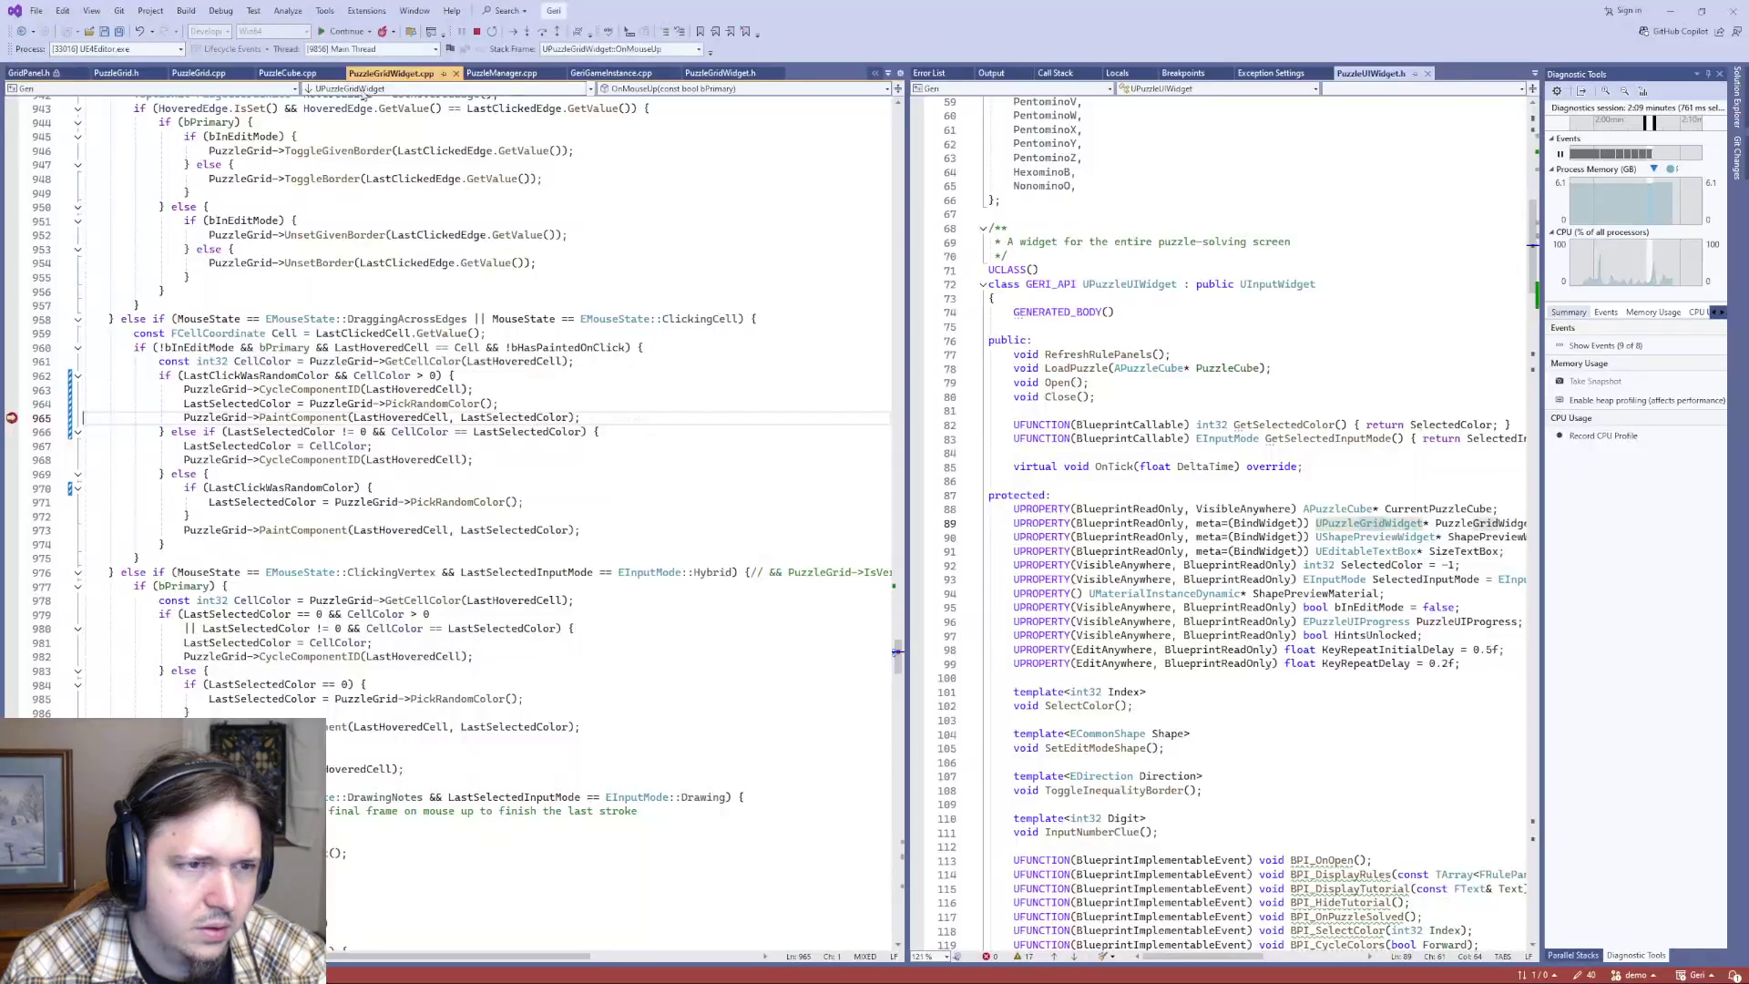
{"action": "key", "text": "F5"}
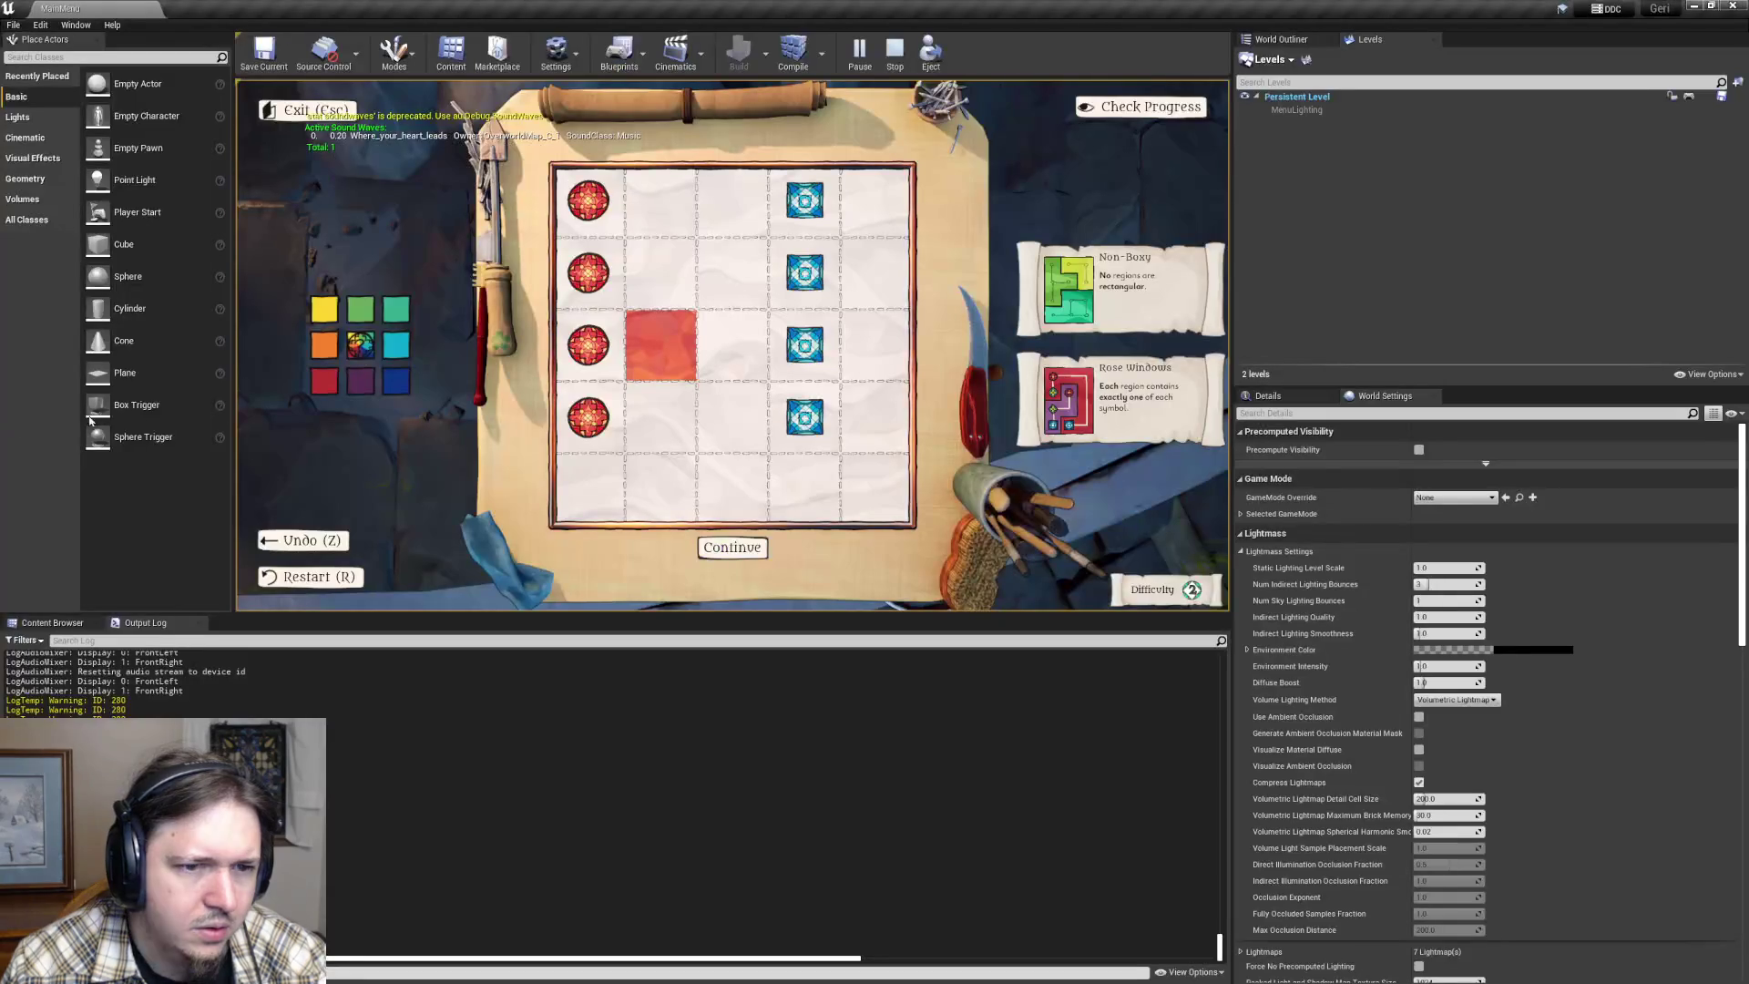
- Click the third-row painted cell repeatedly, cycling it between cyan and red and ending on cyan
{"action": "key", "text": "F5"}
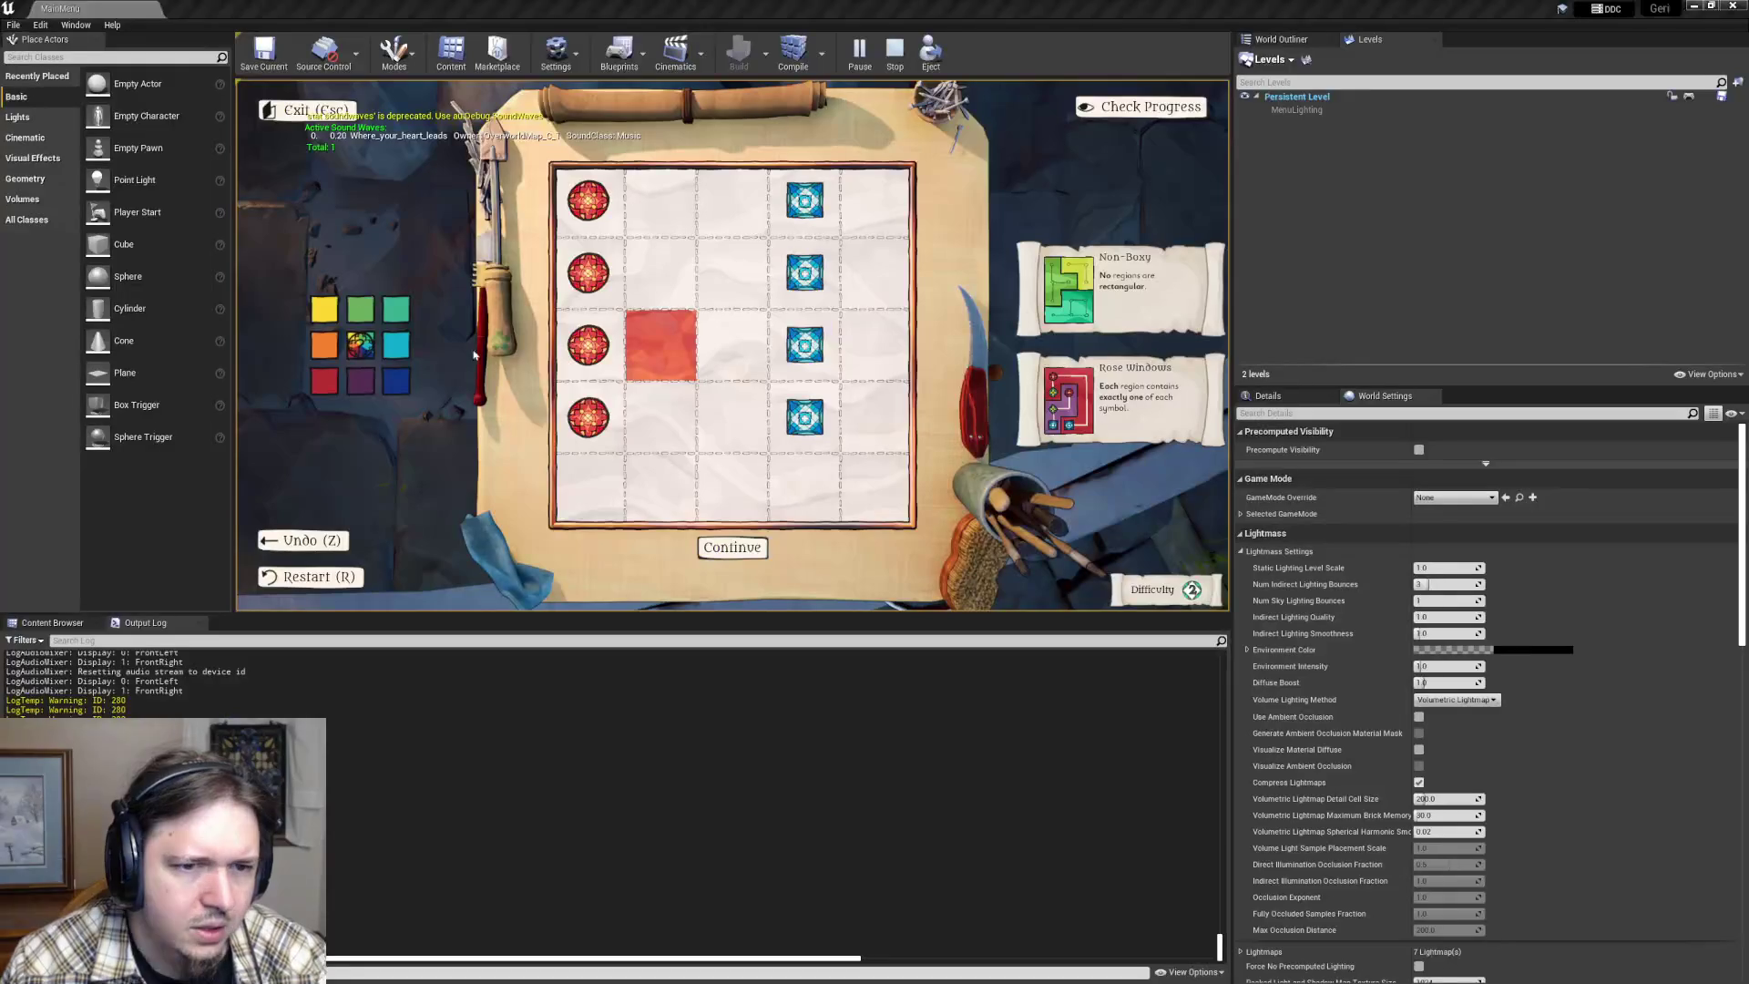
{"action": "left_click", "coordinate": [652, 369]}
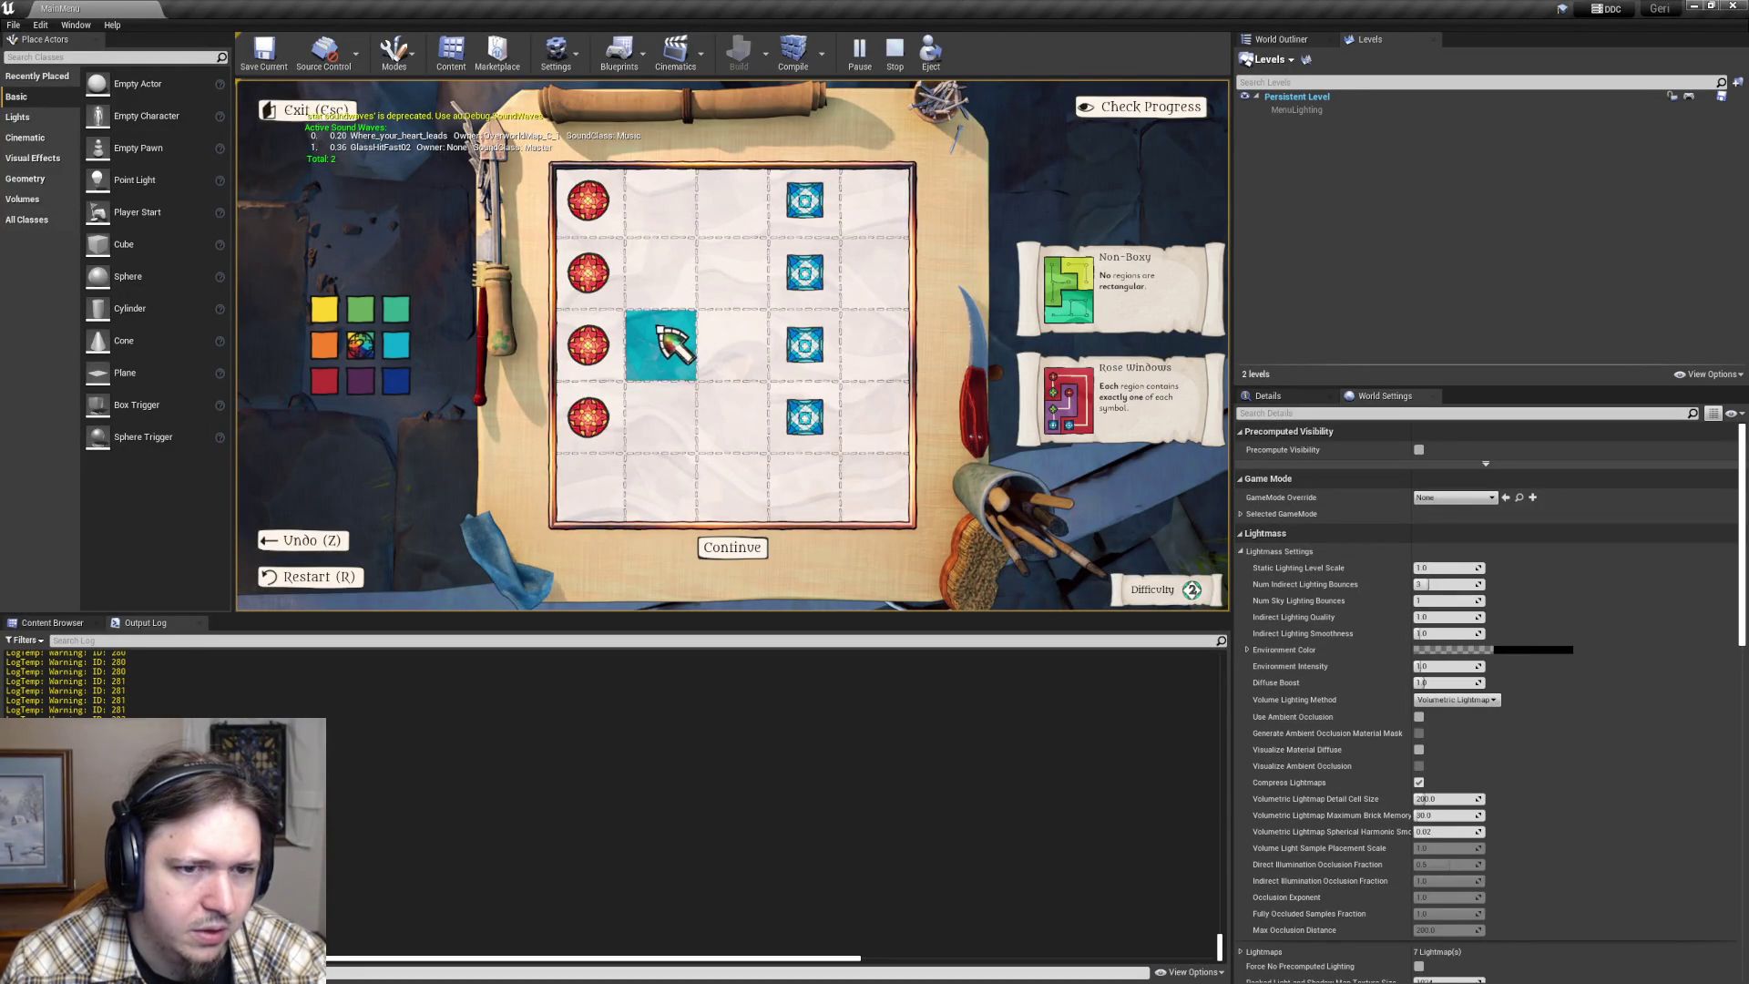
{"action": "left_click", "coordinate": [664, 345]}
{"action": "left_click", "coordinate": [691, 373]}
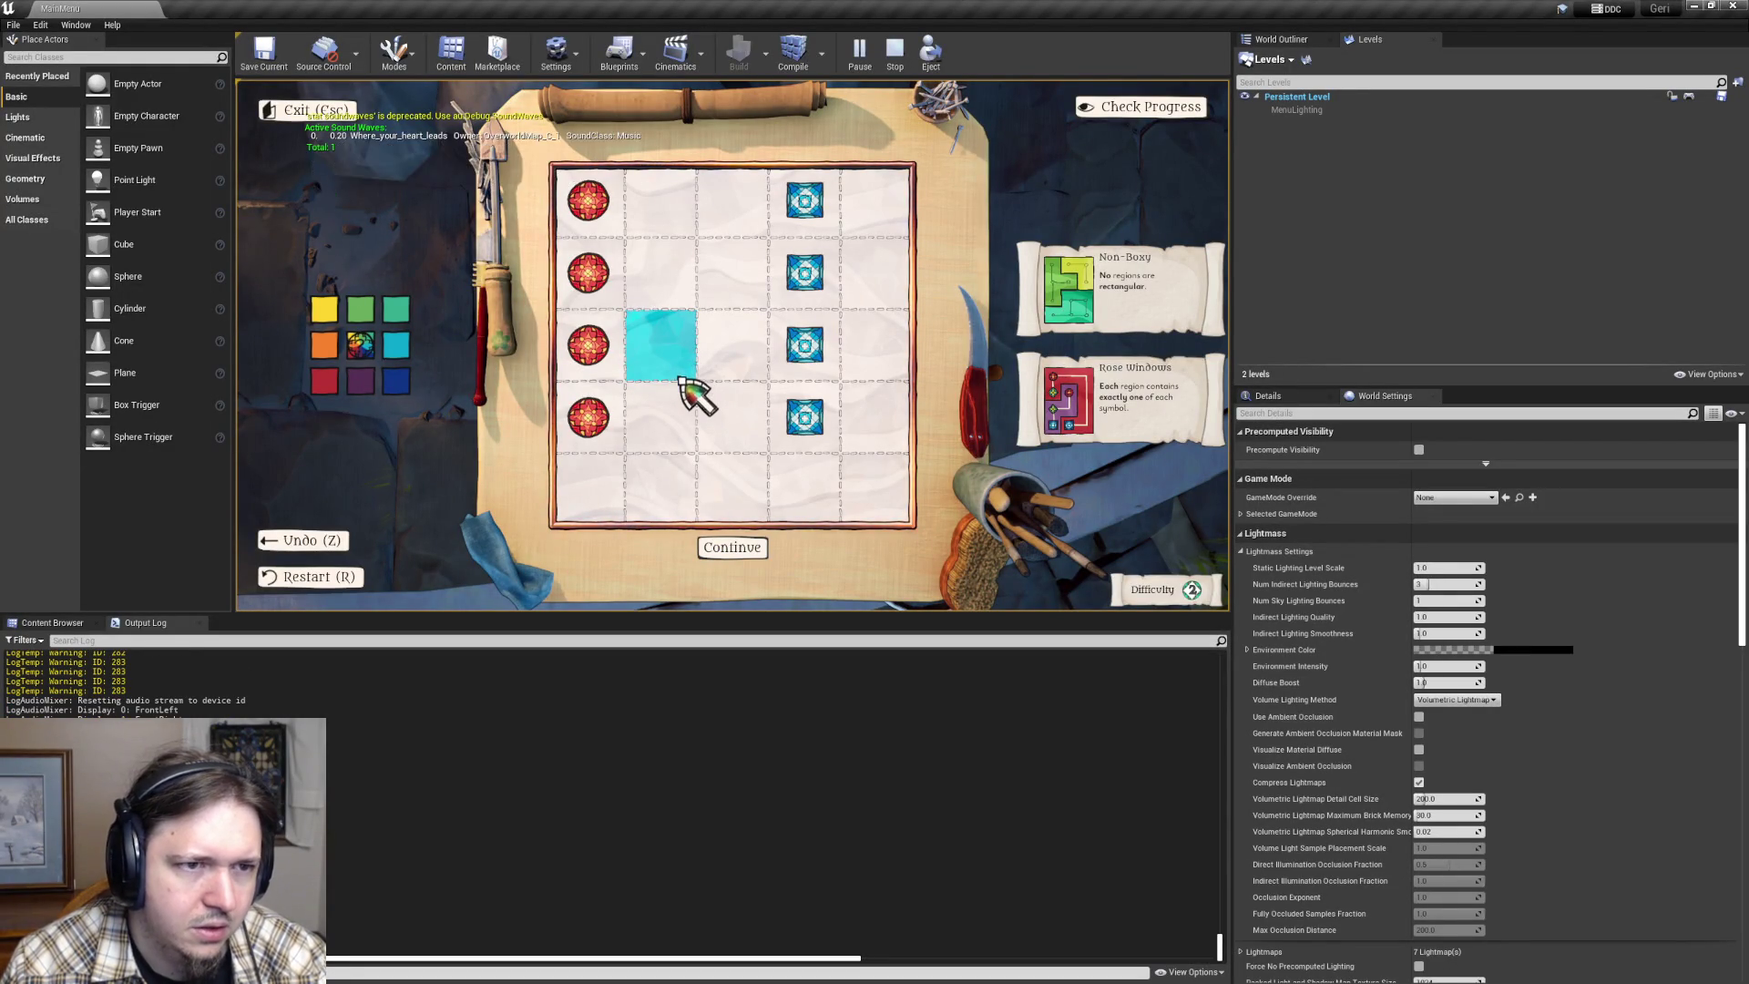
{"action": "left_click", "coordinate": [678, 376]}
{"action": "left_click", "coordinate": [675, 375]}
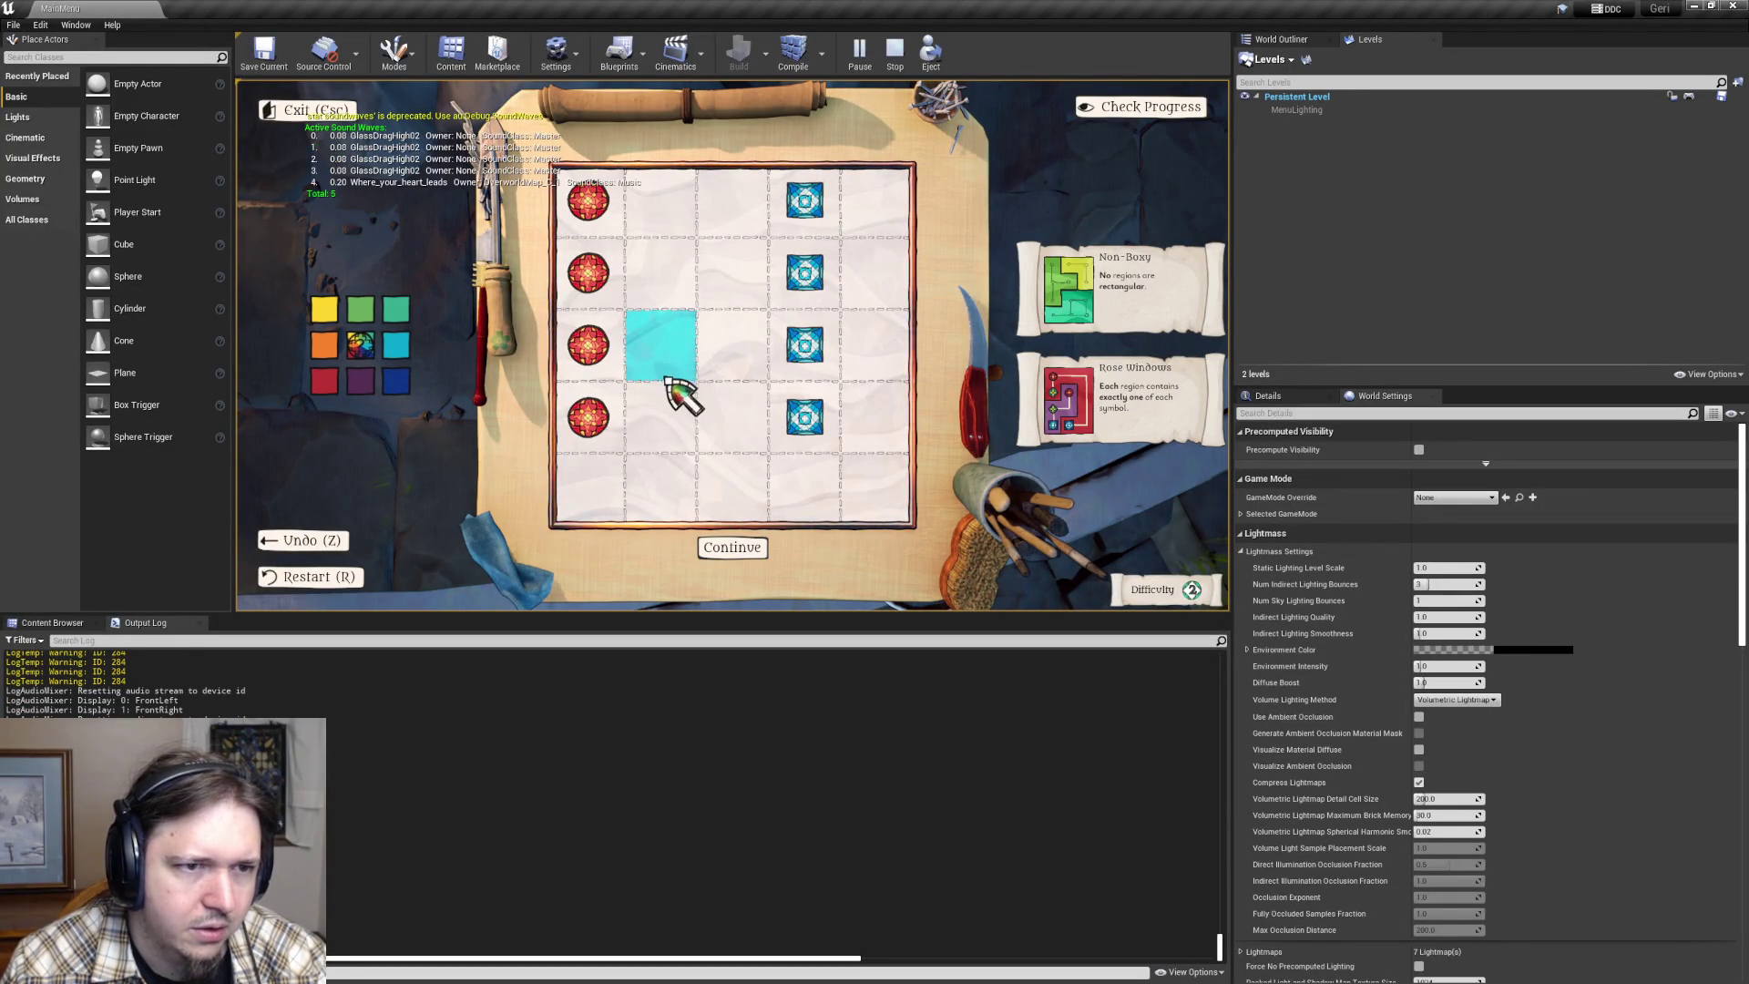
{"action": "left_click", "coordinate": [667, 353]}
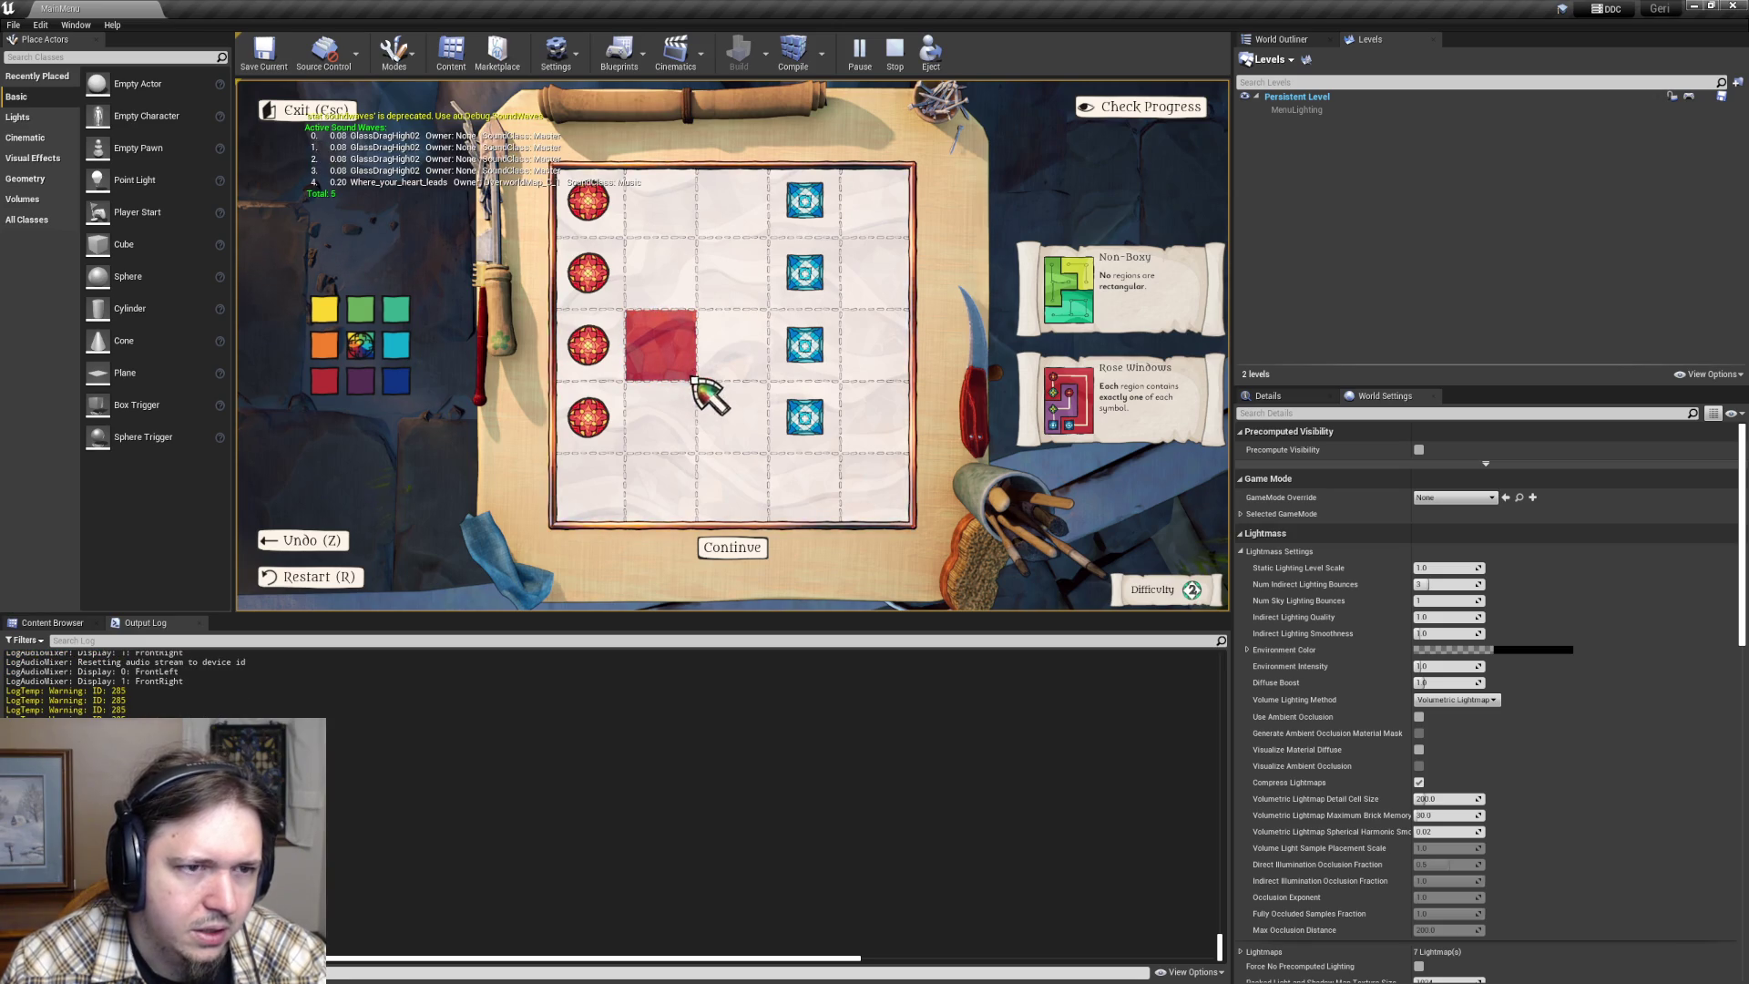
{"action": "left_click", "coordinate": [690, 373]}
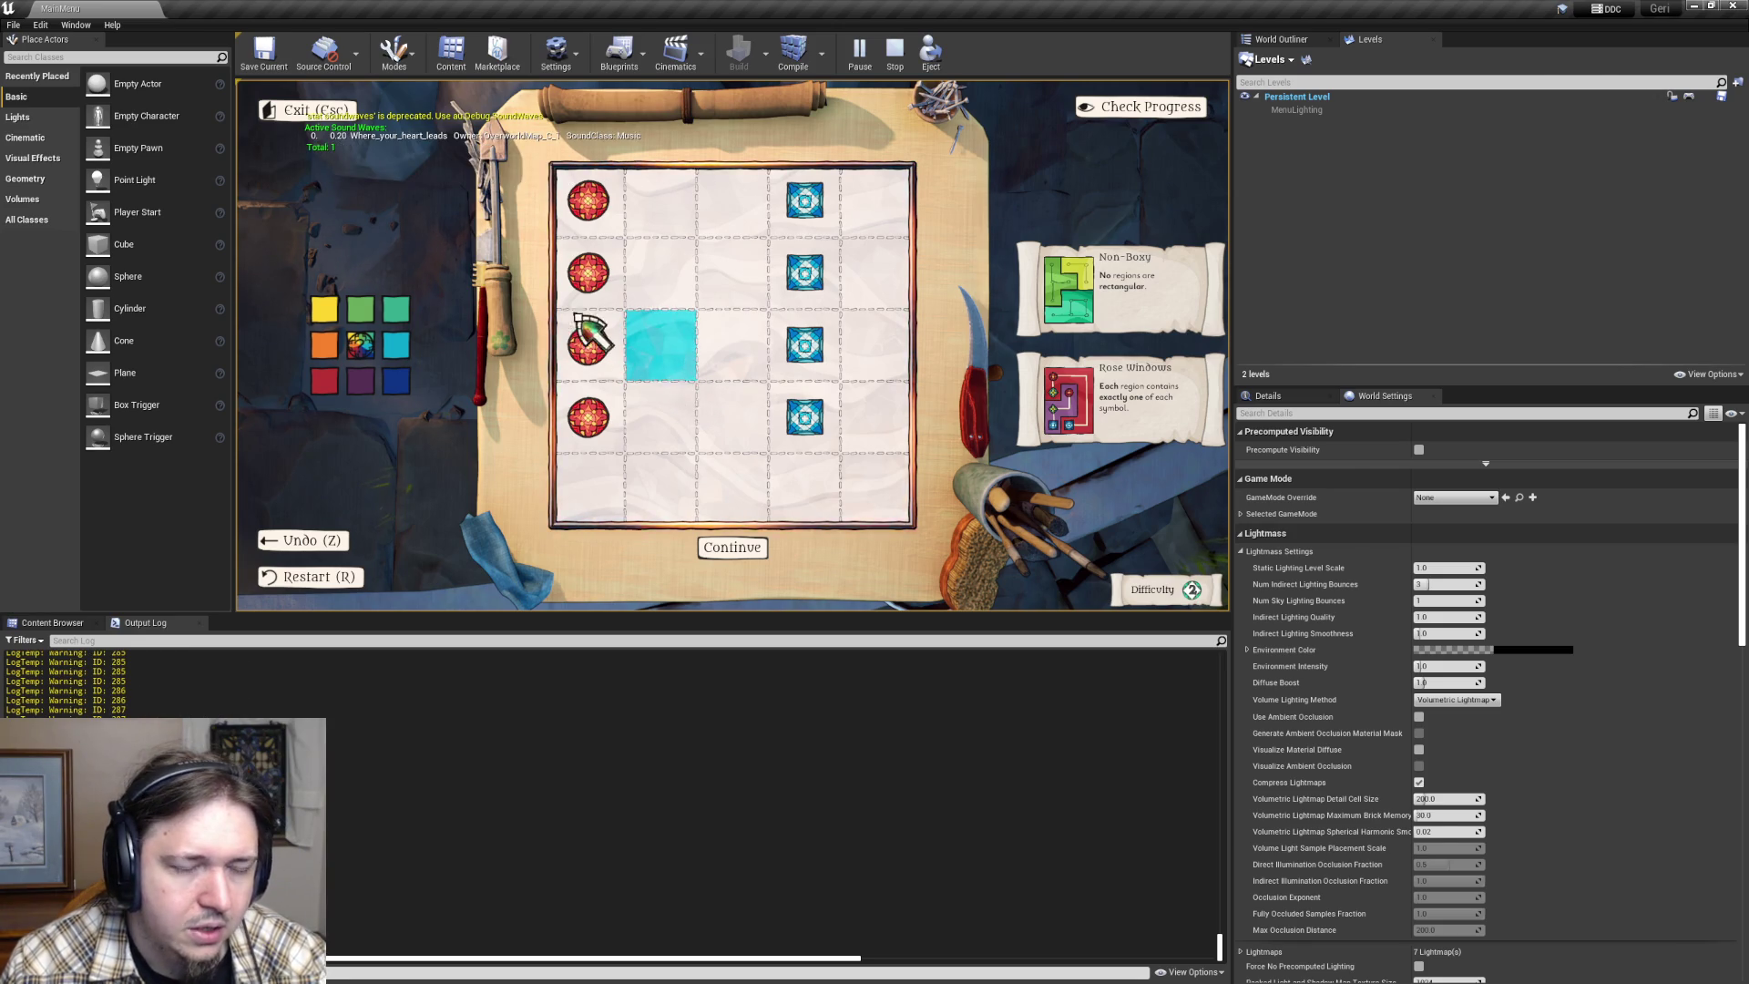
{"action": "key", "text": "alt+Tab"}
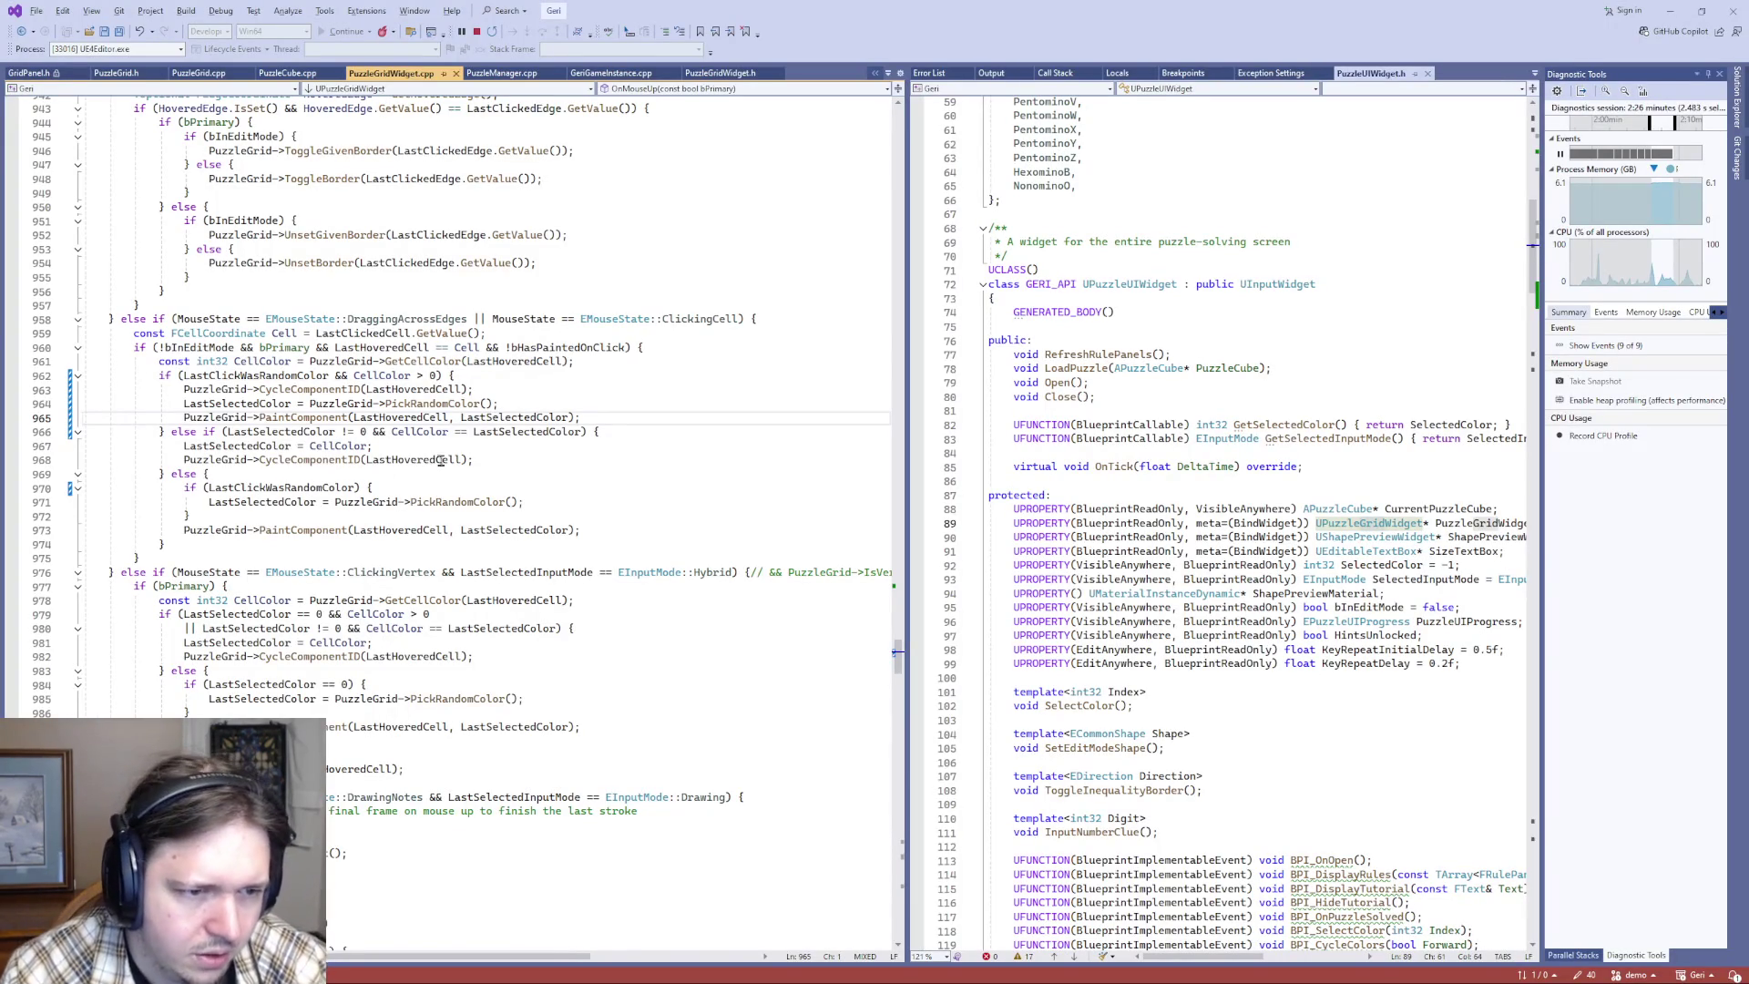
- Jump from line 965's PaintComponent call to its definition in PuzzleGrid.cpp with F12
{"action": "left_click_drag", "start_coordinate": [310, 404], "coordinate": [499, 404]}
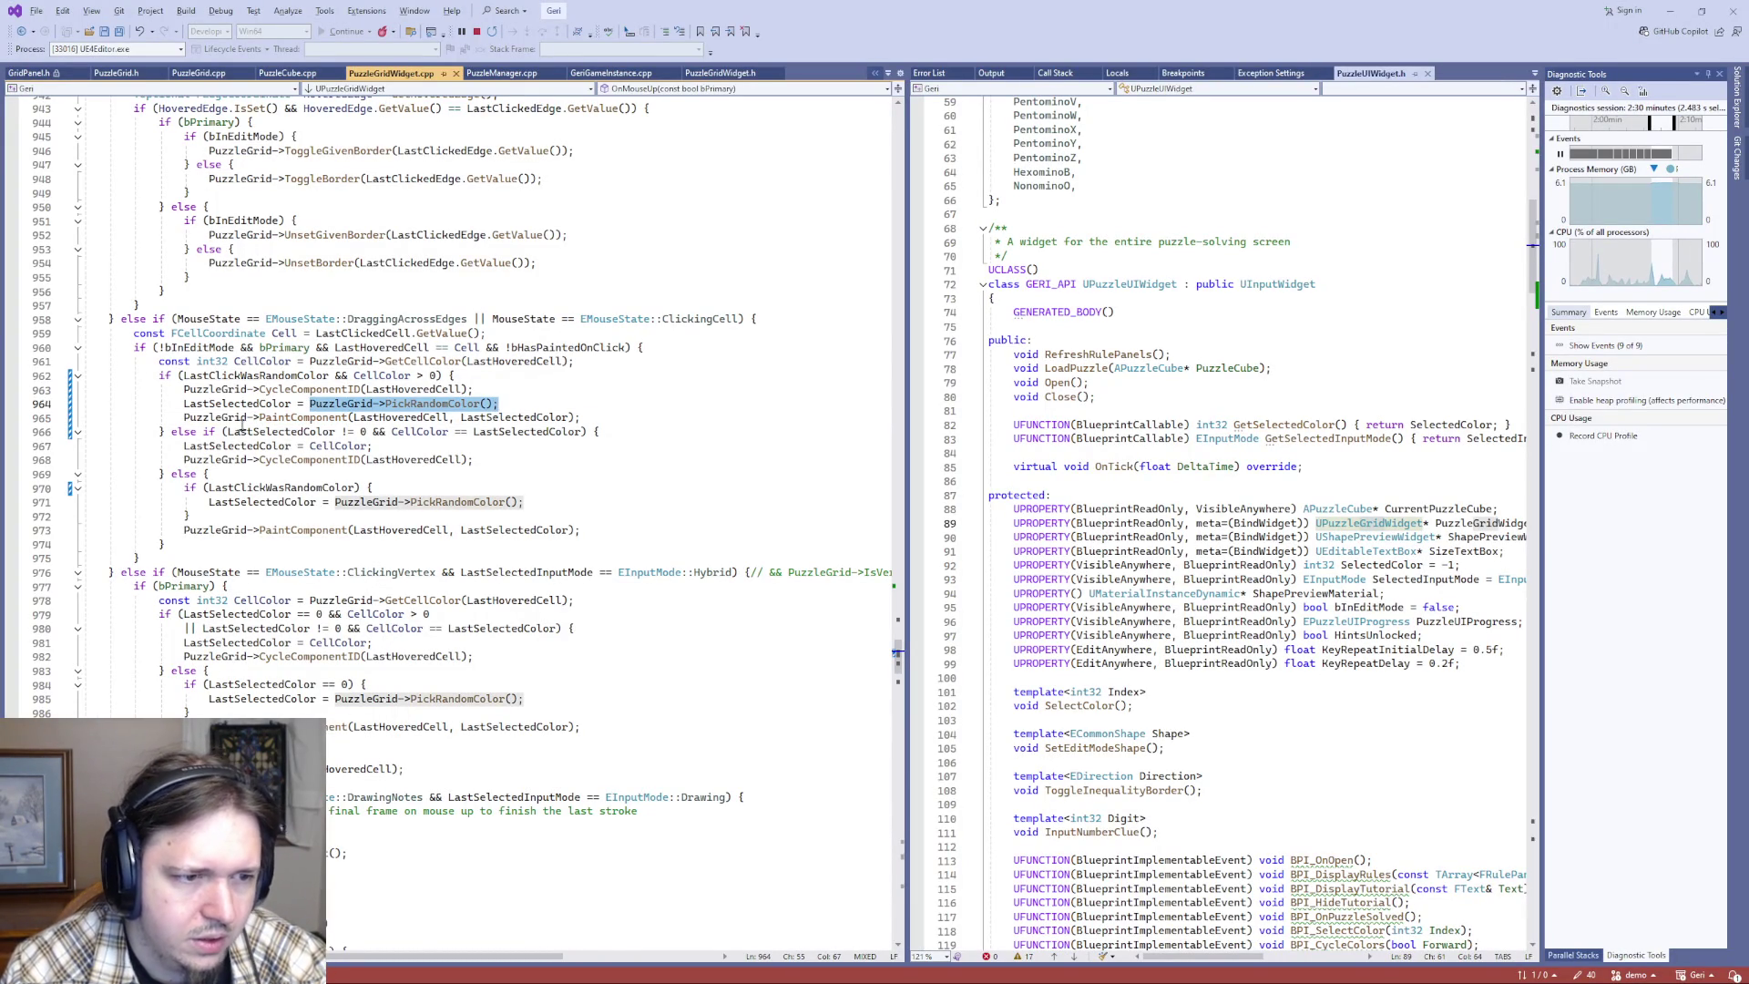
{"action": "double_click", "coordinate": [303, 417]}
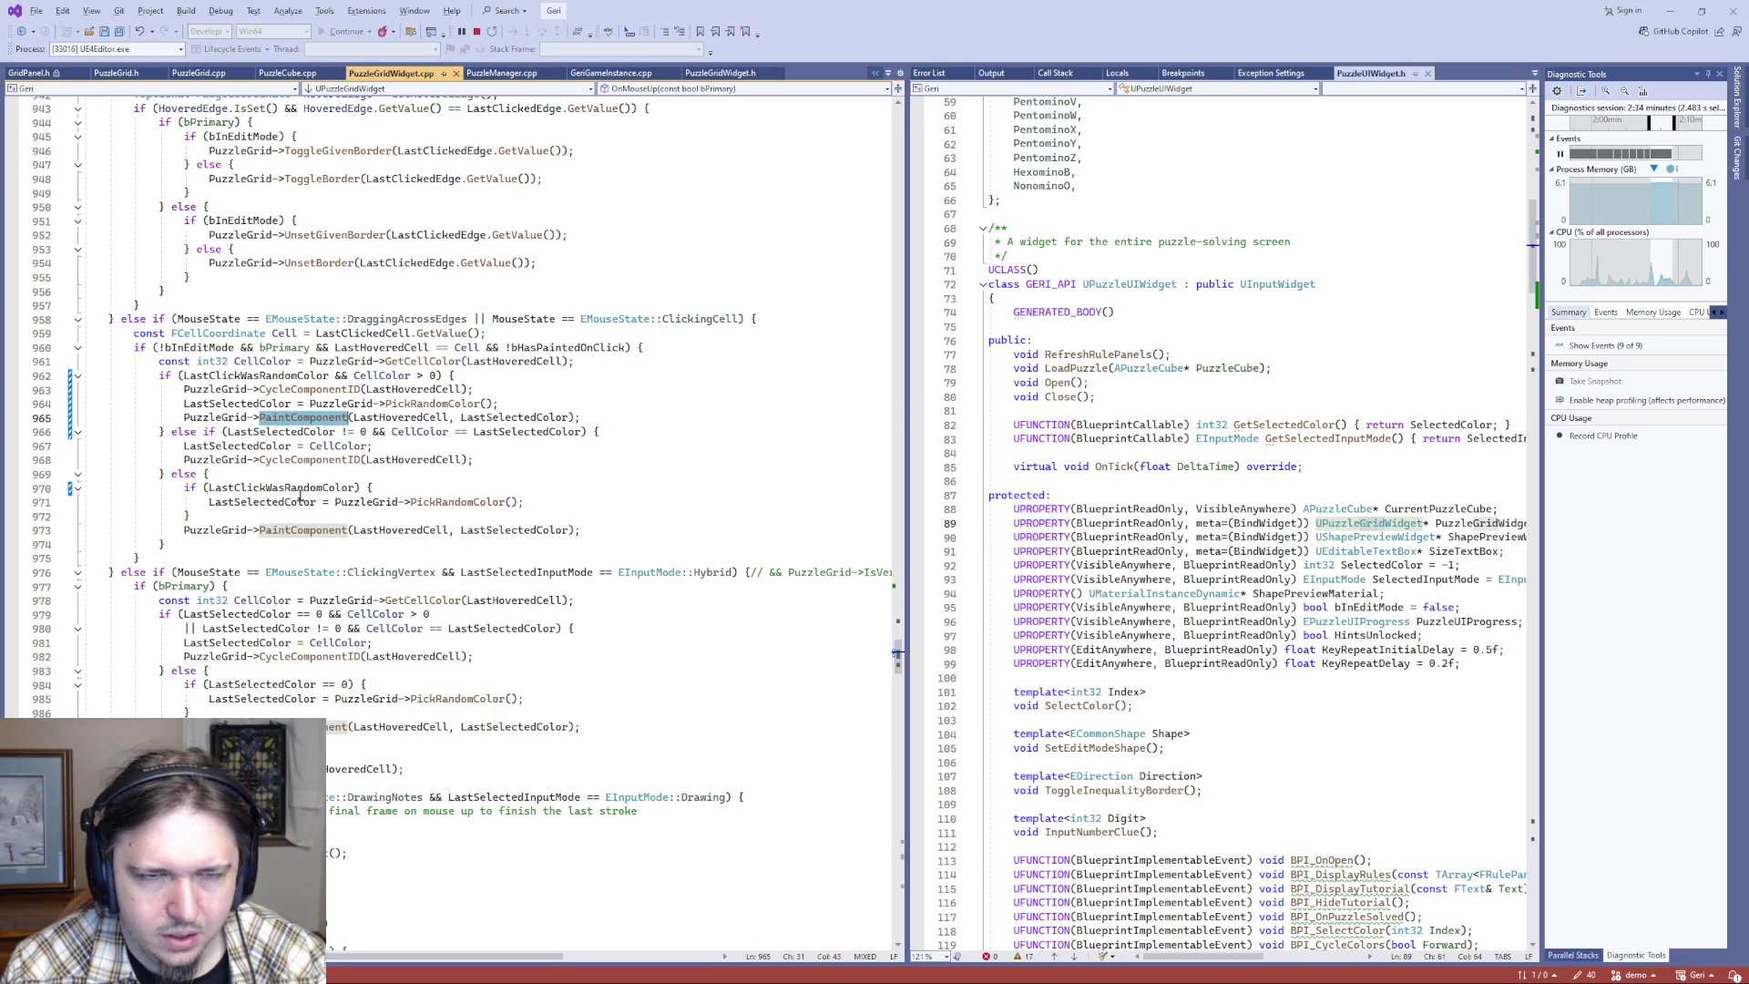
{"action": "left_click", "coordinate": [304, 417]}
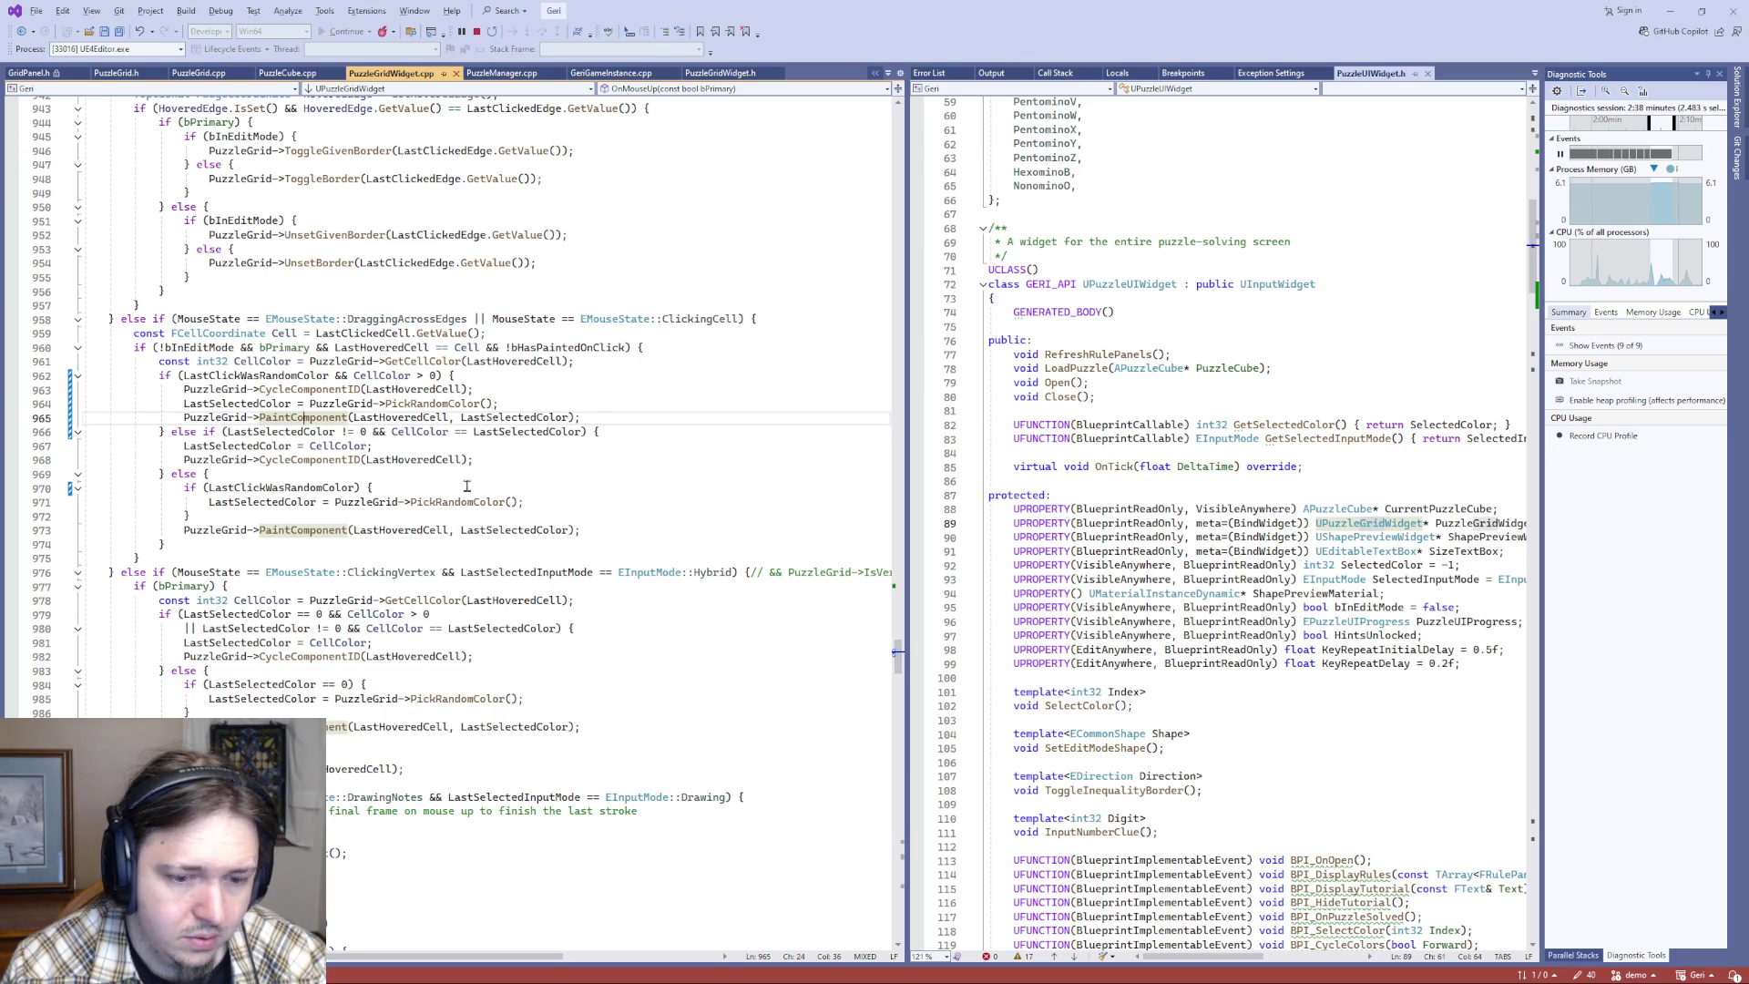
{"action": "key", "text": "F12"}
{"action": "scroll", "coordinate": [460, 469], "scroll_direction": "down", "scroll_amount": 4}
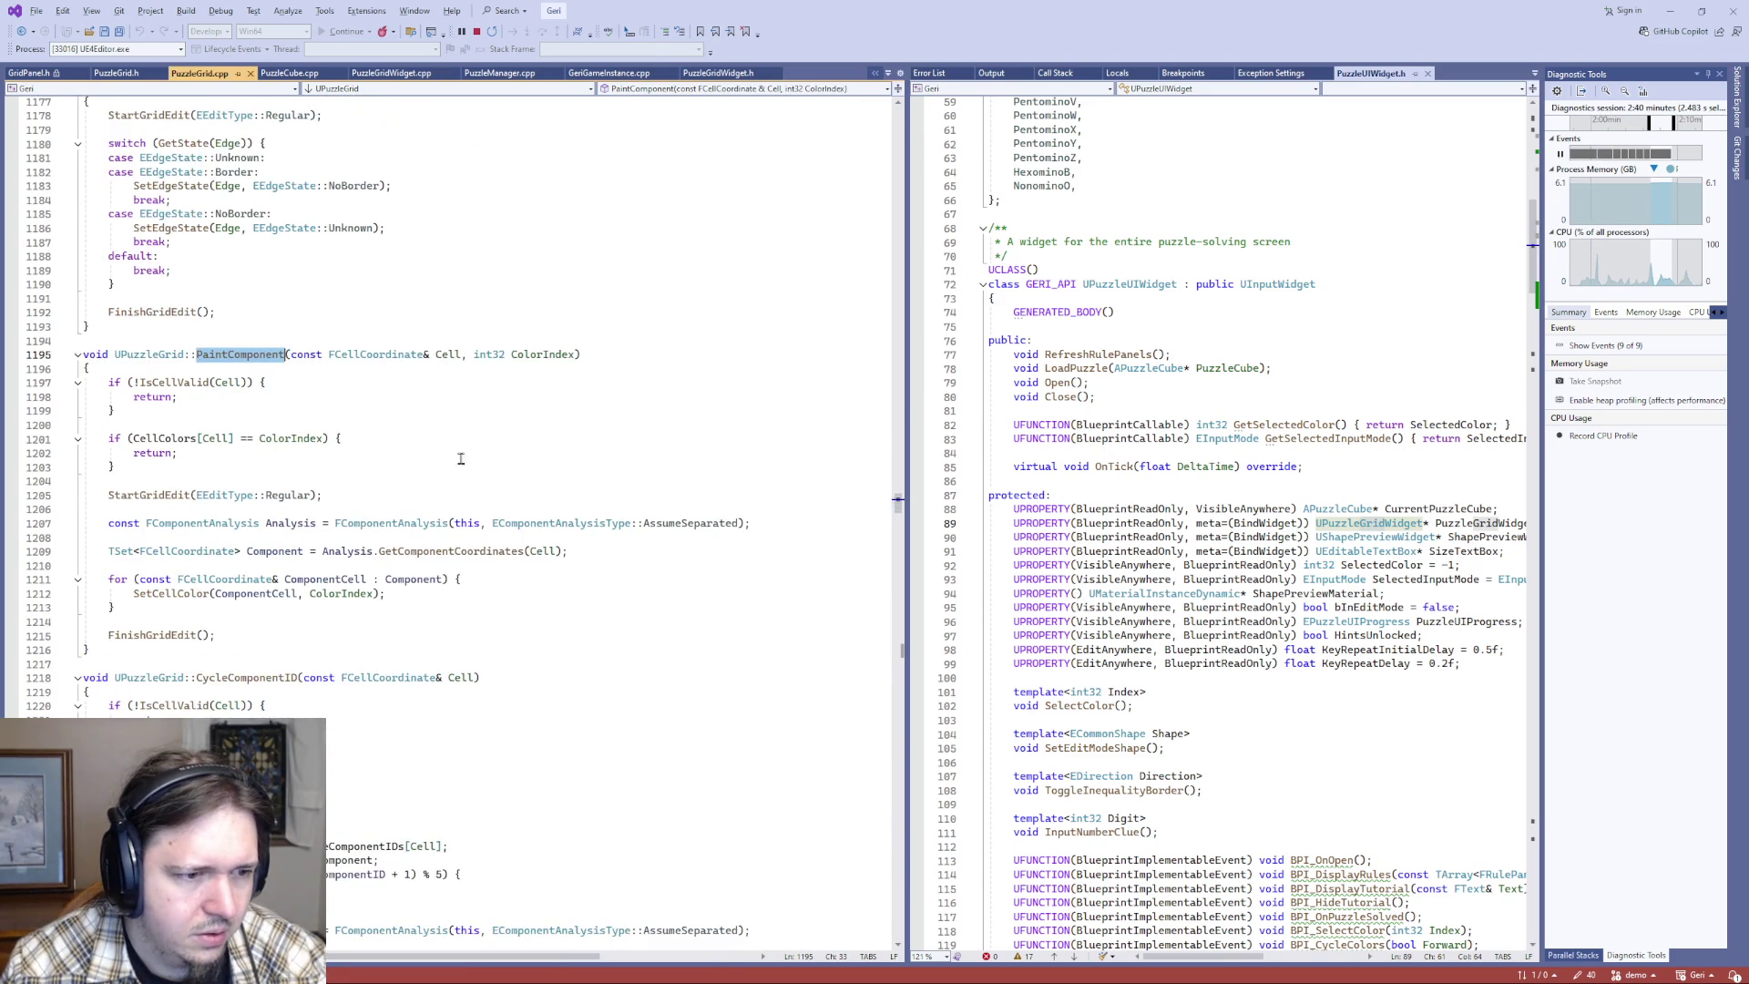
- Review PaintComponent's same-colour early return and recolouring loop, then switch back to PuzzleGridWidget.cpp
{"action": "mouse_move", "coordinate": [132, 439]}
{"action": "left_mouse_down"}
{"action": "mouse_move", "coordinate": [332, 440]}
{"action": "mouse_move", "coordinate": [305, 463]}
{"action": "left_mouse_up"}
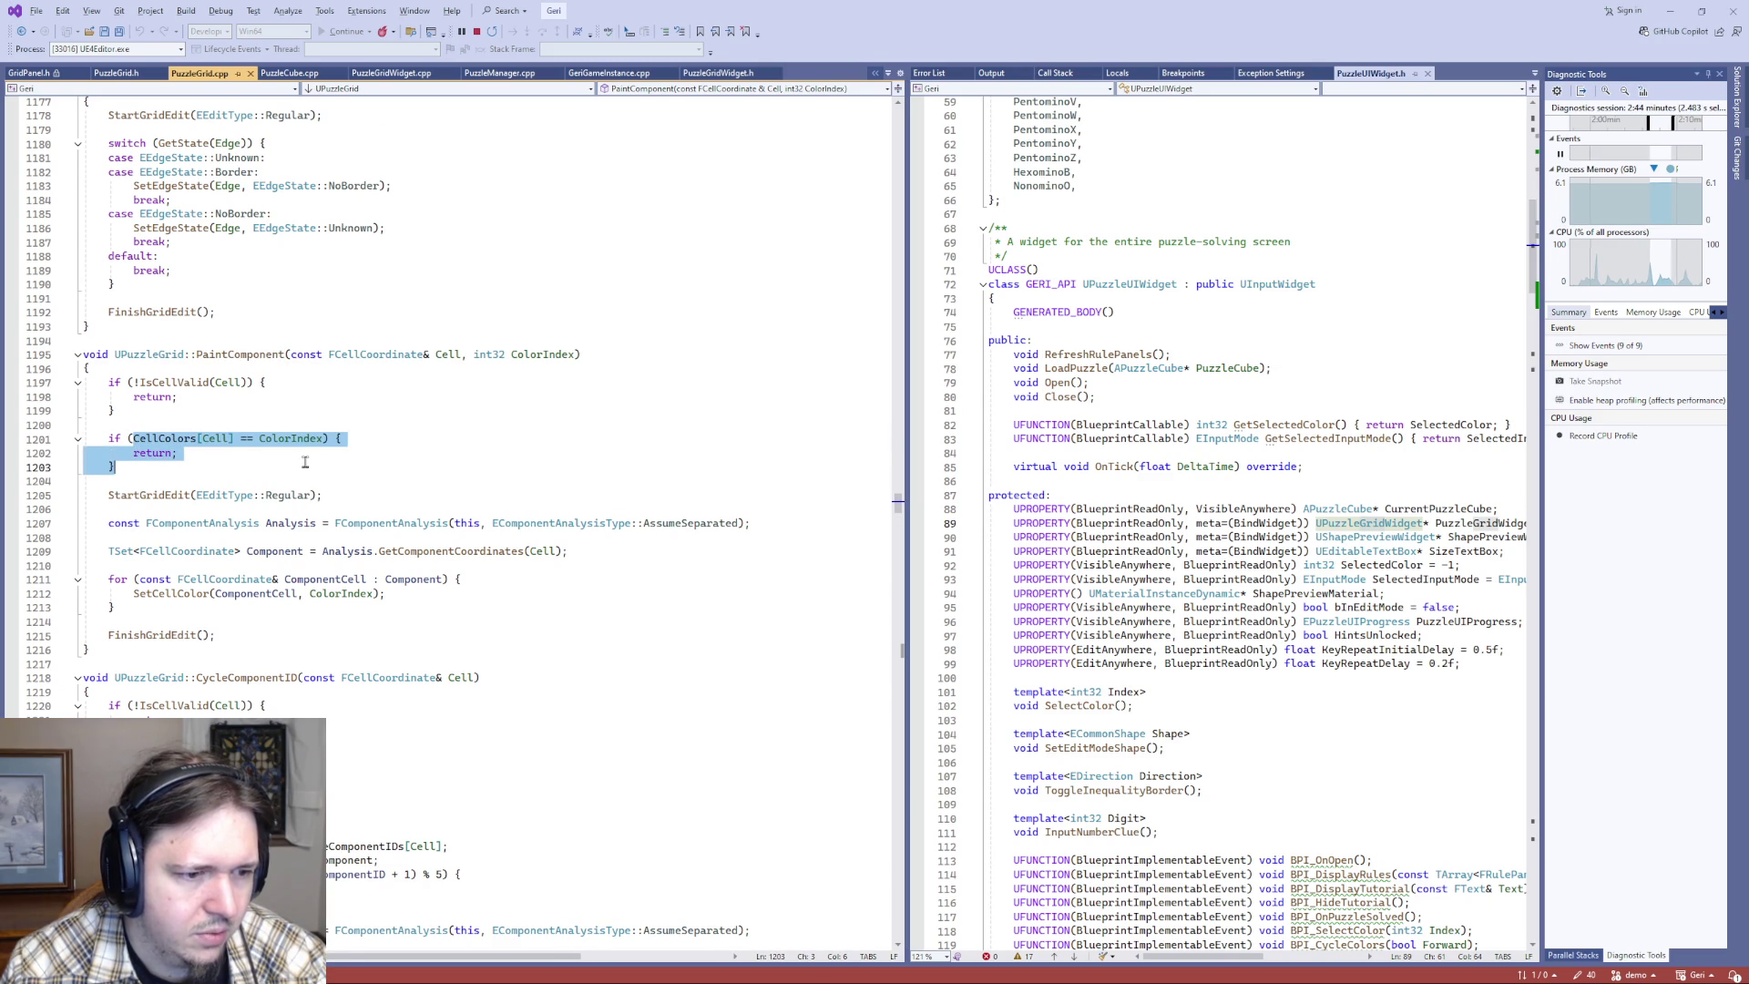
{"action": "left_click", "coordinate": [196, 579]}
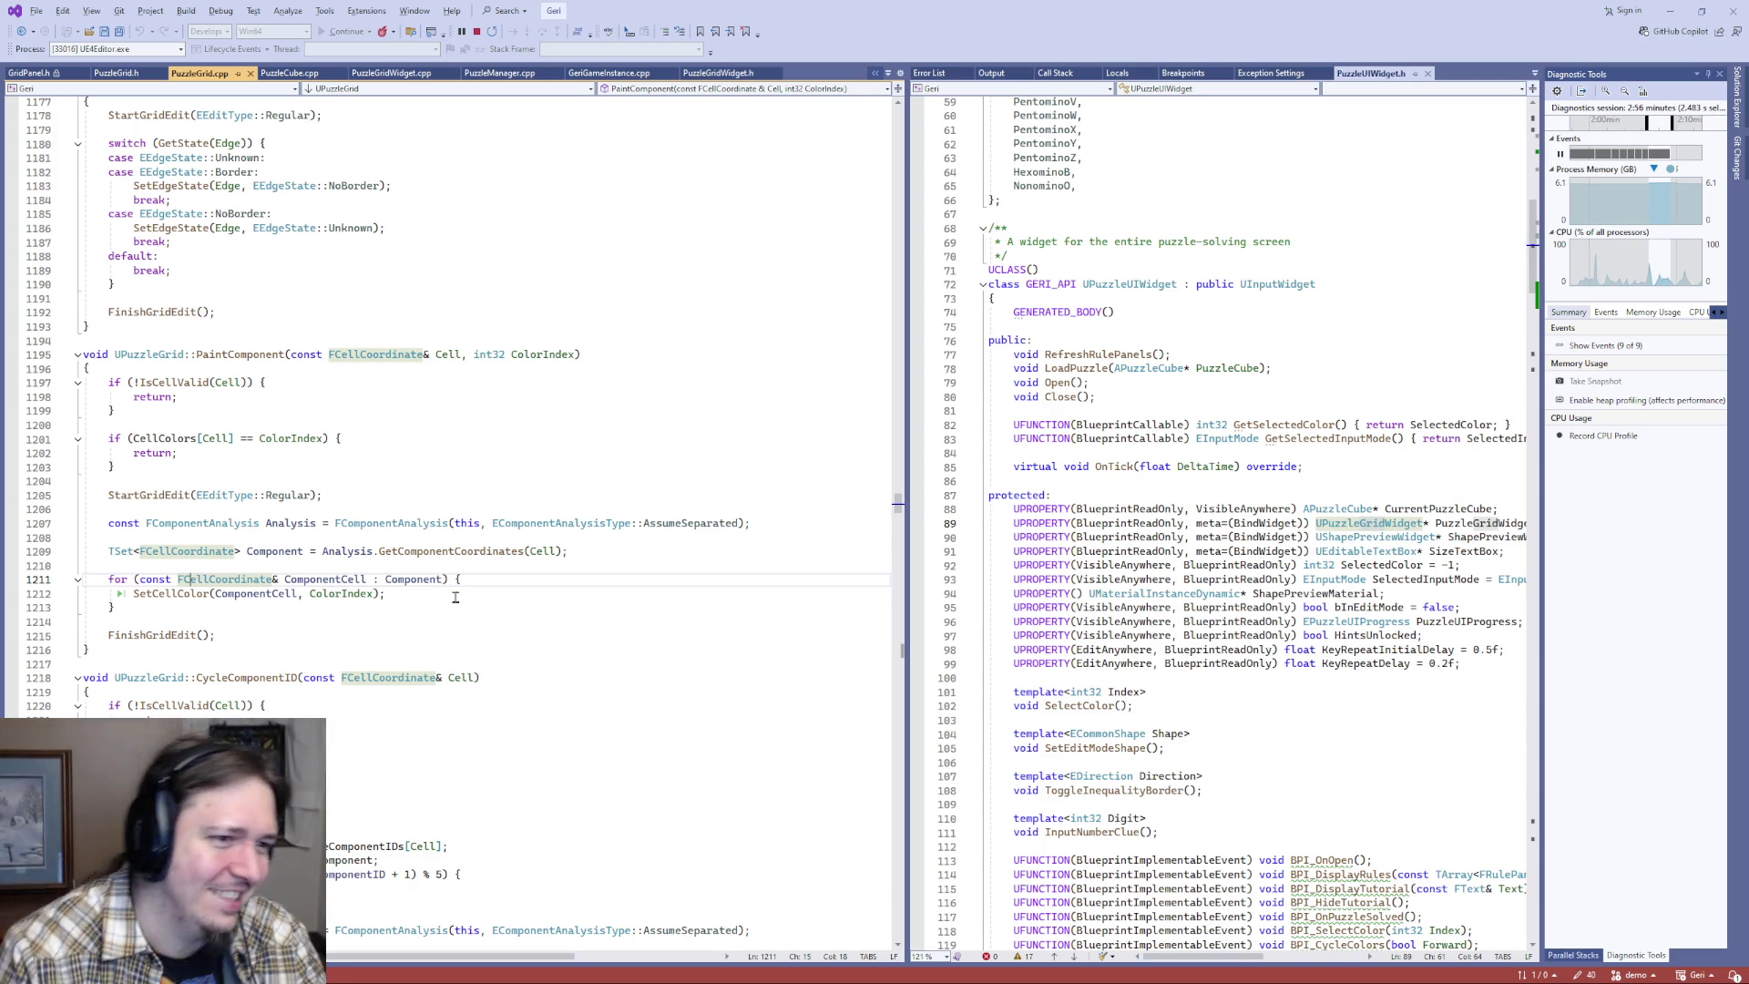
{"action": "key", "text": "ctrl+Tab"}
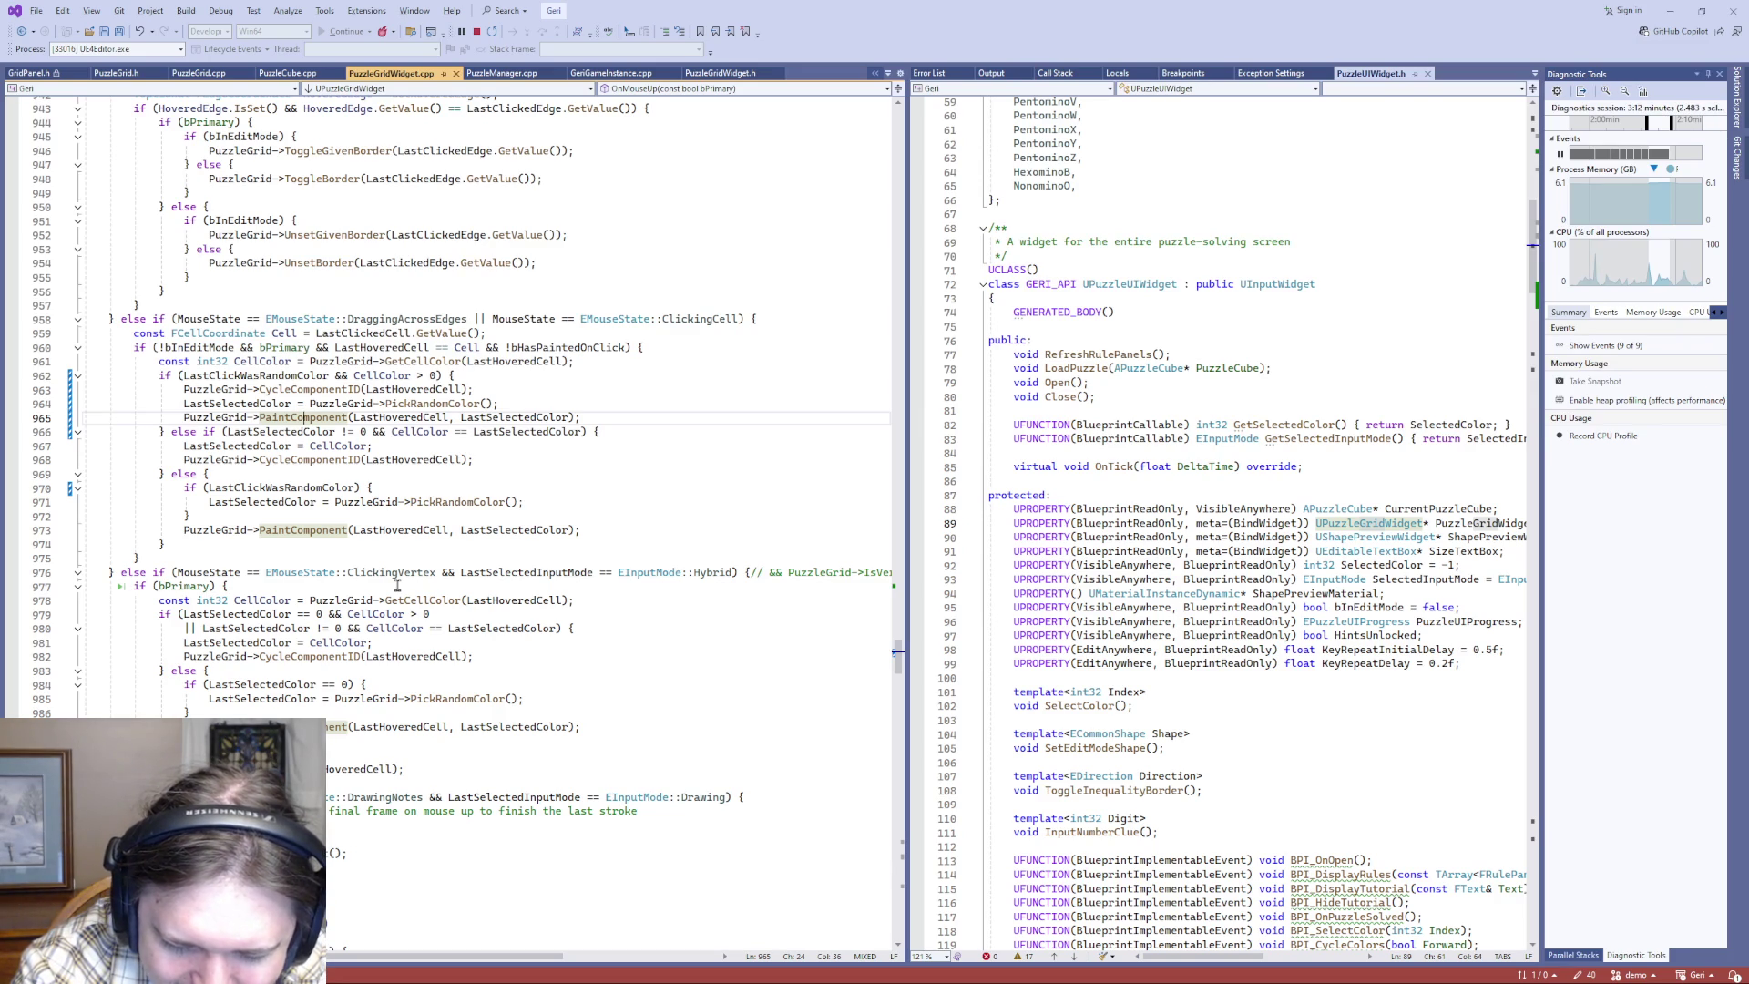
{"action": "key", "text": "alt+Tab"}
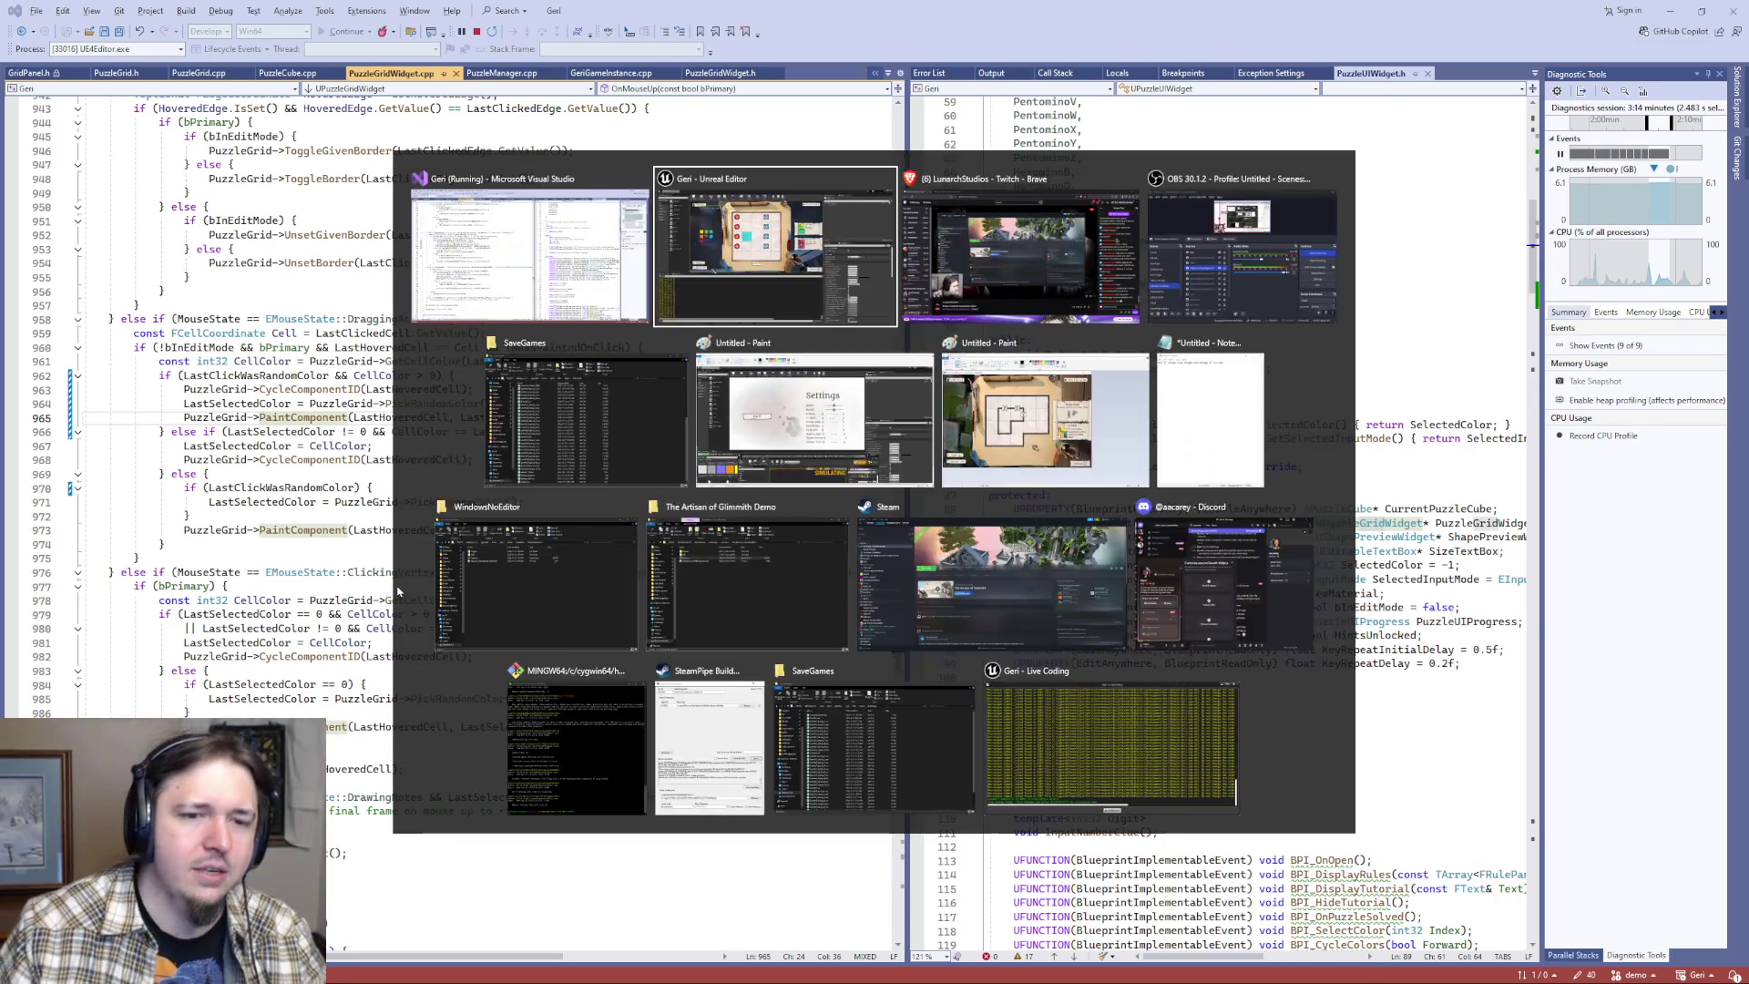
- Paint red and cyan regions across the grid and cycle the row 2, column 3 cell's colour
{"action": "mouse_move", "coordinate": [619, 305]}
{"action": "left_mouse_down"}
{"action": "mouse_move", "coordinate": [671, 281]}
{"action": "mouse_move", "coordinate": [613, 265]}
{"action": "mouse_move", "coordinate": [605, 304]}
{"action": "mouse_move", "coordinate": [648, 352]}
{"action": "mouse_move", "coordinate": [692, 304]}
{"action": "mouse_move", "coordinate": [671, 293]}
{"action": "mouse_move", "coordinate": [750, 290]}
{"action": "left_mouse_up"}
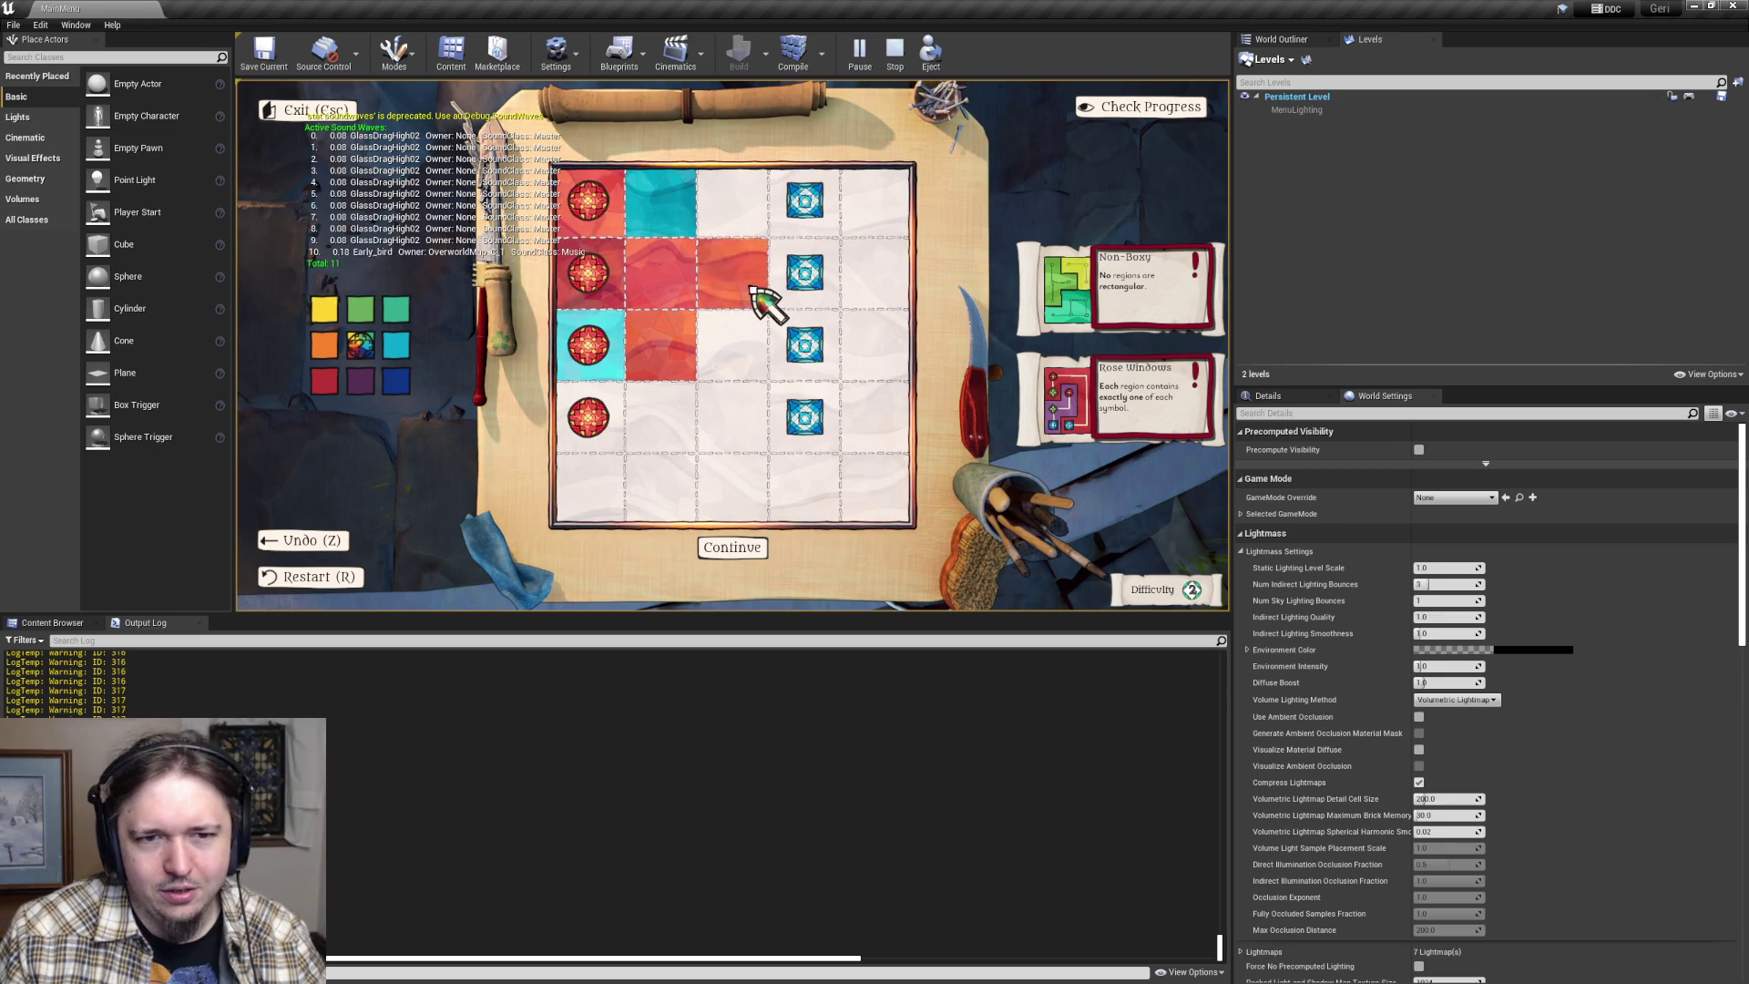
{"action": "left_click", "coordinate": [748, 295]}
{"action": "left_click", "coordinate": [743, 291]}
{"action": "left_click", "coordinate": [741, 290]}
{"action": "left_click", "coordinate": [742, 306]}
- Exit to the overworld, open another puzzle, and paint column 4 cells, extending the orange region
{"action": "key", "text": "Escape"}
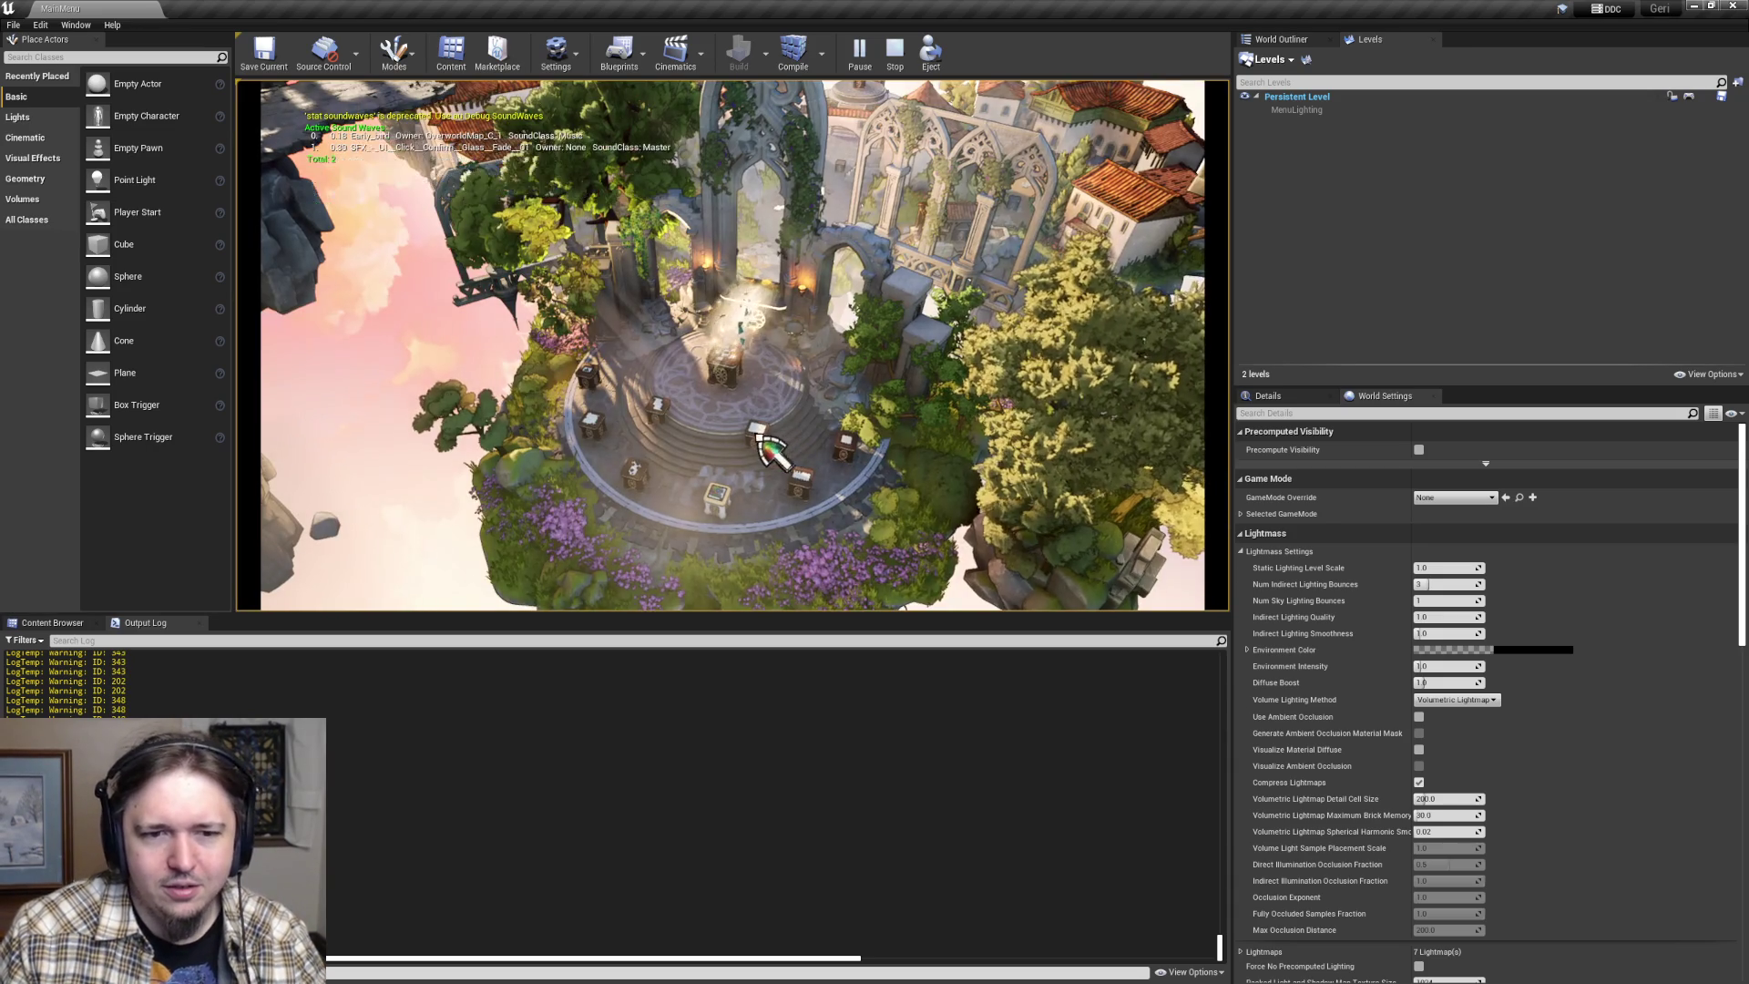
{"action": "left_click", "coordinate": [758, 434]}
{"action": "mouse_move", "coordinate": [774, 446]}
{"action": "left_mouse_down"}
{"action": "mouse_move", "coordinate": [741, 371]}
{"action": "mouse_move", "coordinate": [773, 343]}
{"action": "mouse_move", "coordinate": [789, 366]}
{"action": "mouse_move", "coordinate": [789, 342]}
{"action": "mouse_move", "coordinate": [780, 441]}
{"action": "mouse_move", "coordinate": [780, 370]}
{"action": "mouse_move", "coordinate": [697, 419]}
{"action": "left_mouse_up"}
{"action": "mouse_move", "coordinate": [587, 247]}
{"action": "left_mouse_down"}
{"action": "mouse_move", "coordinate": [637, 254]}
{"action": "mouse_move", "coordinate": [714, 363]}
{"action": "mouse_move", "coordinate": [395, 347]}
{"action": "left_mouse_up"}
- Recolour the region with palette swatches: cyan, dark blue, rainbow, then red
{"action": "left_click", "coordinate": [396, 346]}
{"action": "left_click", "coordinate": [724, 347]}
{"action": "left_click", "coordinate": [396, 381]}
{"action": "left_click", "coordinate": [722, 368]}
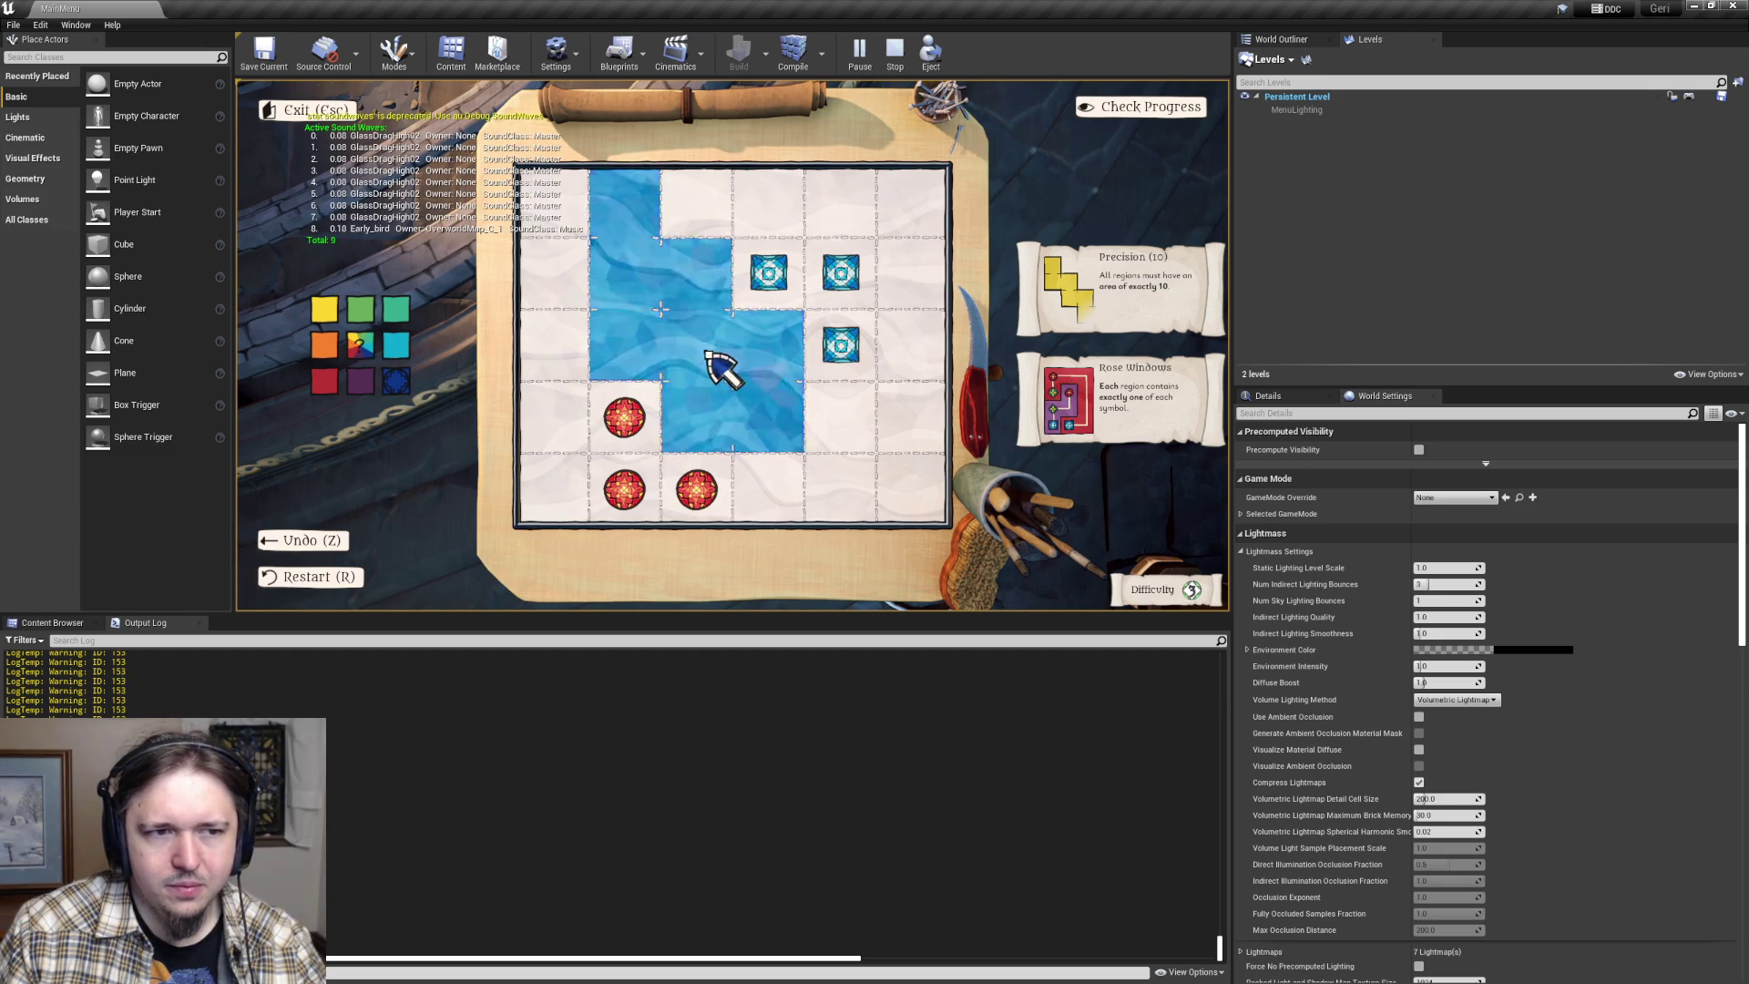
{"action": "left_click", "coordinate": [361, 345]}
{"action": "left_click", "coordinate": [719, 346]}
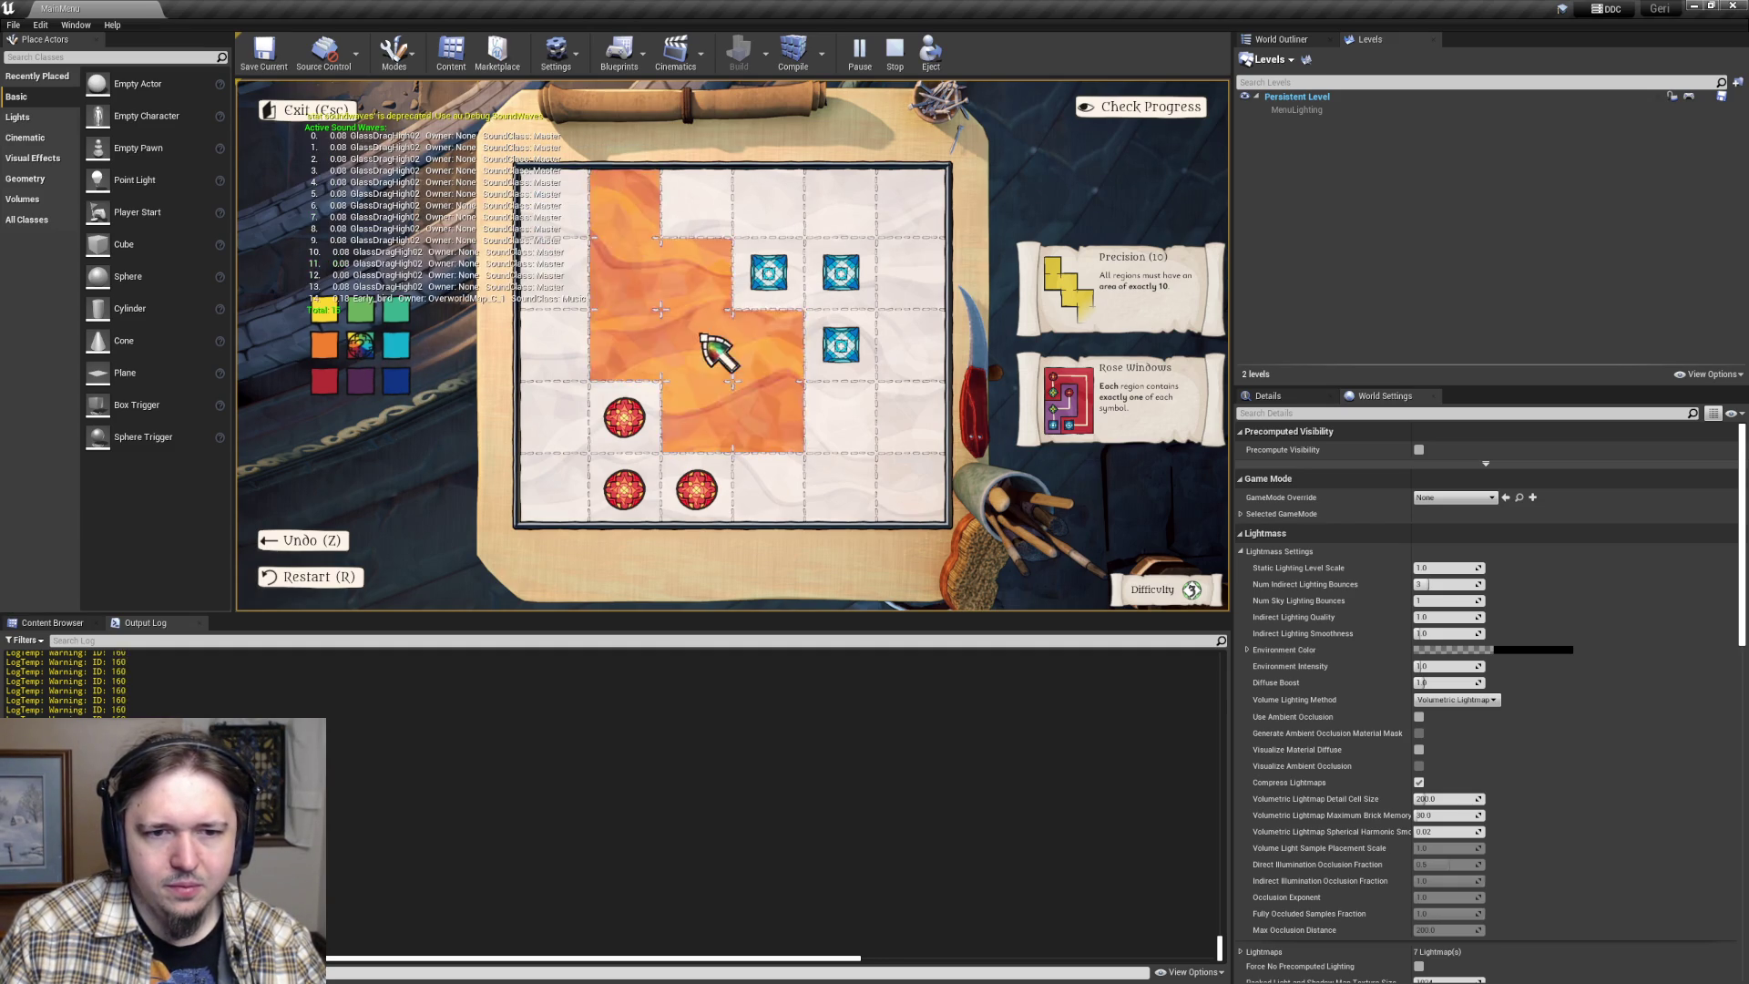
{"action": "left_click", "coordinate": [324, 381]}
- Switch back to rainbow to turn the region orange, cycle its colour, and shrink the blue region to one cell
{"action": "left_click", "coordinate": [361, 344]}
{"action": "left_click", "coordinate": [695, 351]}
{"action": "left_click", "coordinate": [694, 351]}
{"action": "left_click", "coordinate": [694, 352]}
{"action": "left_click", "coordinate": [697, 356]}
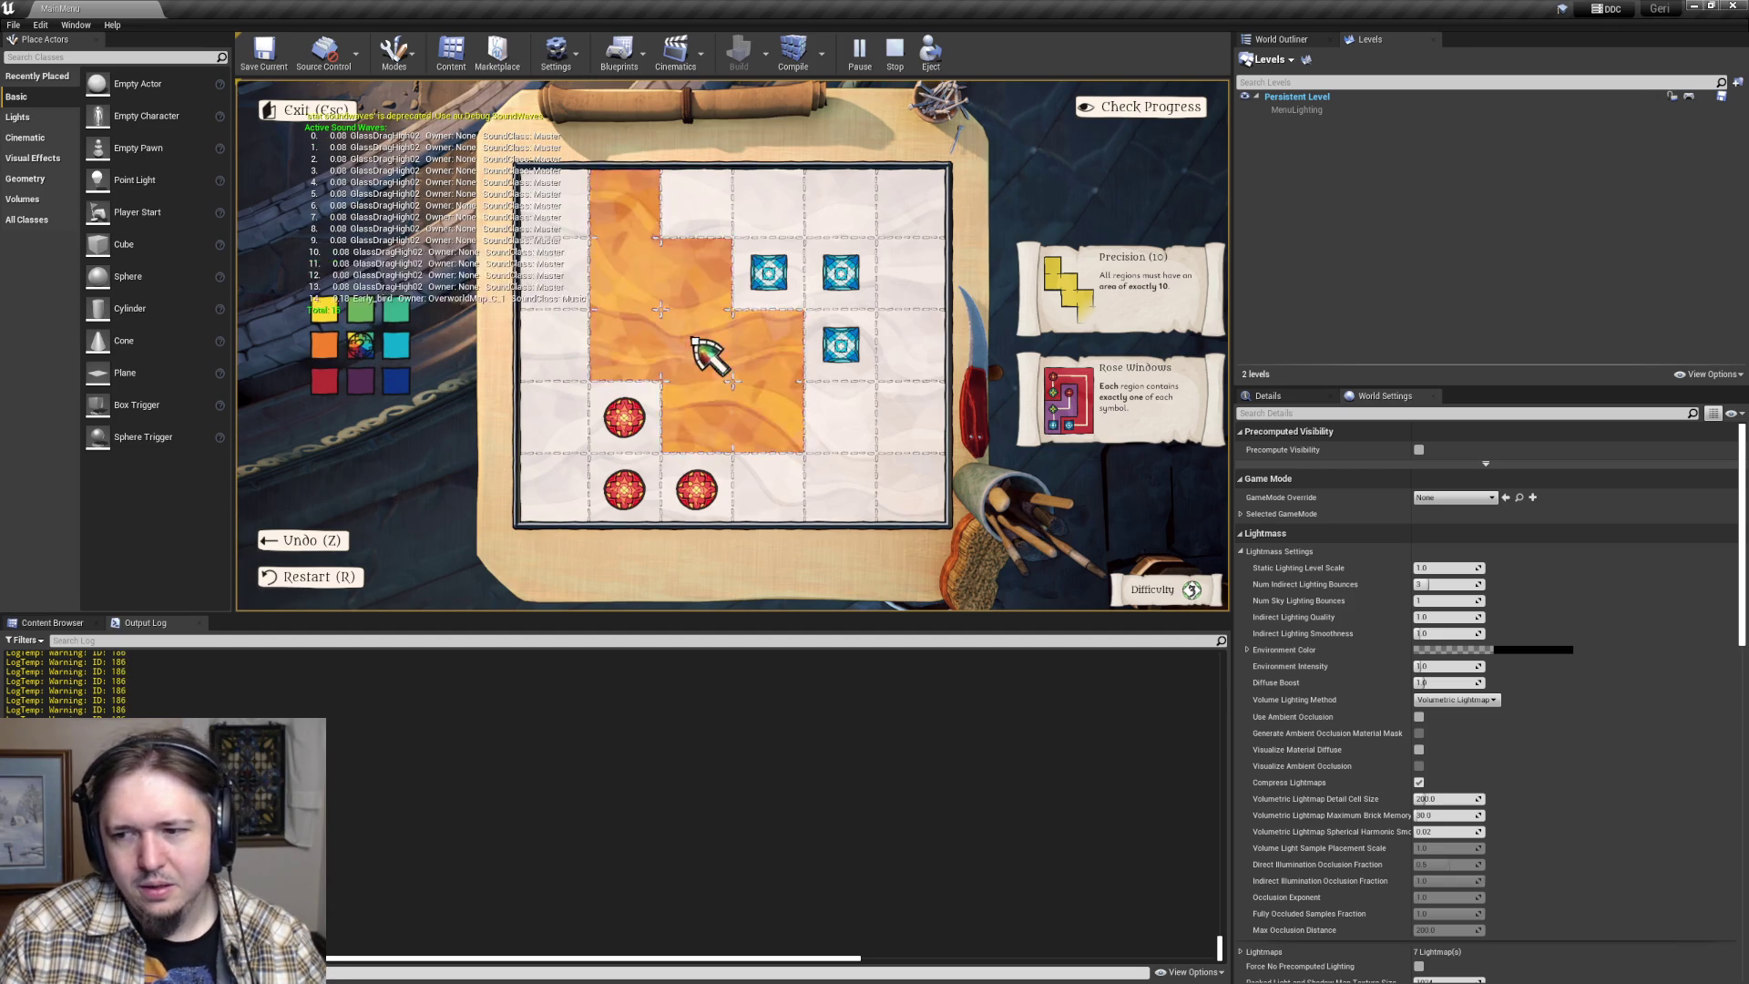
{"action": "mouse_move", "coordinate": [706, 369]}
{"action": "left_mouse_down"}
{"action": "mouse_move", "coordinate": [776, 371]}
{"action": "mouse_move", "coordinate": [777, 437]}
{"action": "mouse_move", "coordinate": [638, 337]}
{"action": "mouse_move", "coordinate": [782, 423]}
{"action": "mouse_move", "coordinate": [789, 282]}
{"action": "mouse_move", "coordinate": [742, 359]}
{"action": "mouse_move", "coordinate": [860, 348]}
{"action": "mouse_move", "coordinate": [820, 449]}
{"action": "mouse_move", "coordinate": [749, 371]}
{"action": "mouse_move", "coordinate": [753, 349]}
{"action": "mouse_move", "coordinate": [762, 379]}
{"action": "mouse_move", "coordinate": [734, 399]}
{"action": "left_mouse_up"}
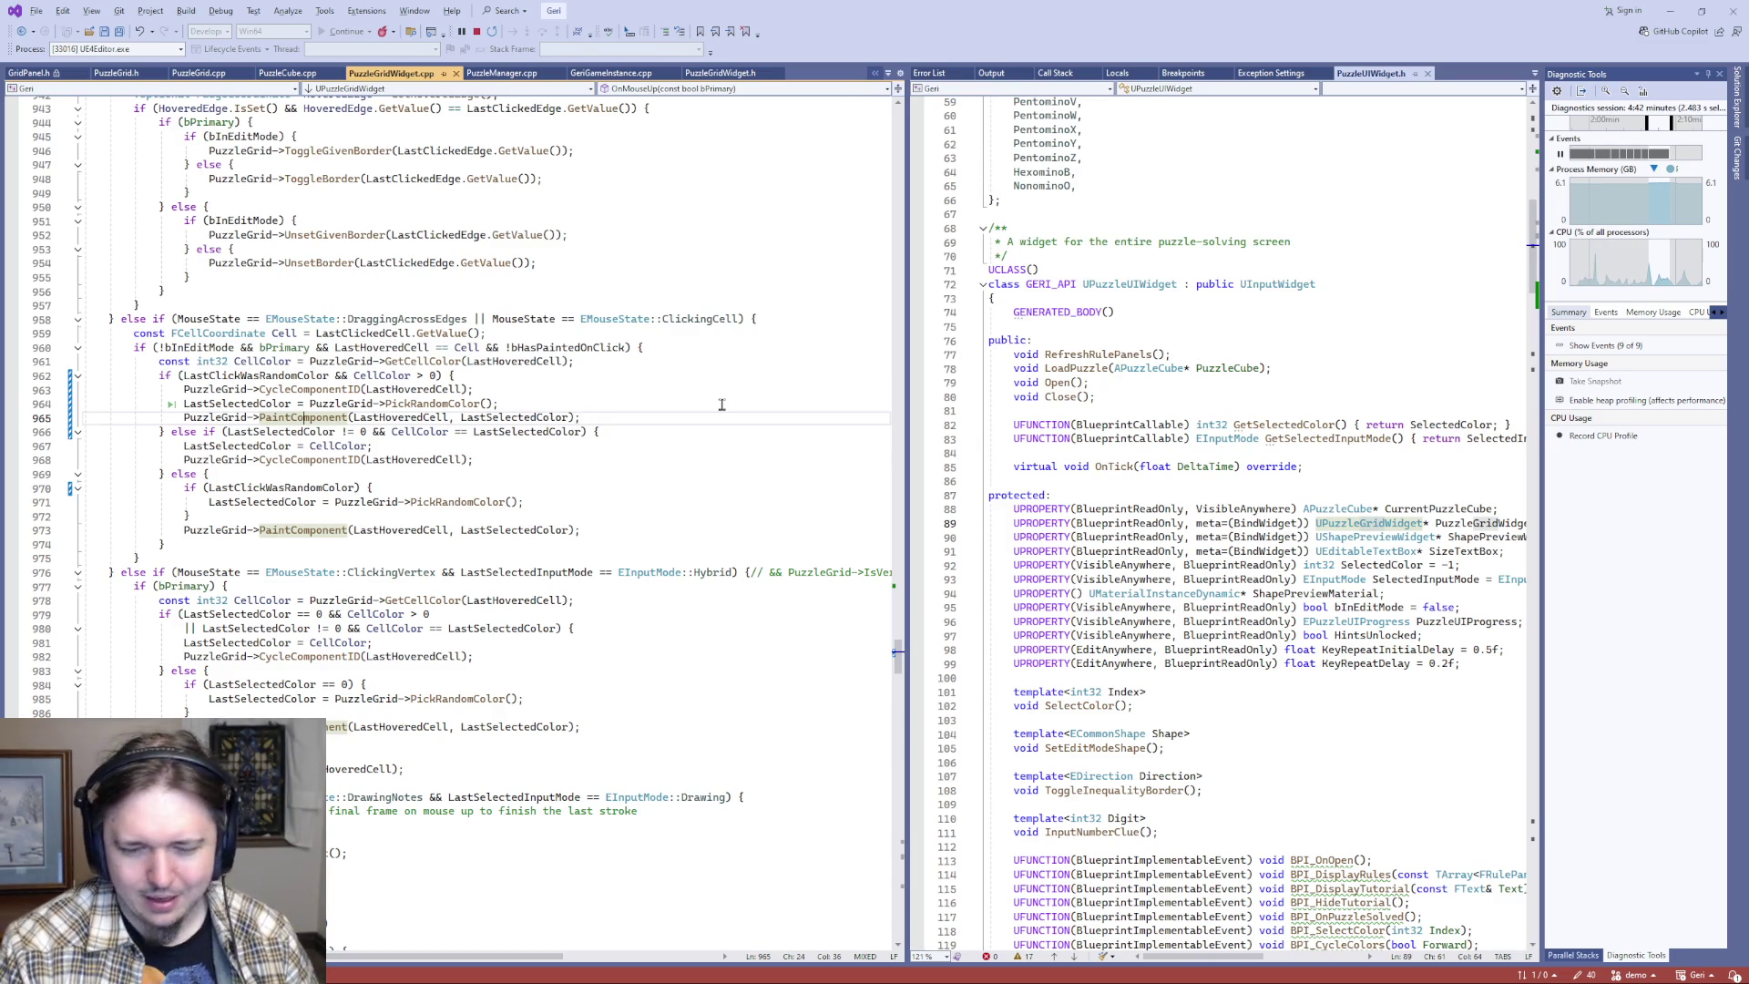
- Copy PaintComponent's same-colour early return check into the click handler after line 964
{"action": "key", "text": "F12"}
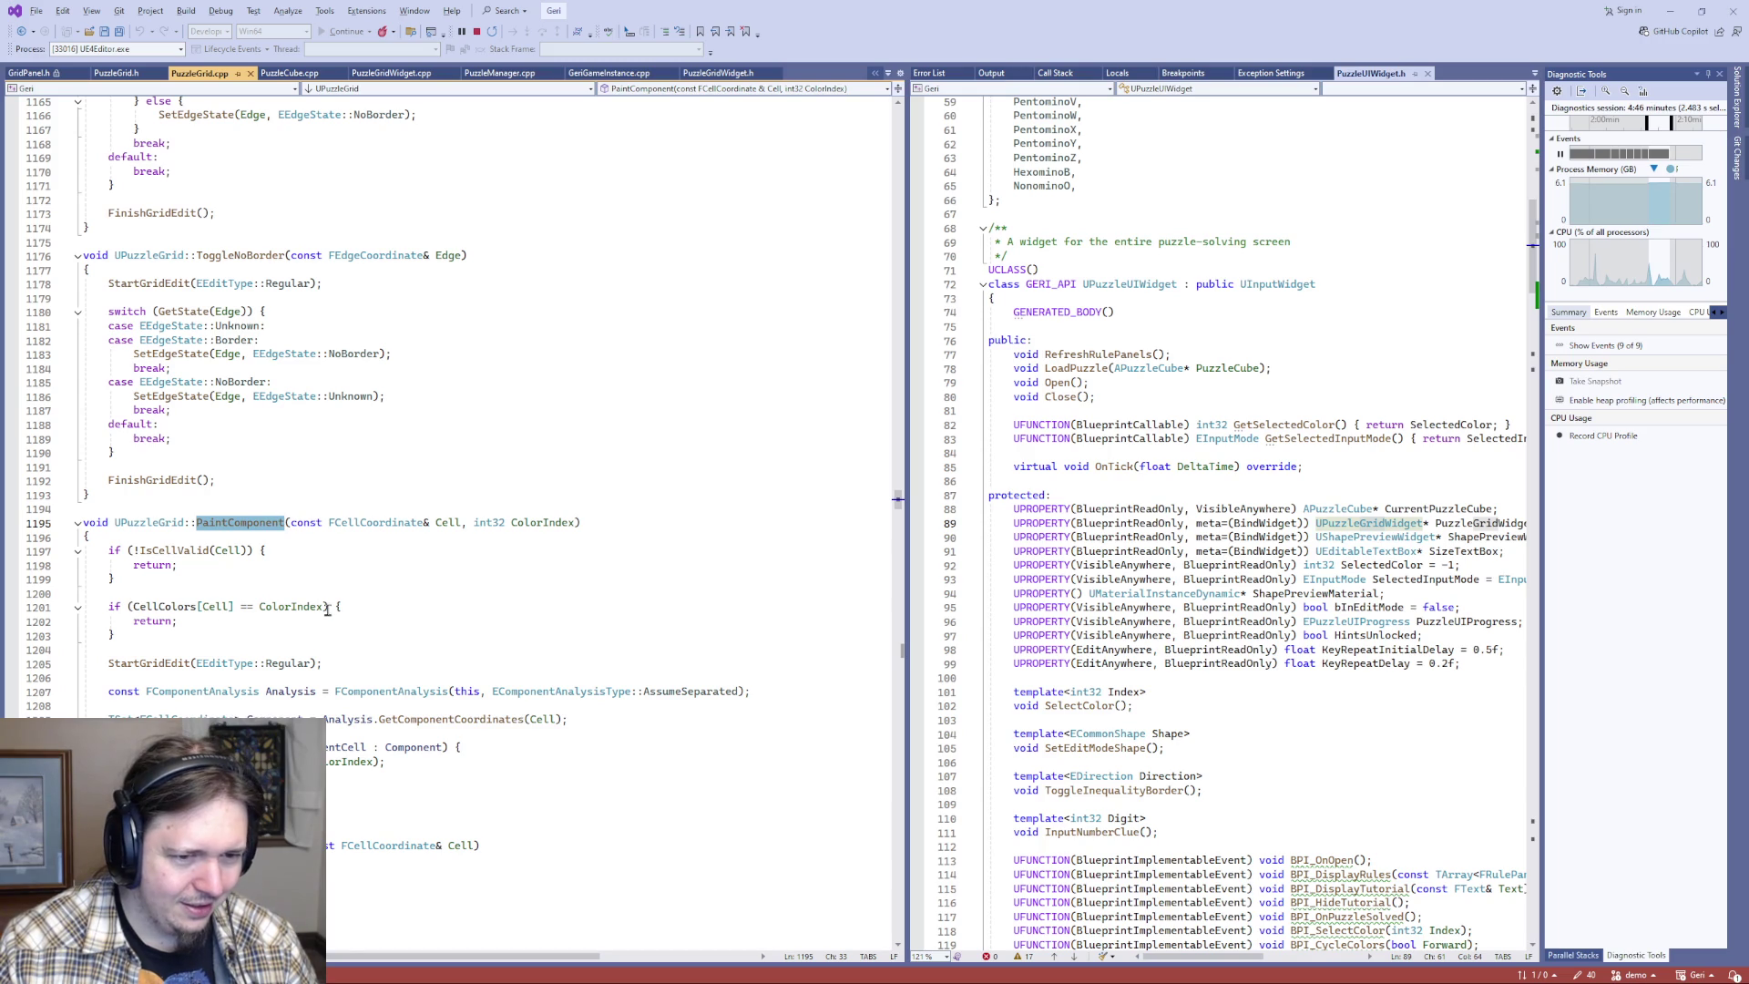
{"action": "mouse_move", "coordinate": [109, 606]}
{"action": "left_mouse_down"}
{"action": "mouse_move", "coordinate": [173, 619]}
{"action": "mouse_move", "coordinate": [115, 634]}
{"action": "left_mouse_up"}
{"action": "key", "text": "ctrl+c"}
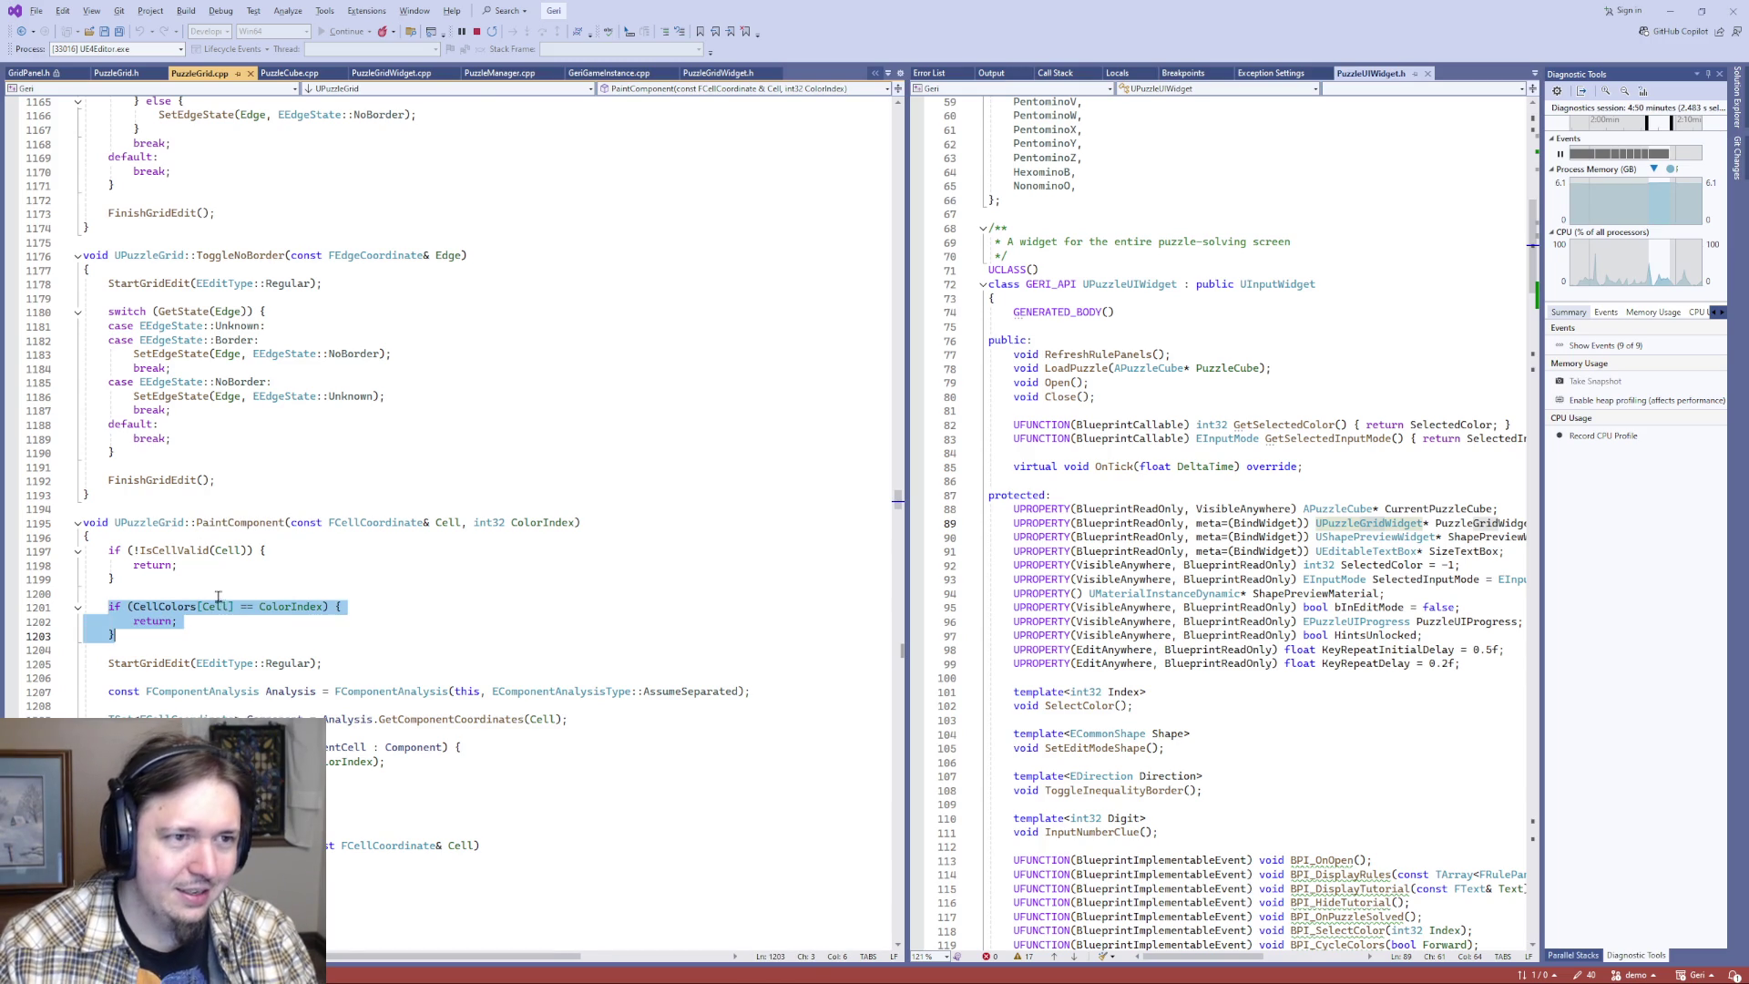
{"action": "key", "text": "ctrl+minus"}
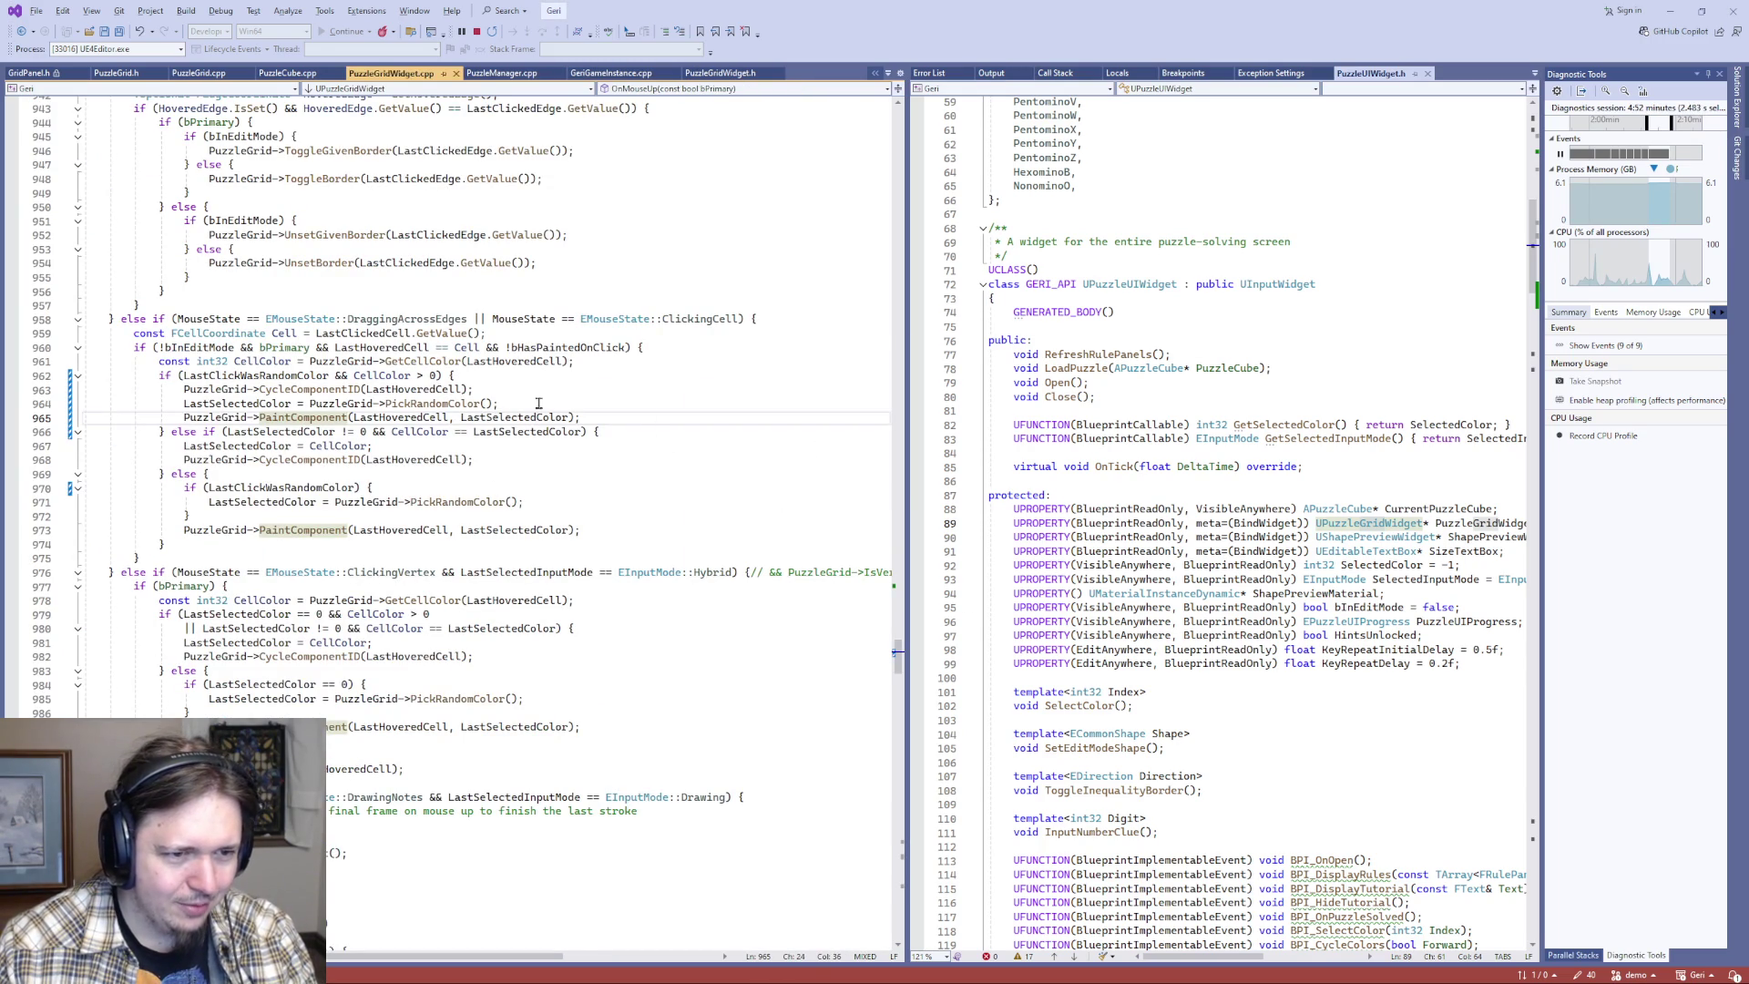
{"action": "left_click", "coordinate": [551, 403]}
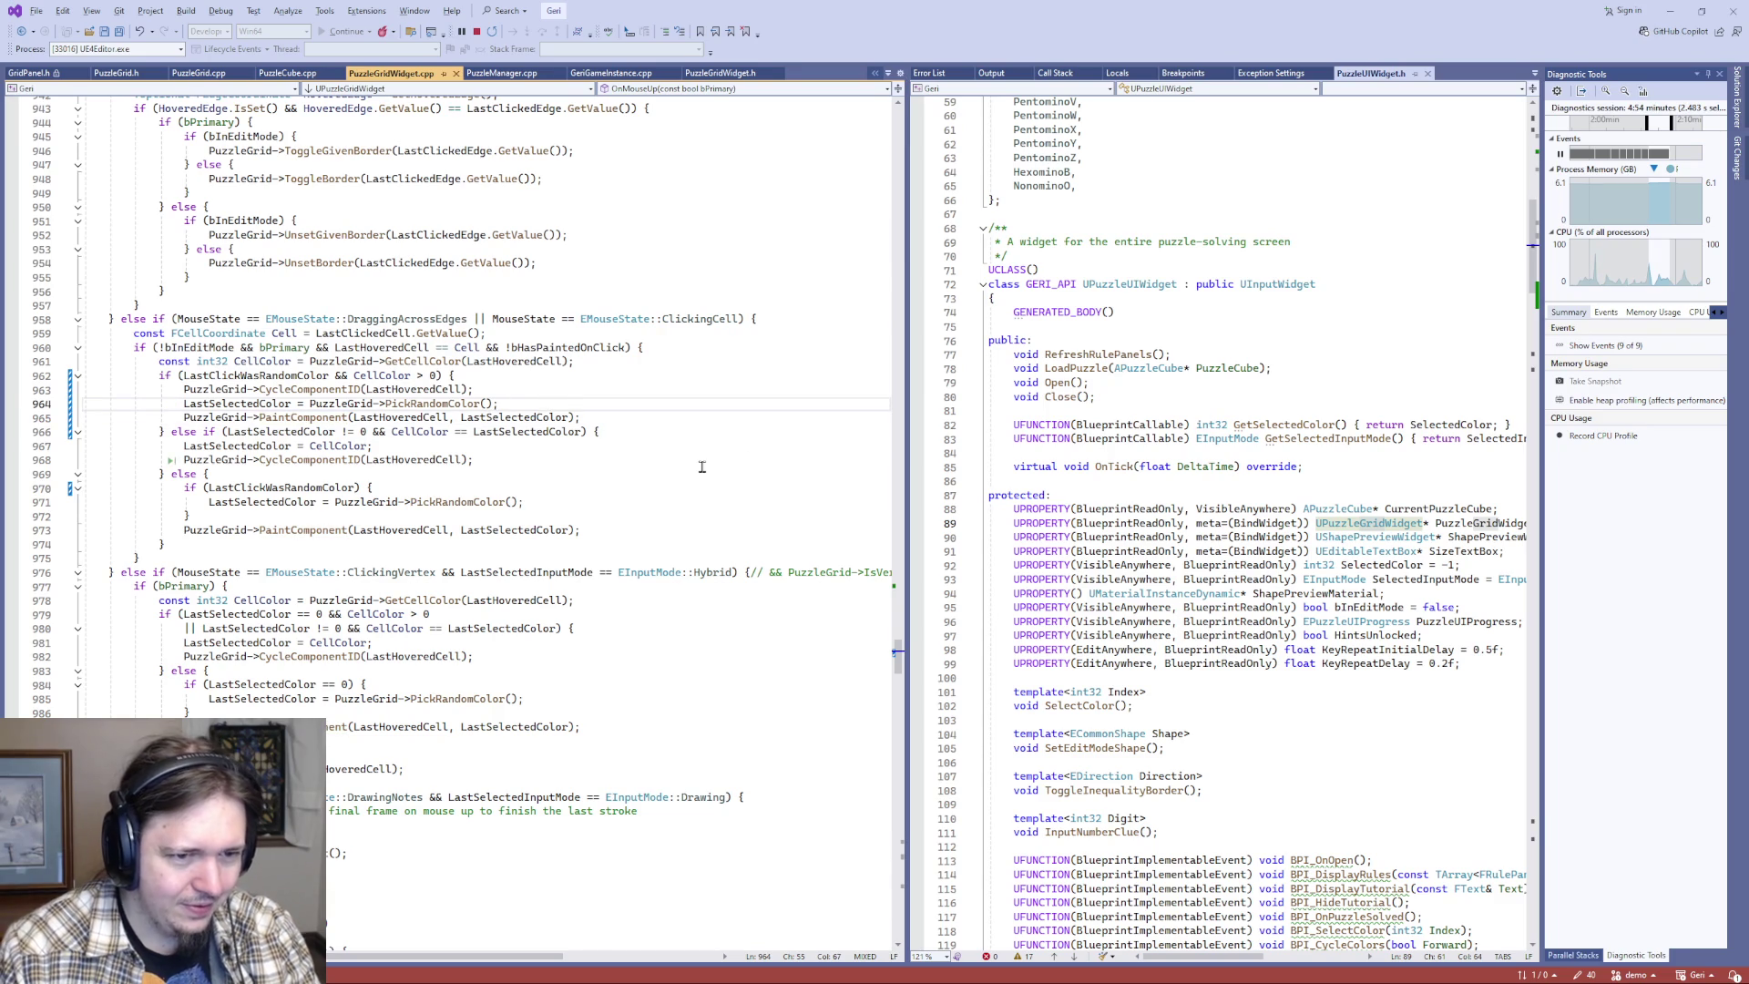
{"action": "key", "text": "Return"}
{"action": "key", "text": "ctrl+v"}
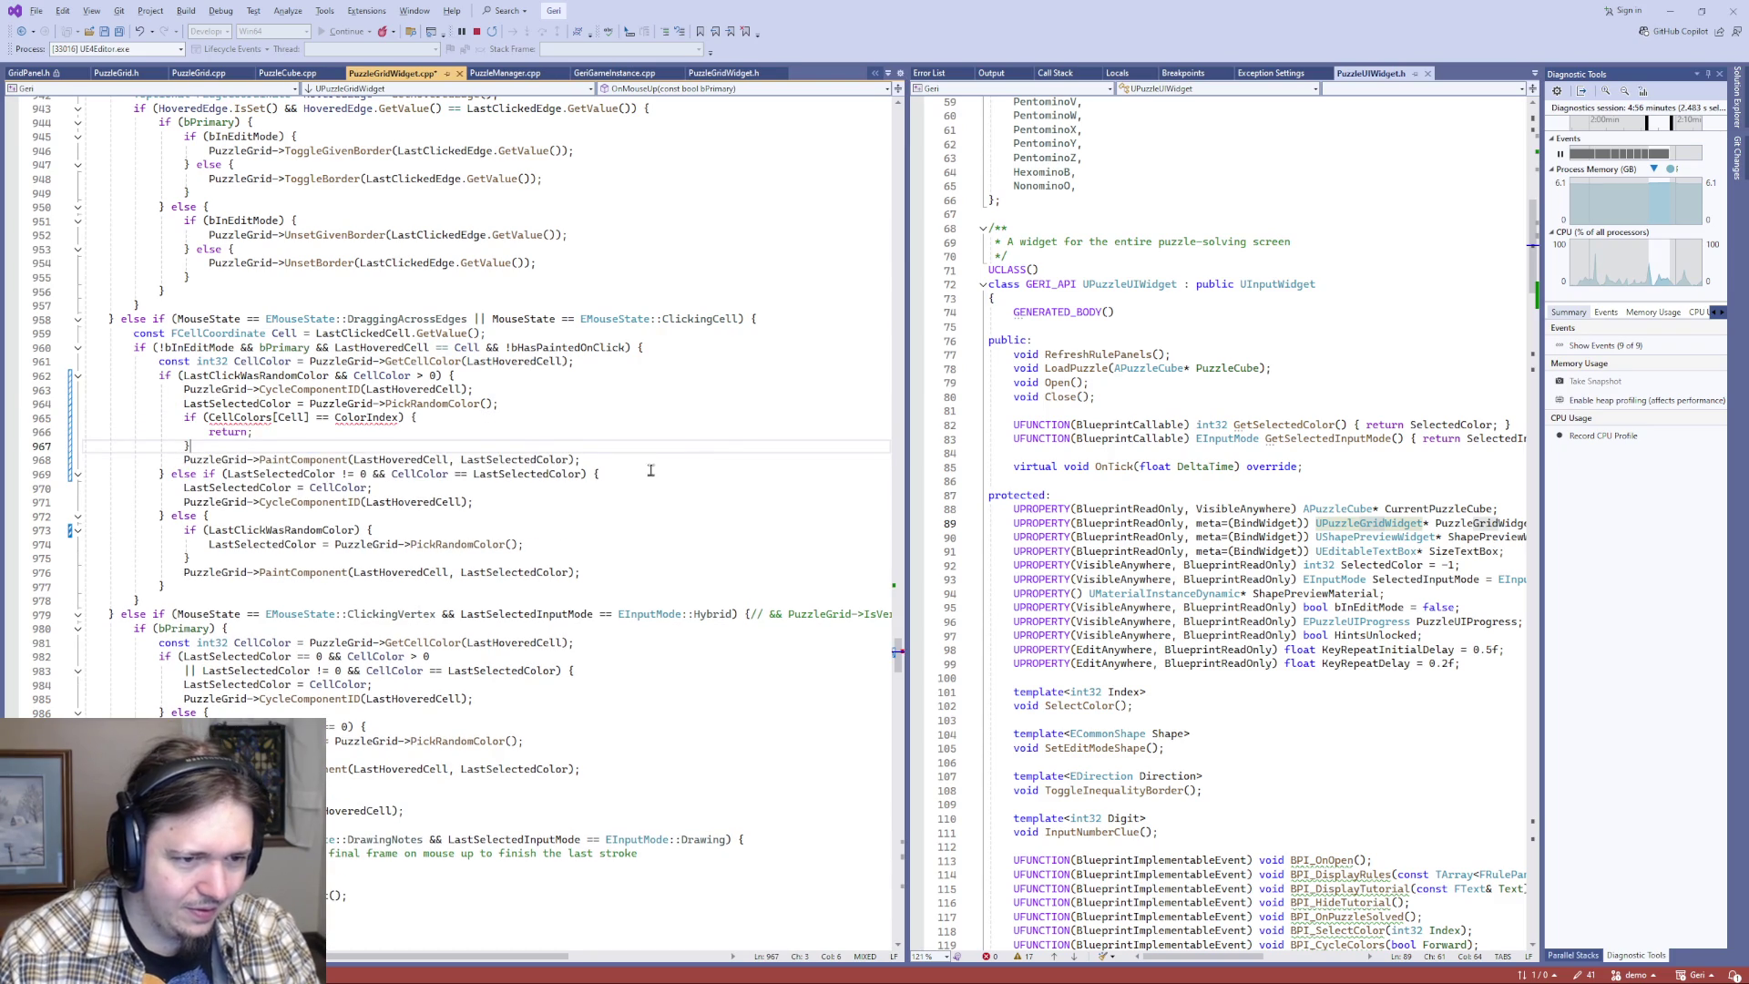
- In the pasted check, replace ColorIndex with LastSelectedColor and Cell with LastHoveredCell
{"action": "left_click", "coordinate": [493, 459]}
{"action": "left_click", "coordinate": [357, 417]}
{"action": "double_click", "coordinate": [358, 417]}
{"action": "type", "text": "LastSelectedColor"}
{"action": "key", "text": "Down"}
{"action": "key", "text": "Down"}
{"action": "key", "text": "Down"}
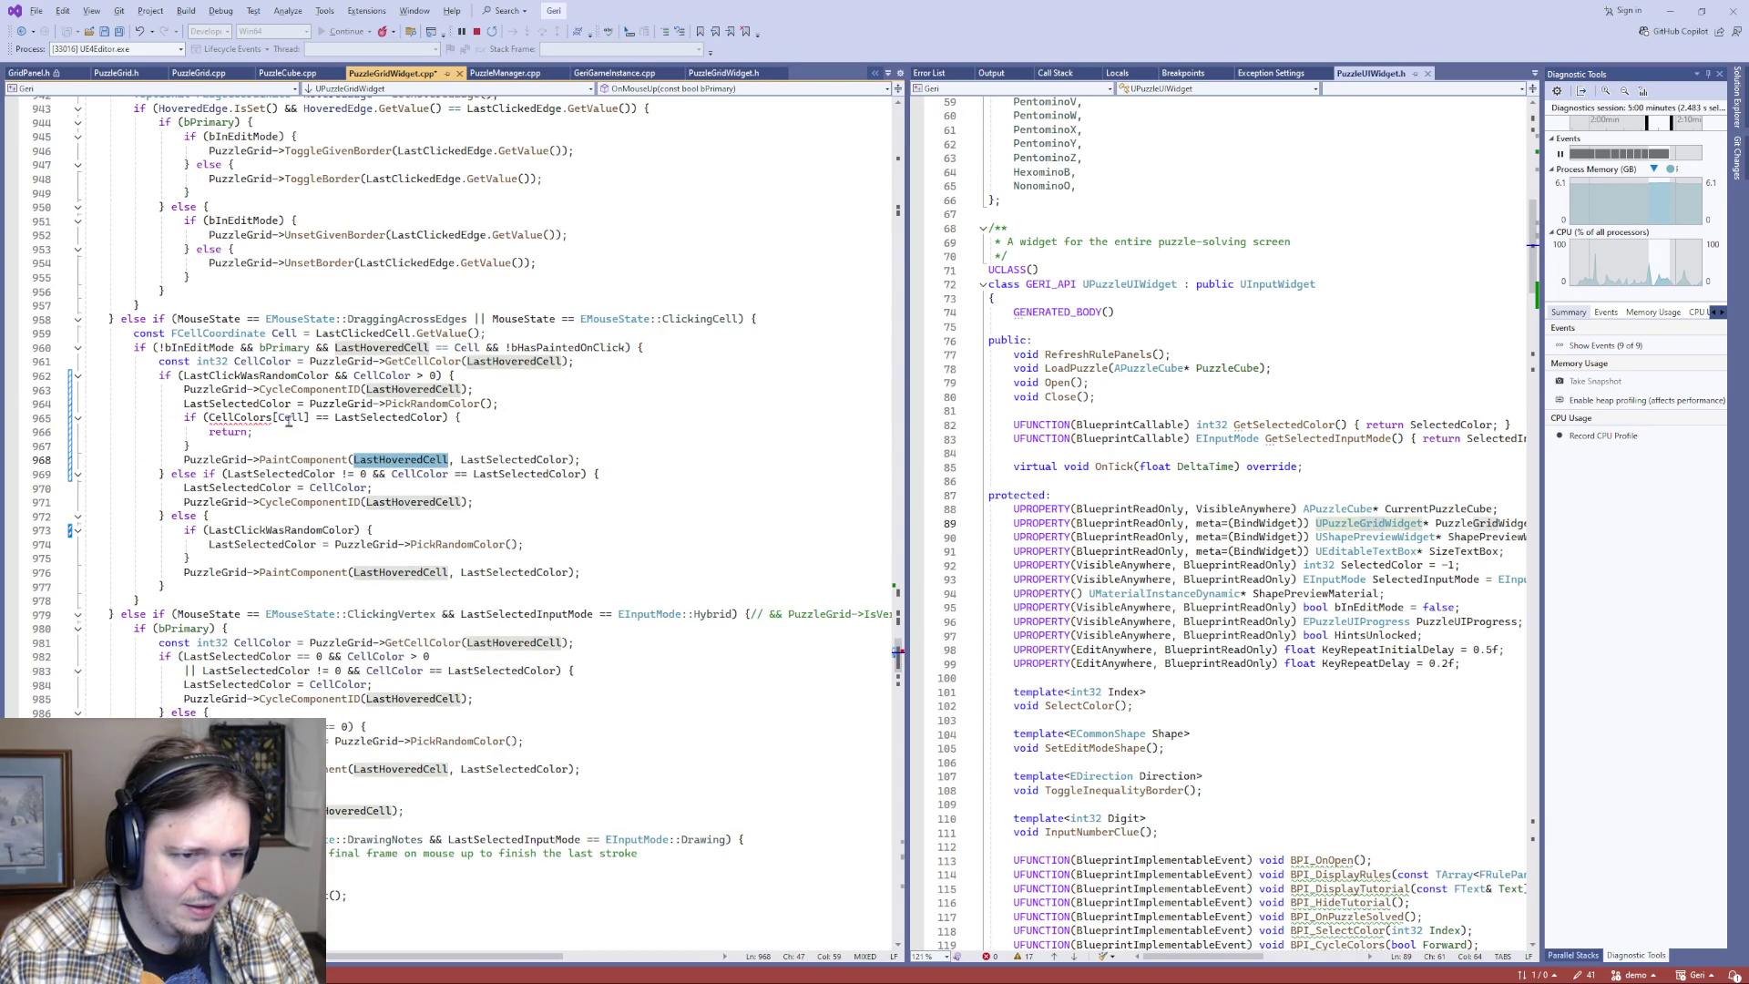
{"action": "key", "text": "ctrl+c"}
{"action": "double_click", "coordinate": [291, 417]}
{"action": "key", "text": "ctrl+v"}
{"action": "left_click", "coordinate": [254, 417]}
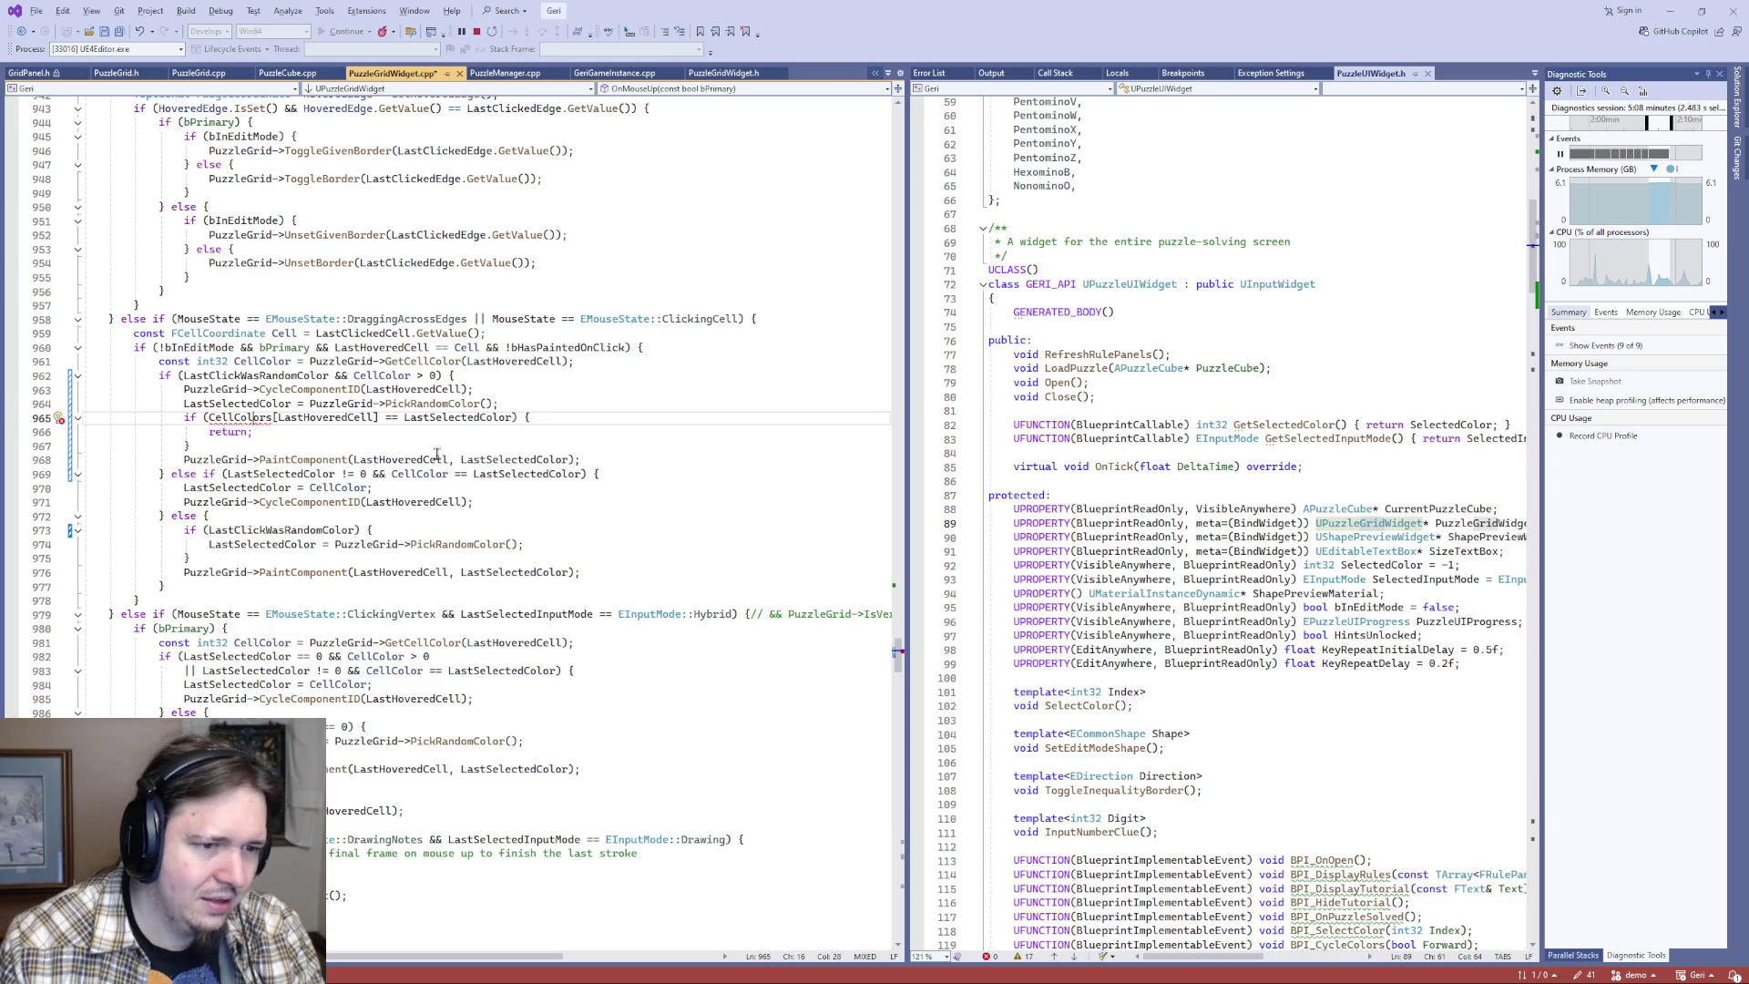
- Prefix the CellColors lookup on line 965 with PuzzleGrid->
{"action": "double_click", "coordinate": [228, 461]}
{"action": "key", "text": "ctrl+c"}
{"action": "left_click", "coordinate": [206, 417]}
{"action": "key", "text": "ctrl+v"}
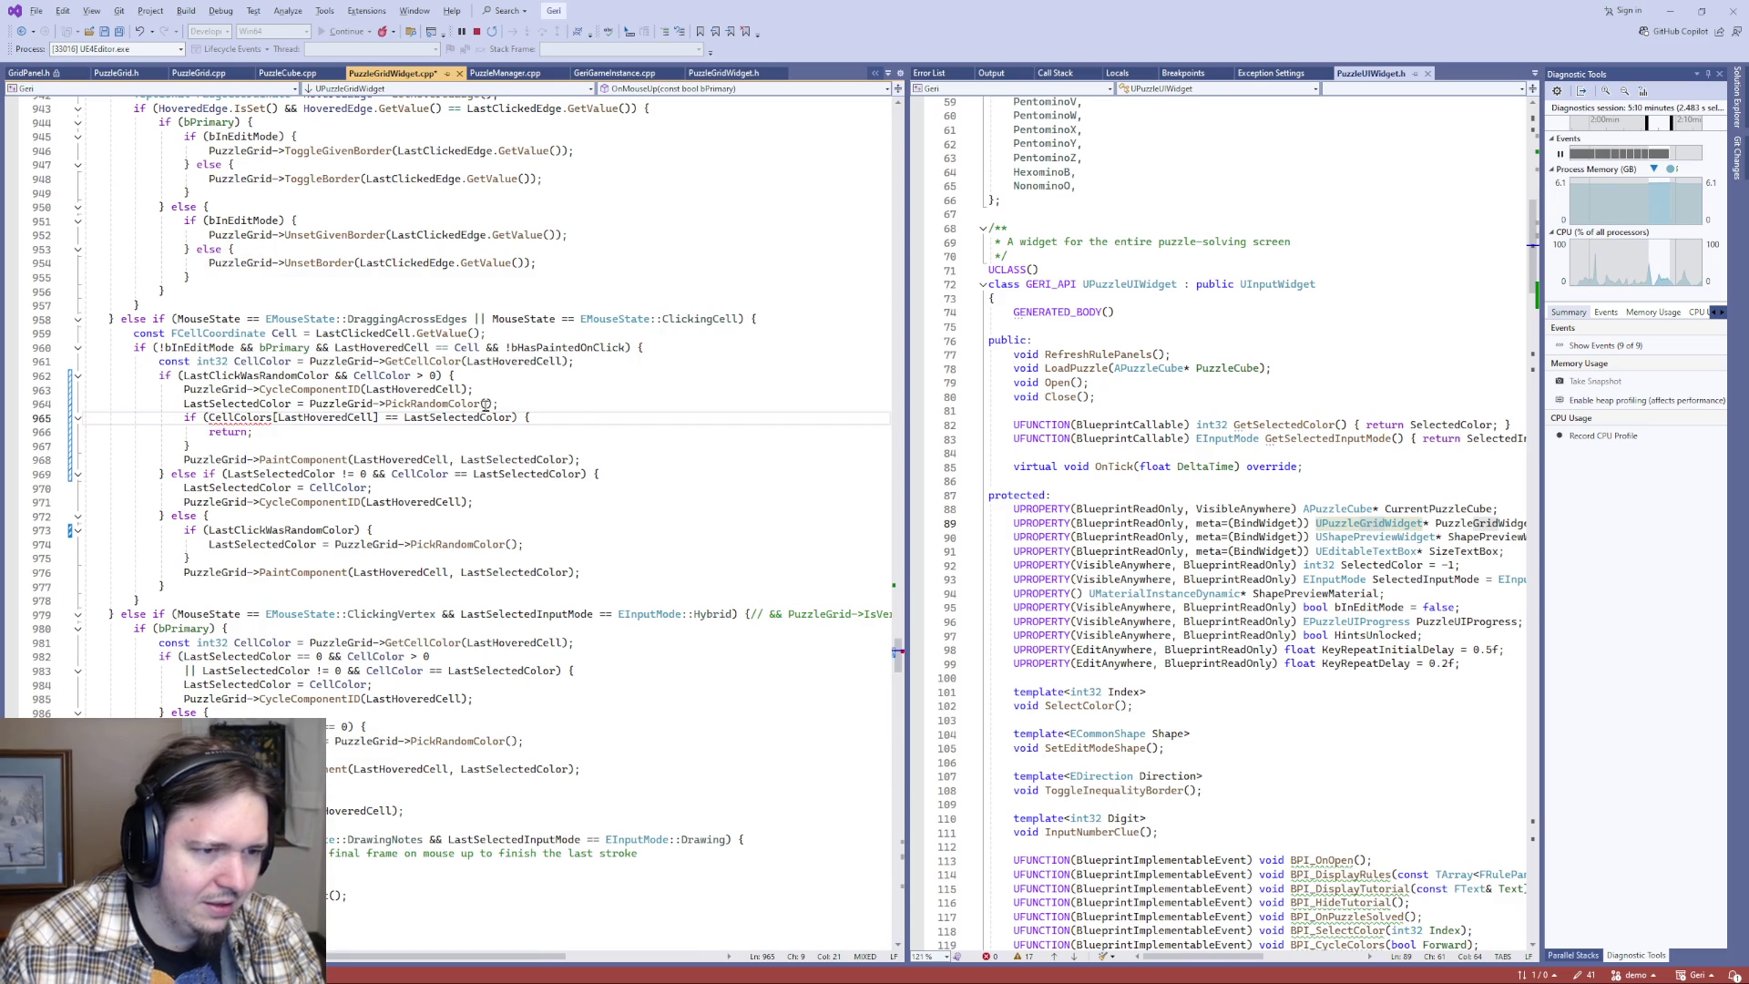
{"action": "key", "text": "Right"}
{"action": "key", "text": "Right"}
{"action": "key", "text": "Right"}
{"action": "key", "text": "Delete"}
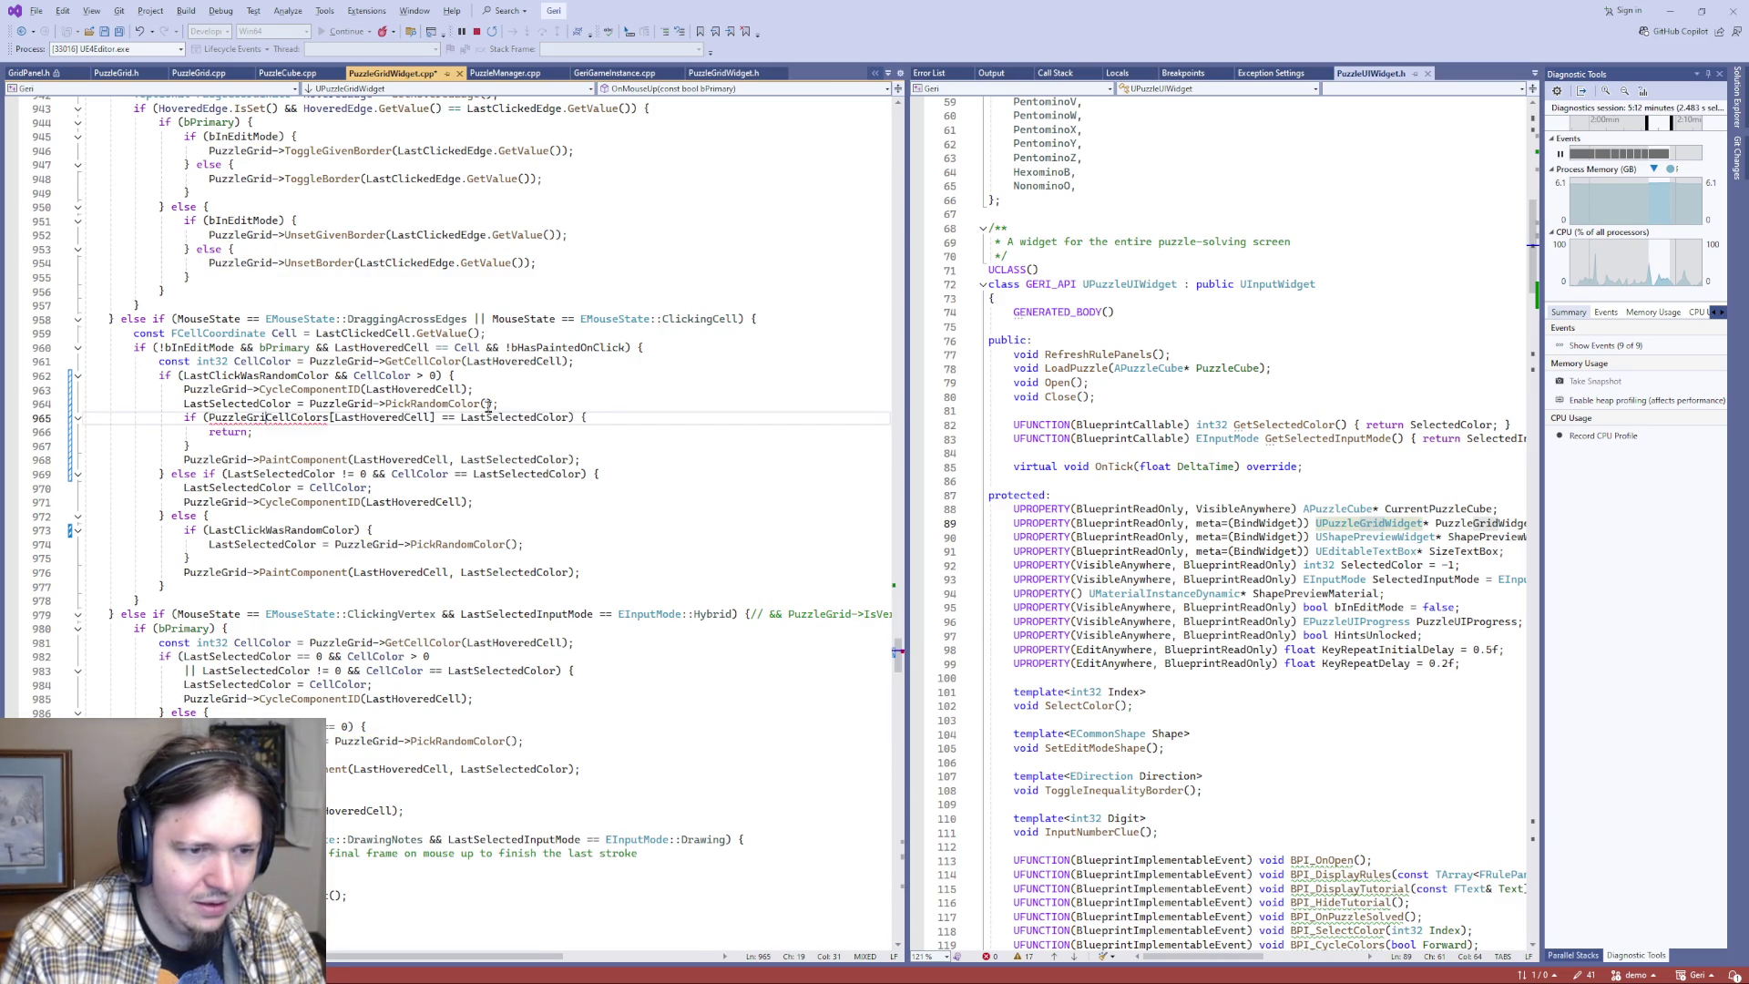
{"action": "type", "text": "d->"}
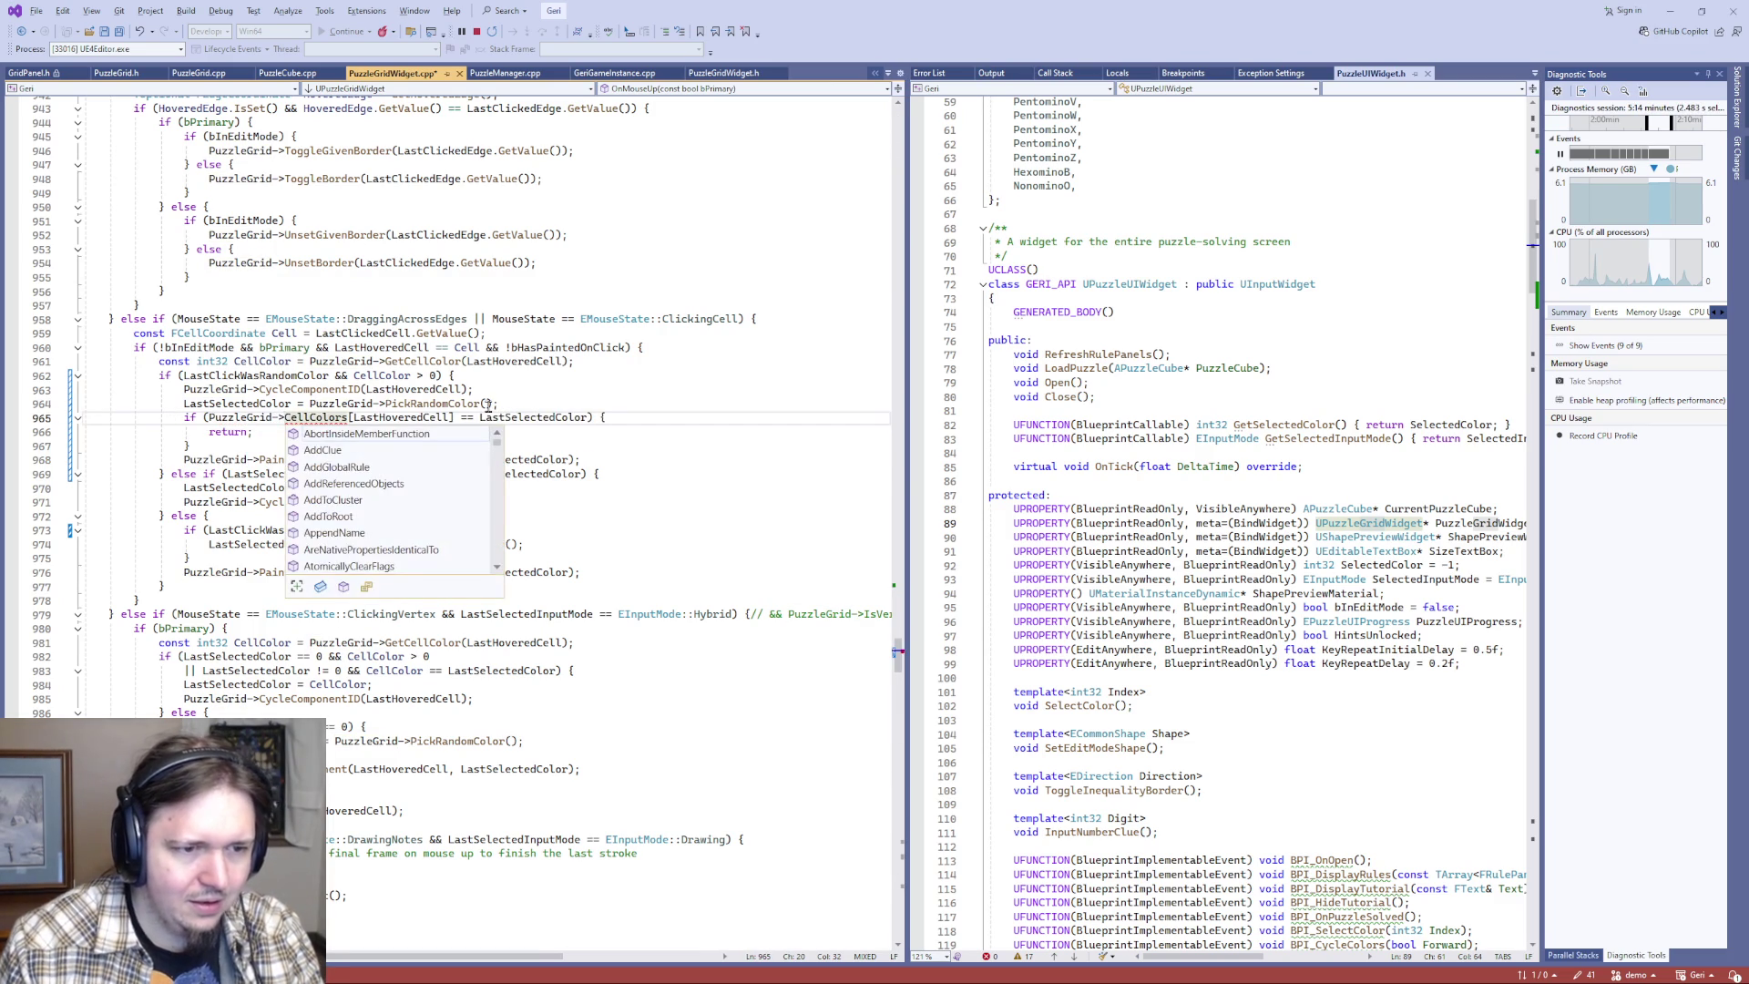
{"action": "scroll", "coordinate": [438, 517], "scroll_direction": "down", "scroll_amount": 10}
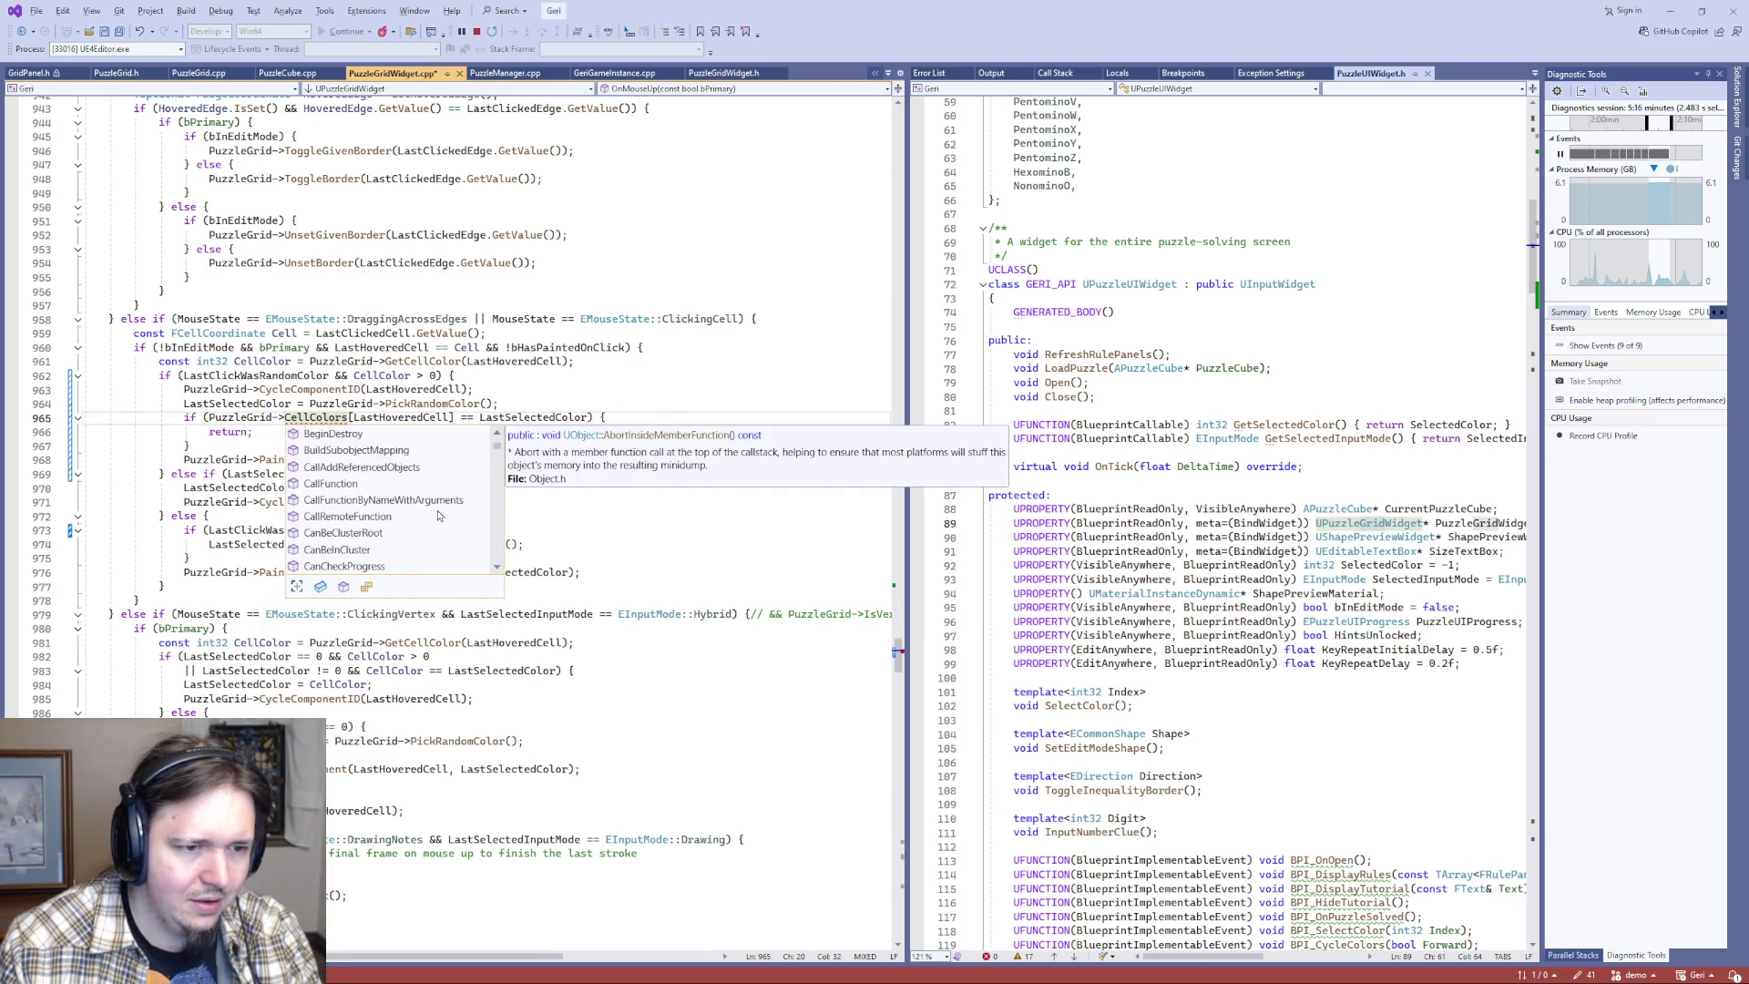
{"action": "scroll", "coordinate": [438, 516], "scroll_direction": "down", "scroll_amount": 3}
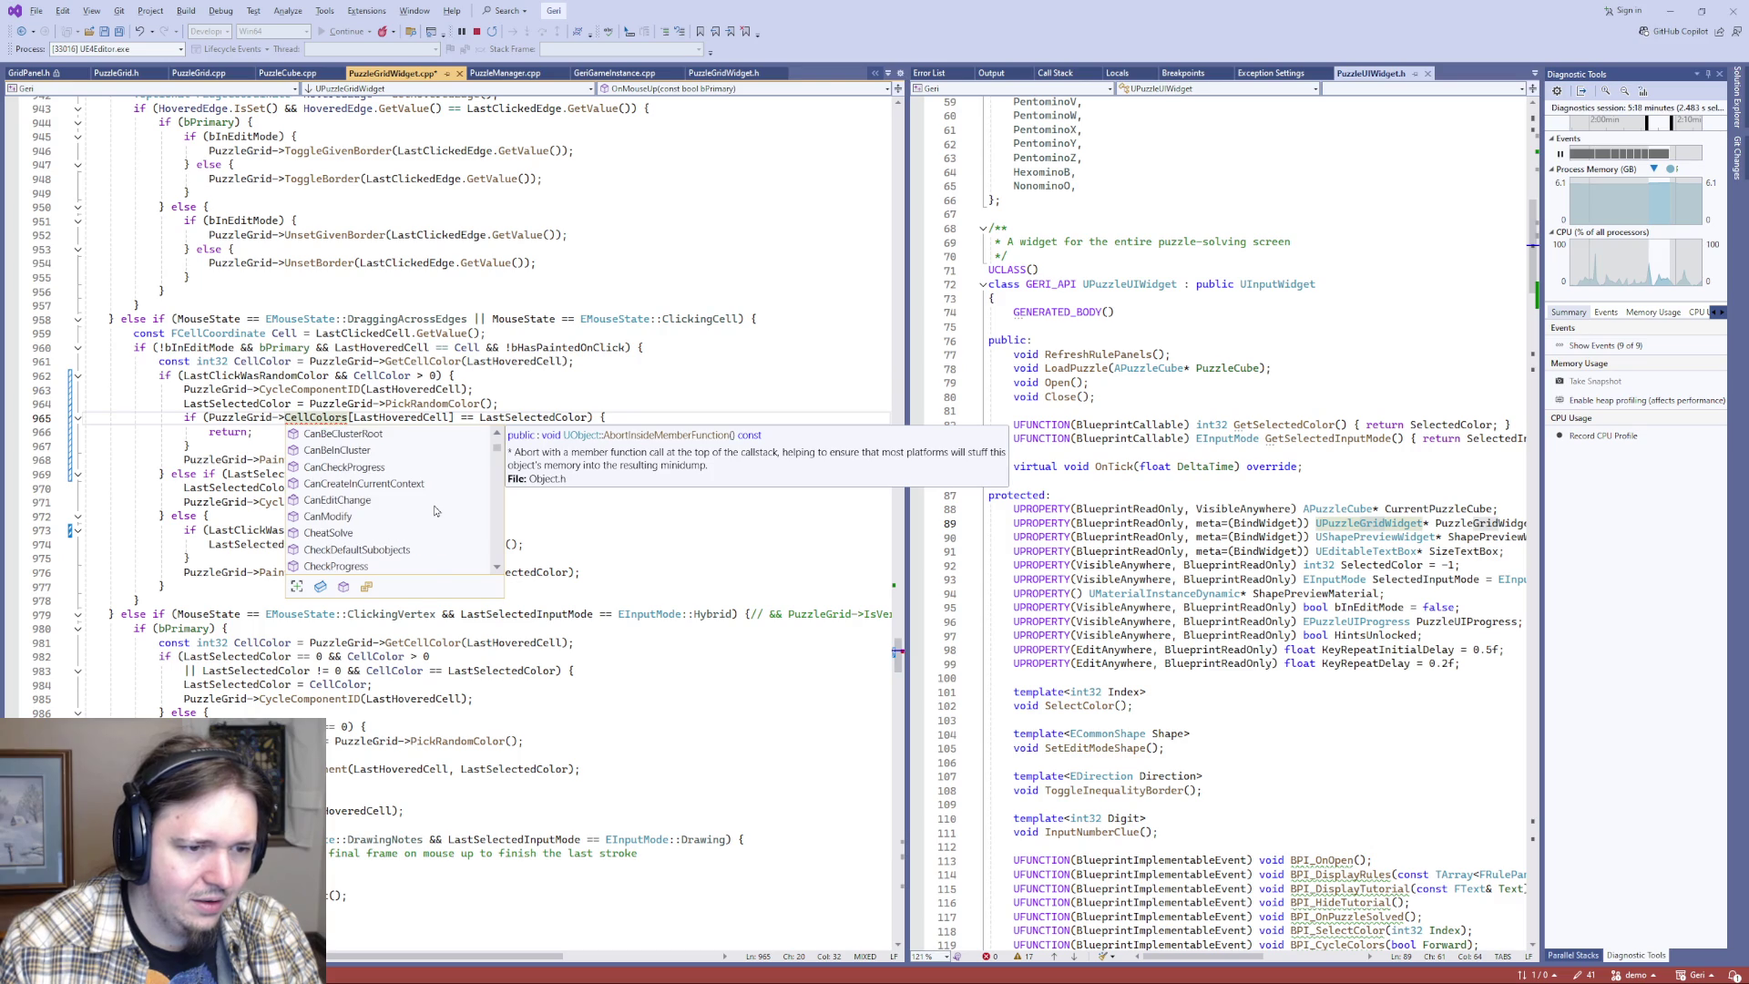
{"action": "left_click", "coordinate": [644, 387]}
- Swap CellColors on line 965 for a GetCellColor(LastHoveredCell) call via IntelliSense
{"action": "left_click", "coordinate": [319, 419]}
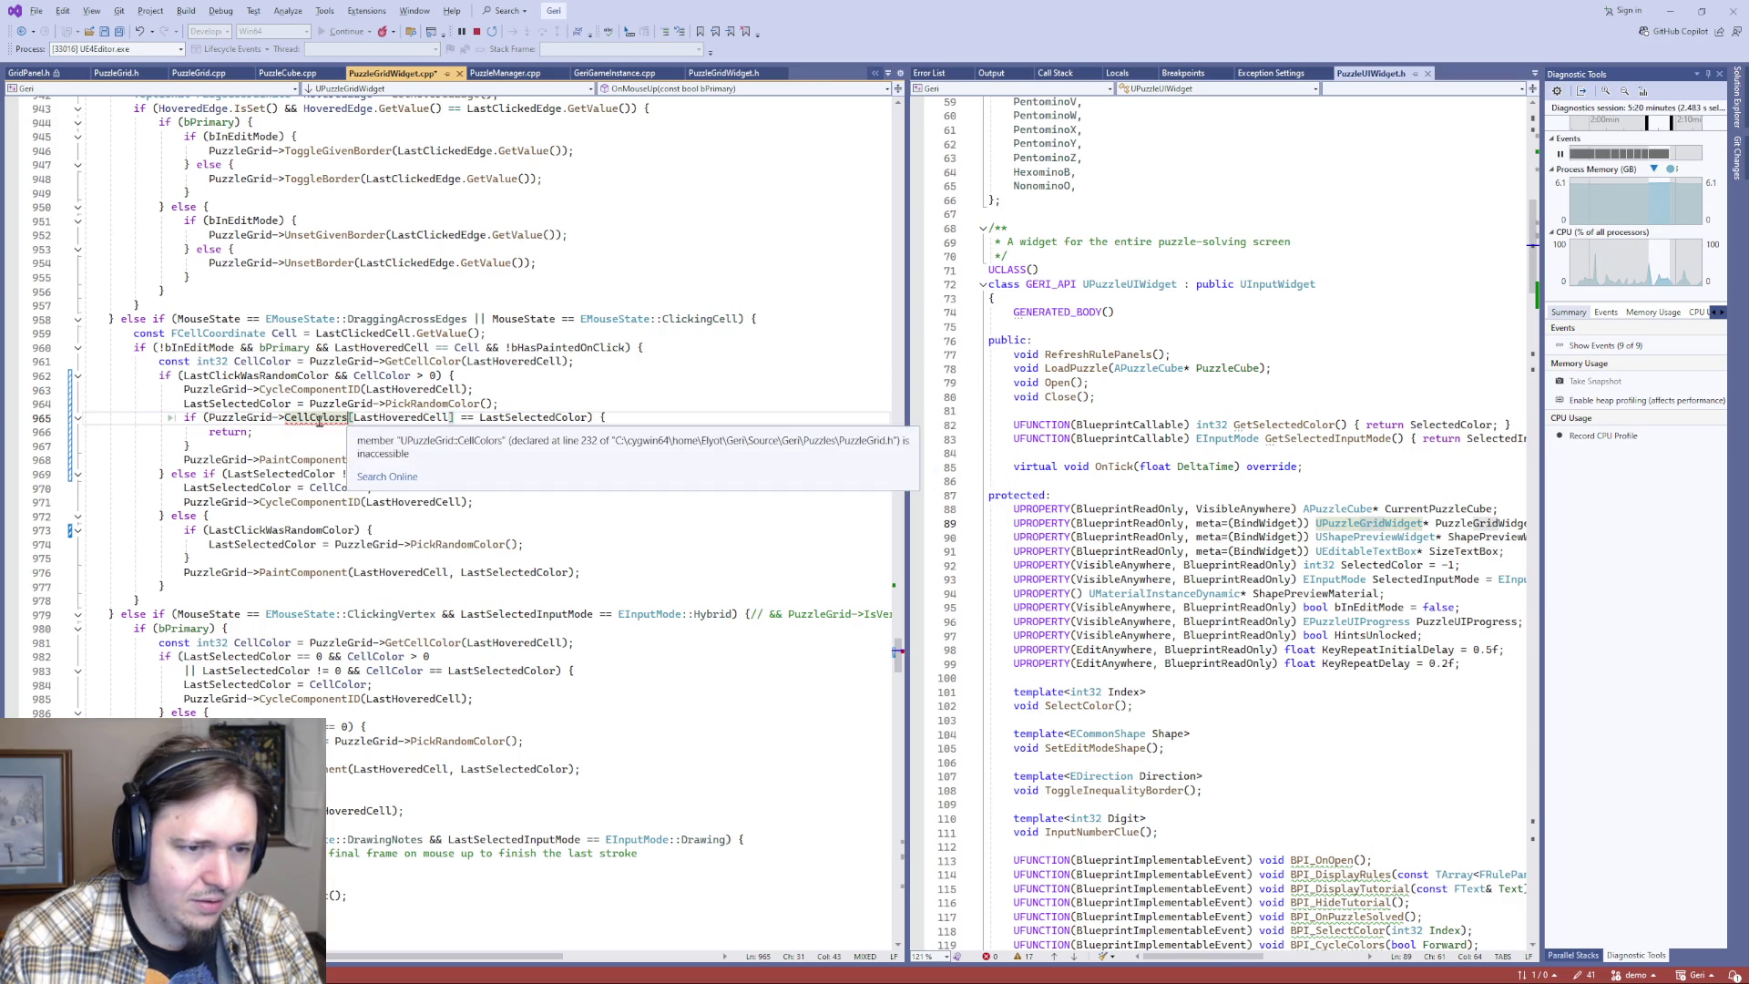
{"action": "left_click", "coordinate": [317, 419]}
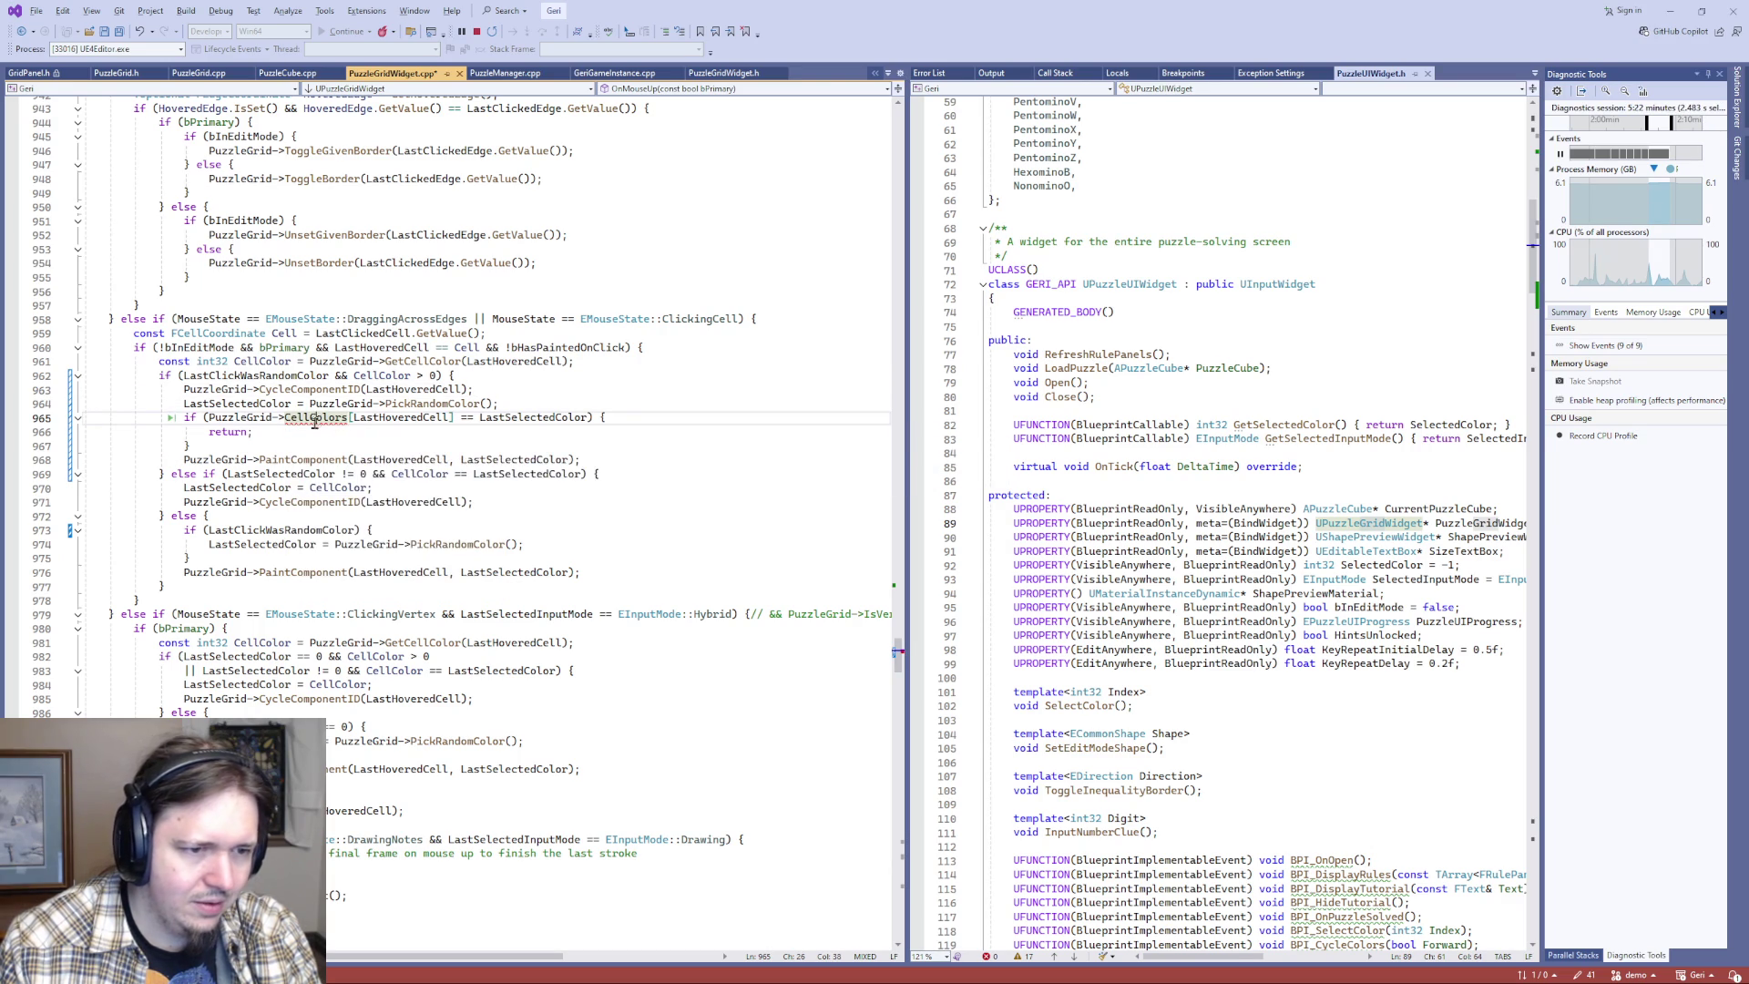
{"action": "type", "text": "}"}
{"action": "left_click", "coordinate": [327, 460]}
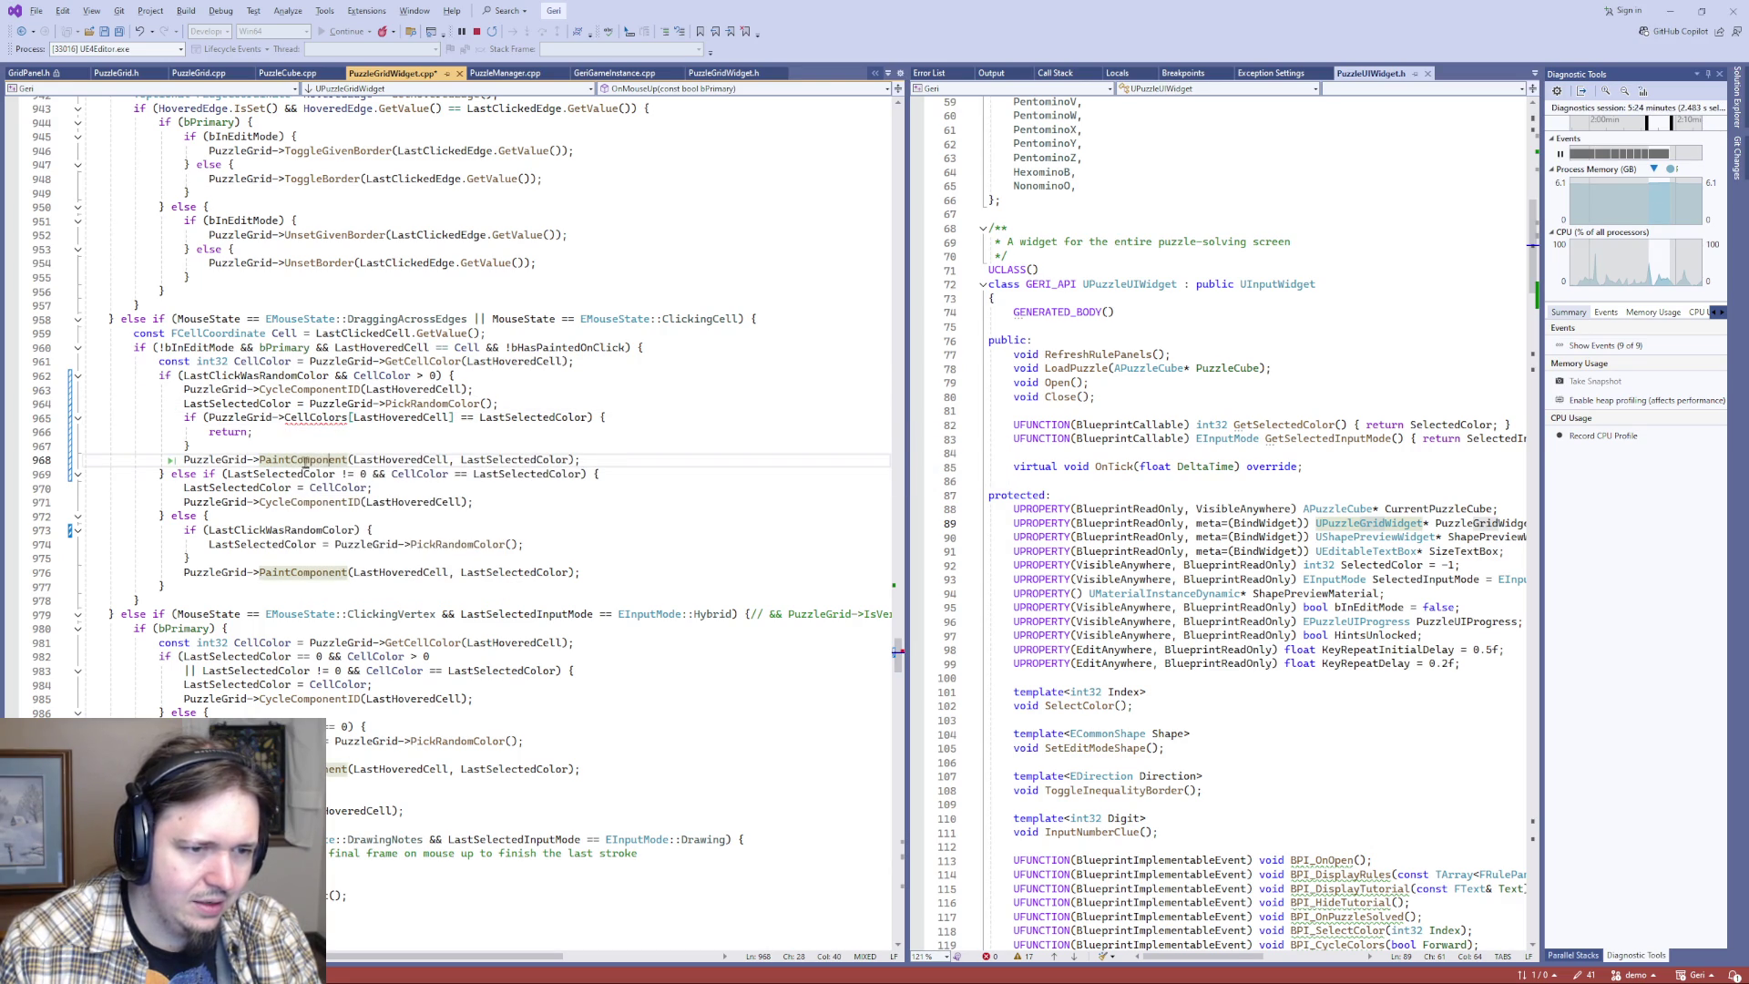
{"action": "double_click", "coordinate": [310, 419]}
{"action": "type", "text": "GetCellC"}
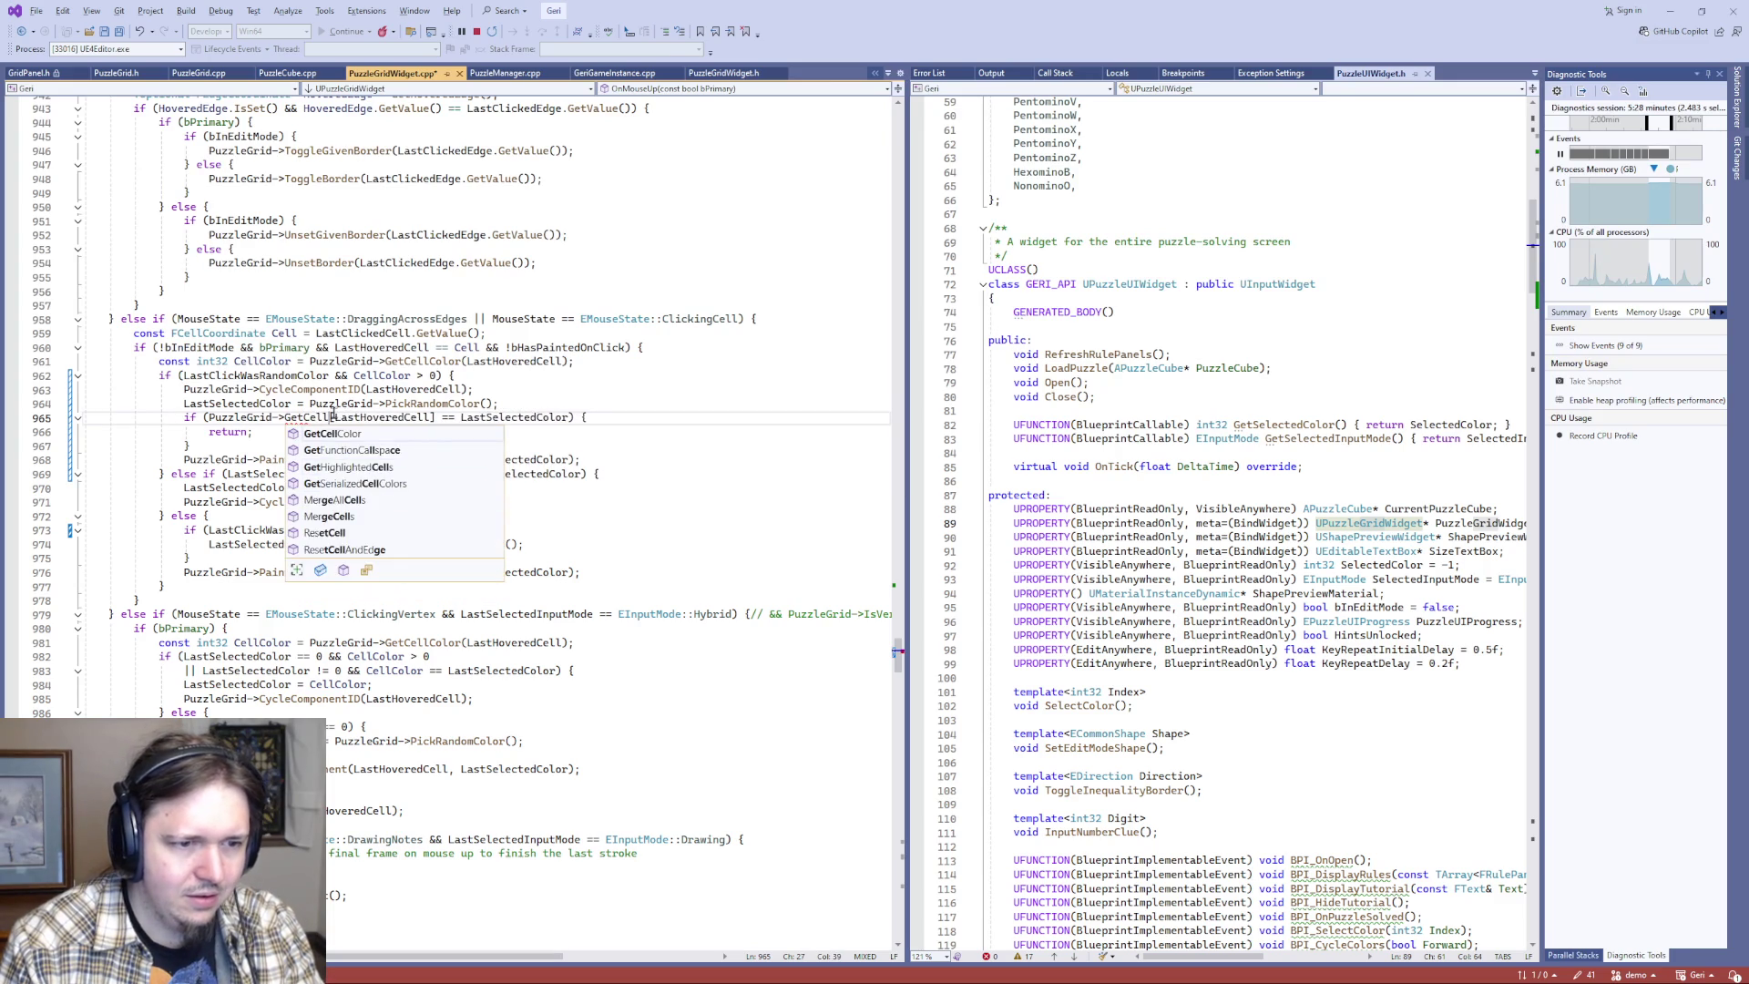
{"action": "key", "text": "Tab"}
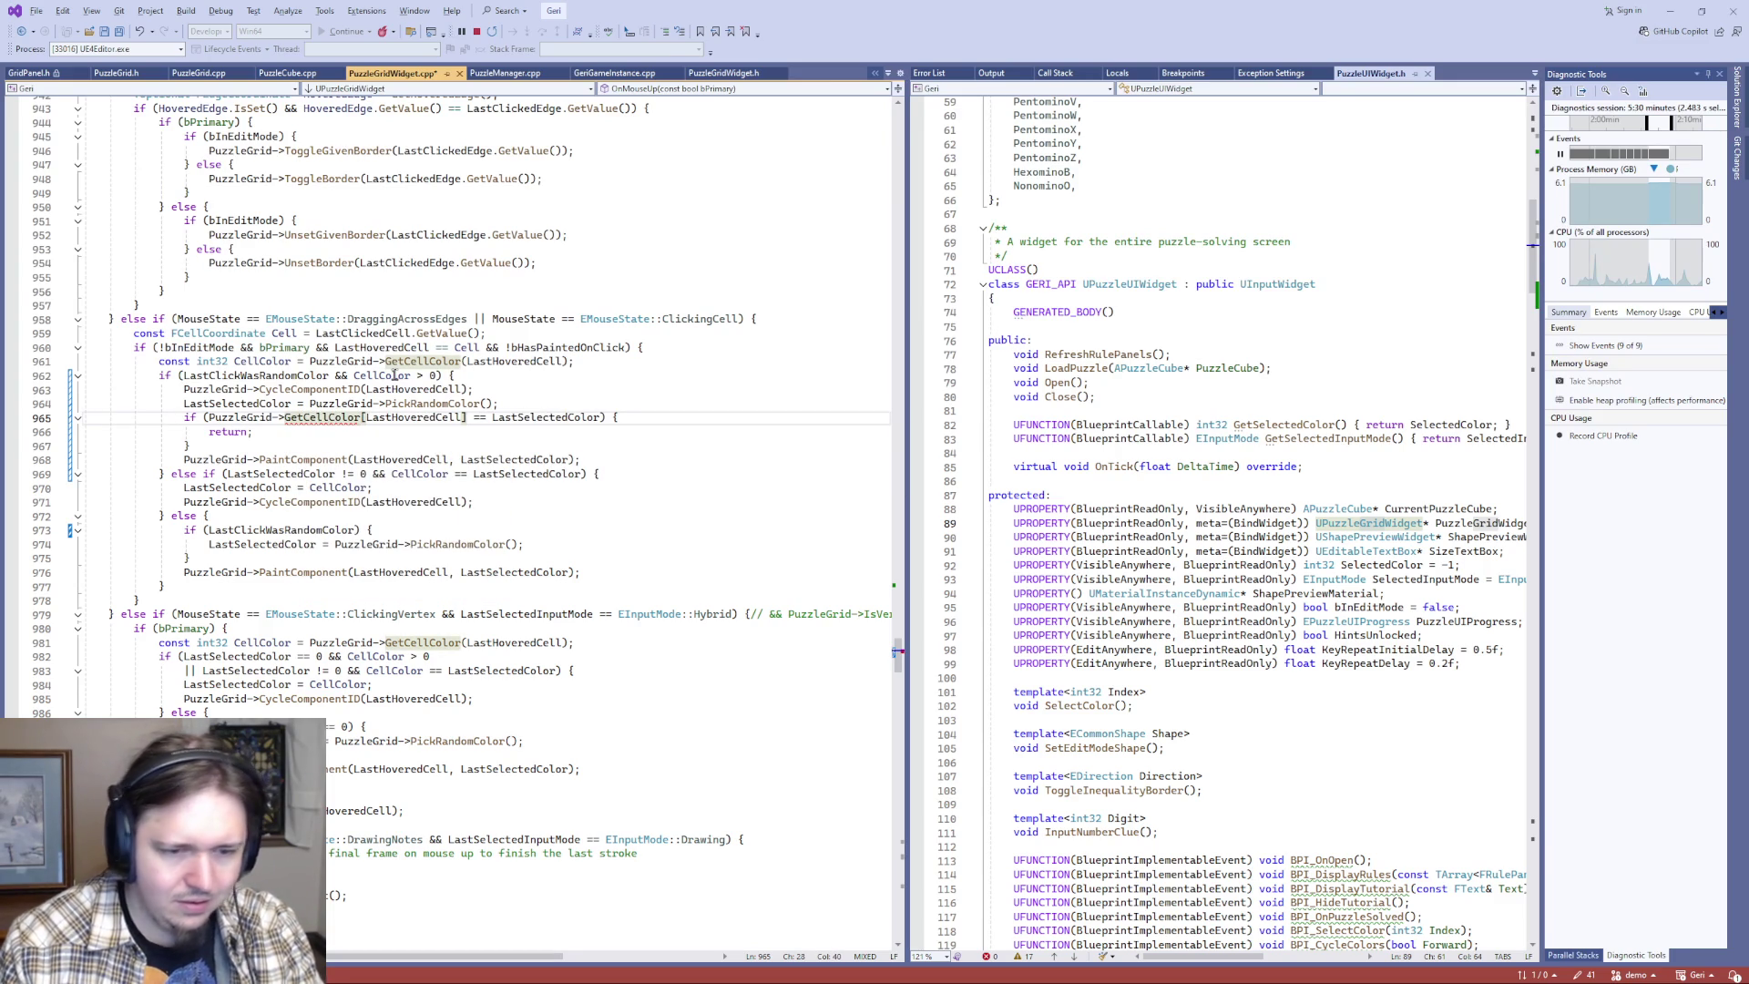
{"action": "key", "text": "Right"}
{"action": "key", "text": "Right"}
{"action": "key", "text": "Right"}
{"action": "key", "text": "Right"}
{"action": "key", "text": "Right"}
{"action": "key", "text": "Right"}
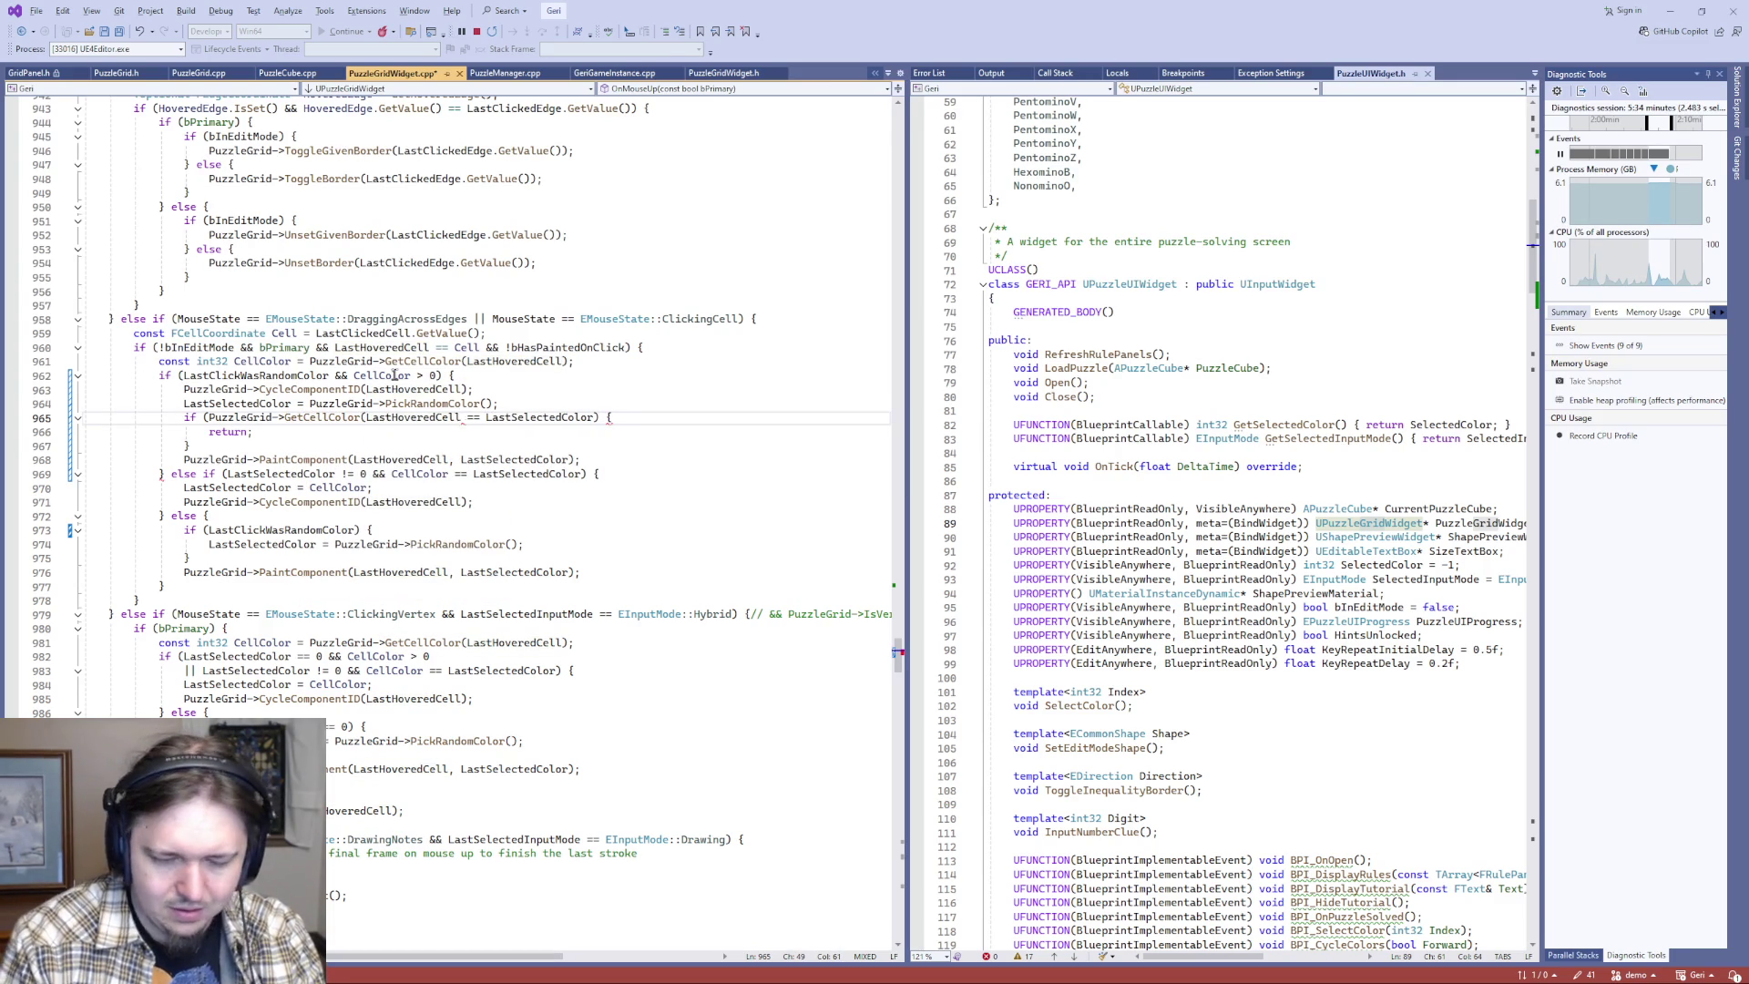
{"action": "left_click", "coordinate": [279, 473]}
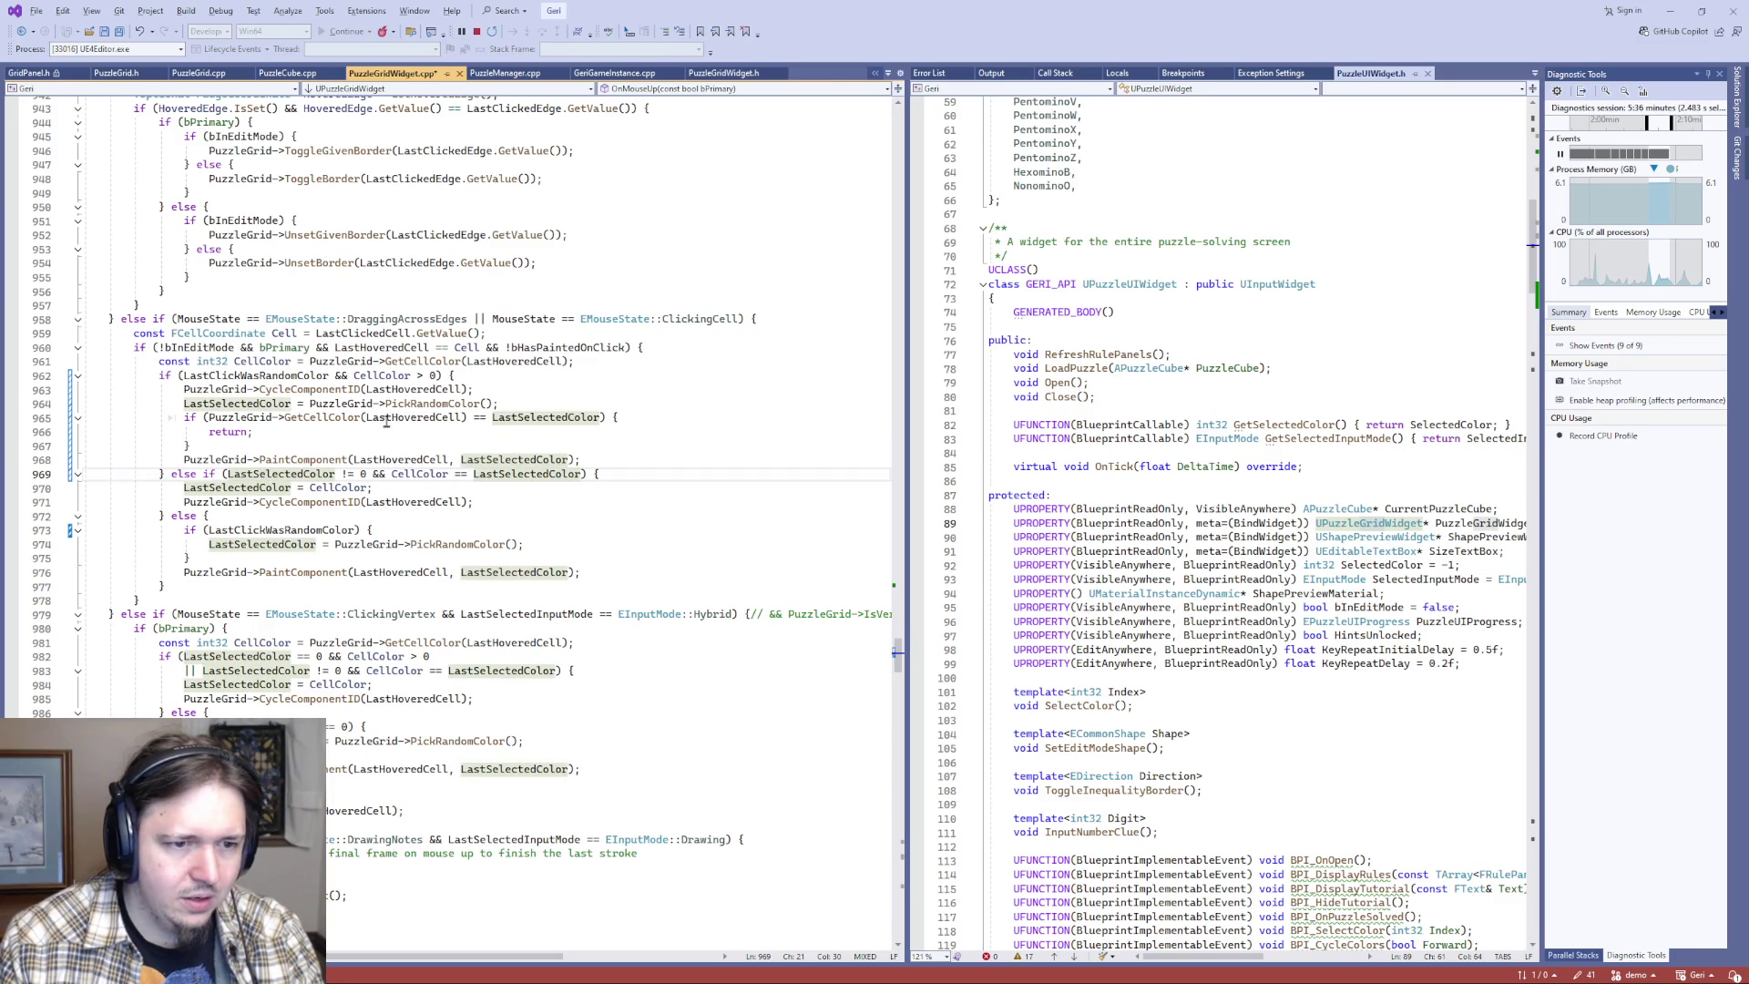
{"action": "left_click", "coordinate": [386, 418]}
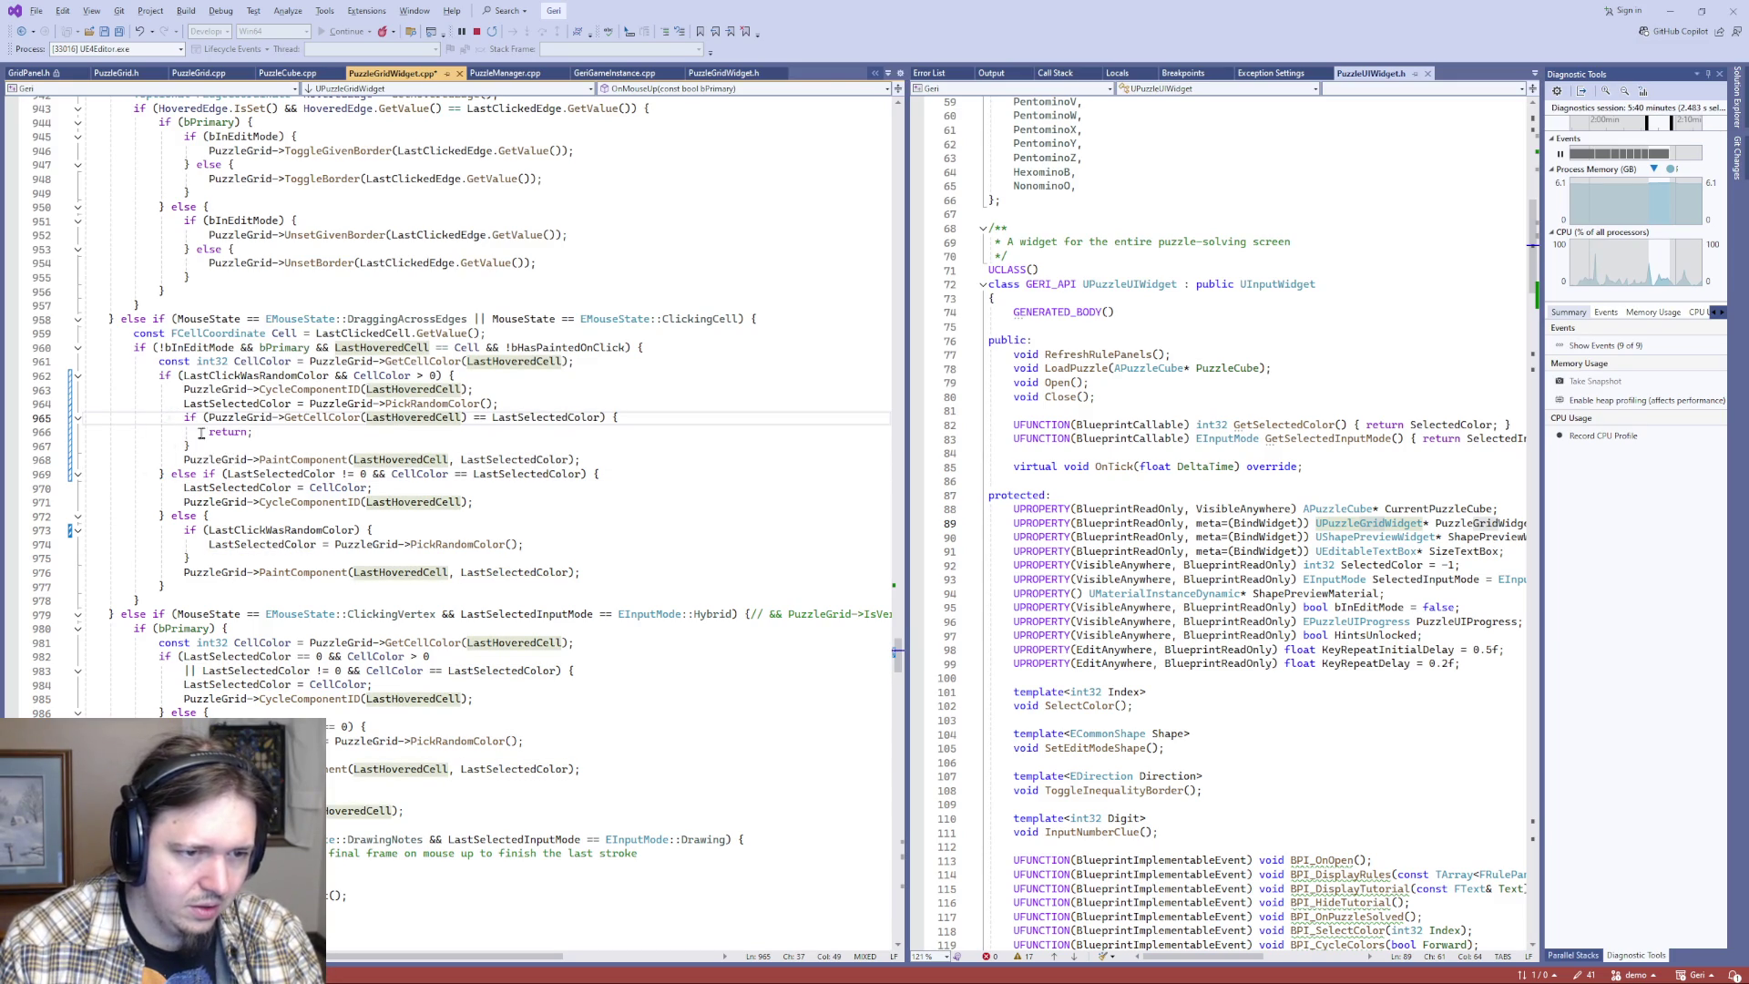
{"action": "left_click", "coordinate": [493, 388]}
- Move the CycleComponentID call down so it replaces the return statement
{"action": "key", "text": "shift+Home"}
{"action": "key", "text": "ctrl+x"}
{"action": "key", "text": "Down"}
{"action": "key", "text": "Down"}
{"action": "key", "text": "Down"}
{"action": "key", "text": "shift+End"}
{"action": "key", "text": "ctrl+v"}
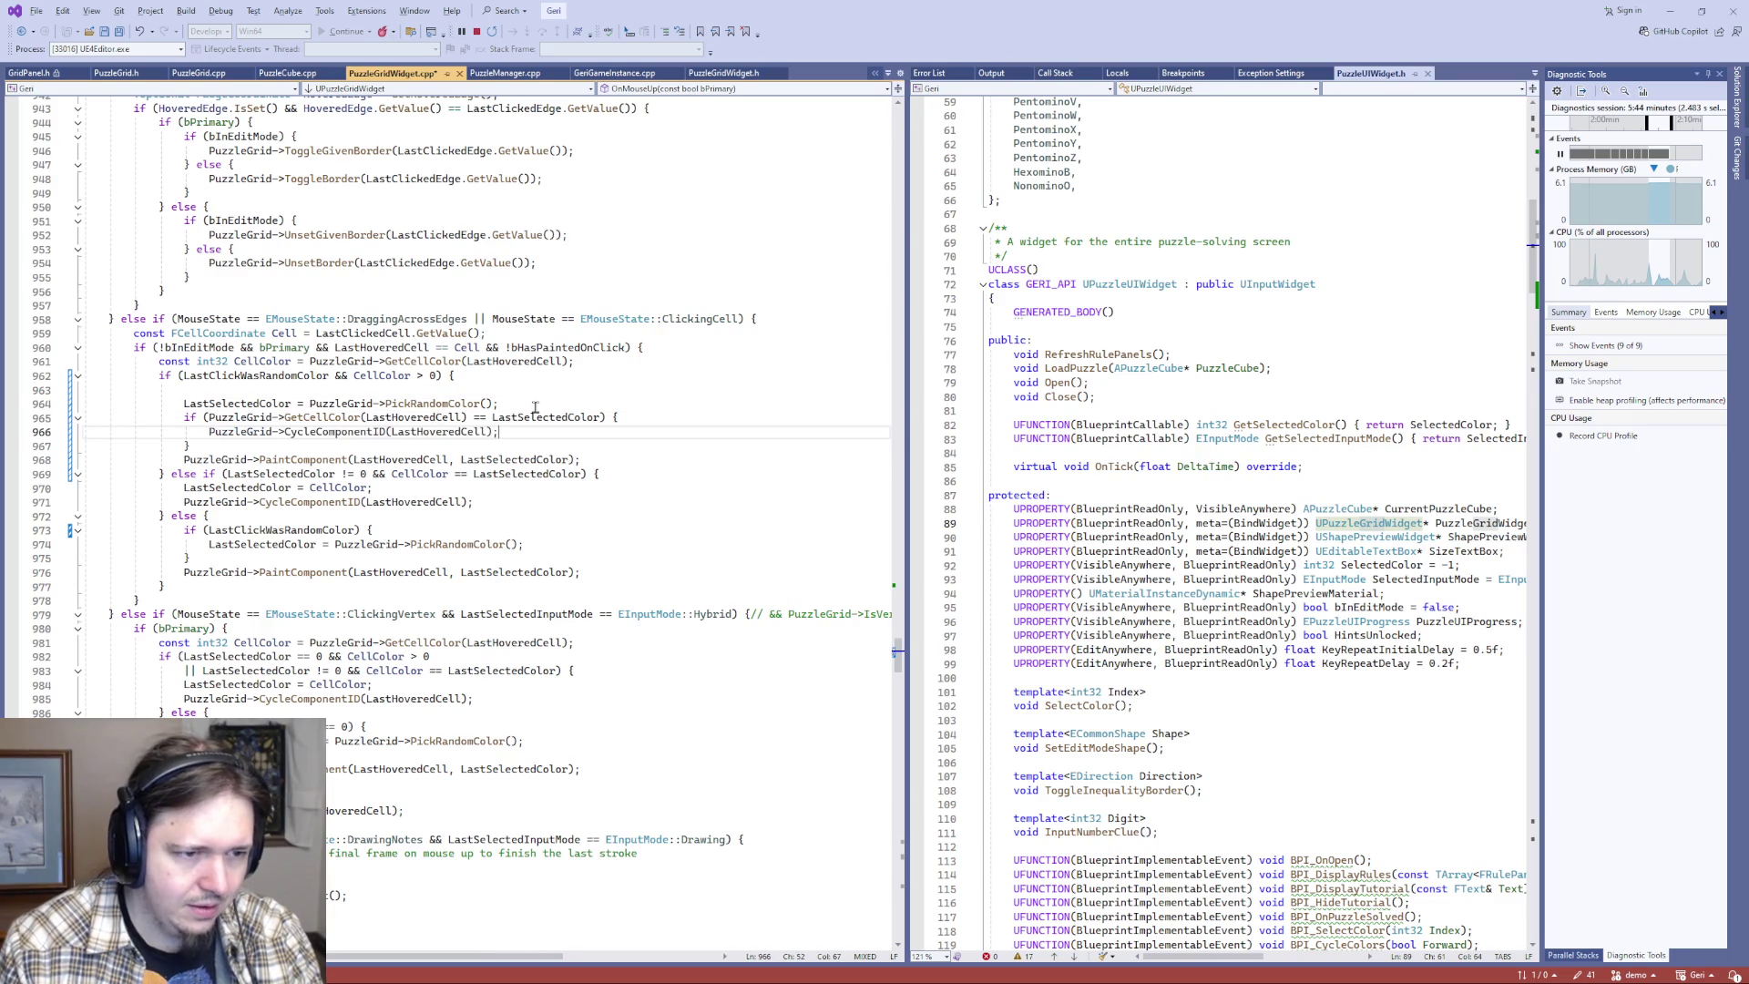
{"action": "key", "text": "Down"}
{"action": "key", "text": "End"}
- Wrap the PaintComponent call in an else block and tidy the surrounding lines
{"action": "type", "text": "else {"}
{"action": "key", "text": "Down"}
{"action": "key", "text": "Home"}
{"action": "key", "text": "Tab"}
{"action": "key", "text": "ctrl+z"}
{"action": "key", "text": "ctrl+z"}
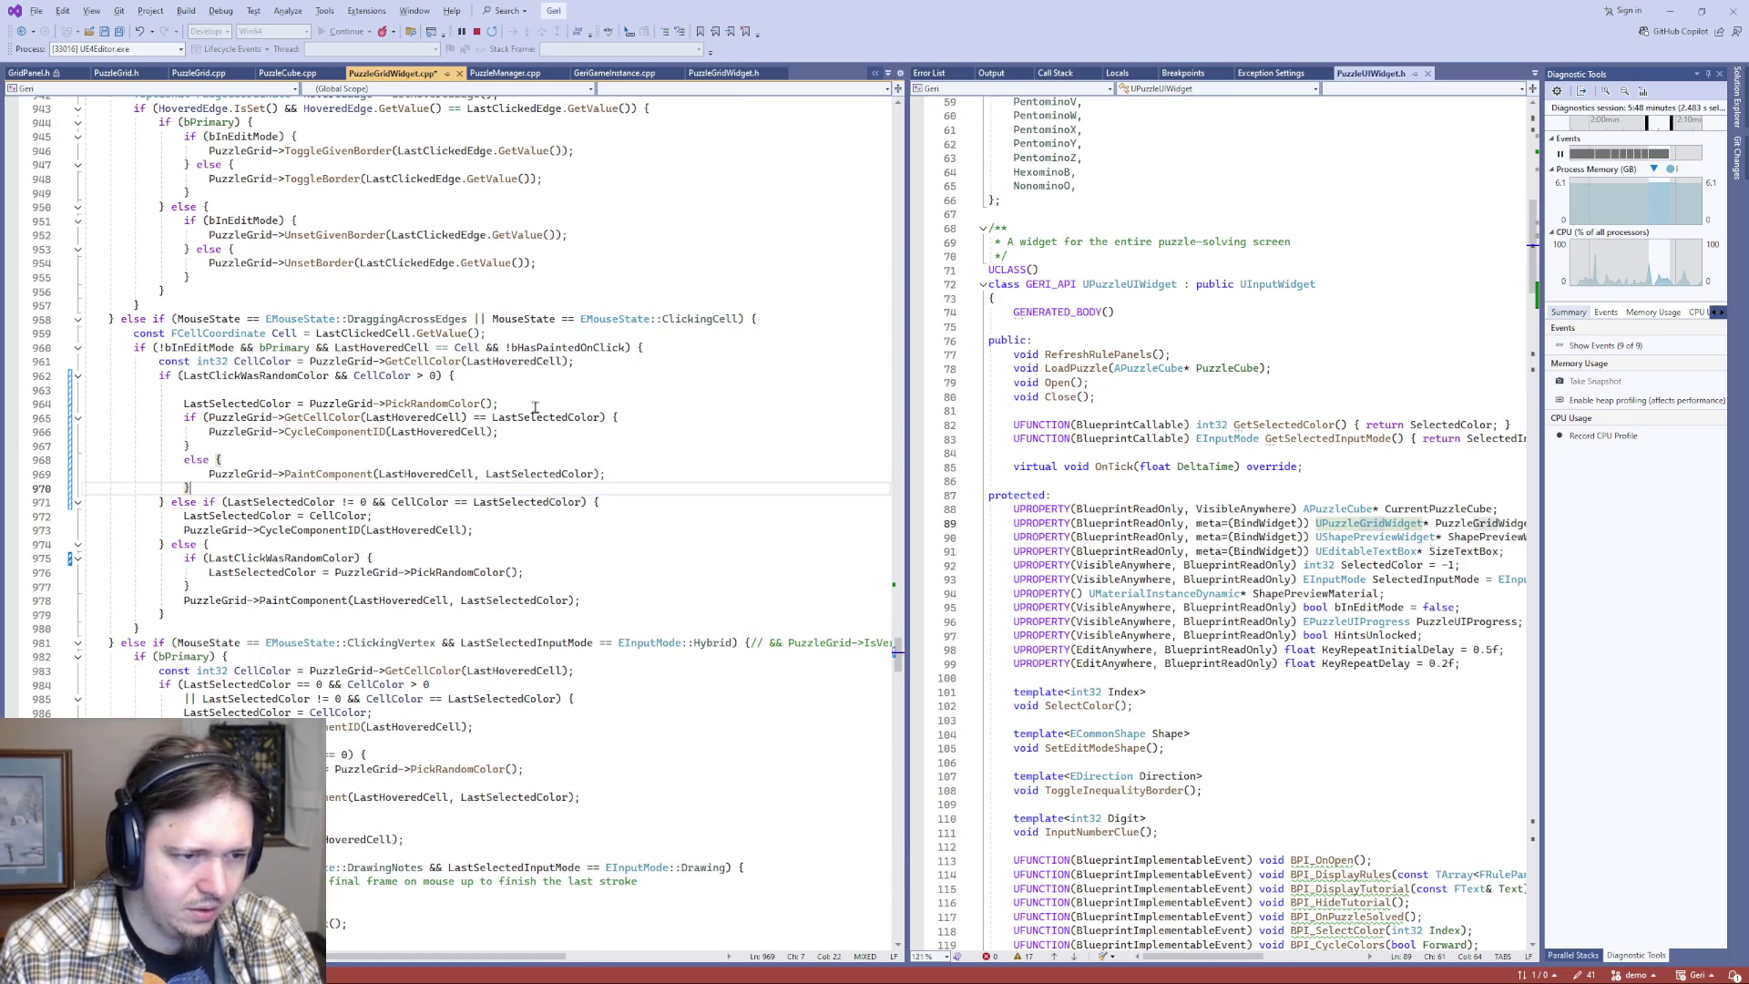
{"action": "key", "text": "Delete"}
{"action": "key", "text": "Delete"}
{"action": "key", "text": "Delete"}
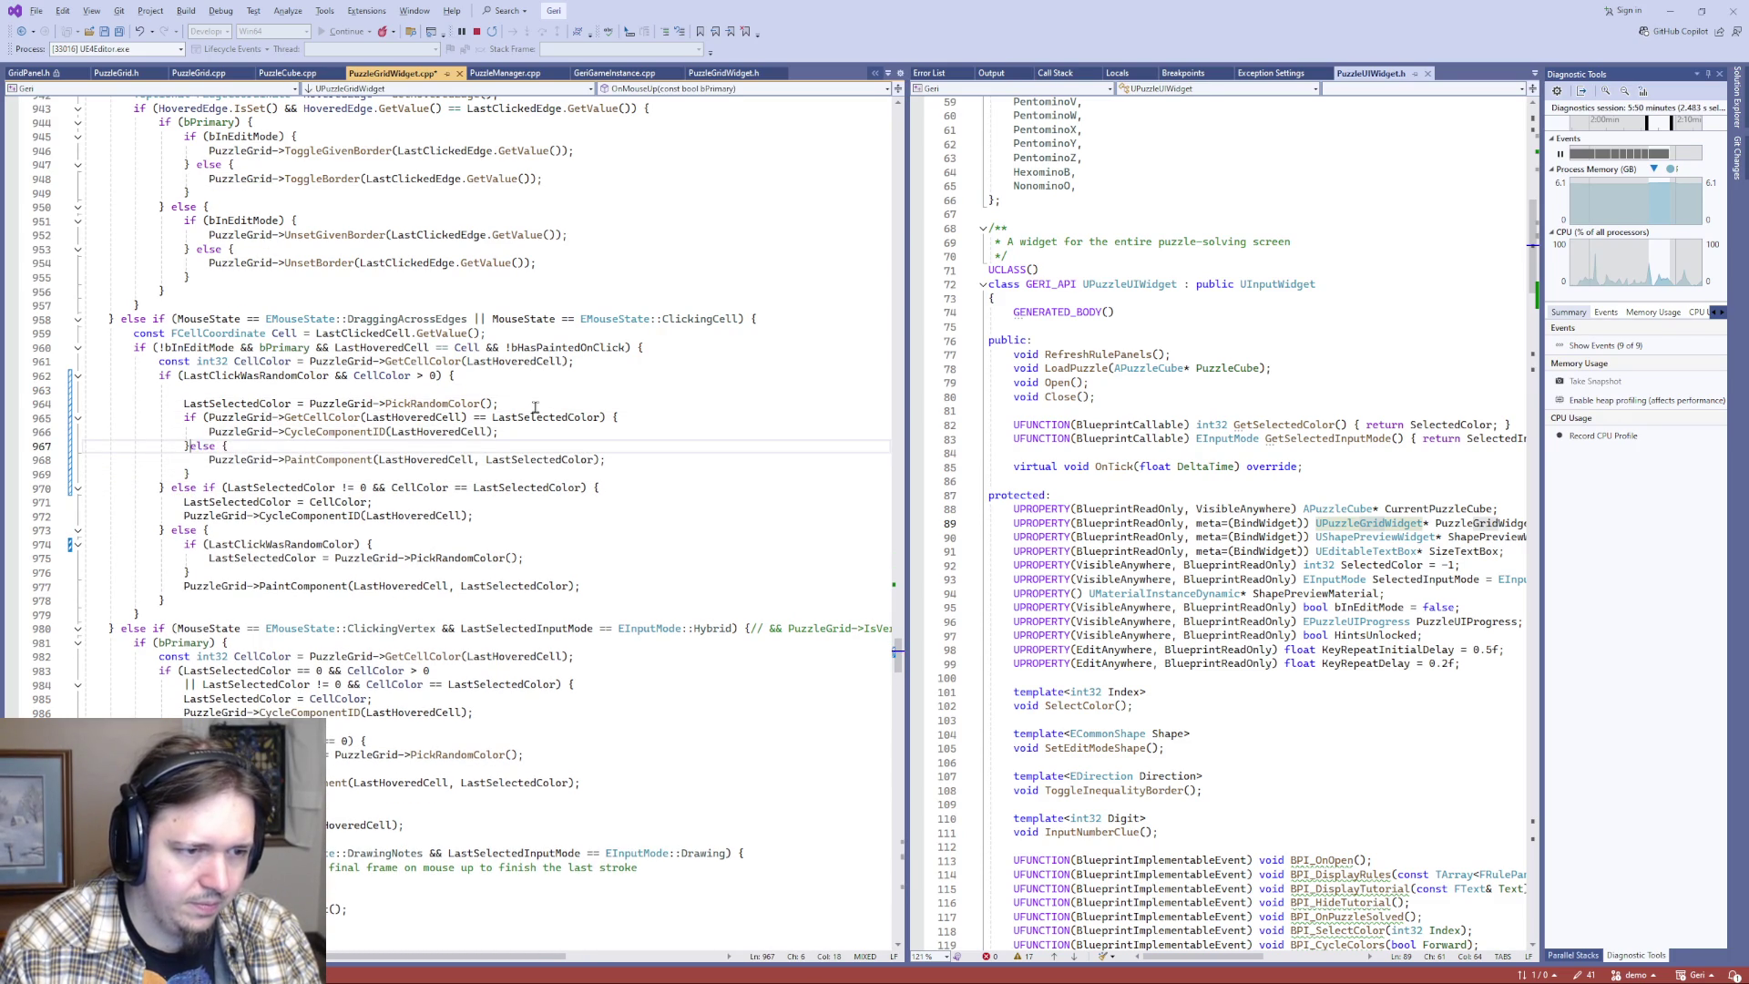
{"action": "key", "text": "Up"}
{"action": "key", "text": "Up"}
{"action": "key", "text": "Up"}
{"action": "key", "text": "Up"}
{"action": "key", "text": "Up"}
{"action": "key", "text": "End"}
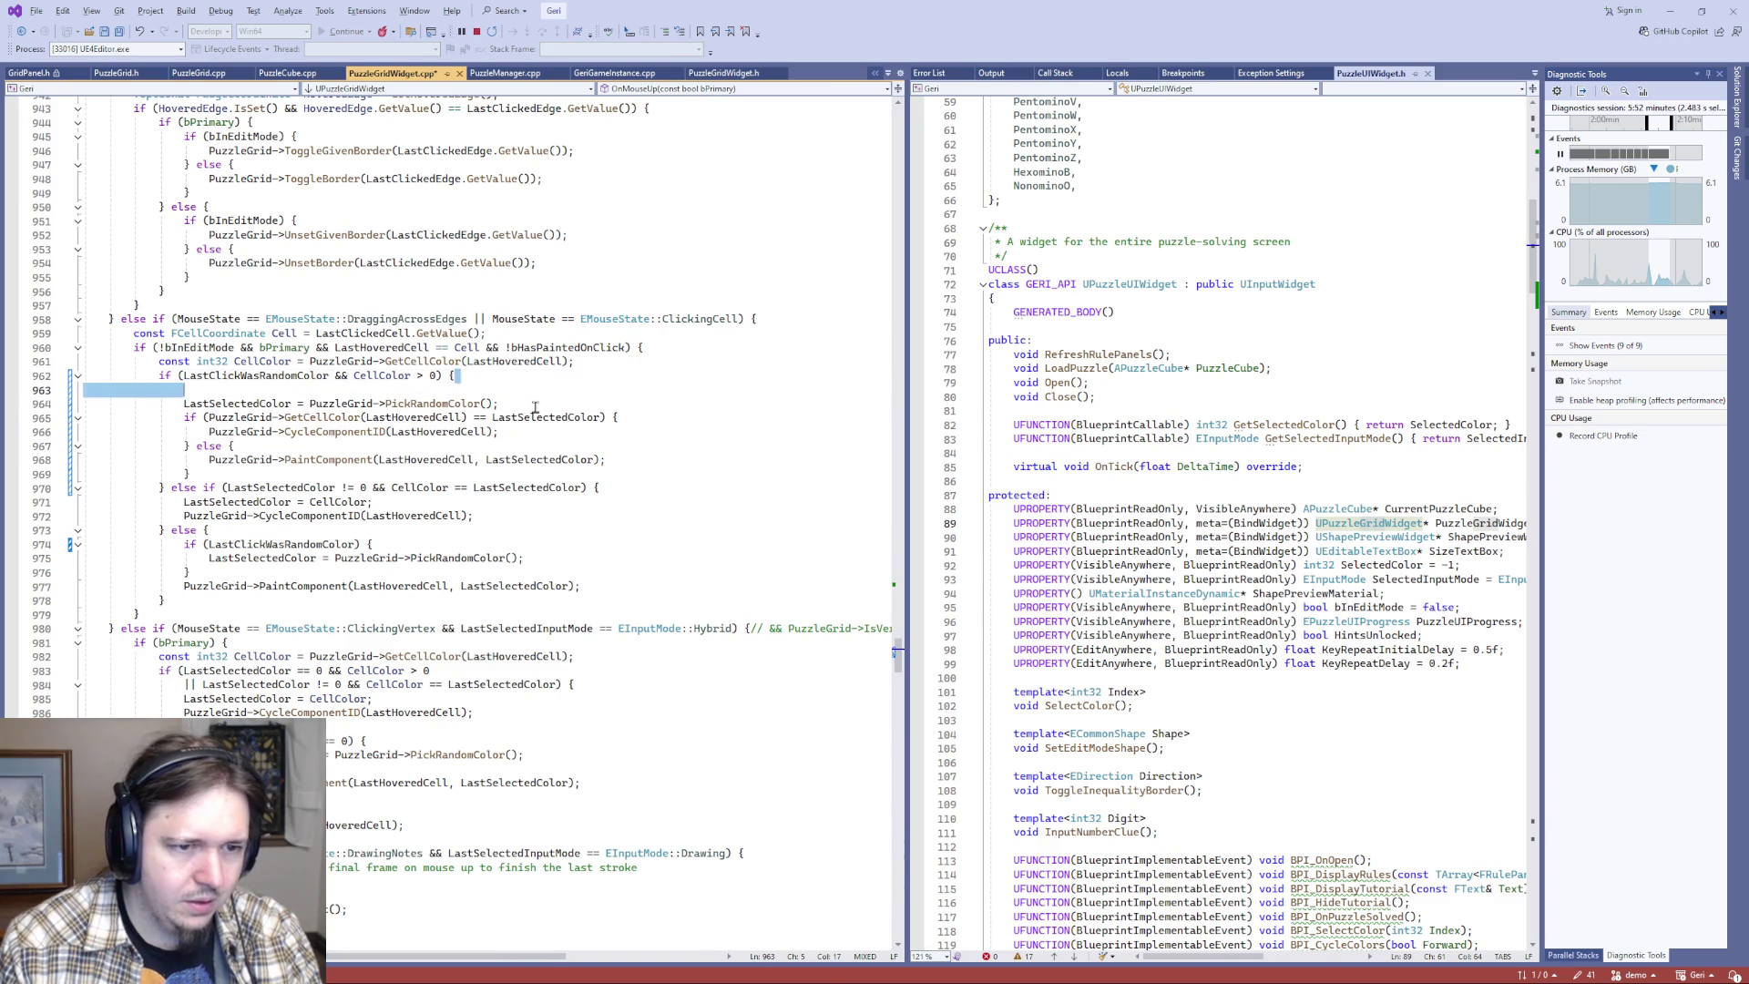
{"action": "key", "text": "Delete"}
- Replace the GetCellColor(...) check with the cached CellColor variable and save PuzzleGridWidget.cpp
{"action": "double_click", "coordinate": [273, 375]}
{"action": "key", "text": "End"}
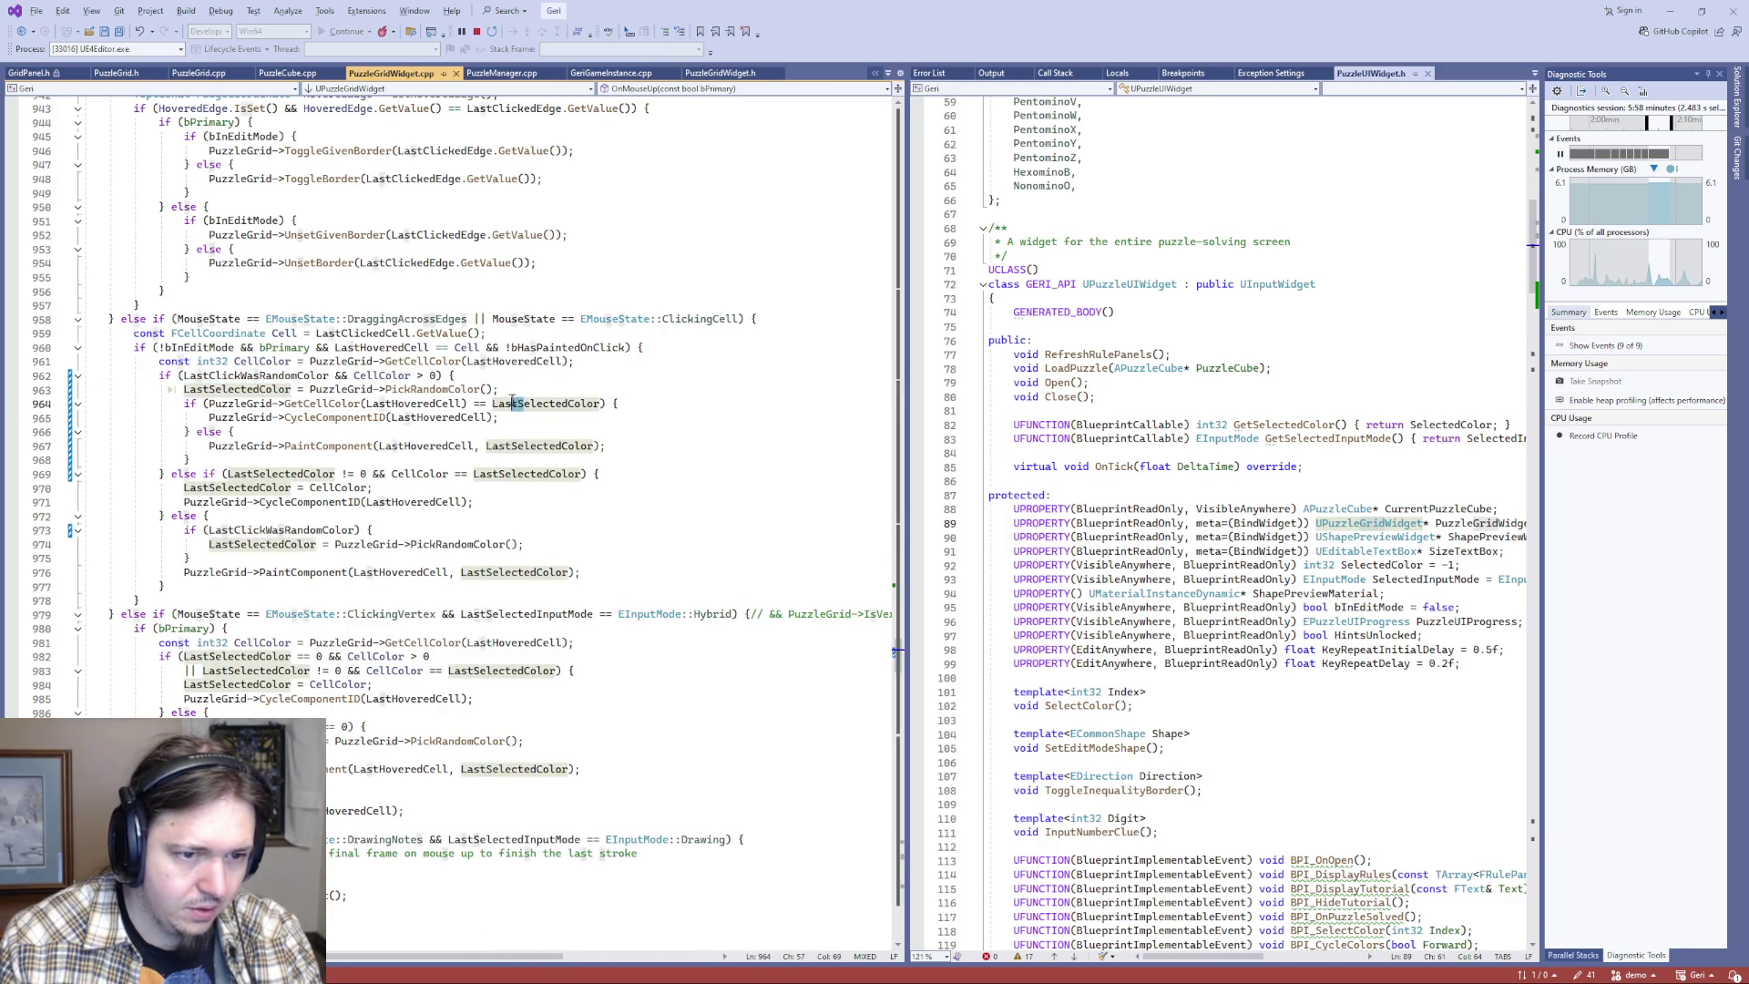
{"action": "left_click_drag", "start_coordinate": [499, 389], "coordinate": [274, 390]}
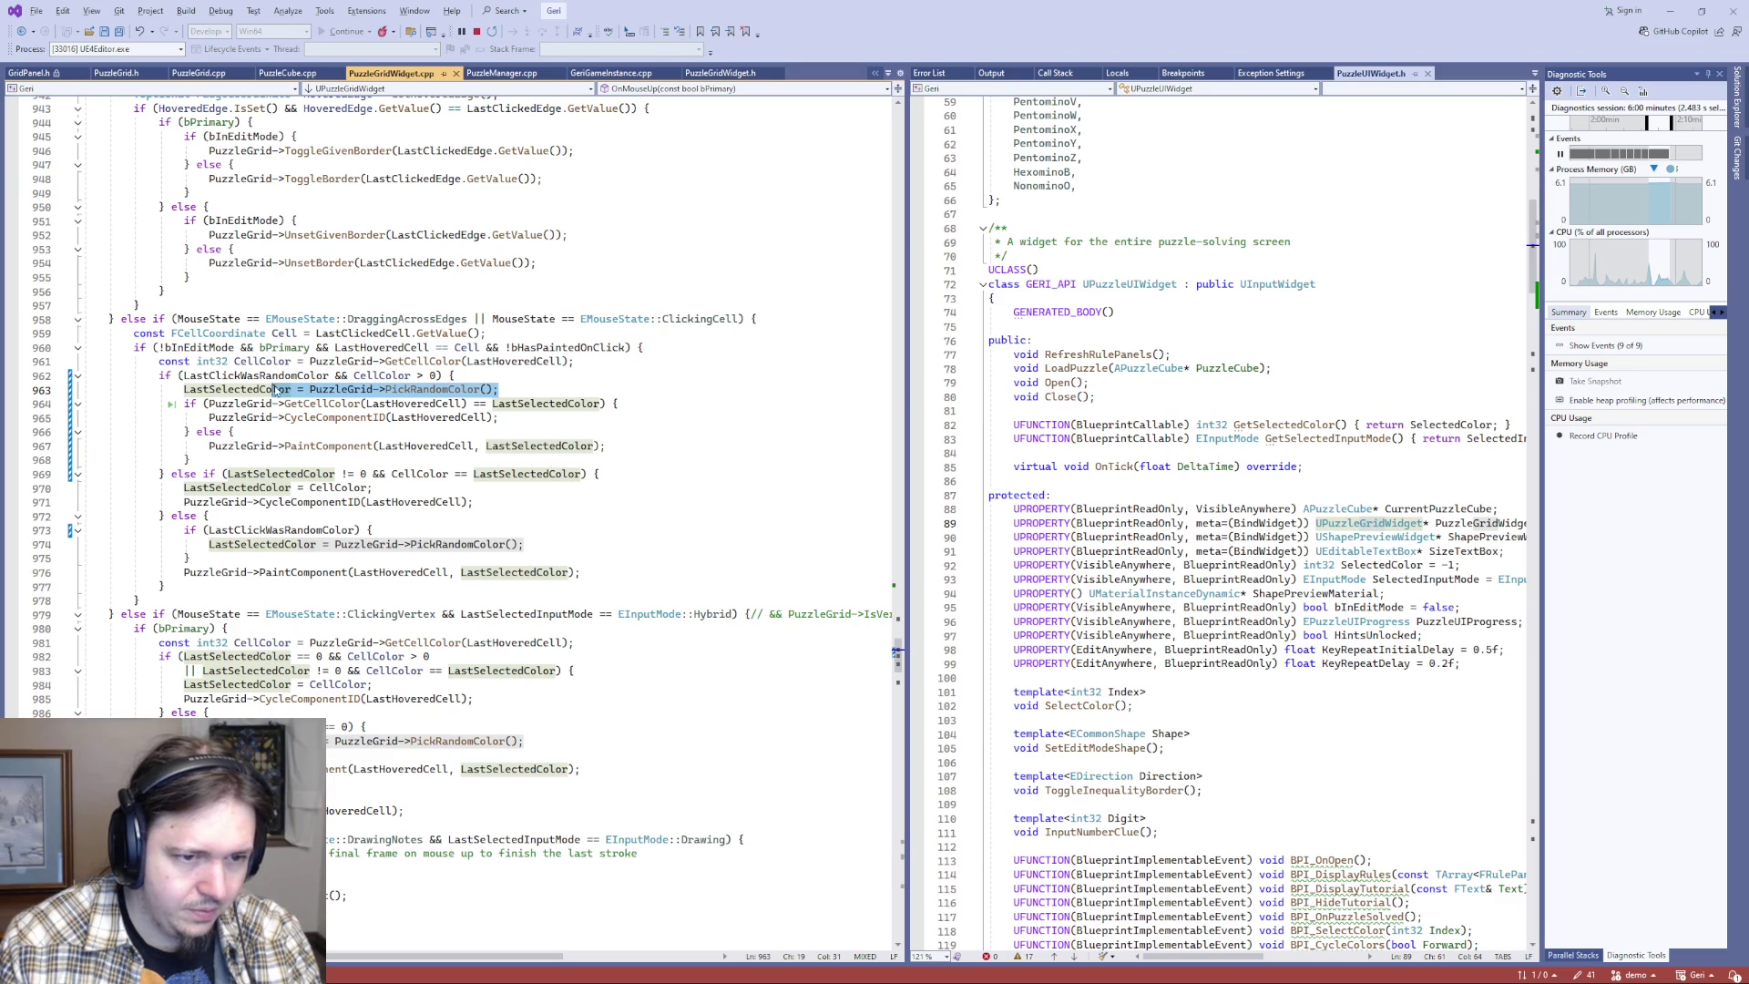
{"action": "left_click", "coordinate": [187, 403]}
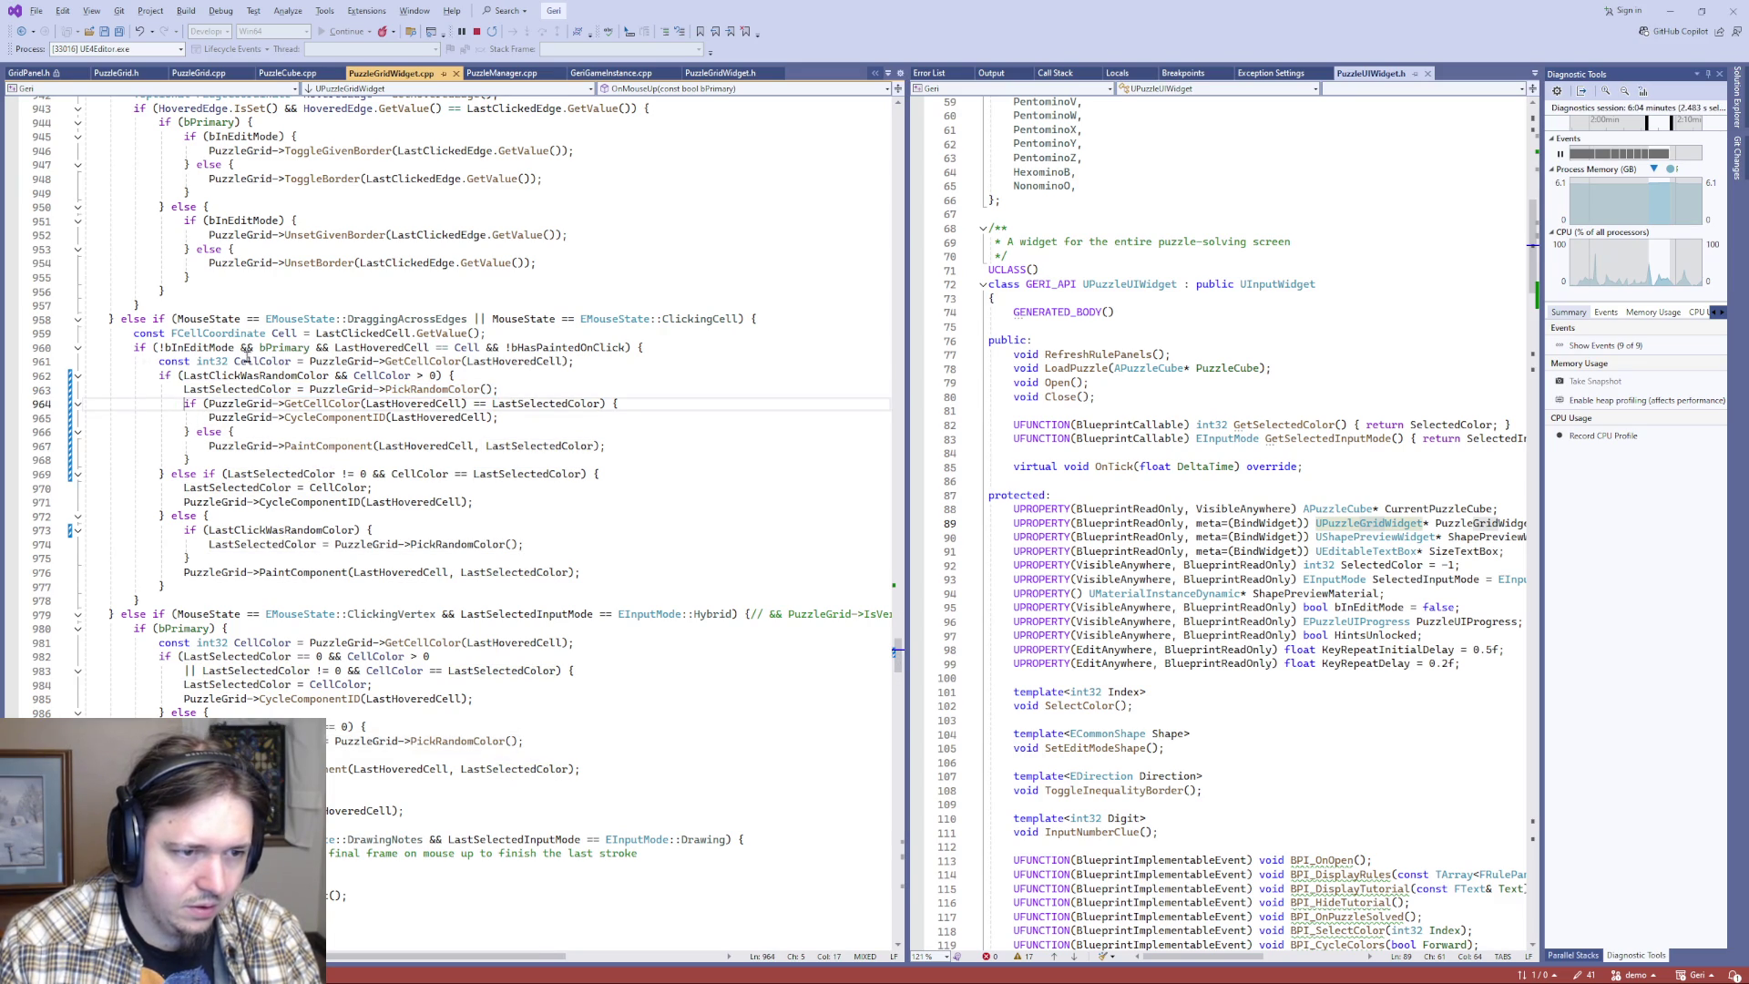
{"action": "double_click", "coordinate": [244, 360]}
{"action": "key", "text": "ctrl+c"}
{"action": "left_click_drag", "start_coordinate": [209, 403], "coordinate": [484, 403]}
{"action": "key", "text": "ctrl+v"}
{"action": "key", "text": "ctrl+s"}
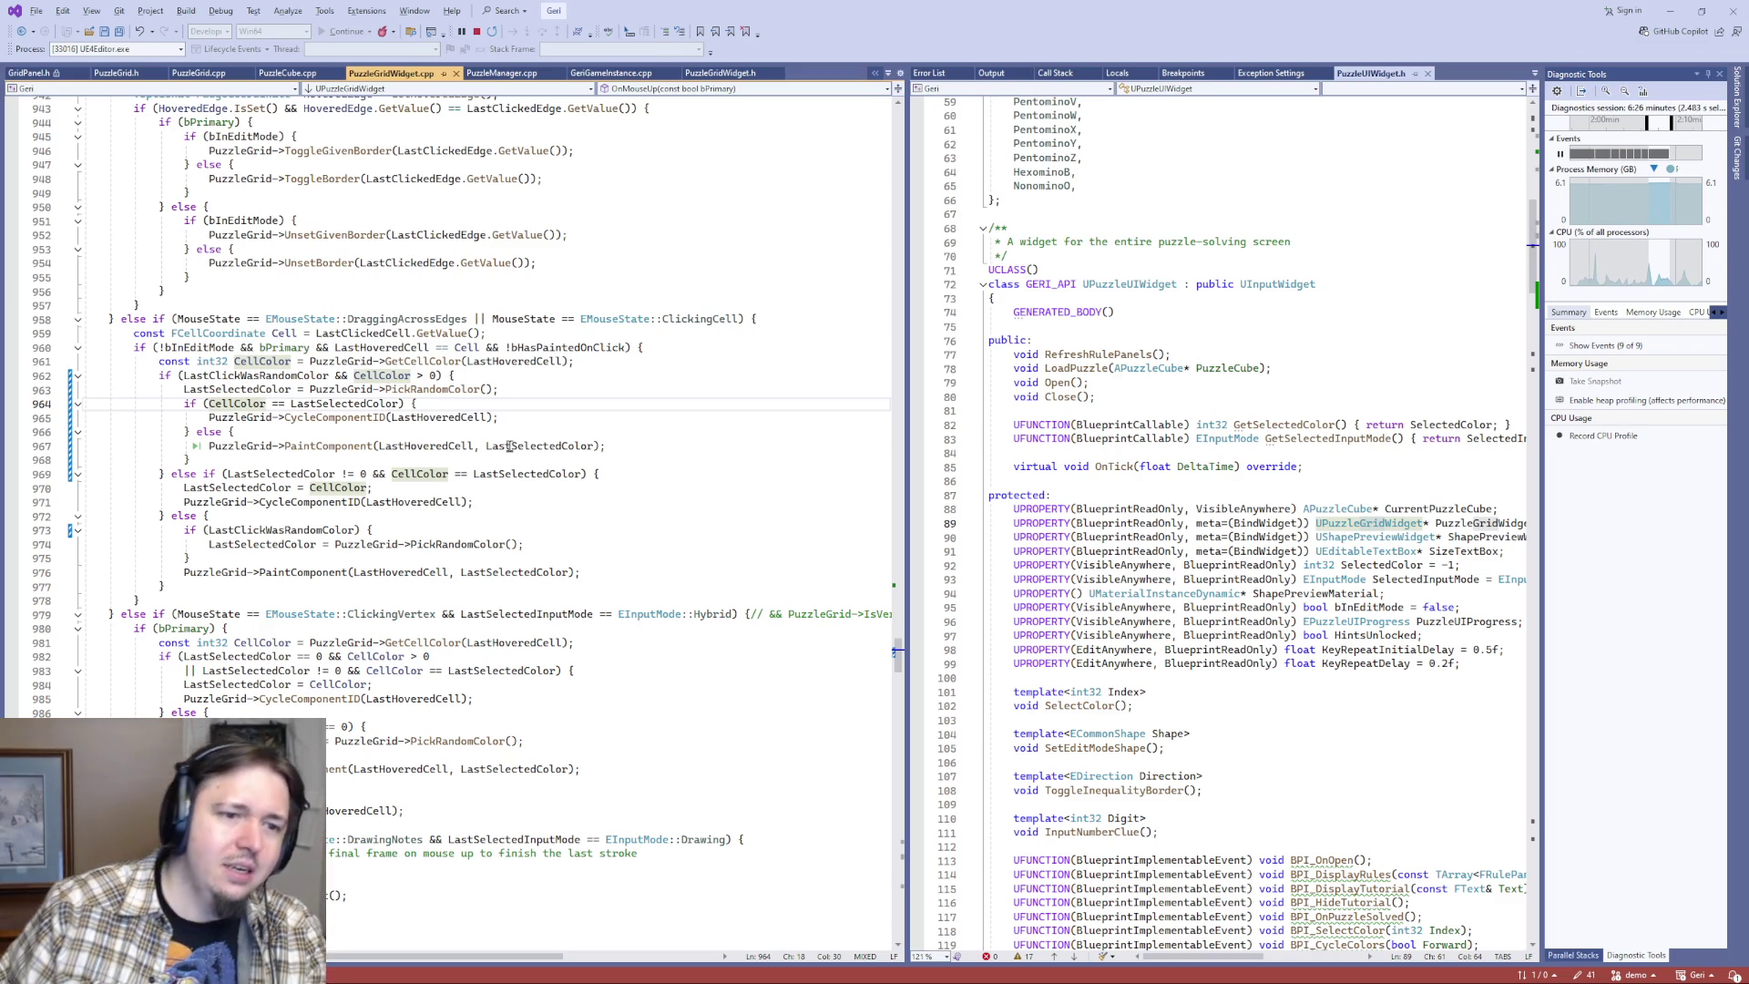
{"action": "type", "text": "}"}
- Remove the 'LastSelectedColor != 0 &&' and '&& CellColor > 0' conditions from the paint checks
{"action": "left_click", "coordinate": [270, 461]}
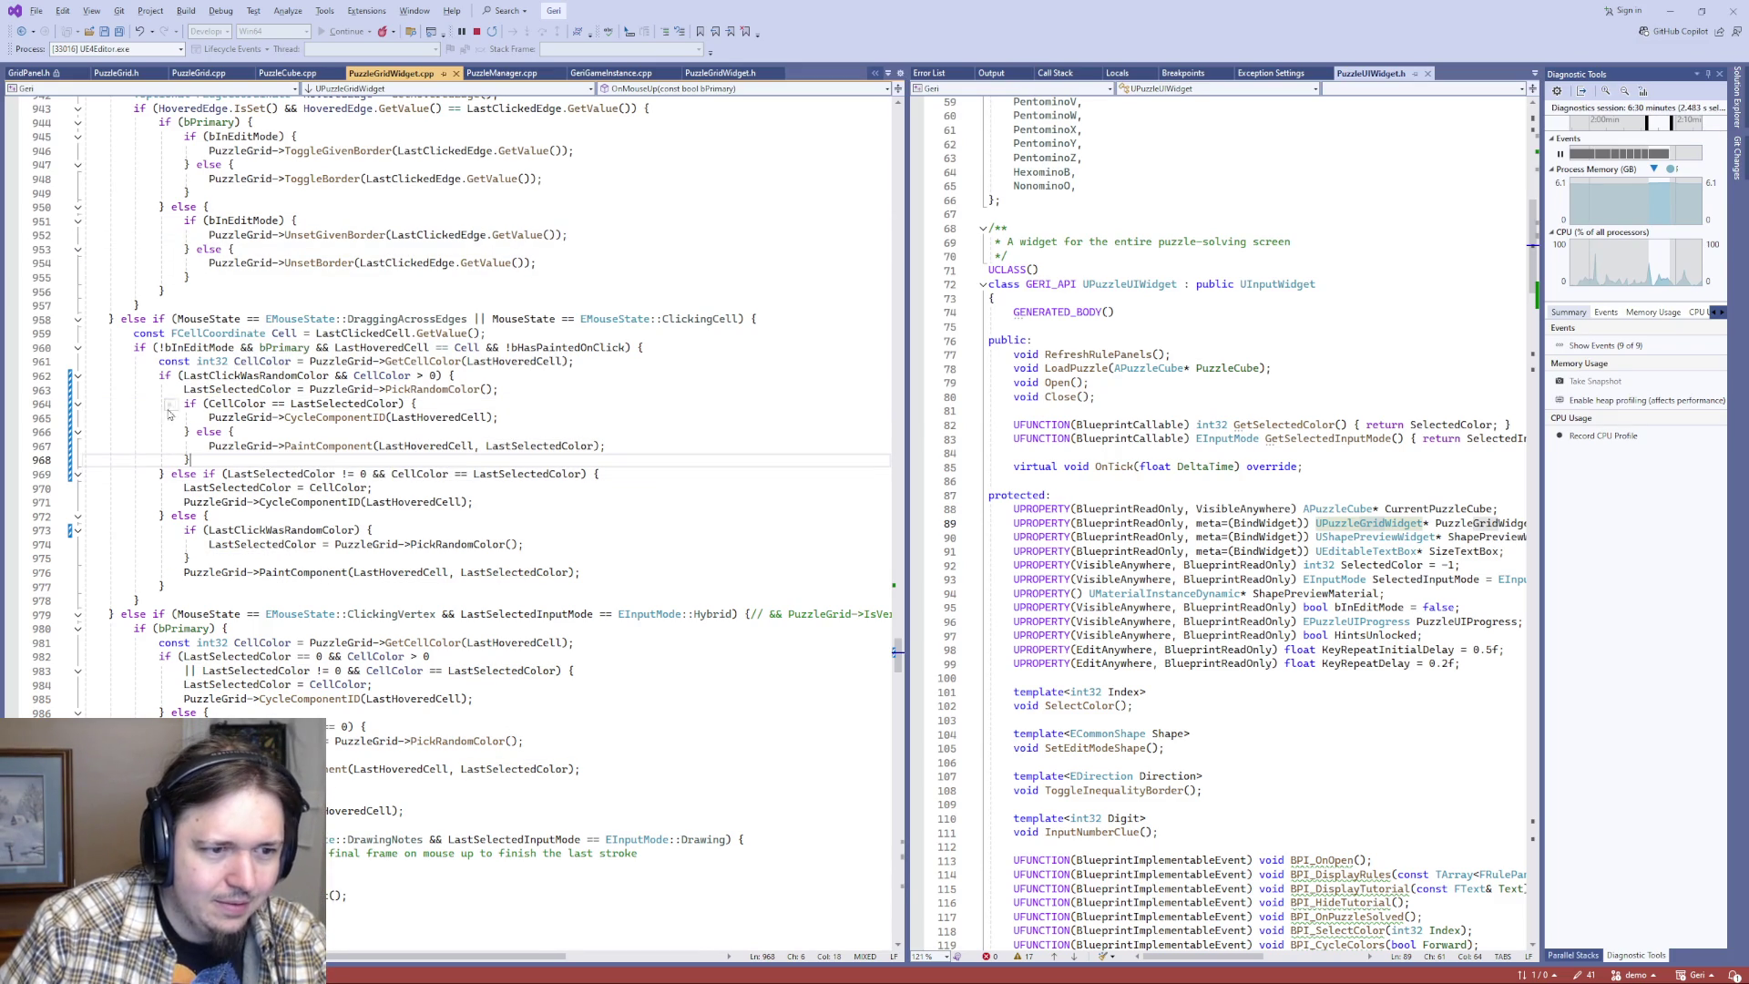
{"action": "left_click_drag", "start_coordinate": [197, 460], "coordinate": [51, 412]}
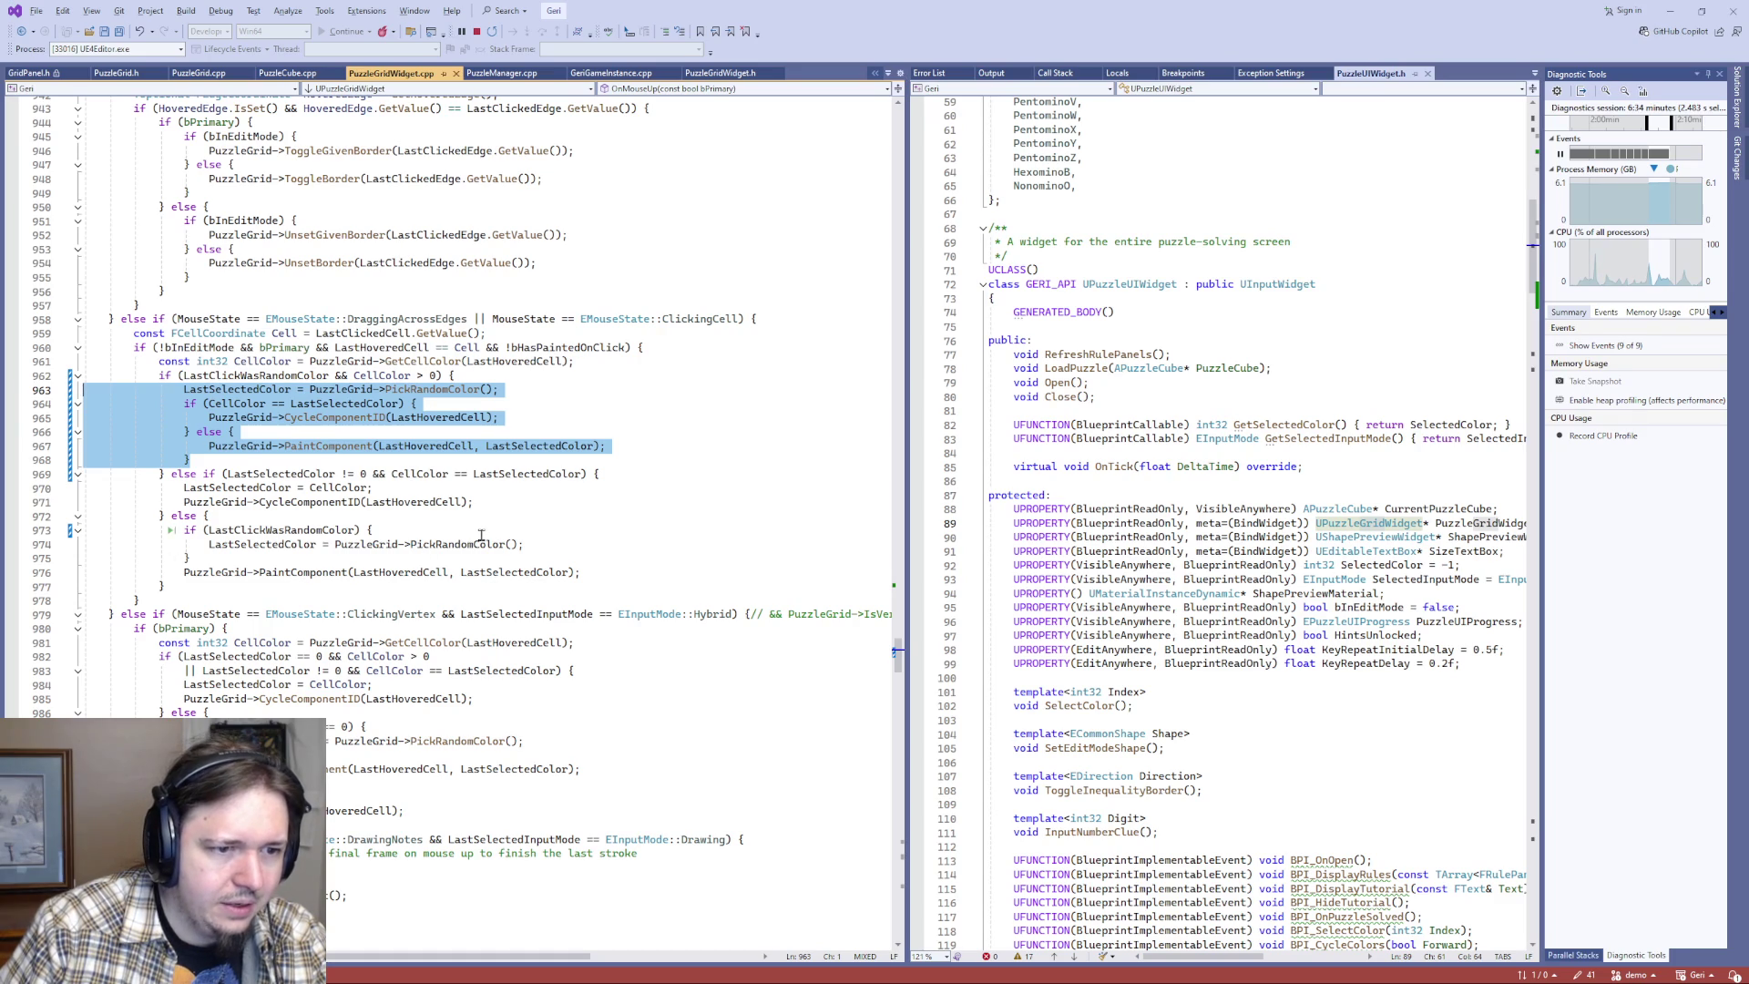
{"action": "double_click", "coordinate": [278, 376]}
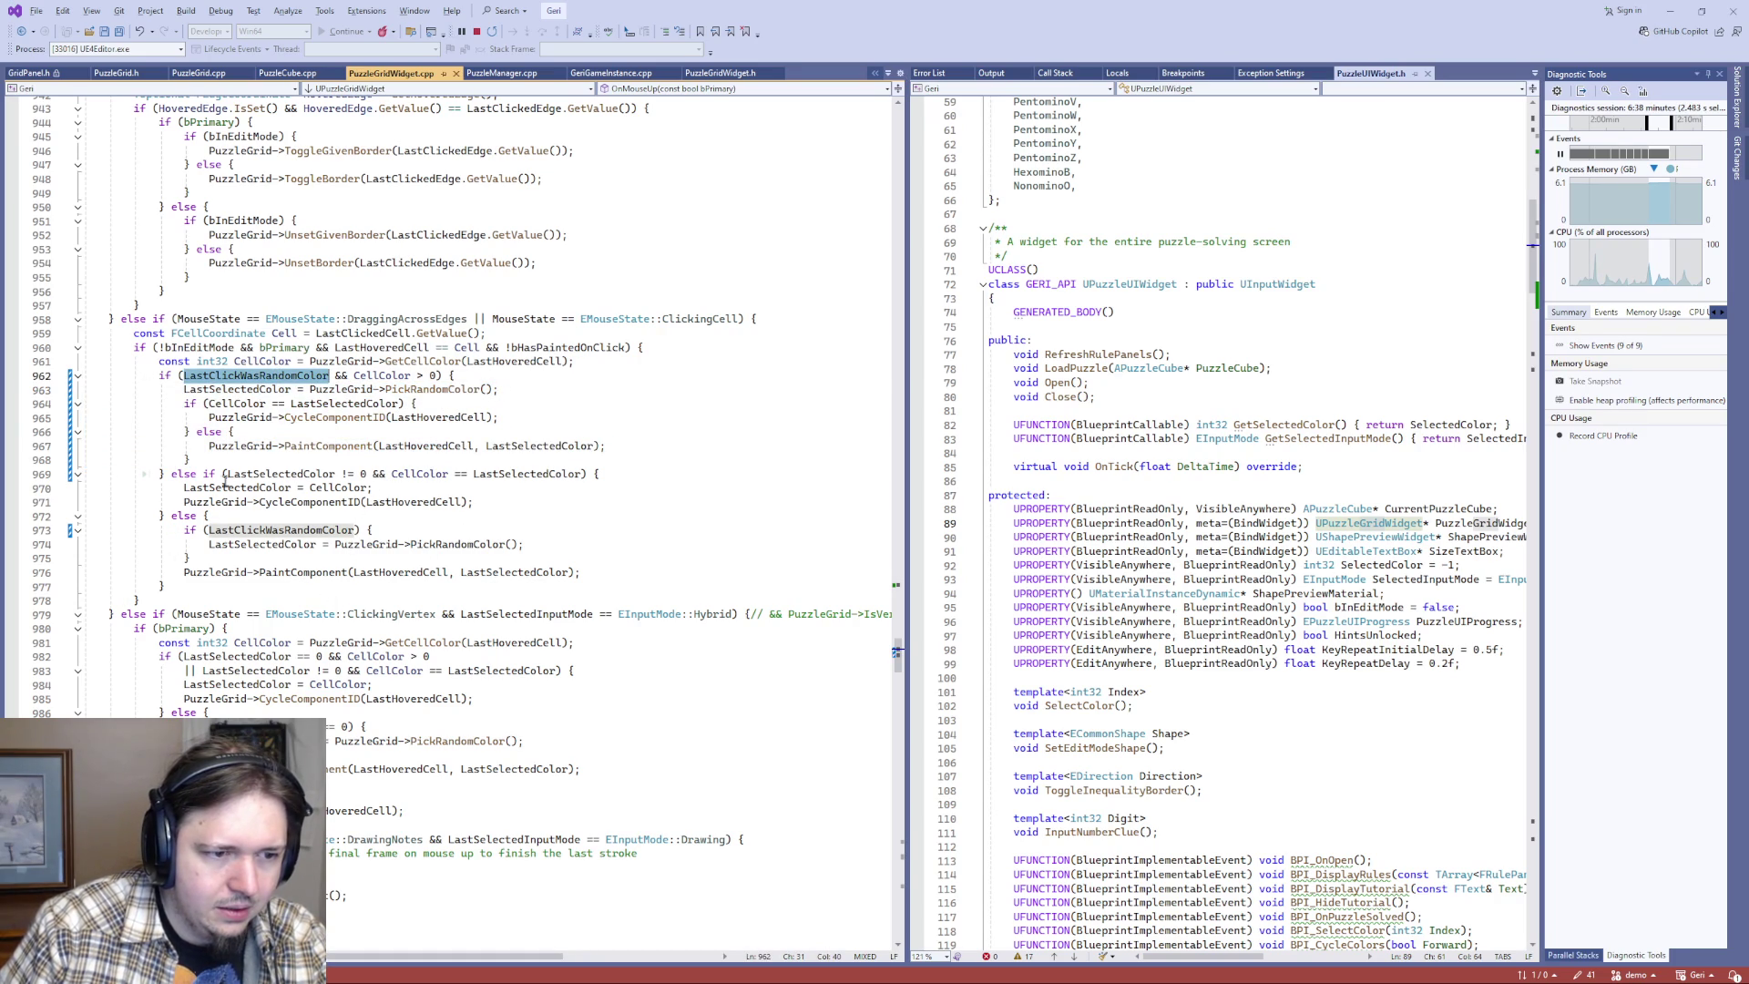
{"action": "left_click_drag", "start_coordinate": [227, 473], "coordinate": [366, 473]}
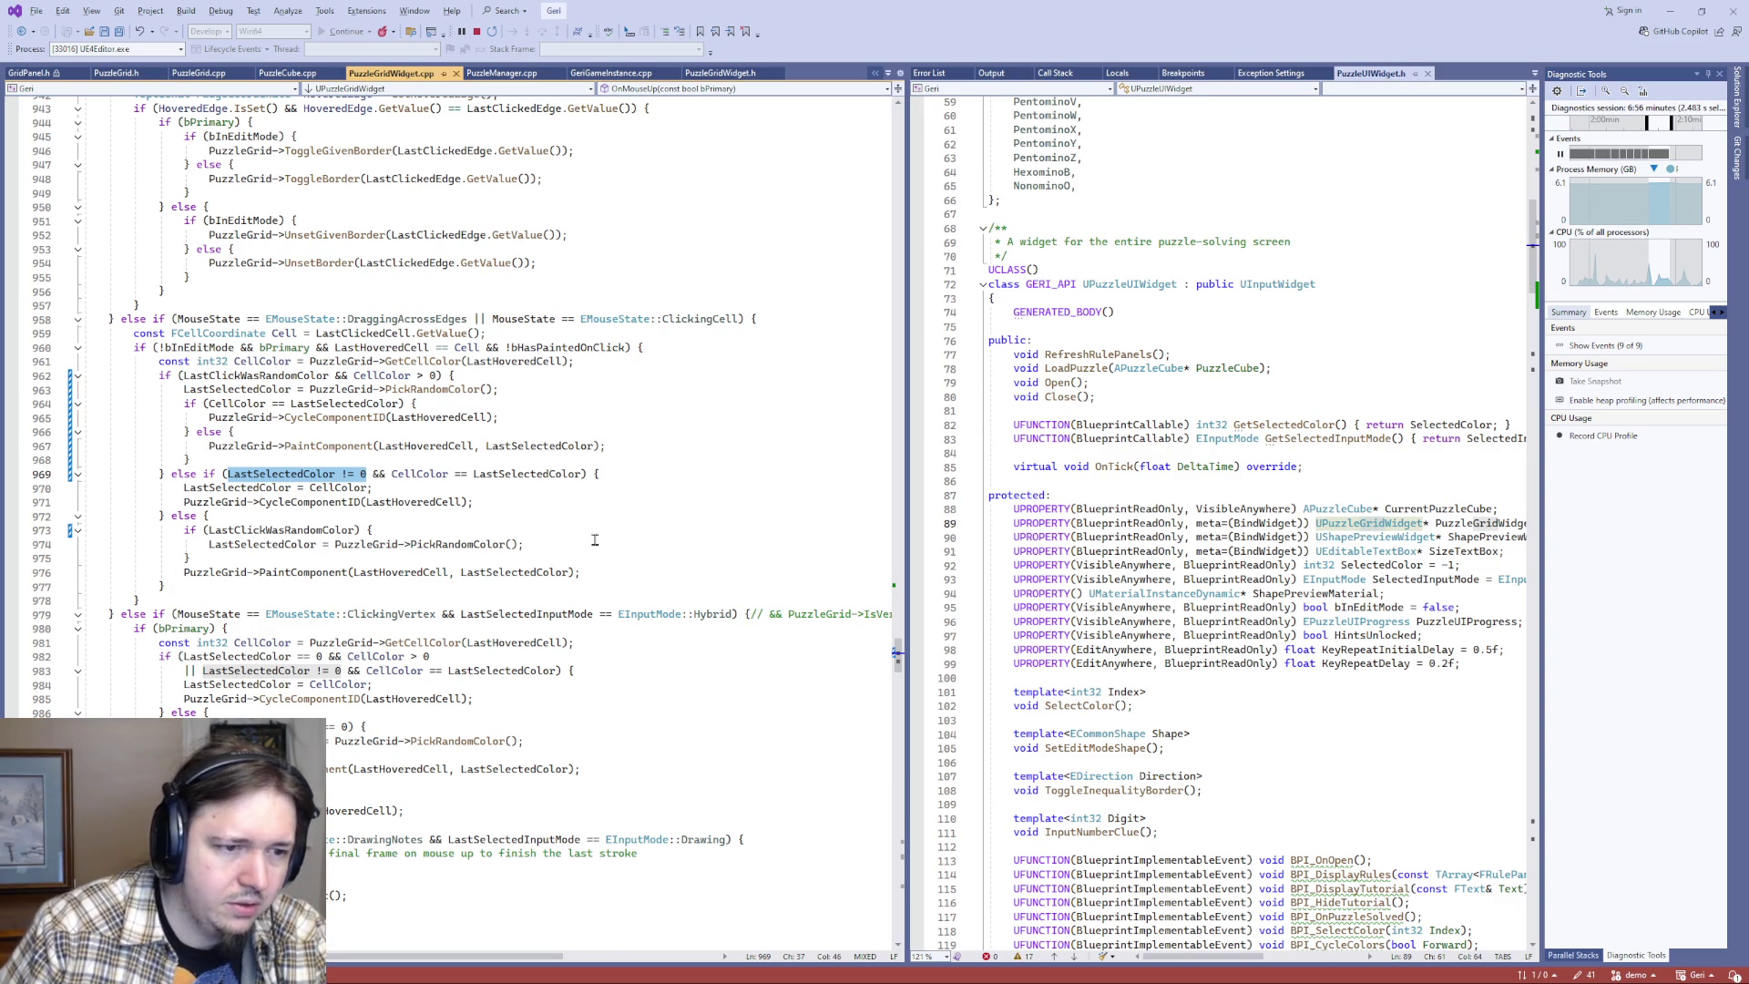
{"action": "key", "text": "Delete"}
{"action": "key", "text": "Delete"}
{"action": "key", "text": "Delete"}
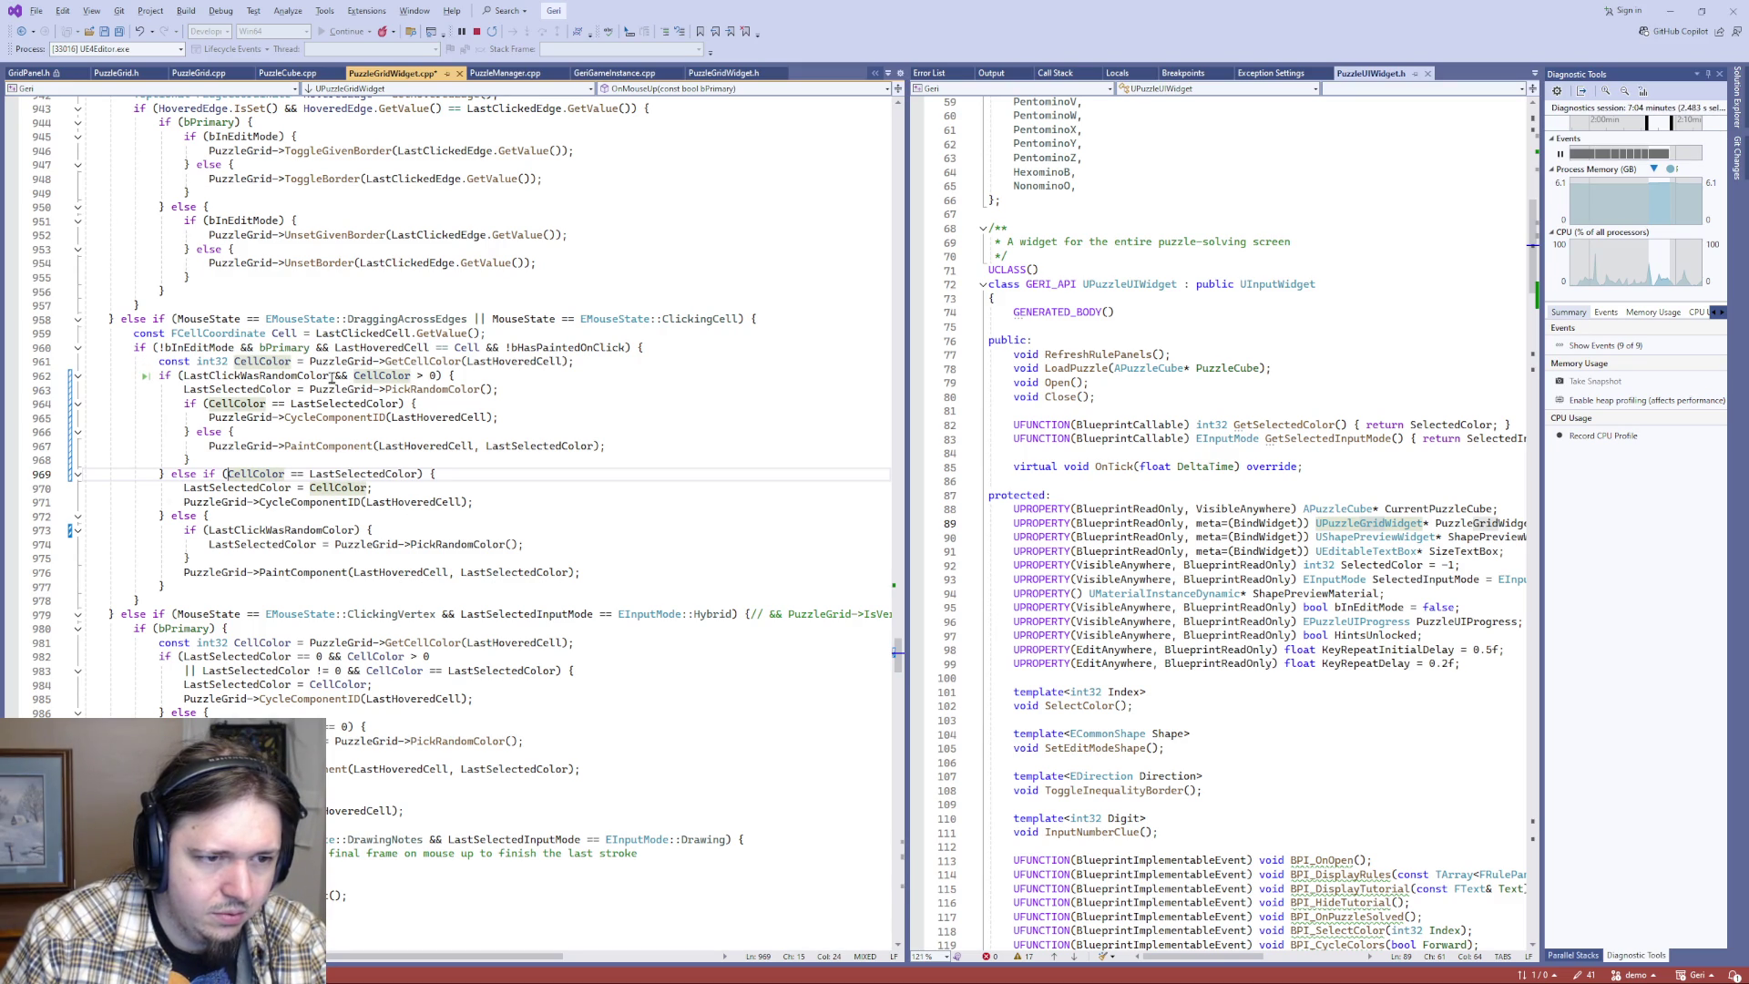
{"action": "mouse_move", "coordinate": [331, 376]}
{"action": "left_mouse_down"}
{"action": "mouse_move", "coordinate": [547, 376]}
{"action": "mouse_move", "coordinate": [429, 376]}
{"action": "left_mouse_up"}
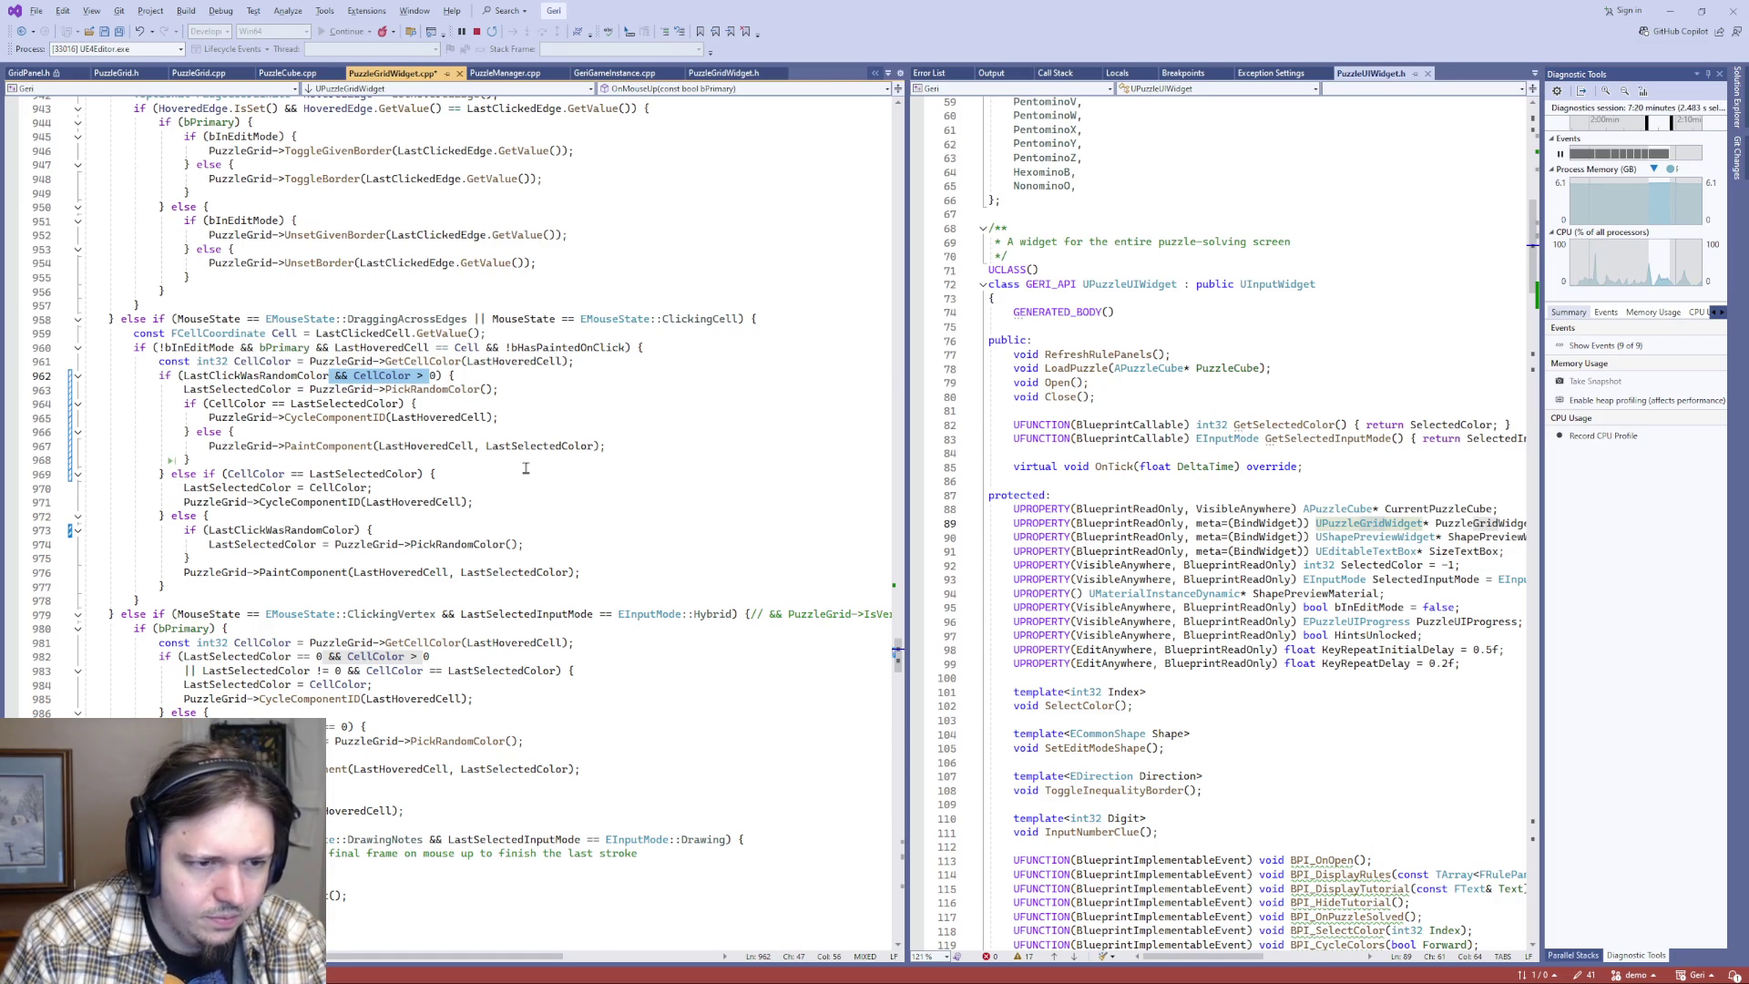
{"action": "key", "text": "Delete"}
{"action": "key", "text": "Delete"}
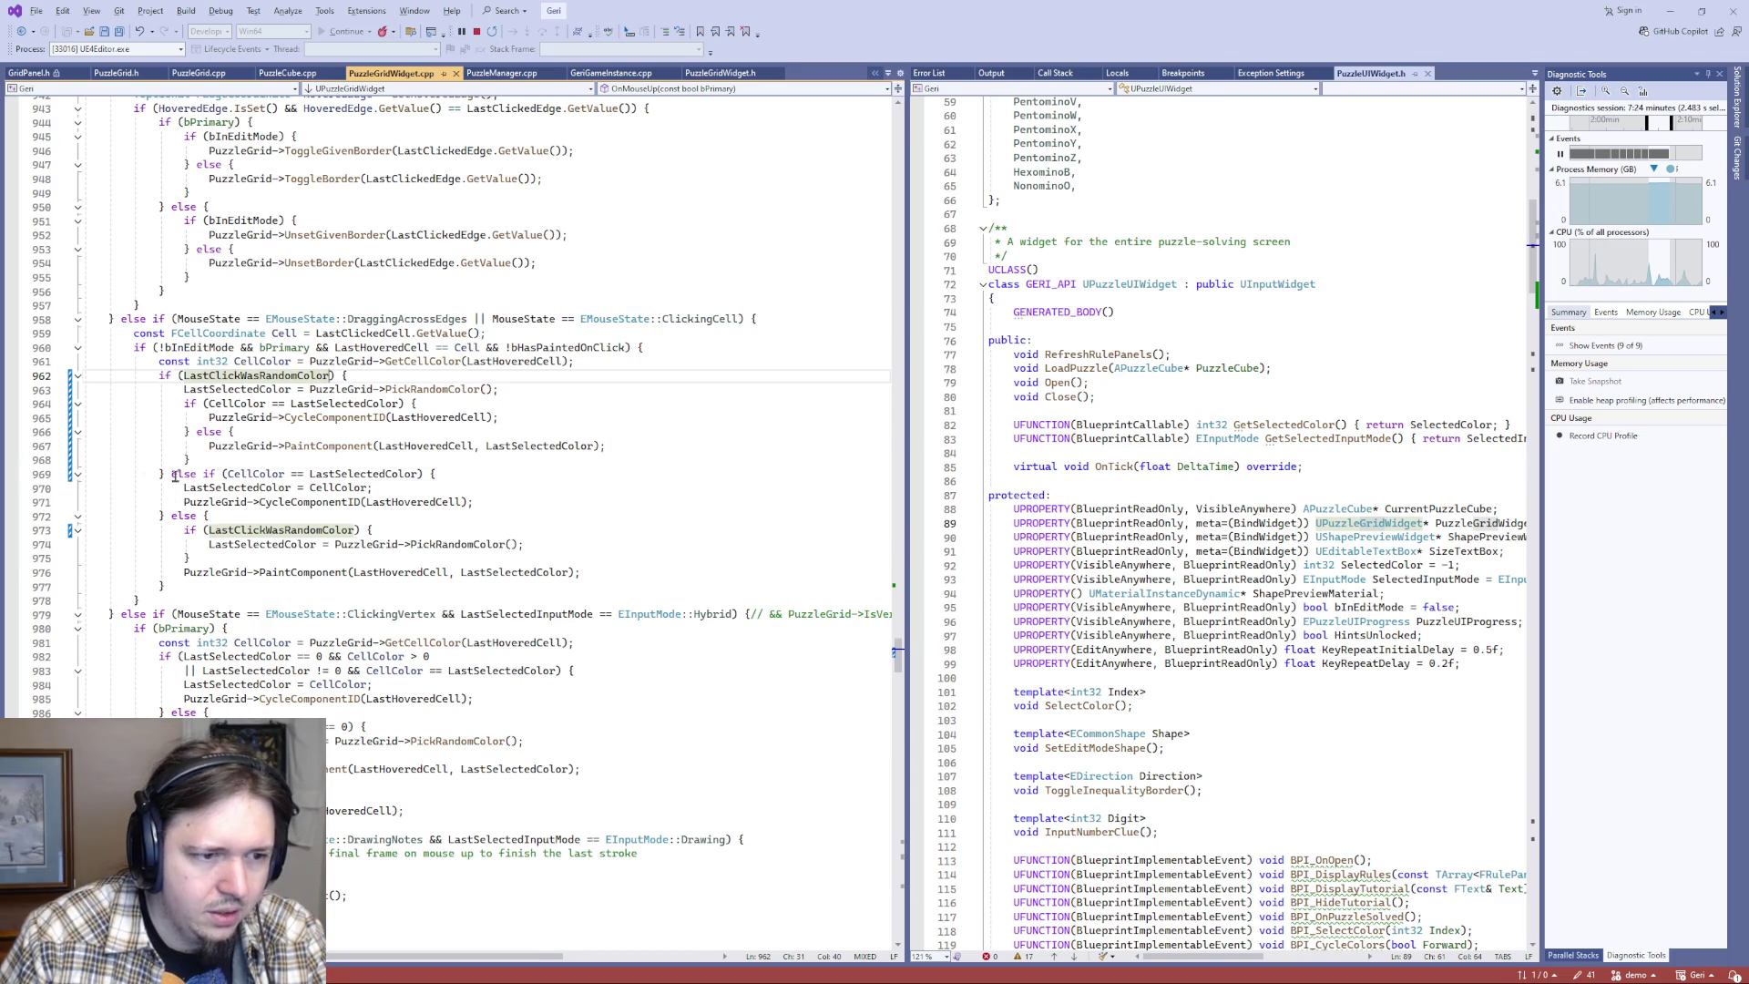
- Delete the random-color pick from the final branch and return to Unreal Editor
{"action": "left_click_drag", "start_coordinate": [192, 475], "coordinate": [392, 490]}
{"action": "left_click", "coordinate": [318, 502]}
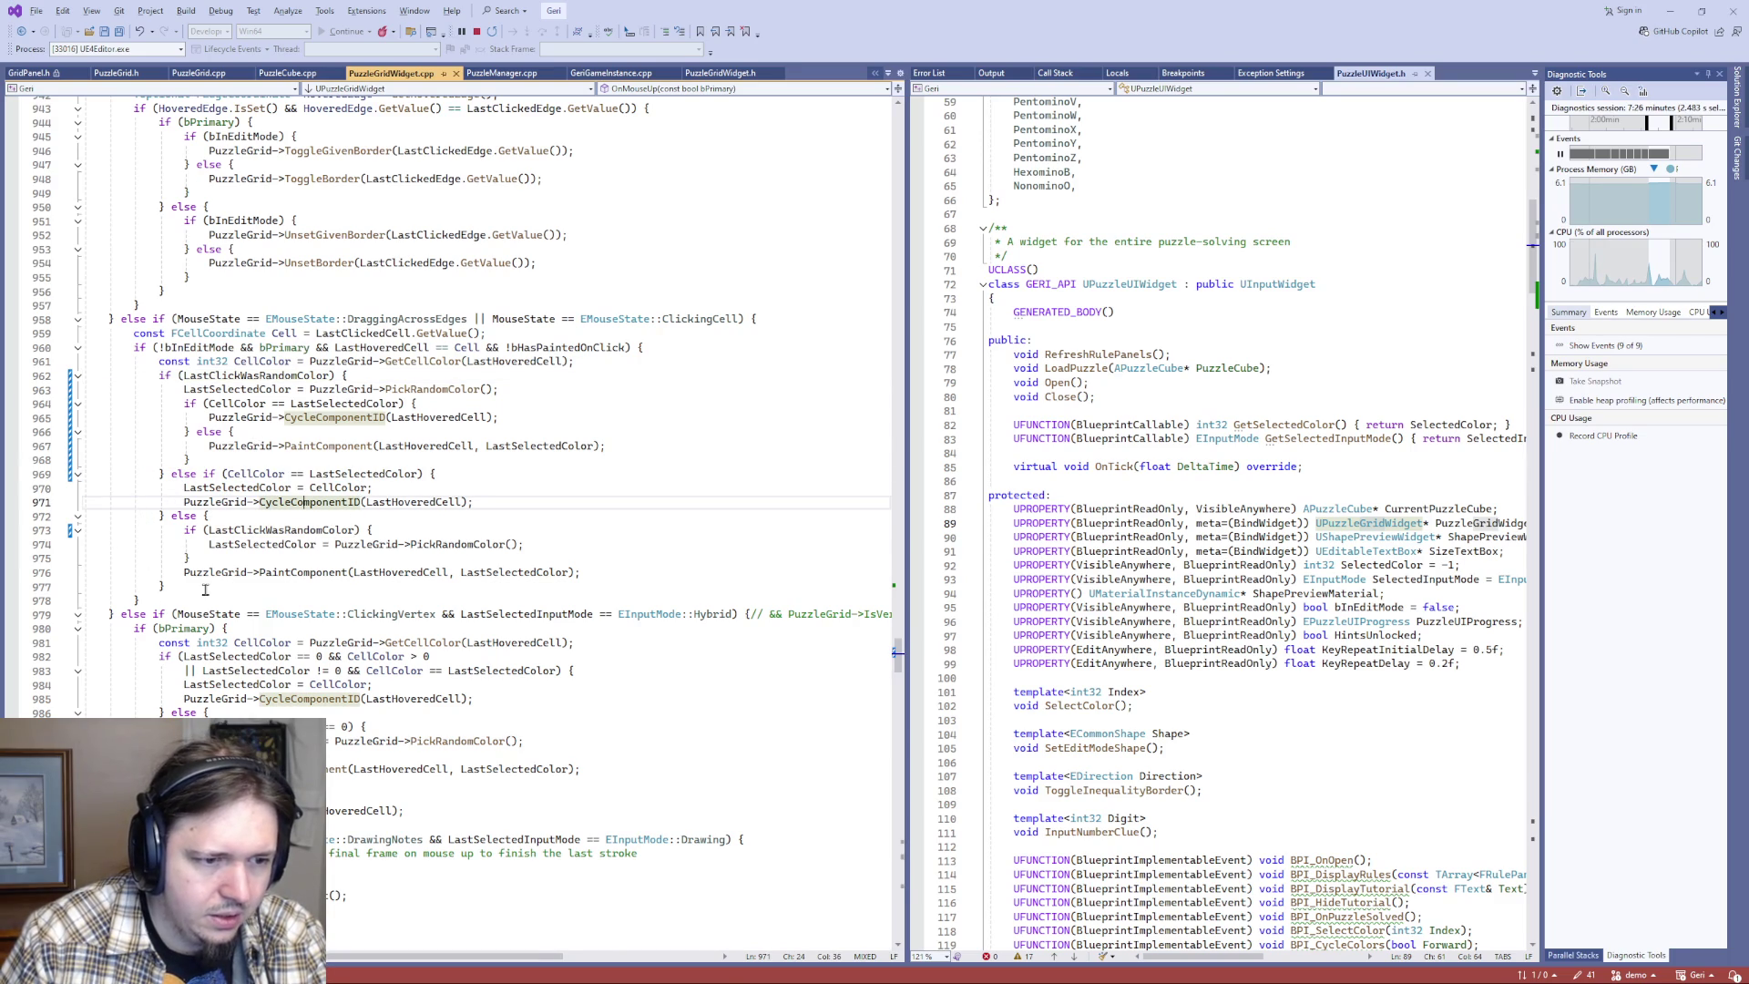
{"action": "left_click_drag", "start_coordinate": [191, 558], "coordinate": [232, 523]}
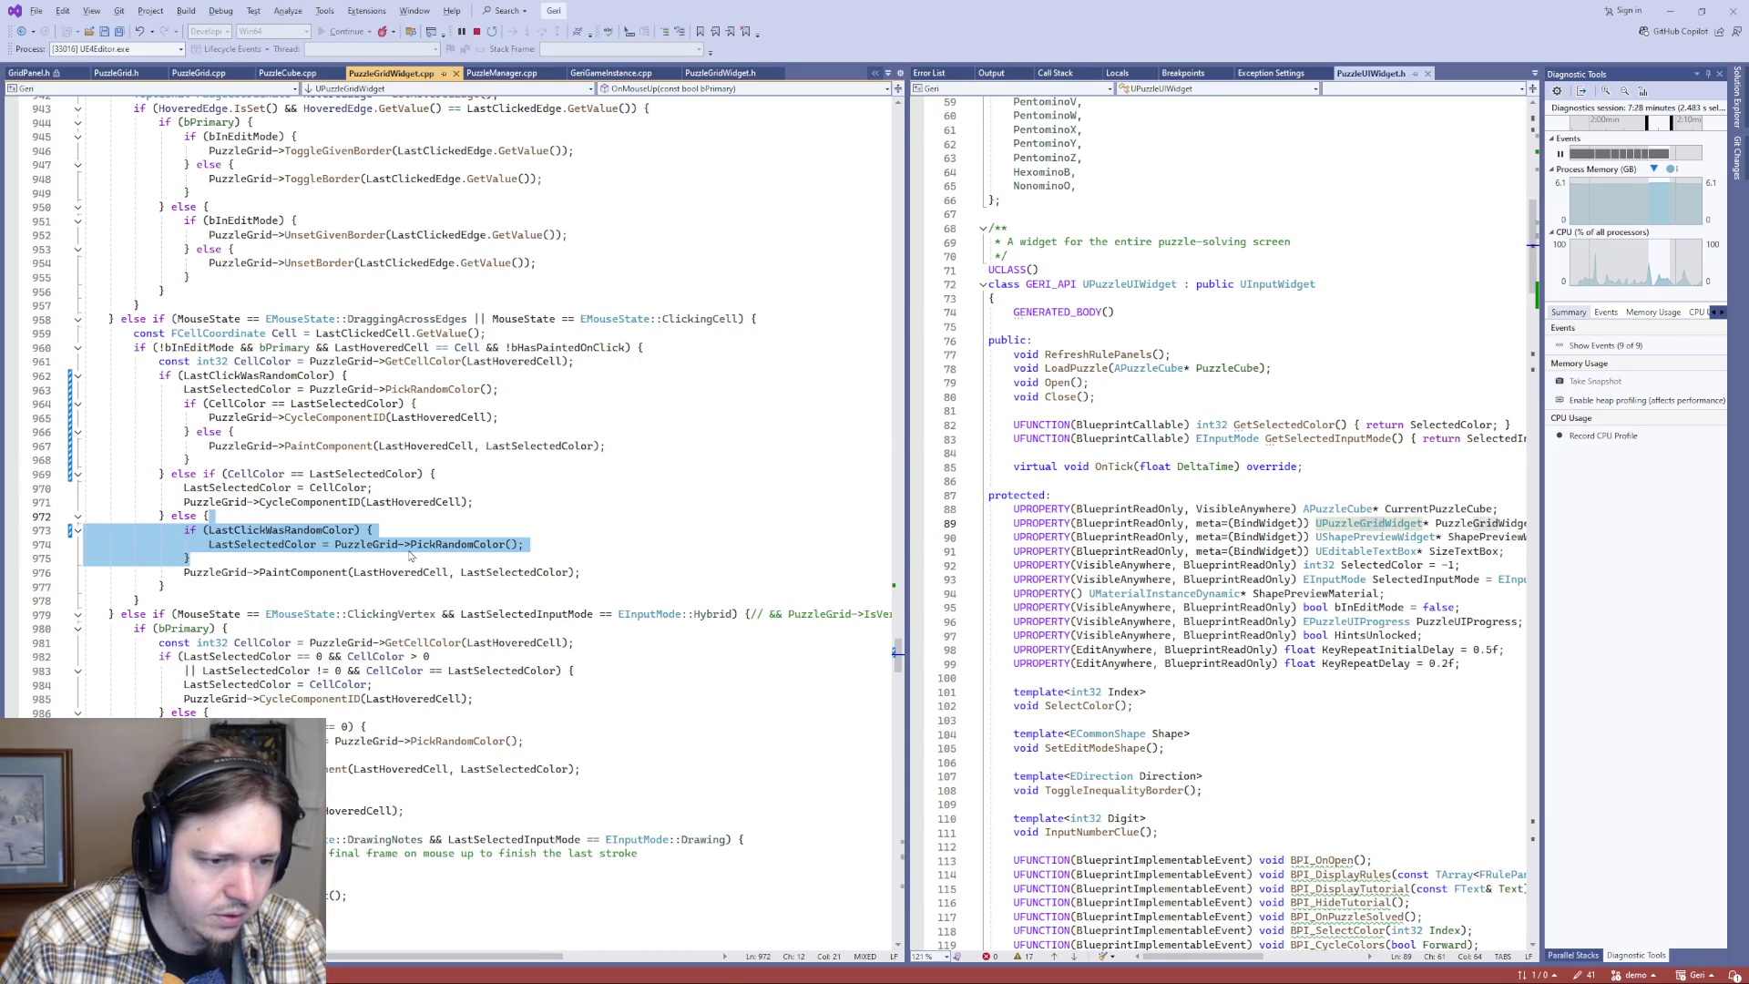
{"action": "key", "text": "Delete"}
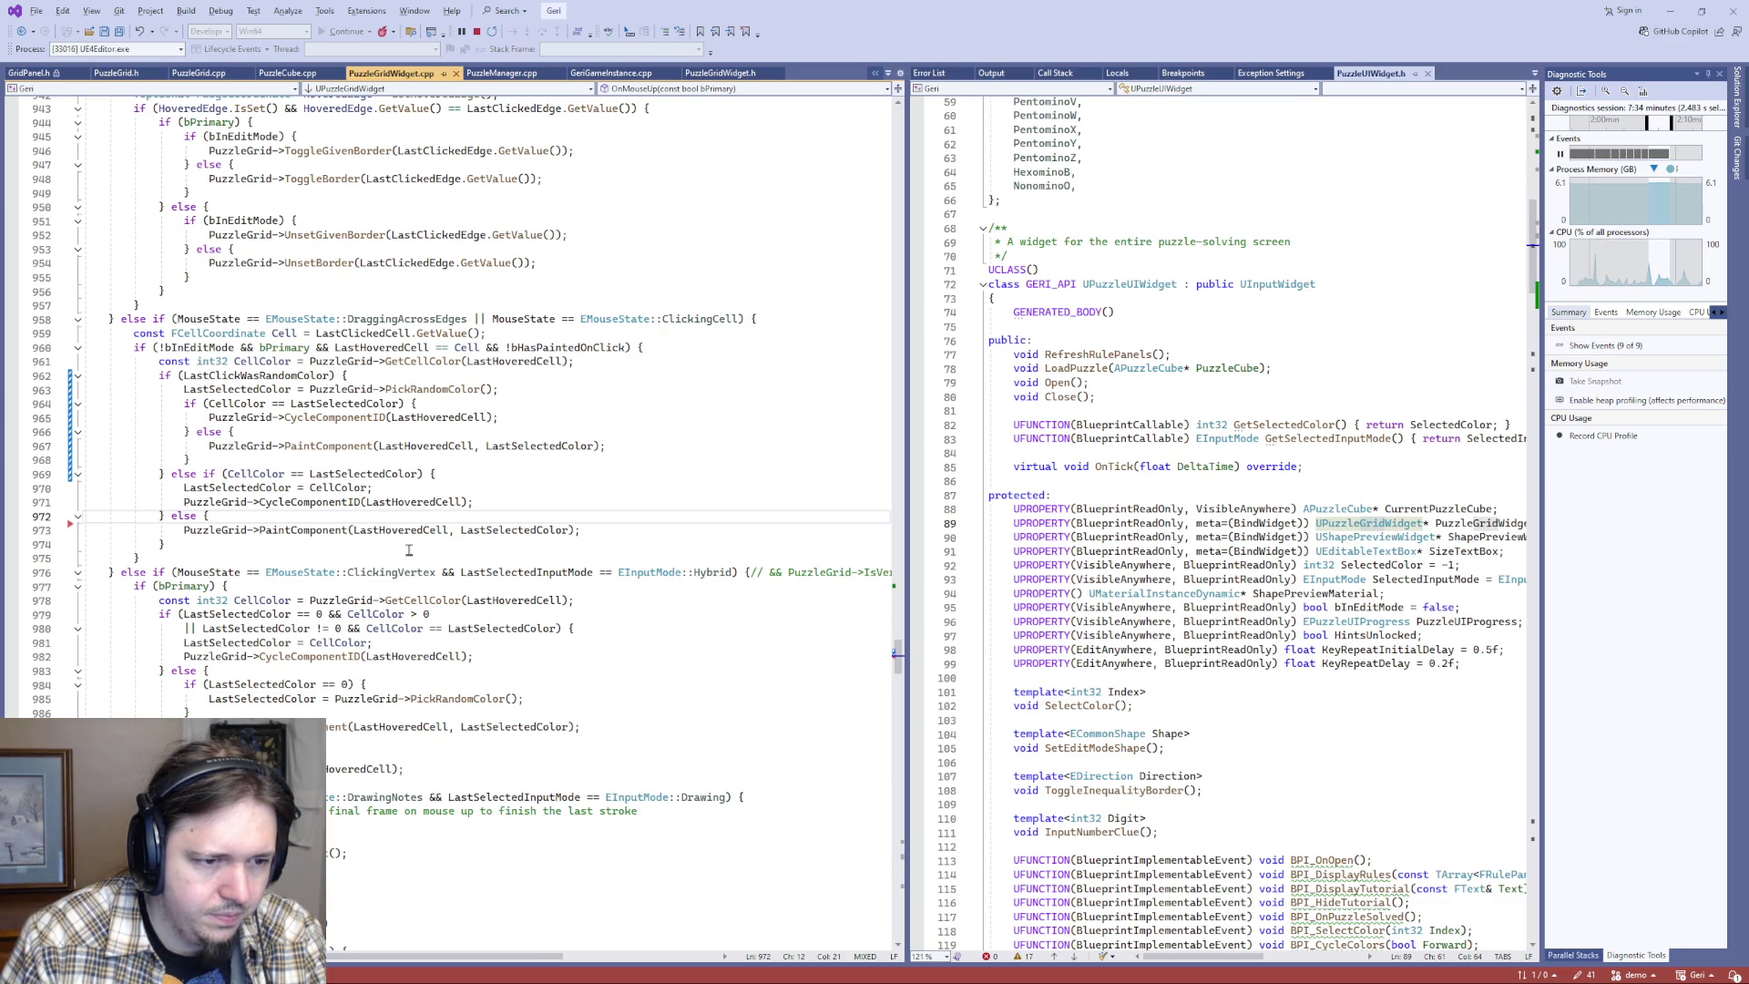
{"action": "key", "text": "Down"}
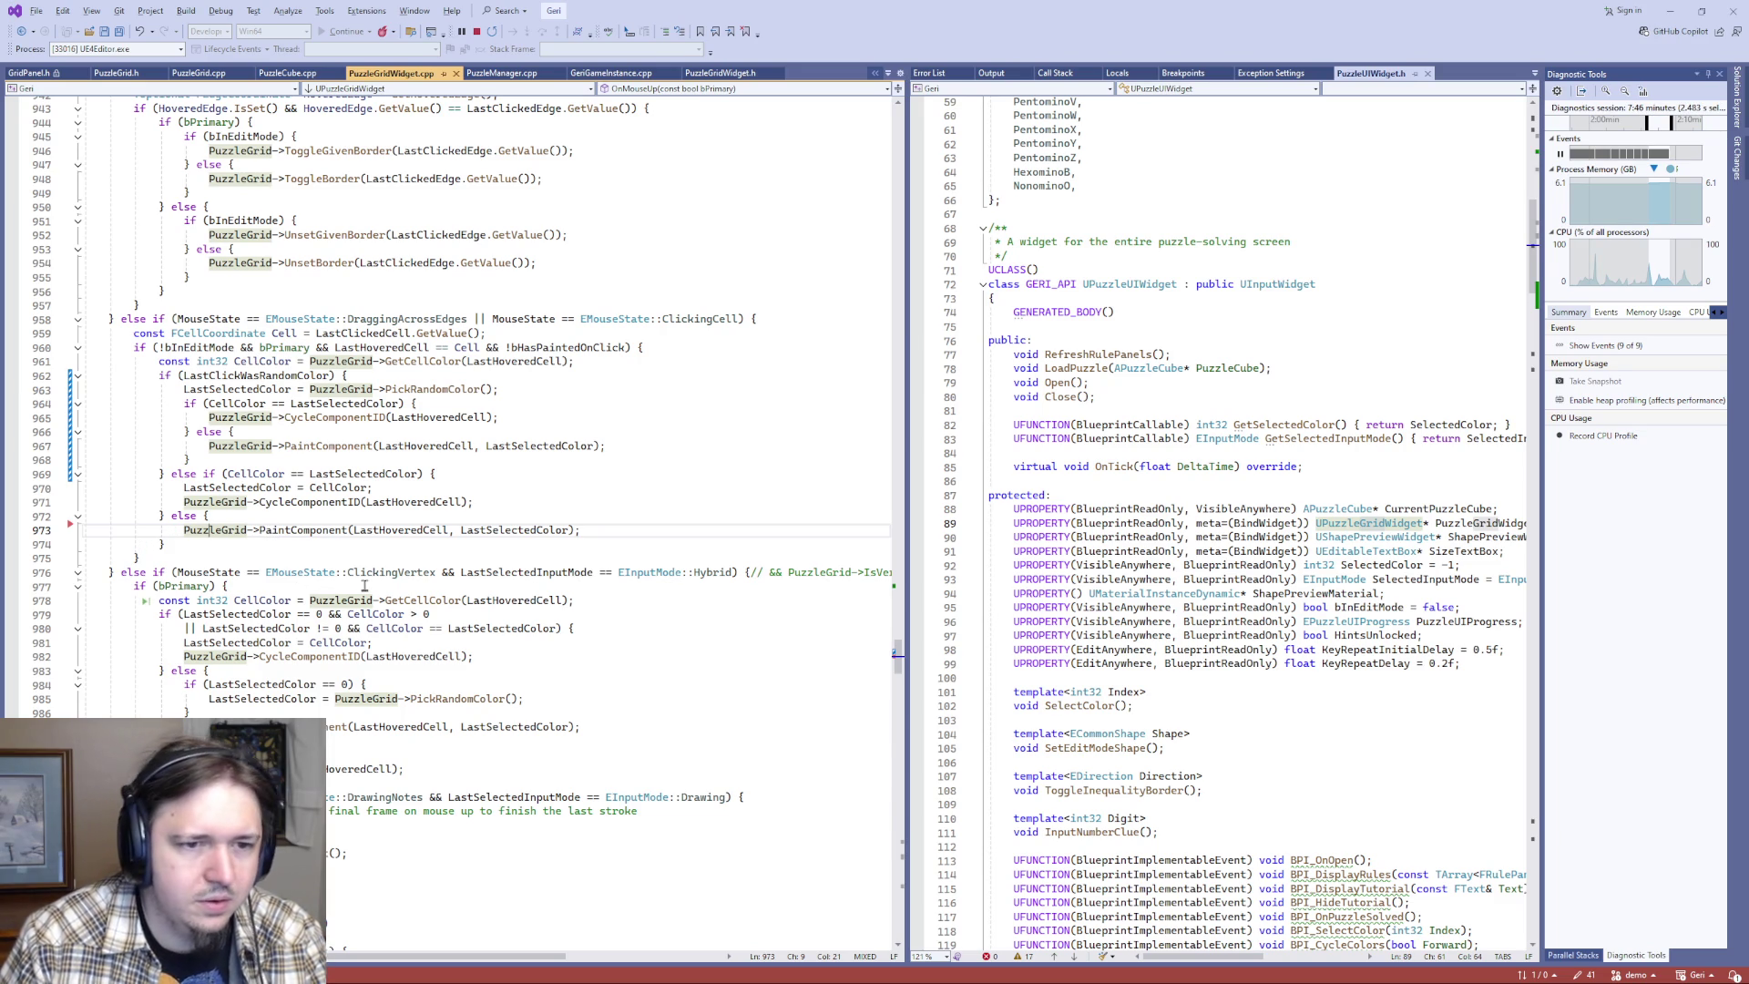
{"action": "key", "text": "alt+Tab"}
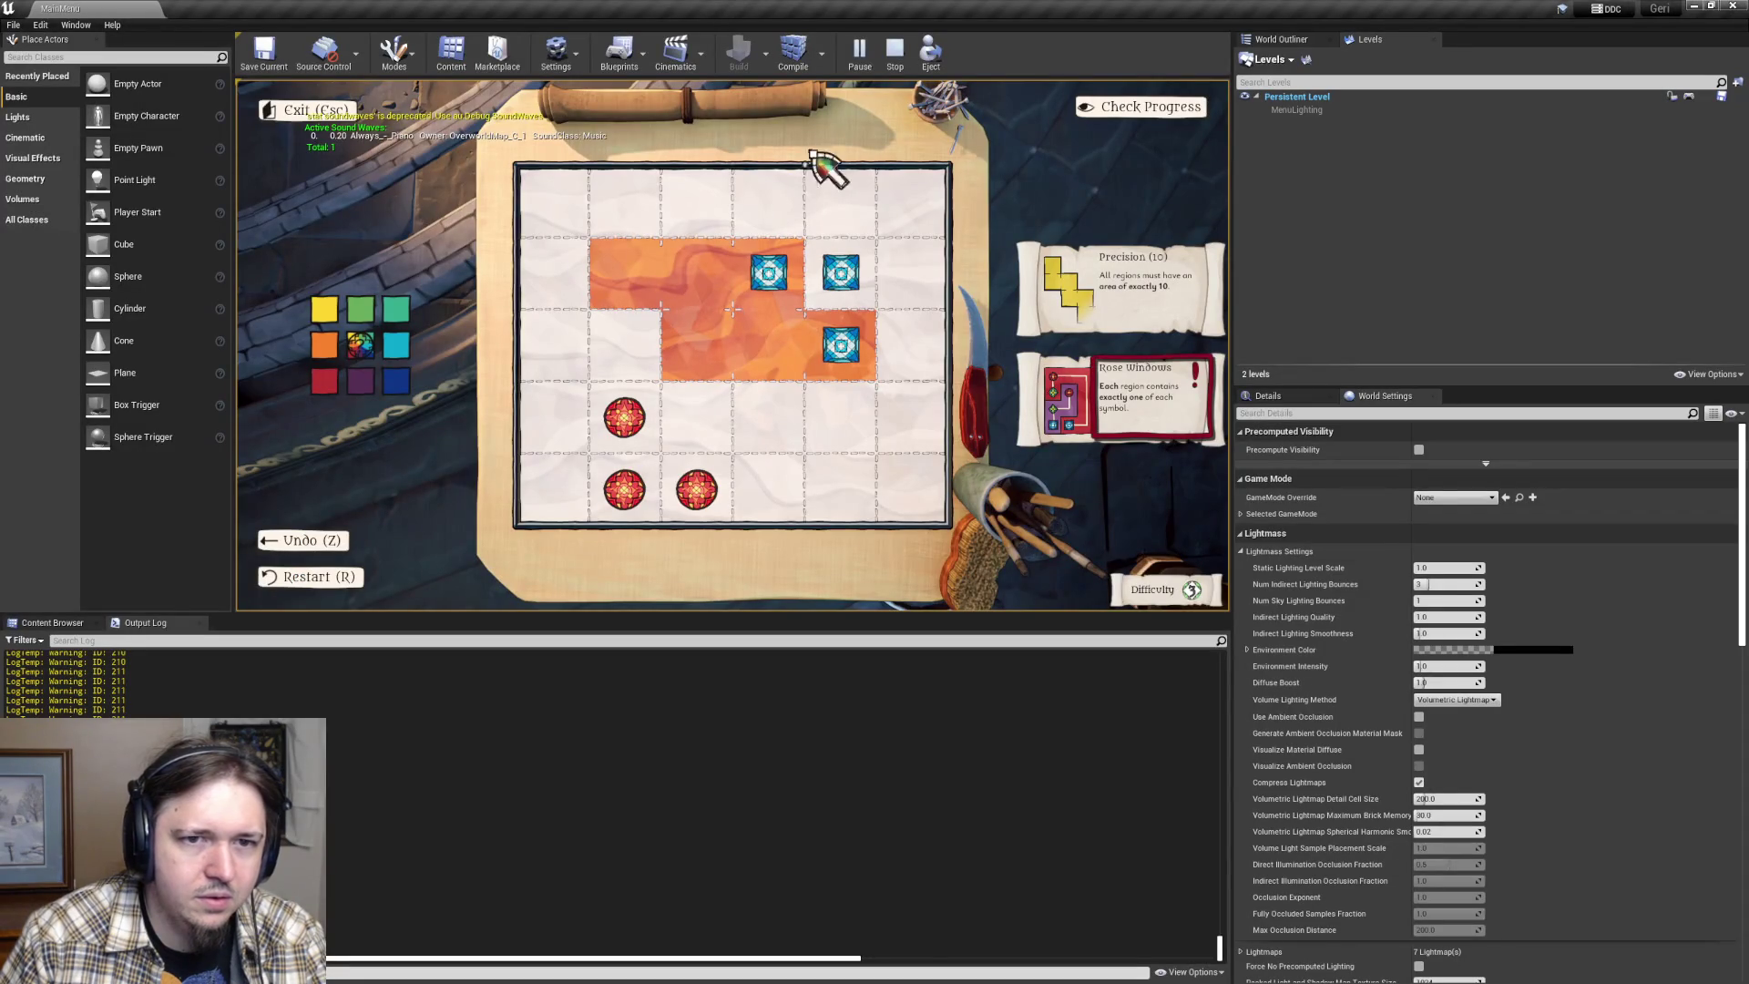
- Stop the game, hot-reload the Geri module with Live Coding (Ctrl+Alt+F11), and close its log
{"action": "left_click", "coordinate": [895, 52]}
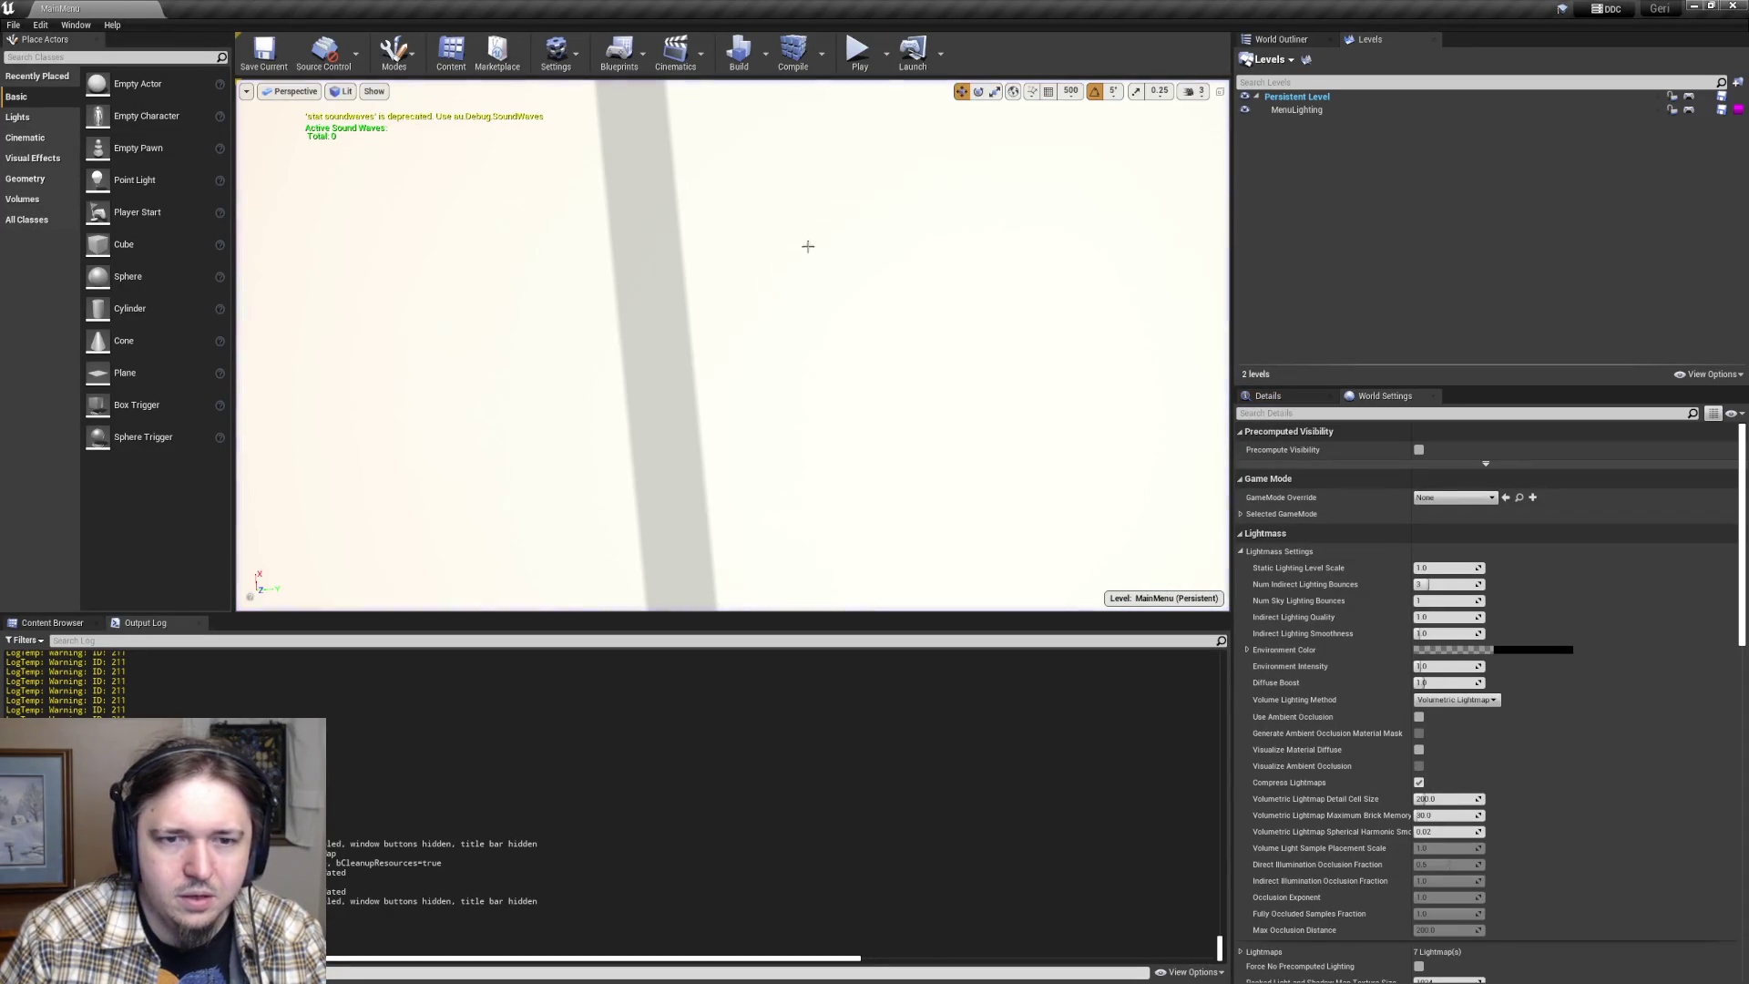
{"action": "key", "text": "ctrl+alt+F11"}
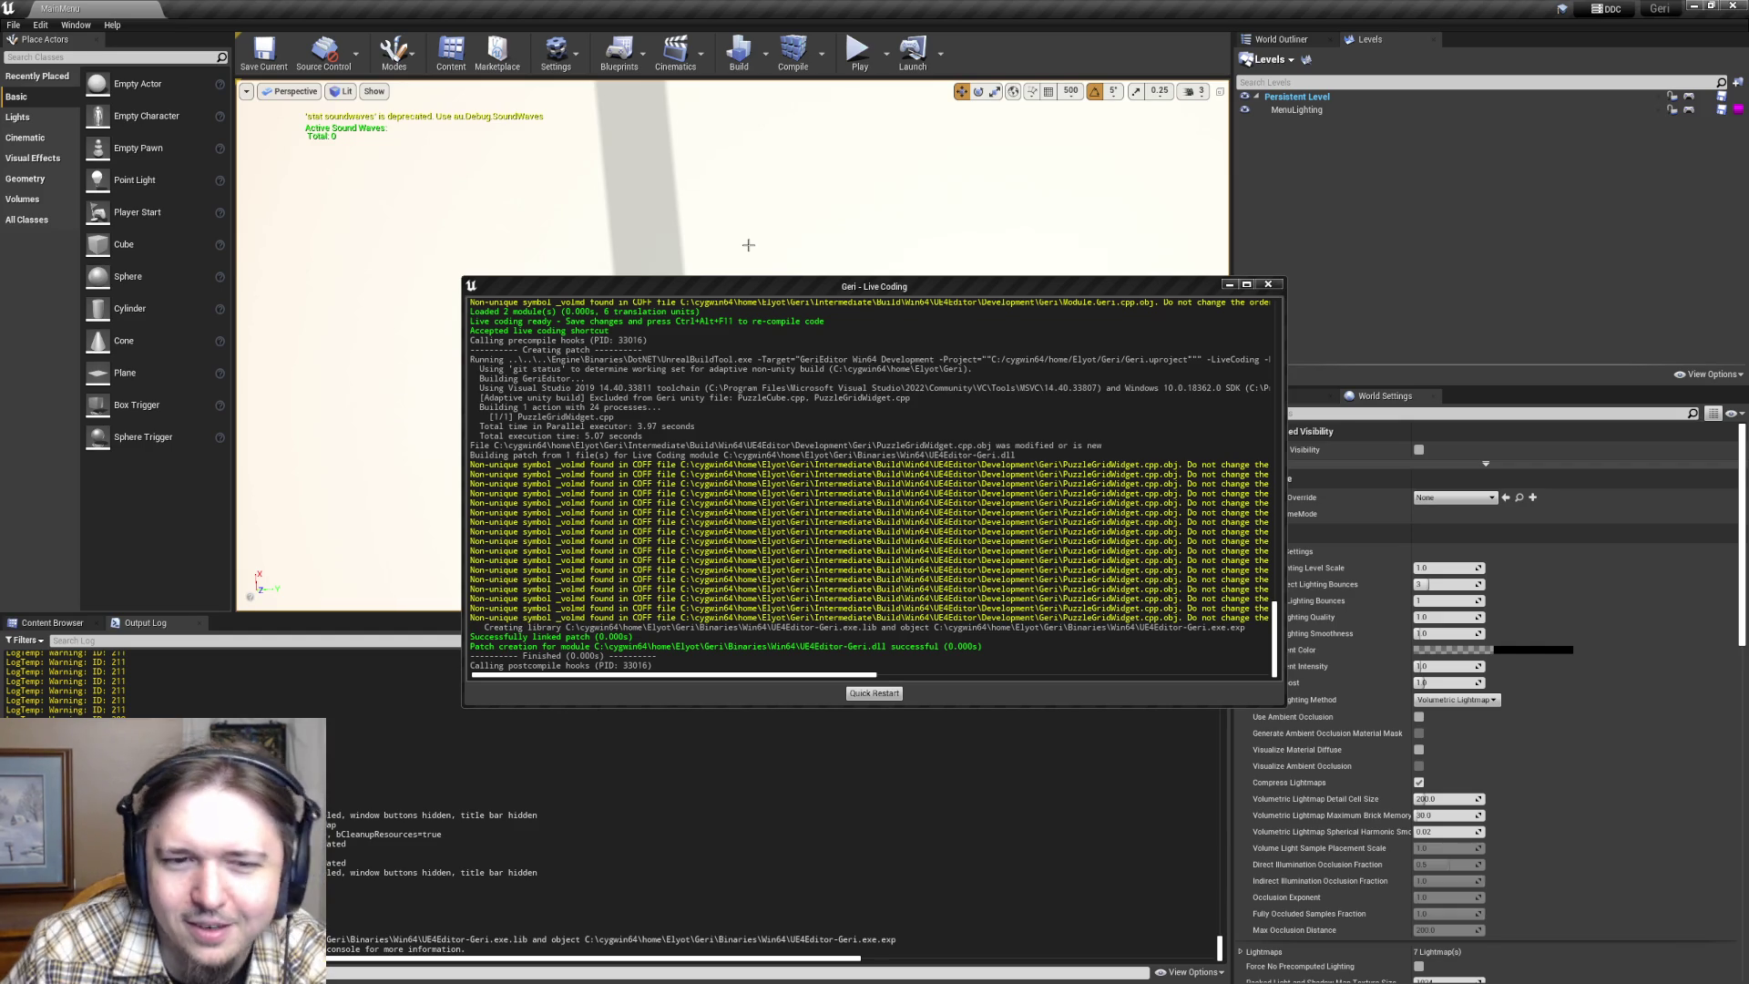
{"action": "left_click", "coordinate": [1267, 284]}
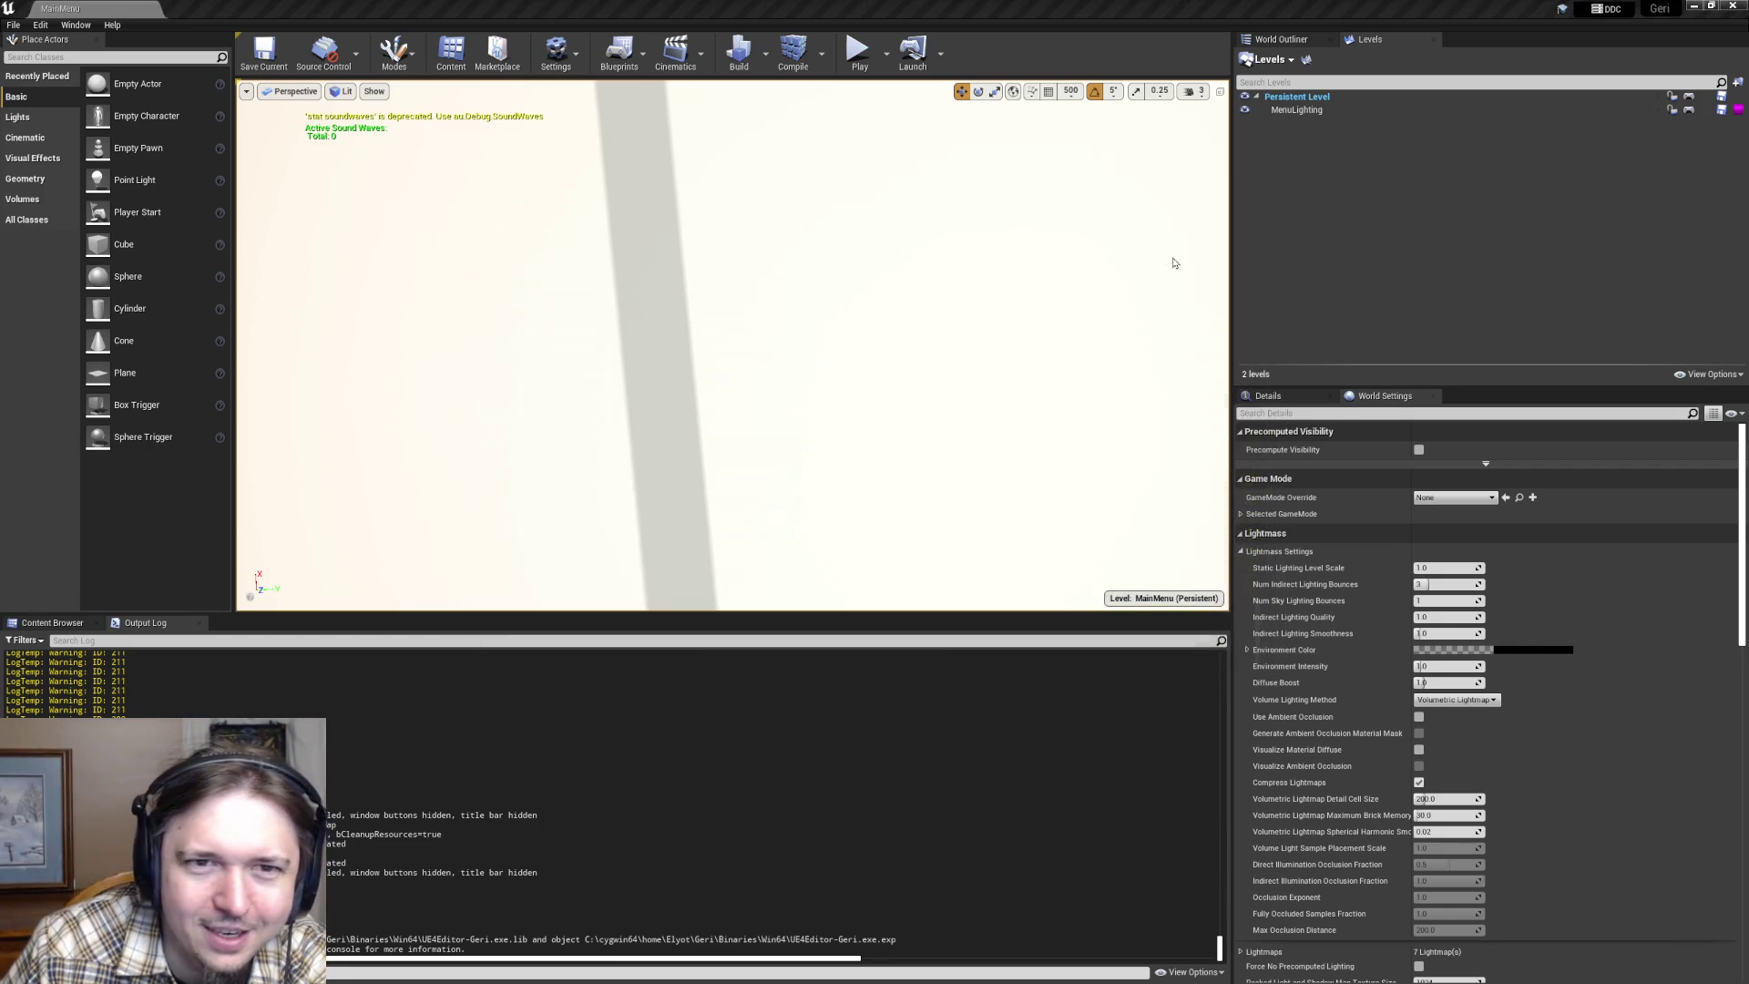
- Play, load a save slot, open the Rose Windows grid puzzle and paint a top-row cell cyan
{"action": "left_click", "coordinate": [861, 55]}
{"action": "left_click", "coordinate": [482, 363]}
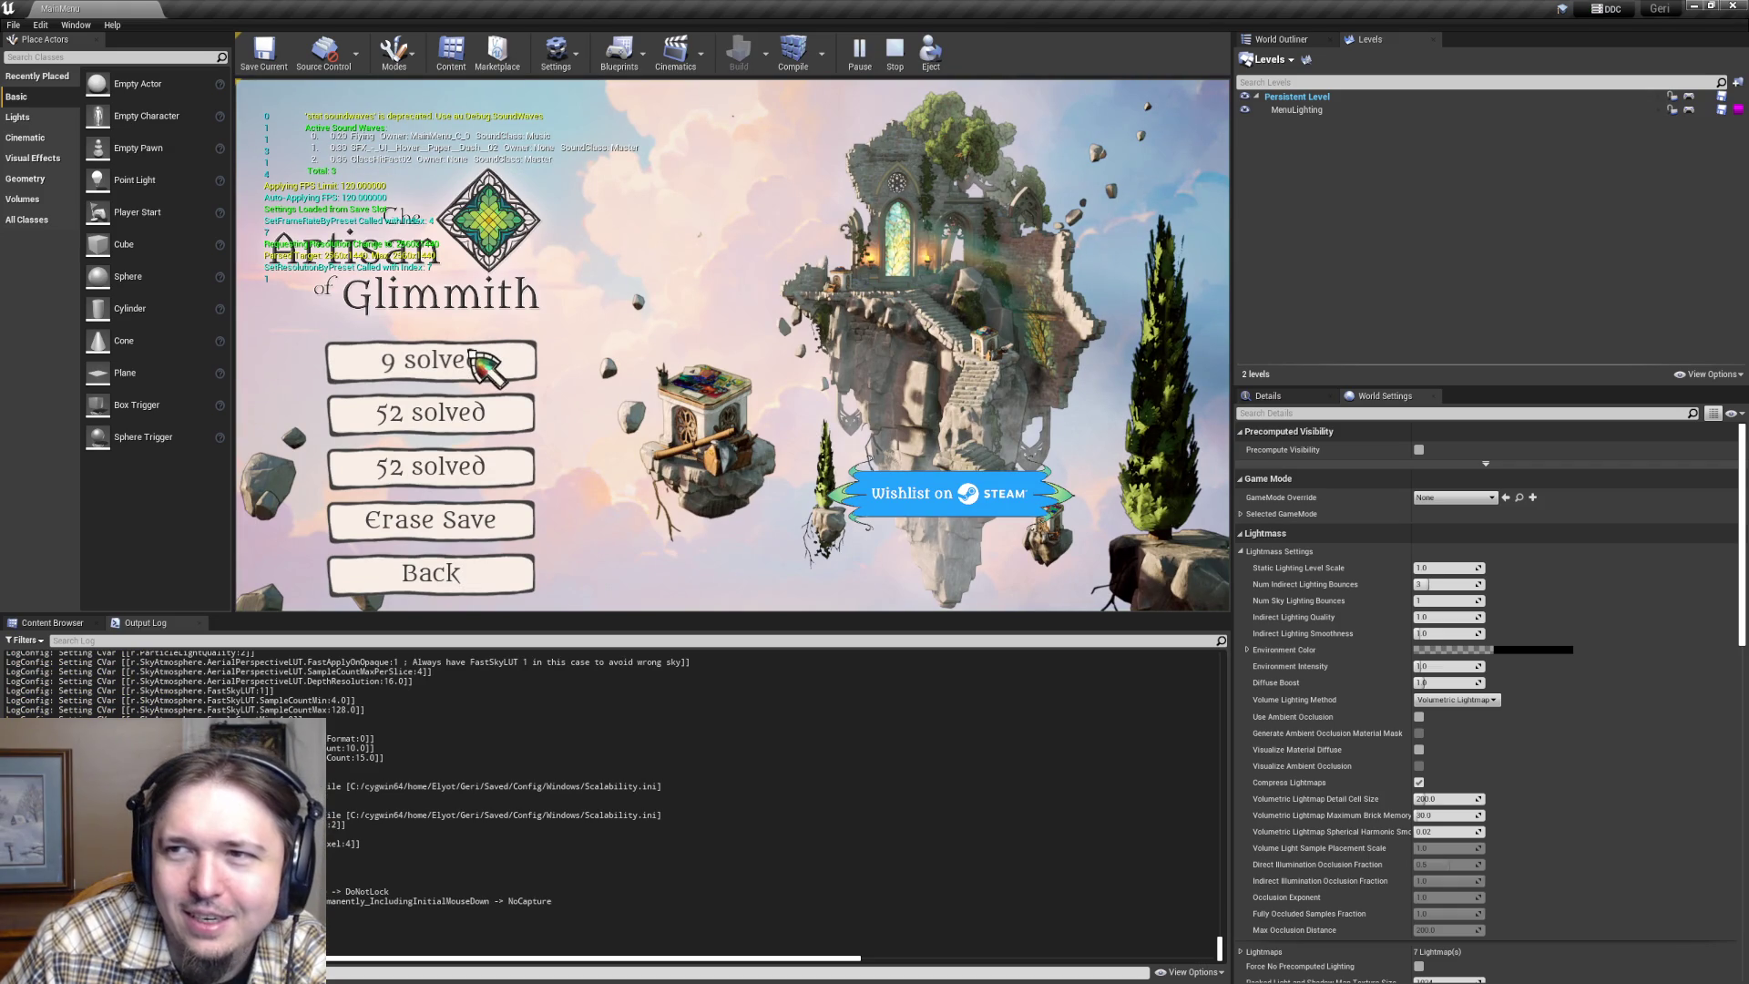
{"action": "left_click", "coordinate": [474, 353]}
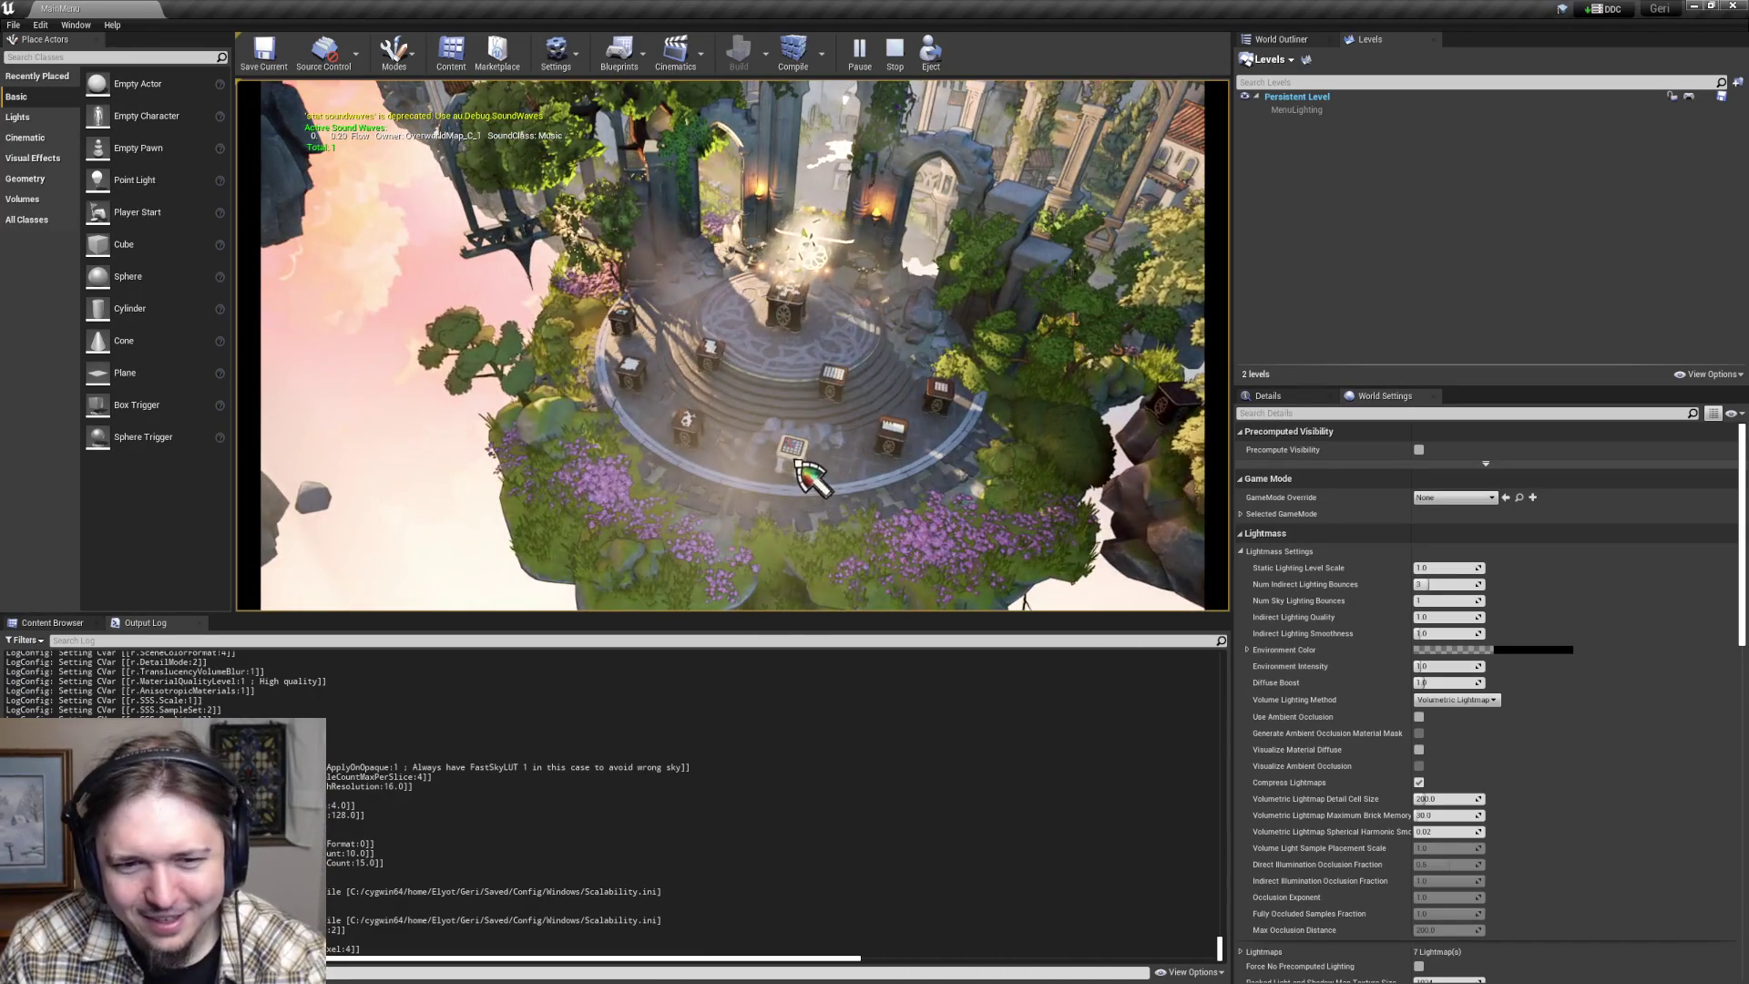
{"action": "left_click", "coordinate": [797, 460]}
{"action": "left_click", "coordinate": [672, 203]}
{"action": "left_click", "coordinate": [683, 223]}
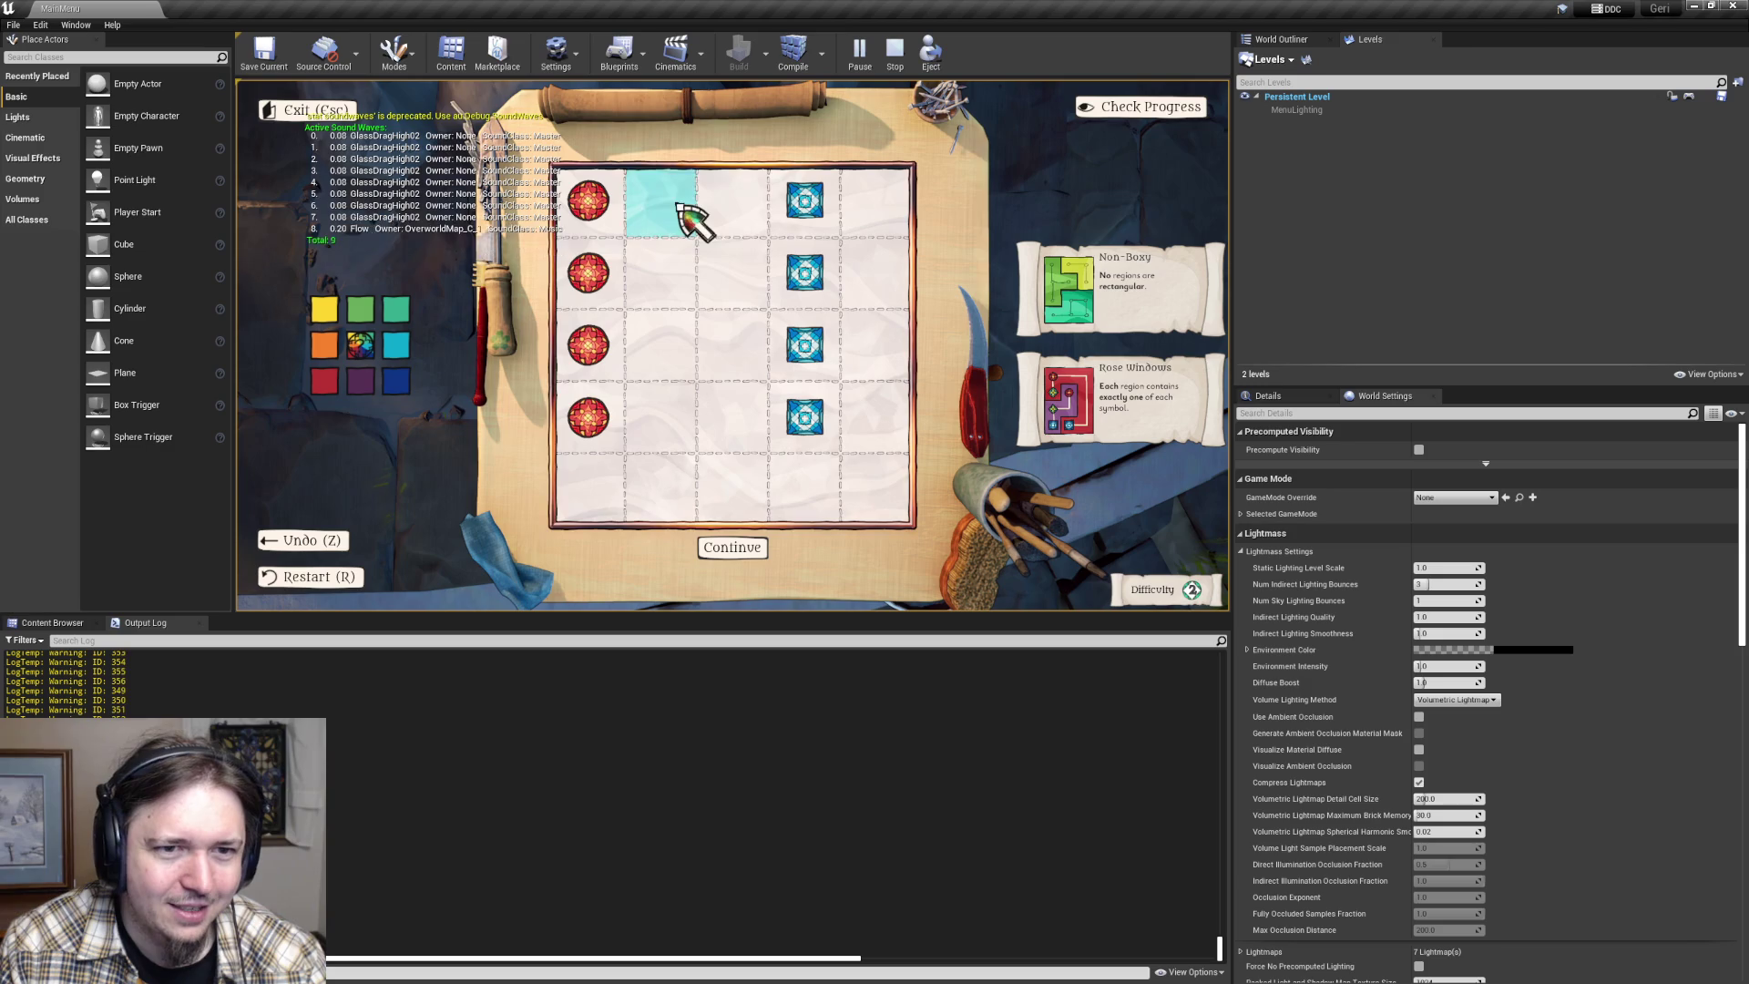
- Paint the bottom row red and test cycling row 3, column 2 between red and pink
{"action": "left_click", "coordinate": [675, 221]}
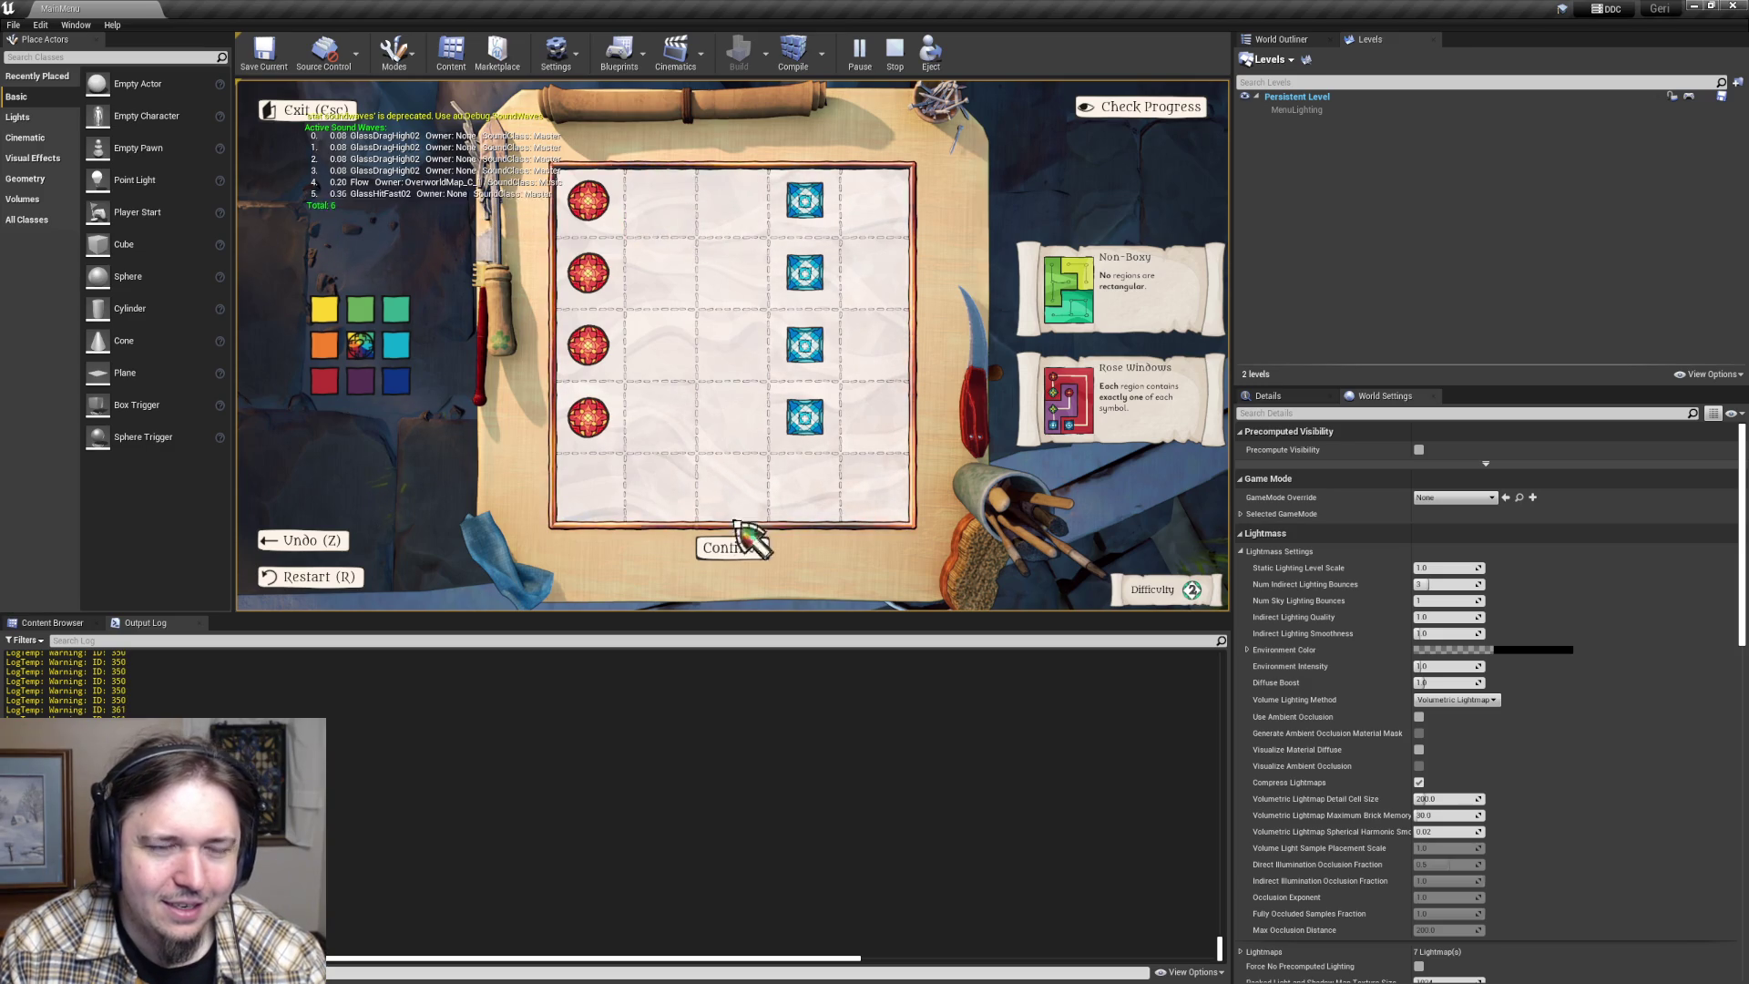
{"action": "mouse_move", "coordinate": [616, 246]}
{"action": "left_mouse_down"}
{"action": "mouse_move", "coordinate": [806, 214]}
{"action": "mouse_move", "coordinate": [578, 402]}
{"action": "left_mouse_up"}
{"action": "left_click", "coordinate": [324, 381]}
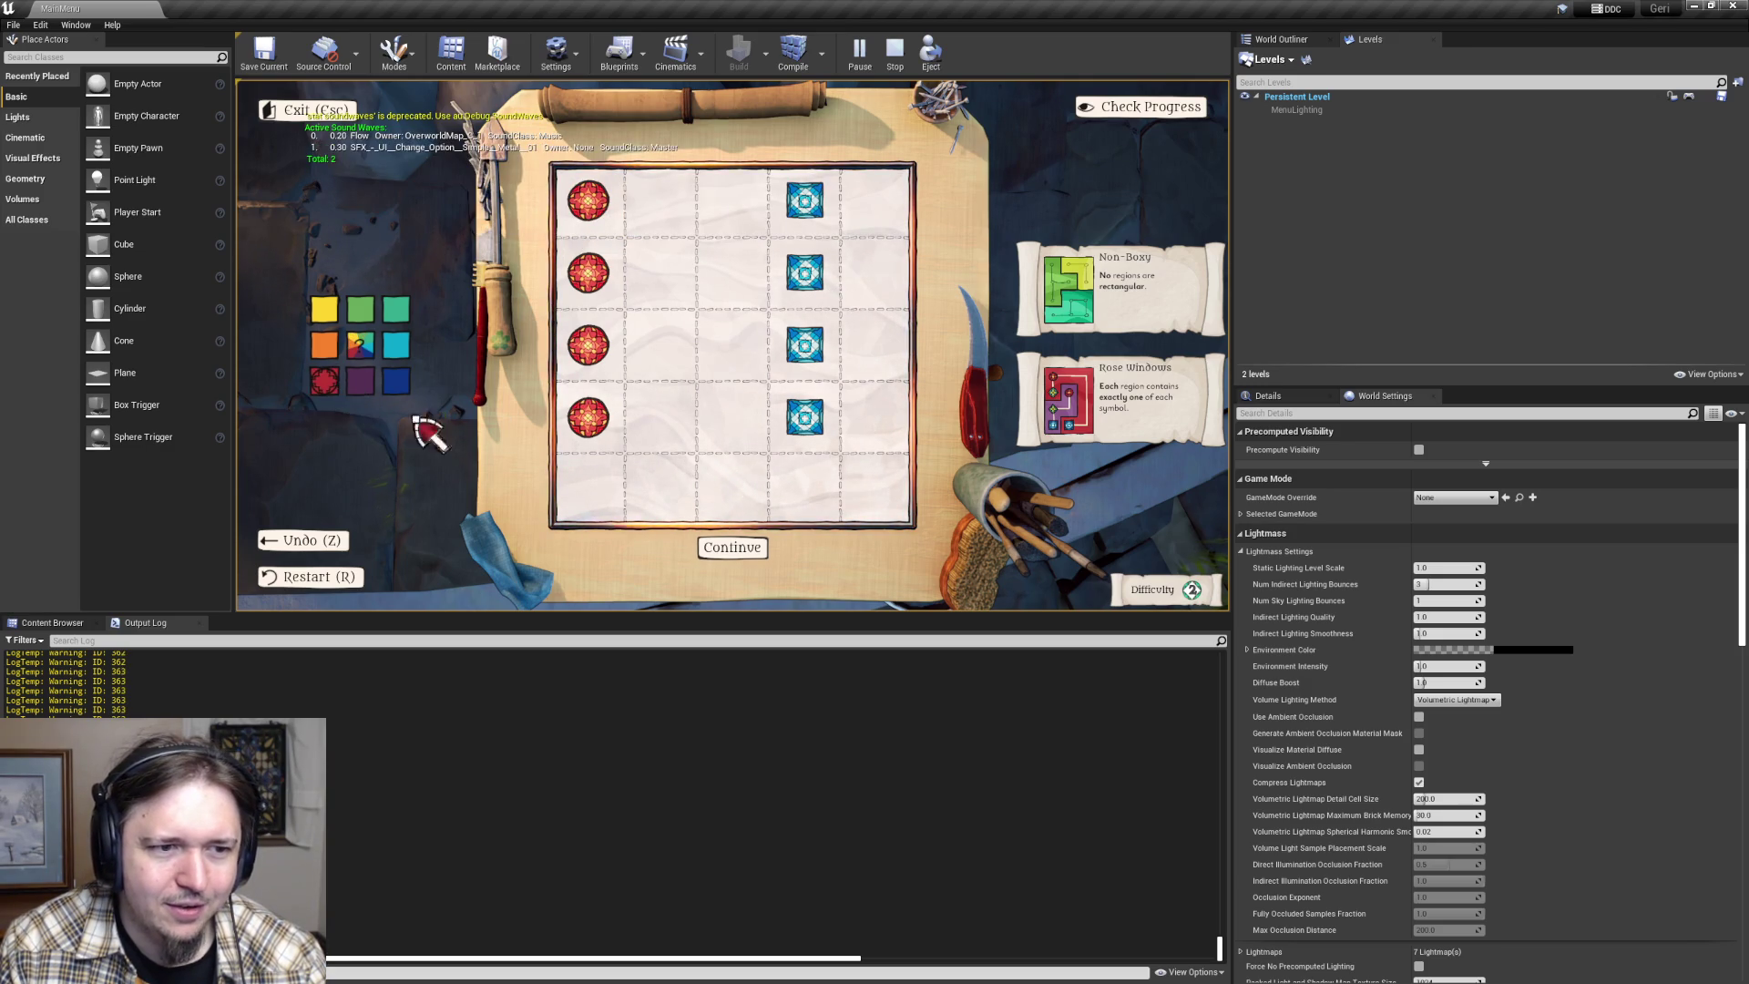
{"action": "left_click_drag", "start_coordinate": [601, 497], "coordinate": [809, 492]}
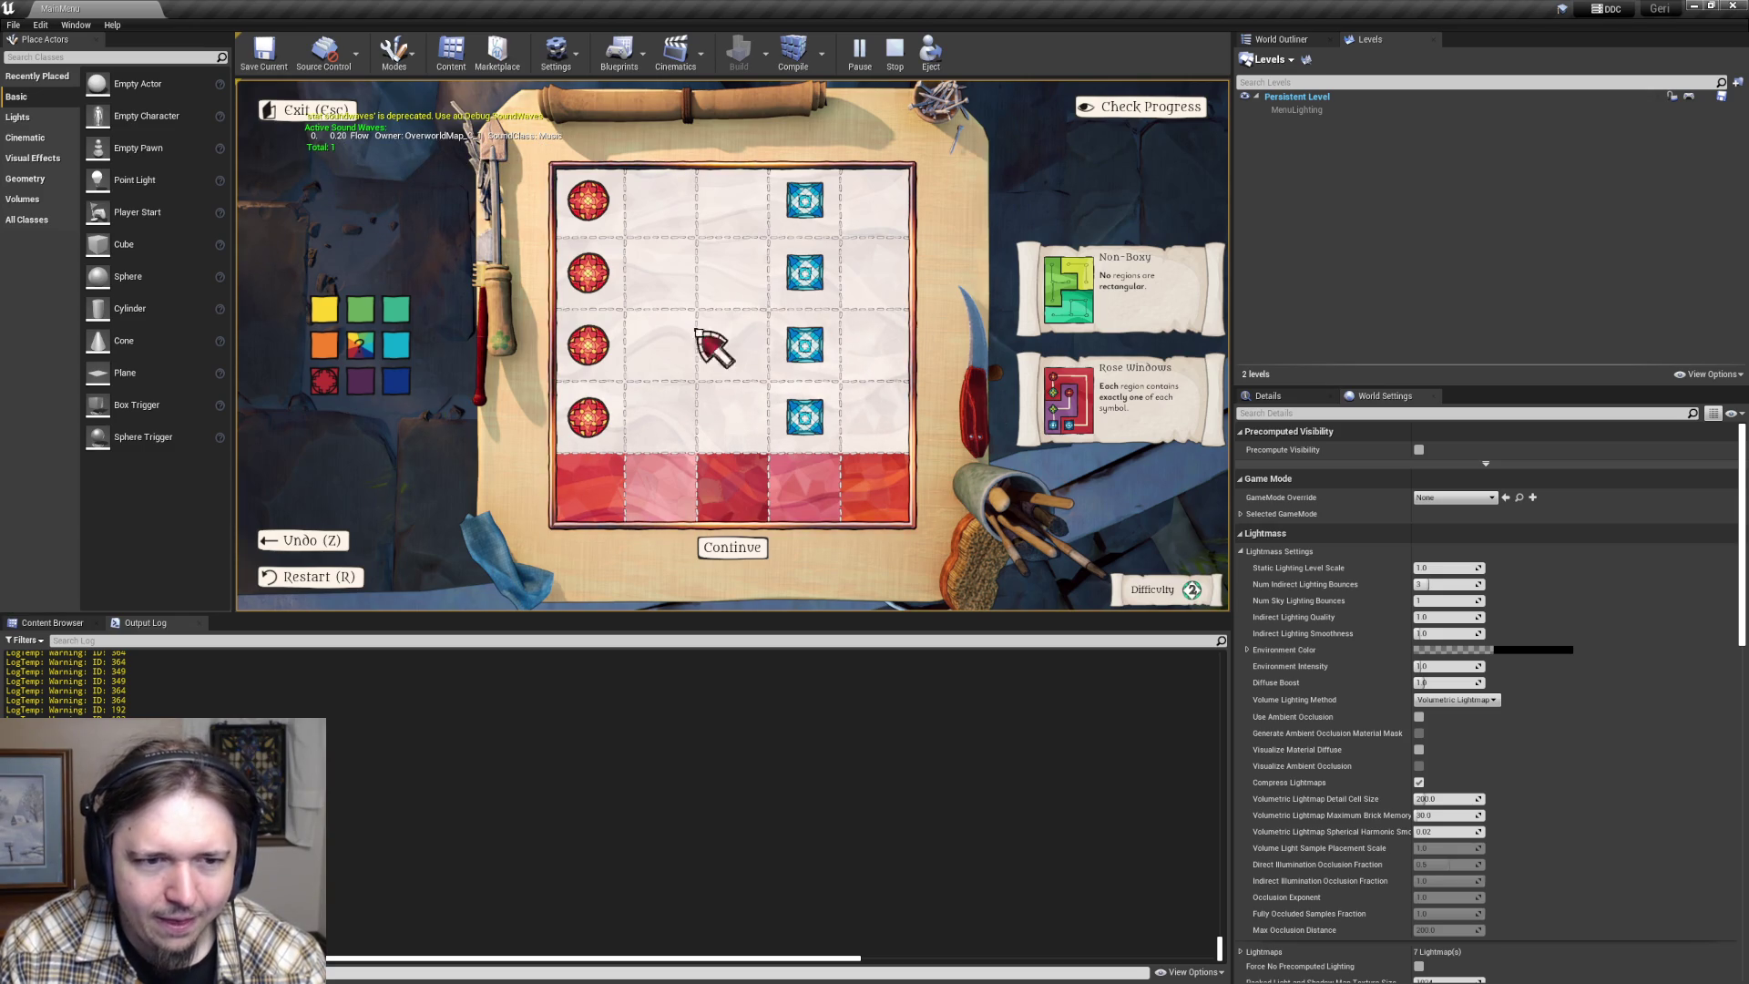
{"action": "left_click", "coordinate": [661, 361]}
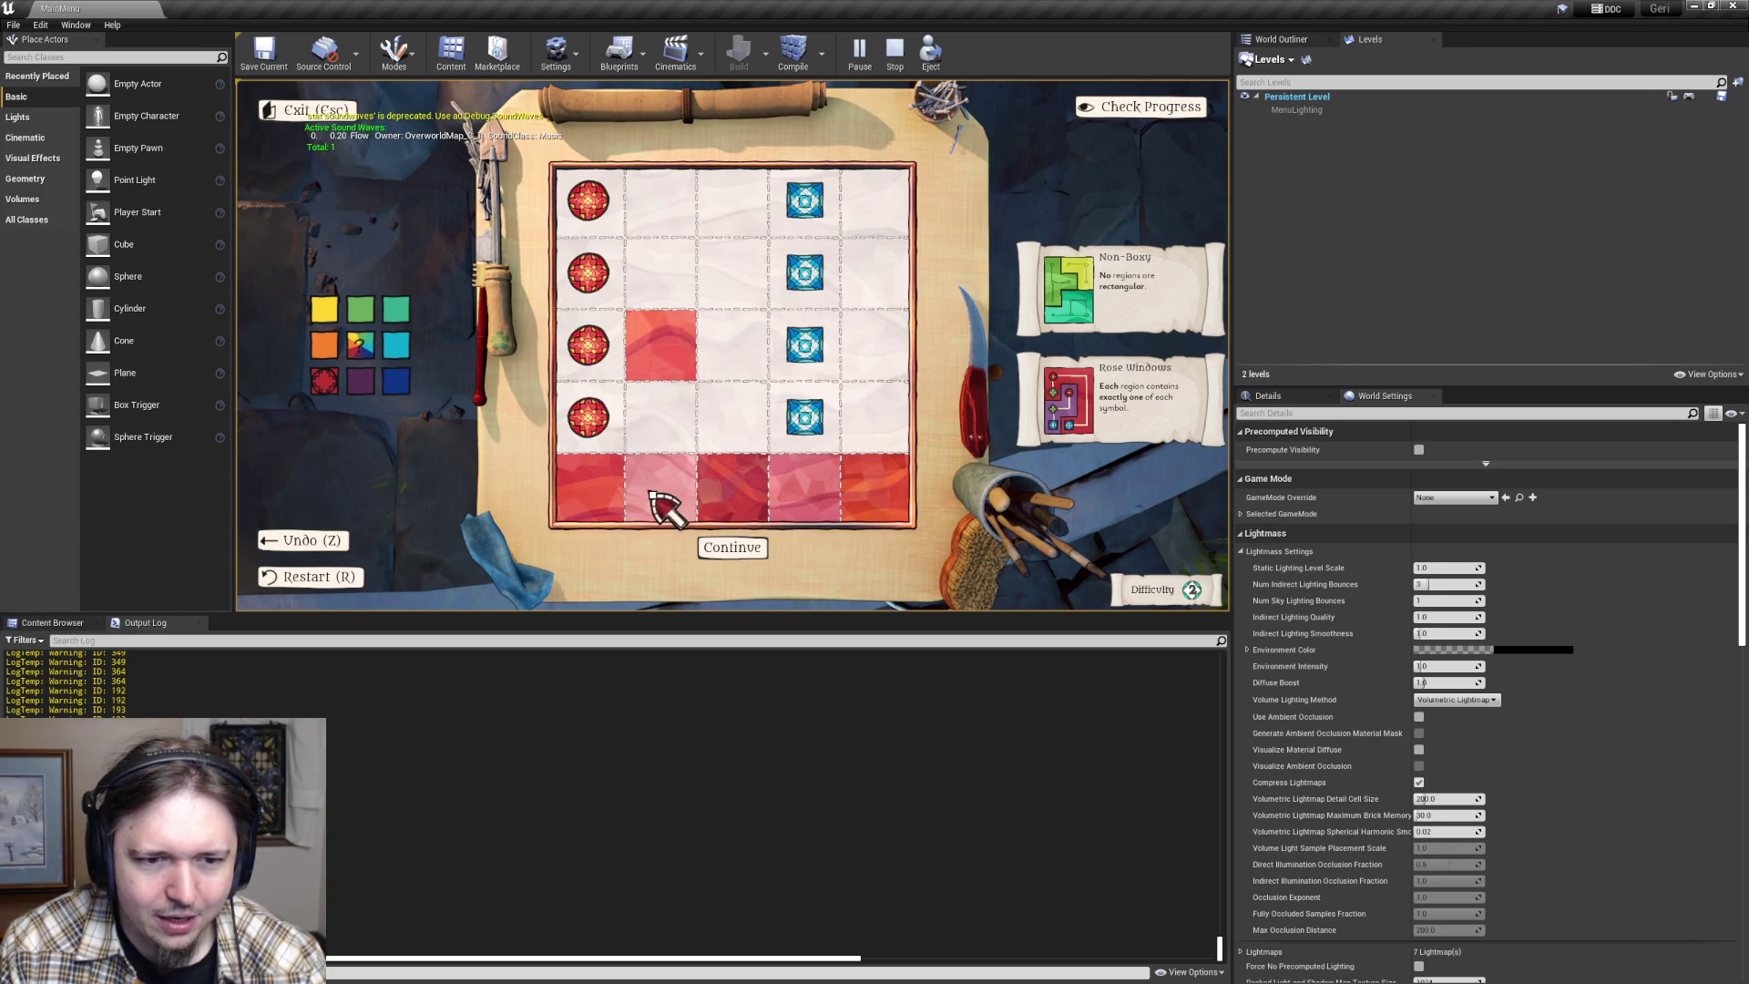
{"action": "left_click", "coordinate": [685, 375]}
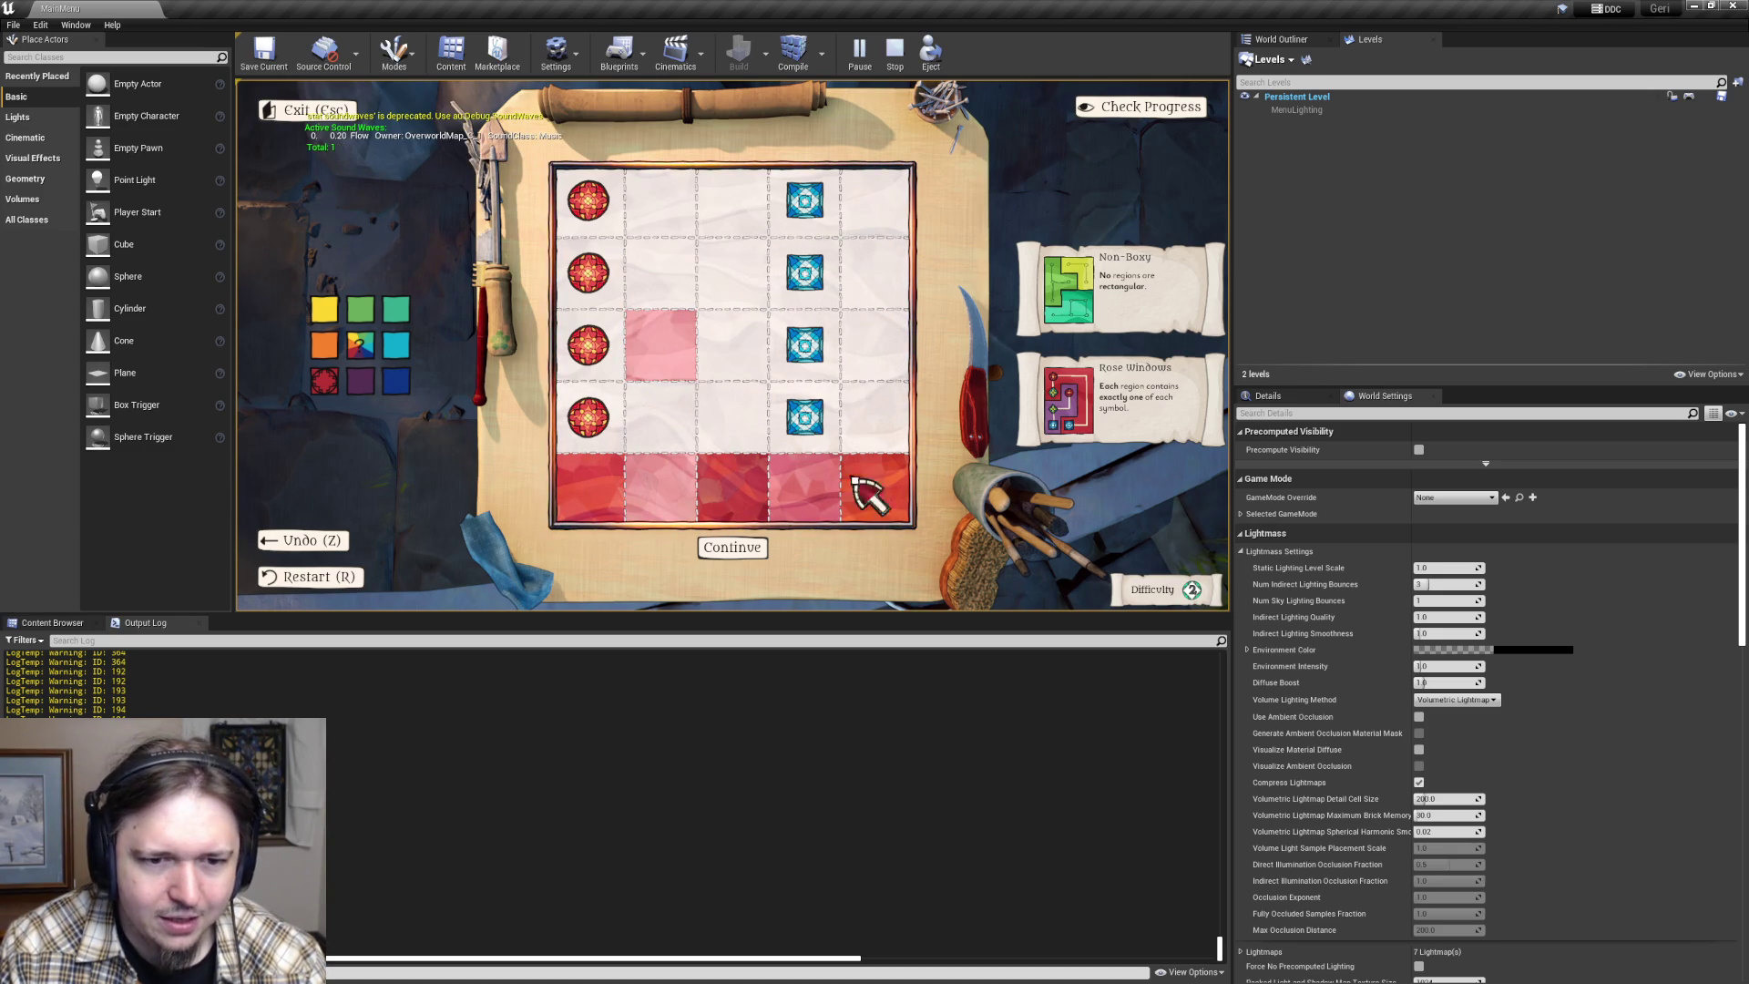
{"action": "left_click", "coordinate": [673, 363]}
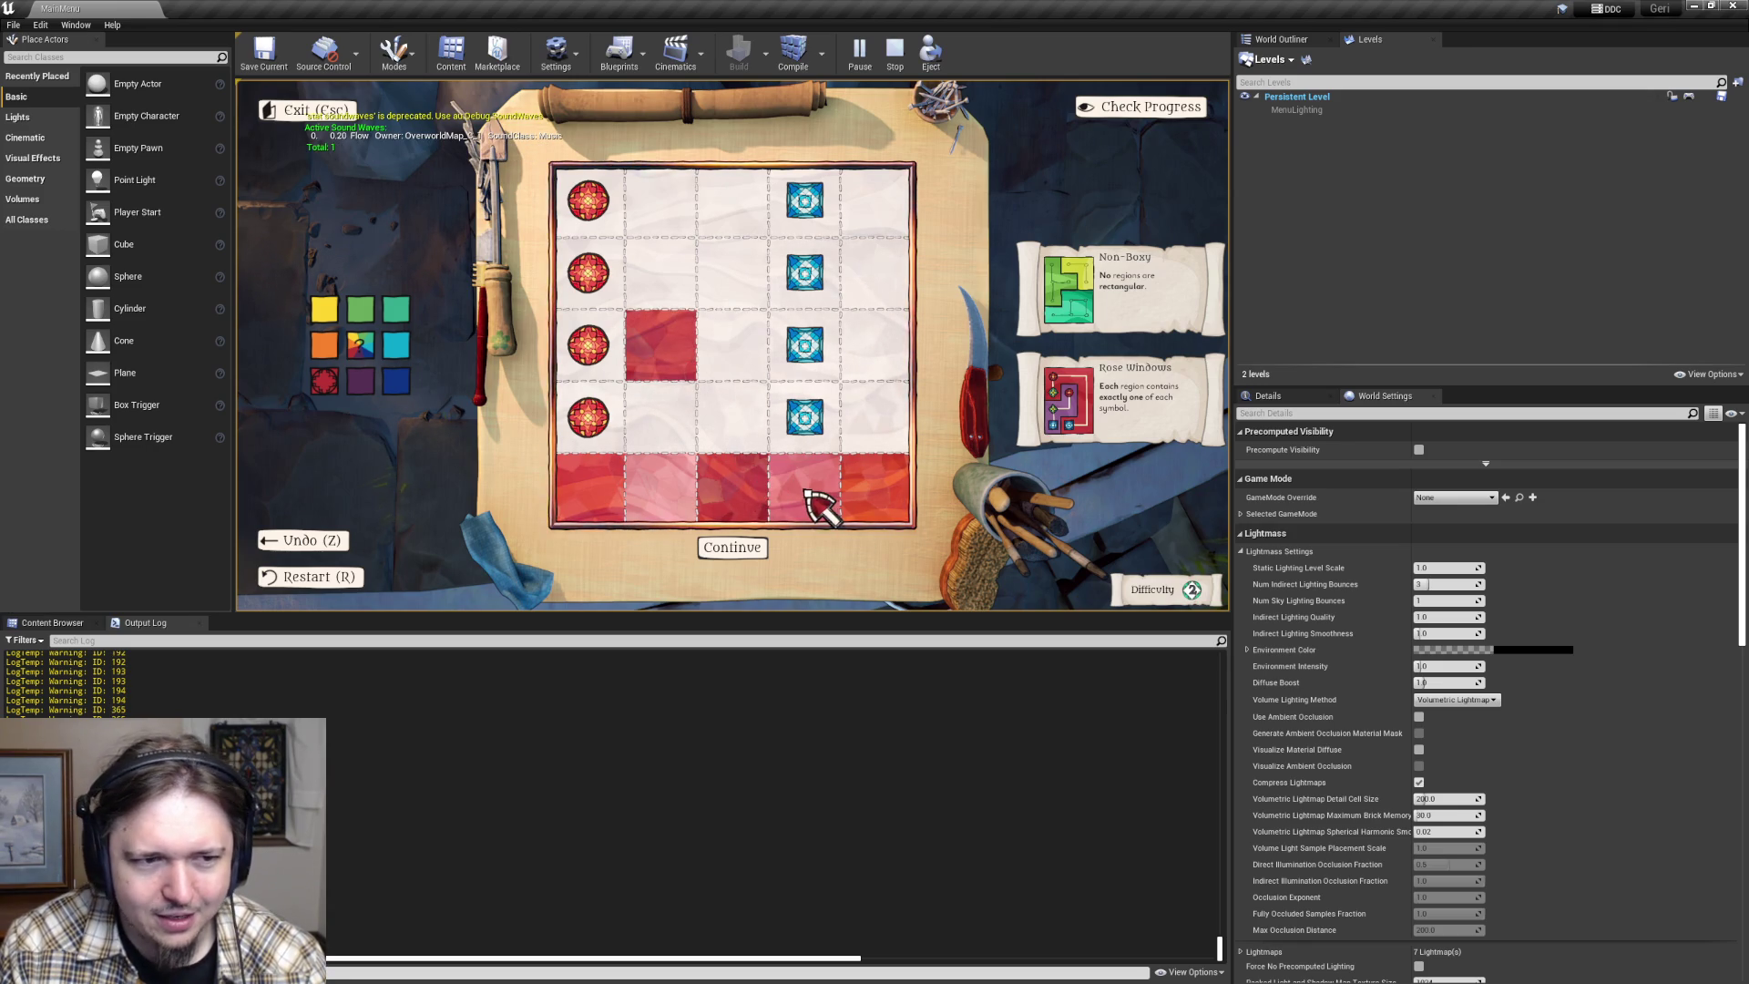
{"action": "left_click", "coordinate": [664, 363]}
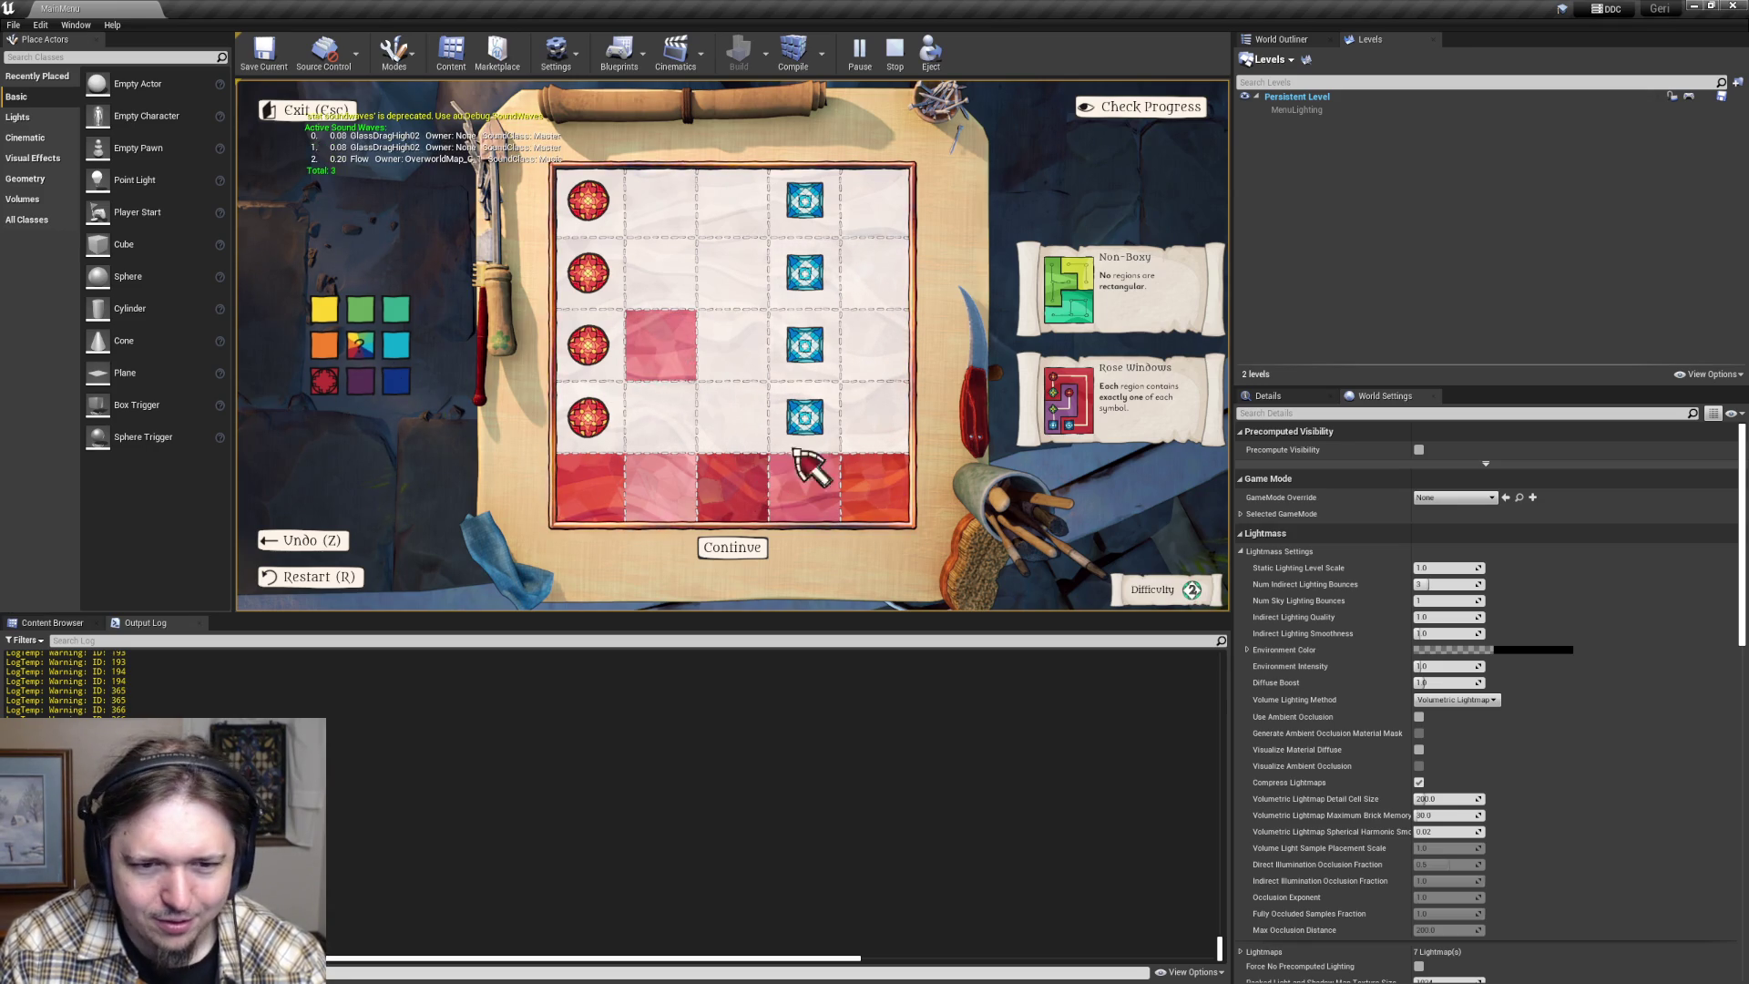
- Using the multicolour option, turn row 3, column 2 cyan and paint the fourth row cyan
{"action": "left_click", "coordinate": [360, 344]}
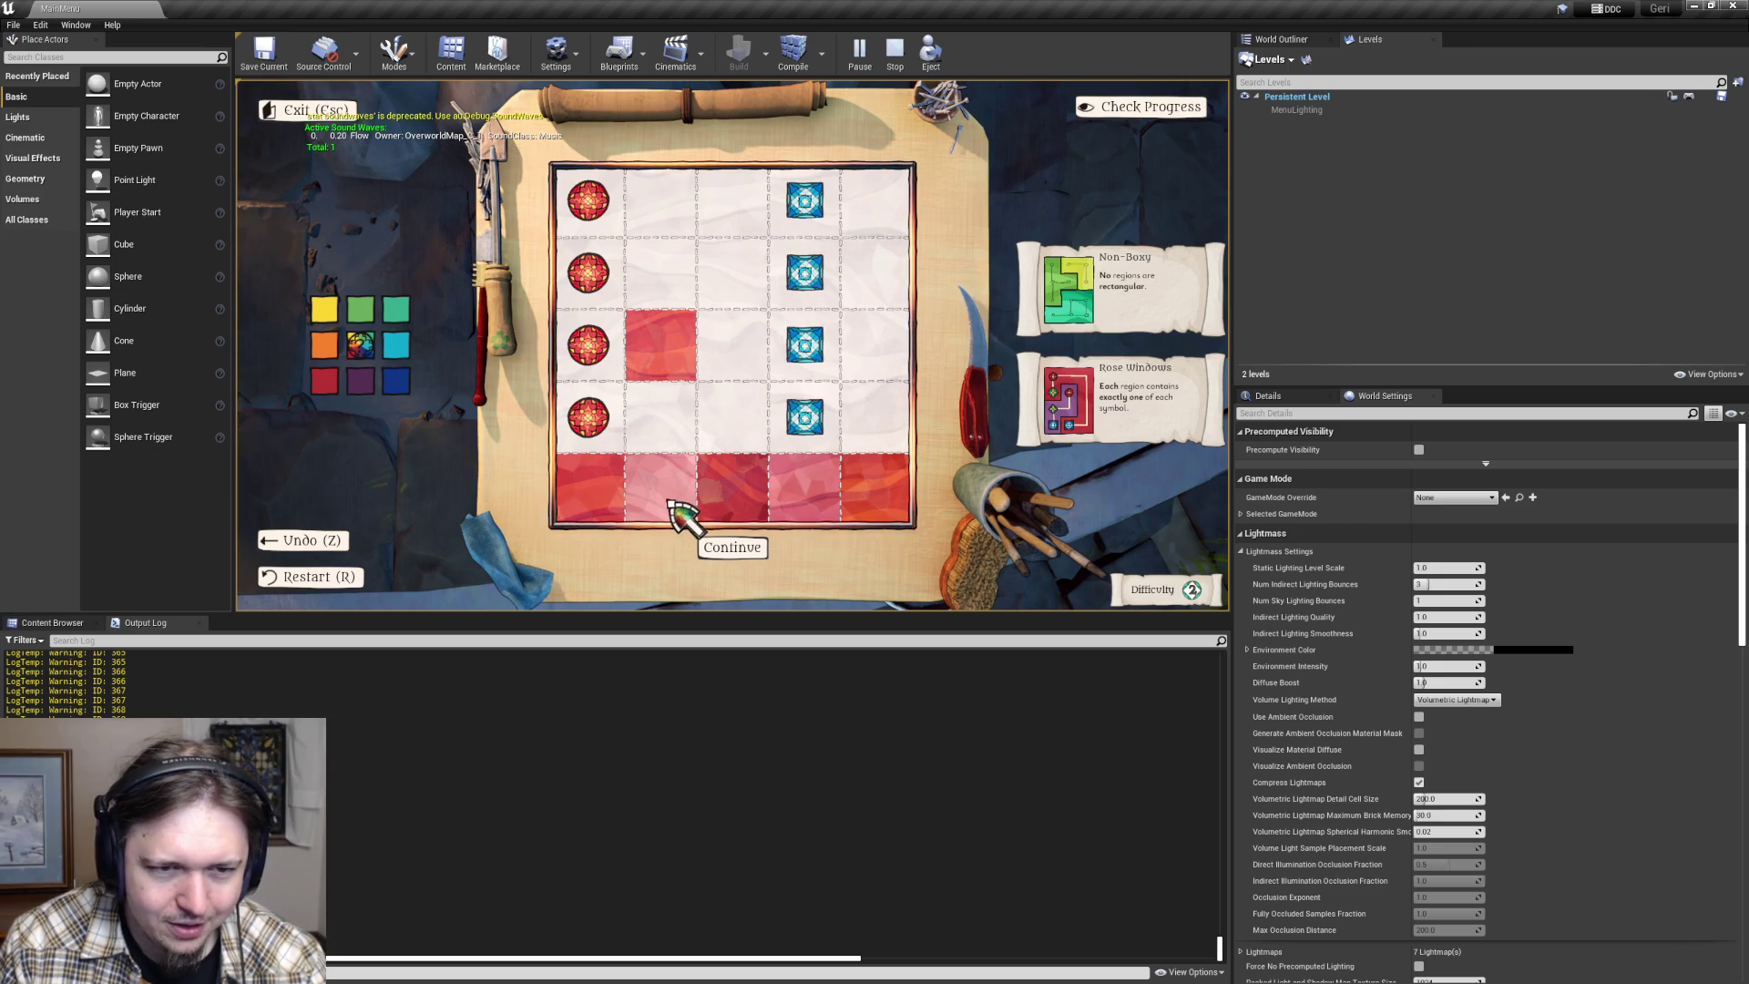
{"action": "left_click", "coordinate": [668, 360]}
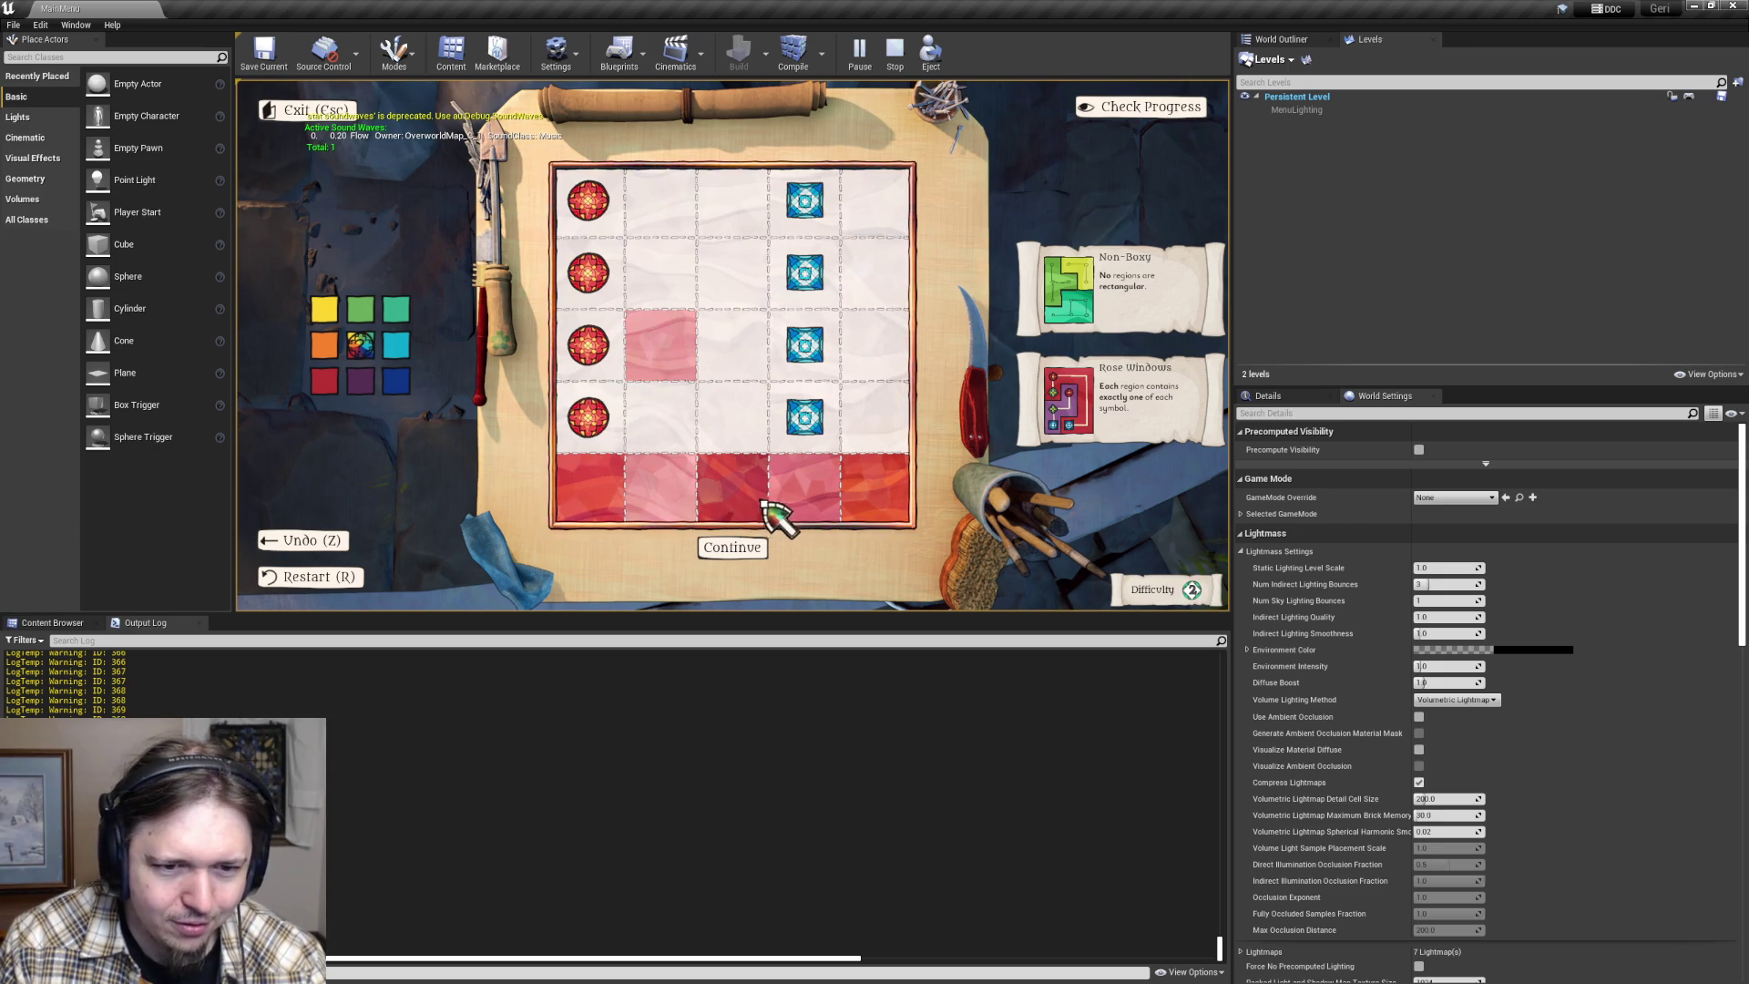
{"action": "left_click", "coordinate": [664, 361]}
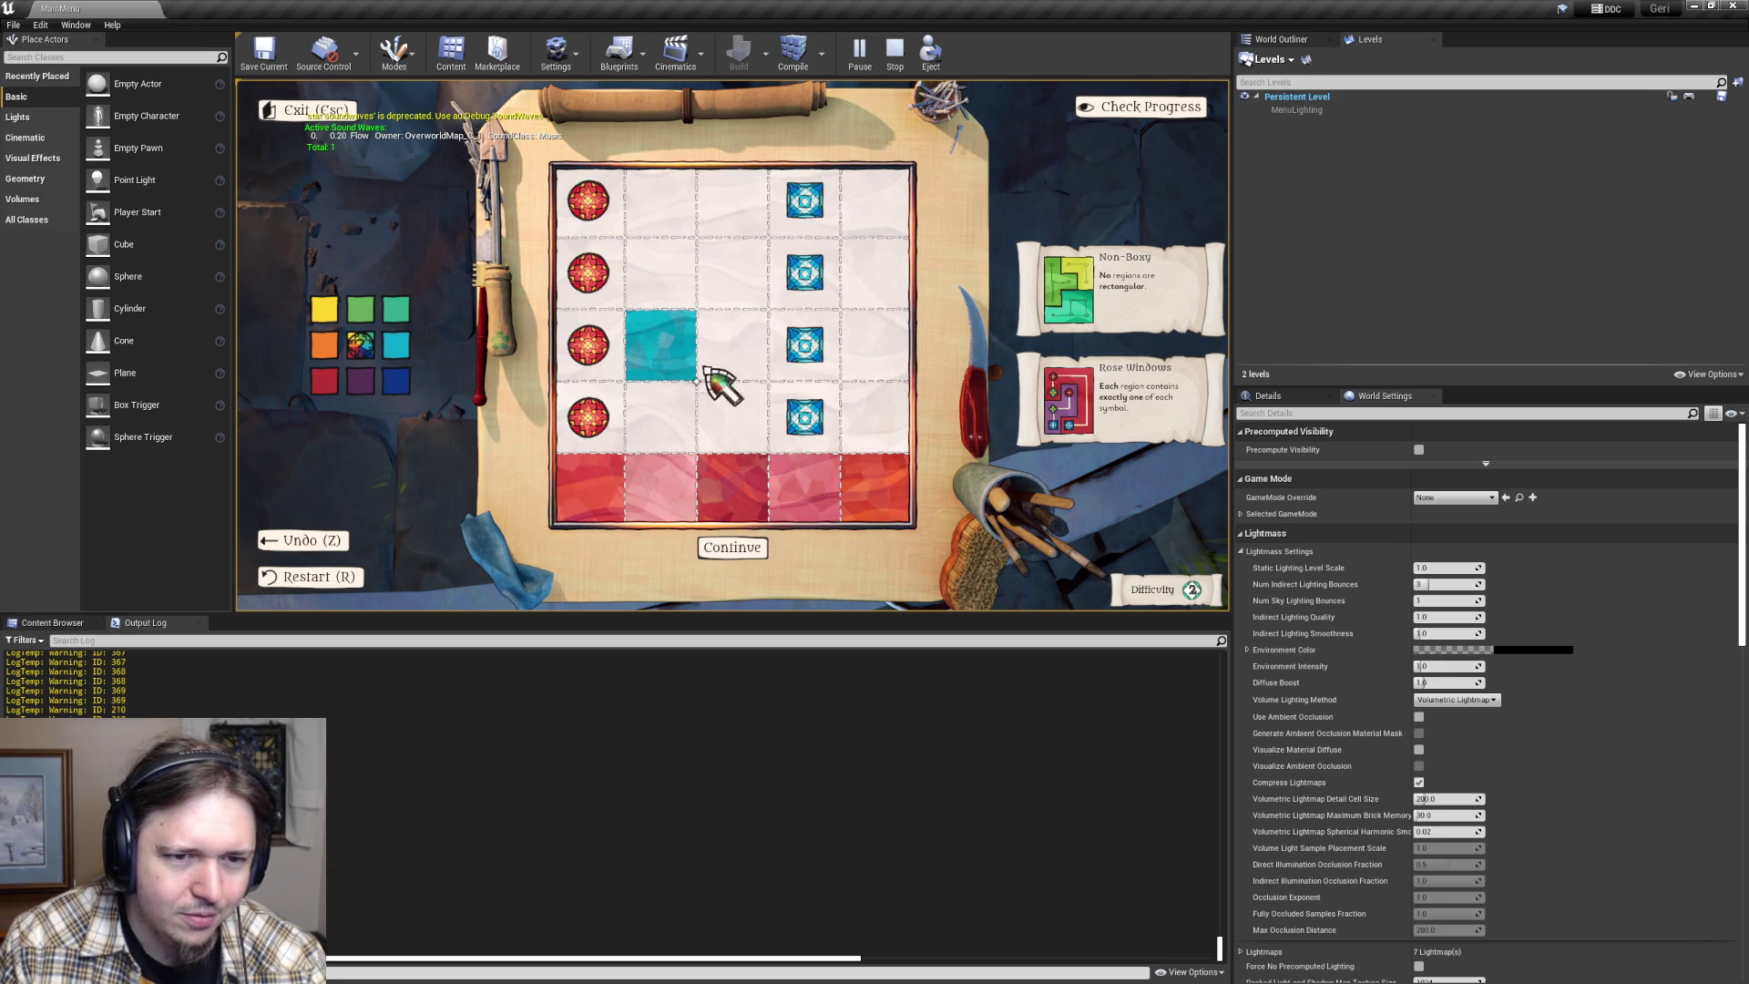
{"action": "left_click", "coordinate": [393, 343]}
{"action": "left_click", "coordinate": [737, 344]}
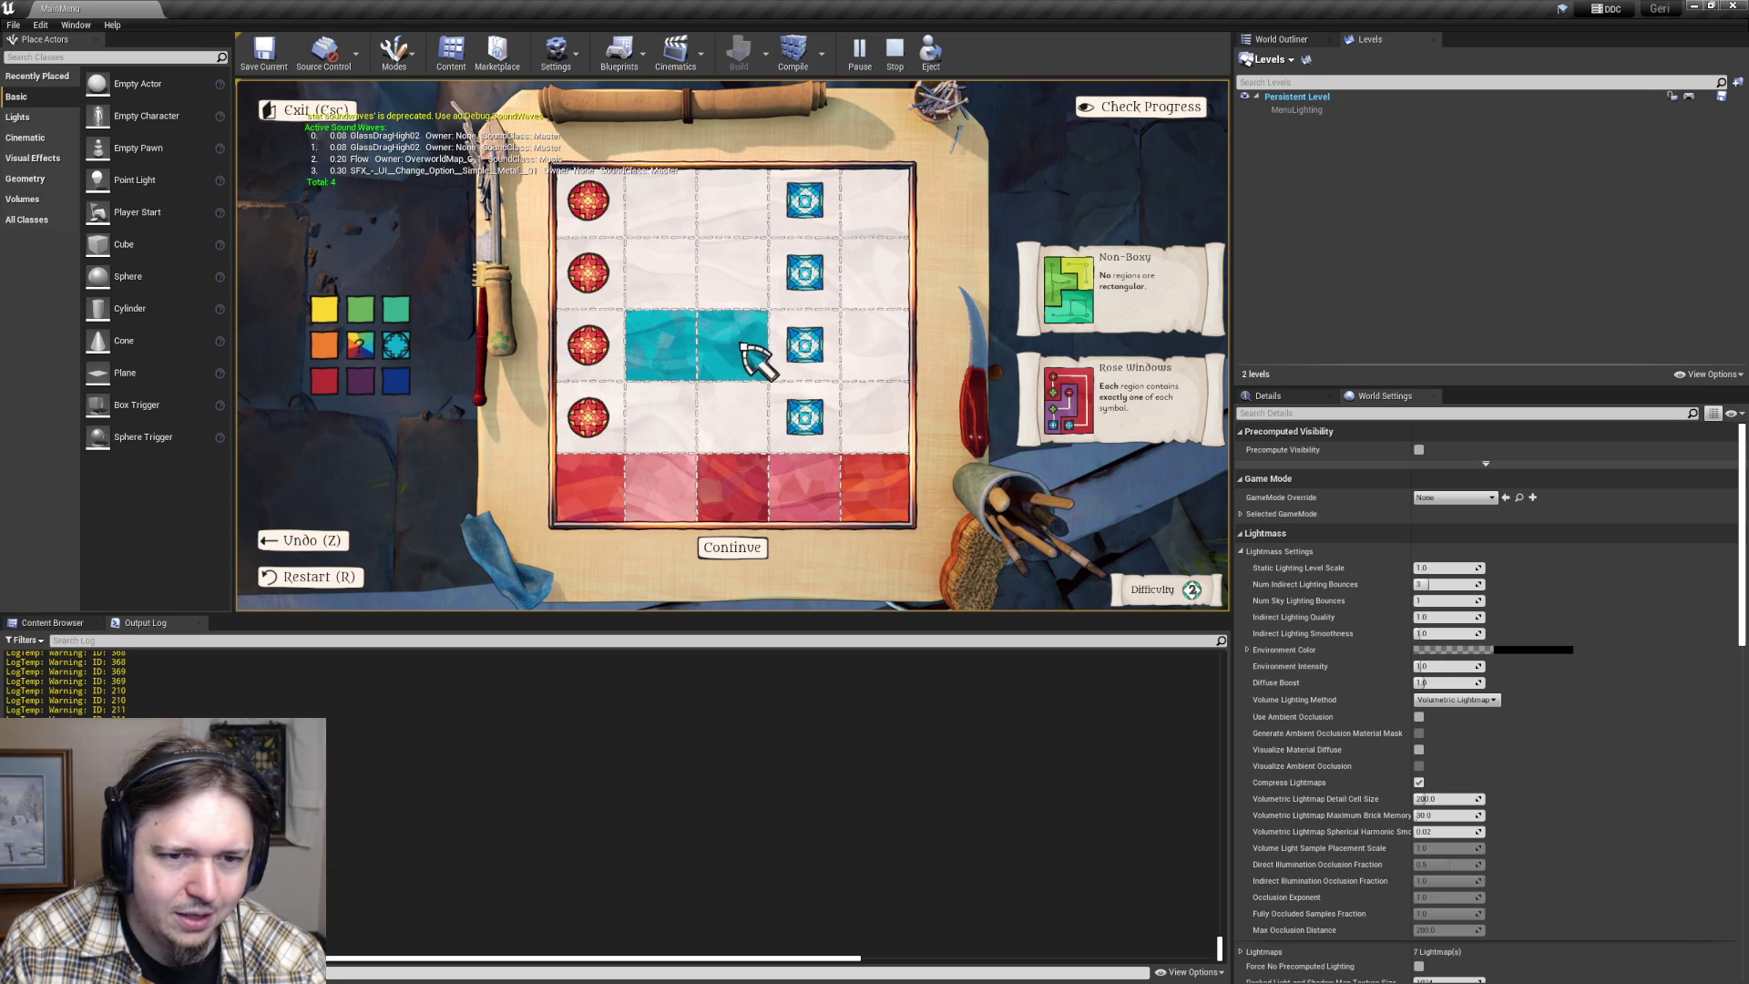
{"action": "mouse_move", "coordinate": [678, 436]}
{"action": "left_mouse_down"}
{"action": "mouse_move", "coordinate": [643, 437]}
{"action": "mouse_move", "coordinate": [894, 437]}
{"action": "mouse_move", "coordinate": [900, 475]}
{"action": "left_mouse_up"}
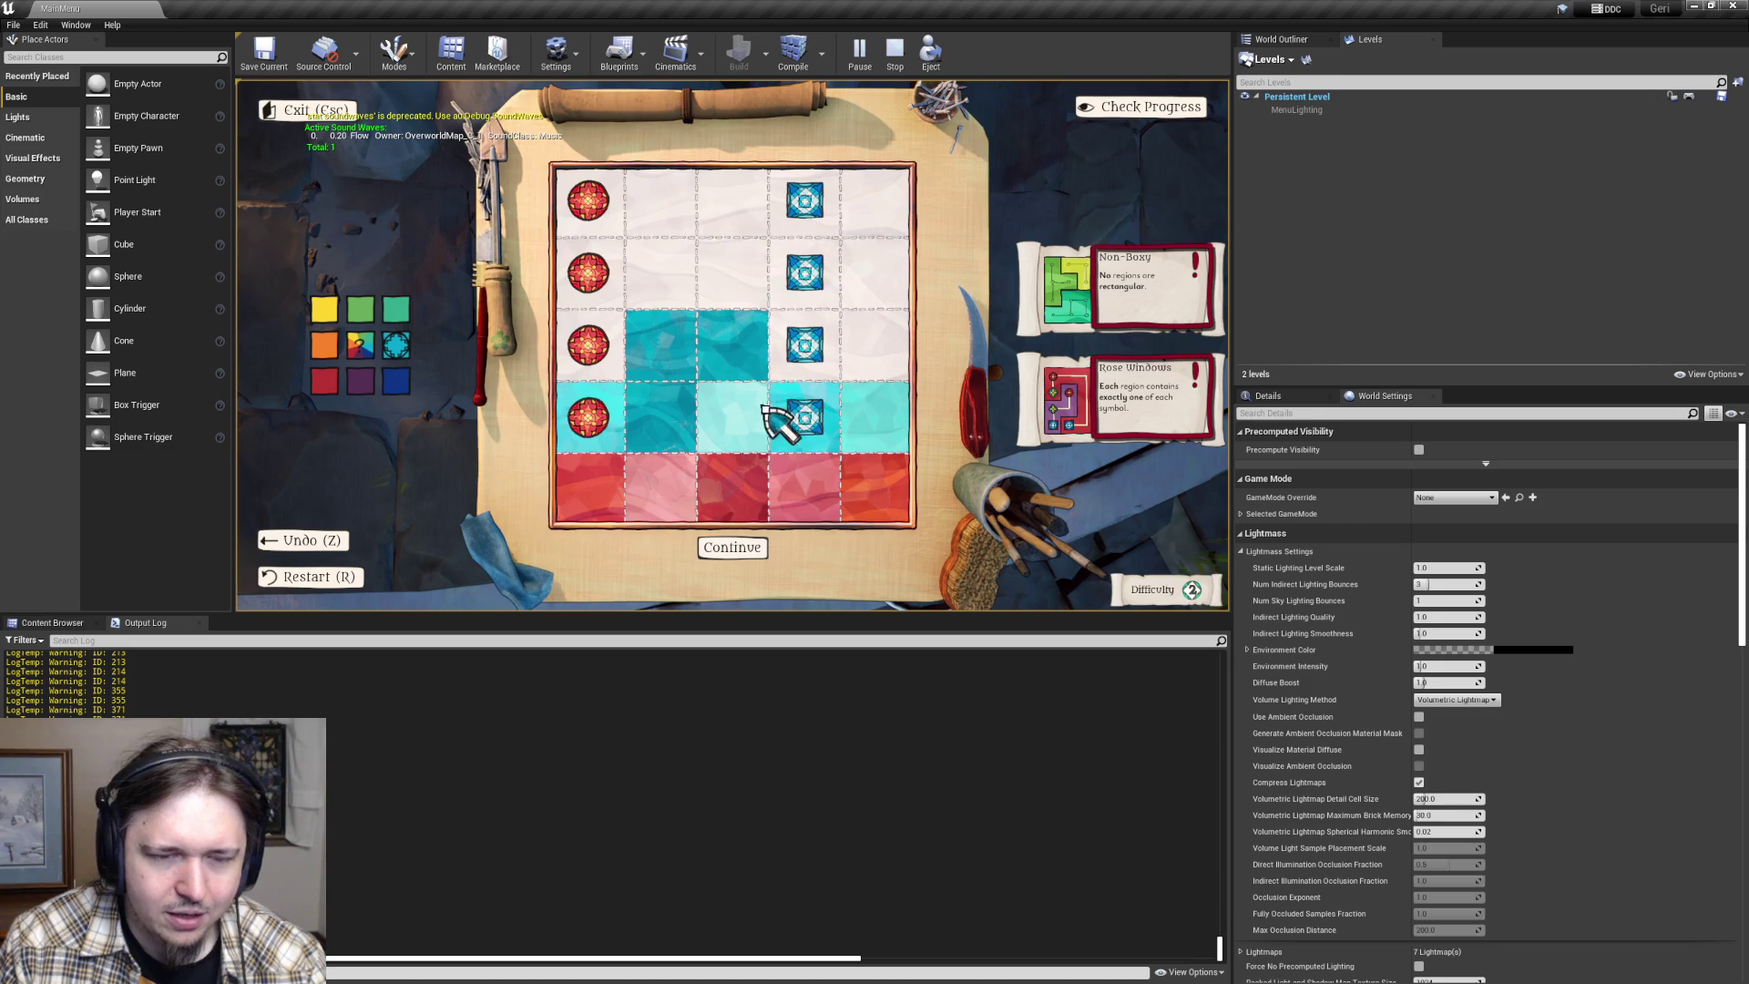
{"action": "left_click", "coordinate": [729, 352]}
{"action": "left_click", "coordinate": [357, 344]}
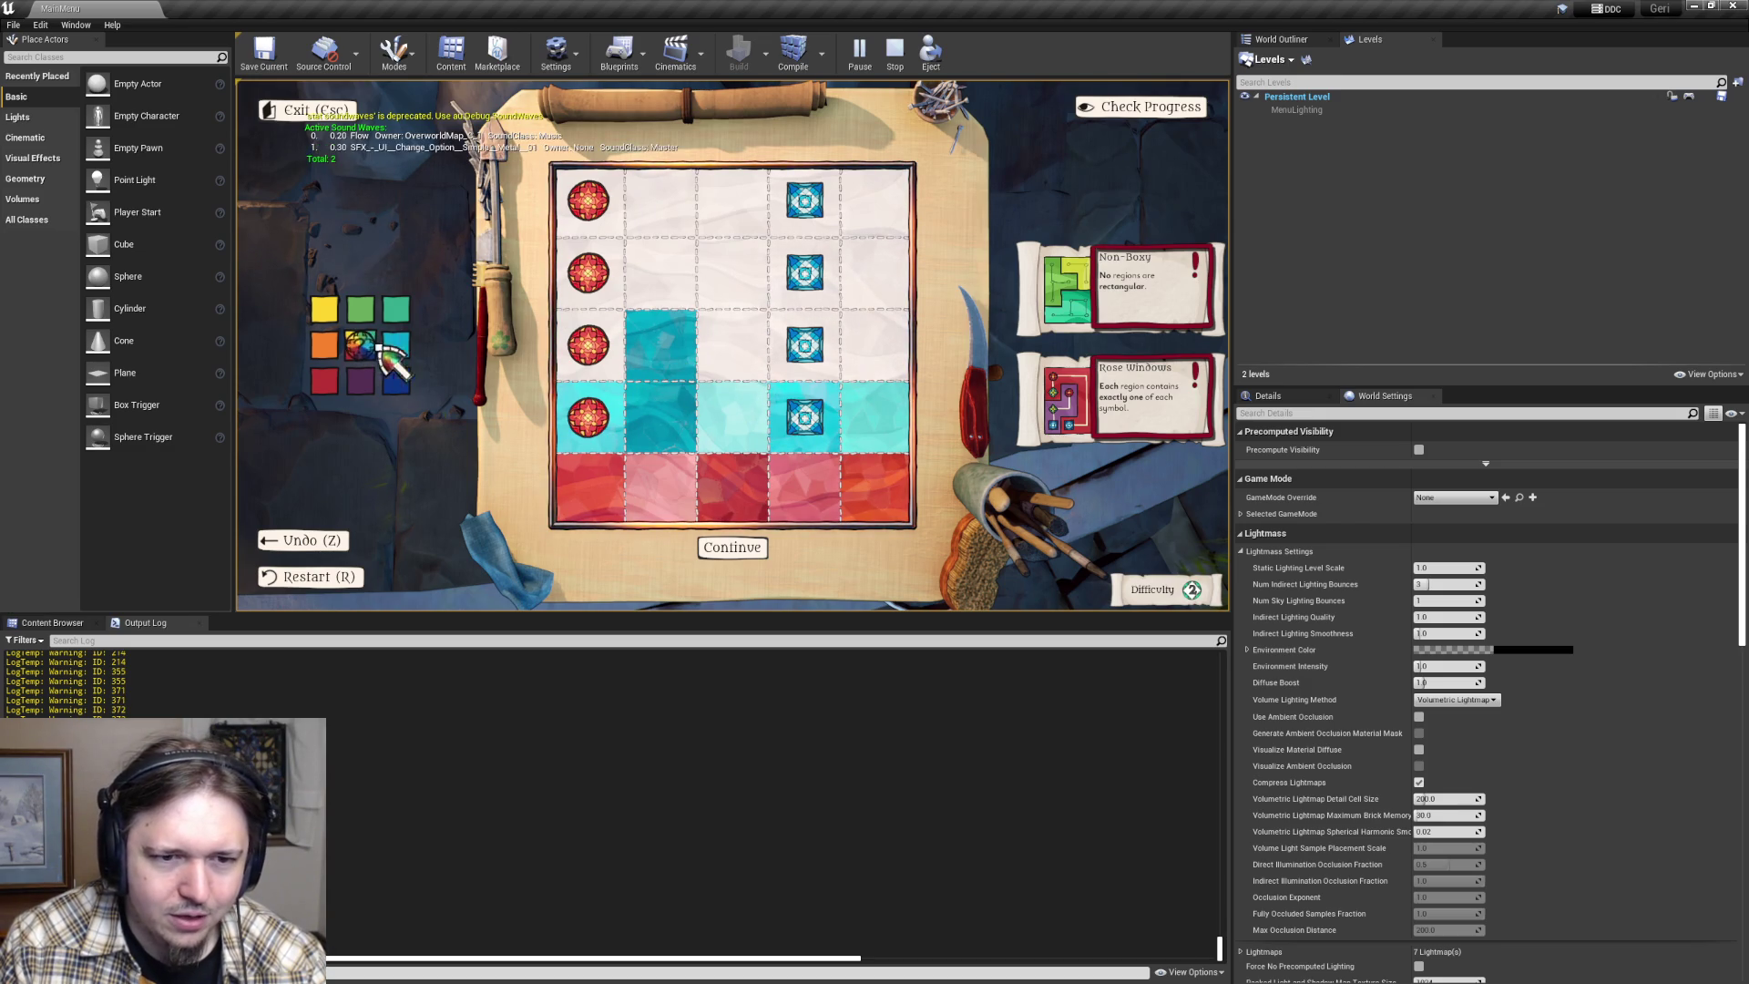
- Click the row 3, column 2 cell repeatedly to cycle it through pink, cyan and red, ending red
{"action": "left_click", "coordinate": [664, 354]}
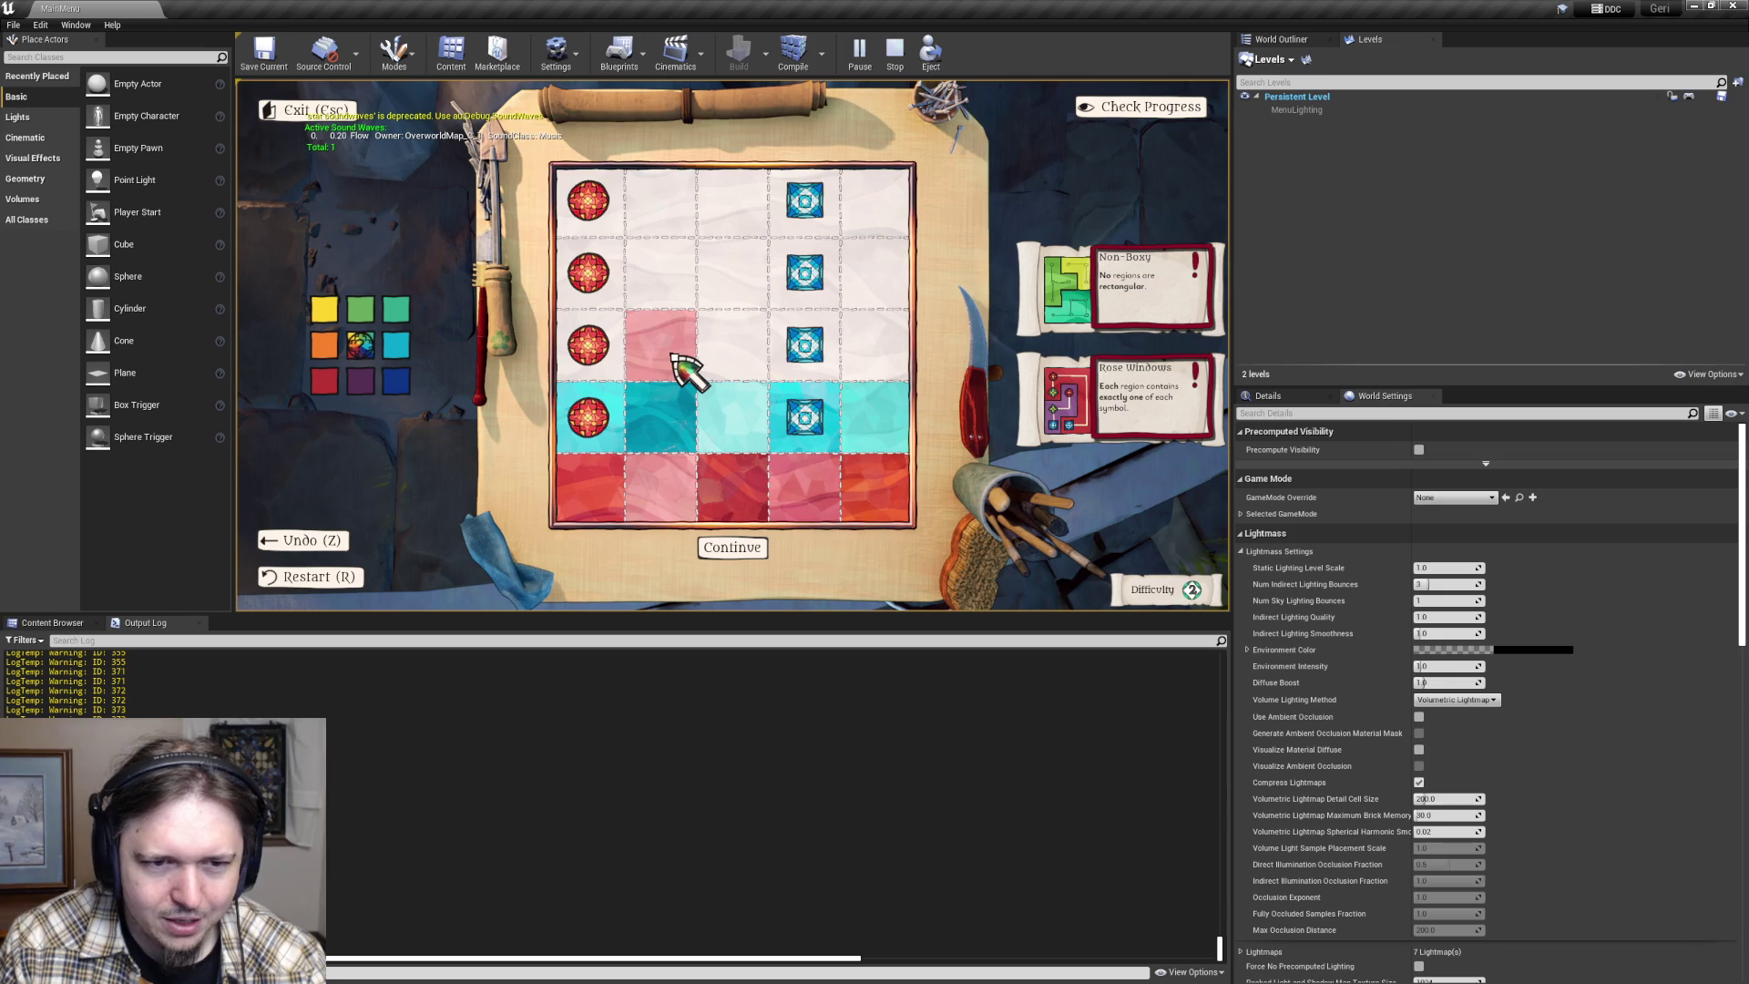
{"action": "left_click", "coordinate": [664, 354]}
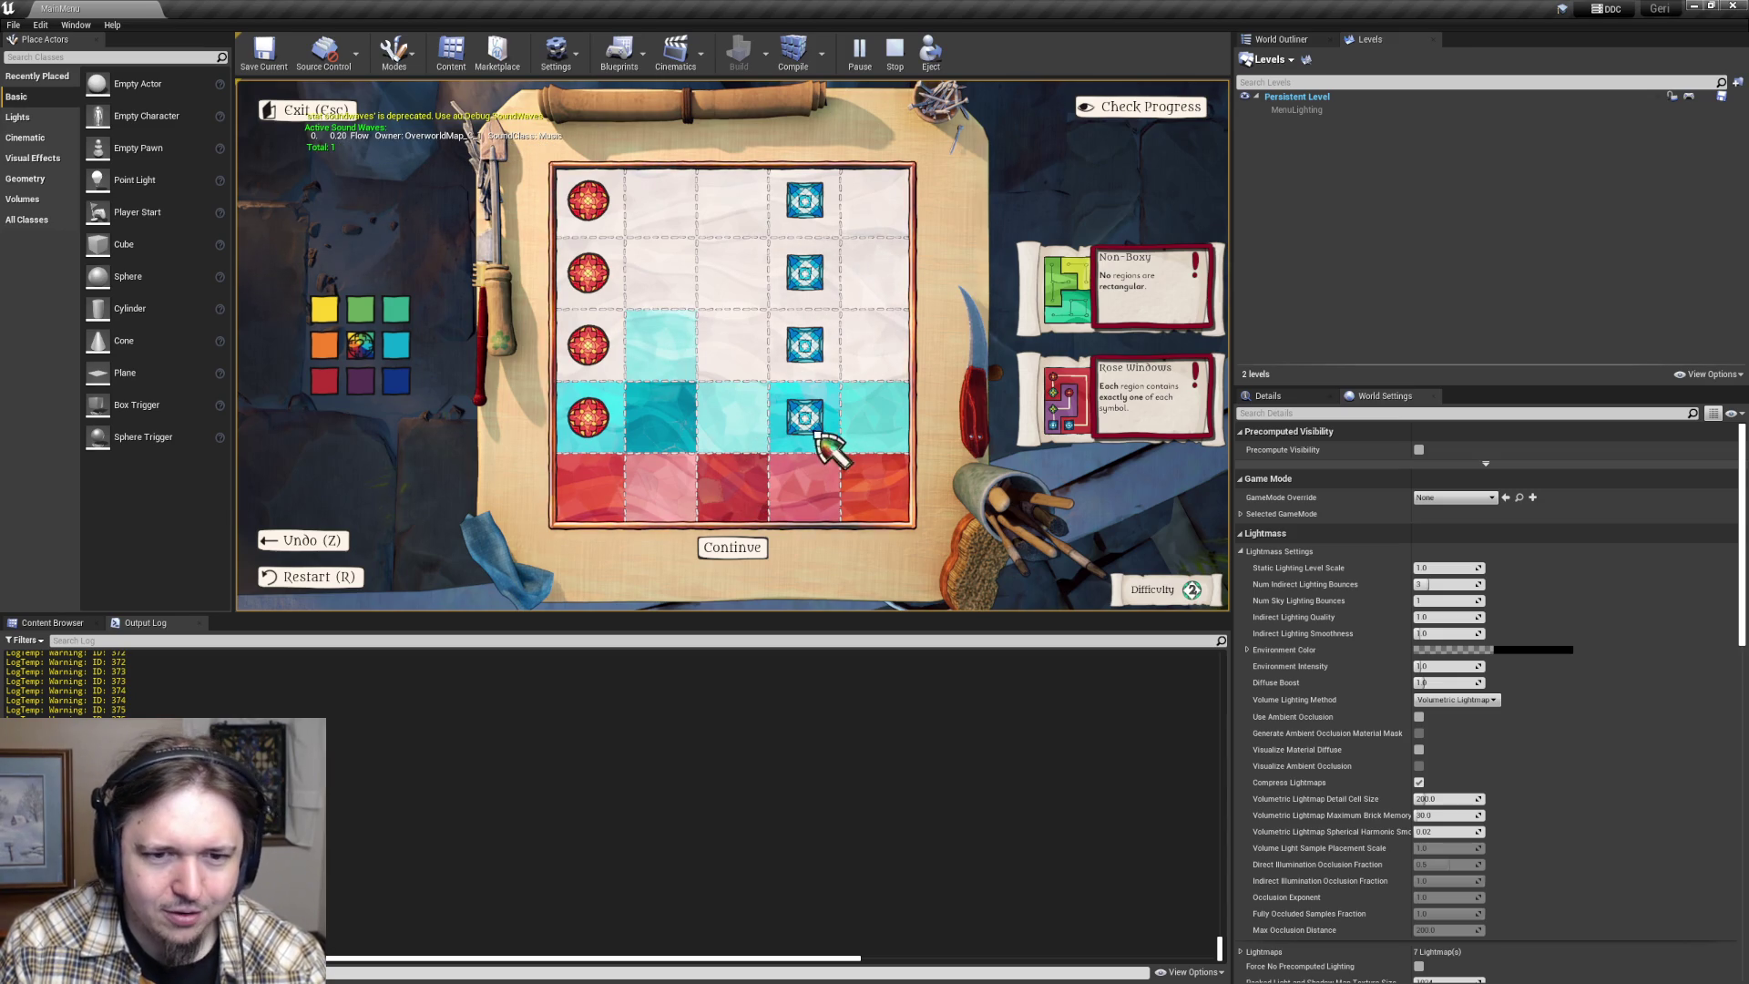
{"action": "left_click", "coordinate": [655, 360]}
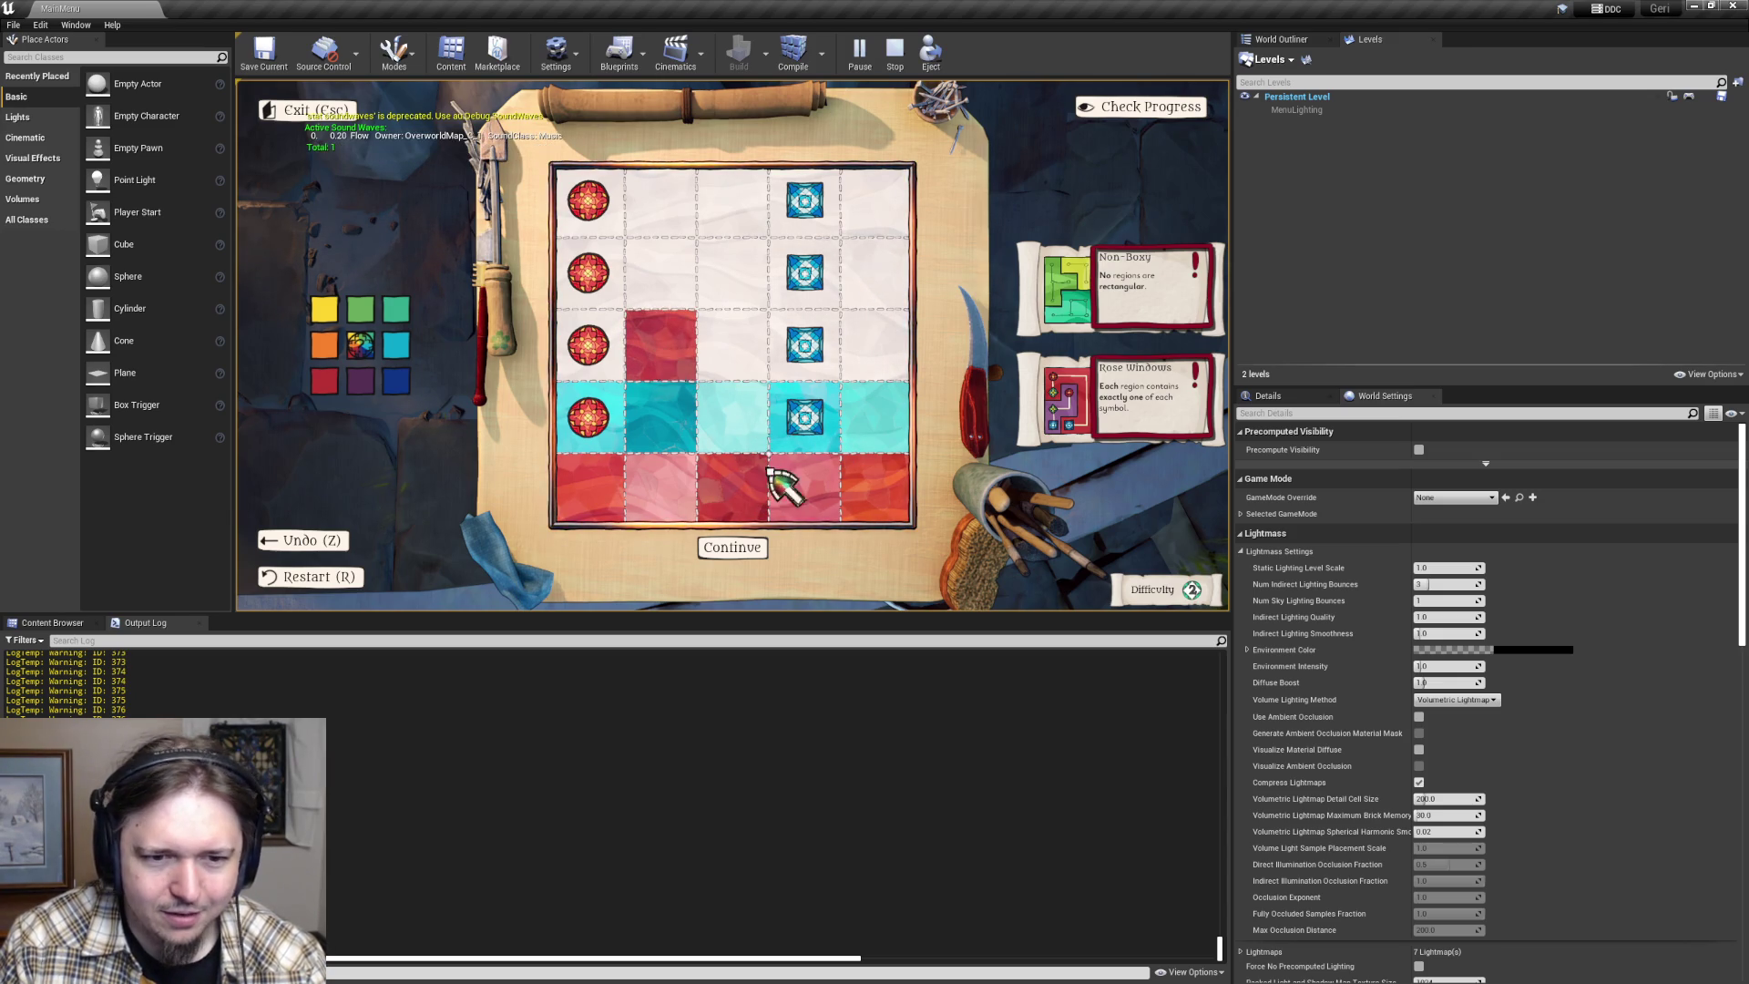
{"action": "left_click", "coordinate": [684, 369]}
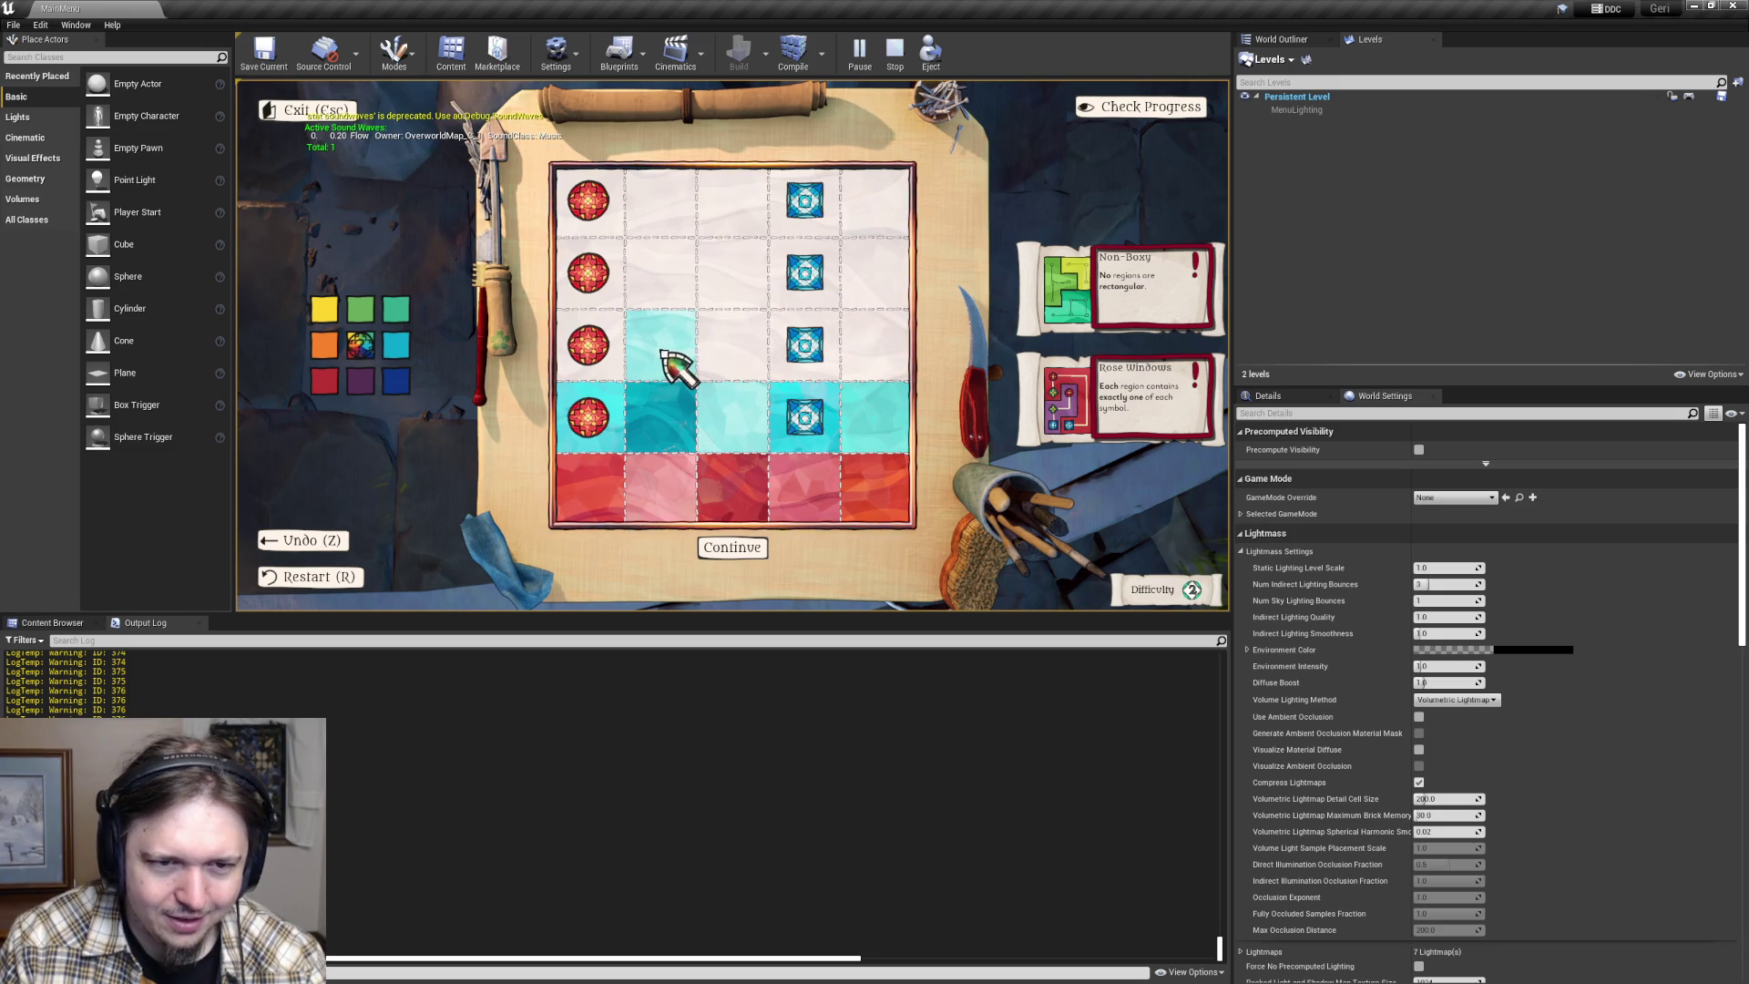
{"action": "left_click", "coordinate": [665, 357]}
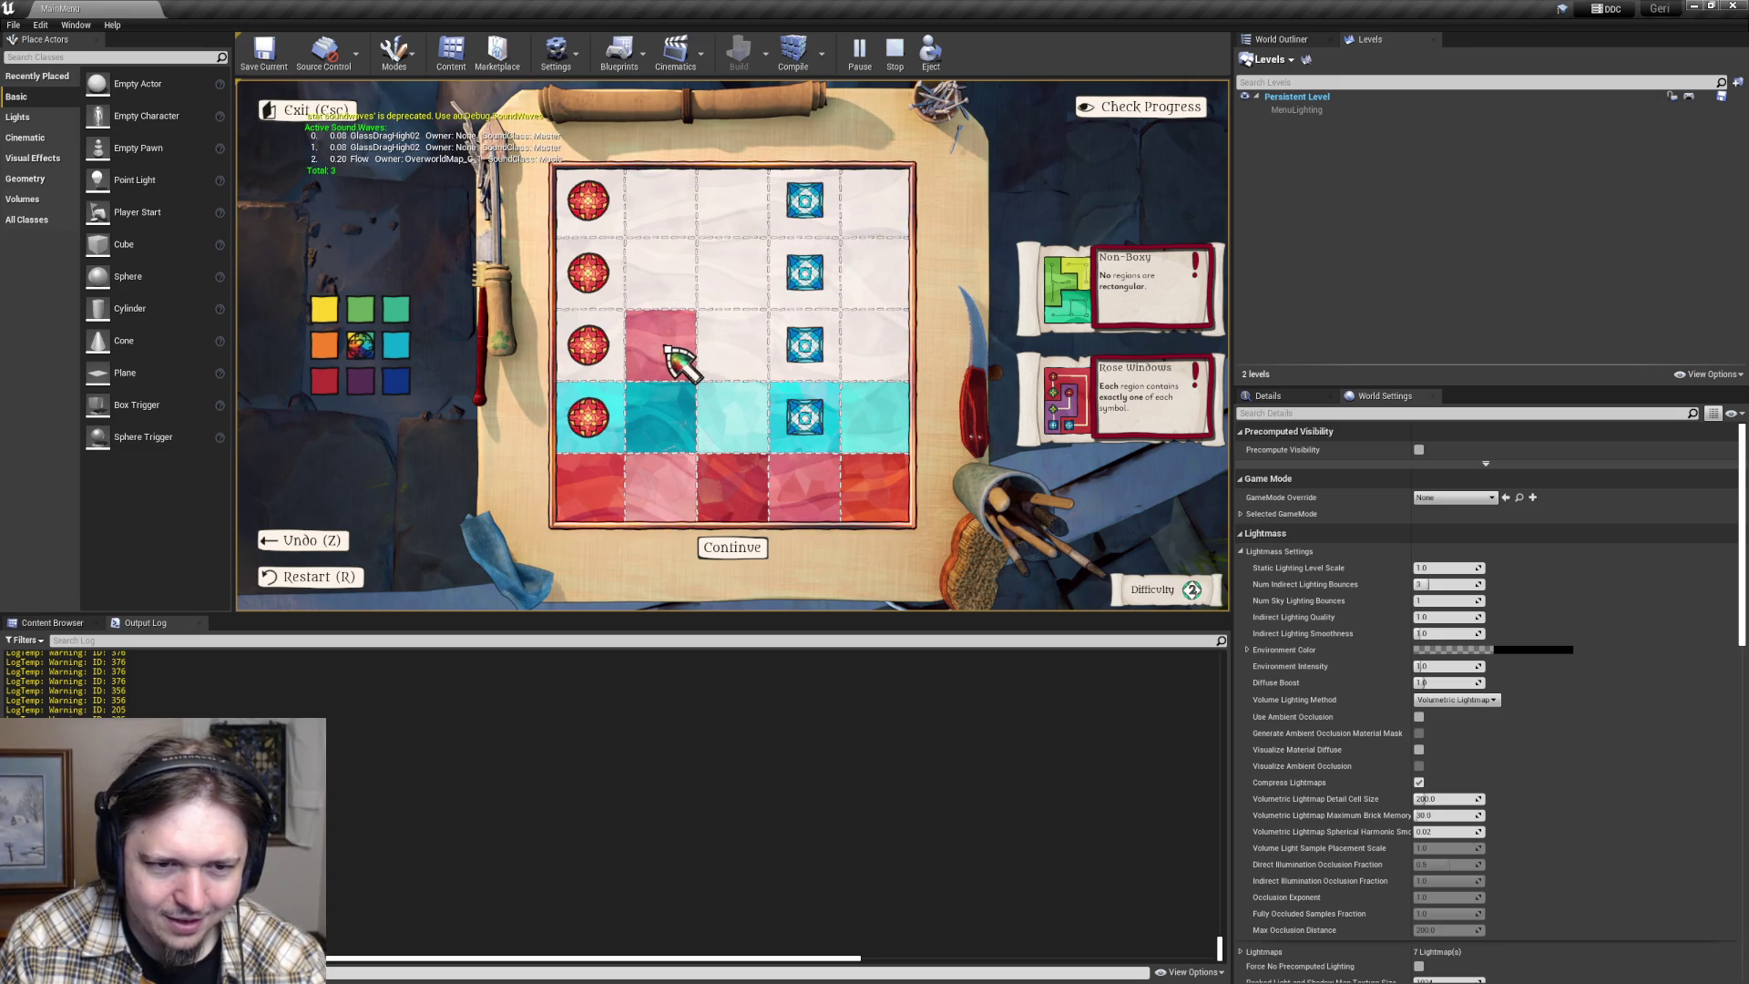
{"action": "left_click", "coordinate": [656, 355]}
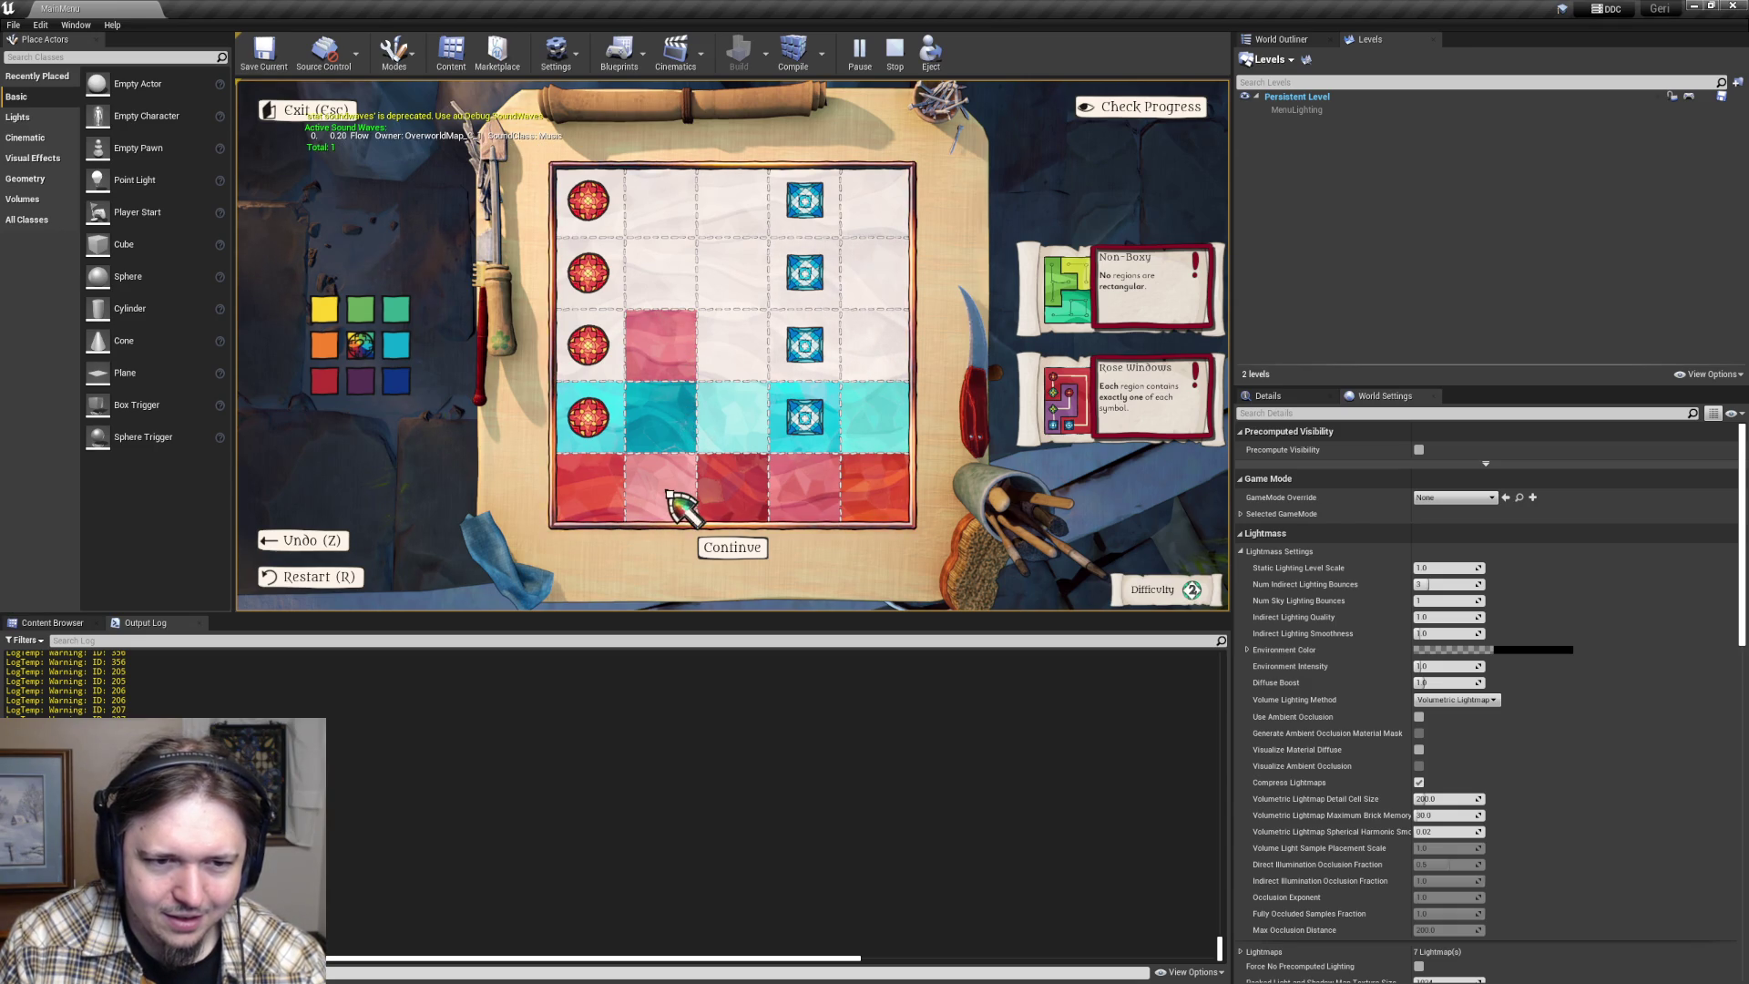
{"action": "left_click", "coordinate": [680, 354]}
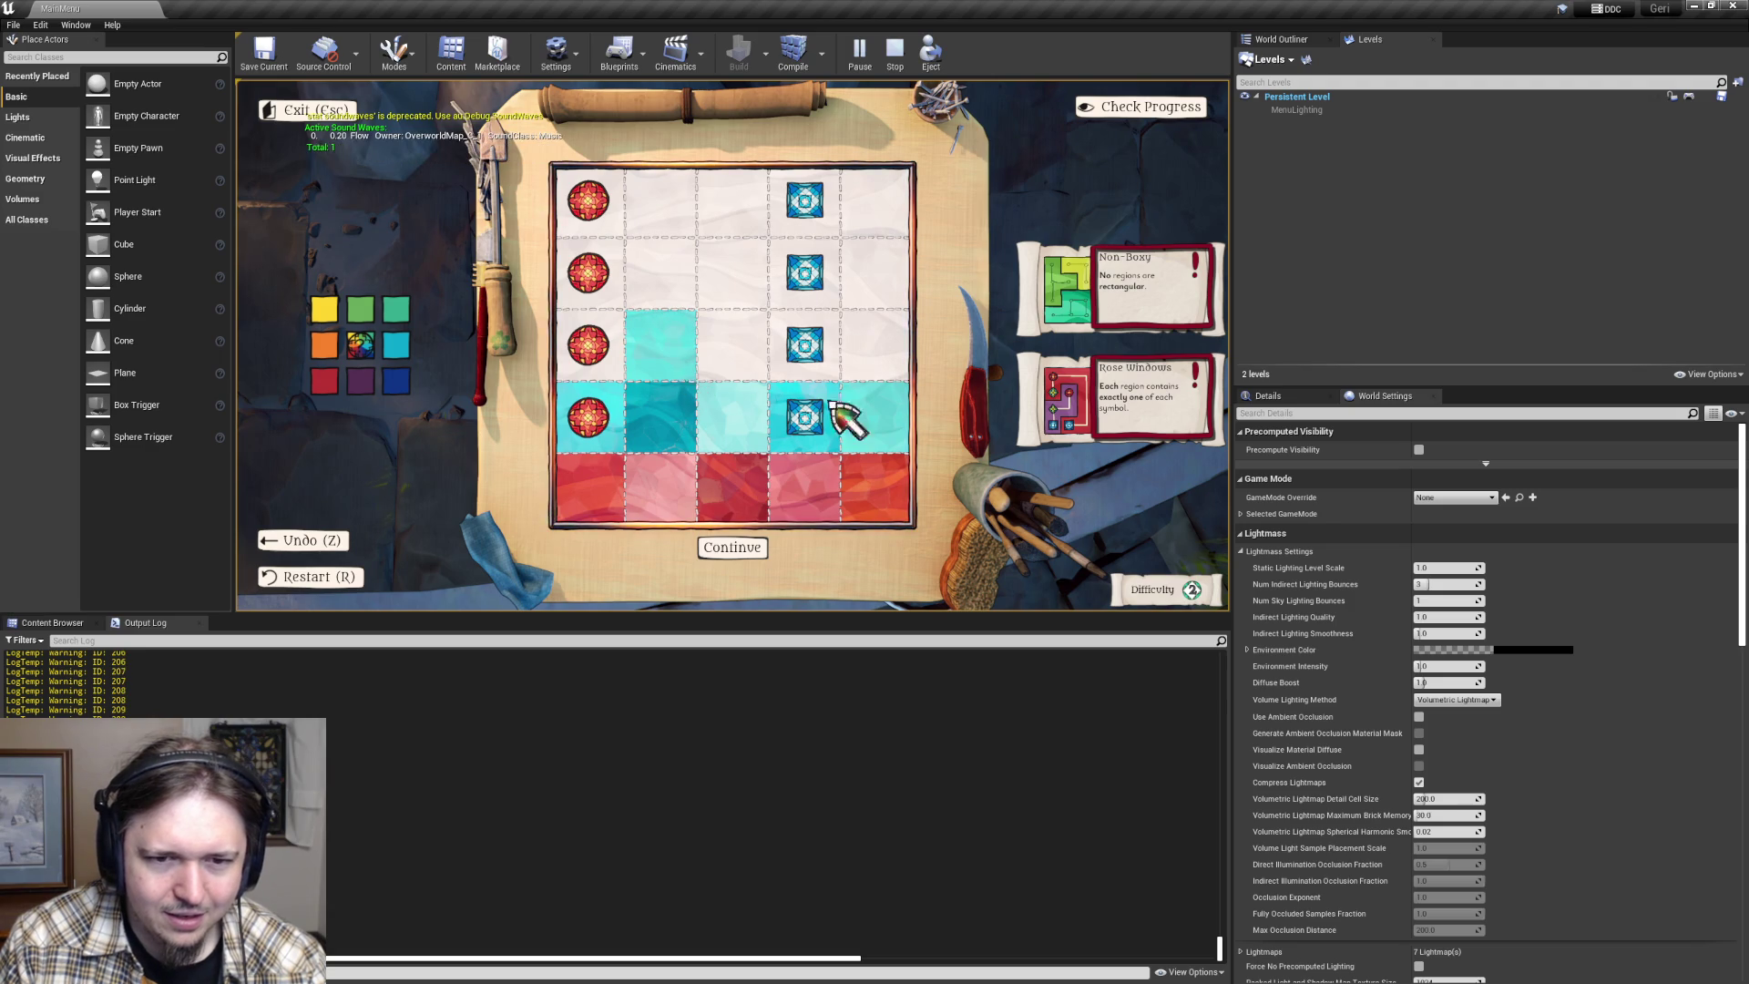
{"action": "left_click", "coordinate": [657, 366]}
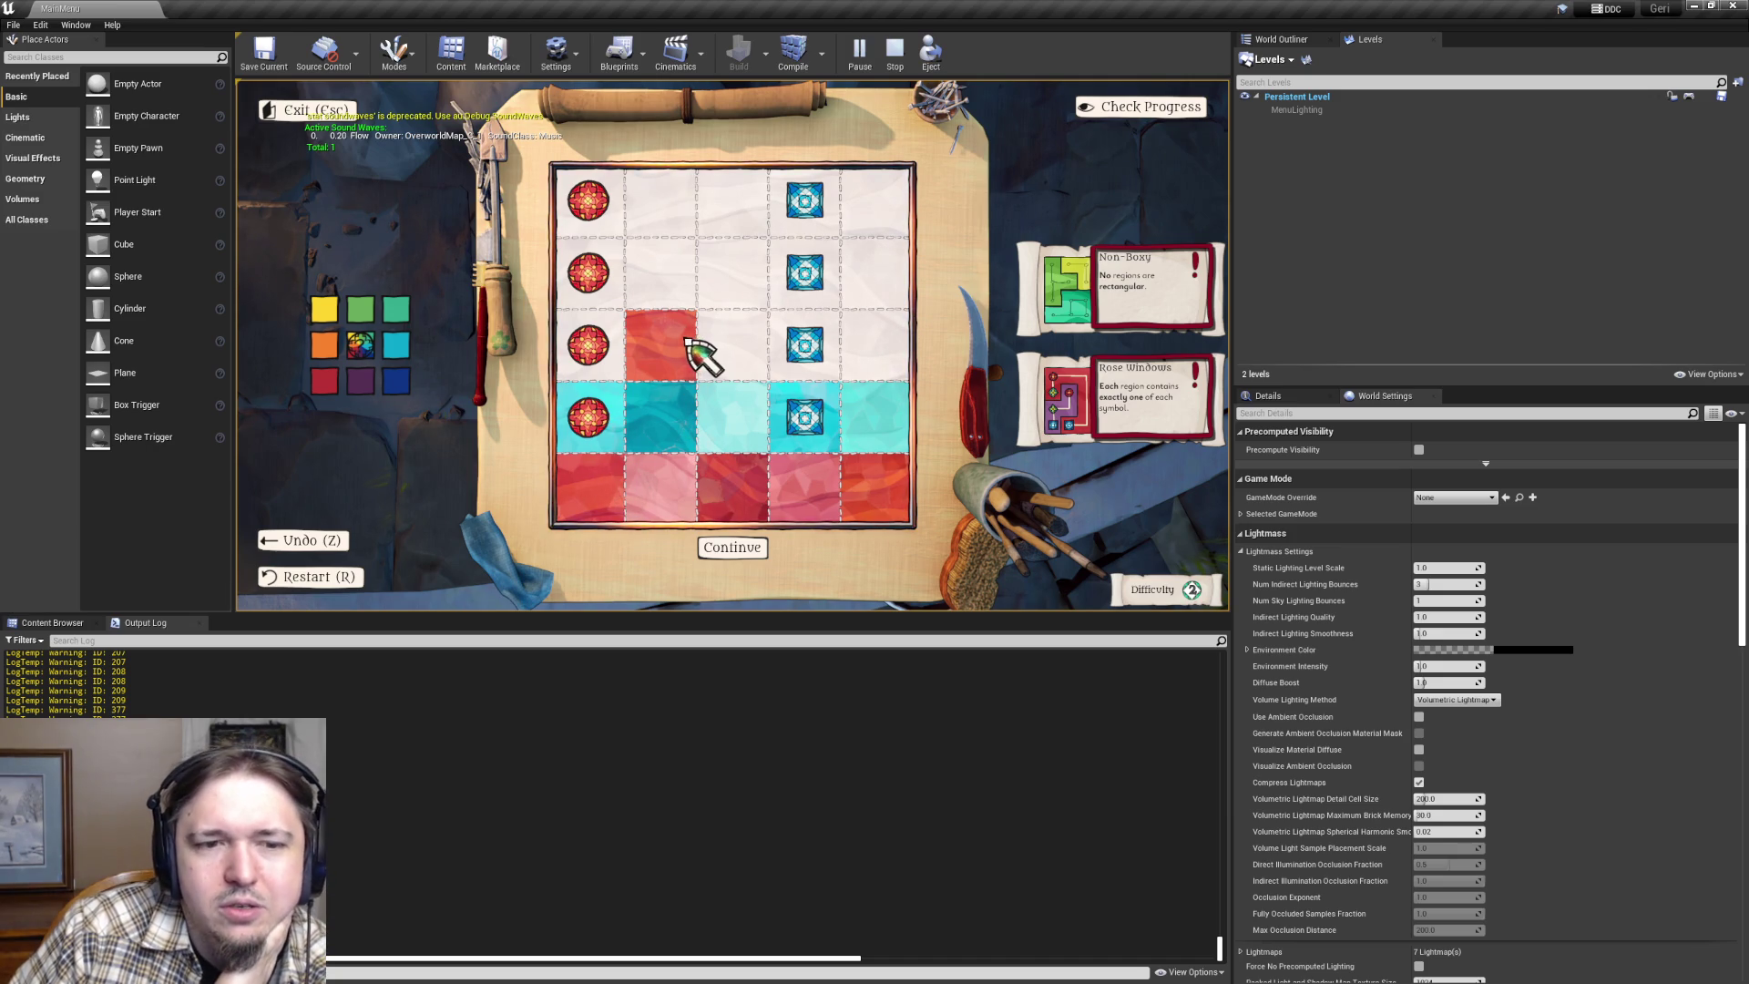
{"action": "left_click", "coordinate": [657, 347]}
{"action": "key", "text": "z"}
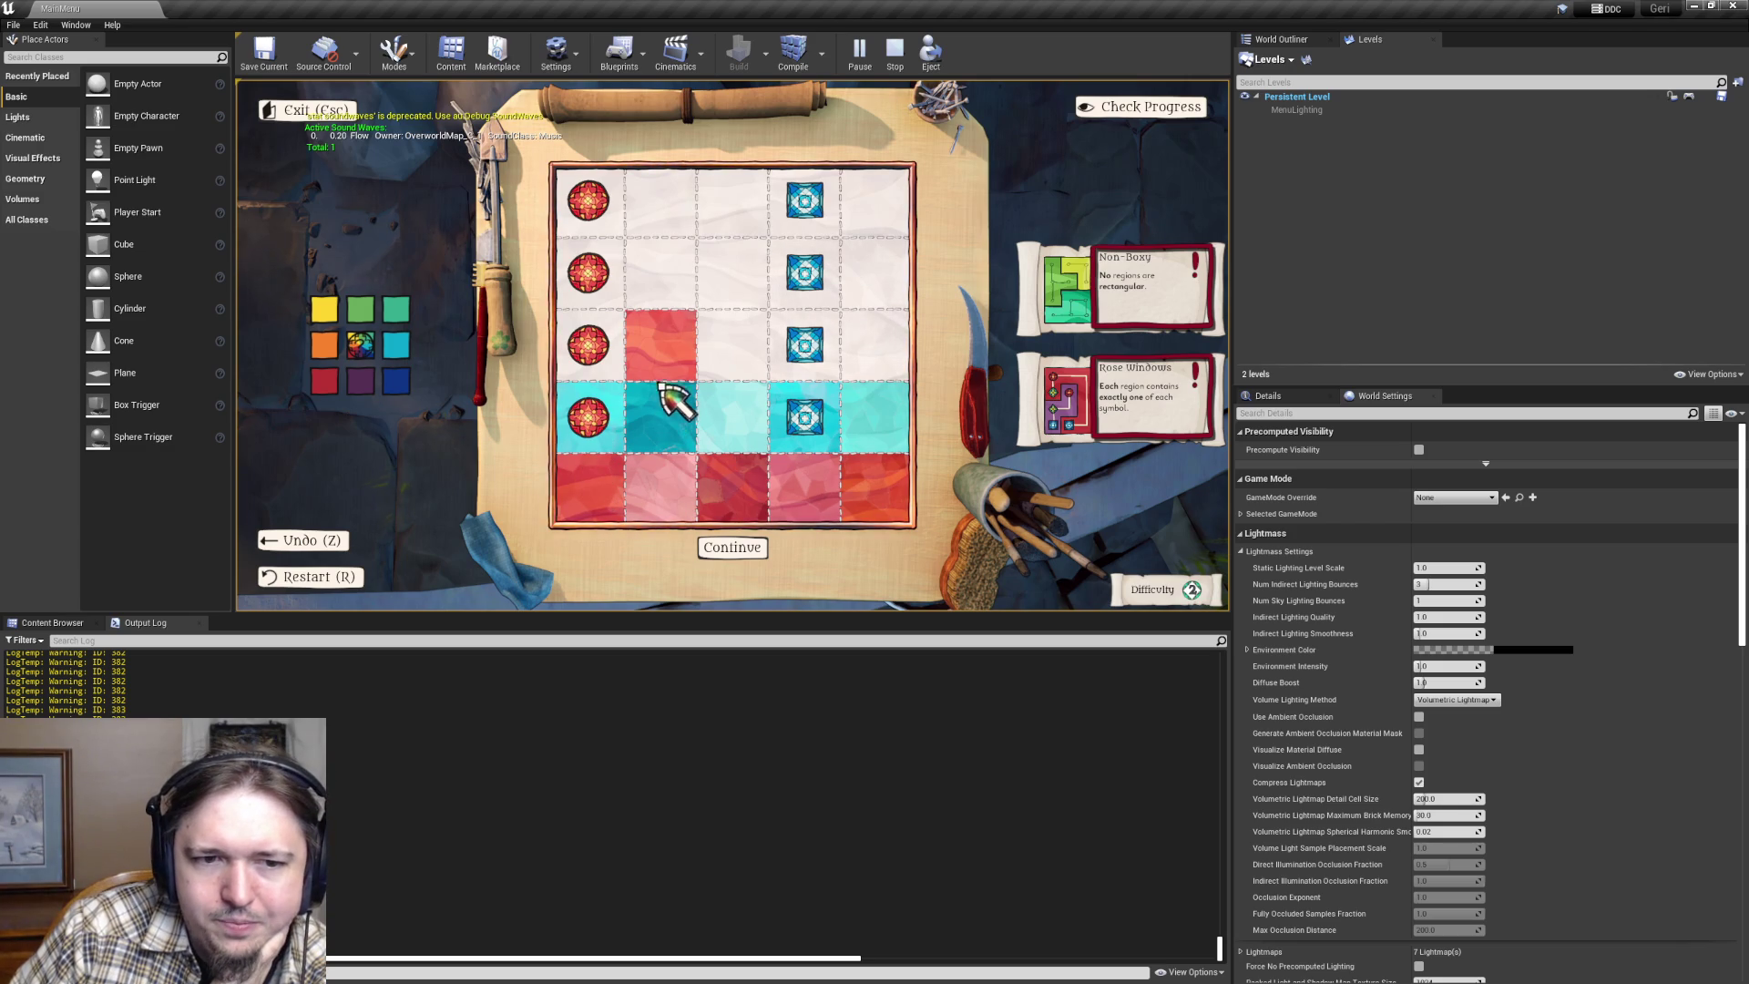
- Drag-paint and click-cycle the row 3, column 2 cell to test painting across the third row
{"action": "left_click_drag", "start_coordinate": [664, 402], "coordinate": [672, 352]}
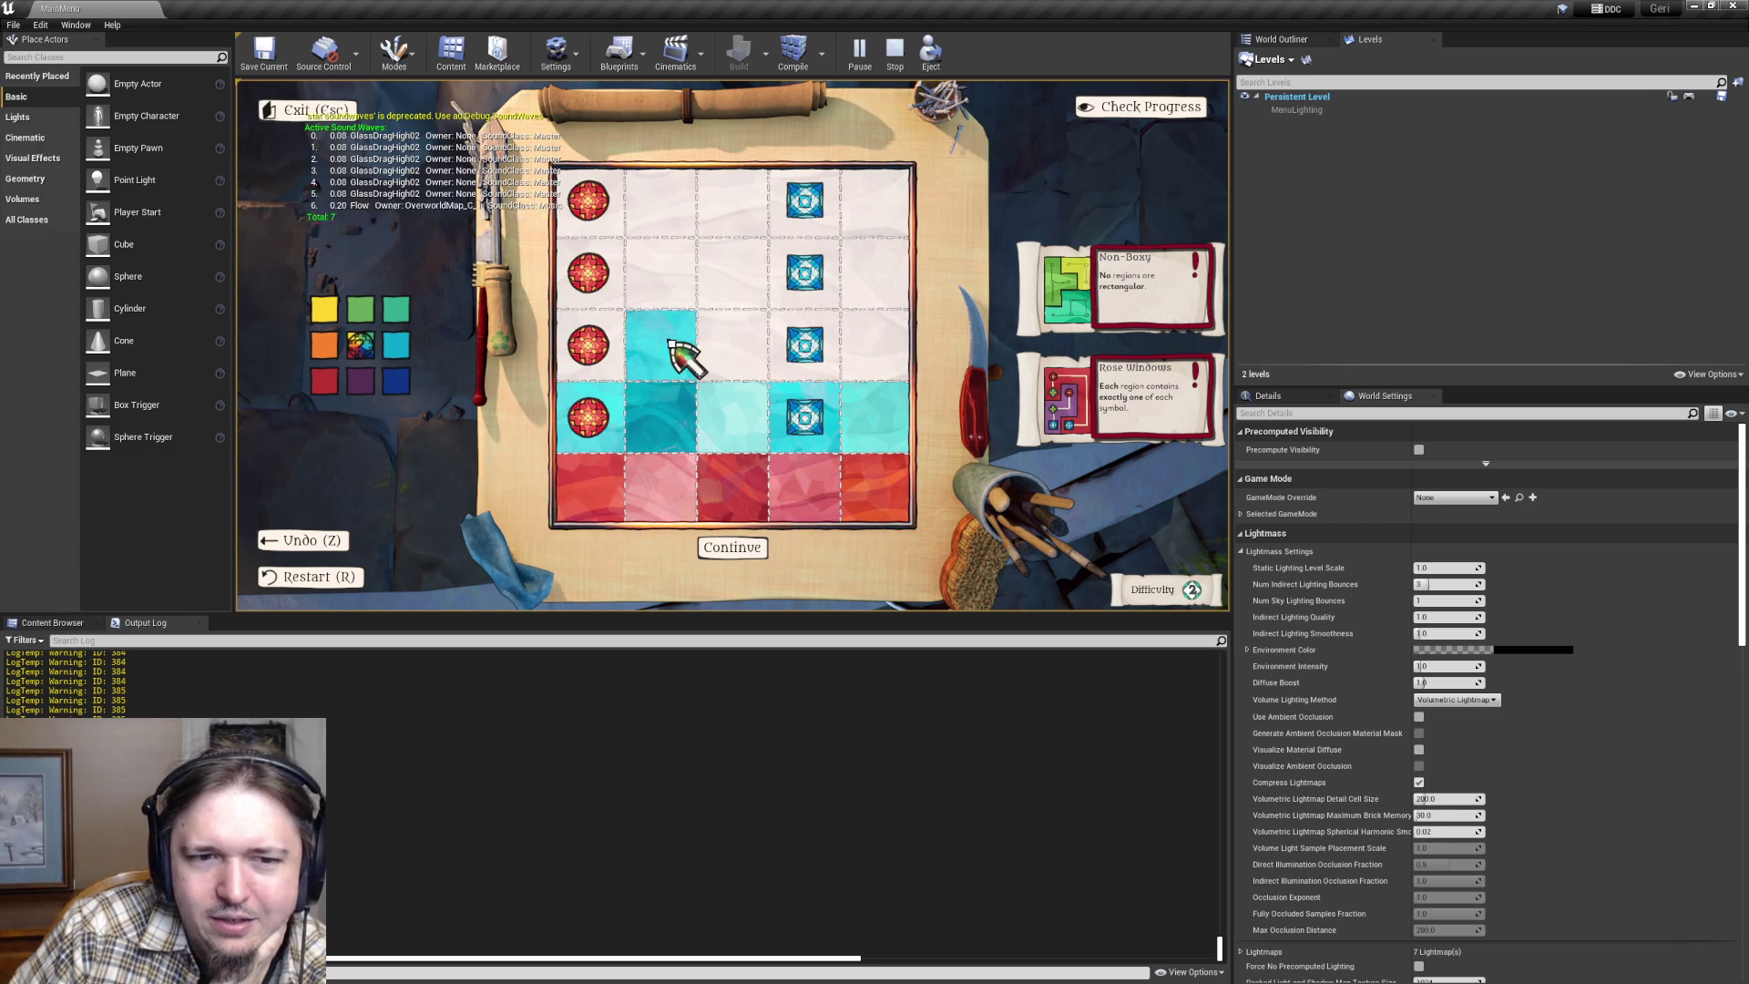
{"action": "left_click", "coordinate": [670, 345]}
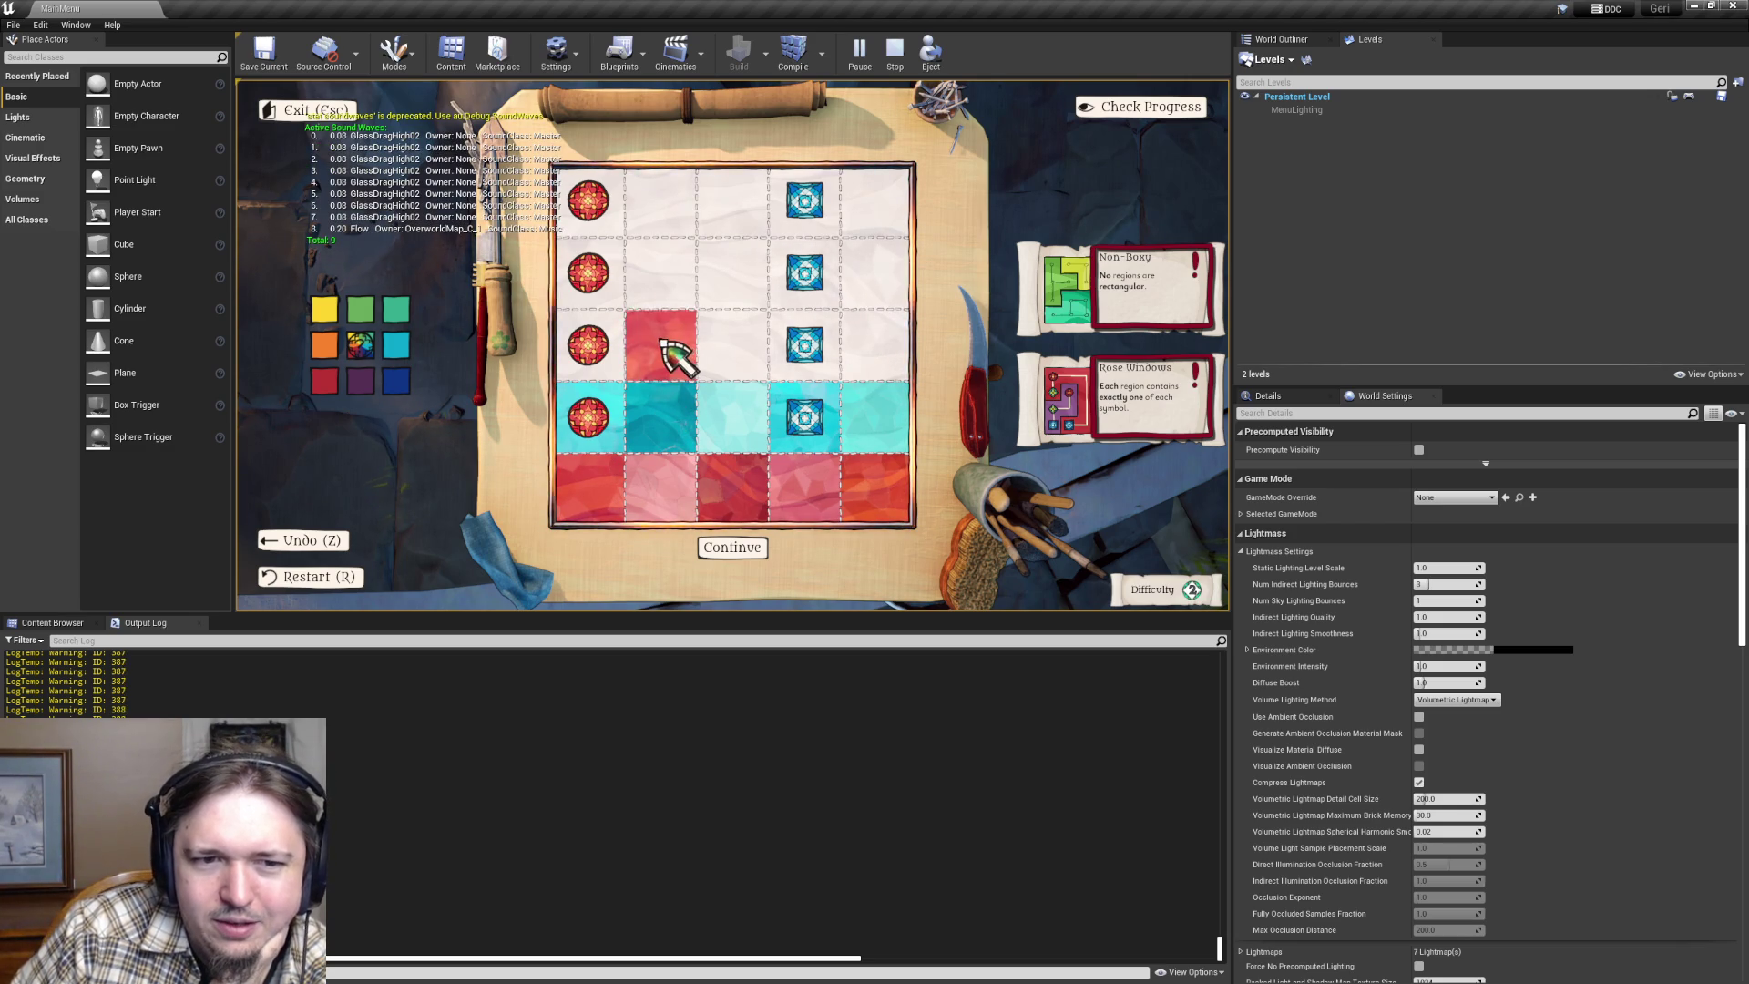
{"action": "mouse_move", "coordinate": [671, 352]}
{"action": "left_mouse_down"}
{"action": "mouse_move", "coordinate": [839, 363]}
{"action": "mouse_move", "coordinate": [699, 355]}
{"action": "left_mouse_up"}
{"action": "left_click", "coordinate": [699, 355]}
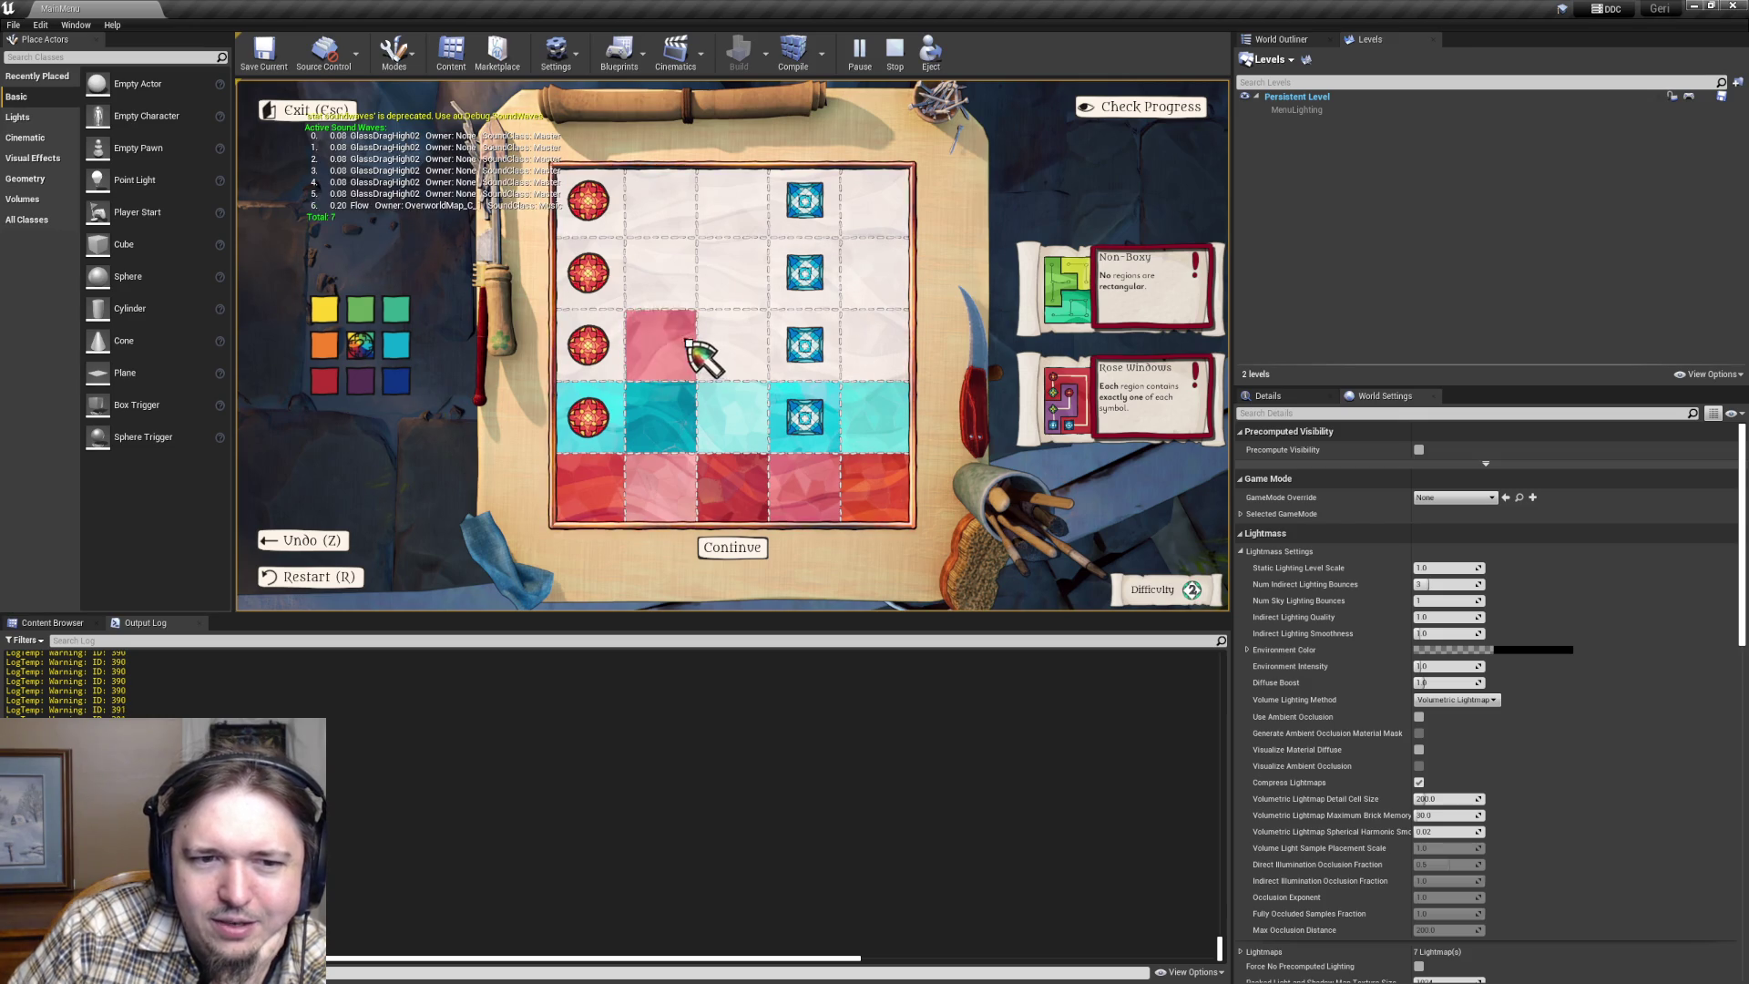
{"action": "left_click", "coordinate": [699, 355]}
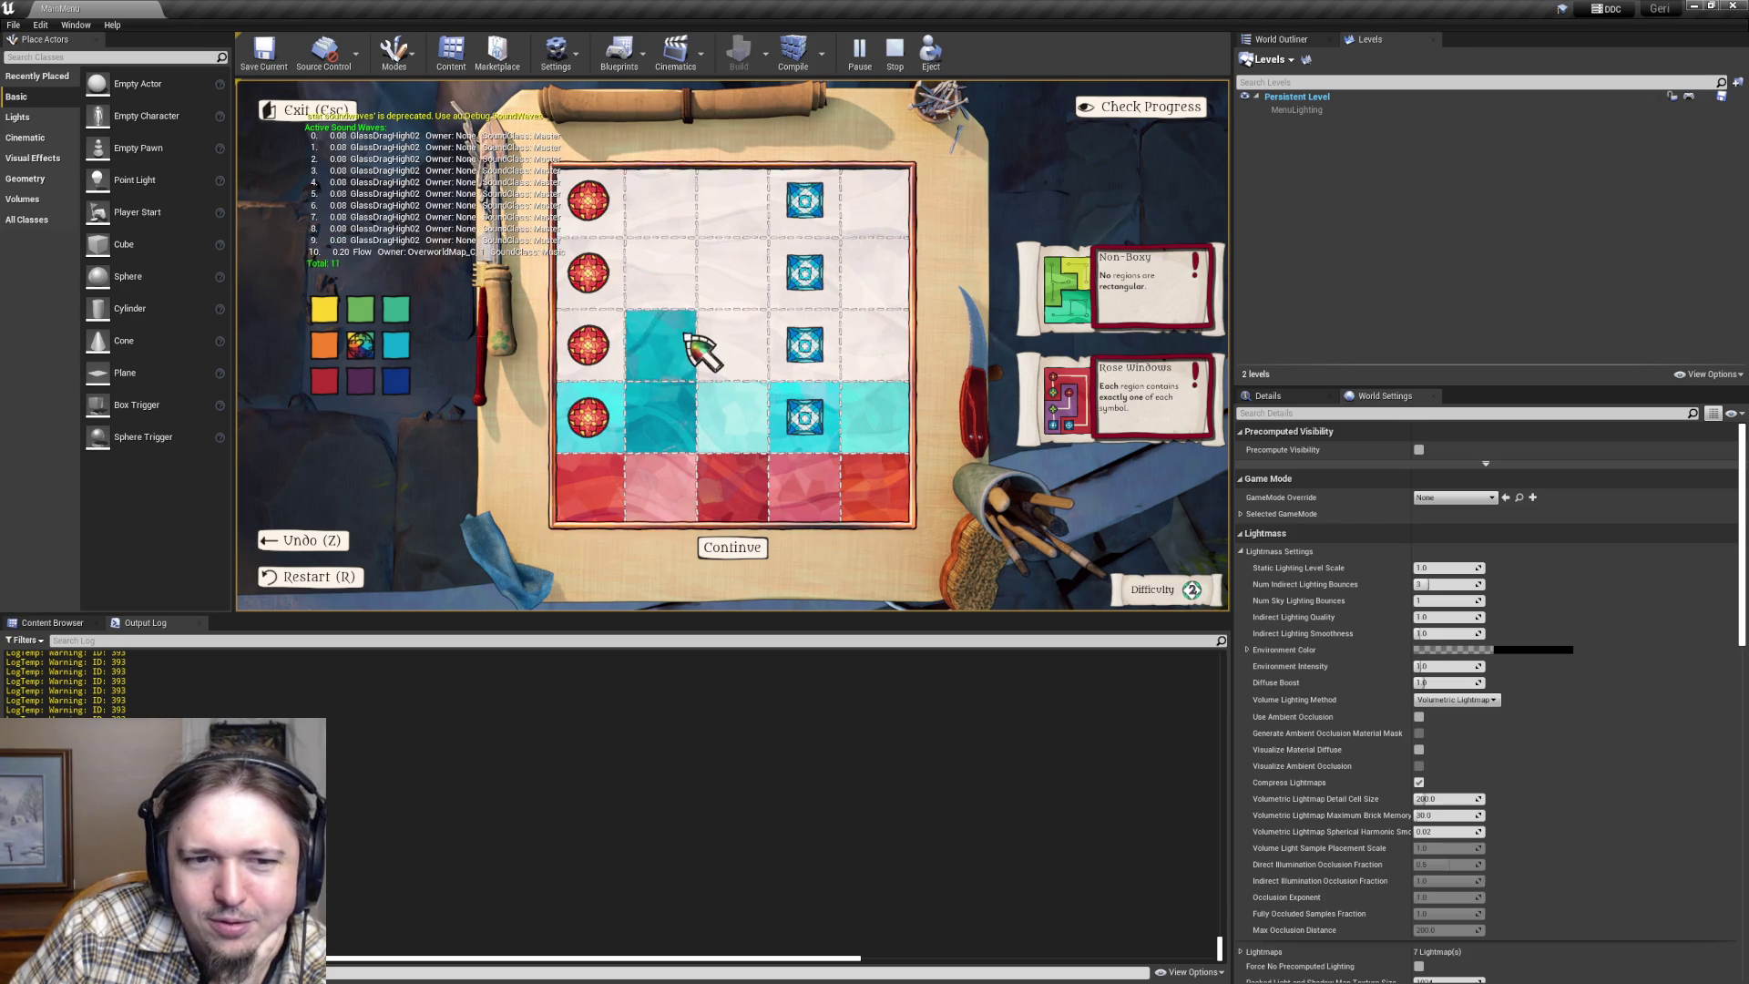
{"action": "left_click", "coordinate": [675, 359]}
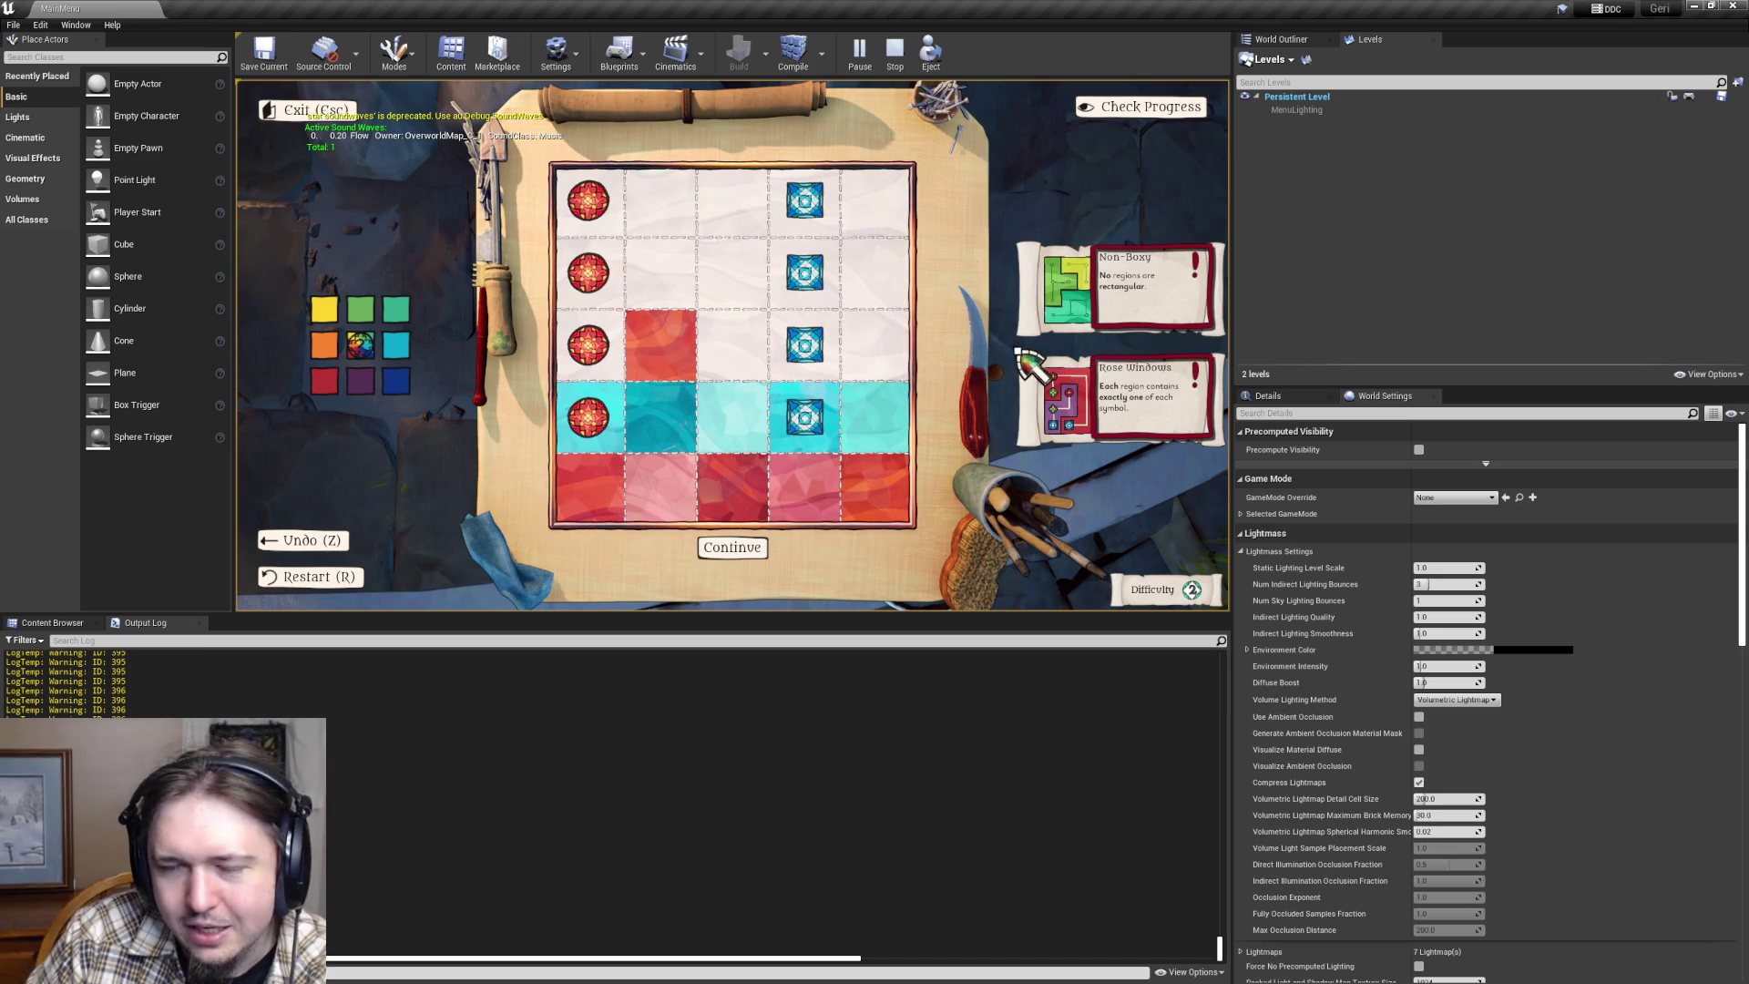
{"action": "mouse_move", "coordinate": [702, 343]}
{"action": "left_mouse_down"}
{"action": "mouse_move", "coordinate": [671, 359]}
{"action": "mouse_move", "coordinate": [722, 339]}
{"action": "mouse_move", "coordinate": [663, 340]}
{"action": "left_mouse_up"}
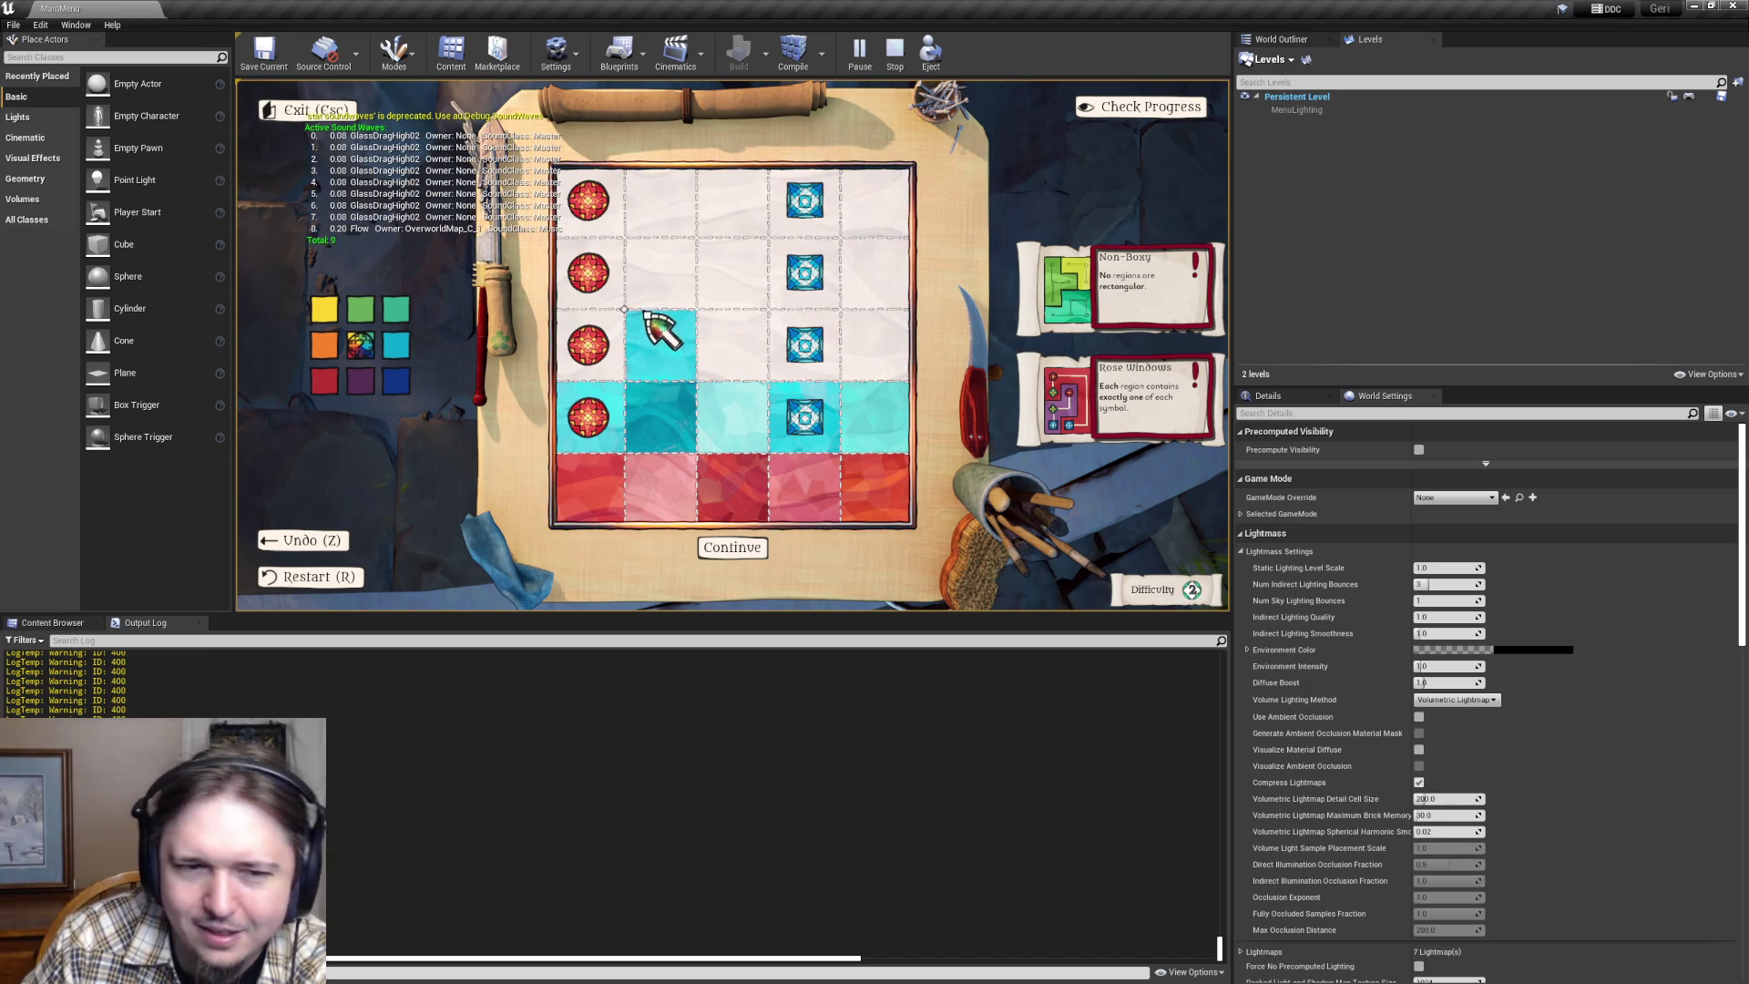
{"action": "left_click_drag", "start_coordinate": [666, 345], "coordinate": [663, 350]}
- Repaint the cell red, purple and light cyan, then cycle it between pink, cyan and red
{"action": "left_click", "coordinate": [324, 381]}
{"action": "left_click", "coordinate": [675, 354]}
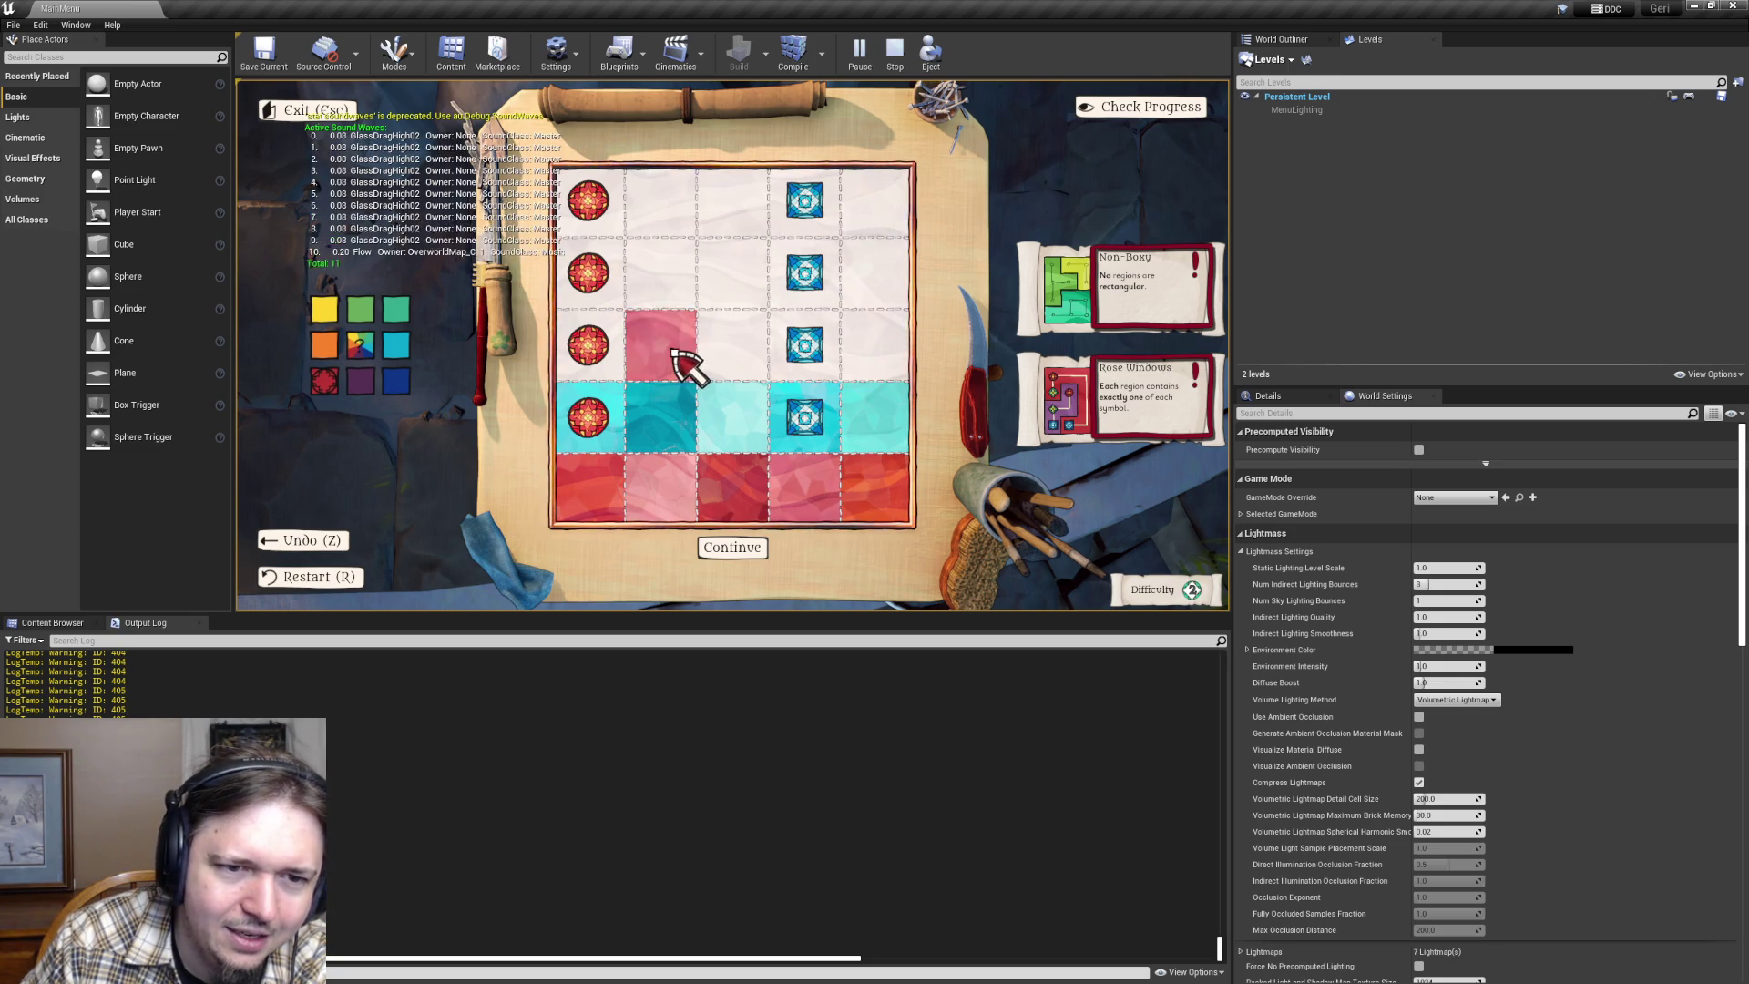
{"action": "left_click_drag", "start_coordinate": [367, 380], "coordinate": [683, 359]}
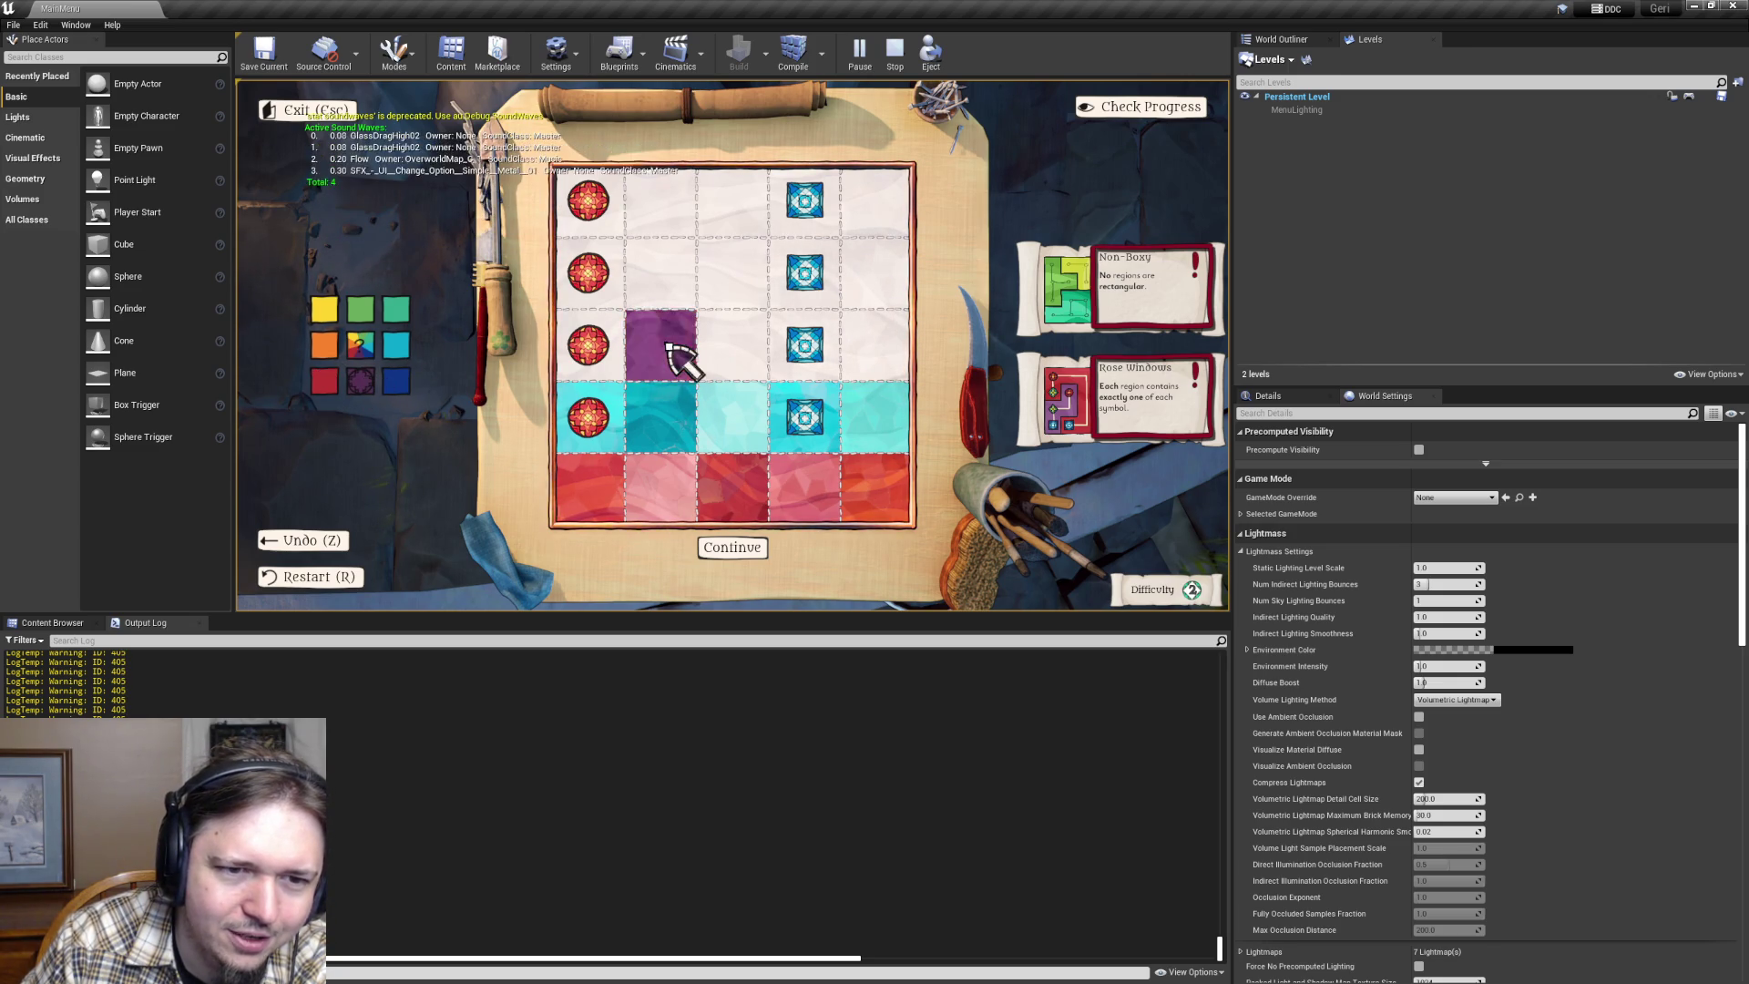
{"action": "left_click_drag", "start_coordinate": [394, 356], "coordinate": [688, 361]}
{"action": "left_click", "coordinate": [690, 363]}
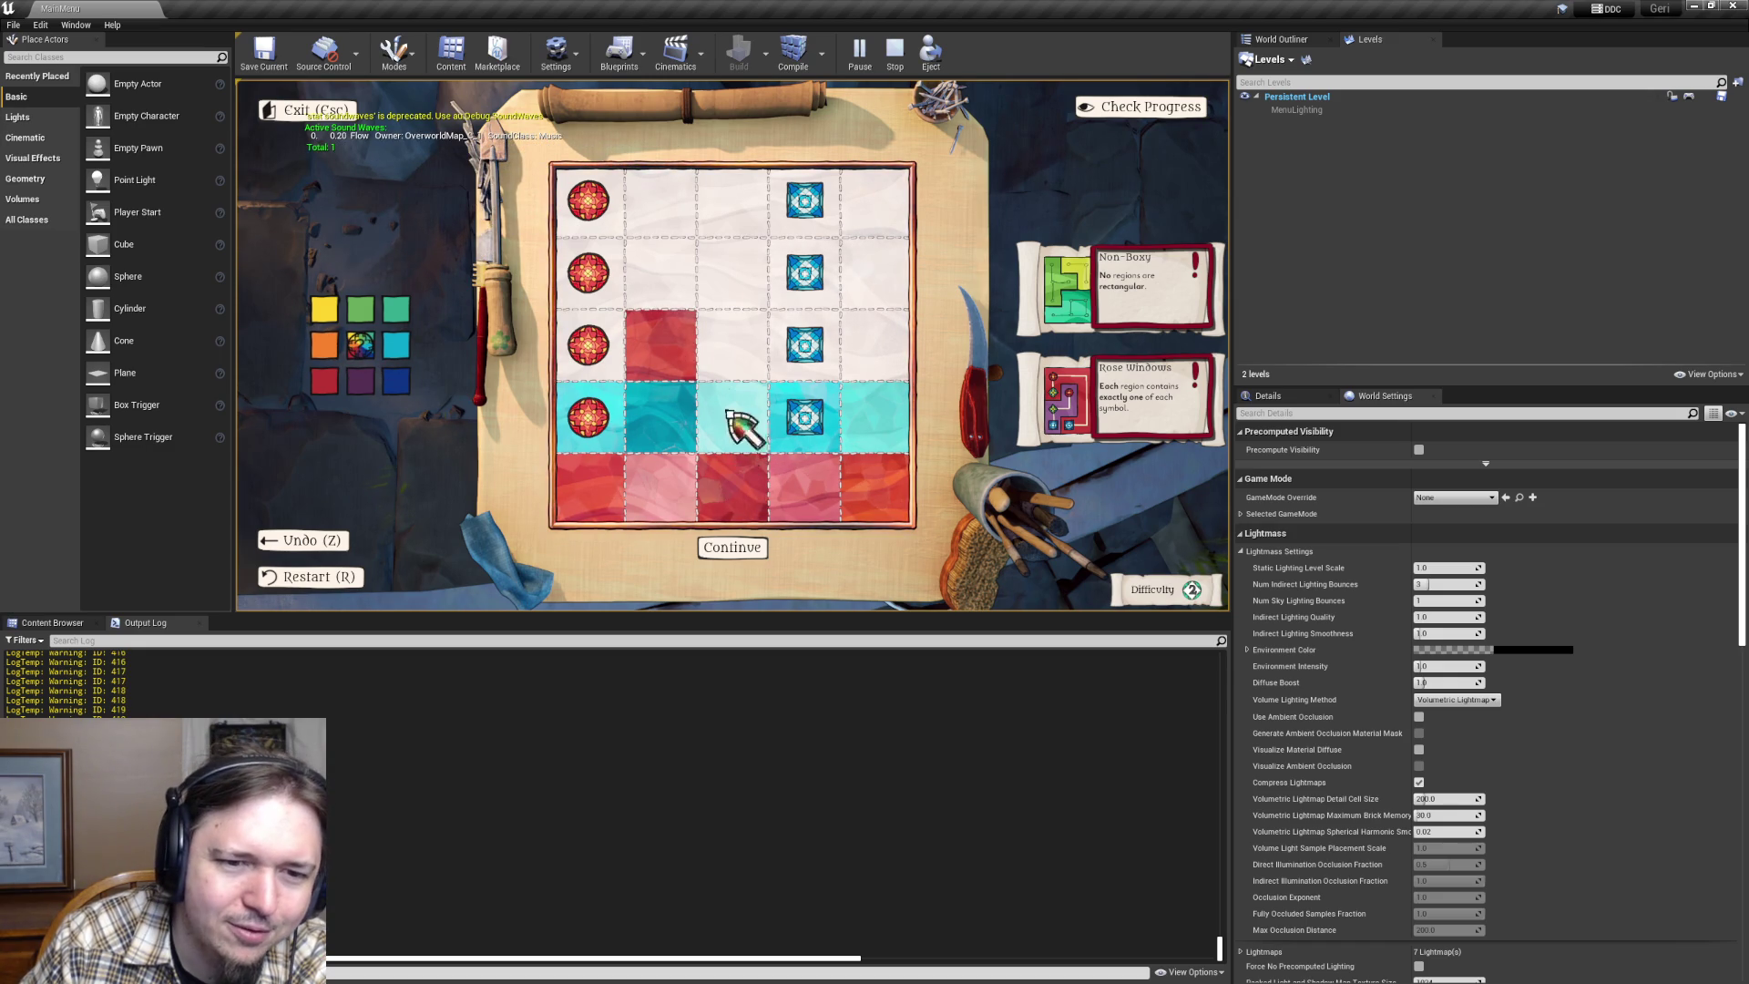
{"action": "left_click", "coordinate": [658, 347]}
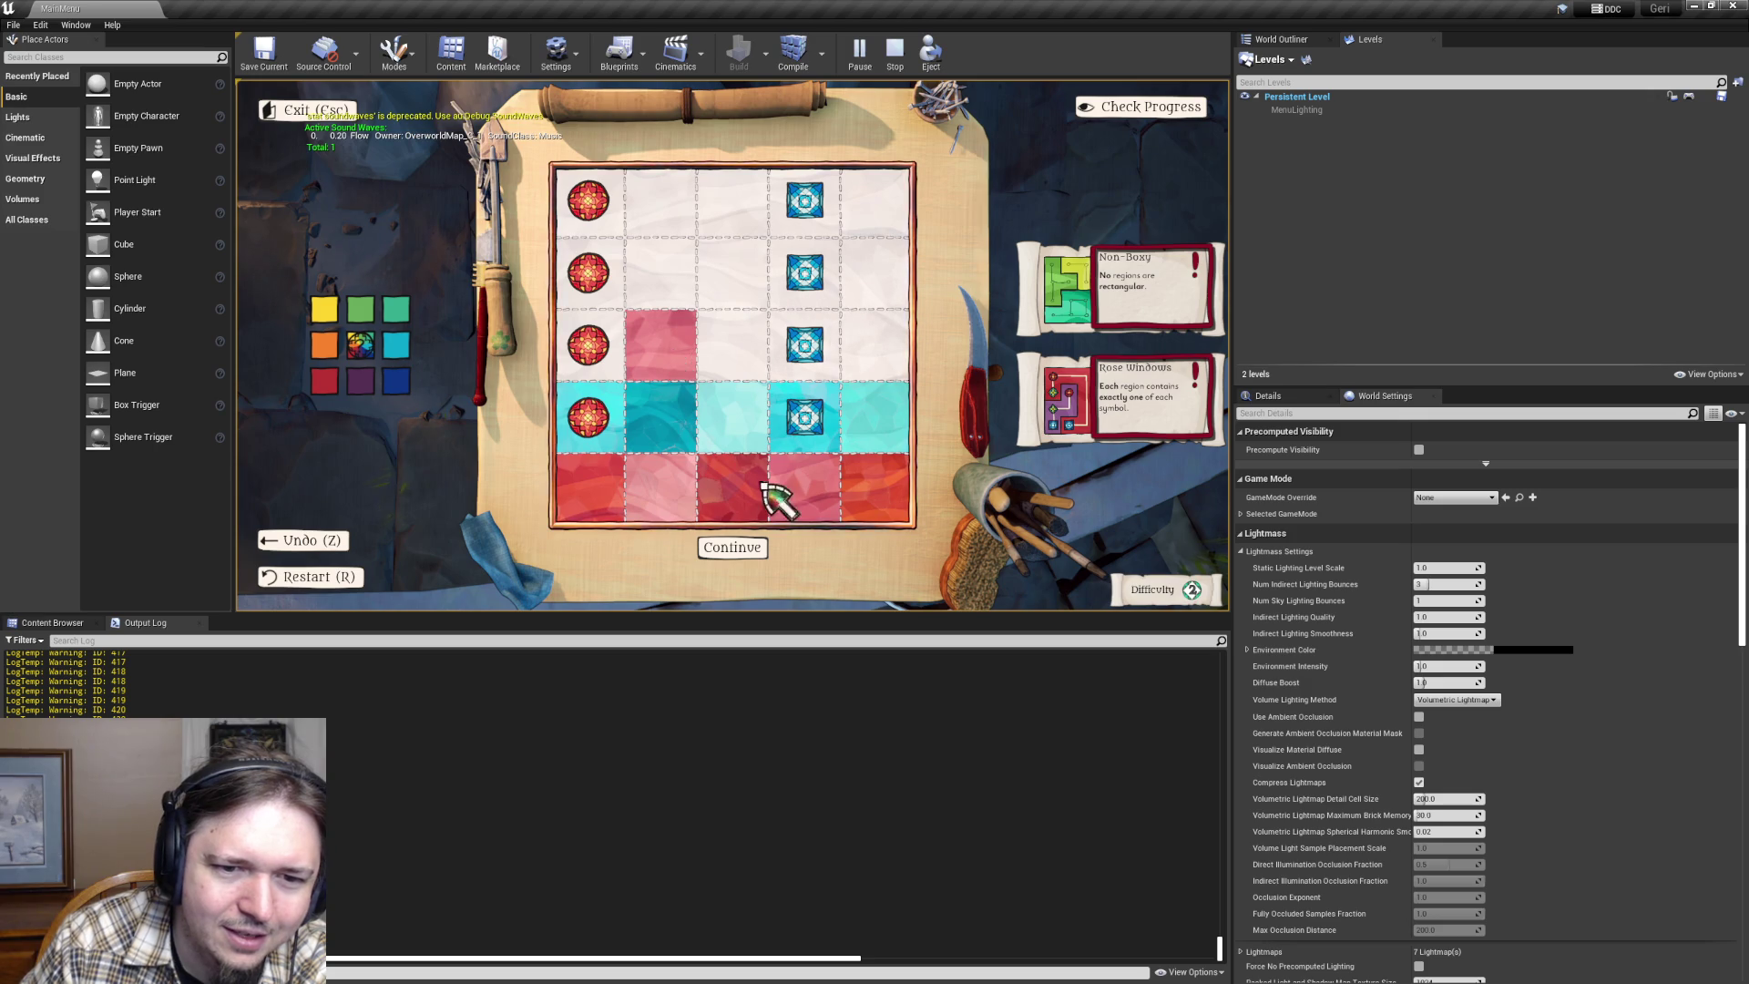
{"action": "left_click", "coordinate": [653, 341]}
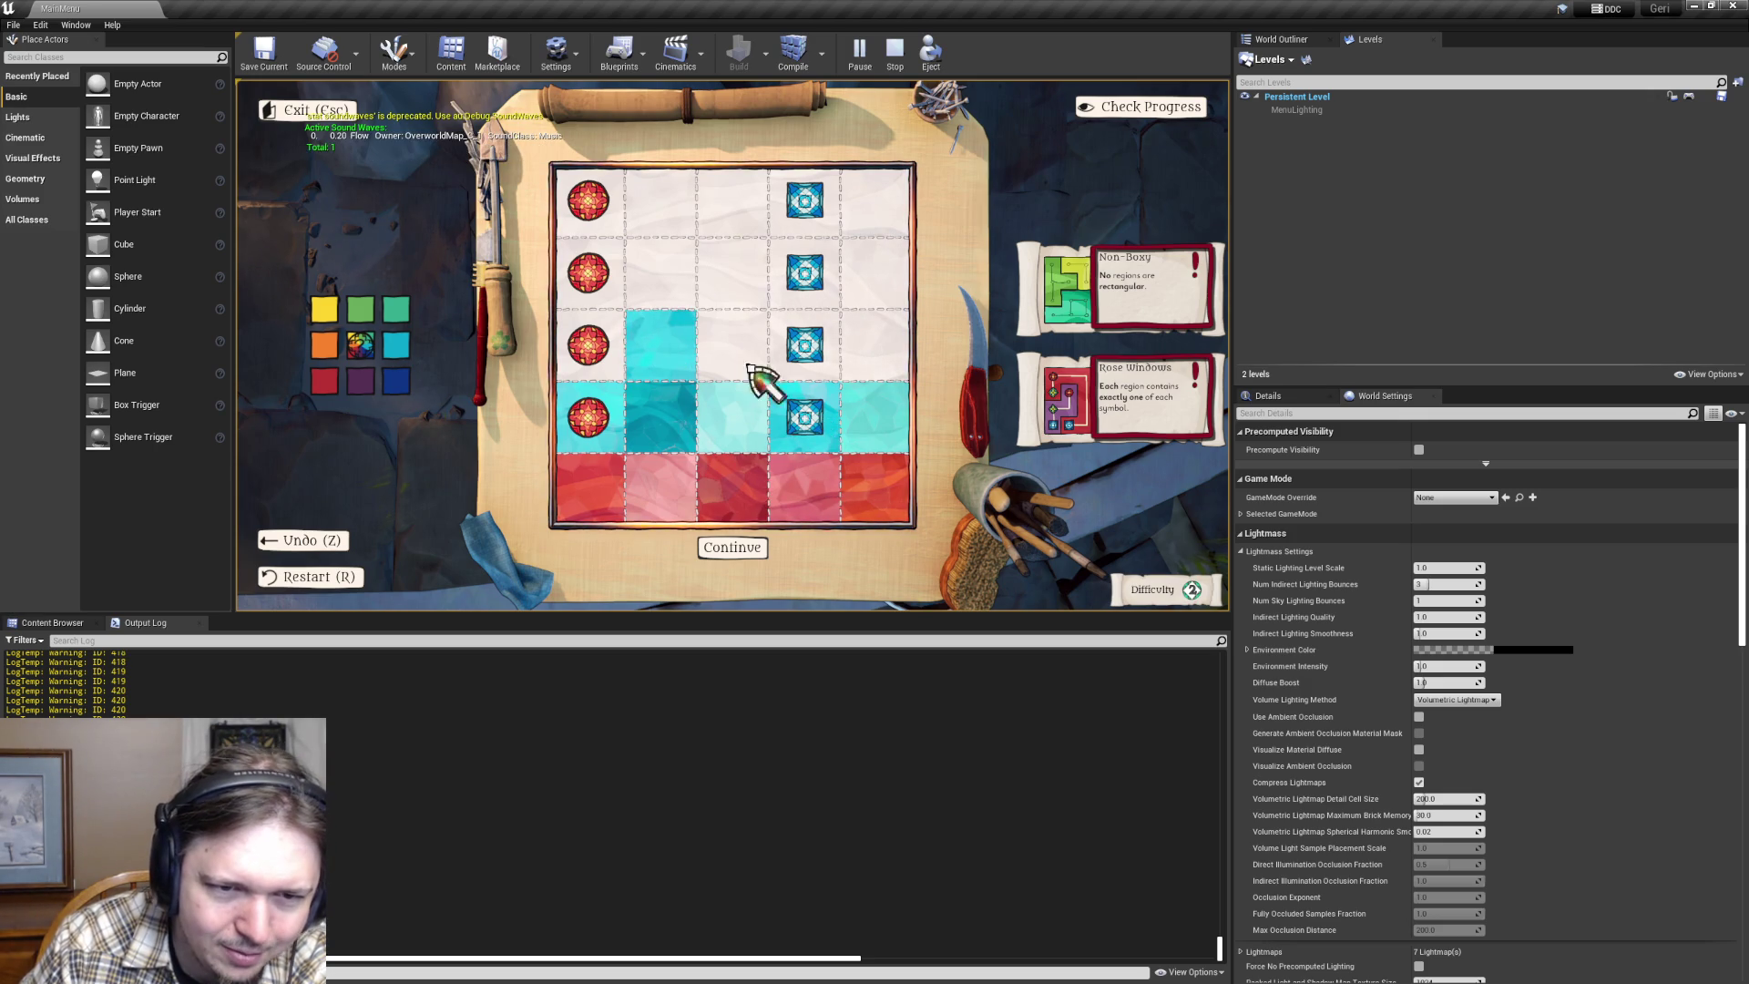
{"action": "left_click", "coordinate": [671, 349]}
{"action": "left_click", "coordinate": [671, 364]}
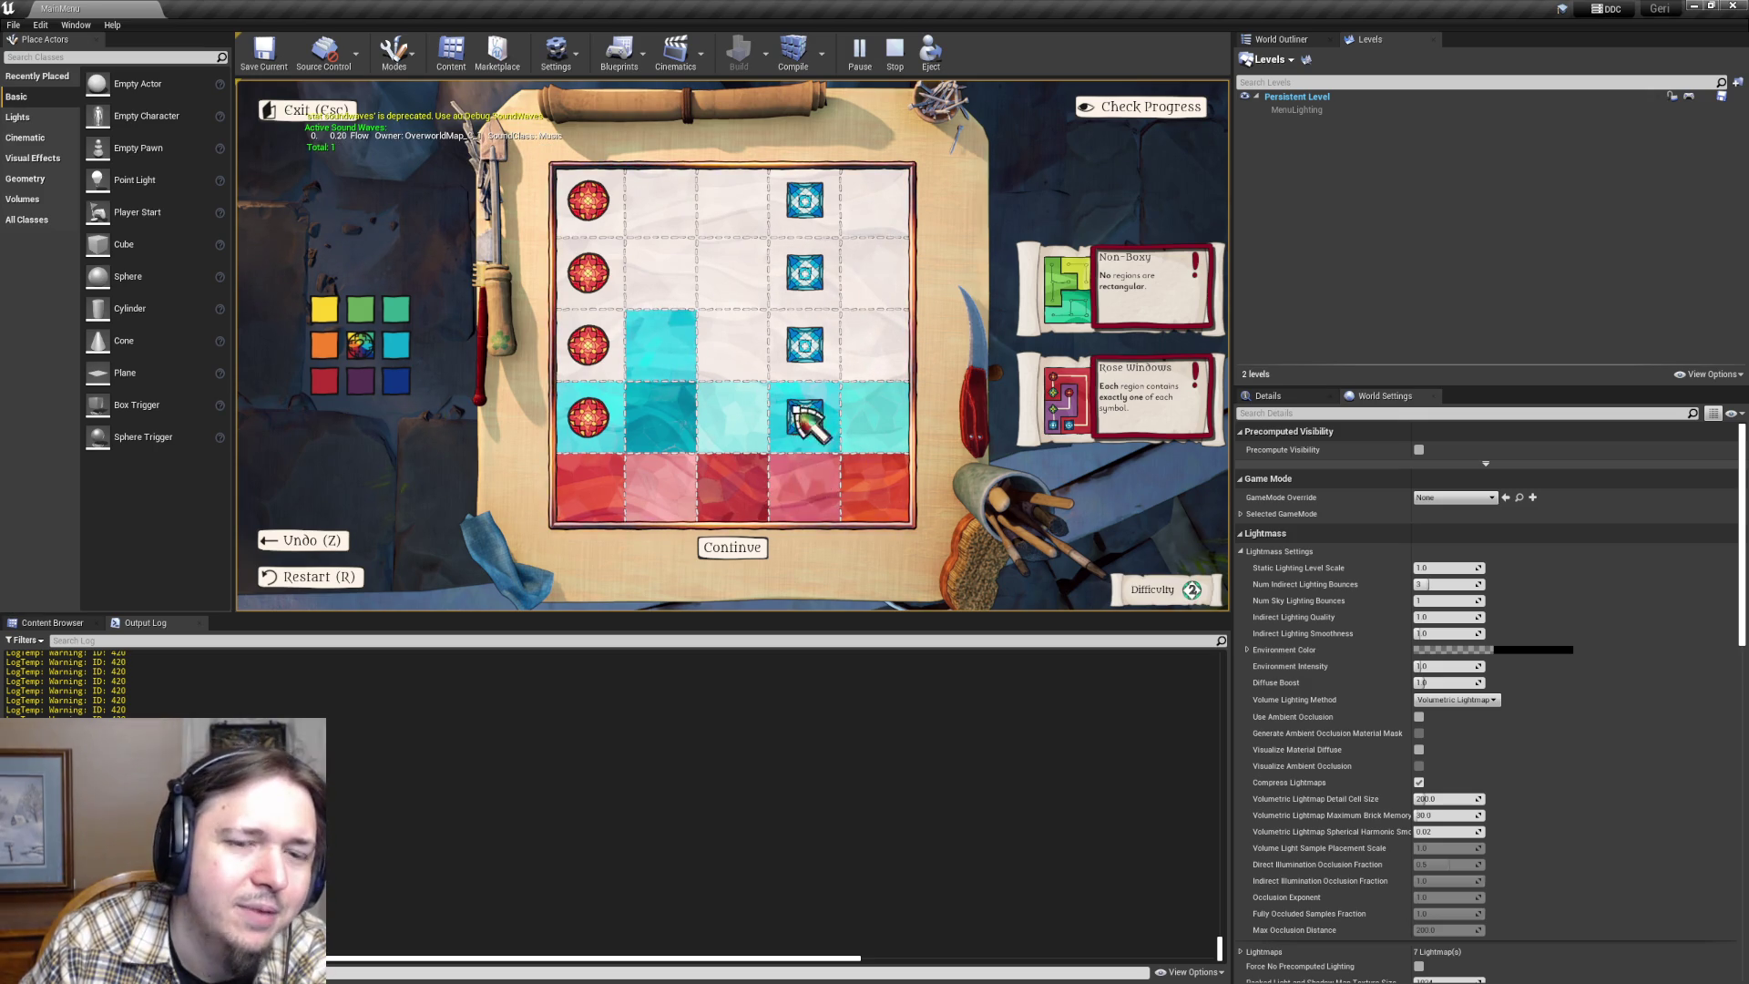
{"action": "left_click", "coordinate": [676, 370]}
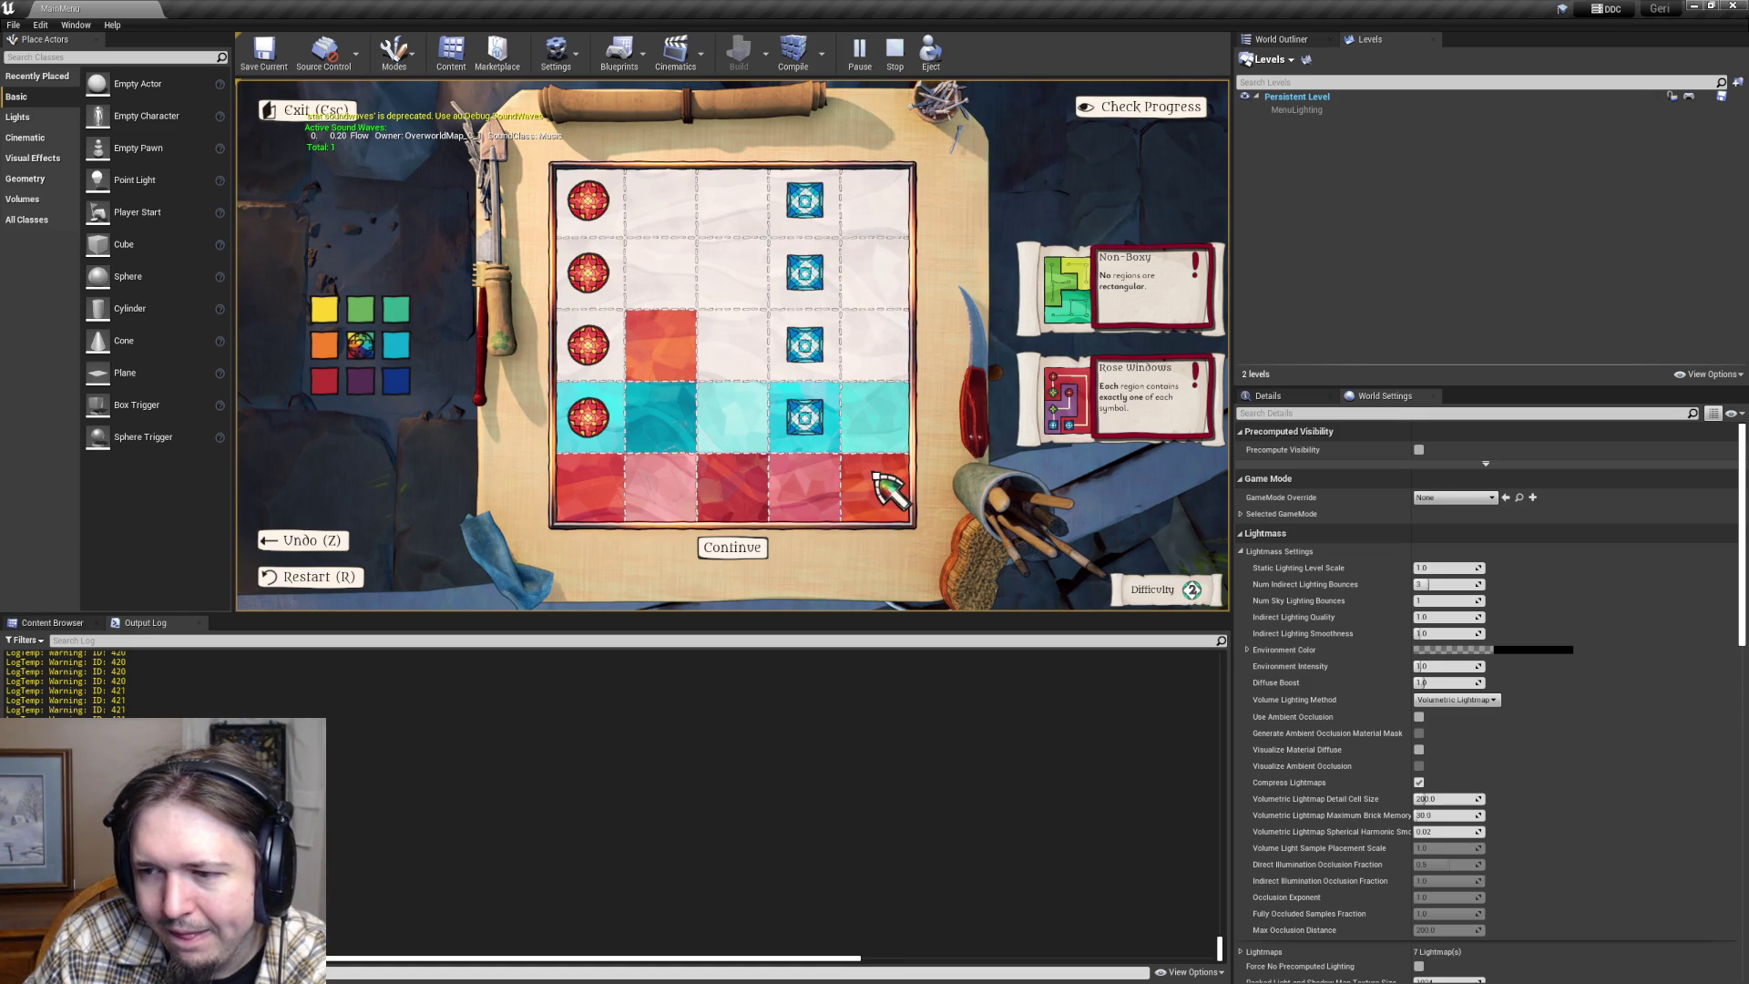
{"action": "left_click", "coordinate": [671, 346]}
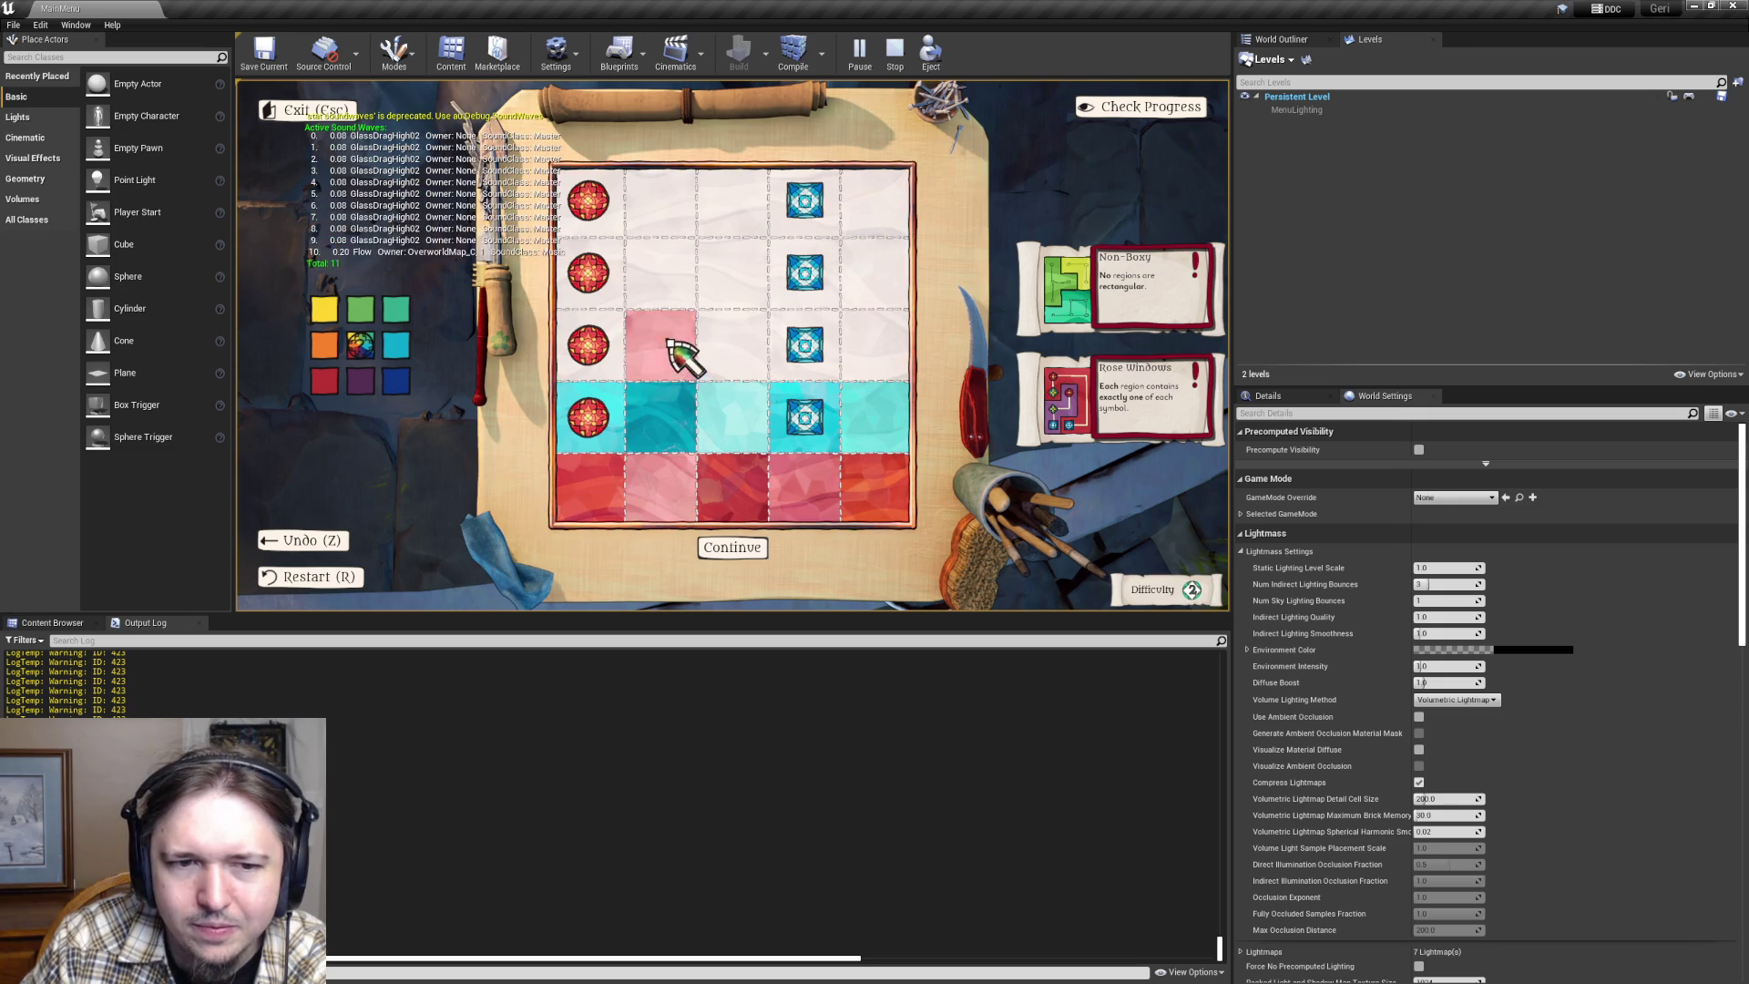
- Paint the row 3, column 2 cell purple and then dark blue from the palette
{"action": "key", "text": "alt+Tab"}
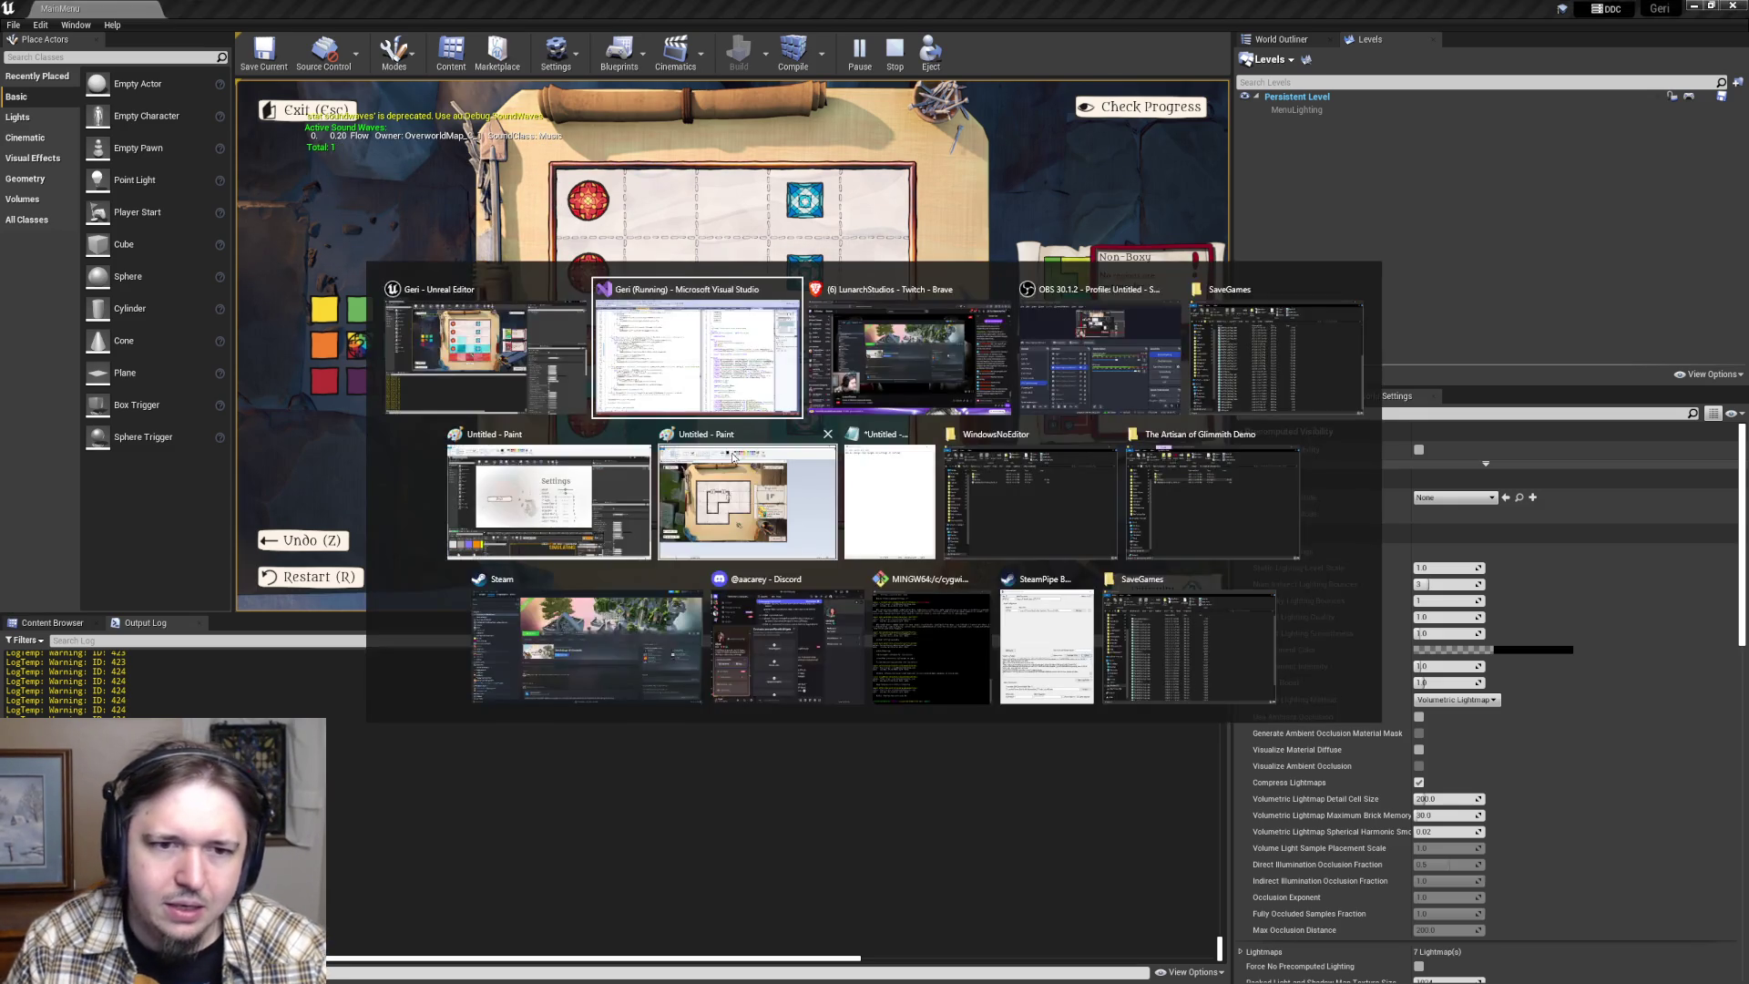
{"action": "key", "text": "alt+Tab"}
{"action": "left_click", "coordinate": [358, 380]}
{"action": "left_click", "coordinate": [660, 351]}
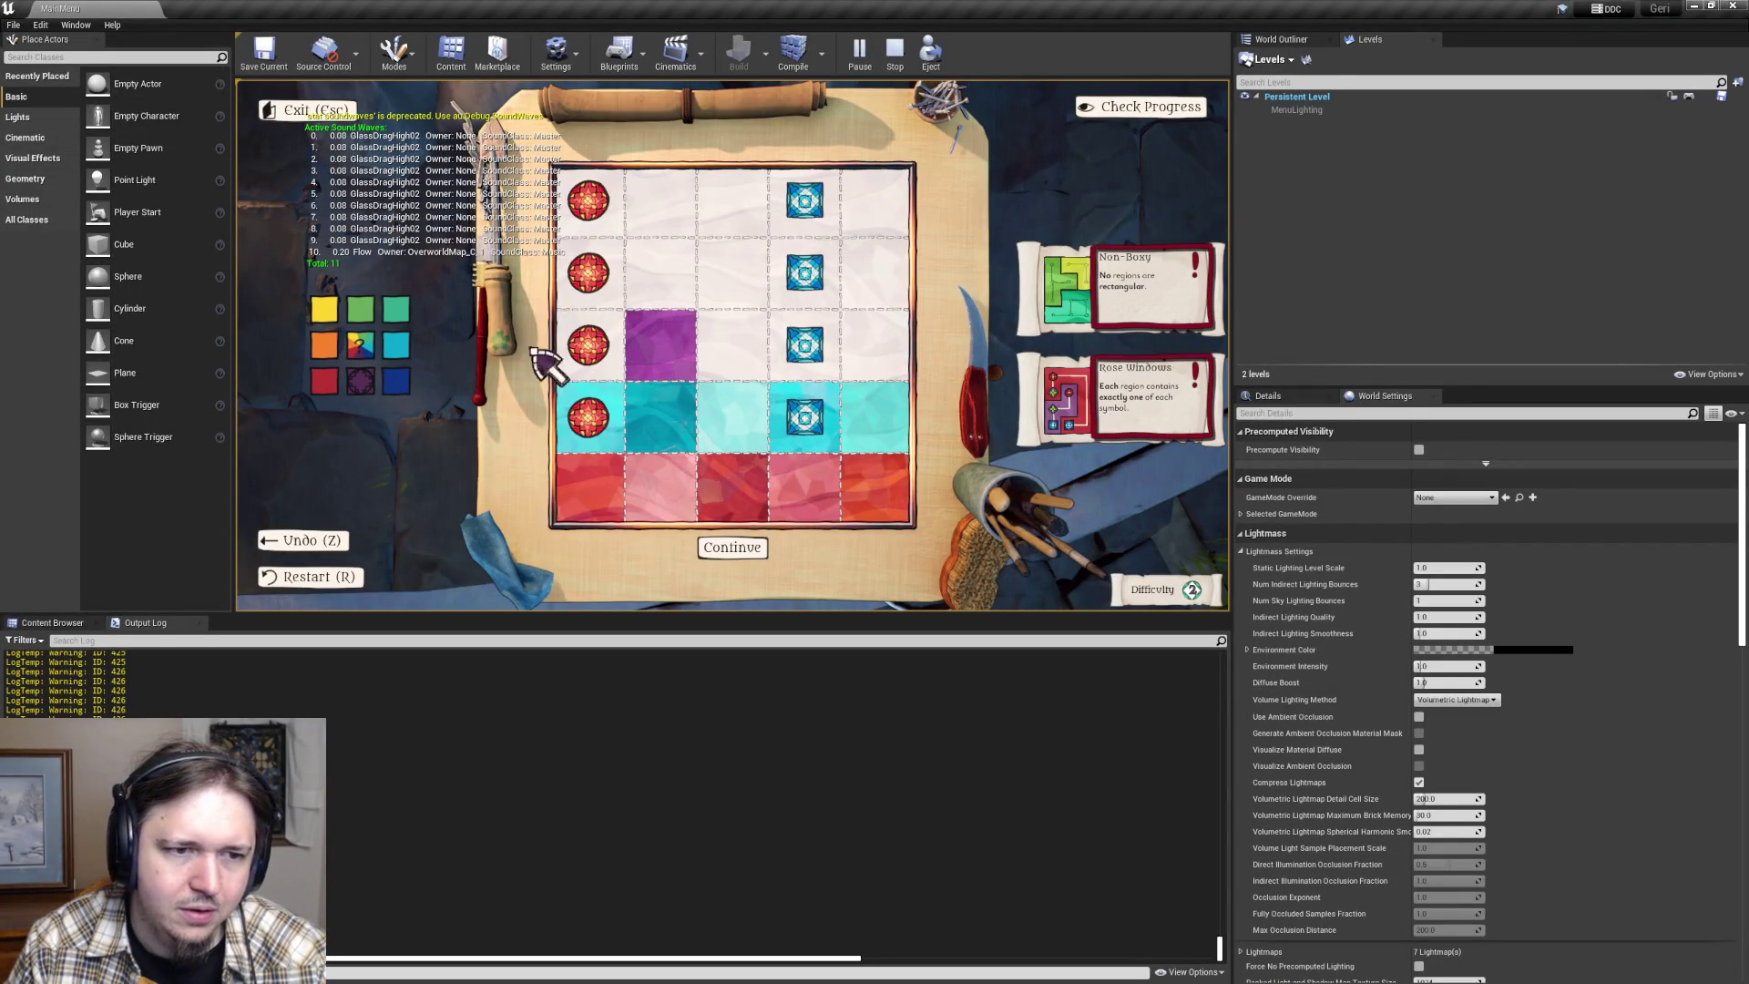
{"action": "left_click", "coordinate": [396, 381]}
{"action": "left_click", "coordinate": [670, 353]}
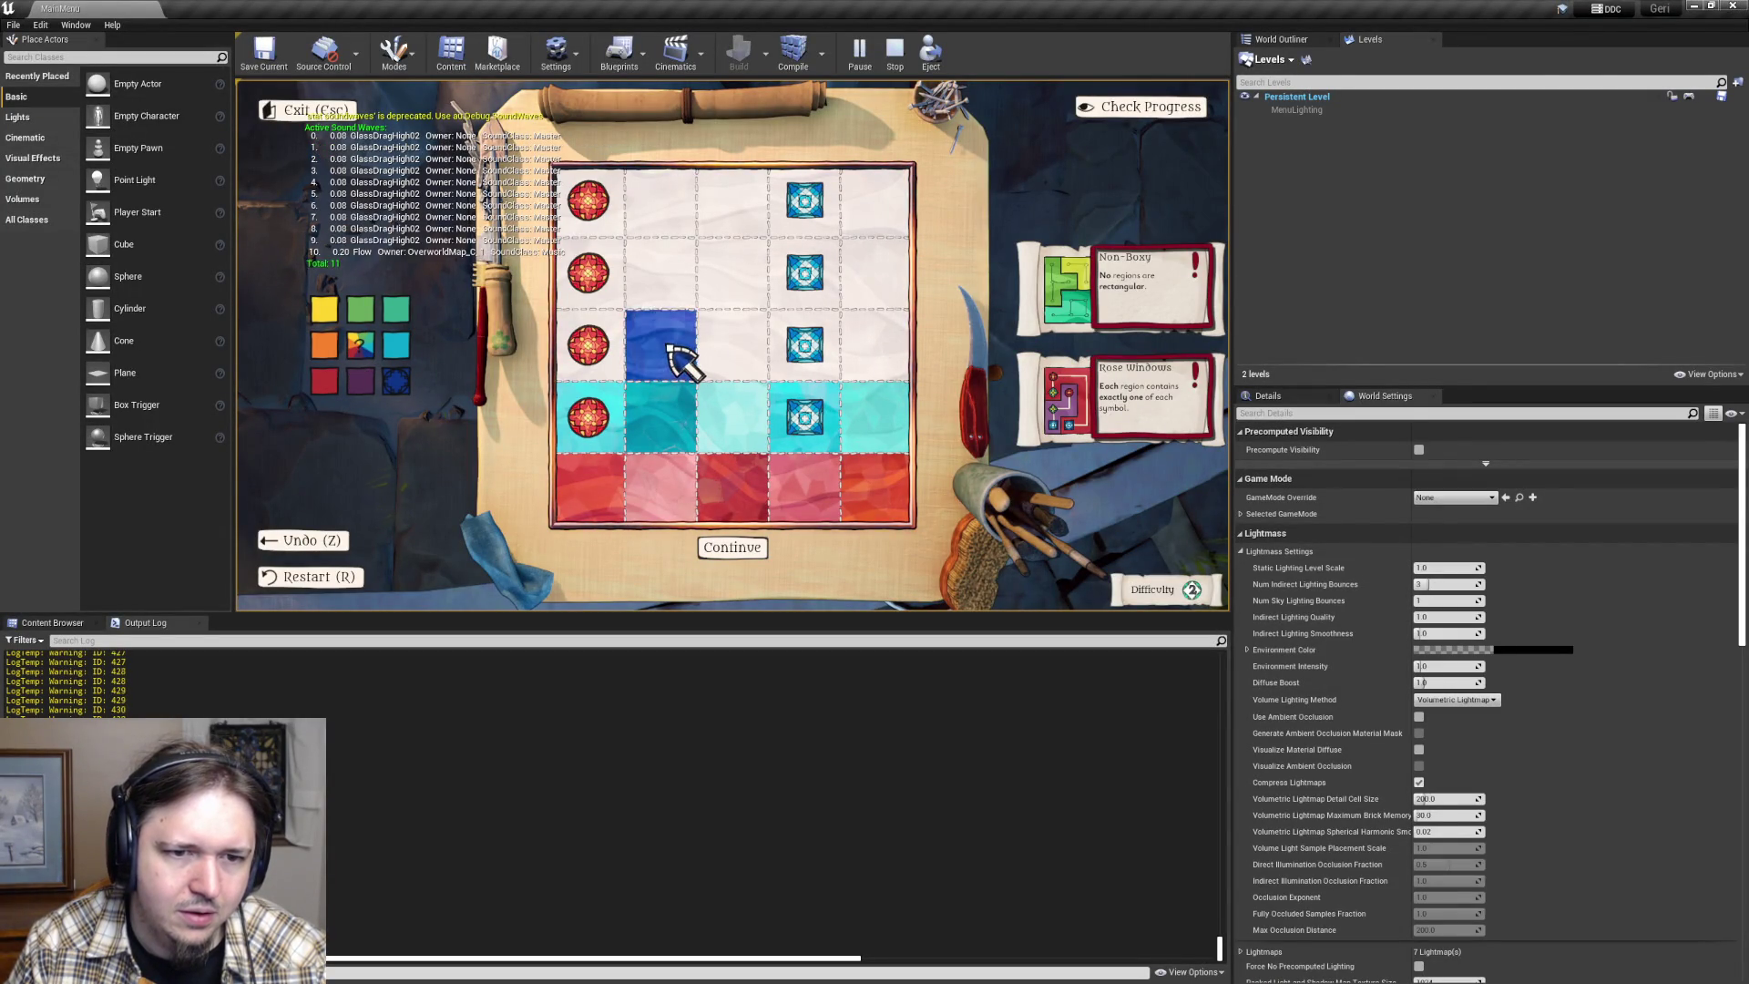
{"action": "key", "text": "alt+Tab"}
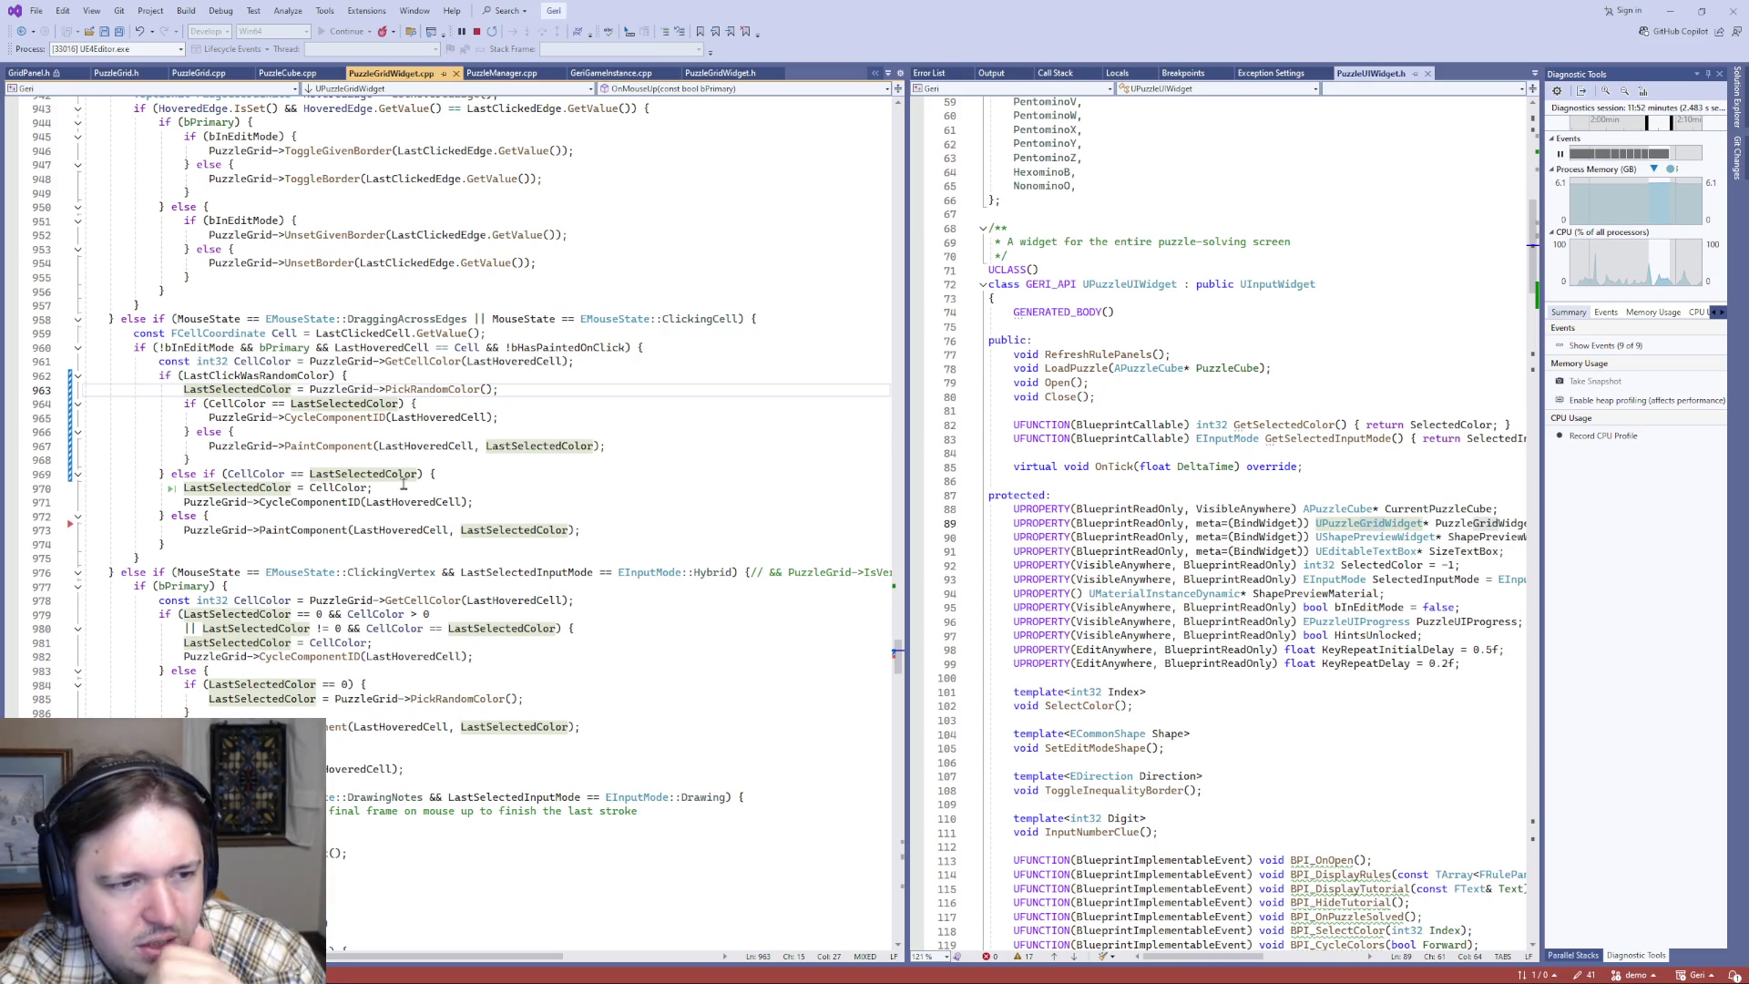
- Inspect the CycleComponentID definition and highlight its SetCellComponent uses
{"action": "left_click", "coordinate": [338, 417]}
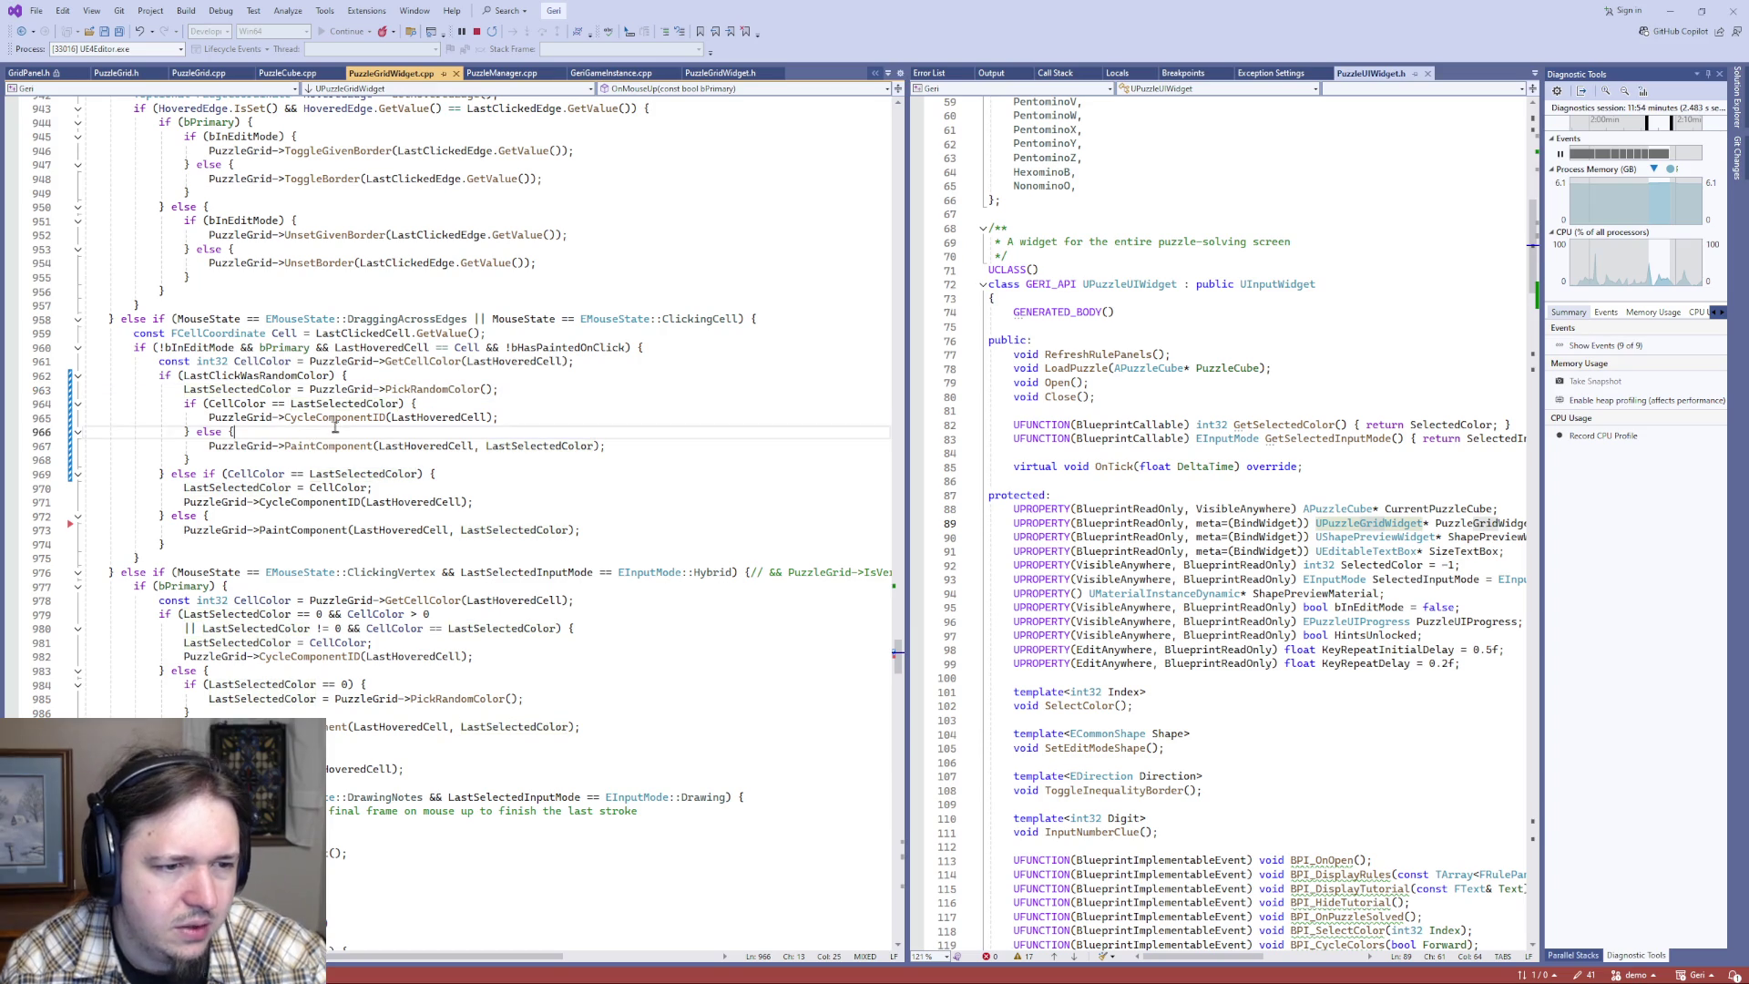
{"action": "key", "text": "F12"}
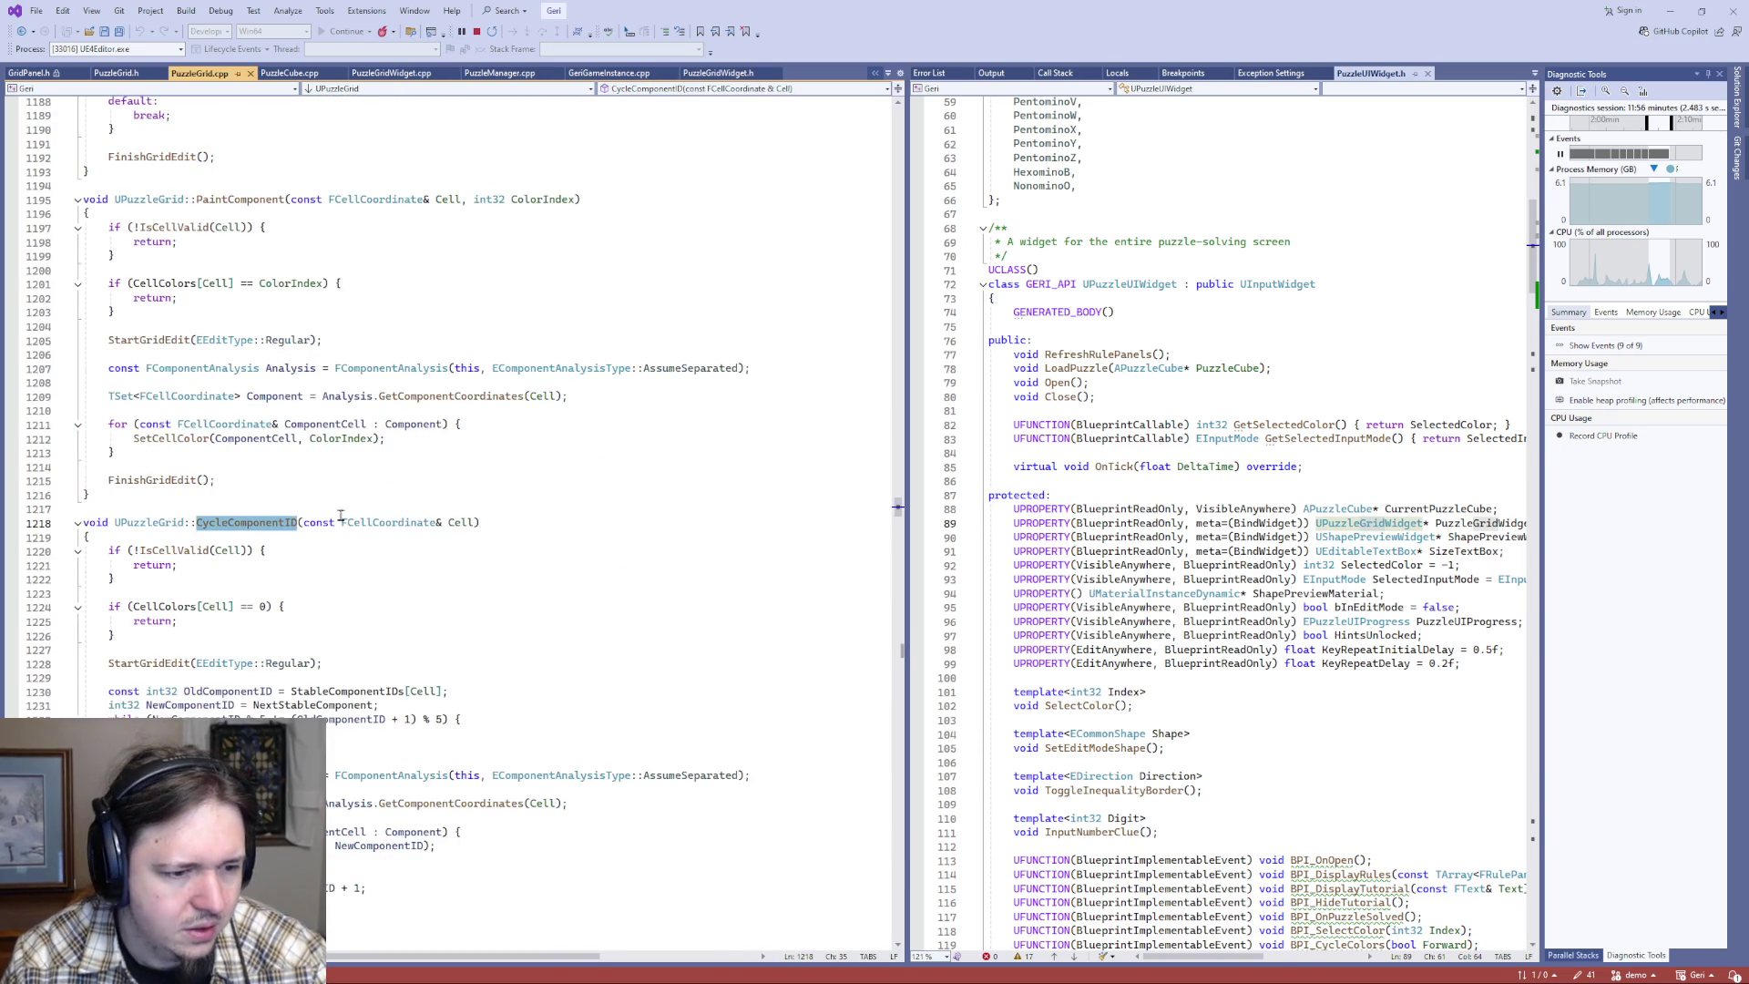
{"action": "scroll", "coordinate": [393, 558], "scroll_direction": "down", "scroll_amount": 3}
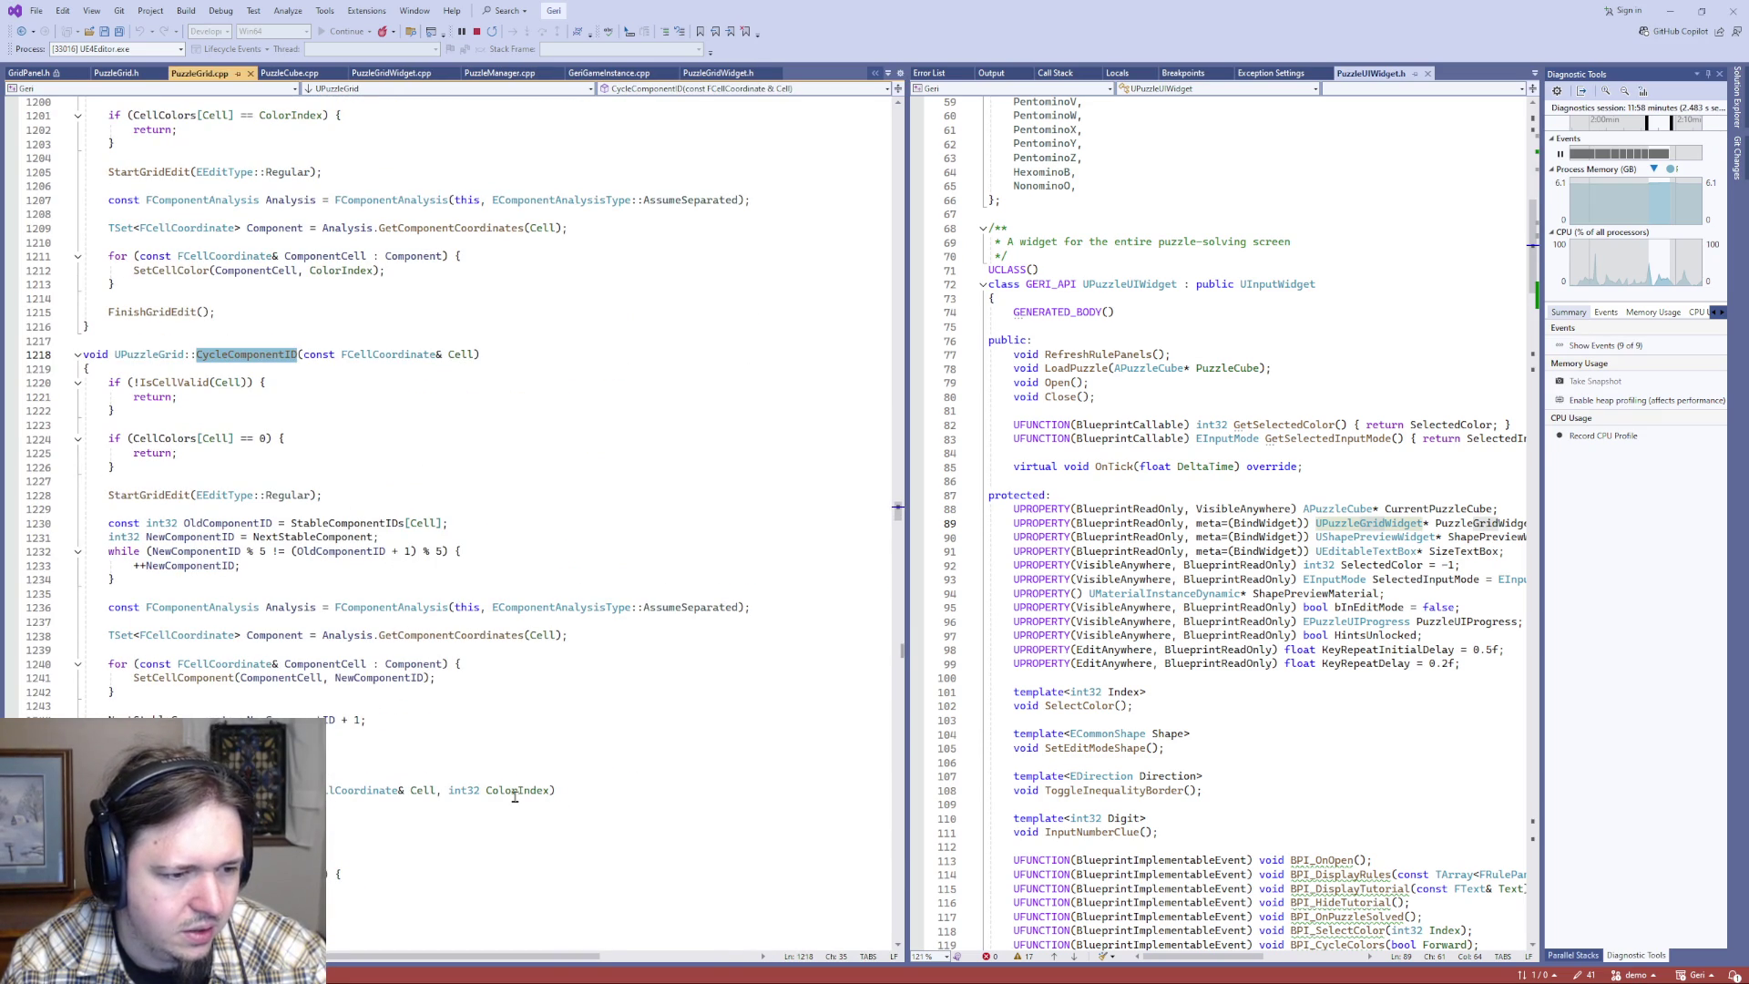
{"action": "double_click", "coordinate": [170, 679]}
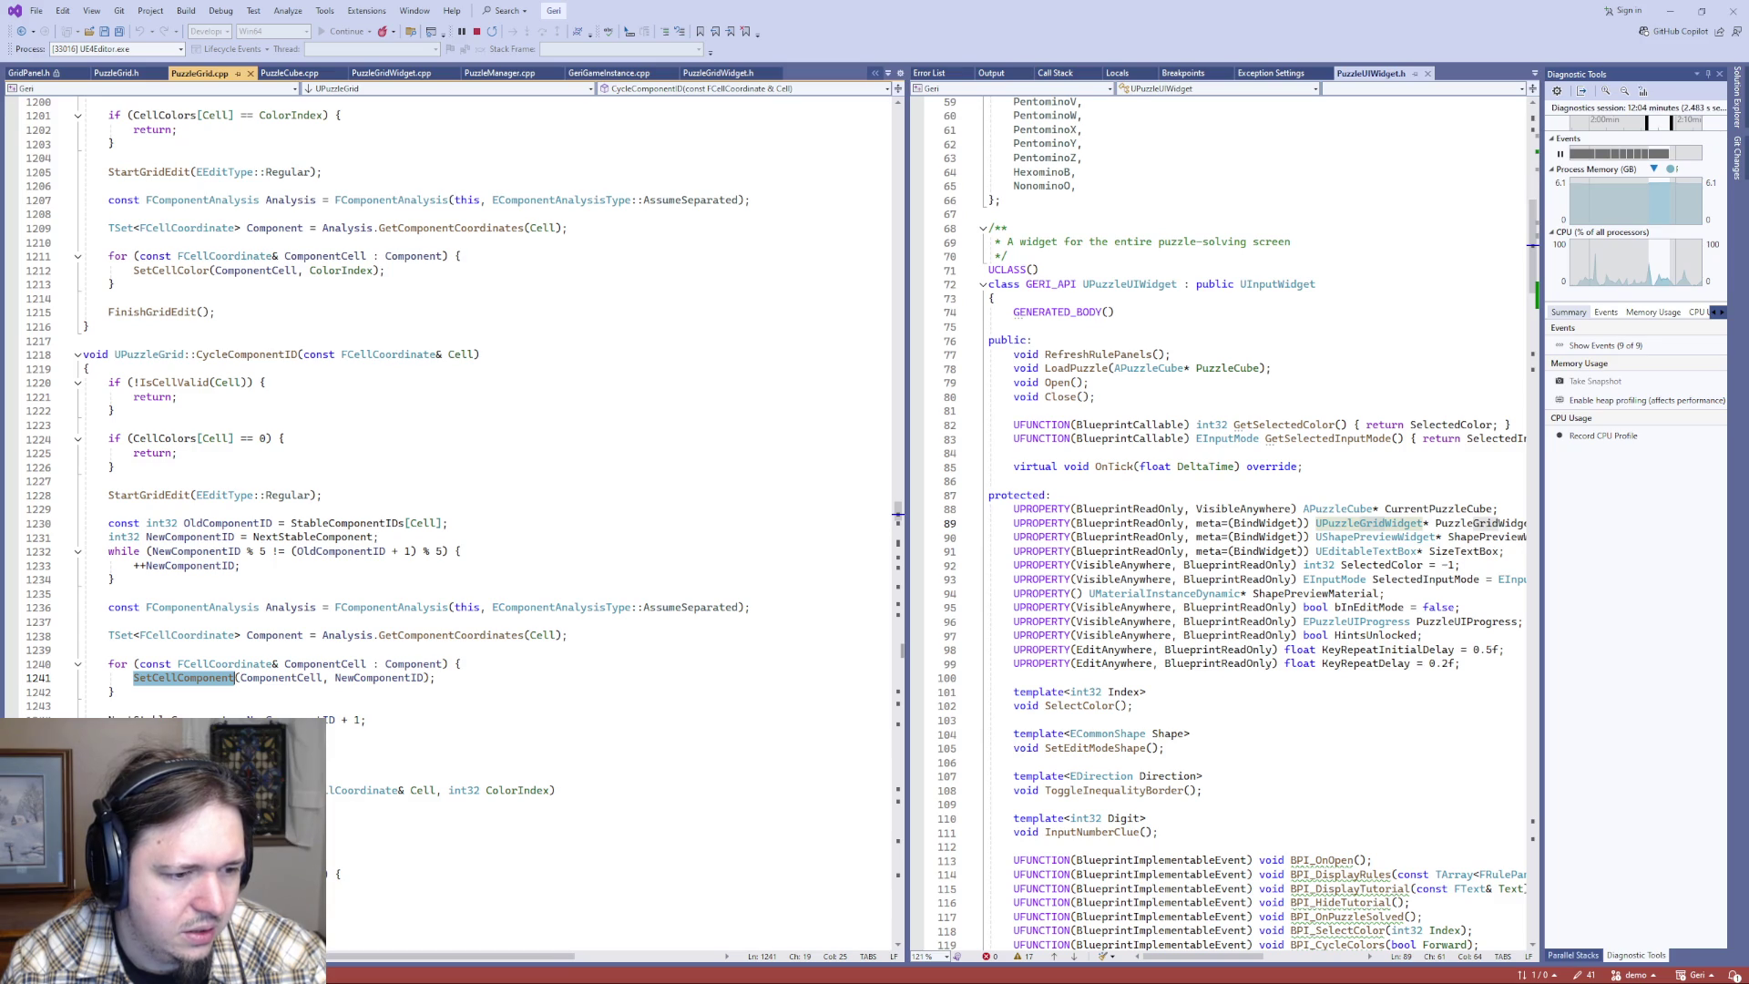
- Jump to the FinishGridEdit definition with F12 and read through it
{"action": "left_click", "coordinate": [146, 747]}
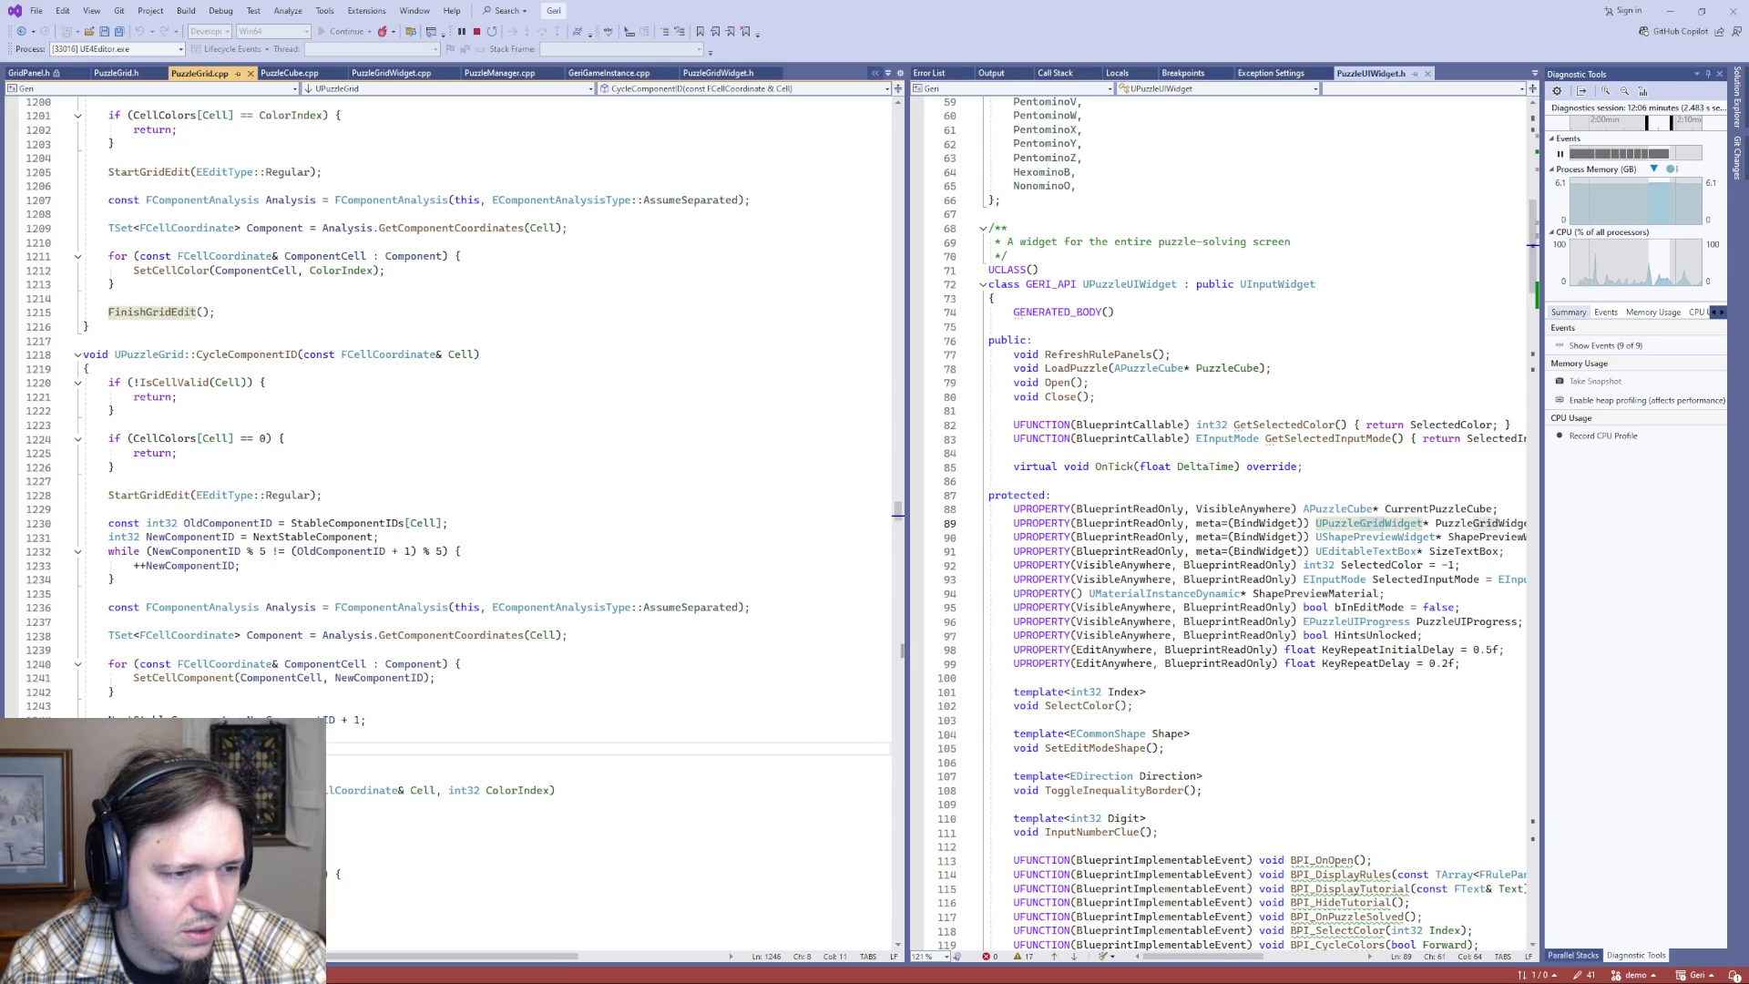
{"action": "left_click", "coordinate": [141, 733]}
{"action": "left_click", "coordinate": [147, 748]}
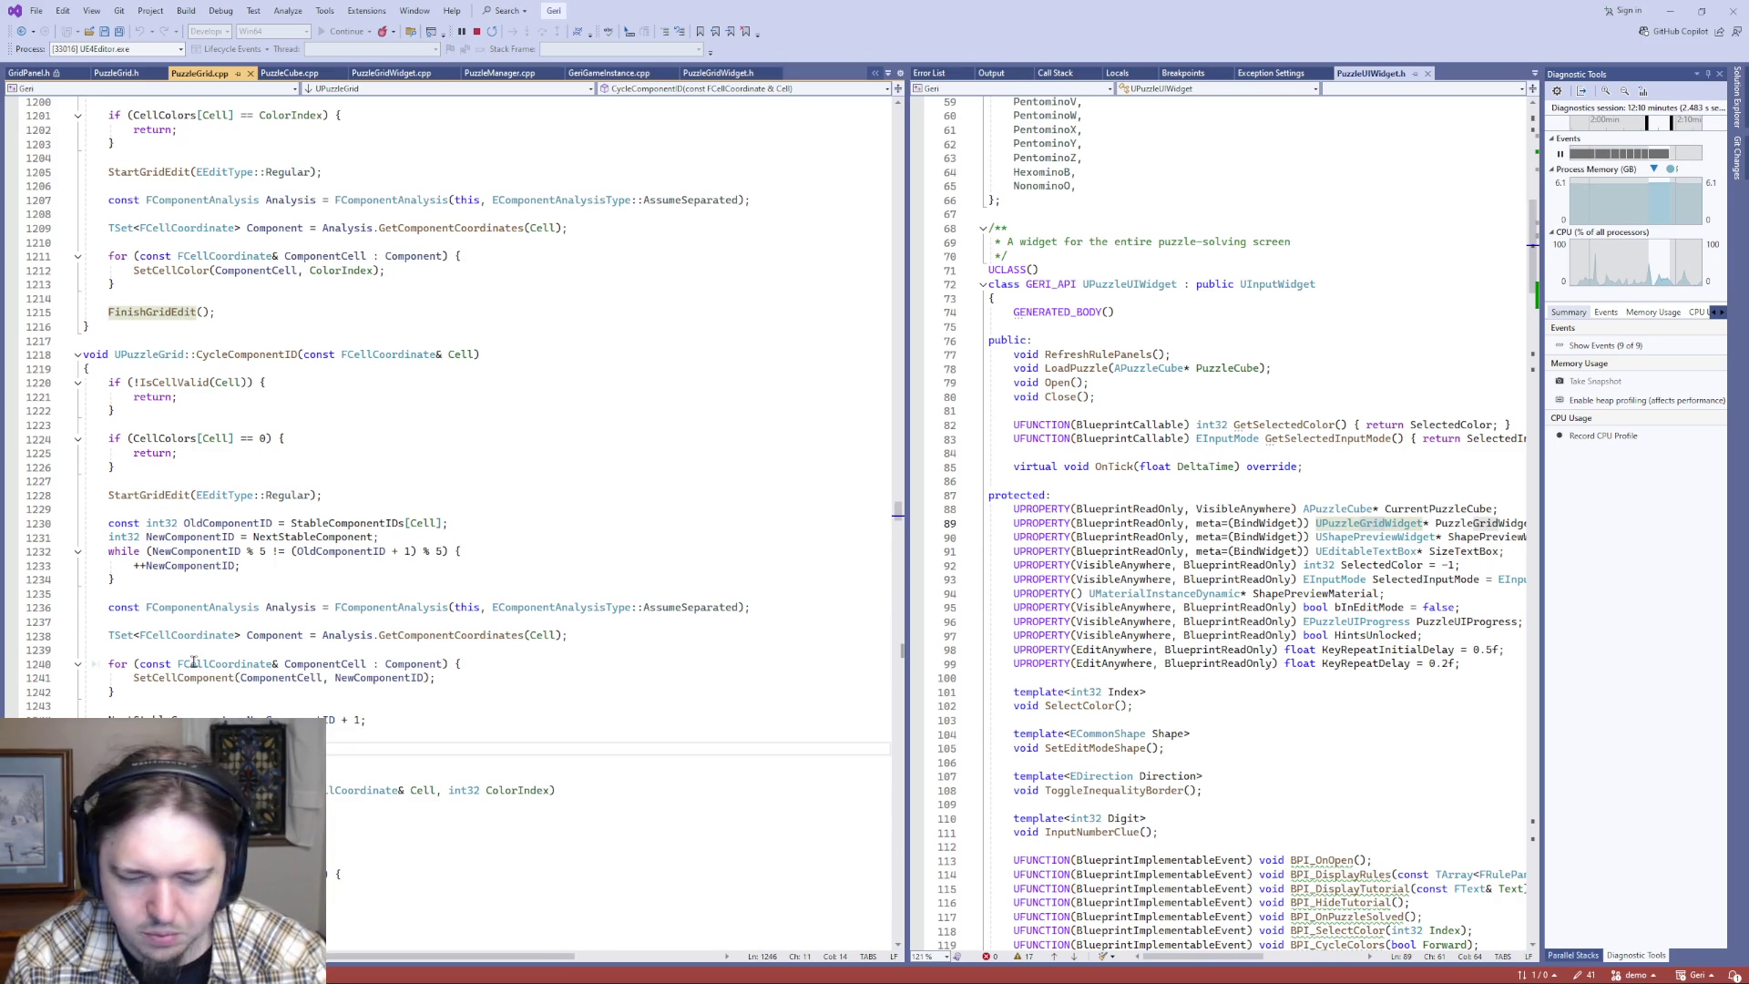
{"action": "key", "text": "F12"}
{"action": "scroll", "coordinate": [306, 662], "scroll_direction": "down", "scroll_amount": 10}
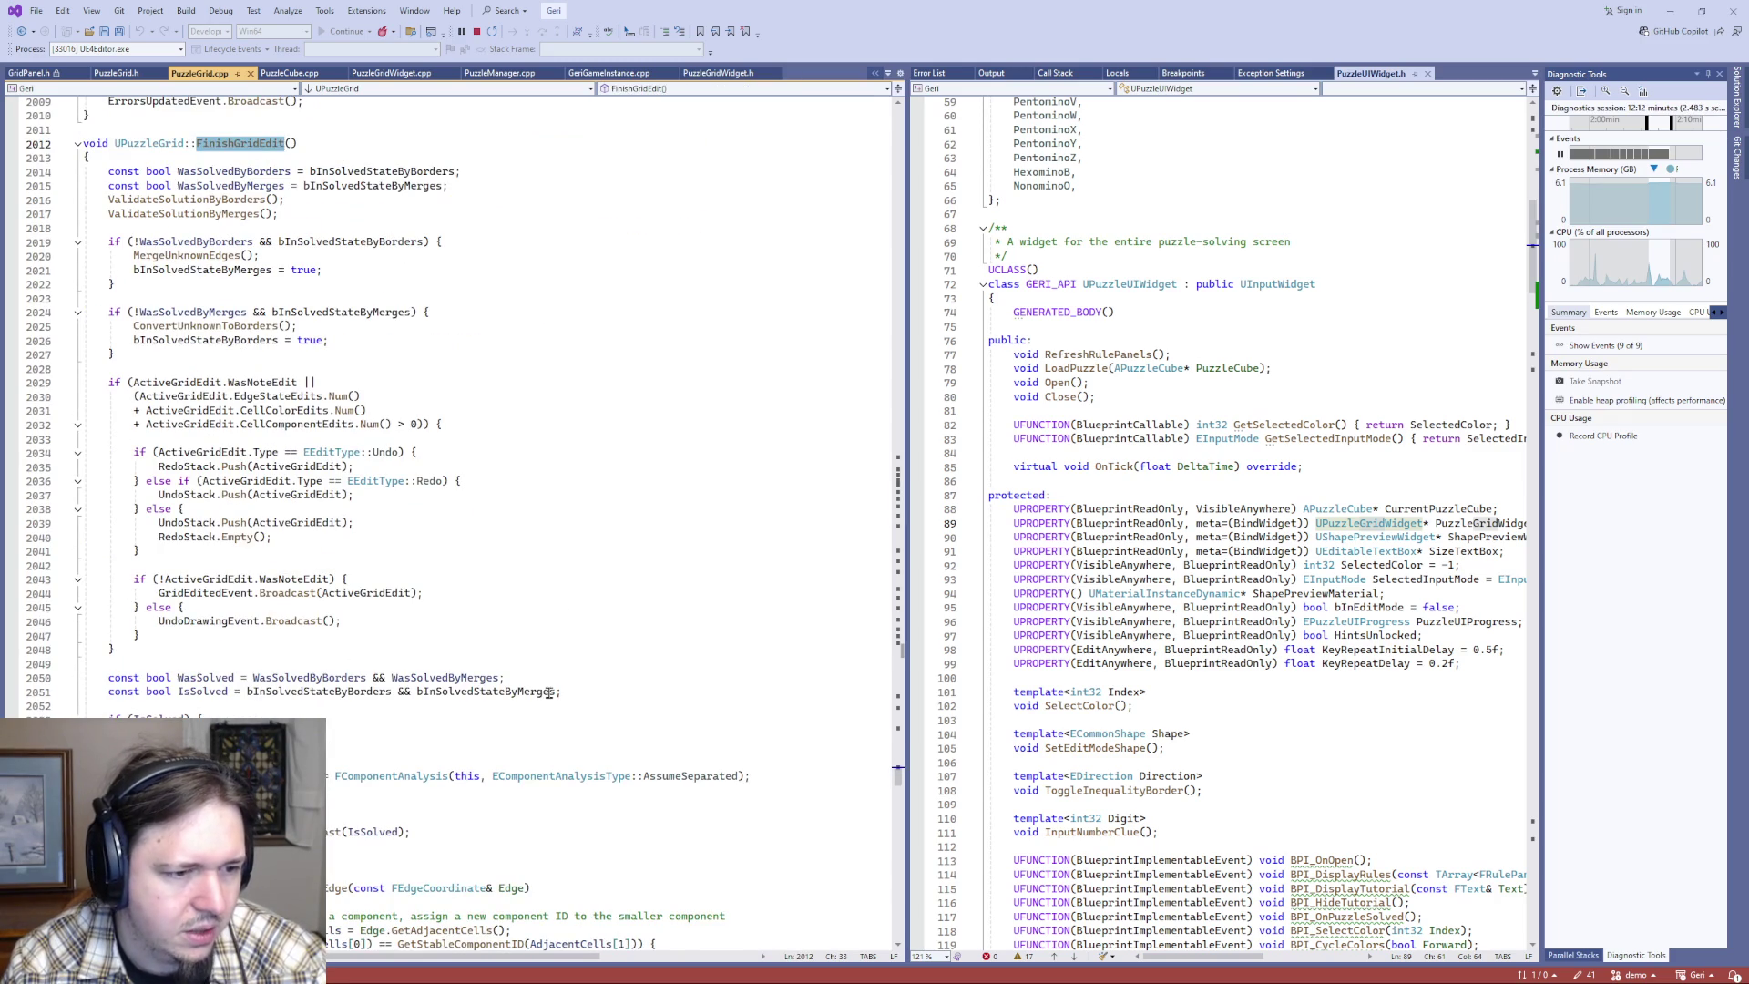
{"action": "scroll", "coordinate": [549, 692], "scroll_direction": "down", "scroll_amount": 2}
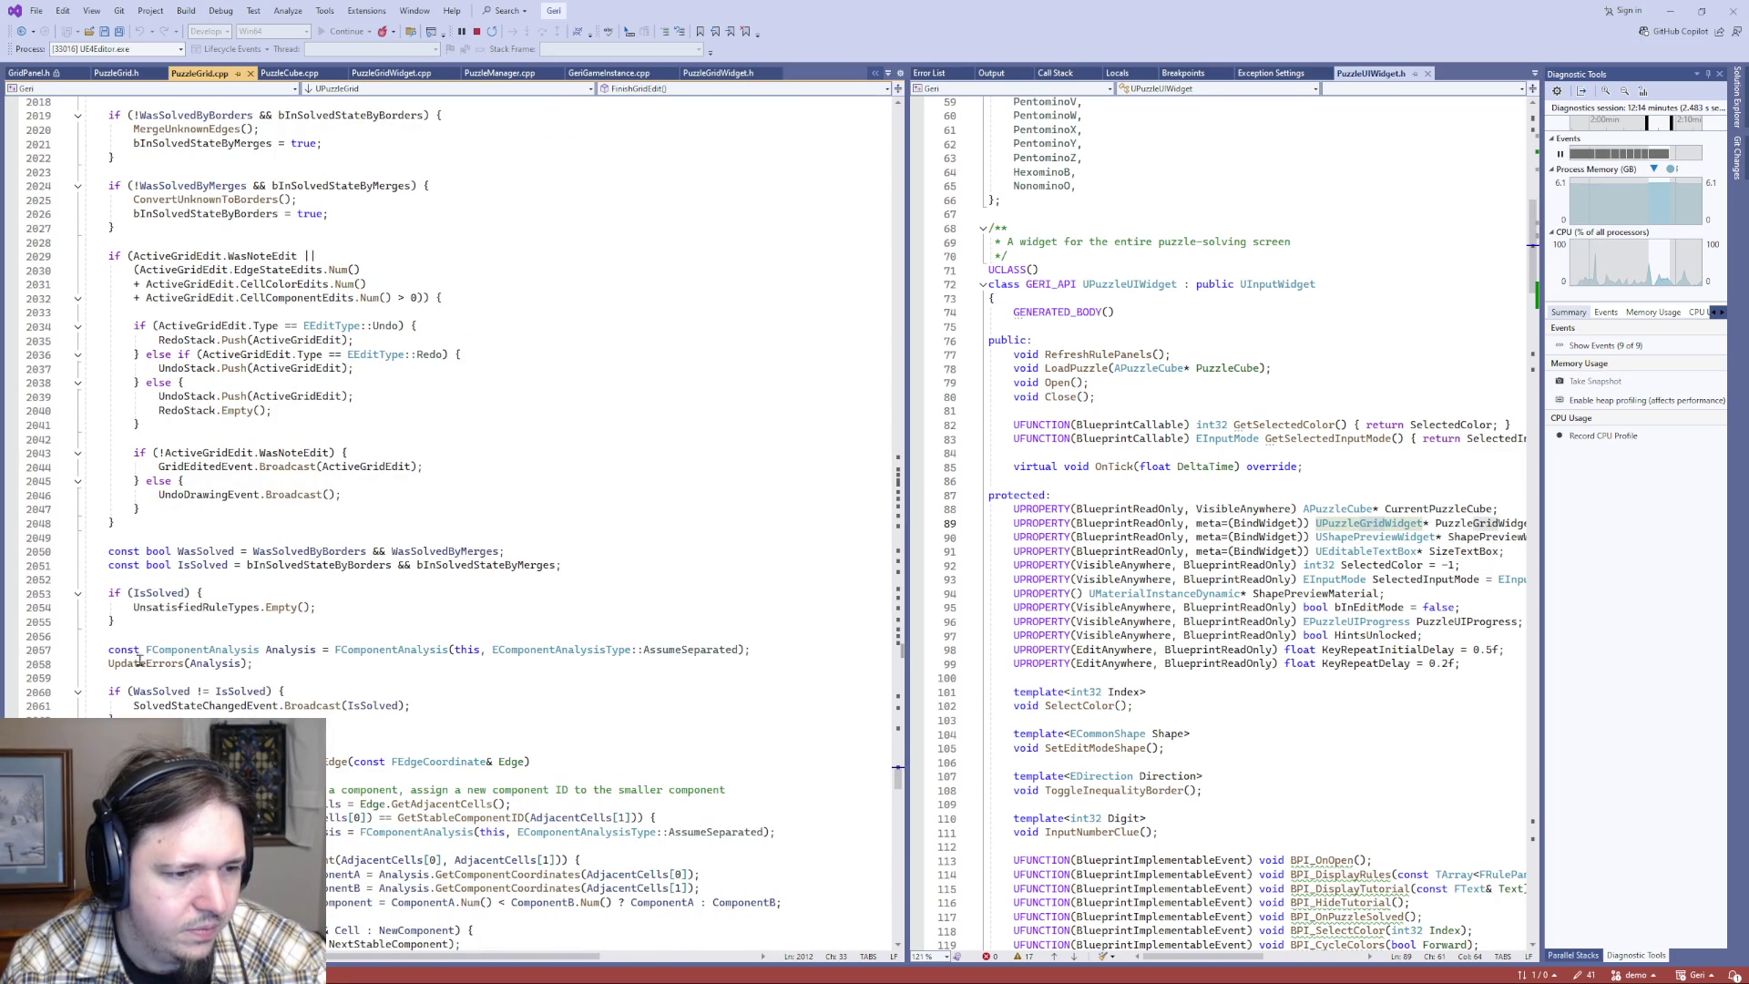
{"action": "scroll", "coordinate": [192, 601], "scroll_direction": "up", "scroll_amount": 3}
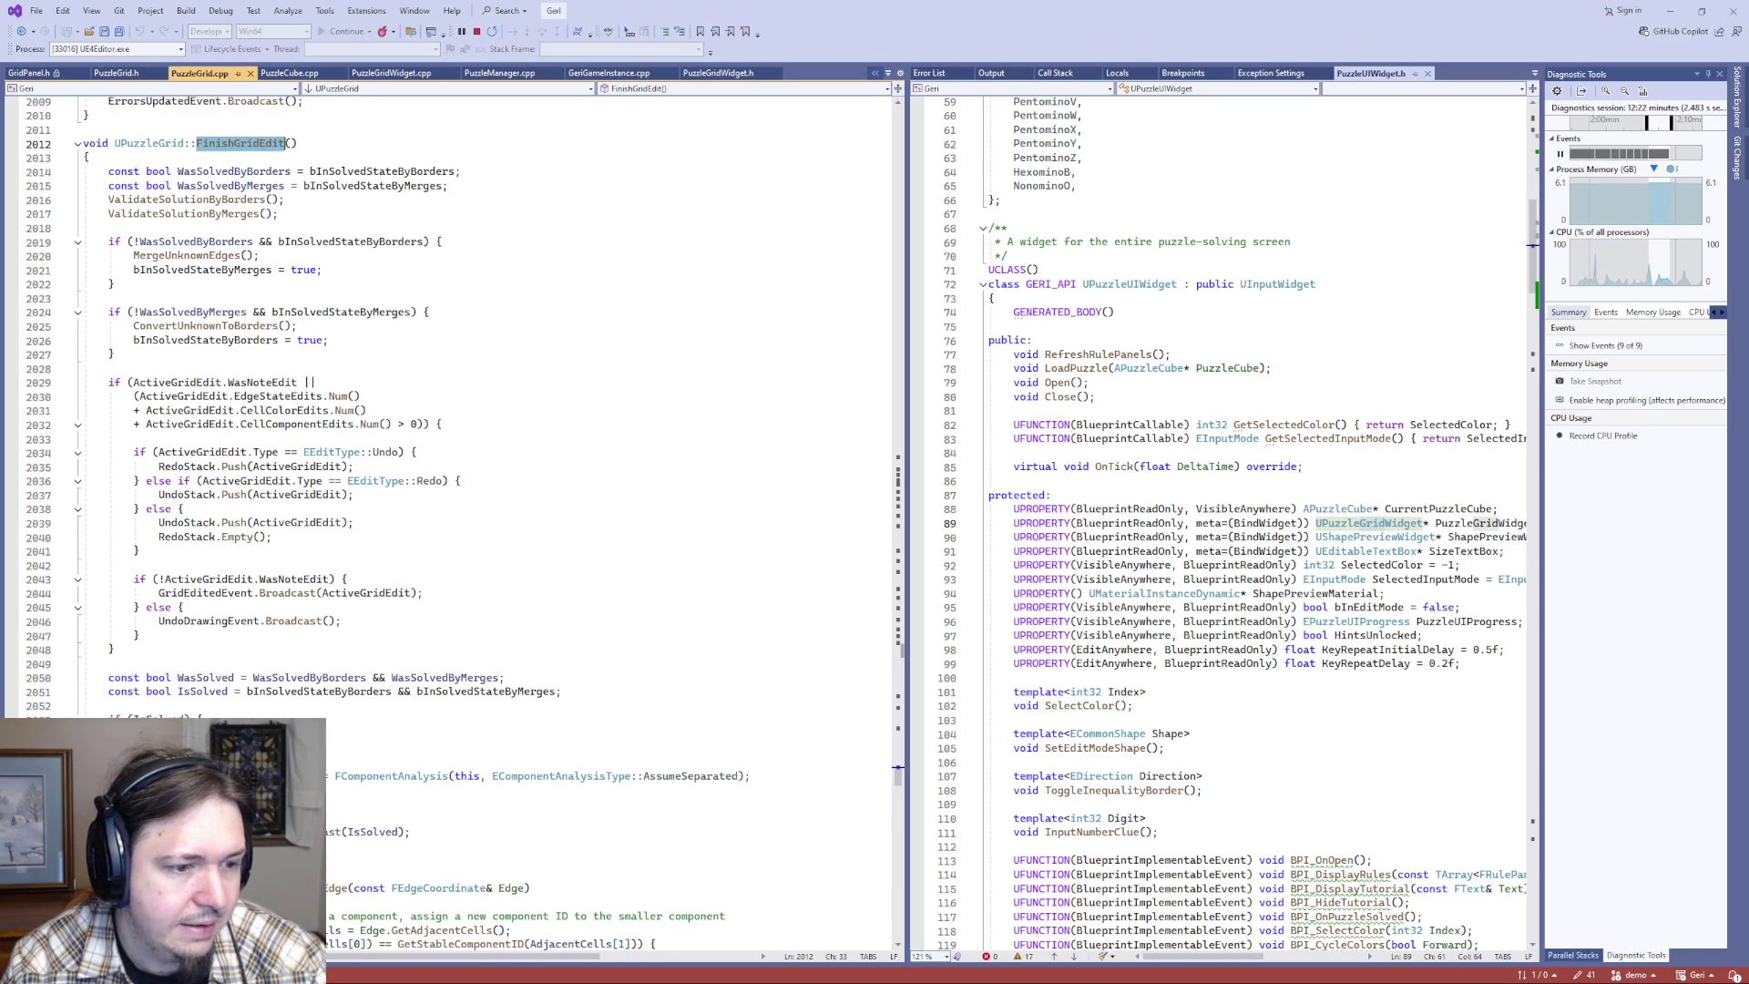
{"action": "scroll", "coordinate": [338, 410], "scroll_direction": "up", "scroll_amount": 5}
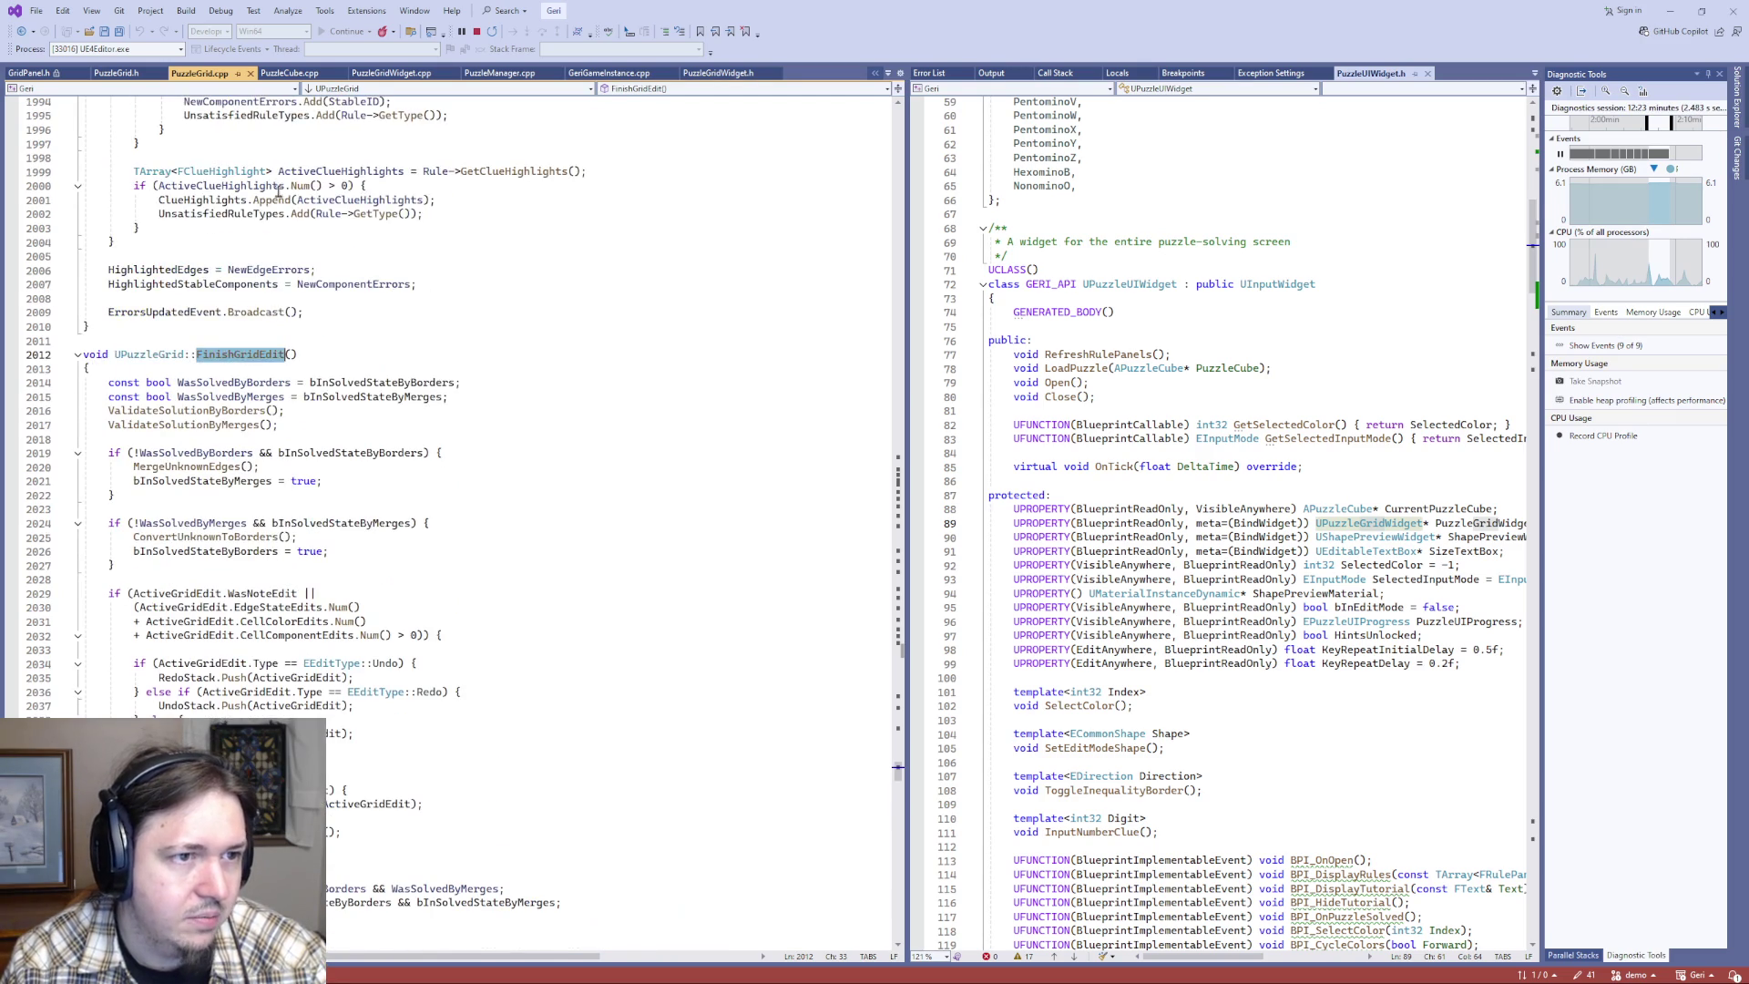
- Return to PuzzleGridWidget.cpp, then leave the puzzle for the overworld hub in Unreal
{"action": "key", "text": "ctrl+Tab"}
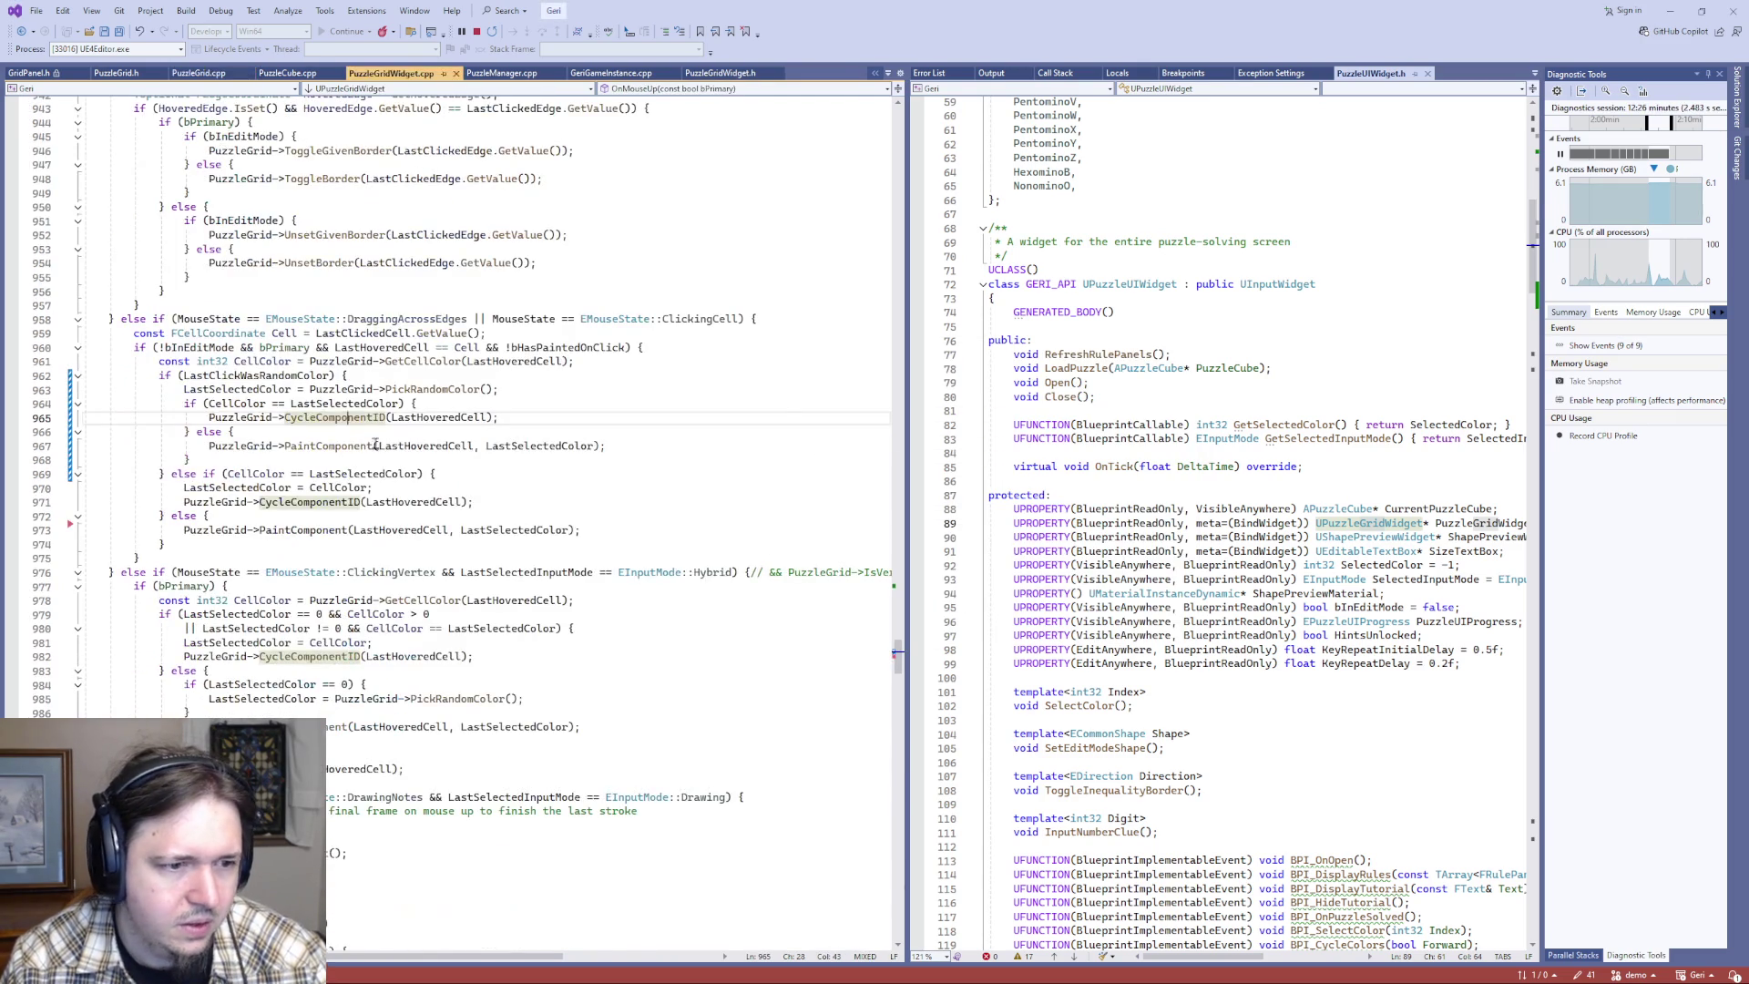
{"action": "double_click", "coordinate": [326, 417]}
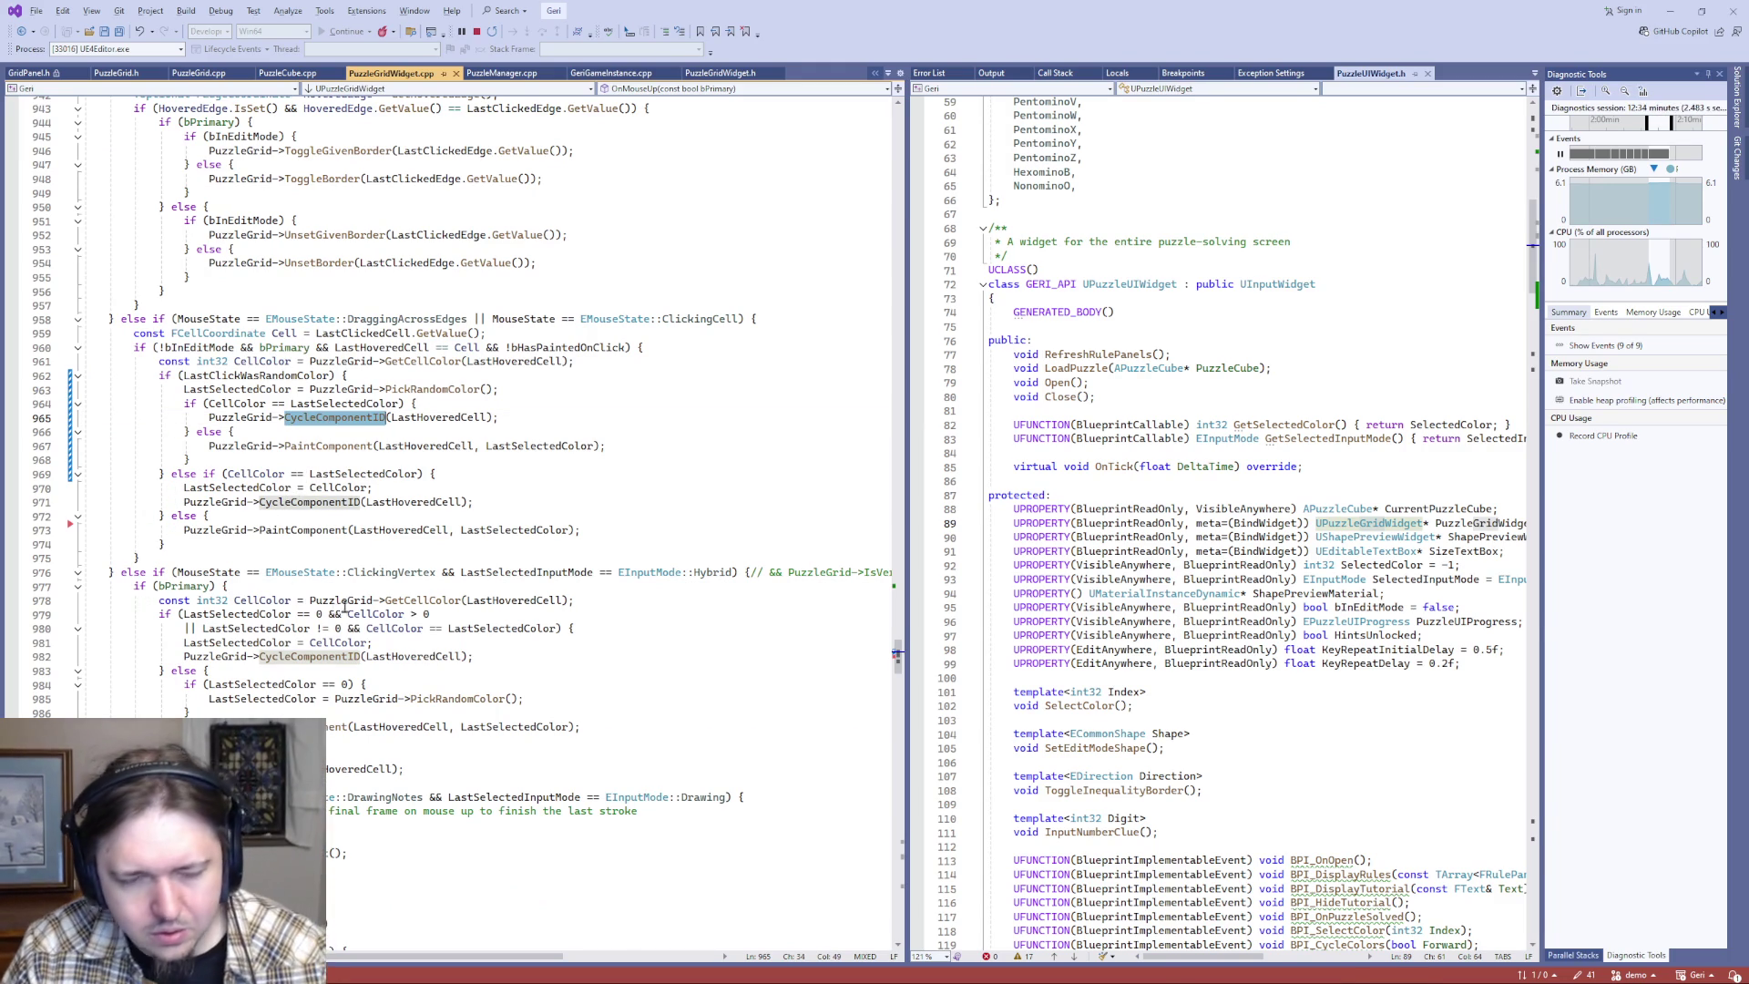
{"action": "key", "text": "alt+Tab"}
{"action": "key", "text": "Escape"}
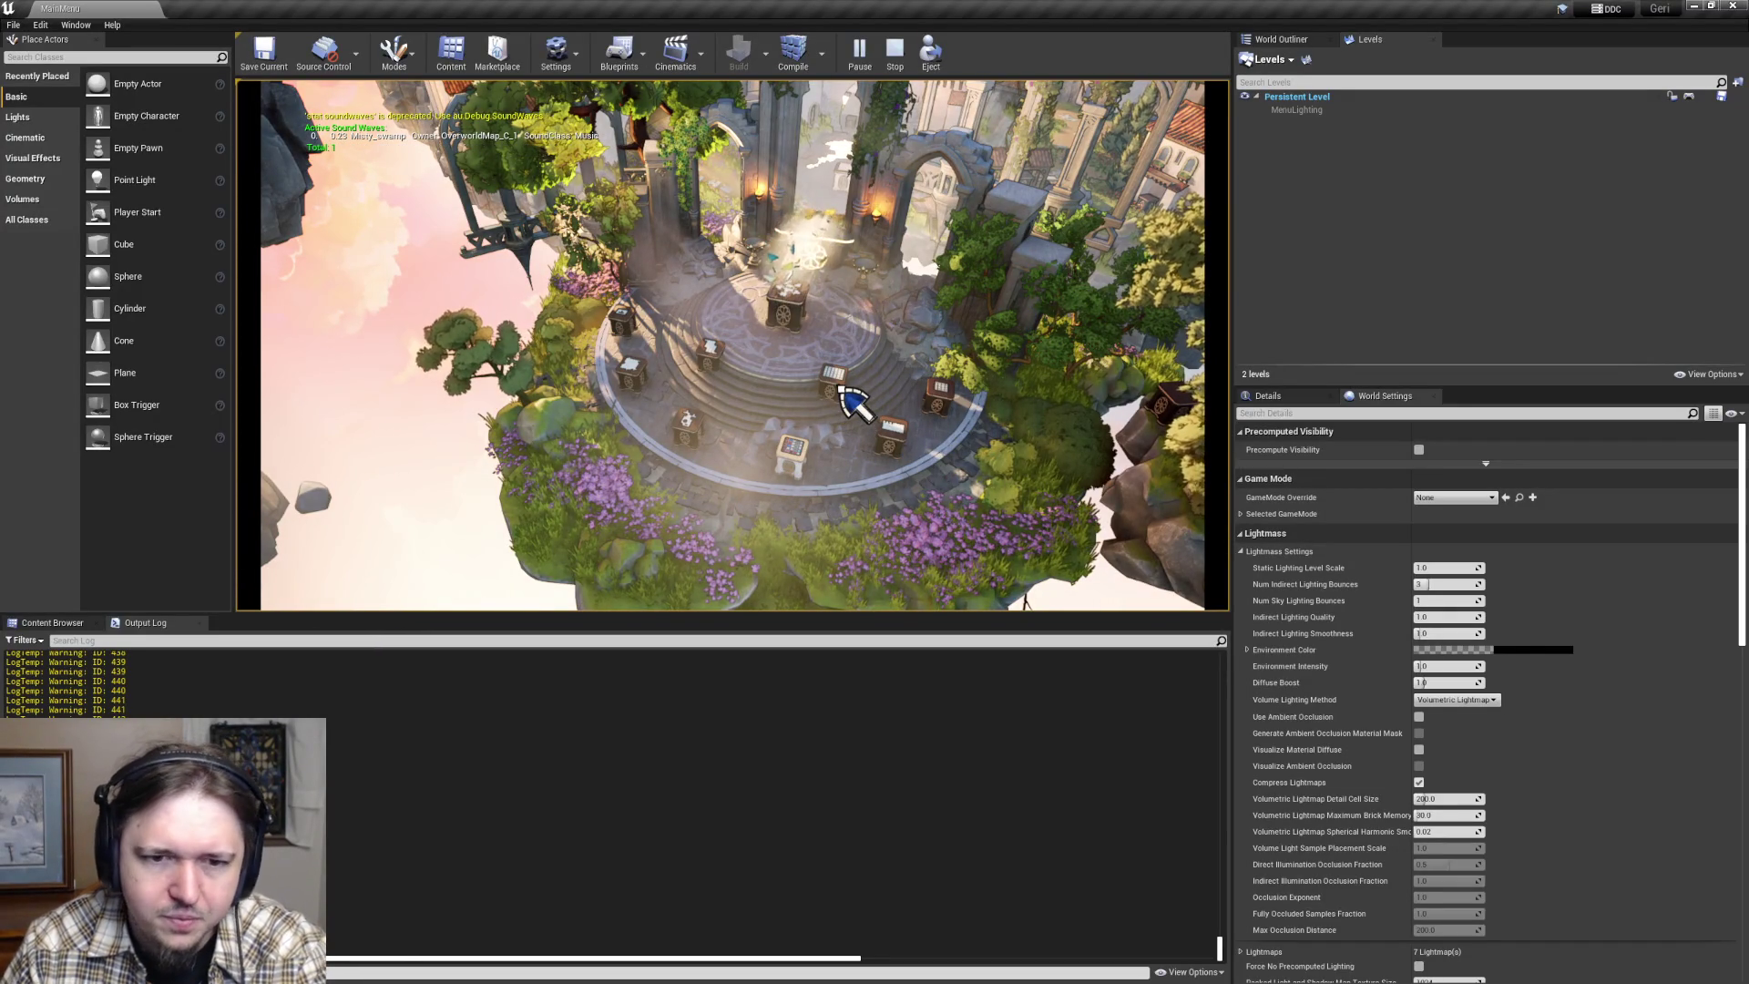
- Reopen the puzzle and paint the top row yellow, second row orange and third row red
{"action": "left_click", "coordinate": [774, 469]}
{"action": "left_click", "coordinate": [371, 578]}
{"action": "key", "text": "Escape"}
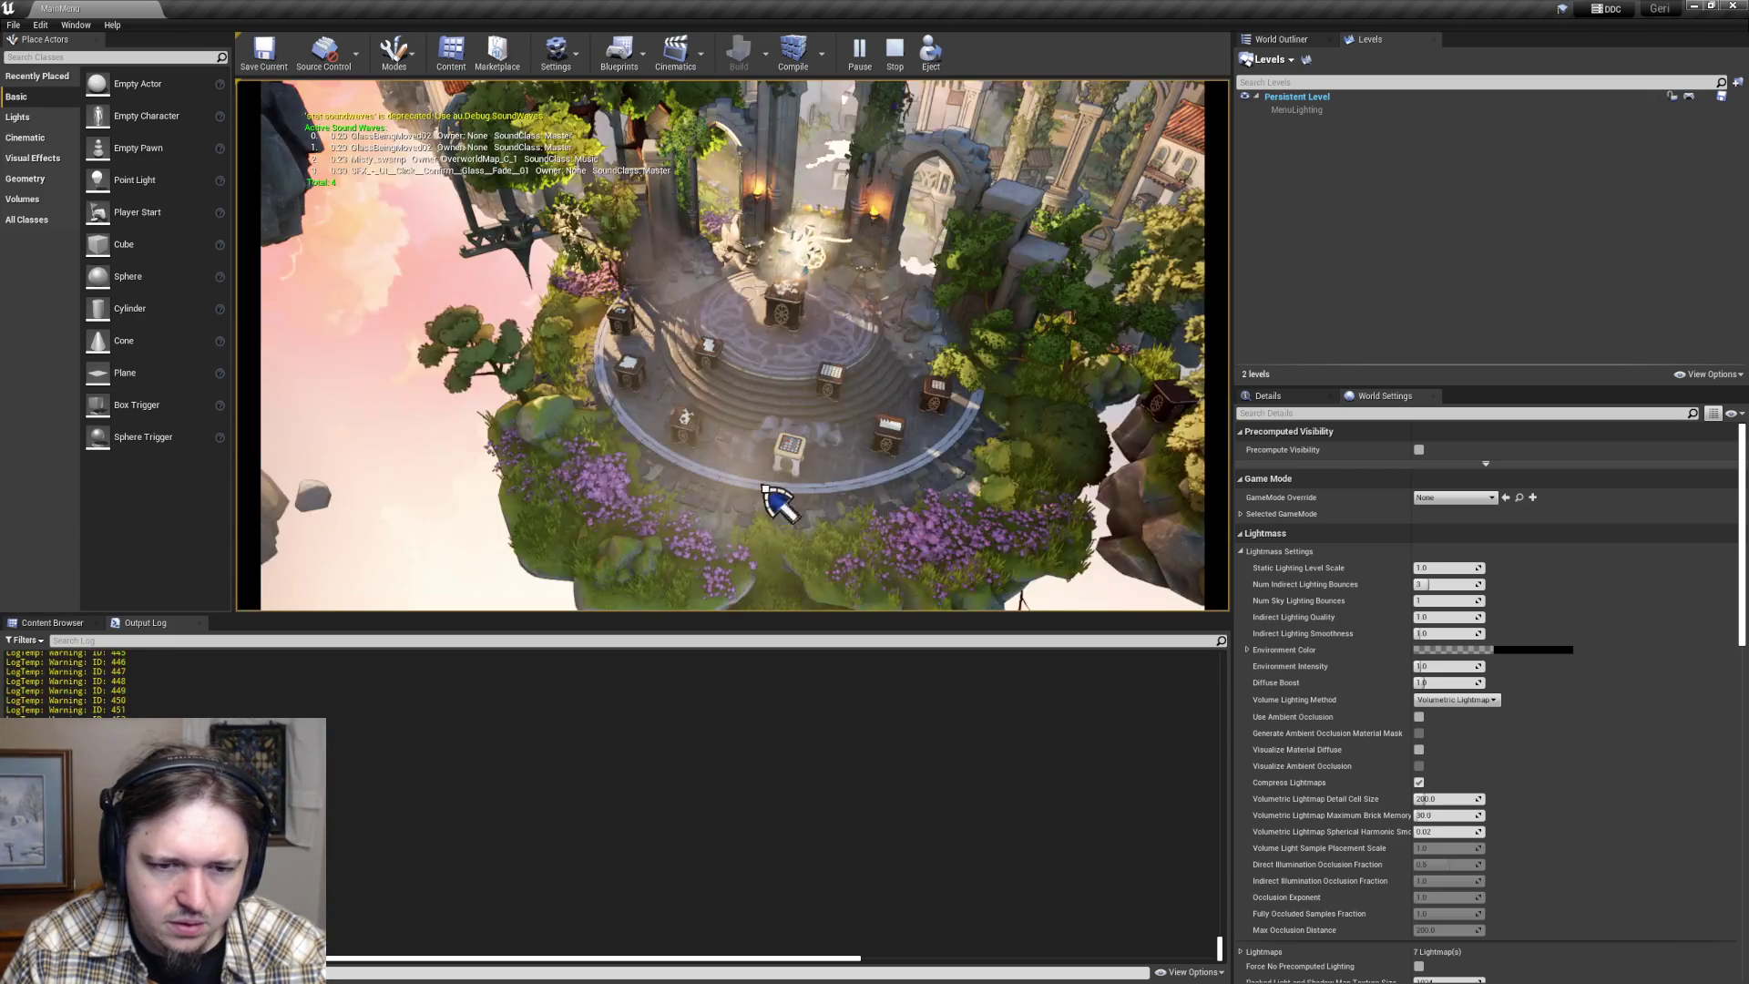
{"action": "left_click", "coordinate": [801, 477]}
{"action": "left_click", "coordinate": [323, 310]}
{"action": "left_click_drag", "start_coordinate": [591, 207], "coordinate": [865, 219]}
{"action": "left_click", "coordinate": [323, 344]}
{"action": "left_click_drag", "start_coordinate": [586, 292], "coordinate": [856, 291]}
{"action": "left_click", "coordinate": [323, 380]}
{"action": "mouse_move", "coordinate": [583, 355]}
{"action": "left_mouse_down"}
{"action": "mouse_move", "coordinate": [851, 351]}
{"action": "mouse_move", "coordinate": [851, 375]}
{"action": "left_mouse_up"}
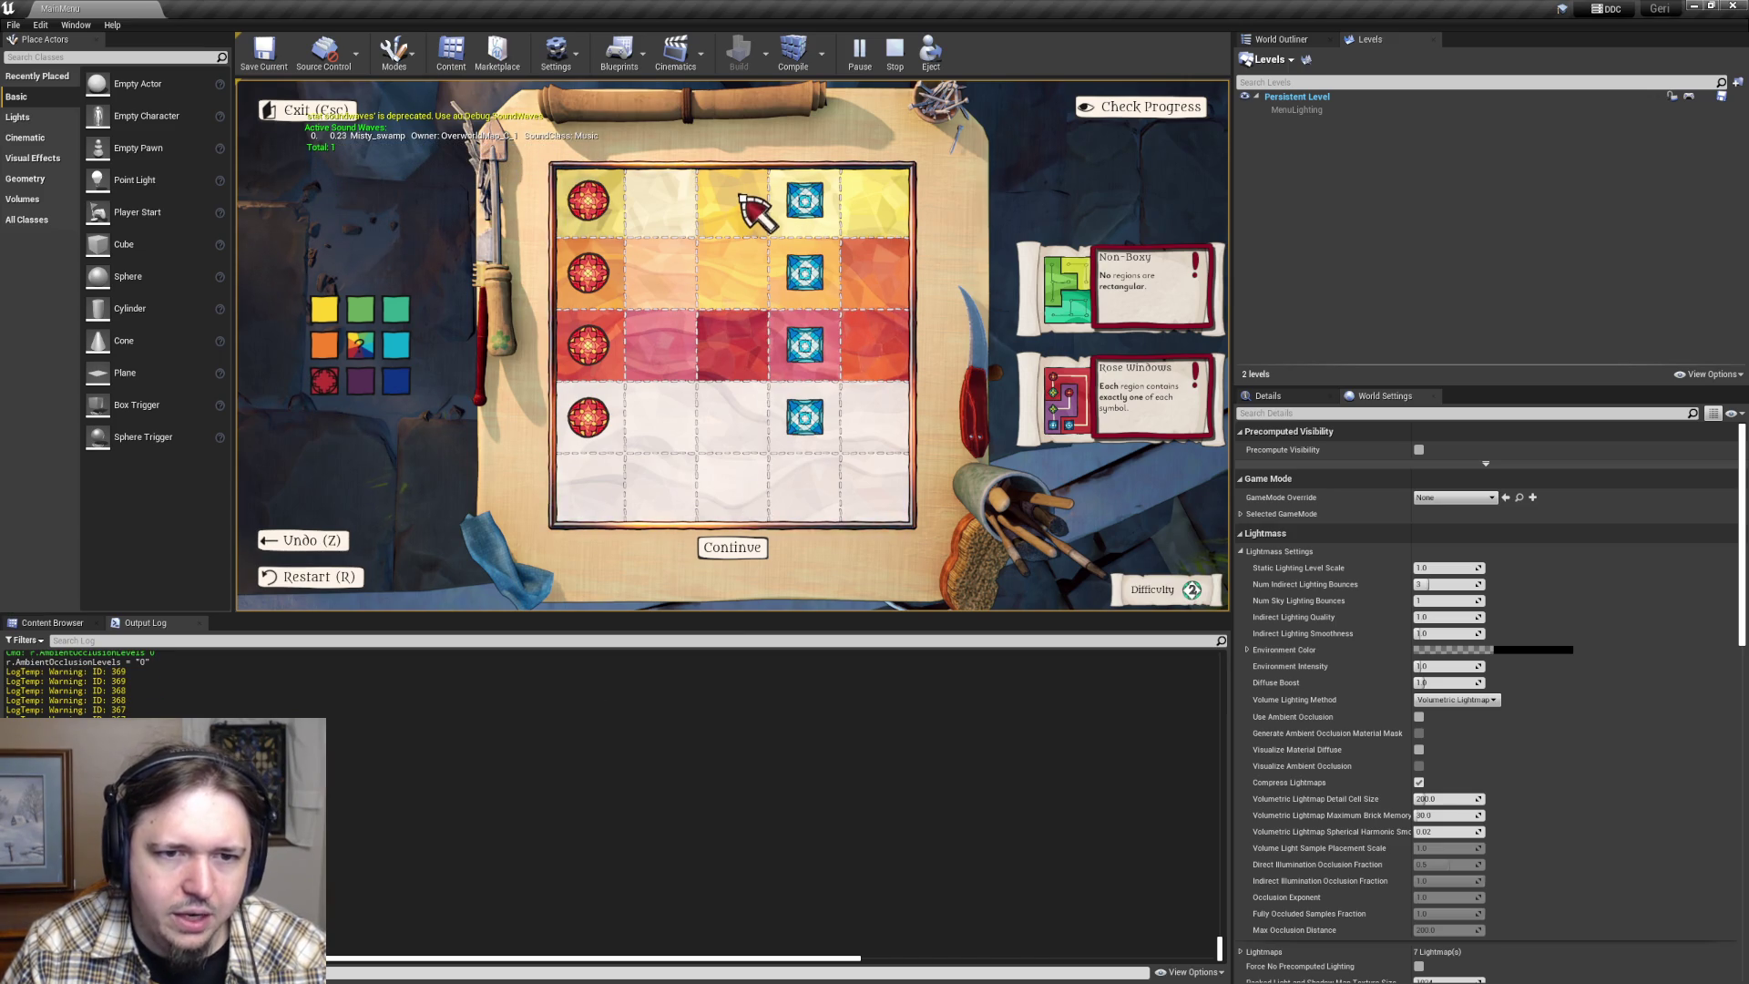
- Spread the red region up through the second and top rows, then exit to the hub
{"action": "left_click_drag", "start_coordinate": [756, 219], "coordinate": [765, 312]}
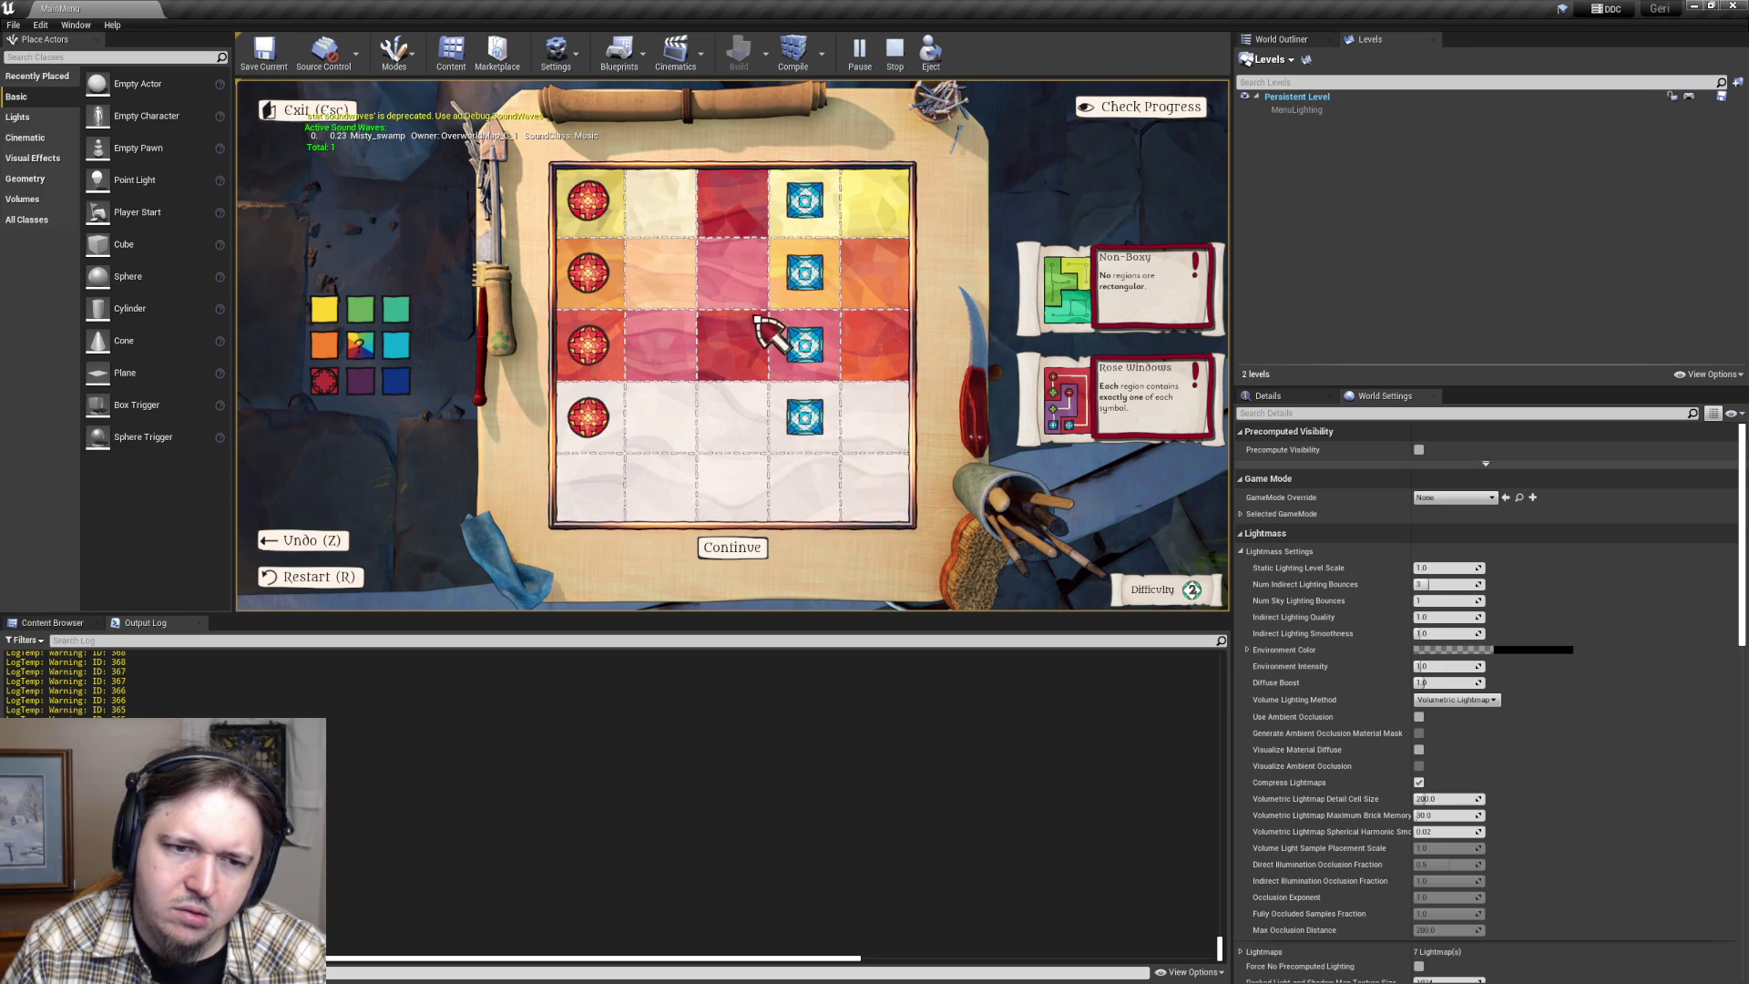
{"action": "left_click", "coordinate": [674, 301]}
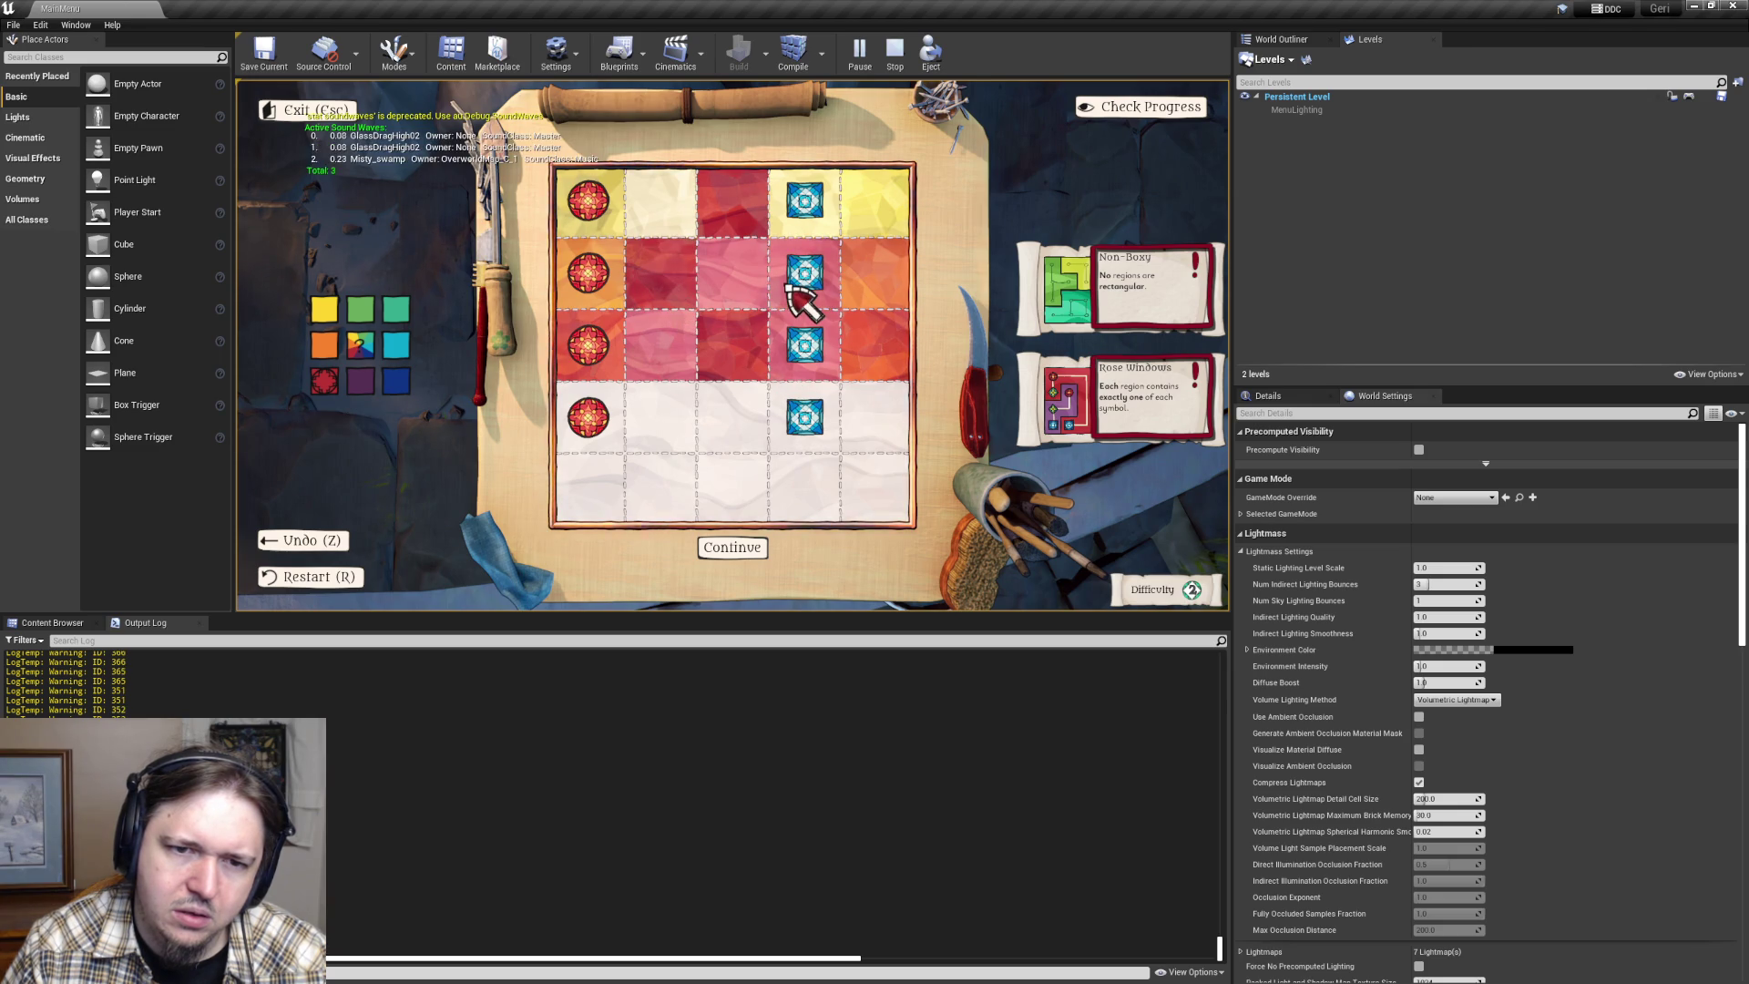
{"action": "left_click_drag", "start_coordinate": [791, 290], "coordinate": [873, 293]}
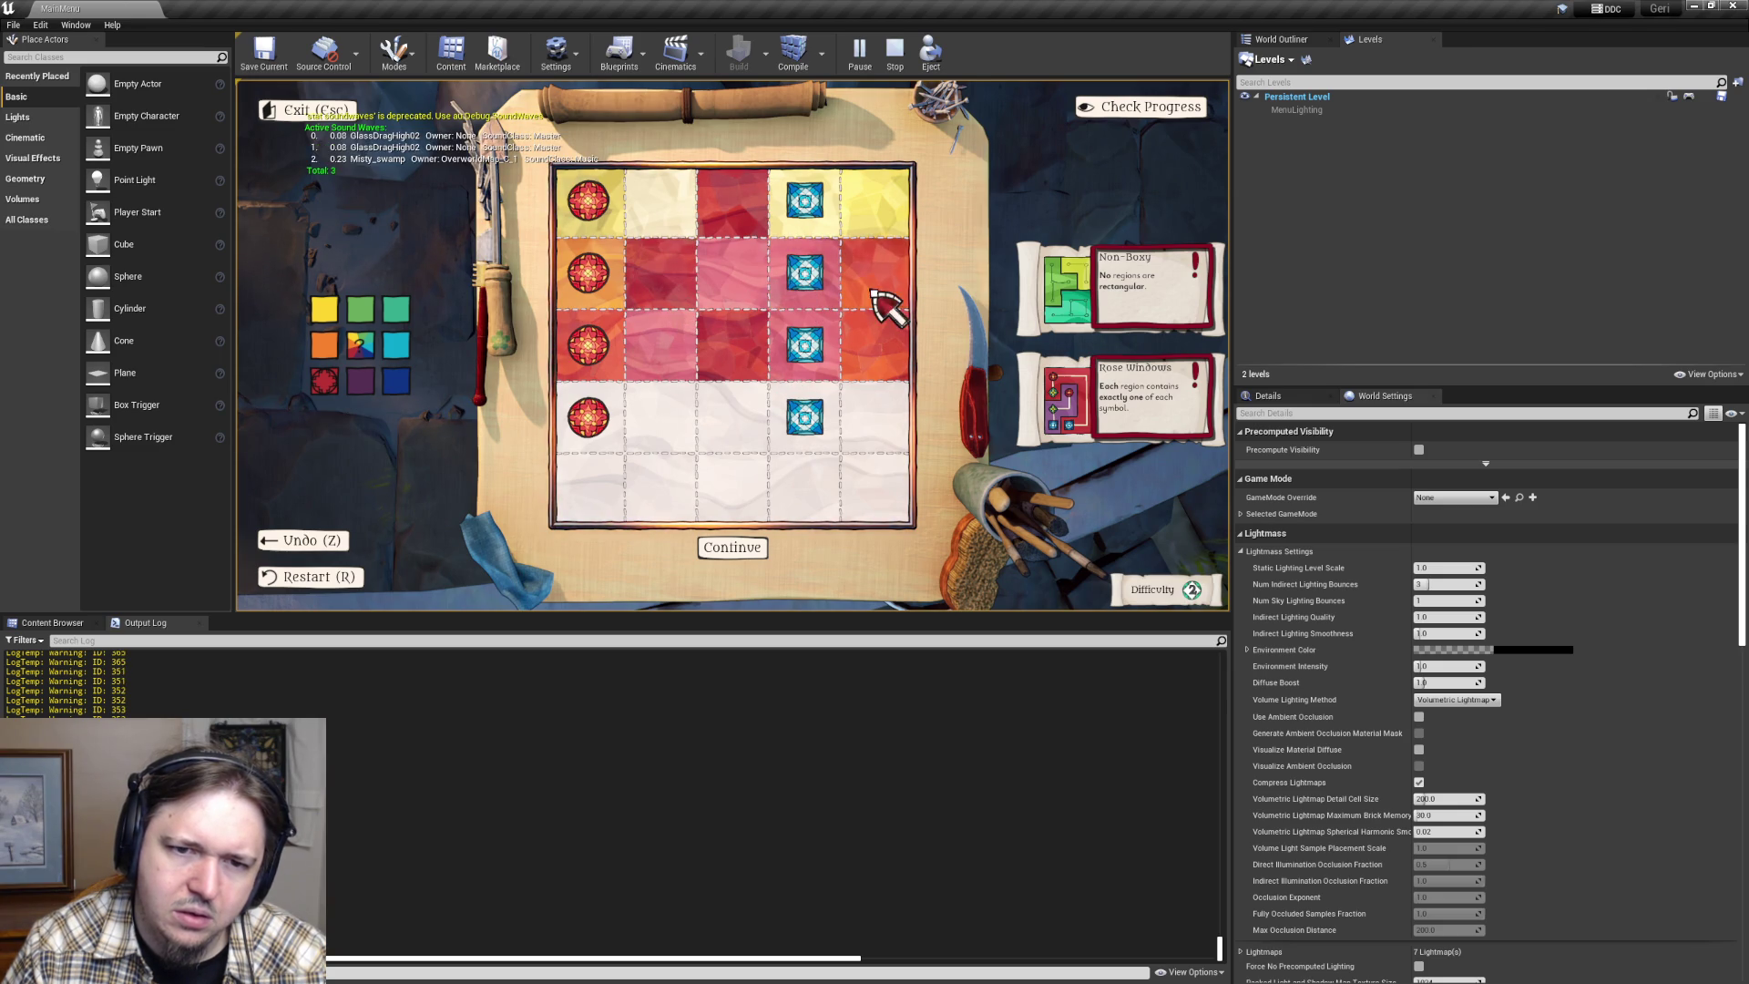
{"action": "left_click", "coordinate": [591, 205]}
{"action": "left_click_drag", "start_coordinate": [873, 218], "coordinate": [660, 205]}
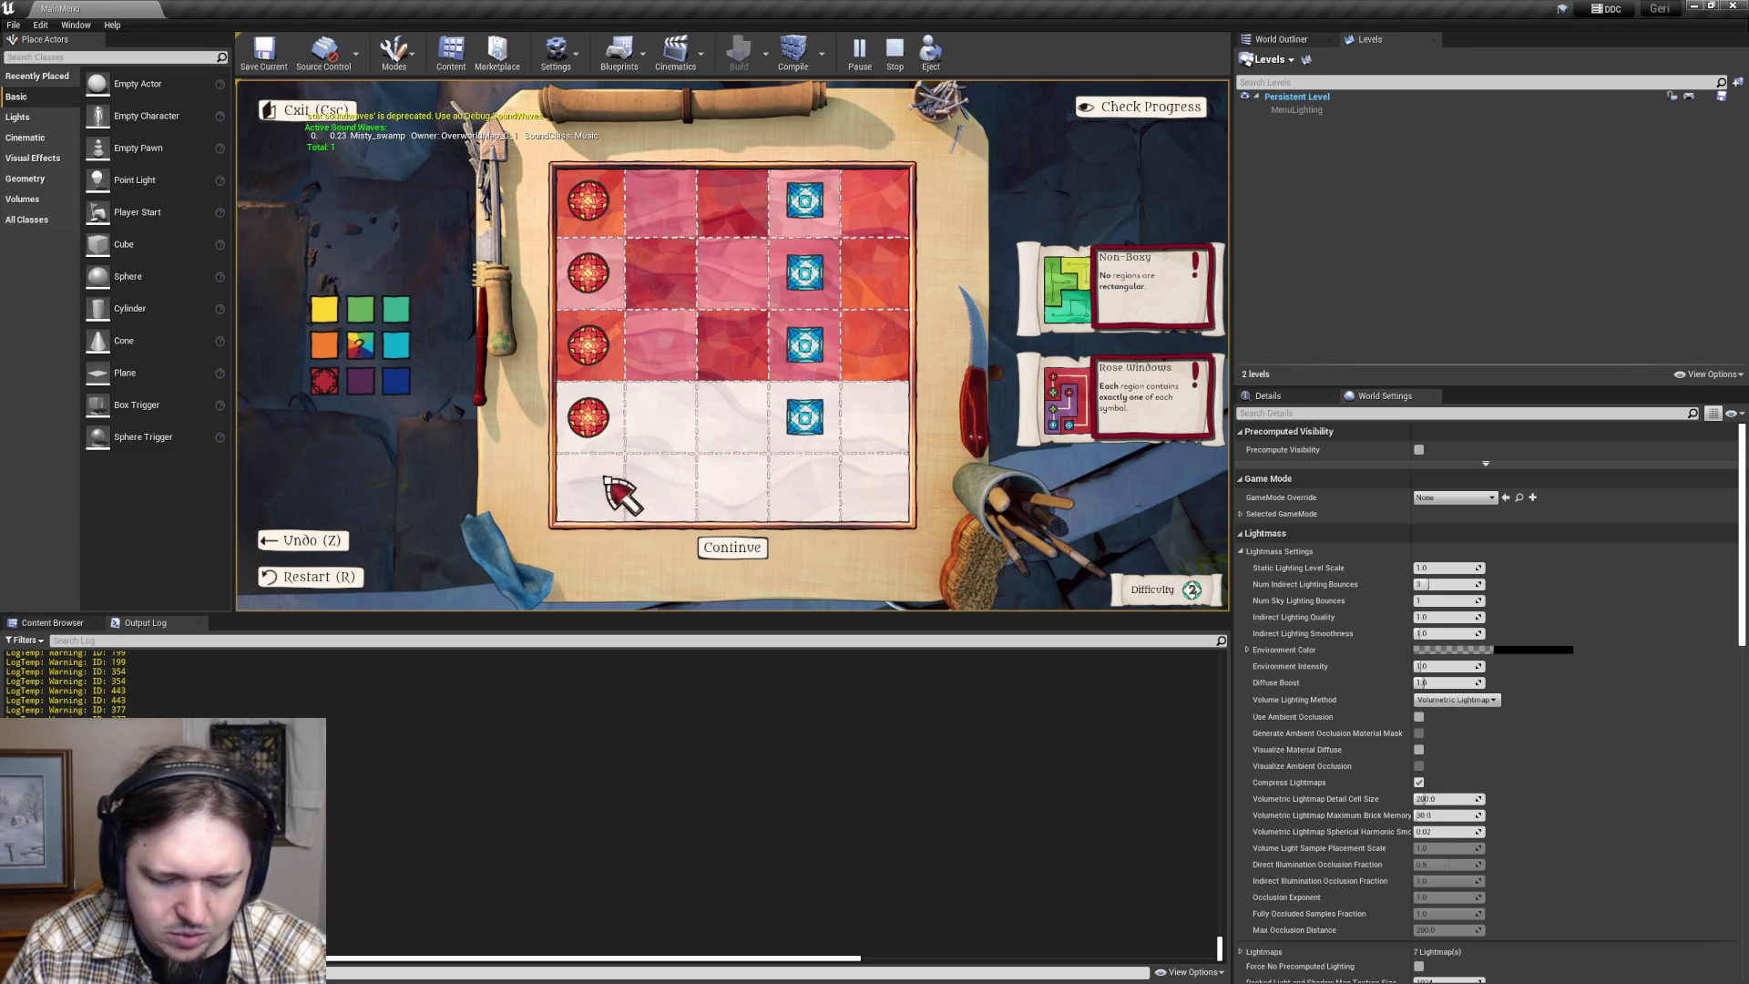
{"action": "key", "text": "r"}
{"action": "key", "text": "Escape"}
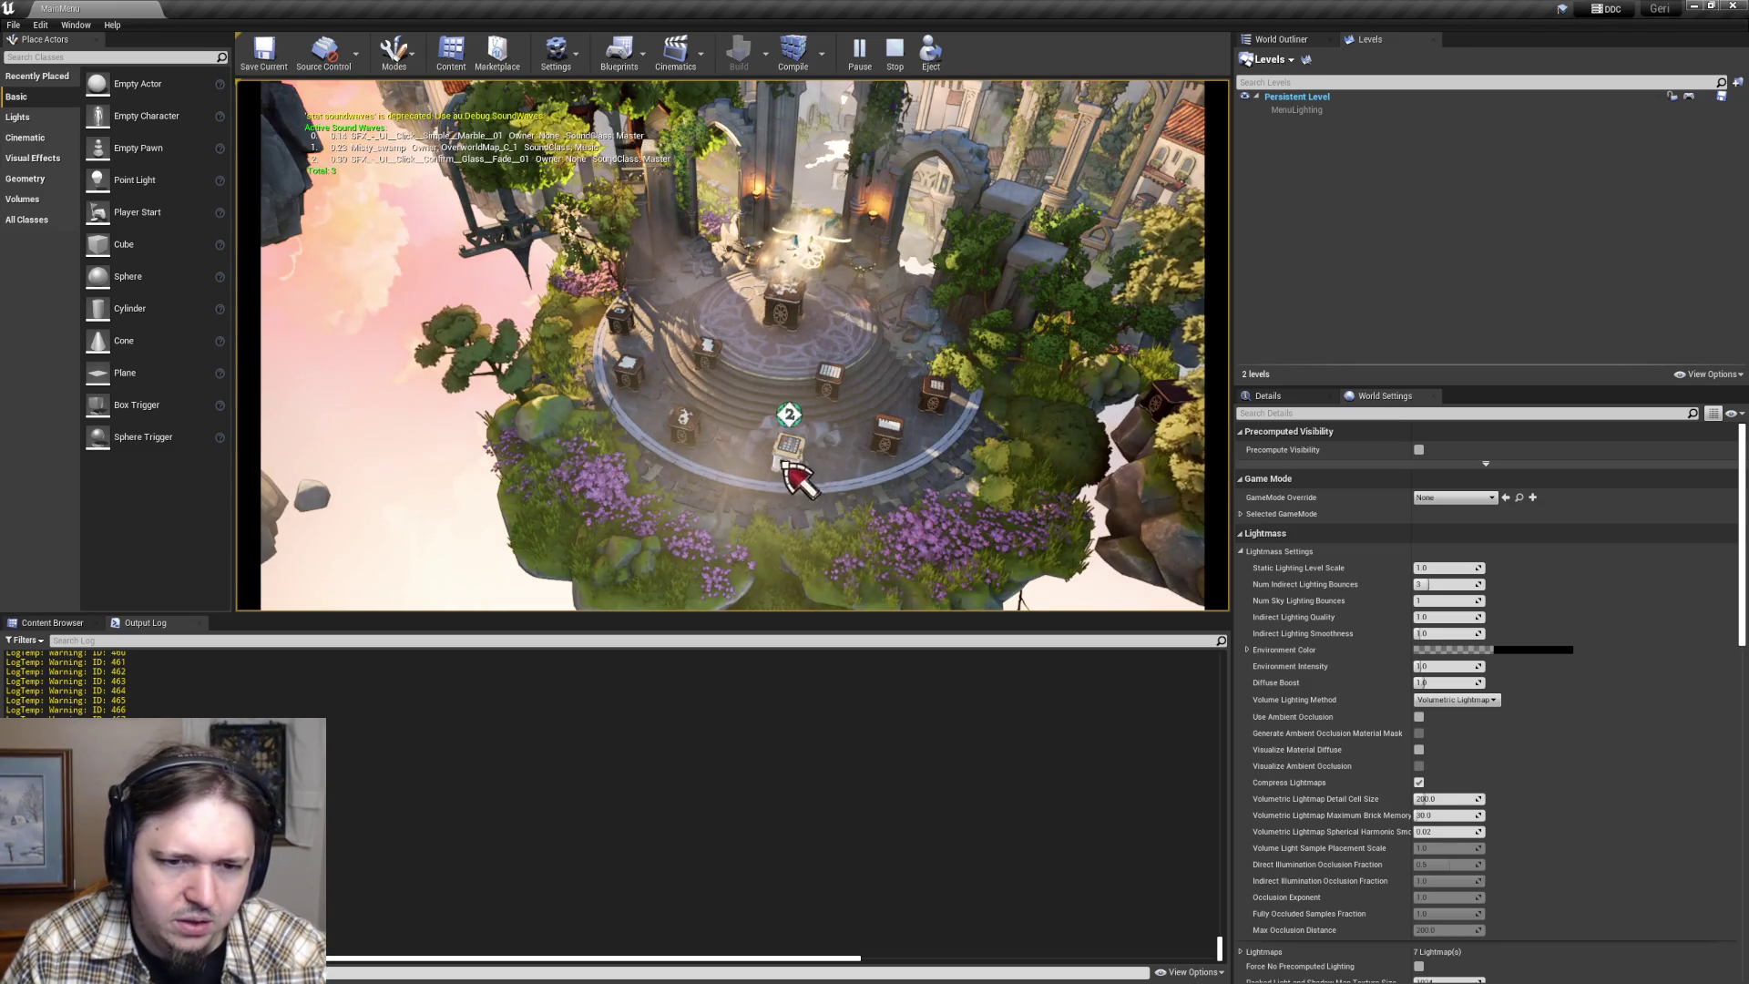
- Open the grid puzzle from its pedestal and paint the top two rows red
{"action": "left_click", "coordinate": [804, 469]}
{"action": "left_click", "coordinate": [324, 310]}
{"action": "left_click_drag", "start_coordinate": [615, 214], "coordinate": [806, 212]}
{"action": "left_click", "coordinate": [324, 381]}
{"action": "mouse_move", "coordinate": [596, 273]}
{"action": "left_mouse_down"}
{"action": "mouse_move", "coordinate": [683, 293]}
{"action": "mouse_move", "coordinate": [872, 275]}
{"action": "left_mouse_up"}
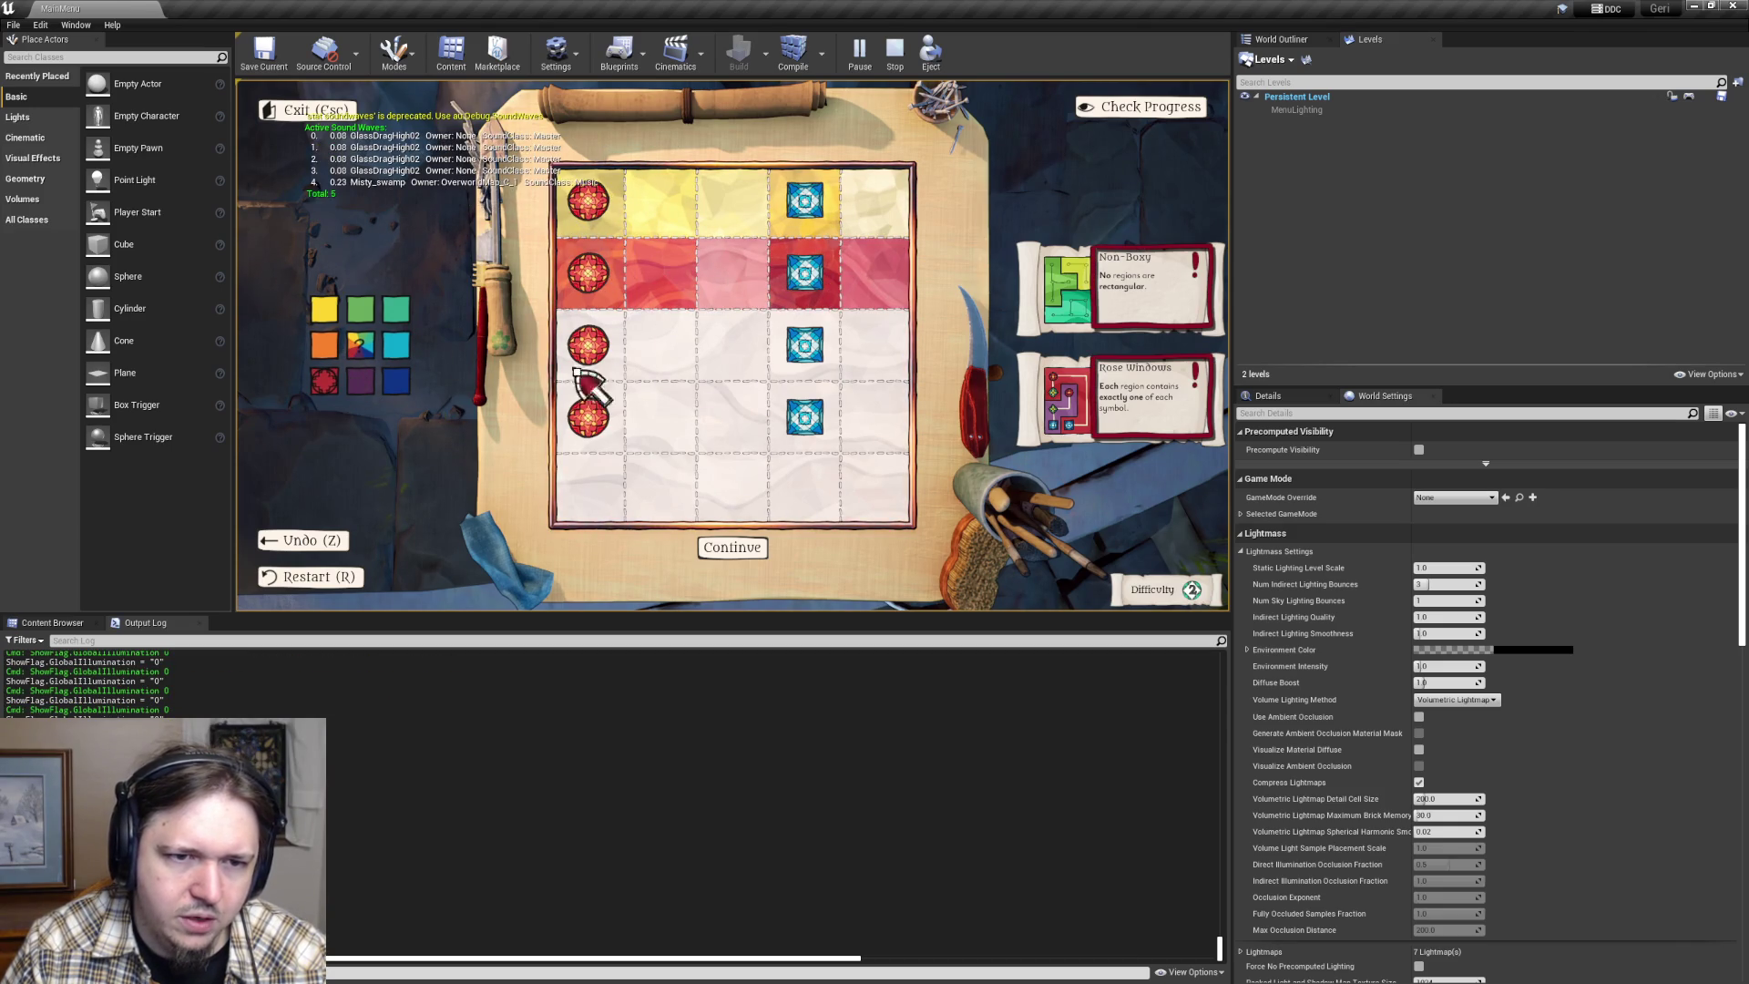
{"action": "left_click_drag", "start_coordinate": [592, 223], "coordinate": [890, 223]}
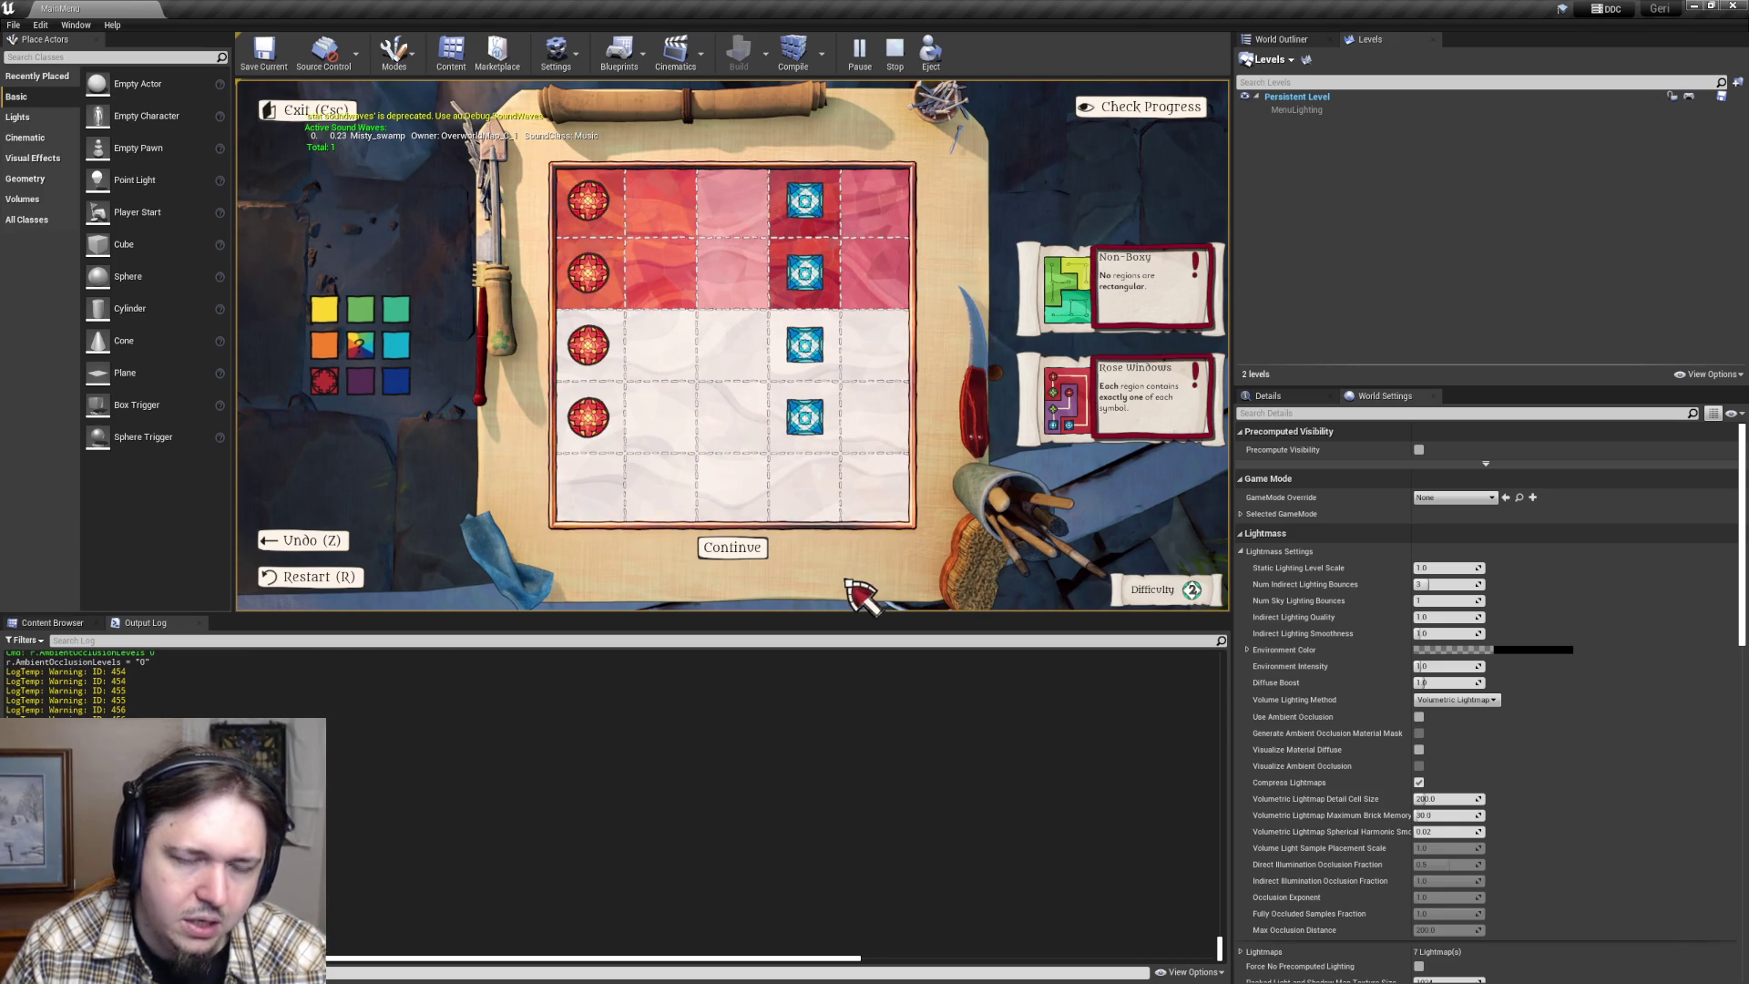
- Paint the third and fourth rows purple, then return to Visual Studio
{"action": "left_click", "coordinate": [361, 382]}
{"action": "left_click_drag", "start_coordinate": [584, 360], "coordinate": [866, 355]}
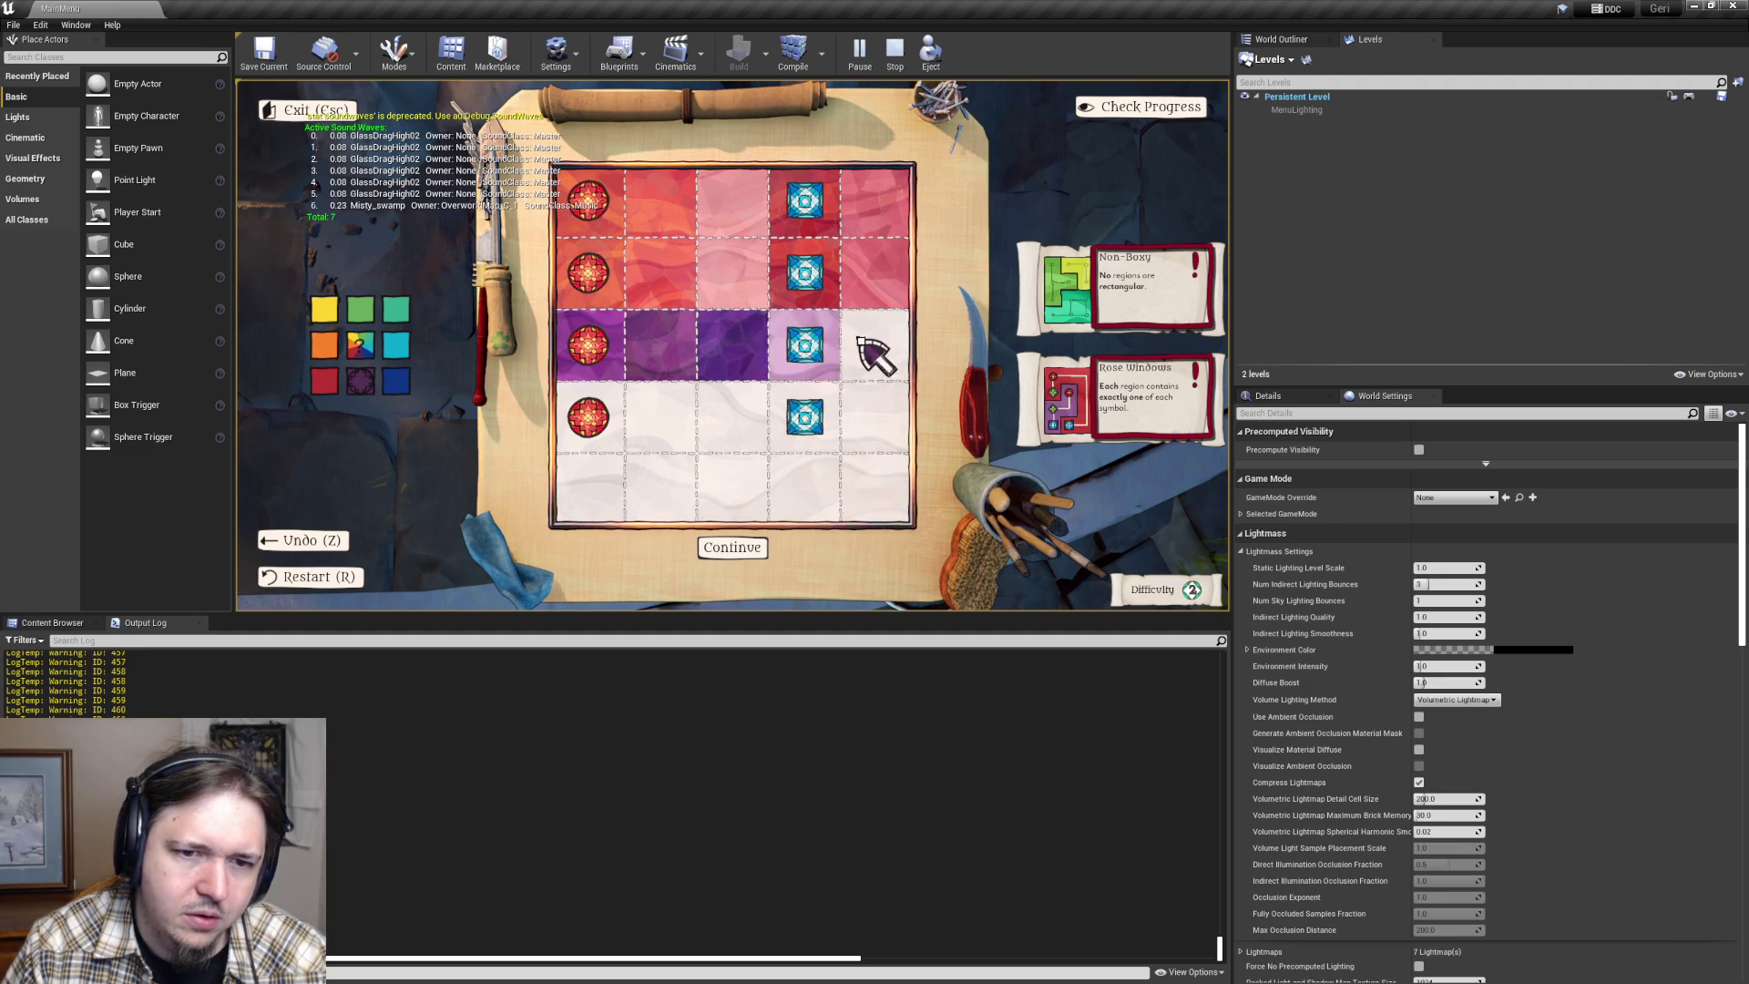
{"action": "left_click", "coordinate": [398, 383]}
{"action": "left_click_drag", "start_coordinate": [631, 422], "coordinate": [800, 422]}
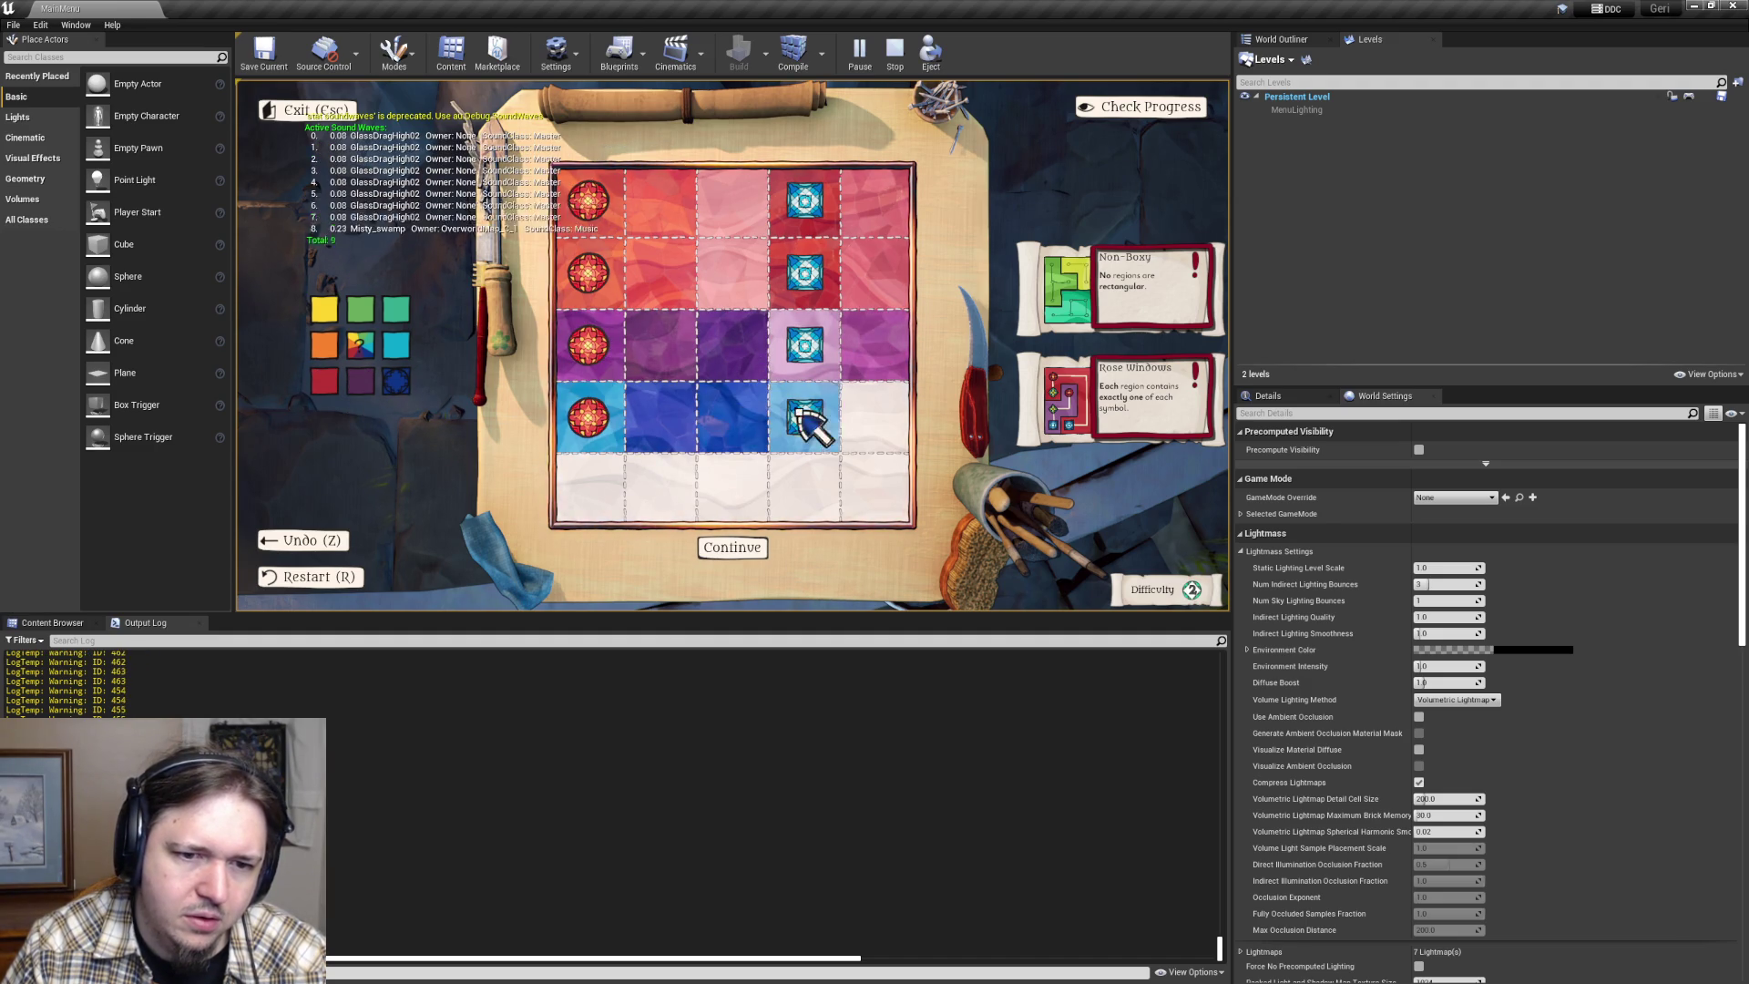
{"action": "left_click", "coordinate": [369, 381]}
{"action": "left_click_drag", "start_coordinate": [585, 428], "coordinate": [806, 436]}
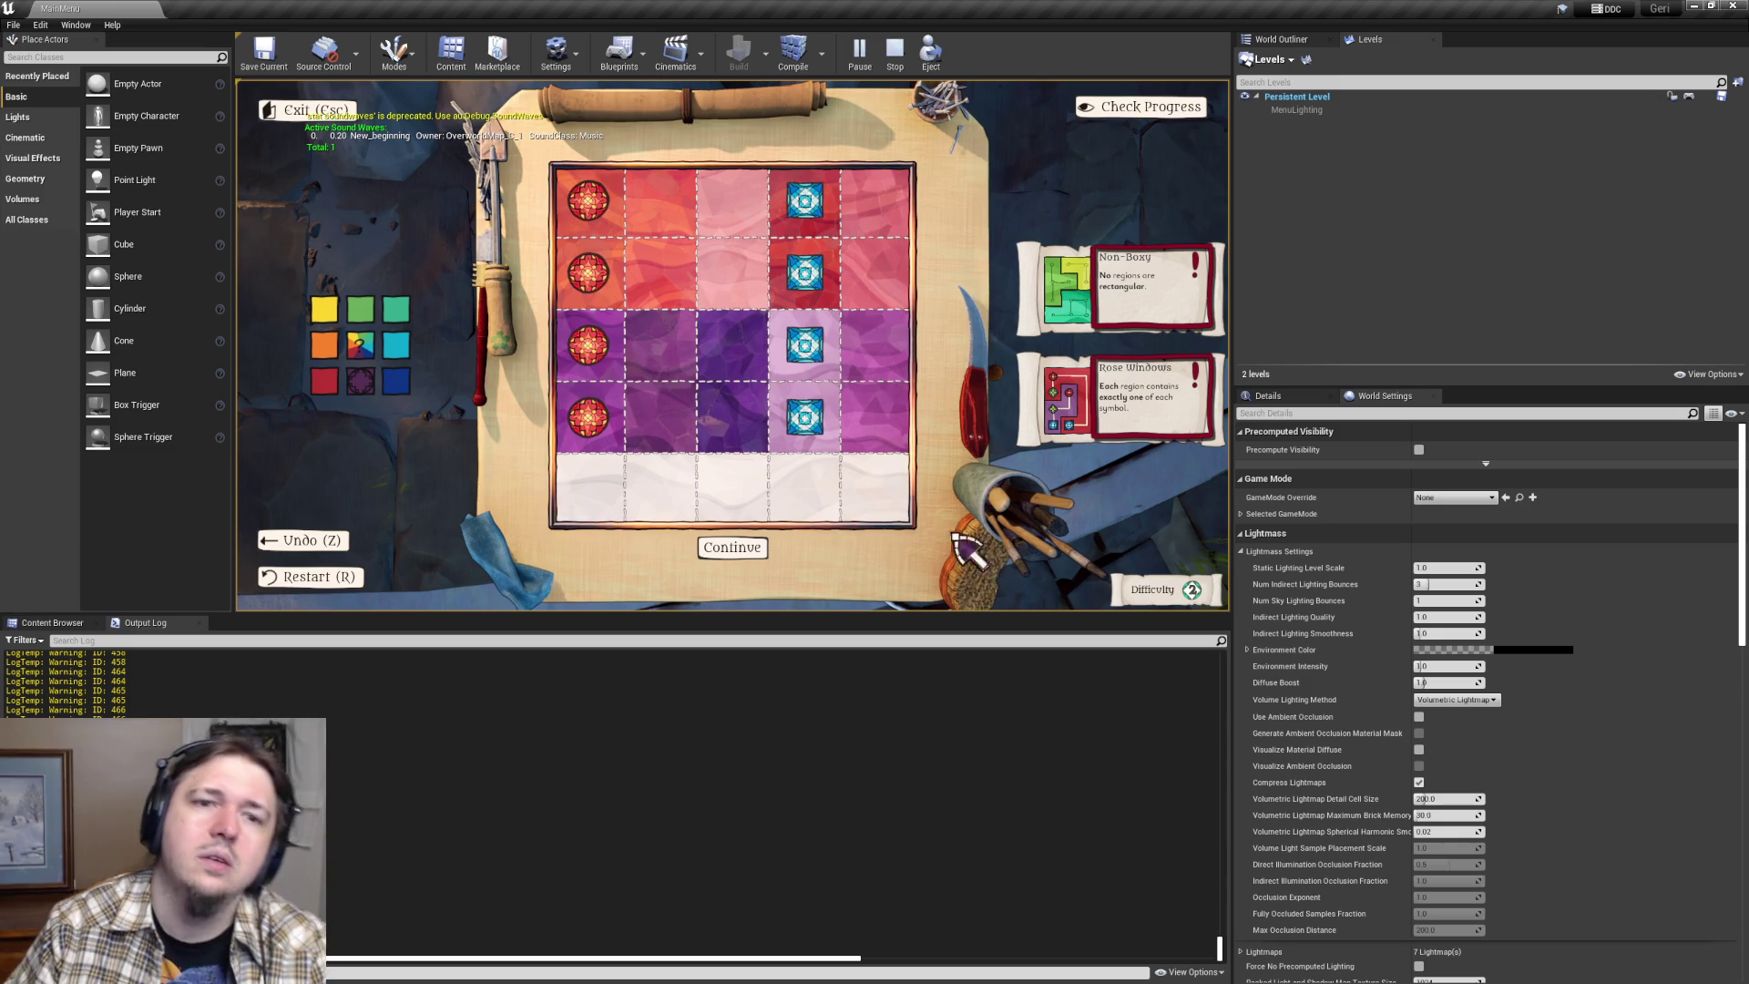
{"action": "key", "text": "alt+Tab"}
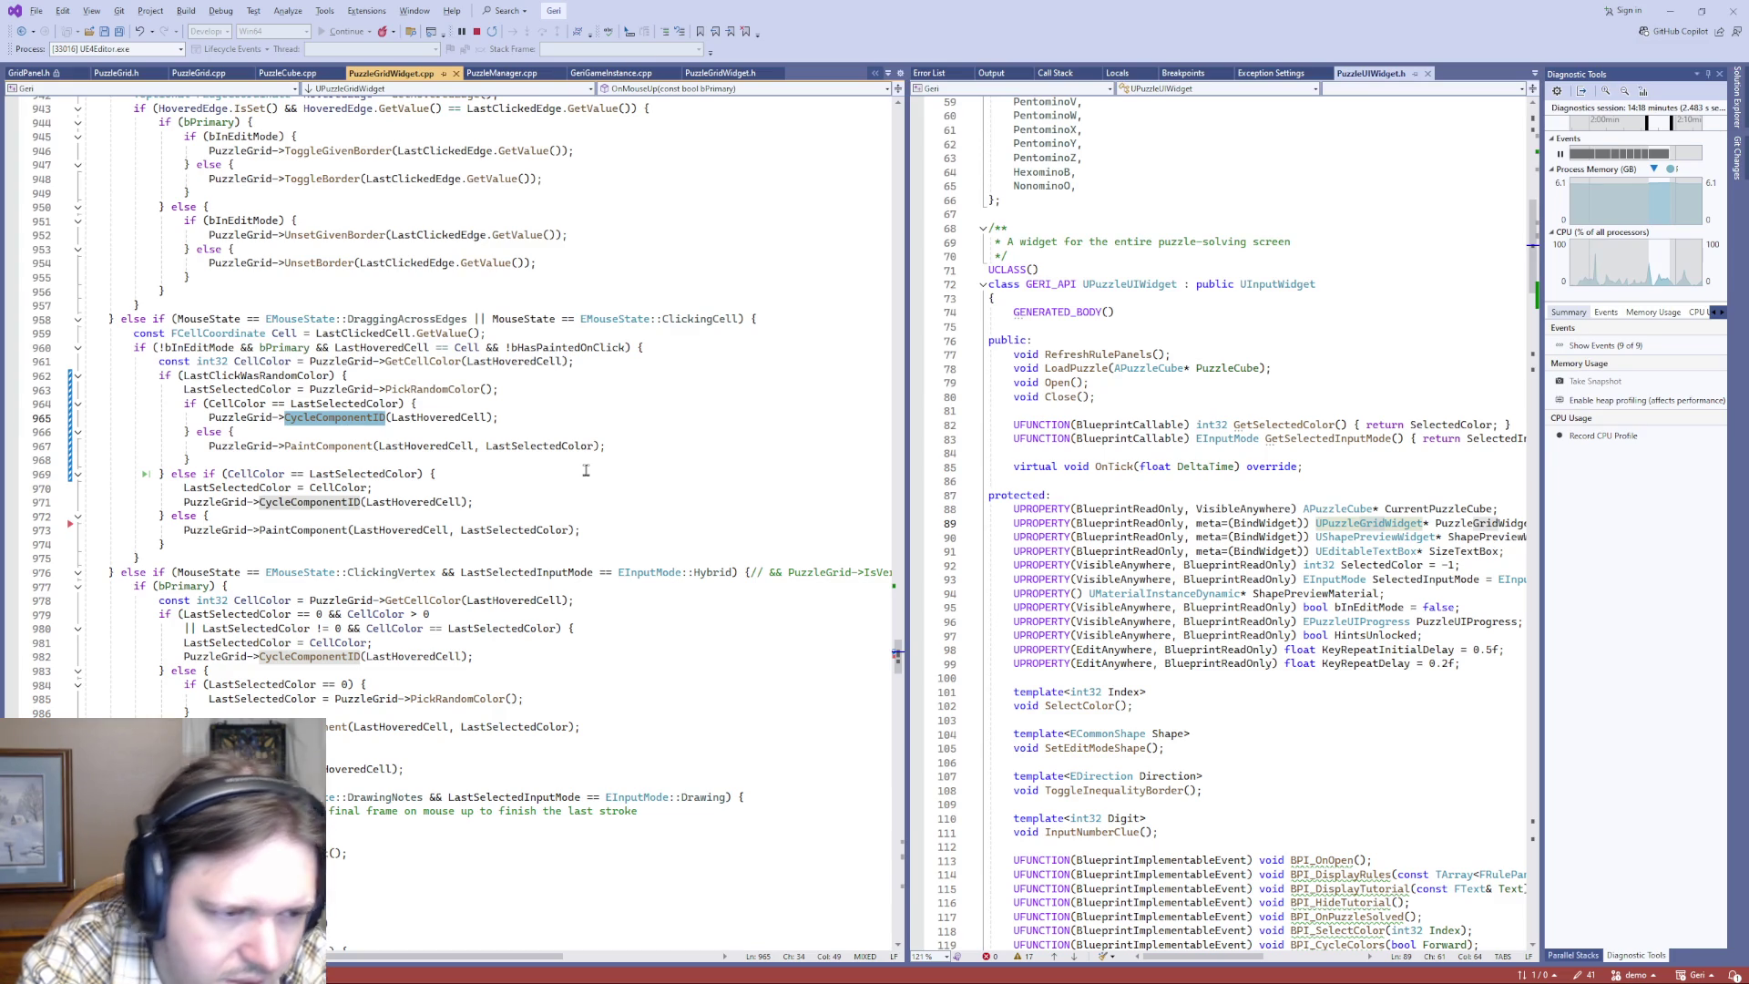
- Follow the PaintComponent call on line 967 to its definition, then on to SetCellColor
{"action": "left_click", "coordinate": [317, 446]}
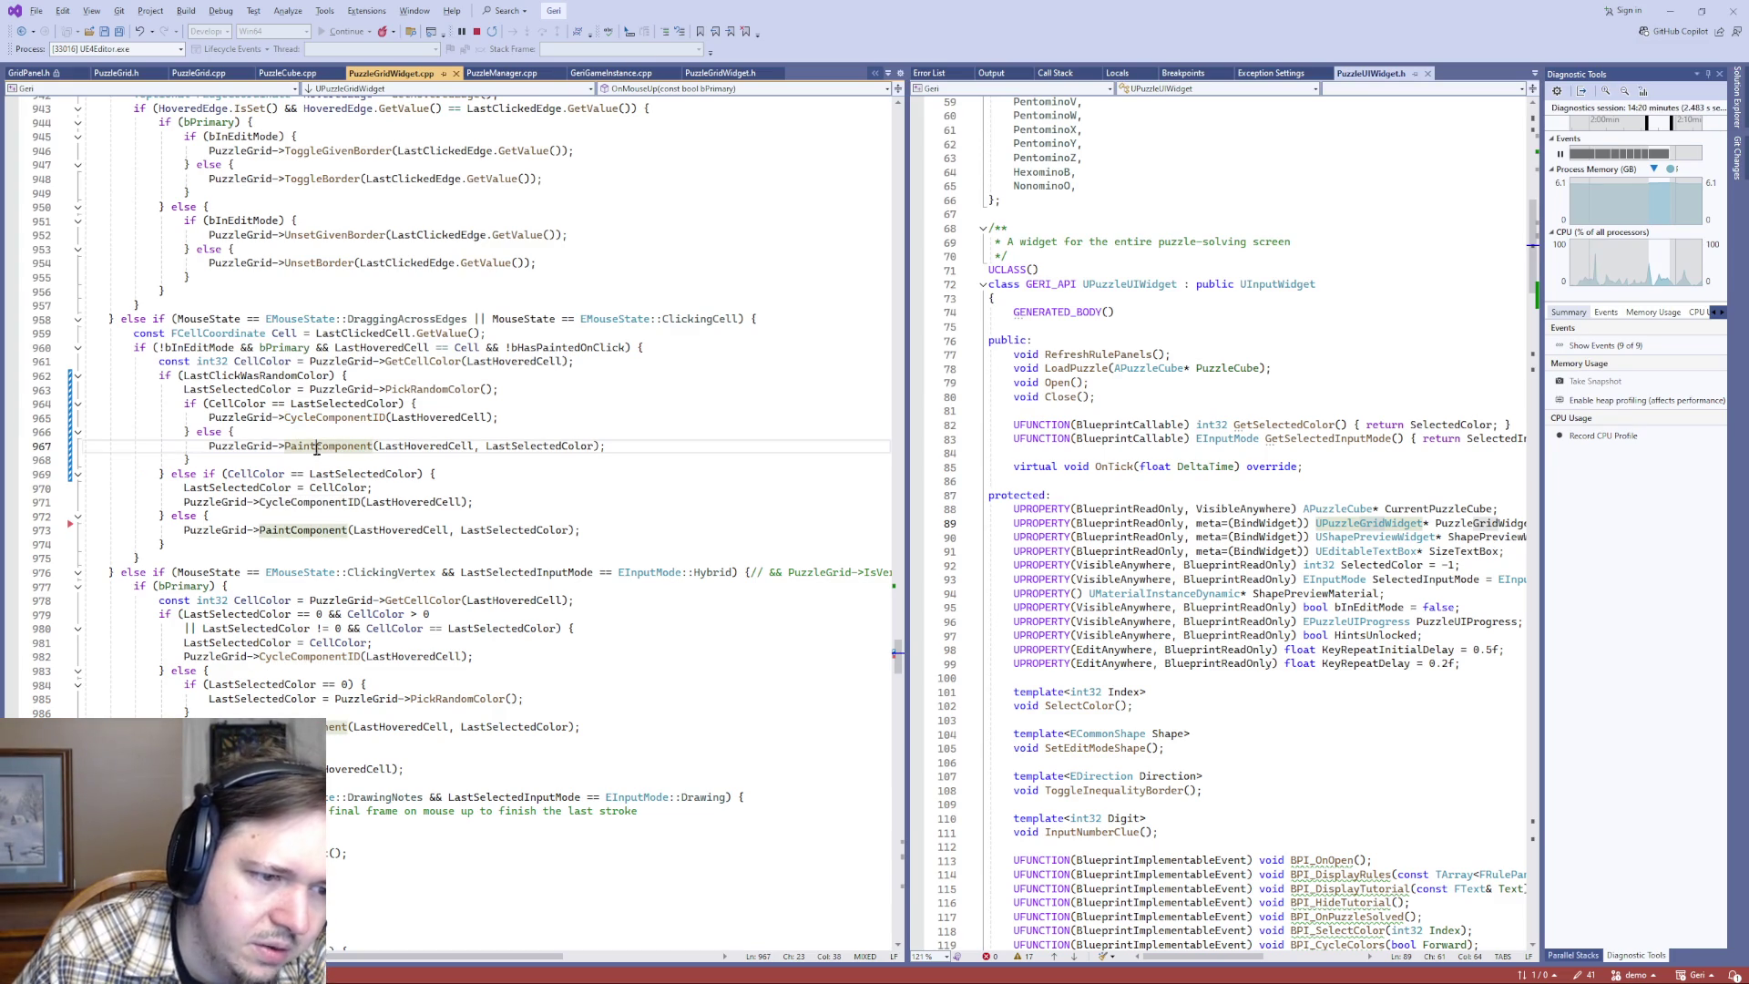
{"action": "key", "text": "F12"}
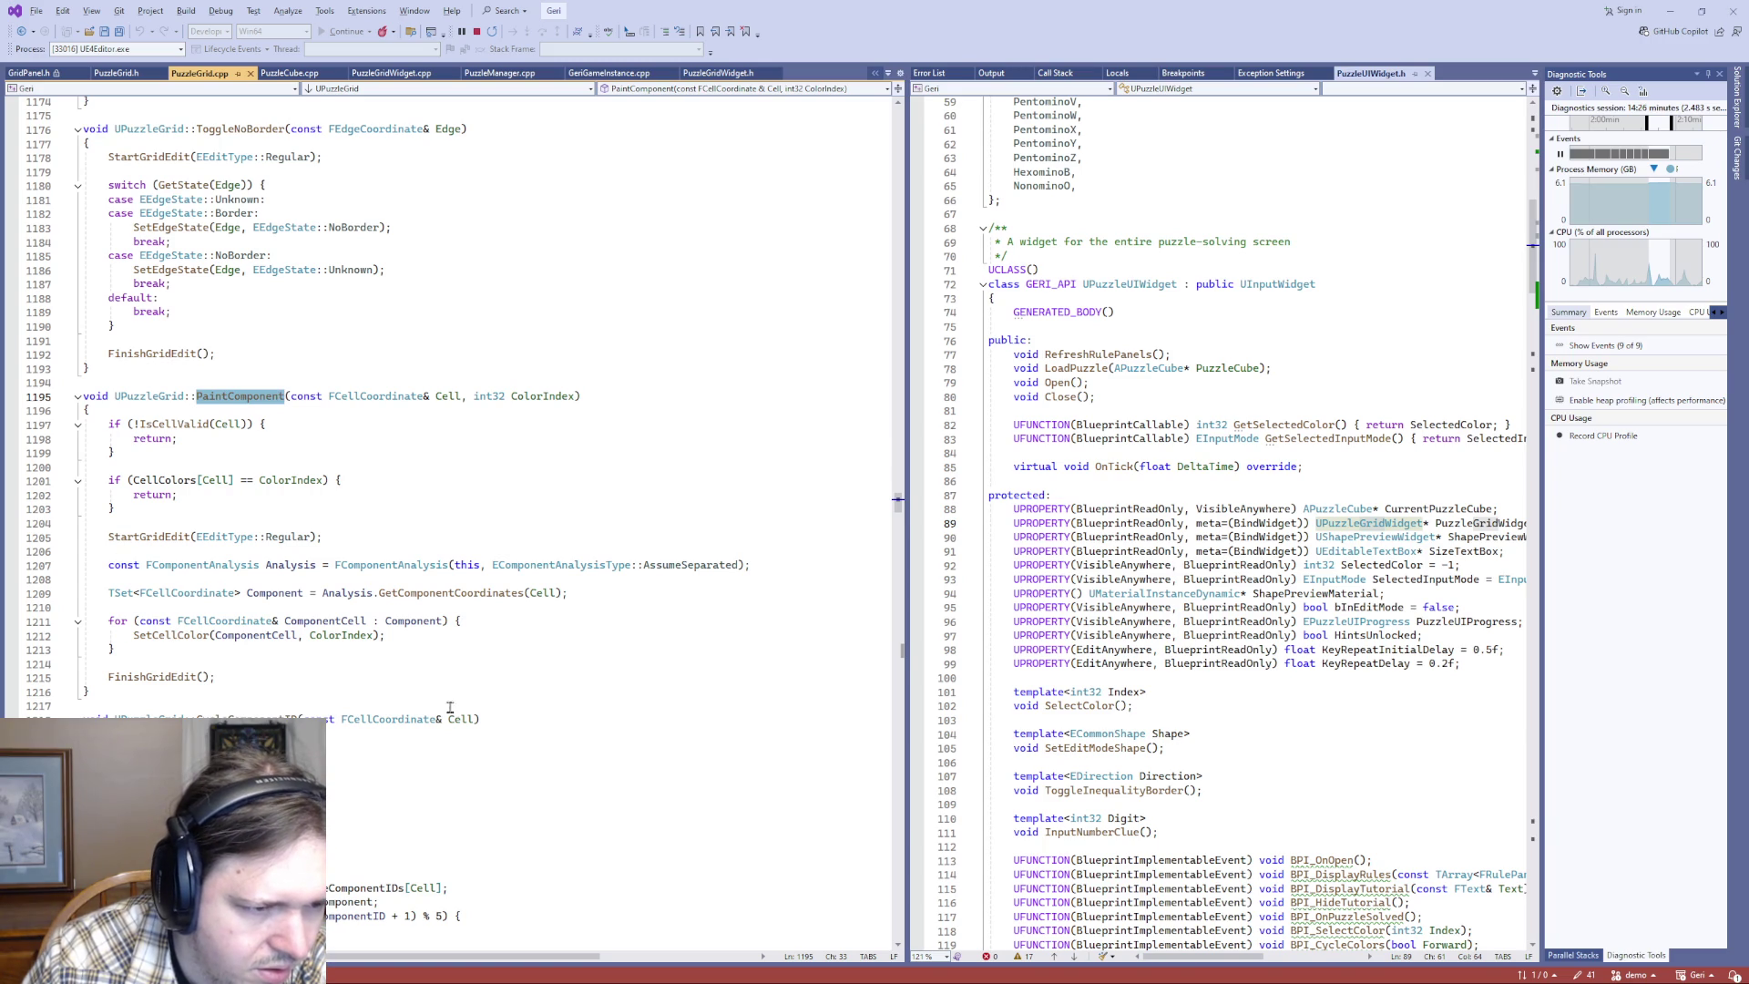
{"action": "left_click", "coordinate": [137, 635]}
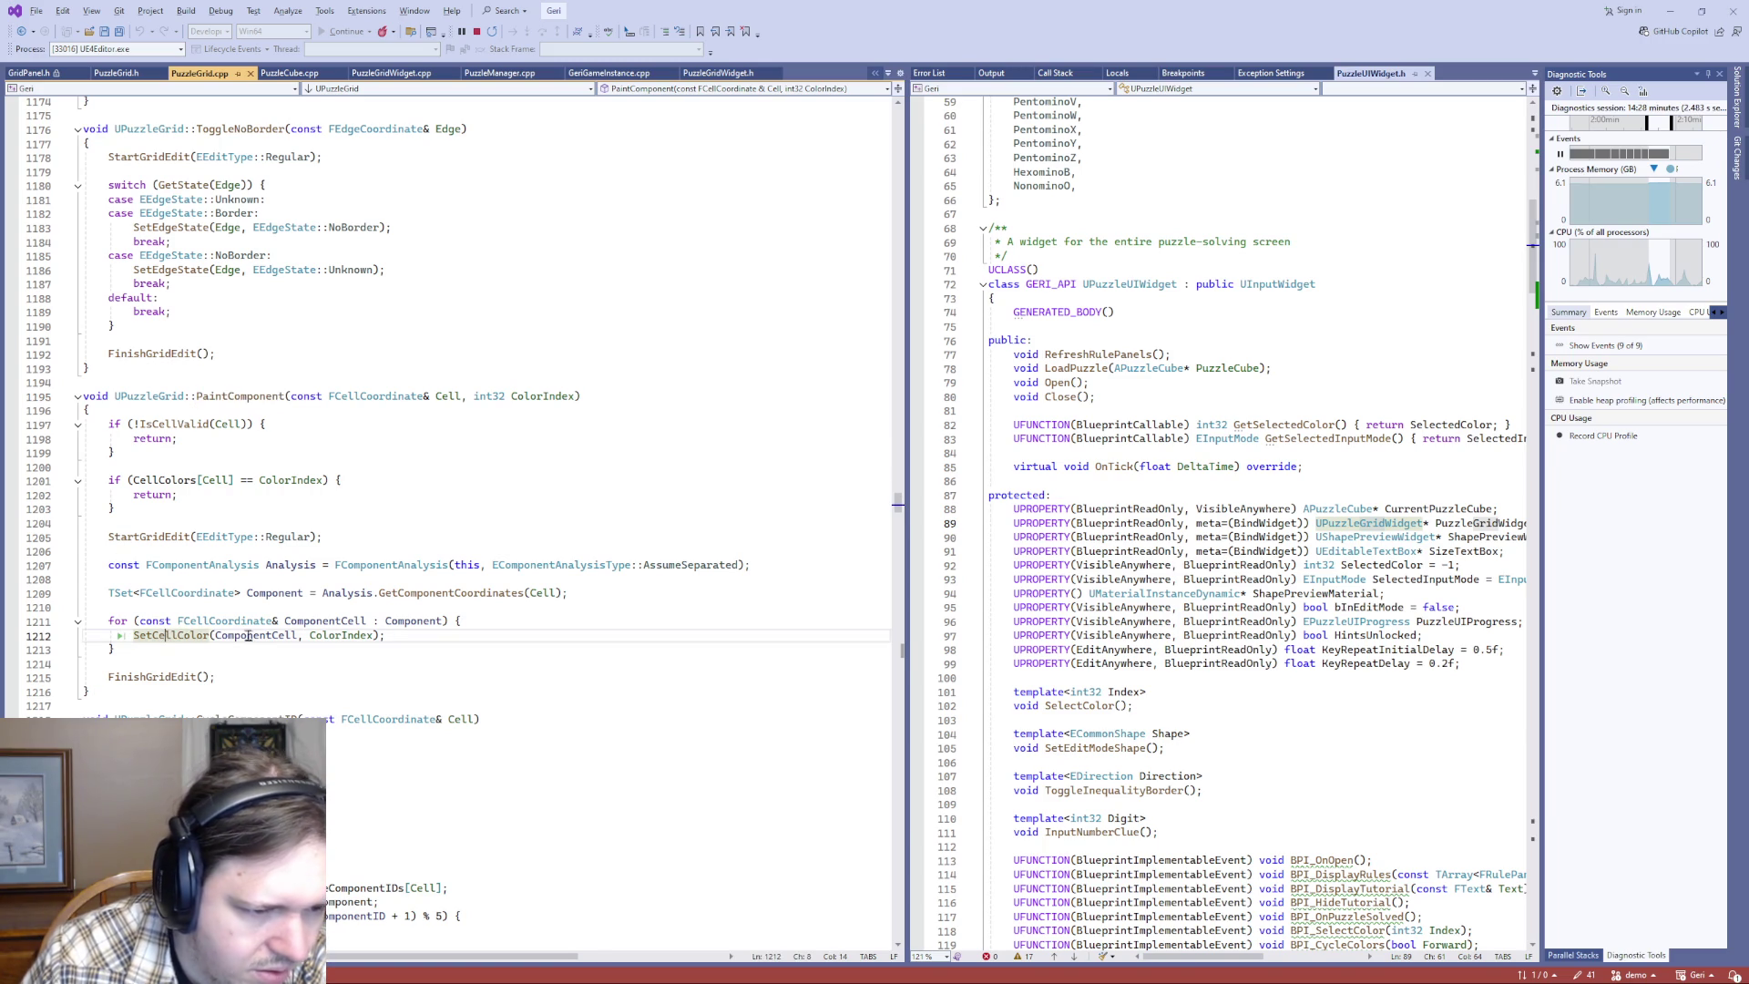
{"action": "key", "text": "F12"}
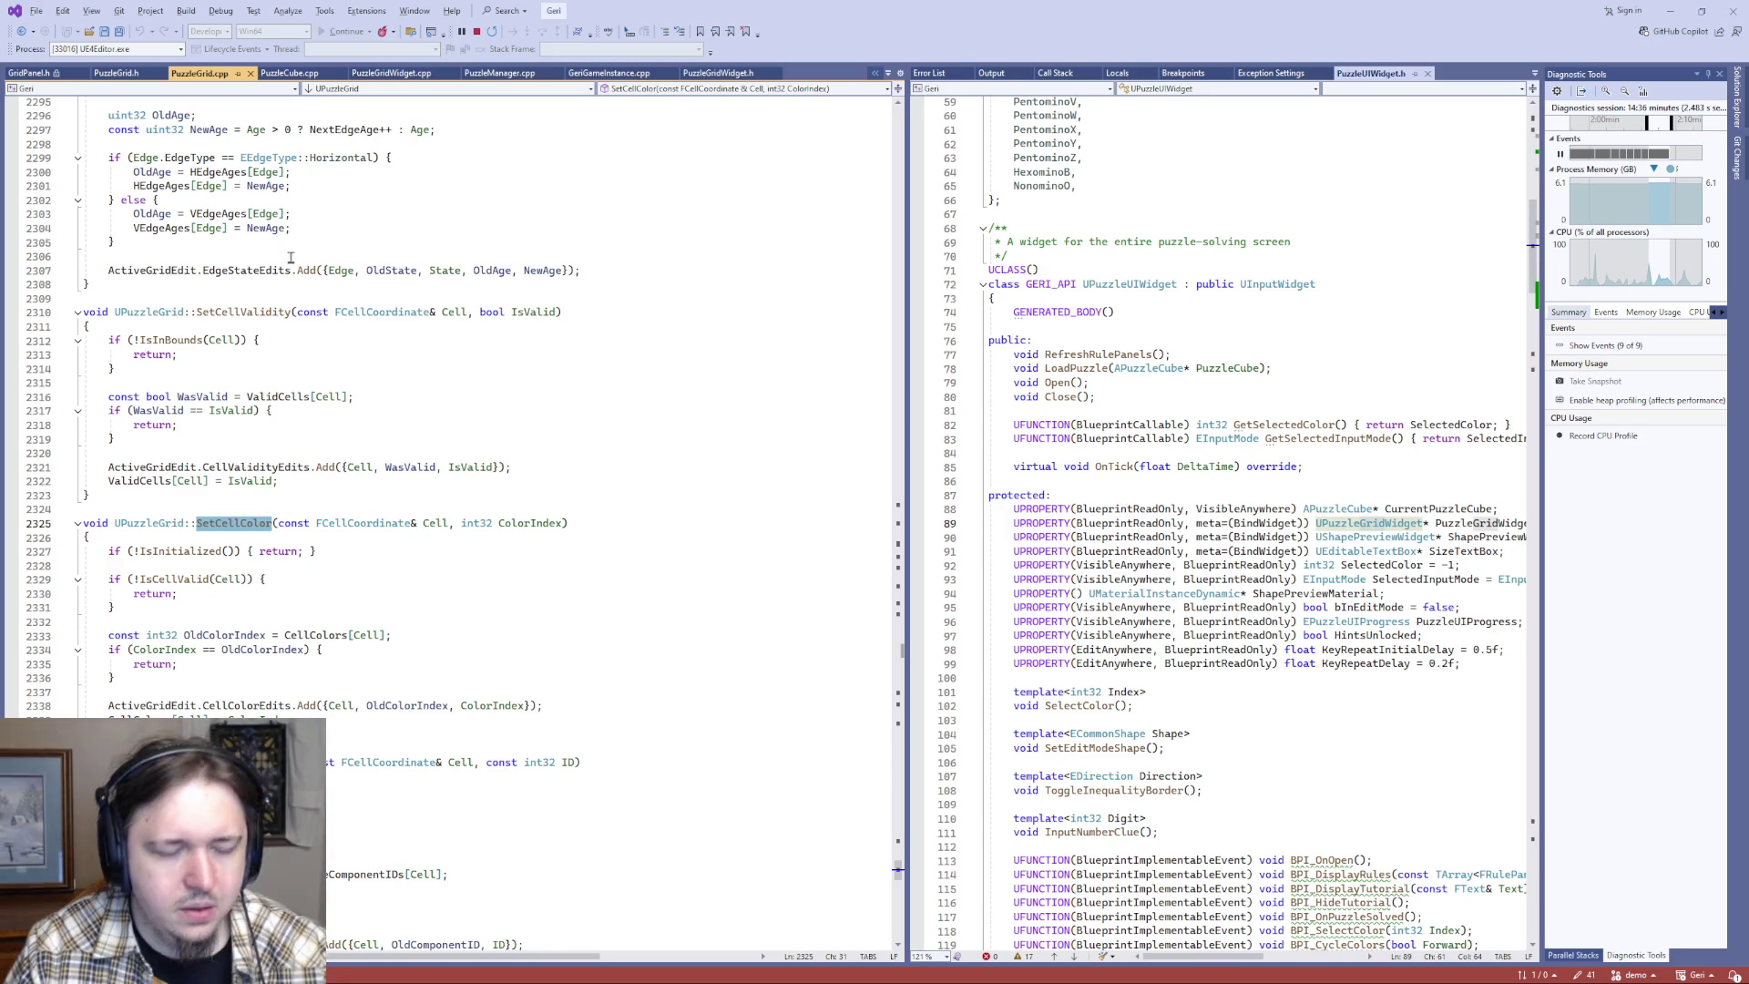
- Inspect the CycleComponentID definition from line 965 and its NextStableComponent variable
{"action": "key", "text": "ctrl+Tab"}
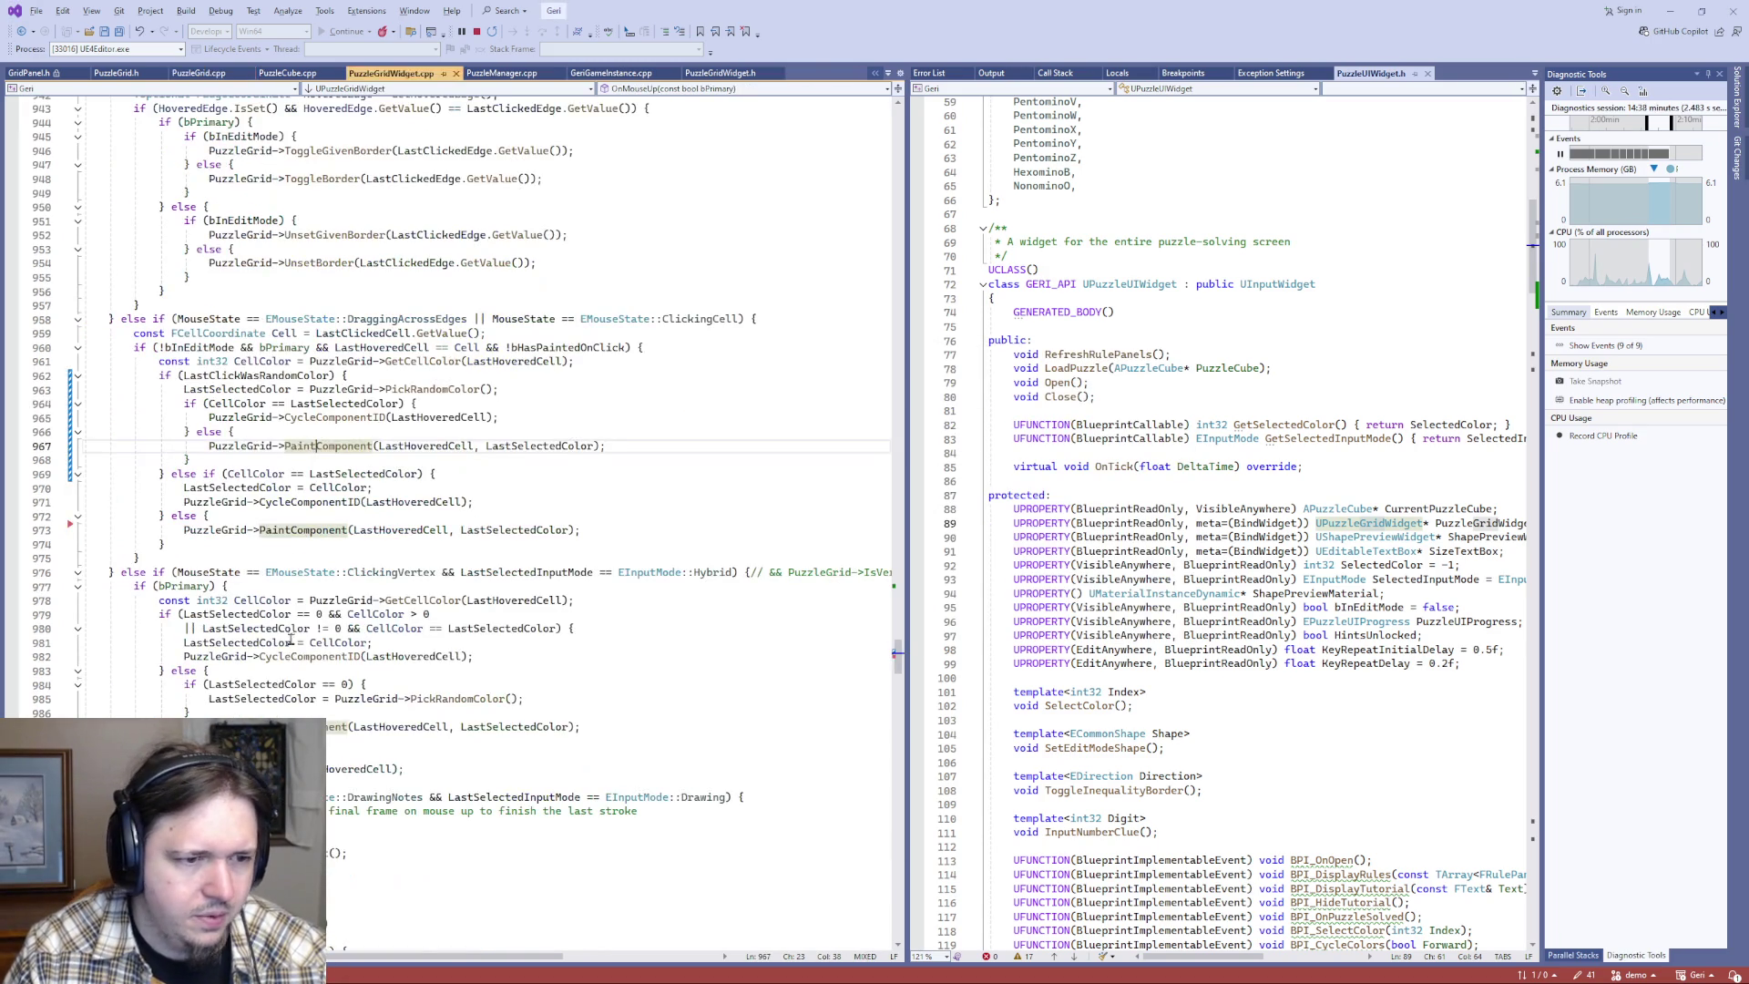
{"action": "scroll", "coordinate": [362, 722], "scroll_direction": "up", "scroll_amount": 19}
{"action": "scroll", "coordinate": [219, 704], "scroll_direction": "up", "scroll_amount": 5}
{"action": "scroll", "coordinate": [258, 715], "scroll_direction": "down", "scroll_amount": 16}
{"action": "scroll", "coordinate": [258, 715], "scroll_direction": "down", "scroll_amount": 3}
{"action": "left_click", "coordinate": [505, 459]}
{"action": "key", "text": "F12"}
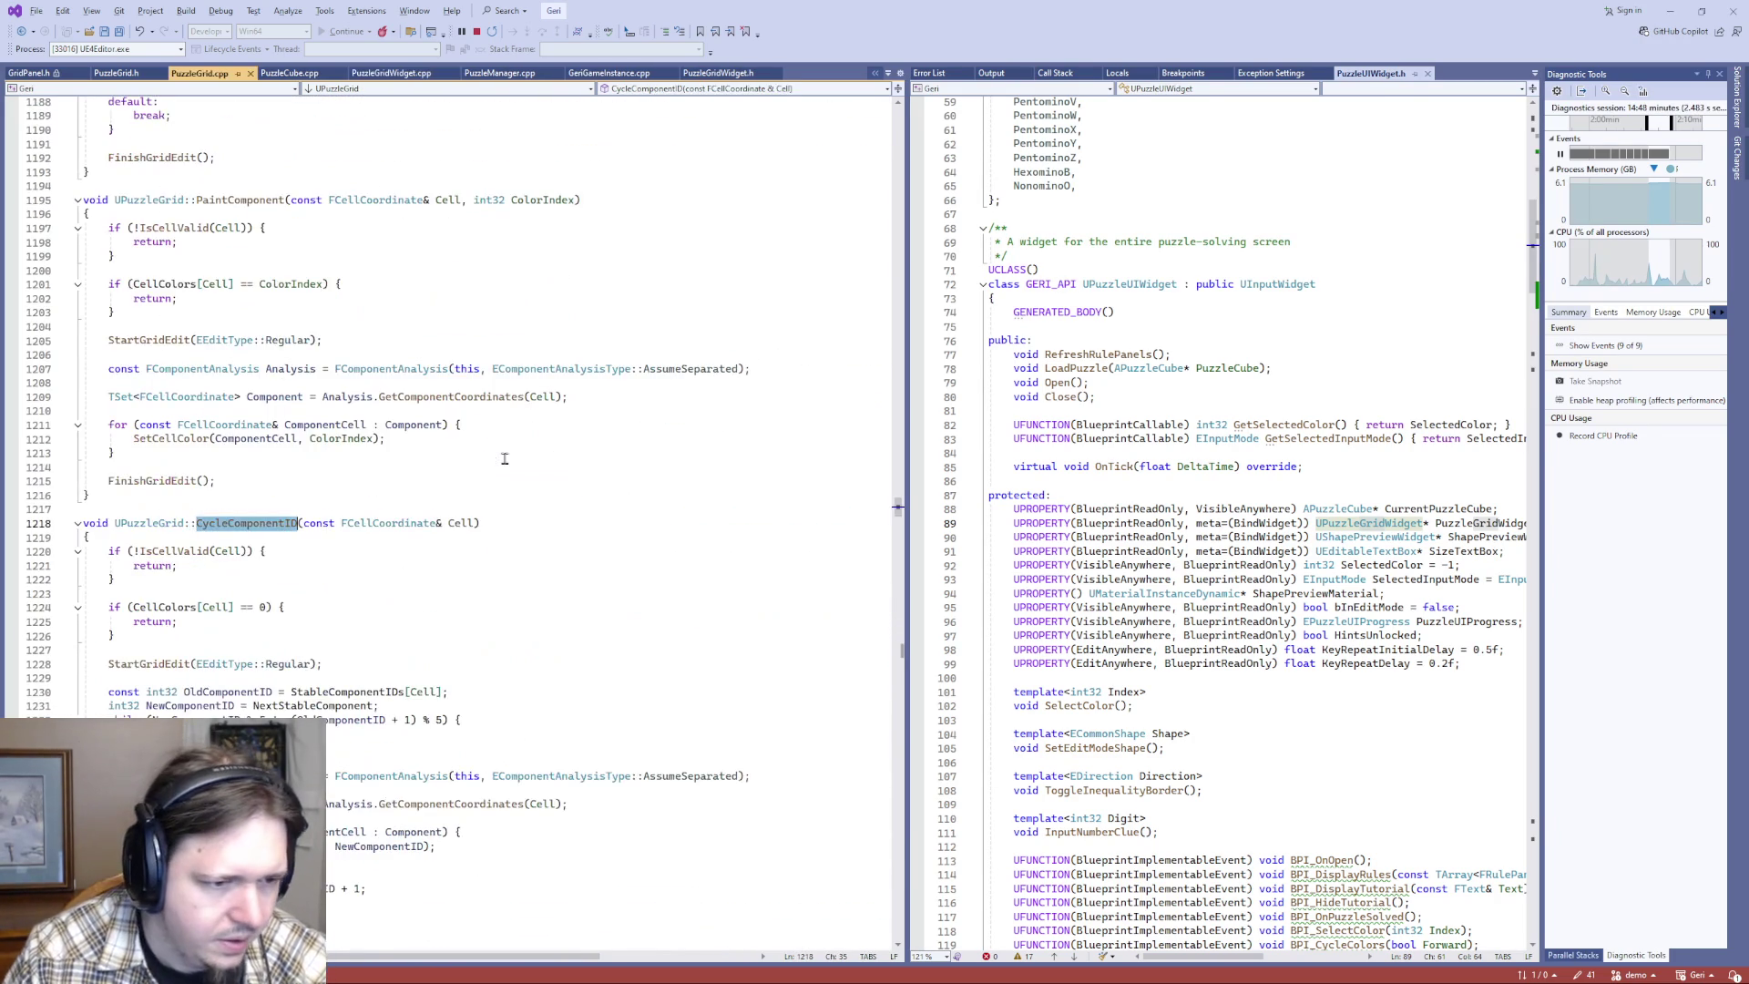
{"action": "scroll", "coordinate": [299, 692], "scroll_direction": "down", "scroll_amount": 5}
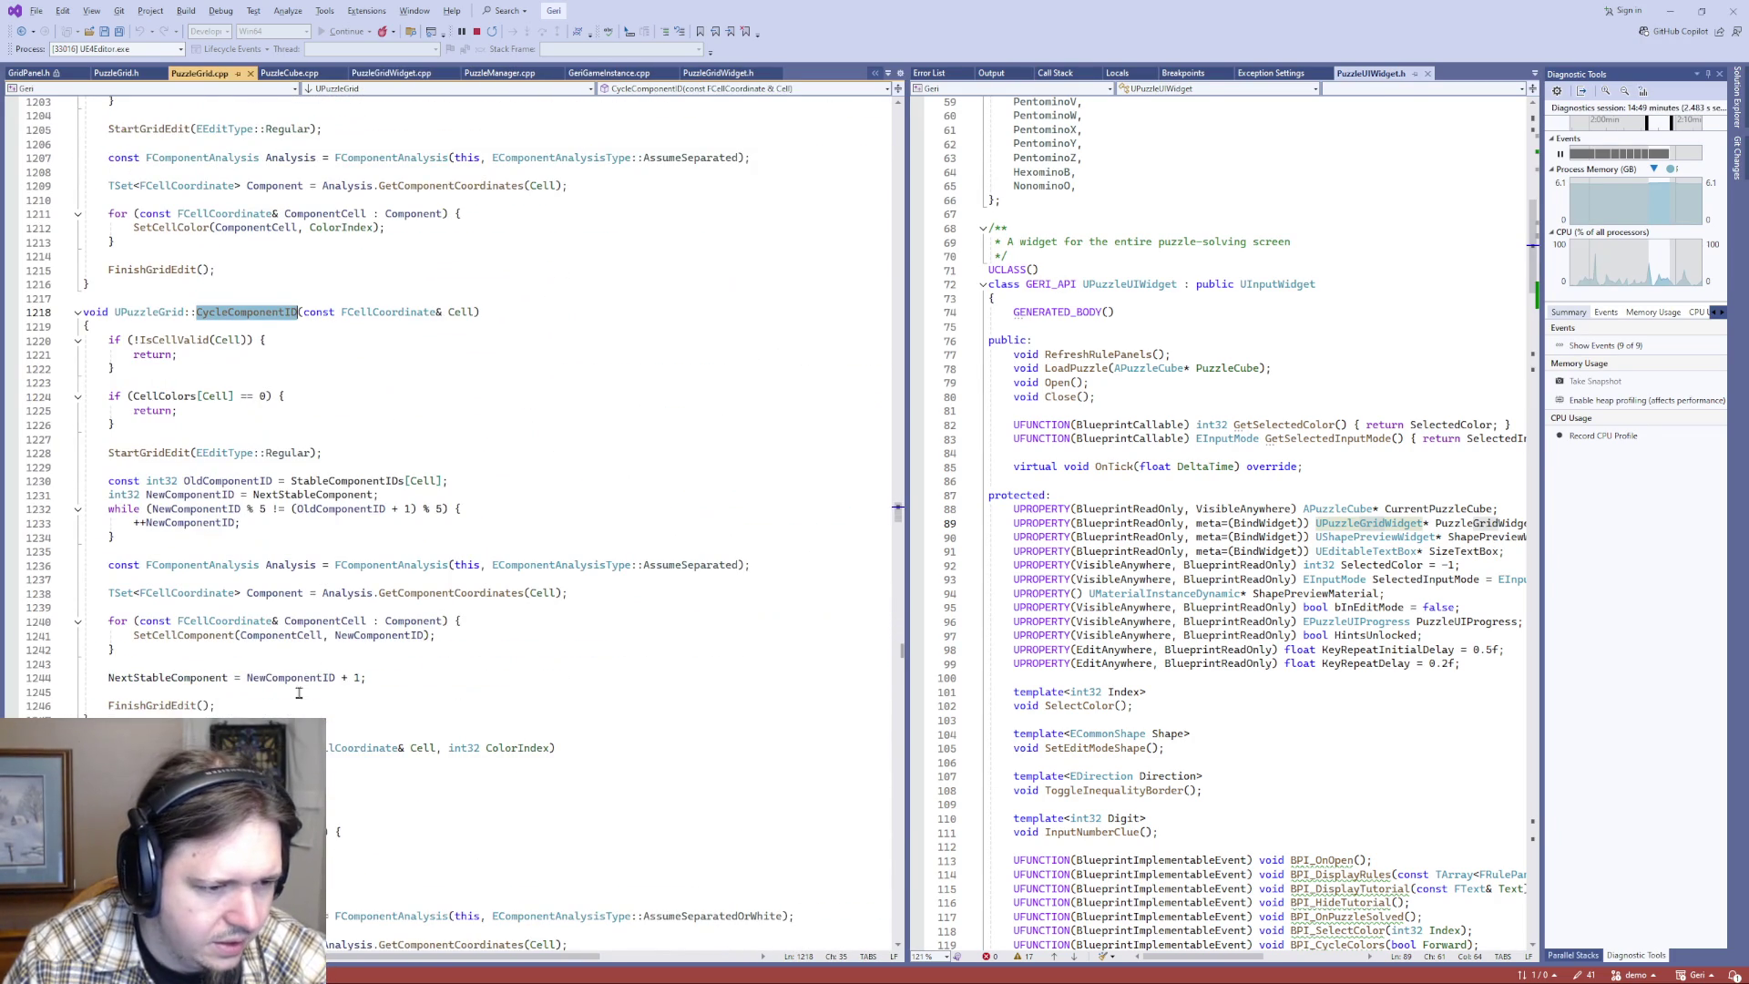
{"action": "left_click", "coordinate": [182, 678]}
- Search PuzzleGridWidget.cpp for NextStableComponent, then jump to PaintComponent's definition in PuzzleGrid.cpp
{"action": "key", "text": "ctrl+minus"}
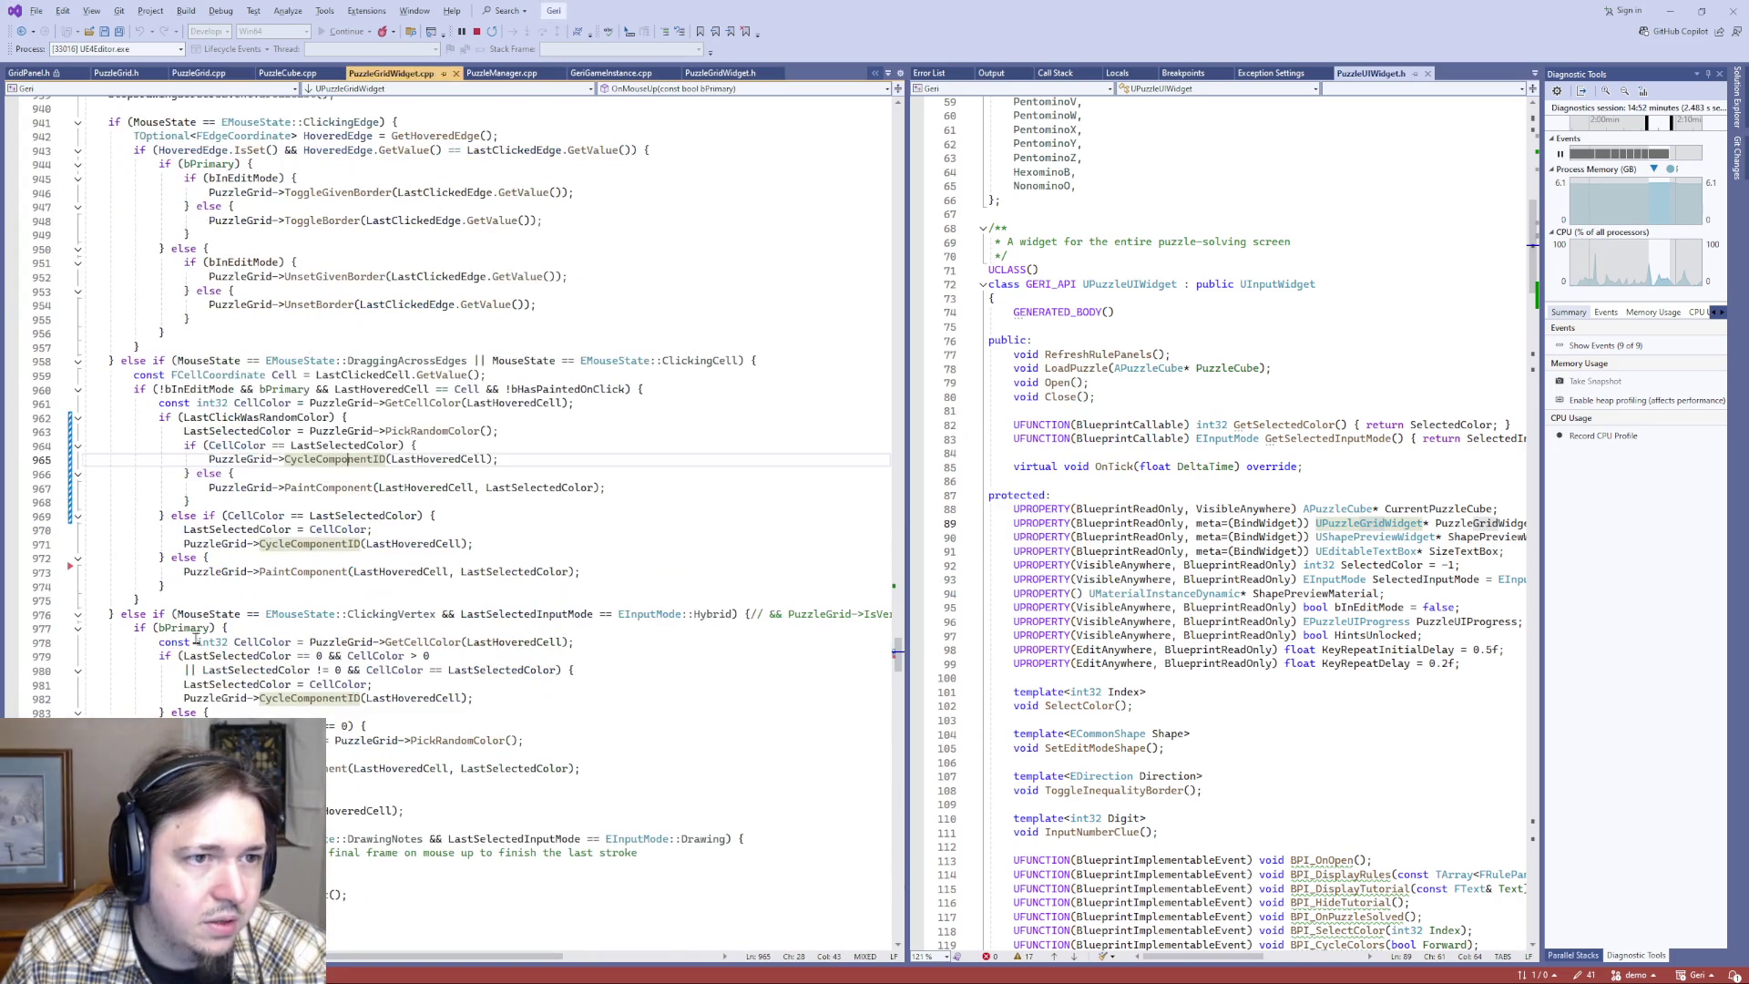
{"action": "key", "text": "ctrl+f"}
{"action": "type", "text": "NextStableComponent"}
{"action": "key", "text": "Return"}
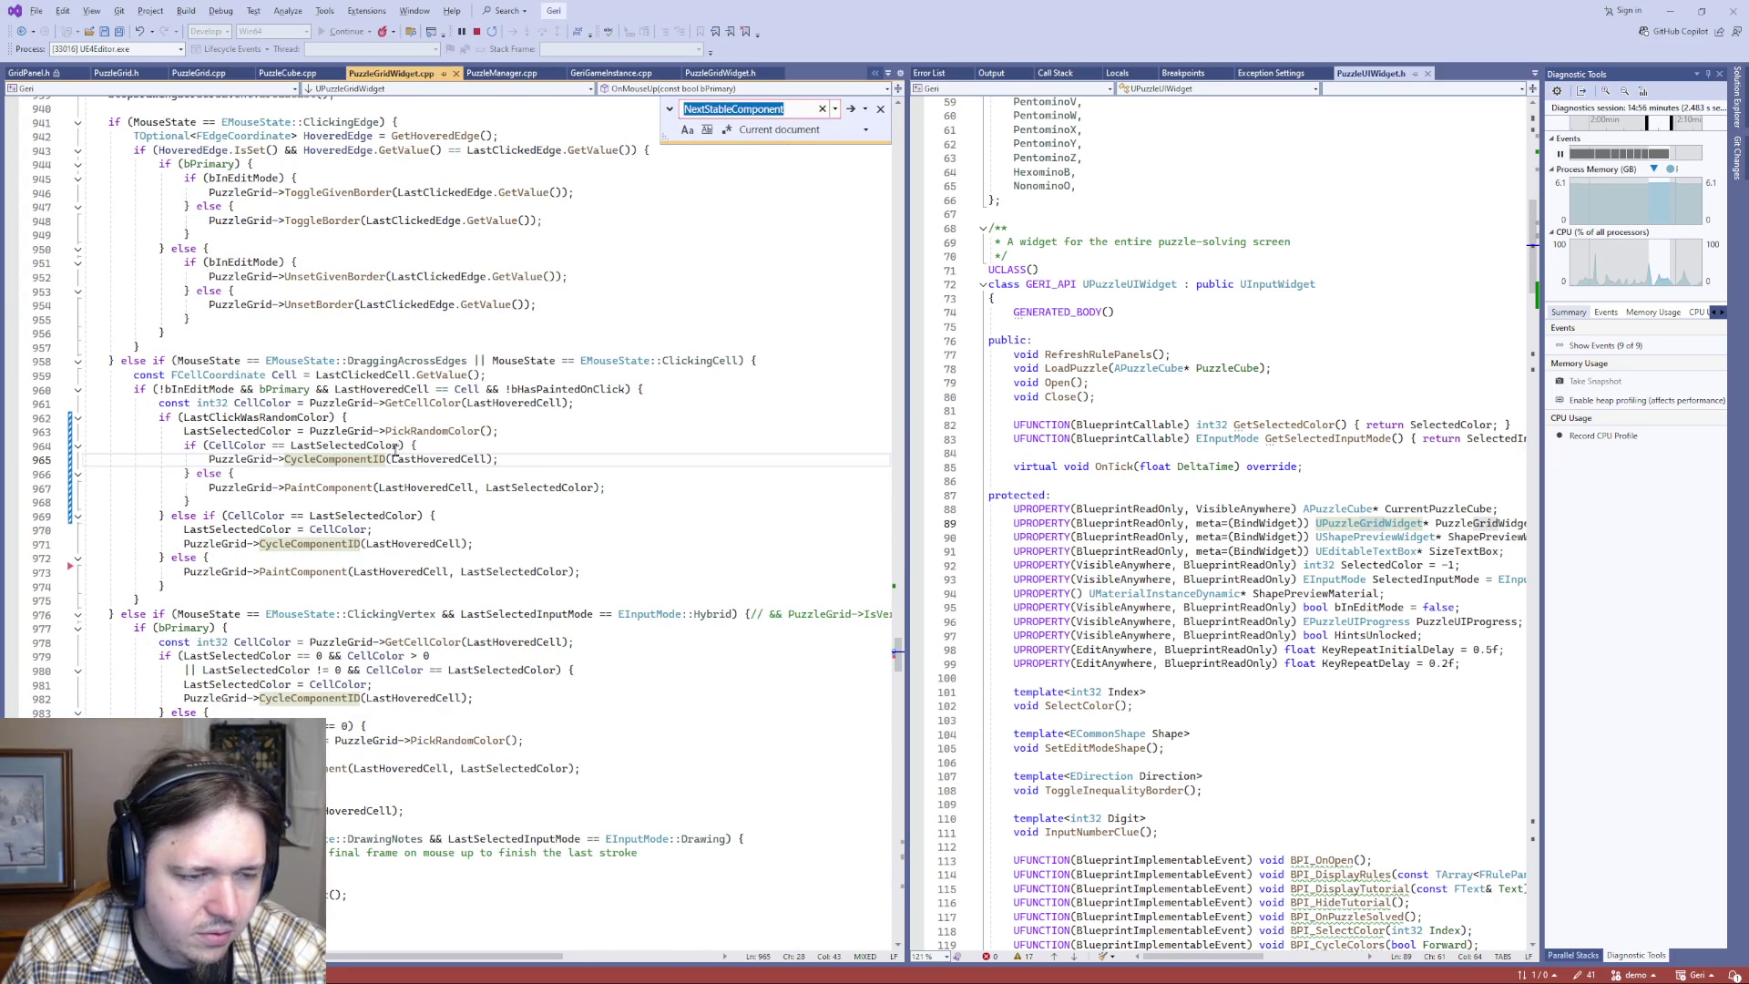
{"action": "key", "text": "Escape"}
{"action": "left_click", "coordinate": [314, 488]}
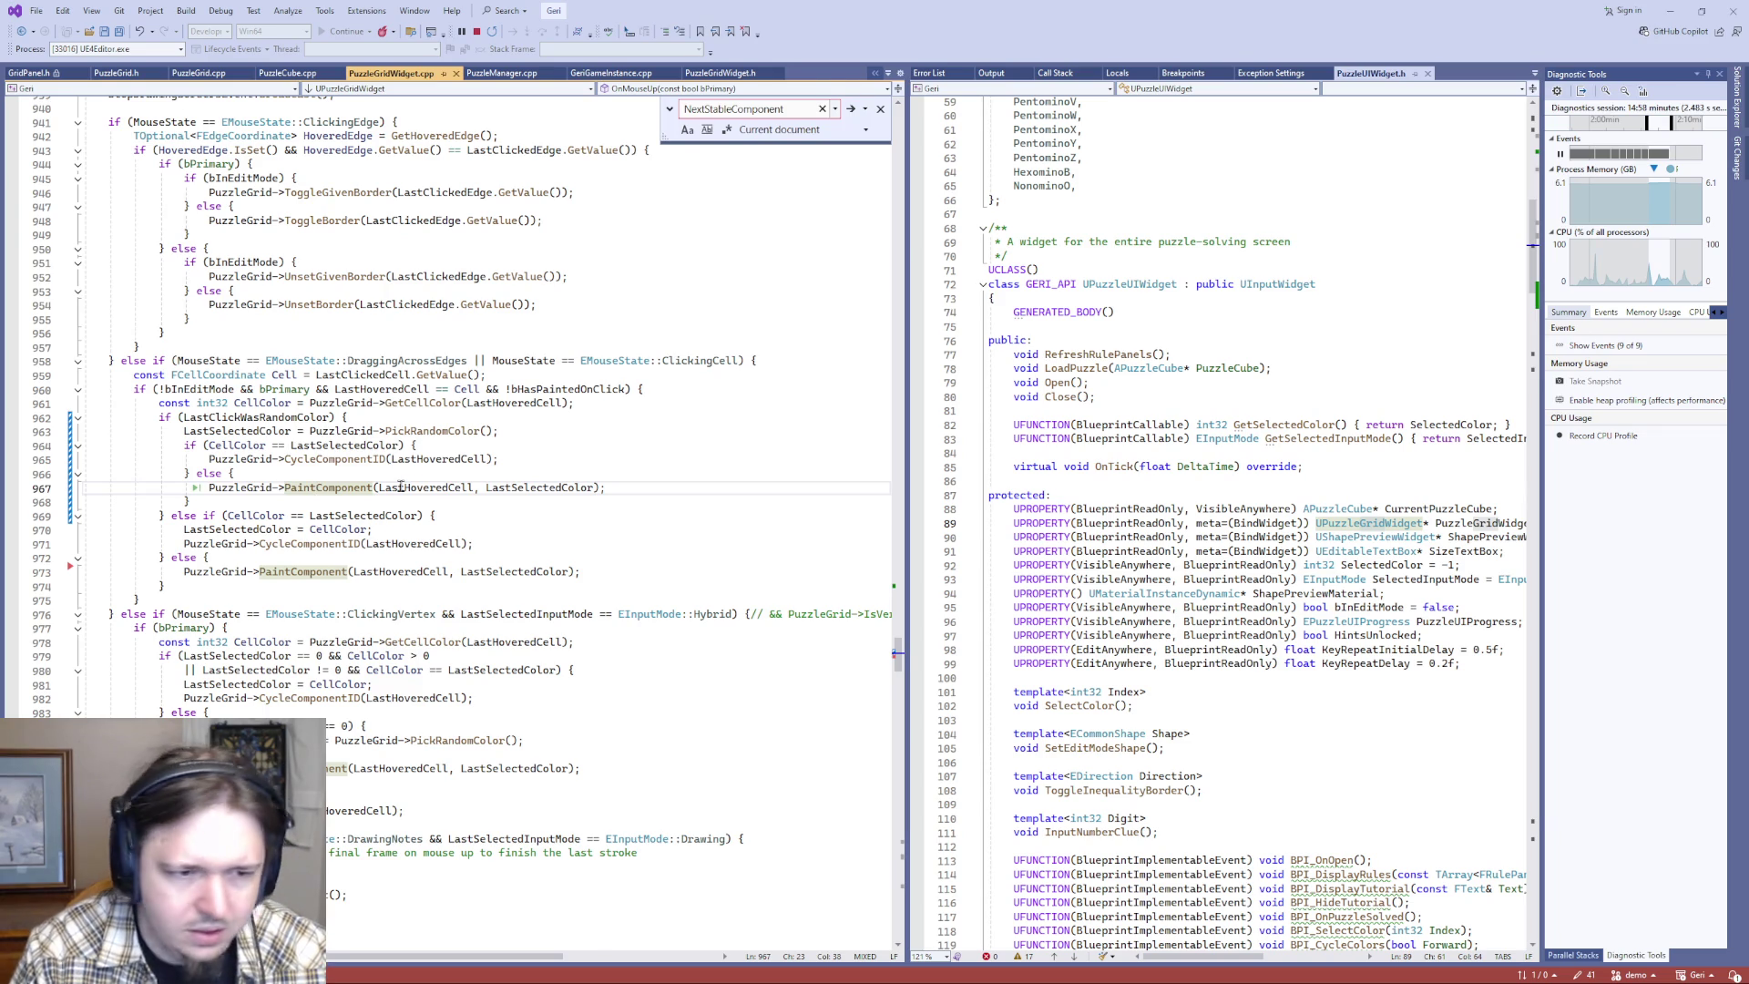
{"action": "key", "text": "F12"}
{"action": "scroll", "coordinate": [388, 513], "scroll_direction": "down", "scroll_amount": 4}
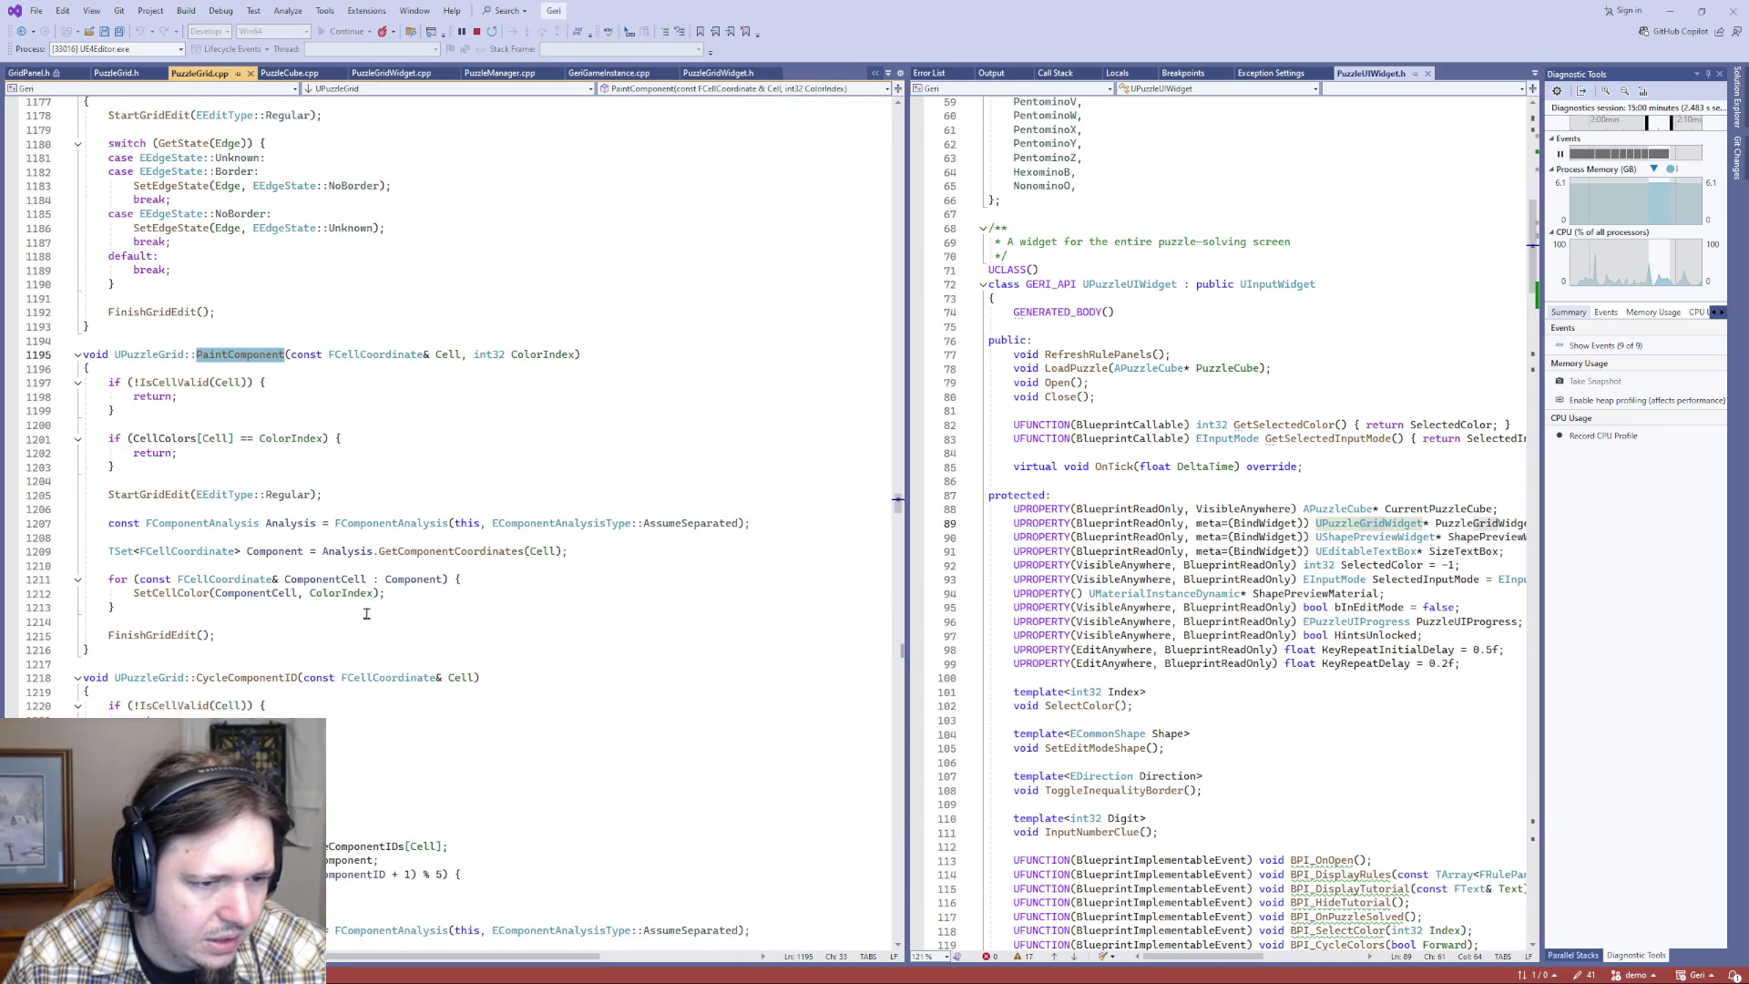
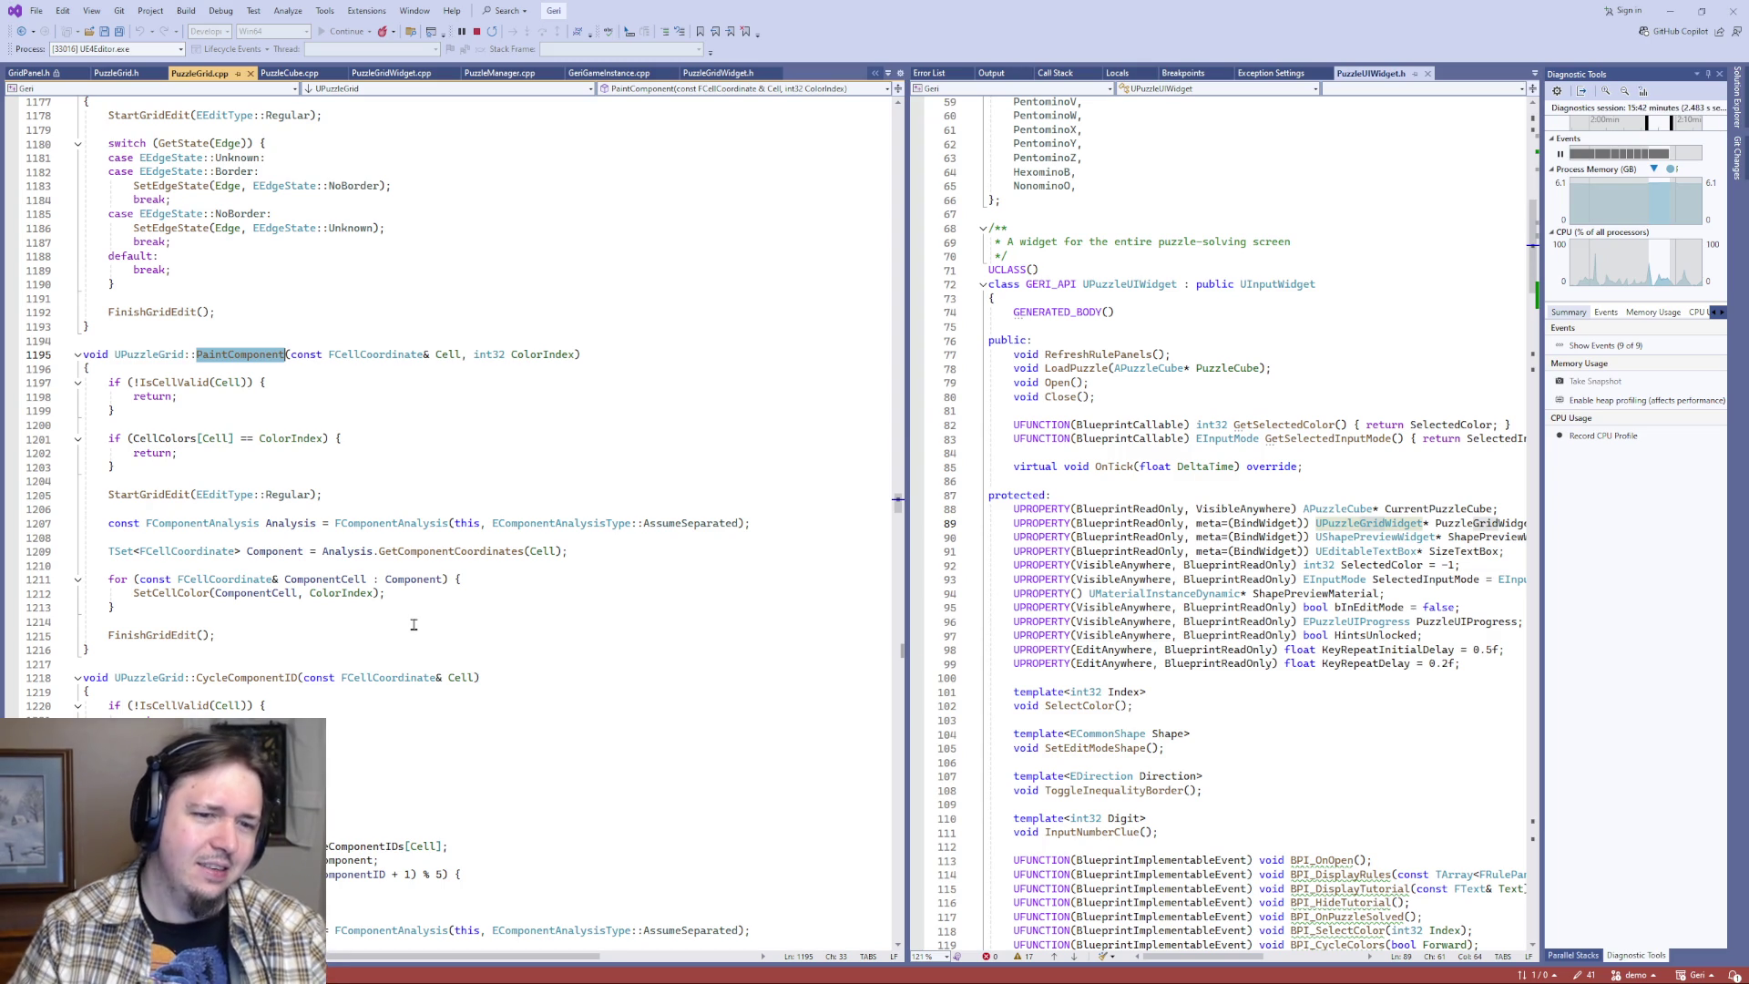
- Switch to PuzzleGridWidget.cpp and inspect the CycleComponentID call on line 965 in the random-colour branch
{"action": "key", "text": "ctrl+Tab"}
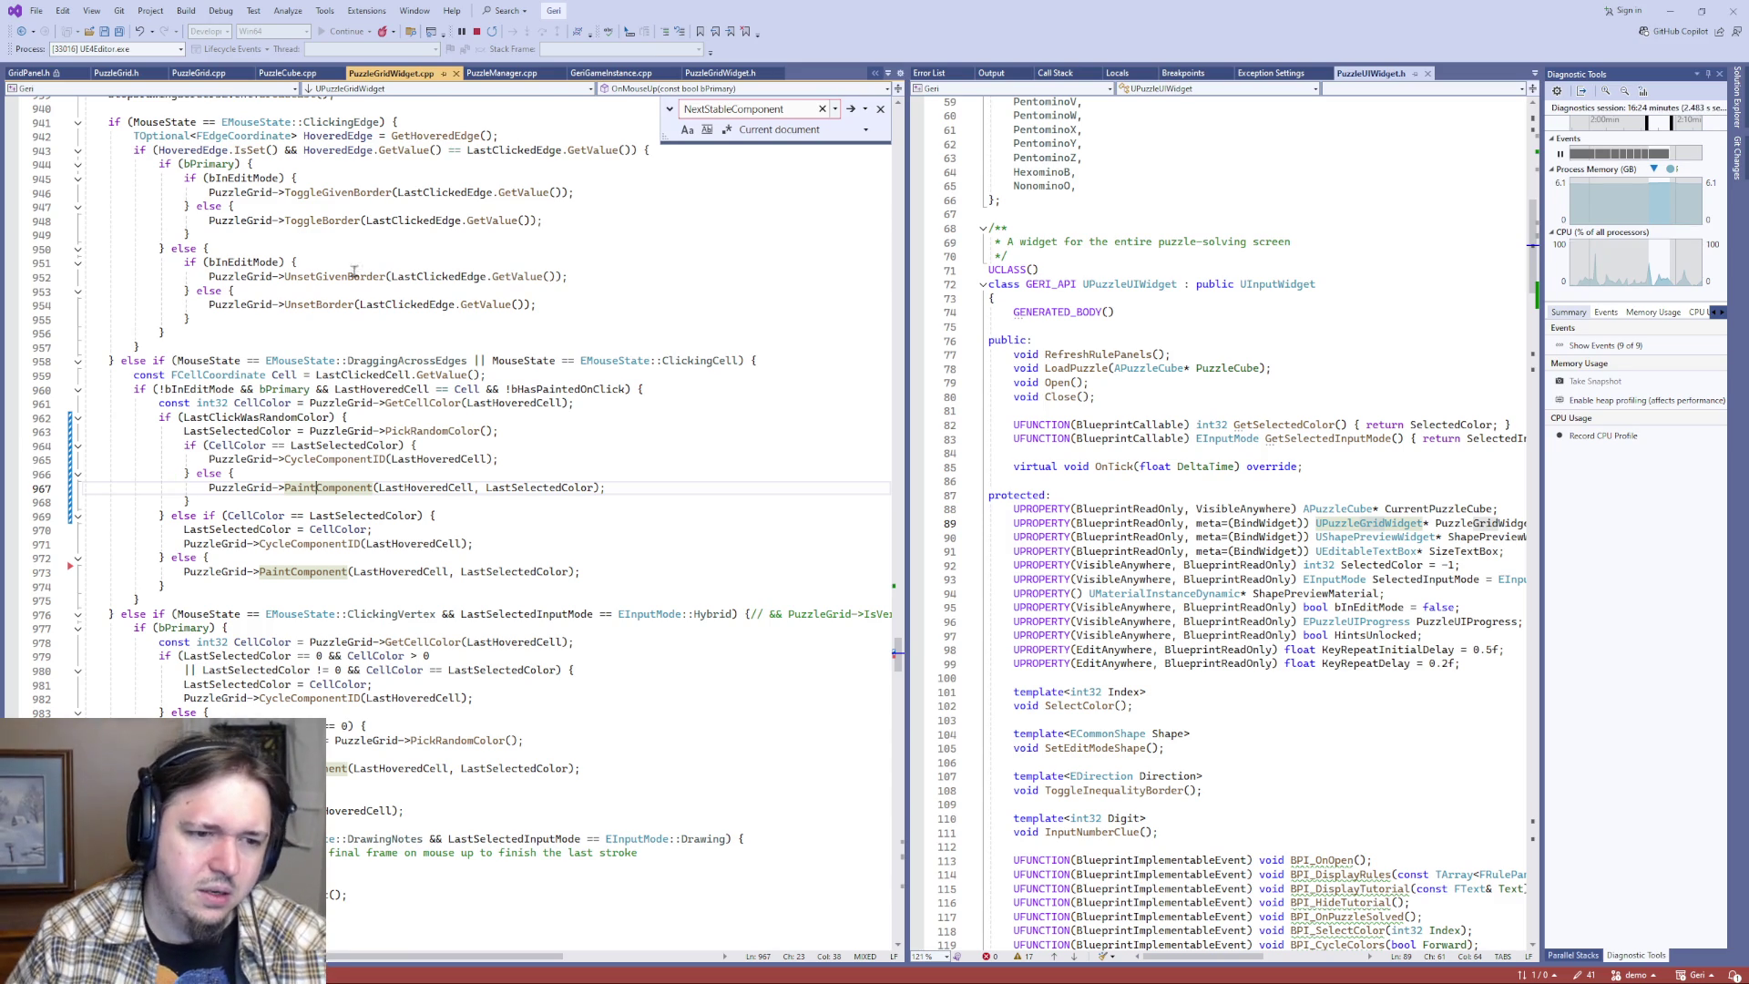
{"action": "left_click", "coordinate": [358, 460]}
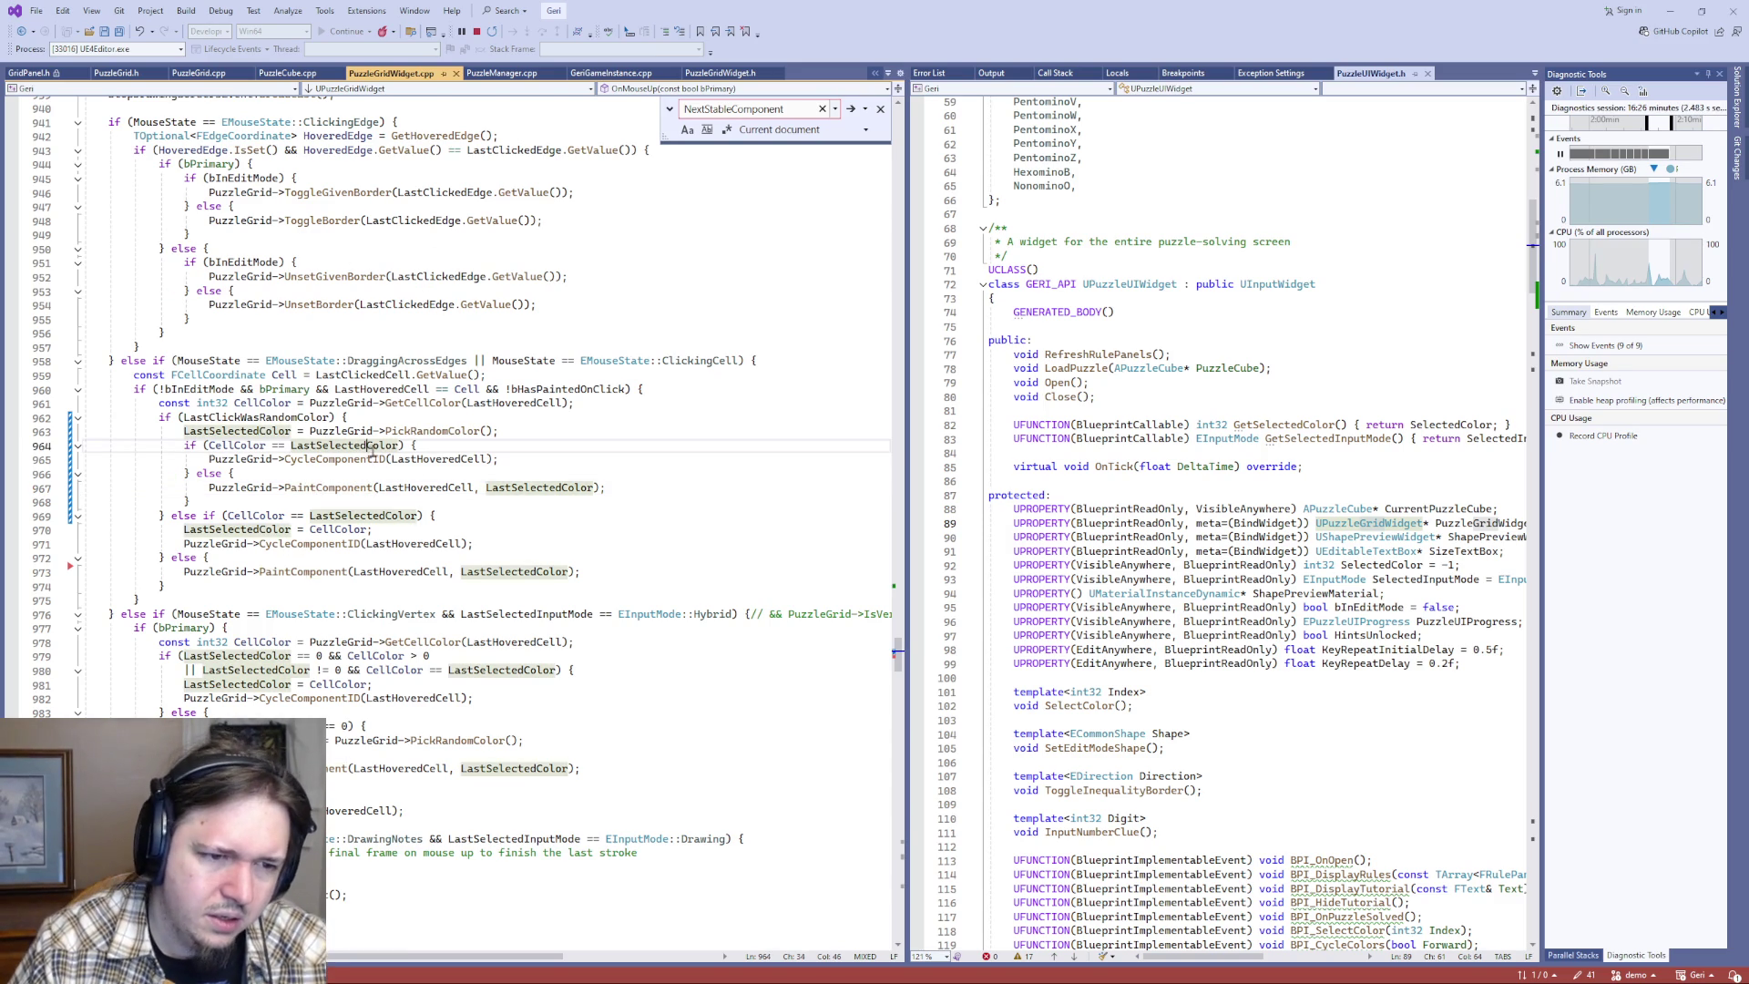
- In the running puzzle, paint bottom-row cells blue, then the bottom, fourth and part of third rows orange
{"action": "key", "text": "alt+Tab"}
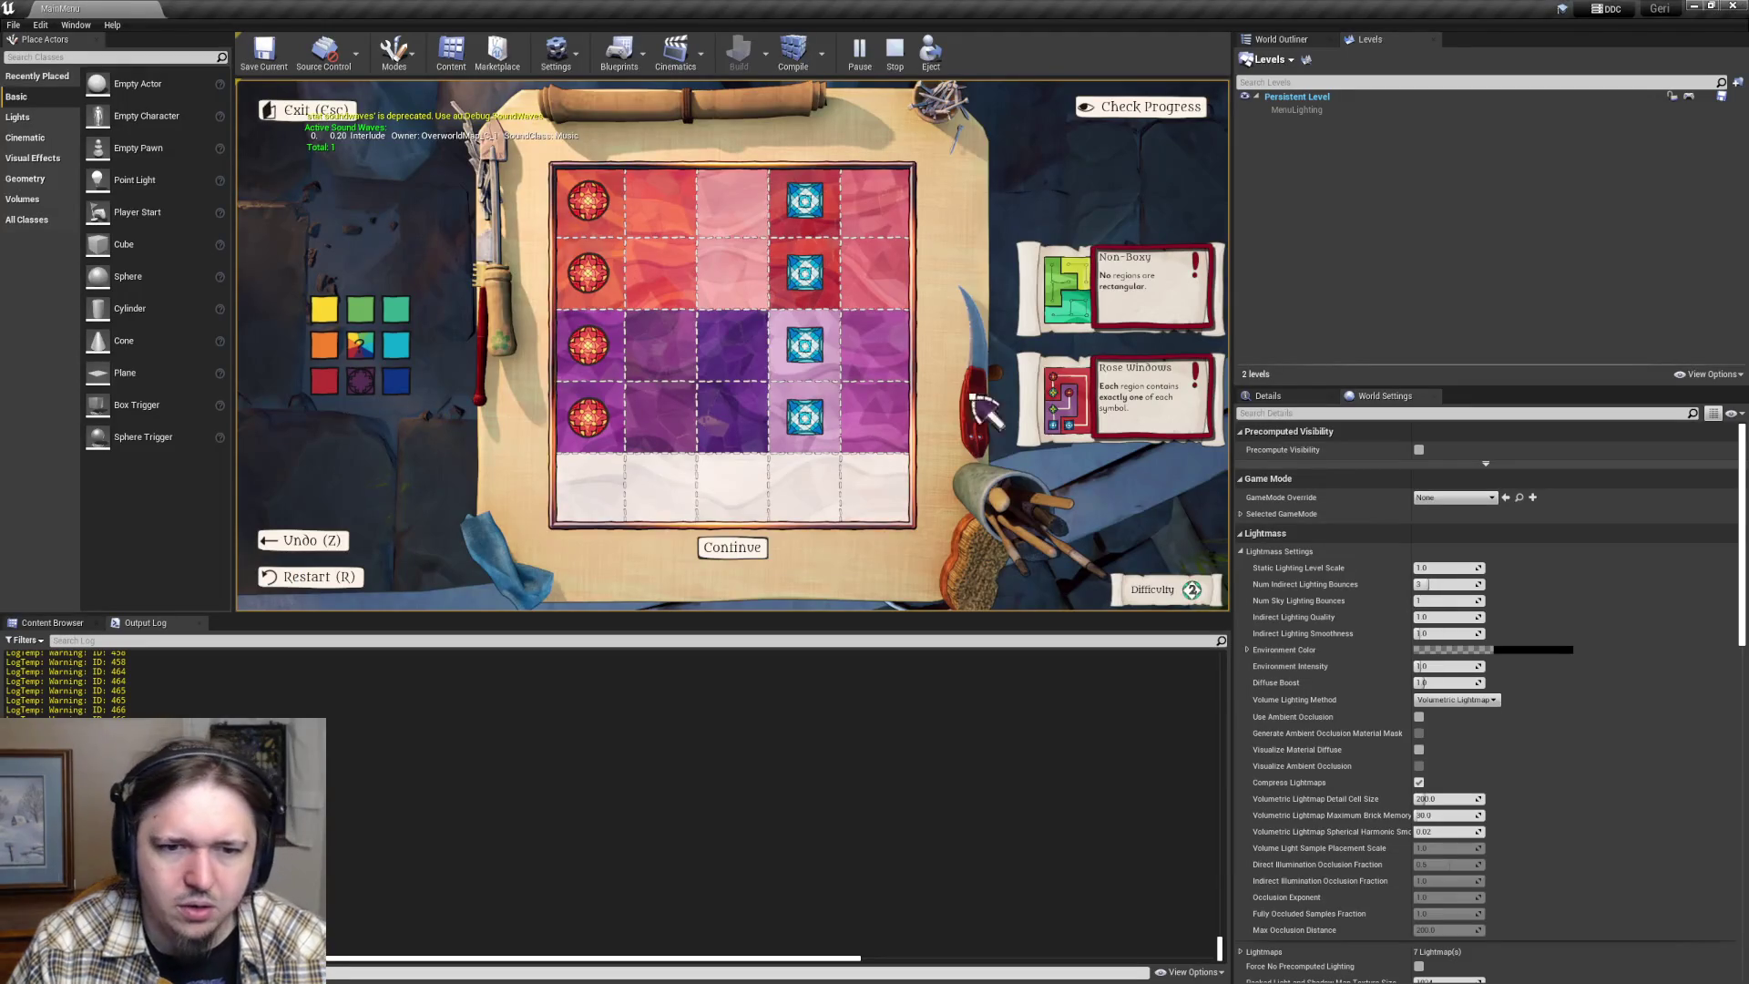
{"action": "left_click", "coordinate": [396, 381]}
{"action": "mouse_move", "coordinate": [565, 487]}
{"action": "left_mouse_down"}
{"action": "mouse_move", "coordinate": [674, 507]}
{"action": "mouse_move", "coordinate": [878, 495]}
{"action": "left_mouse_up"}
{"action": "left_click", "coordinate": [326, 347]}
{"action": "mouse_move", "coordinate": [572, 490]}
{"action": "left_mouse_down"}
{"action": "mouse_move", "coordinate": [792, 488]}
{"action": "mouse_move", "coordinate": [873, 465]}
{"action": "left_mouse_up"}
{"action": "left_click_drag", "start_coordinate": [585, 417], "coordinate": [871, 425]}
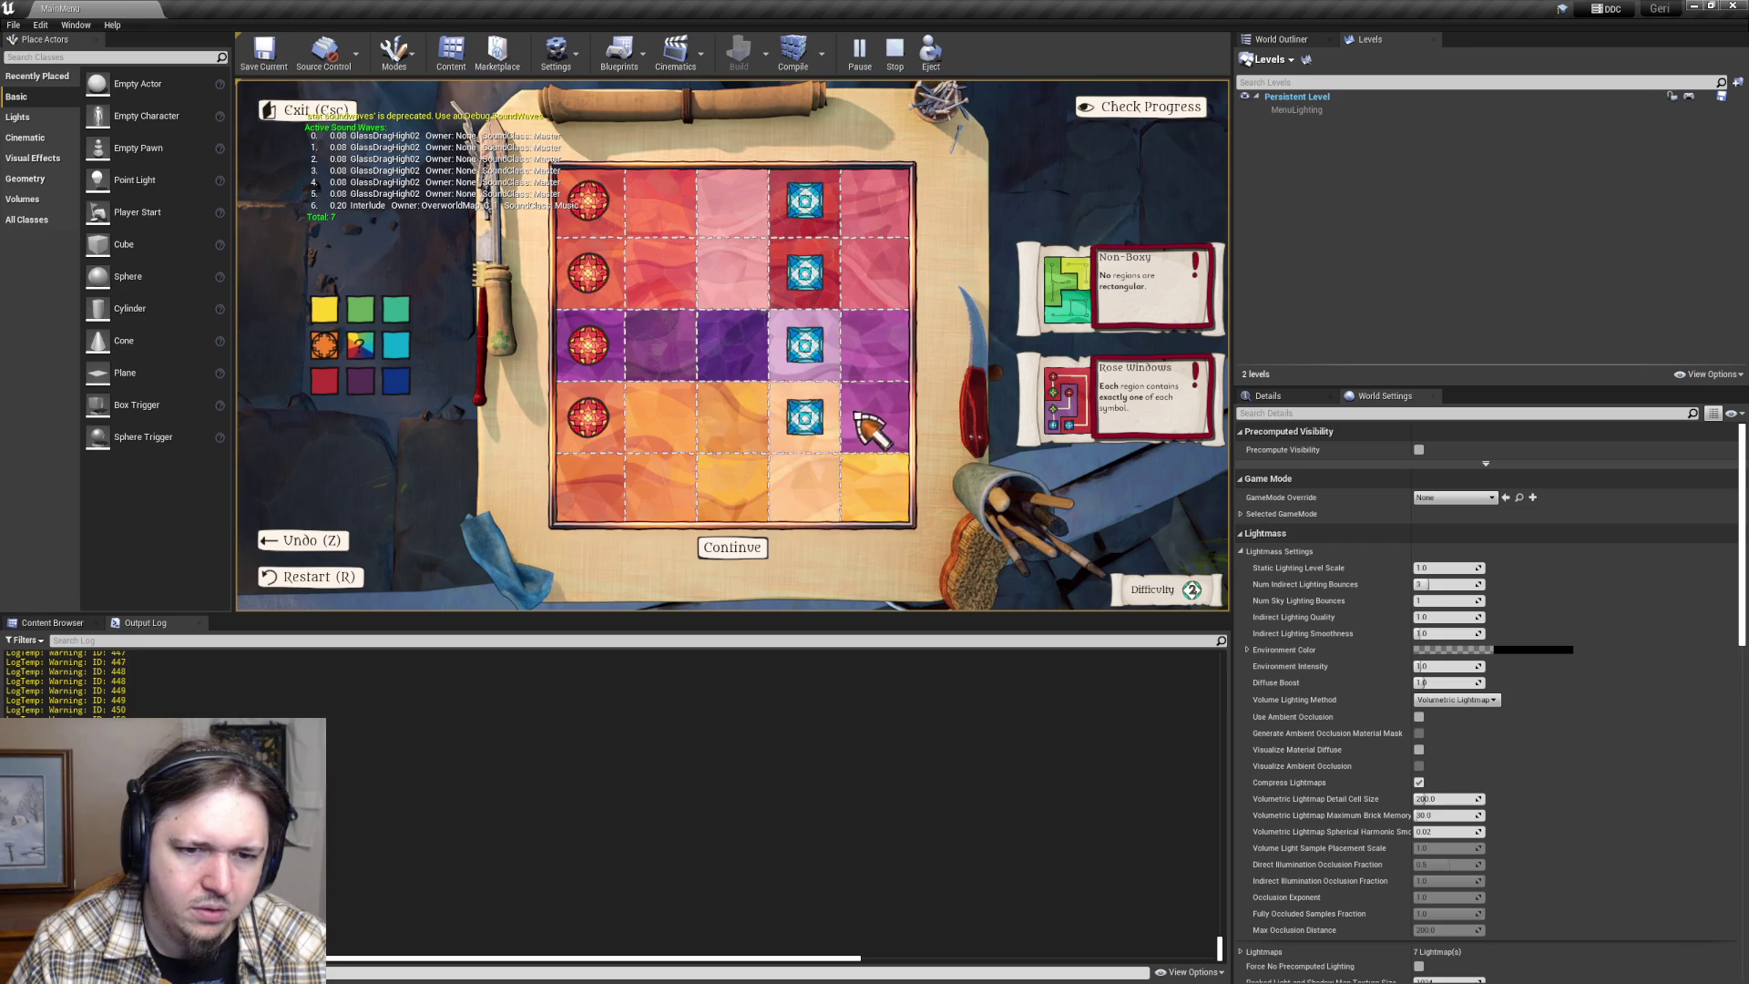
{"action": "mouse_move", "coordinate": [593, 343]}
{"action": "left_mouse_down"}
{"action": "mouse_move", "coordinate": [851, 343]}
{"action": "mouse_move", "coordinate": [671, 293]}
{"action": "mouse_move", "coordinate": [811, 273]}
{"action": "left_mouse_up"}
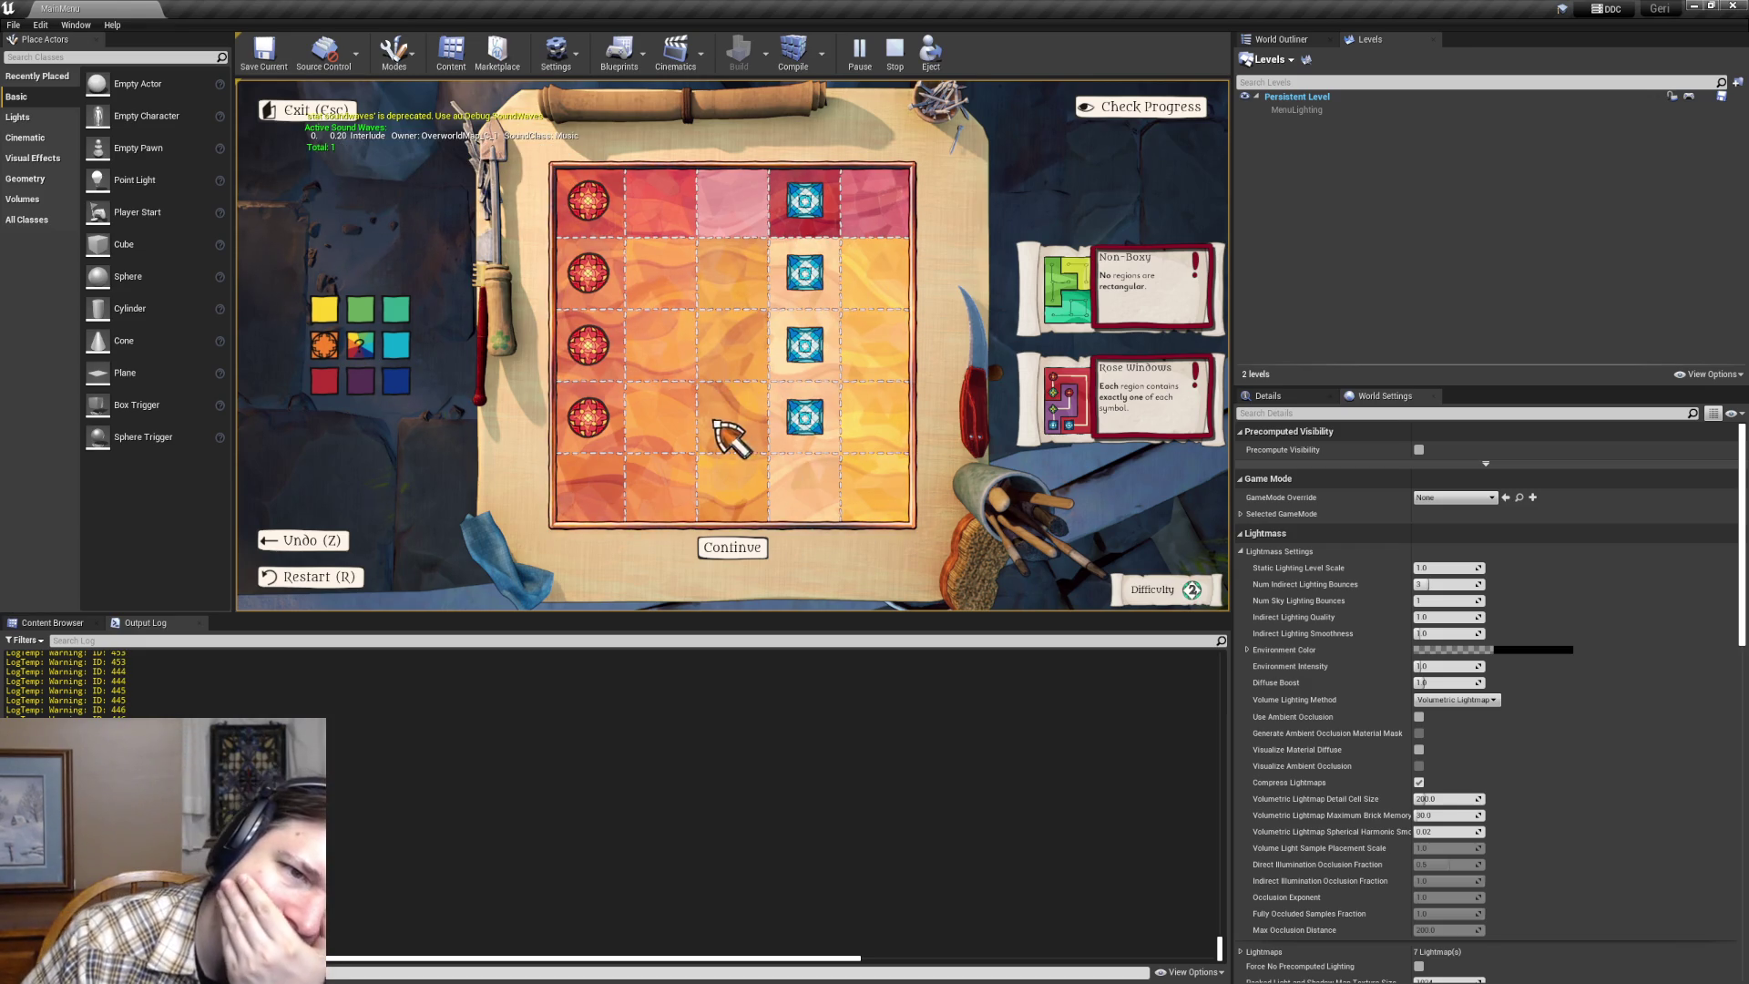
- Repaint row 3 and row 2 columns 2–5 red, then paint a board cell purple
{"action": "left_click", "coordinate": [325, 381]}
{"action": "left_click_drag", "start_coordinate": [574, 348], "coordinate": [836, 343]}
{"action": "left_click_drag", "start_coordinate": [590, 272], "coordinate": [878, 292]}
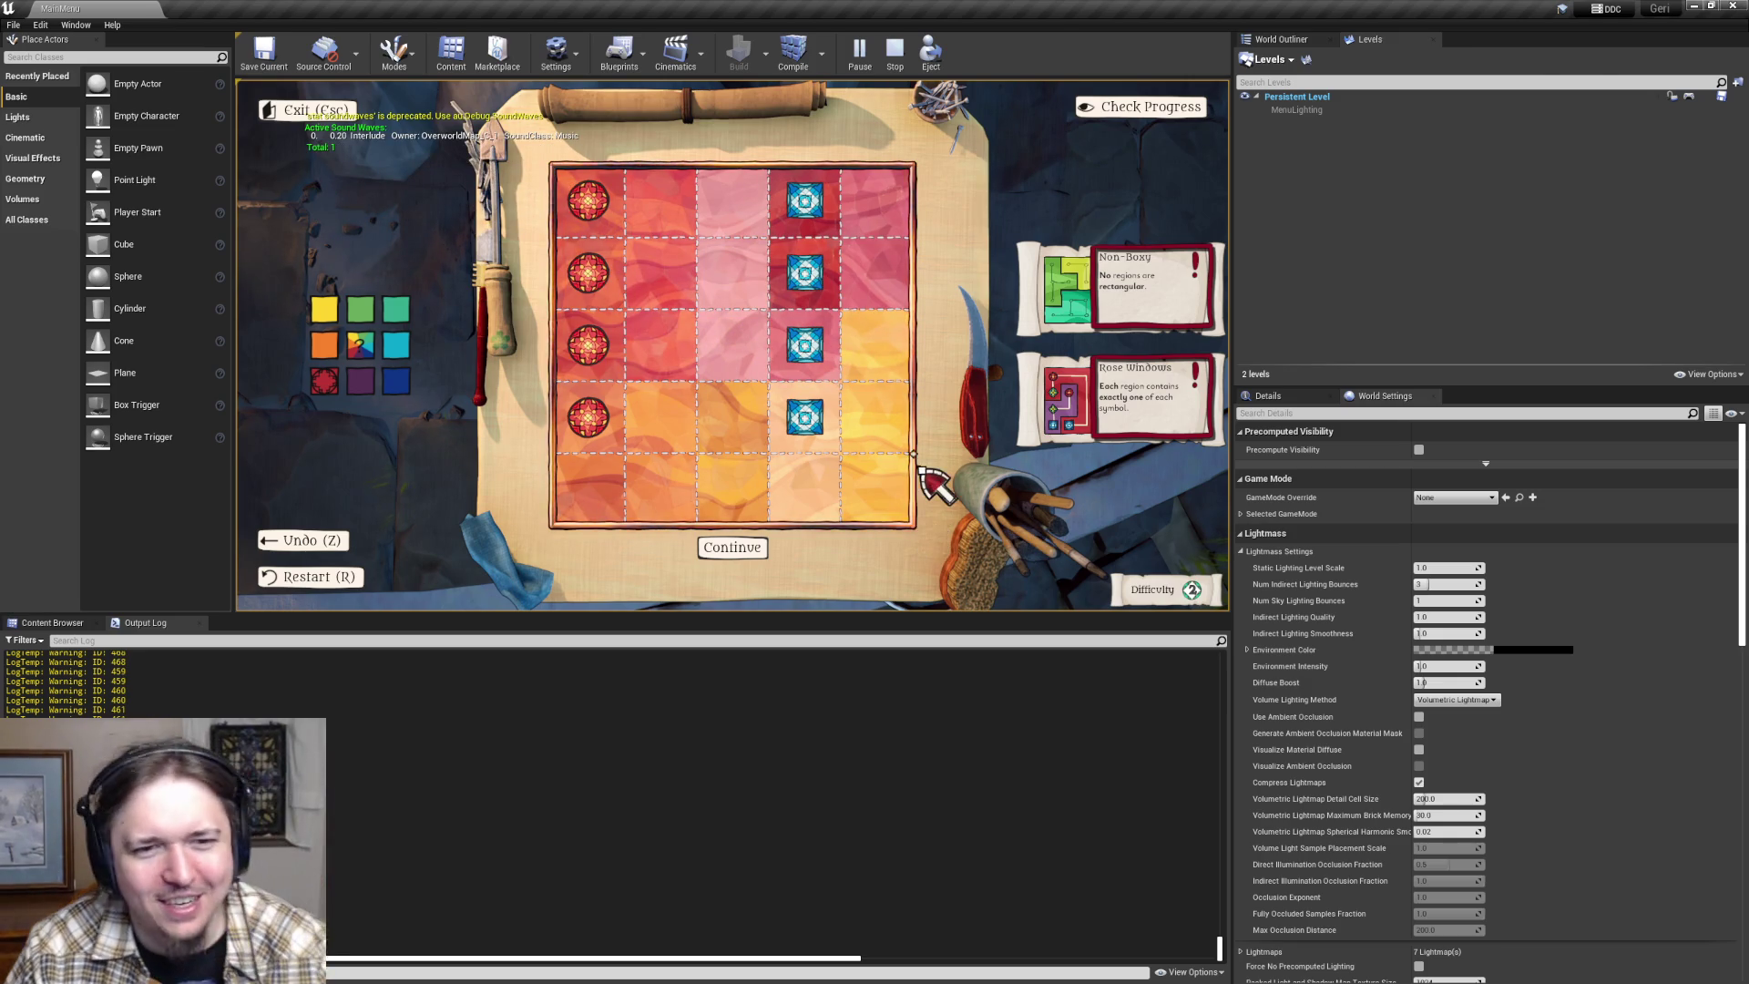
{"action": "key", "text": "alt+Tab"}
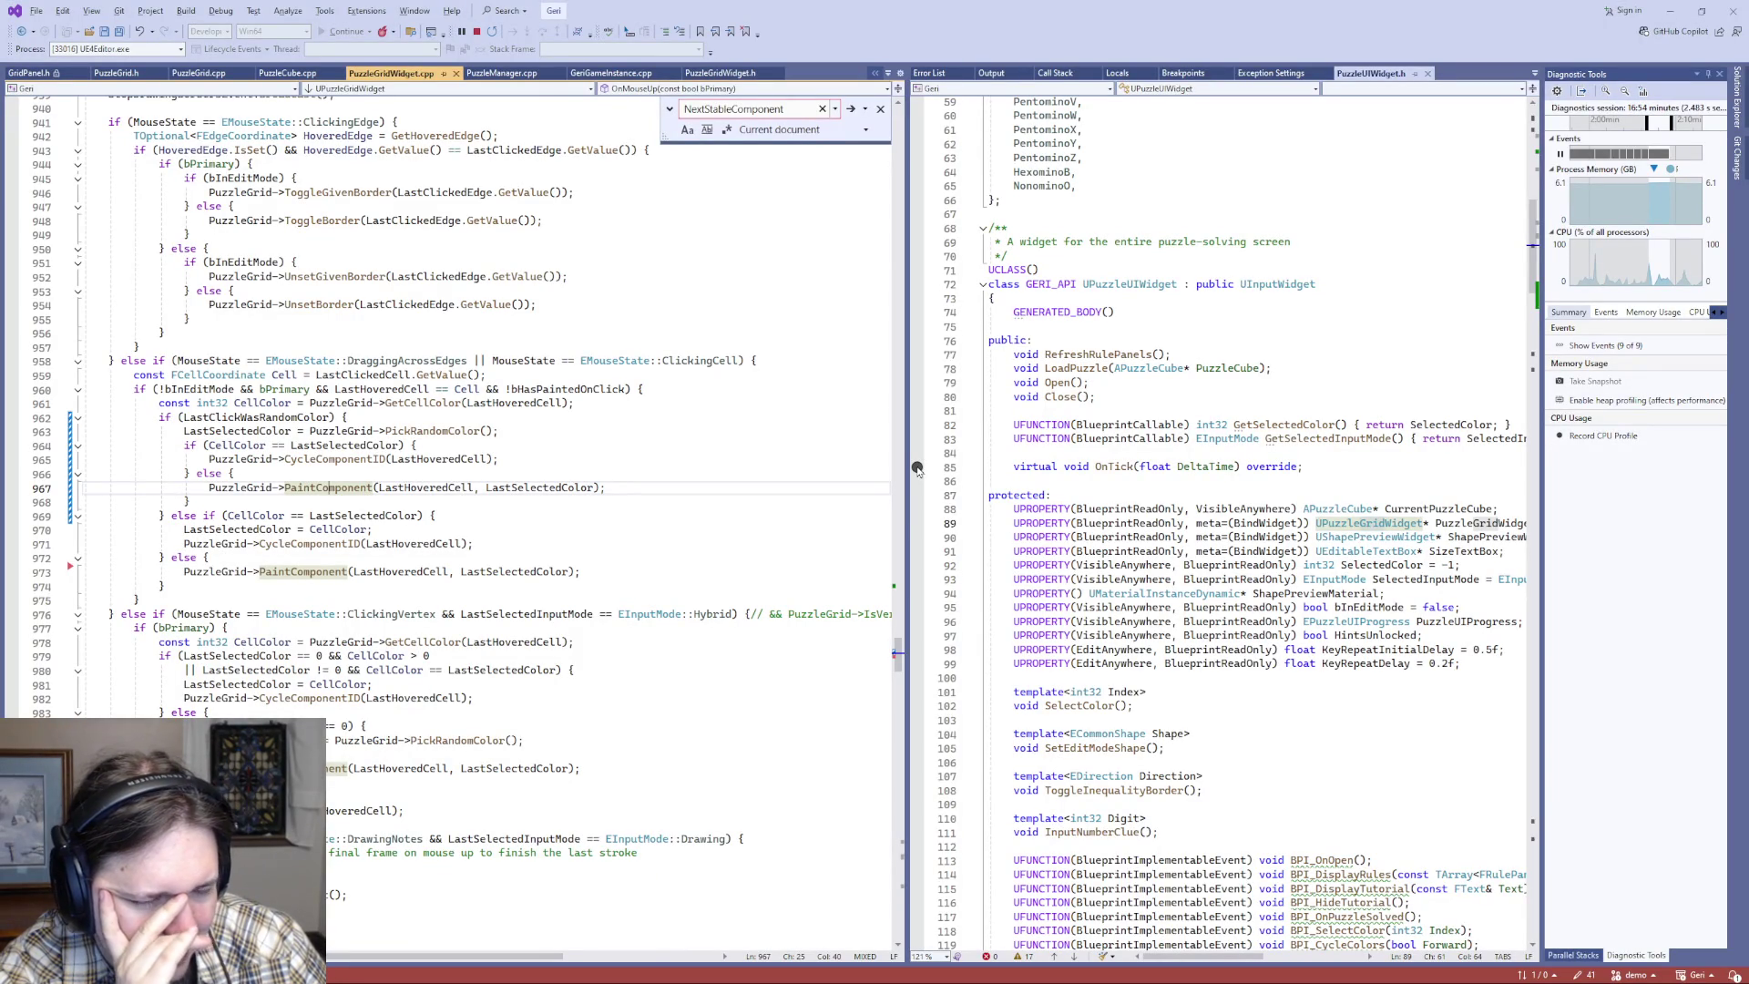
{"action": "key", "text": "alt+Tab"}
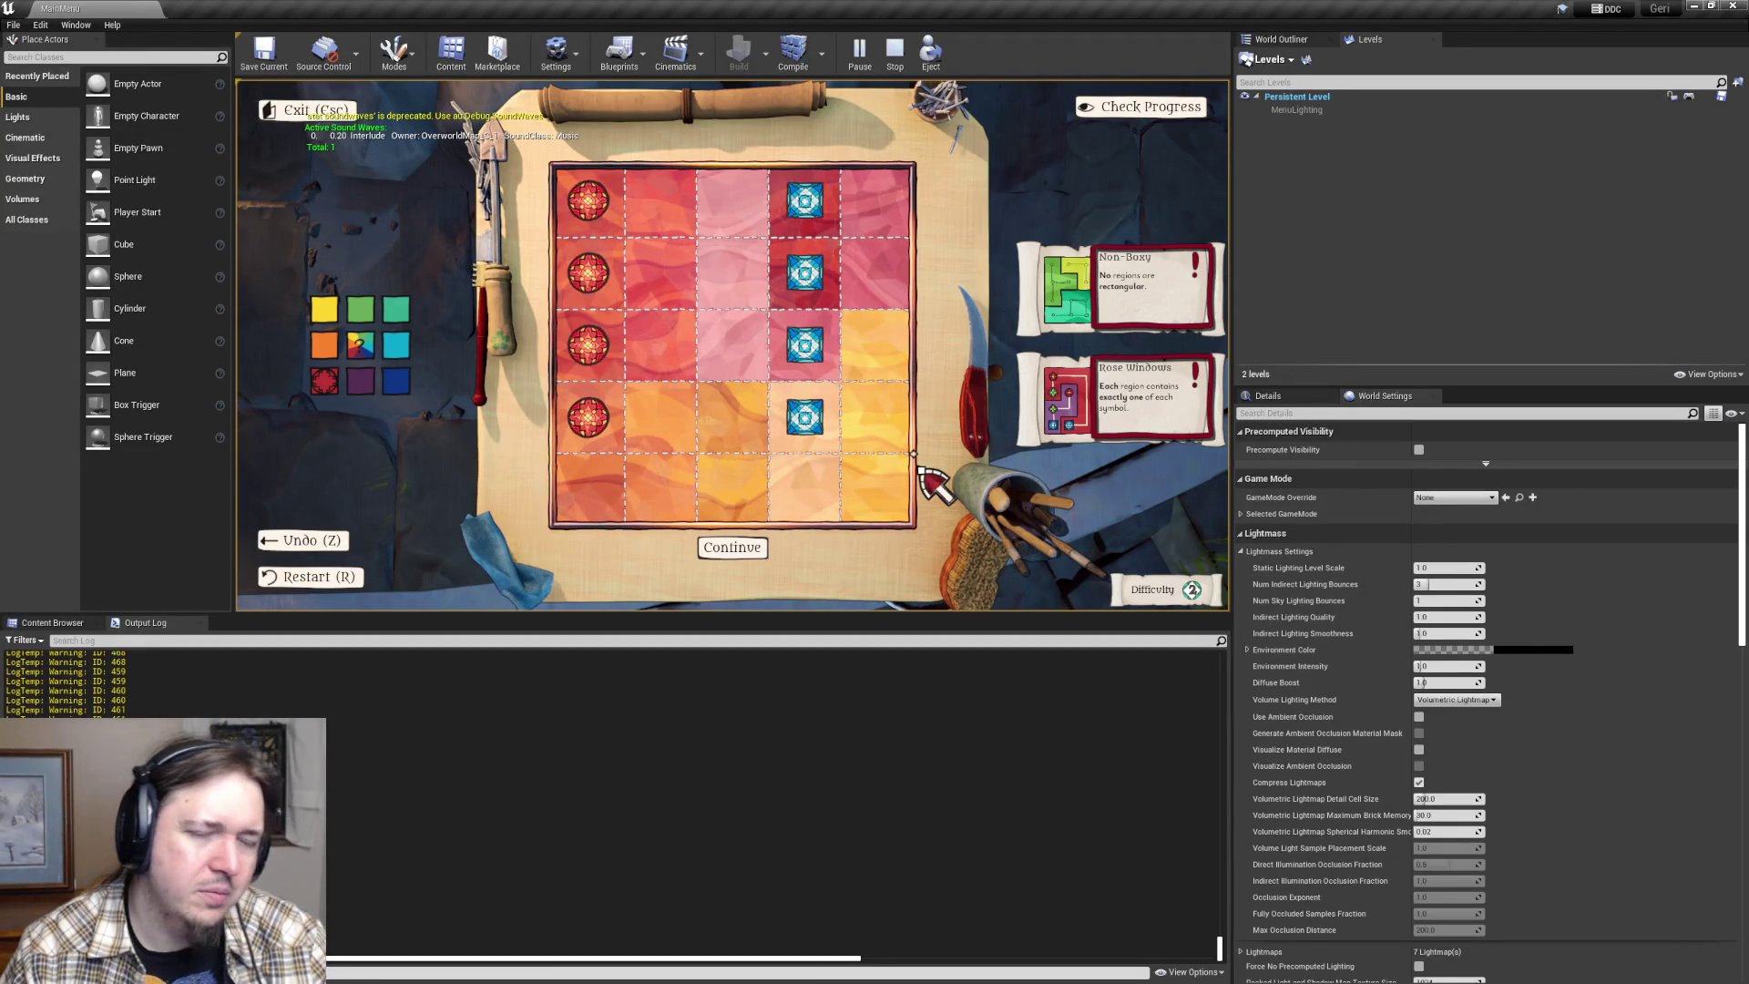
{"action": "mouse_move", "coordinate": [361, 389]}
{"action": "left_mouse_down"}
{"action": "mouse_move", "coordinate": [632, 379]}
{"action": "mouse_move", "coordinate": [659, 358]}
{"action": "left_mouse_up"}
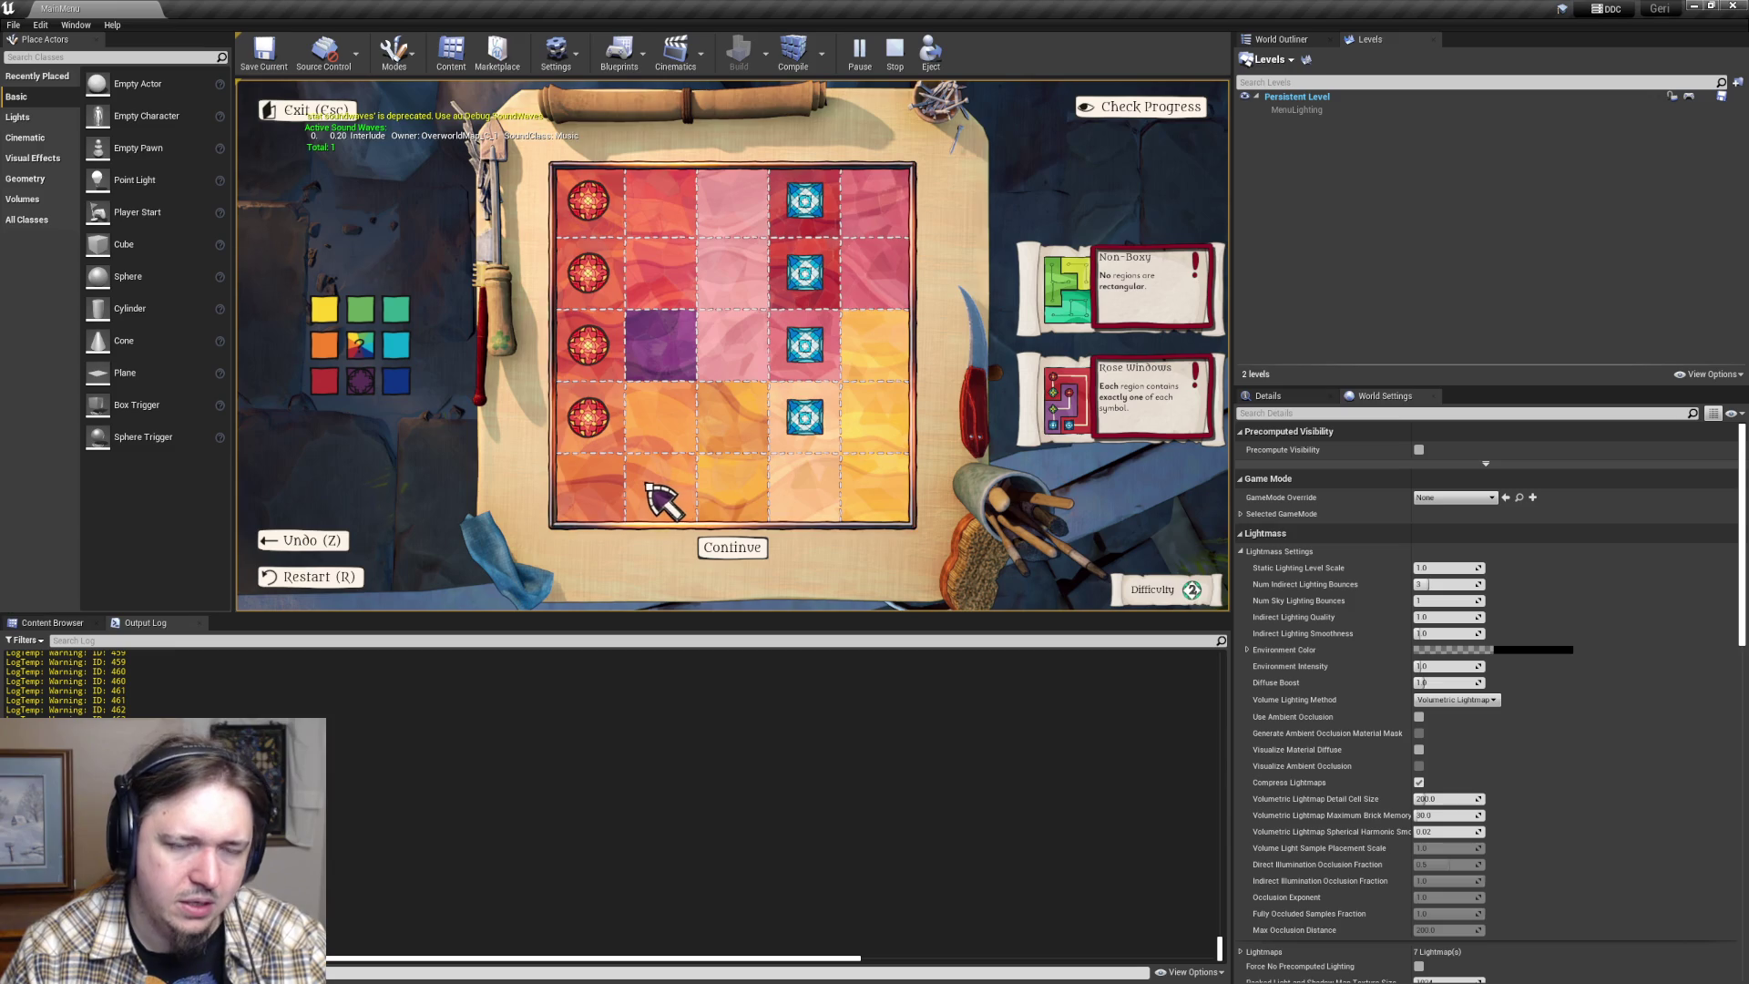
{"action": "left_click", "coordinate": [398, 382]}
{"action": "left_click", "coordinate": [683, 369]}
{"action": "left_click", "coordinate": [360, 387]}
{"action": "left_click", "coordinate": [674, 360]}
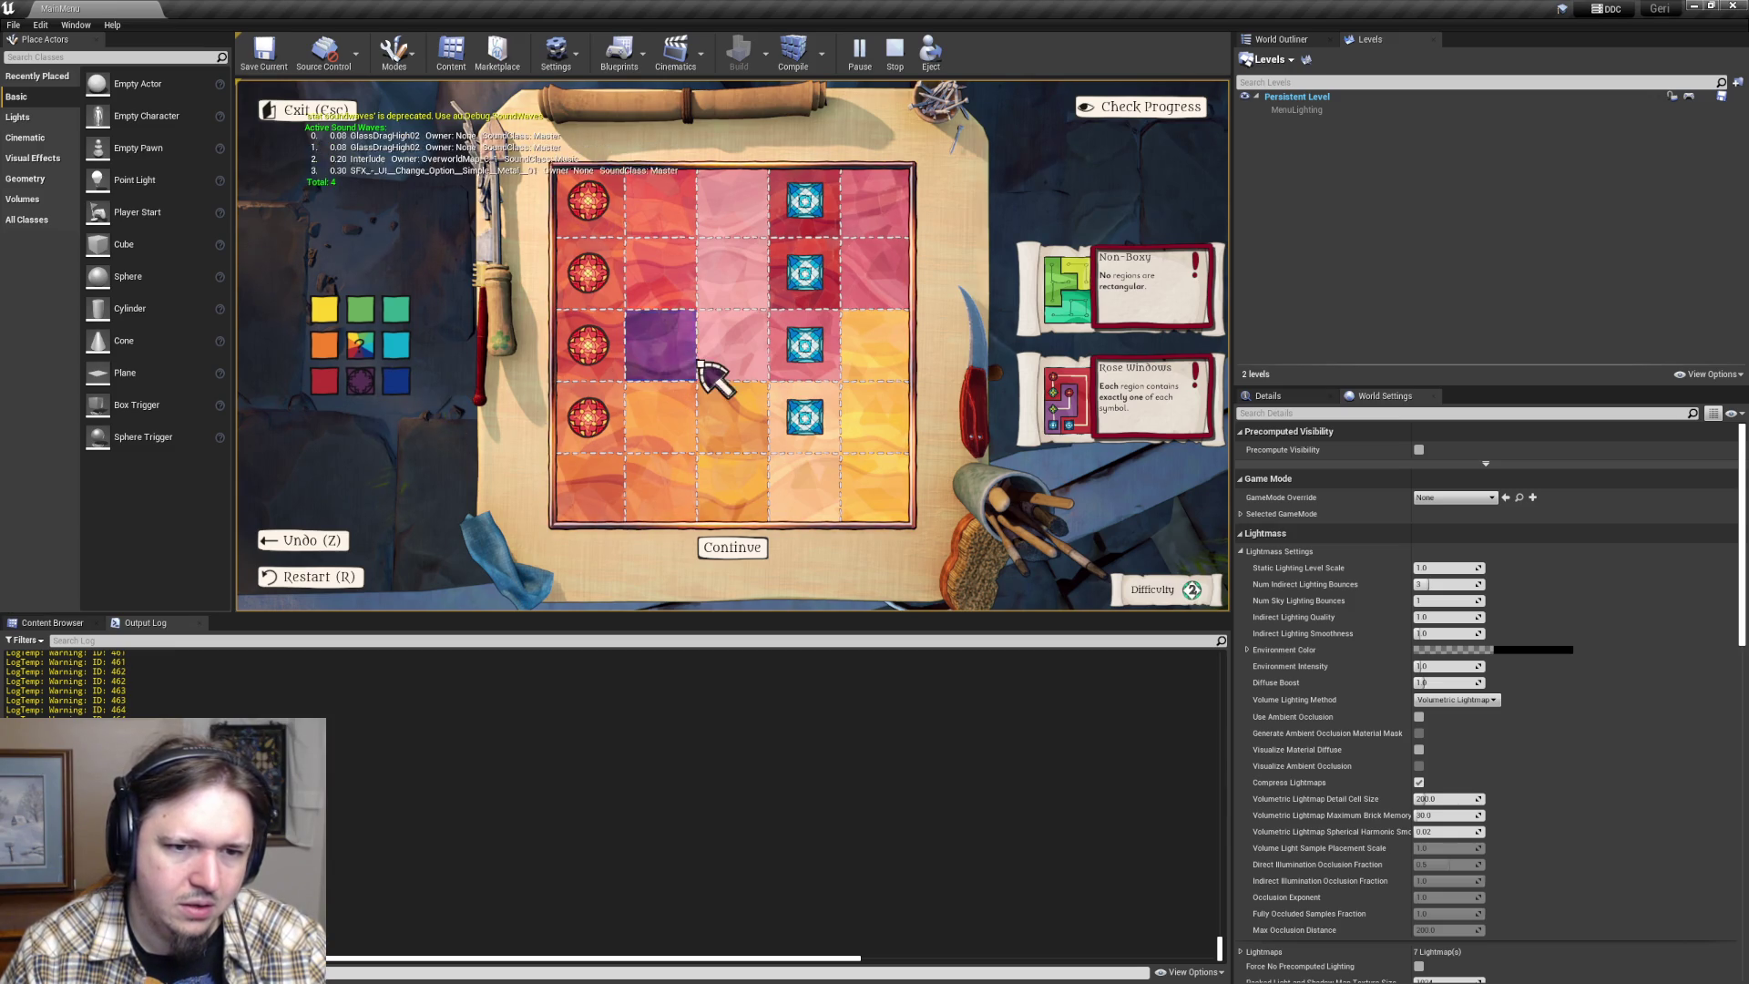
{"action": "left_click", "coordinate": [396, 380]}
{"action": "left_click", "coordinate": [664, 363]}
{"action": "left_click", "coordinate": [359, 381]}
{"action": "left_click", "coordinate": [642, 364]}
{"action": "left_click", "coordinate": [610, 369]}
{"action": "left_click", "coordinate": [360, 383]}
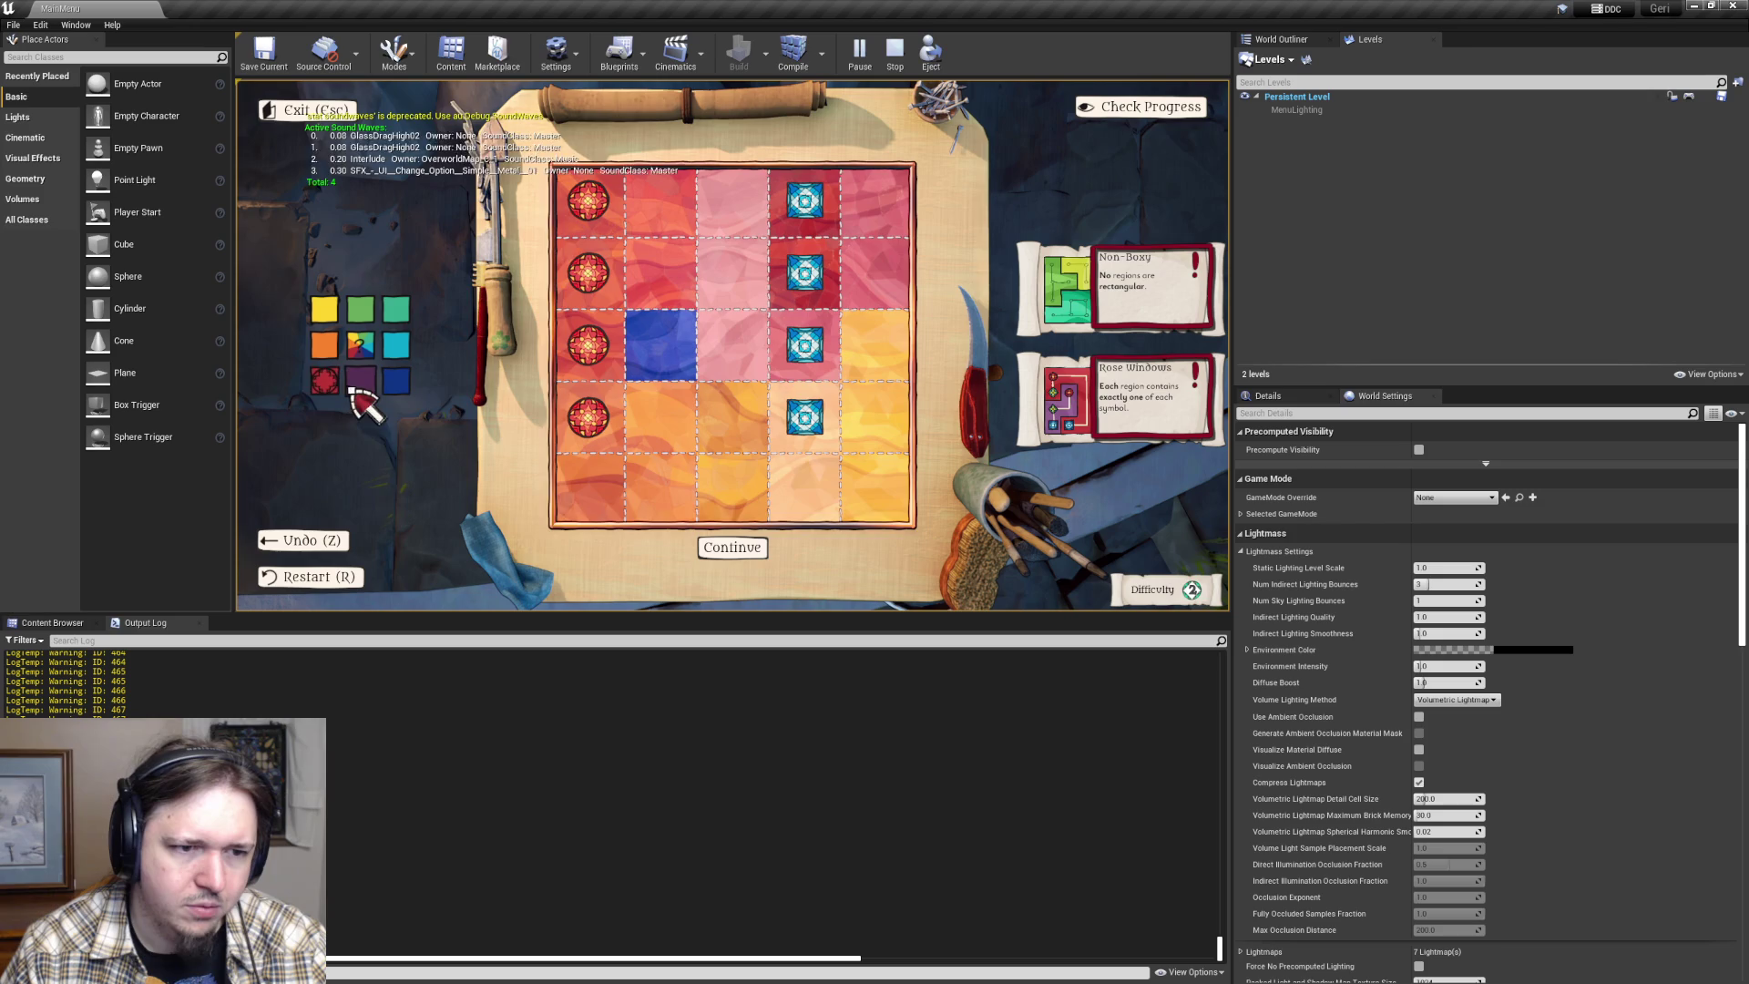
{"action": "left_click", "coordinate": [628, 374]}
{"action": "left_click", "coordinate": [609, 368]}
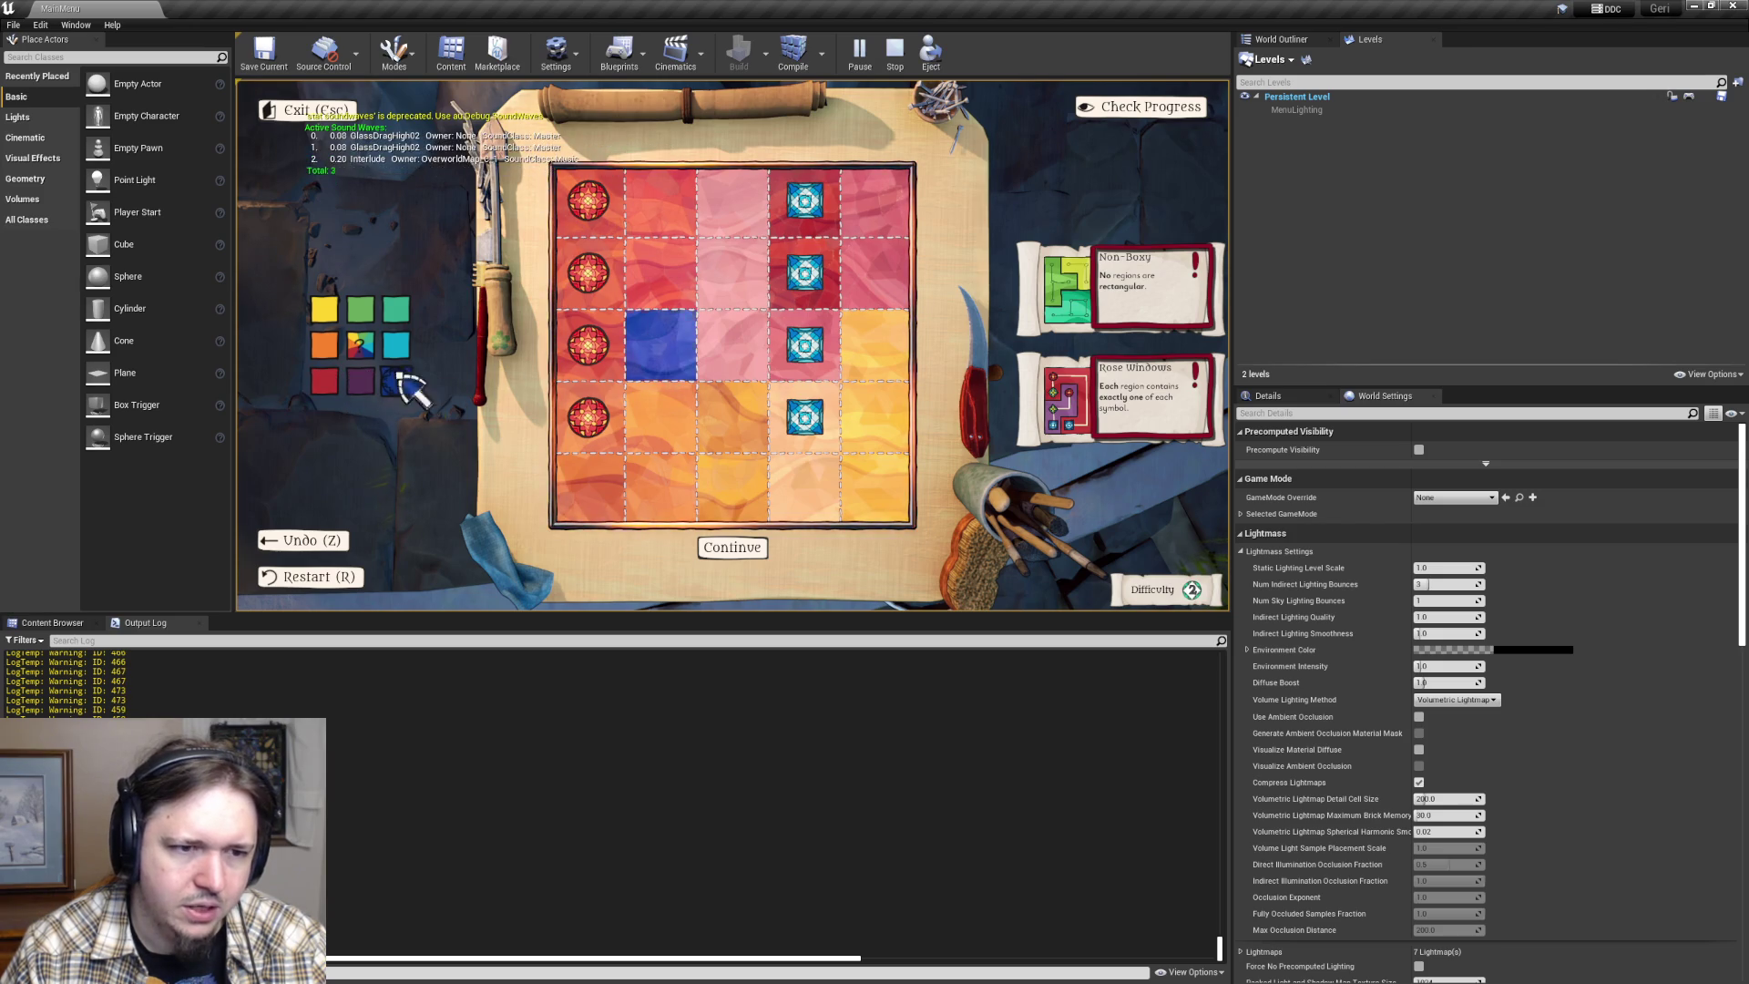
{"action": "left_click", "coordinate": [610, 373]}
{"action": "left_click", "coordinate": [396, 380]}
{"action": "left_click", "coordinate": [660, 368]}
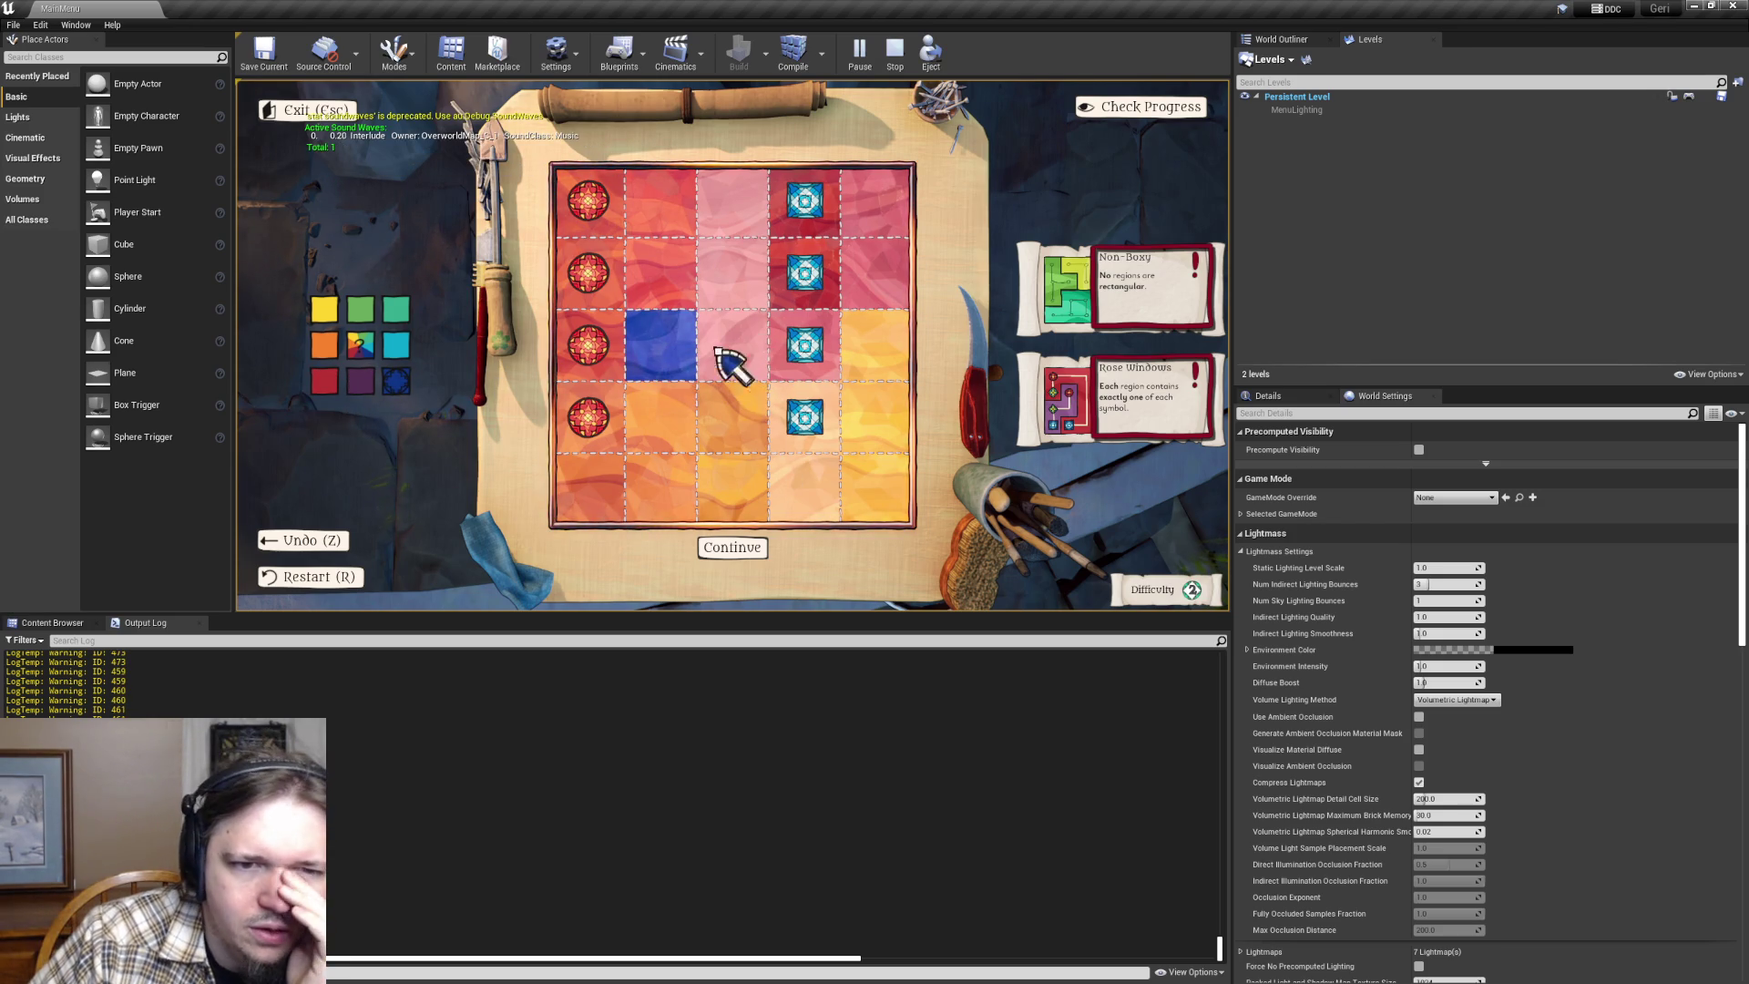
{"action": "left_click", "coordinate": [674, 363]}
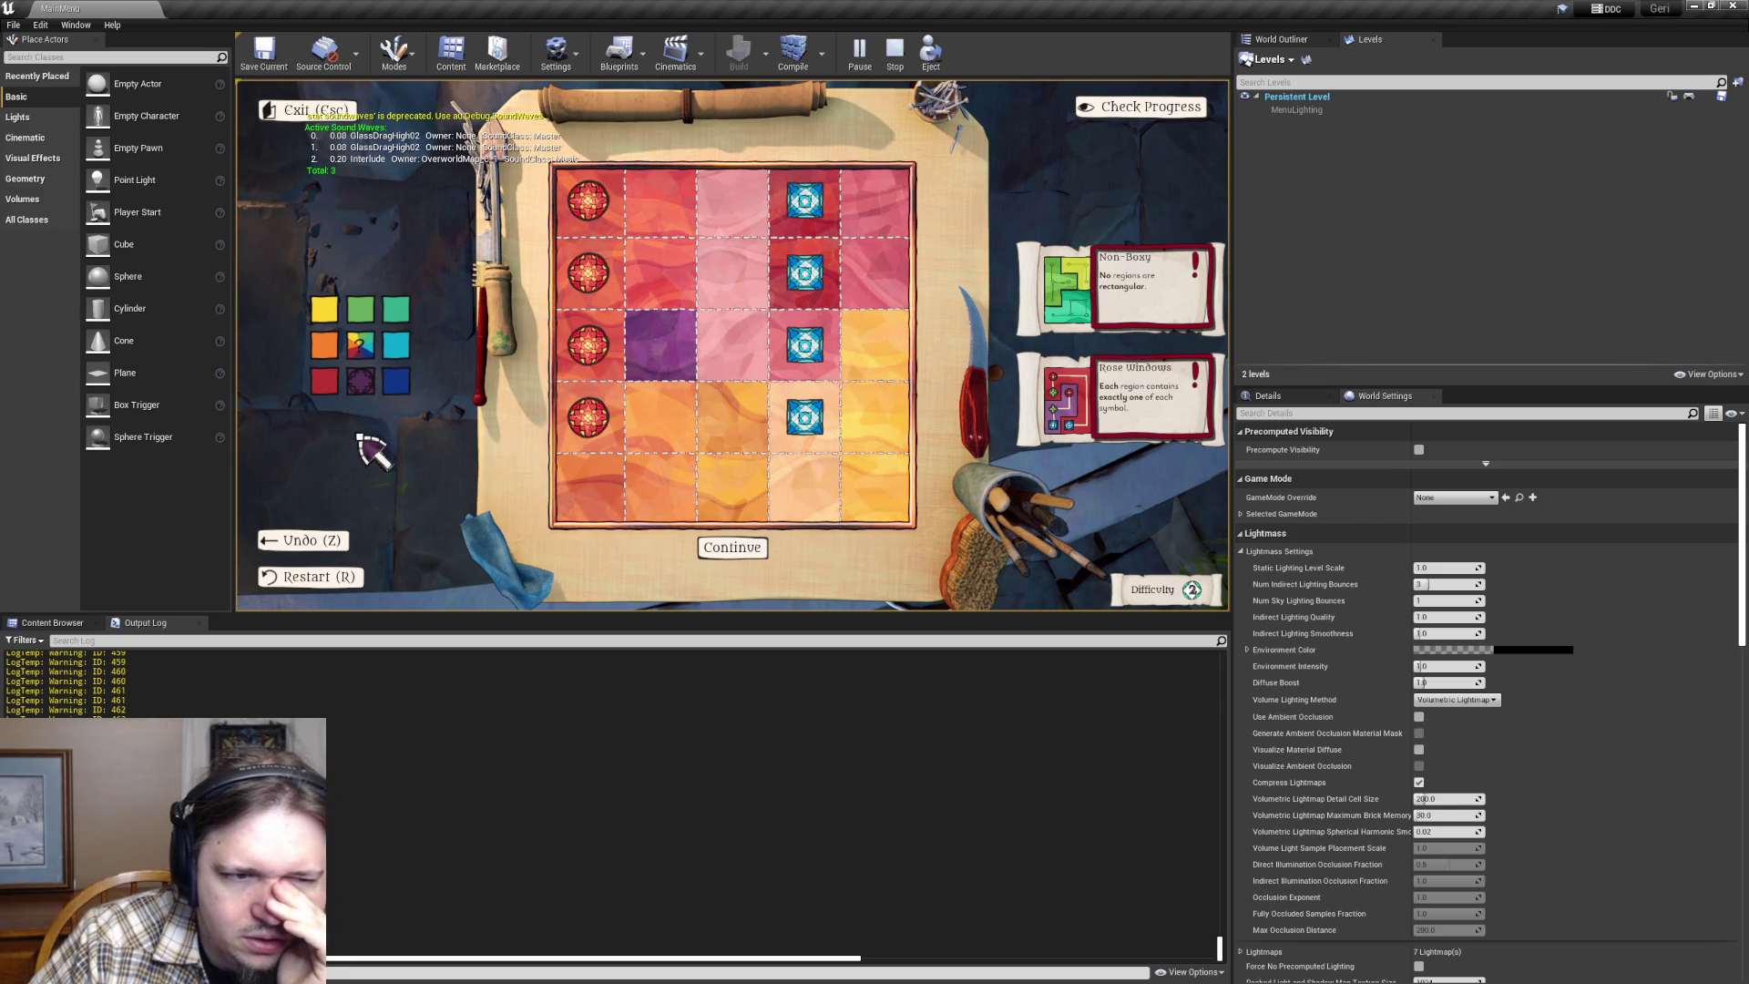
{"action": "left_click", "coordinate": [674, 410]}
{"action": "left_click", "coordinate": [369, 387]}
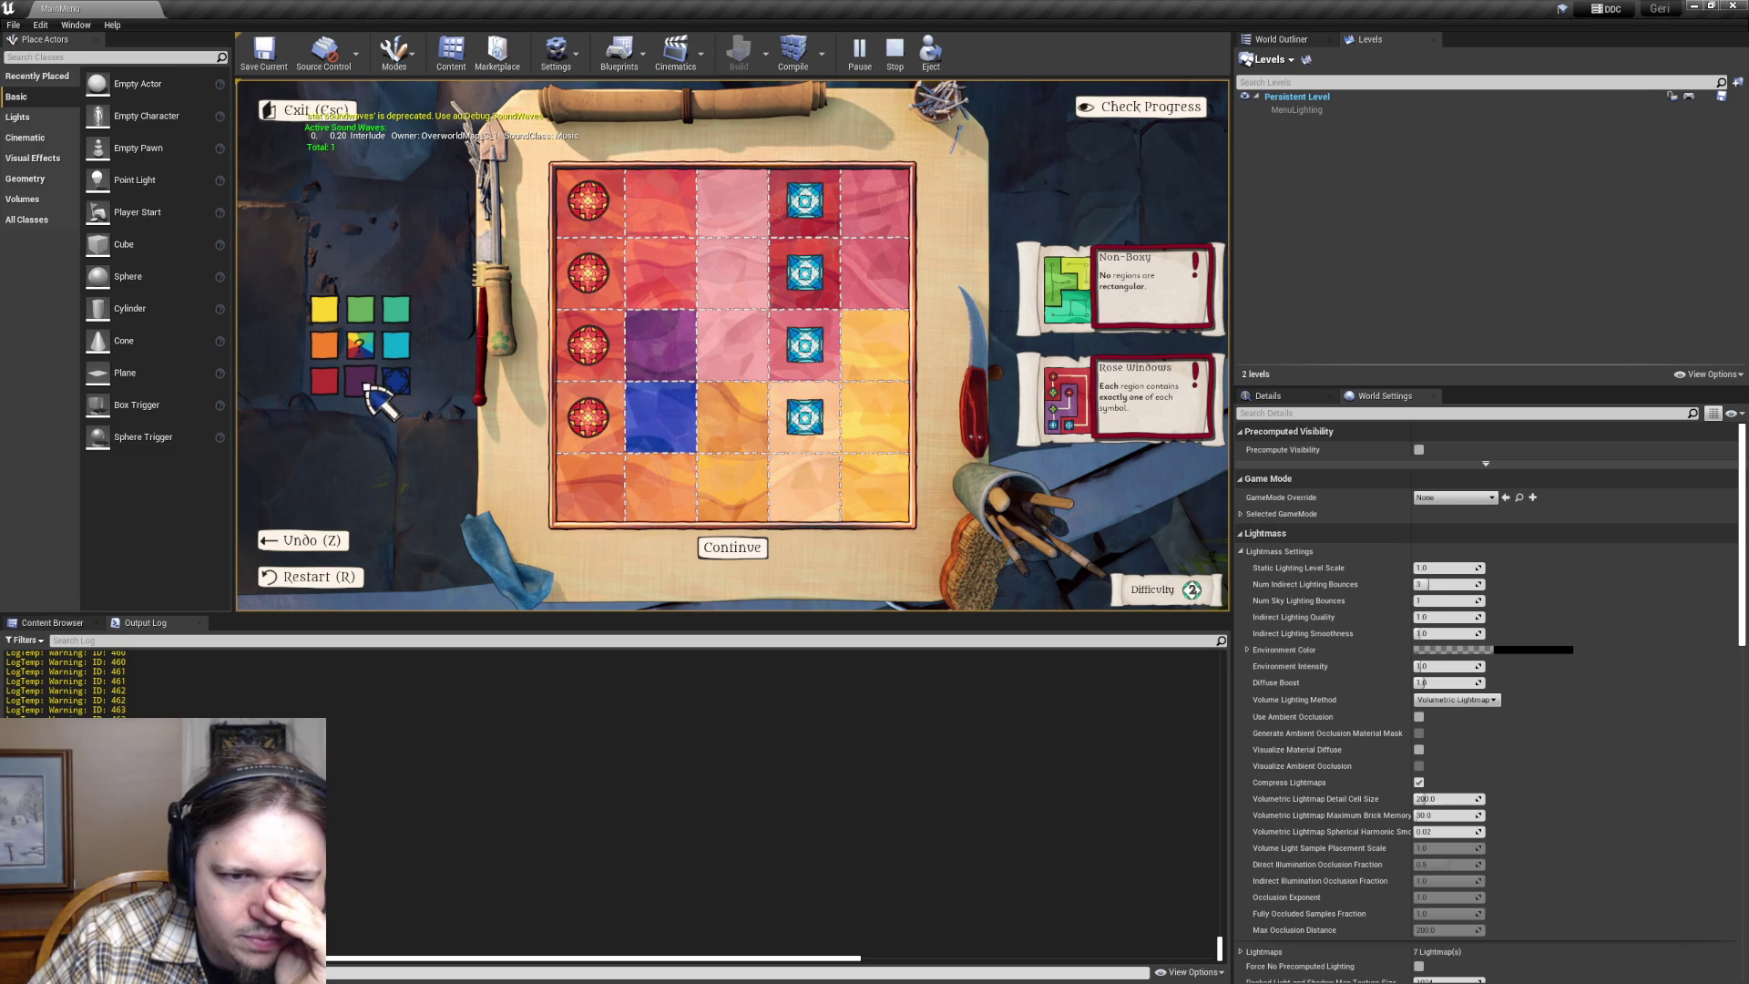
{"action": "mouse_move", "coordinate": [752, 442]}
{"action": "left_mouse_down"}
{"action": "mouse_move", "coordinate": [808, 422]}
{"action": "mouse_move", "coordinate": [882, 492]}
{"action": "mouse_move", "coordinate": [774, 483]}
{"action": "left_mouse_up"}
{"action": "mouse_move", "coordinate": [588, 497]}
{"action": "left_mouse_down"}
{"action": "mouse_move", "coordinate": [605, 437]}
{"action": "mouse_move", "coordinate": [651, 496]}
{"action": "left_mouse_up"}
{"action": "left_click", "coordinate": [324, 345]}
{"action": "mouse_move", "coordinate": [729, 437]}
{"action": "left_mouse_down"}
{"action": "mouse_move", "coordinate": [832, 495]}
{"action": "mouse_move", "coordinate": [890, 441]}
{"action": "mouse_move", "coordinate": [905, 566]}
{"action": "left_mouse_up"}
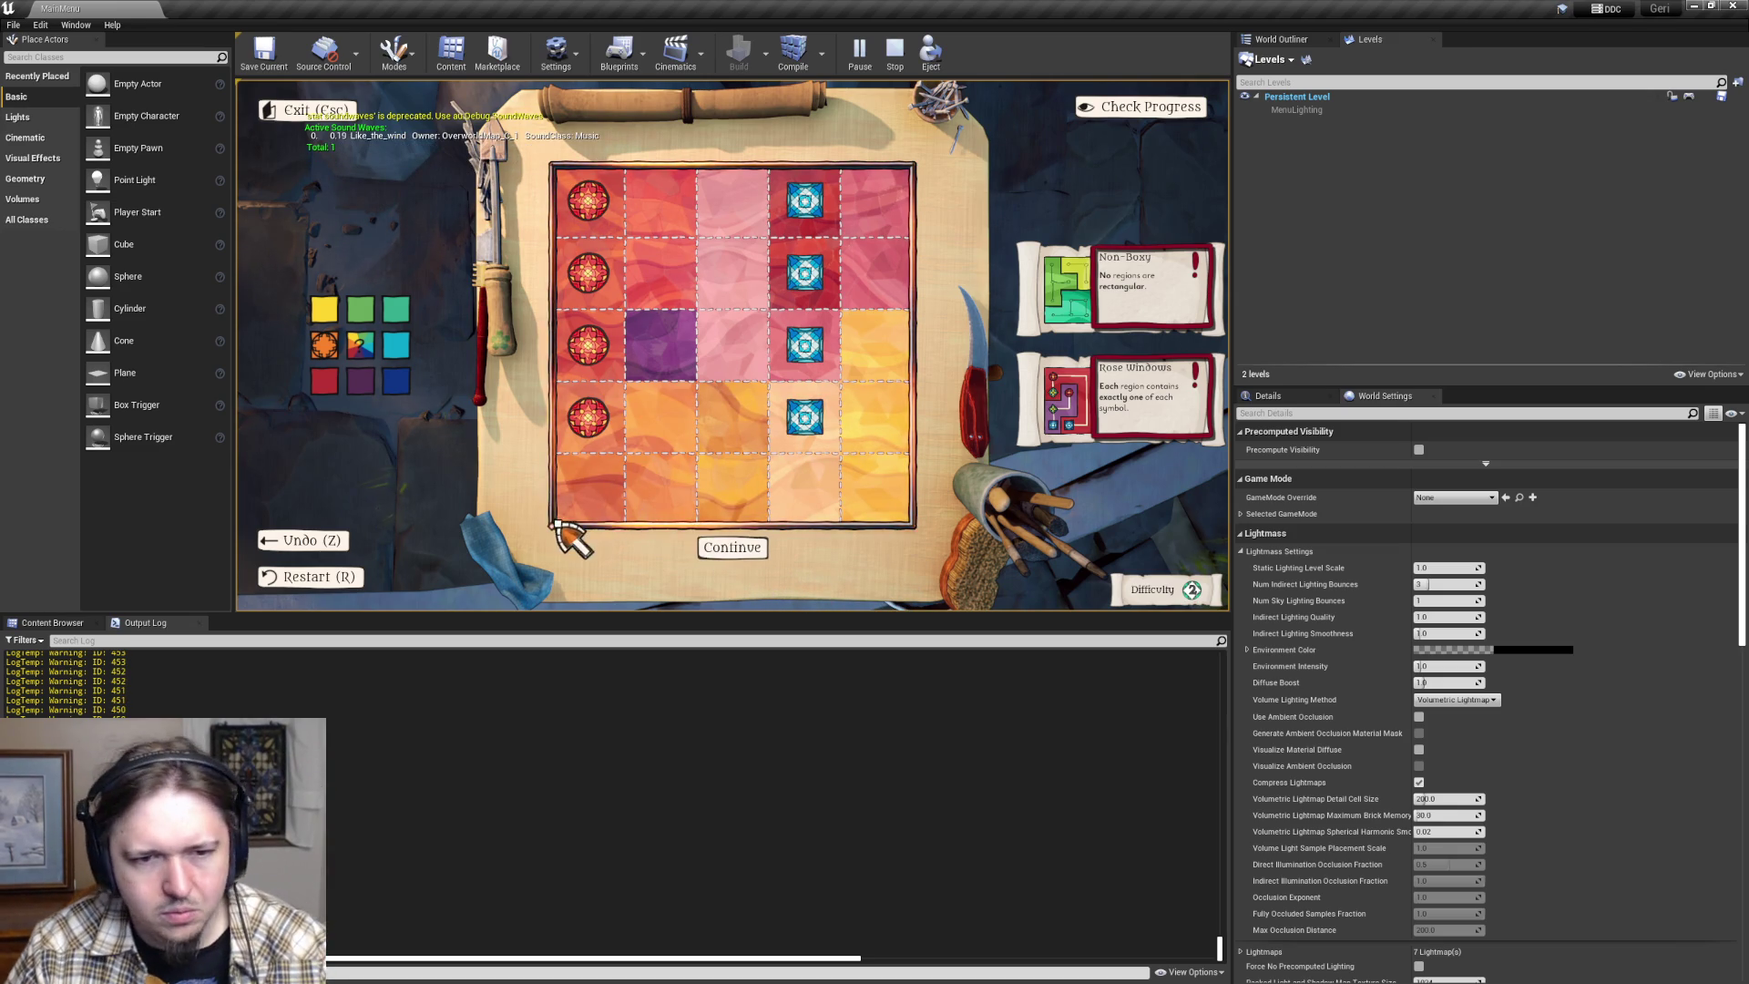
{"action": "key", "text": "alt+Tab"}
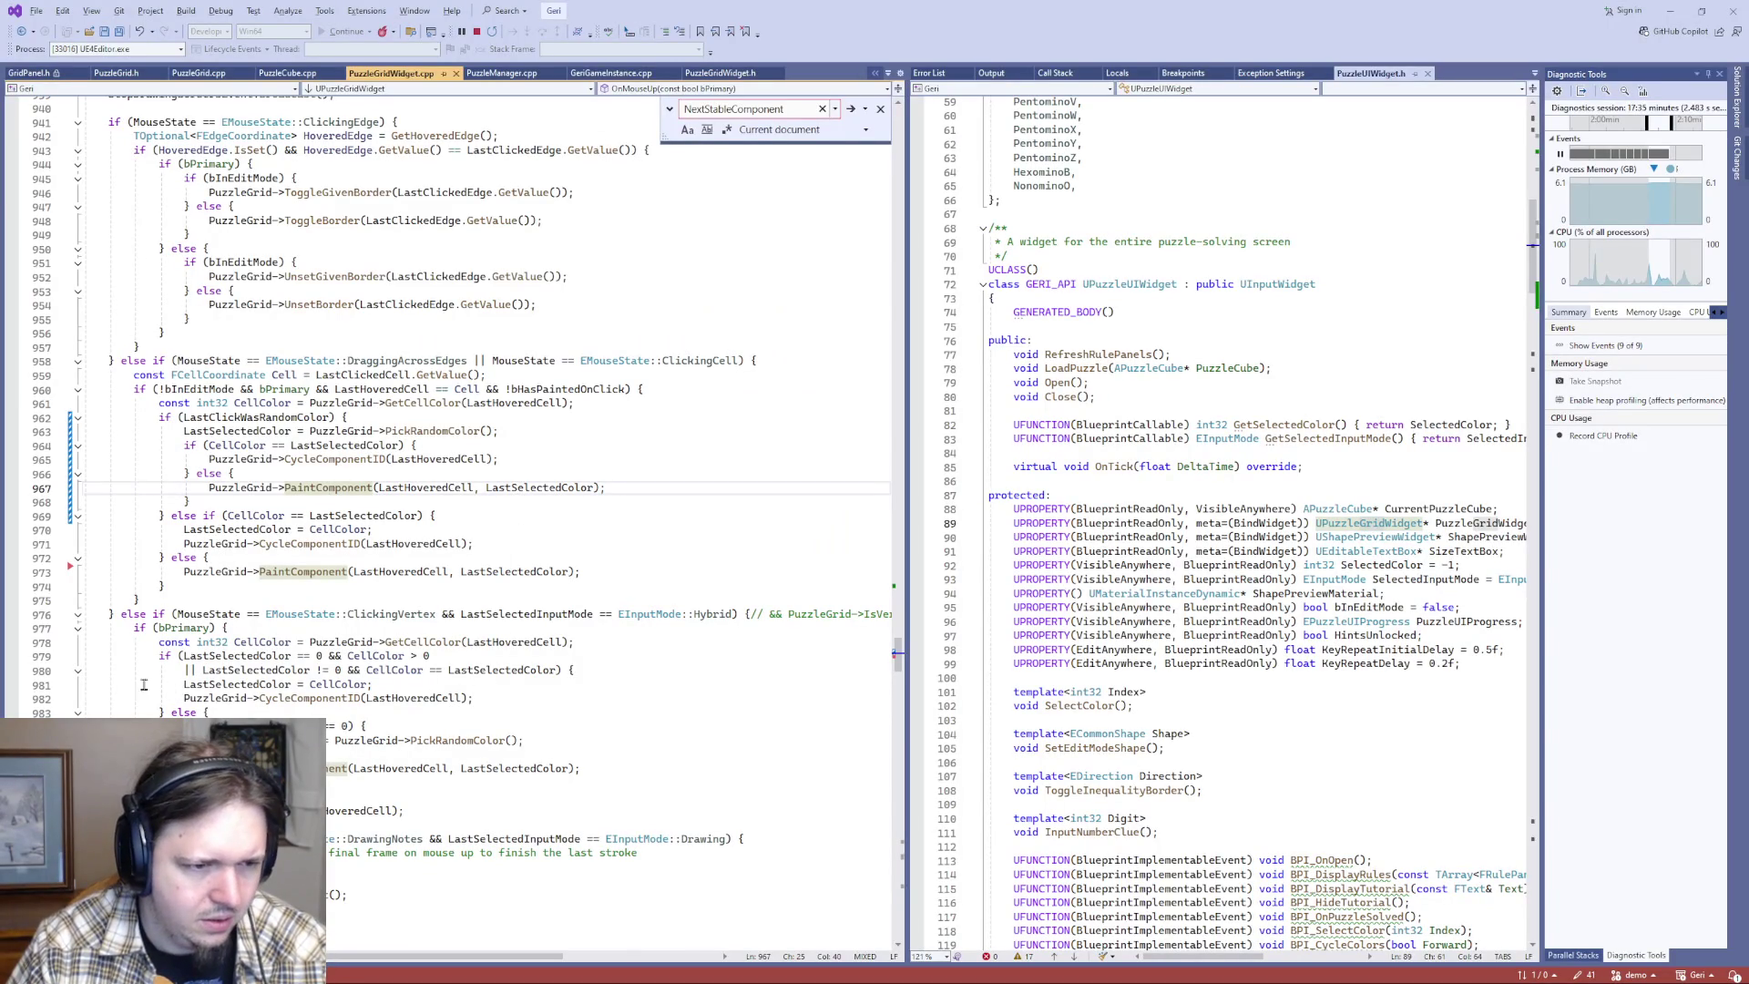
- Select the PaintComponent call on line 973 and look over the OnMouseDown code
{"action": "double_click", "coordinate": [304, 572]}
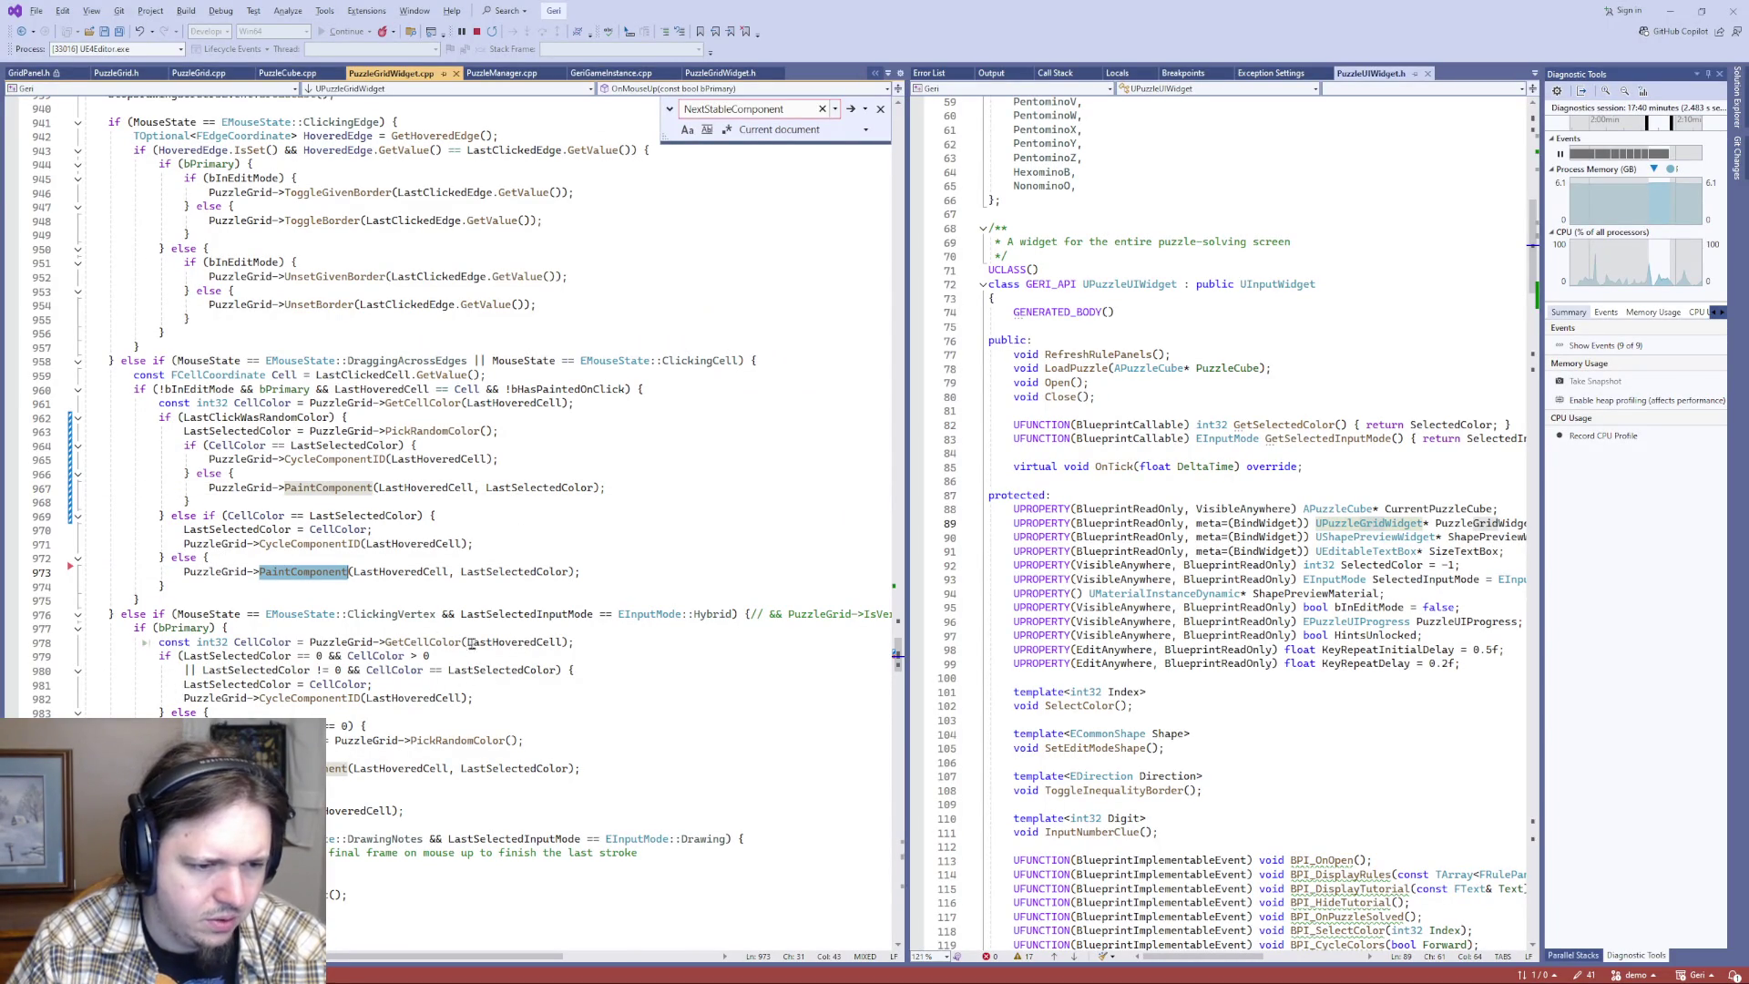
{"action": "scroll", "coordinate": [318, 586], "scroll_direction": "up", "scroll_amount": 5}
{"action": "scroll", "coordinate": [318, 586], "scroll_direction": "up", "scroll_amount": 11}
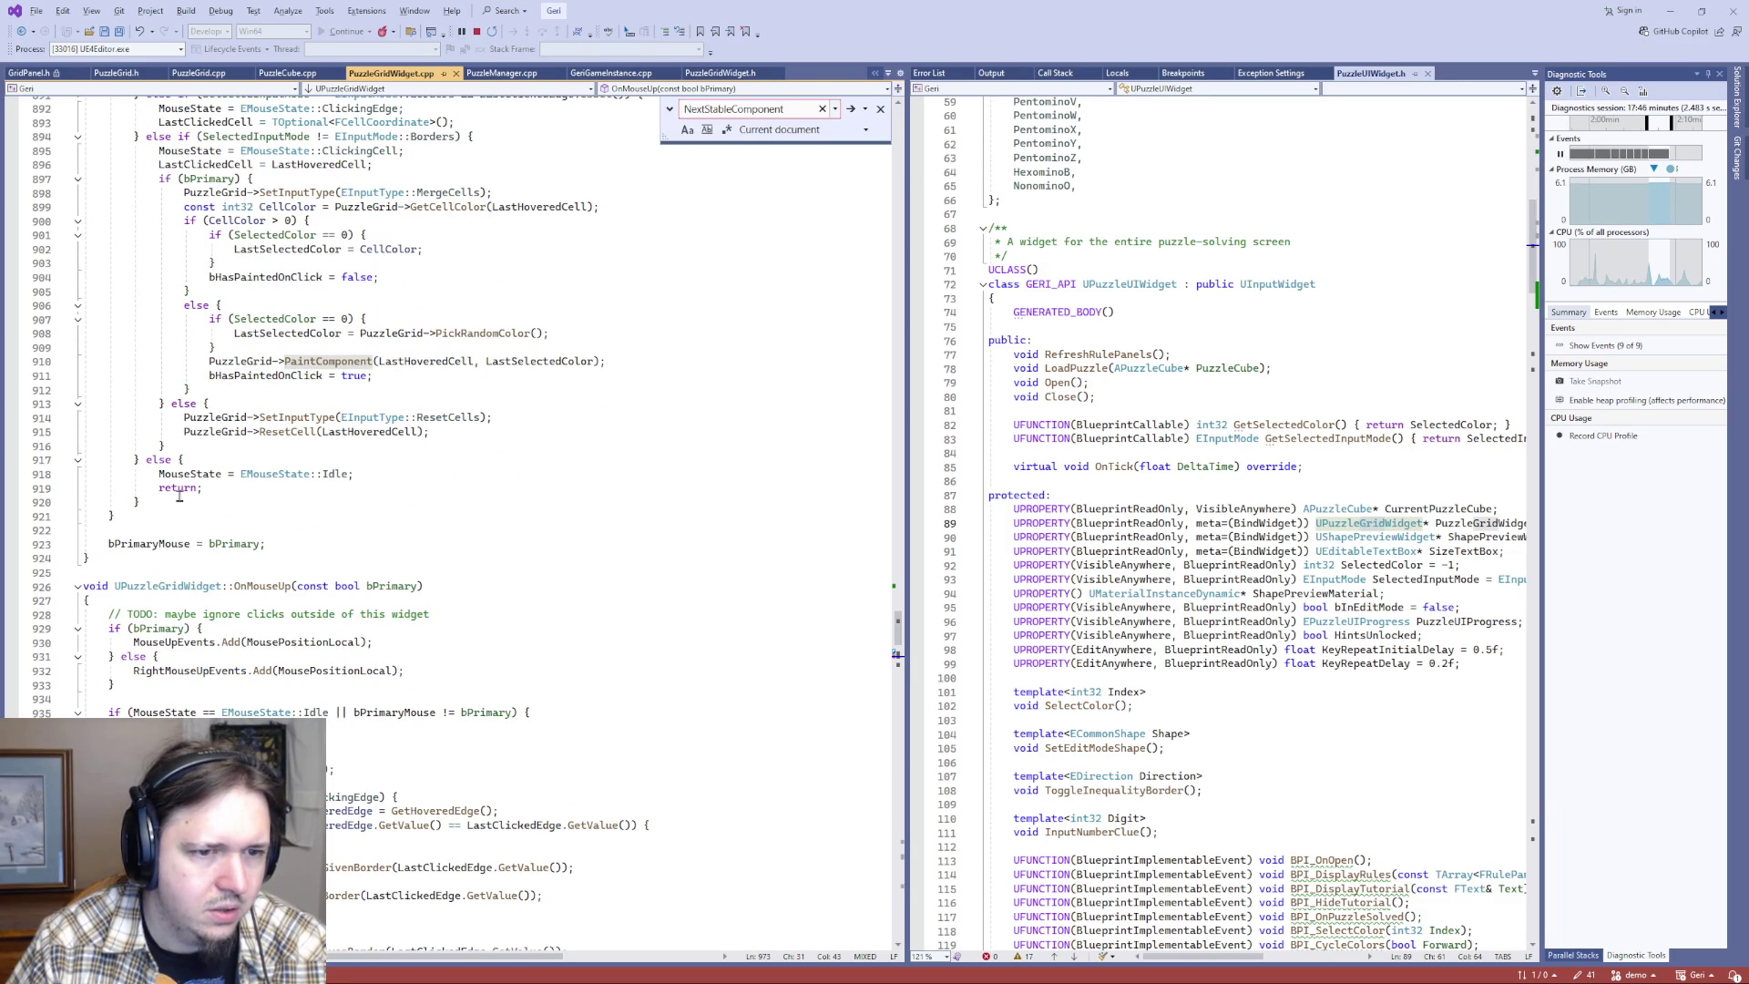
{"action": "scroll", "coordinate": [182, 496], "scroll_direction": "up", "scroll_amount": 4}
{"action": "scroll", "coordinate": [182, 496], "scroll_direction": "up", "scroll_amount": 16}
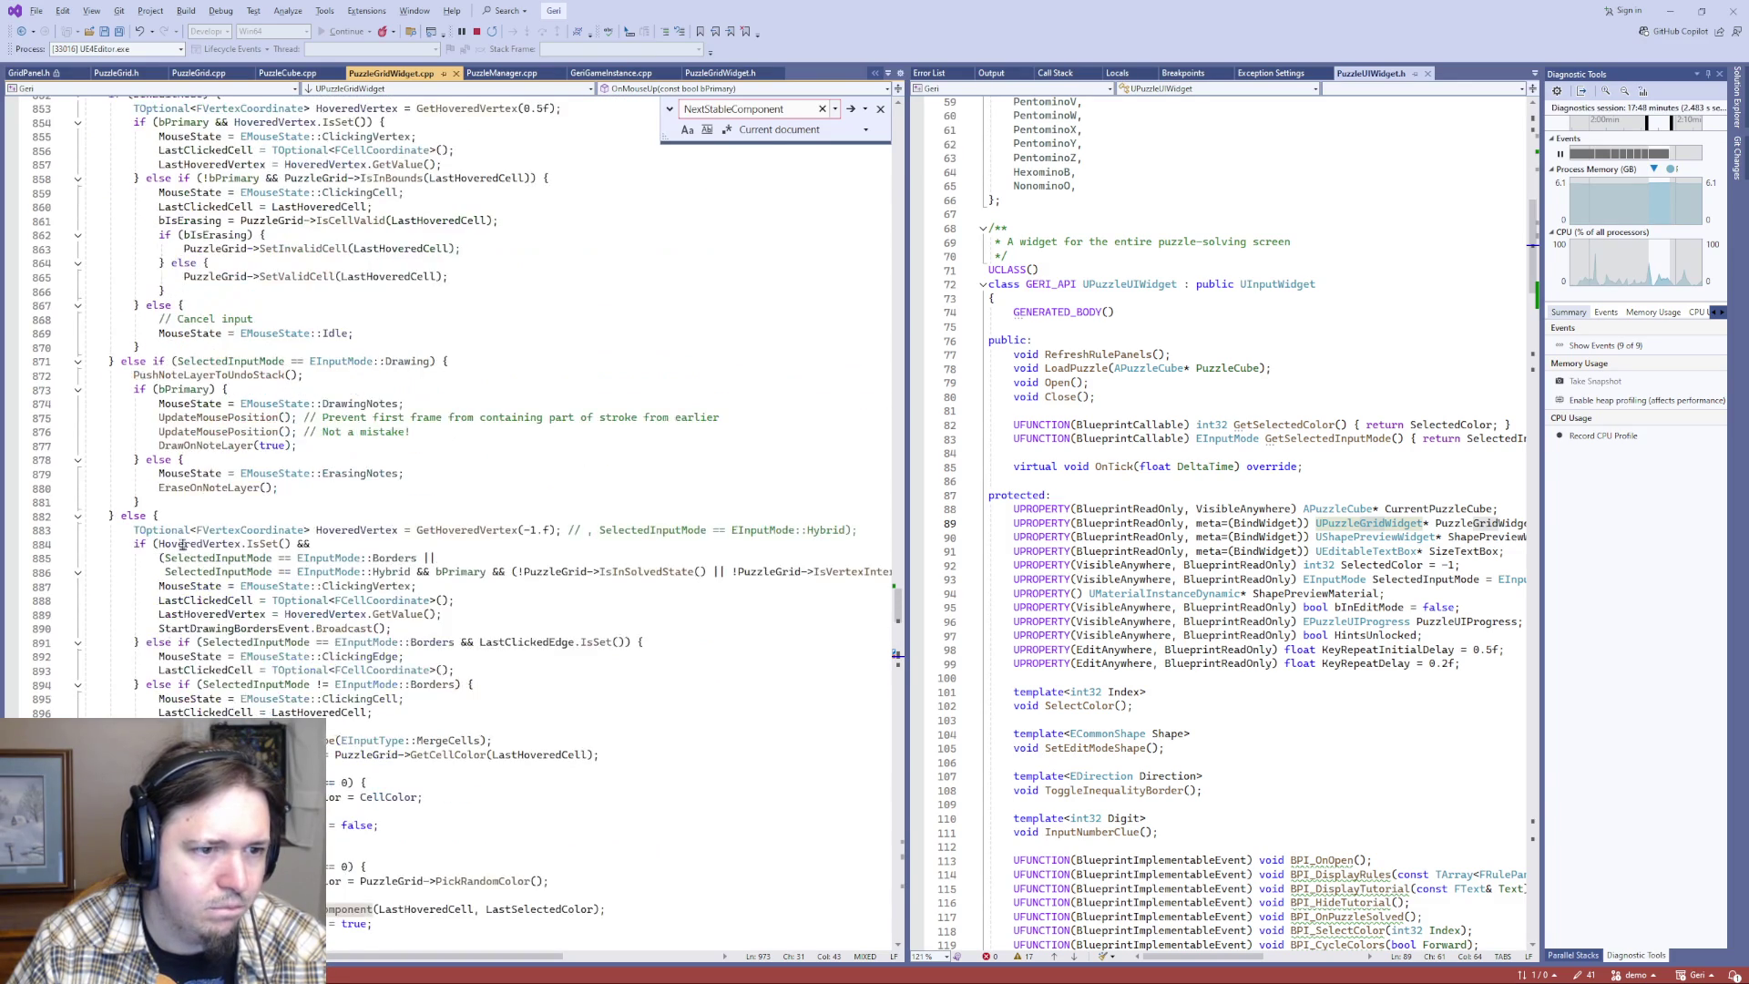
{"action": "scroll", "coordinate": [185, 545], "scroll_direction": "down", "scroll_amount": 10}
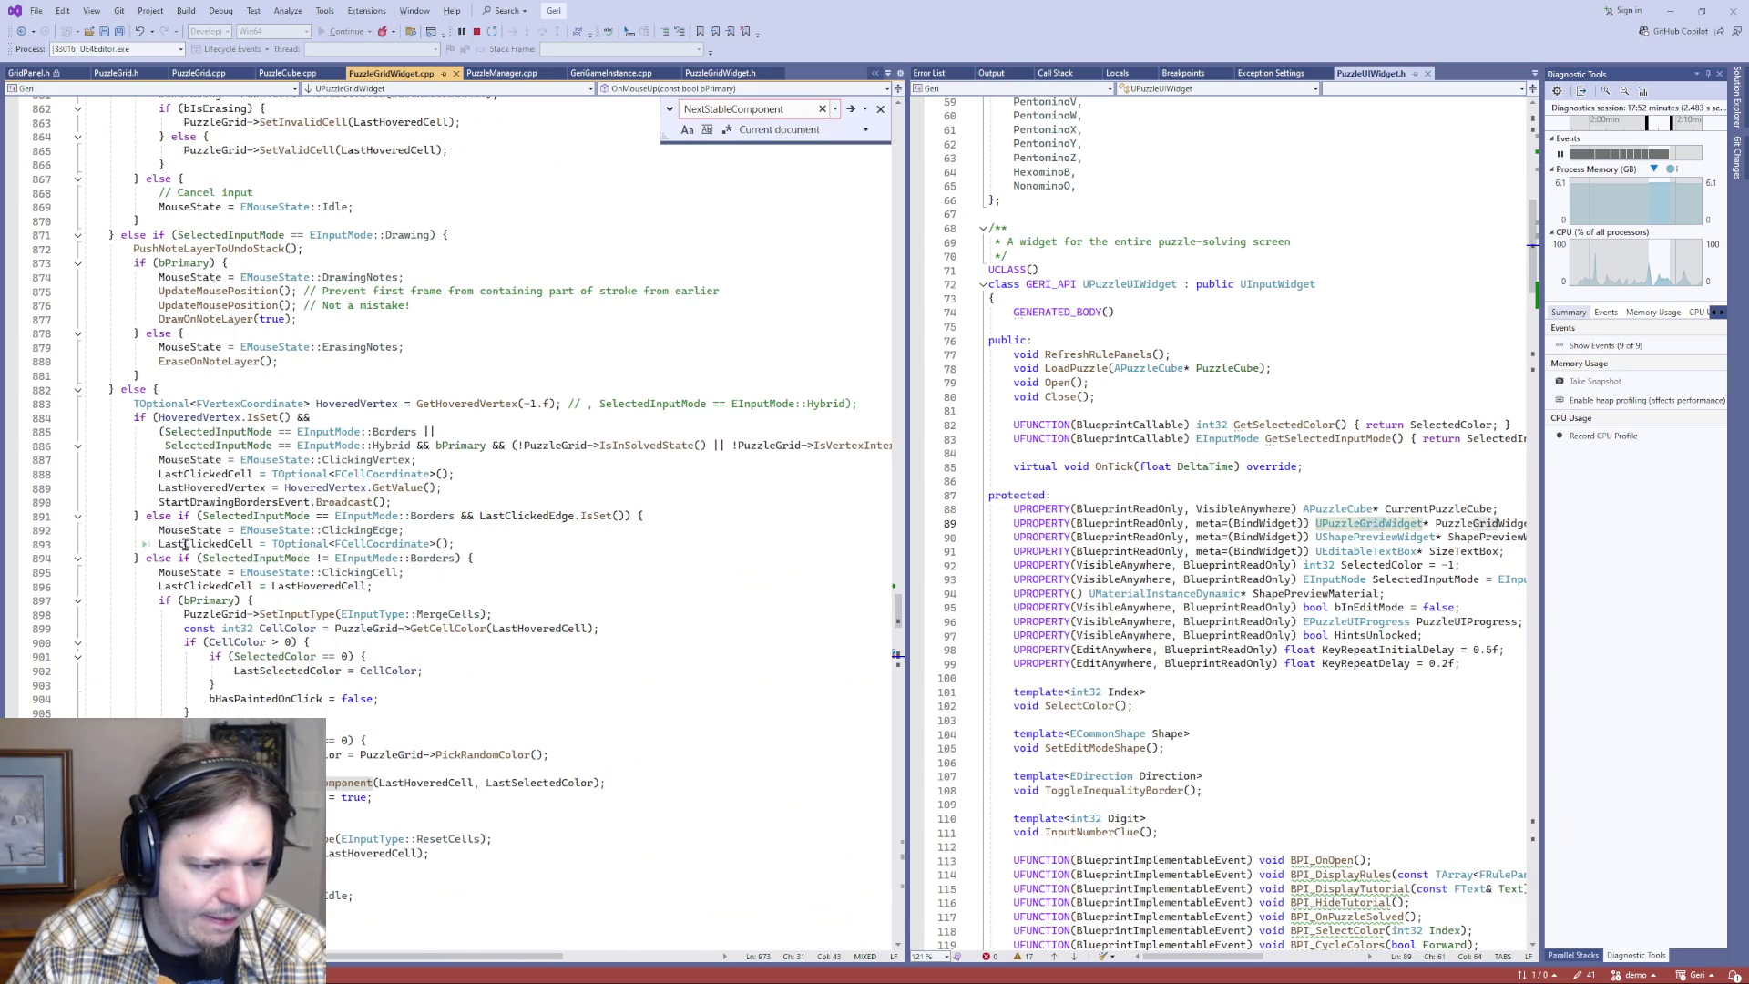
{"action": "scroll", "coordinate": [186, 544], "scroll_direction": "down", "scroll_amount": 20}
{"action": "scroll", "coordinate": [186, 545], "scroll_direction": "down", "scroll_amount": 11}
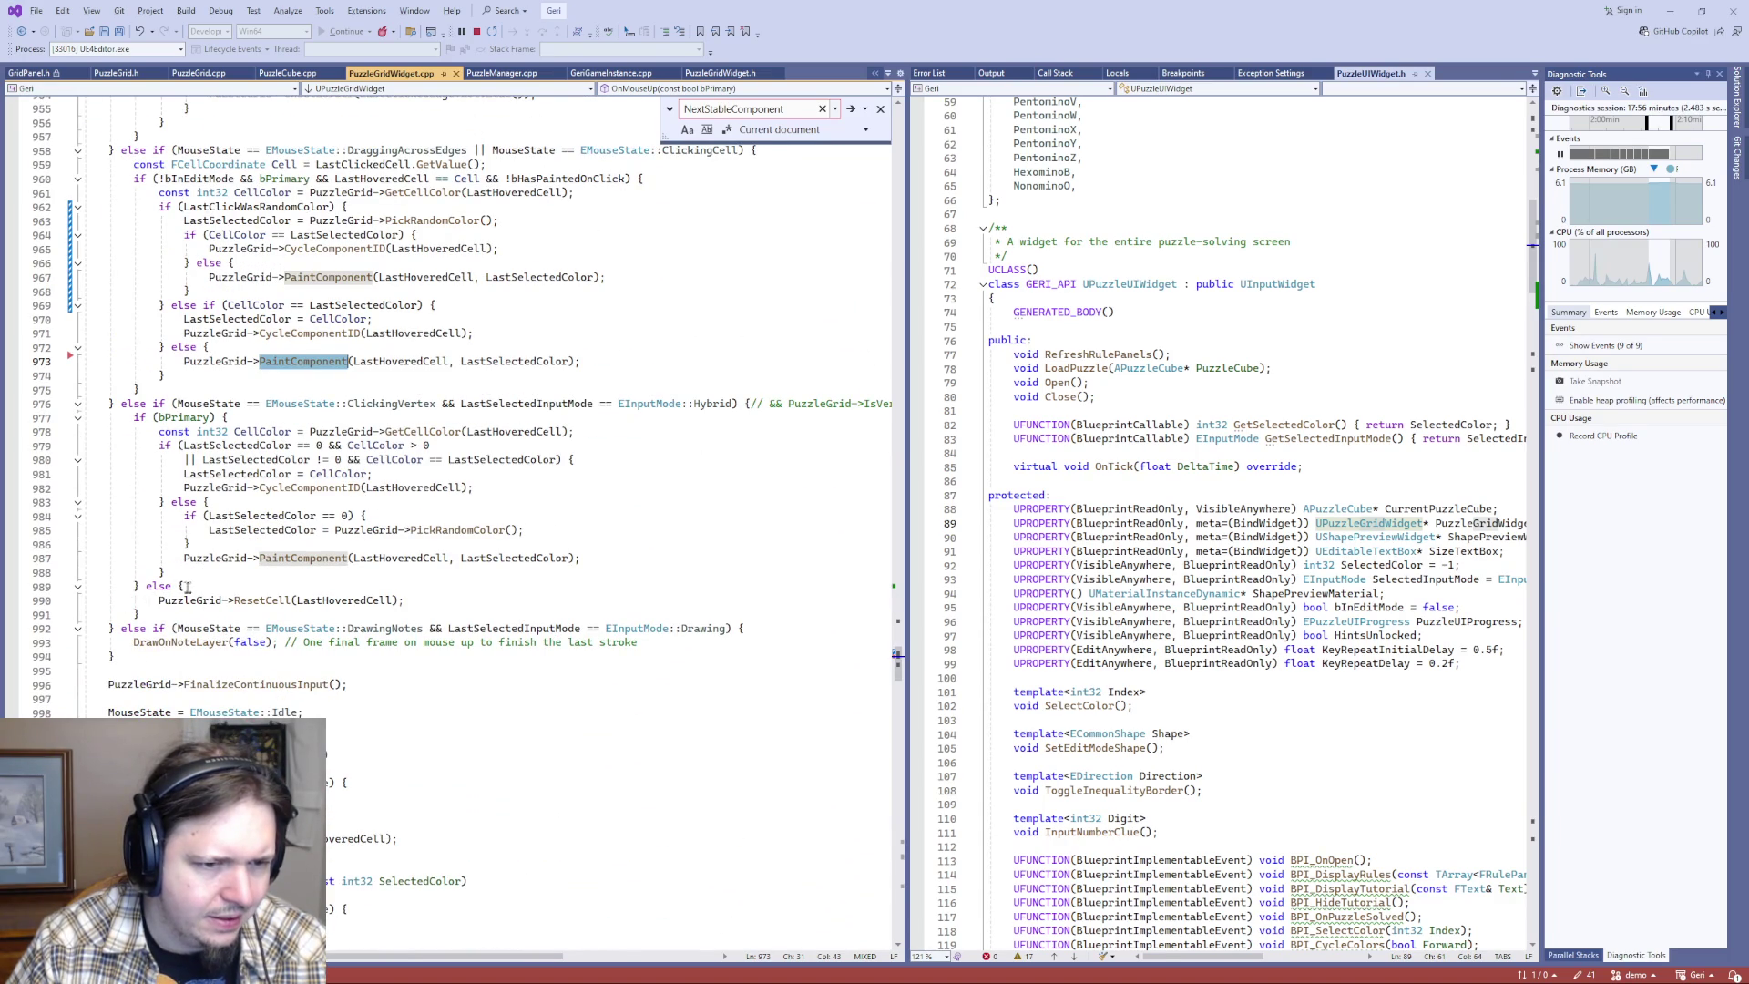
- Select PickRandomColor on line 985 and start a Find in Files search for it
{"action": "double_click", "coordinate": [430, 532]}
{"action": "key", "text": "ctrl+F3"}
{"action": "key", "text": "ctrl+shift+f"}
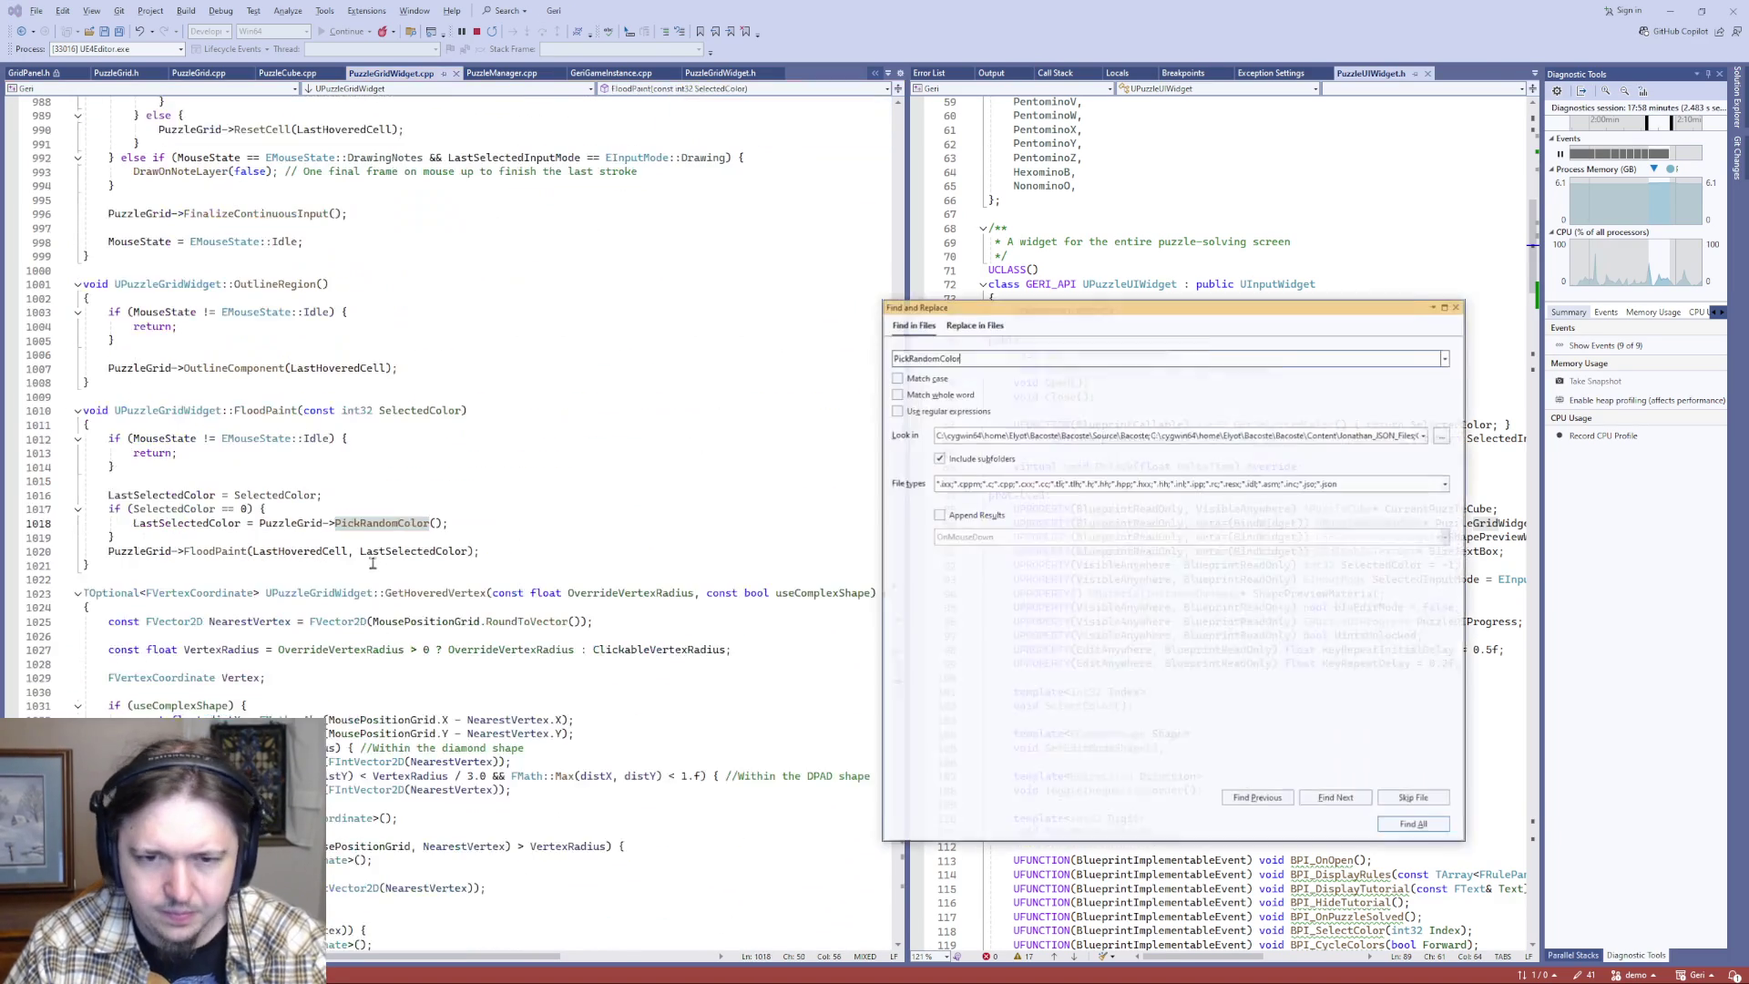
- List all PickRandomColor uses and open the match at line 908 in PuzzleGrid.cpp
{"action": "key", "text": "Return"}
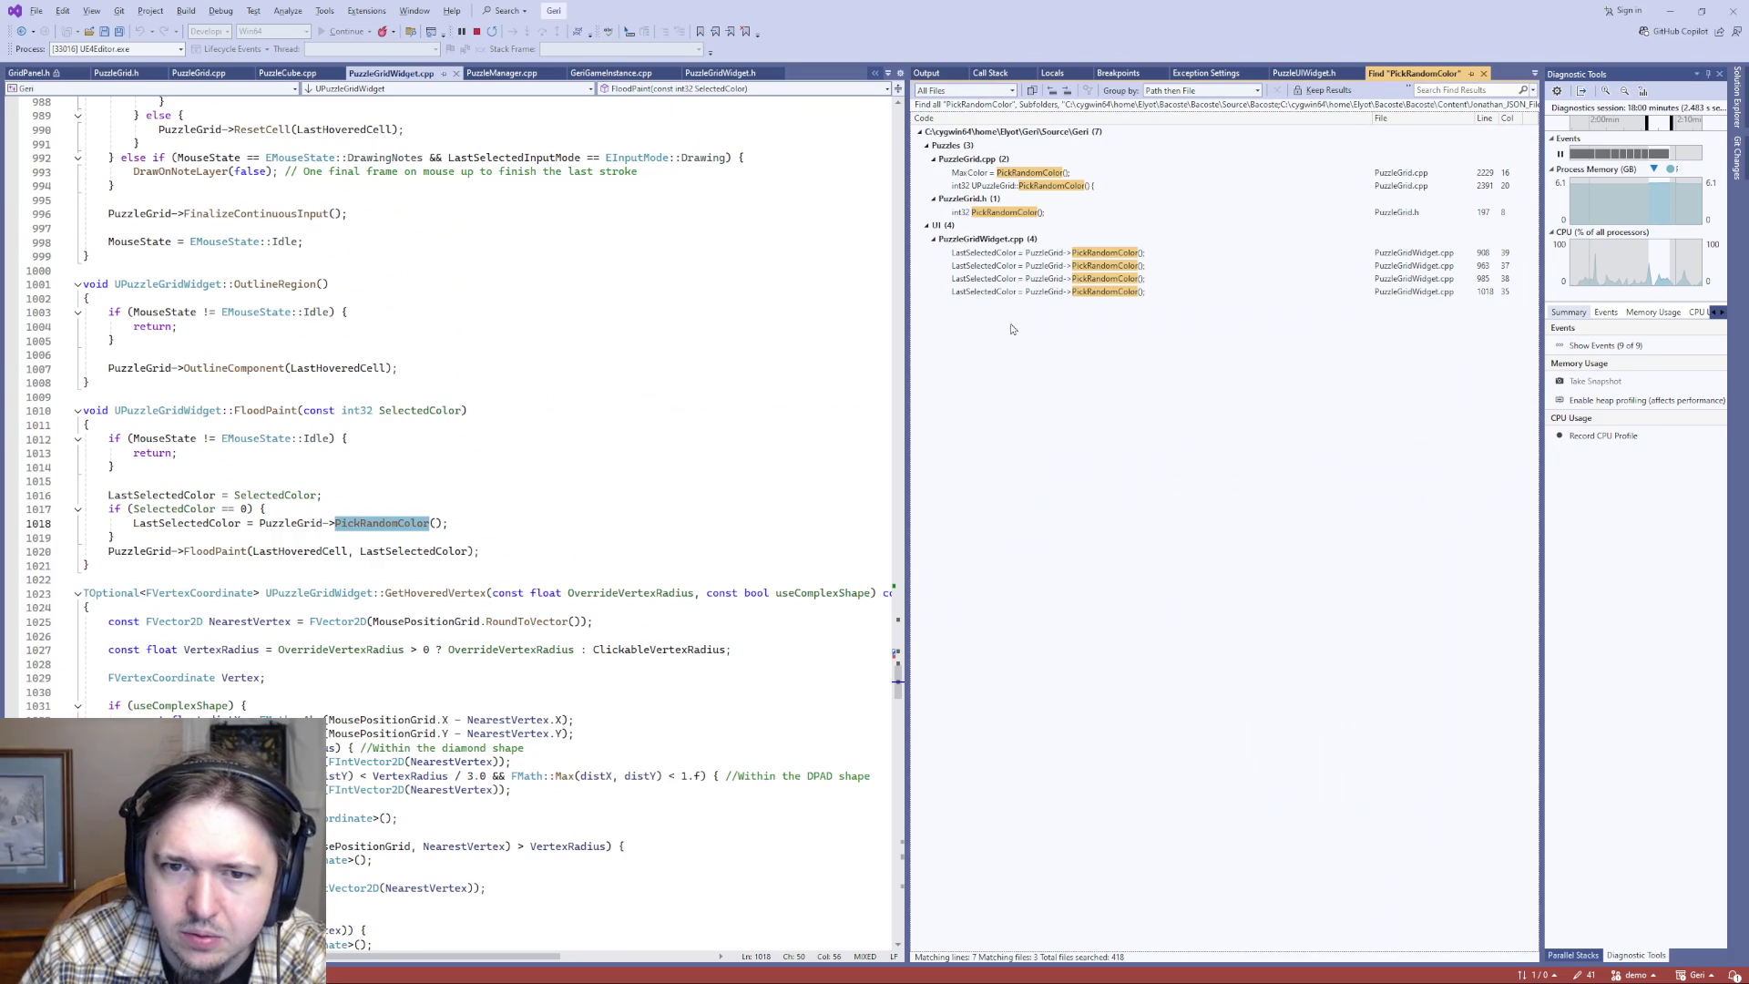
{"action": "double_click", "coordinate": [1045, 175]}
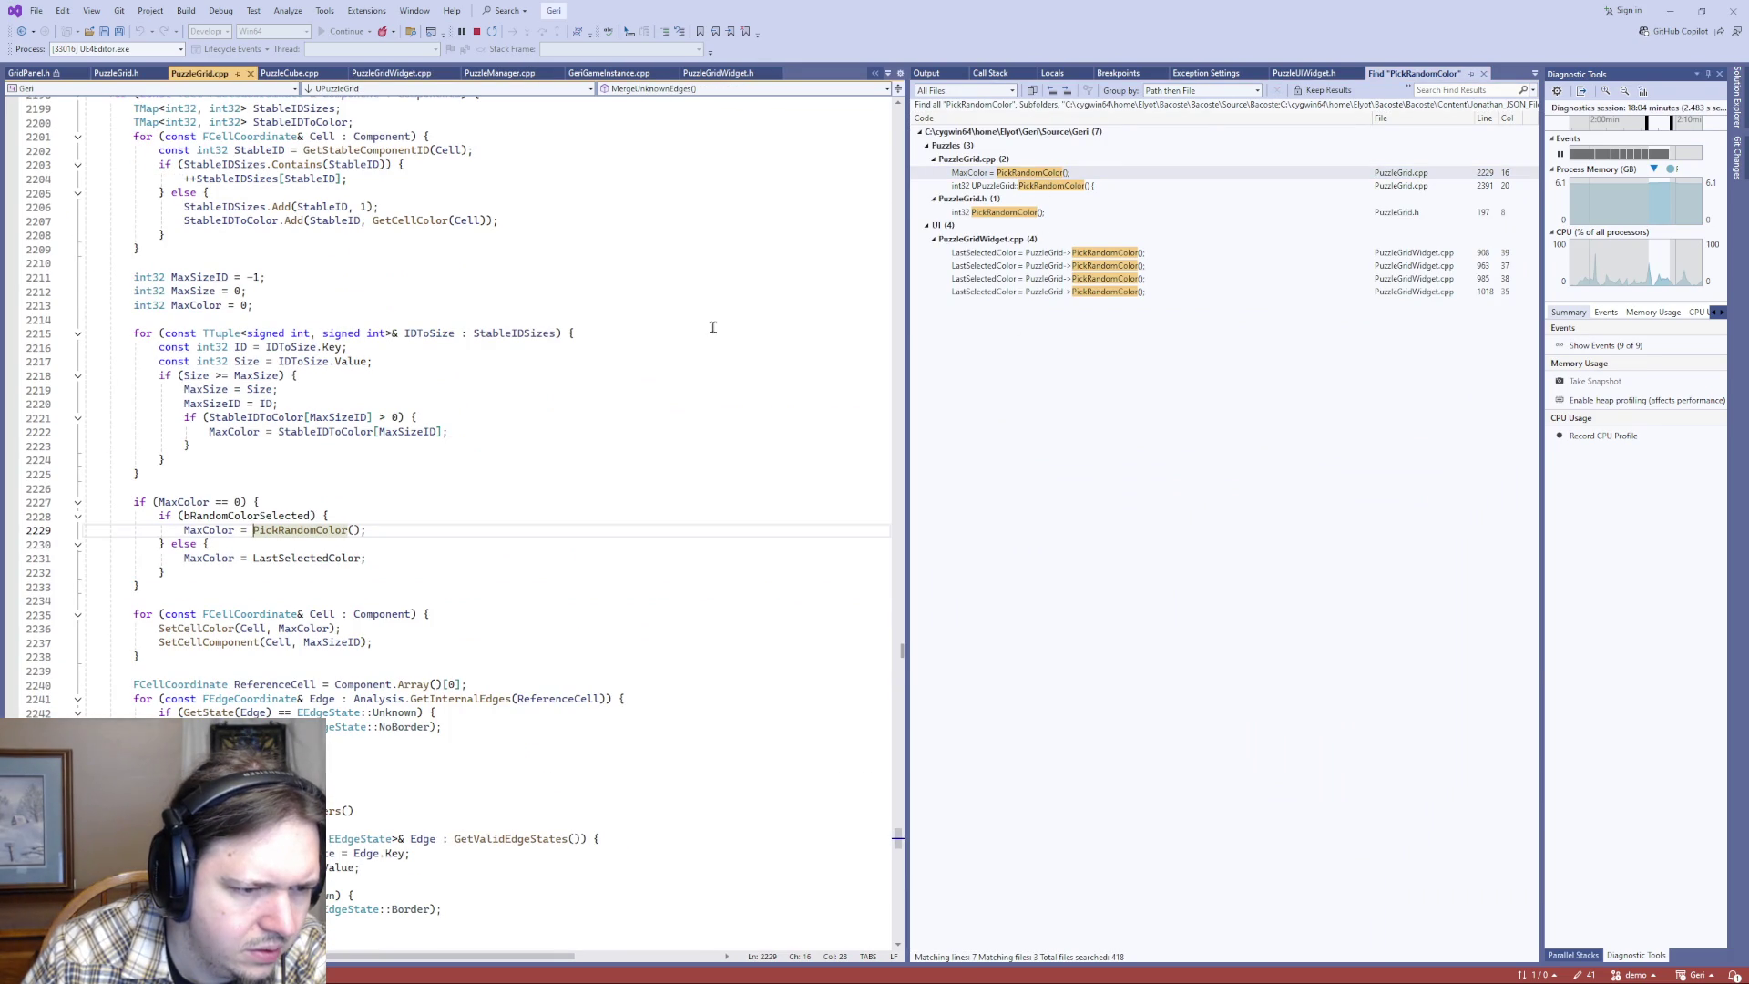
{"action": "scroll", "coordinate": [489, 622], "scroll_direction": "up", "scroll_amount": 5}
{"action": "scroll", "coordinate": [486, 618], "scroll_direction": "down", "scroll_amount": 6}
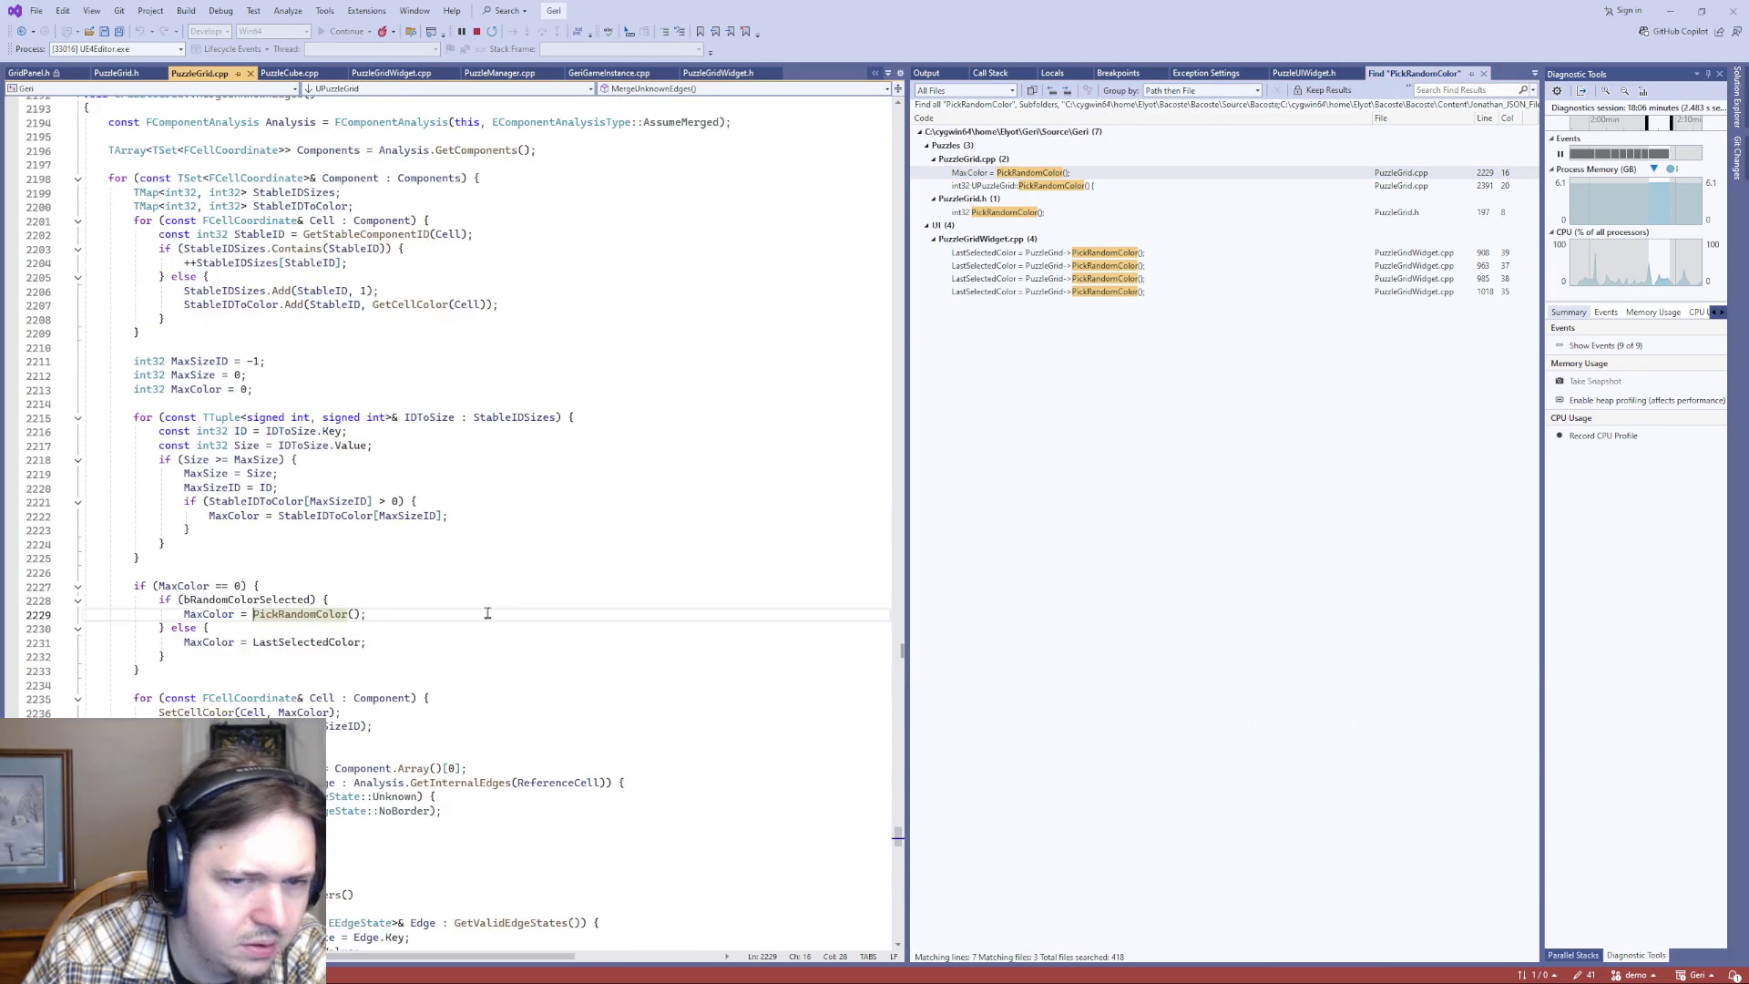
{"action": "double_click", "coordinate": [1096, 255]}
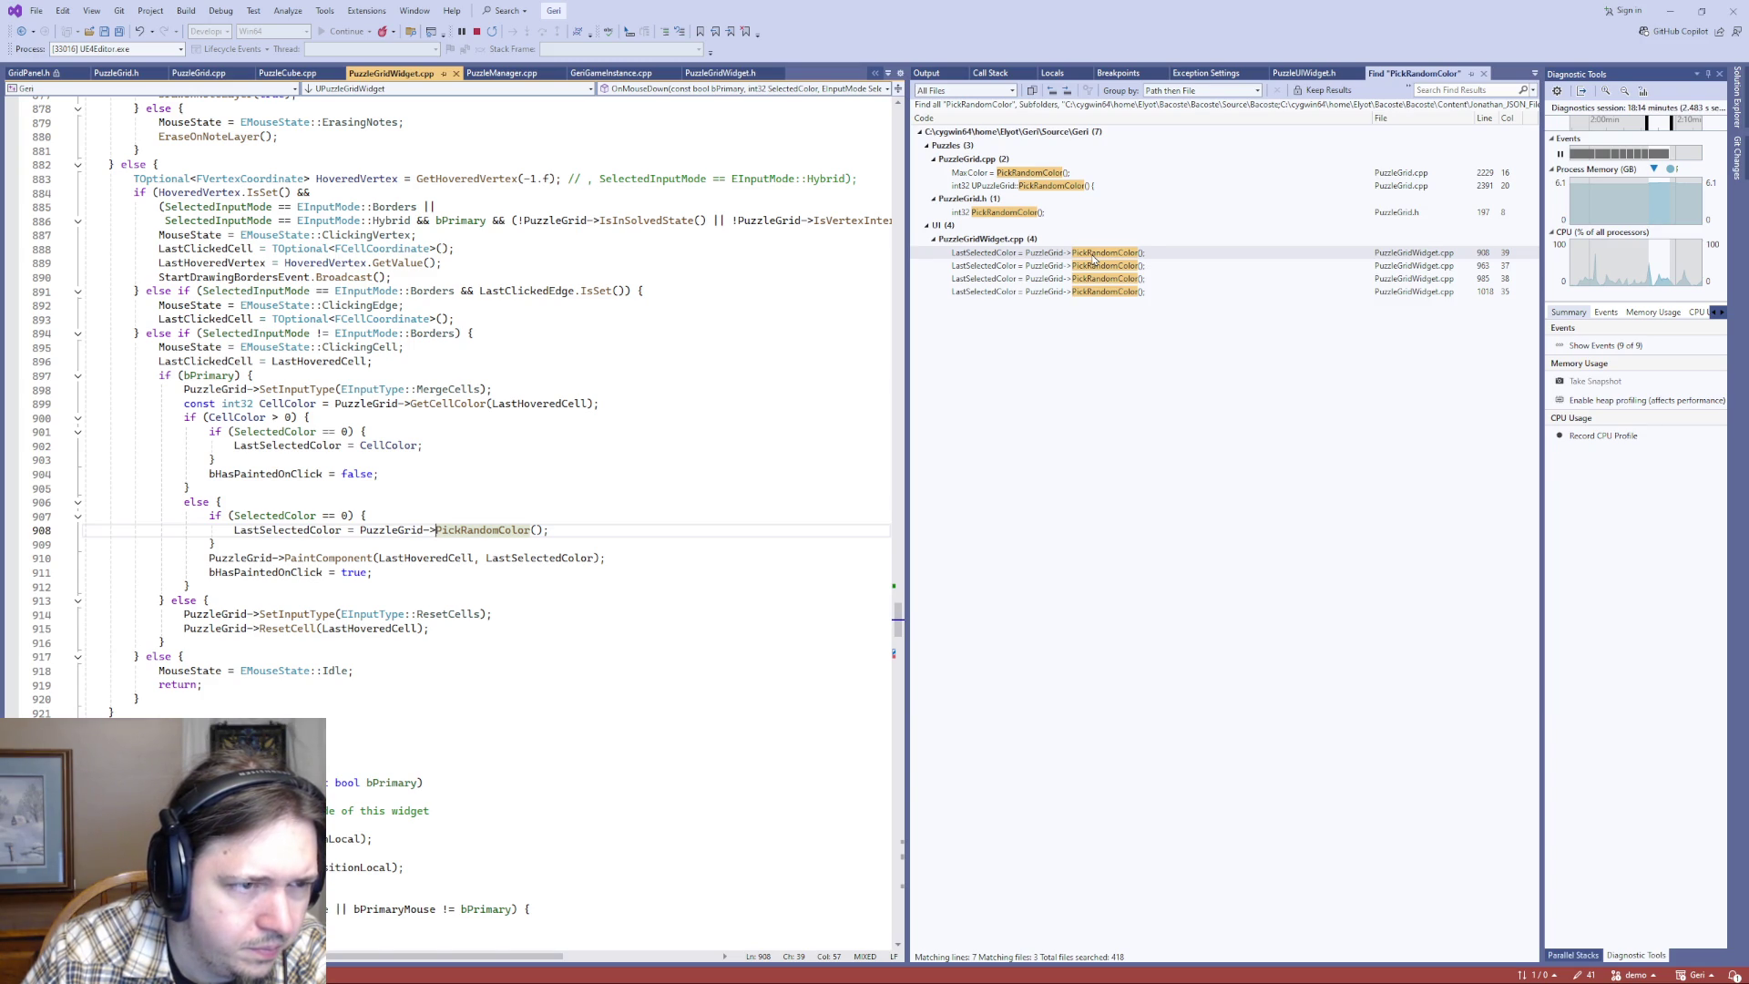
- Go from the PaintComponent call on line 910 to its definition with F12
{"action": "scroll", "coordinate": [318, 641], "scroll_direction": "up", "scroll_amount": 7}
{"action": "scroll", "coordinate": [318, 641], "scroll_direction": "up", "scroll_amount": 12}
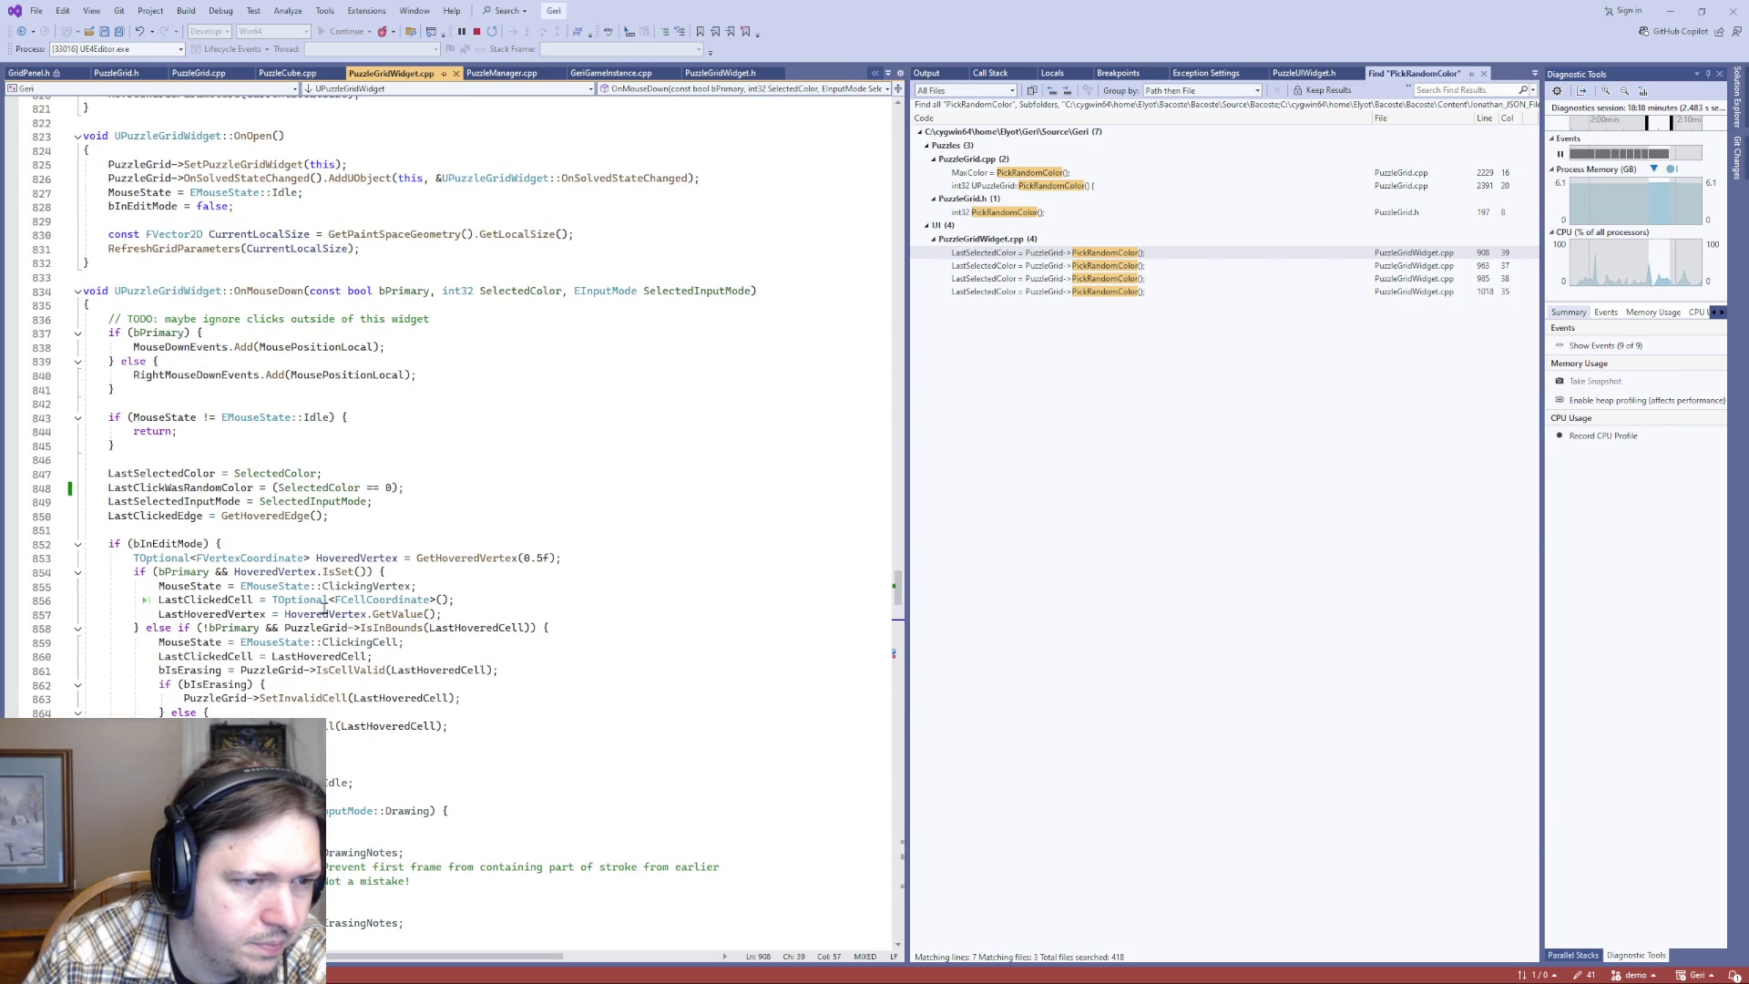
{"action": "scroll", "coordinate": [324, 609], "scroll_direction": "down", "scroll_amount": 16}
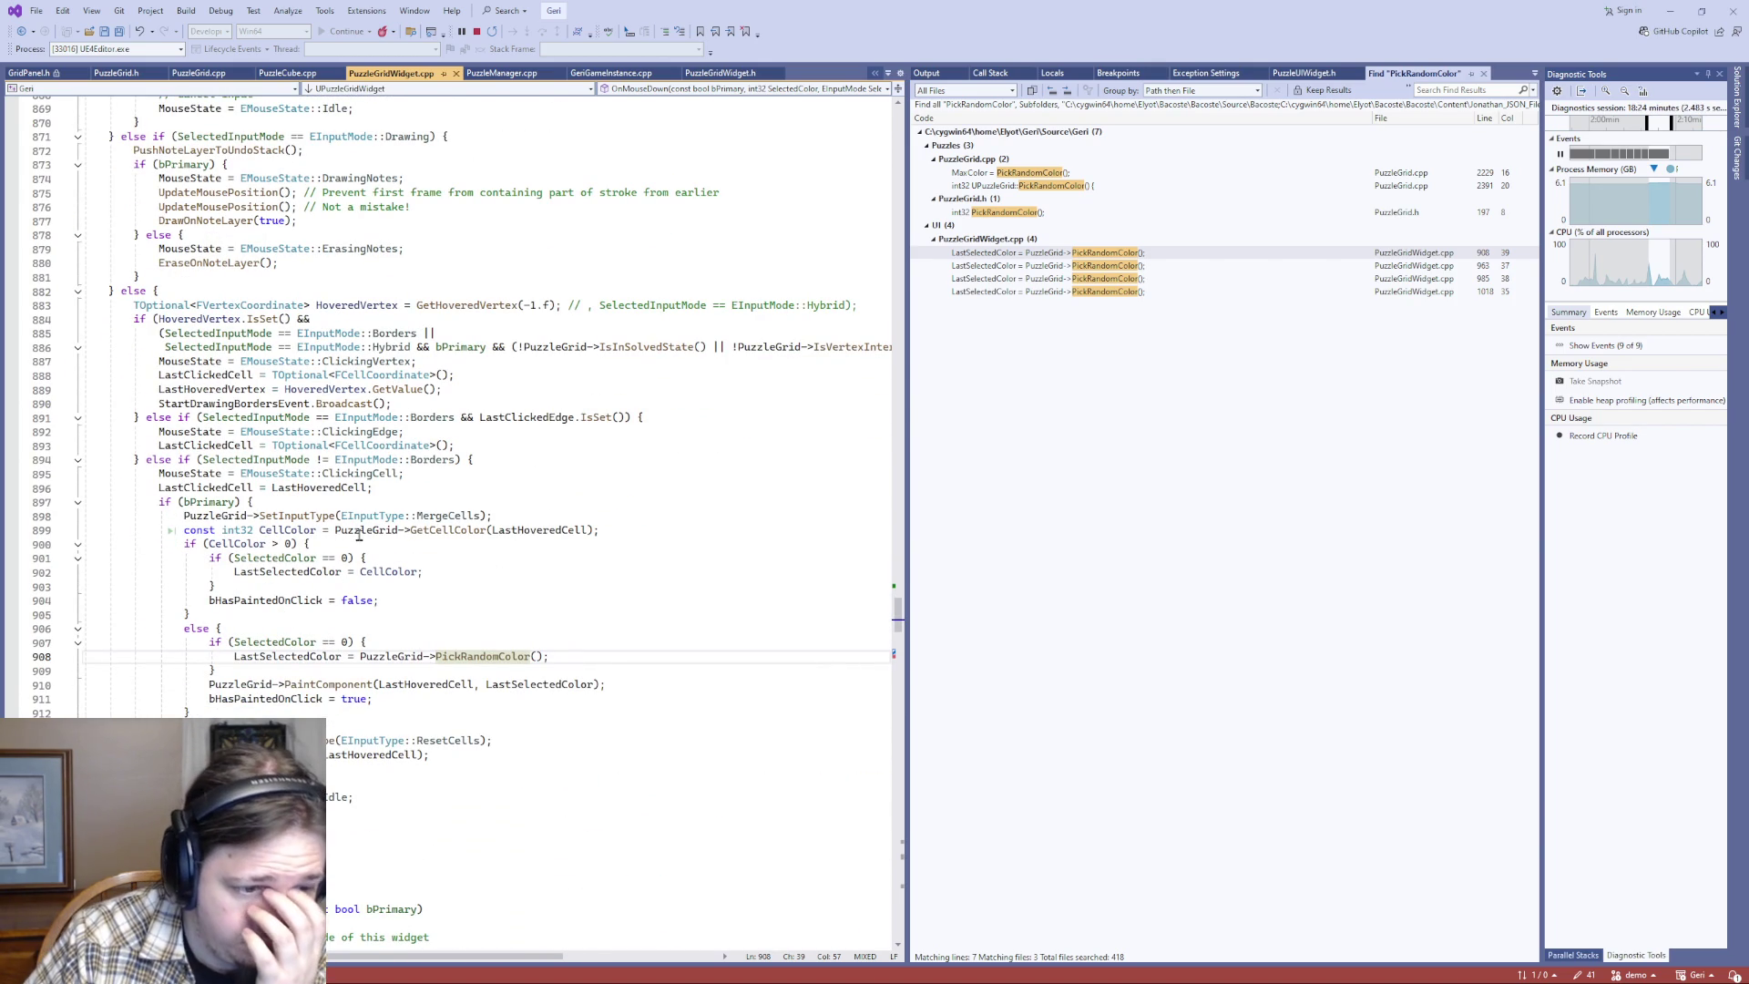
{"action": "scroll", "coordinate": [343, 542], "scroll_direction": "down", "scroll_amount": 3}
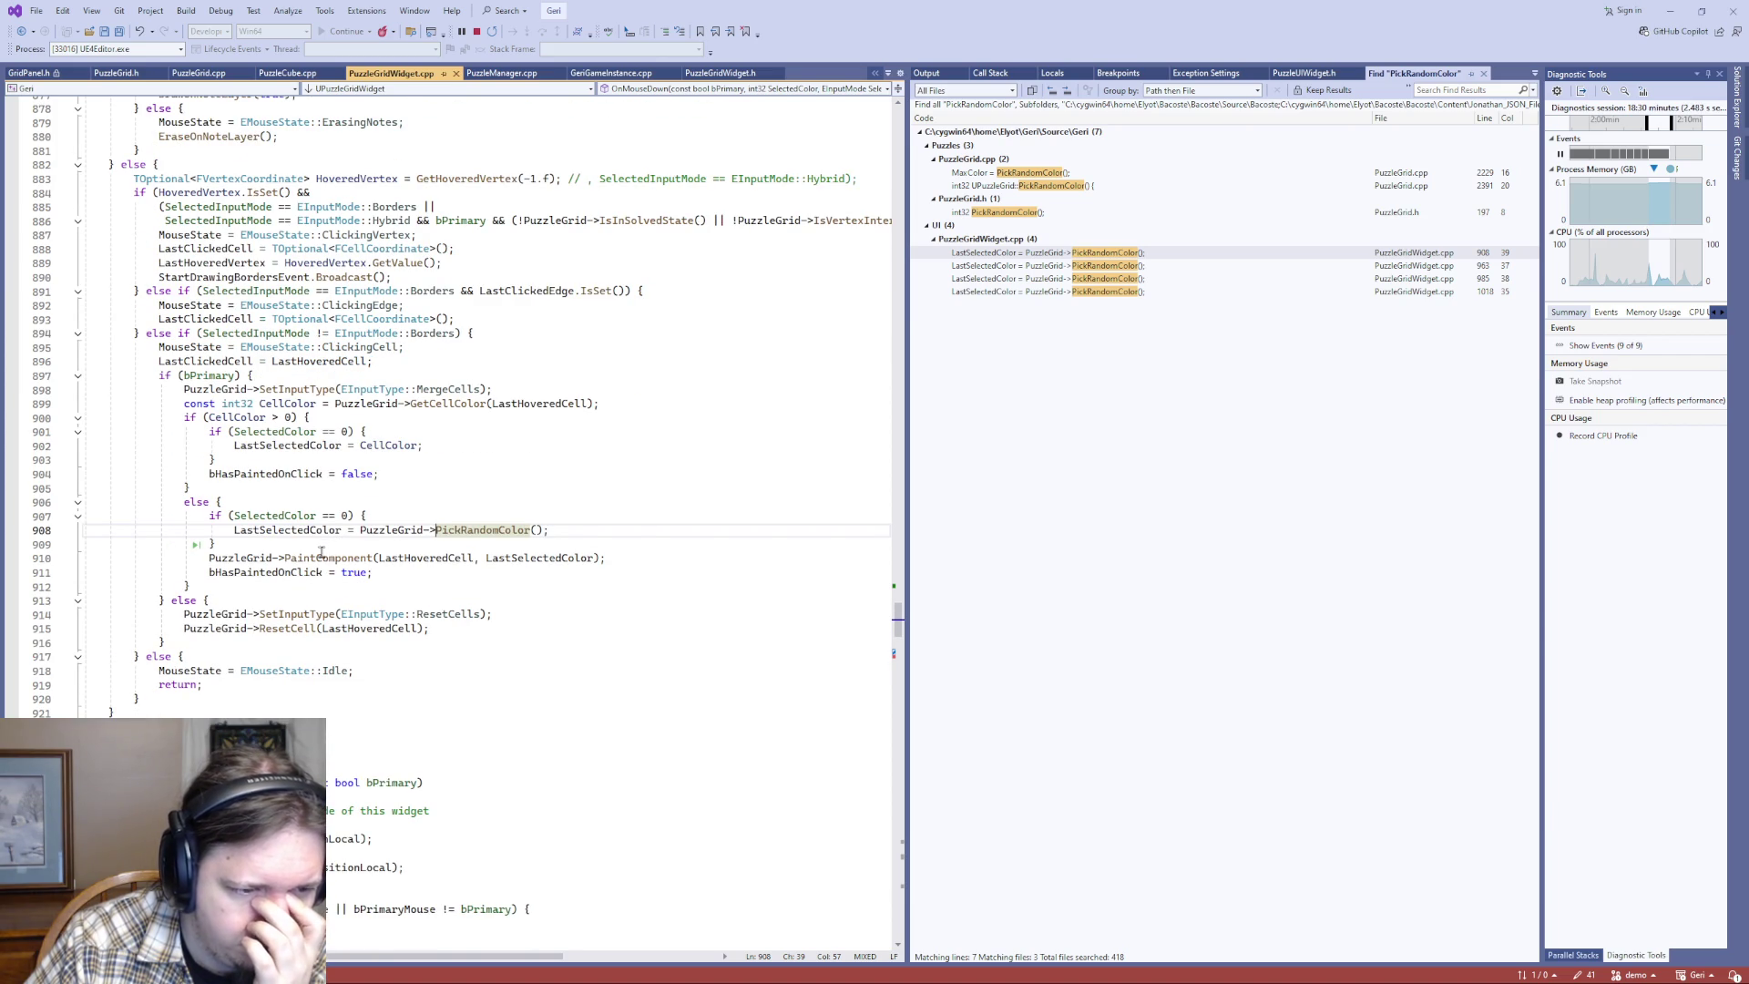
{"action": "left_click", "coordinate": [375, 559]}
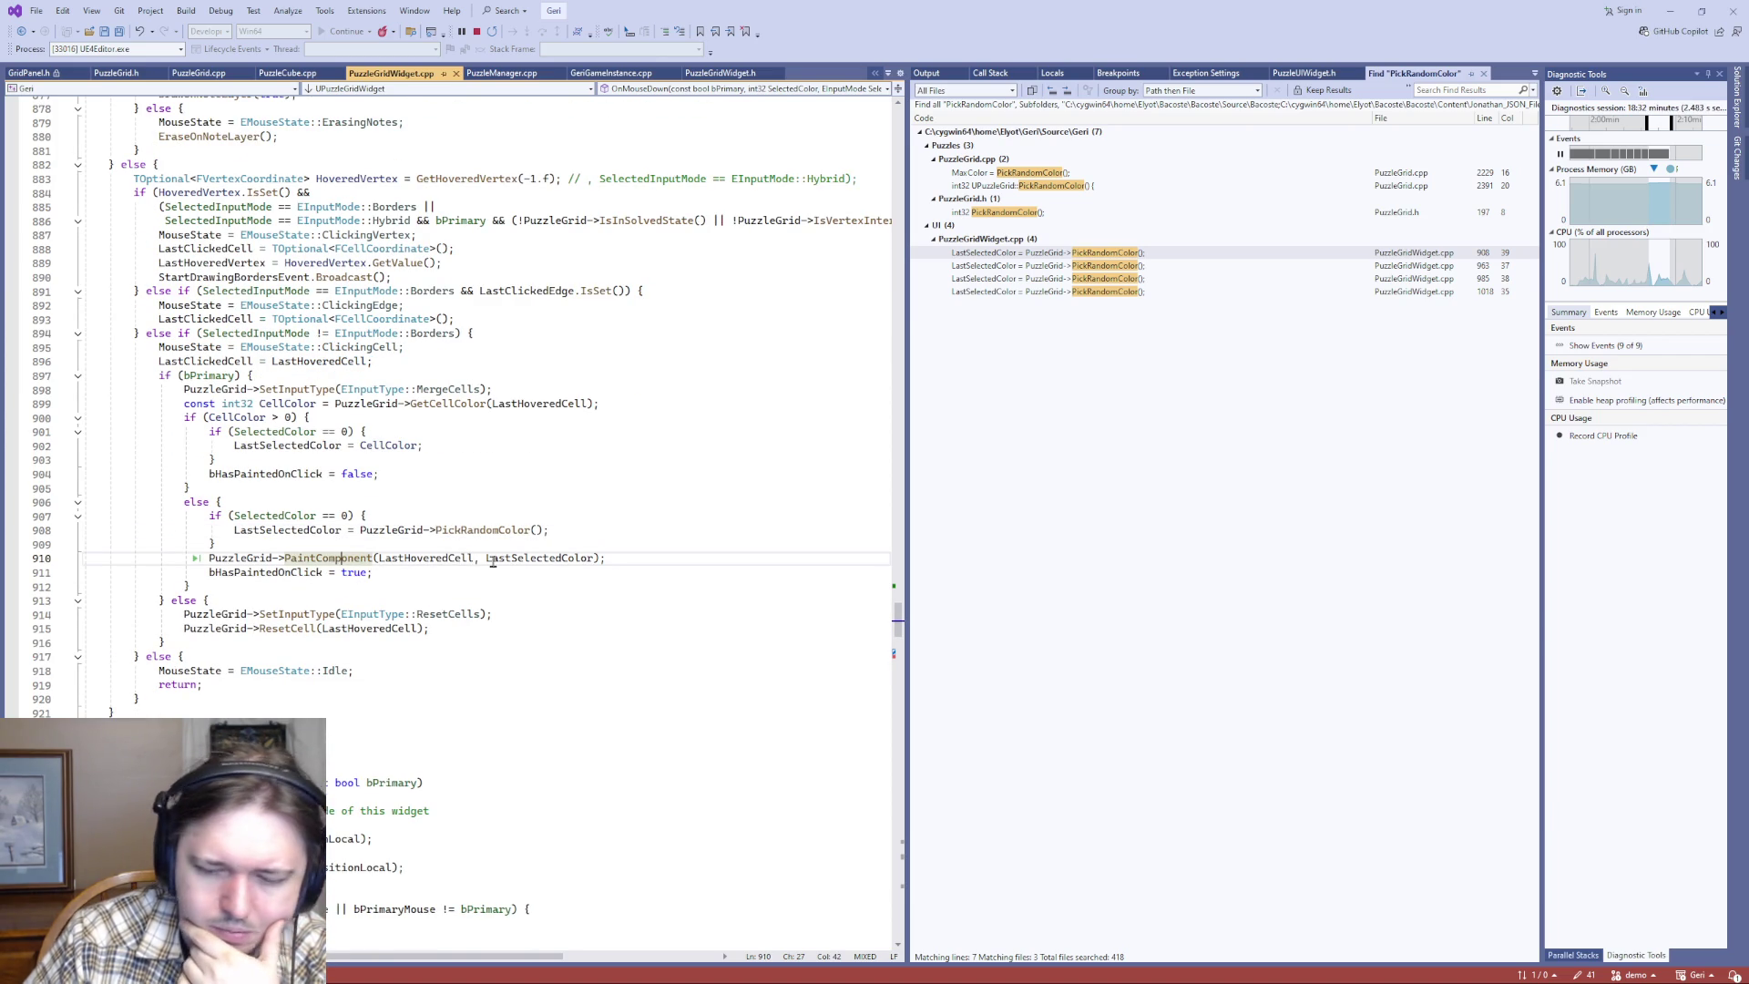
{"action": "key", "text": "F12"}
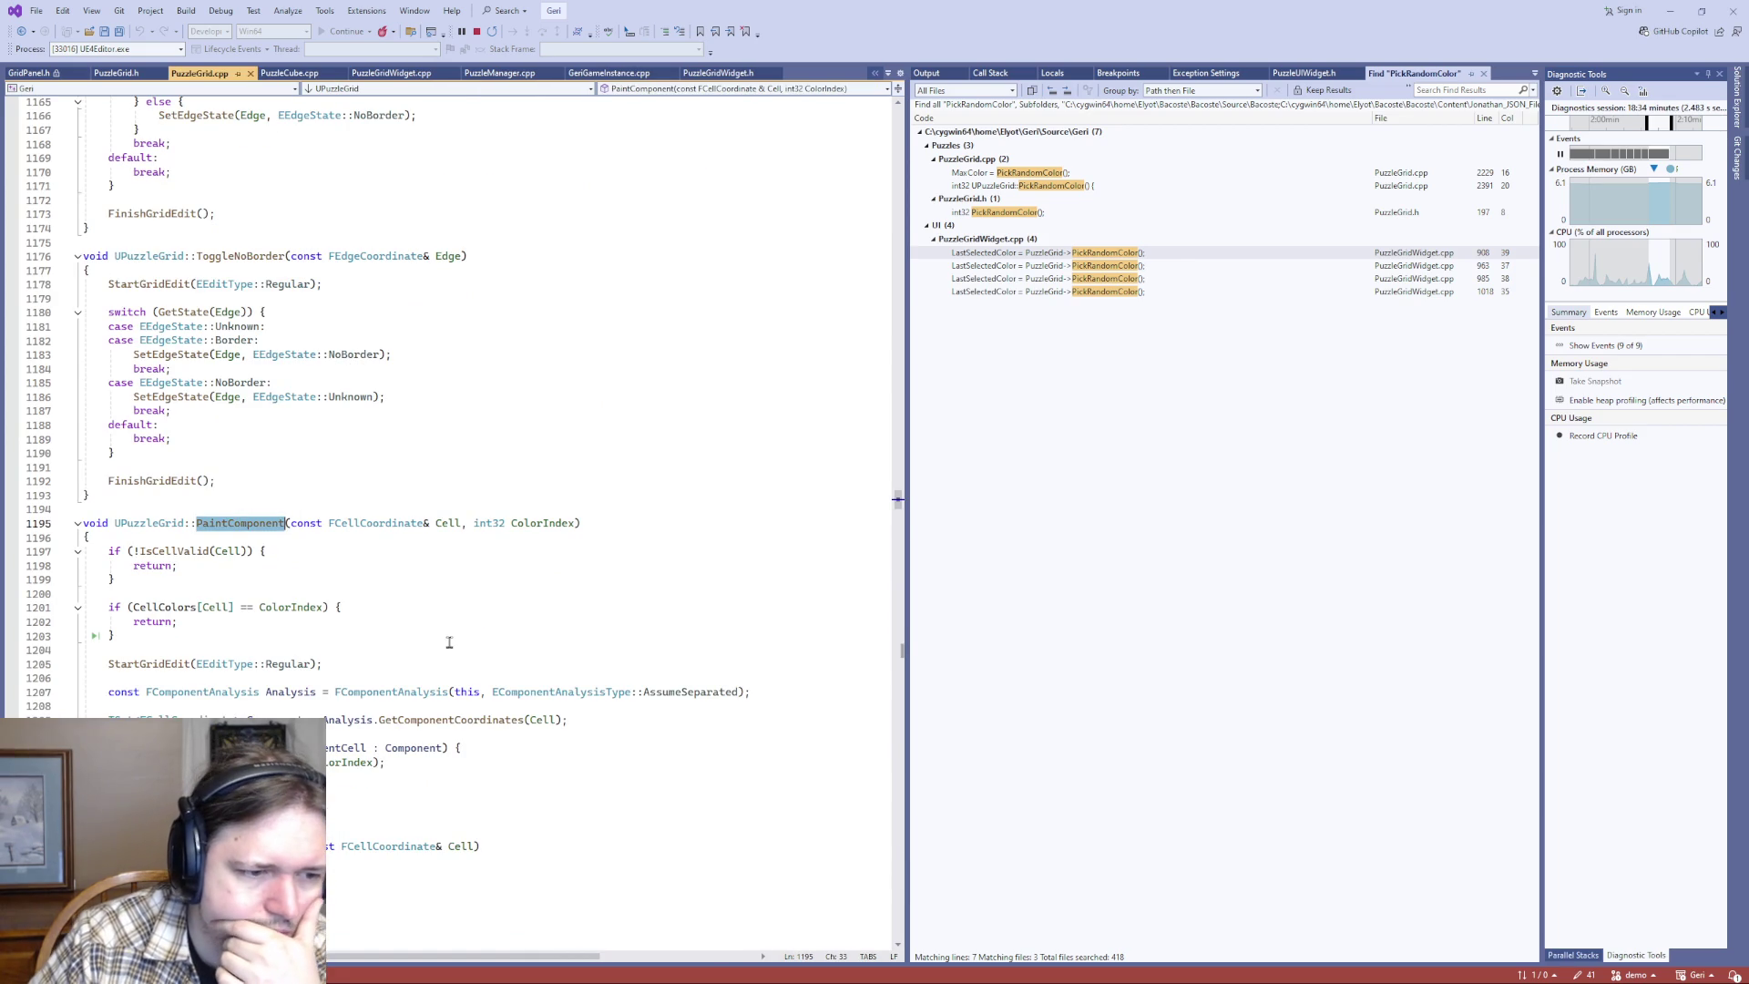
- Read through the PaintComponent definition and search the file for NextStableComponent
{"action": "scroll", "coordinate": [433, 641], "scroll_direction": "down", "scroll_amount": 3}
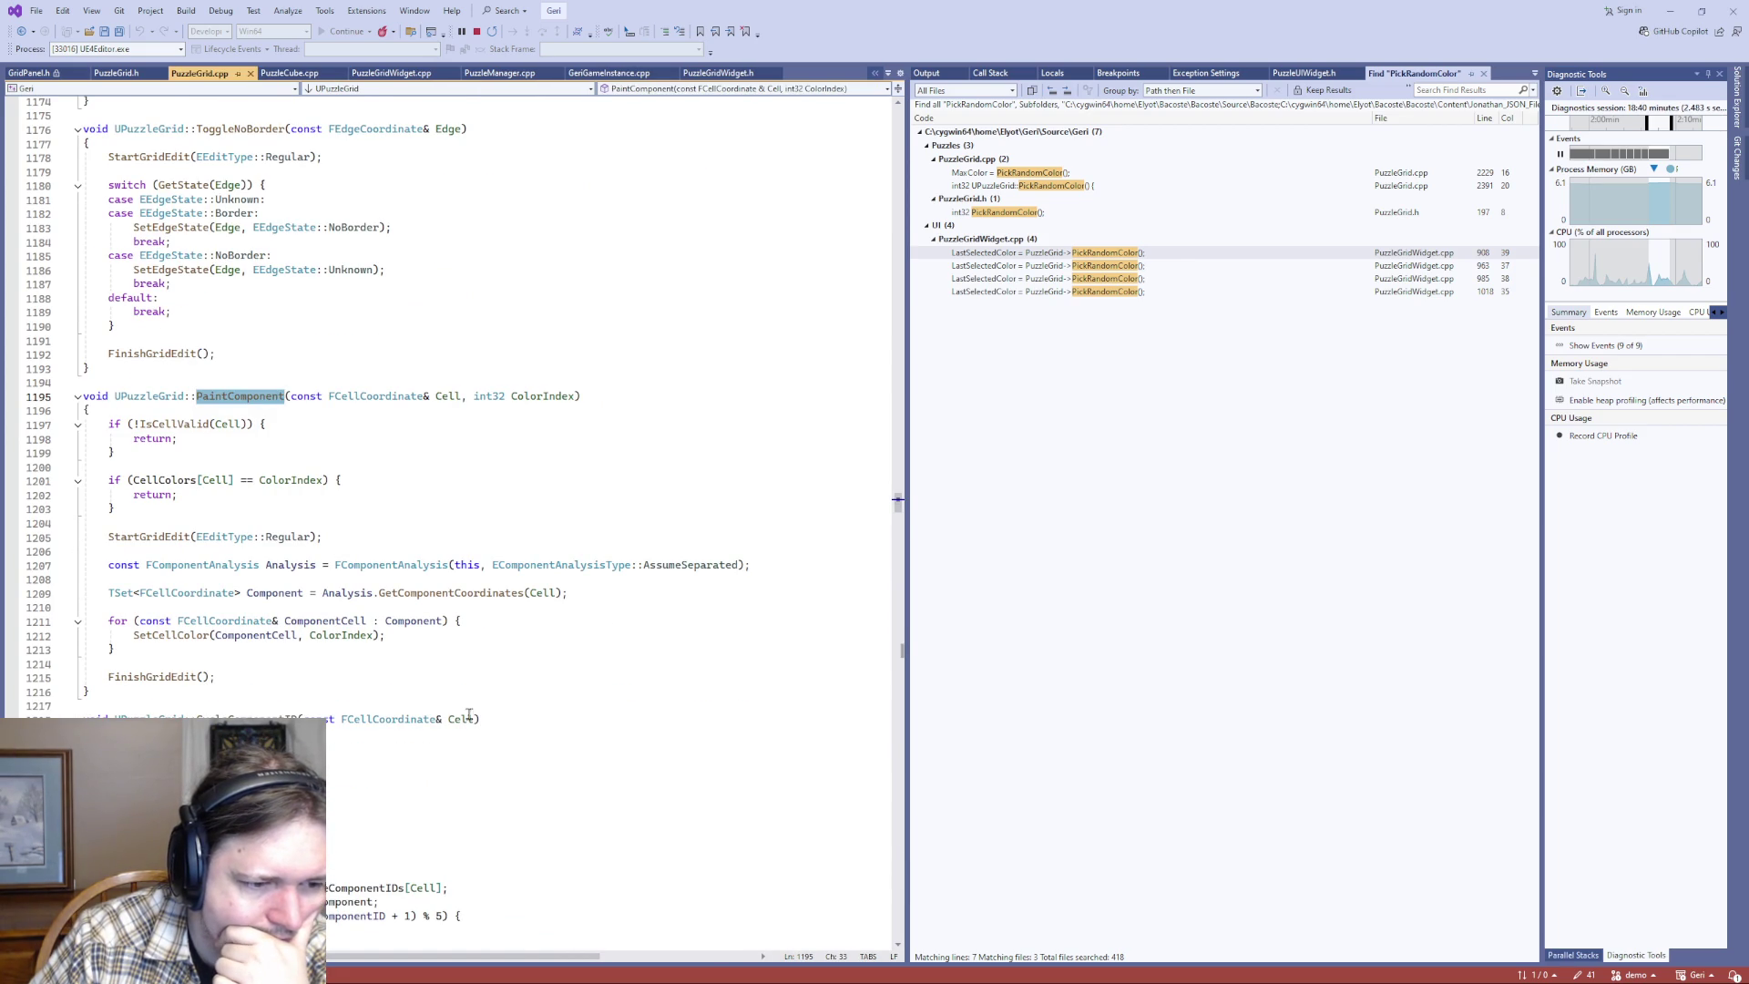
{"action": "scroll", "coordinate": [464, 719], "scroll_direction": "down", "scroll_amount": 4}
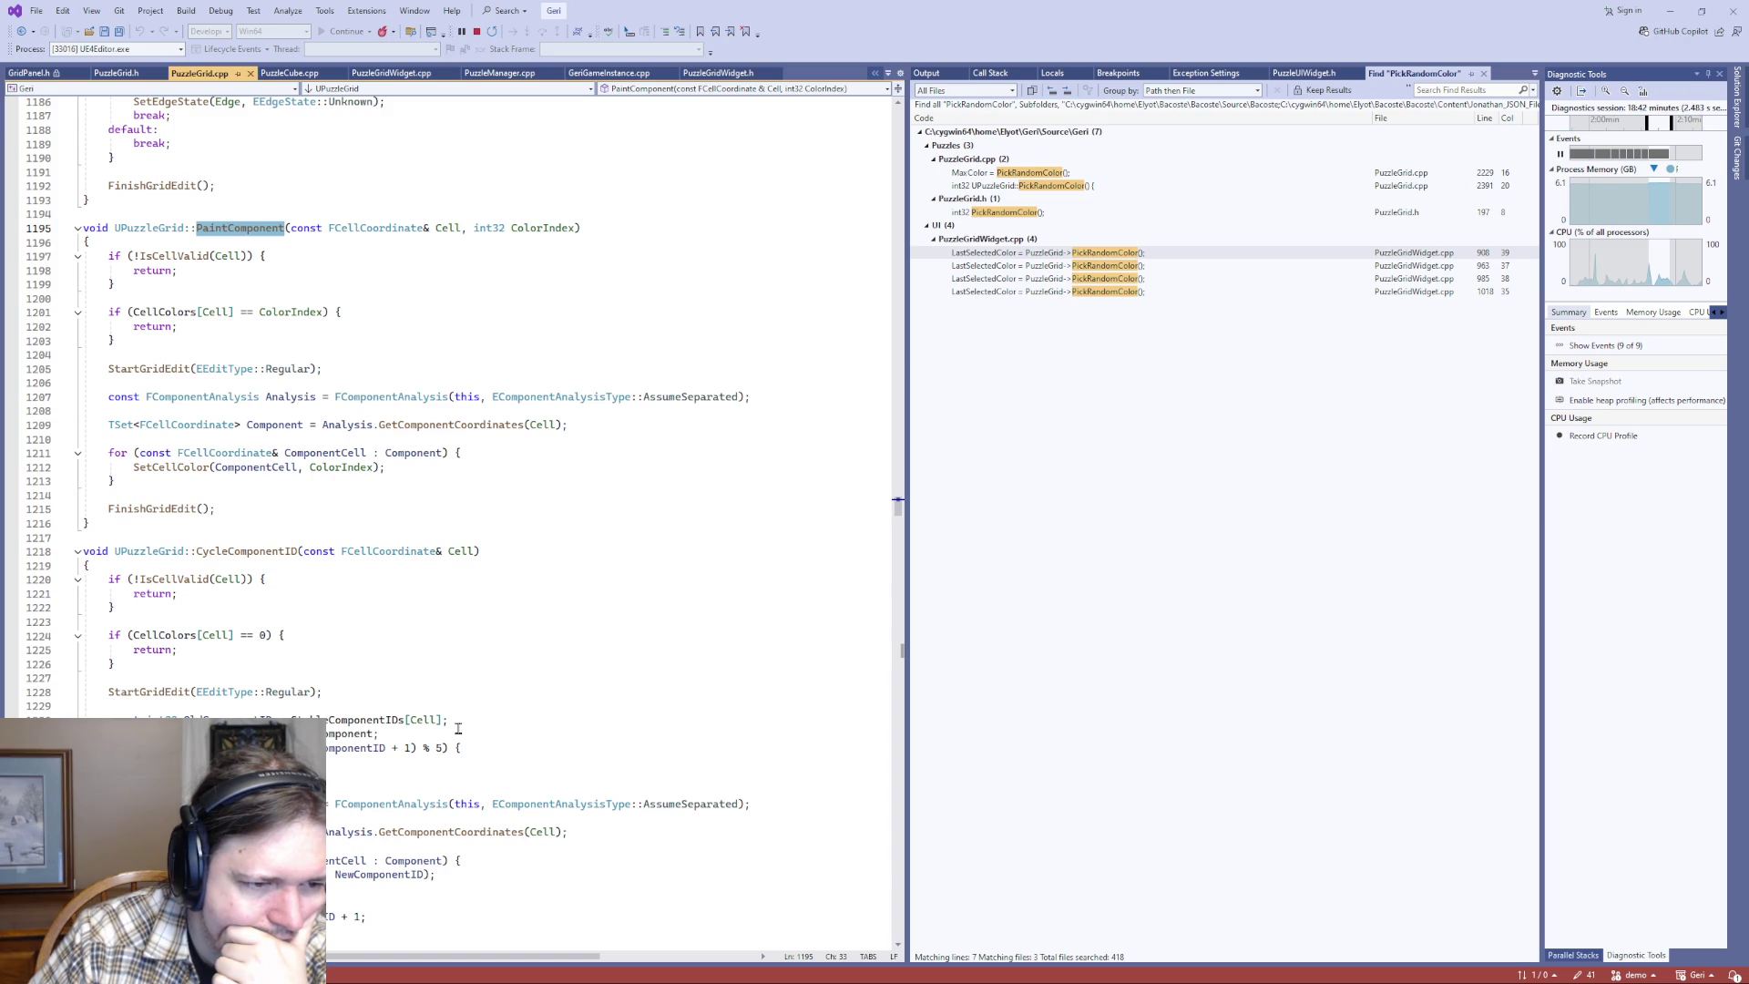
{"action": "scroll", "coordinate": [453, 725], "scroll_direction": "down", "scroll_amount": 12}
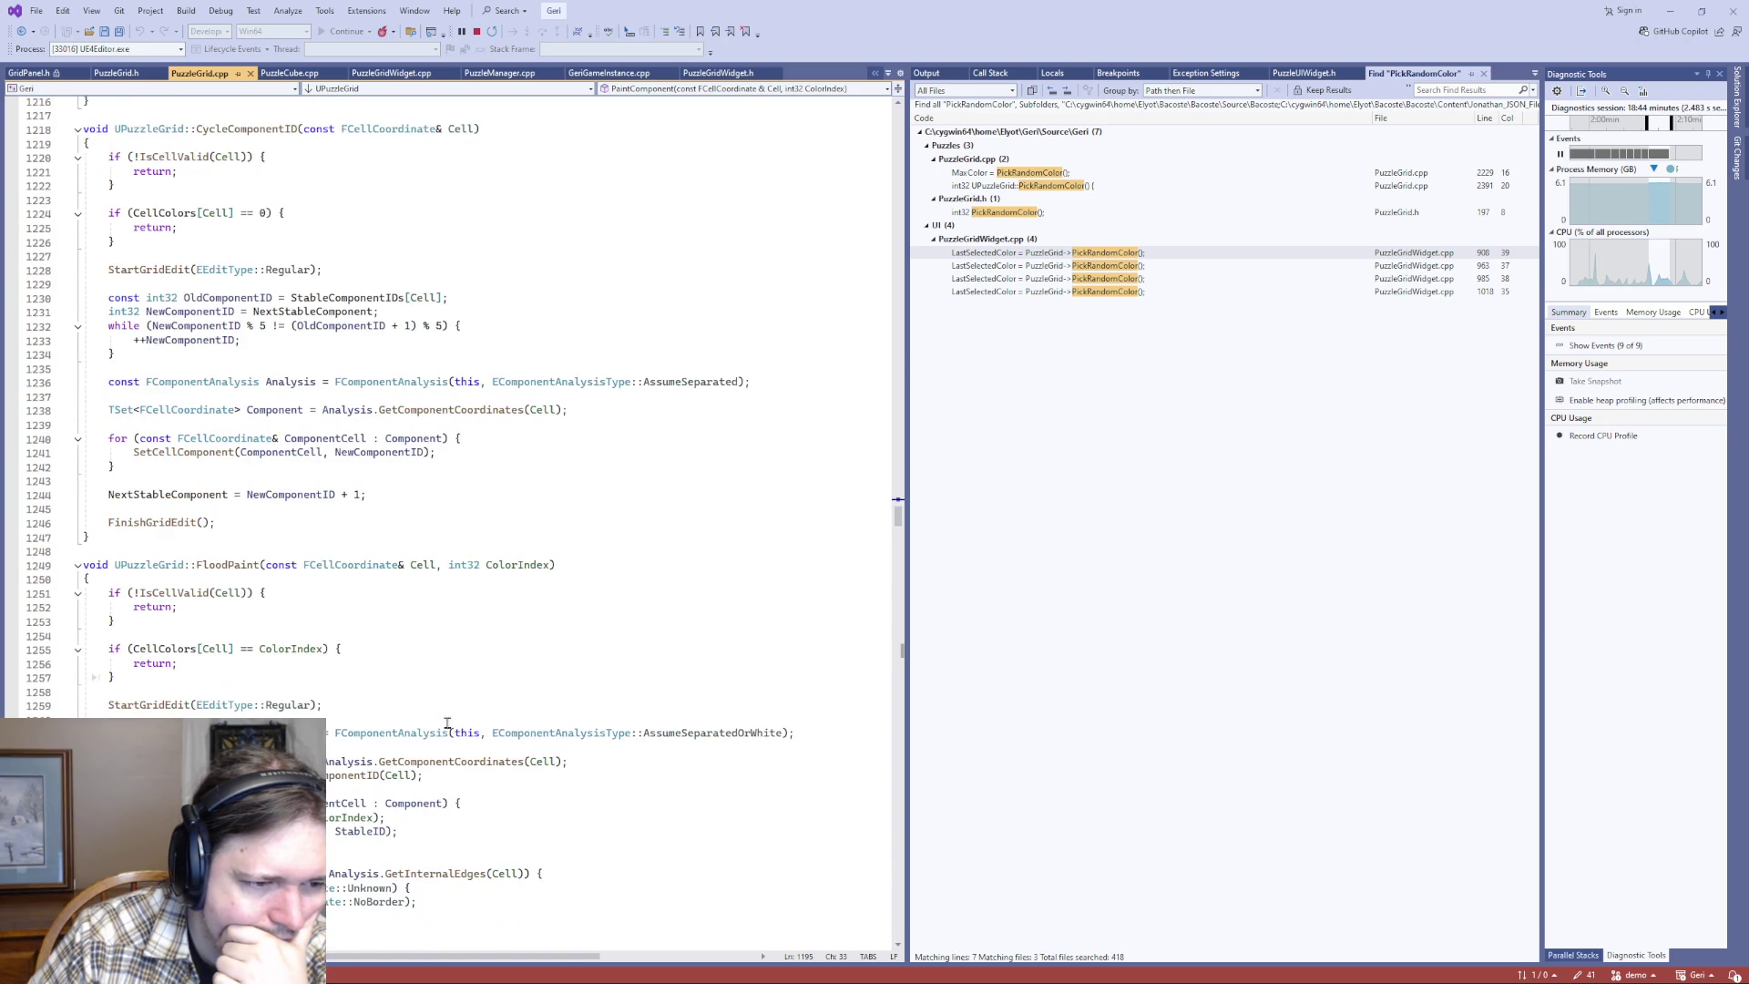
{"action": "scroll", "coordinate": [447, 722], "scroll_direction": "down", "scroll_amount": 4}
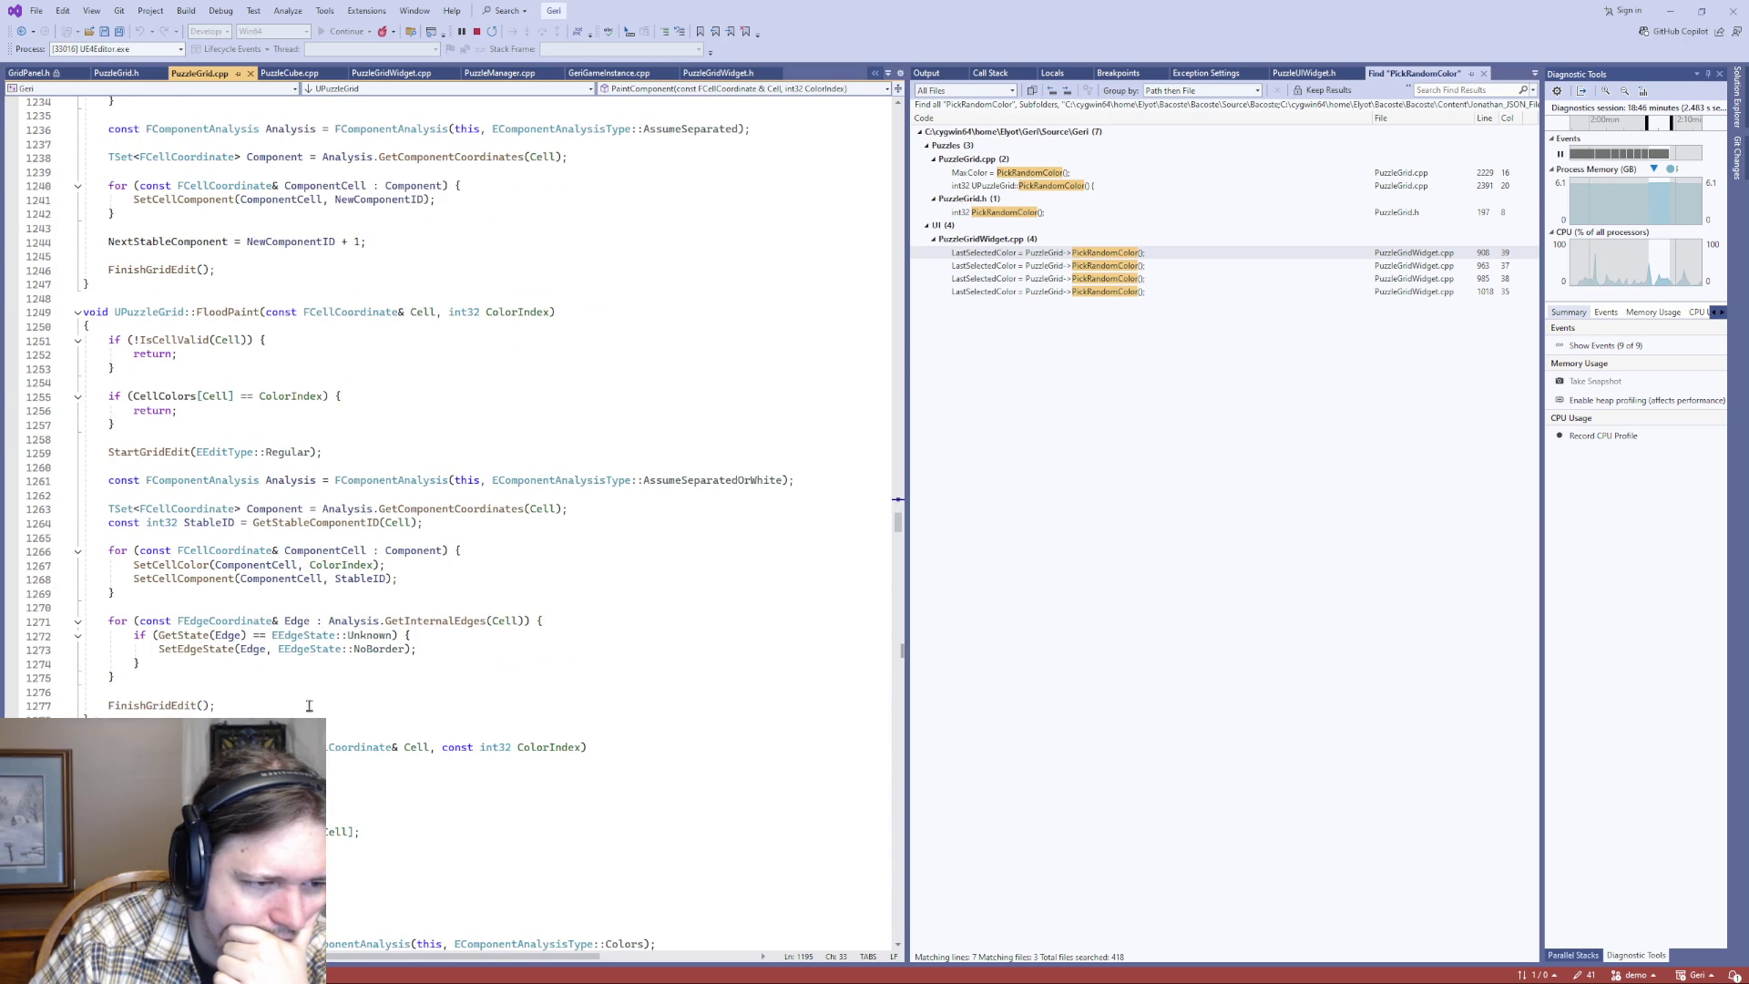
{"action": "scroll", "coordinate": [297, 703], "scroll_direction": "up", "scroll_amount": 8}
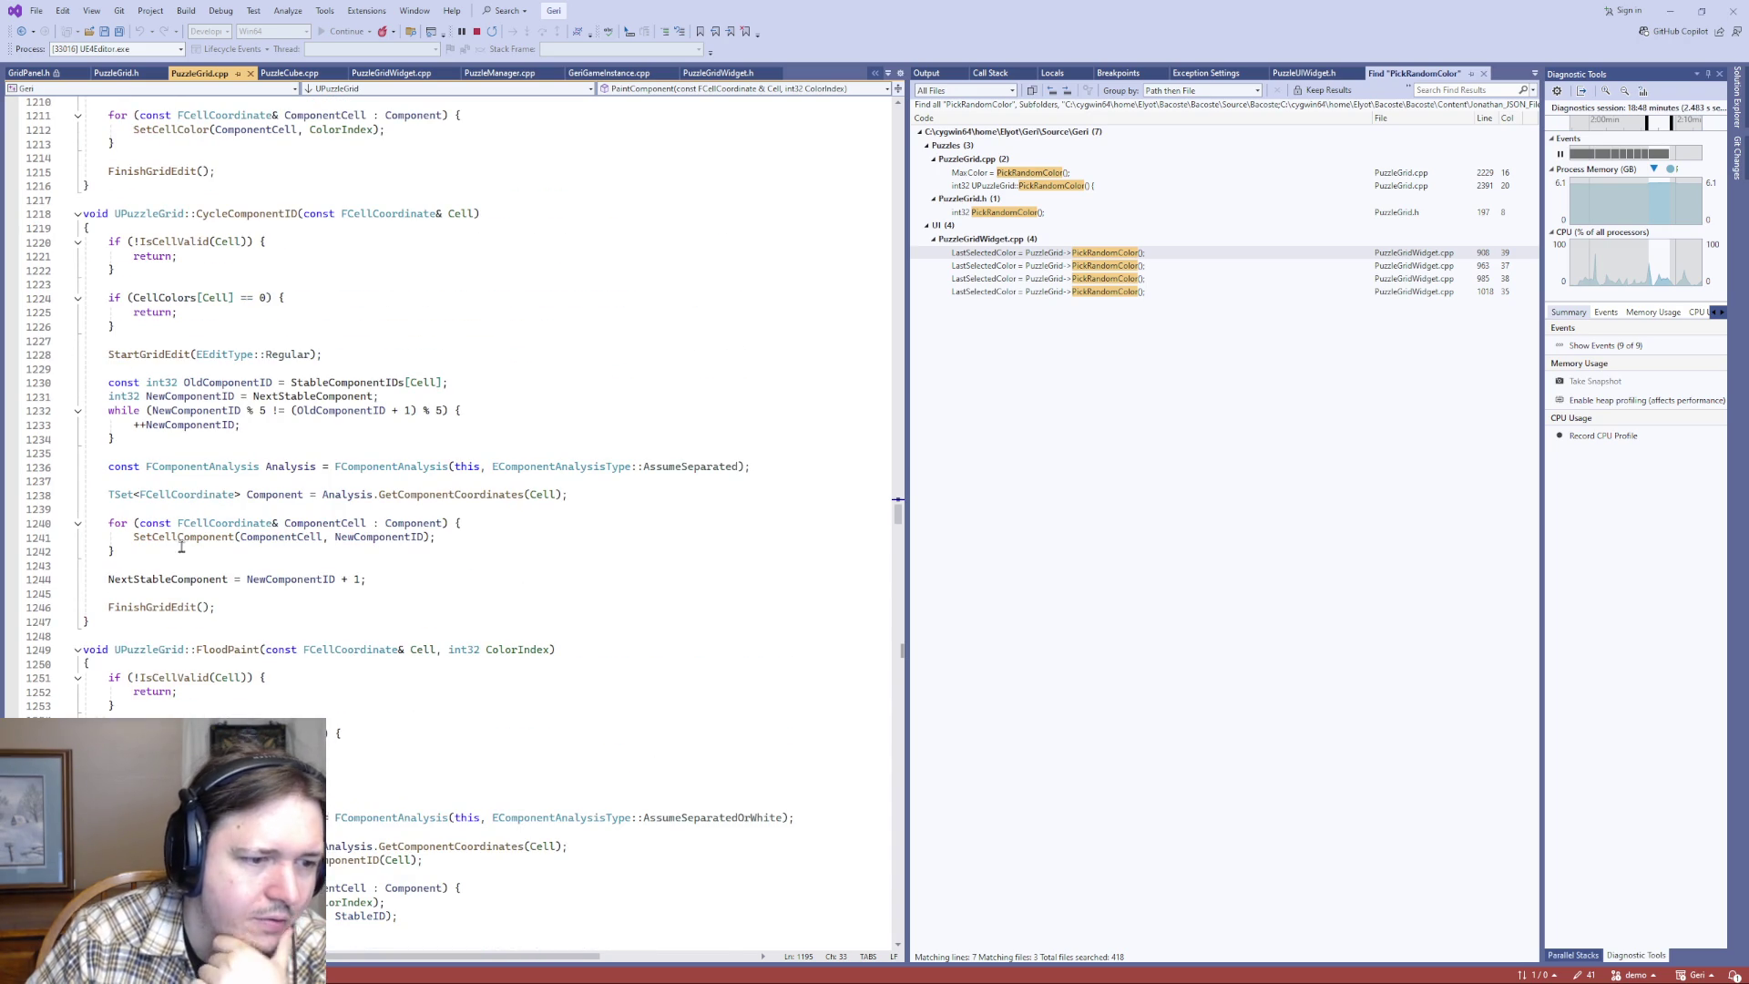
{"action": "double_click", "coordinate": [167, 579]}
{"action": "key", "text": "ctrl+f"}
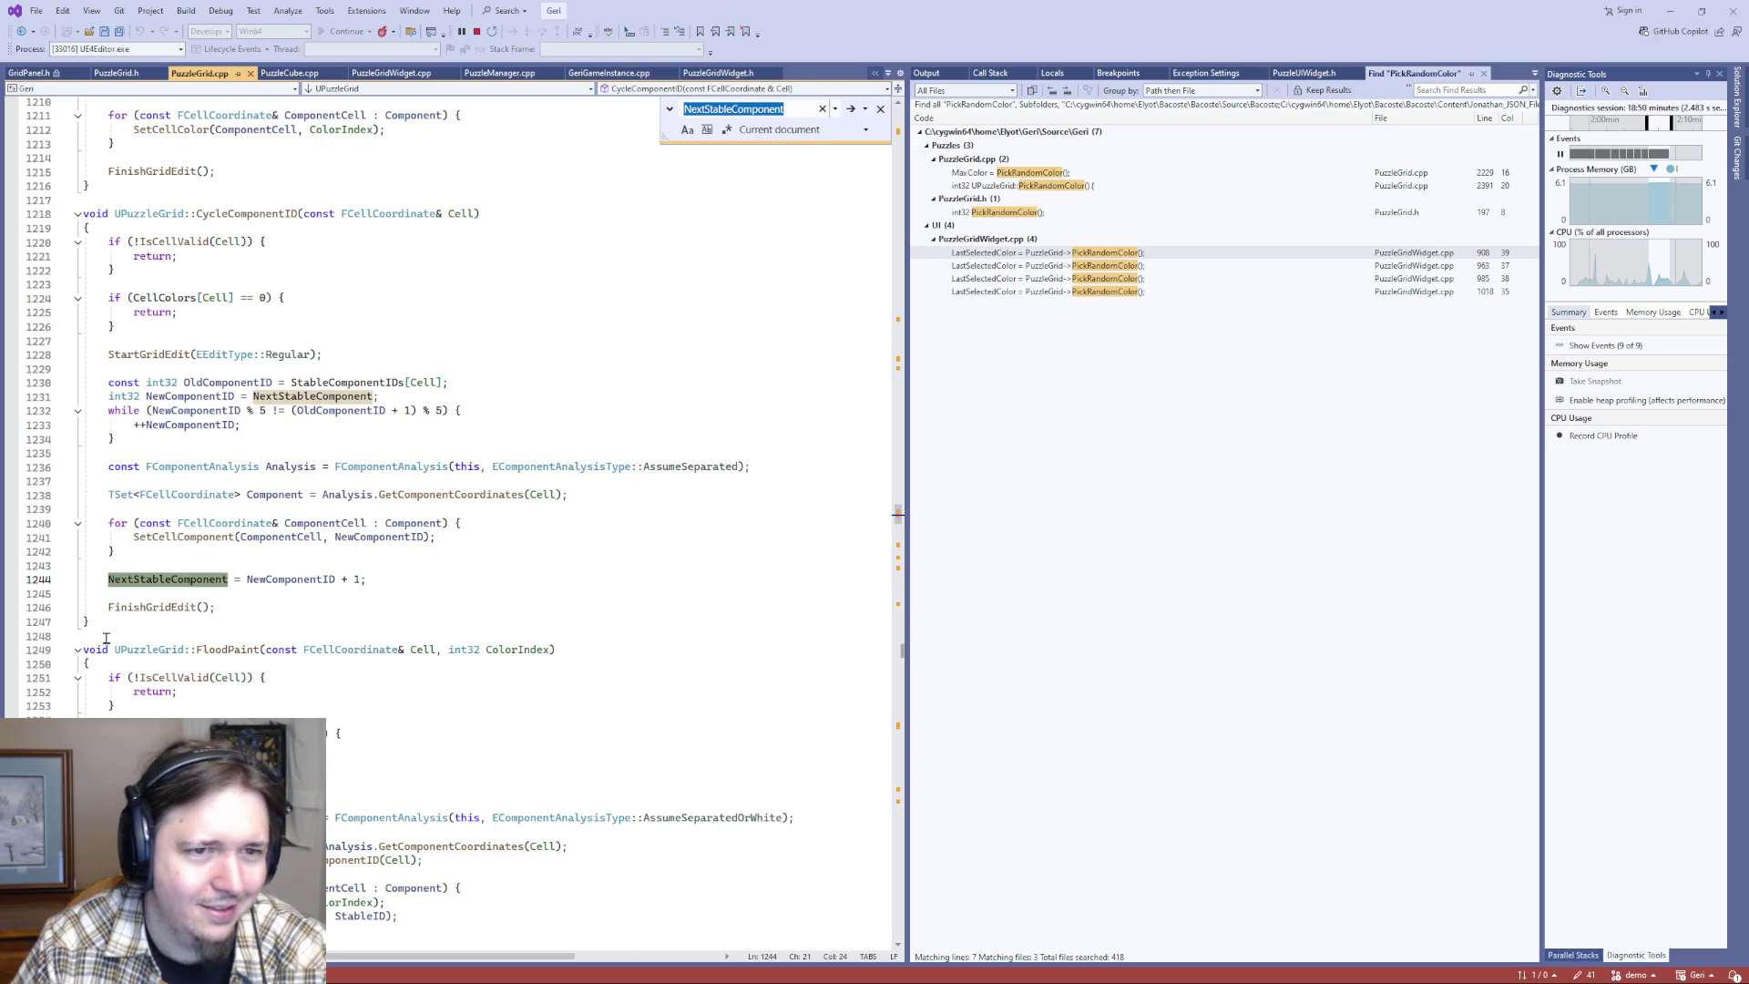
{"action": "key", "text": "Return"}
{"action": "key", "text": "Return"}
- Review the matches up to PaintCell's header and highlight the ComponentIDs uses
{"action": "scroll", "coordinate": [150, 630], "scroll_direction": "up", "scroll_amount": 4}
{"action": "scroll", "coordinate": [137, 637], "scroll_direction": "down", "scroll_amount": 3}
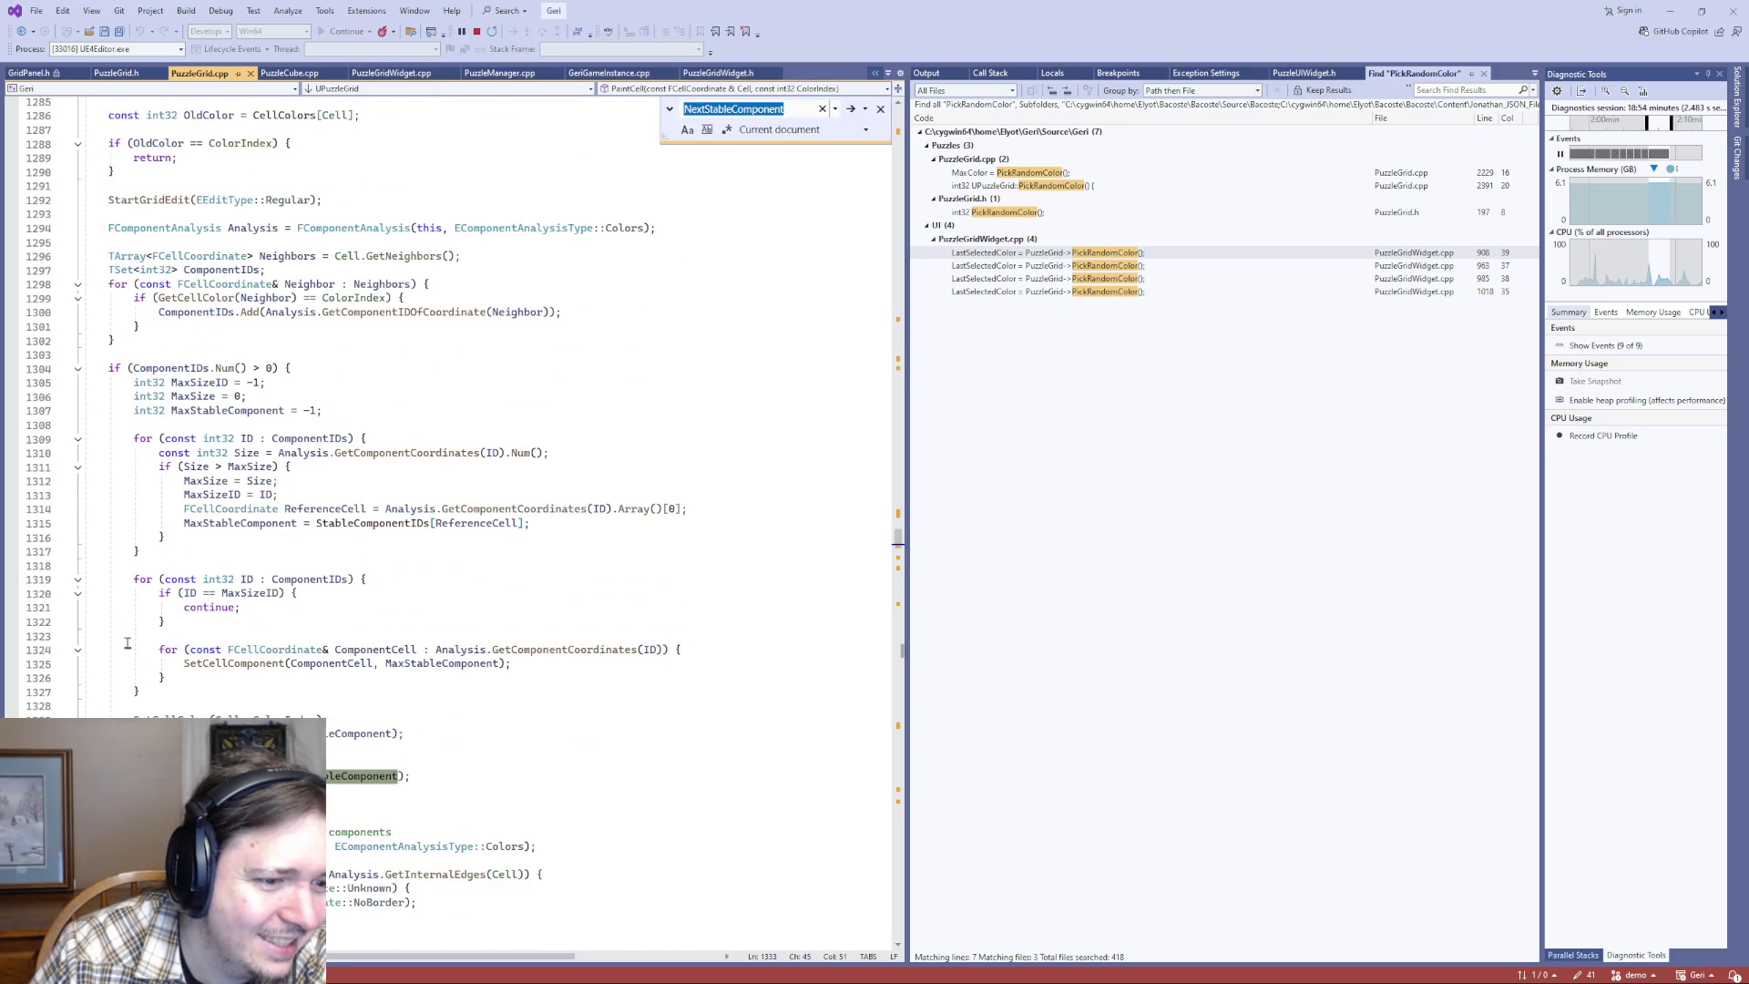
{"action": "scroll", "coordinate": [127, 642], "scroll_direction": "up", "scroll_amount": 3}
{"action": "scroll", "coordinate": [128, 642], "scroll_direction": "down", "scroll_amount": 3}
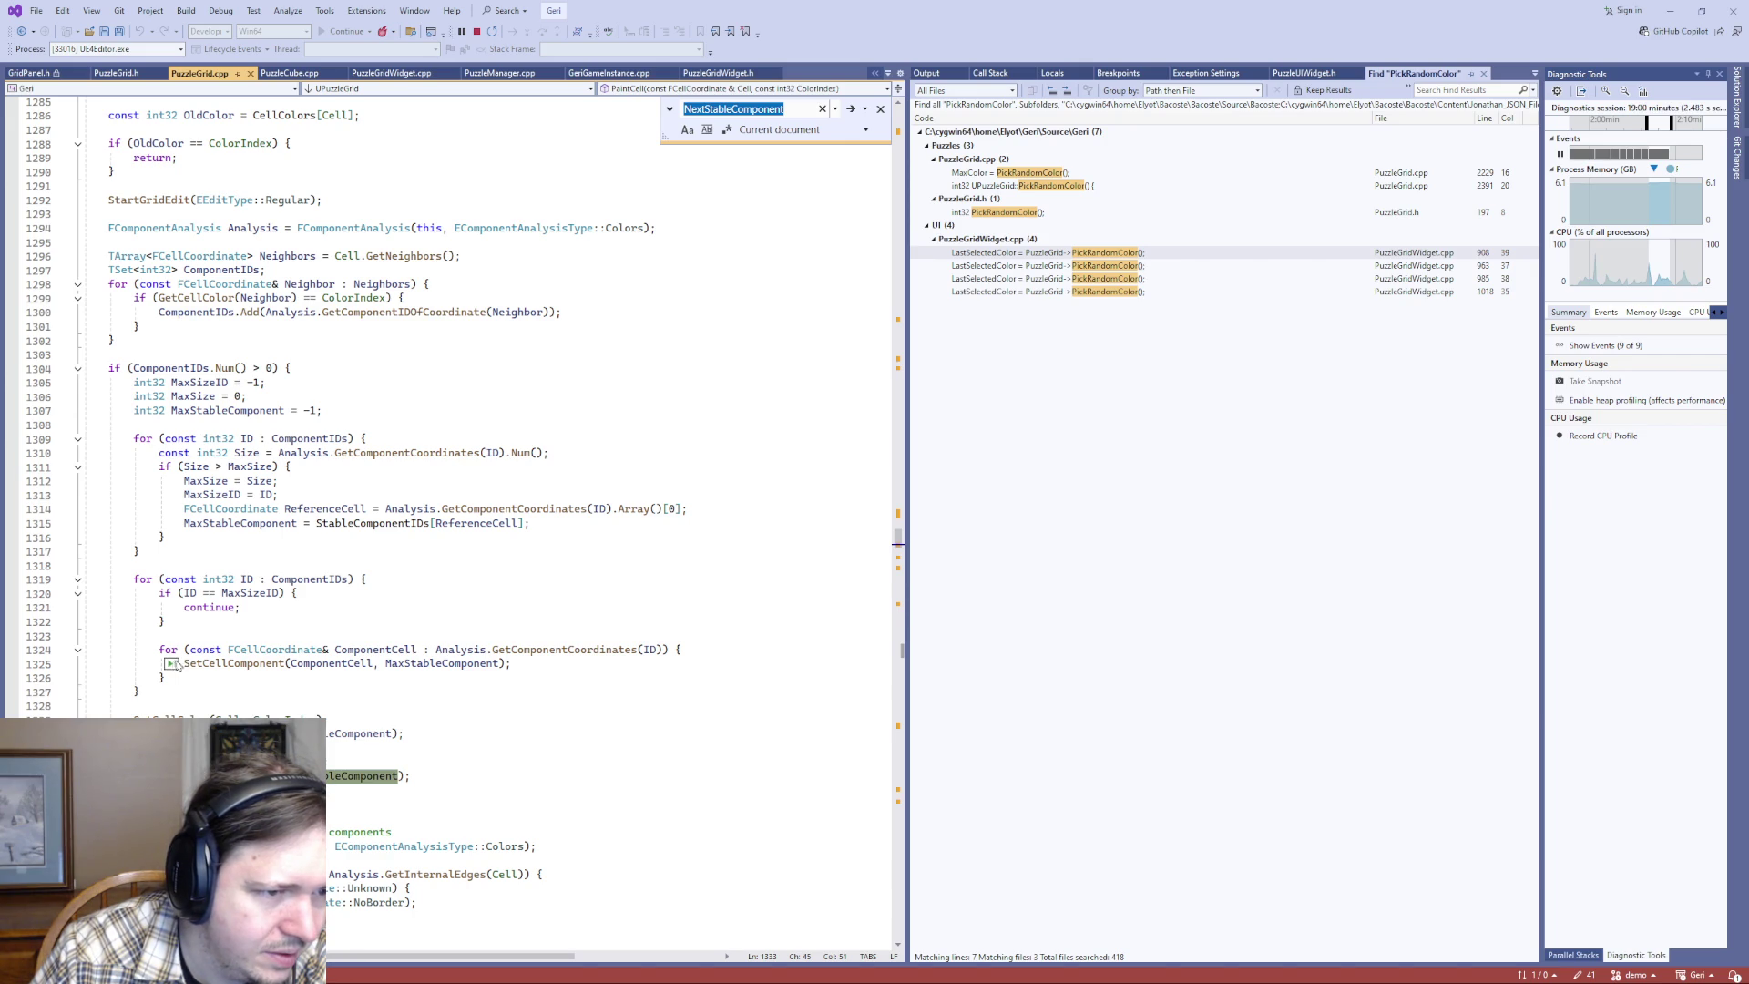
{"action": "scroll", "coordinate": [173, 660], "scroll_direction": "up", "scroll_amount": 1}
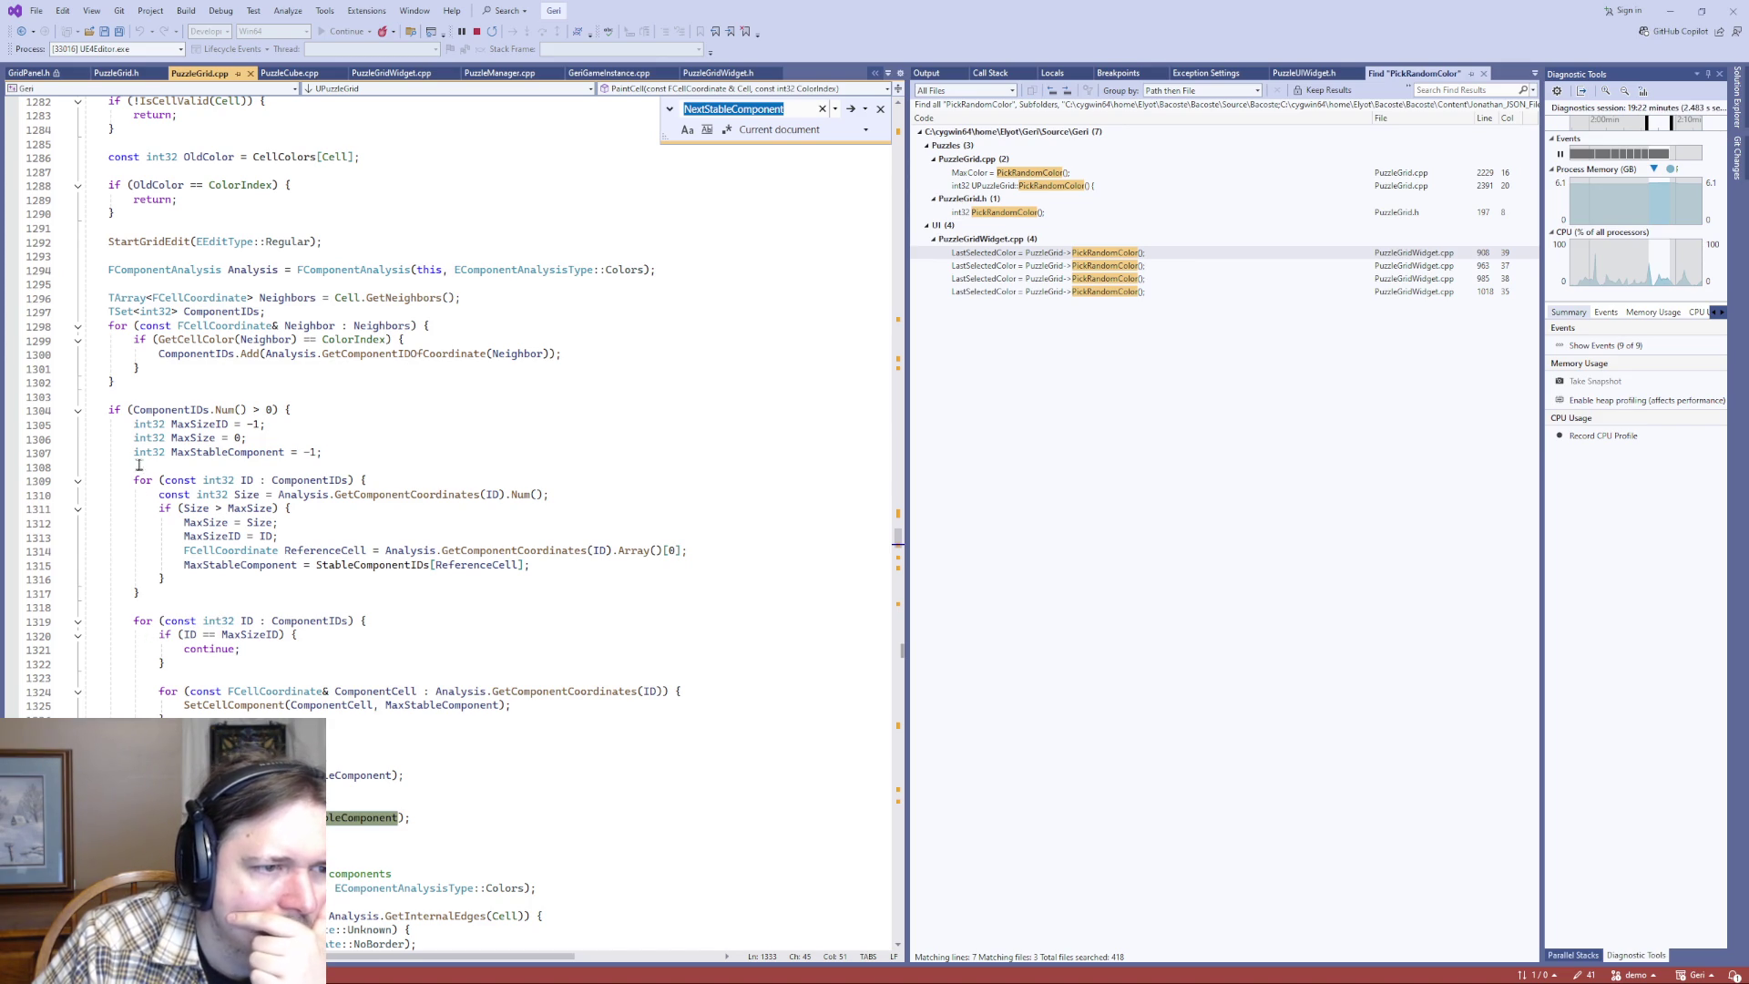
{"action": "scroll", "coordinate": [165, 580], "scroll_direction": "up", "scroll_amount": 3}
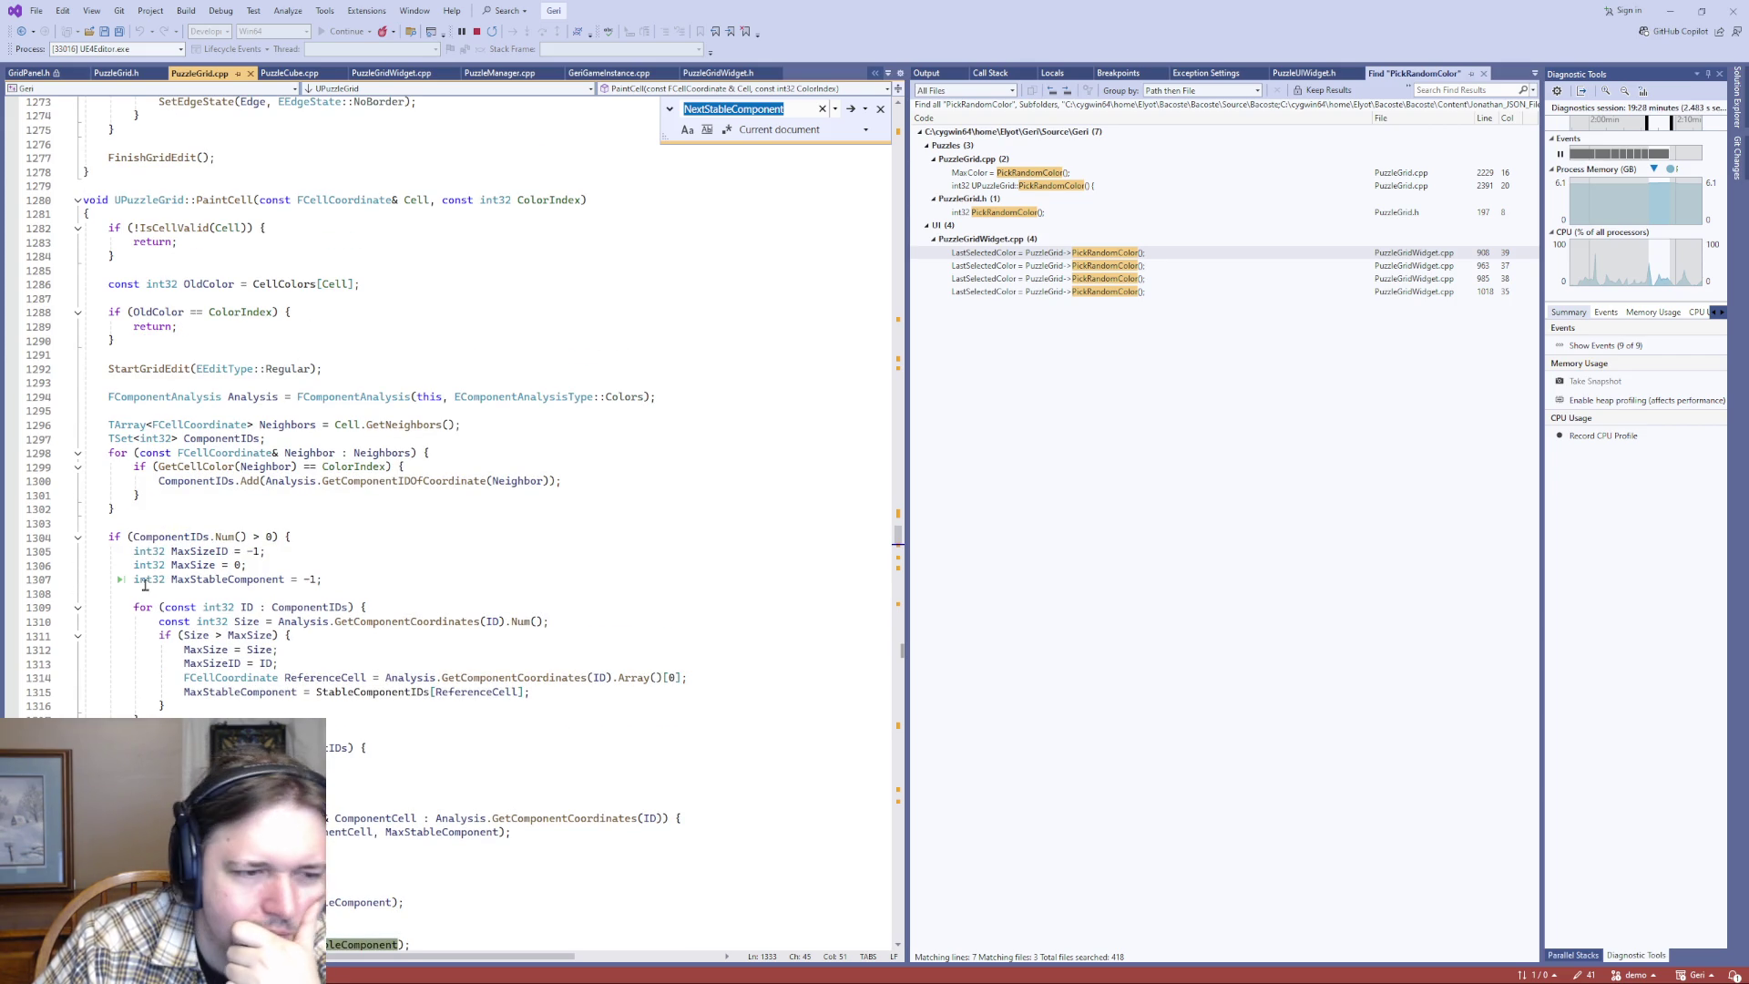
{"action": "left_click", "coordinate": [177, 537]}
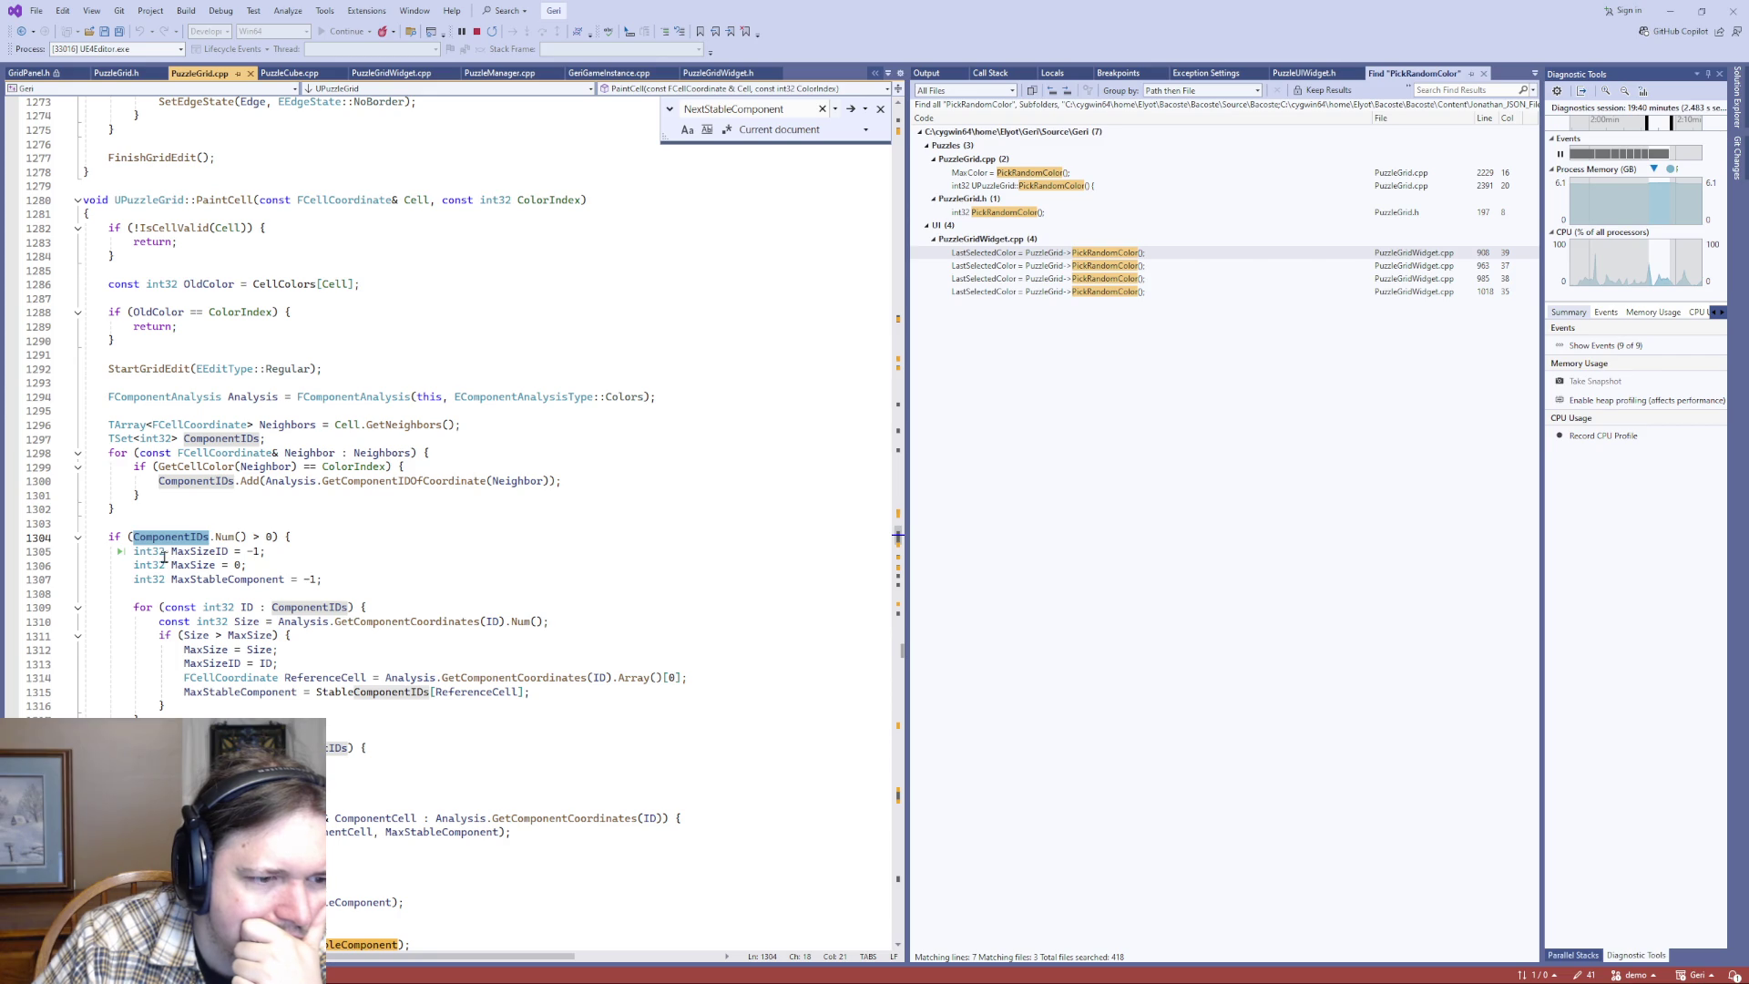
{"action": "scroll", "coordinate": [141, 582], "scroll_direction": "down", "scroll_amount": 4}
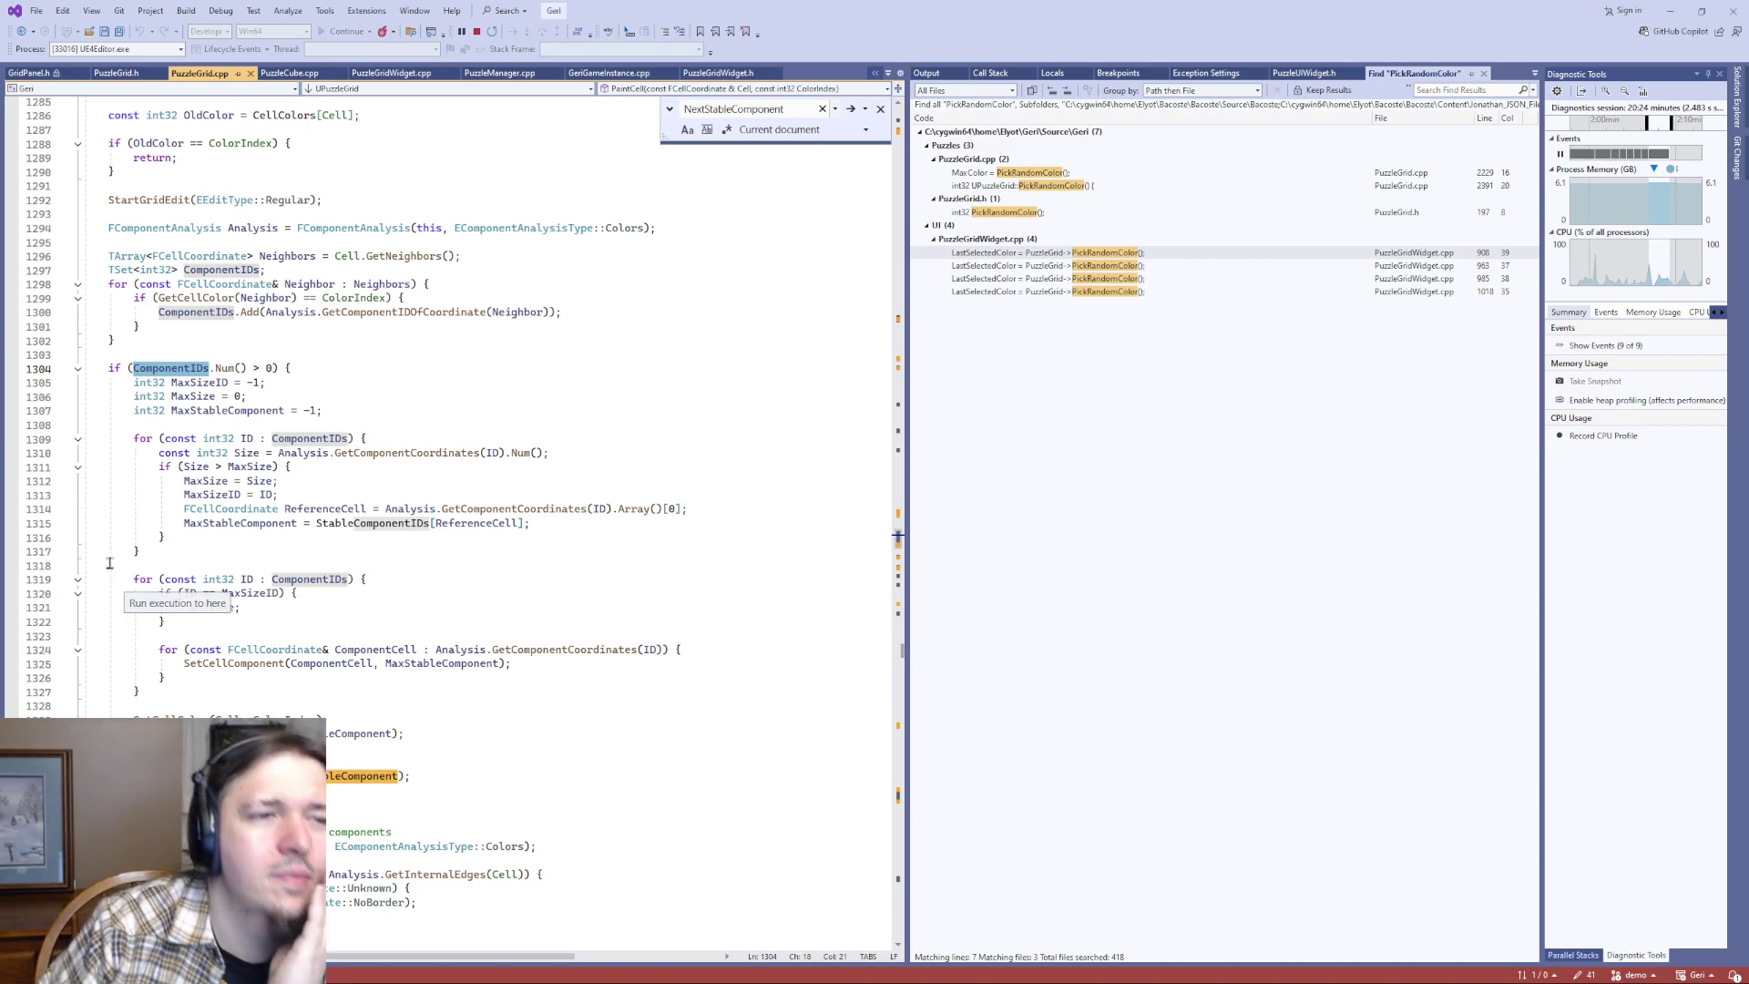
{"action": "scroll", "coordinate": [148, 669], "scroll_direction": "down", "scroll_amount": 1}
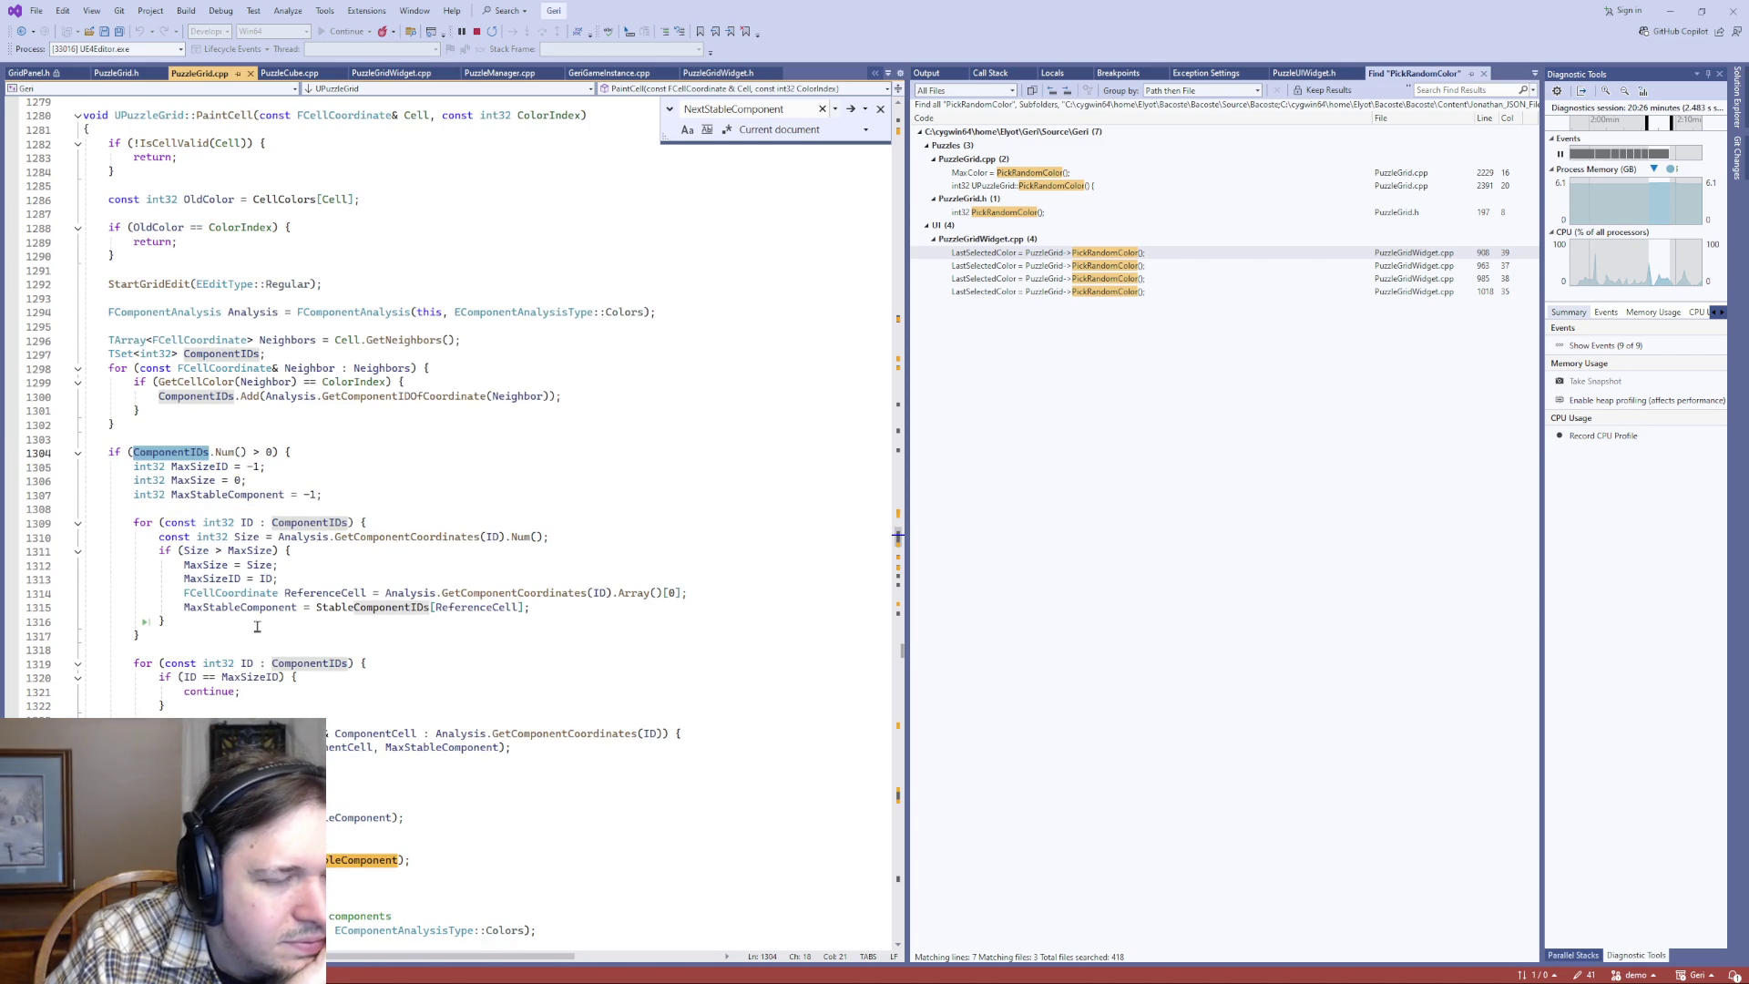
{"action": "scroll", "coordinate": [218, 593], "scroll_direction": "down", "scroll_amount": 6}
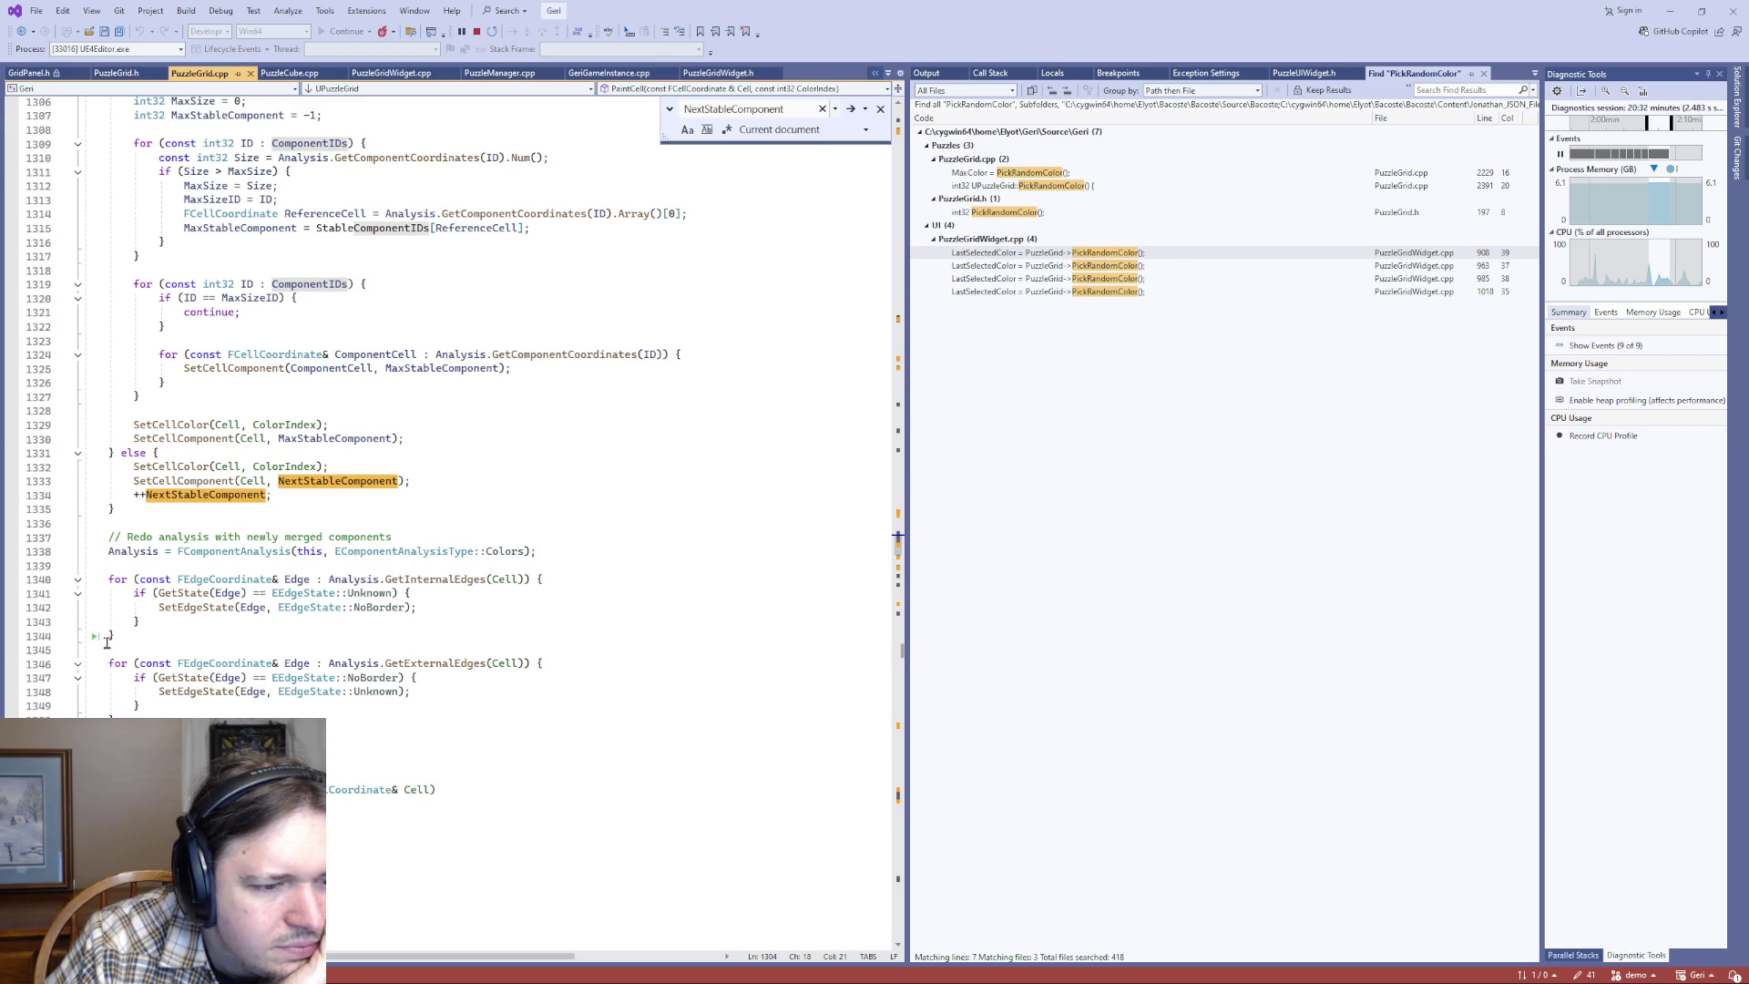
{"action": "scroll", "coordinate": [104, 643], "scroll_direction": "up", "scroll_amount": 5}
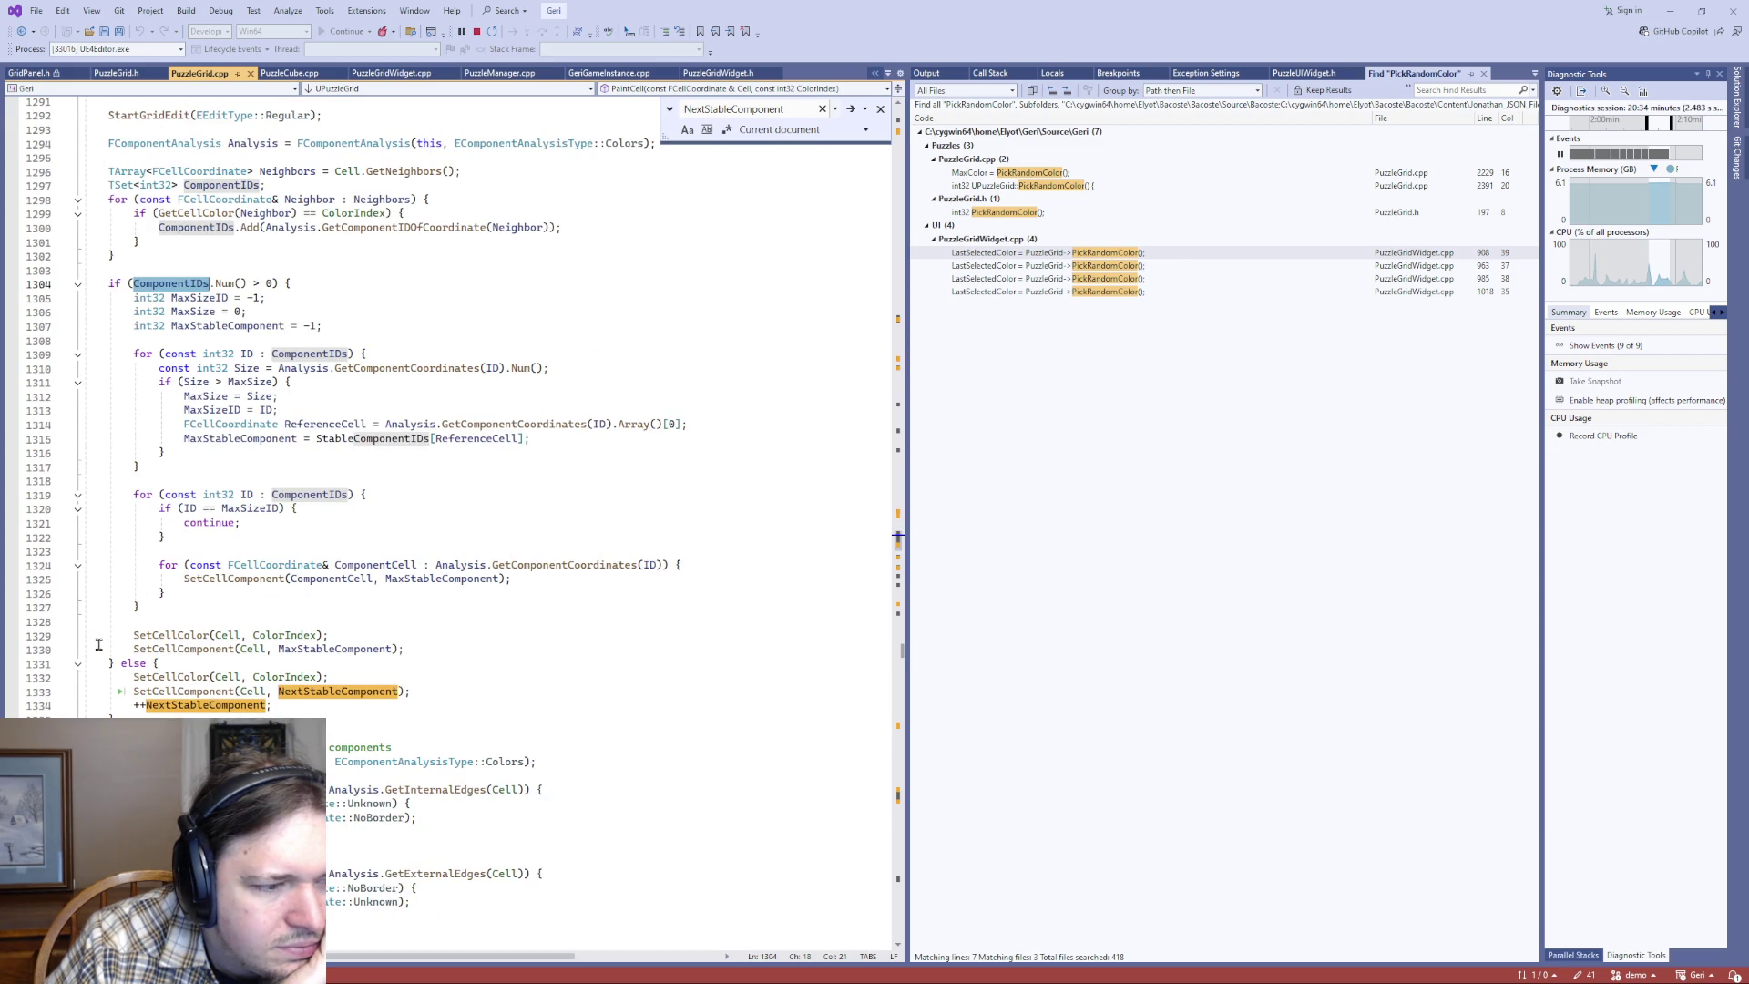
{"action": "scroll", "coordinate": [99, 645], "scroll_direction": "up", "scroll_amount": 4}
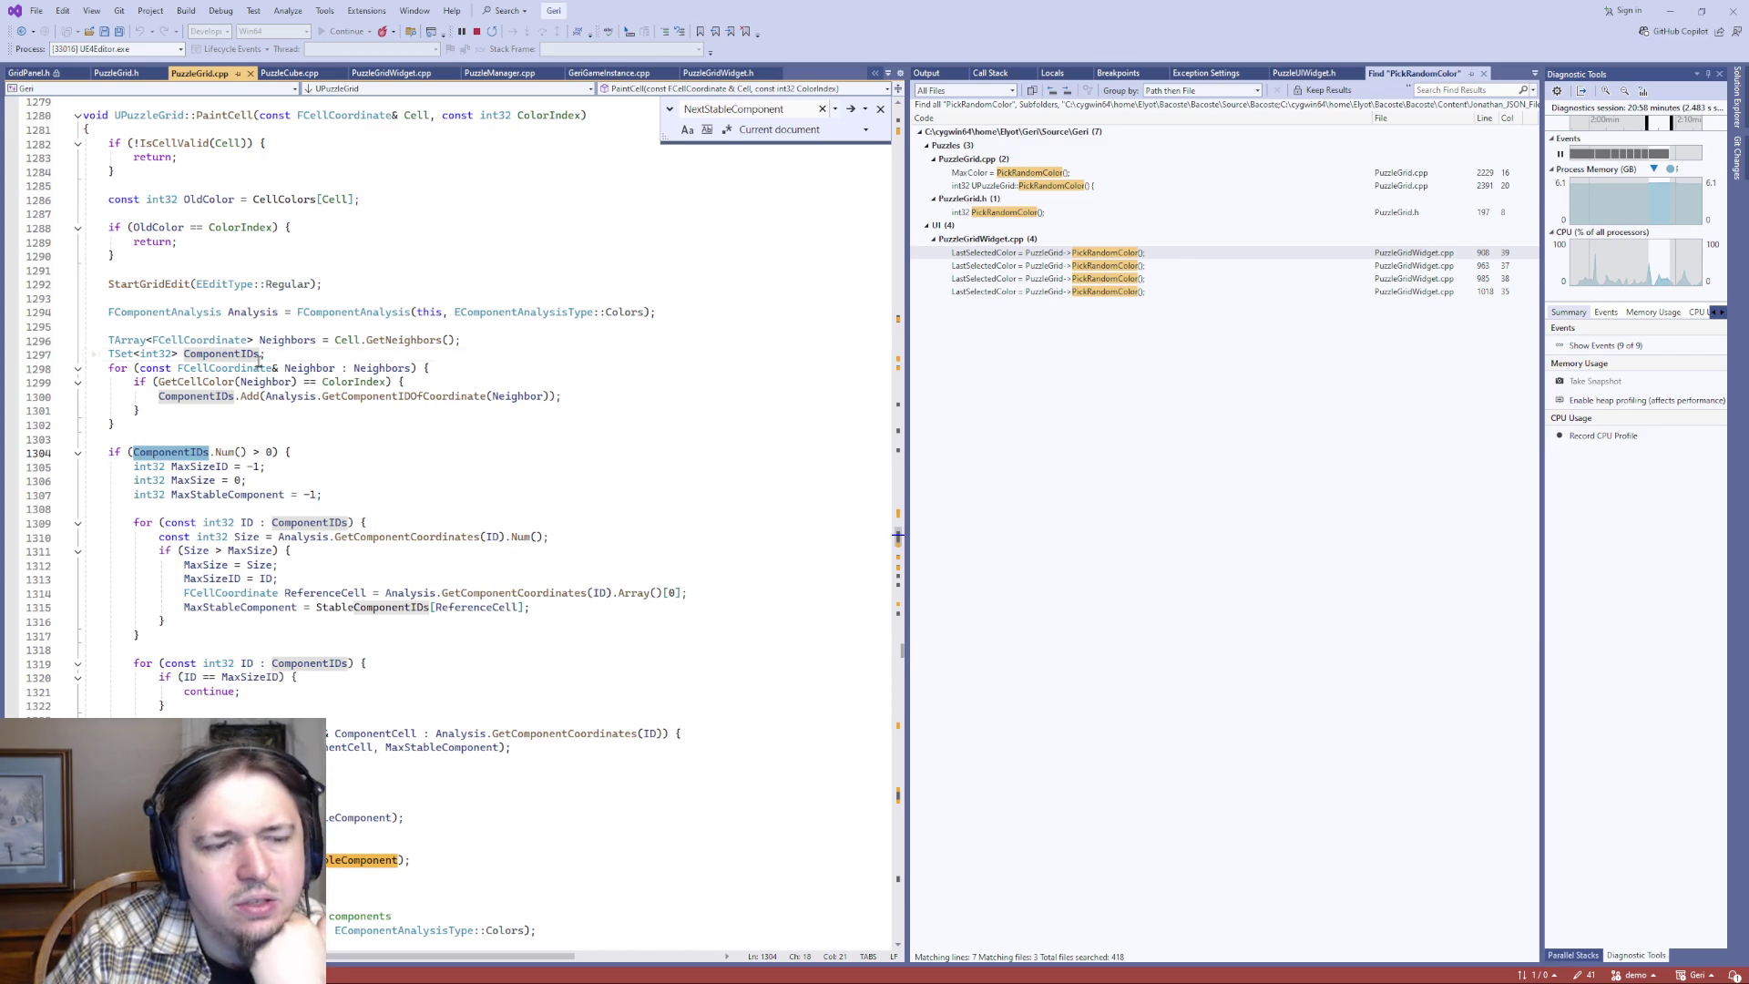
{"action": "double_click", "coordinate": [310, 367]}
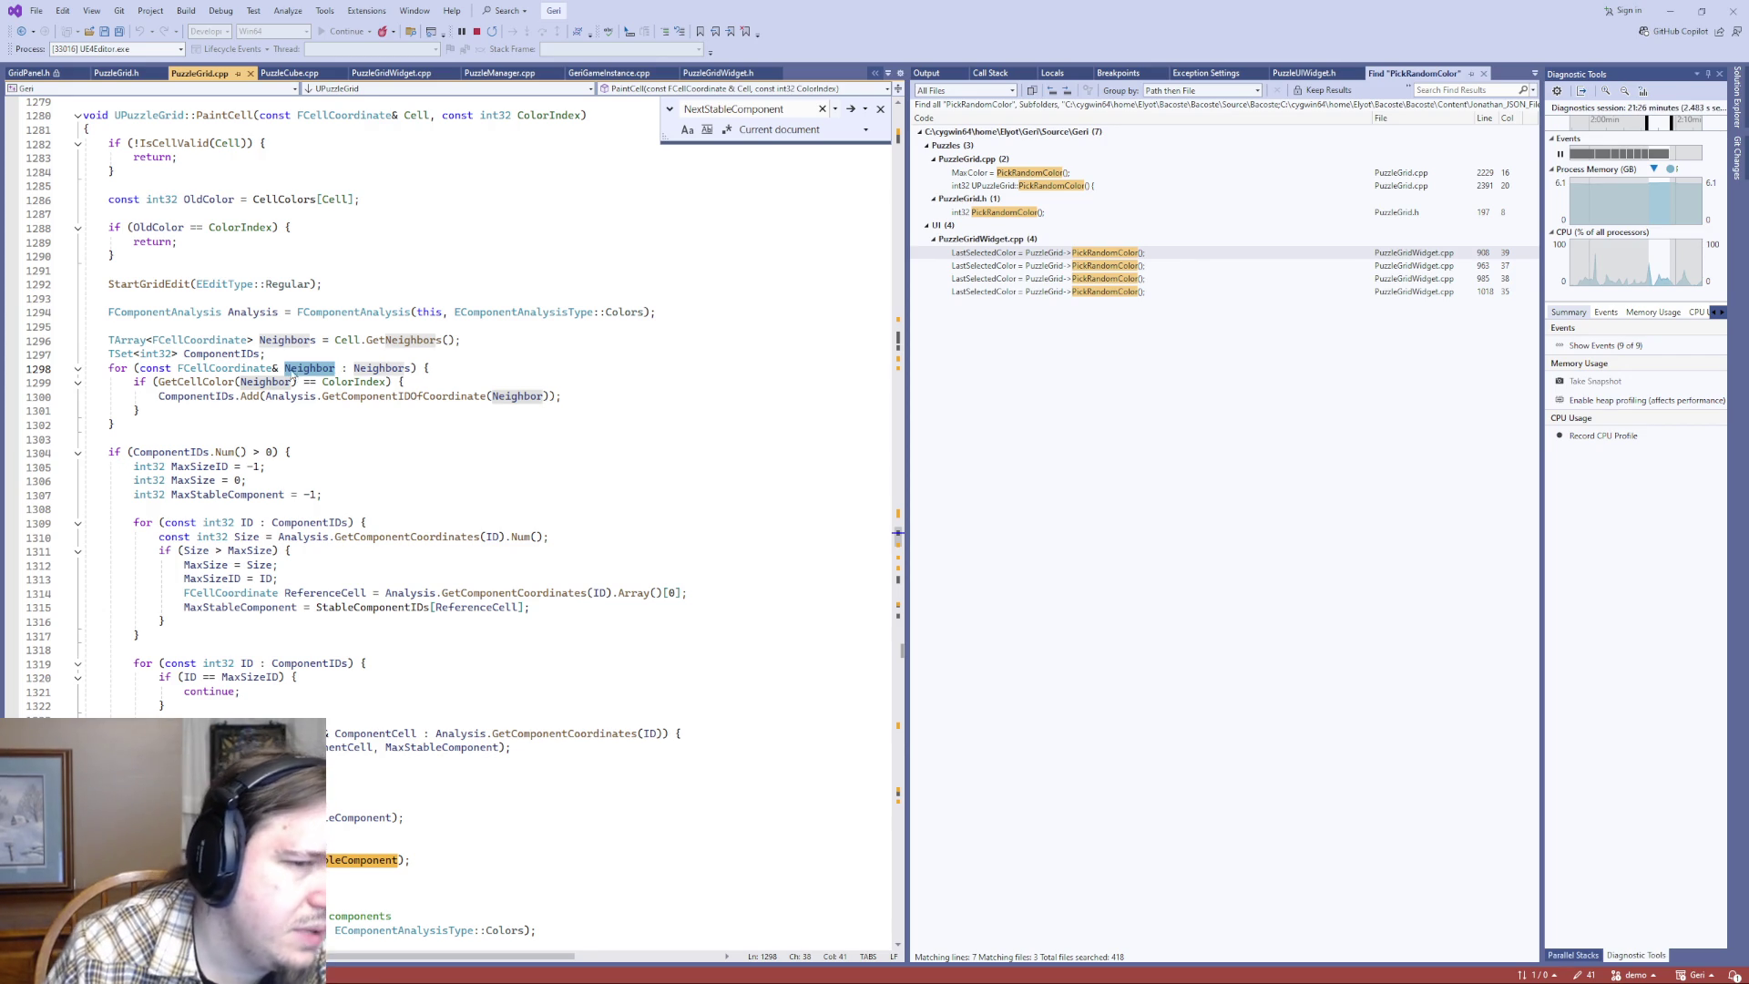
{"action": "double_click", "coordinate": [371, 382]}
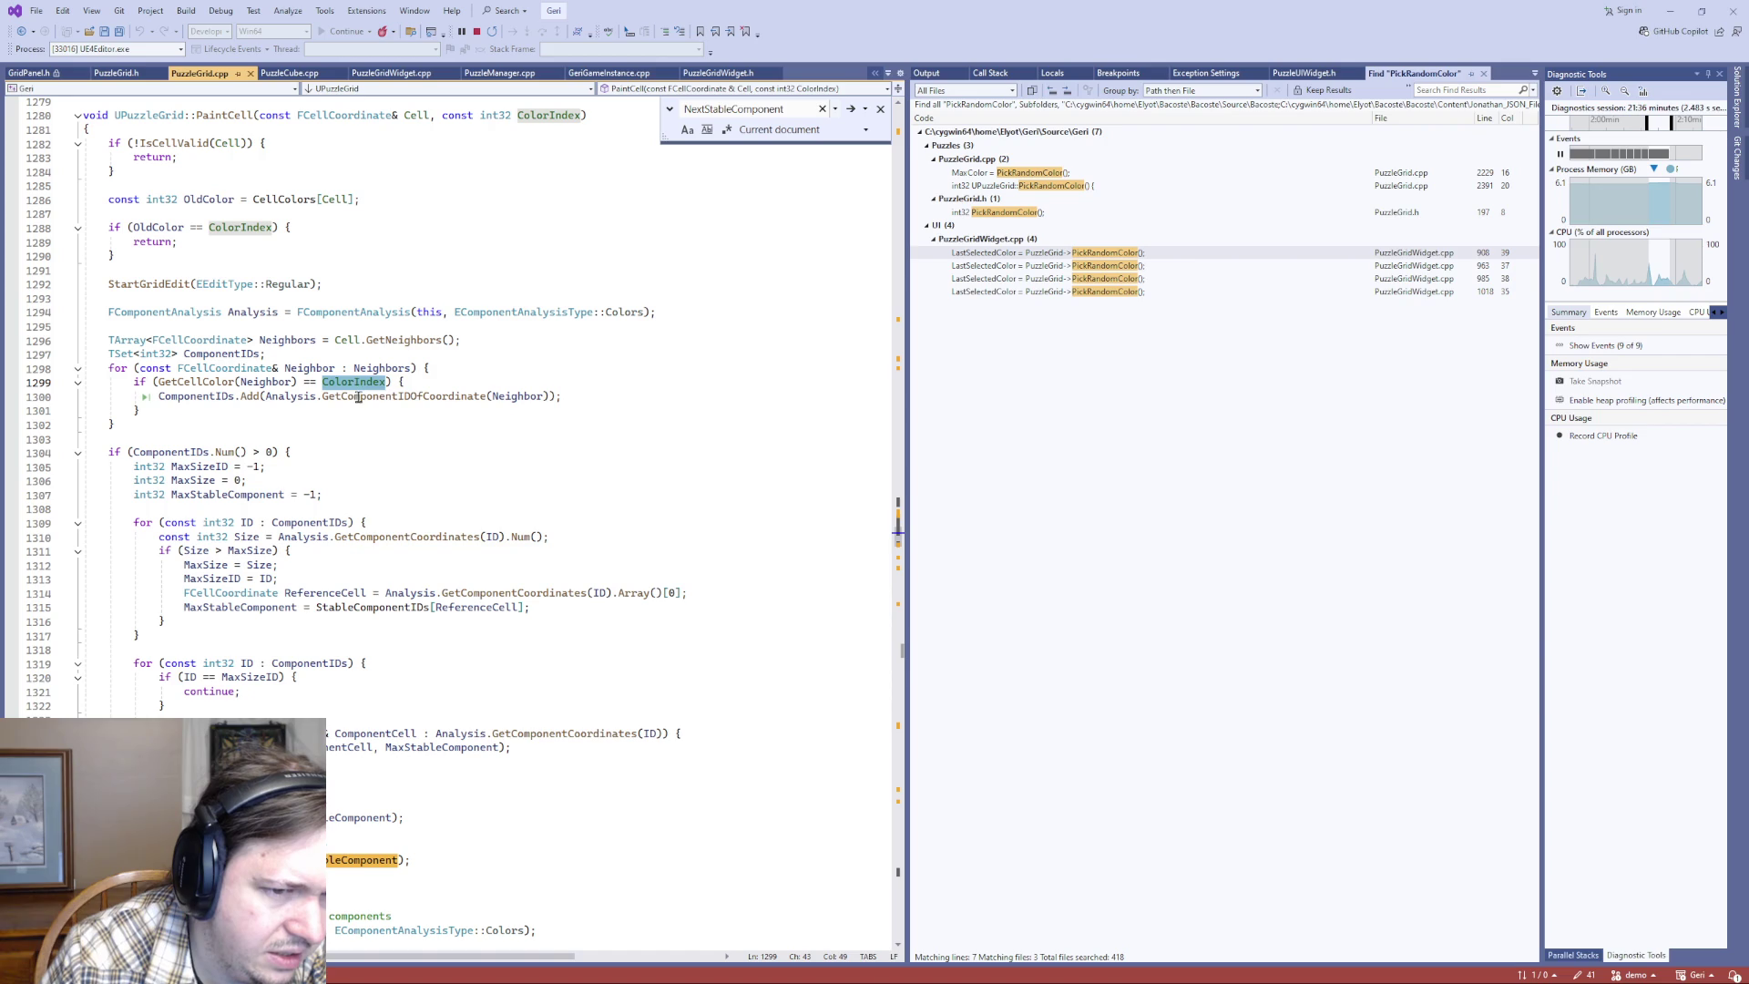
{"action": "double_click", "coordinate": [203, 396]}
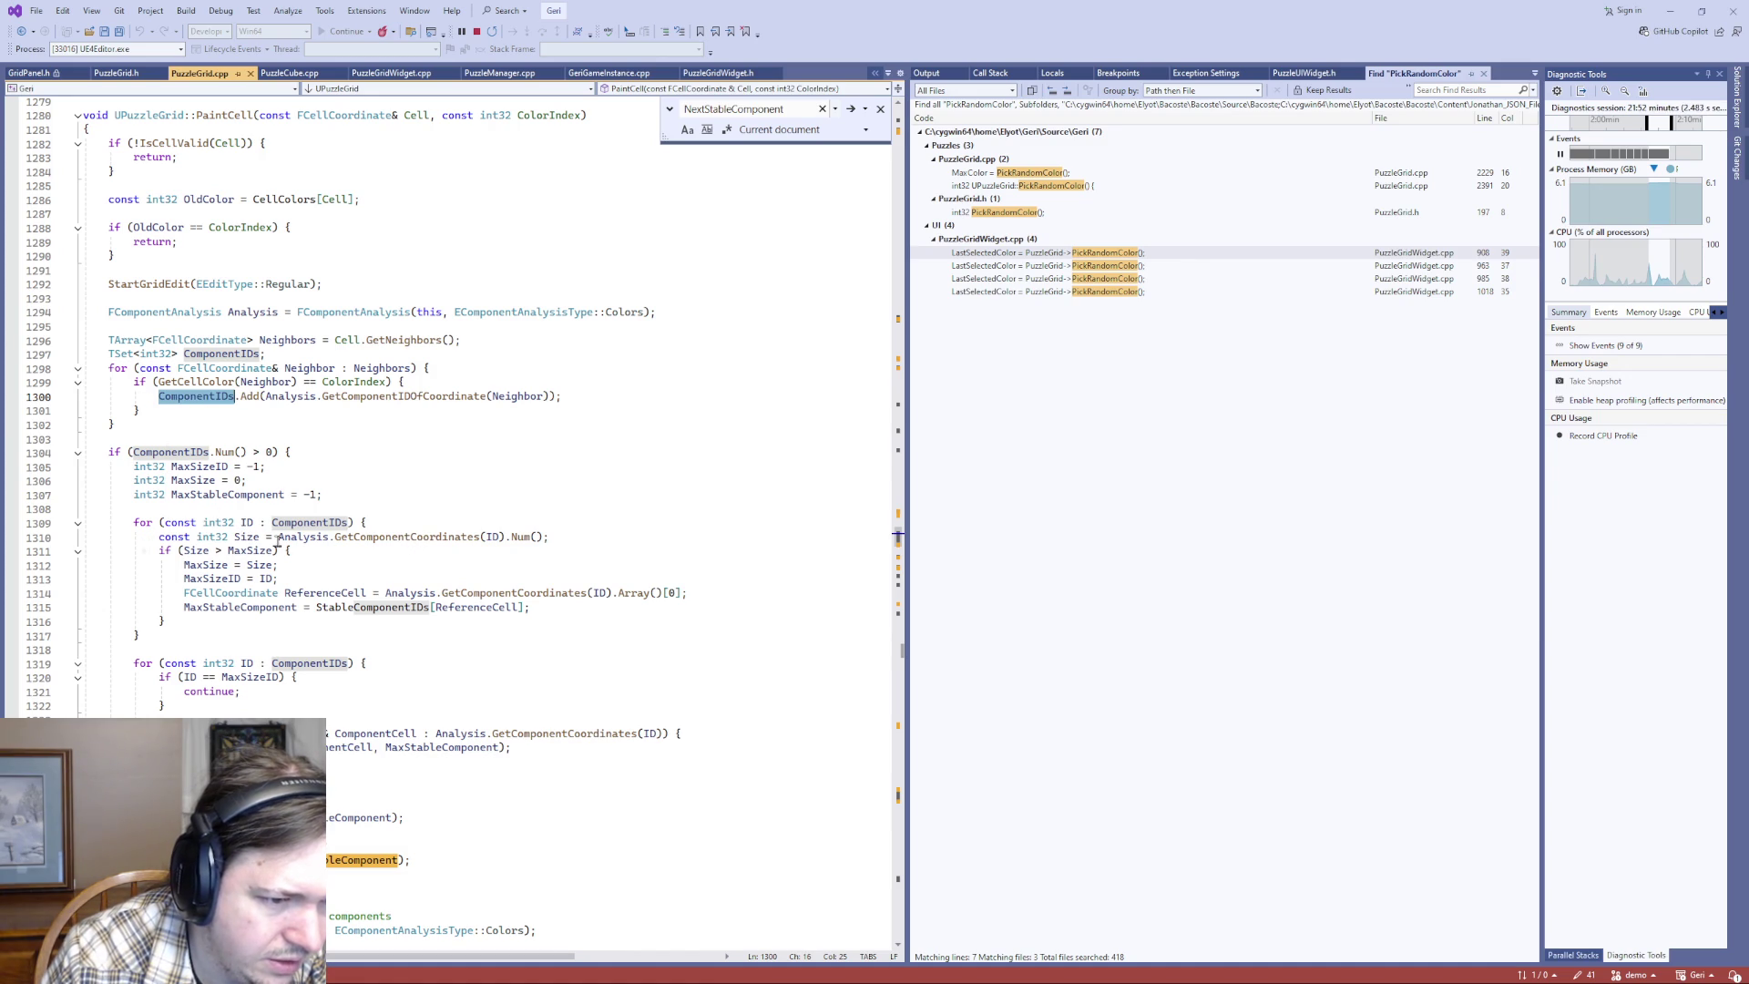
{"action": "double_click", "coordinate": [207, 566]}
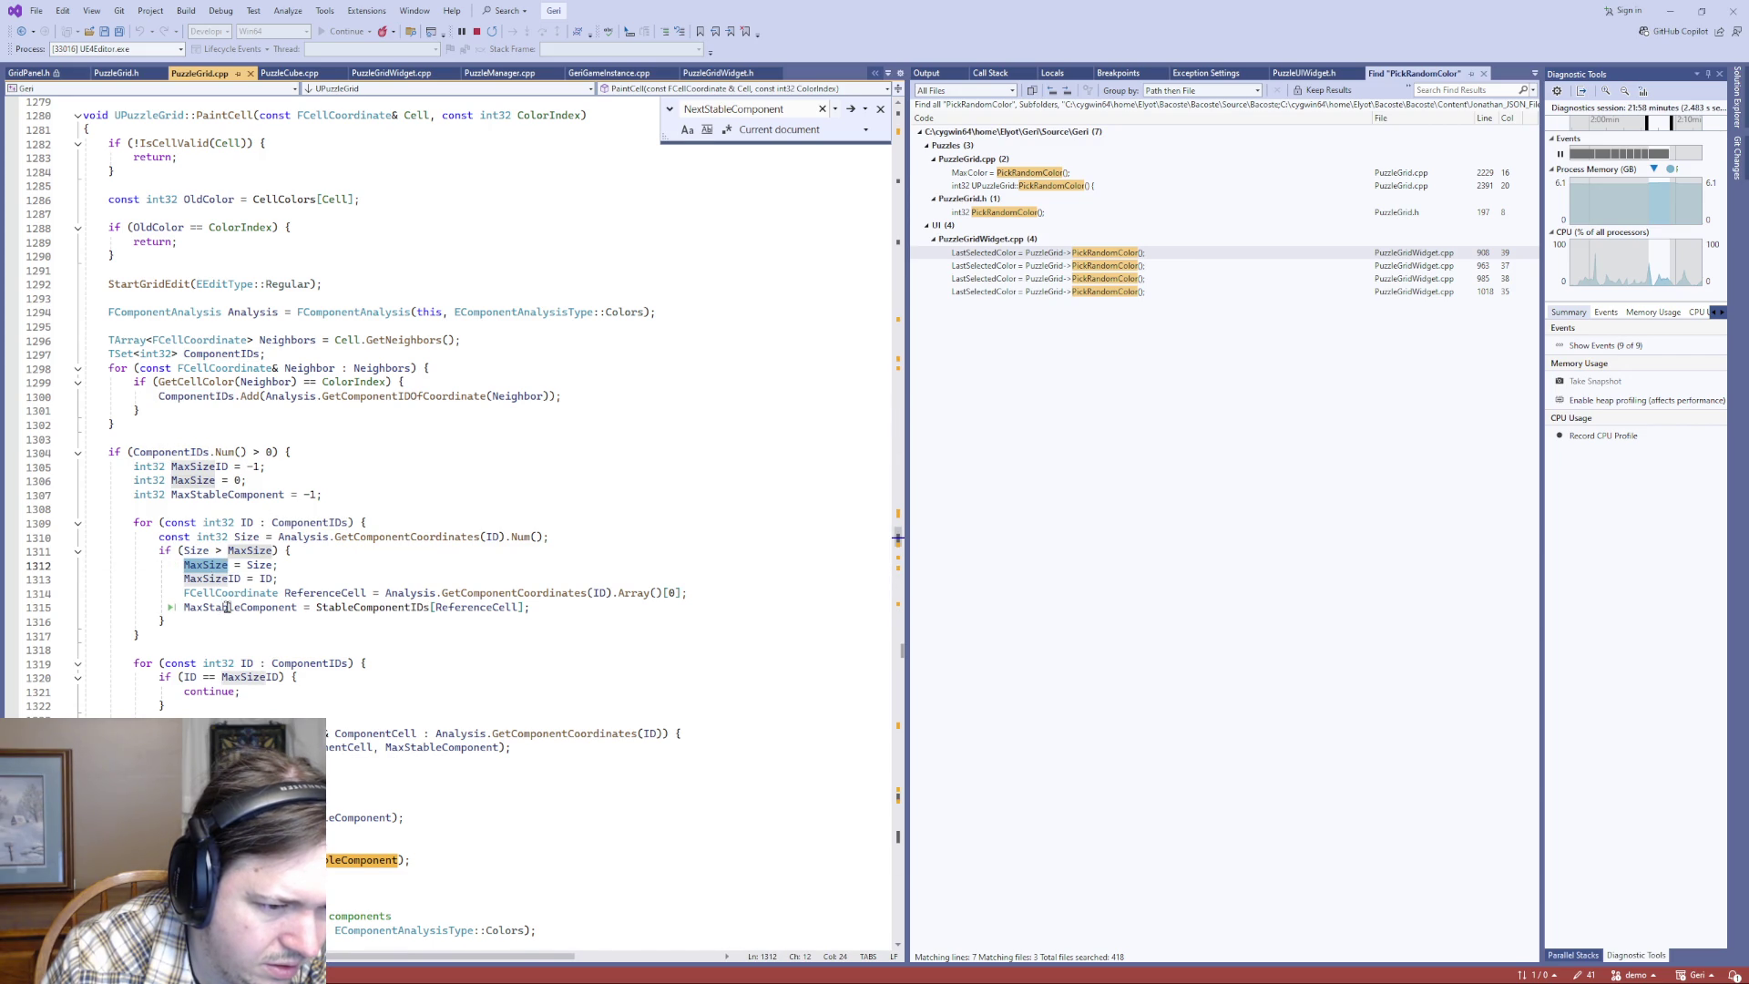
{"action": "double_click", "coordinate": [227, 606]}
{"action": "scroll", "coordinate": [151, 583], "scroll_direction": "down", "scroll_amount": 2}
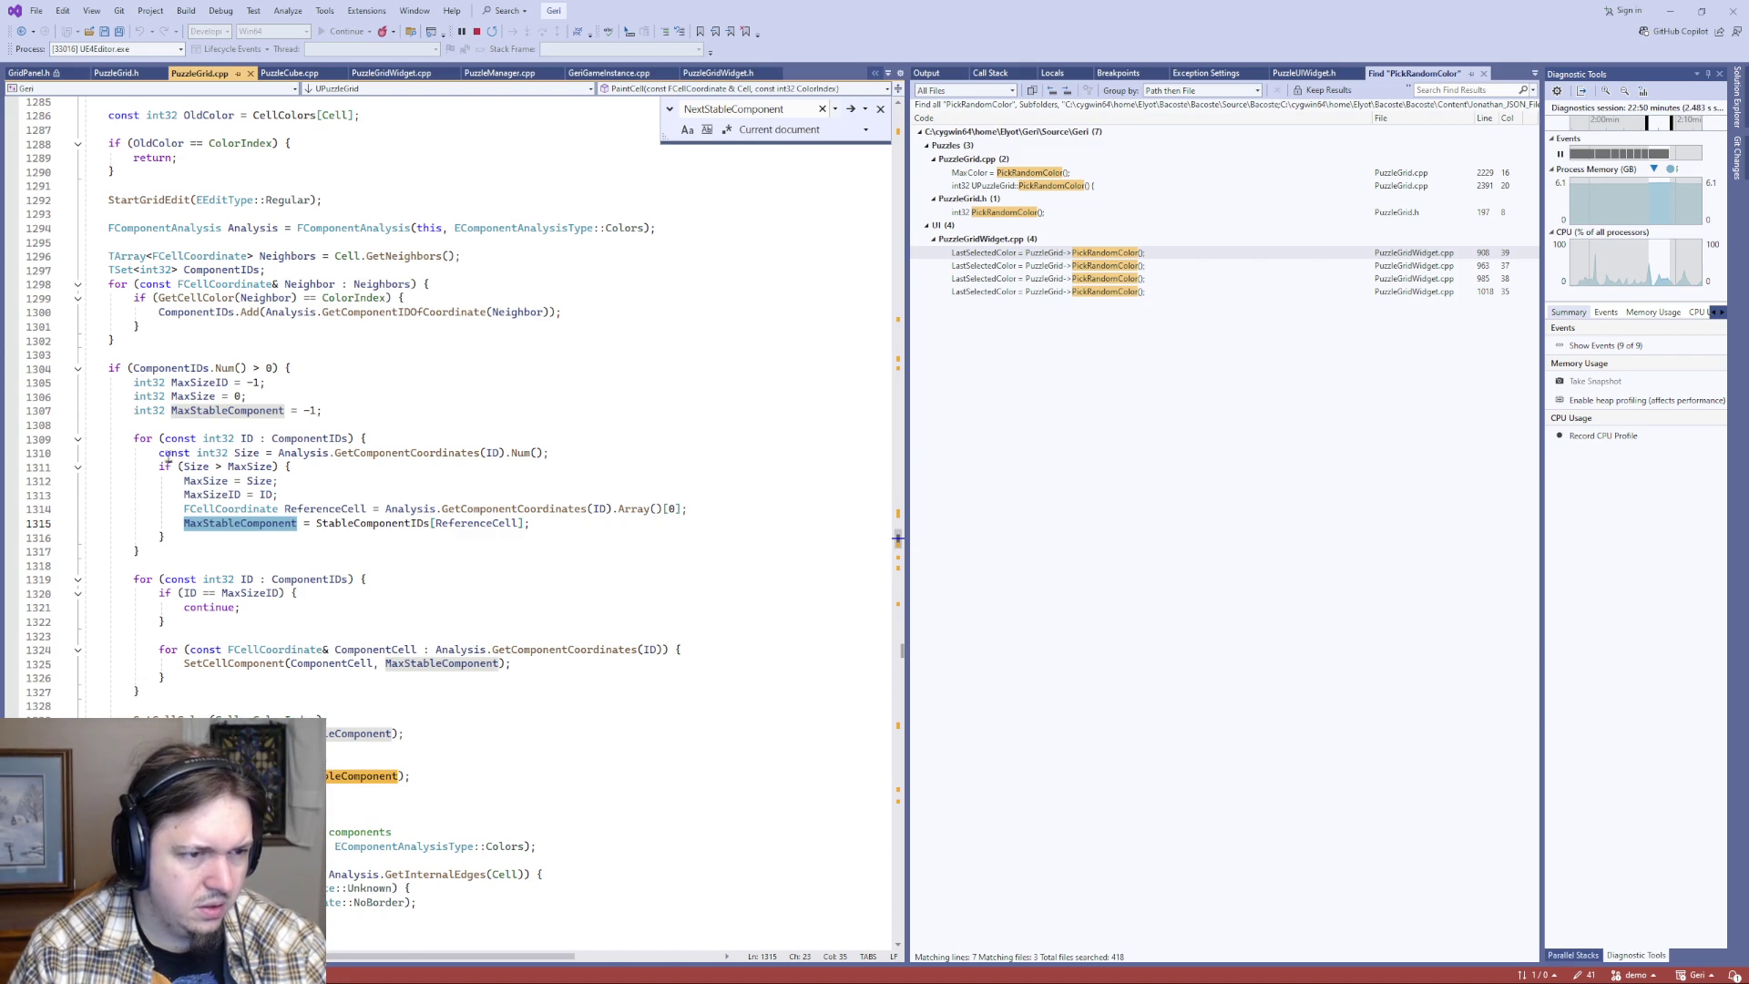
{"action": "scroll", "coordinate": [252, 620], "scroll_direction": "up", "scroll_amount": 2}
{"action": "scroll", "coordinate": [253, 620], "scroll_direction": "down", "scroll_amount": 3}
{"action": "scroll", "coordinate": [252, 620], "scroll_direction": "up", "scroll_amount": 1}
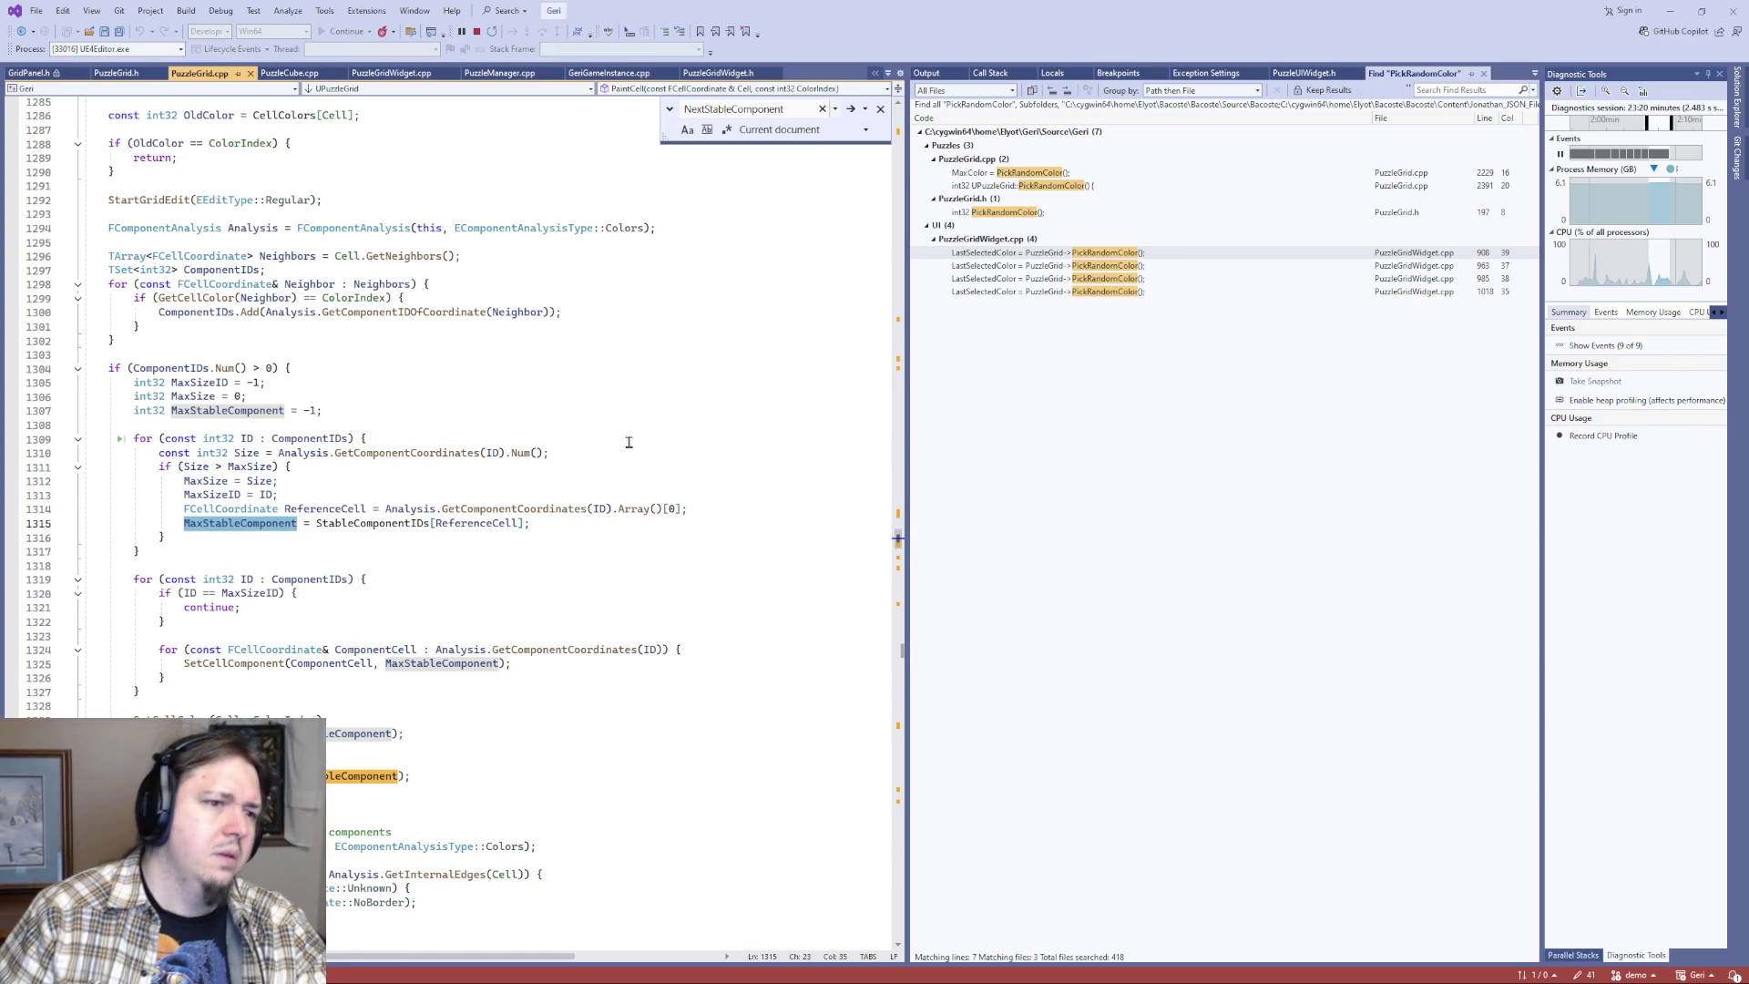
{"action": "scroll", "coordinate": [389, 446], "scroll_direction": "up", "scroll_amount": 4}
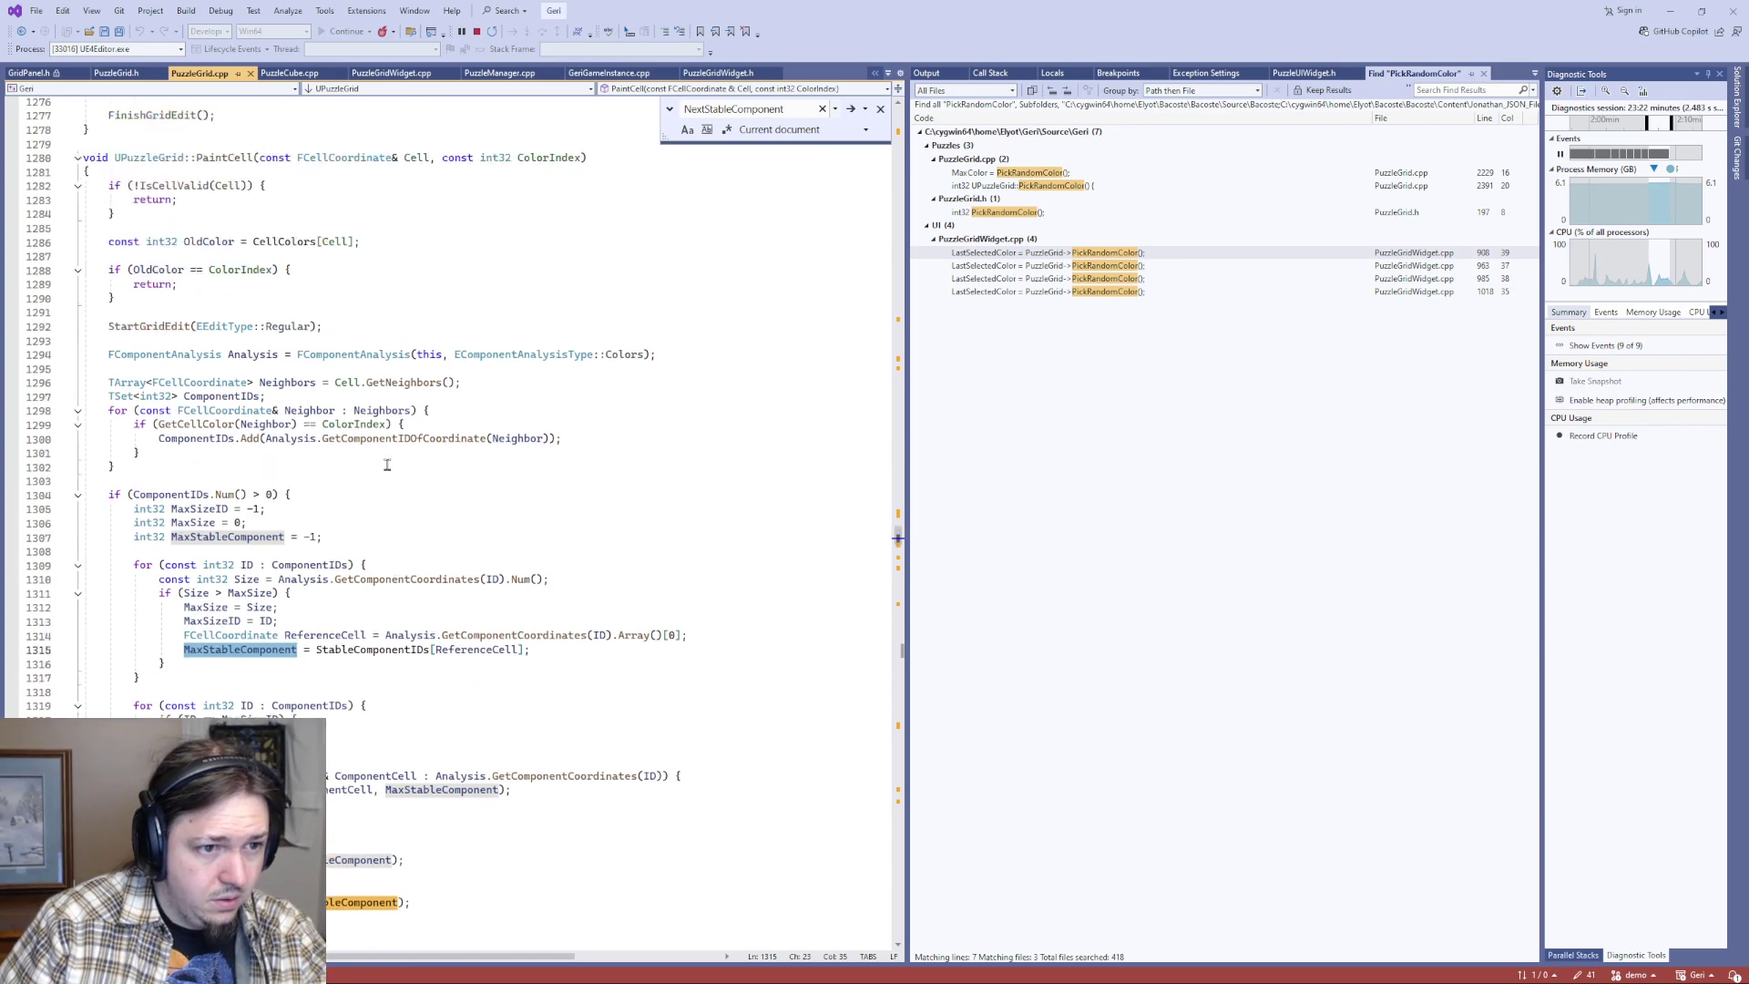
{"action": "scroll", "coordinate": [388, 459], "scroll_direction": "down", "scroll_amount": 7}
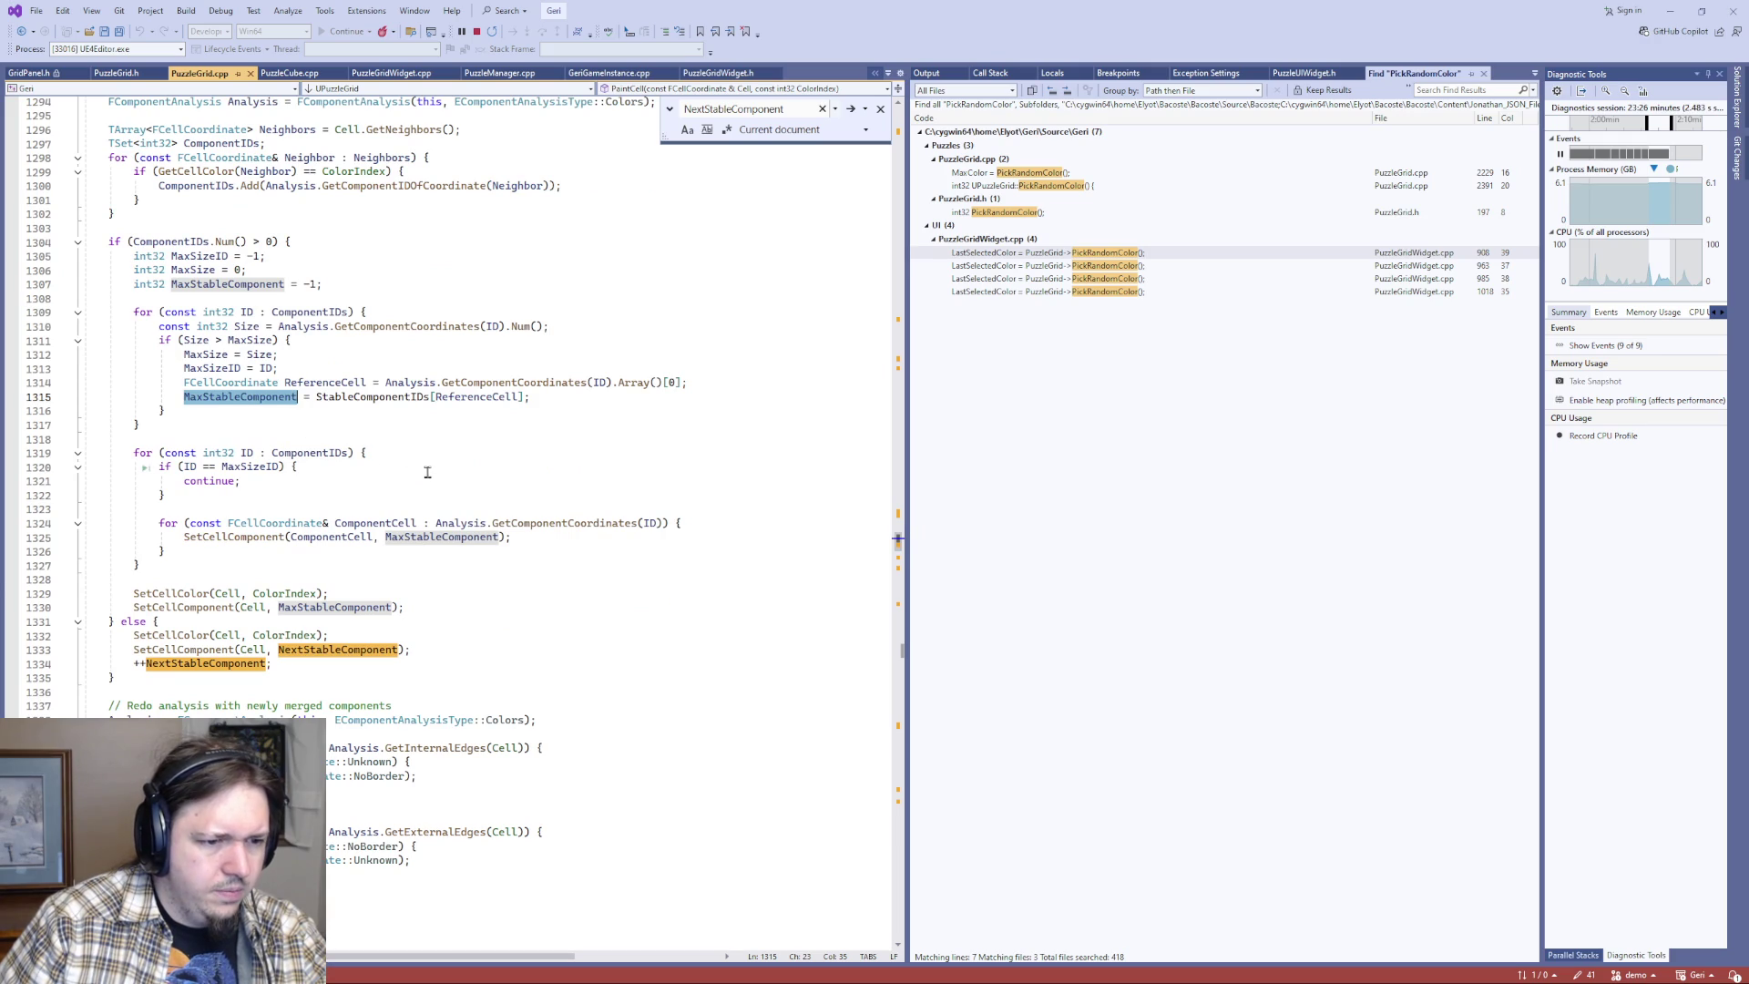
- Set a breakpoint on PaintCell line 1329, restart the puzzle and paint a 2x2 orange region
{"action": "left_click", "coordinate": [11, 592]}
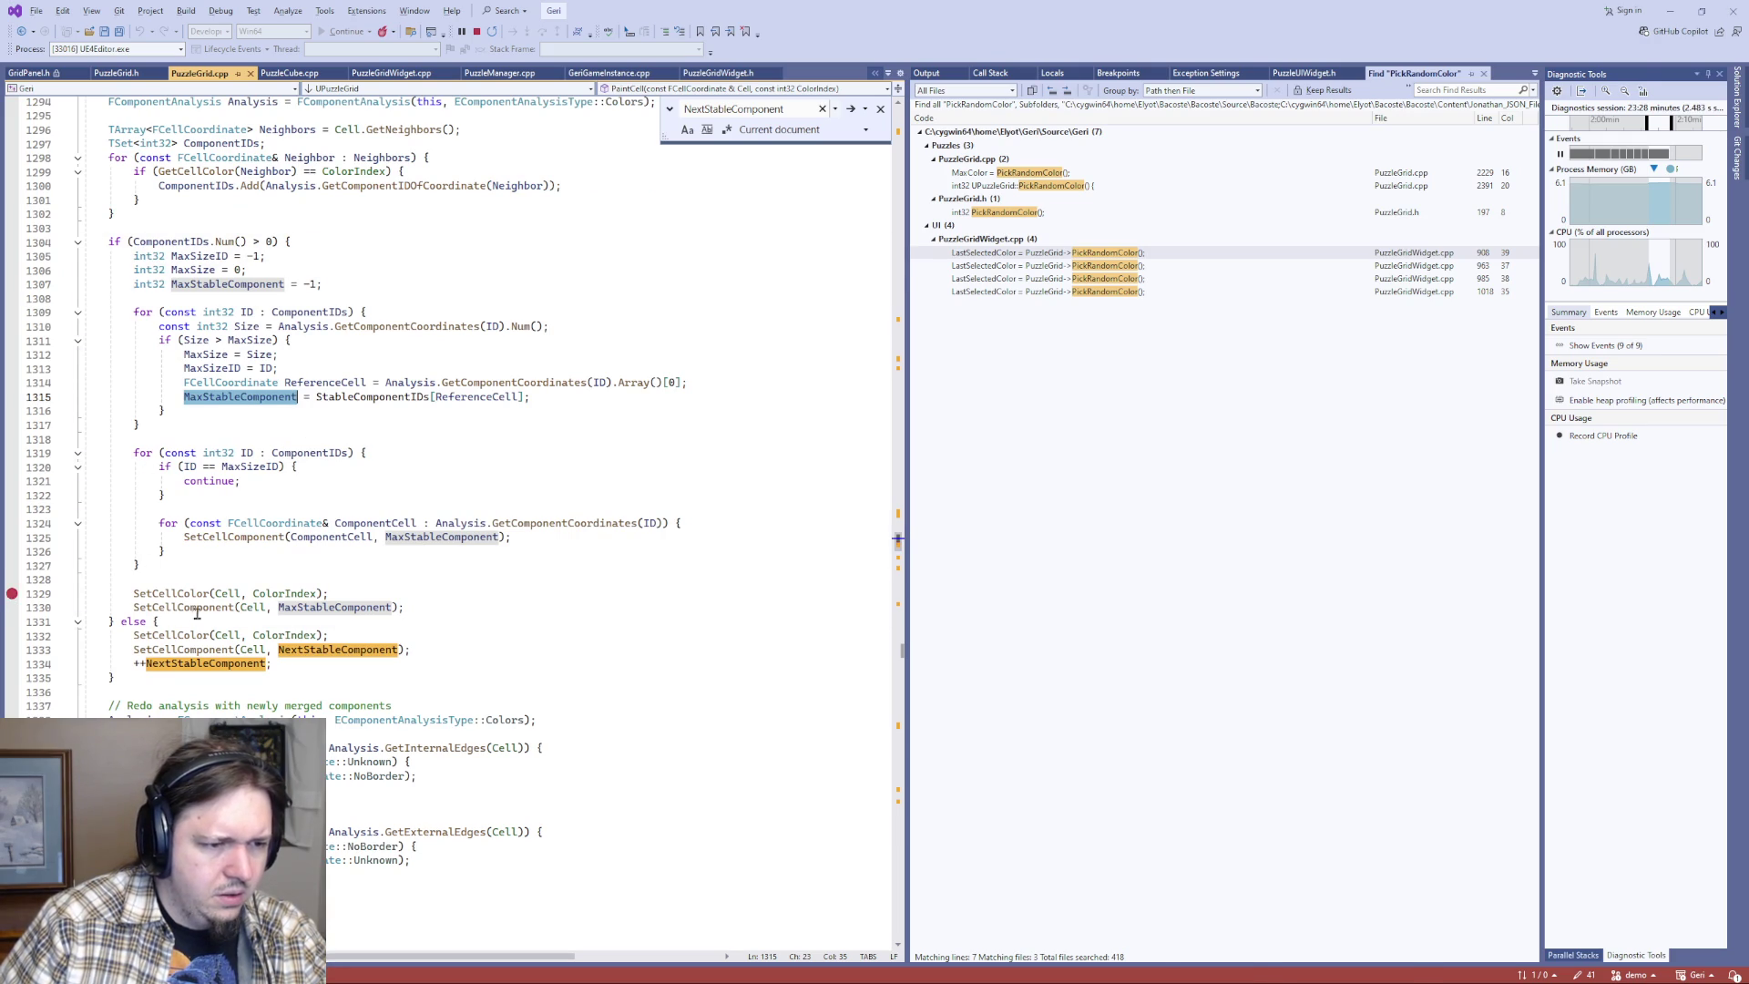
{"action": "key", "text": "alt+Tab"}
{"action": "key", "text": "r"}
{"action": "mouse_move", "coordinate": [729, 410]}
{"action": "left_mouse_down"}
{"action": "mouse_move", "coordinate": [742, 390]}
{"action": "mouse_move", "coordinate": [671, 410]}
{"action": "mouse_move", "coordinate": [792, 428]}
{"action": "mouse_move", "coordinate": [801, 406]}
{"action": "mouse_move", "coordinate": [738, 359]}
{"action": "mouse_move", "coordinate": [681, 403]}
{"action": "mouse_move", "coordinate": [729, 390]}
{"action": "mouse_move", "coordinate": [726, 359]}
{"action": "mouse_move", "coordinate": [733, 405]}
{"action": "mouse_move", "coordinate": [731, 269]}
{"action": "mouse_move", "coordinate": [793, 258]}
{"action": "mouse_move", "coordinate": [748, 273]}
{"action": "mouse_move", "coordinate": [758, 229]}
{"action": "mouse_move", "coordinate": [749, 270]}
{"action": "mouse_move", "coordinate": [814, 271]}
{"action": "mouse_move", "coordinate": [768, 279]}
{"action": "mouse_move", "coordinate": [742, 339]}
{"action": "left_mouse_up"}
- Check the code, then paint the region's left cell red-orange in the game
{"action": "key", "text": "alt+Tab"}
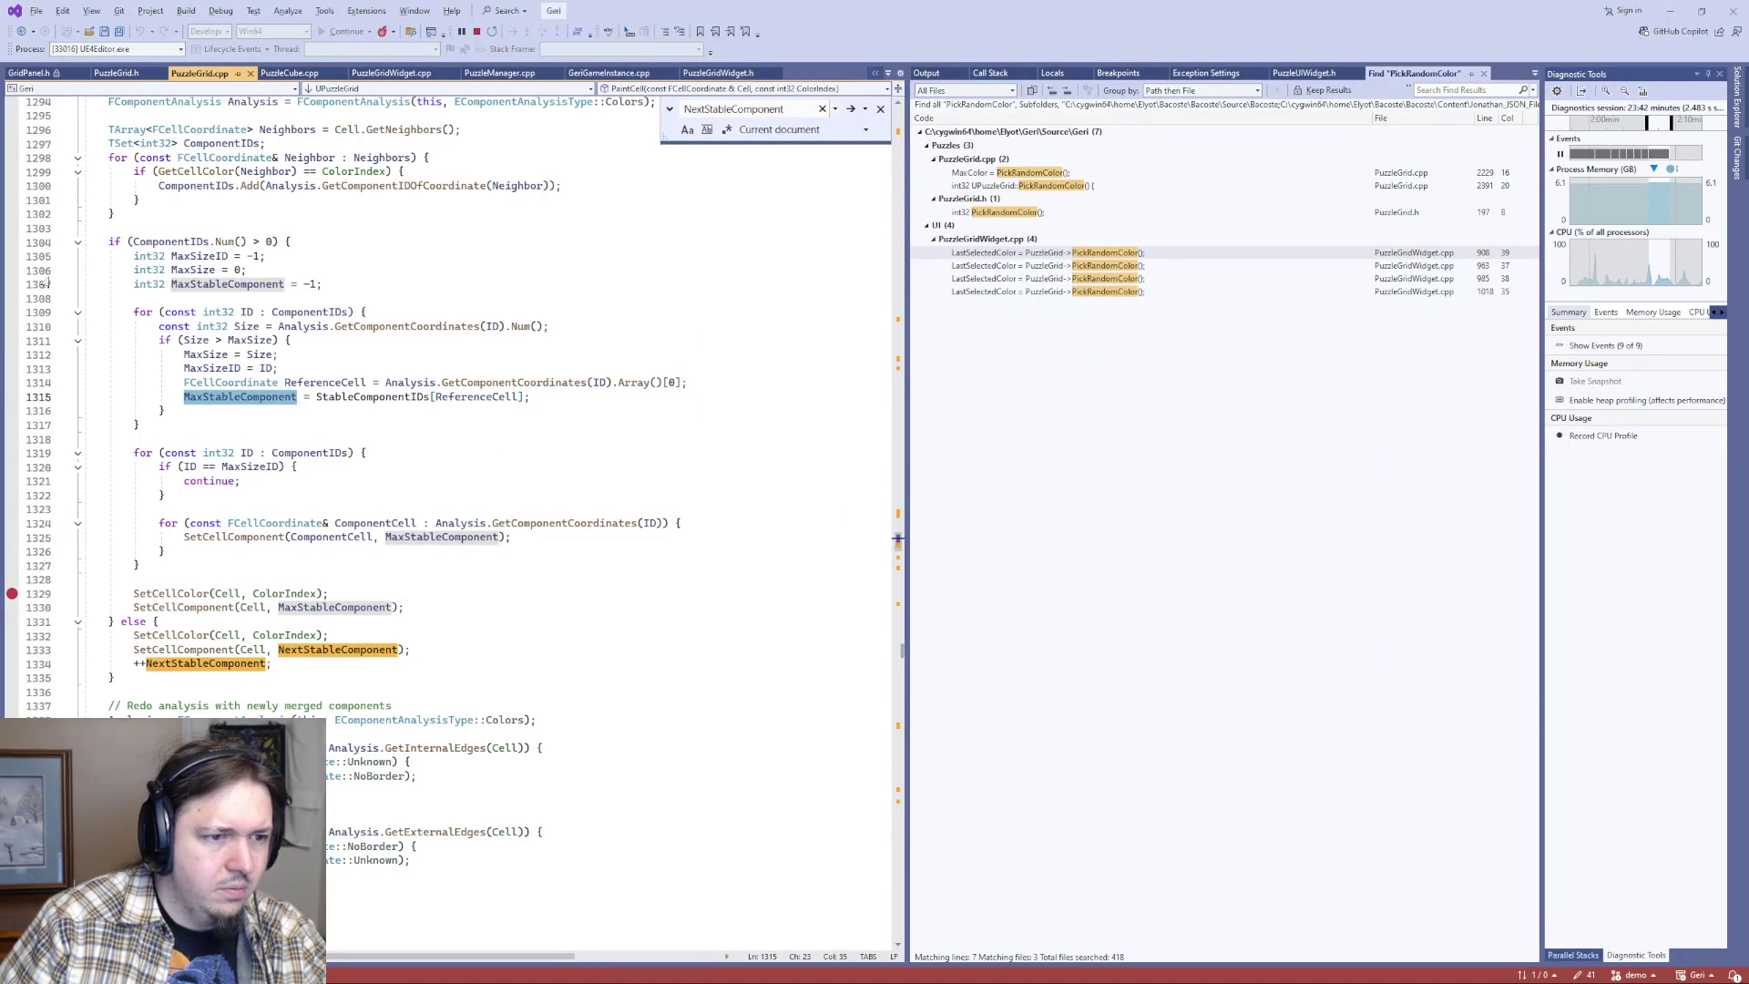
{"action": "scroll", "coordinate": [116, 458], "scroll_direction": "up", "scroll_amount": 1}
{"action": "scroll", "coordinate": [117, 458], "scroll_direction": "up", "scroll_amount": 4}
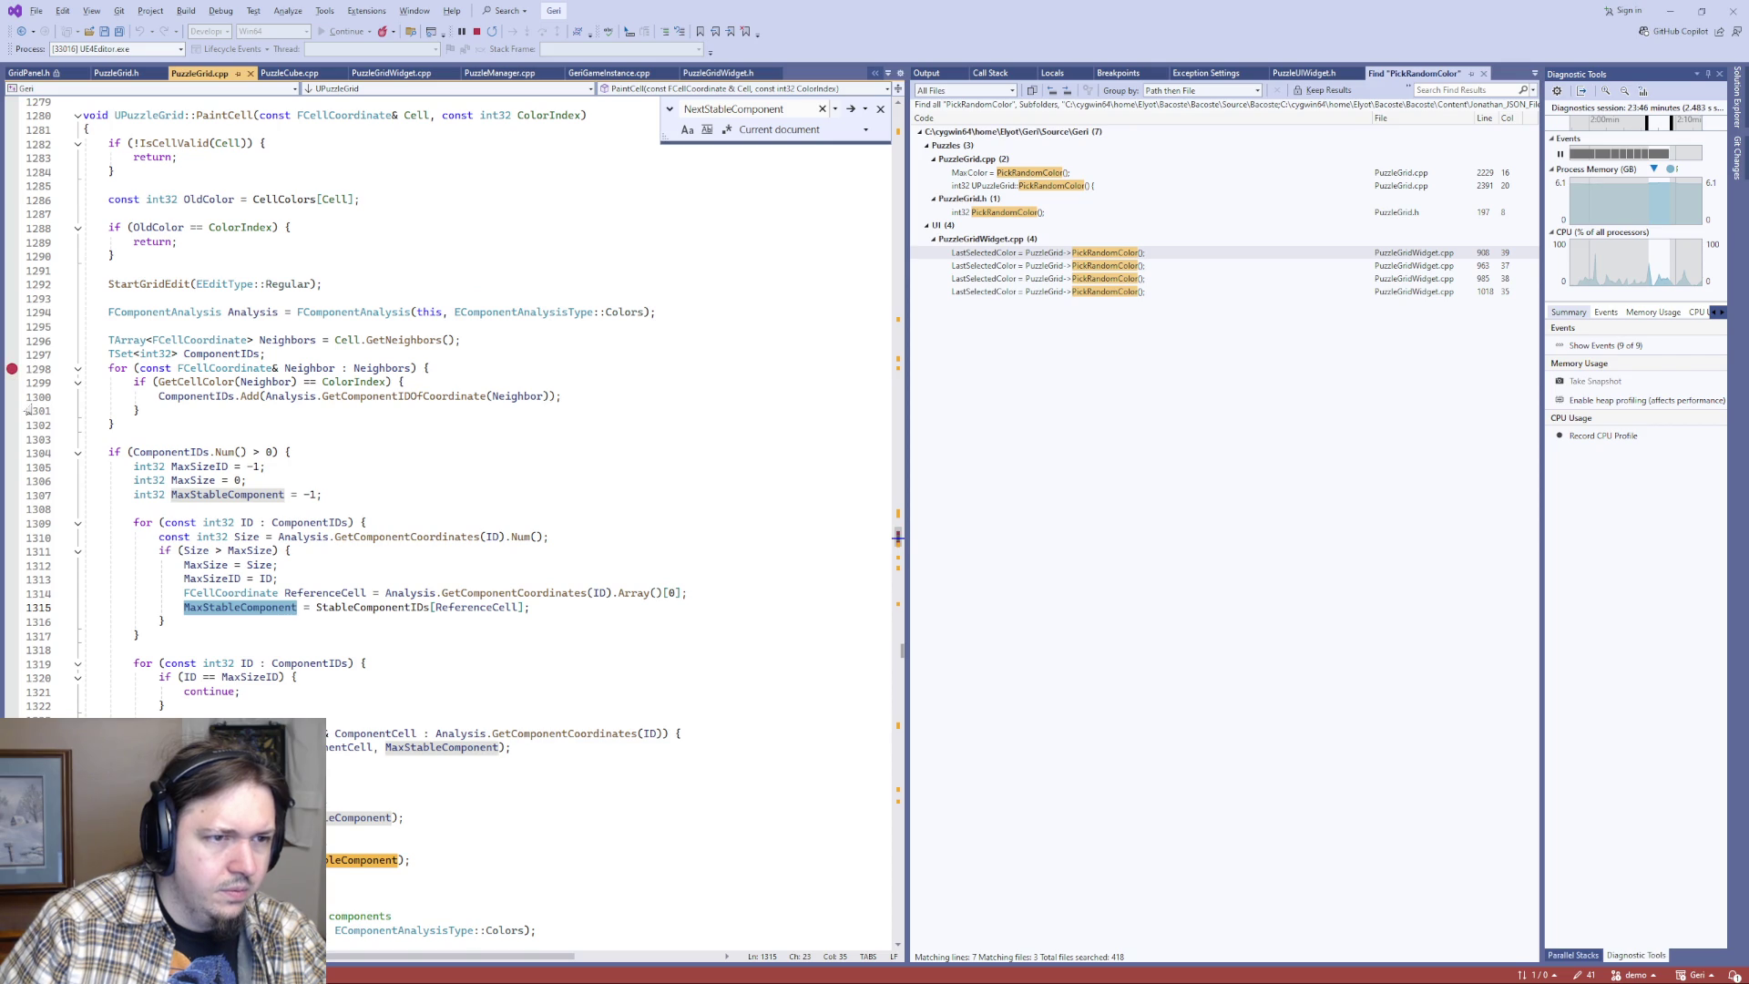
{"action": "key", "text": "alt+Tab"}
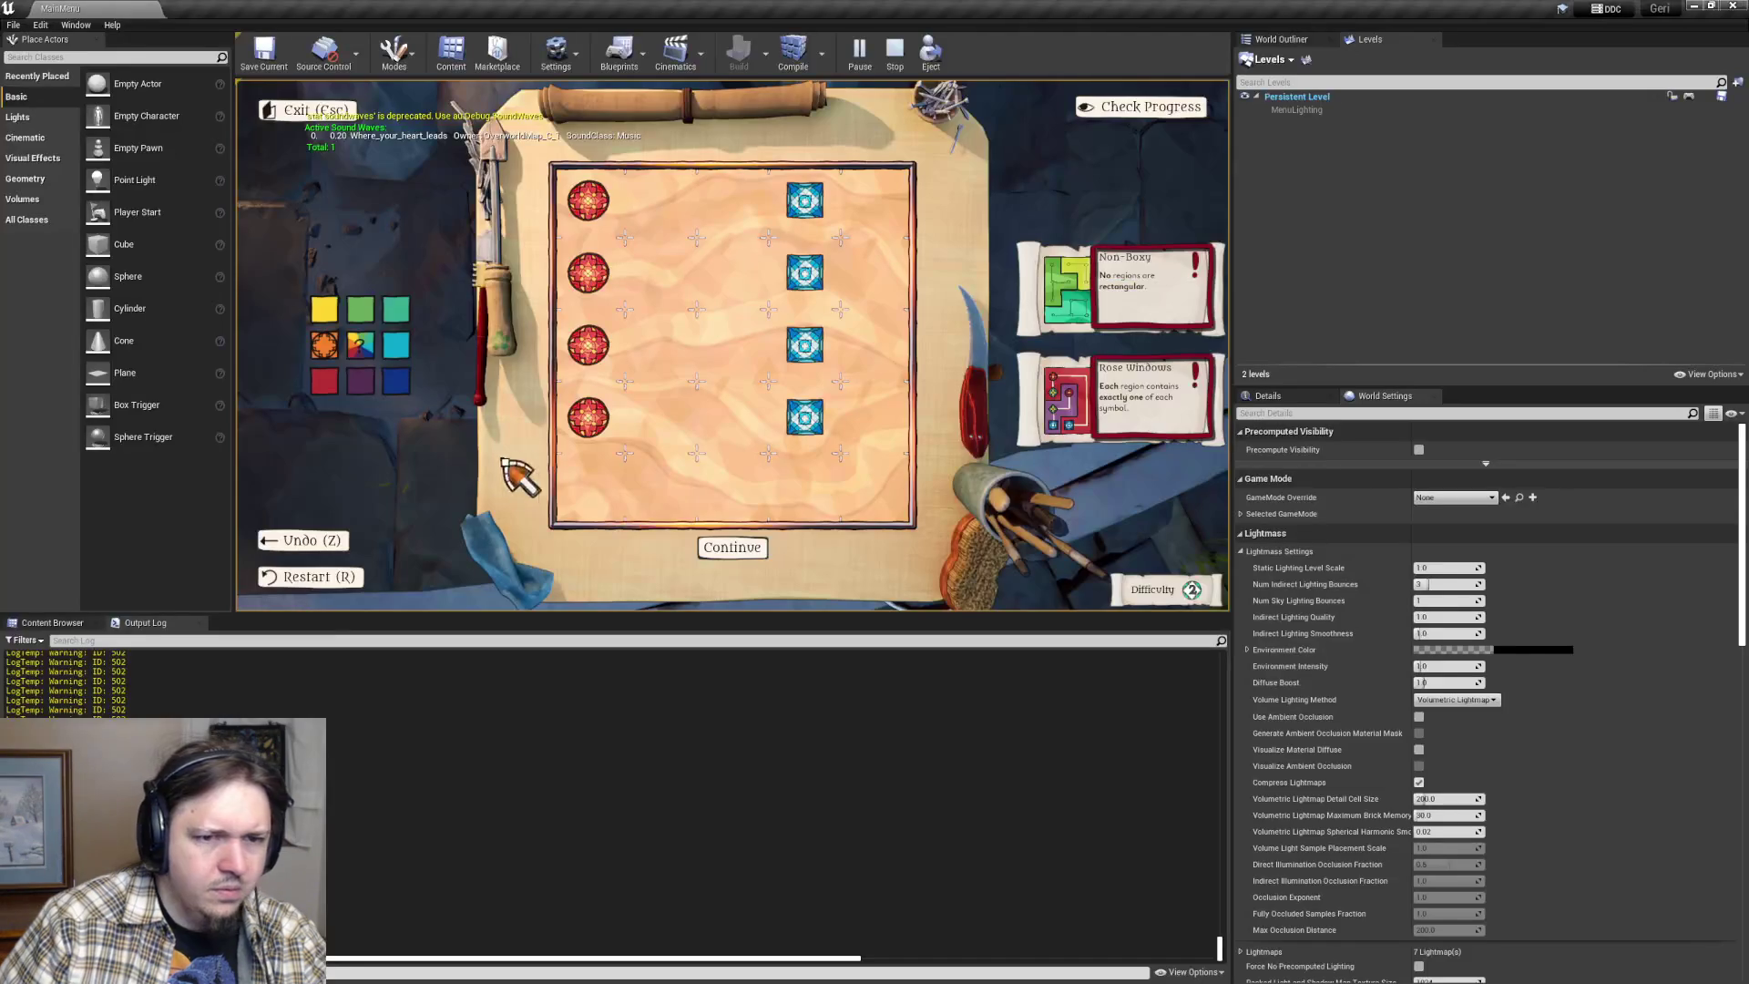
{"action": "left_click_drag", "start_coordinate": [671, 374], "coordinate": [741, 361]}
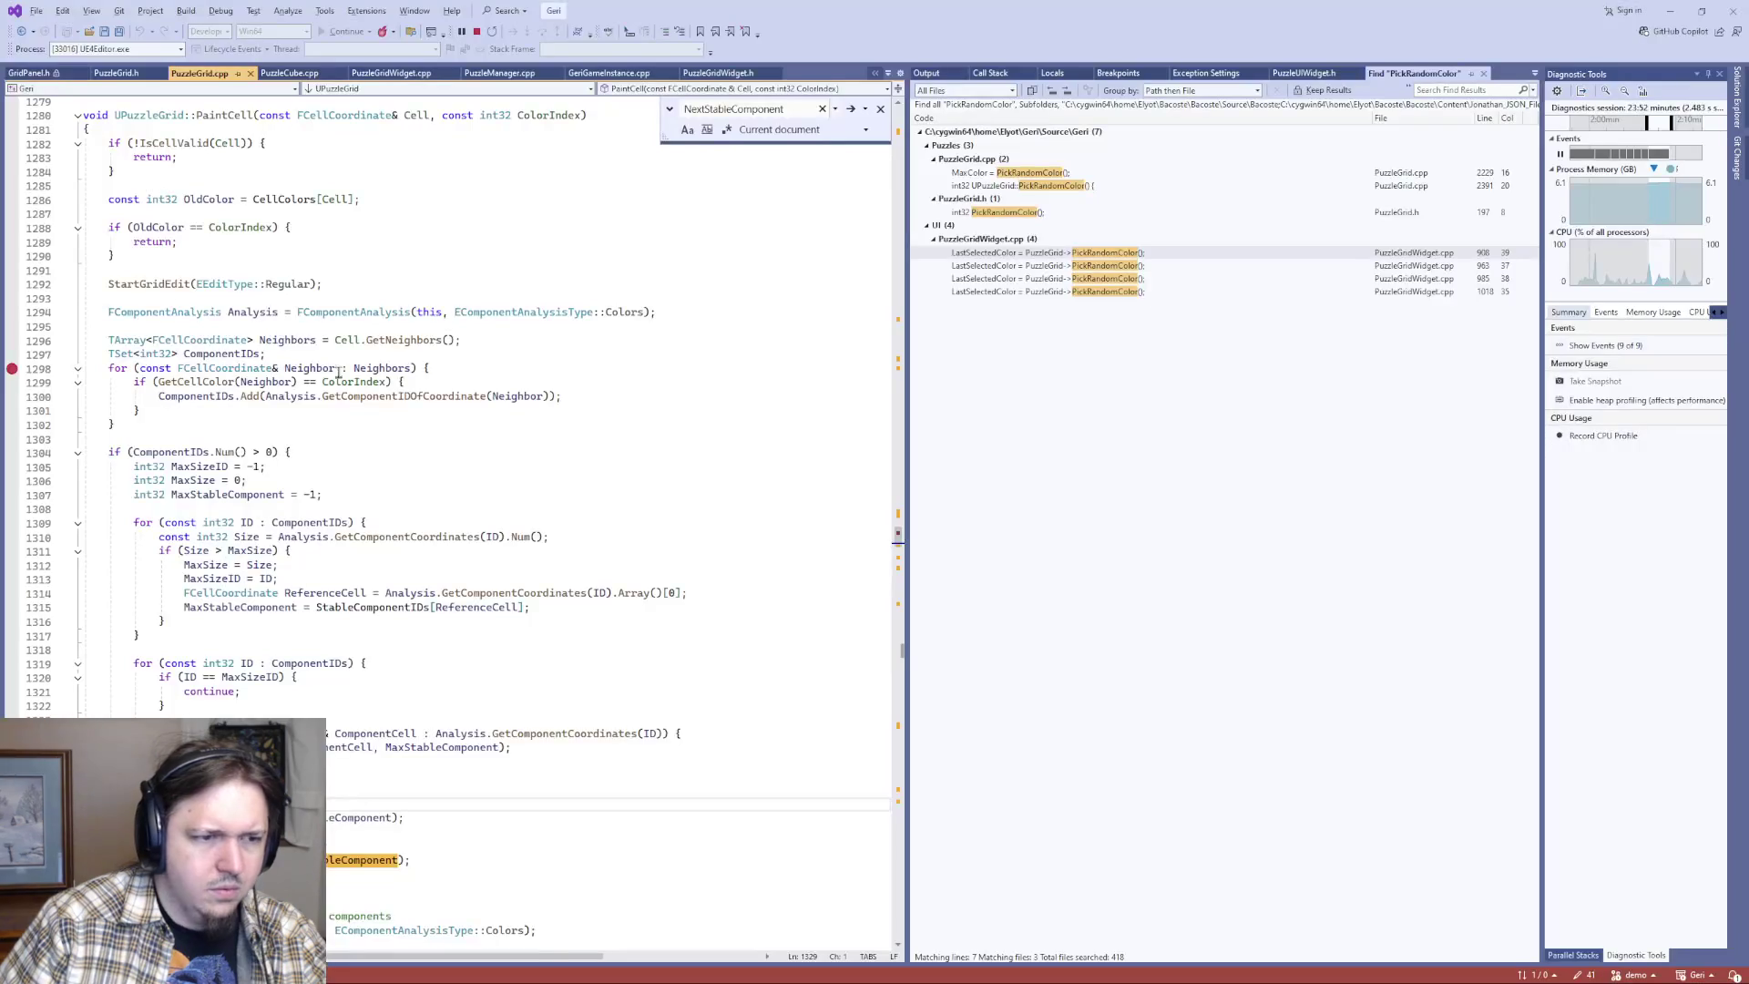
- Remove the line 1298 breakpoint and paint more cell runs in orange and another palette colour
{"action": "left_click", "coordinate": [12, 369]}
{"action": "scroll", "coordinate": [18, 382], "scroll_direction": "up", "scroll_amount": 3}
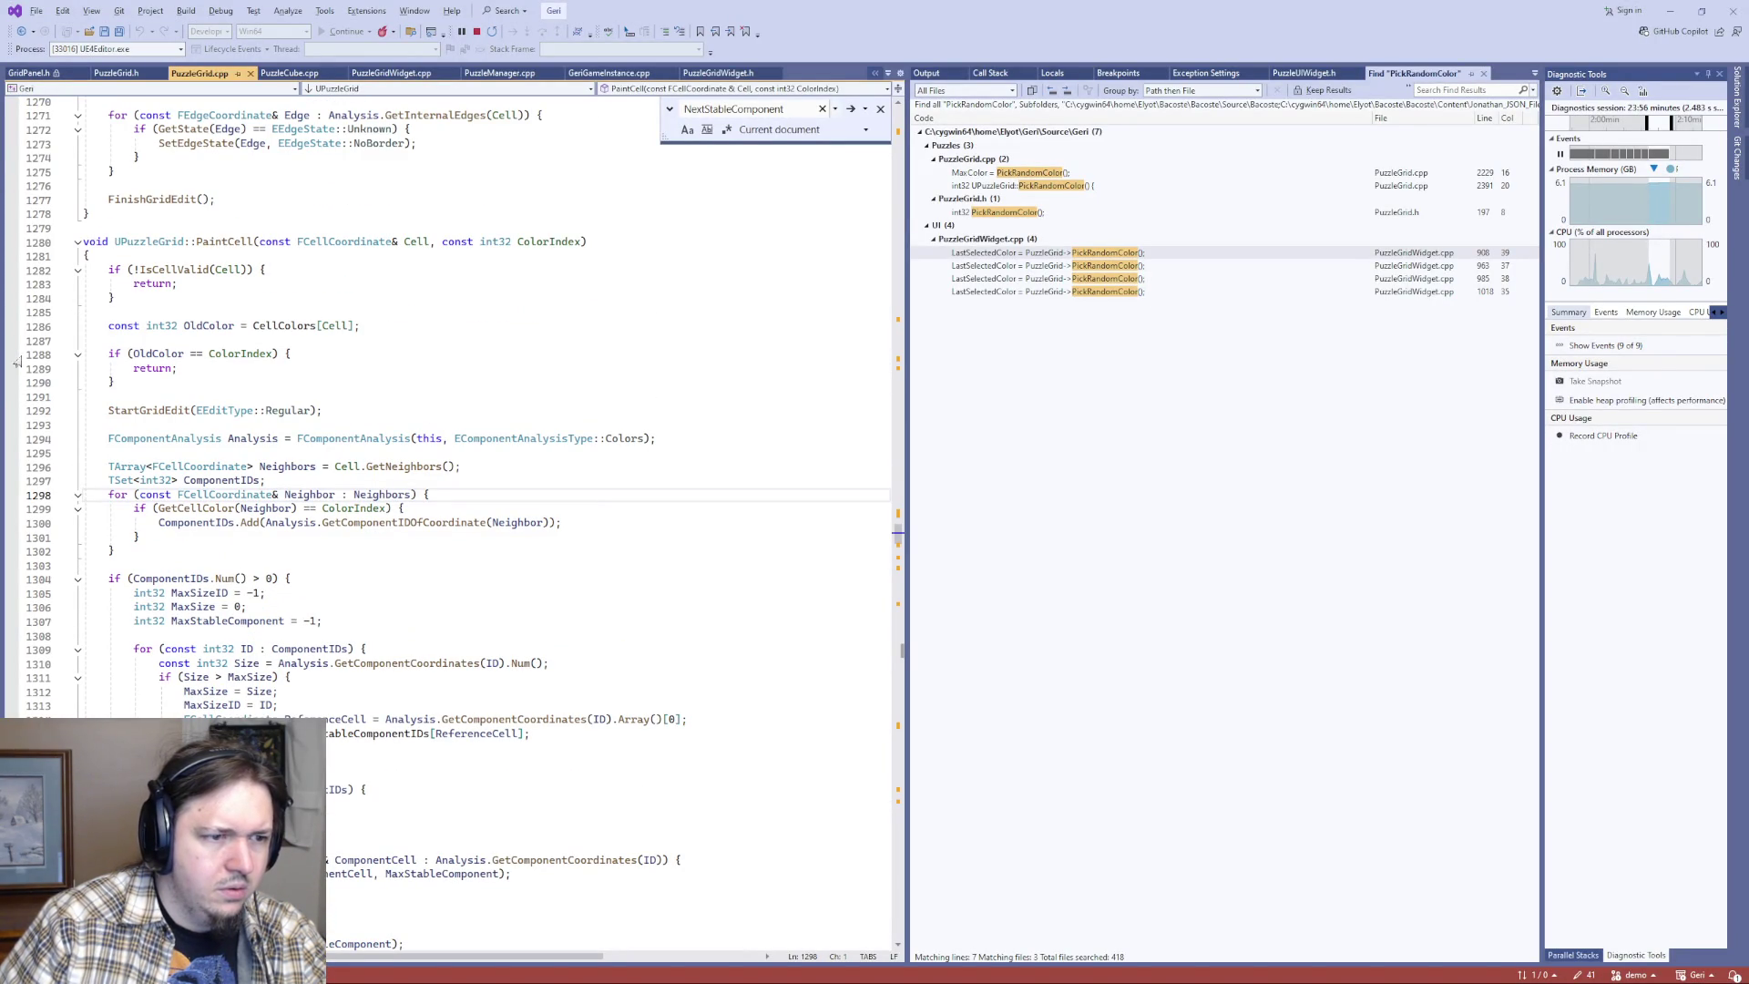
{"action": "key", "text": "alt+Tab"}
{"action": "mouse_move", "coordinate": [710, 437]}
{"action": "left_mouse_down"}
{"action": "mouse_move", "coordinate": [742, 422]}
{"action": "mouse_move", "coordinate": [709, 369]}
{"action": "mouse_move", "coordinate": [737, 312]}
{"action": "mouse_move", "coordinate": [660, 278]}
{"action": "left_mouse_up"}
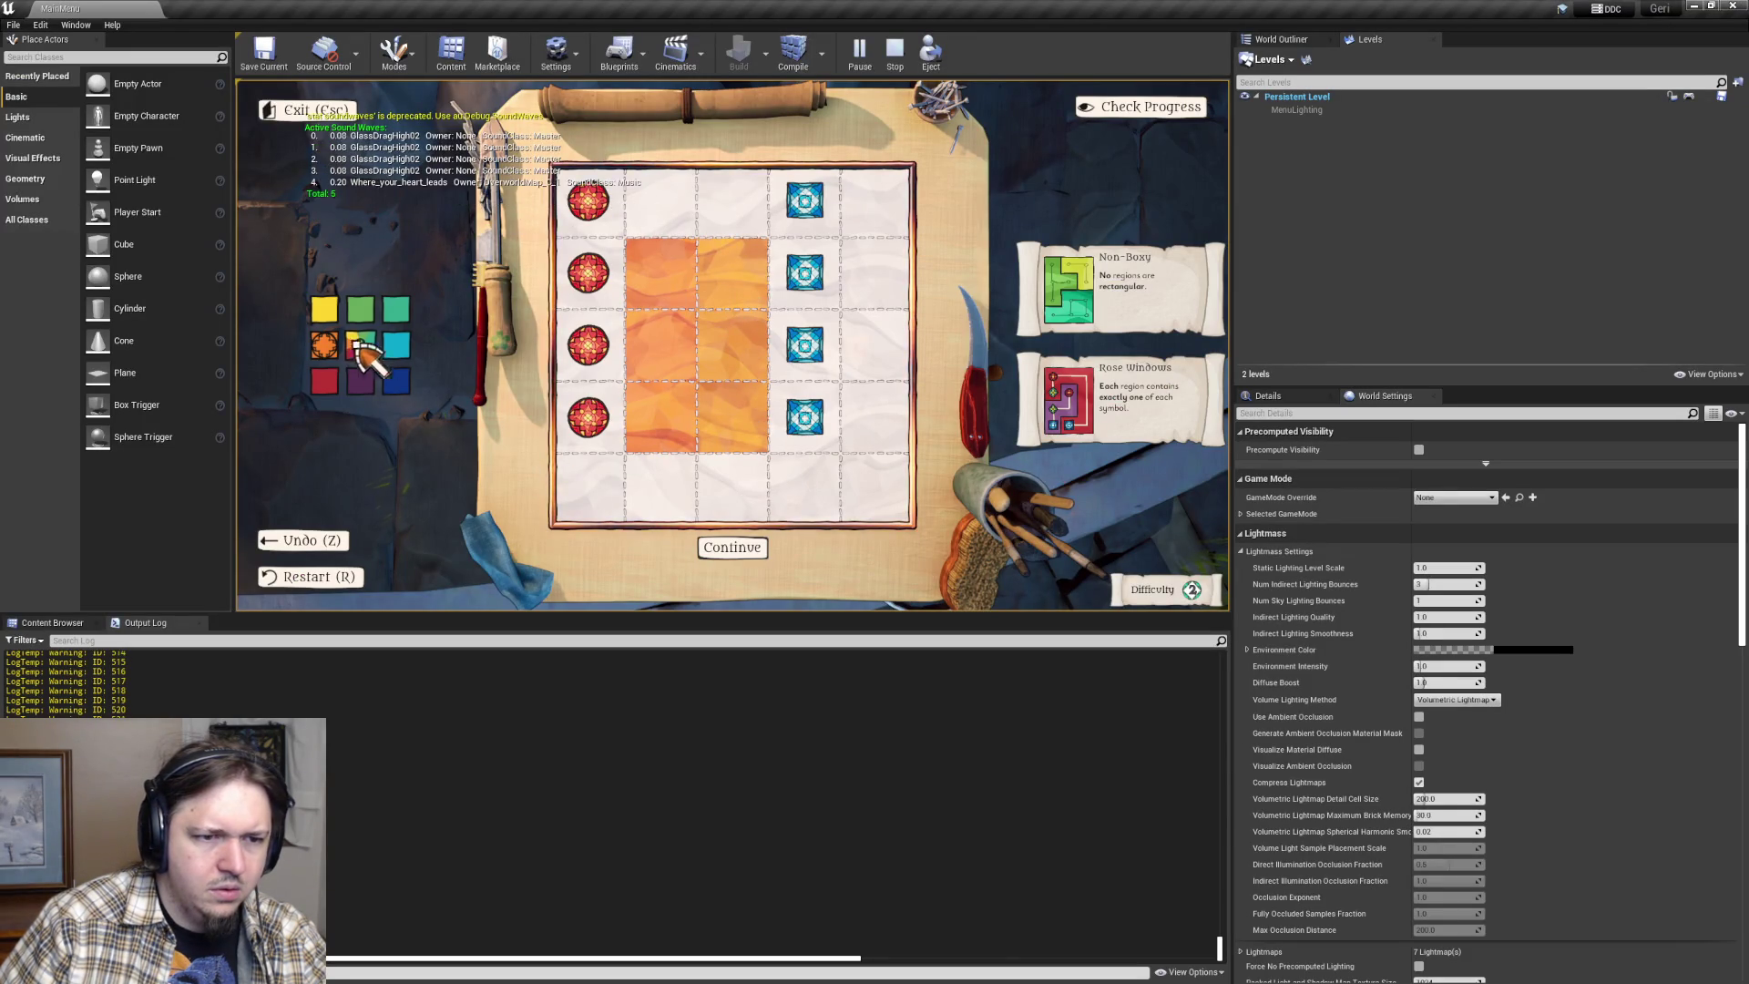
{"action": "left_click", "coordinate": [360, 346]}
{"action": "mouse_move", "coordinate": [801, 419]}
{"action": "left_mouse_down"}
{"action": "mouse_move", "coordinate": [889, 352]}
{"action": "mouse_move", "coordinate": [792, 437]}
{"action": "mouse_move", "coordinate": [706, 456]}
{"action": "mouse_move", "coordinate": [683, 421]}
{"action": "left_mouse_up"}
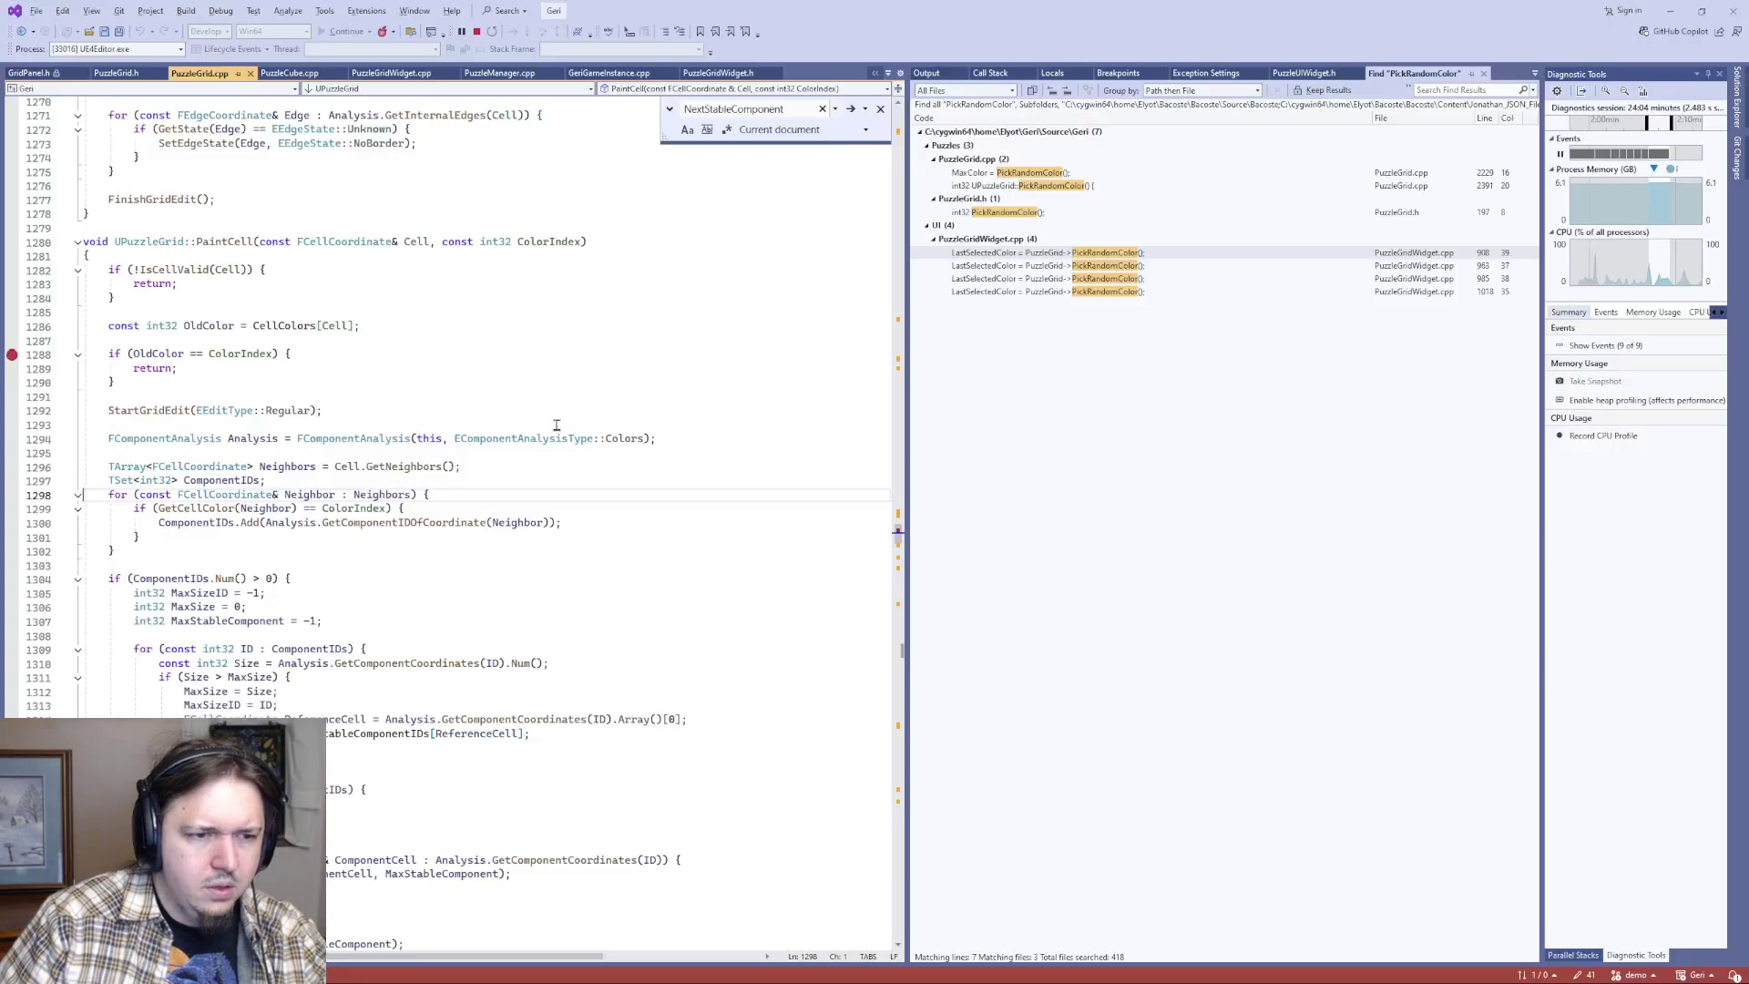
{"action": "double_click", "coordinate": [224, 242]}
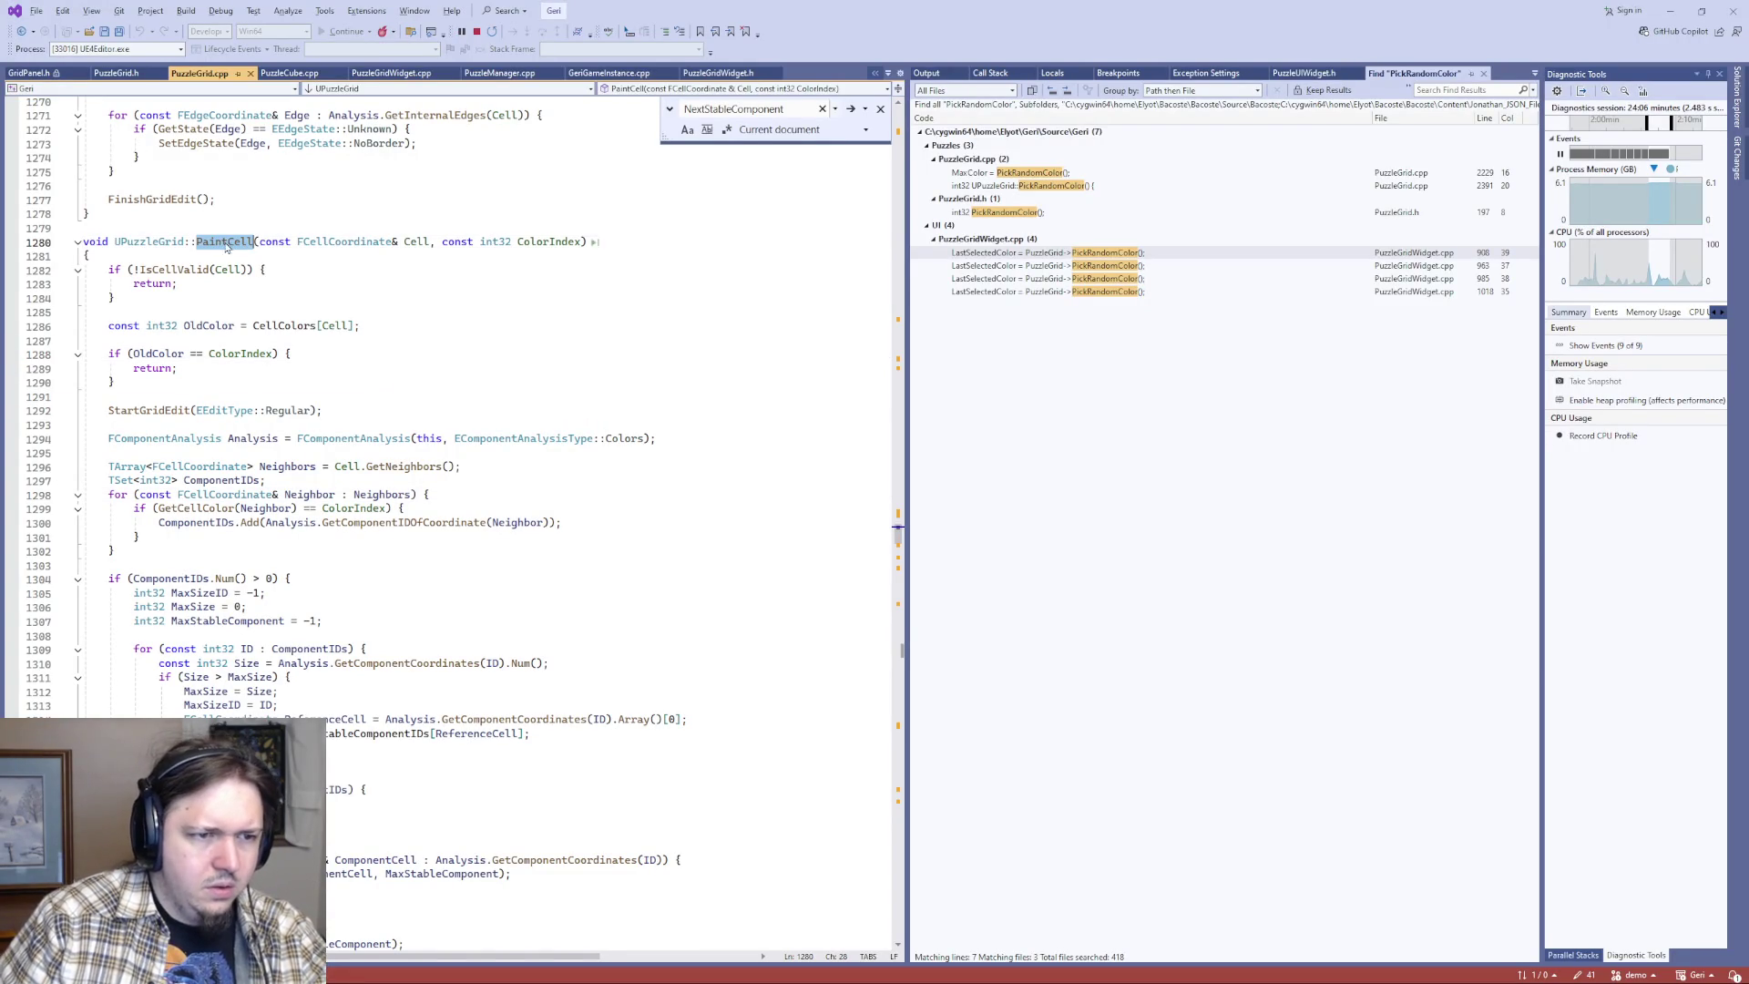
- Search all project files for PaintCell and review its definition in PuzzleGrid.cpp
{"action": "key", "text": "ctrl+shift+f"}
{"action": "key", "text": "Return"}
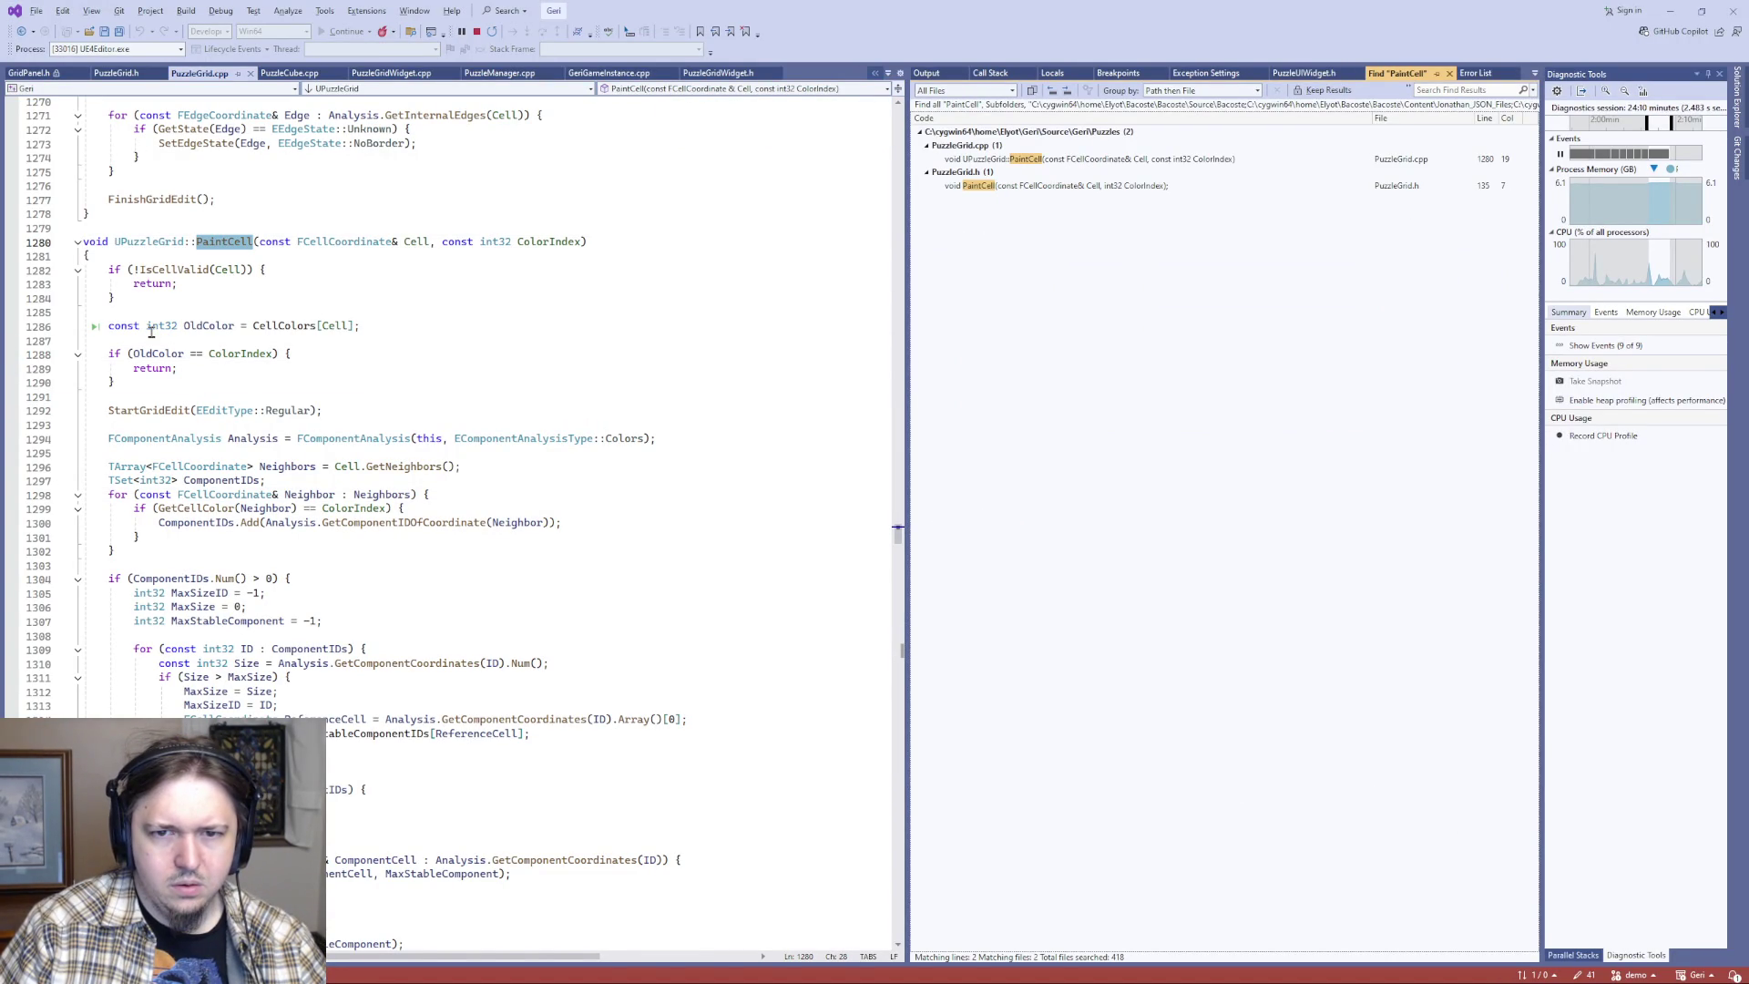
{"action": "left_click", "coordinate": [155, 241]}
{"action": "scroll", "coordinate": [173, 713], "scroll_direction": "down", "scroll_amount": 6}
{"action": "scroll", "coordinate": [173, 712], "scroll_direction": "down", "scroll_amount": 9}
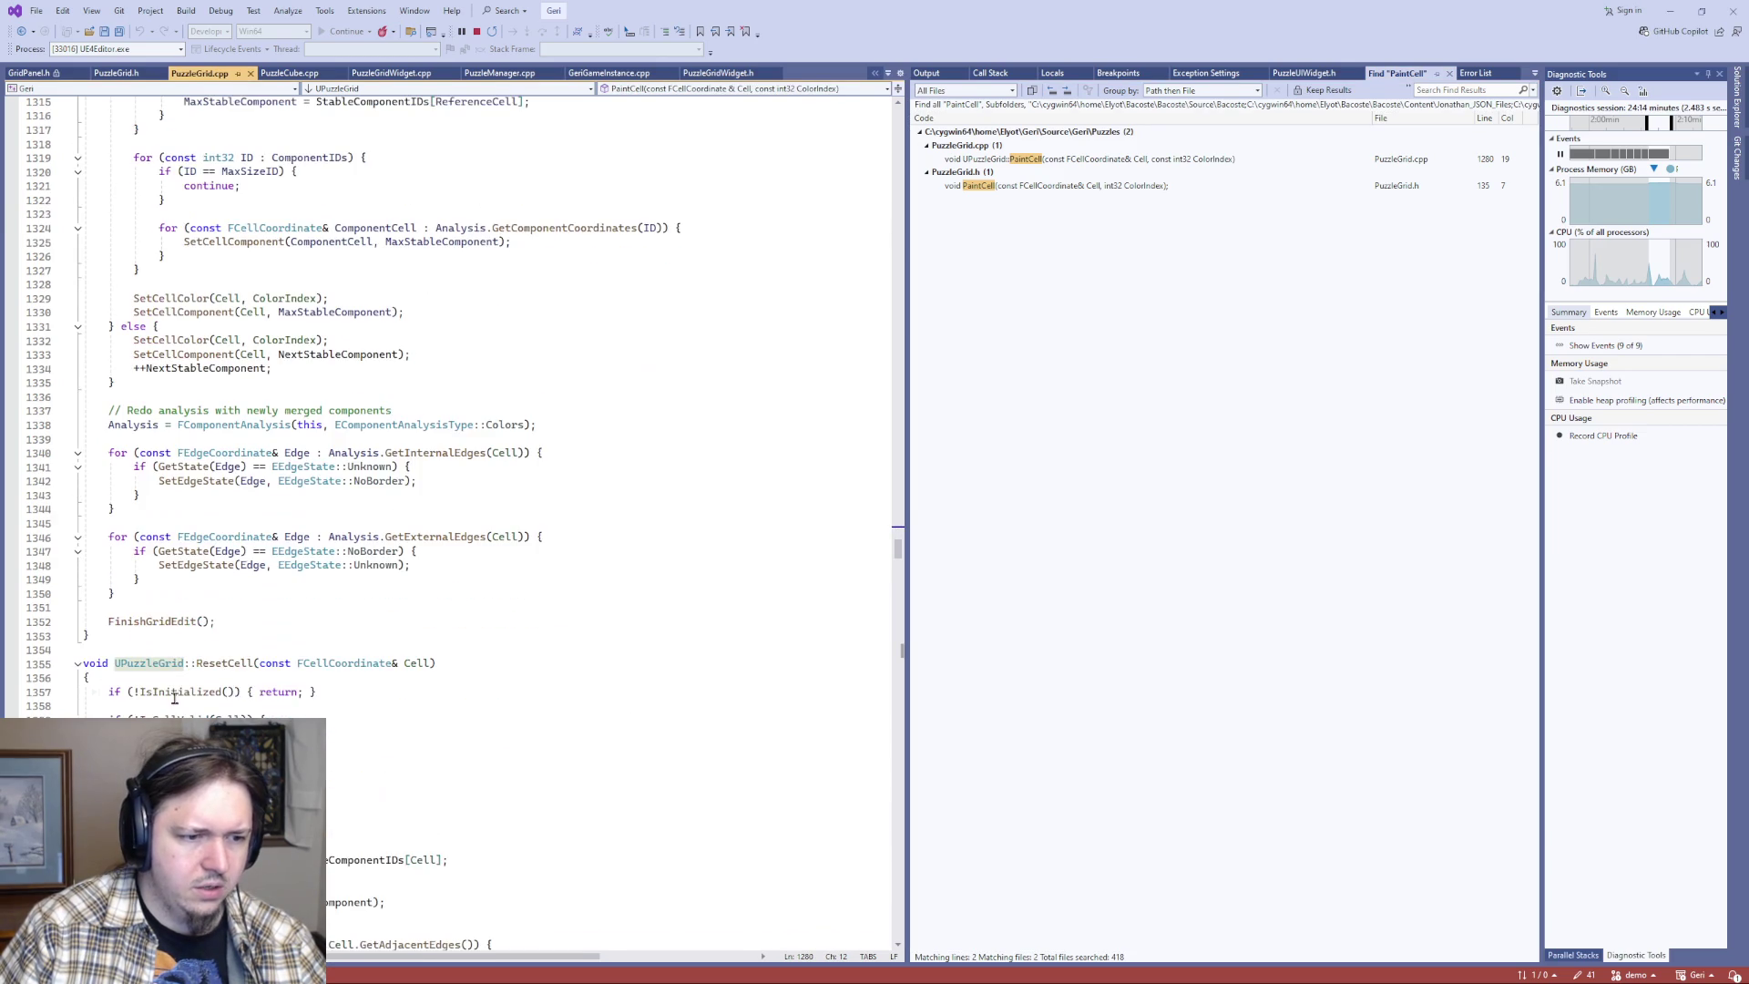
{"action": "scroll", "coordinate": [170, 694], "scroll_direction": "up", "scroll_amount": 15}
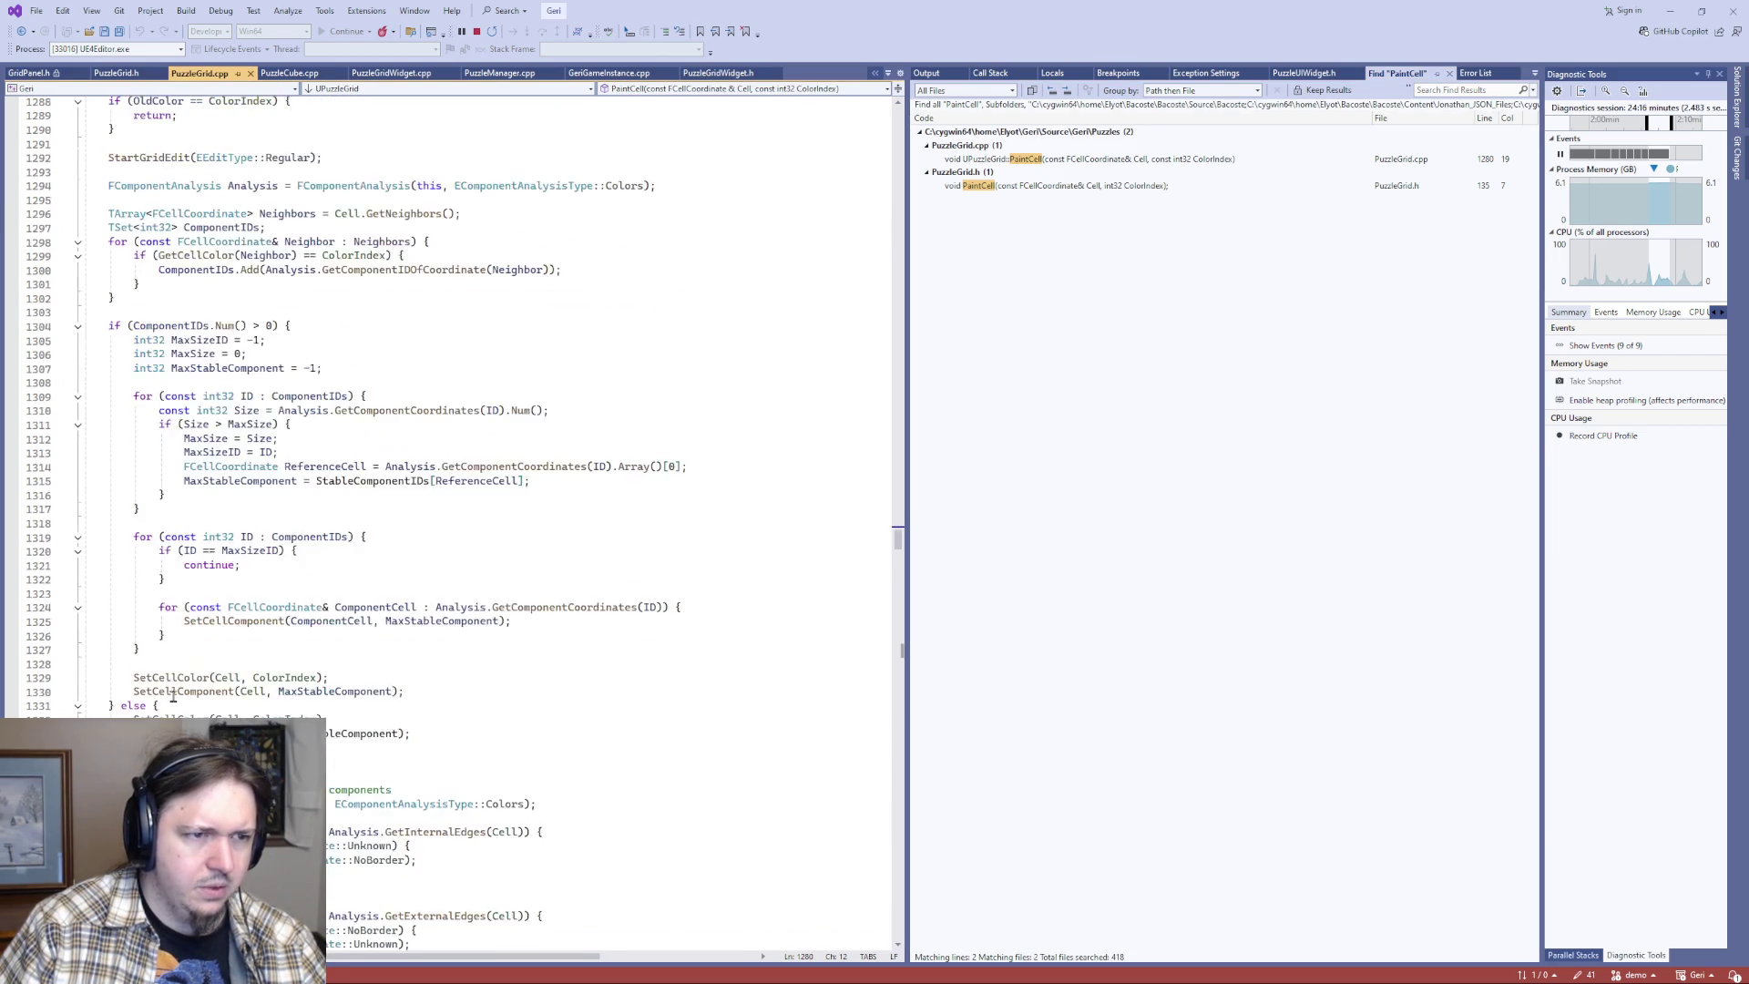
- Wrap the PaintCell definition in PuzzleGrid.cpp in a /* */ block comment
{"action": "left_click", "coordinate": [202, 232]}
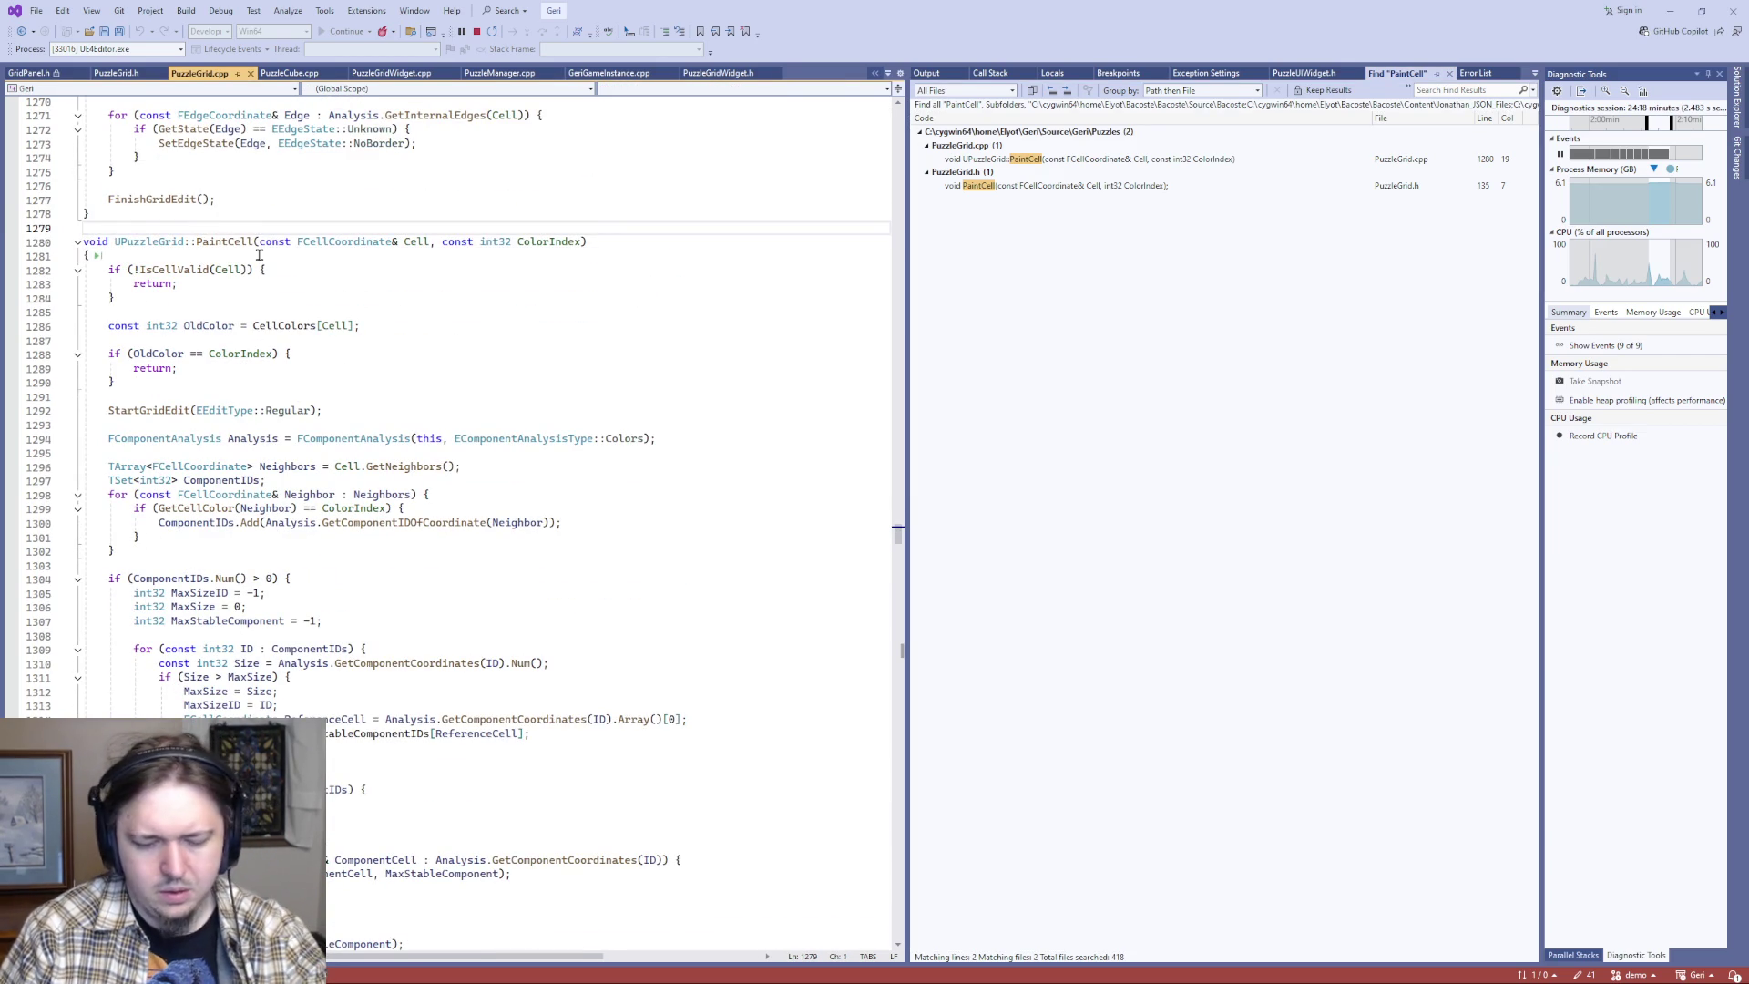
{"action": "key", "text": "Return"}
{"action": "type", "text": "/"}
{"action": "key", "text": "Delete"}
{"action": "key", "text": "Delete"}
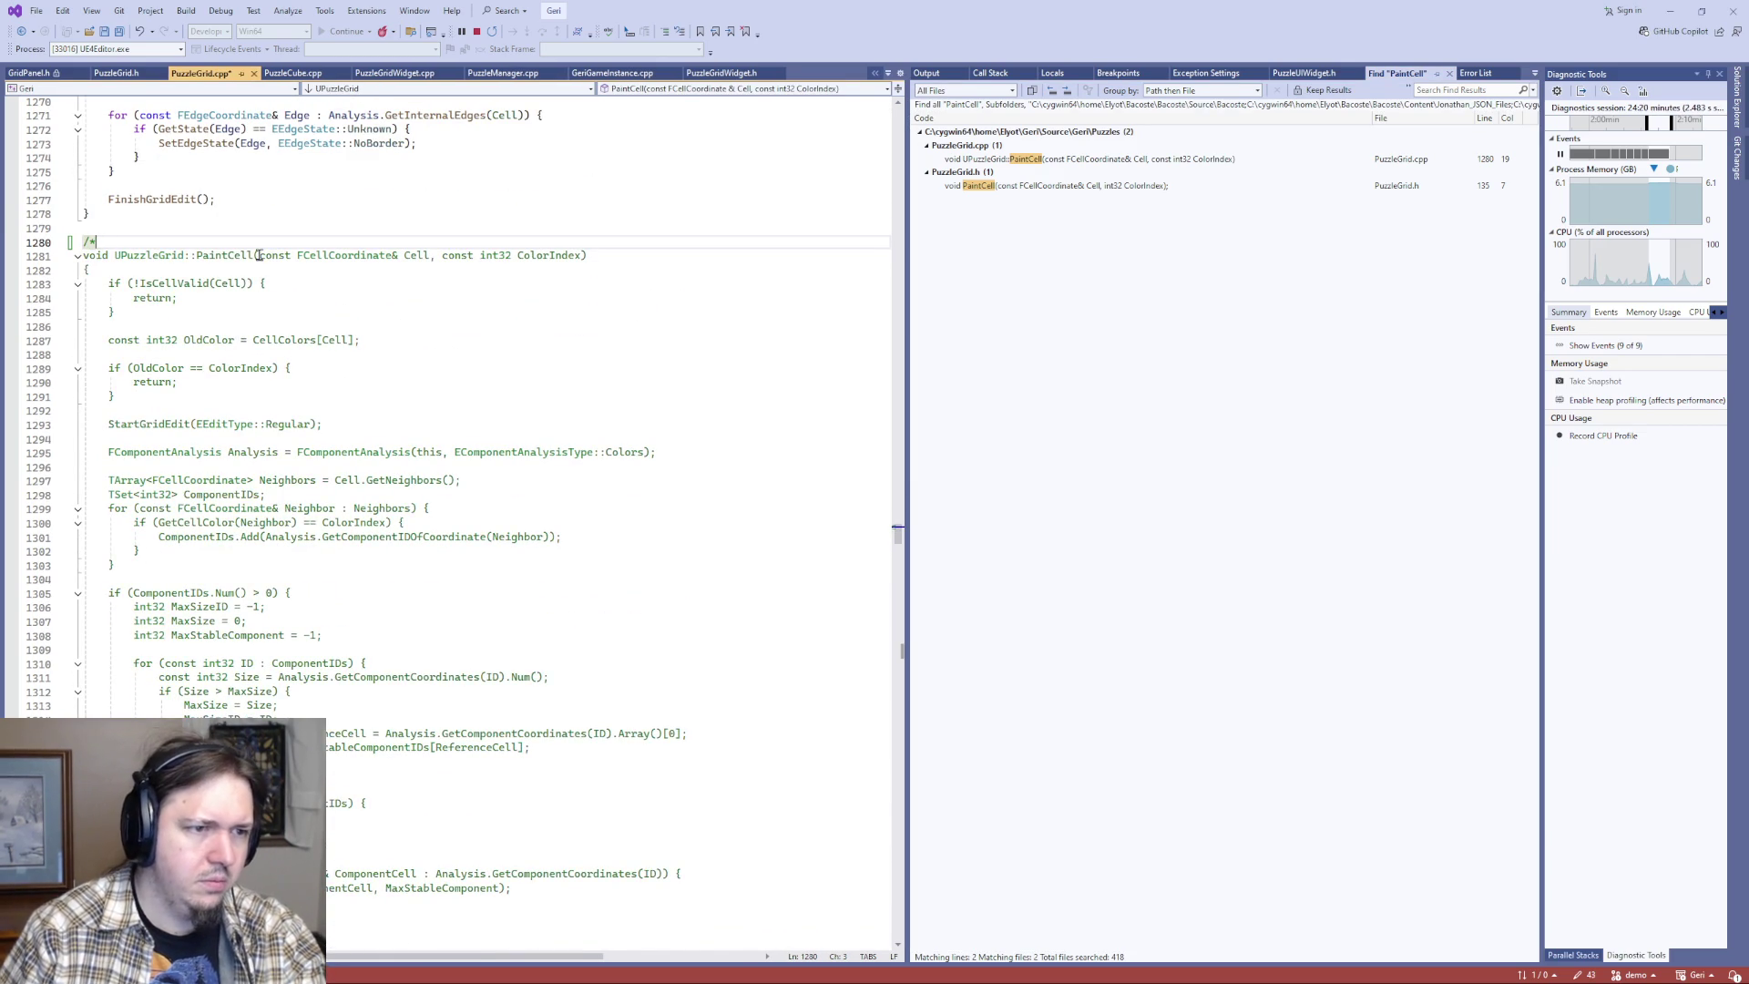
{"action": "scroll", "coordinate": [259, 255], "scroll_direction": "down", "scroll_amount": 15}
{"action": "left_click", "coordinate": [161, 654]}
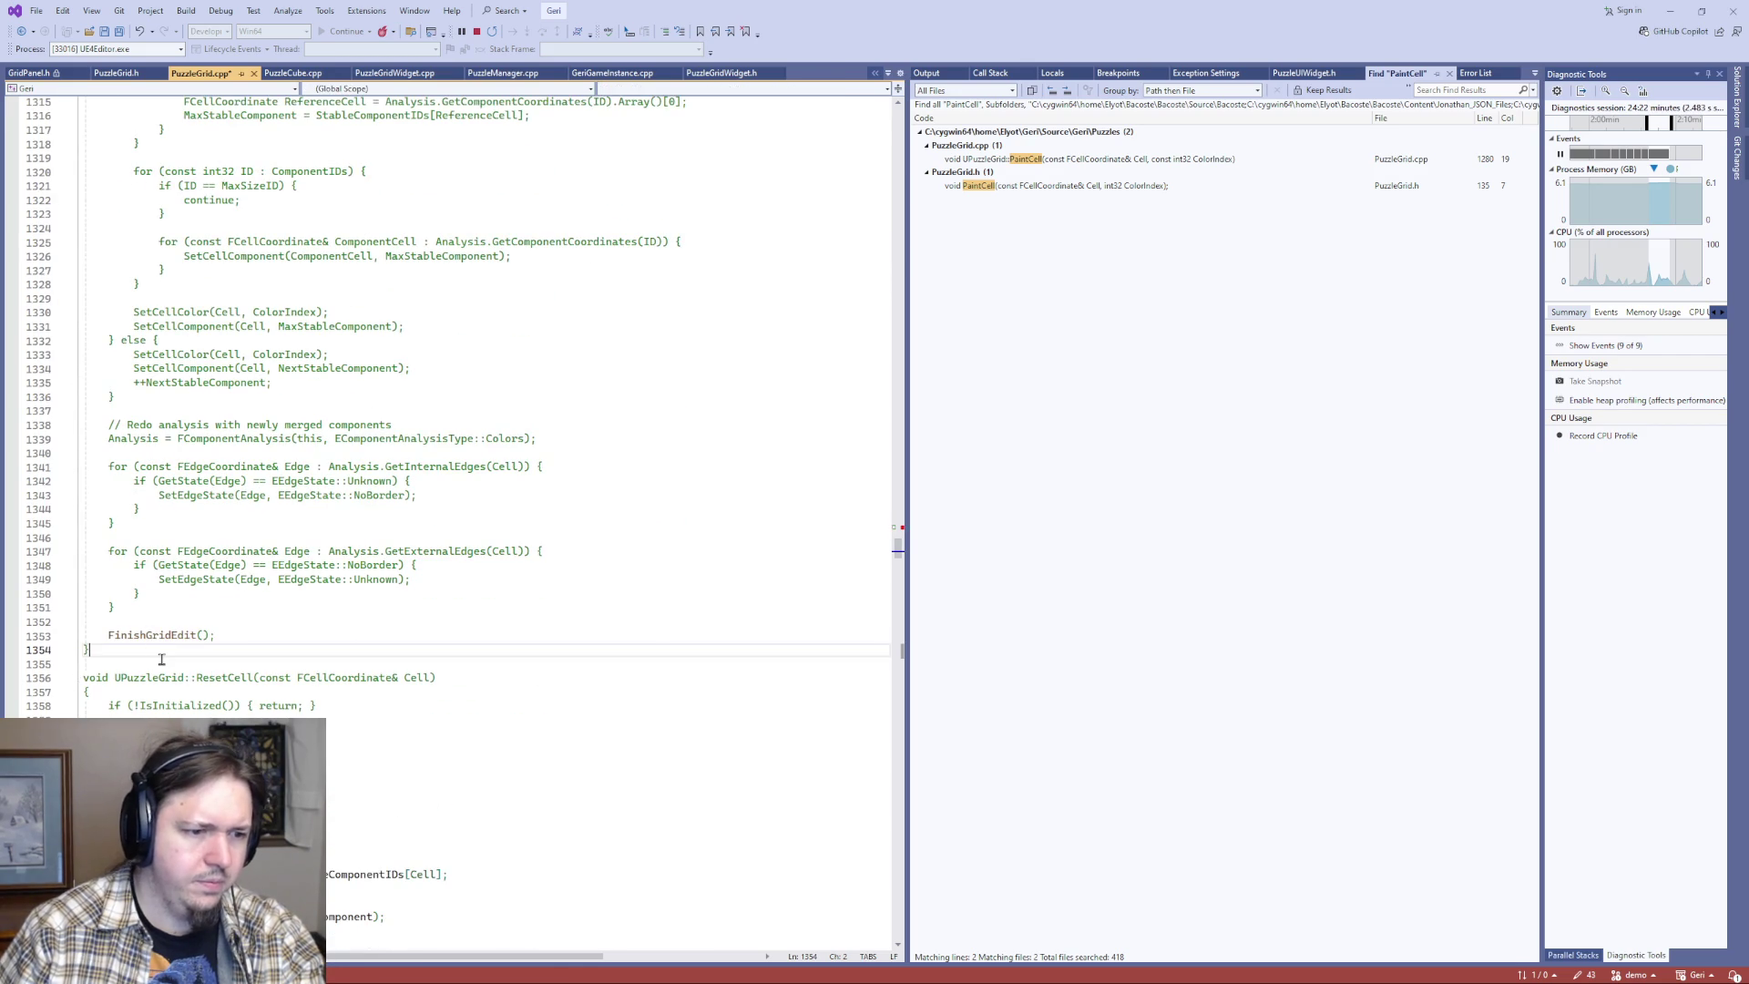
{"action": "type", "text": "*/"}
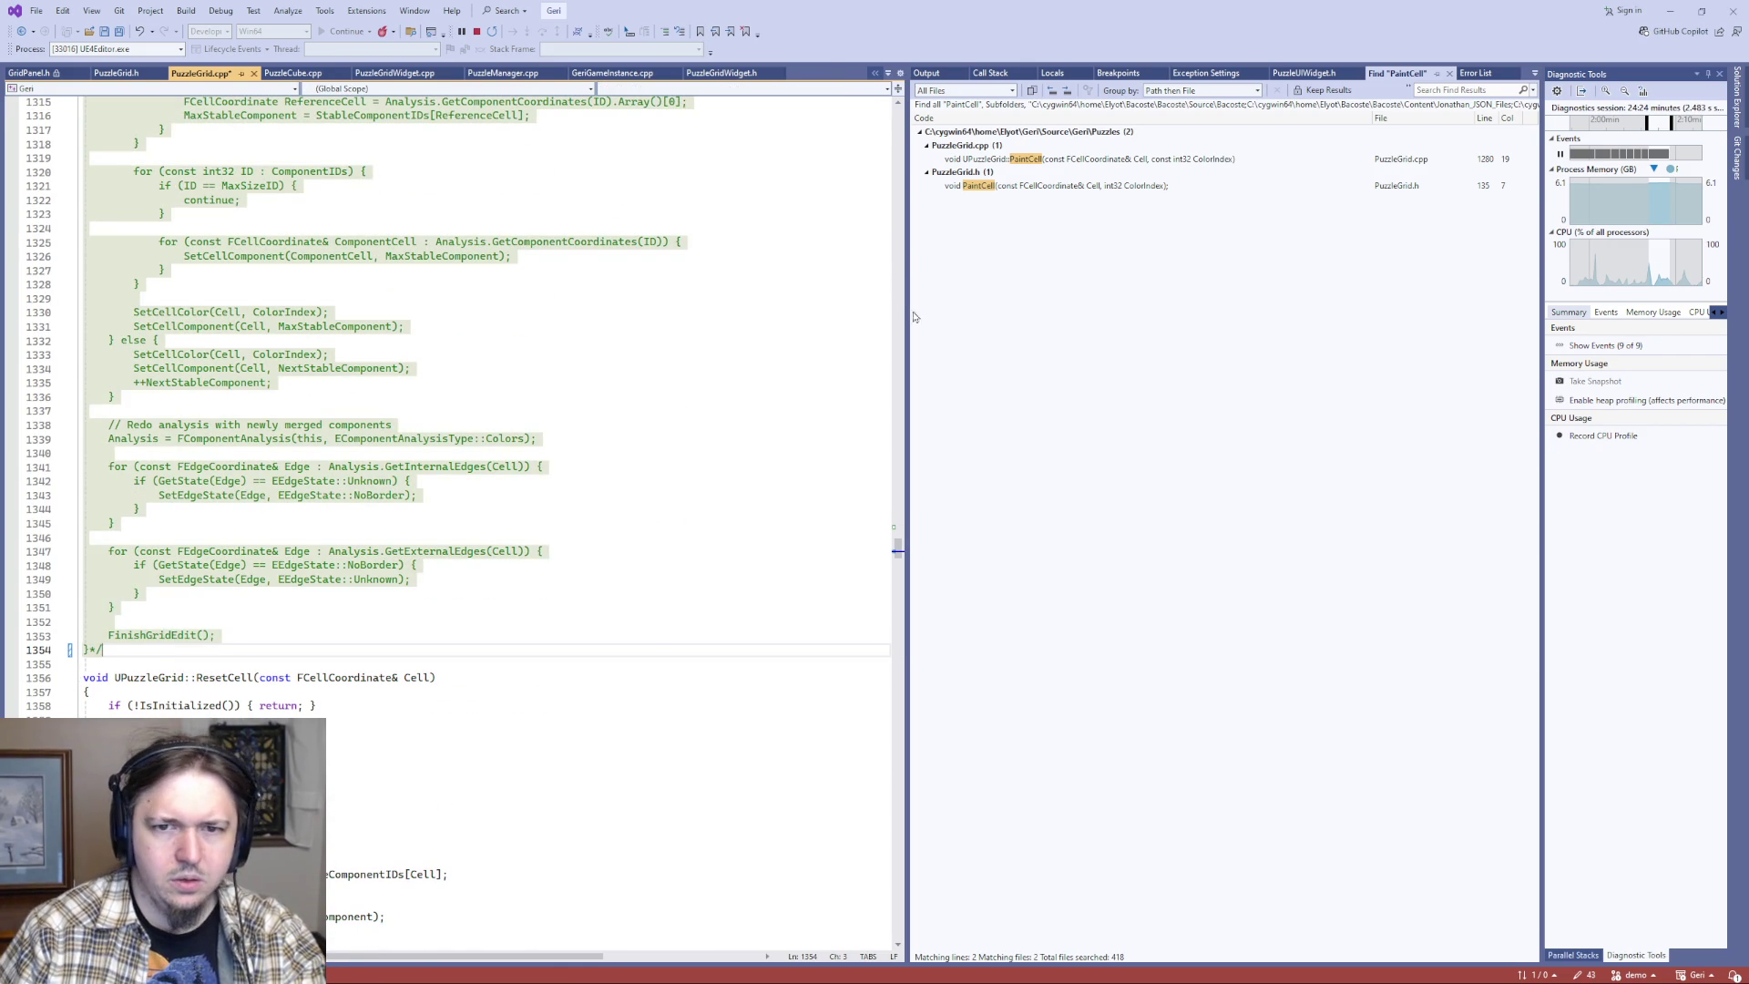
- Comment out the PaintCell declaration on line 135 of PuzzleGrid.h with //
{"action": "double_click", "coordinate": [1044, 185]}
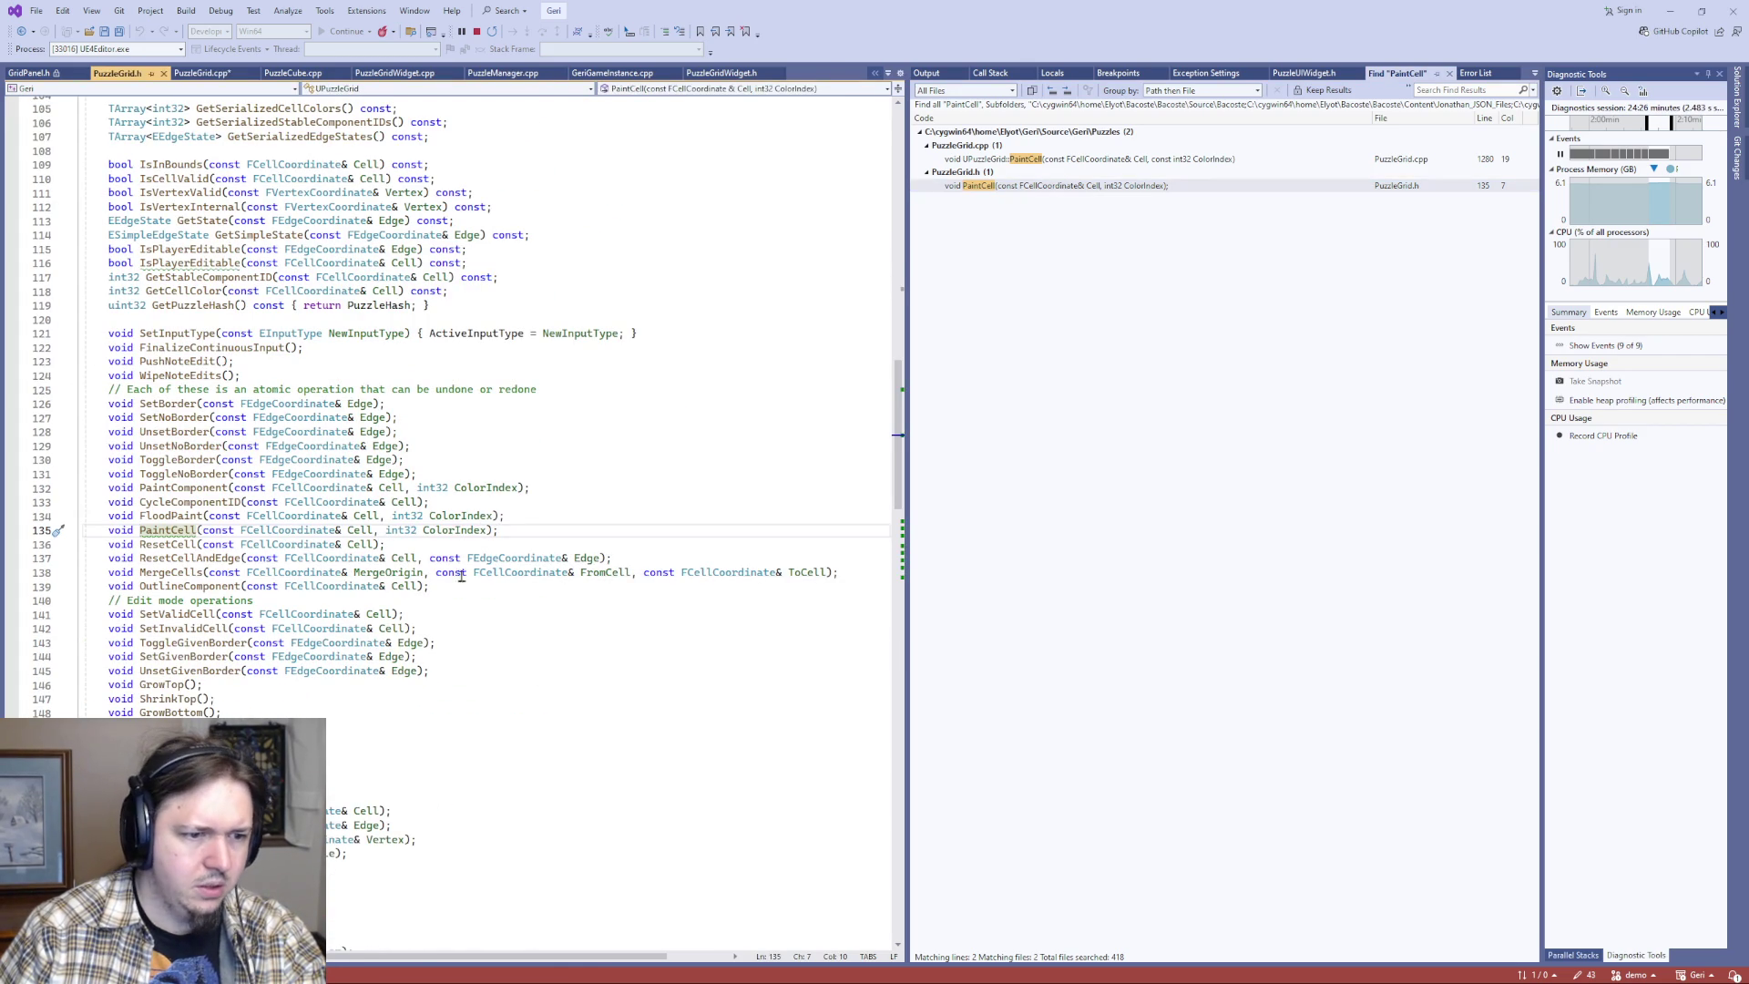
{"action": "key", "text": "Home"}
{"action": "type", "text": "//"}
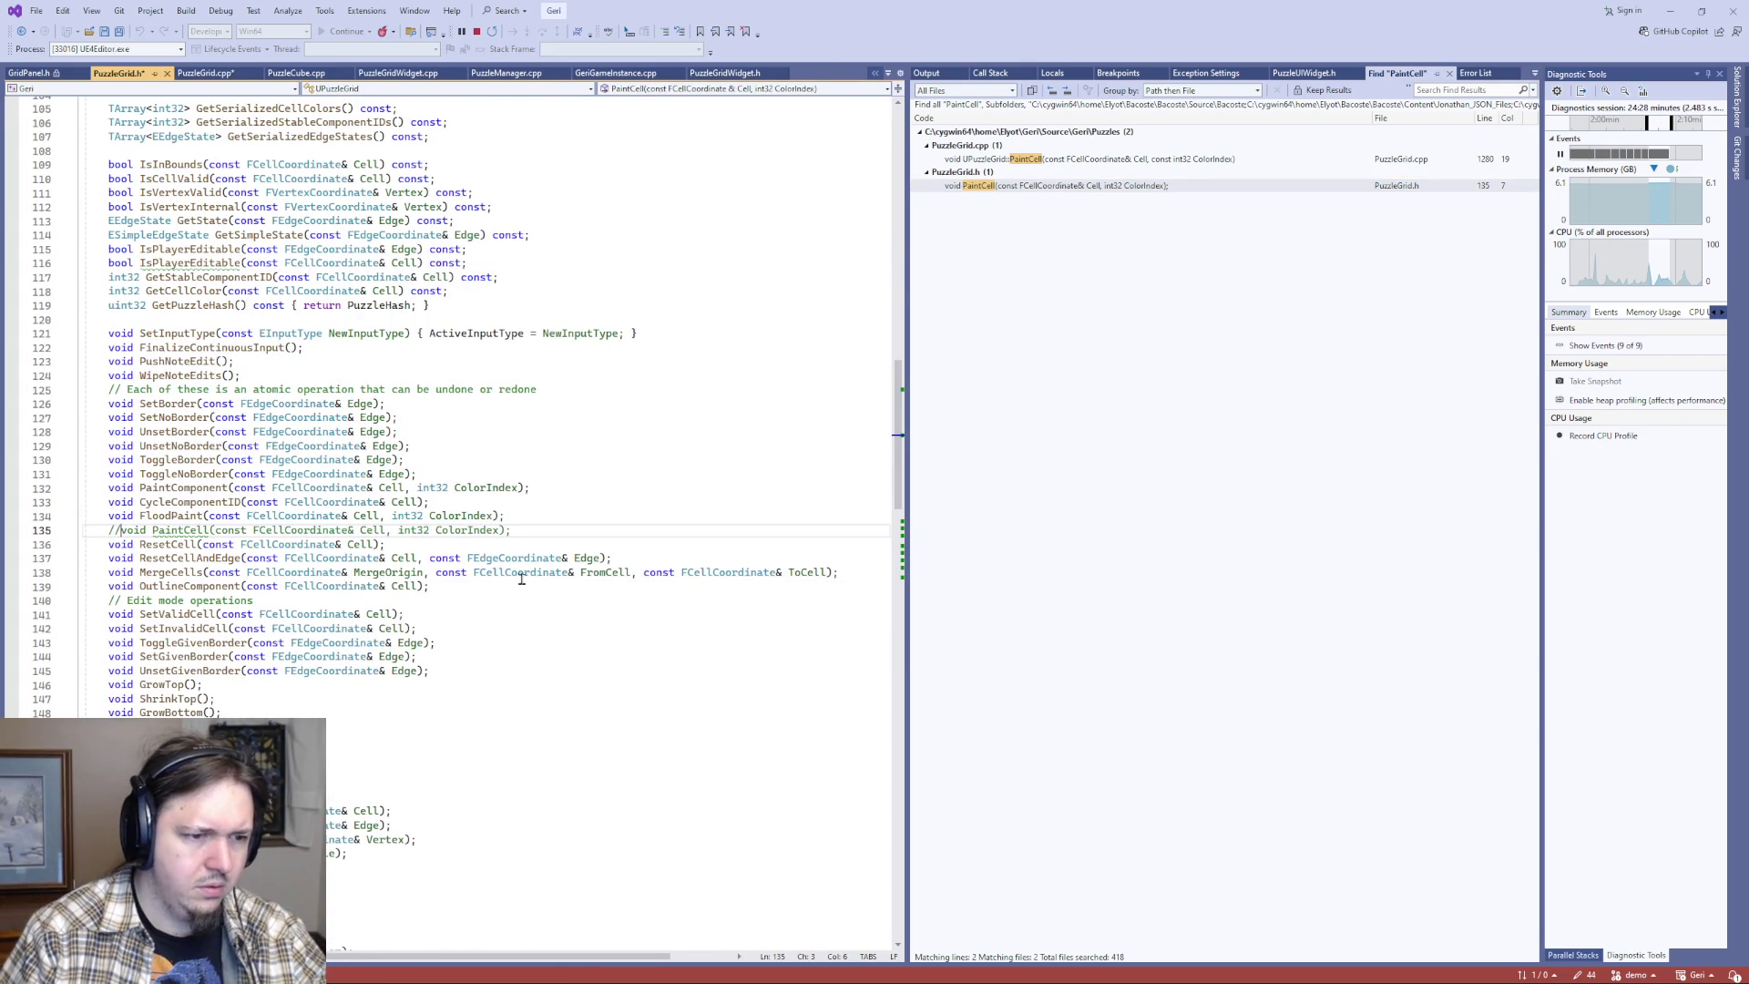
{"action": "double_click", "coordinate": [1052, 160]}
{"action": "double_click", "coordinate": [1073, 186]}
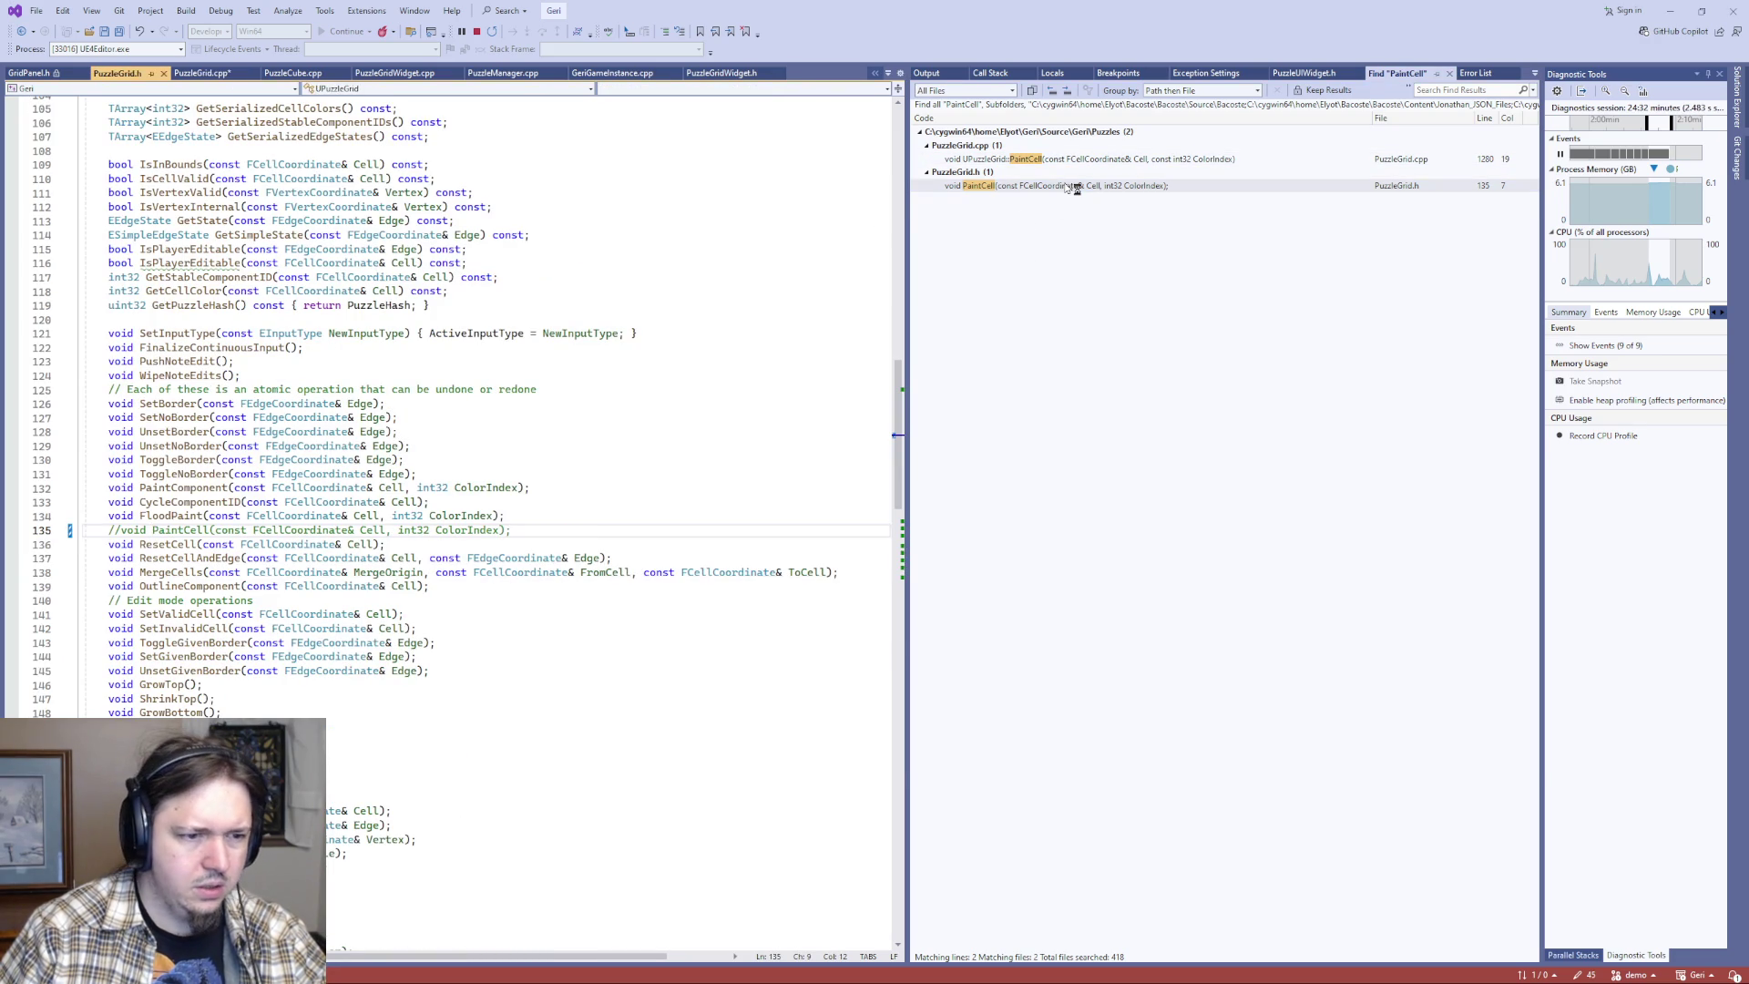
{"action": "double_click", "coordinate": [1061, 161]}
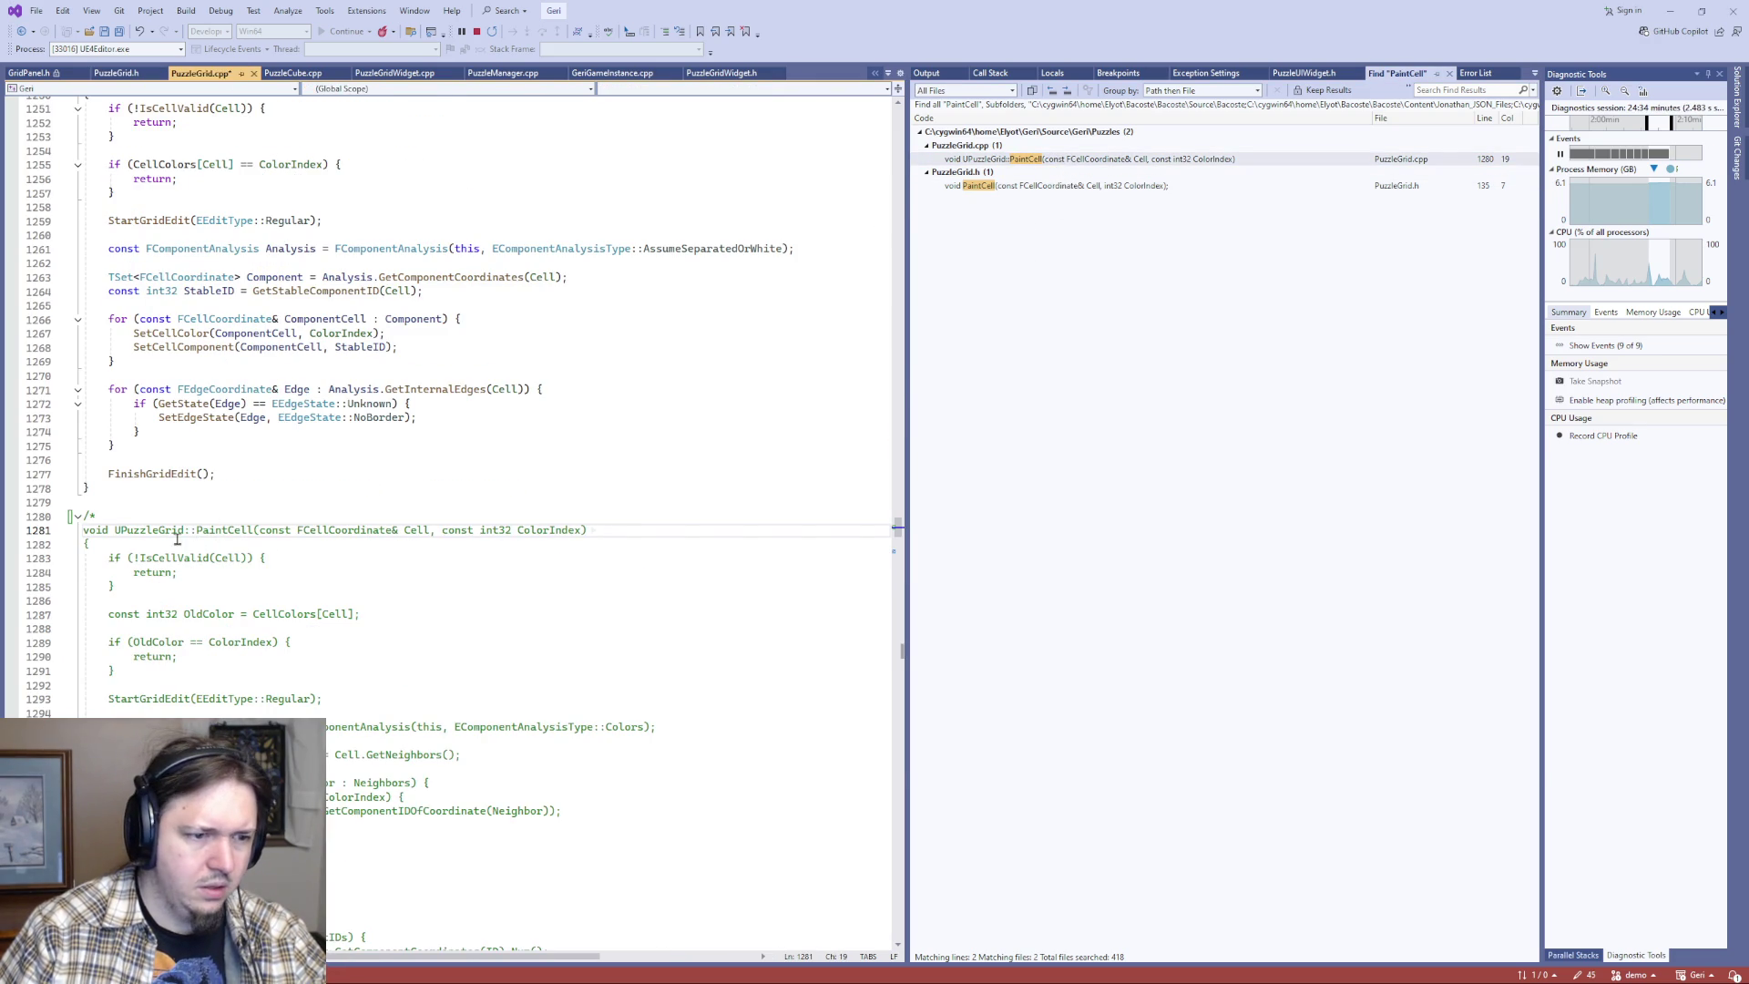
- Save PuzzleGrid.cpp with PaintCell commented out
{"action": "scroll", "coordinate": [373, 518], "scroll_direction": "down", "scroll_amount": 15}
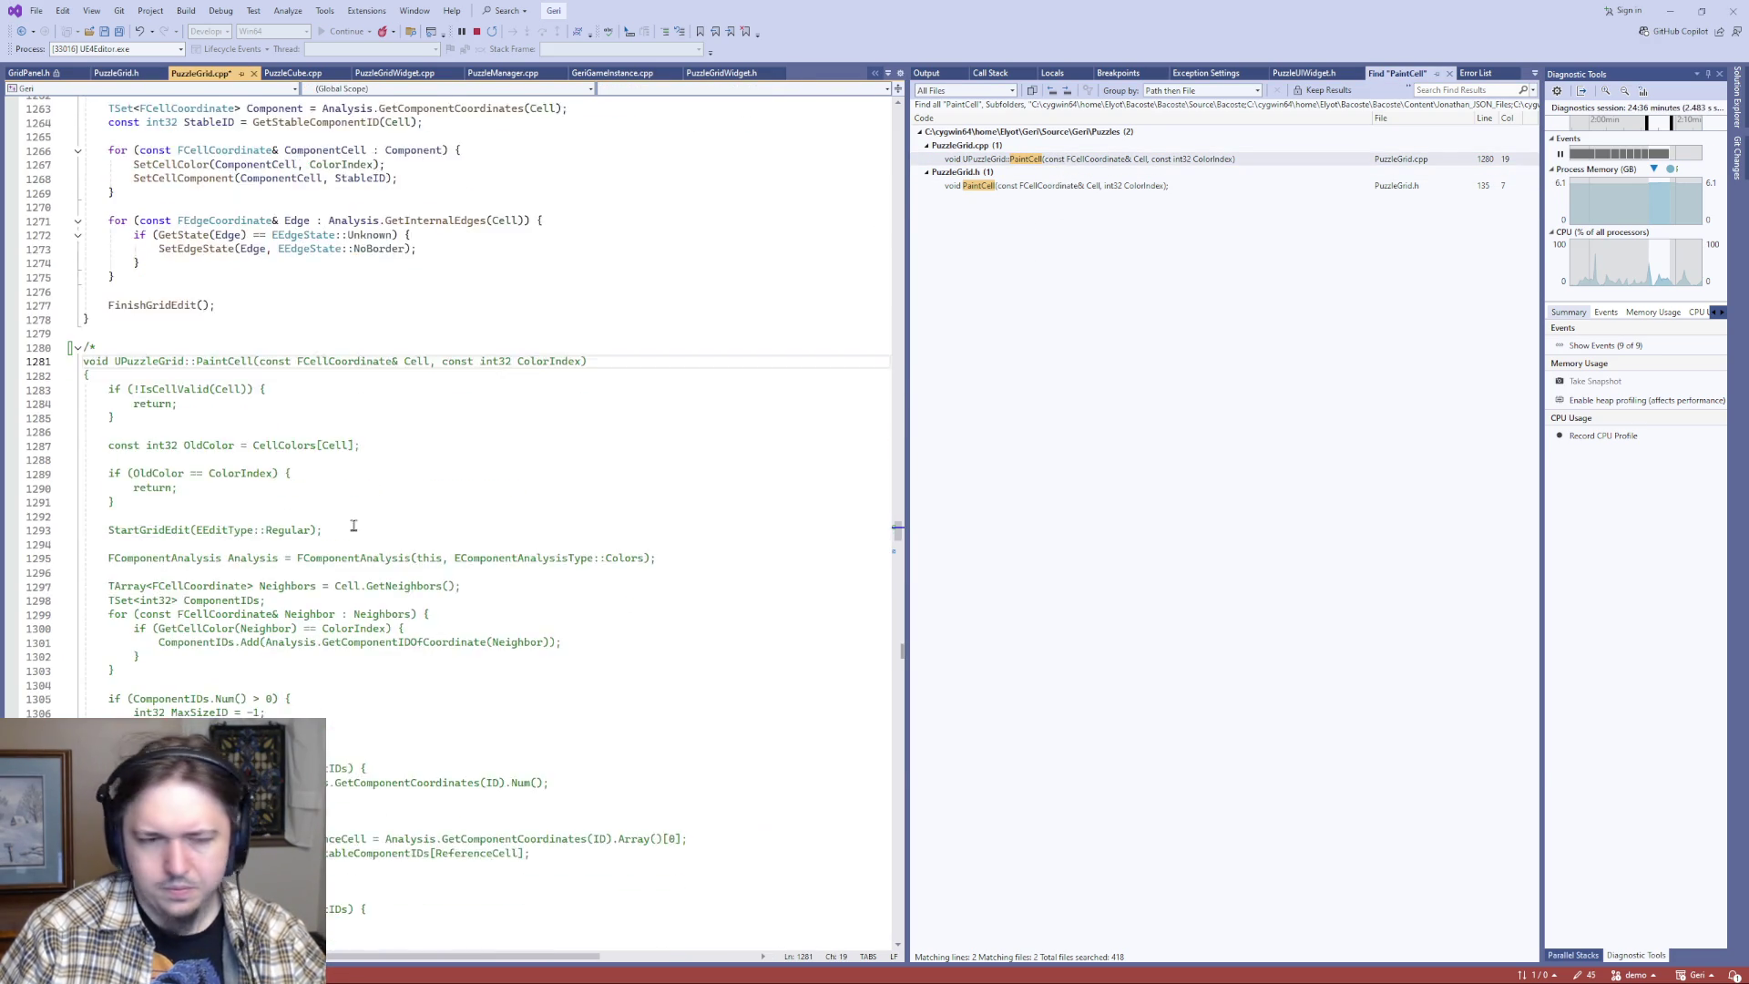
{"action": "left_click", "coordinate": [251, 391]}
{"action": "key", "text": "ctrl+s"}
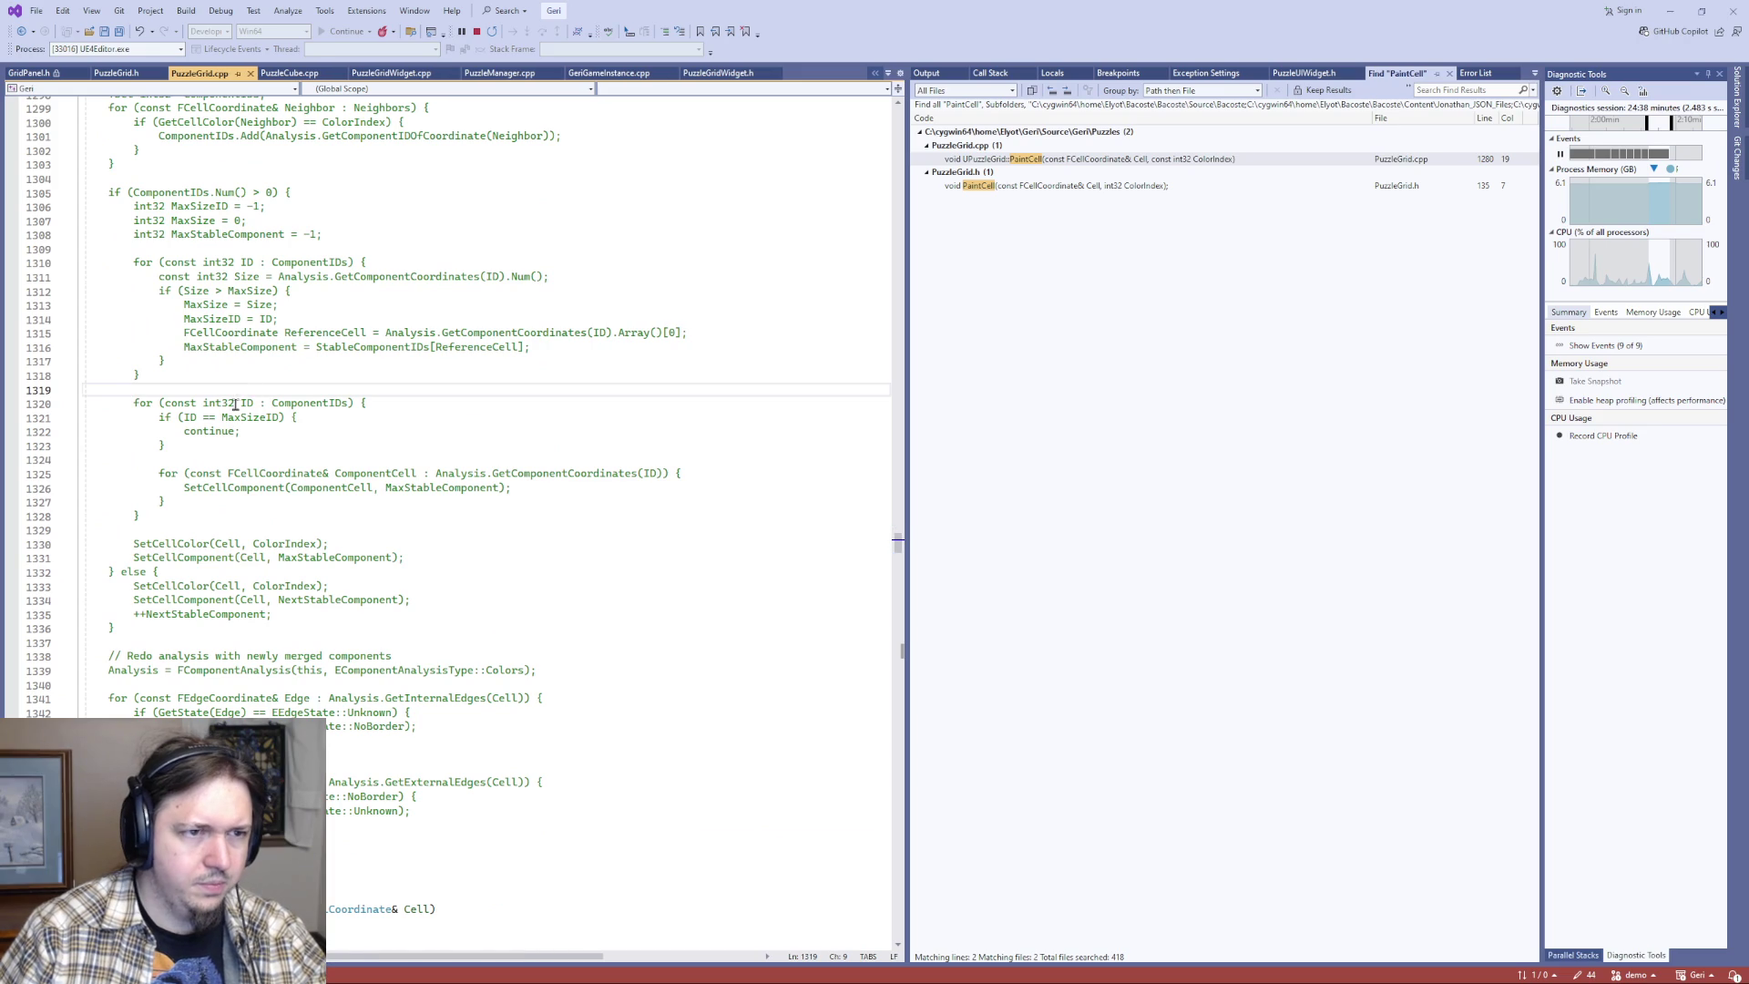
- Review the Neighbors/ComponentIDs declarations and neighbour loop, then search the file for NextStableComponent
{"action": "scroll", "coordinate": [582, 514], "scroll_direction": "up", "scroll_amount": 5}
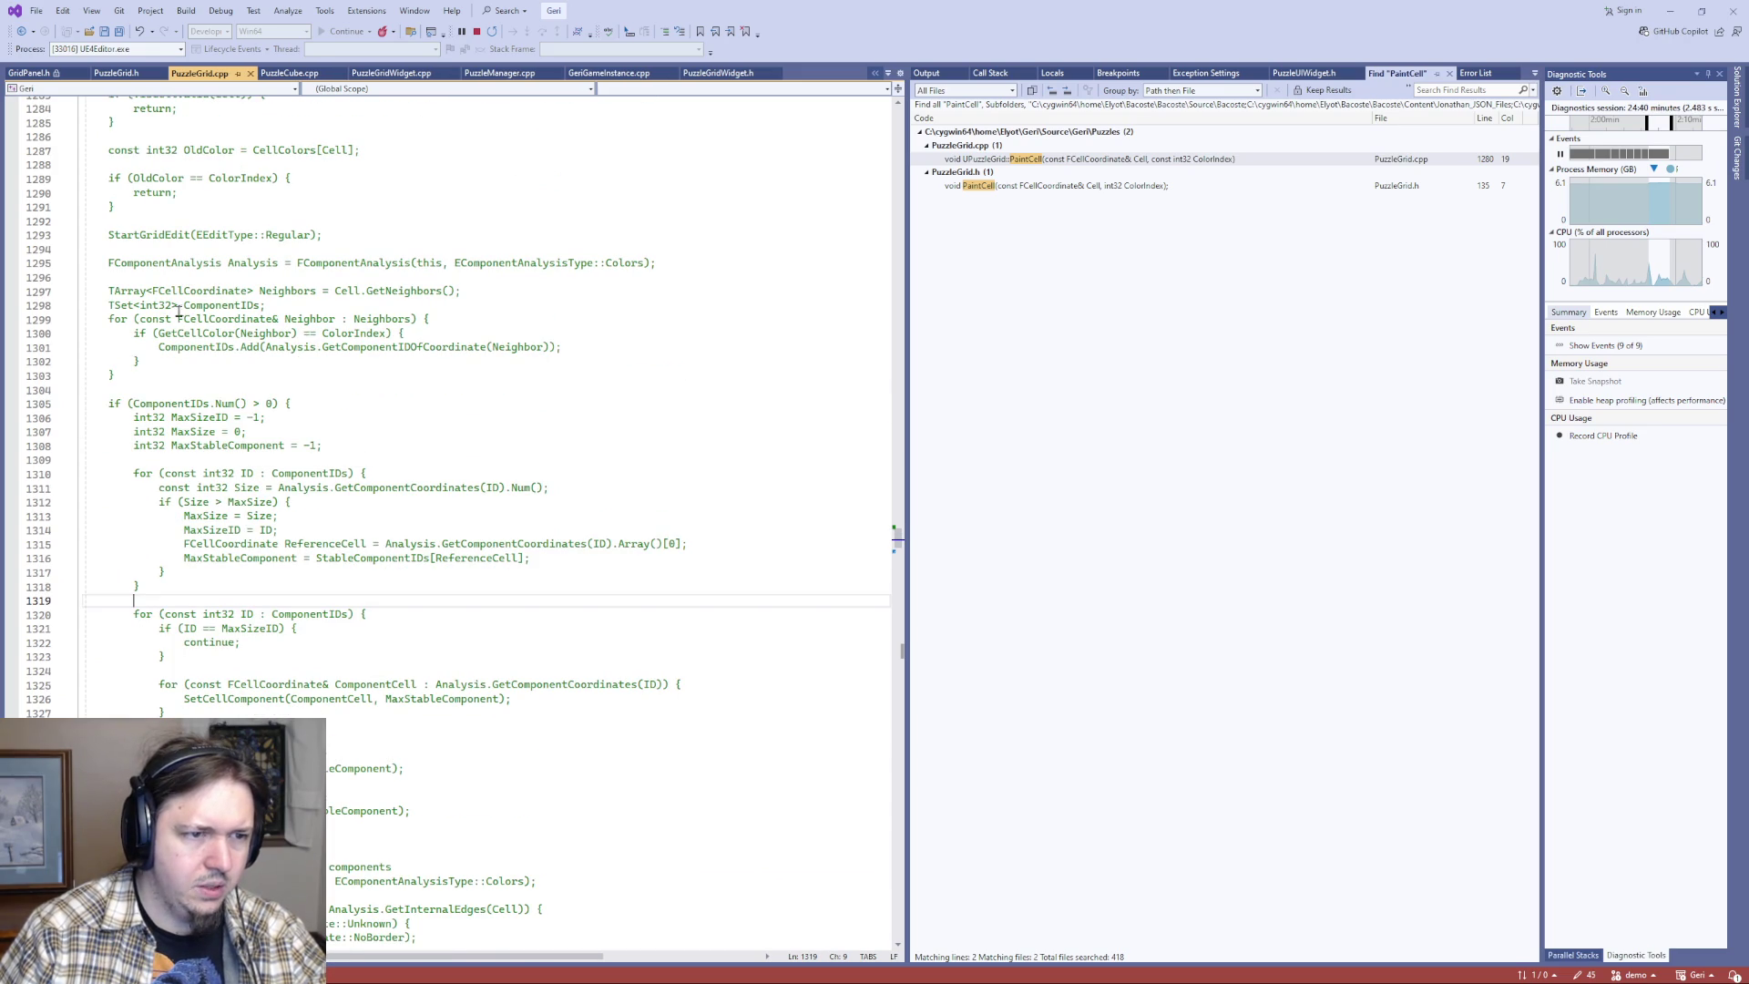
{"action": "left_click_drag", "start_coordinate": [114, 292], "coordinate": [458, 304]}
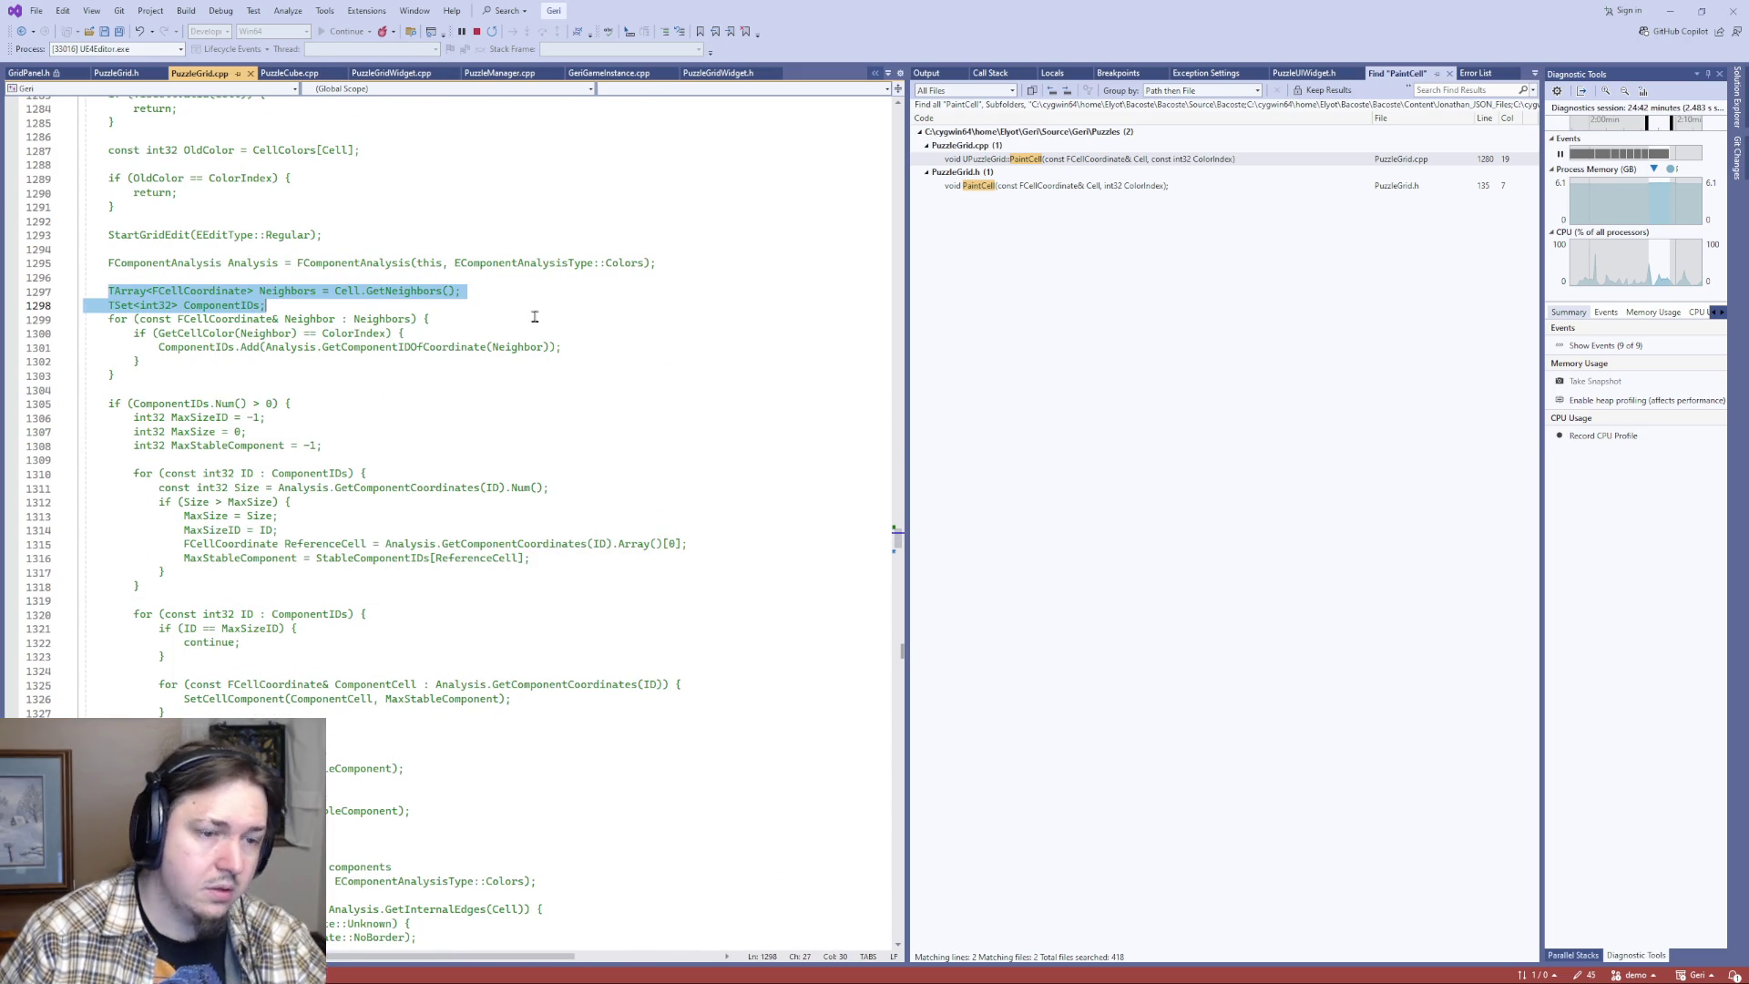
{"action": "left_click_drag", "start_coordinate": [288, 357], "coordinate": [247, 306]}
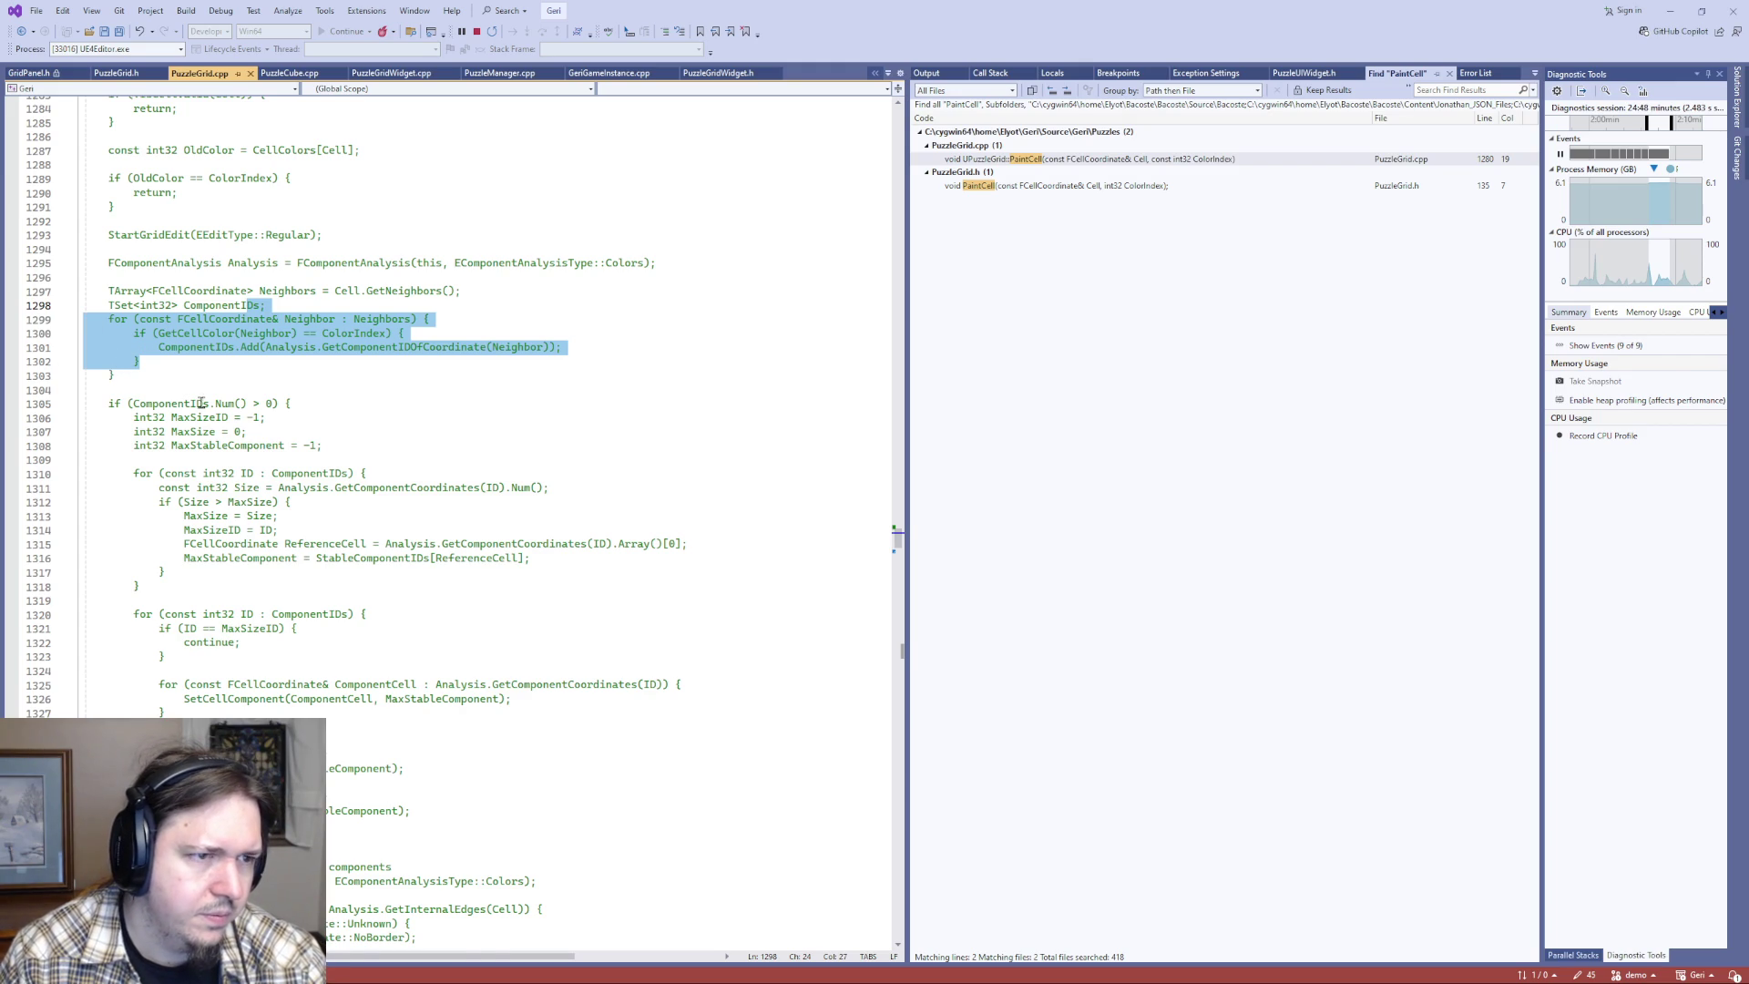
{"action": "scroll", "coordinate": [438, 494], "scroll_direction": "up", "scroll_amount": 3}
{"action": "scroll", "coordinate": [438, 493], "scroll_direction": "up", "scroll_amount": 4}
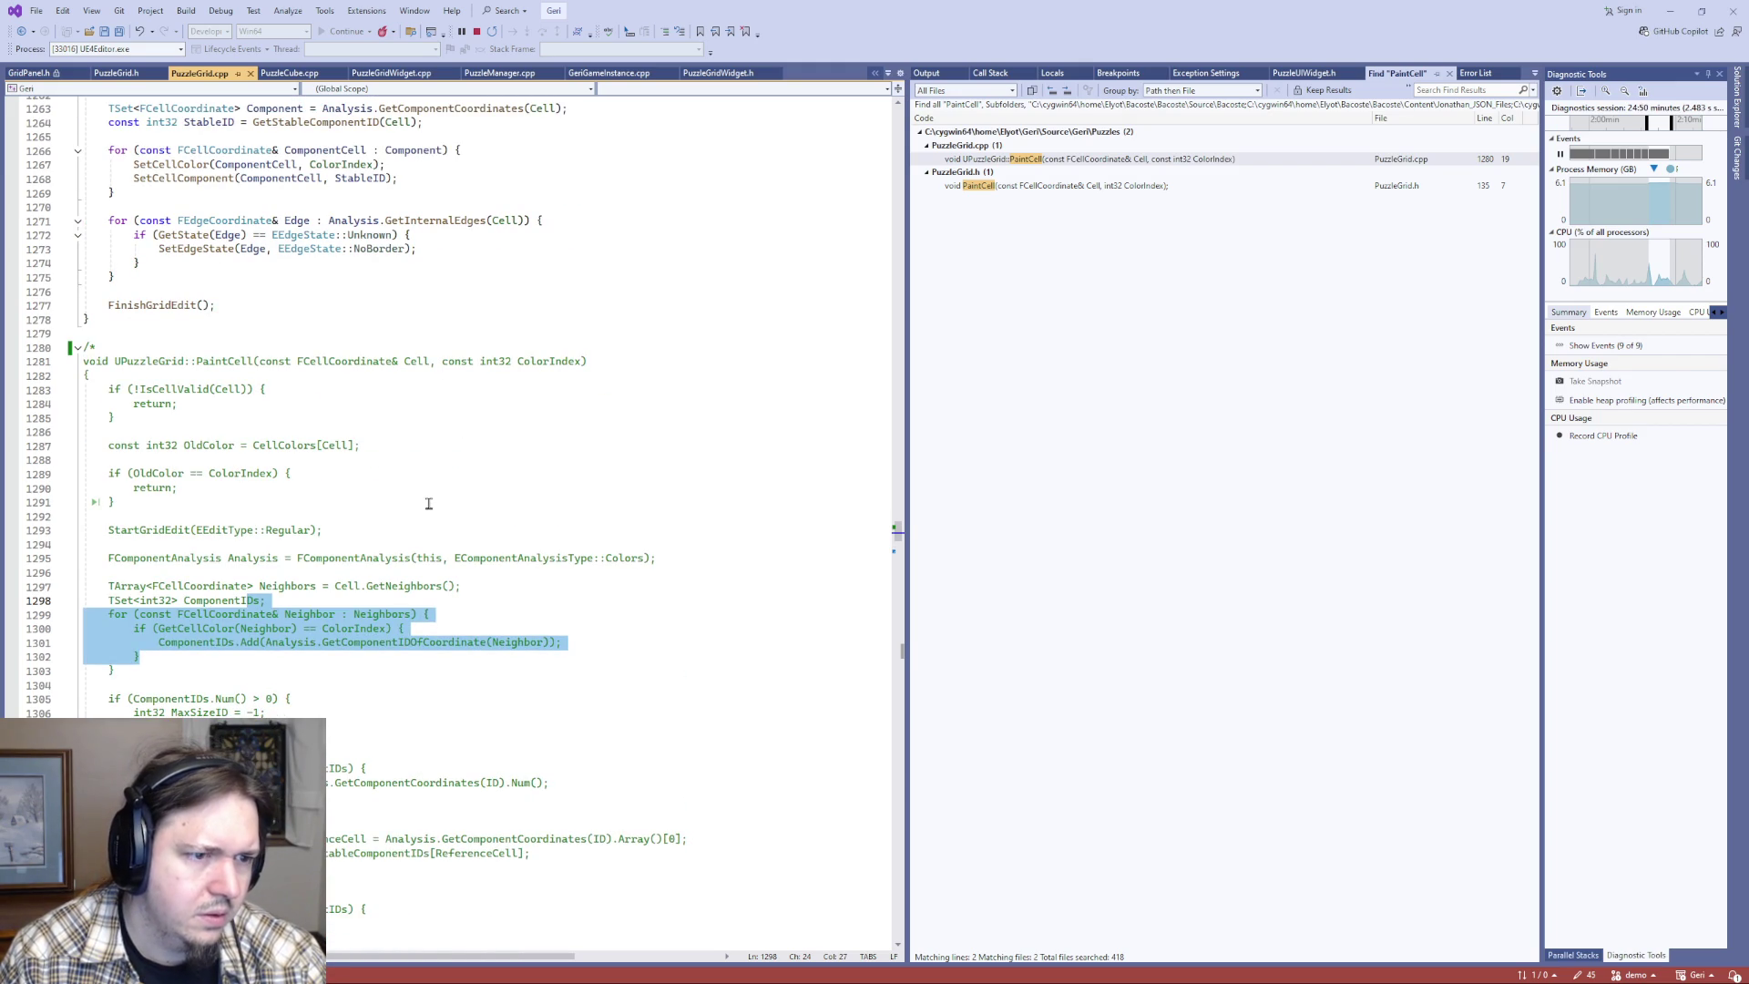
{"action": "scroll", "coordinate": [388, 467], "scroll_direction": "down", "scroll_amount": 15}
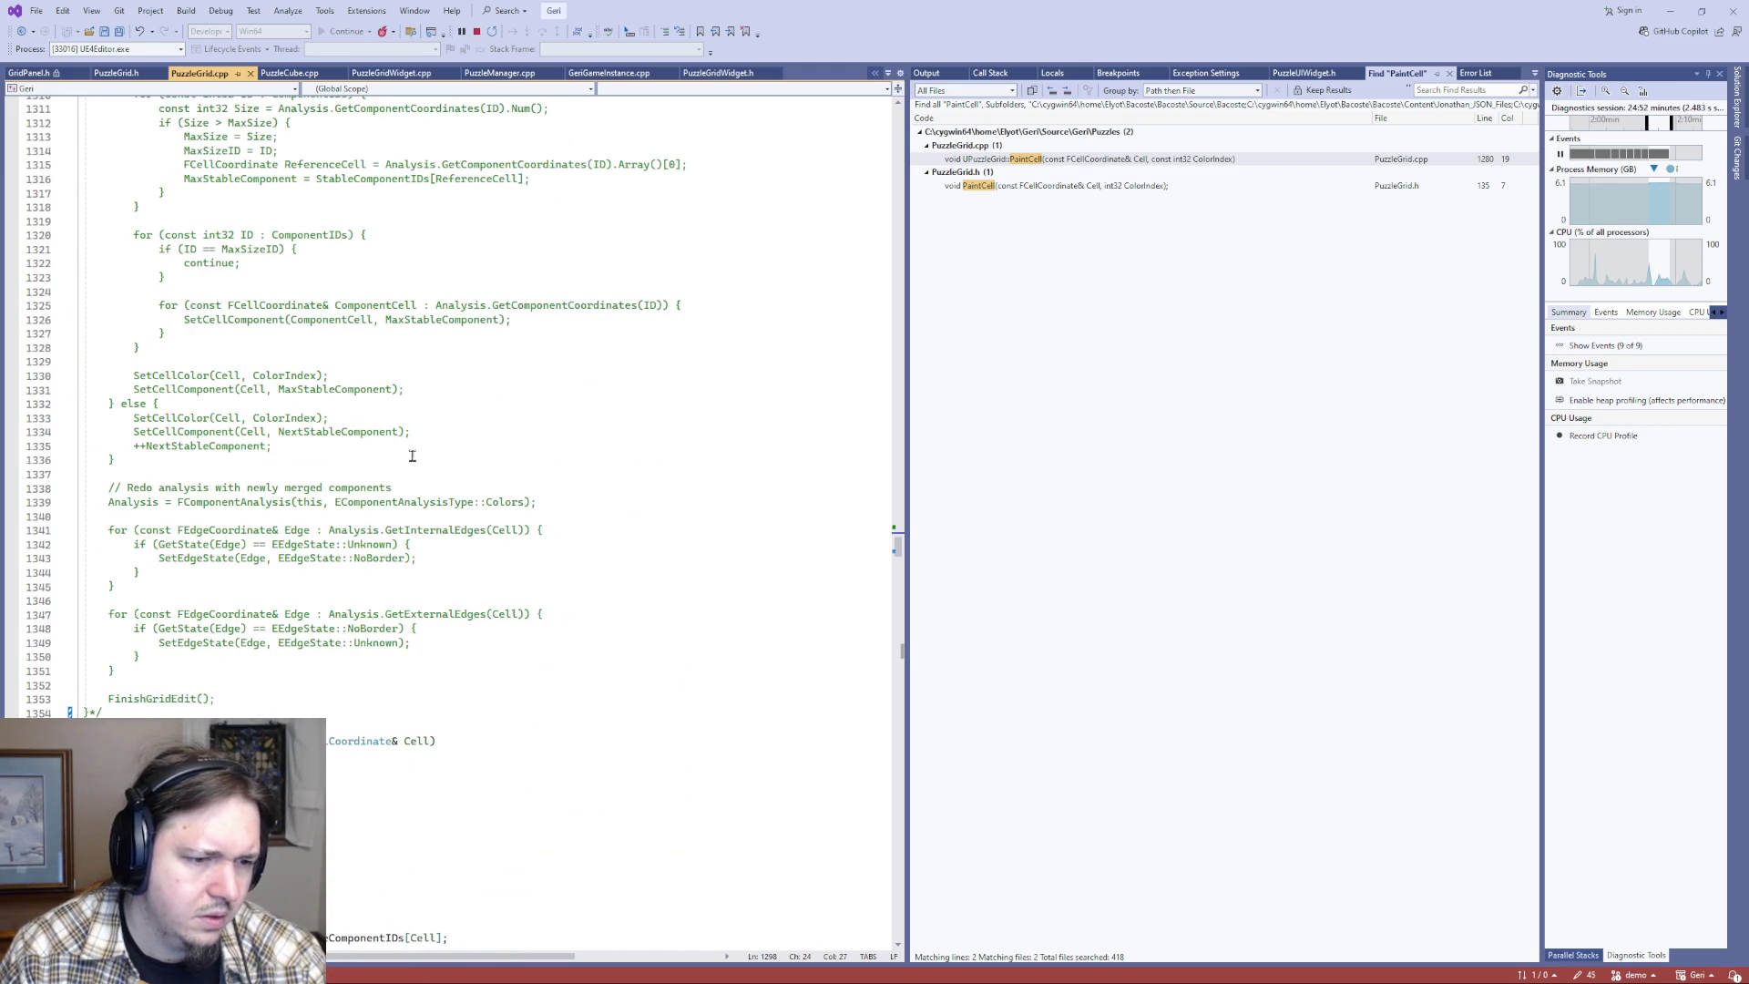
{"action": "double_click", "coordinate": [209, 446]}
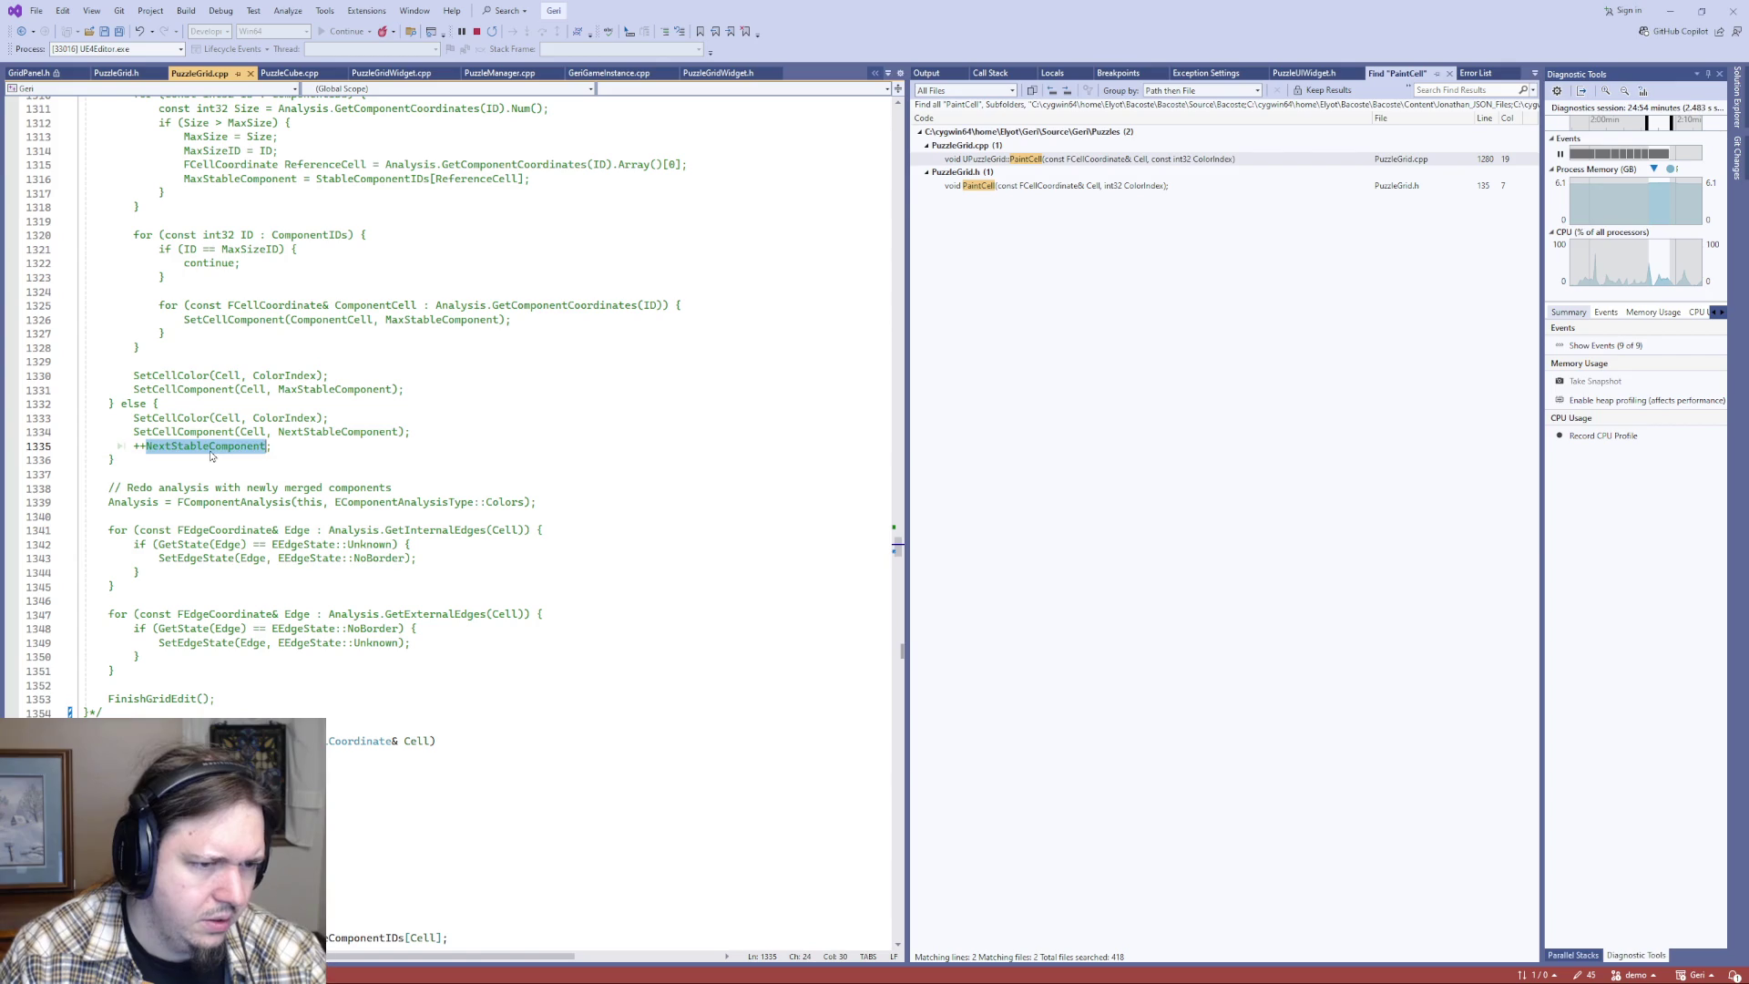
{"action": "key", "text": "ctrl+f"}
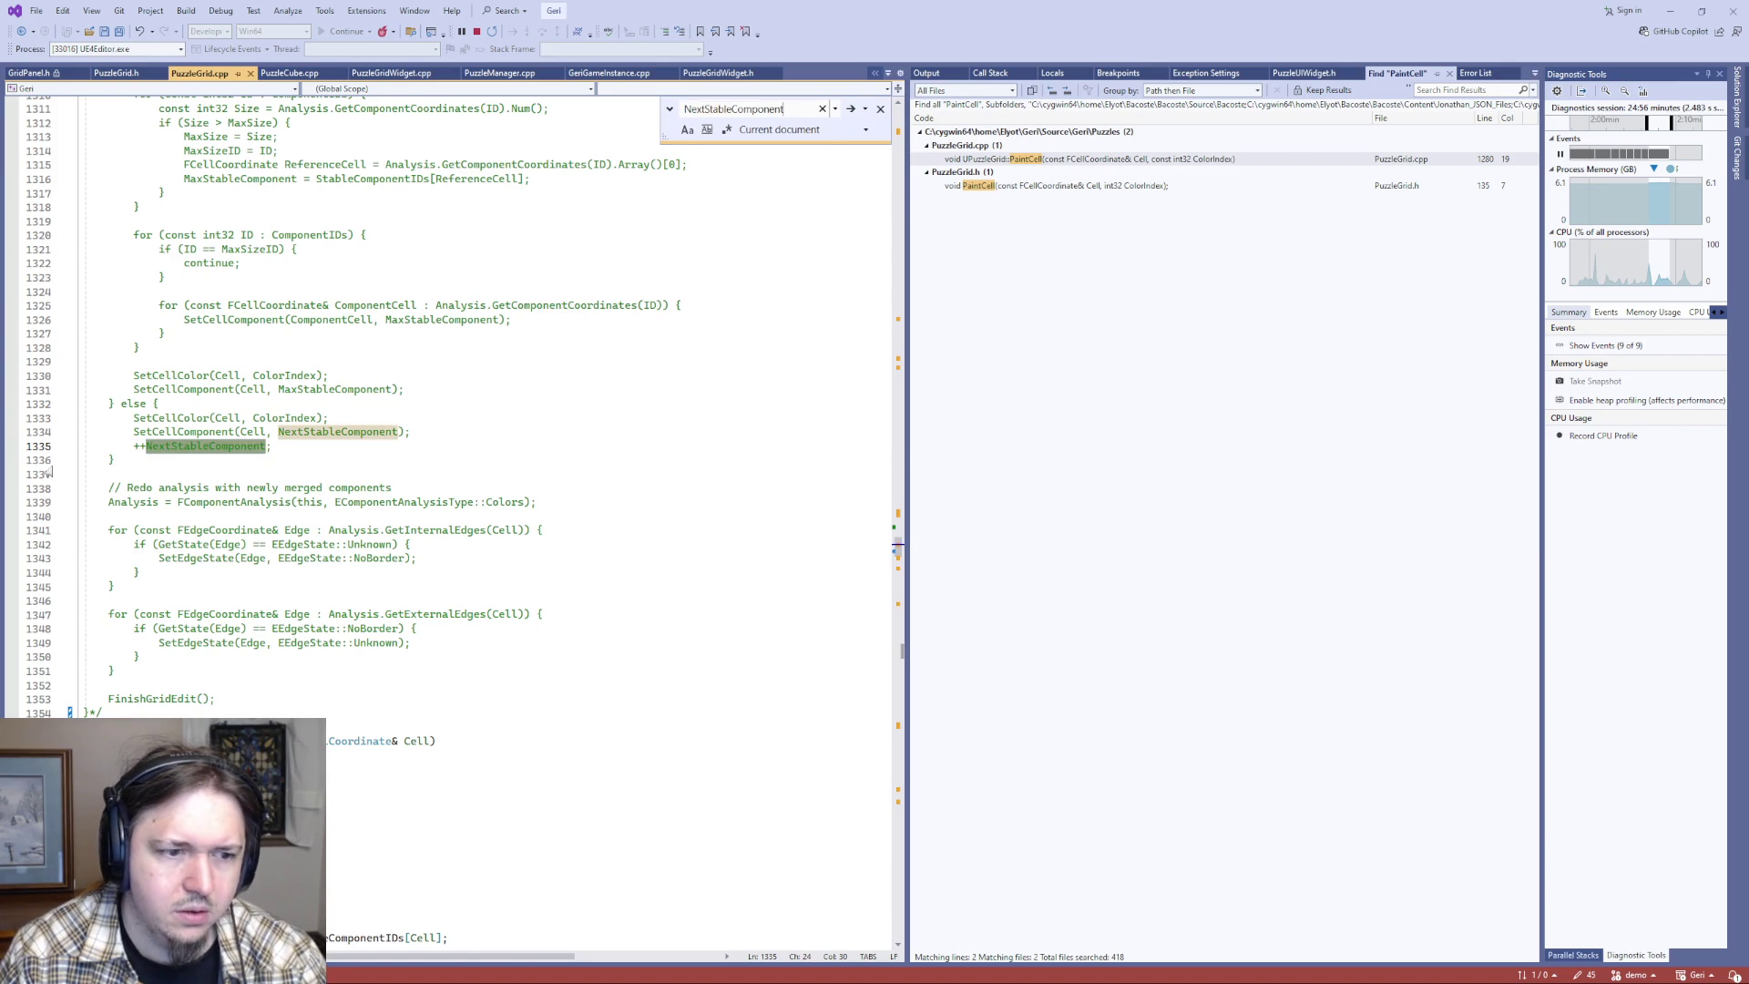
- Step through every NextStableComponent match down to its use in InitializeState
{"action": "key", "text": "Return"}
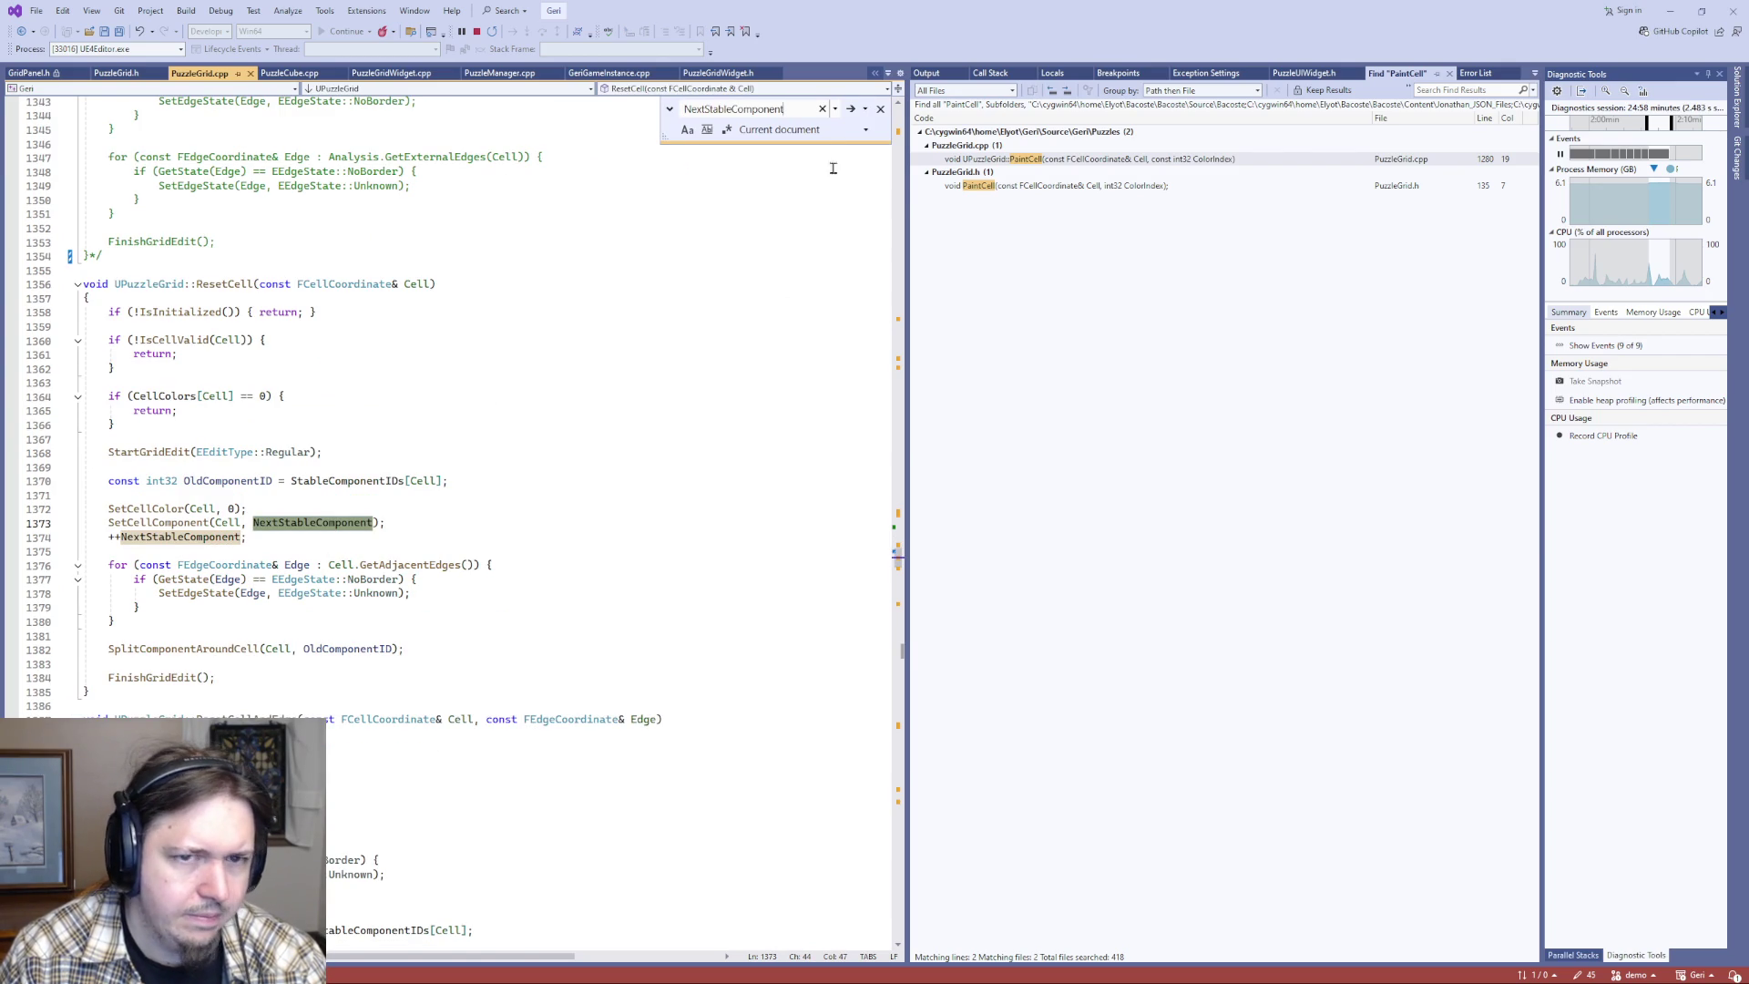
{"action": "left_click", "coordinate": [851, 117]}
{"action": "left_click", "coordinate": [853, 118]}
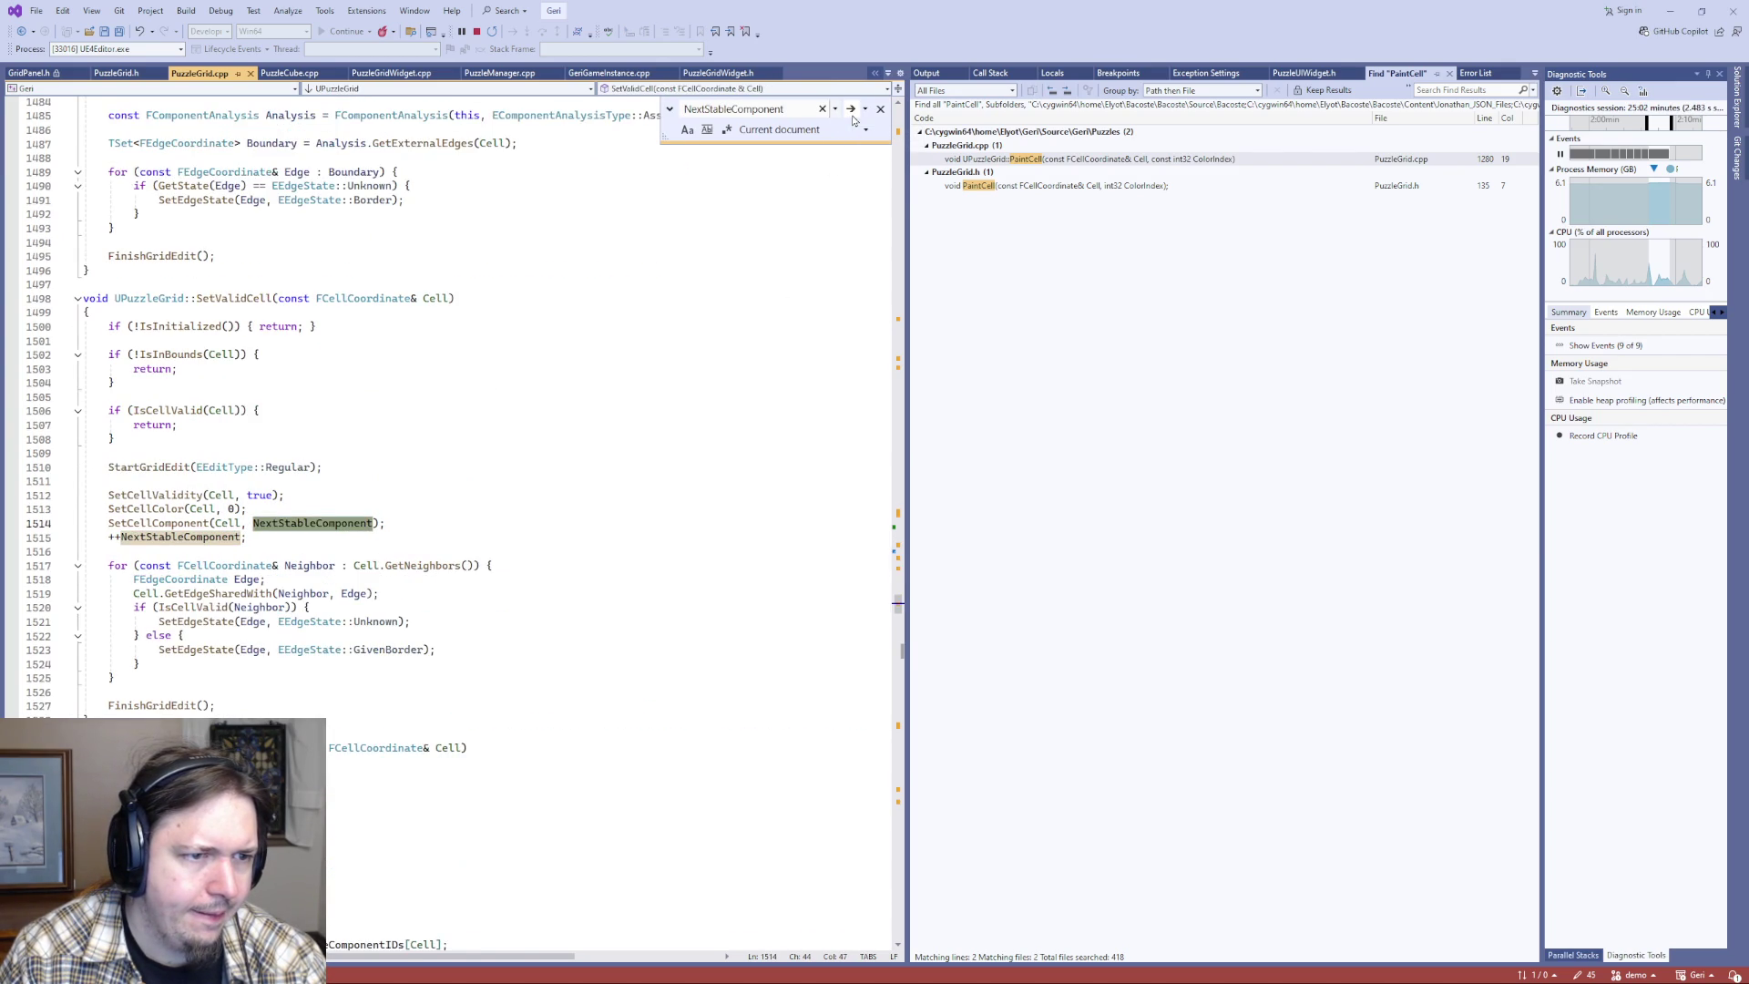
{"action": "left_click", "coordinate": [853, 119]}
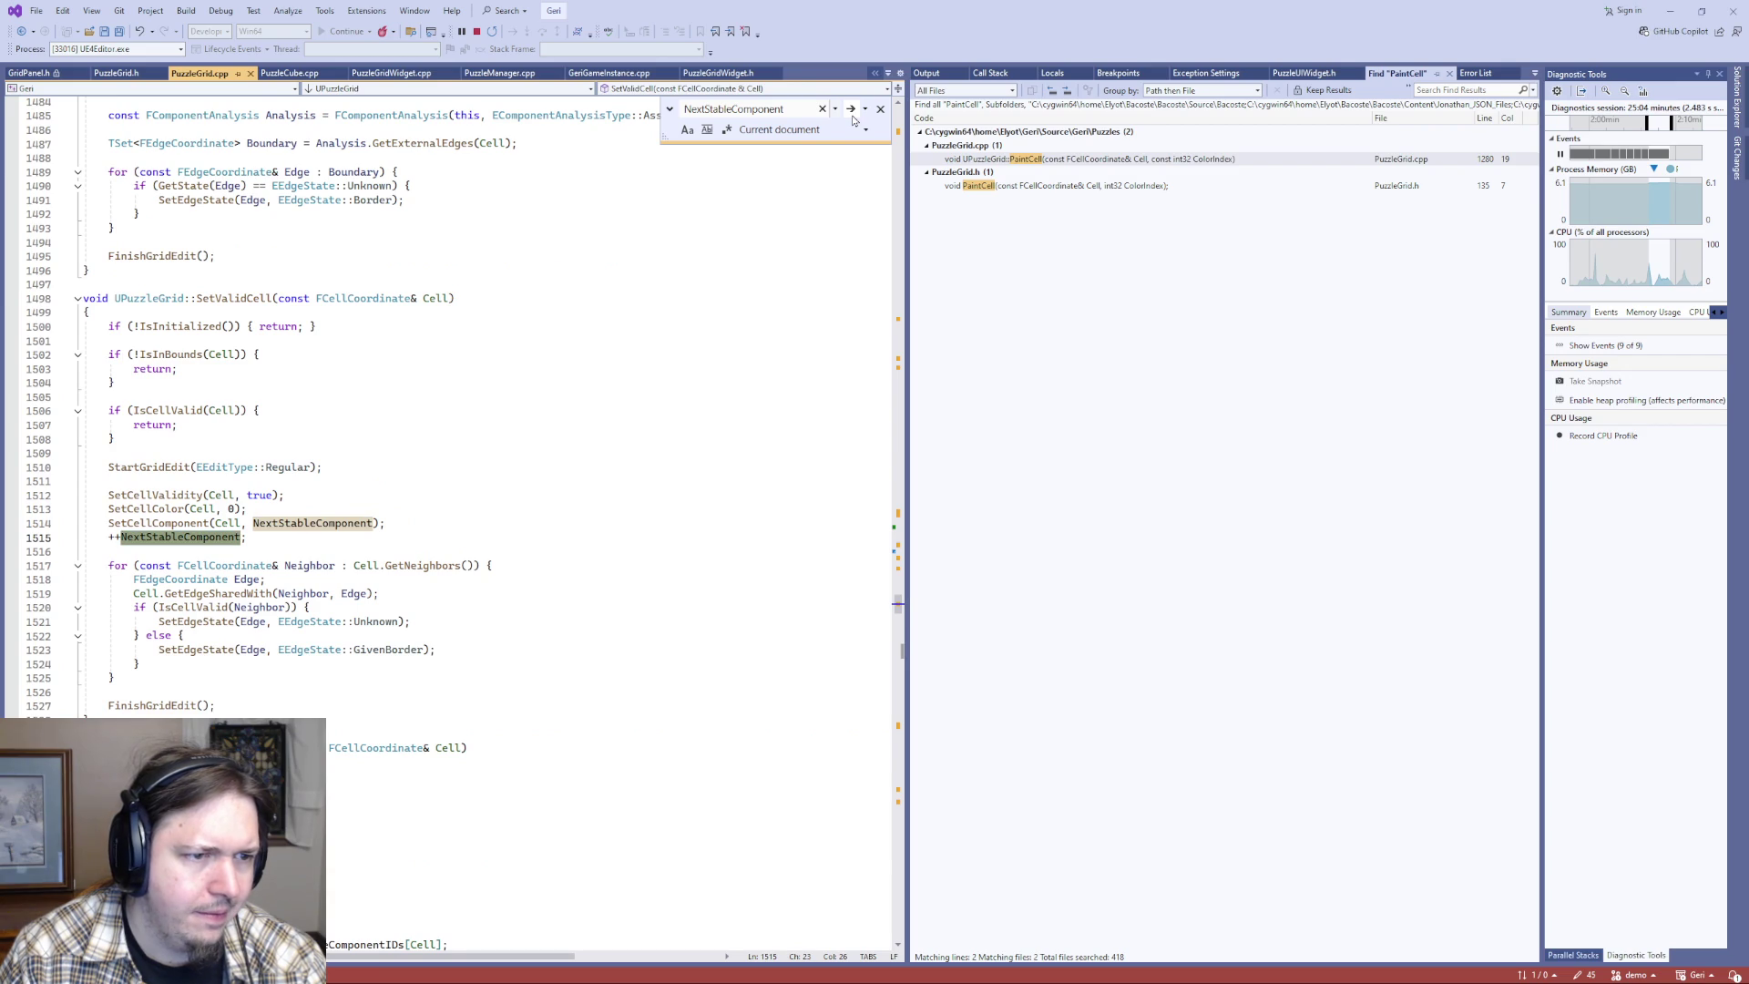
{"action": "left_click", "coordinate": [852, 119]}
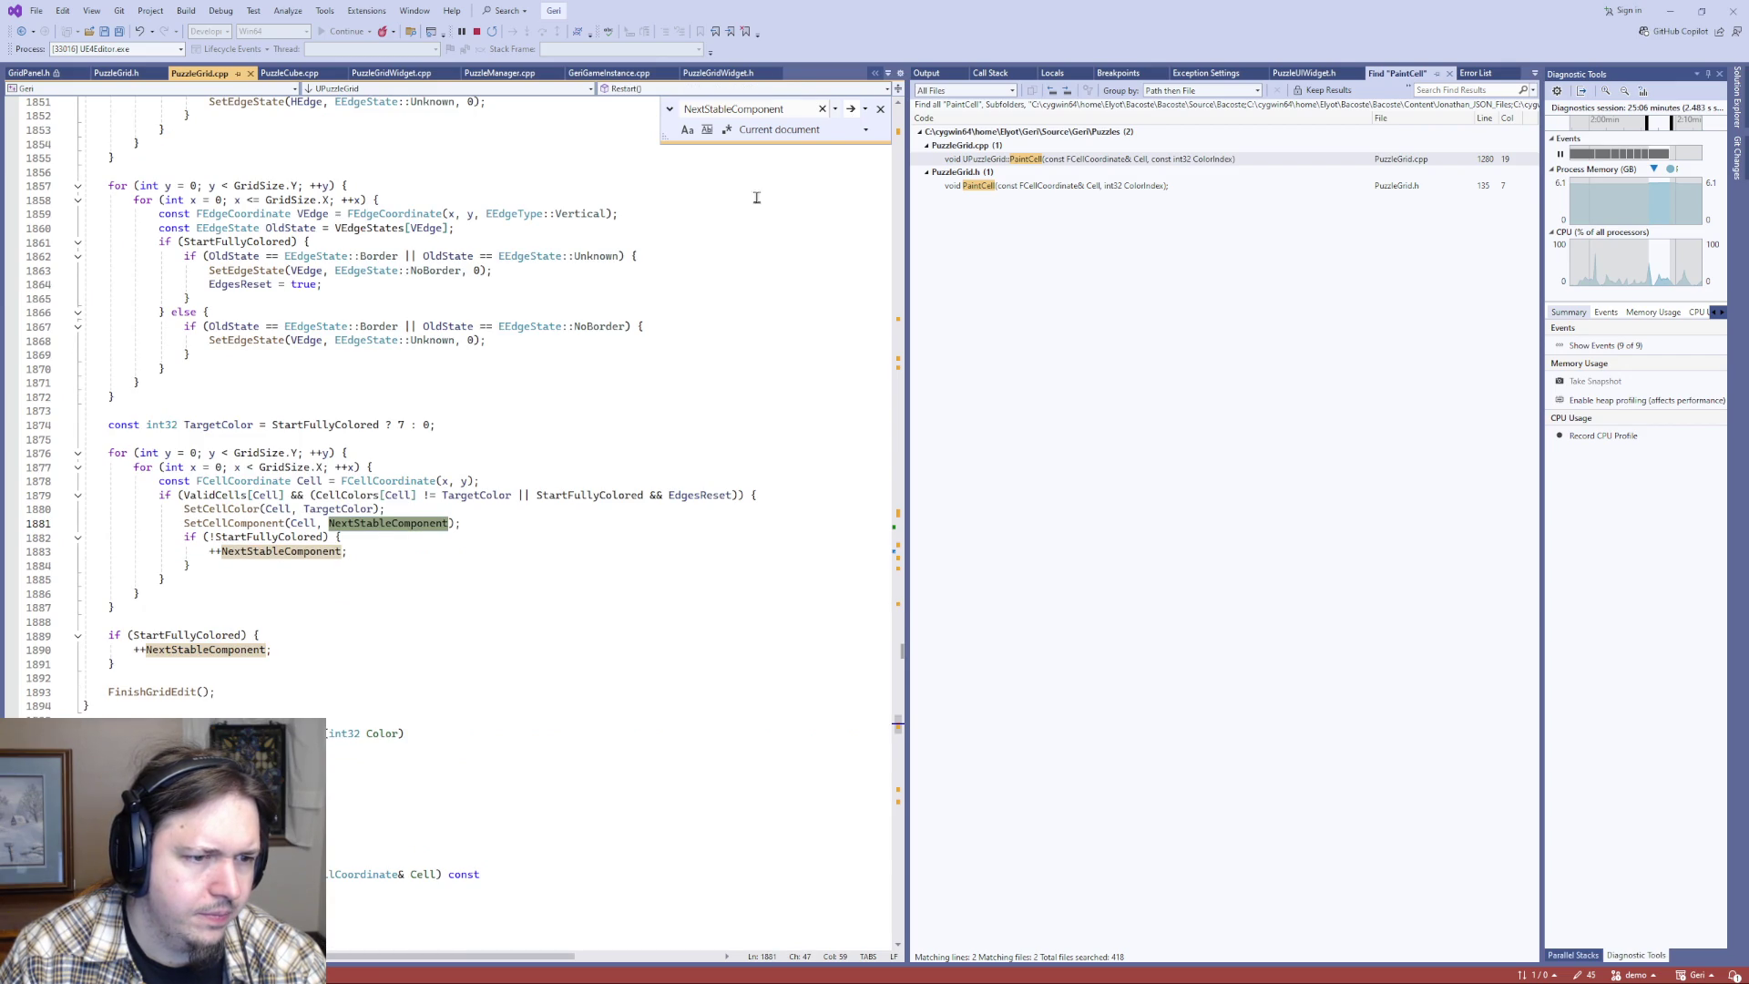
{"action": "scroll", "coordinate": [511, 643], "scroll_direction": "up", "scroll_amount": 8}
{"action": "scroll", "coordinate": [511, 644], "scroll_direction": "down", "scroll_amount": 9}
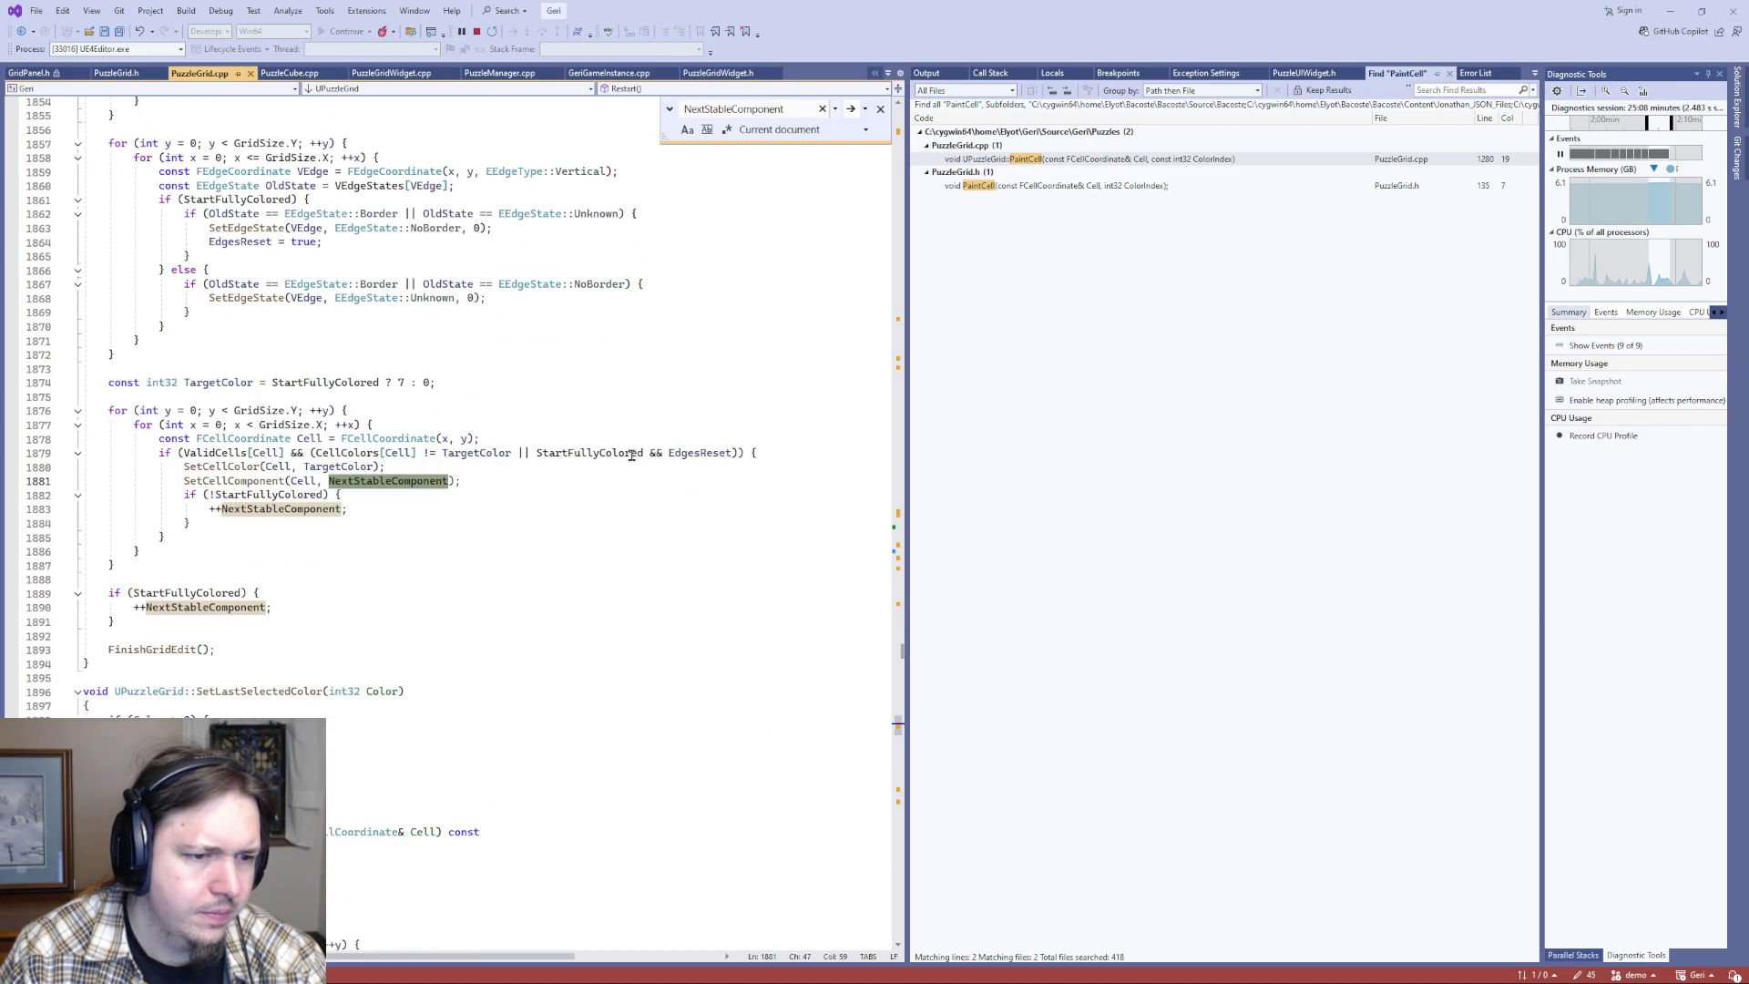
{"action": "left_click", "coordinate": [851, 110]}
{"action": "left_click", "coordinate": [852, 111]}
{"action": "left_click", "coordinate": [851, 110]}
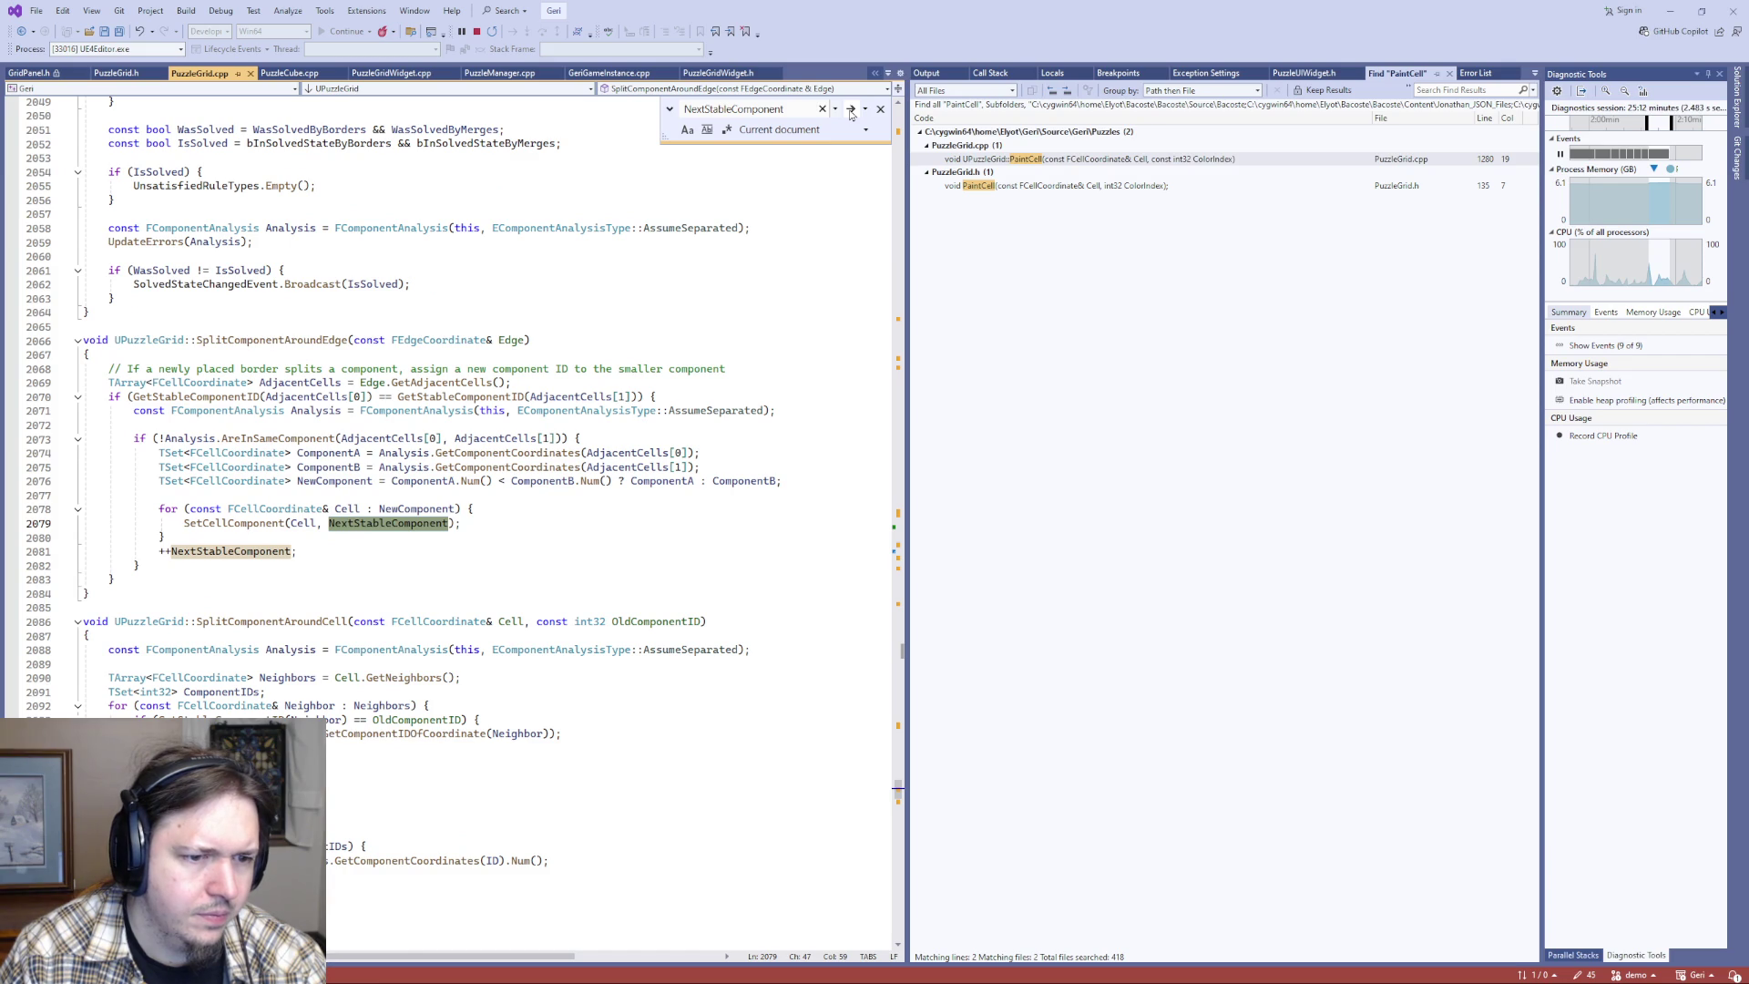
{"action": "left_click", "coordinate": [851, 110]}
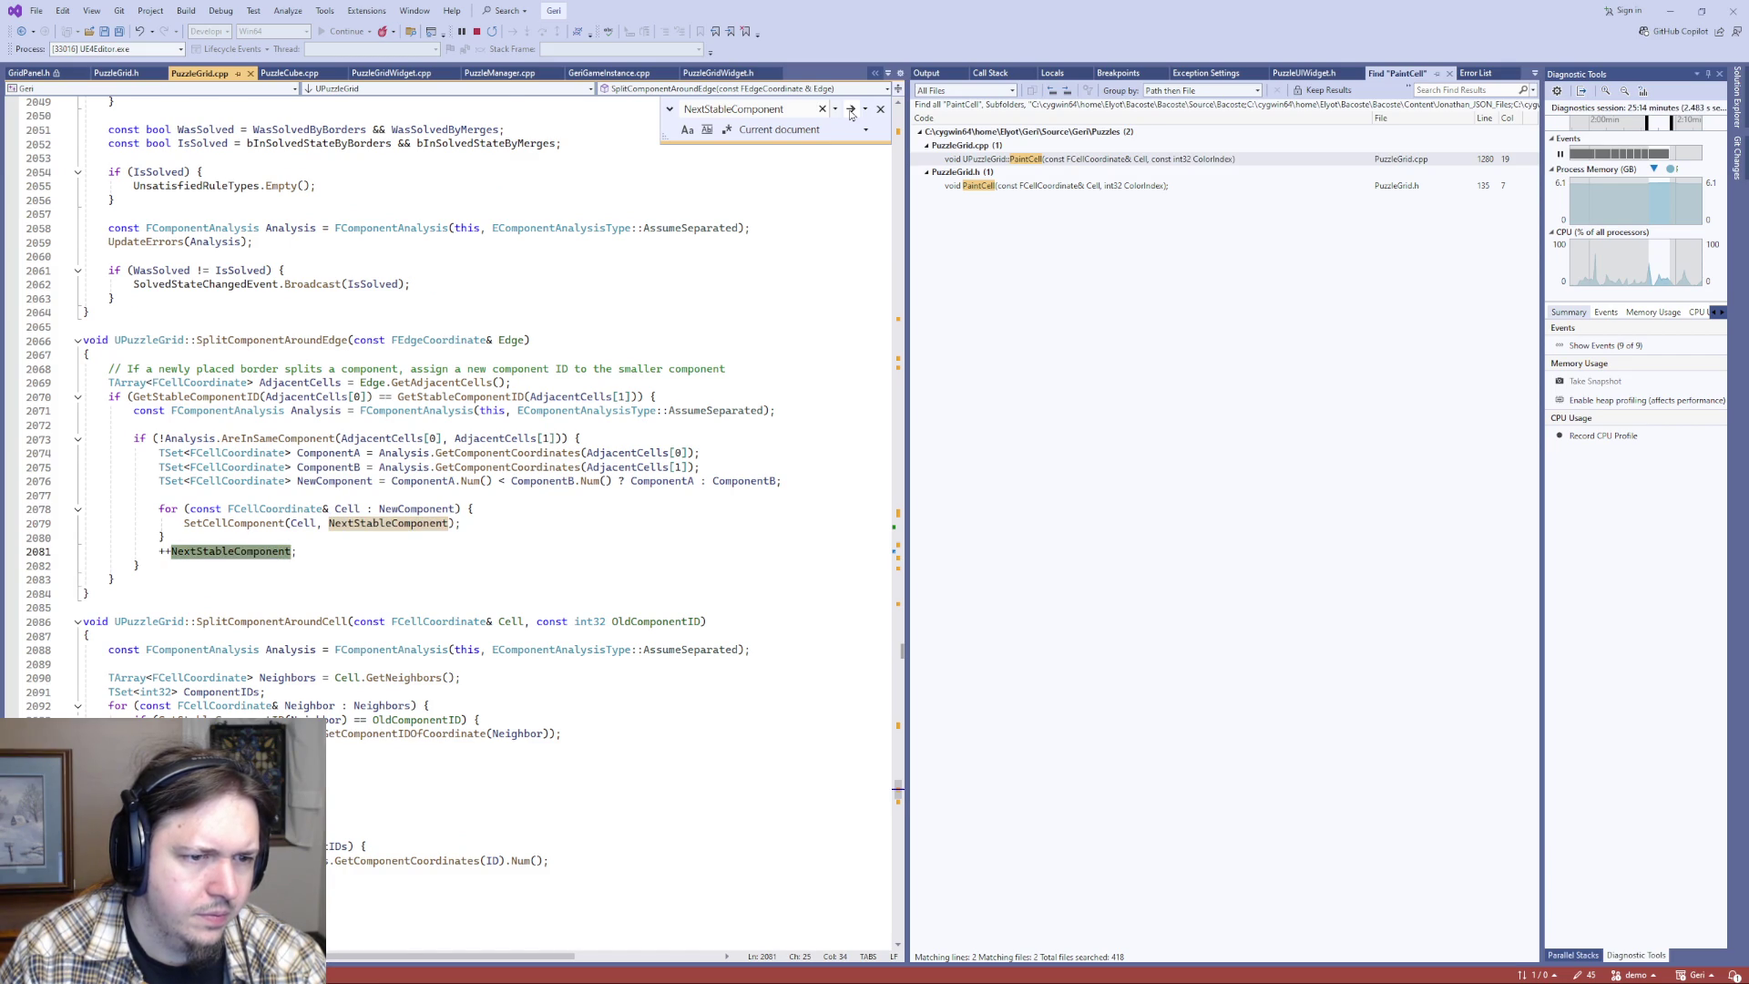
{"action": "left_click", "coordinate": [851, 110]}
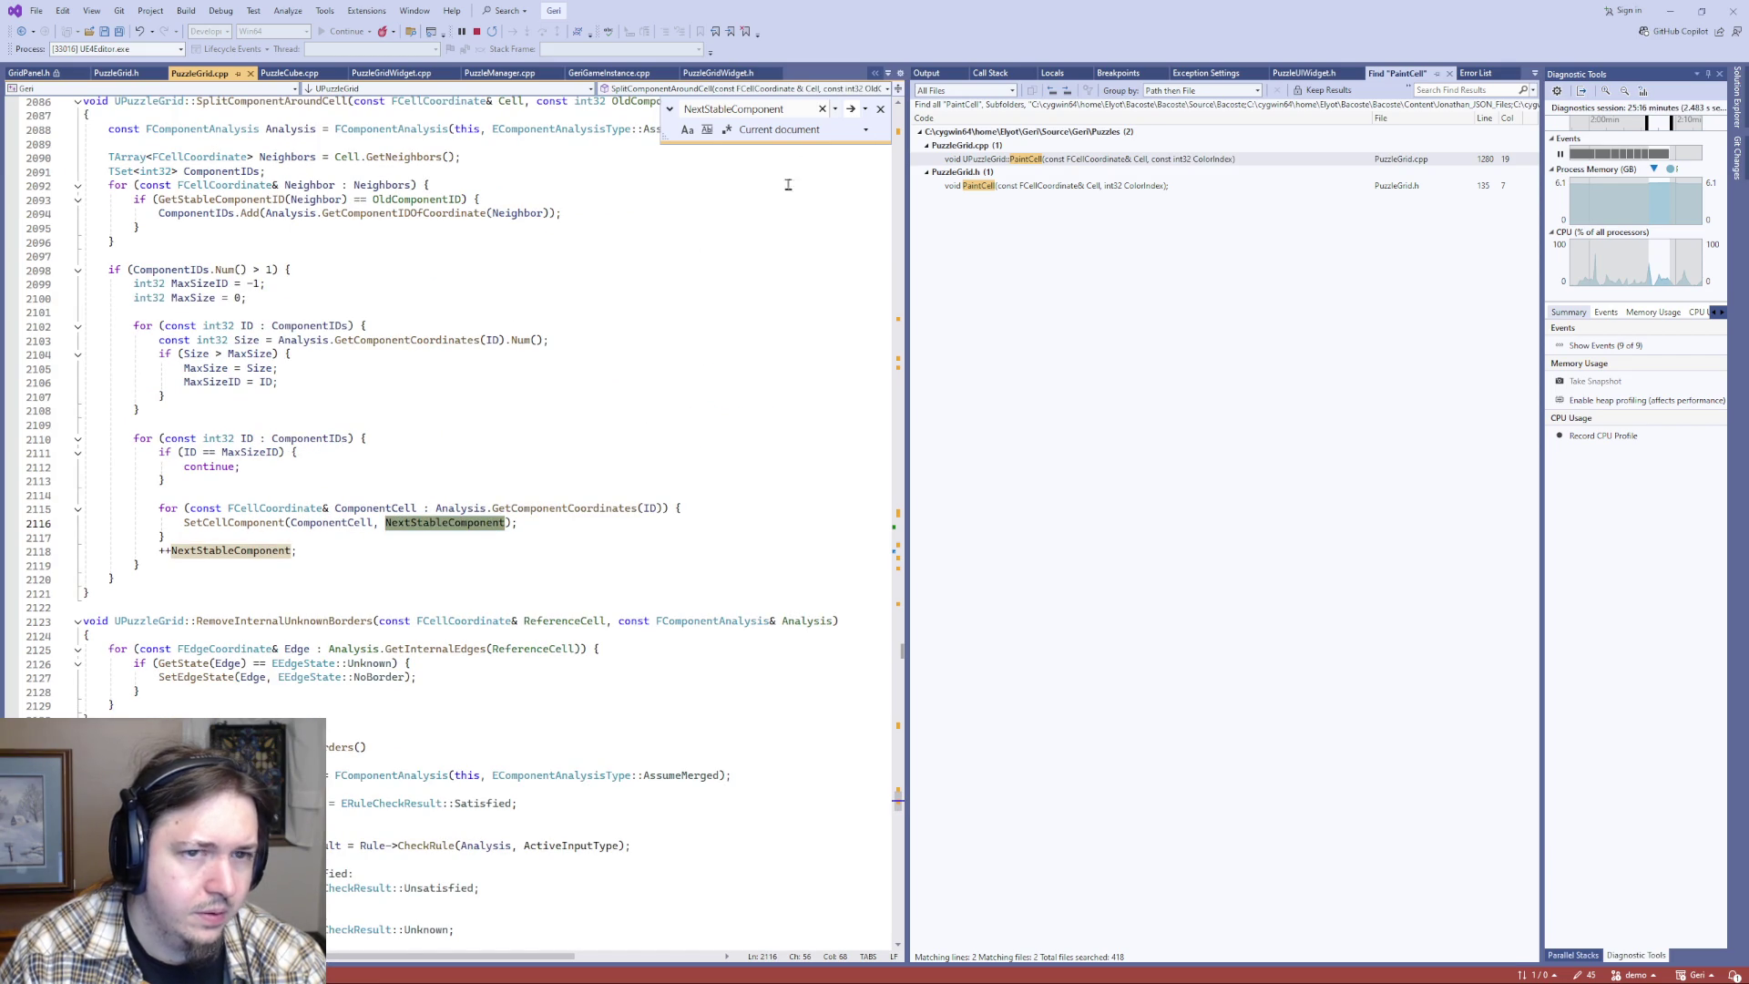
{"action": "left_click", "coordinate": [851, 111]}
{"action": "left_click", "coordinate": [852, 110]}
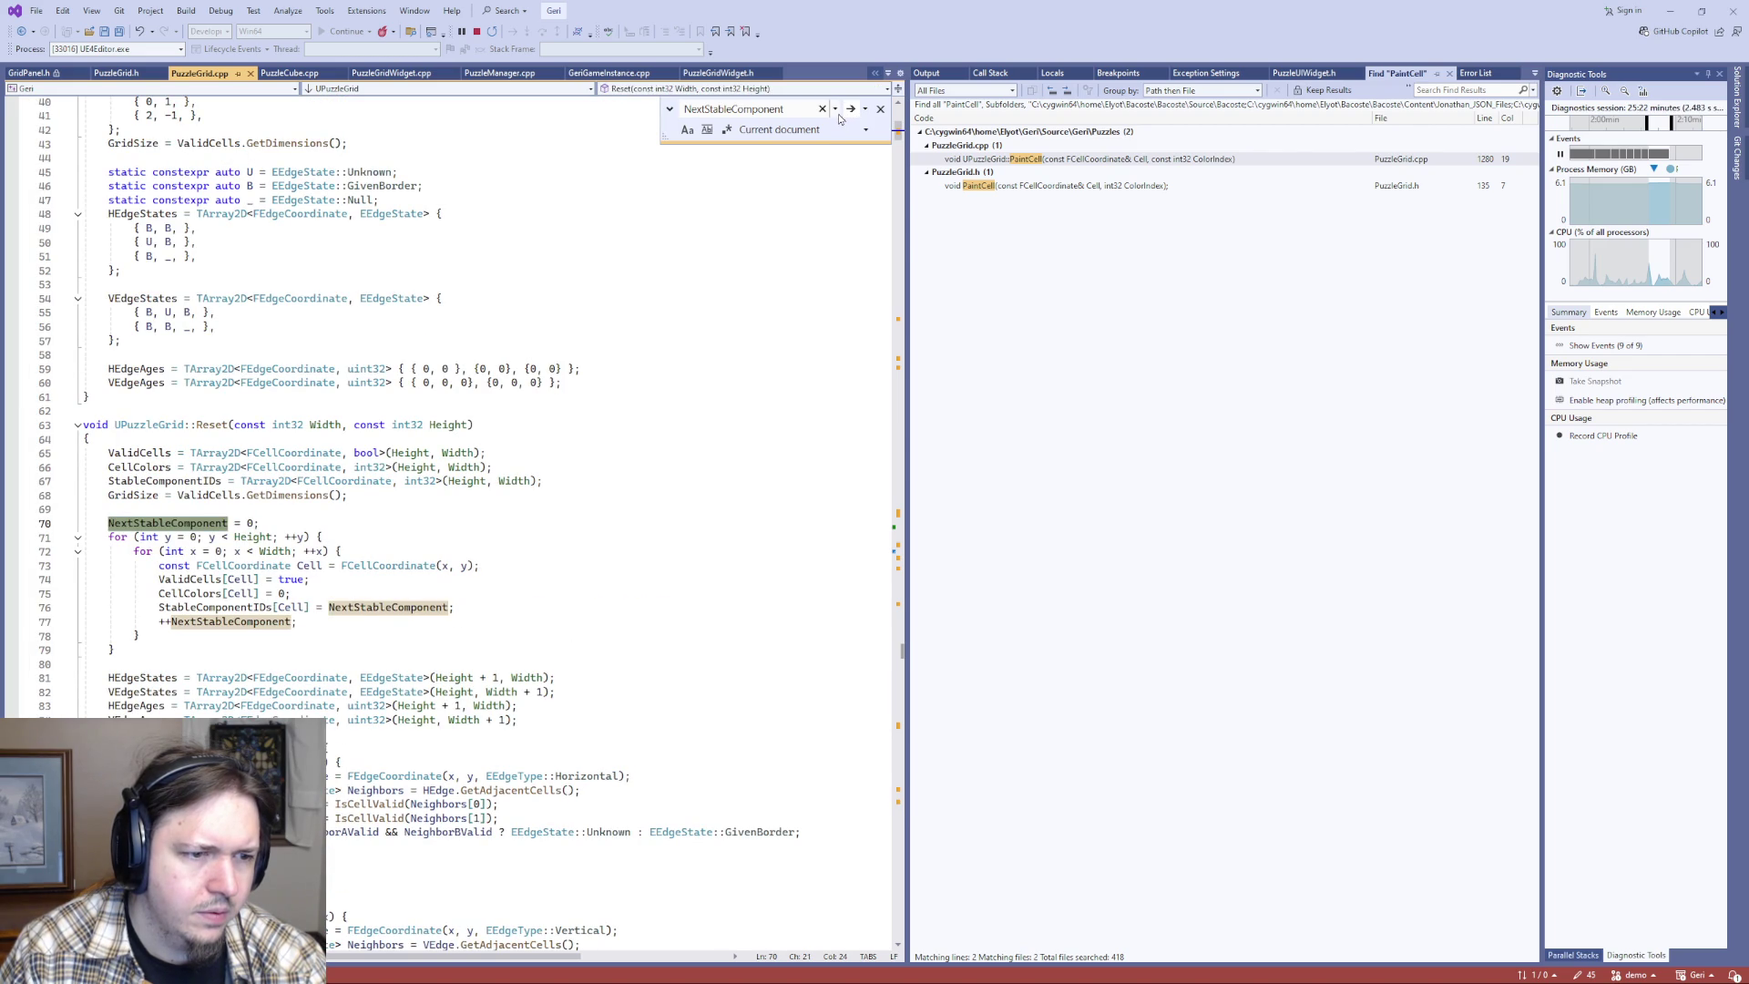
{"action": "left_click", "coordinate": [852, 110]}
{"action": "left_click", "coordinate": [851, 110]}
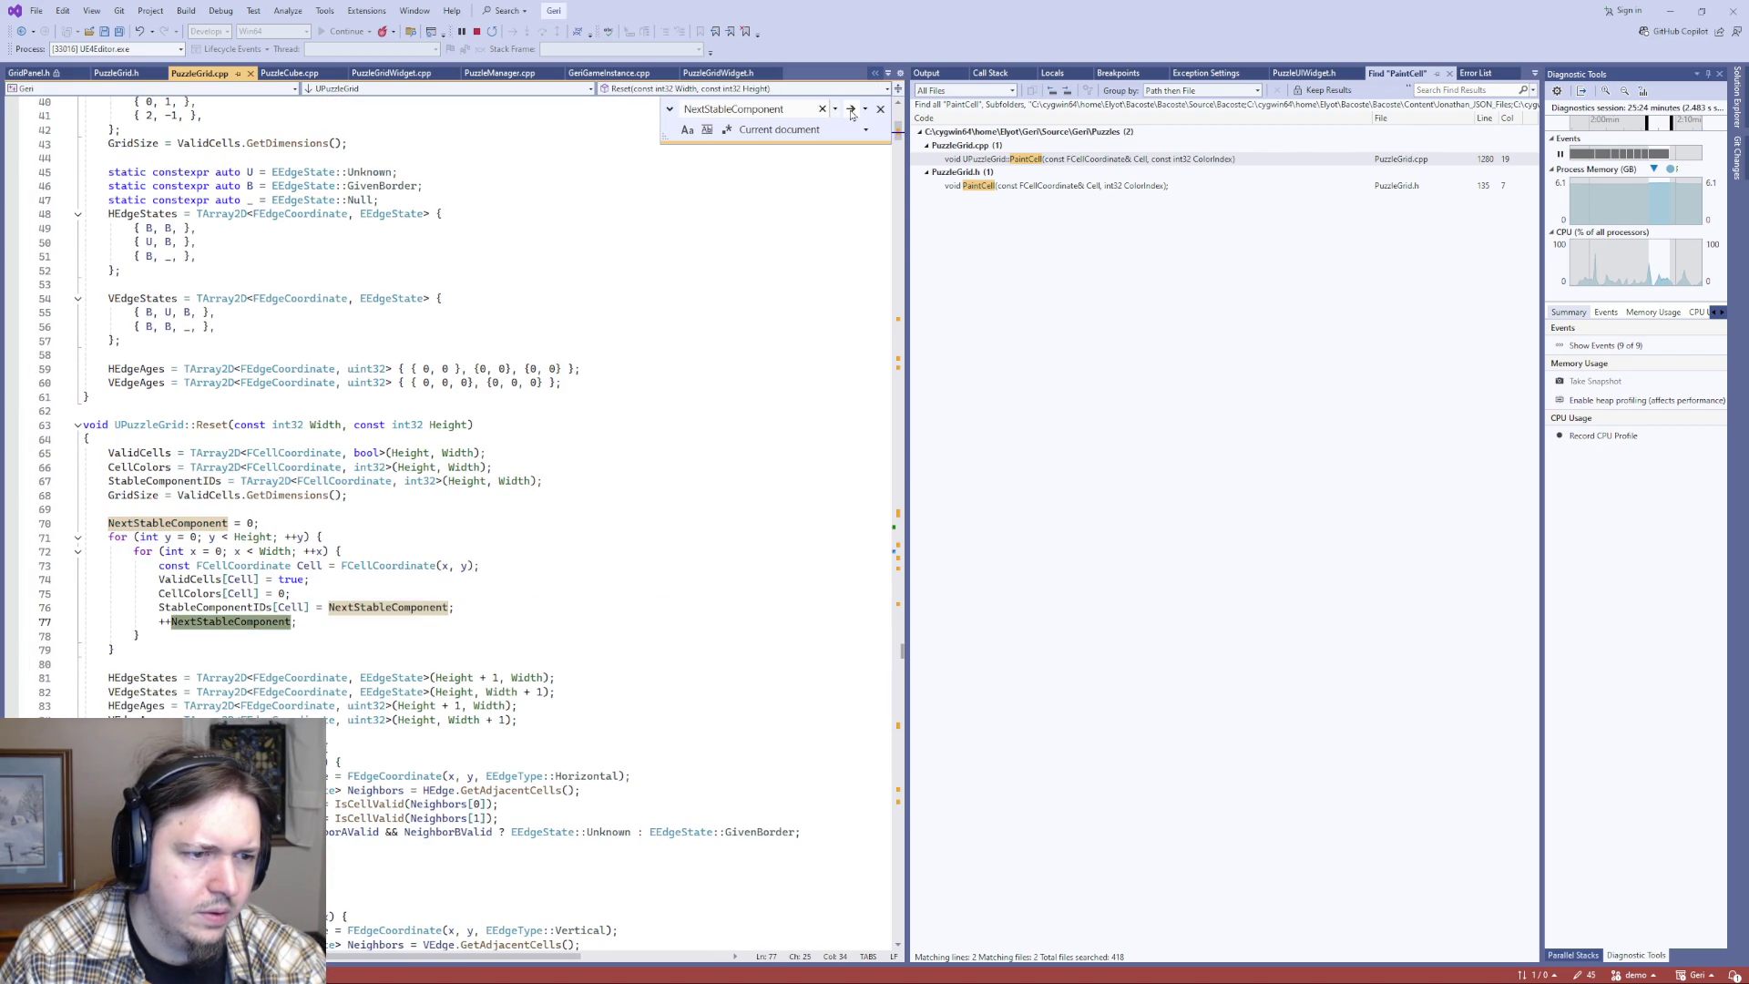
{"action": "left_click", "coordinate": [852, 110]}
- Inspect lines 642–643 of the InitializeState loop, then switch to the running game in Unreal
{"action": "left_click", "coordinate": [627, 482]}
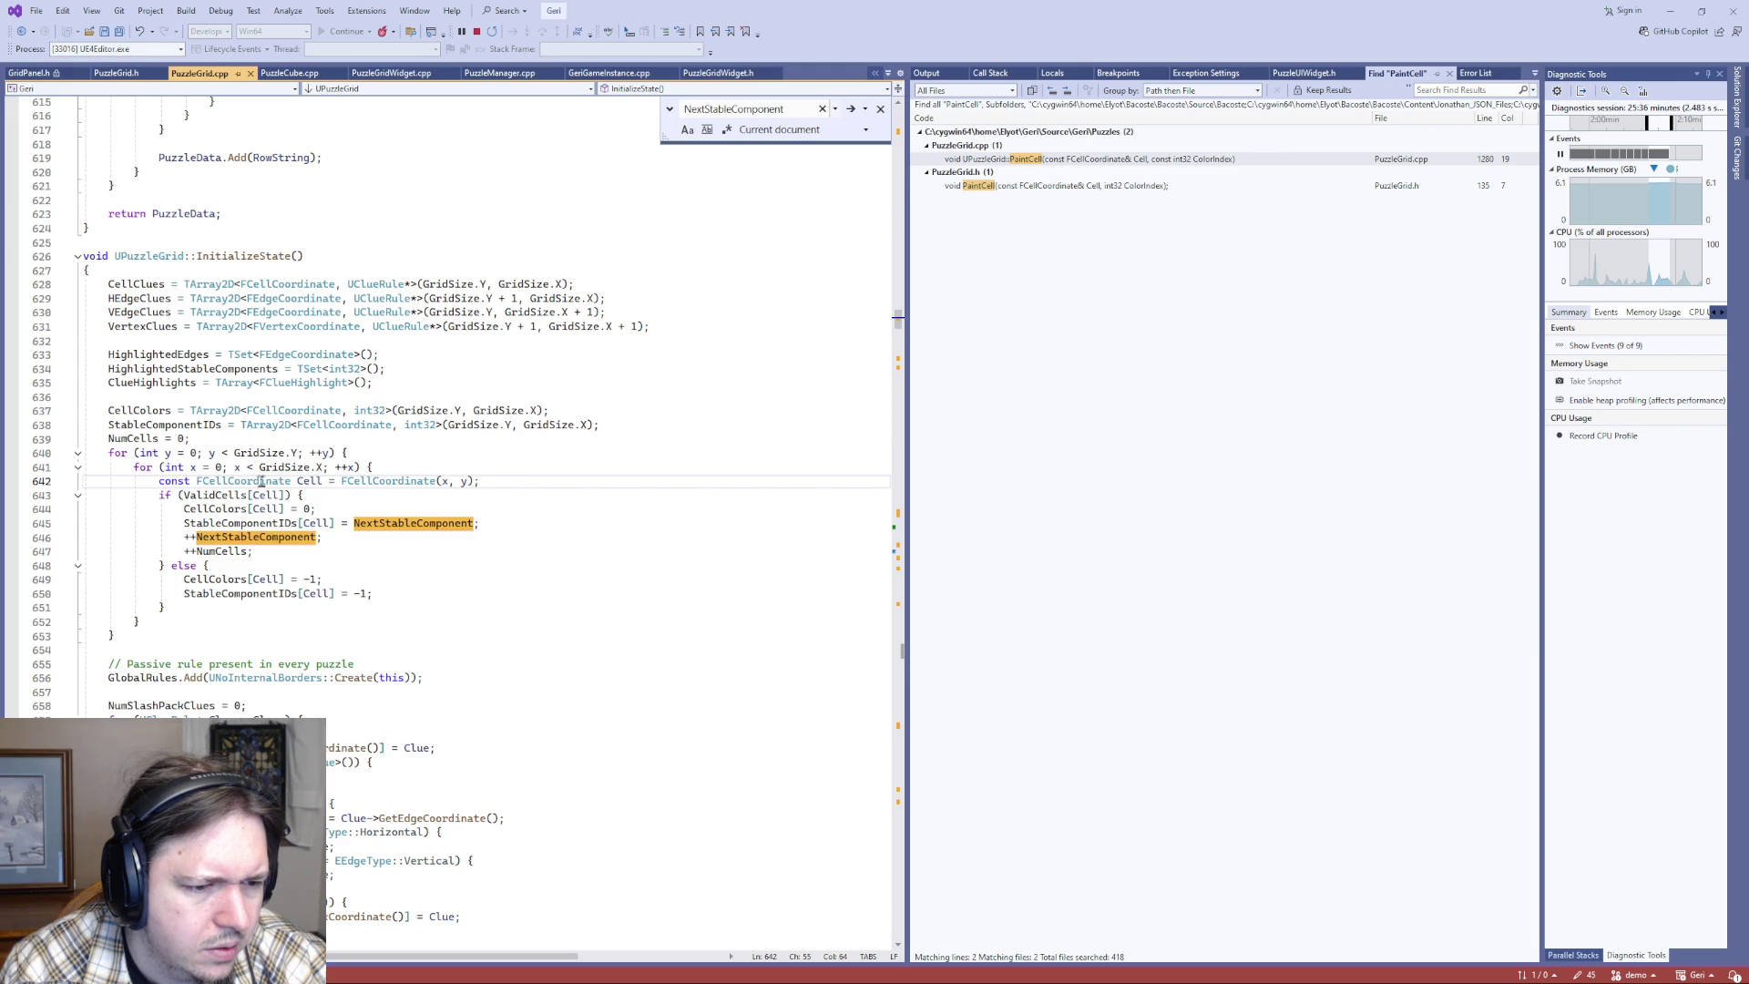
{"action": "left_click", "coordinate": [619, 501]}
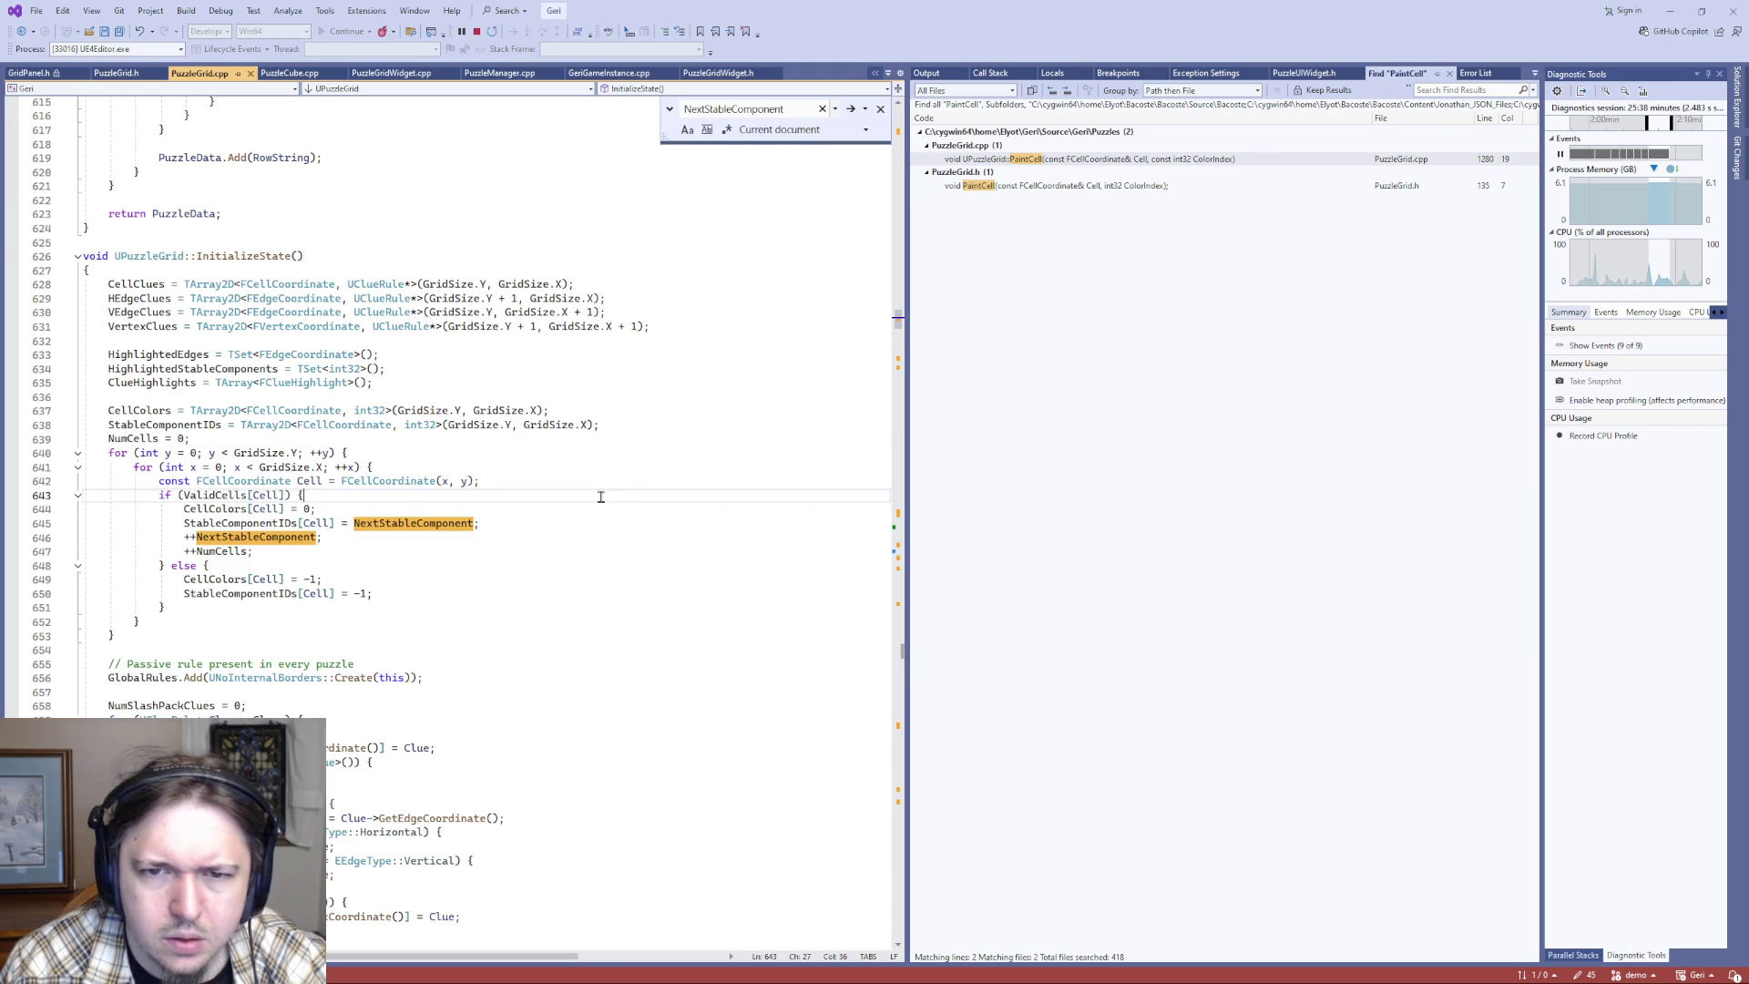
{"action": "key", "text": "alt+Tab"}
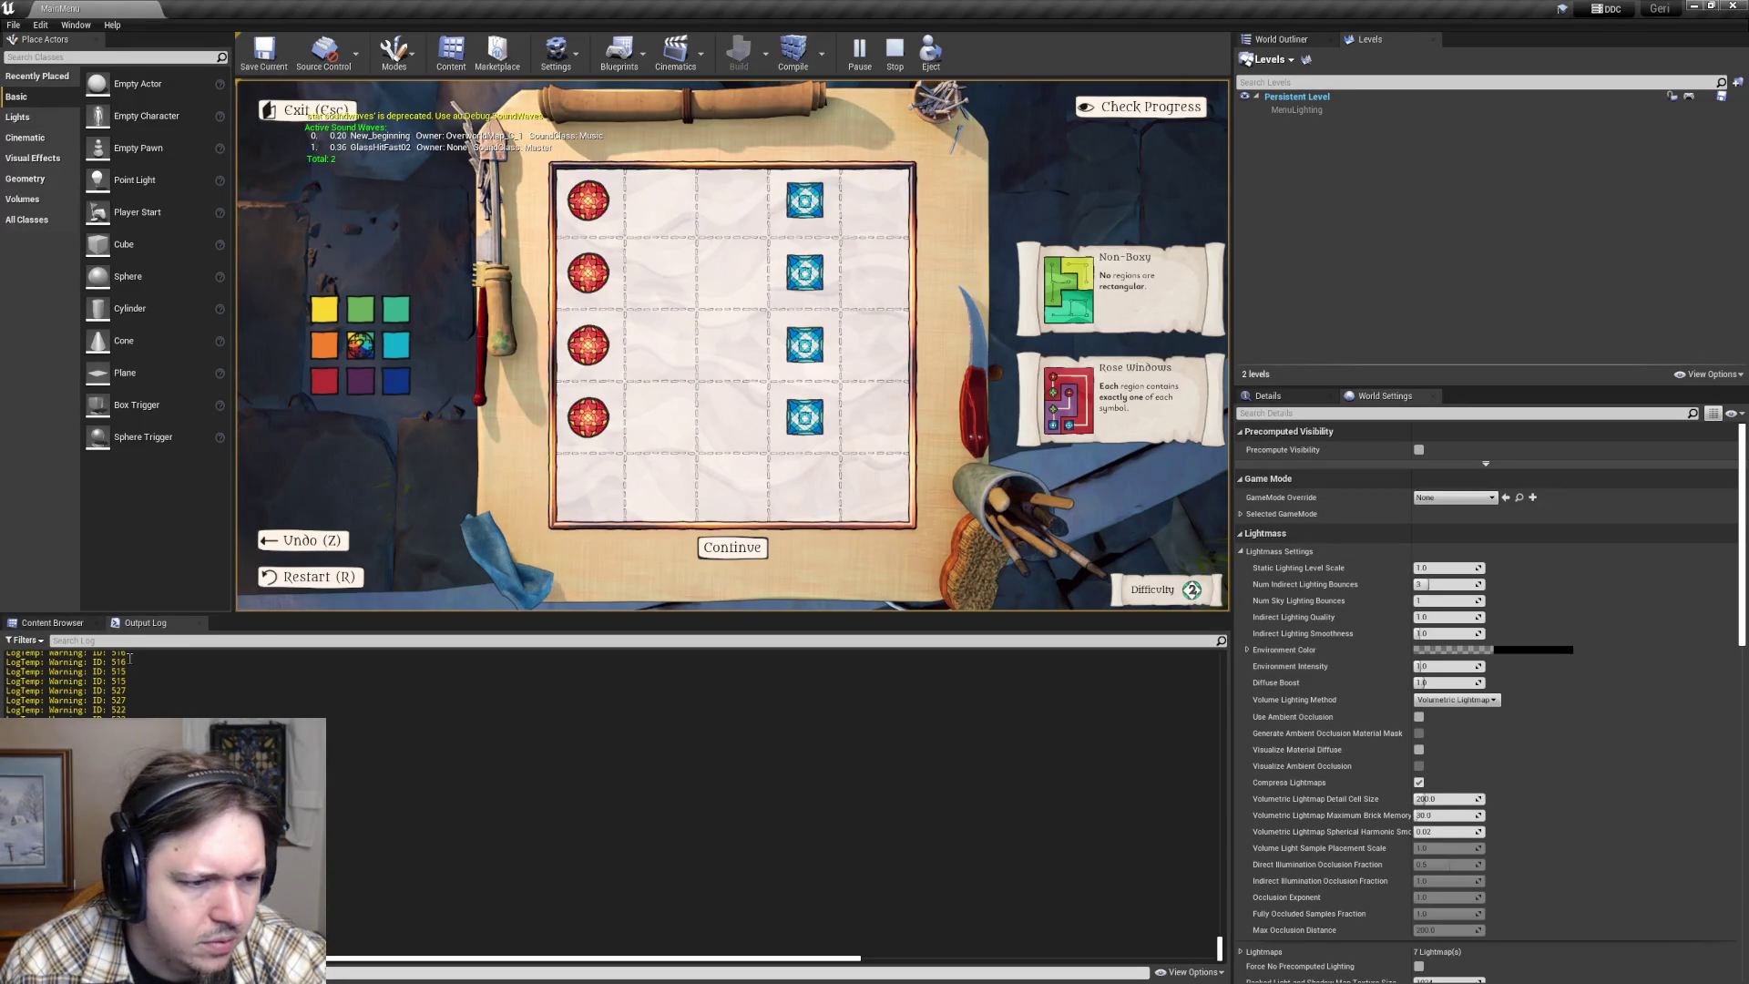
- Paint the row 4, column 2 cell red, then leave the puzzle for the overworld
{"action": "left_click", "coordinate": [685, 439]}
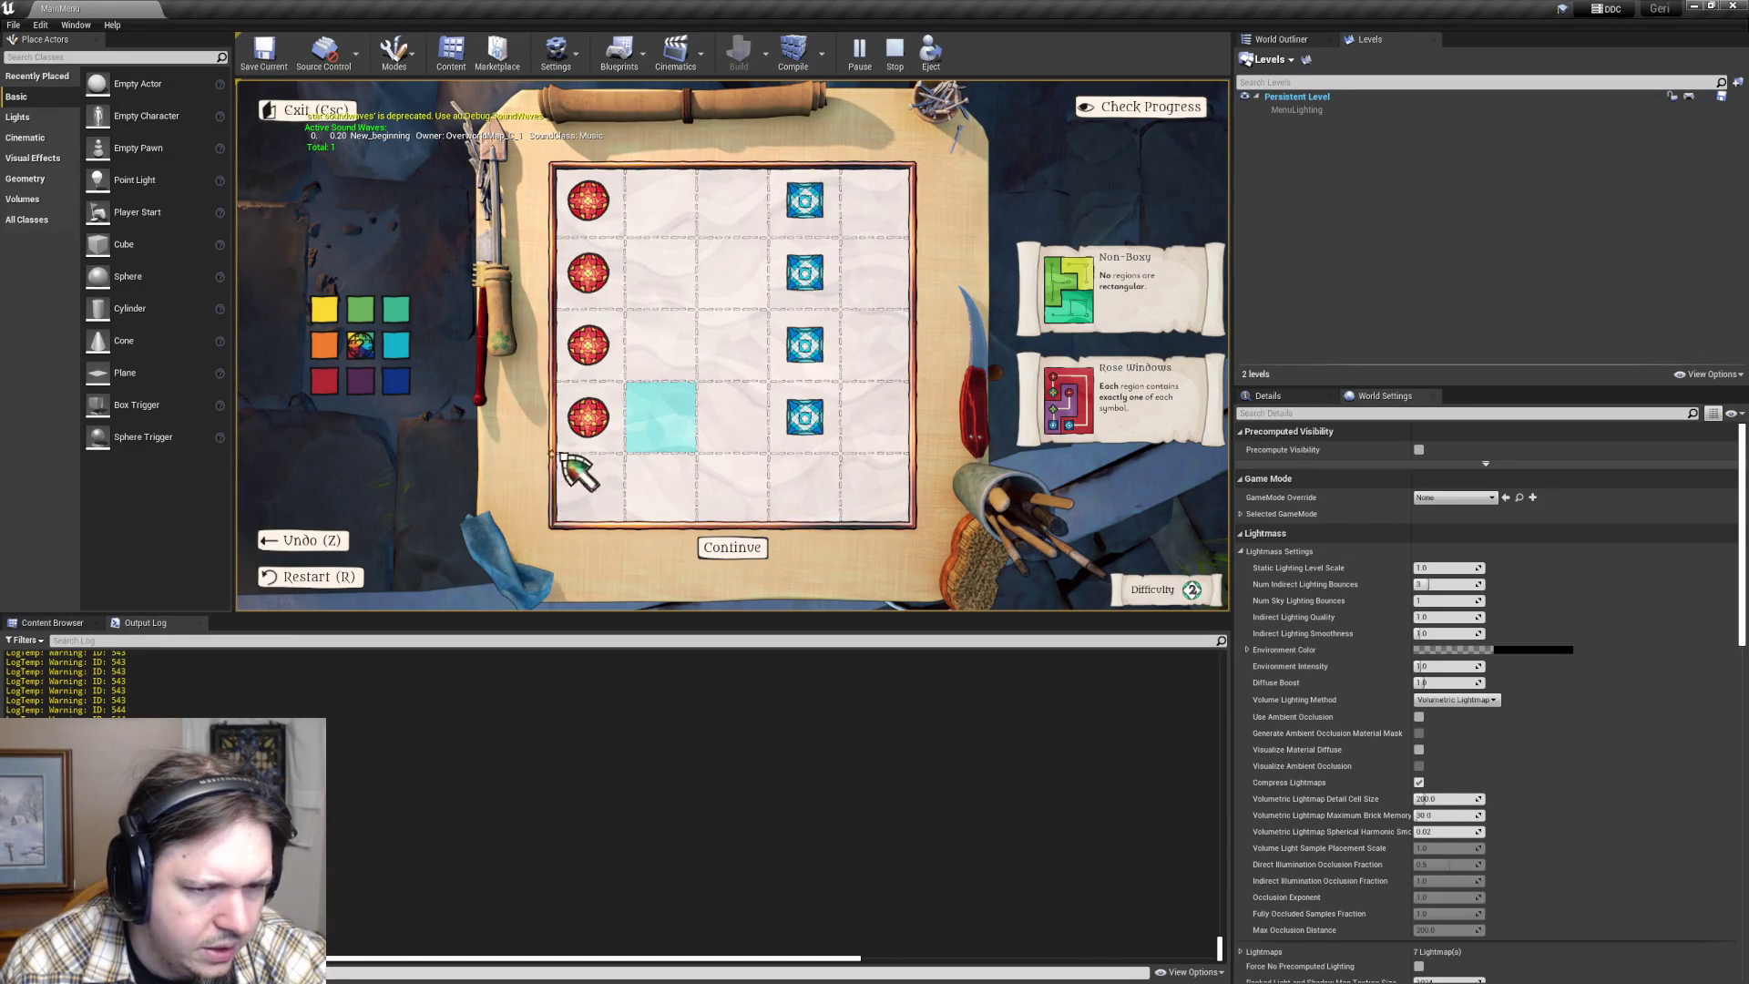
{"action": "left_click", "coordinate": [679, 429]}
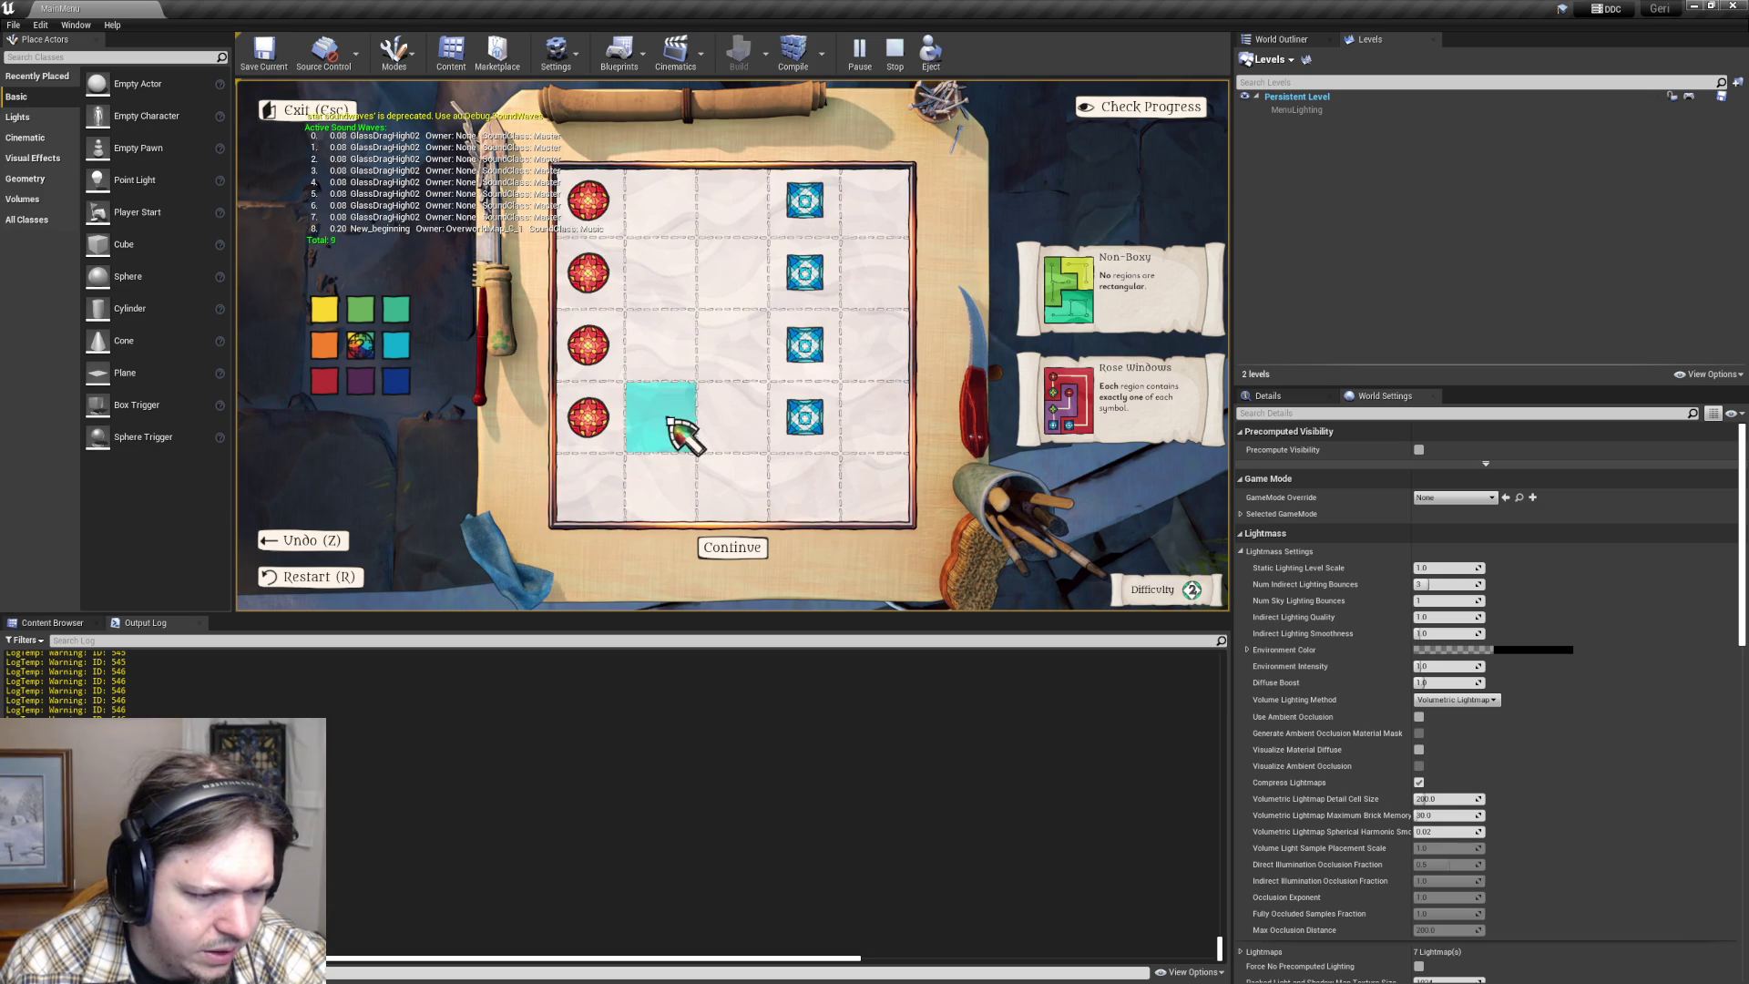
{"action": "left_click", "coordinate": [668, 420]}
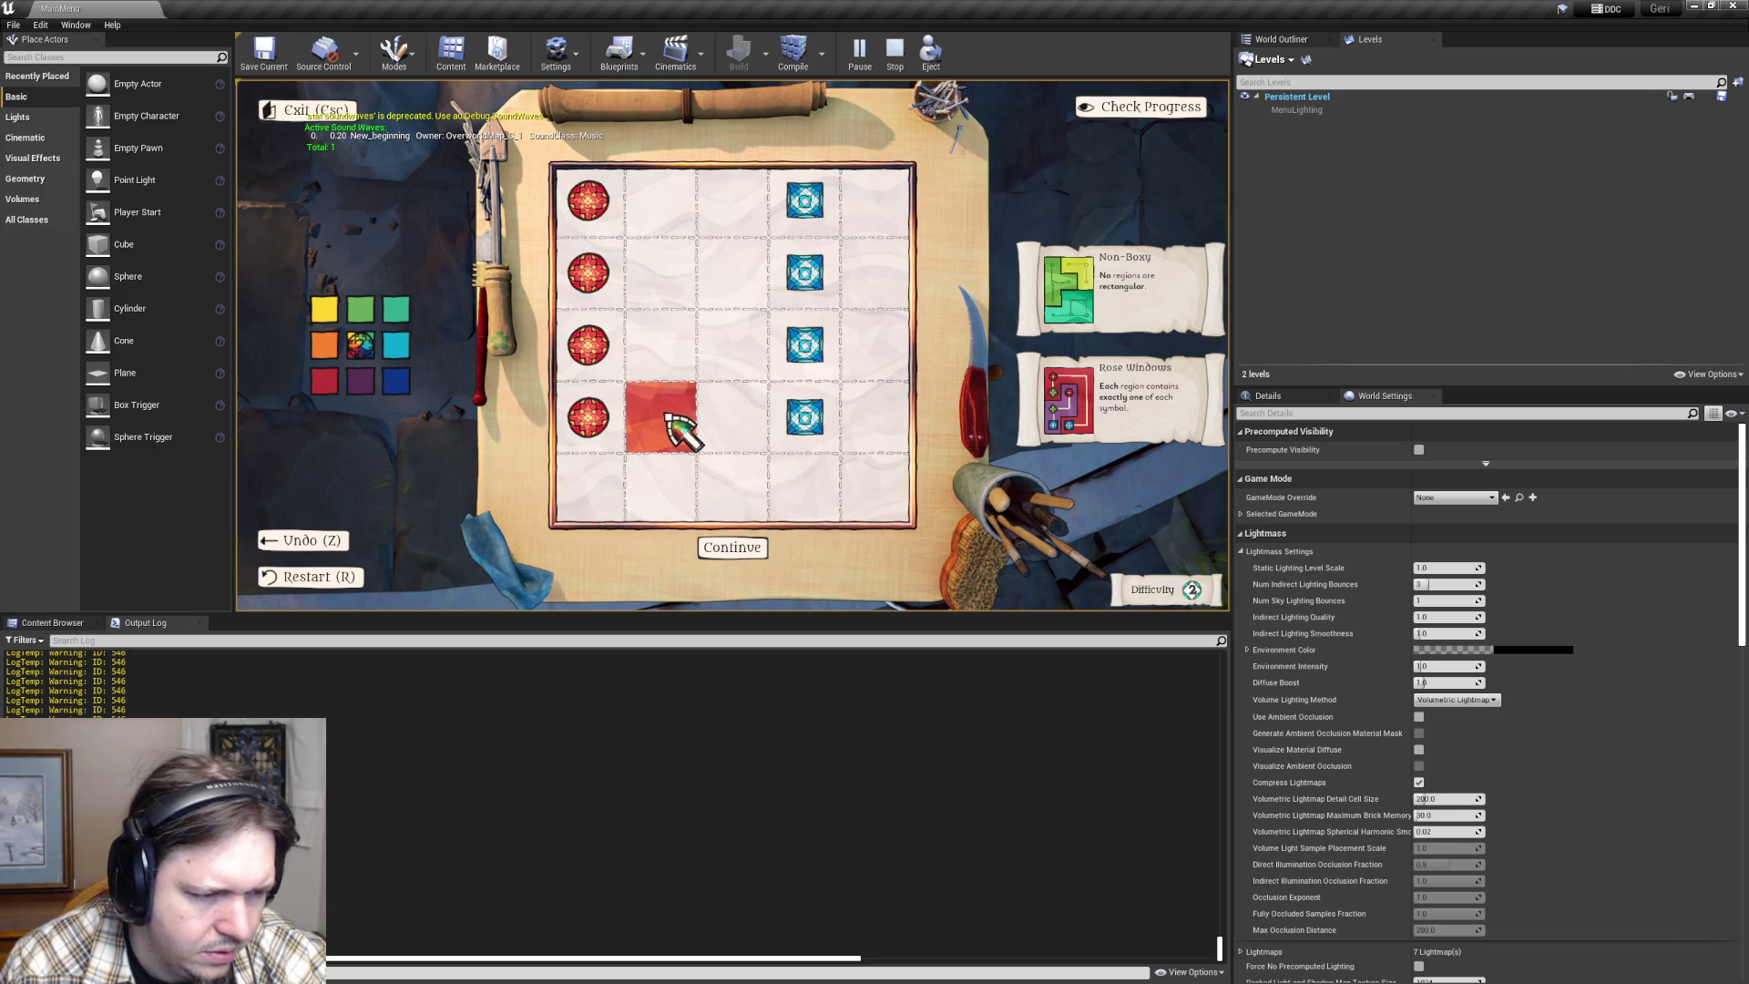
{"action": "left_click", "coordinate": [700, 545]}
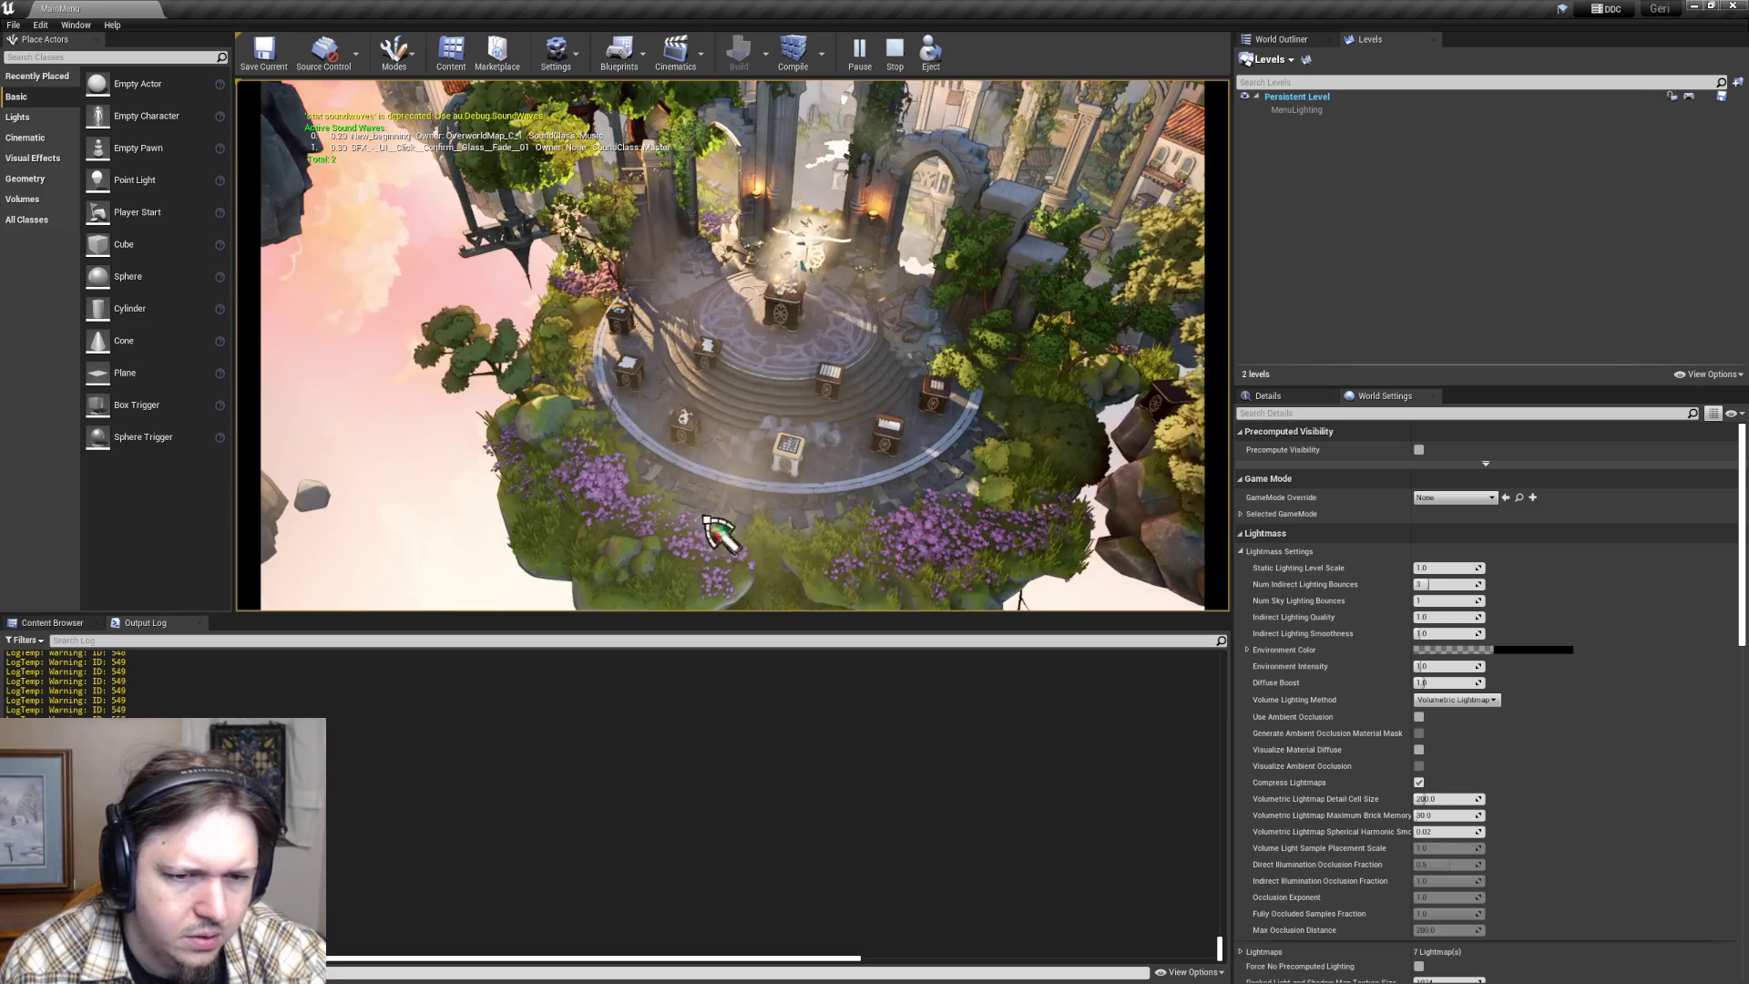
- Paint top-row cells in another puzzle, then paint the Precision and Rose Windows puzzle's top-left cell orange
{"action": "left_click", "coordinate": [817, 396]}
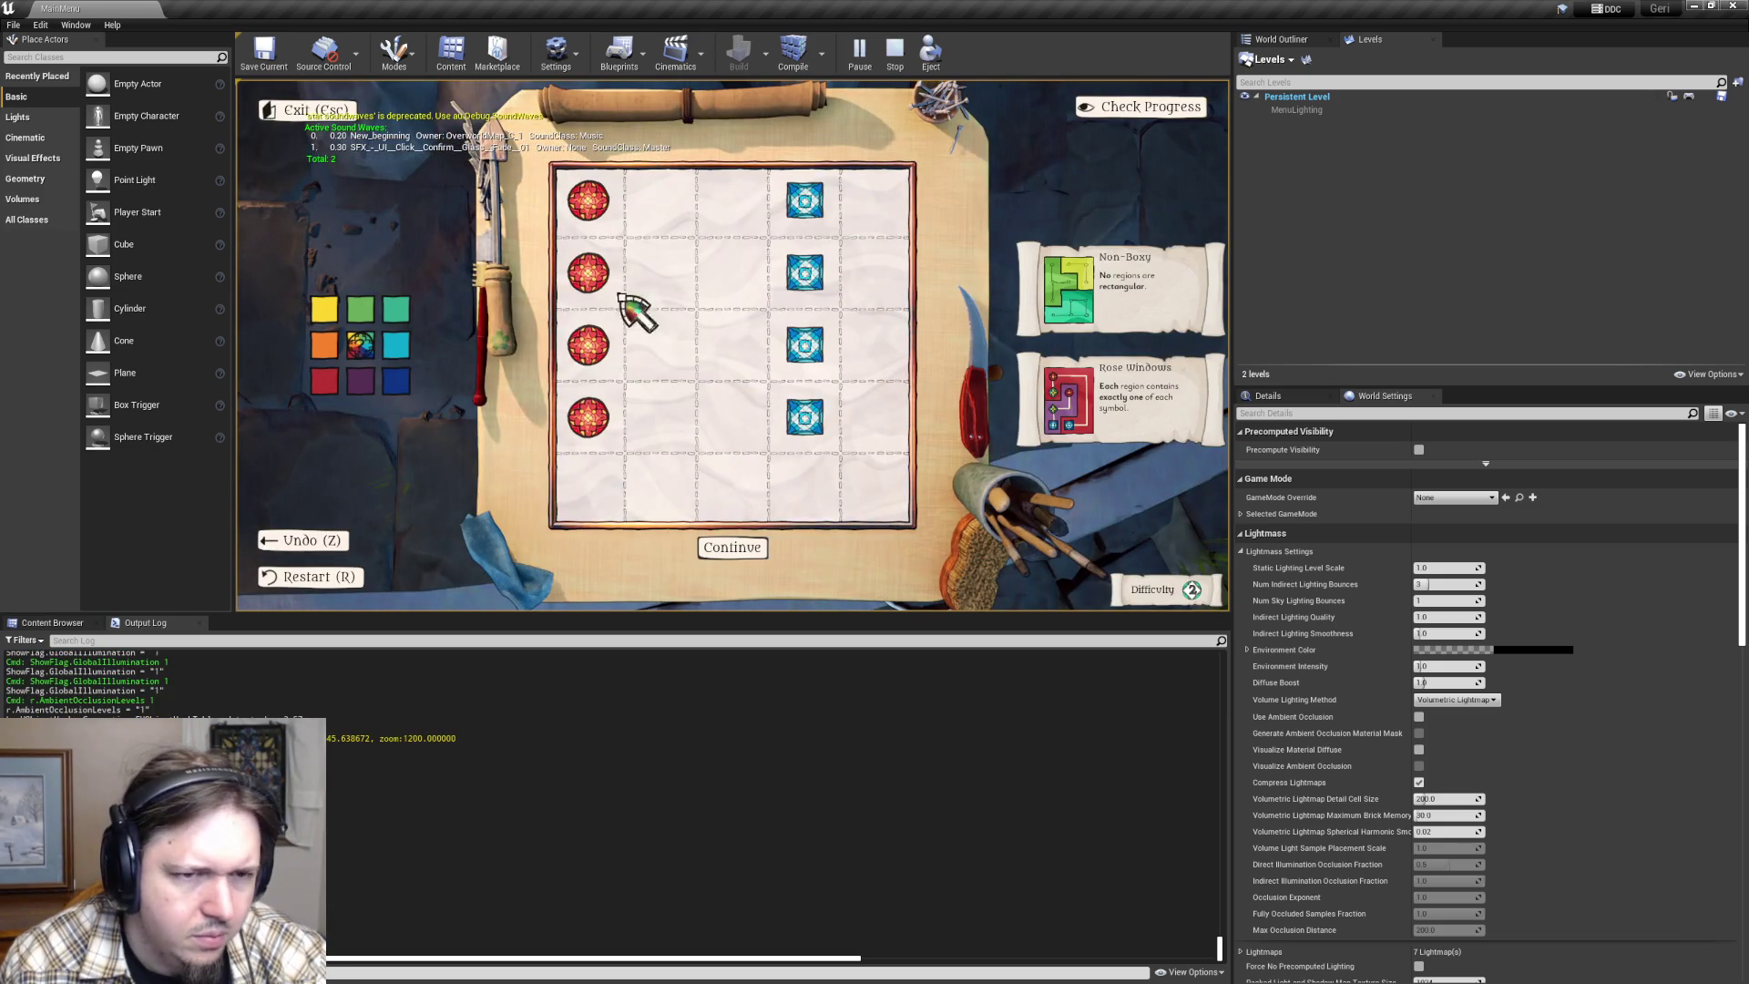
{"action": "mouse_move", "coordinate": [612, 224]}
{"action": "left_mouse_down"}
{"action": "mouse_move", "coordinate": [777, 223]}
{"action": "mouse_move", "coordinate": [863, 256]}
{"action": "mouse_move", "coordinate": [803, 268]}
{"action": "left_mouse_up"}
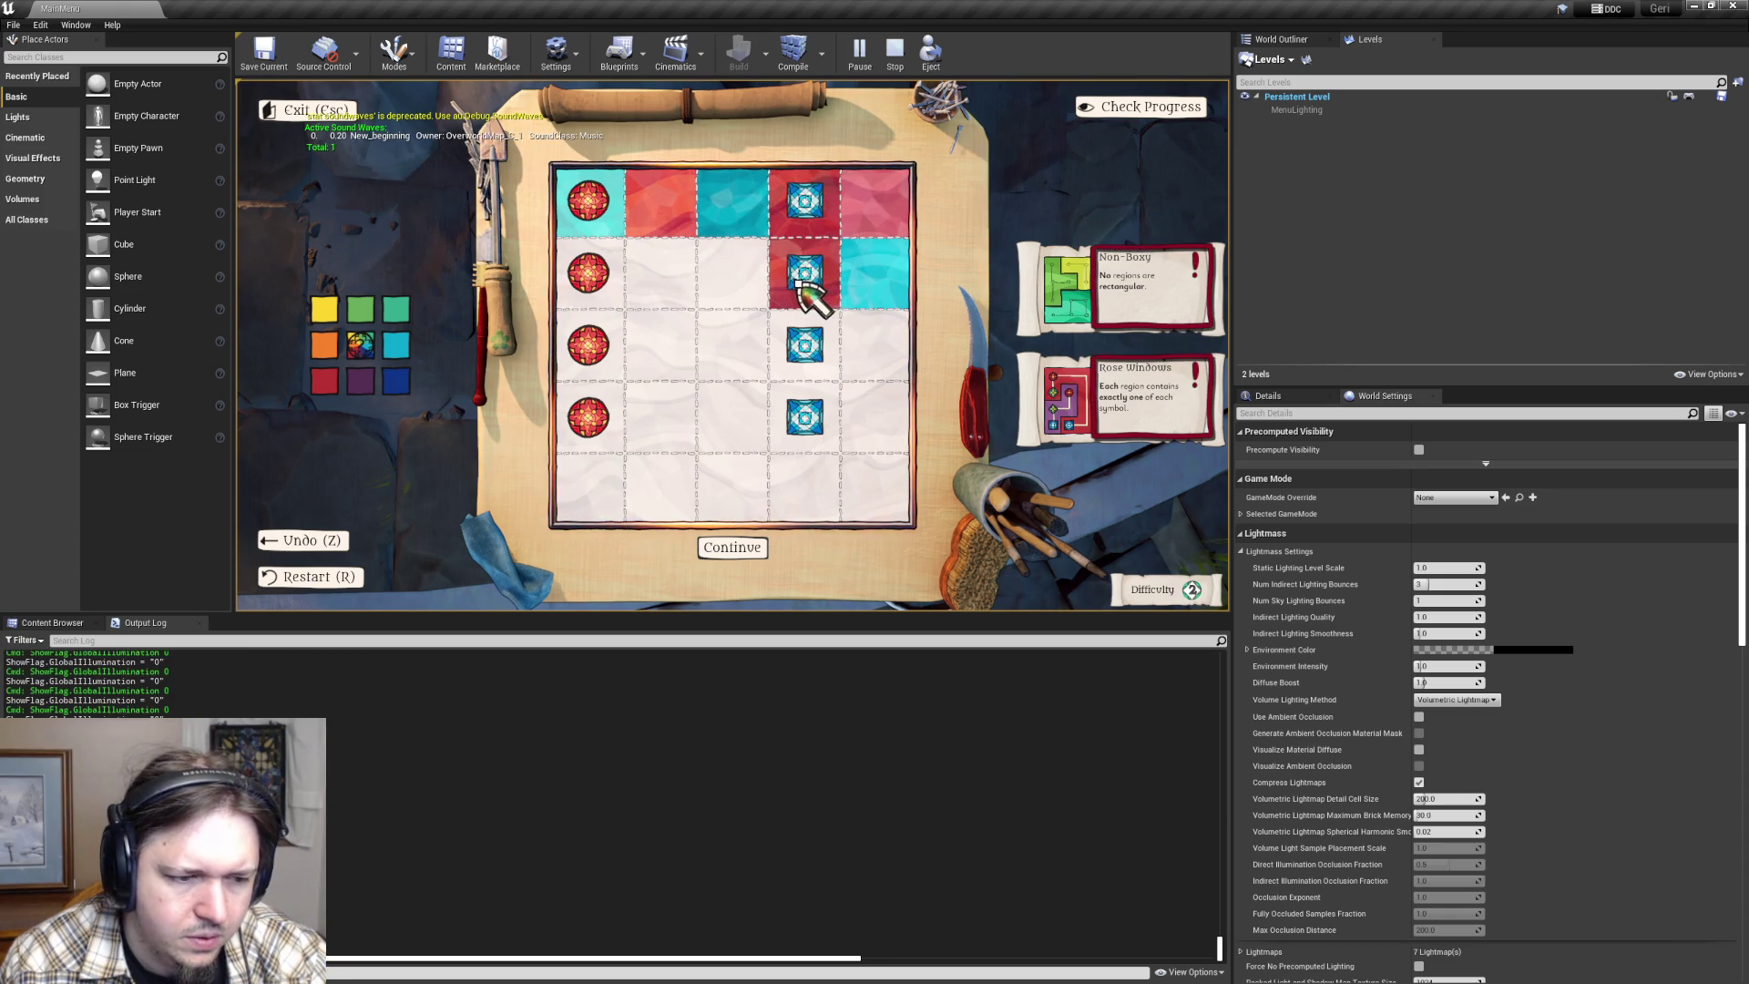
{"action": "left_click", "coordinate": [829, 374]}
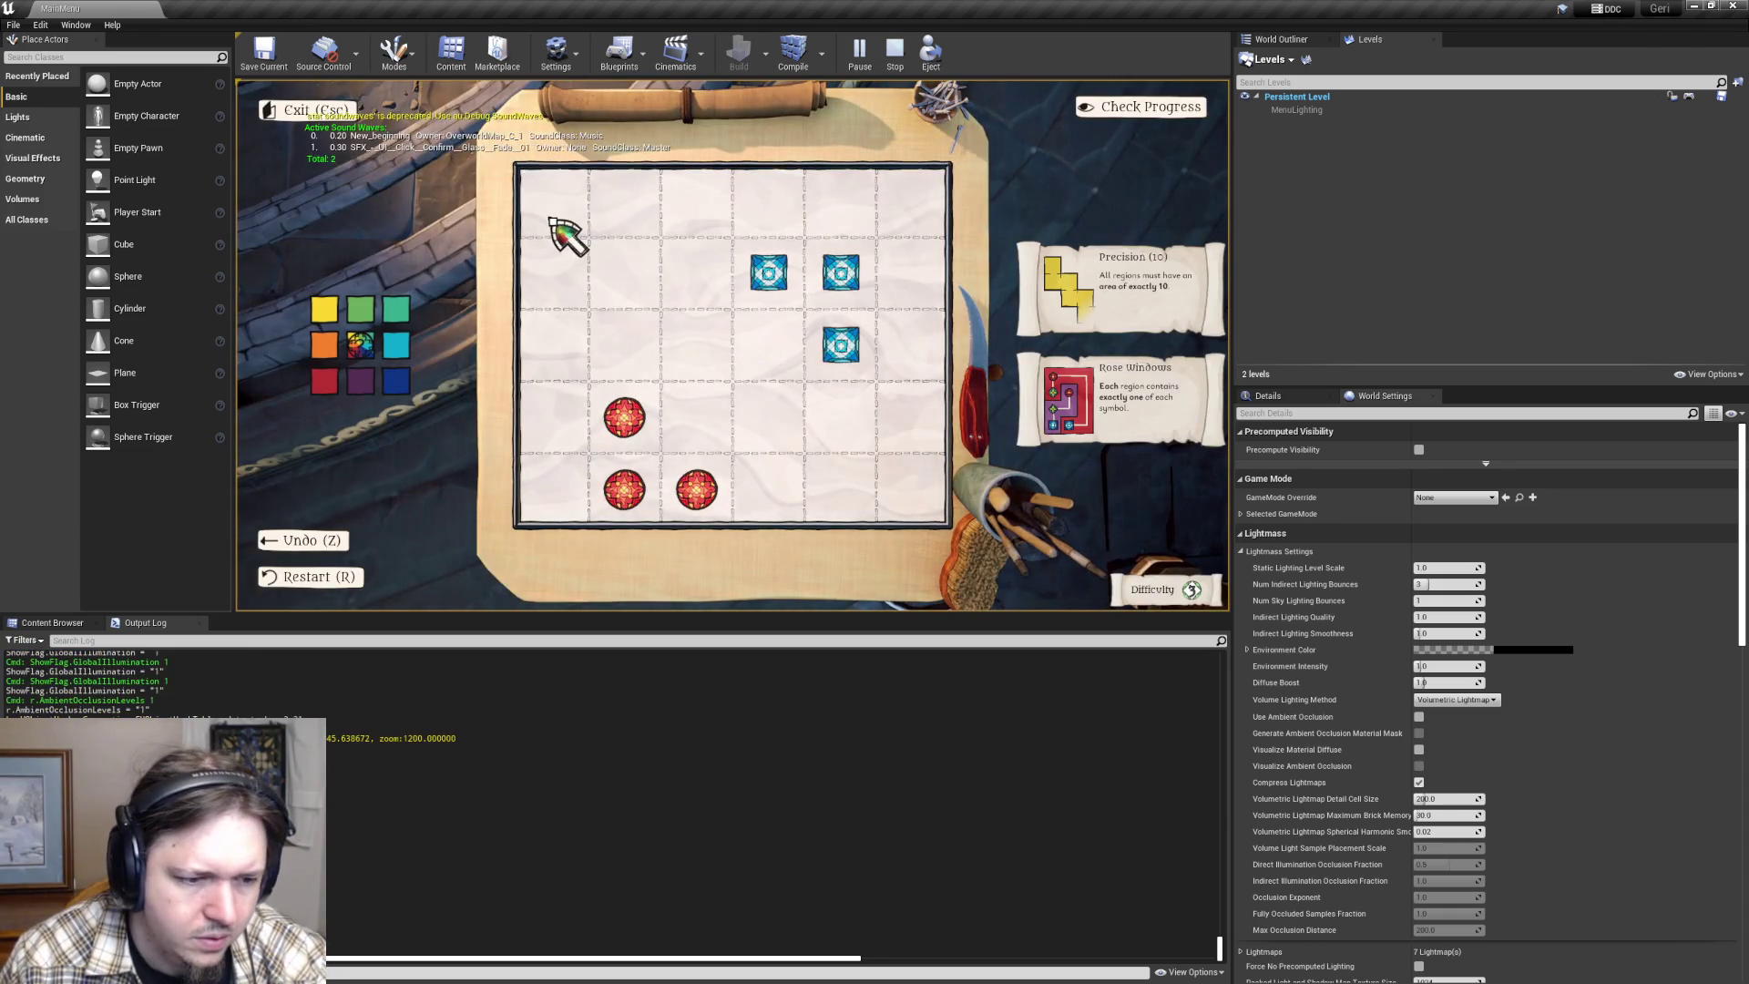
{"action": "left_click", "coordinate": [560, 223]}
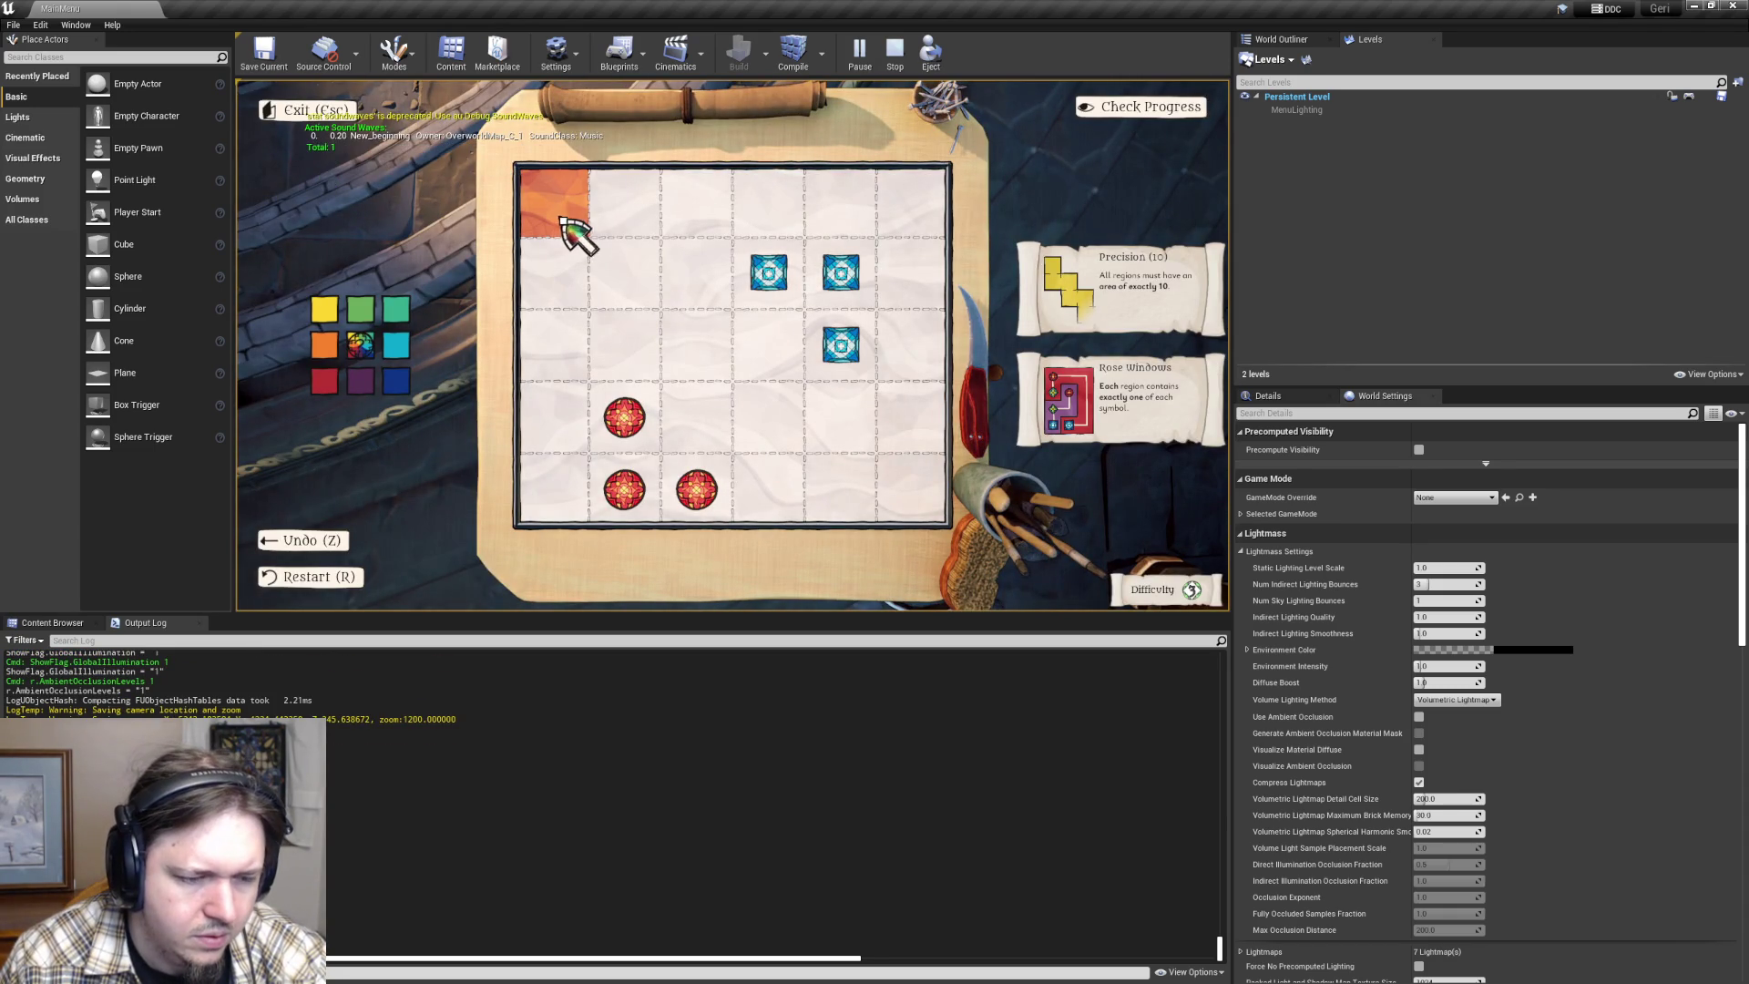
- Paint the Shape Bank top row in mixed colours, with the protruding top cell purple
{"action": "left_click_drag", "start_coordinate": [620, 221], "coordinate": [780, 222]}
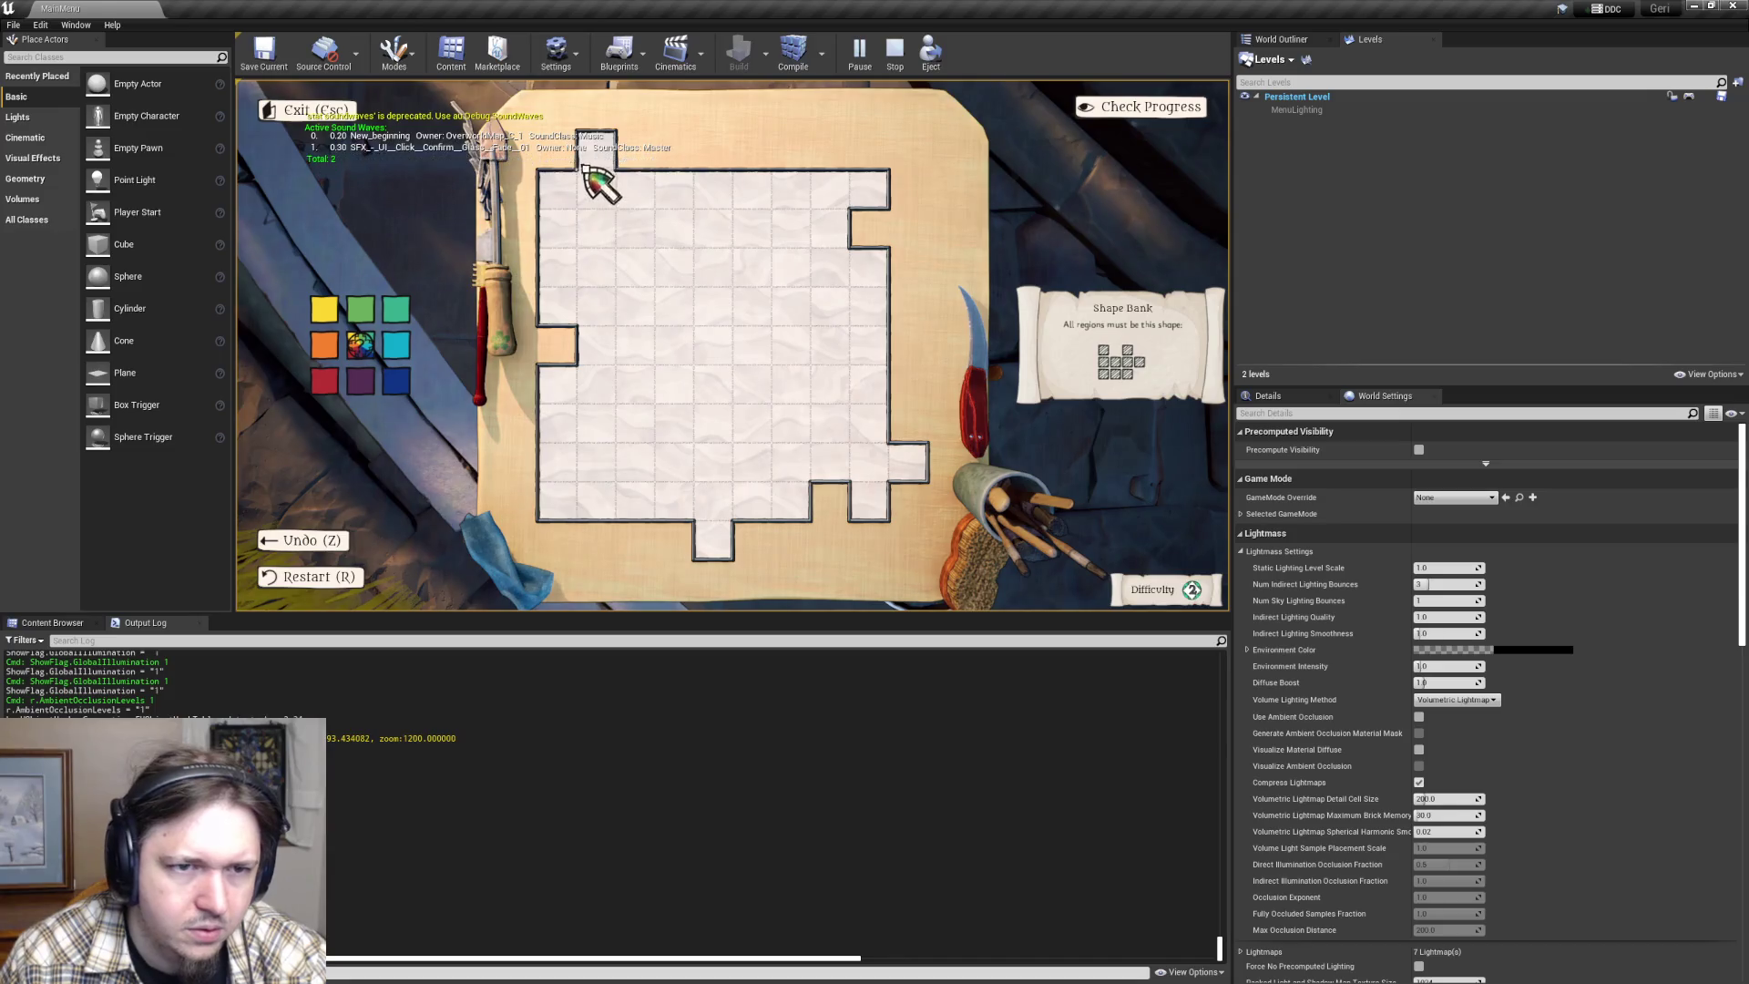
{"action": "left_click", "coordinate": [592, 157]}
{"action": "left_click", "coordinate": [558, 189]}
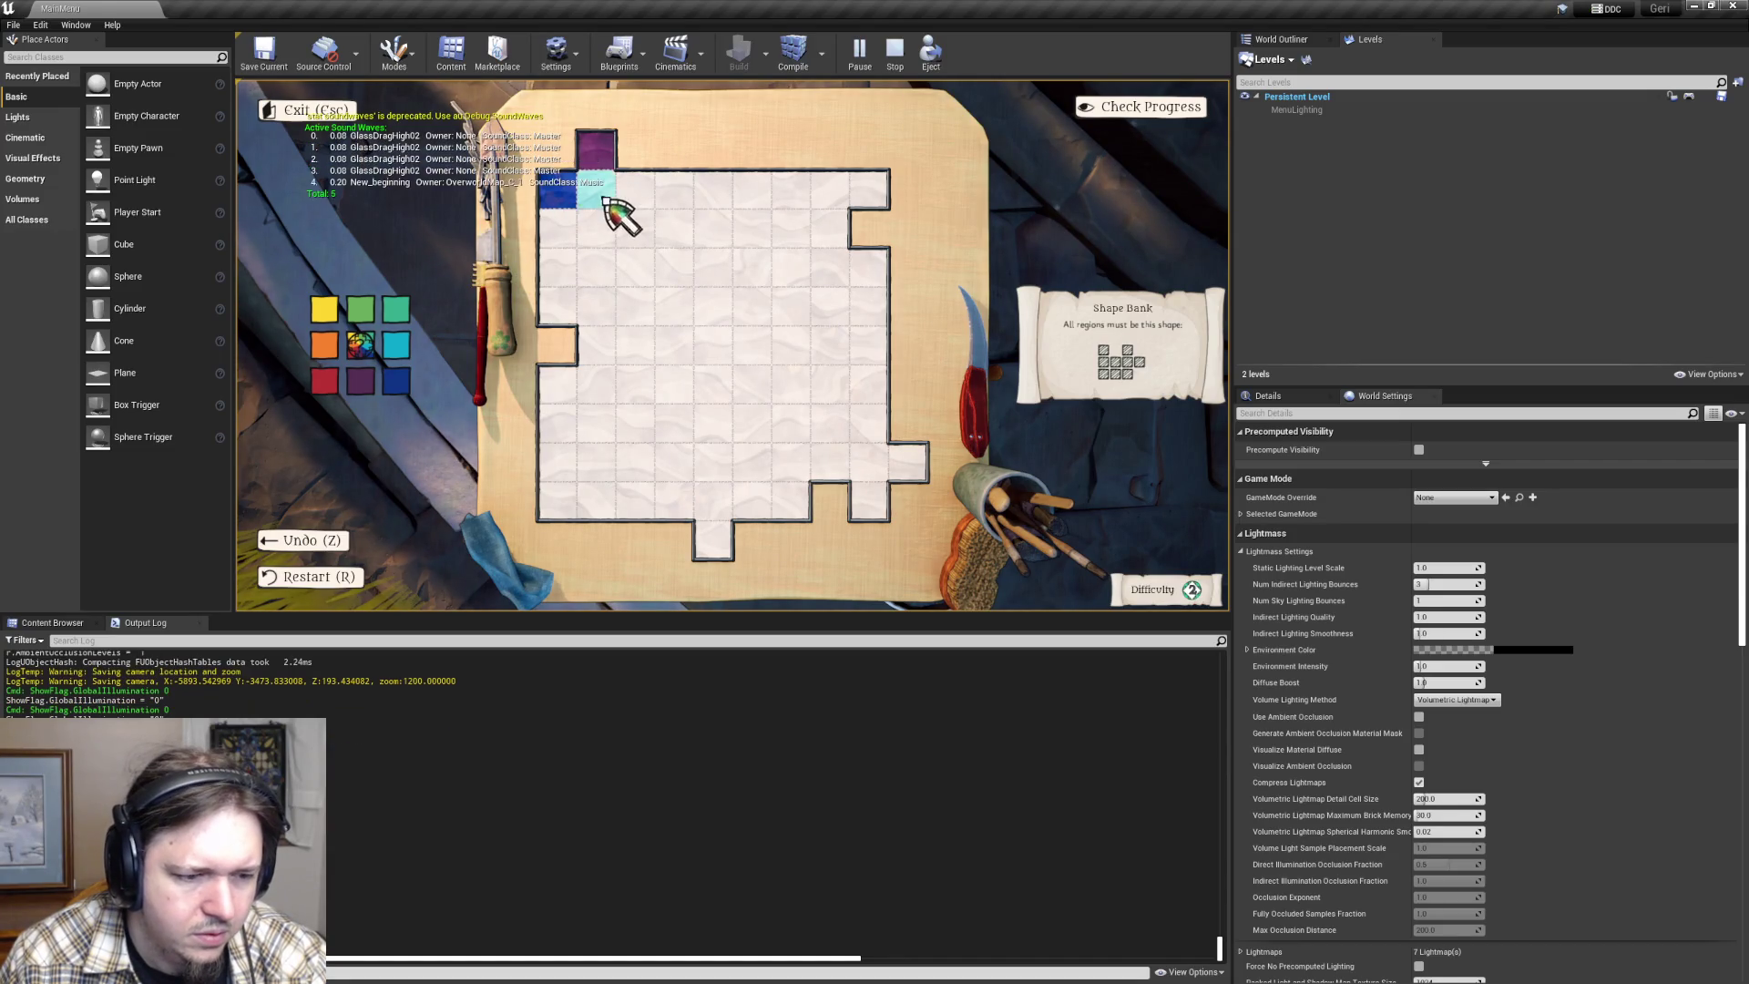
{"action": "left_click", "coordinate": [596, 192]}
{"action": "left_click_drag", "start_coordinate": [652, 207], "coordinate": [758, 195]}
{"action": "left_click", "coordinate": [770, 208]}
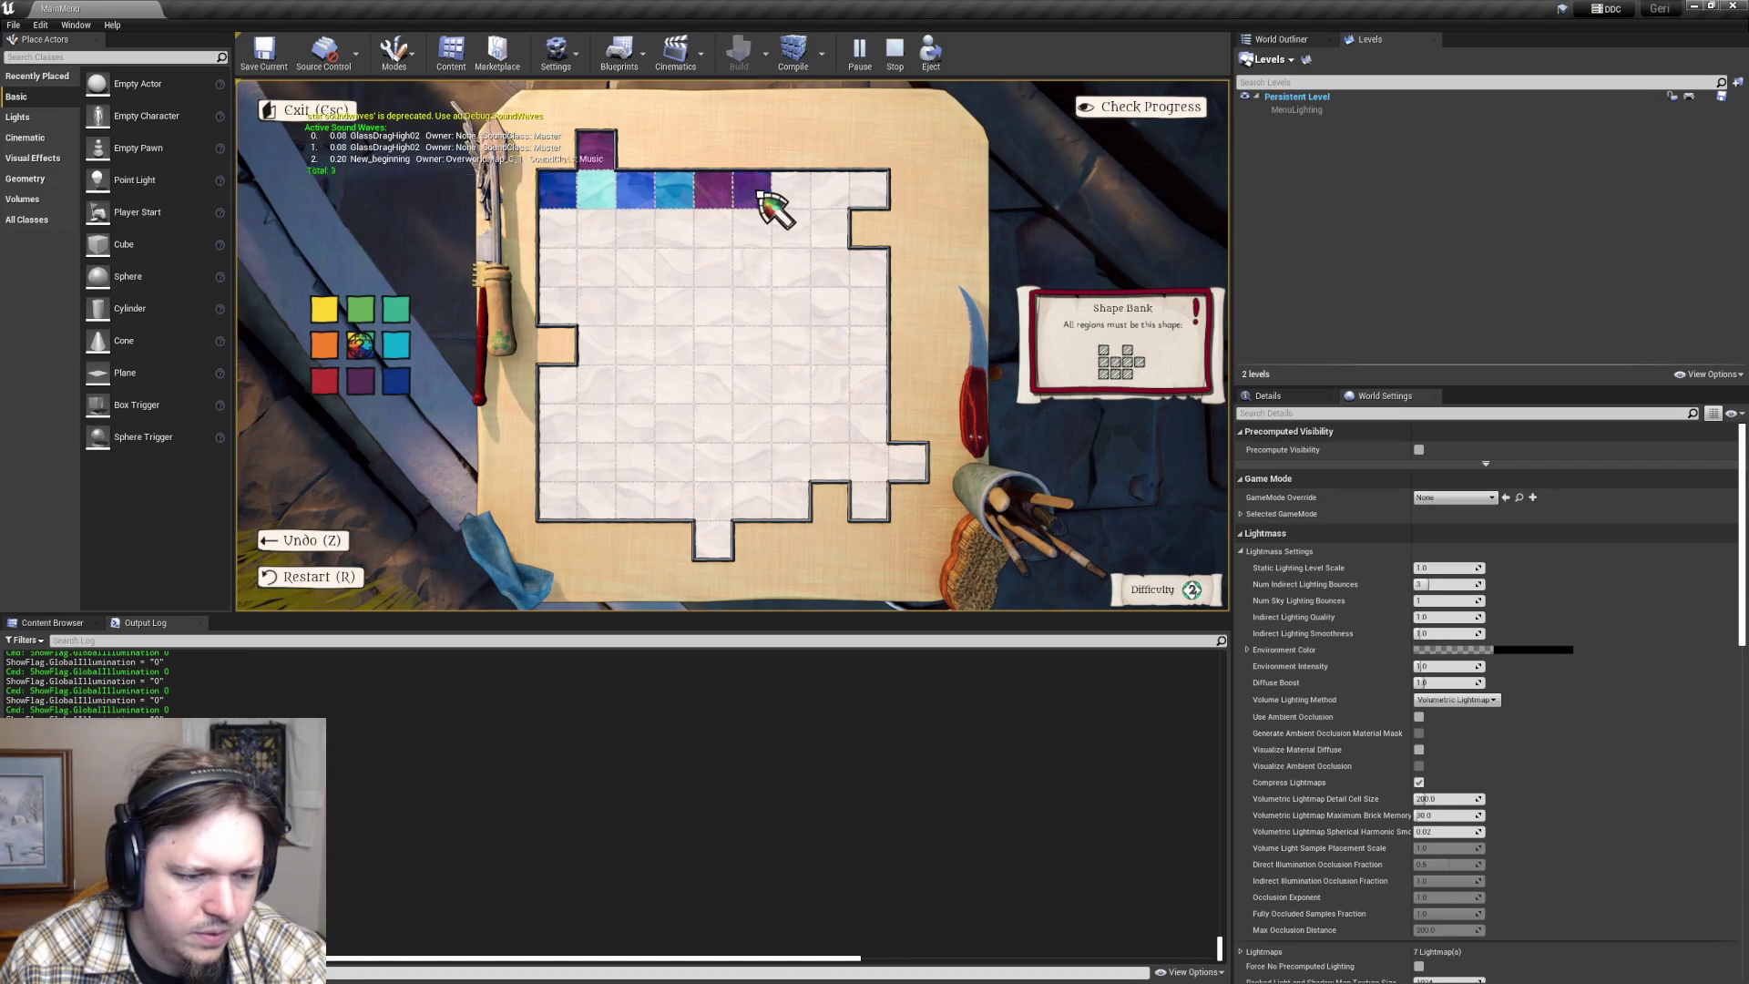
{"action": "left_click", "coordinate": [760, 196]}
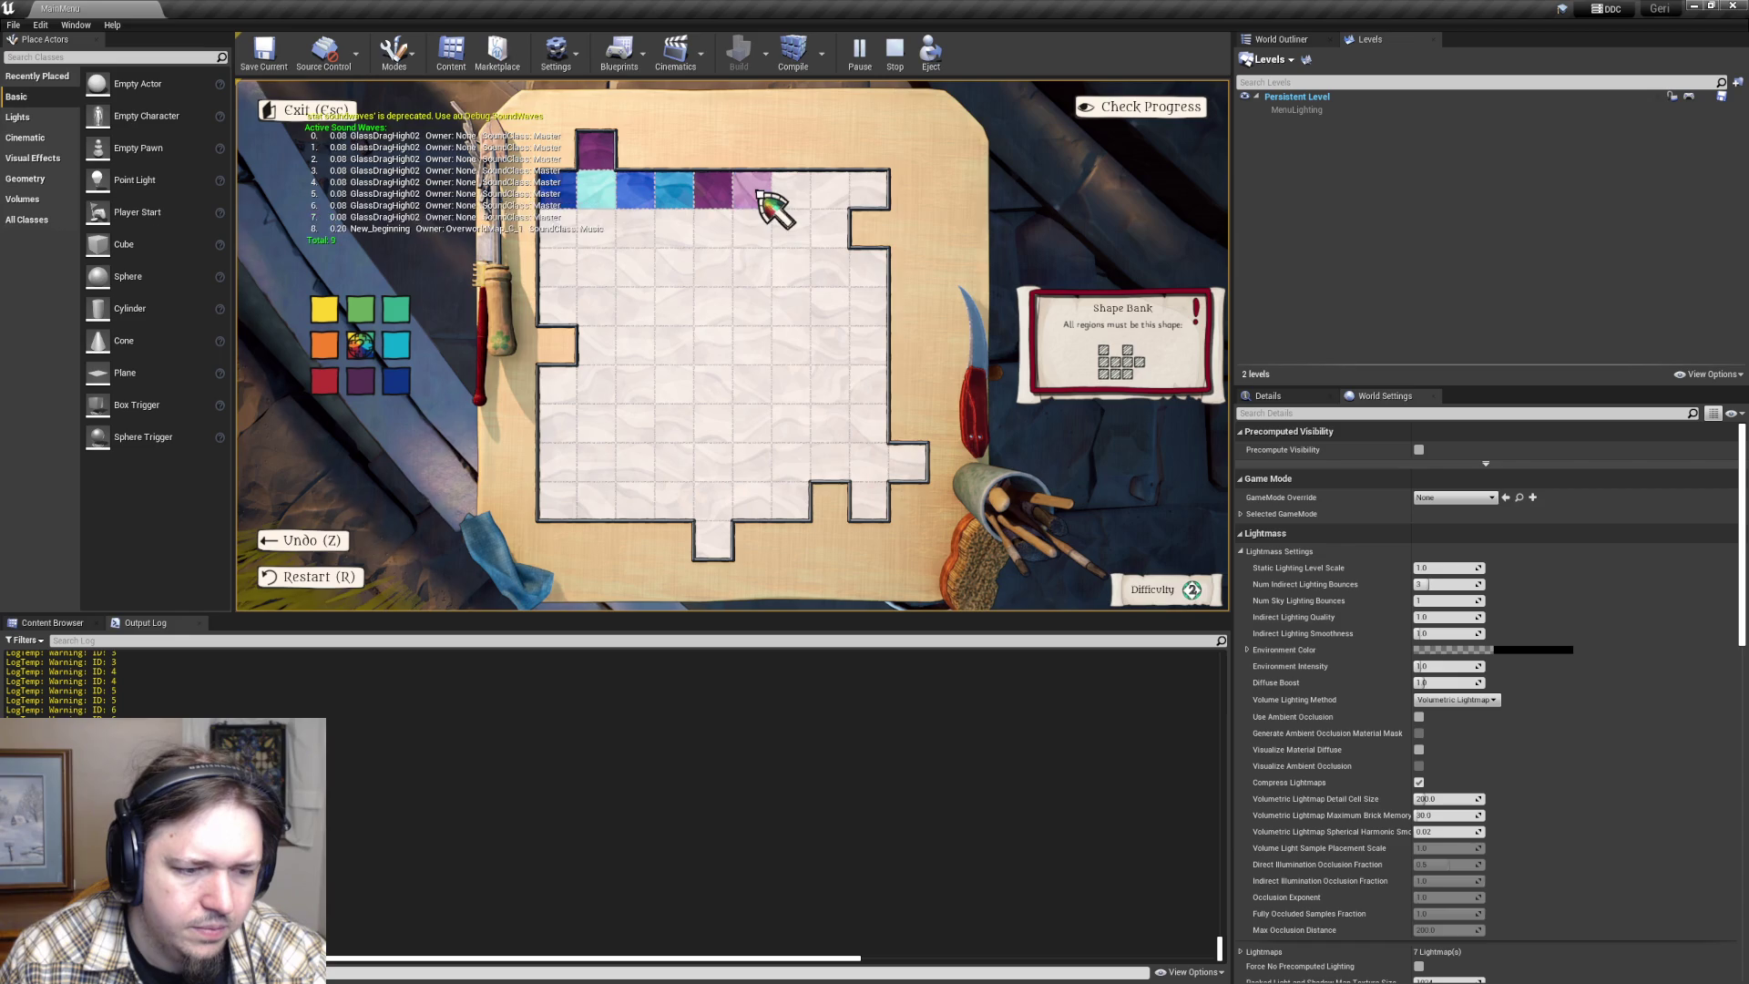
- Recolour a centre cell dark blue, purple, red, orange and yellow, ending on green
{"action": "left_click", "coordinate": [395, 381]}
{"action": "left_click", "coordinate": [674, 351]}
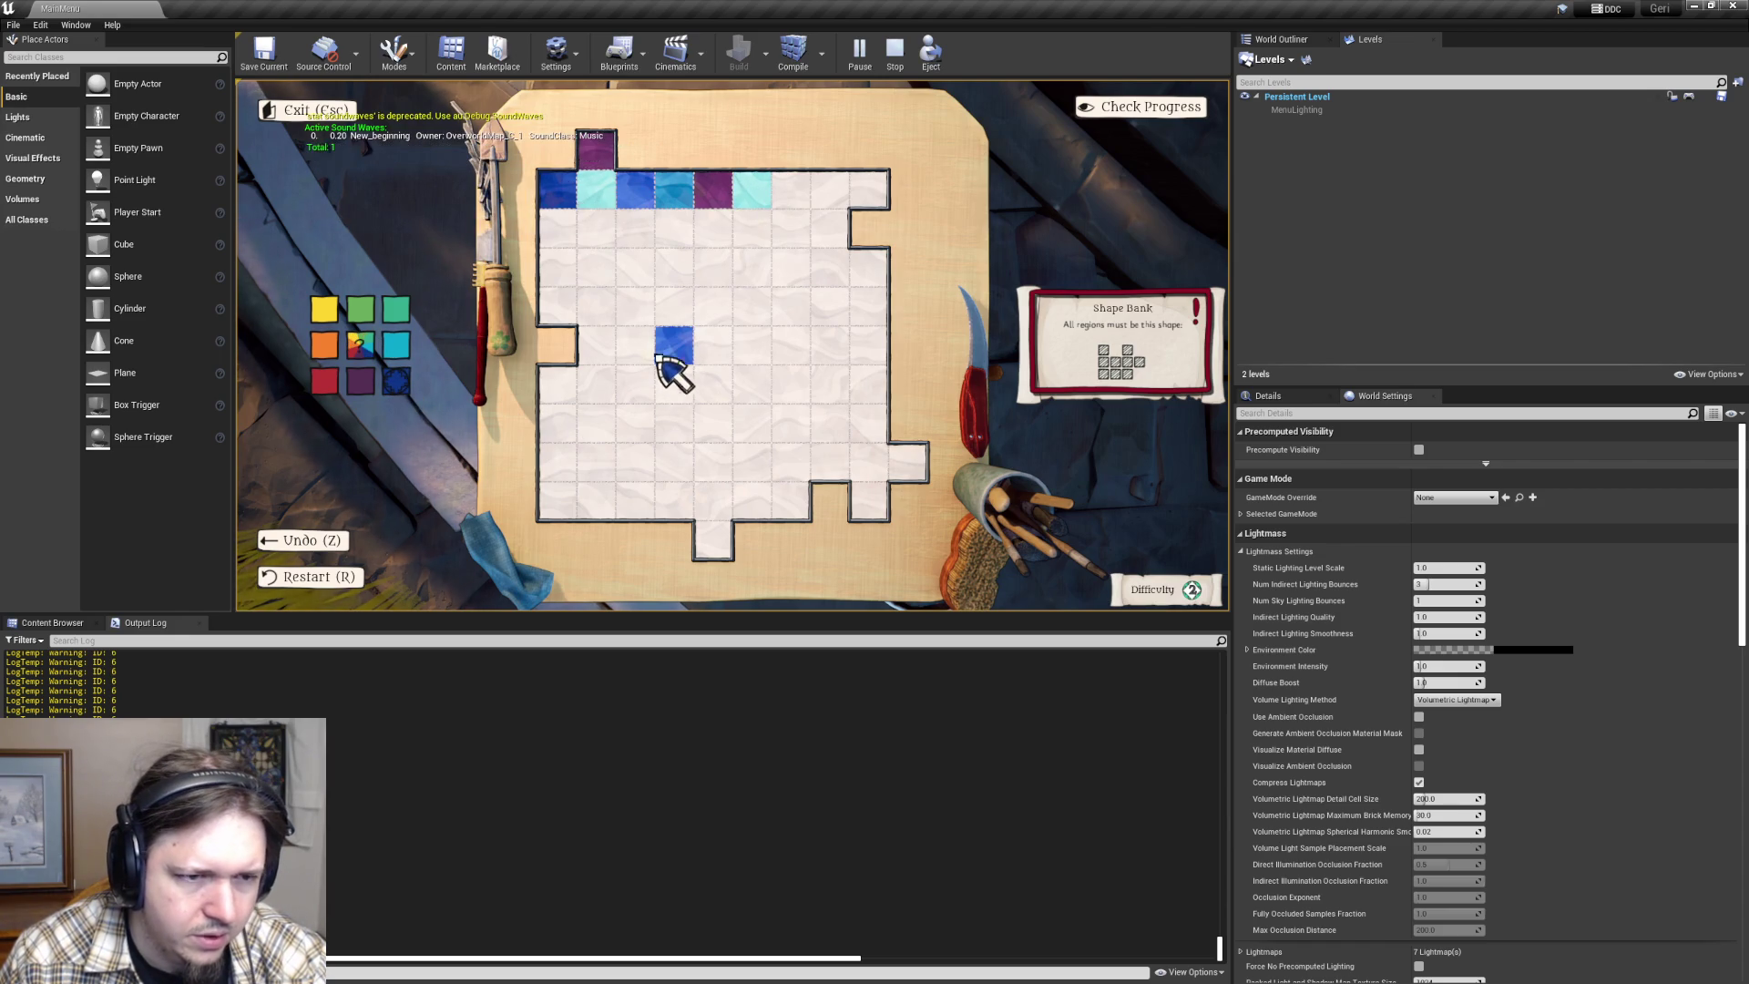
{"action": "left_click", "coordinate": [369, 383]}
{"action": "left_click", "coordinate": [681, 352]}
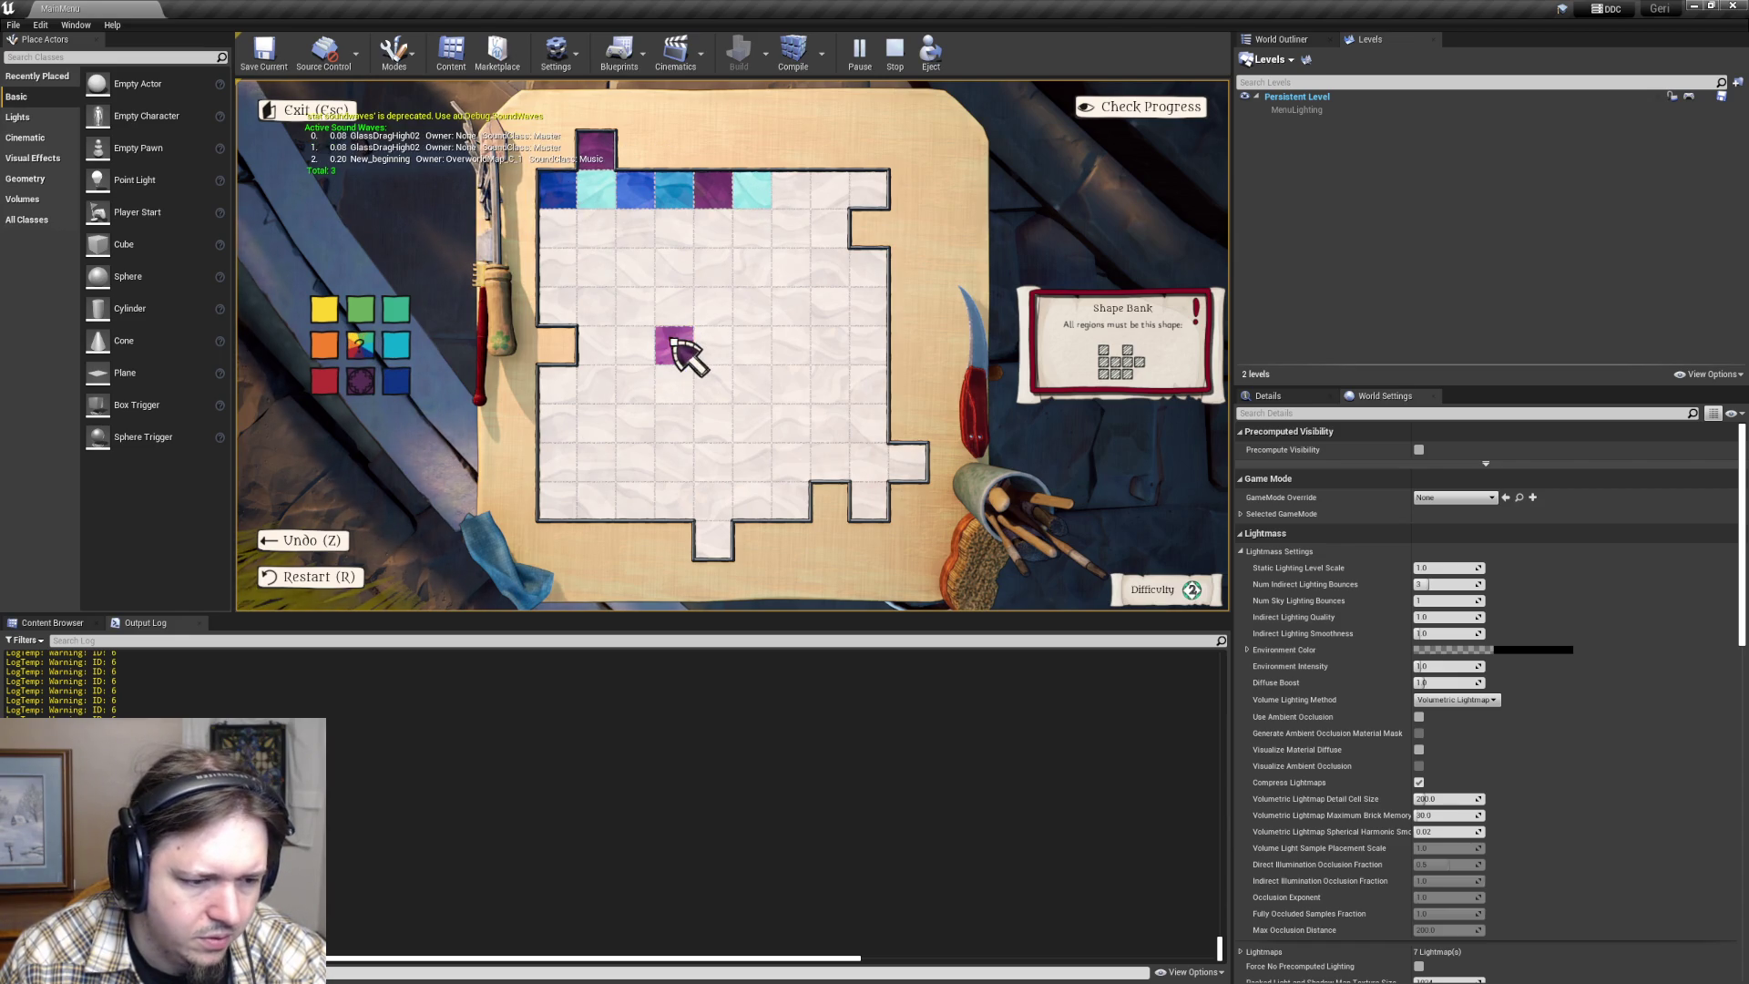
{"action": "left_click", "coordinate": [372, 383]}
{"action": "left_click", "coordinate": [690, 351]}
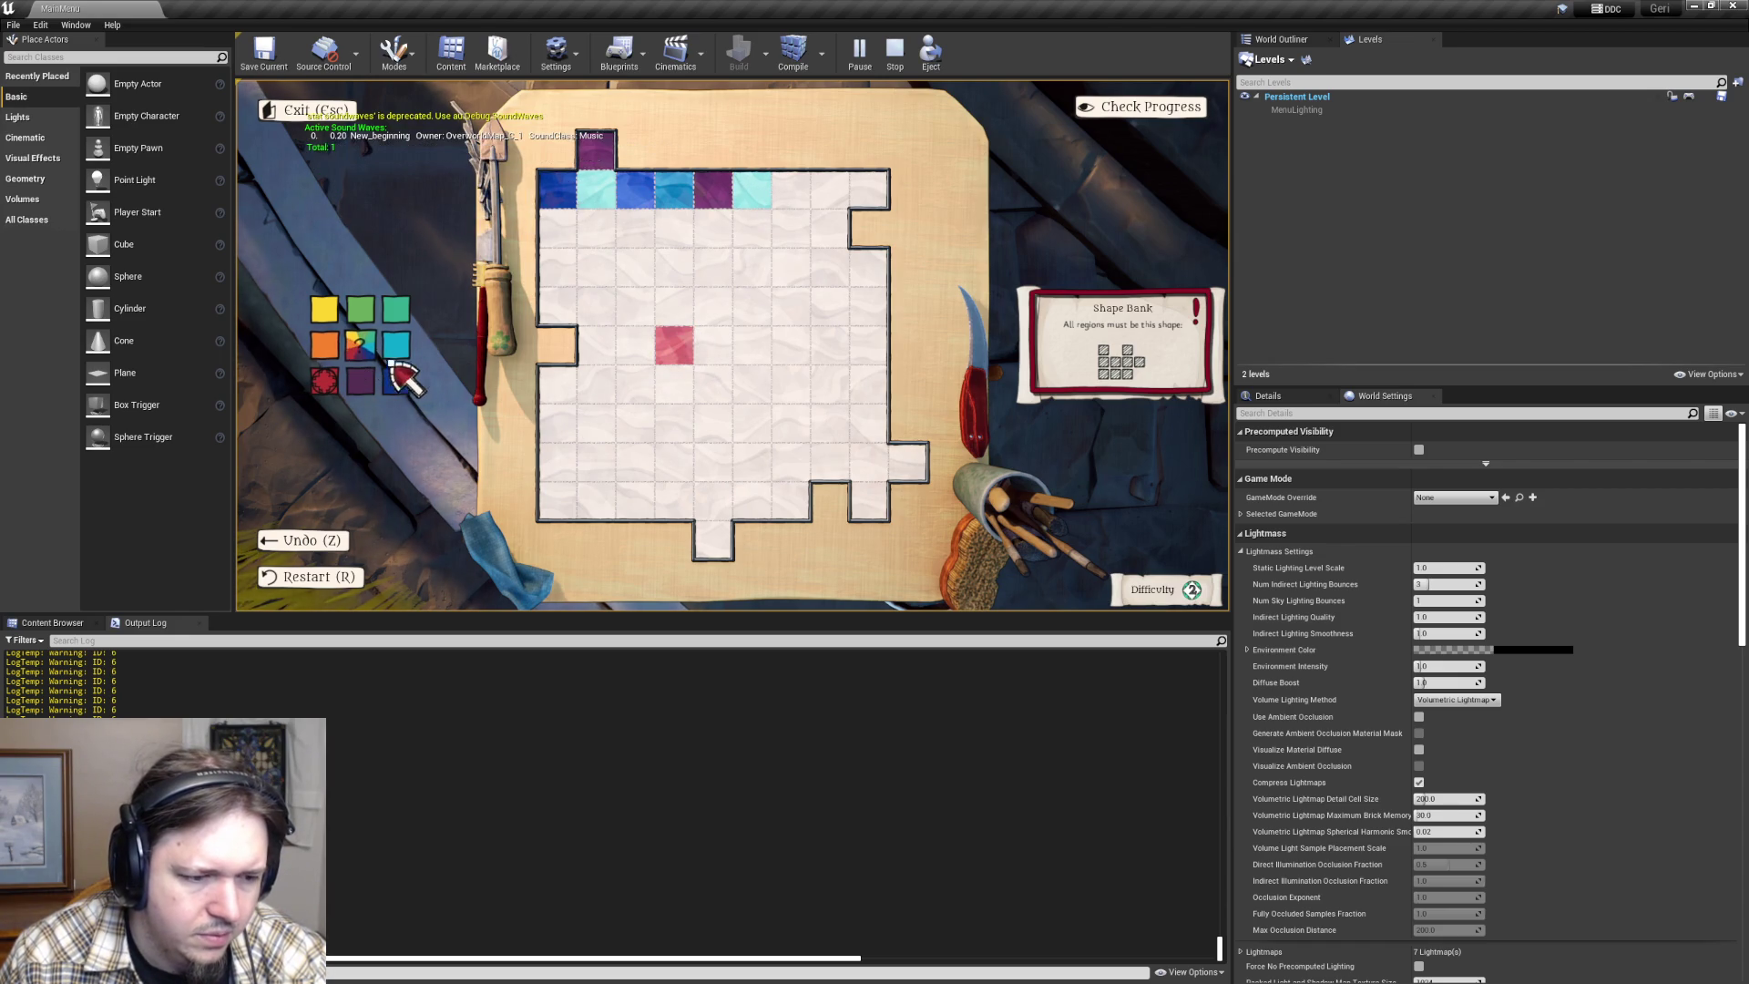
{"action": "left_click", "coordinate": [325, 344]}
{"action": "left_click", "coordinate": [669, 350]}
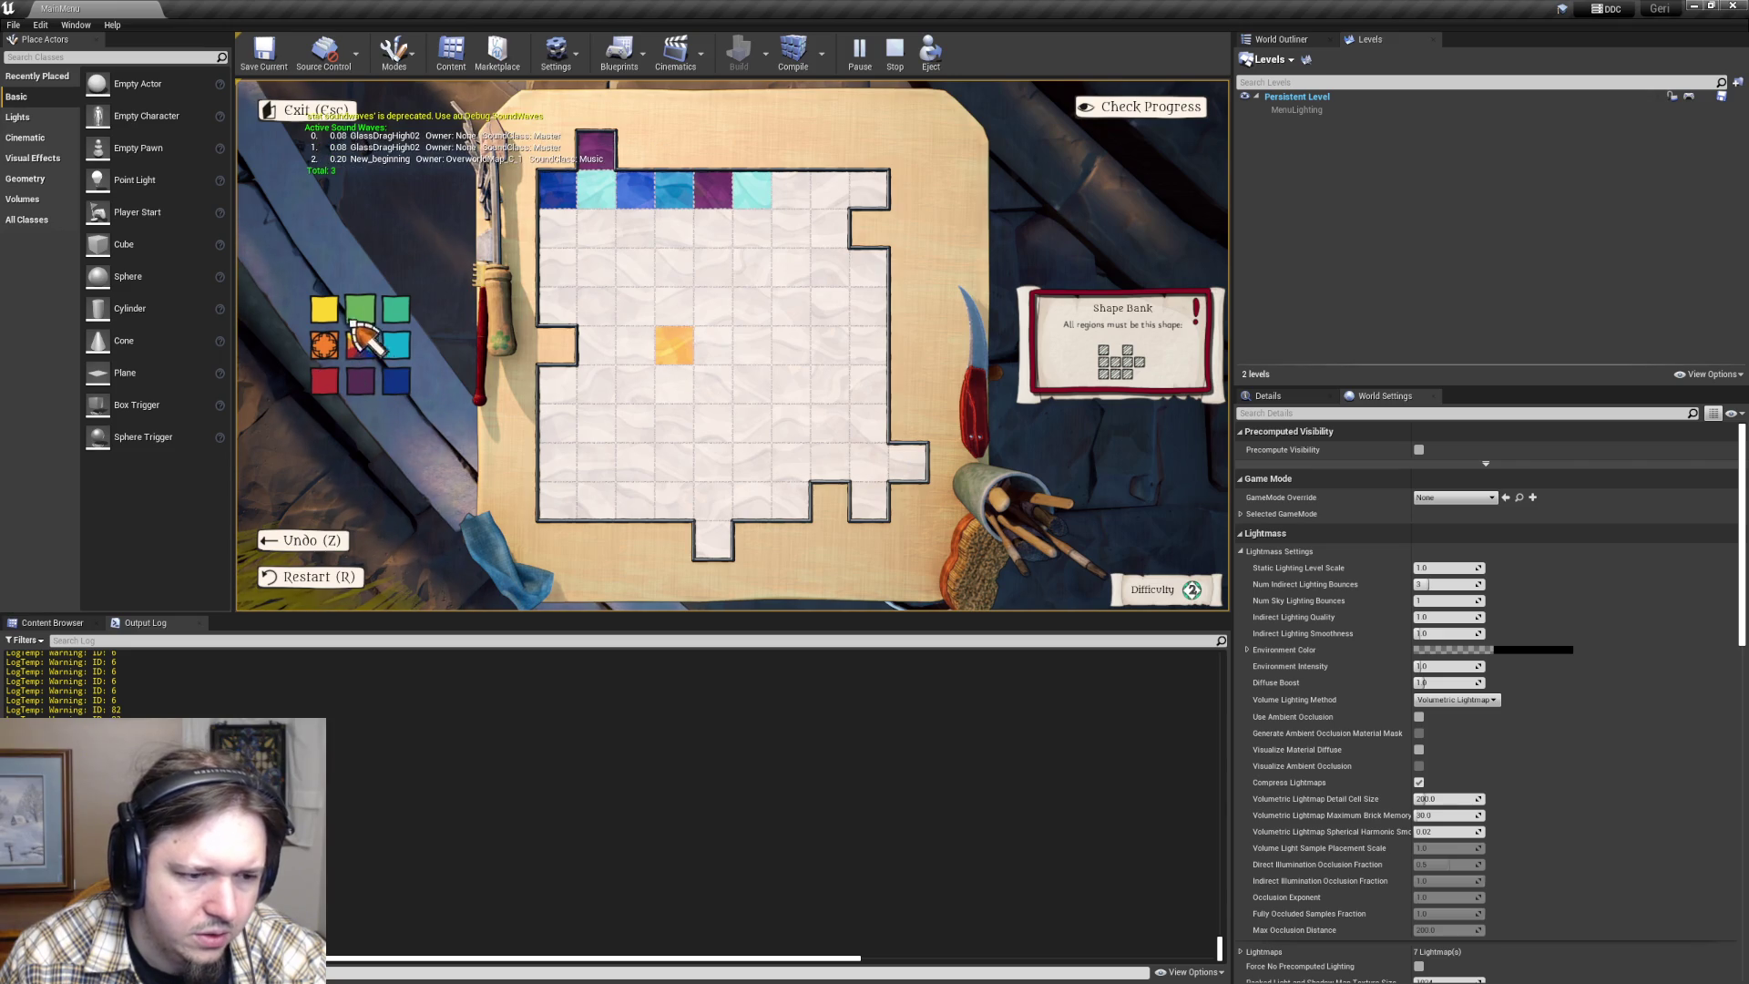
{"action": "left_click", "coordinate": [325, 309]}
{"action": "left_click", "coordinate": [674, 344]}
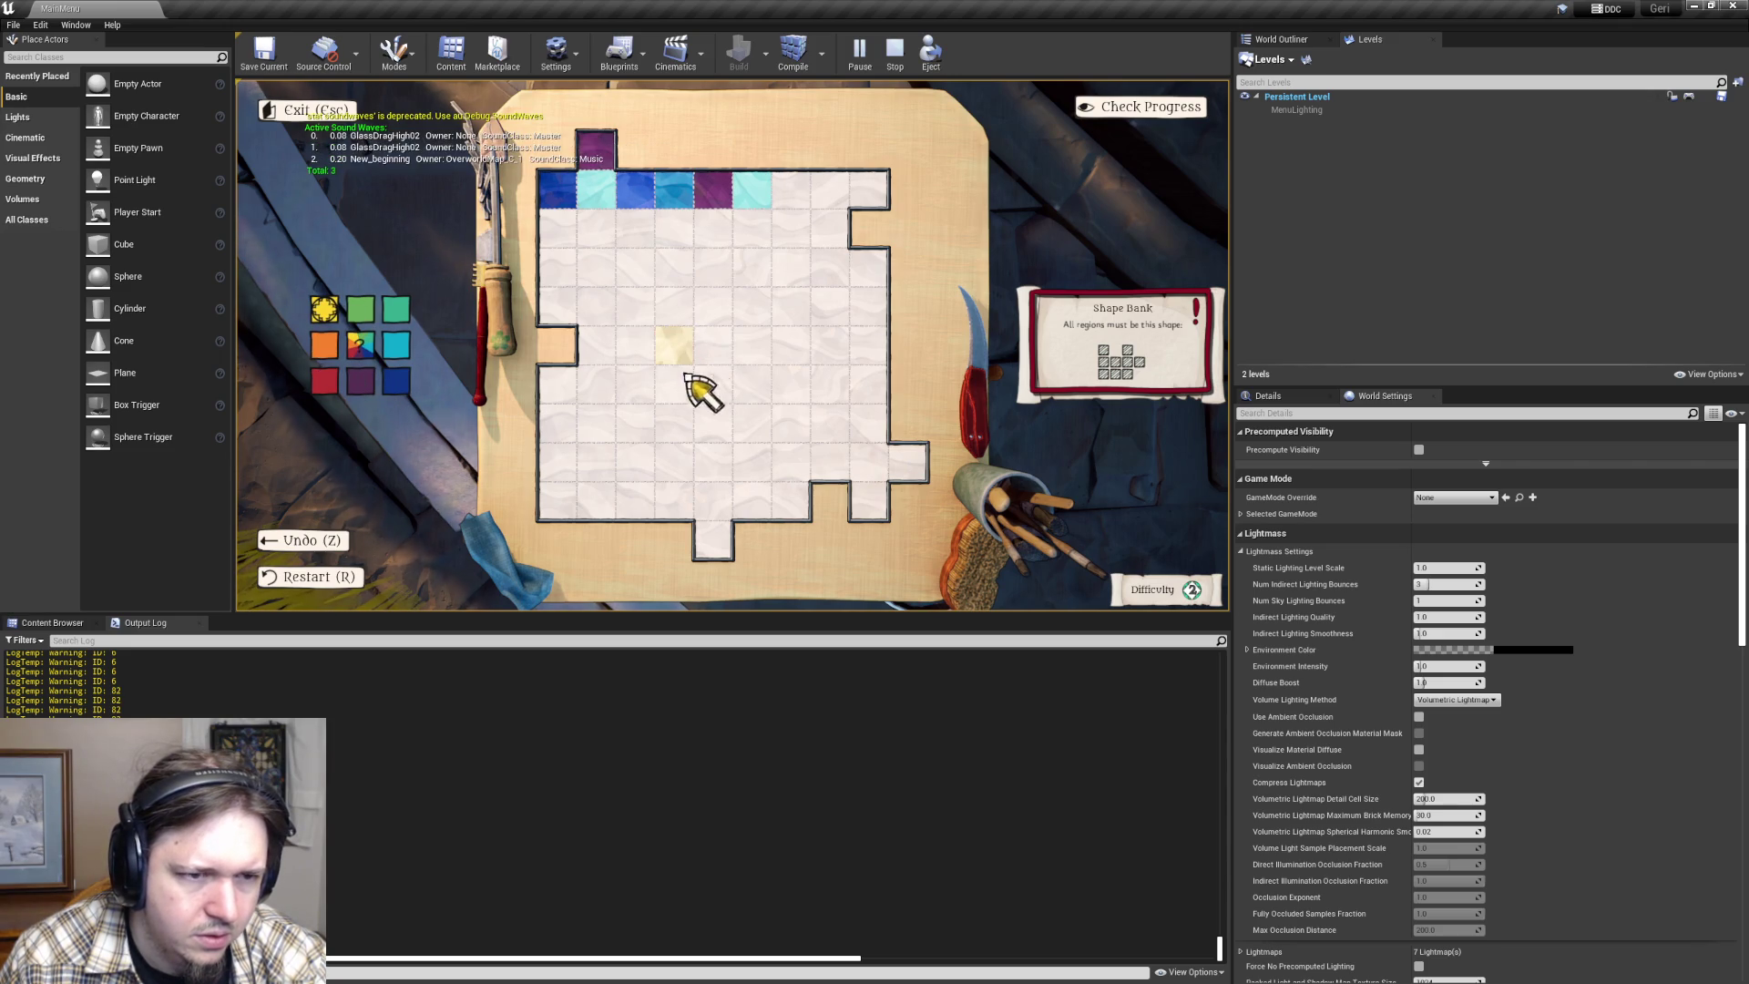
{"action": "left_click", "coordinate": [372, 318]}
{"action": "left_click", "coordinate": [689, 362]}
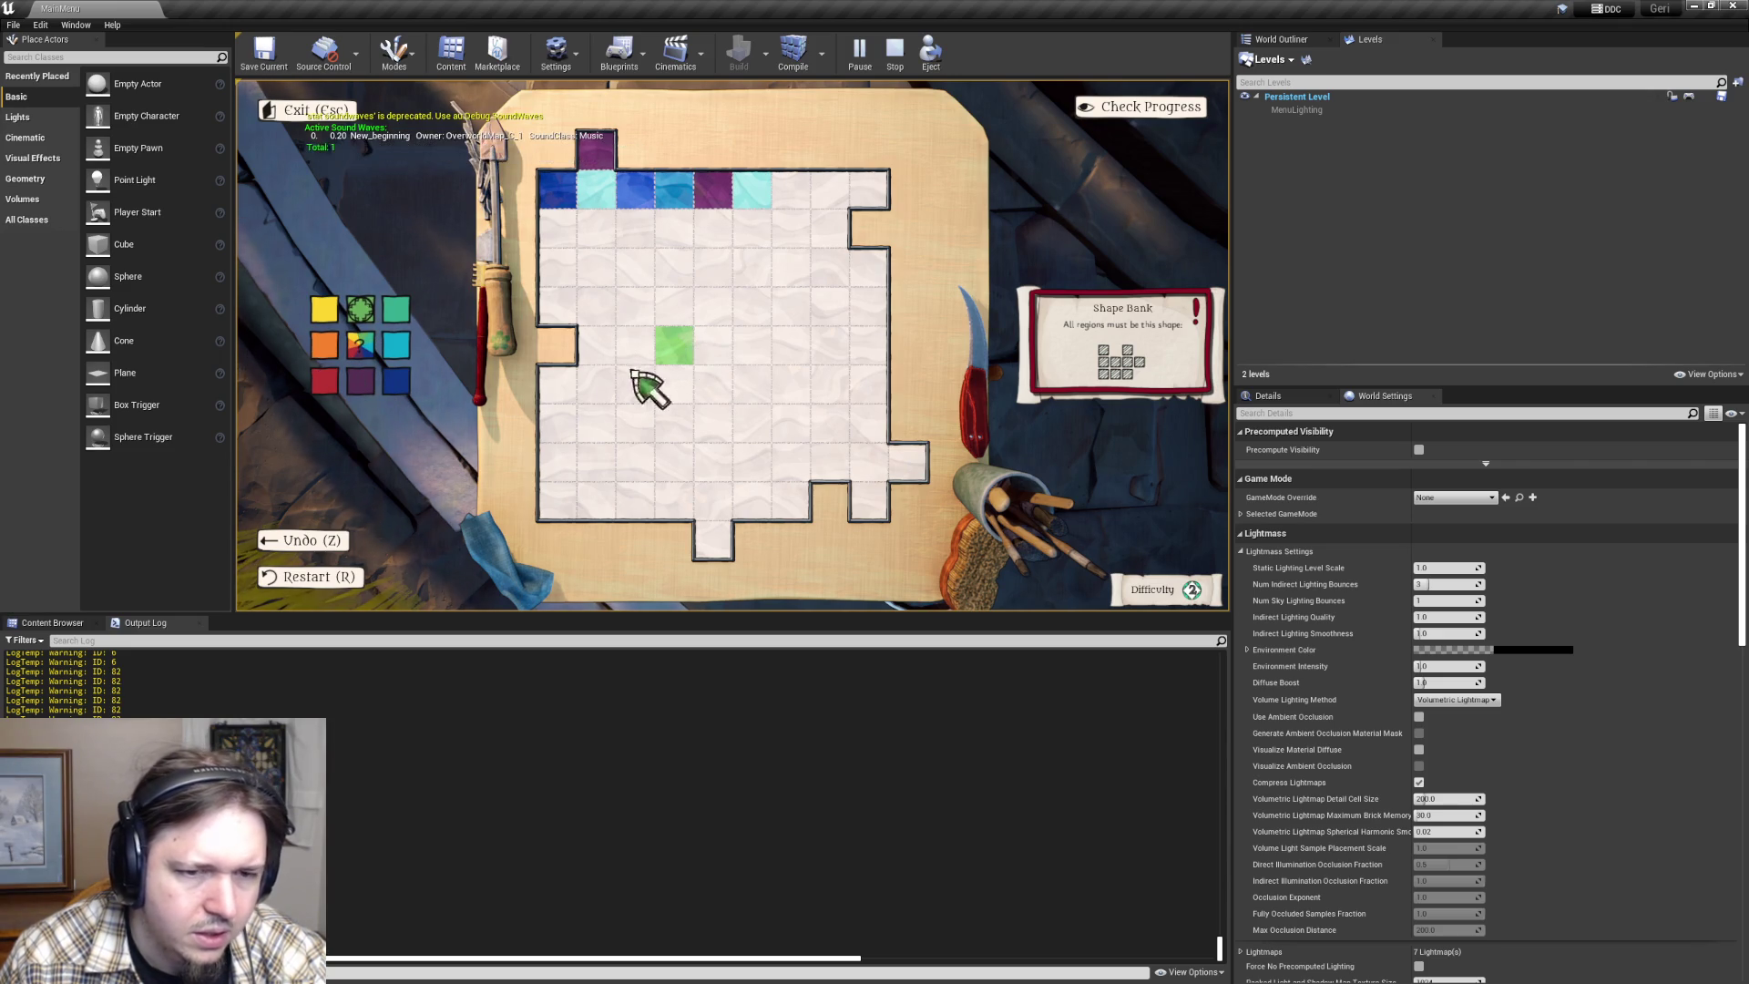
- Paint the cell right of the green one teal, then cyan, ending dark blue
{"action": "left_click", "coordinate": [396, 310]}
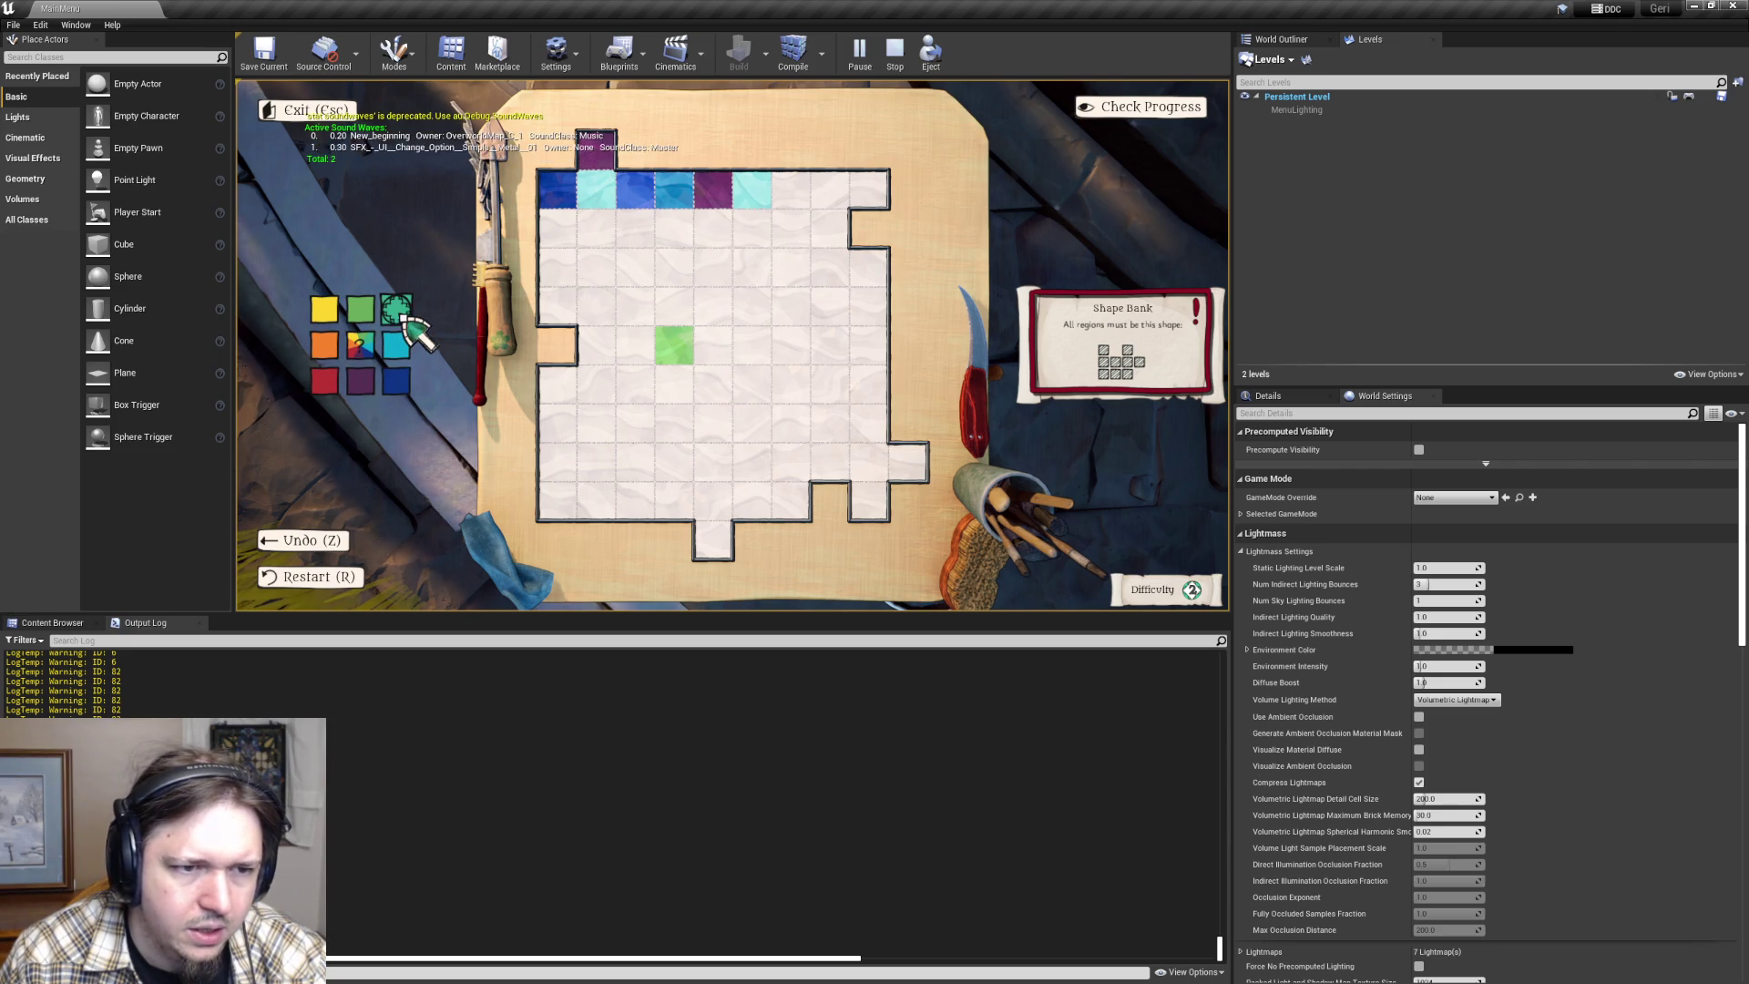
{"action": "left_click", "coordinate": [715, 349]}
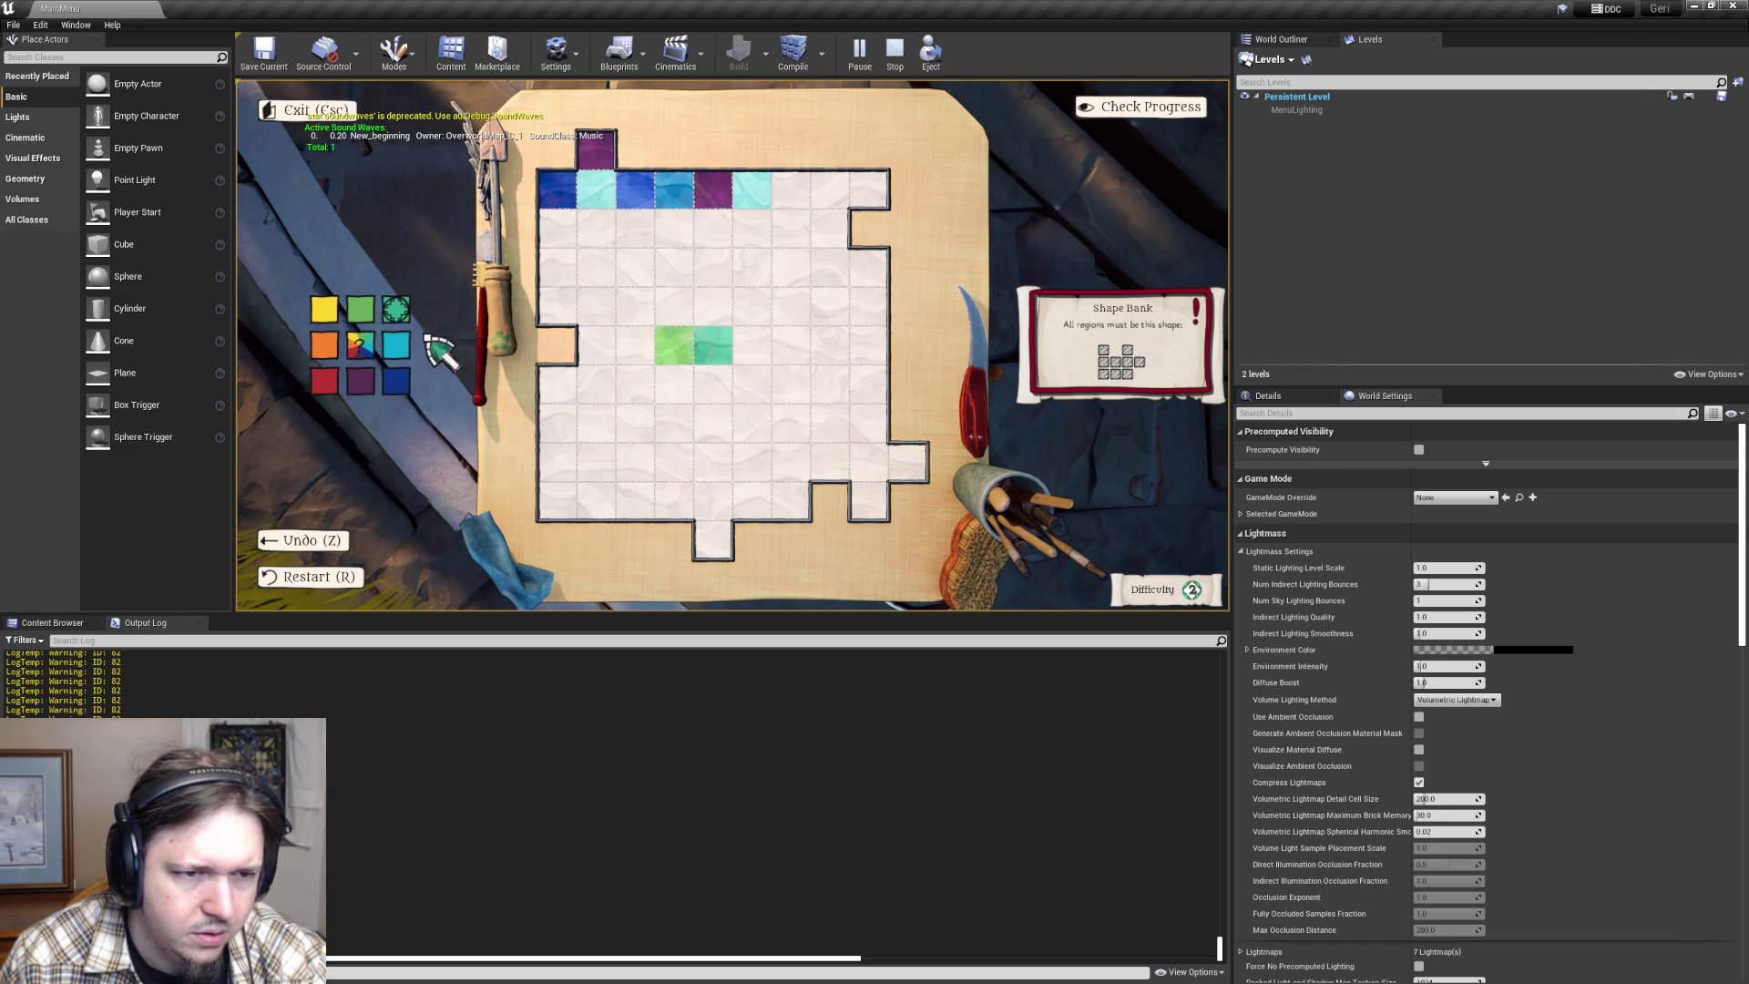
{"action": "left_click", "coordinate": [395, 344]}
{"action": "left_click", "coordinate": [720, 365]}
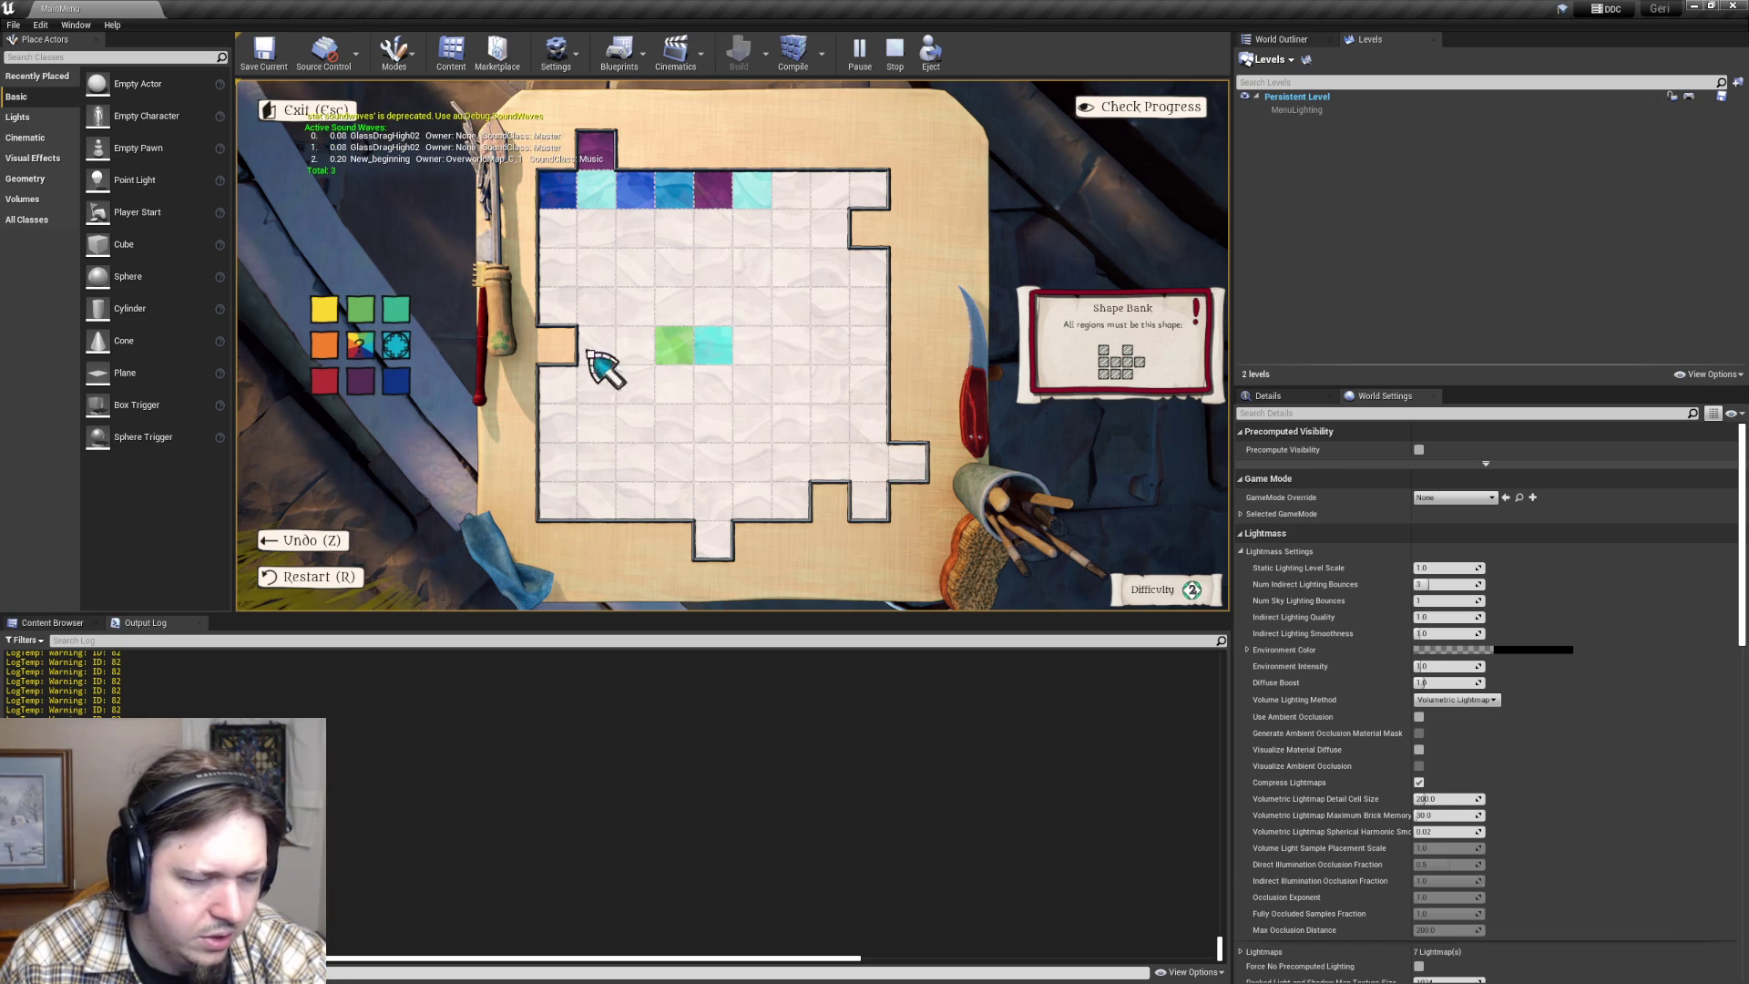
{"action": "left_click", "coordinate": [397, 383]}
{"action": "left_click", "coordinate": [728, 361]}
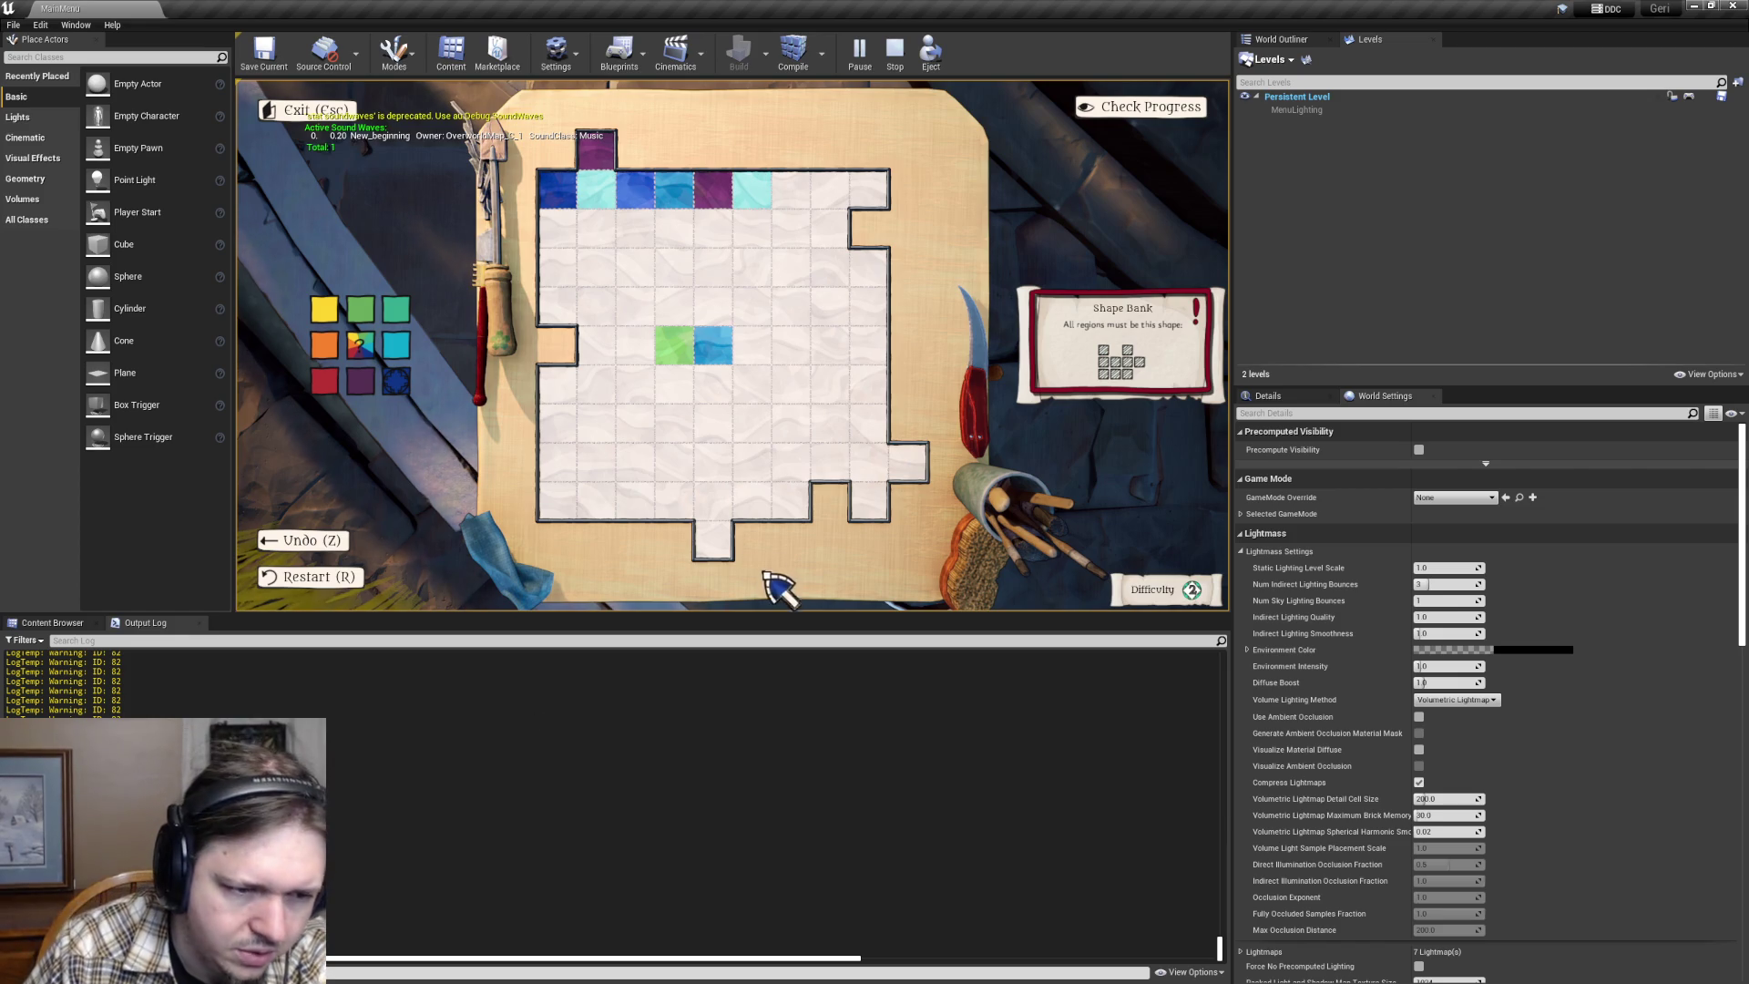
- Fill a board region dark blue, then purple, red and orange, and clear it to white
{"action": "left_click", "coordinate": [703, 412]}
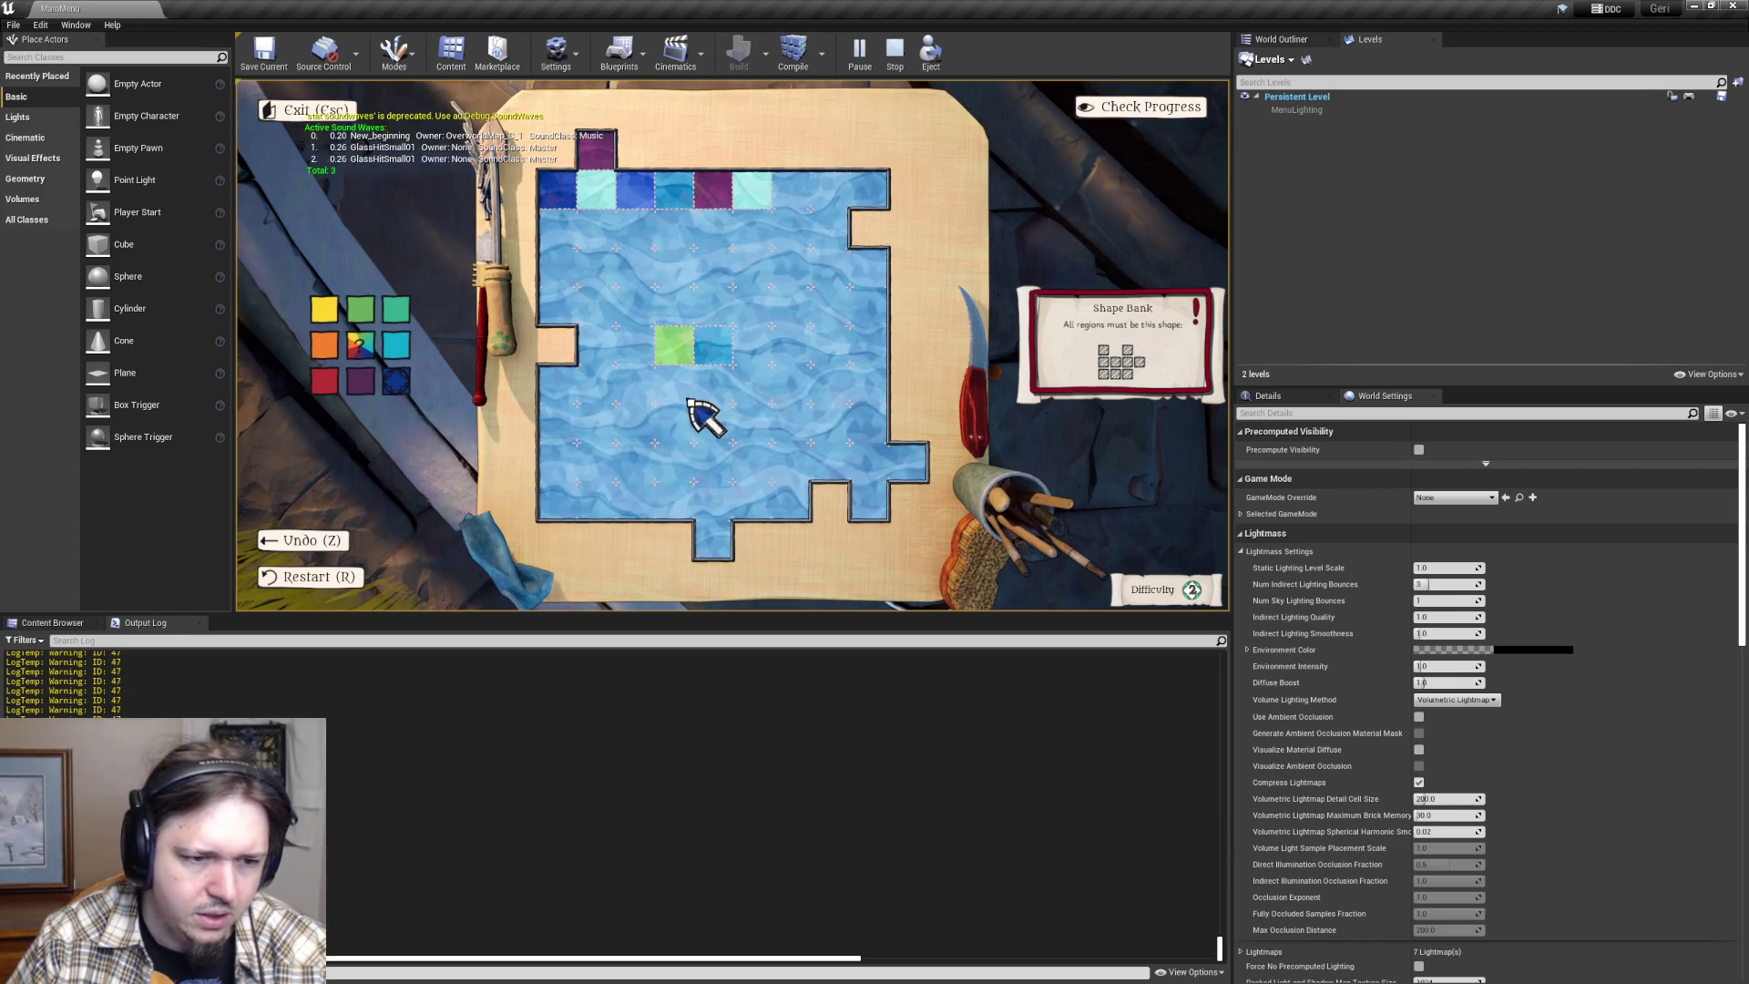
{"action": "left_click", "coordinate": [360, 383]}
{"action": "left_click", "coordinate": [653, 435]}
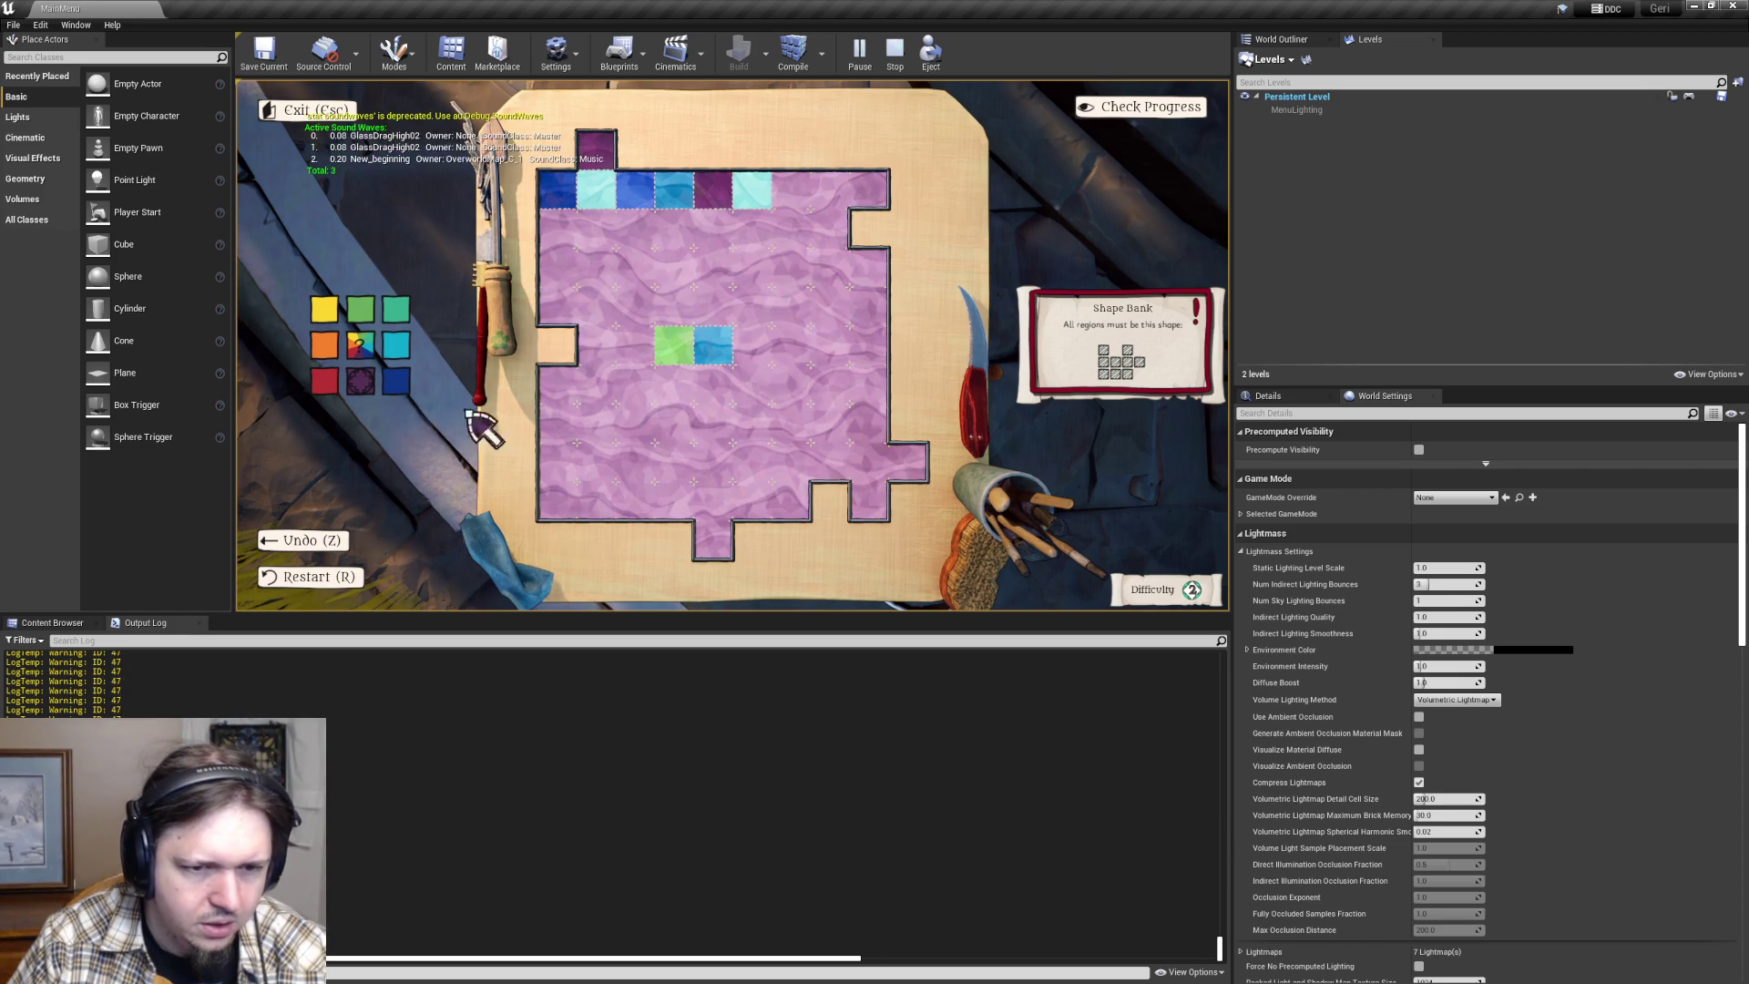
{"action": "left_click", "coordinate": [340, 389]}
{"action": "left_click", "coordinate": [637, 442]}
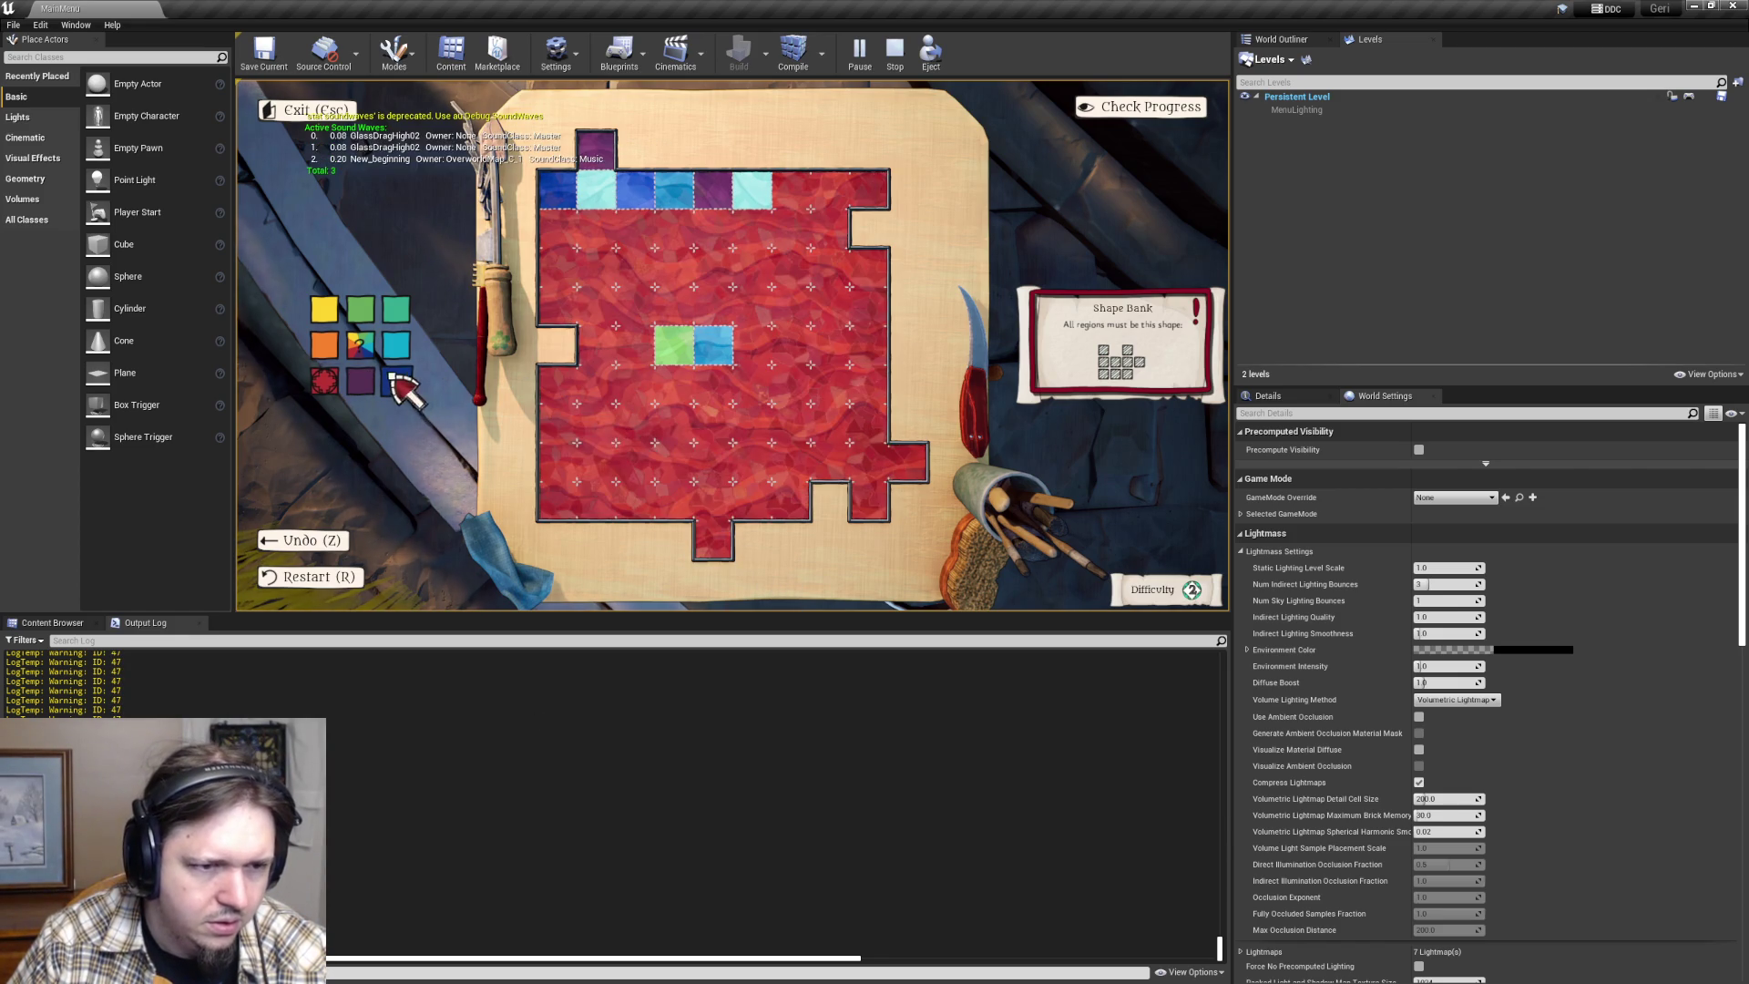
{"action": "left_click", "coordinate": [325, 344]}
{"action": "left_click", "coordinate": [712, 446]}
{"action": "left_click", "coordinate": [701, 453]}
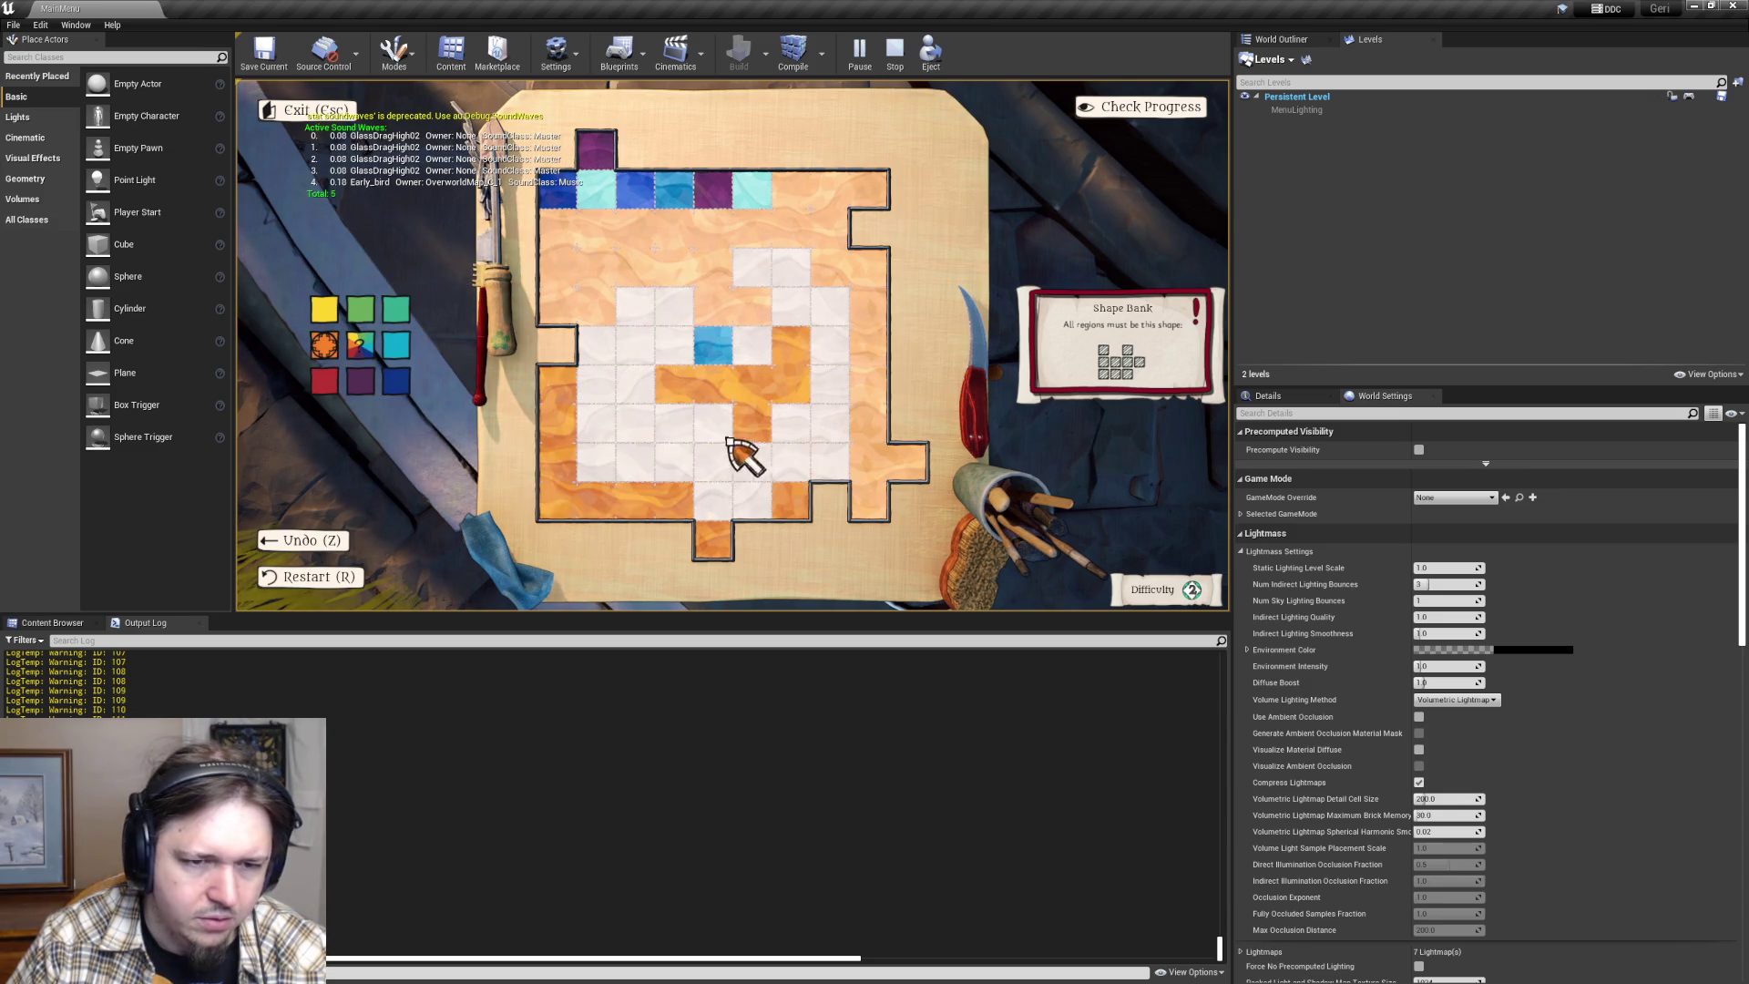
- Paint an orange path across the board, recolour the upper region purple then dark blue, and return to Visual Studio
{"action": "left_click", "coordinate": [635, 342]}
{"action": "mouse_move", "coordinate": [635, 341]}
{"action": "left_mouse_down"}
{"action": "mouse_move", "coordinate": [625, 410]}
{"action": "mouse_move", "coordinate": [664, 468]}
{"action": "mouse_move", "coordinate": [761, 488]}
{"action": "mouse_move", "coordinate": [822, 426]}
{"action": "mouse_move", "coordinate": [839, 344]}
{"action": "left_mouse_up"}
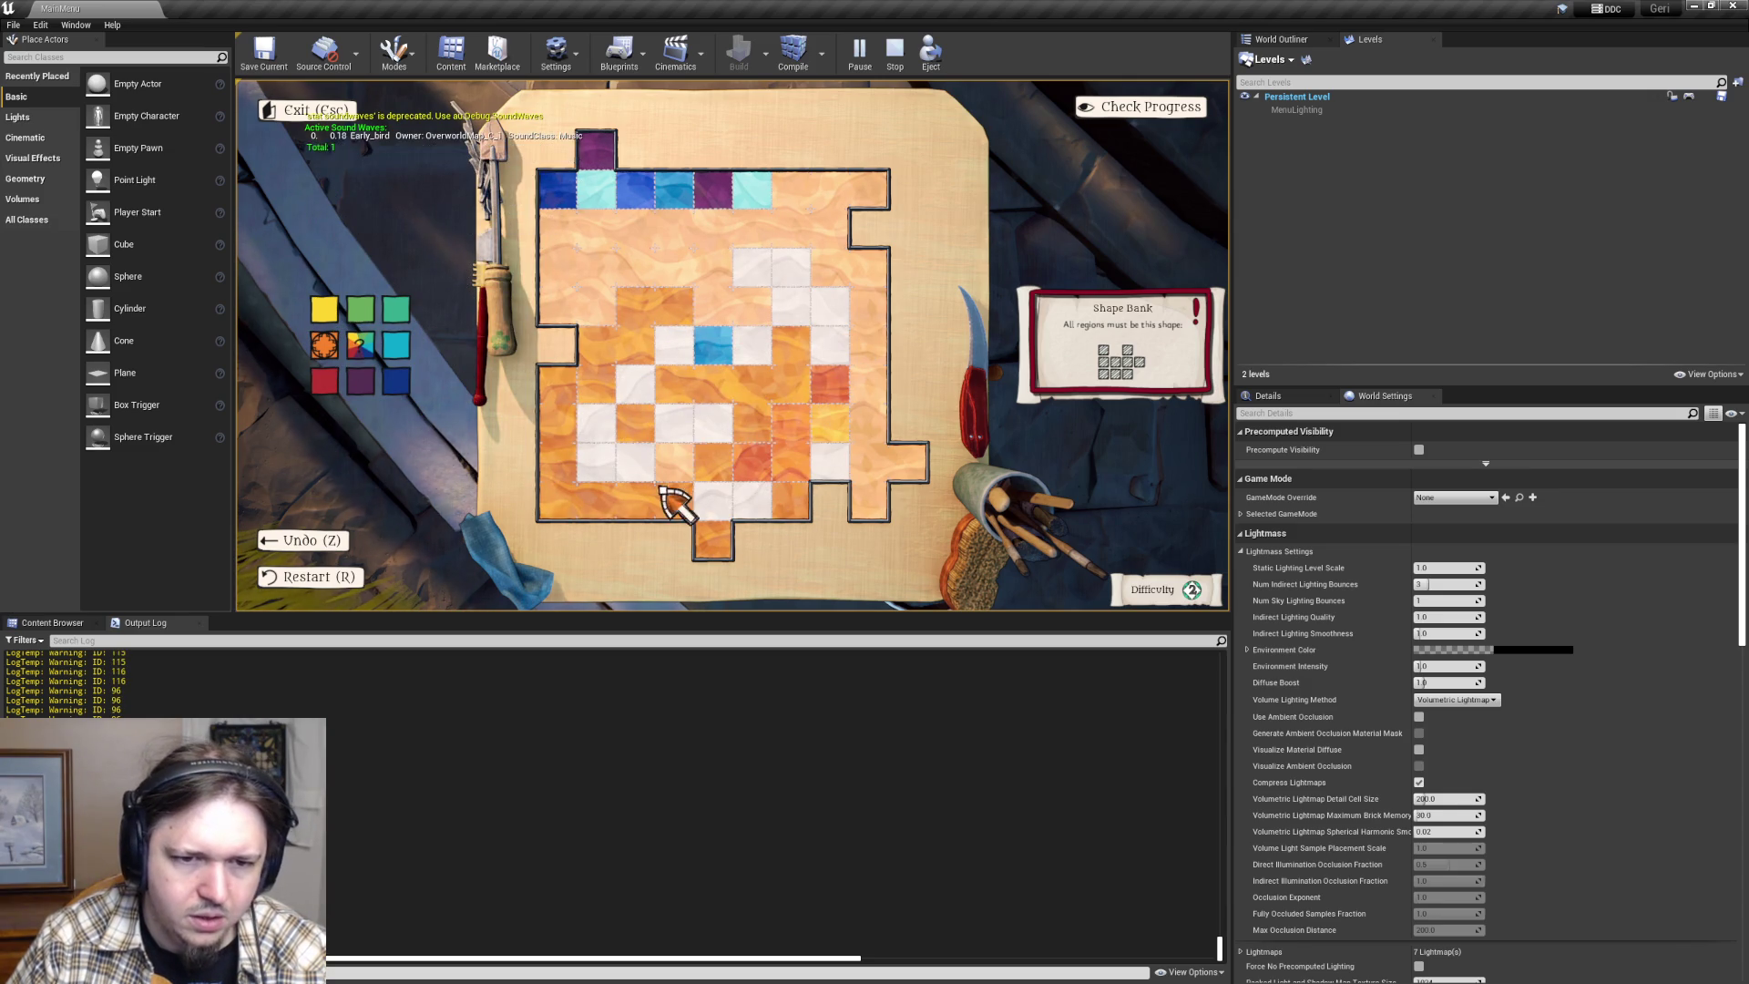
{"action": "left_click", "coordinate": [395, 381]}
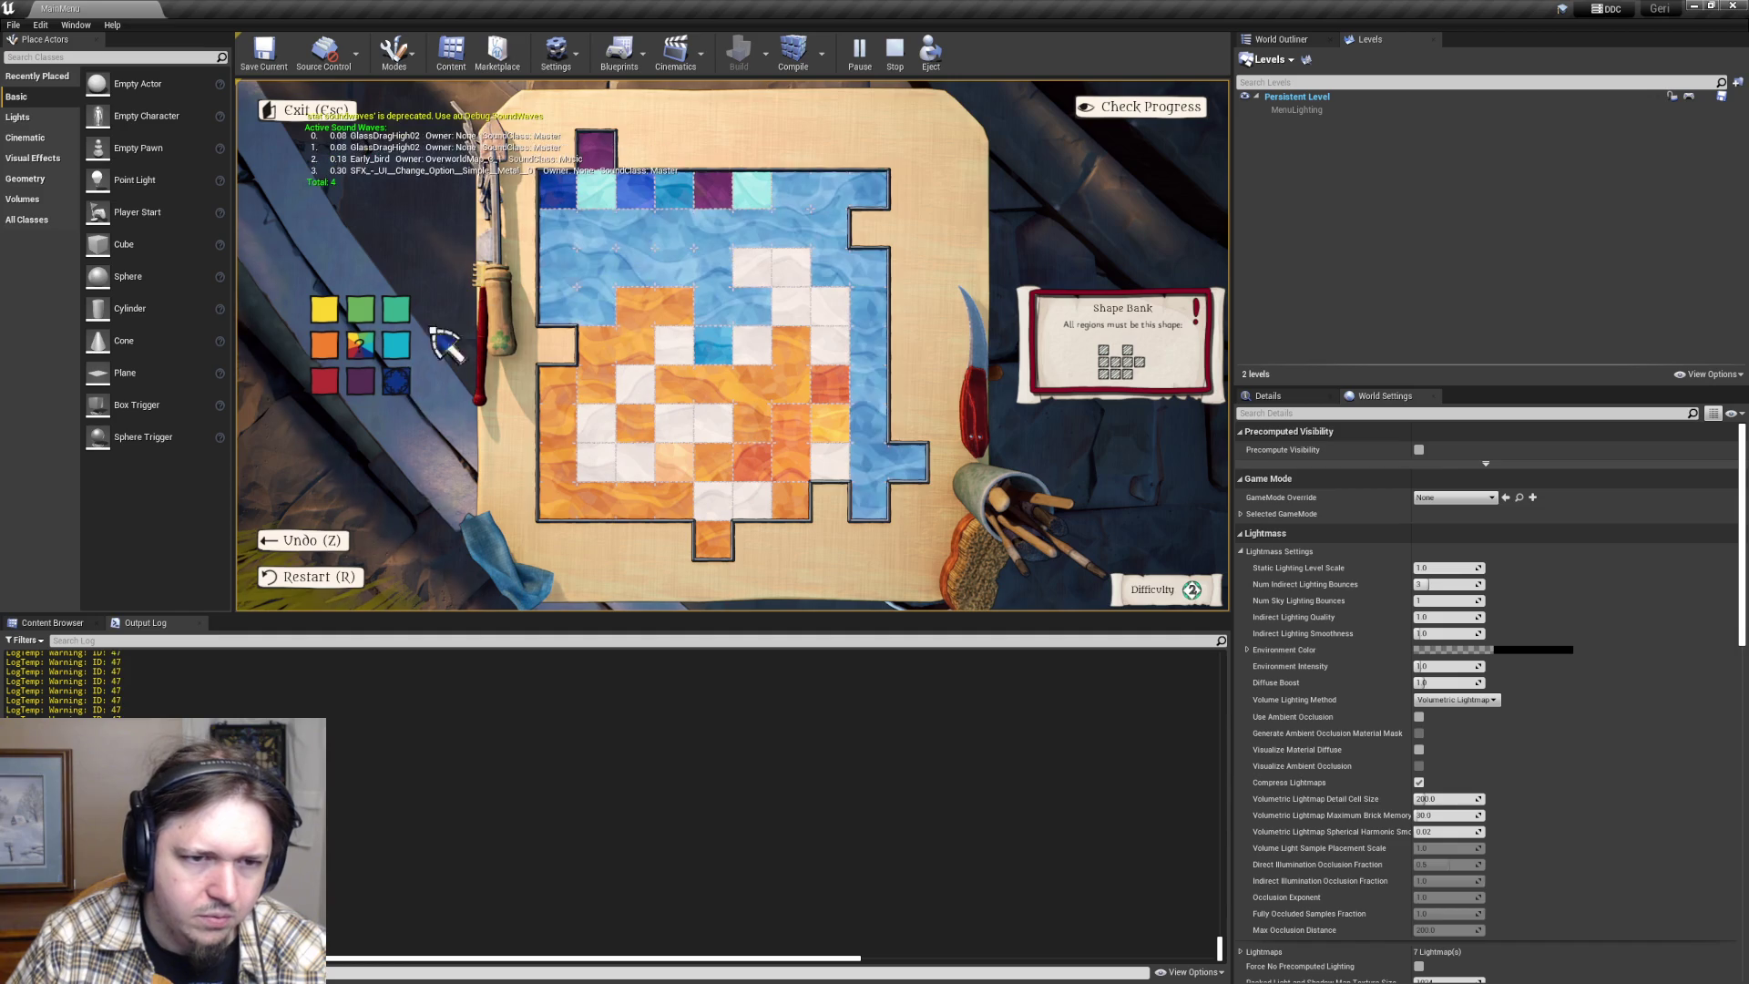
{"action": "left_click", "coordinate": [360, 380]}
{"action": "left_click", "coordinate": [654, 268]}
{"action": "left_click", "coordinate": [395, 380]}
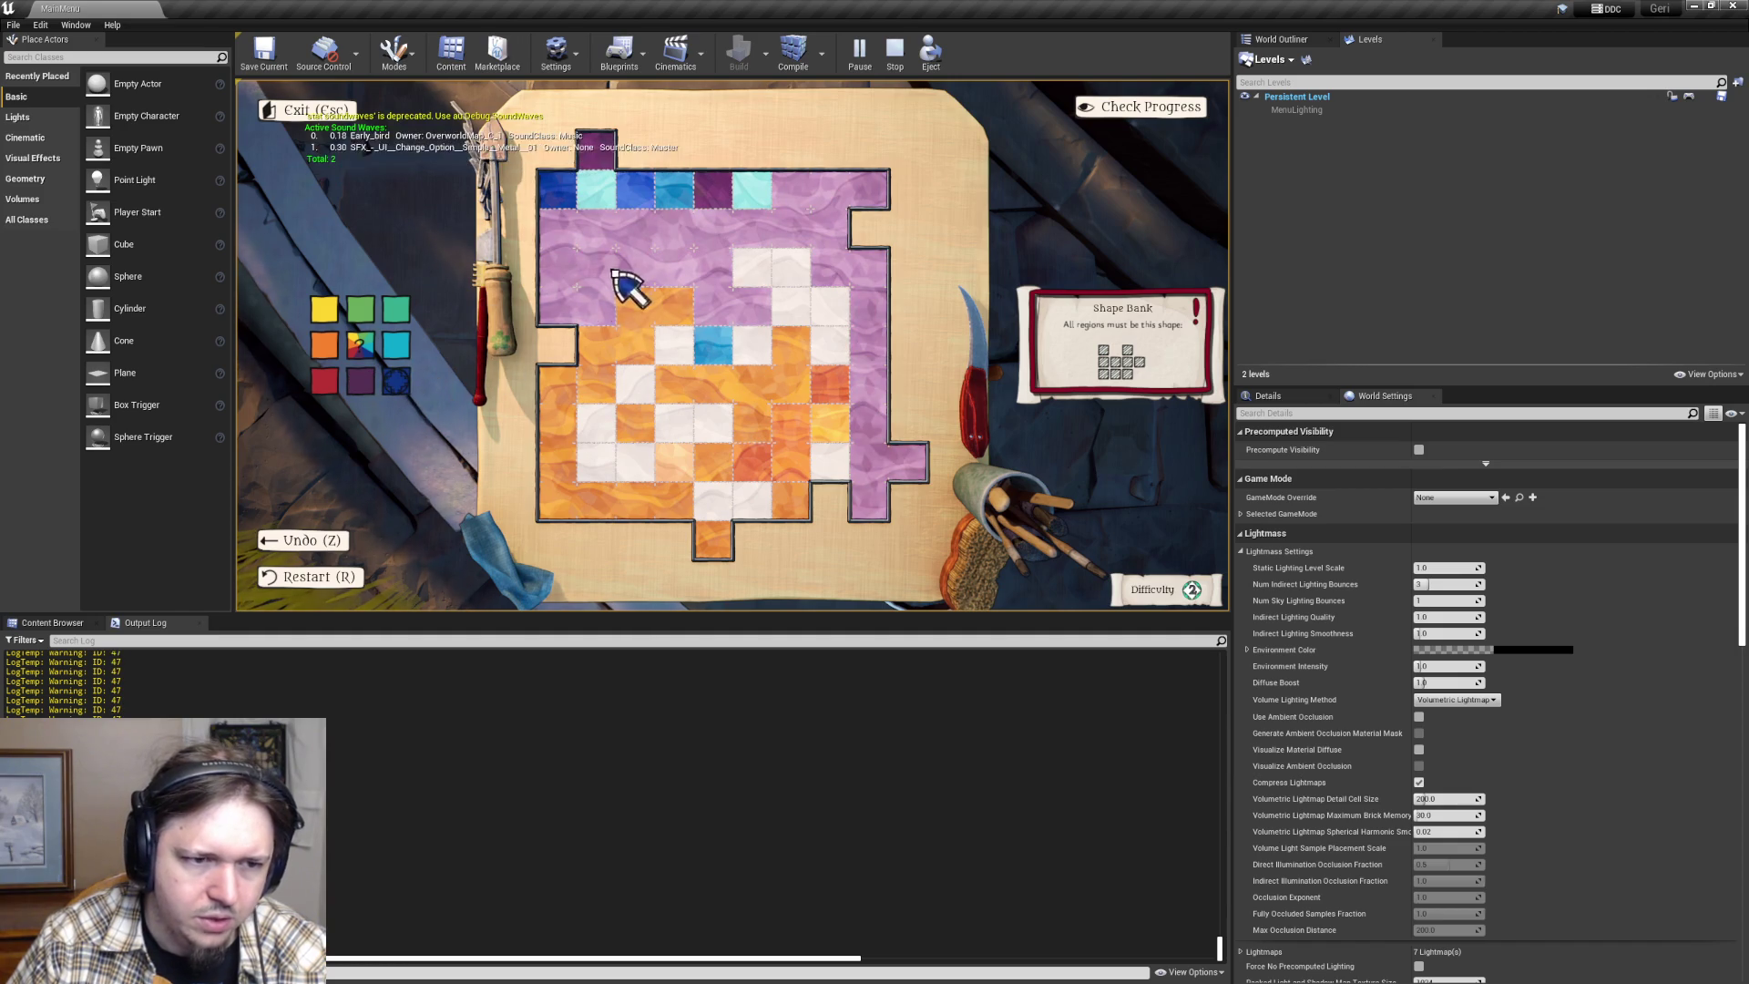
{"action": "left_click", "coordinate": [604, 300]}
{"action": "left_click", "coordinate": [597, 273]}
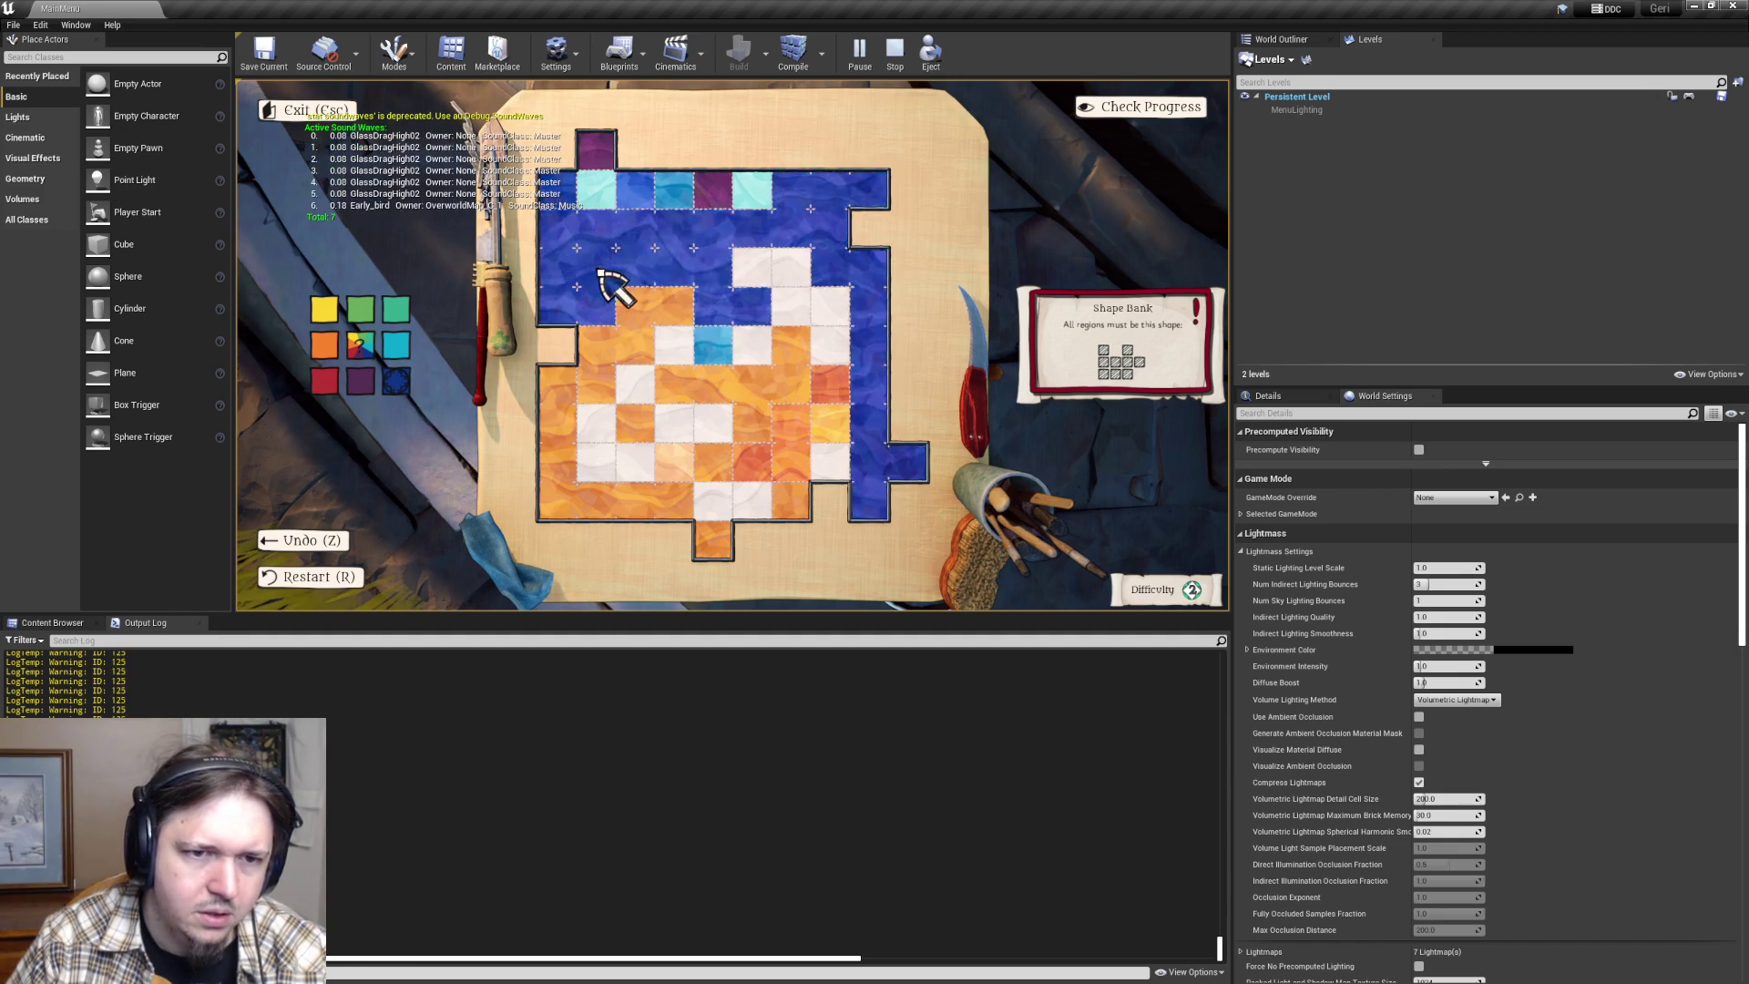
{"action": "key", "text": "alt+Tab"}
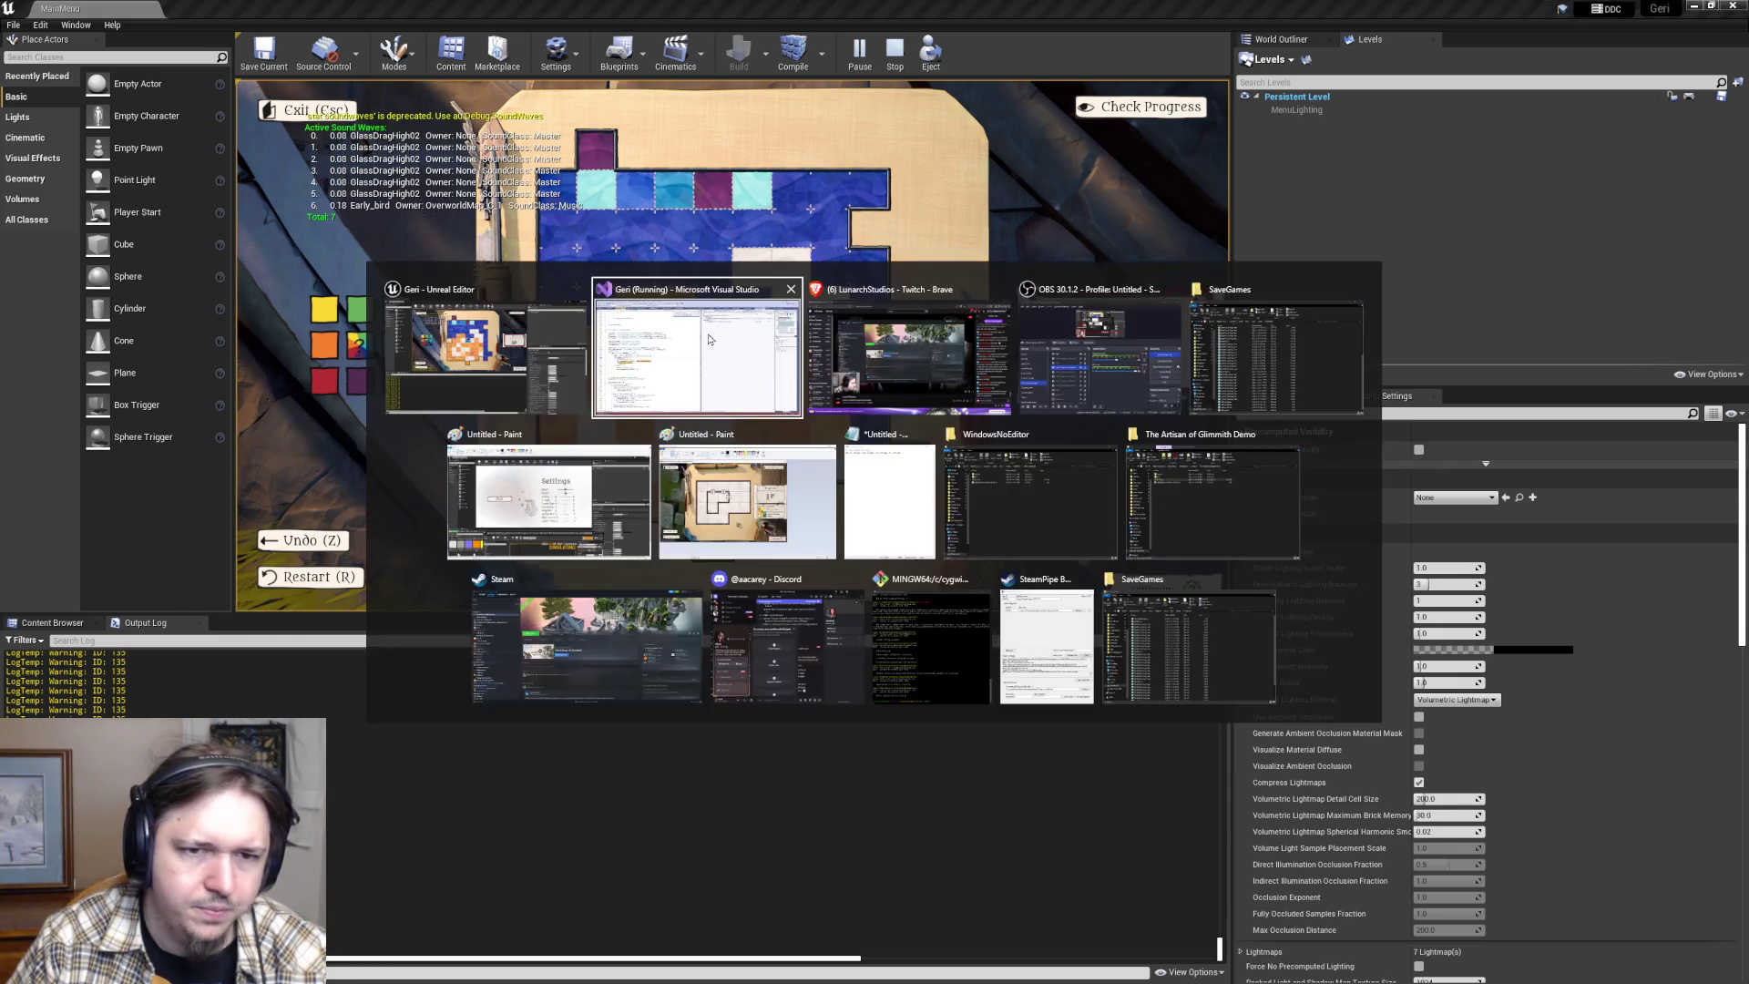
{"action": "left_click", "coordinate": [667, 354]}
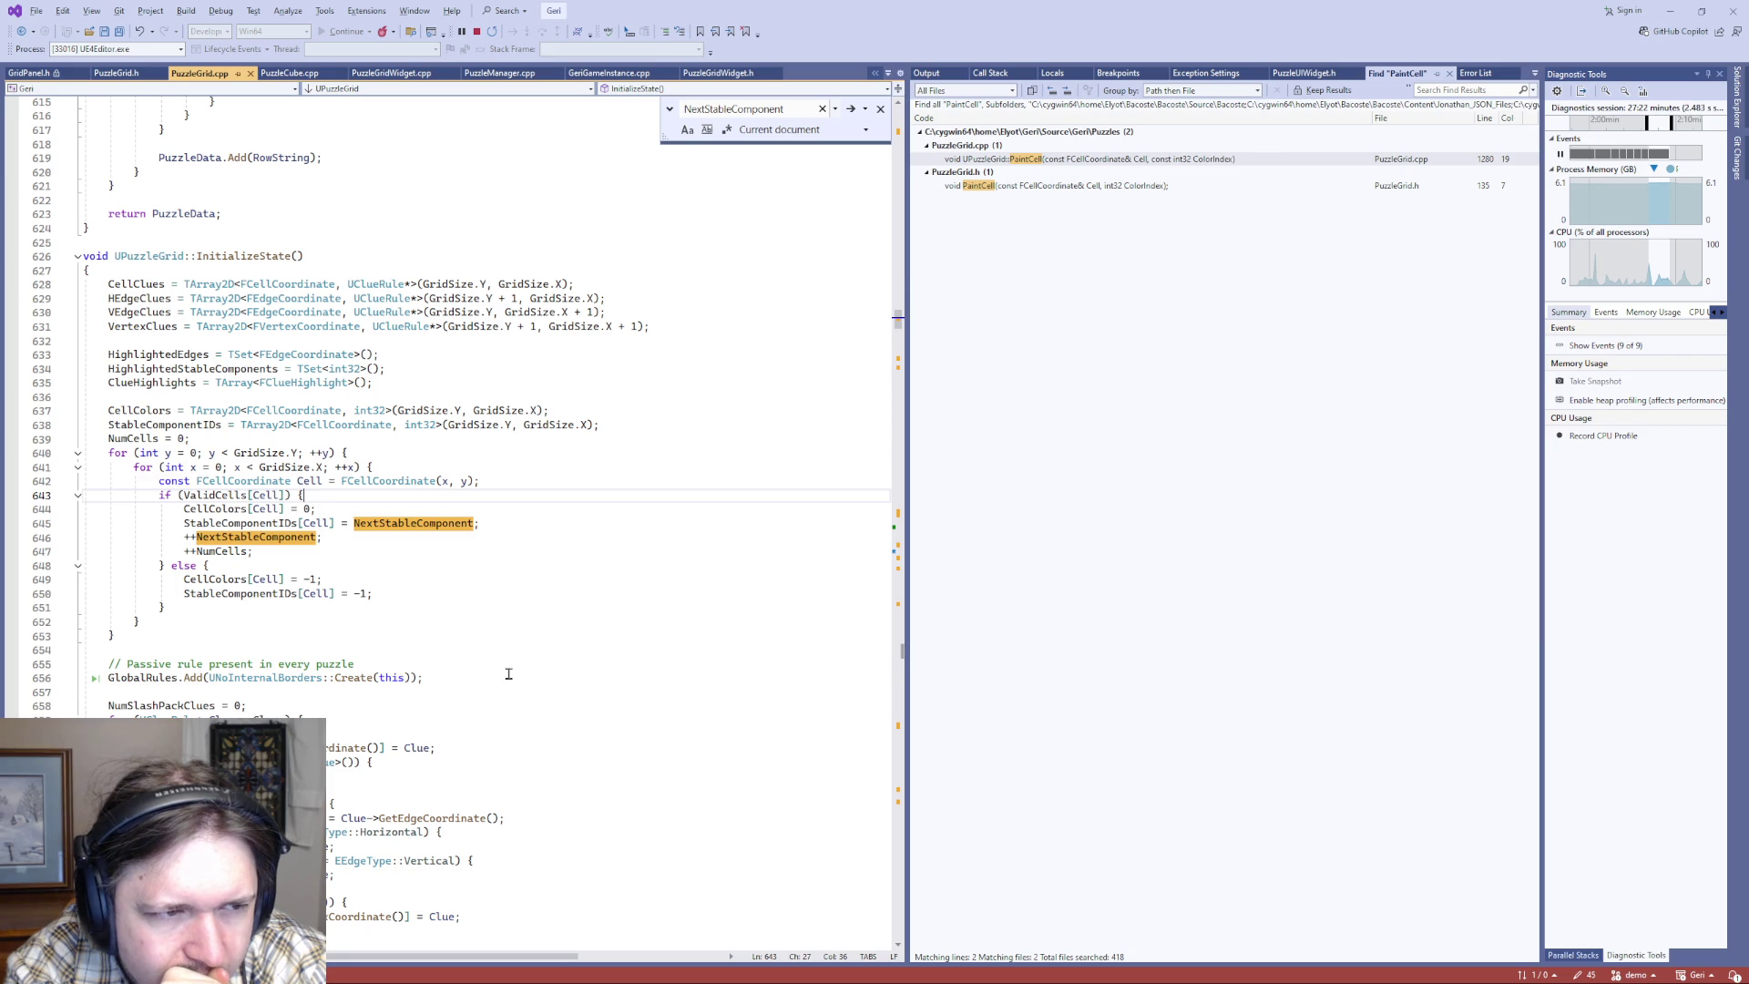
- Review the painting calls in PuzzleGridWidget.cpp, then go from the CycleComponentID call to its definition
{"action": "left_click", "coordinate": [446, 426]}
{"action": "key", "text": "ctrl+Tab"}
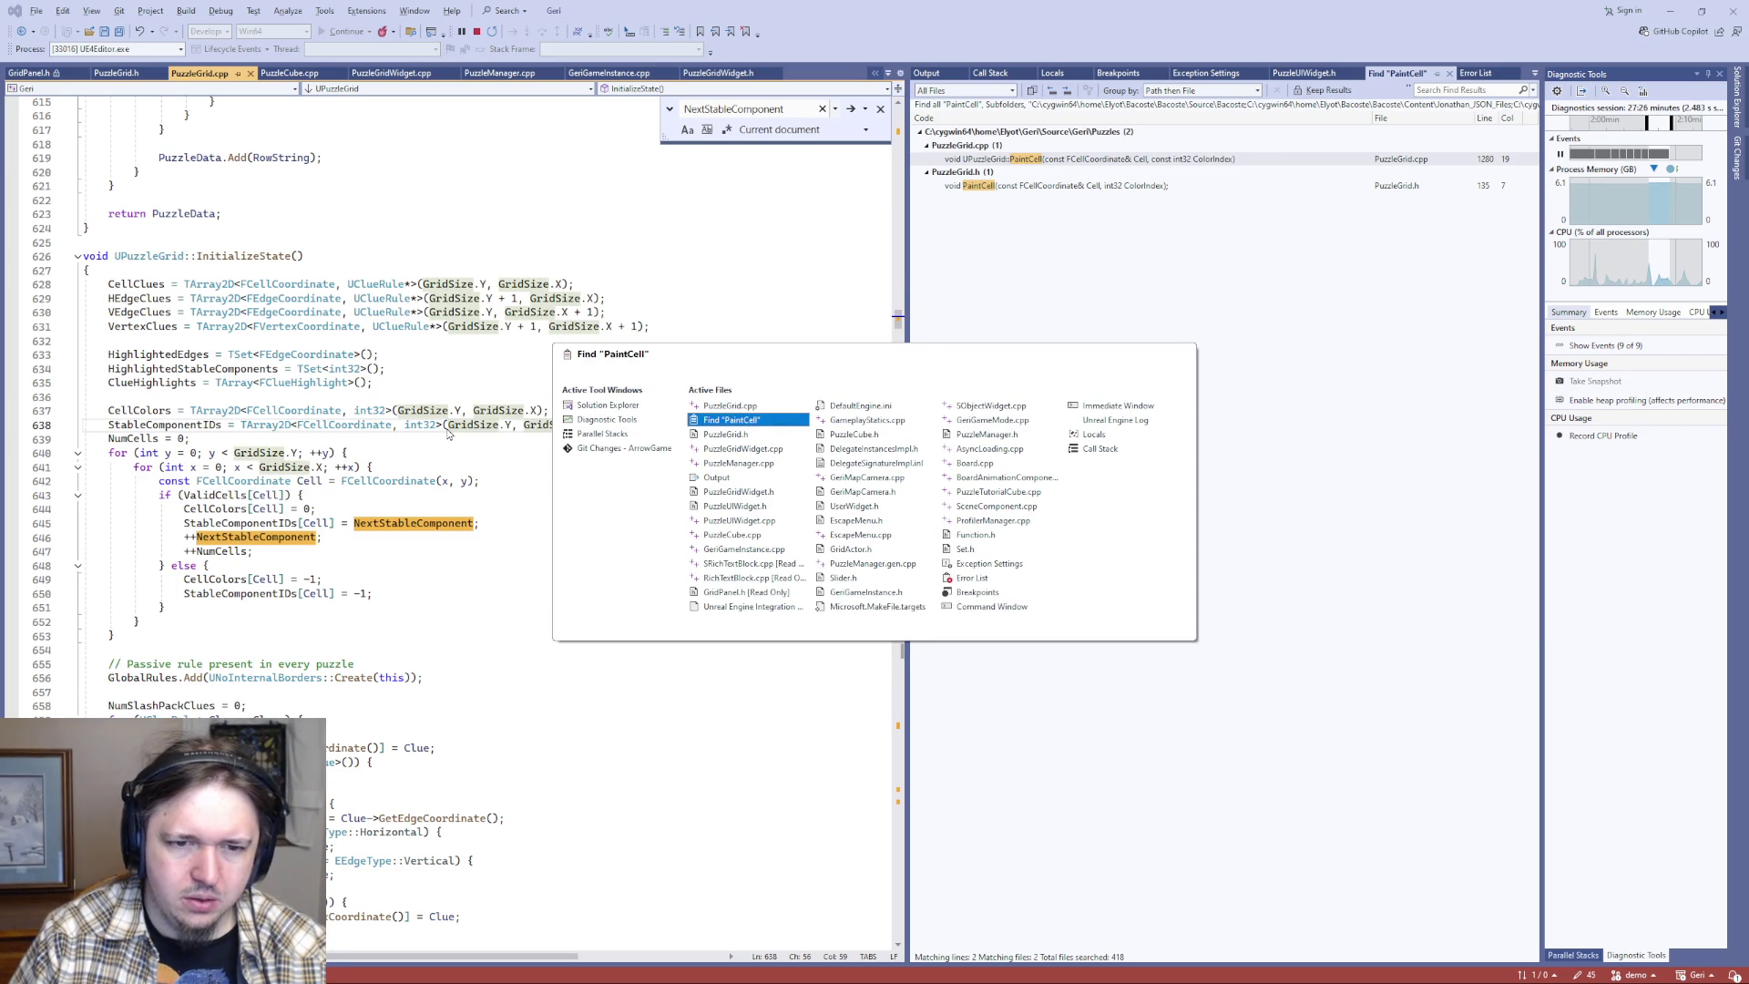
{"action": "key", "text": "ctrl+Tab"}
{"action": "key", "text": "ctrl+Tab"}
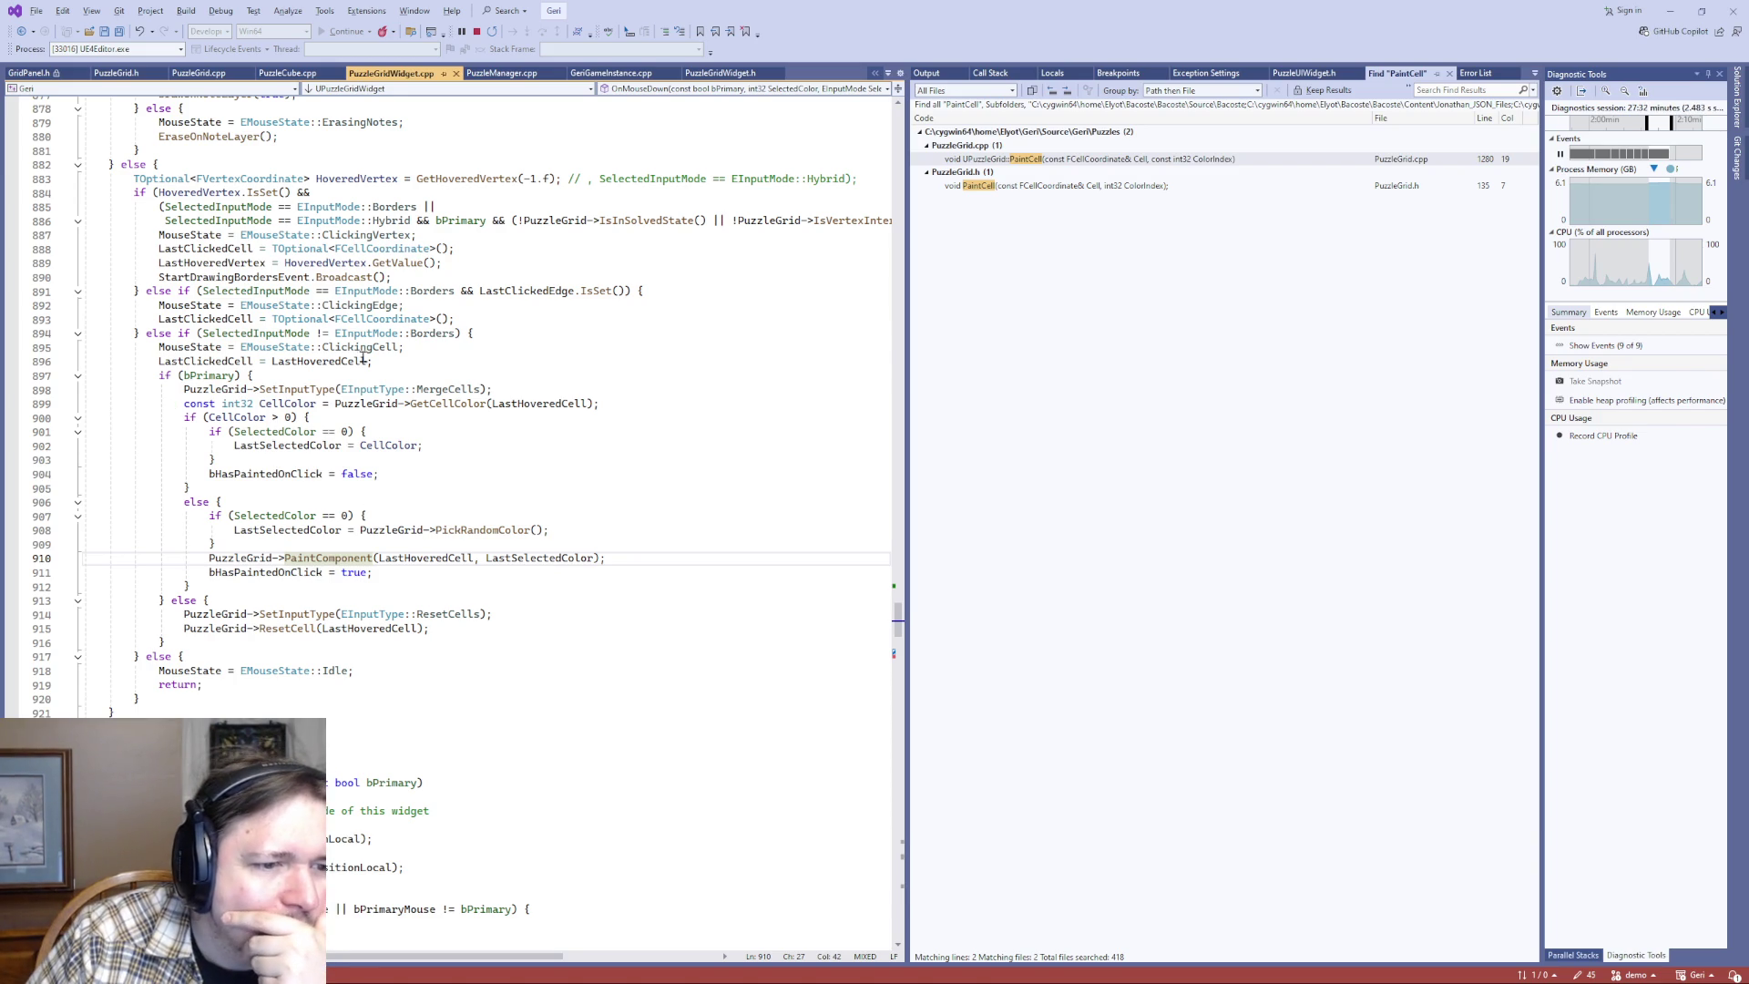
{"action": "scroll", "coordinate": [428, 534], "scroll_direction": "up", "scroll_amount": 3}
{"action": "scroll", "coordinate": [468, 497], "scroll_direction": "down", "scroll_amount": 4}
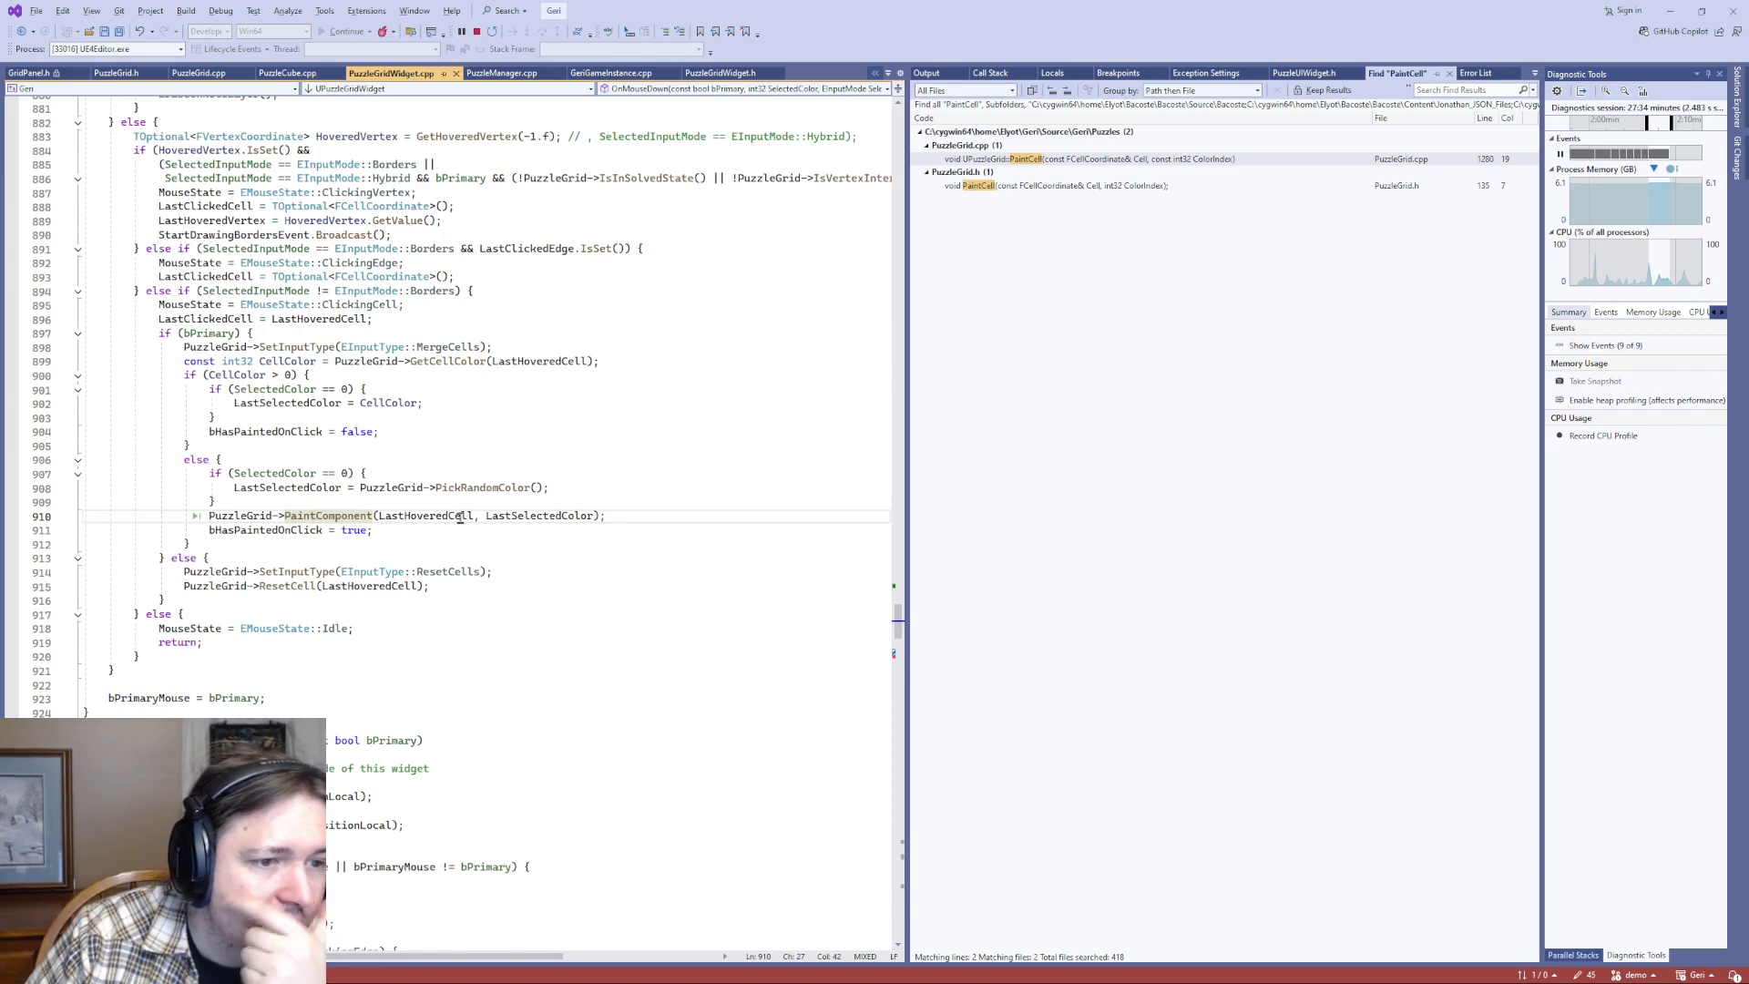
{"action": "scroll", "coordinate": [449, 749], "scroll_direction": "up", "scroll_amount": 16}
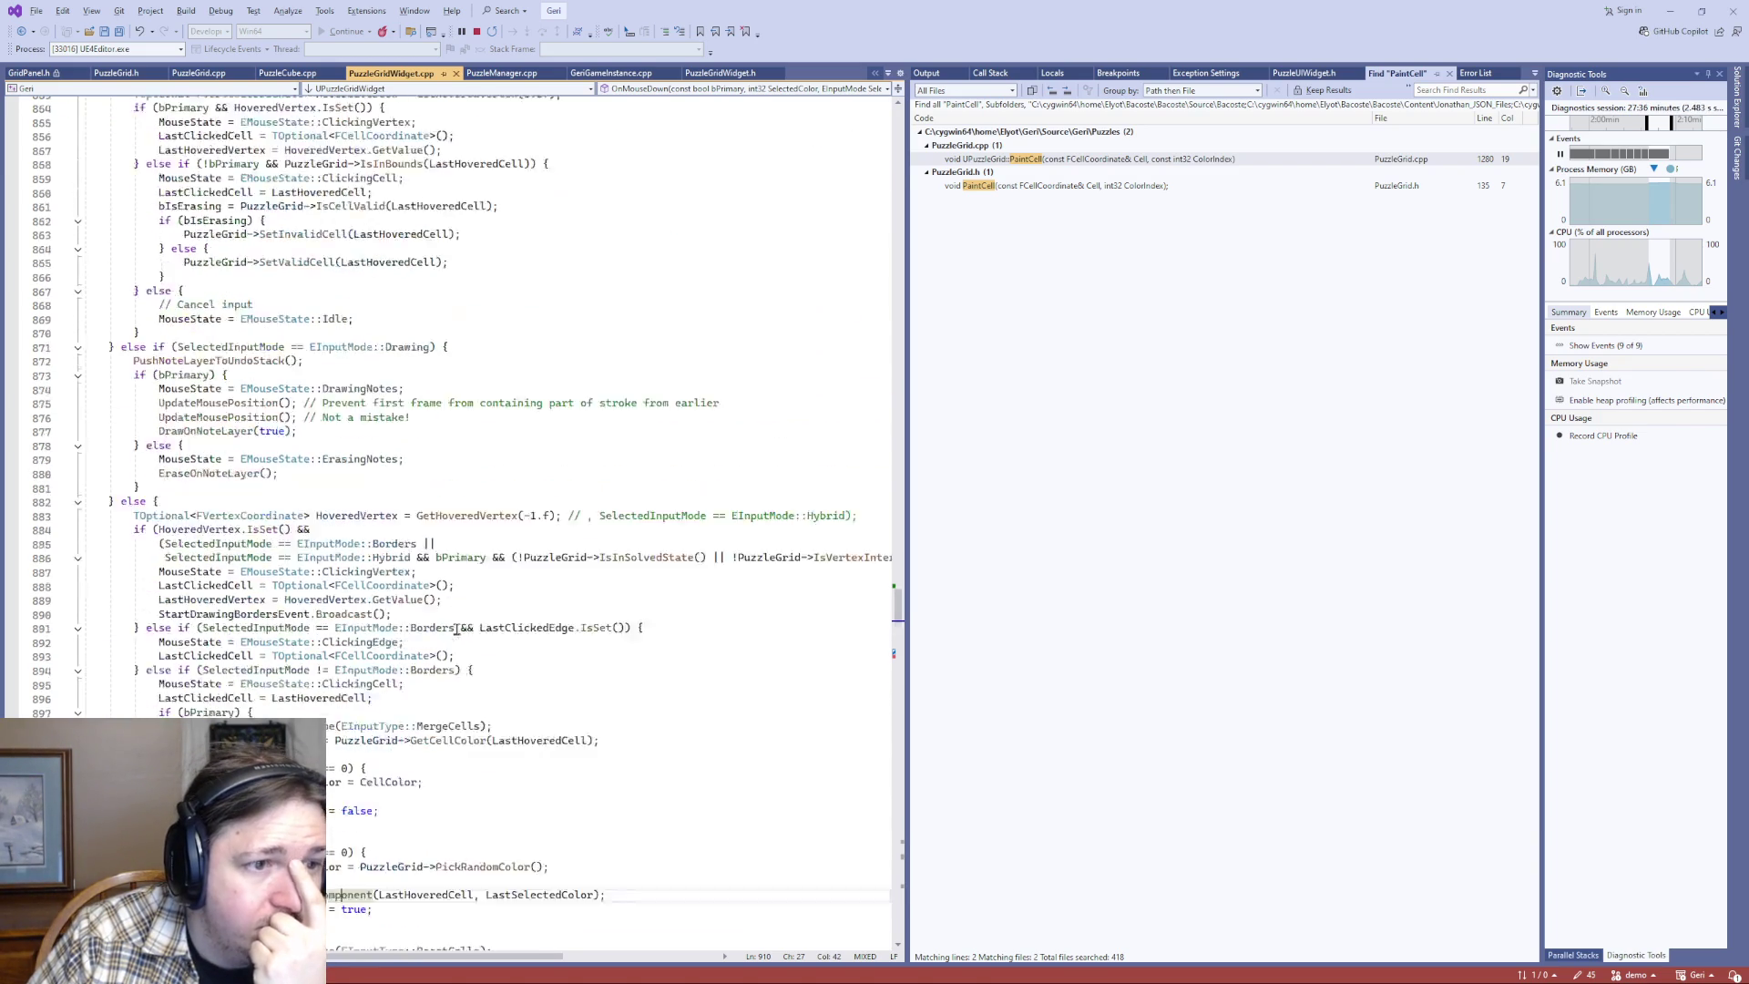
{"action": "scroll", "coordinate": [266, 650], "scroll_direction": "down", "scroll_amount": 12}
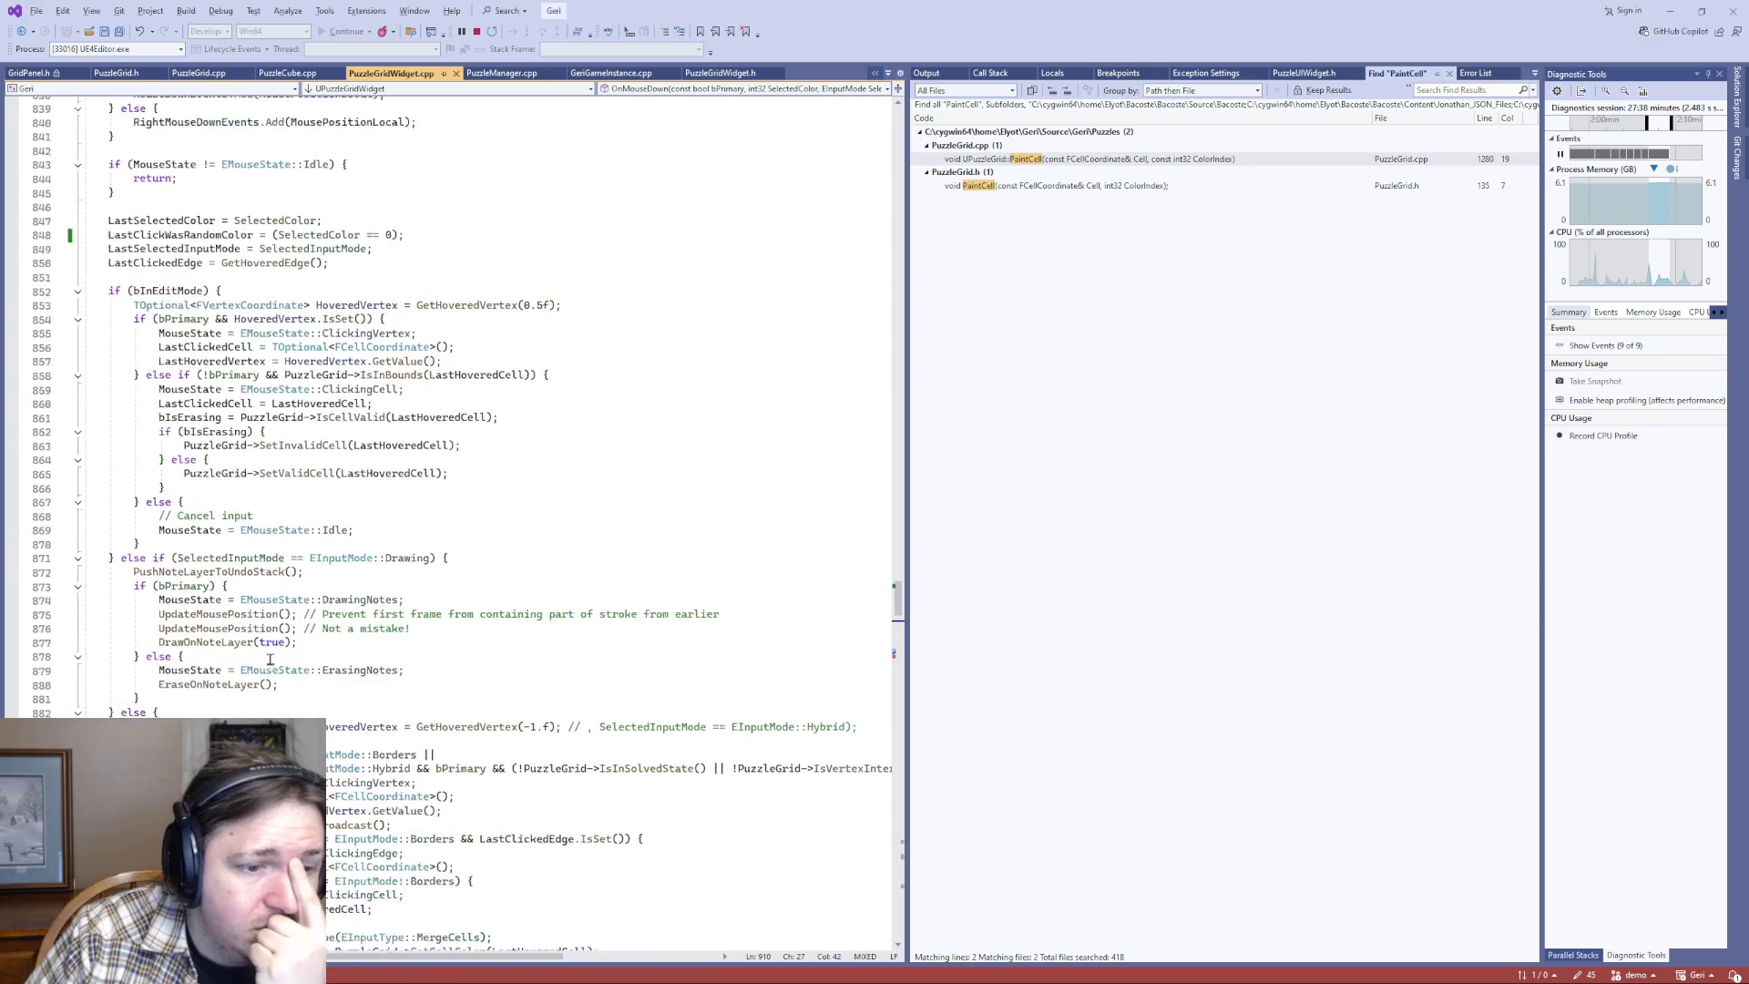
{"action": "scroll", "coordinate": [266, 651], "scroll_direction": "down", "scroll_amount": 20}
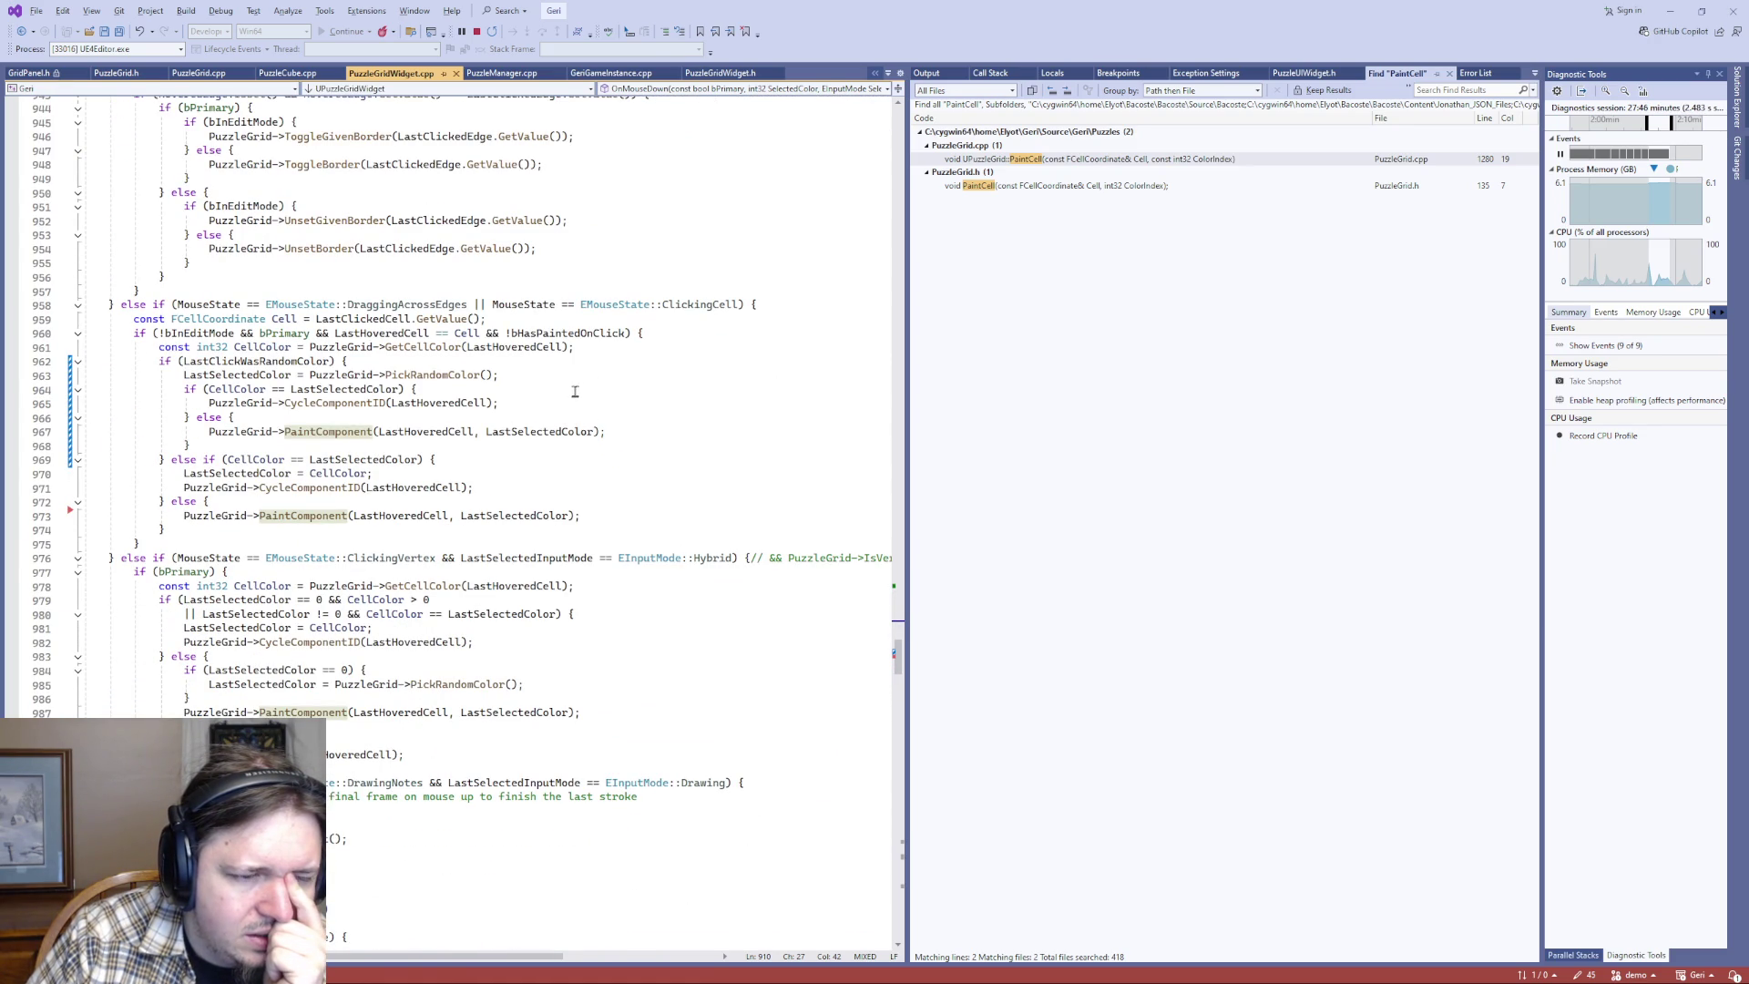
{"action": "left_click", "coordinate": [360, 403]}
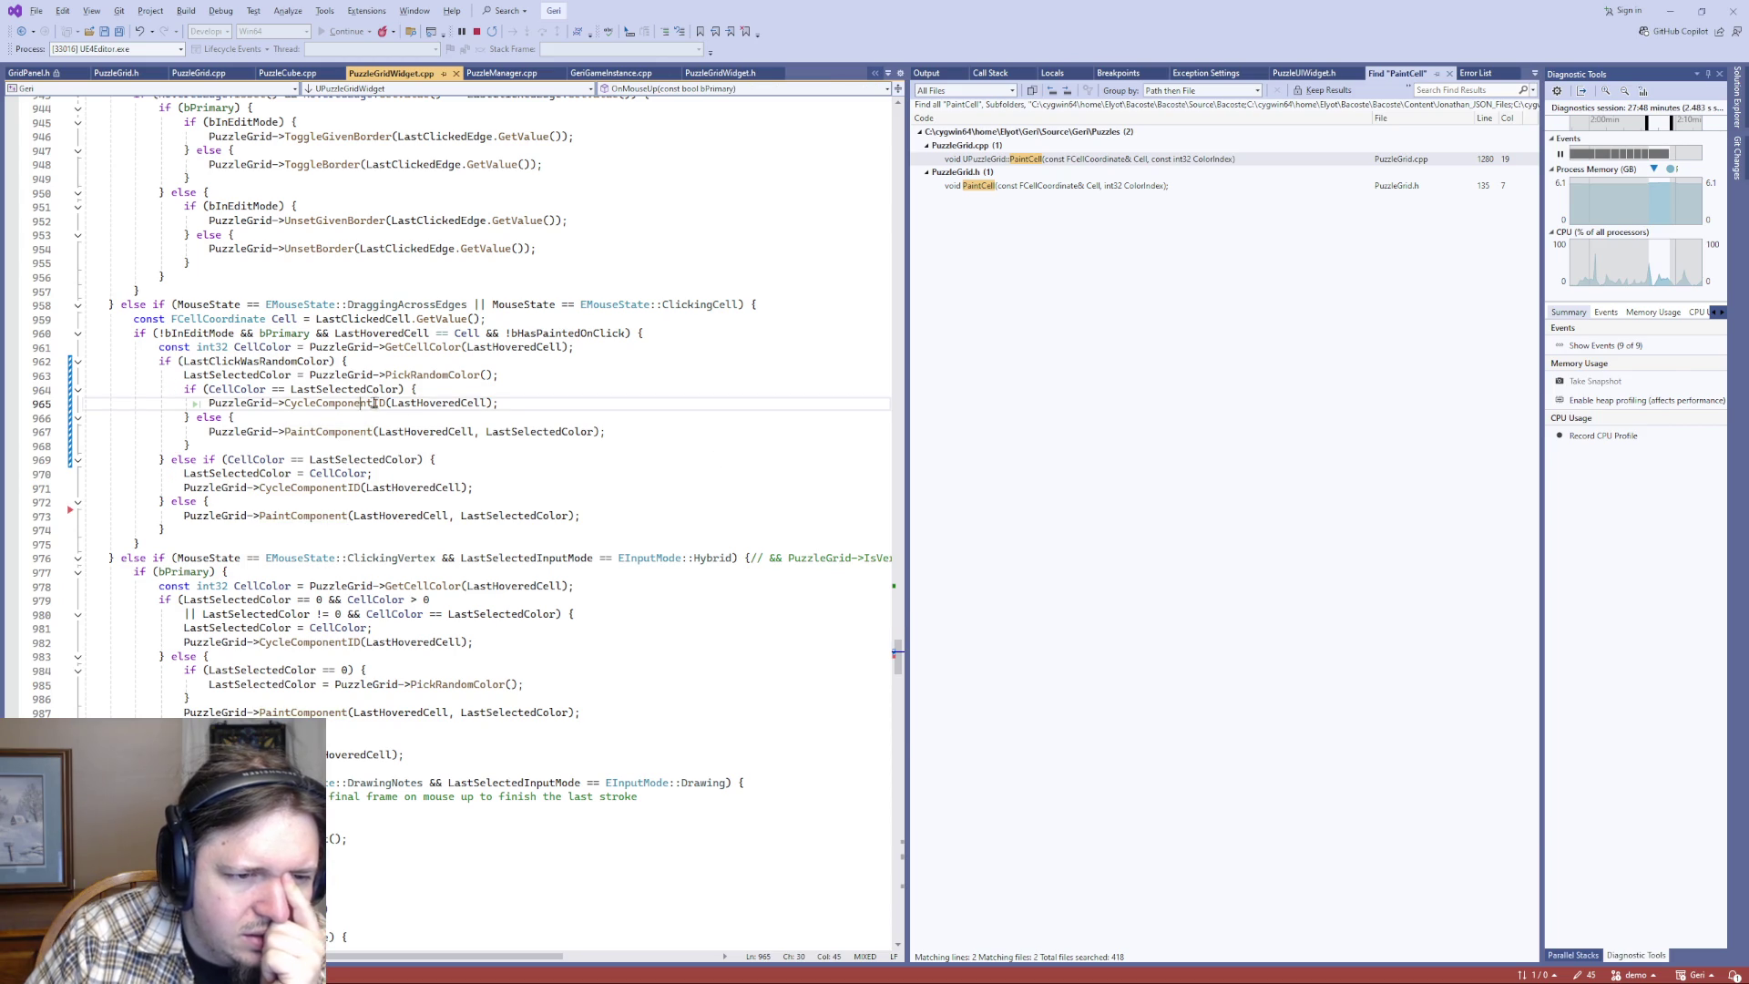
{"action": "key", "text": "F12"}
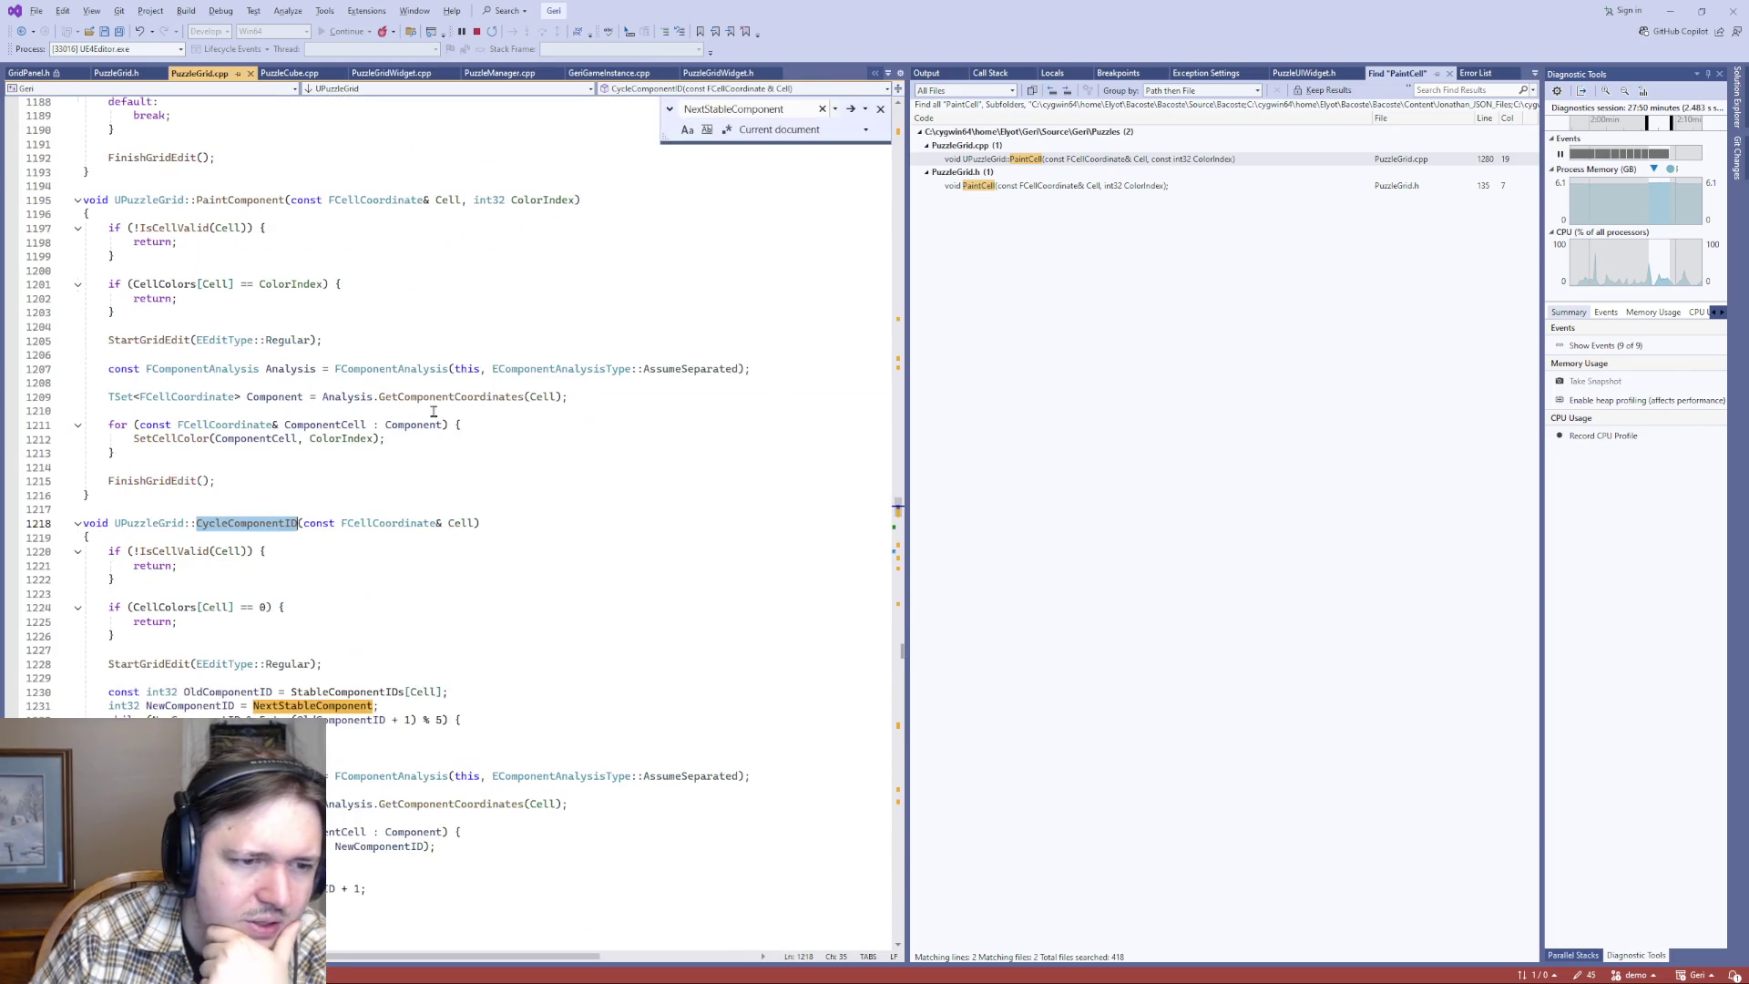
- Inspect CycleComponentID's ID reassignment, NextStableComponent update and FinishGridEdit call, then return to PuzzleGridWidget.cpp
{"action": "scroll", "coordinate": [437, 530], "scroll_direction": "down", "scroll_amount": 8}
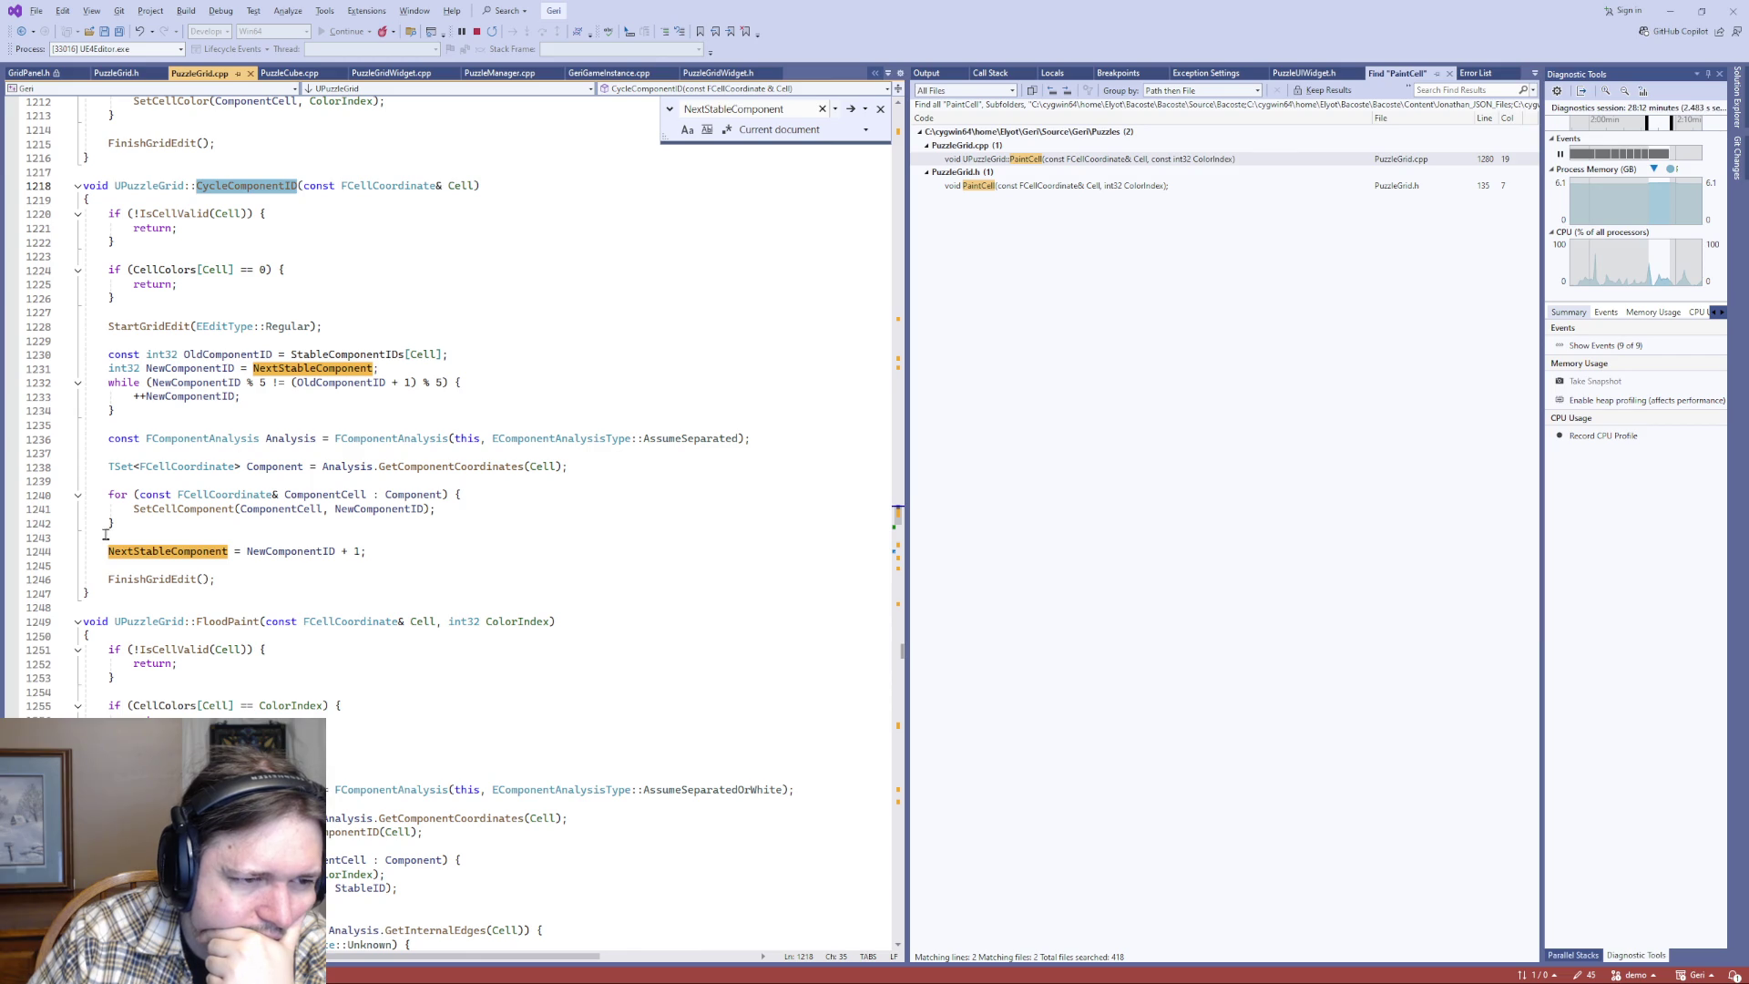
{"action": "mouse_move", "coordinate": [413, 551]}
{"action": "left_mouse_down"}
{"action": "mouse_move", "coordinate": [66, 339]}
{"action": "mouse_move", "coordinate": [14, 355]}
{"action": "left_mouse_up"}
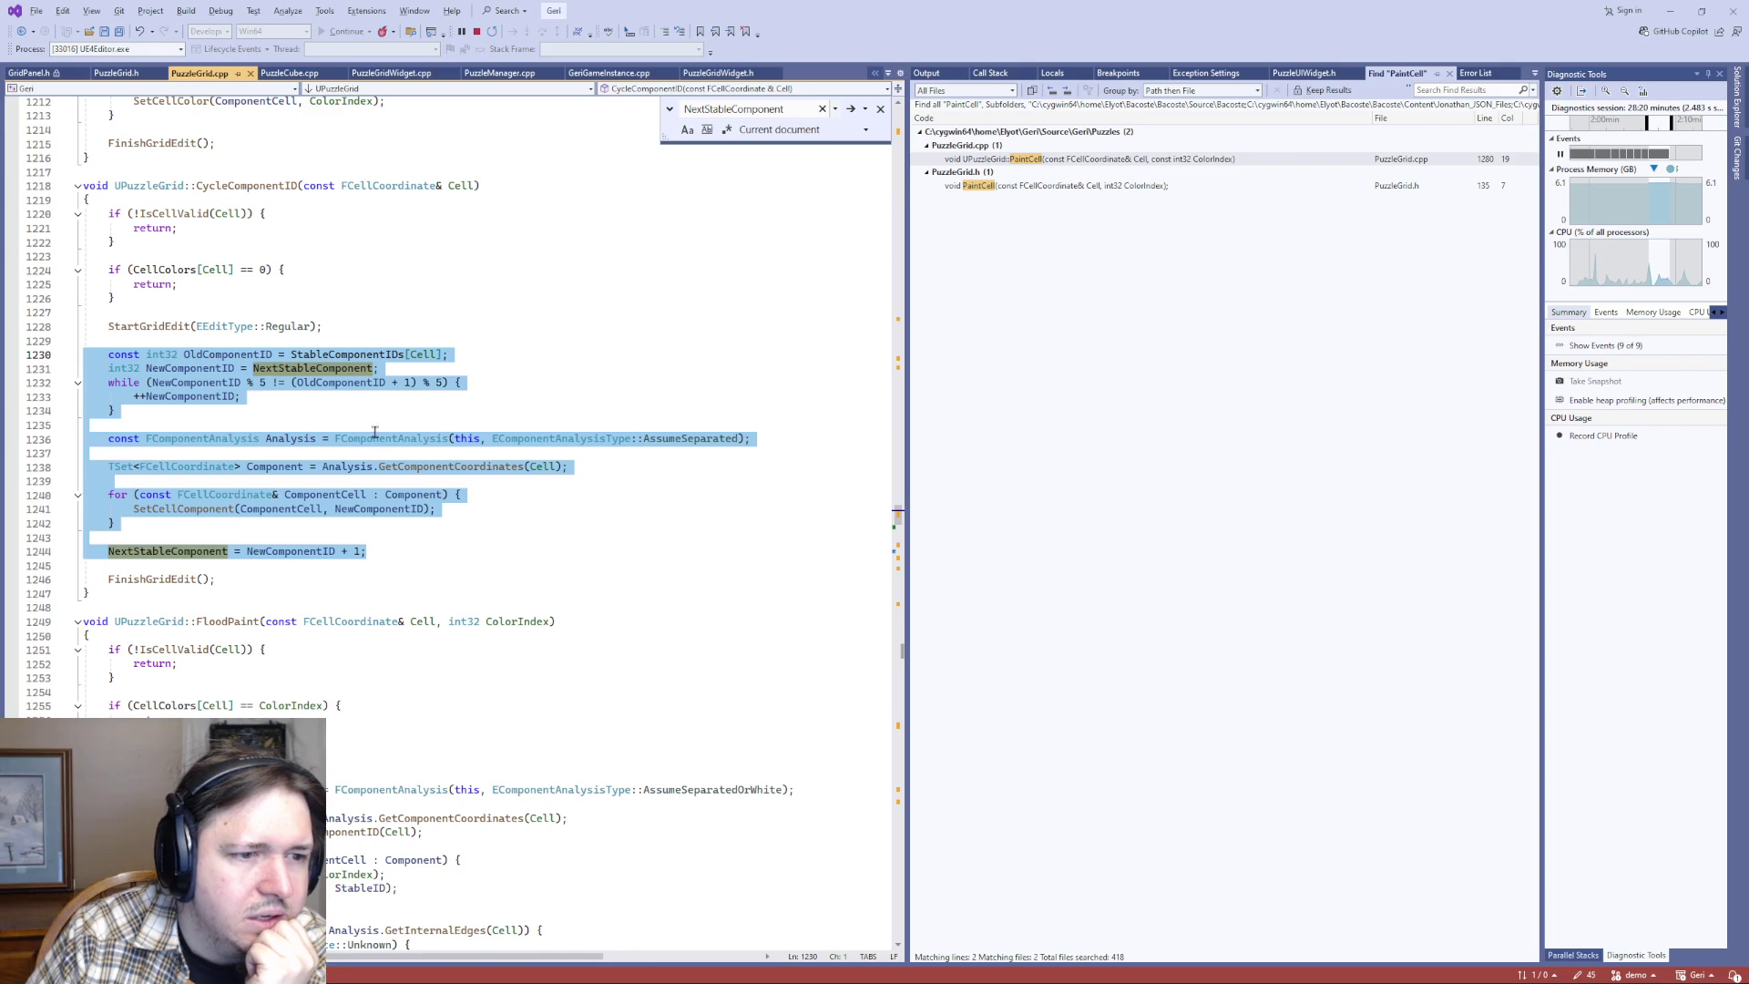
{"action": "left_click", "coordinate": [313, 371]}
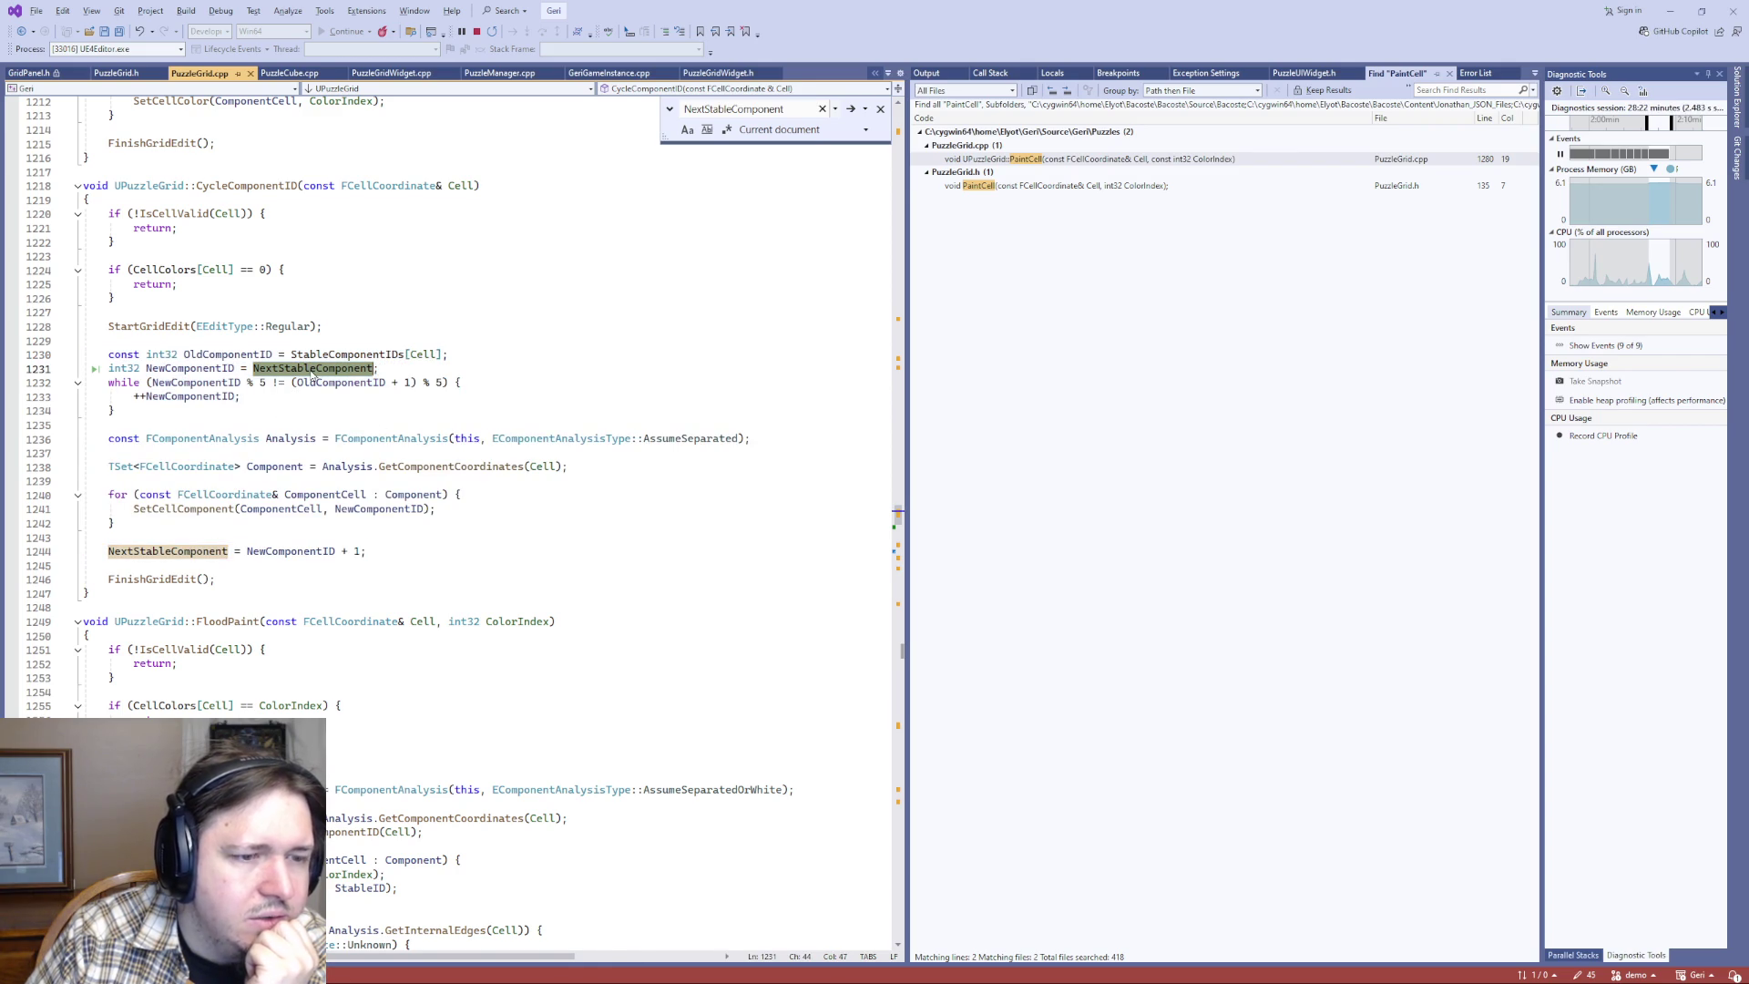
{"action": "mouse_move", "coordinate": [152, 434]}
{"action": "left_mouse_down"}
{"action": "mouse_move", "coordinate": [517, 444]}
{"action": "mouse_move", "coordinate": [574, 474]}
{"action": "mouse_move", "coordinate": [473, 499]}
{"action": "mouse_move", "coordinate": [471, 533]}
{"action": "mouse_move", "coordinate": [86, 551]}
{"action": "left_mouse_up"}
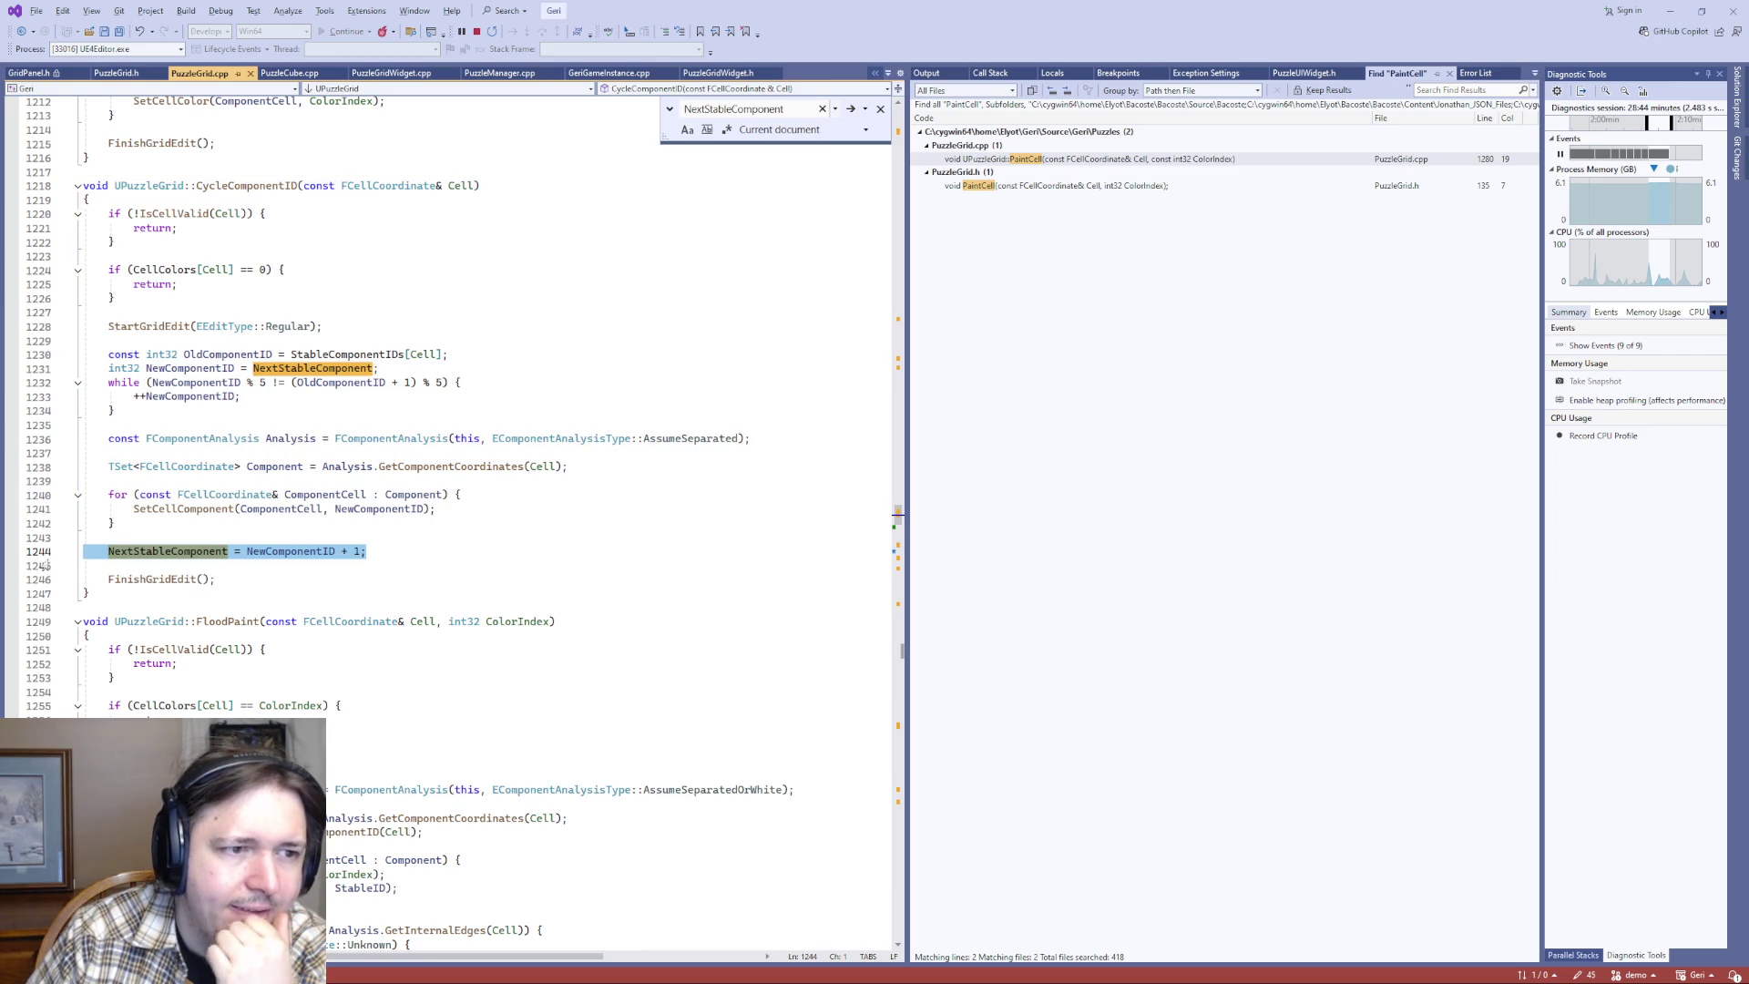
{"action": "double_click", "coordinate": [152, 580]}
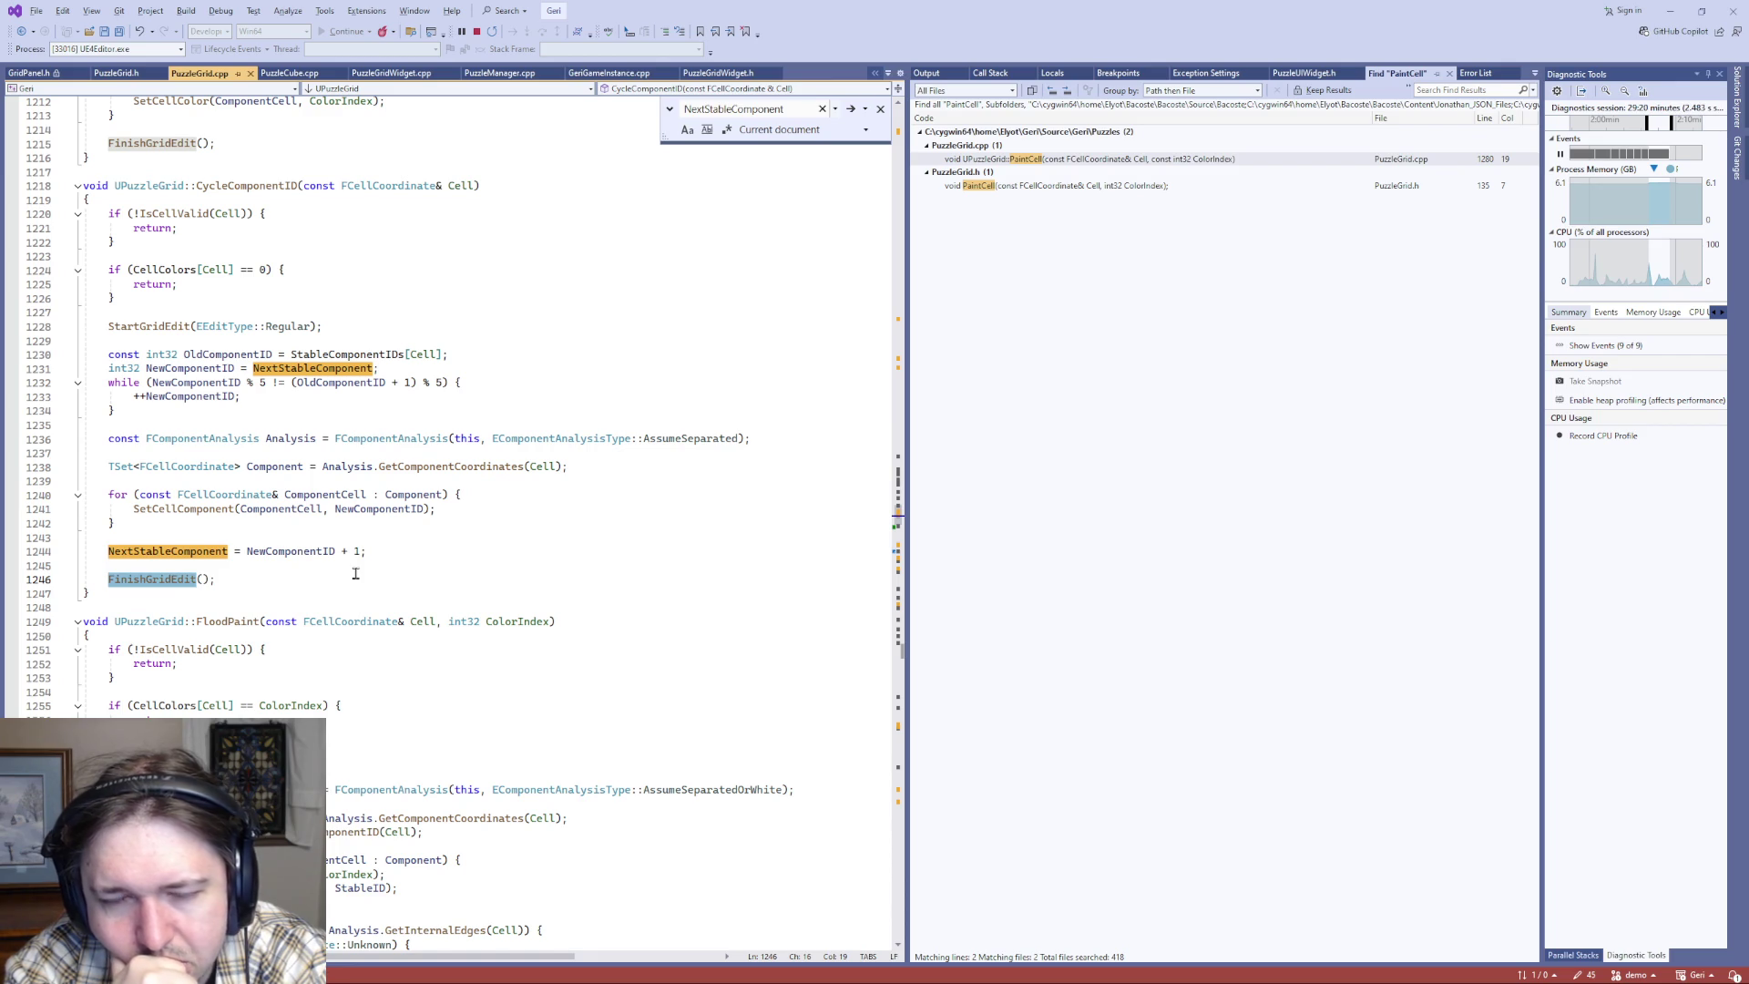
{"action": "left_click", "coordinate": [267, 481]}
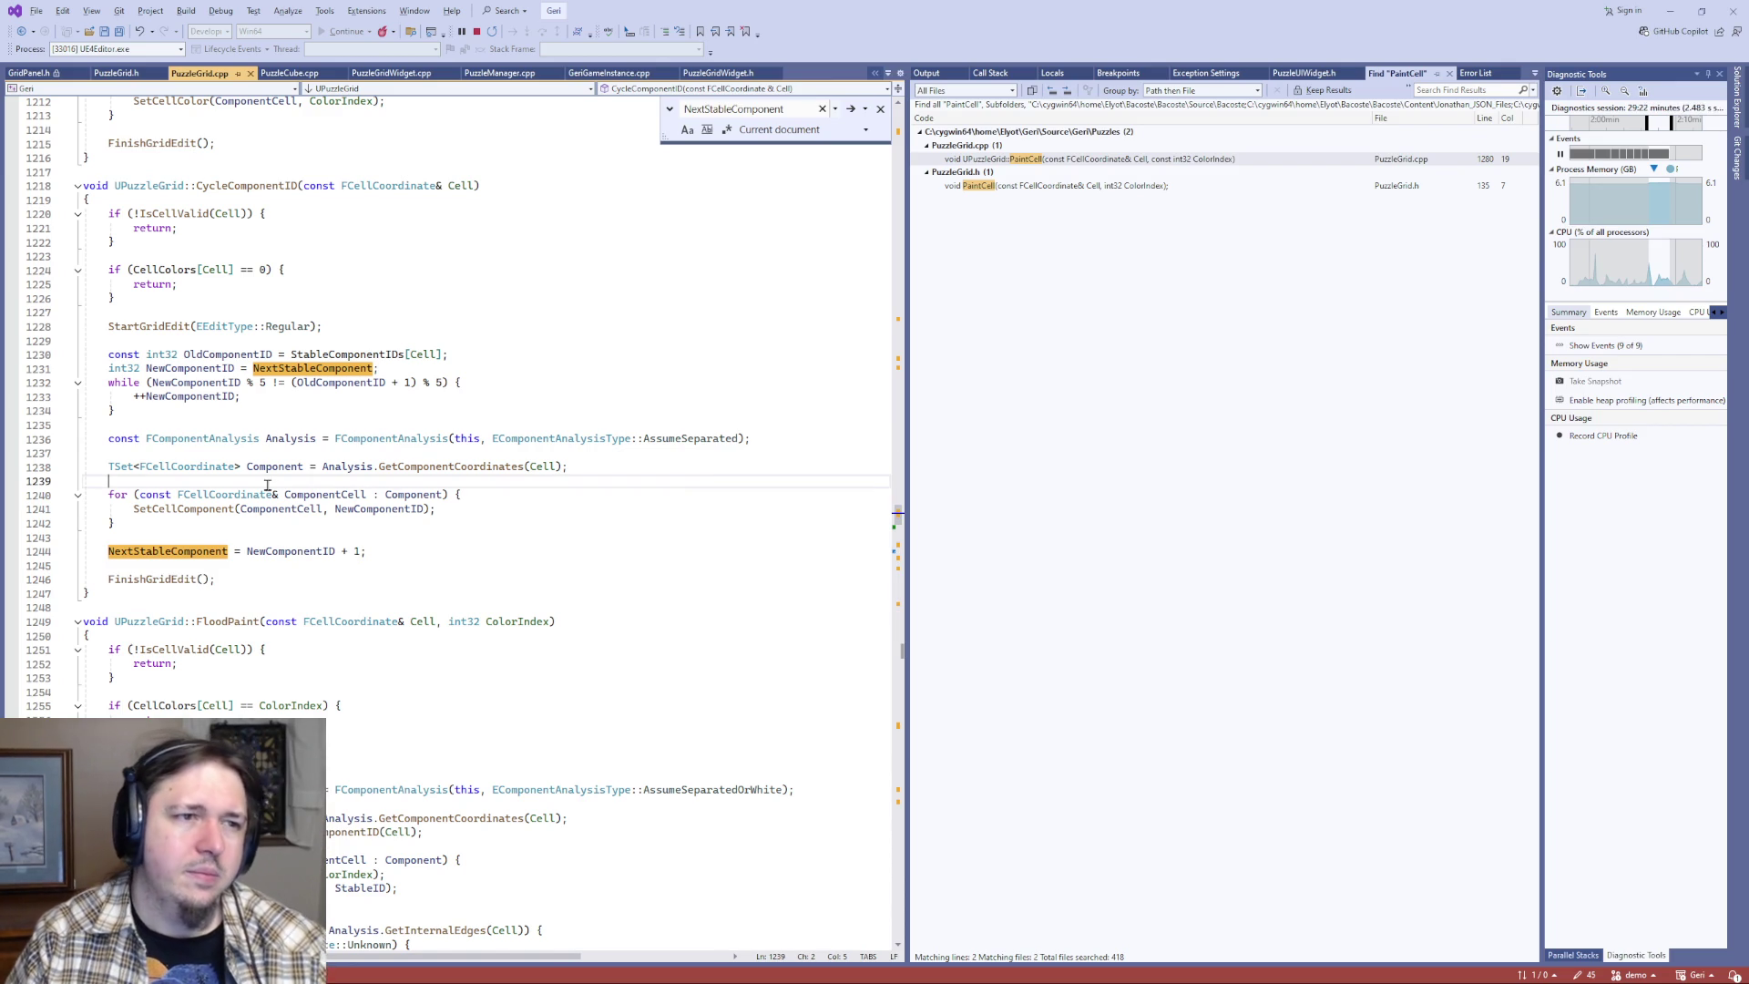
{"action": "key", "text": "ctrl+Tab"}
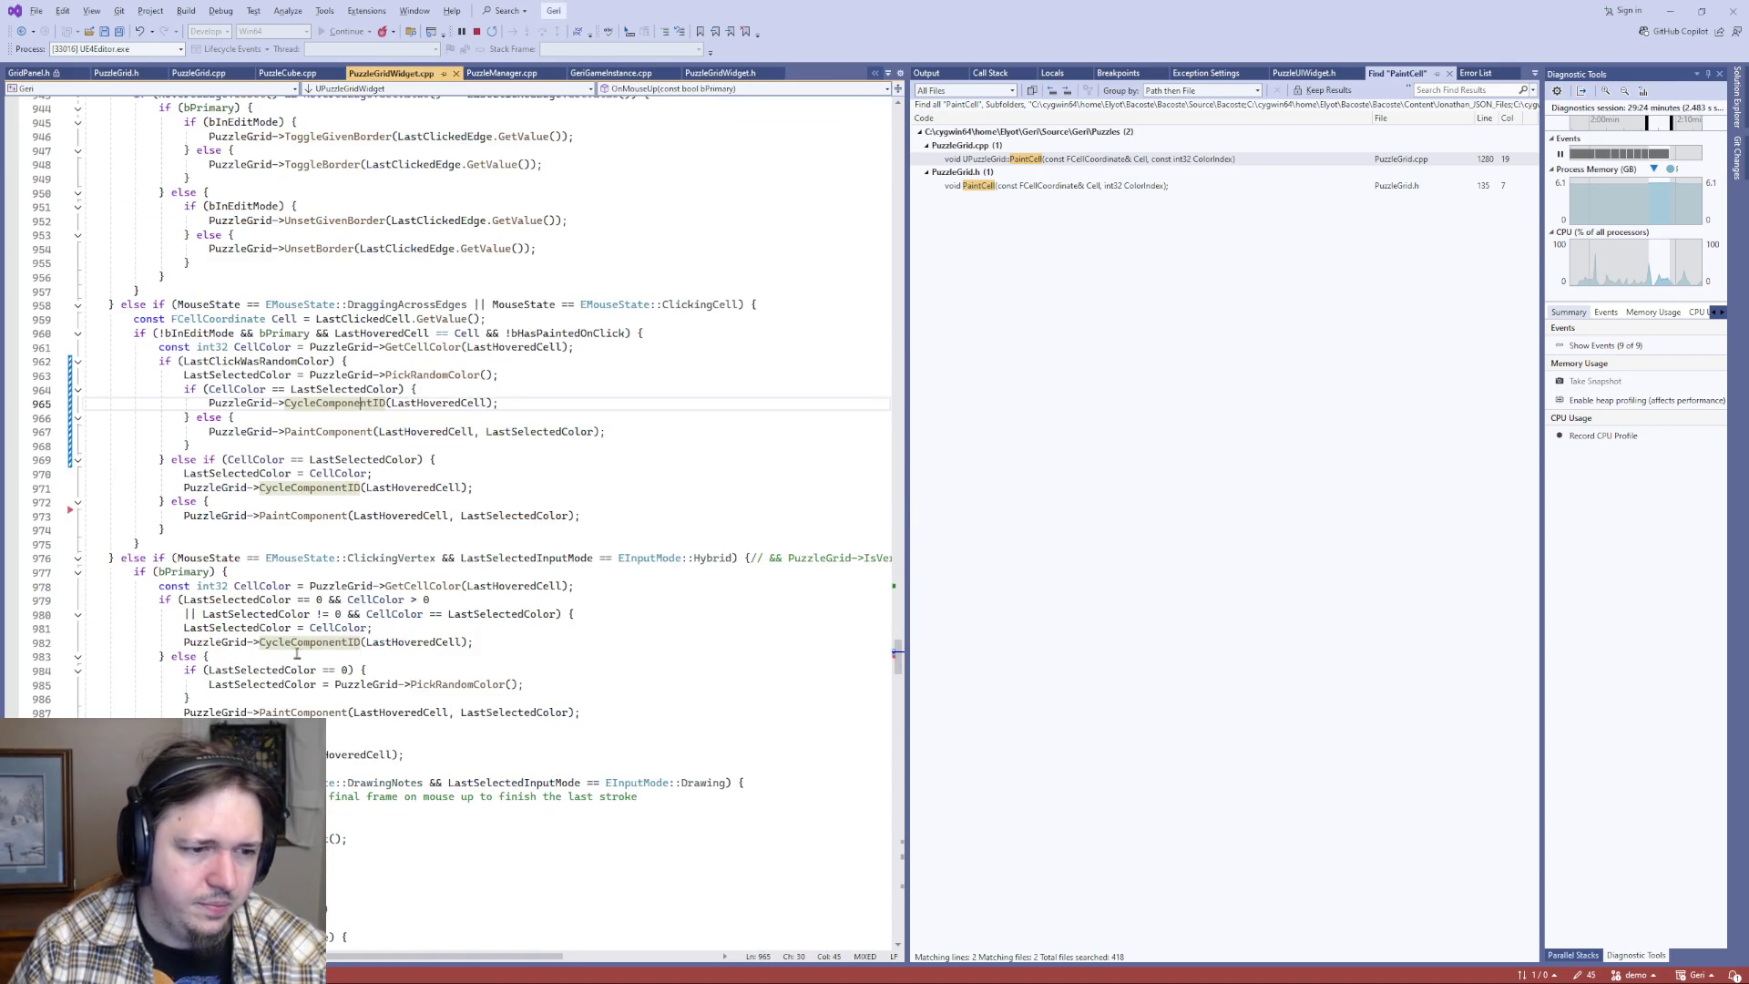
- Go to PaintComponent's definition from line 967 and review its analysis and SetCellColor colouring loop
{"action": "left_click", "coordinate": [331, 432]}
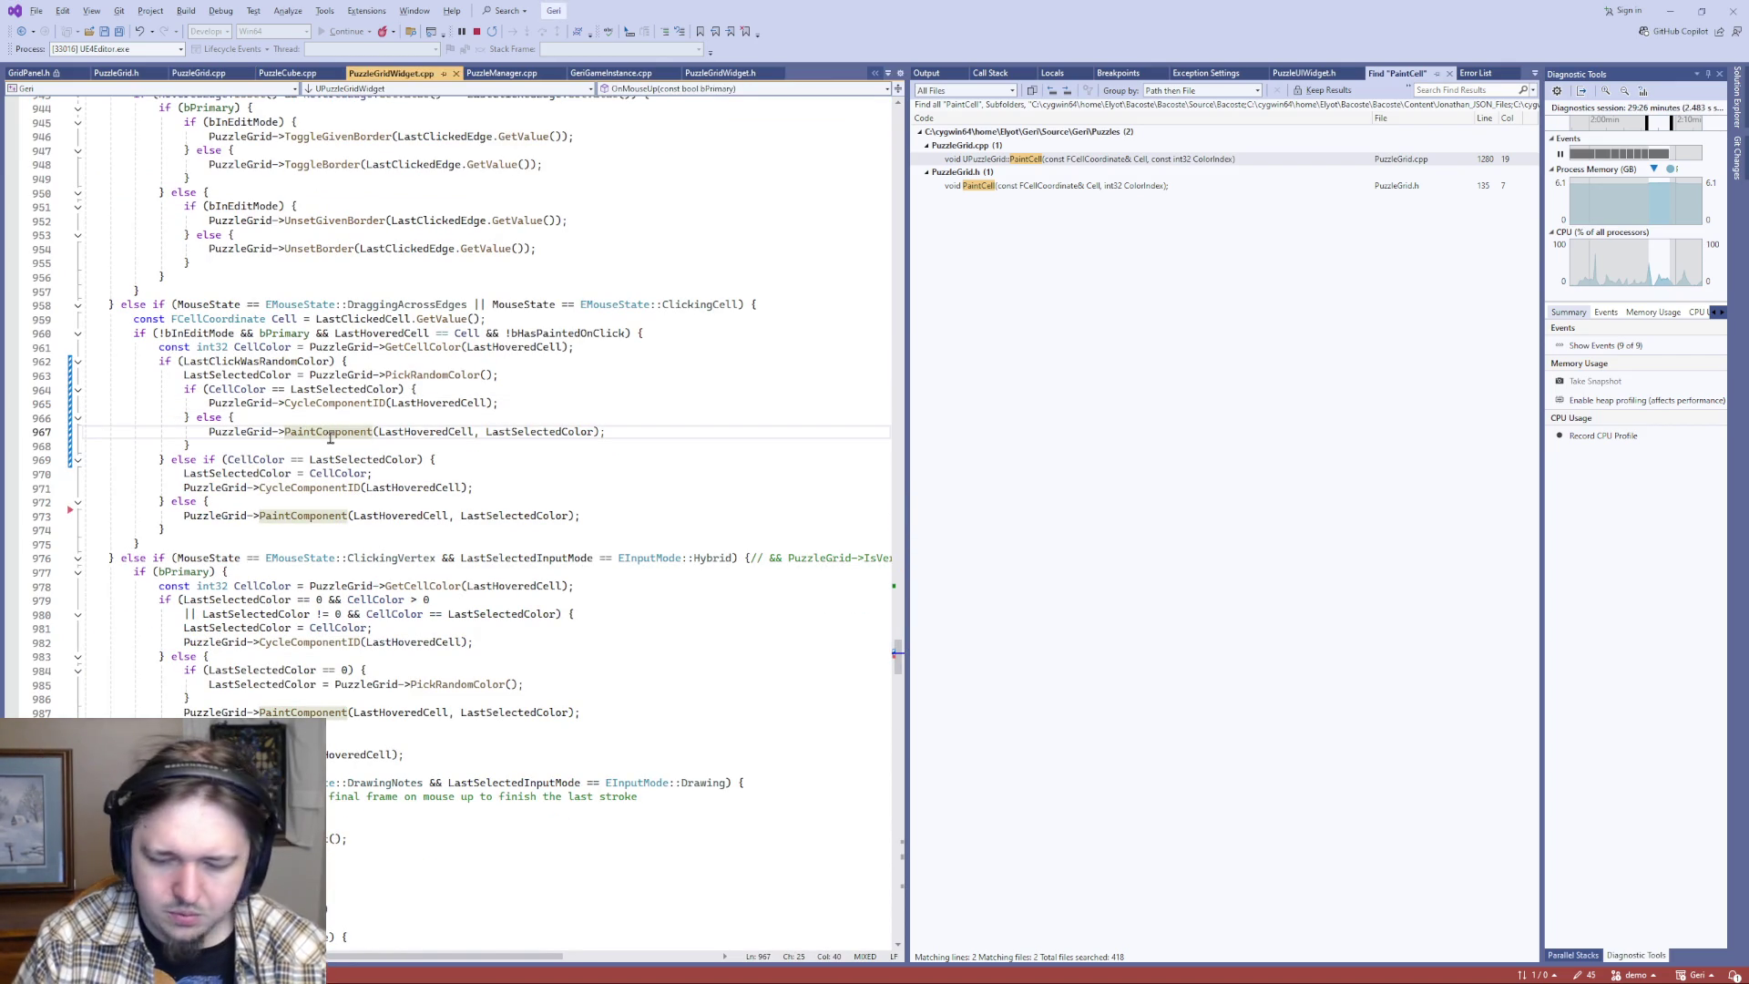
{"action": "key", "text": "F12"}
{"action": "scroll", "coordinate": [420, 499], "scroll_direction": "down", "scroll_amount": 3}
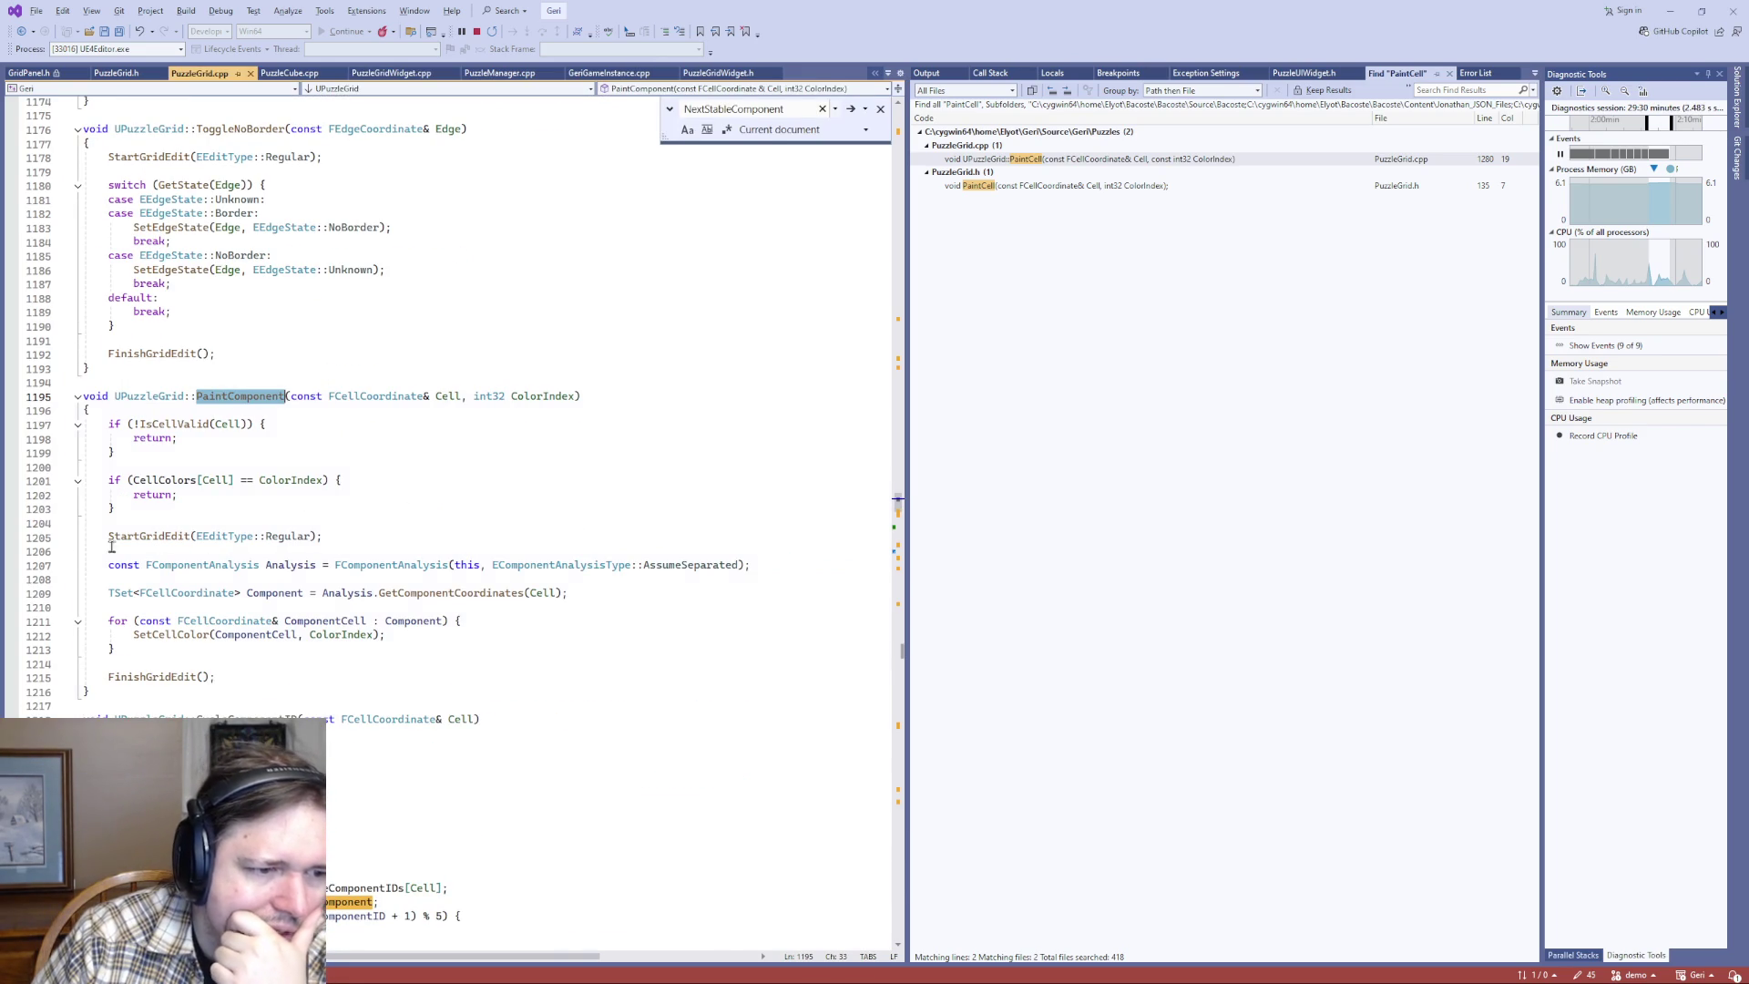
{"action": "mouse_move", "coordinate": [163, 552]}
{"action": "left_mouse_down"}
{"action": "mouse_move", "coordinate": [146, 669]}
{"action": "mouse_move", "coordinate": [143, 649]}
{"action": "left_mouse_up"}
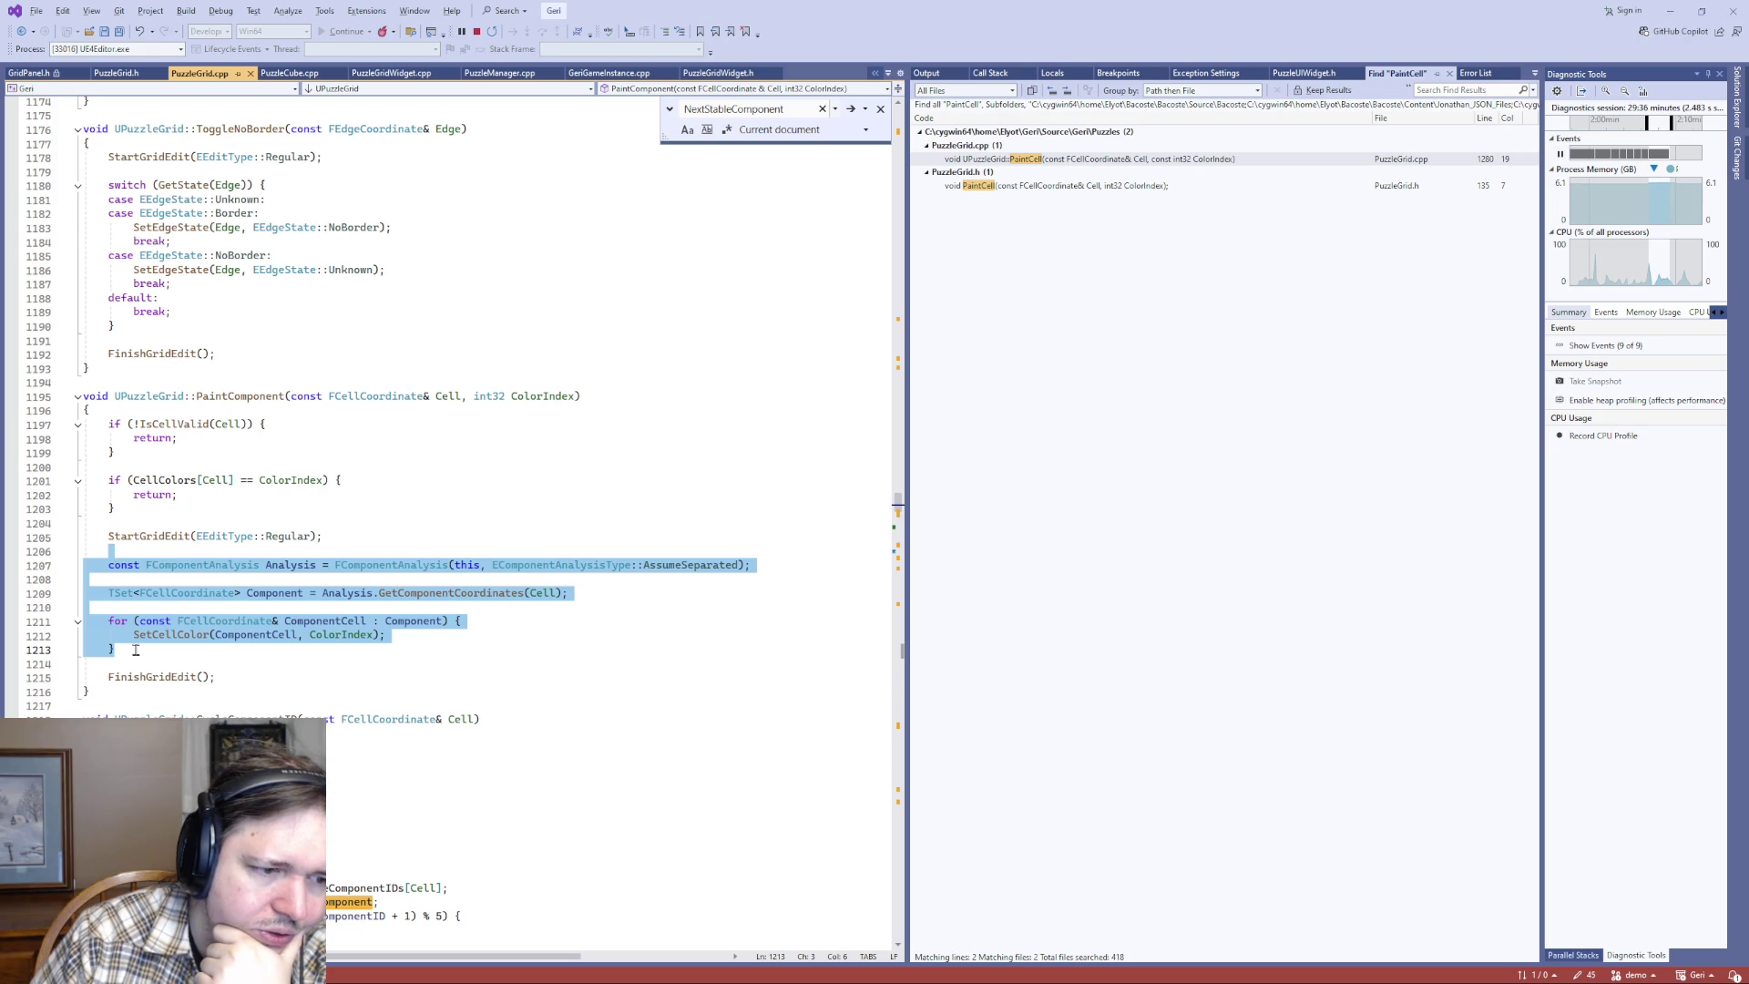
{"action": "left_click", "coordinate": [135, 647]}
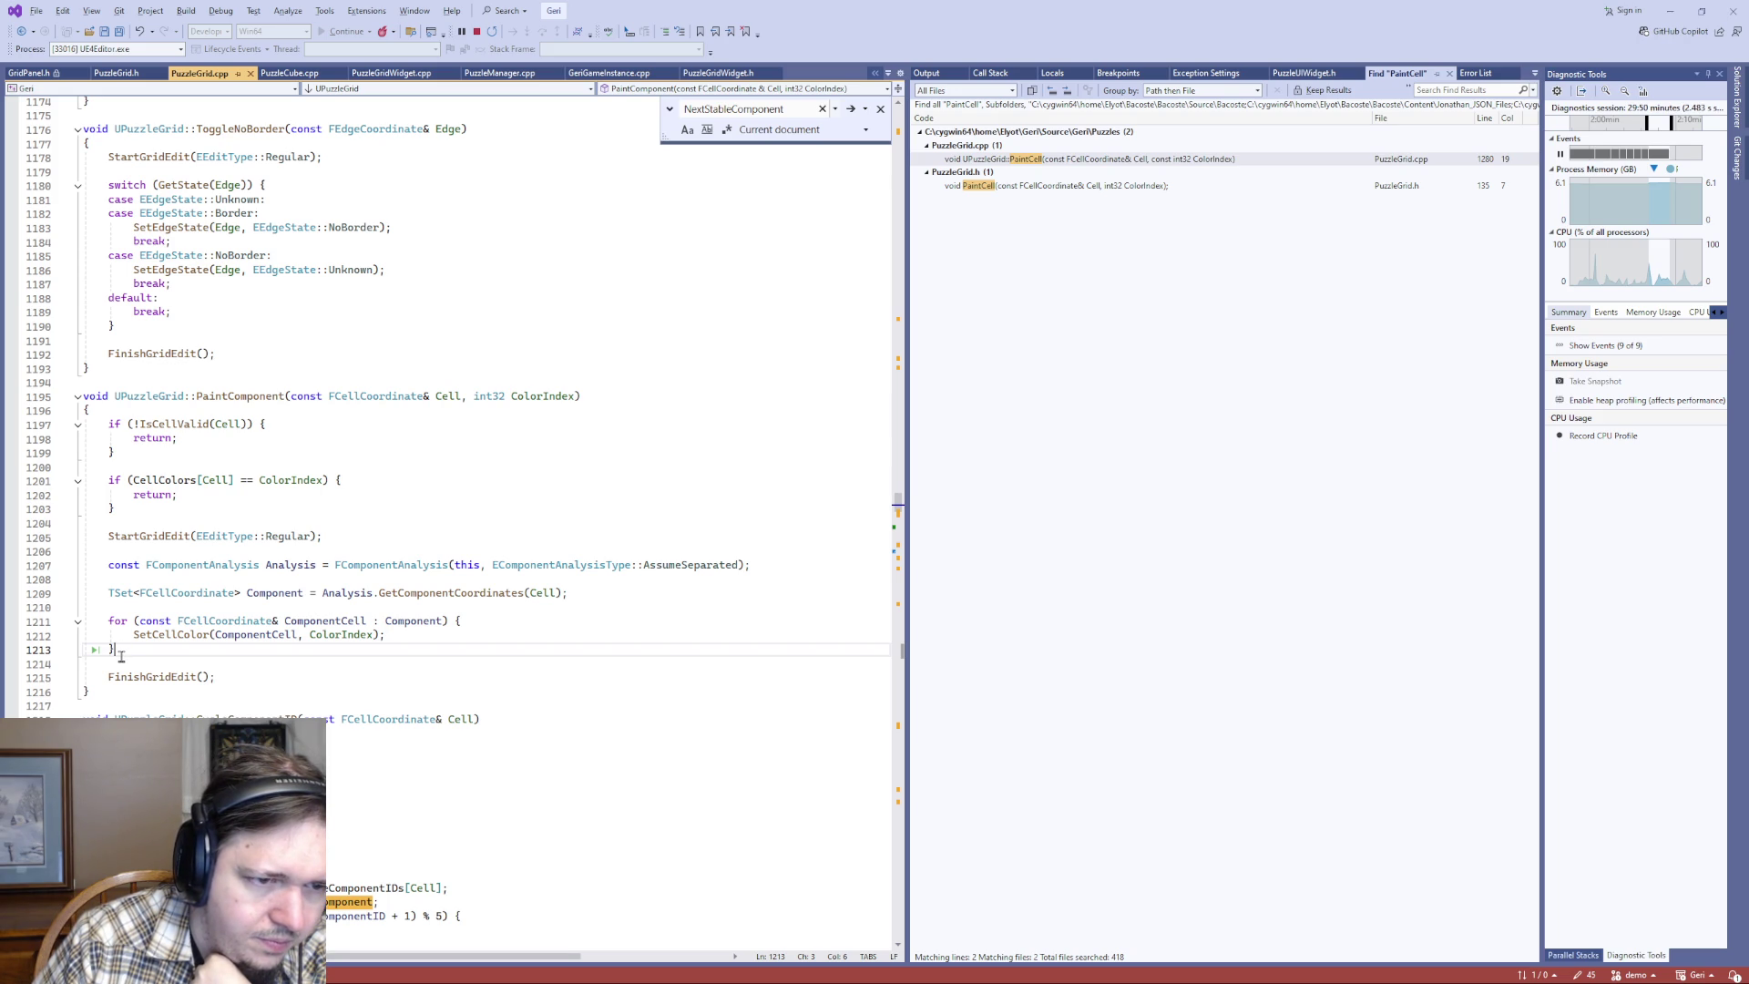
- Add a bool RandomizeIDMod5 parameter to the PaintComponent definition, cutting out the '= false' default
{"action": "left_click", "coordinate": [581, 395]}
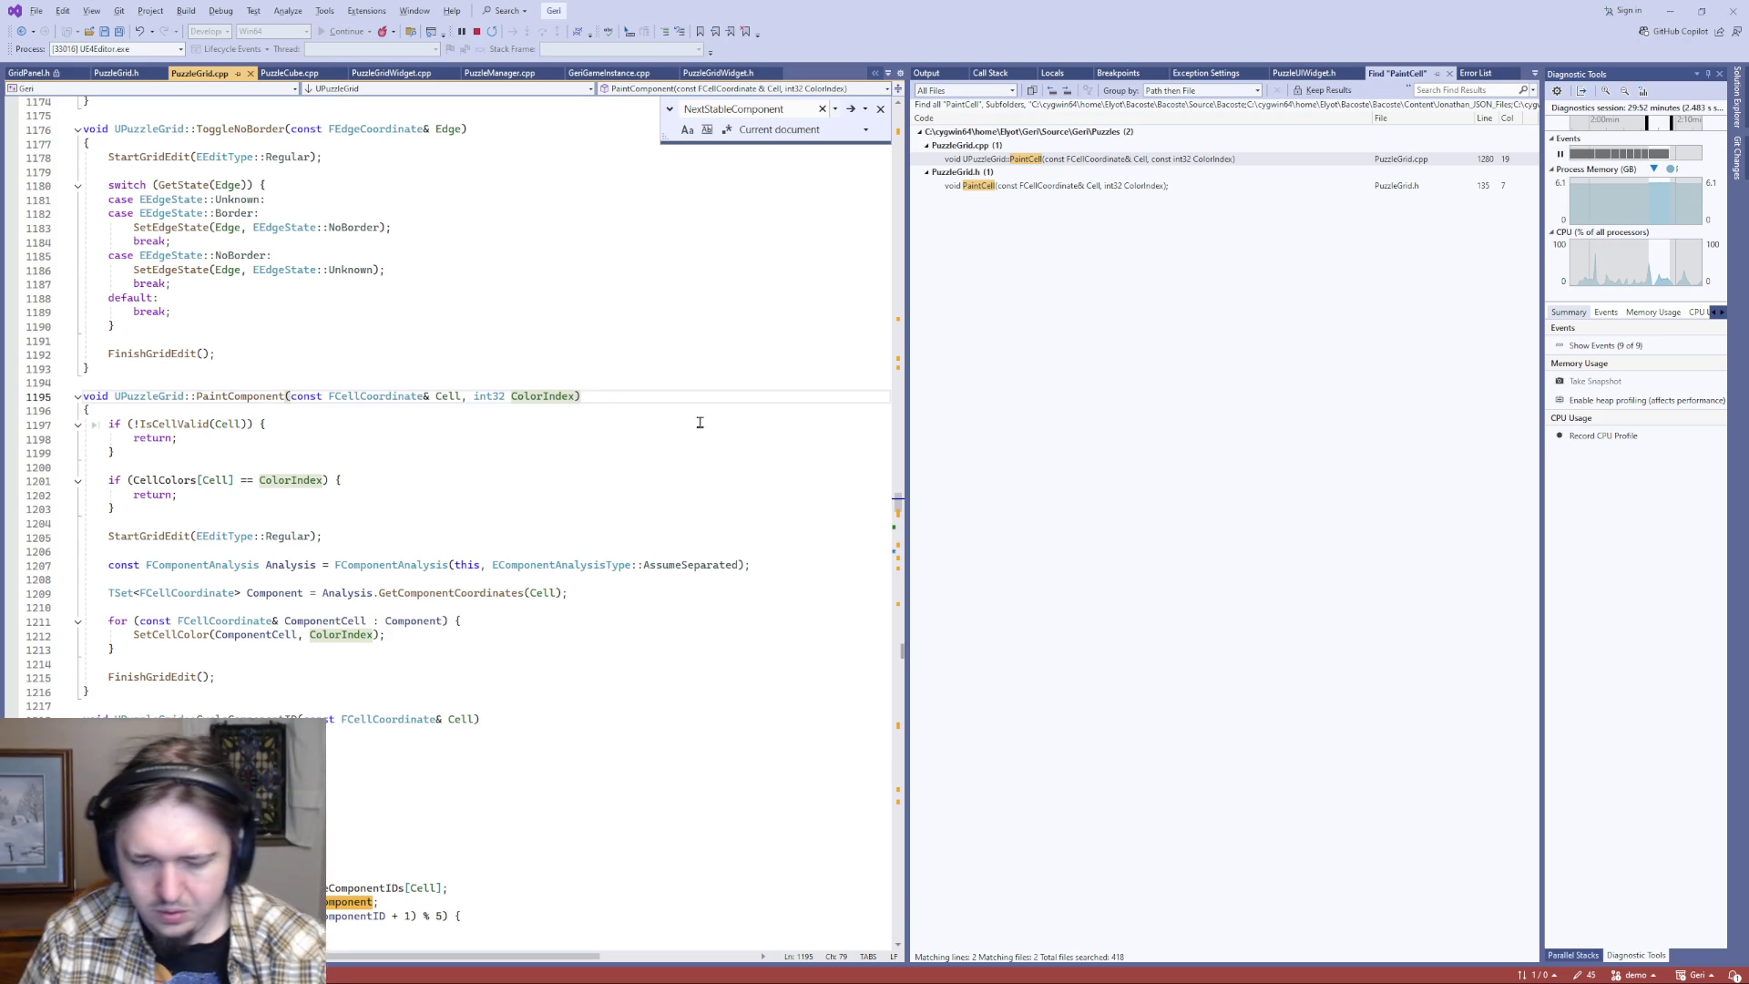
{"action": "type", "text": ", bool ran"}
{"action": "key", "text": "BackSpace"}
{"action": "key", "text": "BackSpace"}
{"action": "key", "text": "BackSpace"}
{"action": "type", "text": "Randomize"}
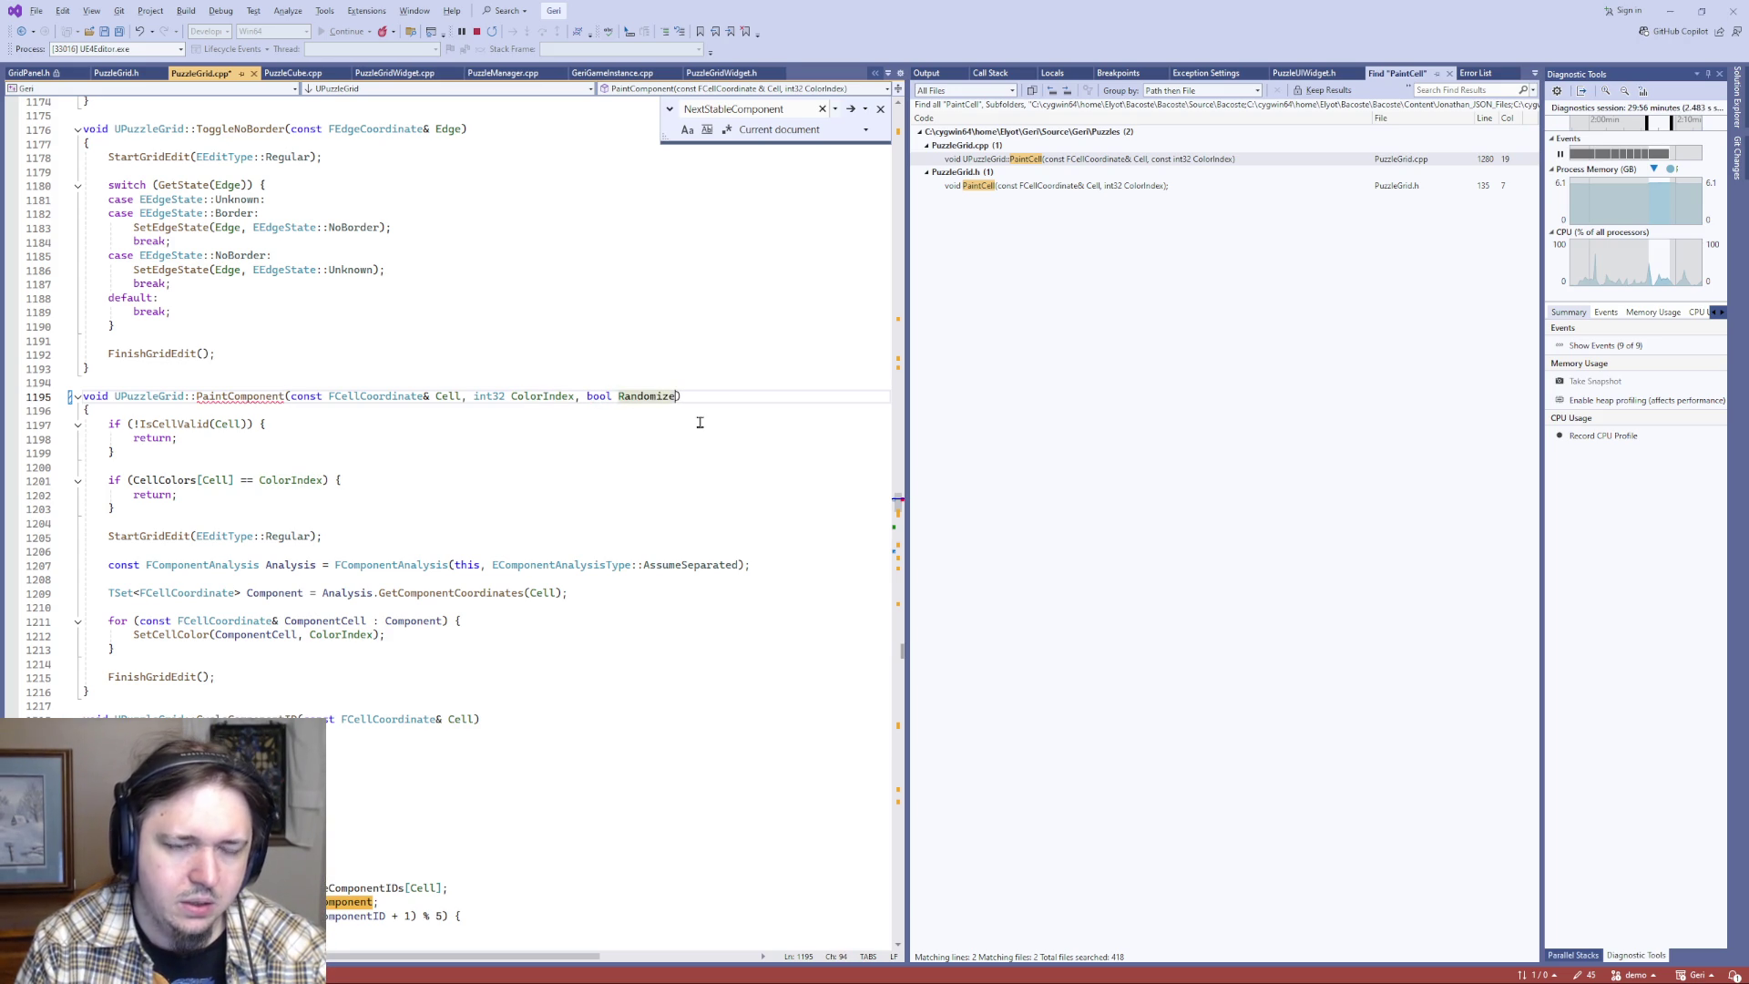
{"action": "type", "text": "IDMO"}
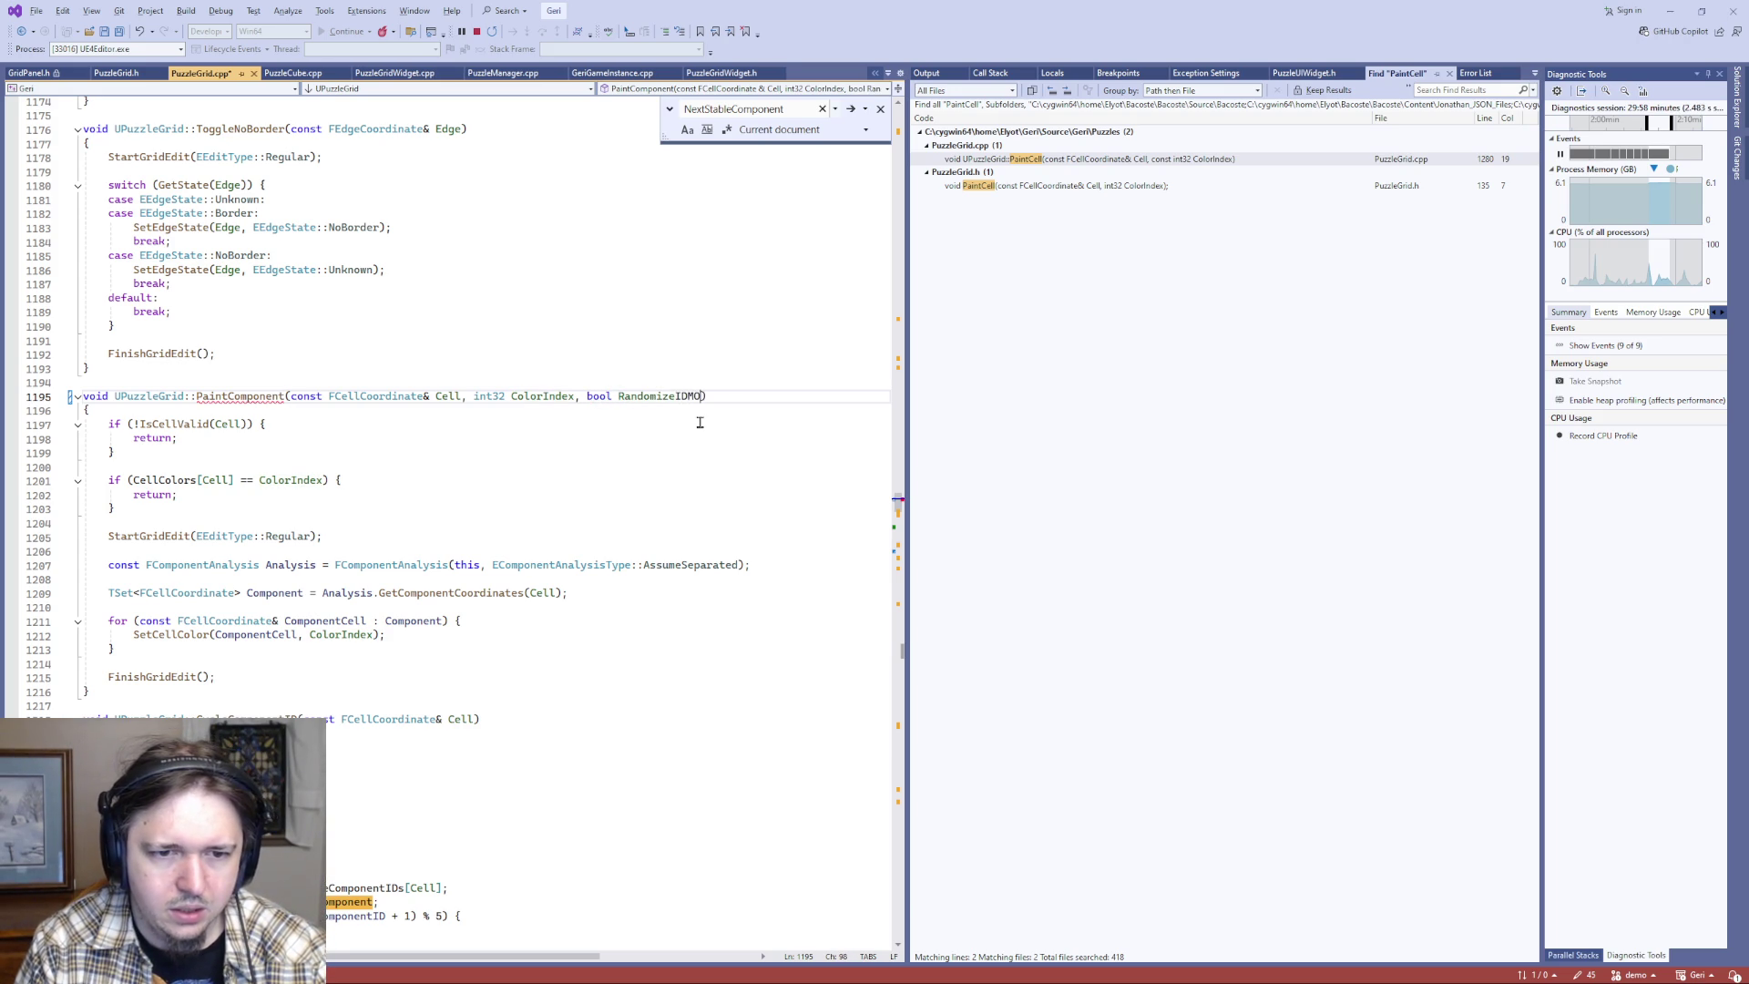
{"action": "key", "text": "BackSpace"}
{"action": "type", "text": "od5 = false"}
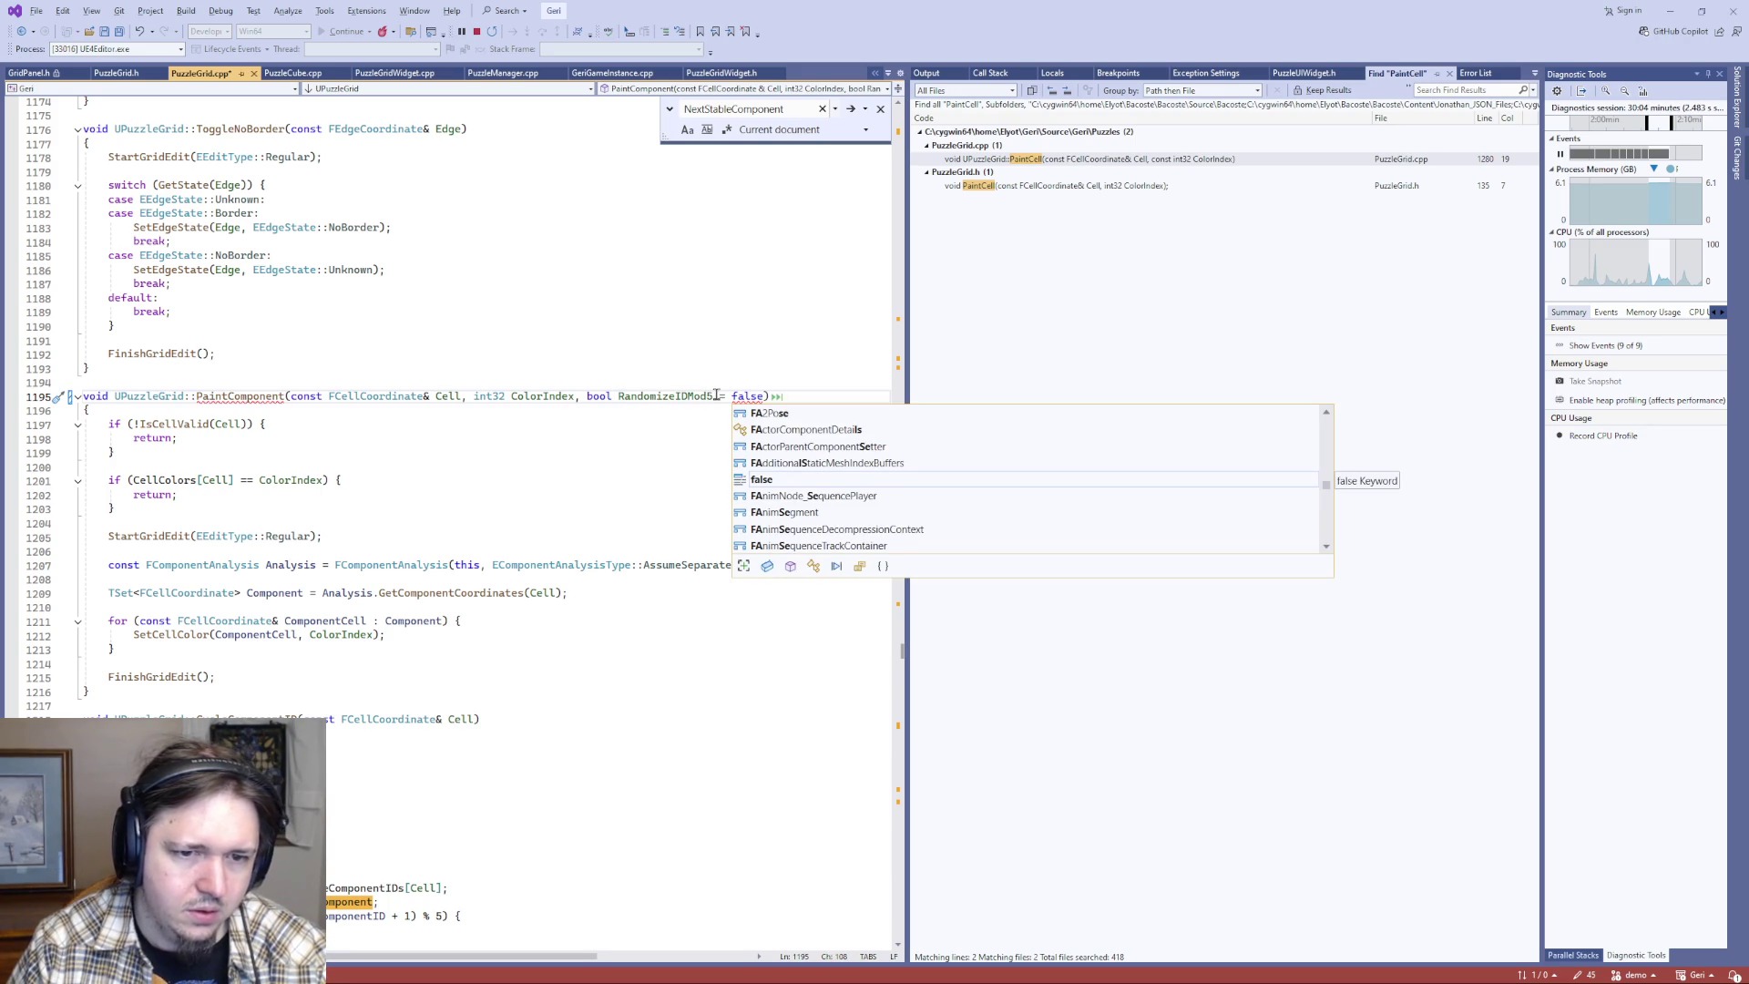
{"action": "key", "text": "ctrl+shift+Left"}
{"action": "key", "text": "ctrl+shift+Left"}
{"action": "key", "text": "ctrl+x"}
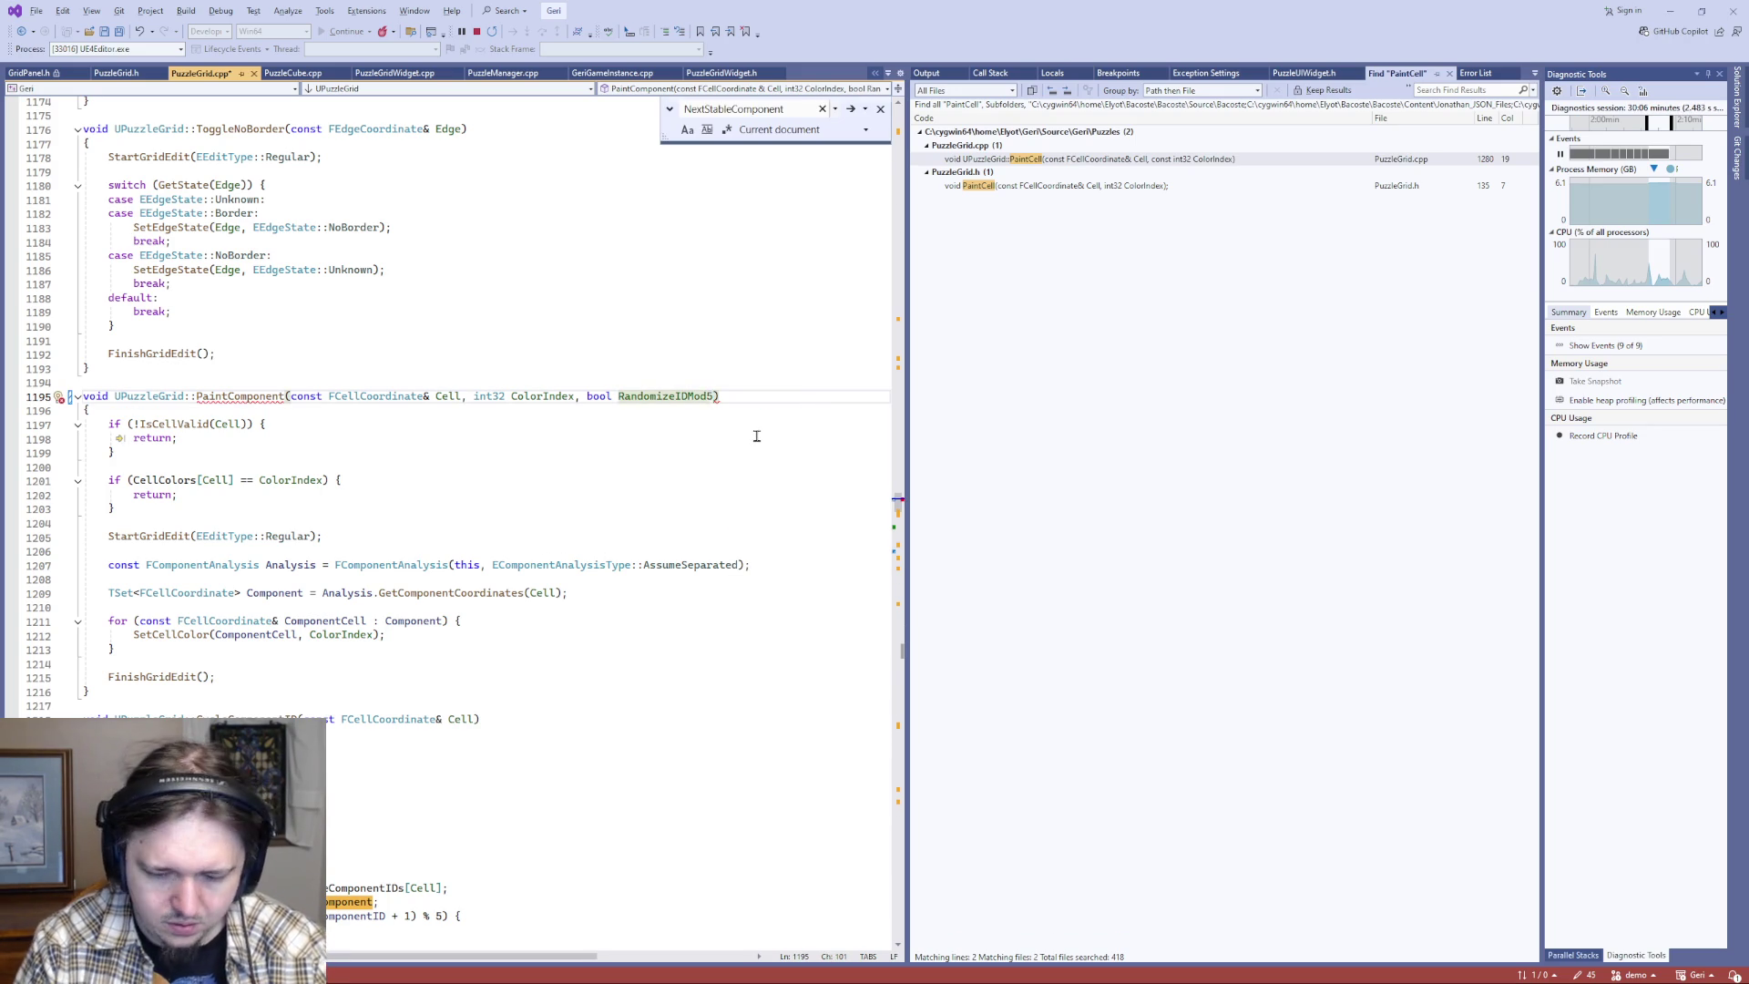
- Append ', bool RandomizeIDMod5 = false' to the PaintComponent declaration in PuzzleGrid.h and save the header
{"action": "key", "text": "ctrl+k"}
{"action": "key", "text": "ctrl+o"}
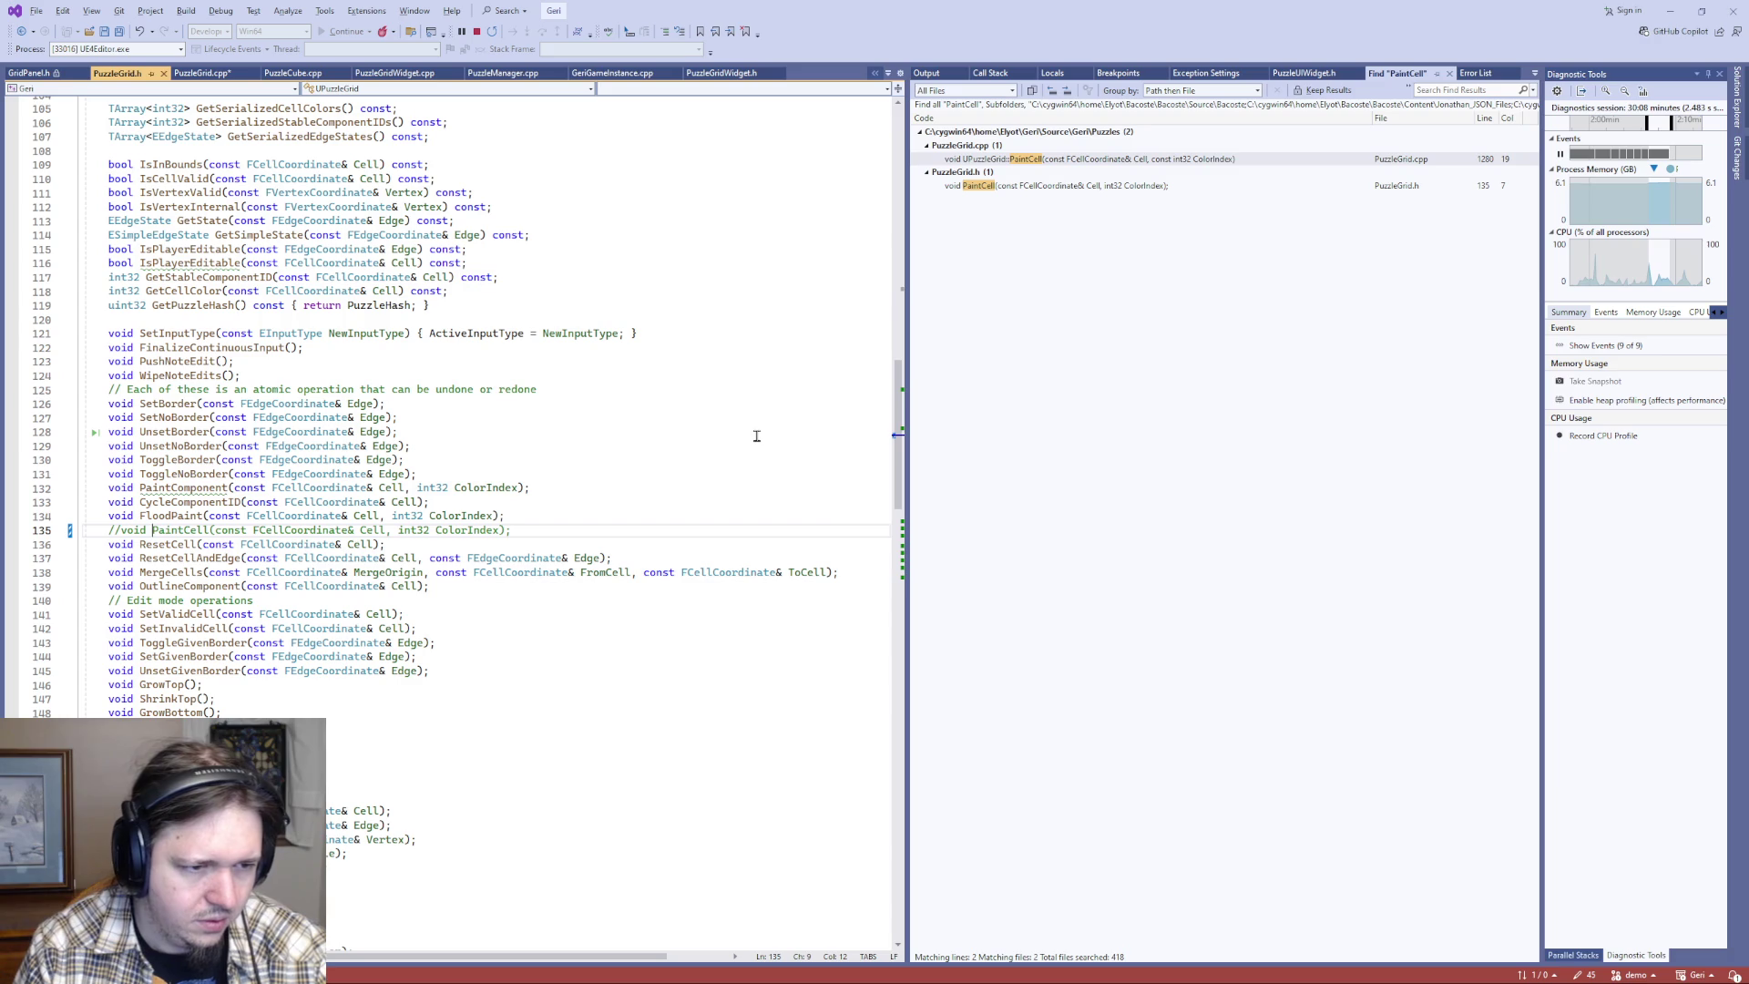
{"action": "key", "text": "Up"}
{"action": "key", "text": "Up"}
{"action": "key", "text": "Up"}
{"action": "key", "text": "End"}
{"action": "key", "text": "Left"}
{"action": "key", "text": "Left"}
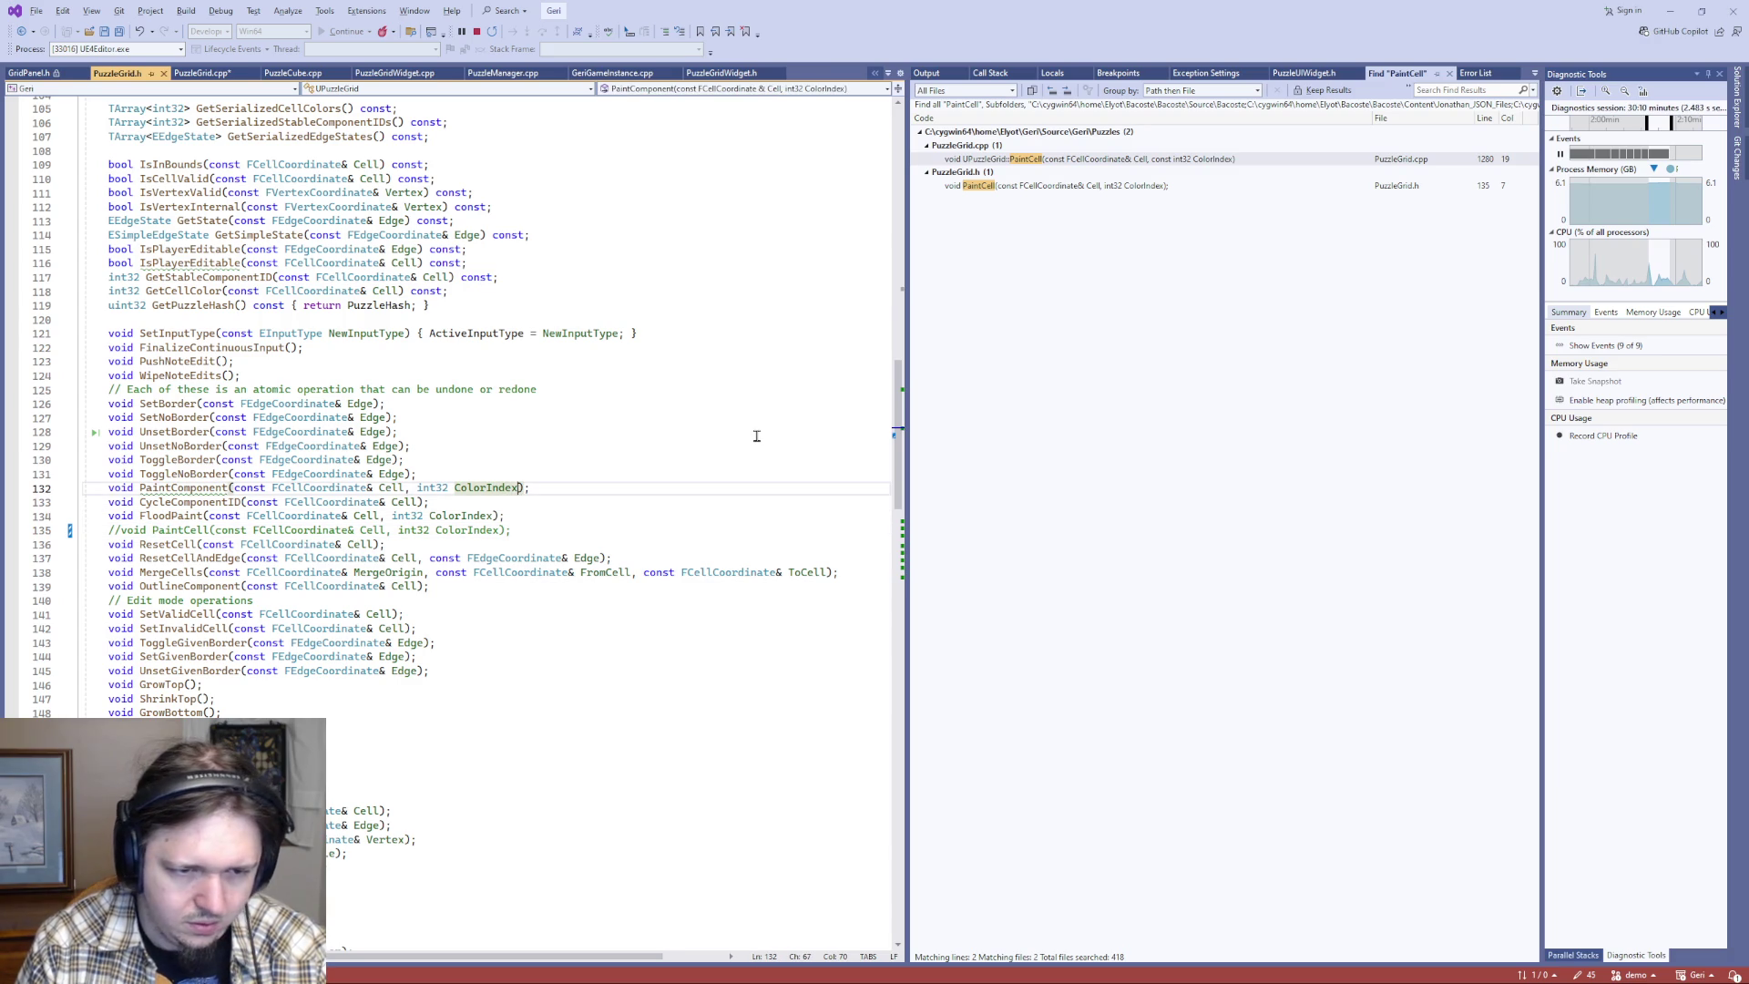
{"action": "type", "text": ", bool "}
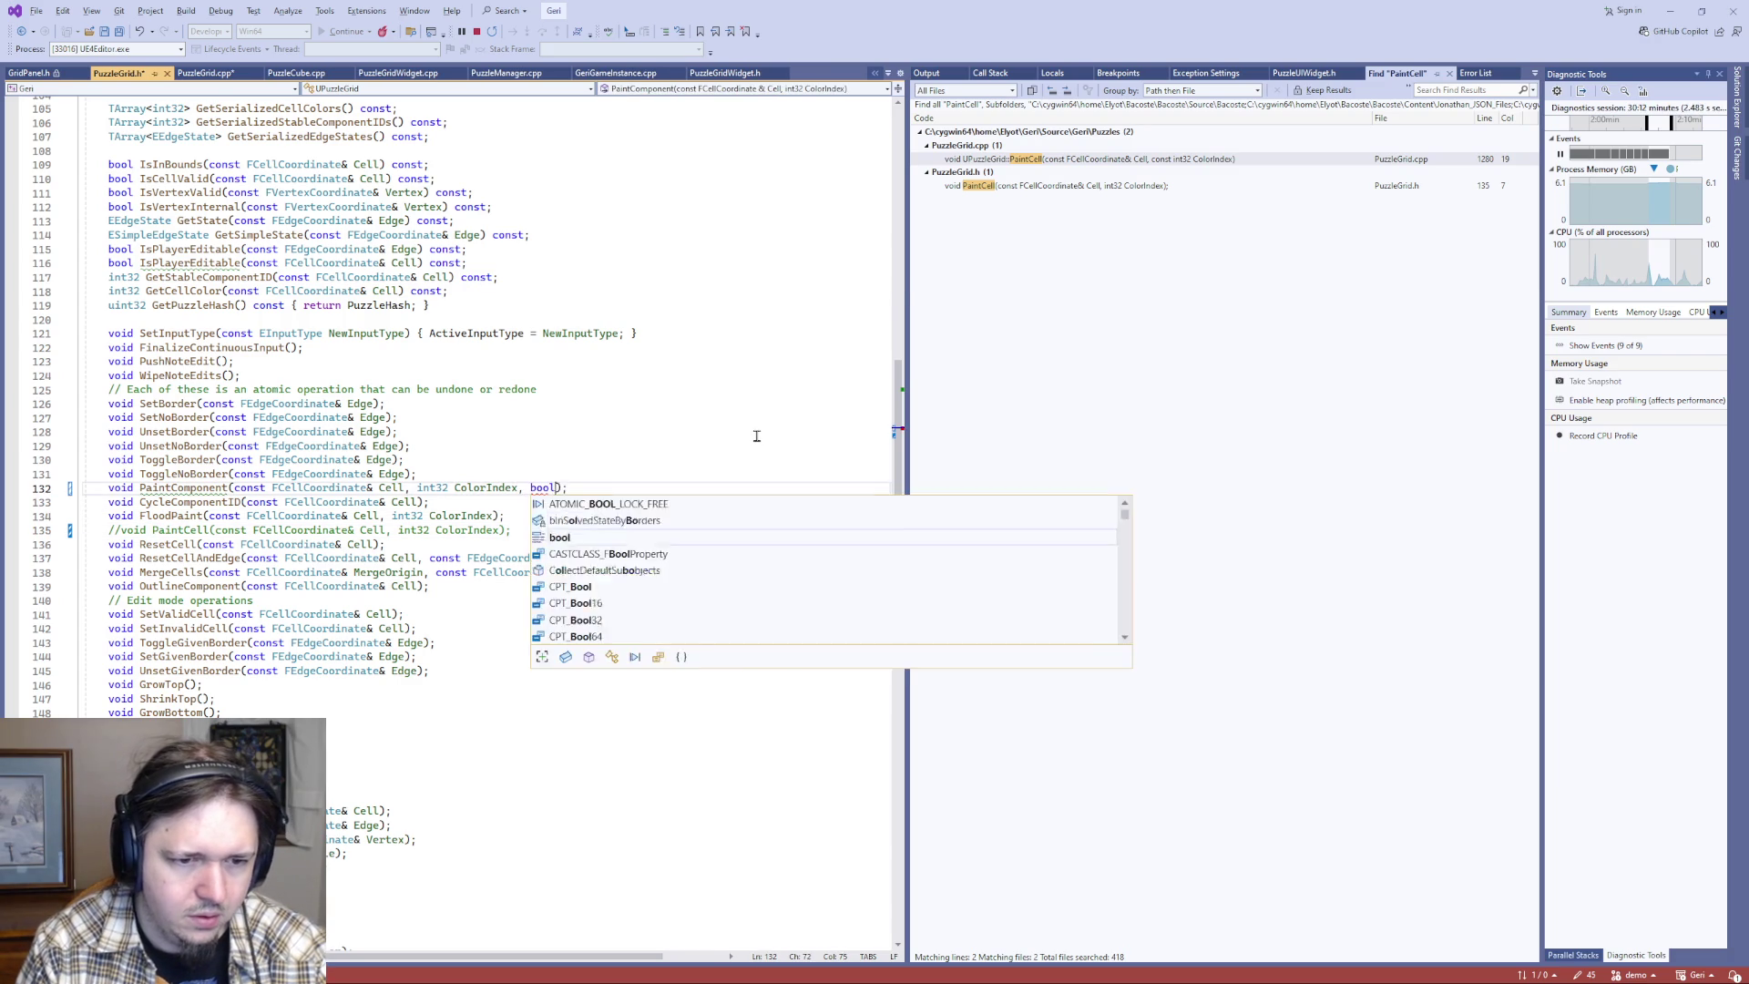
{"action": "type", "text": "RandomizeIDMod"}
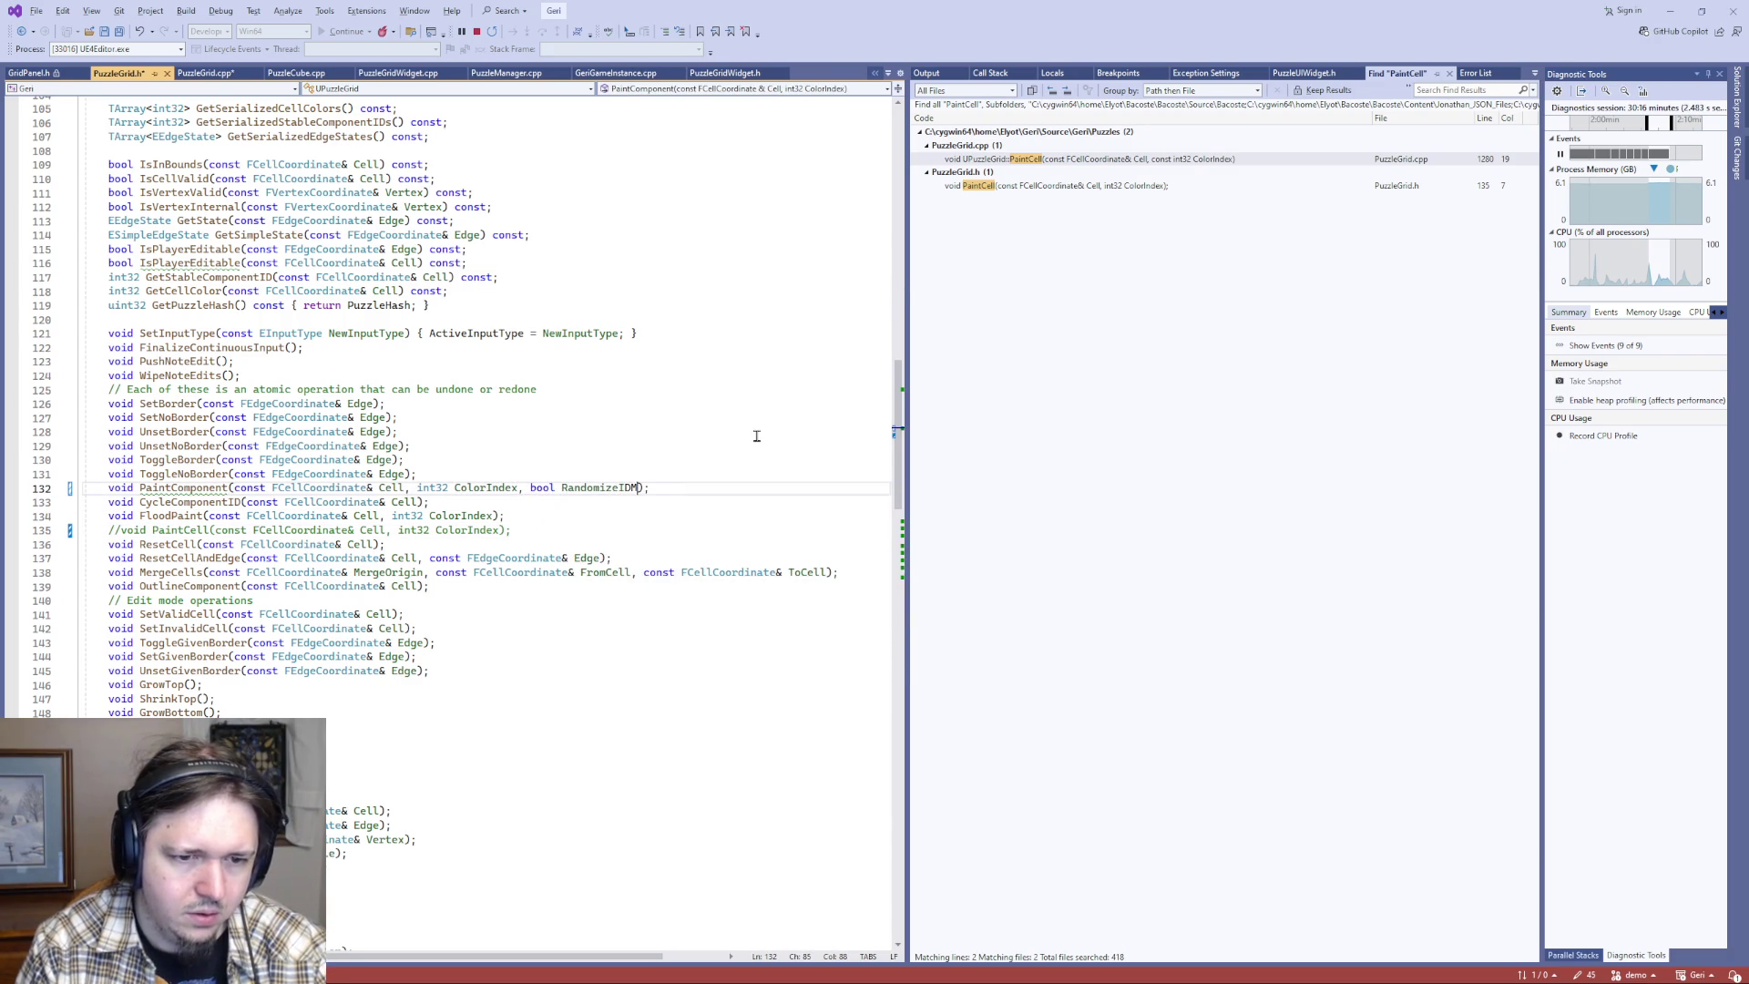
{"action": "type", "text": "5 = false"}
{"action": "key", "text": "End"}
{"action": "key", "text": "ctrl+s"}
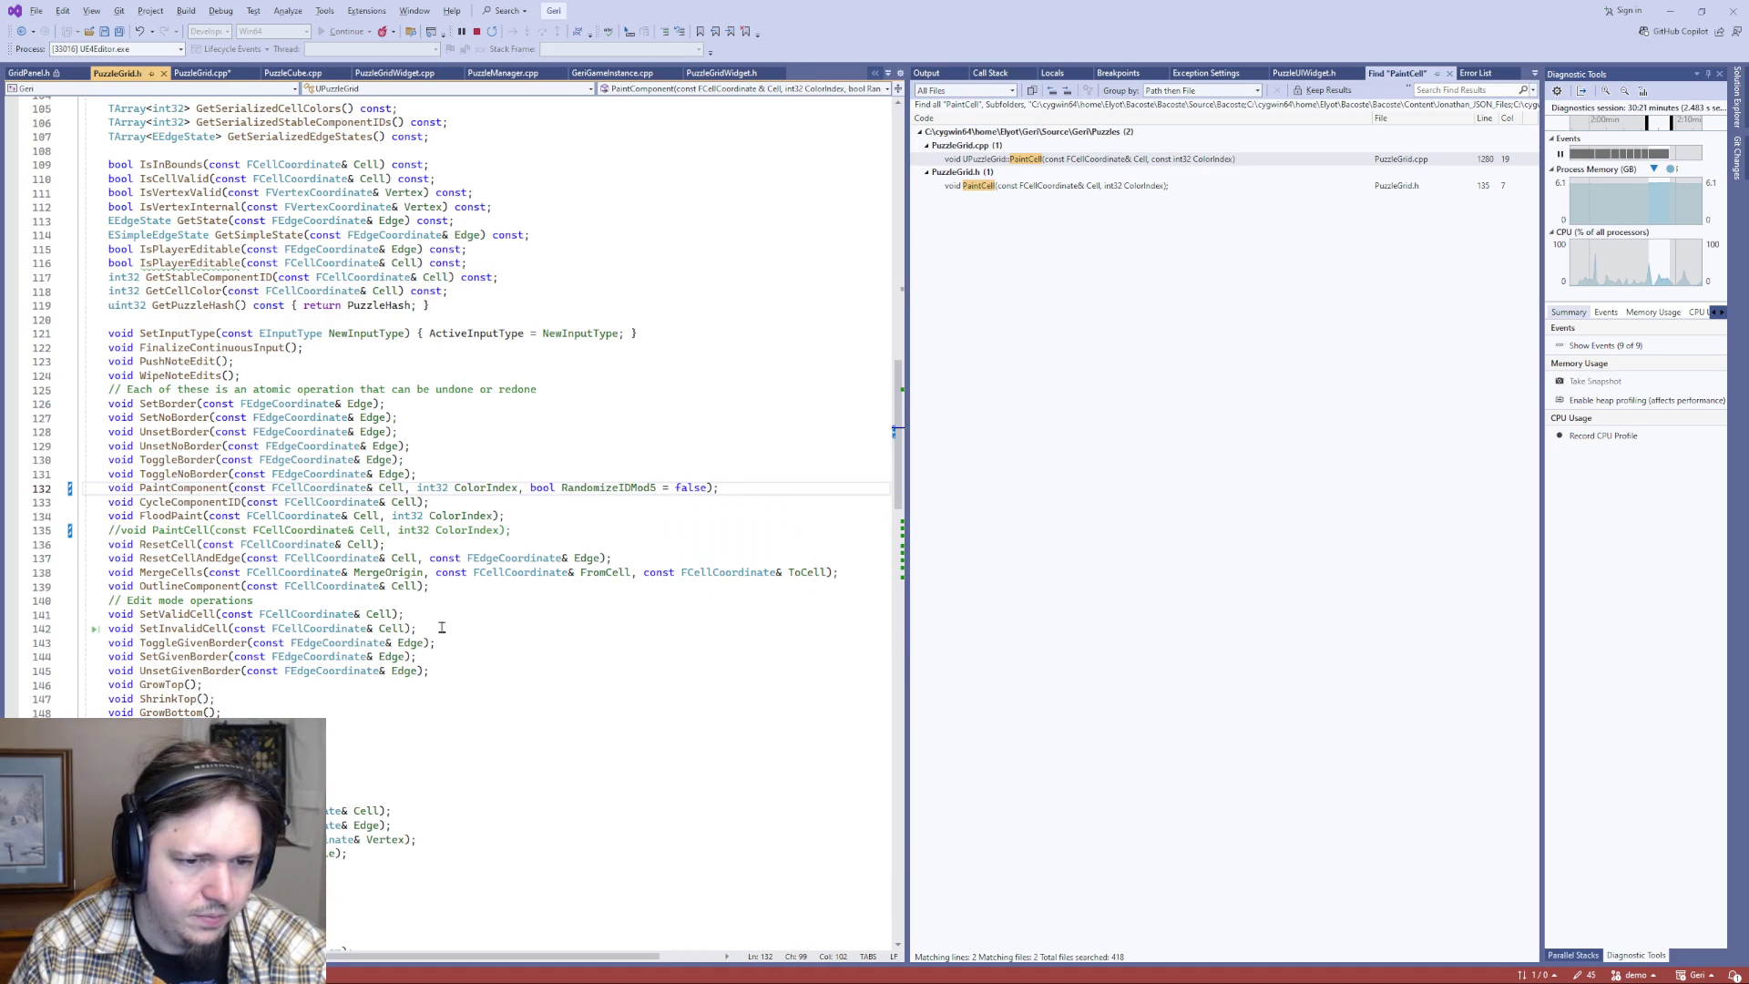
{"action": "left_click", "coordinate": [623, 490], "text": "ctrl"}
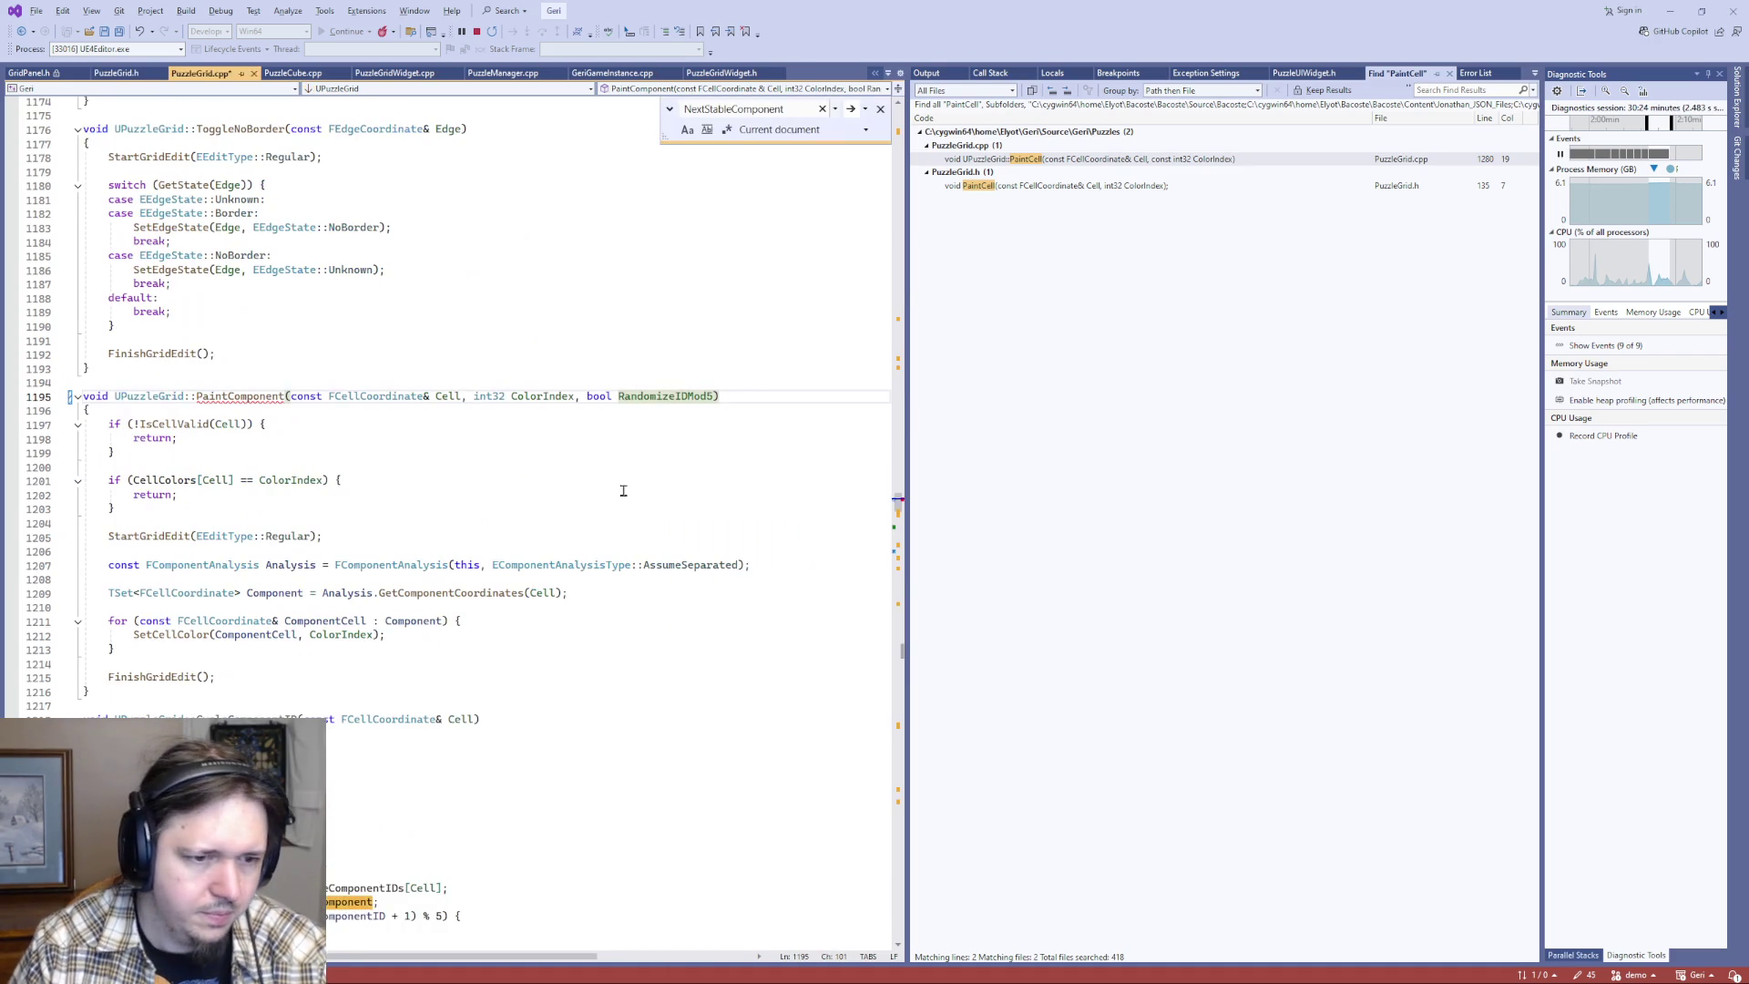
- Check the PaintComponent mismatch error and review the end of the function body
{"action": "left_click", "coordinate": [209, 398]}
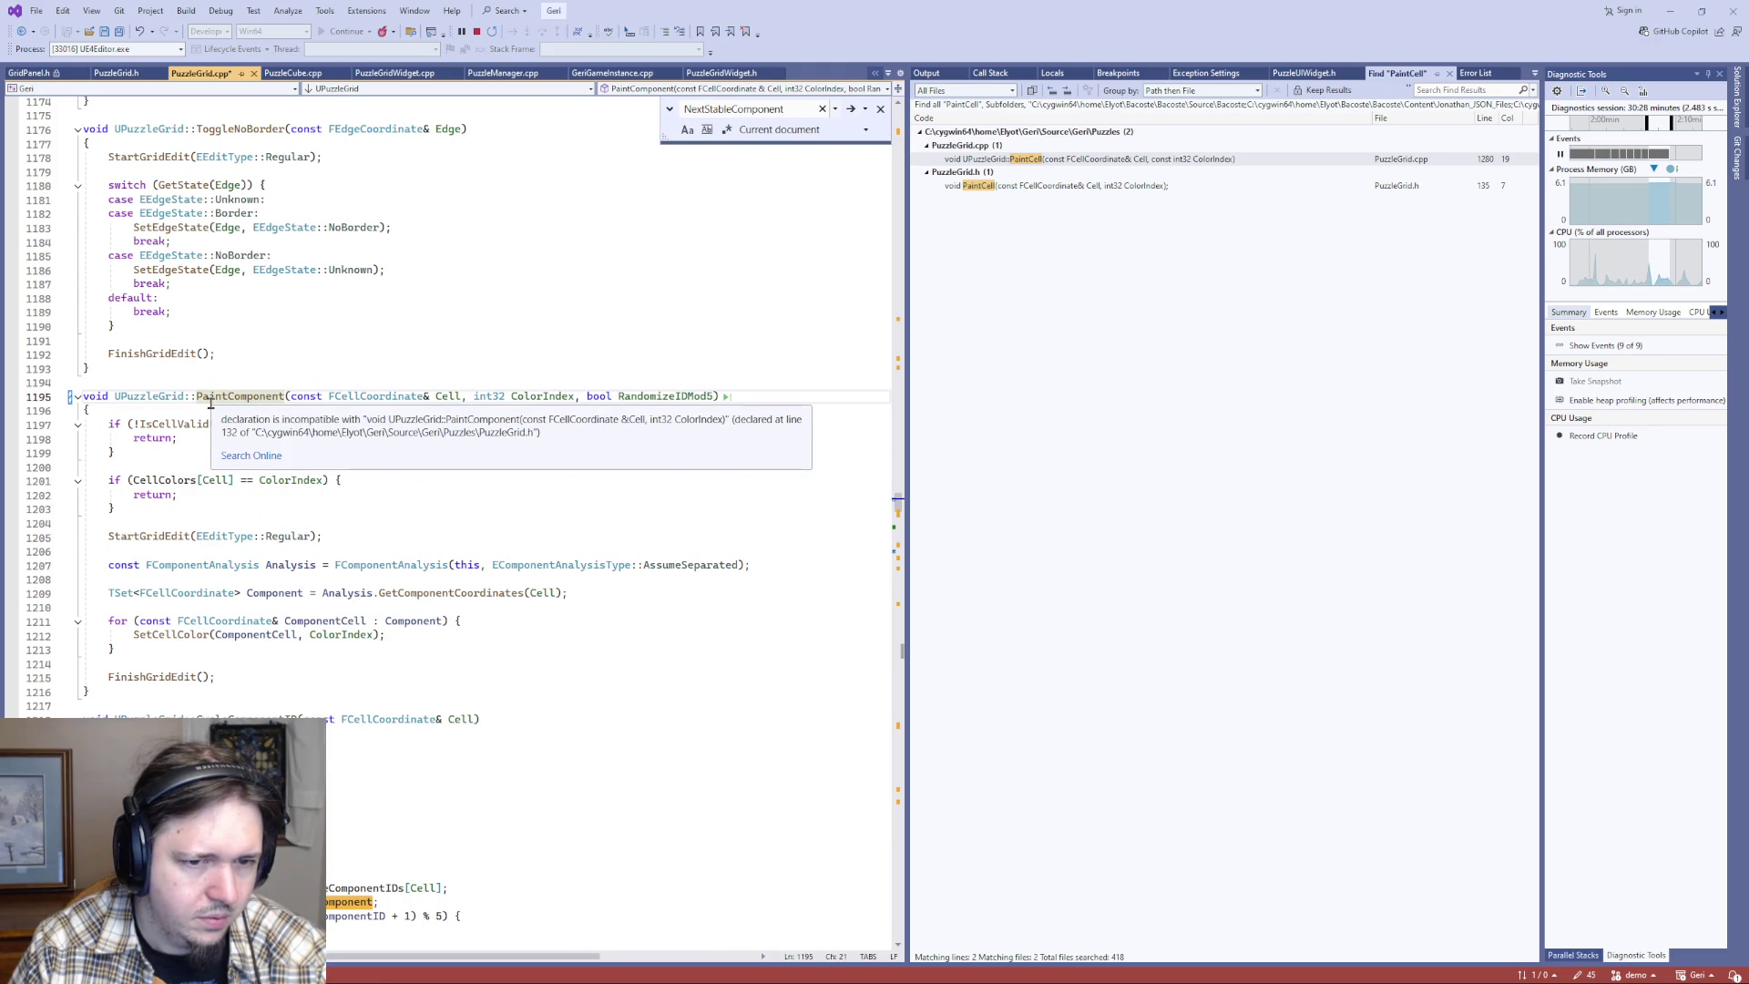
{"action": "left_click", "coordinate": [225, 550]}
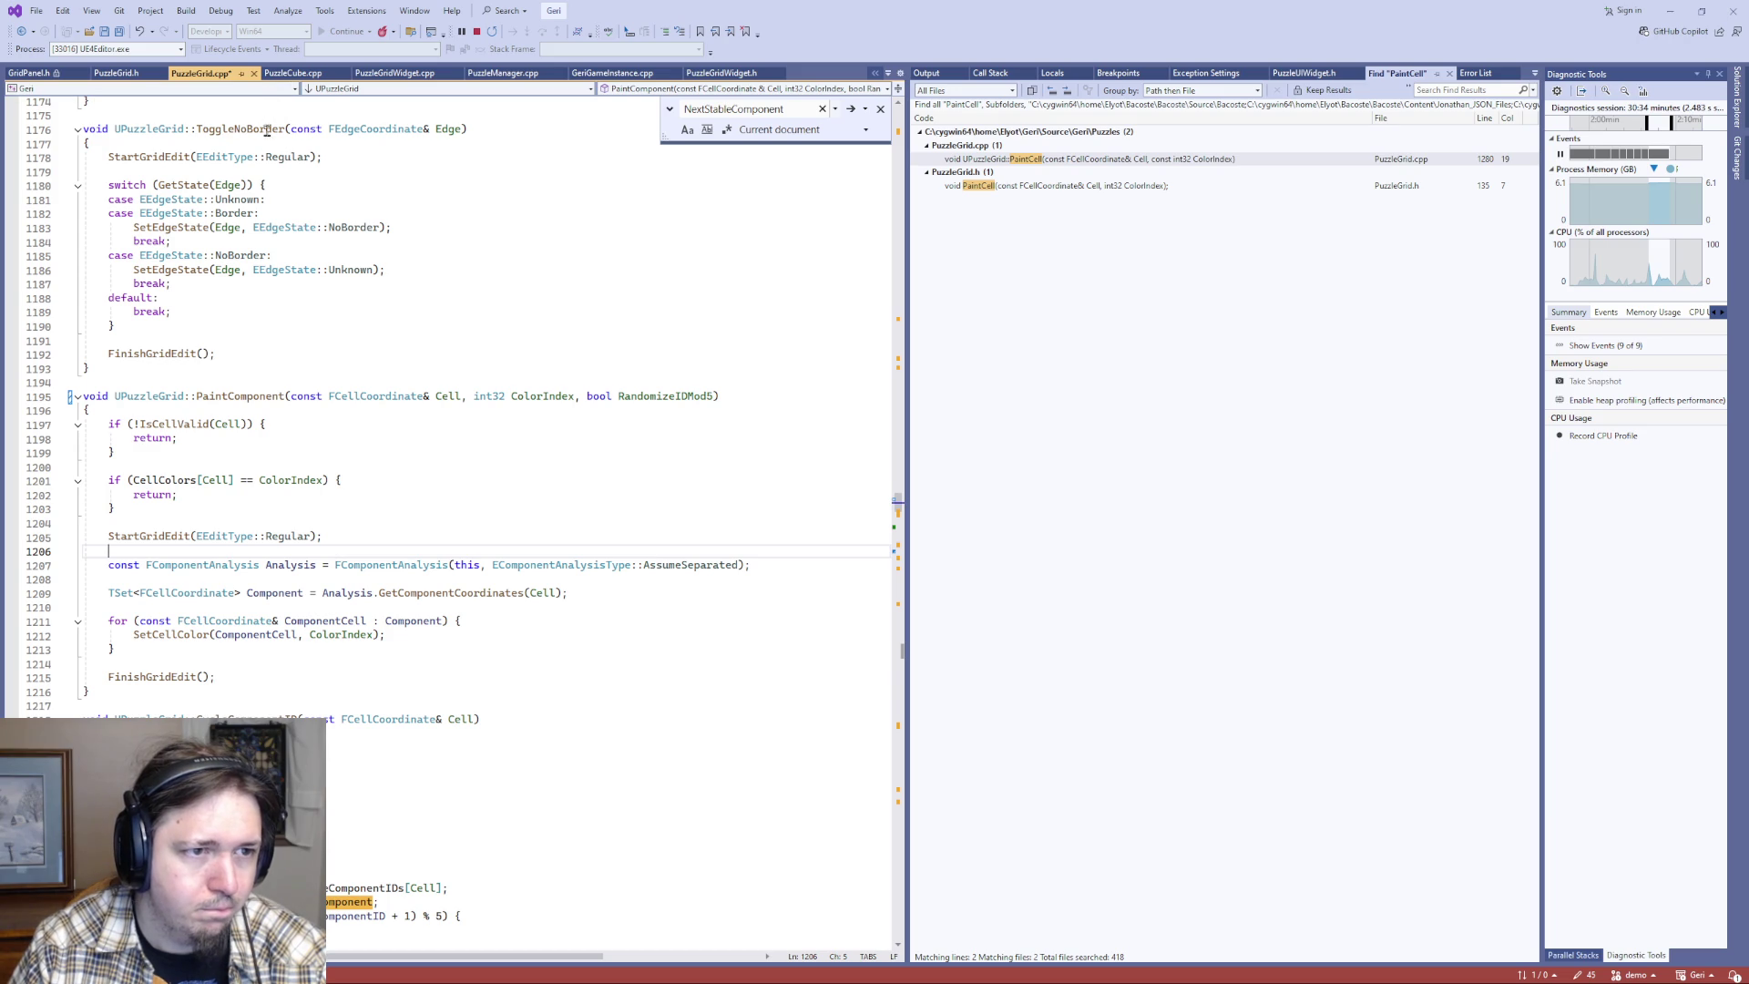
{"action": "scroll", "coordinate": [321, 522], "scroll_direction": "down", "scroll_amount": 6}
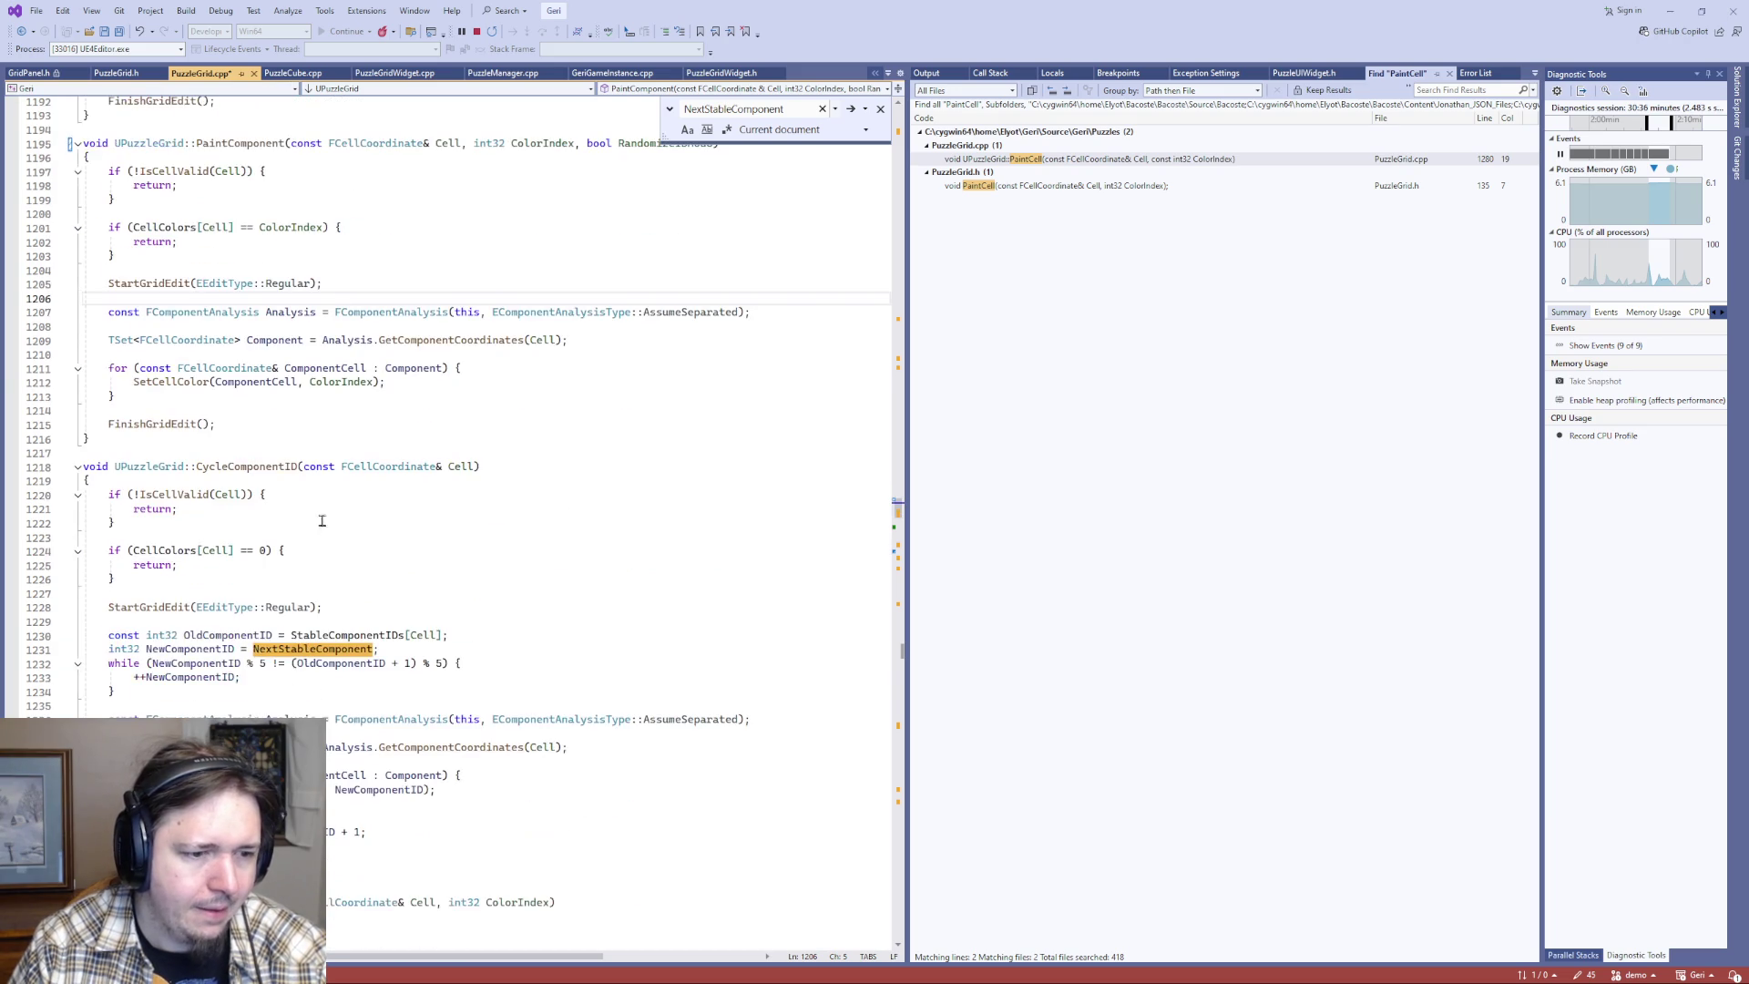
{"action": "scroll", "coordinate": [249, 602], "scroll_direction": "down", "scroll_amount": 2}
{"action": "left_click_drag", "start_coordinate": [105, 551], "coordinate": [378, 747]}
{"action": "key", "text": "ctrl+c"}
{"action": "scroll", "coordinate": [155, 611], "scroll_direction": "up", "scroll_amount": 7}
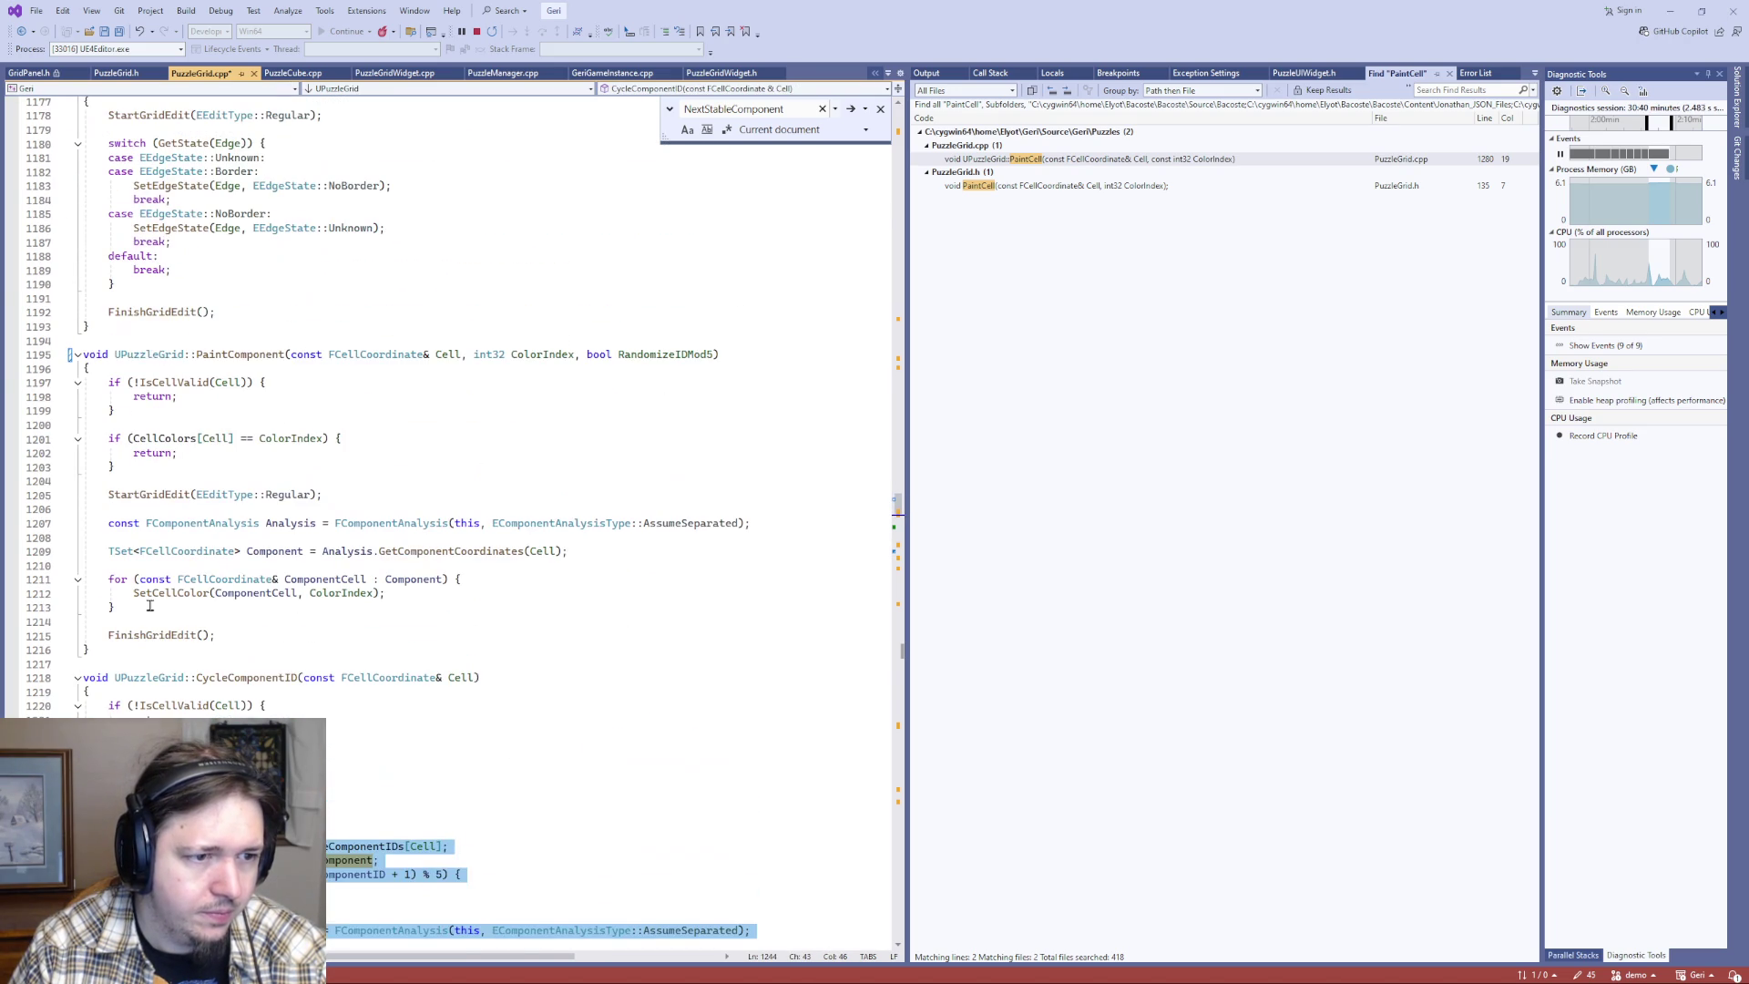
- Insert an 'if (RandomizeIDMod5) {' block after the colour loop and paste the CycleComponentID ID code inside
{"action": "left_click", "coordinate": [306, 618]}
{"action": "key", "text": "Return"}
{"action": "key", "text": "Return"}
{"action": "key", "text": "Up"}
{"action": "type", "text": "if (R"}
{"action": "type", "text": "andomizeID"}
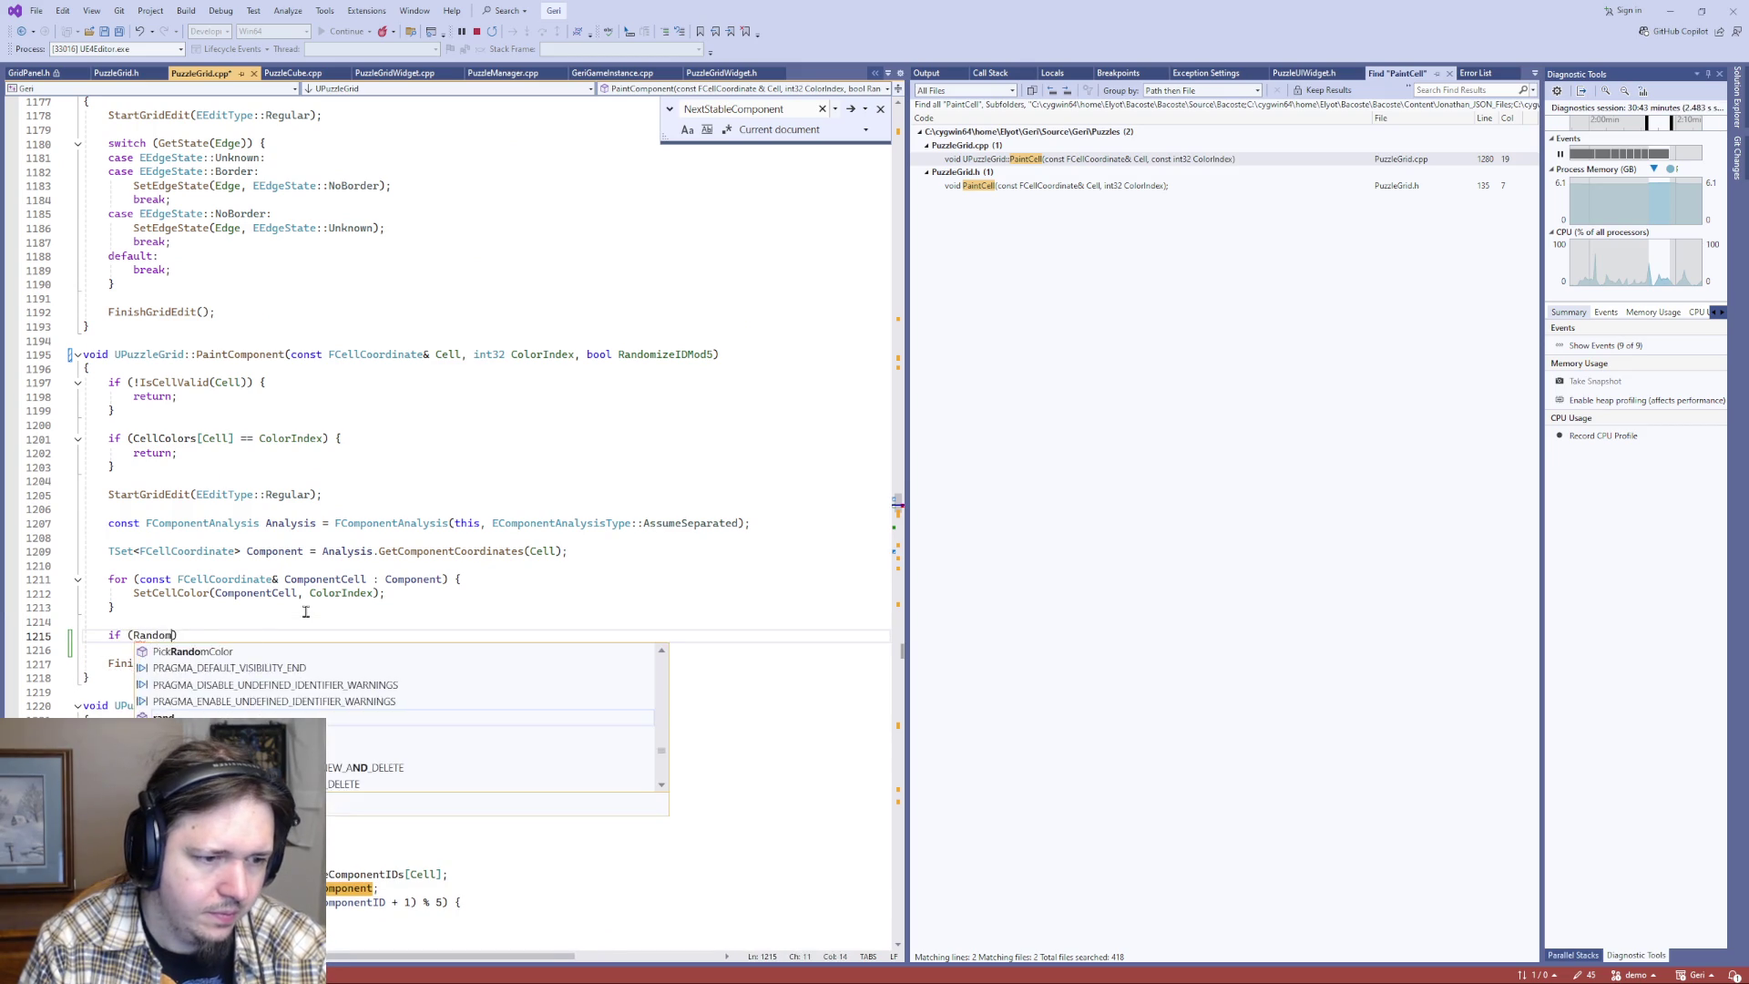
{"action": "type", "text": "Mod"}
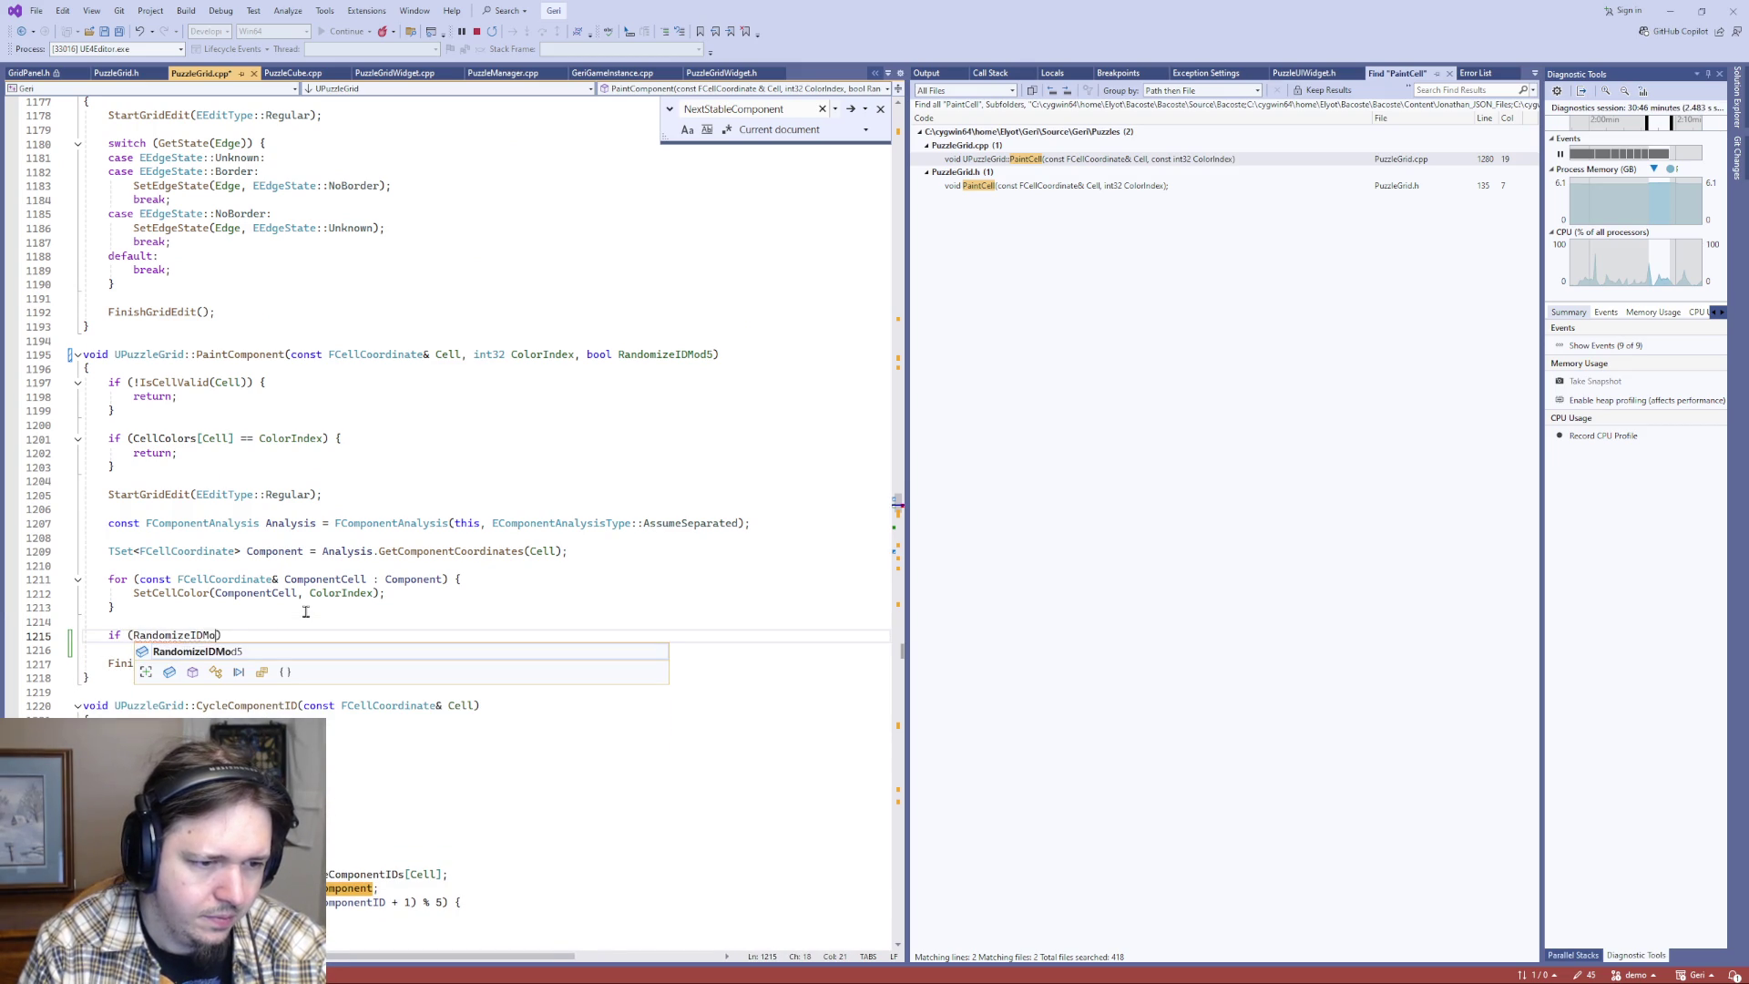
{"action": "key", "text": "Tab"}
{"action": "type", "text": "{"}
{"action": "key", "text": "Return"}
{"action": "key", "text": "ctrl+v"}
- Remove the trailing semicolon from the pasted NewComponentID line
{"action": "scroll", "coordinate": [306, 611], "scroll_direction": "down", "scroll_amount": 2}
{"action": "left_click", "coordinate": [530, 566]}
{"action": "key", "text": "Left"}
{"action": "key", "text": "Left"}
{"action": "key", "text": "Left"}
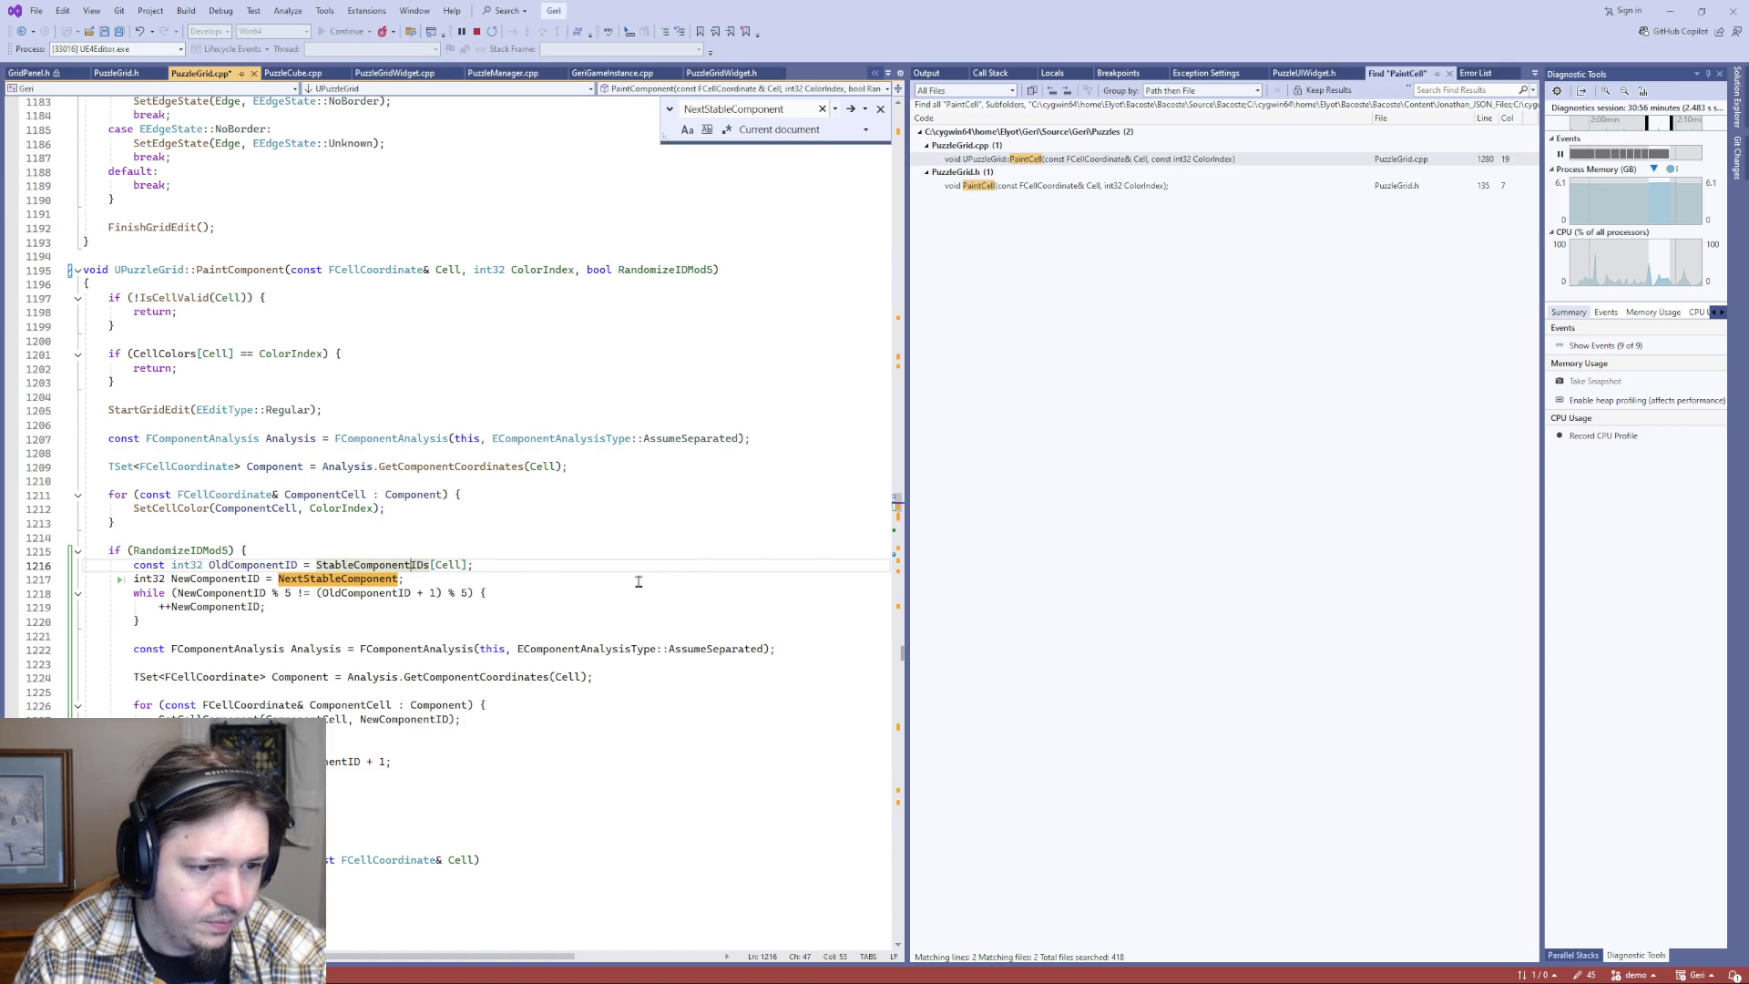
{"action": "left_click", "coordinate": [639, 581]}
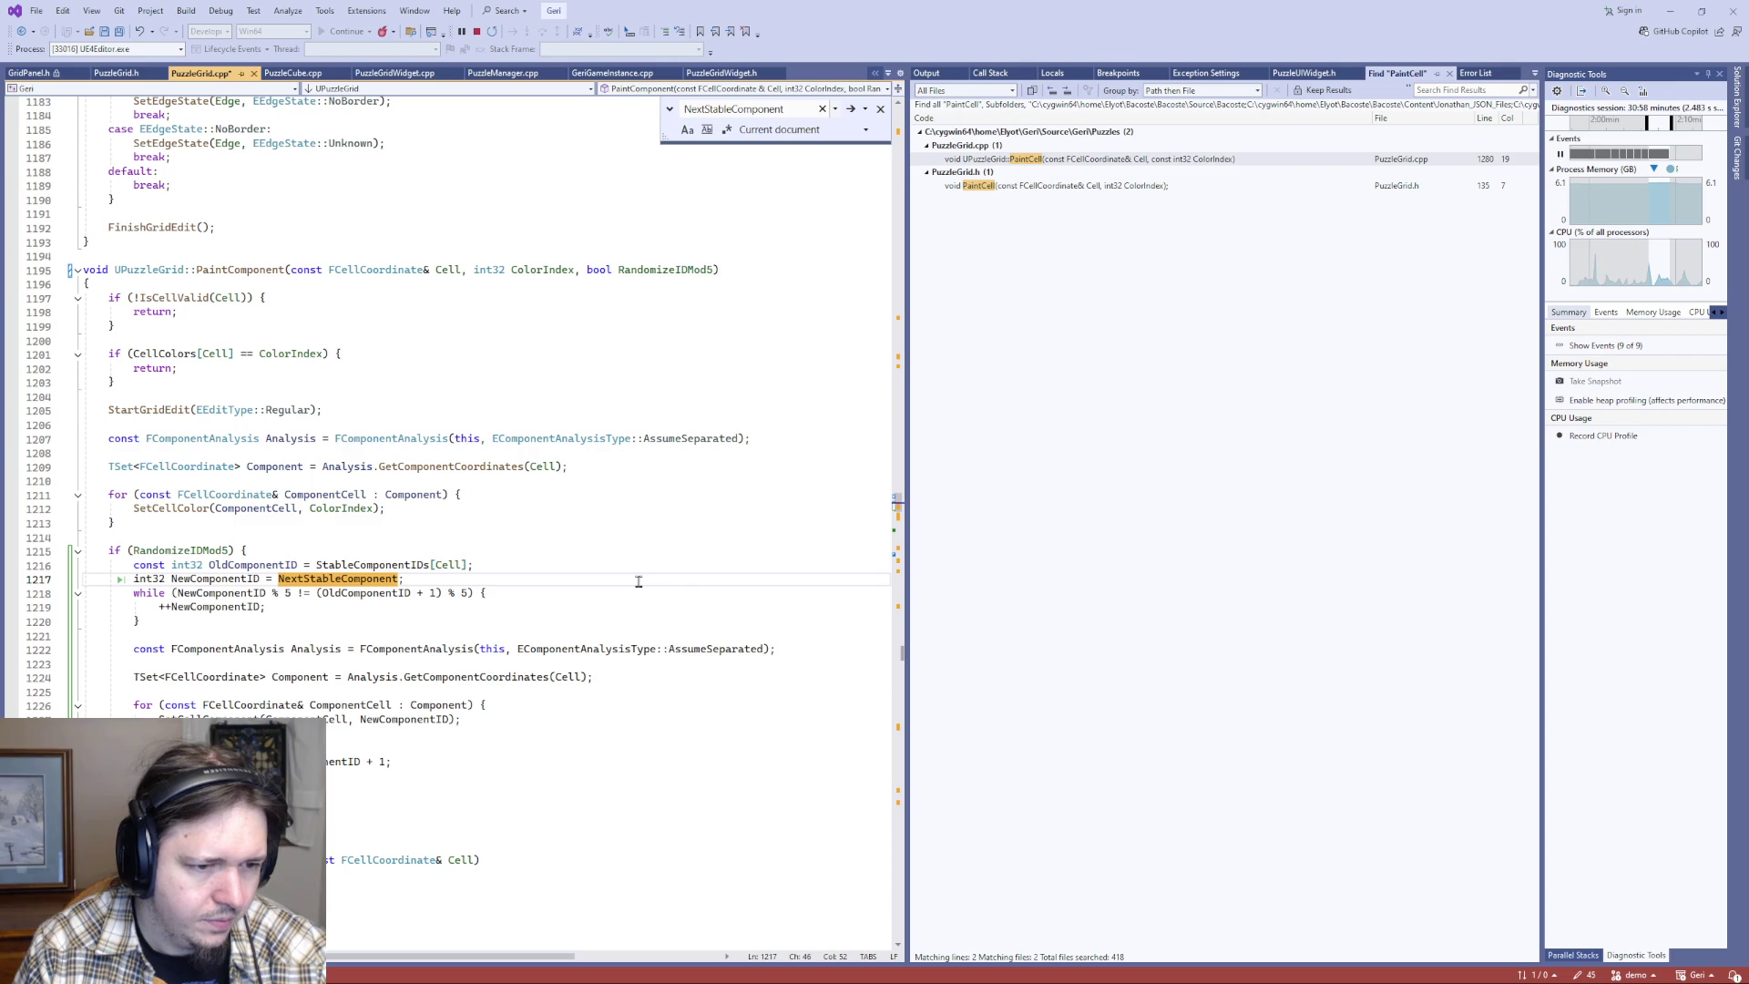
{"action": "key", "text": "Down"}
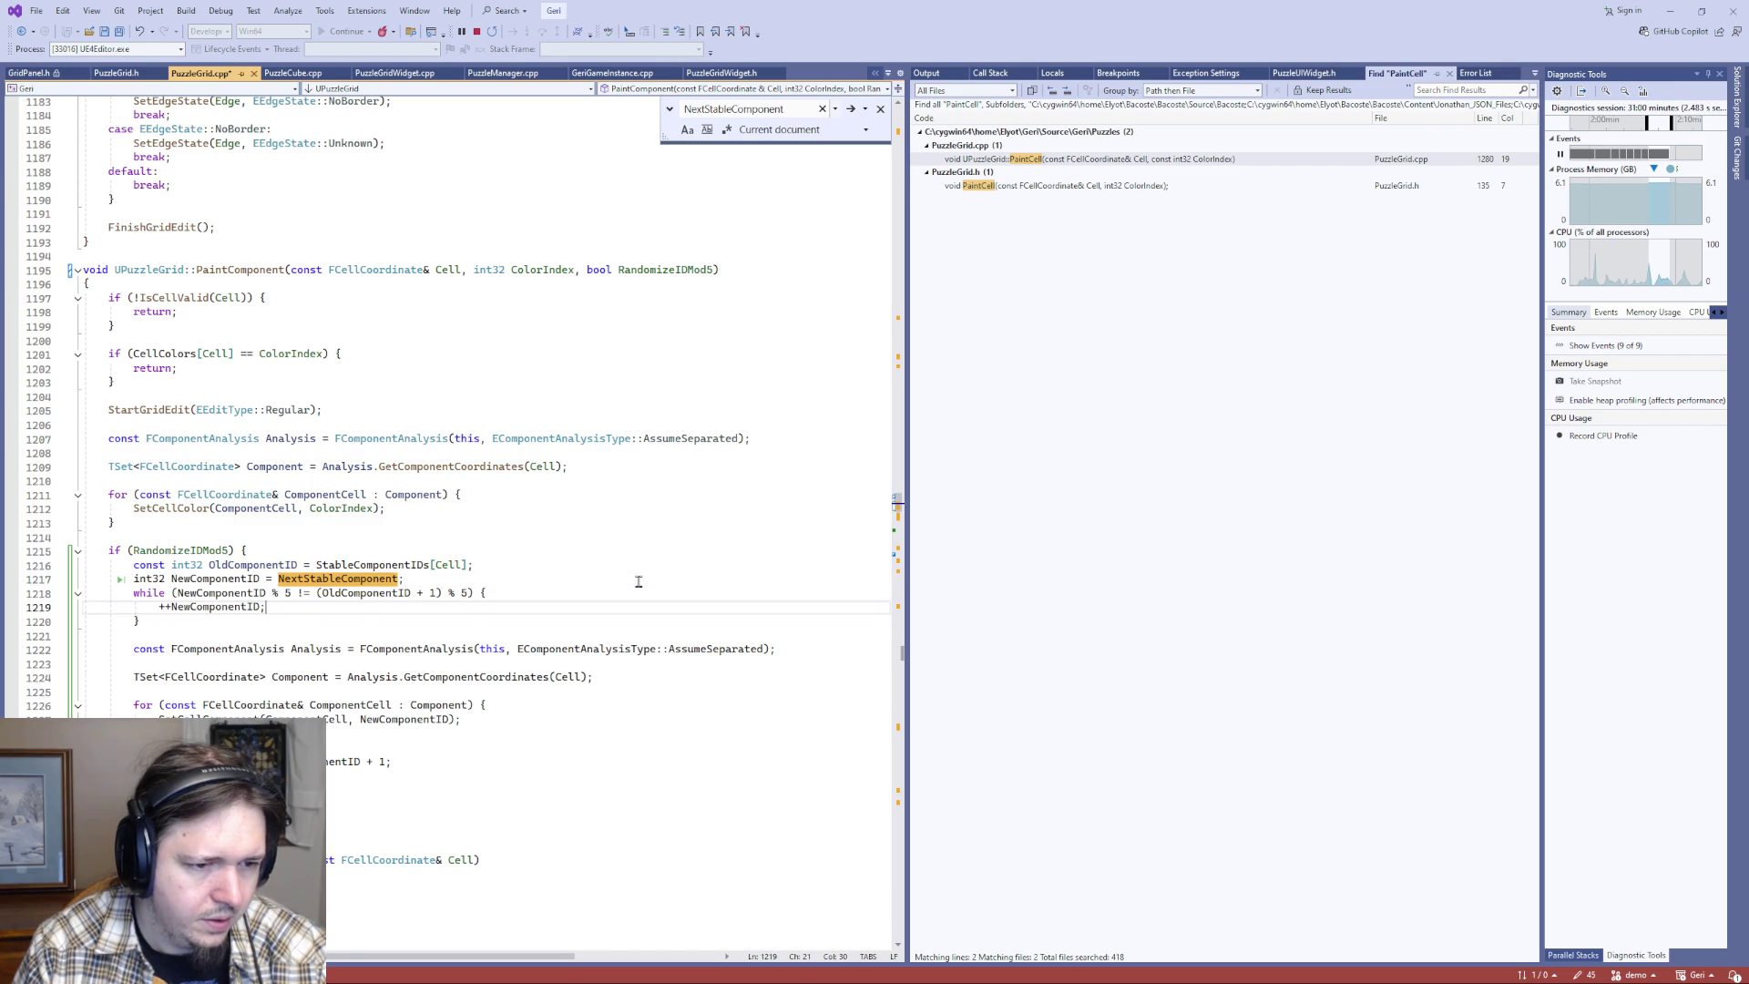
{"action": "key", "text": "Up"}
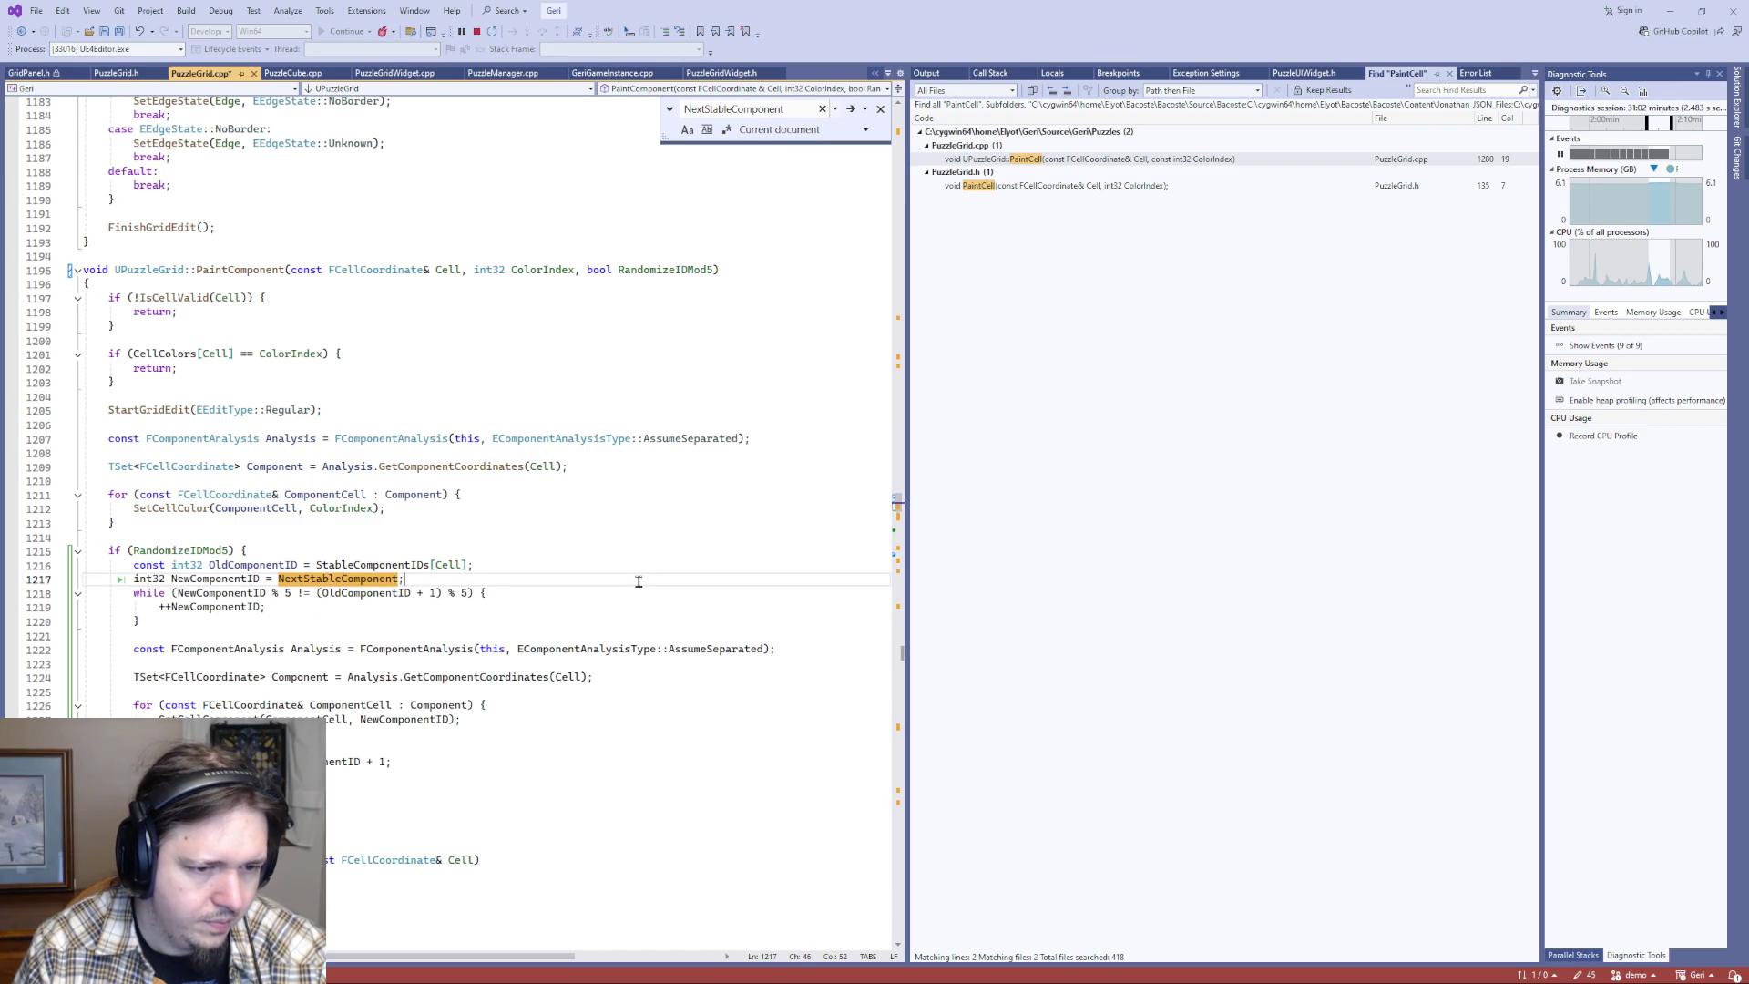
{"action": "key", "text": "BackSpace"}
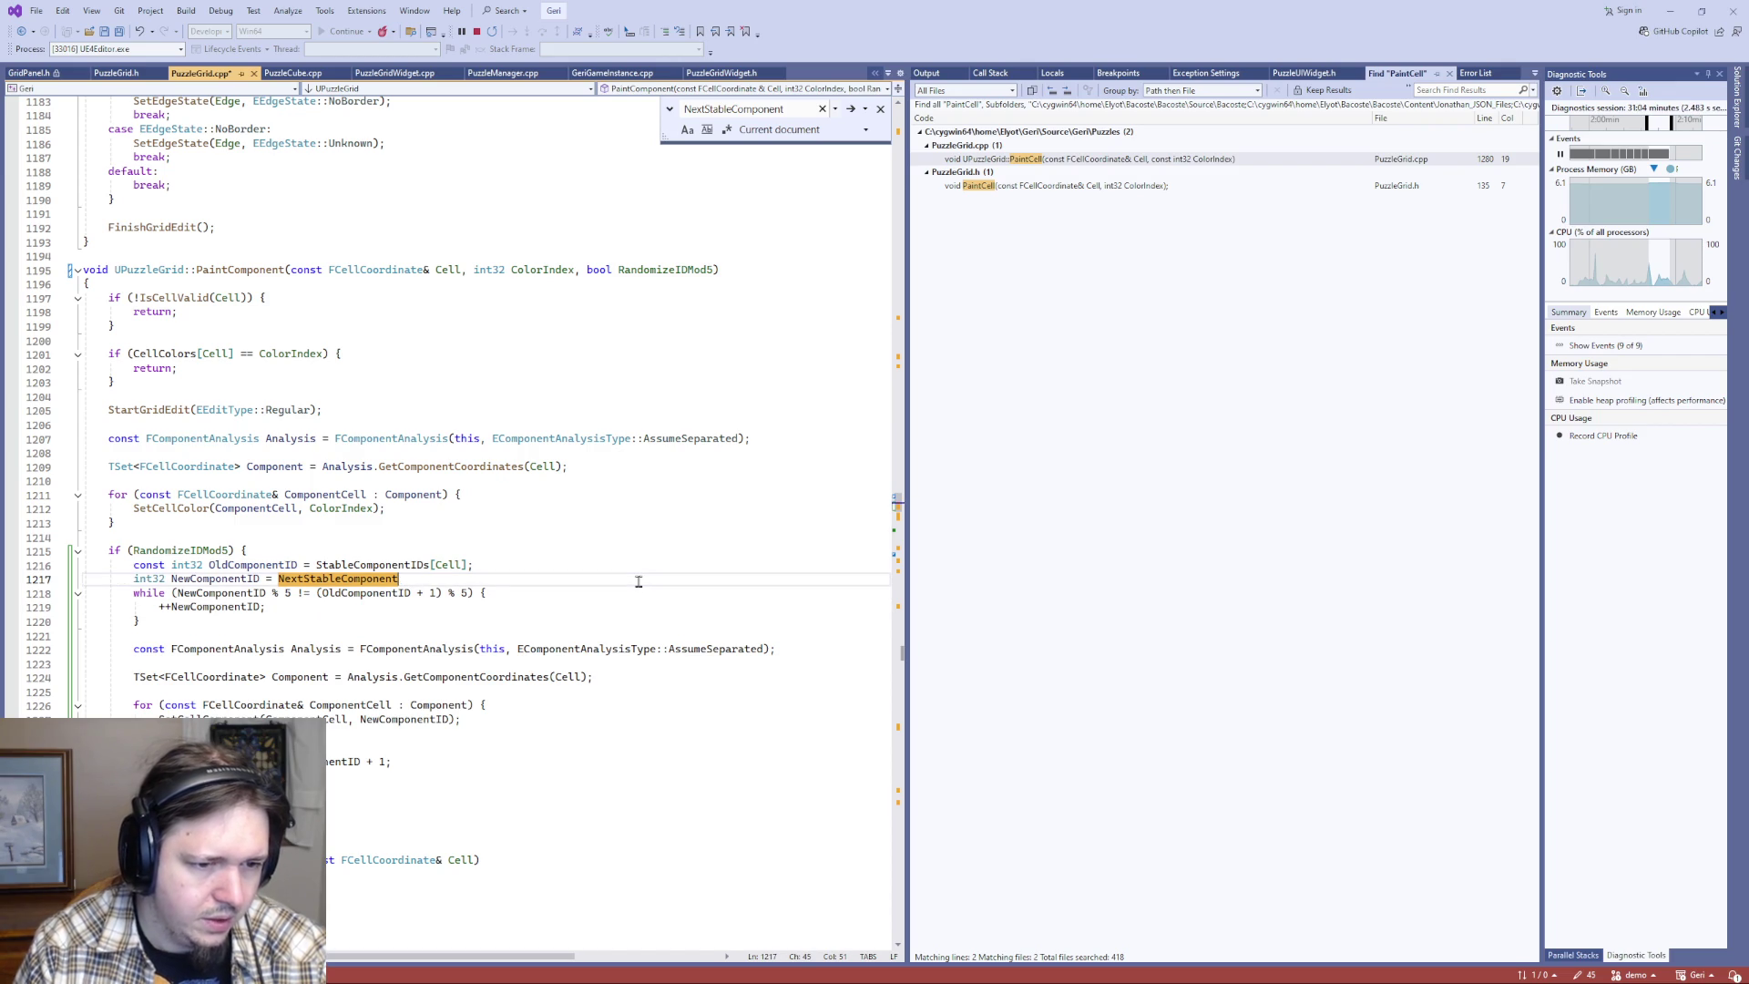
- Append '+ FMath::' to the NewComponentID expression on line 1217, trying Rand variants
{"action": "type", "text": " + "}
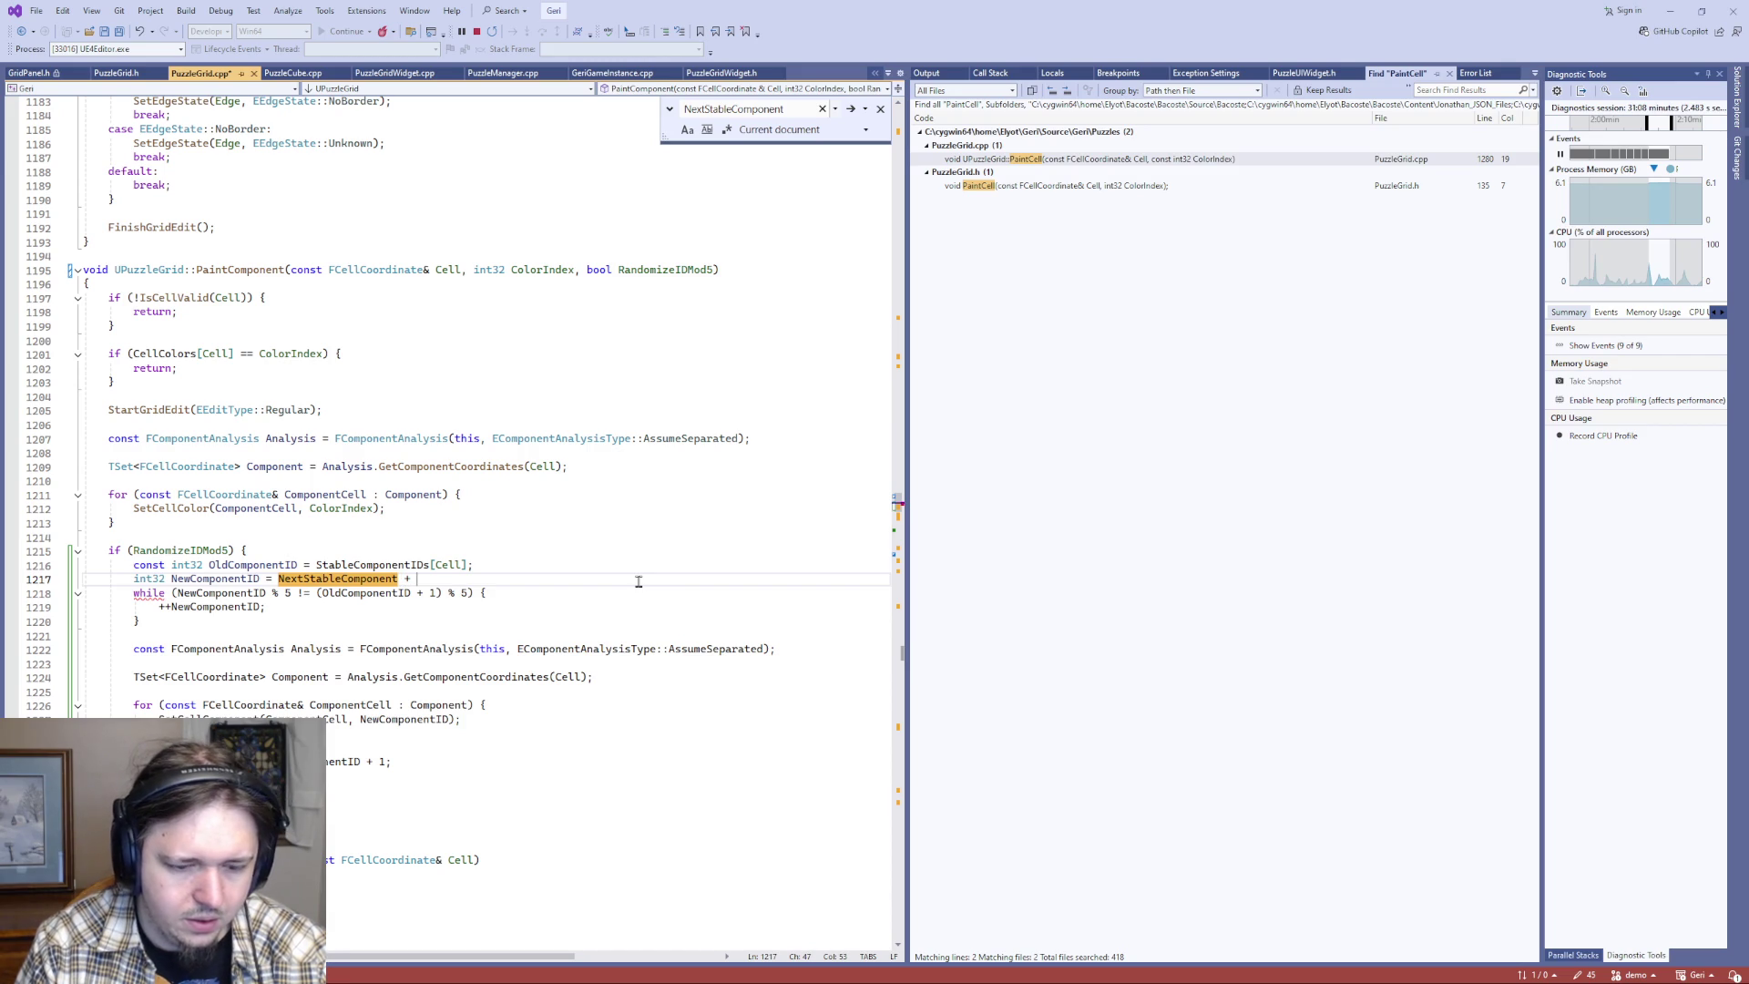
{"action": "type", "text": "FMath"}
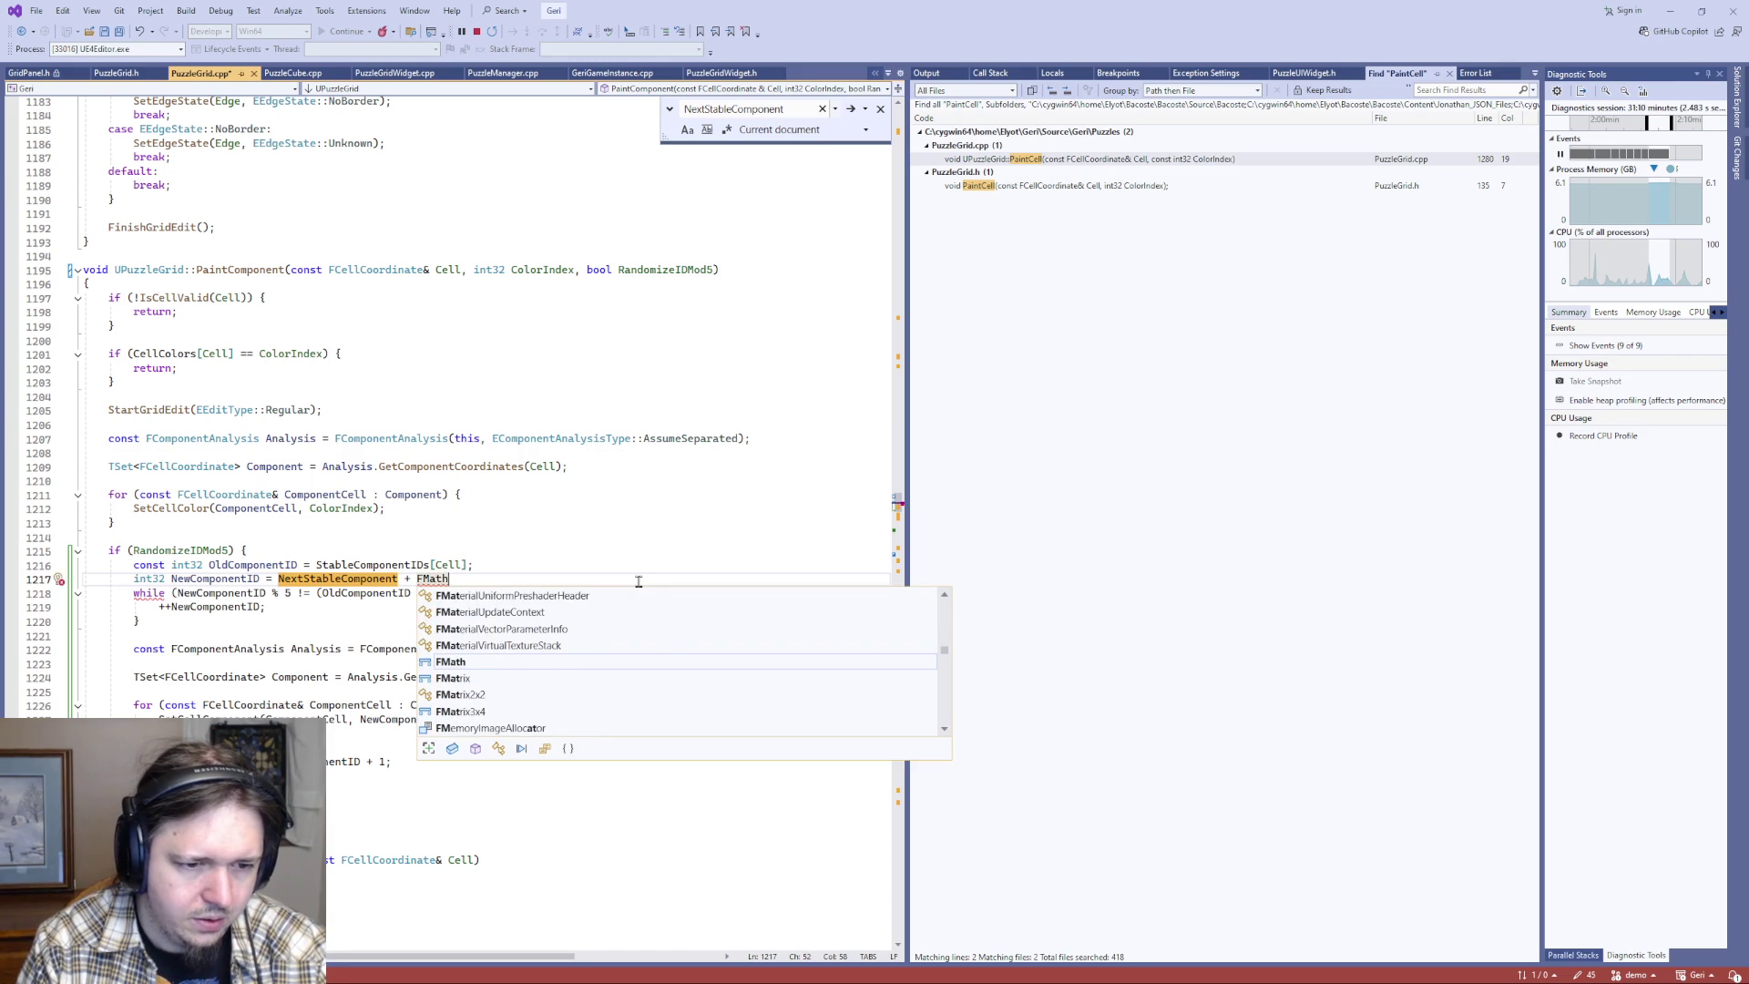
{"action": "type", "text": "::Ran"}
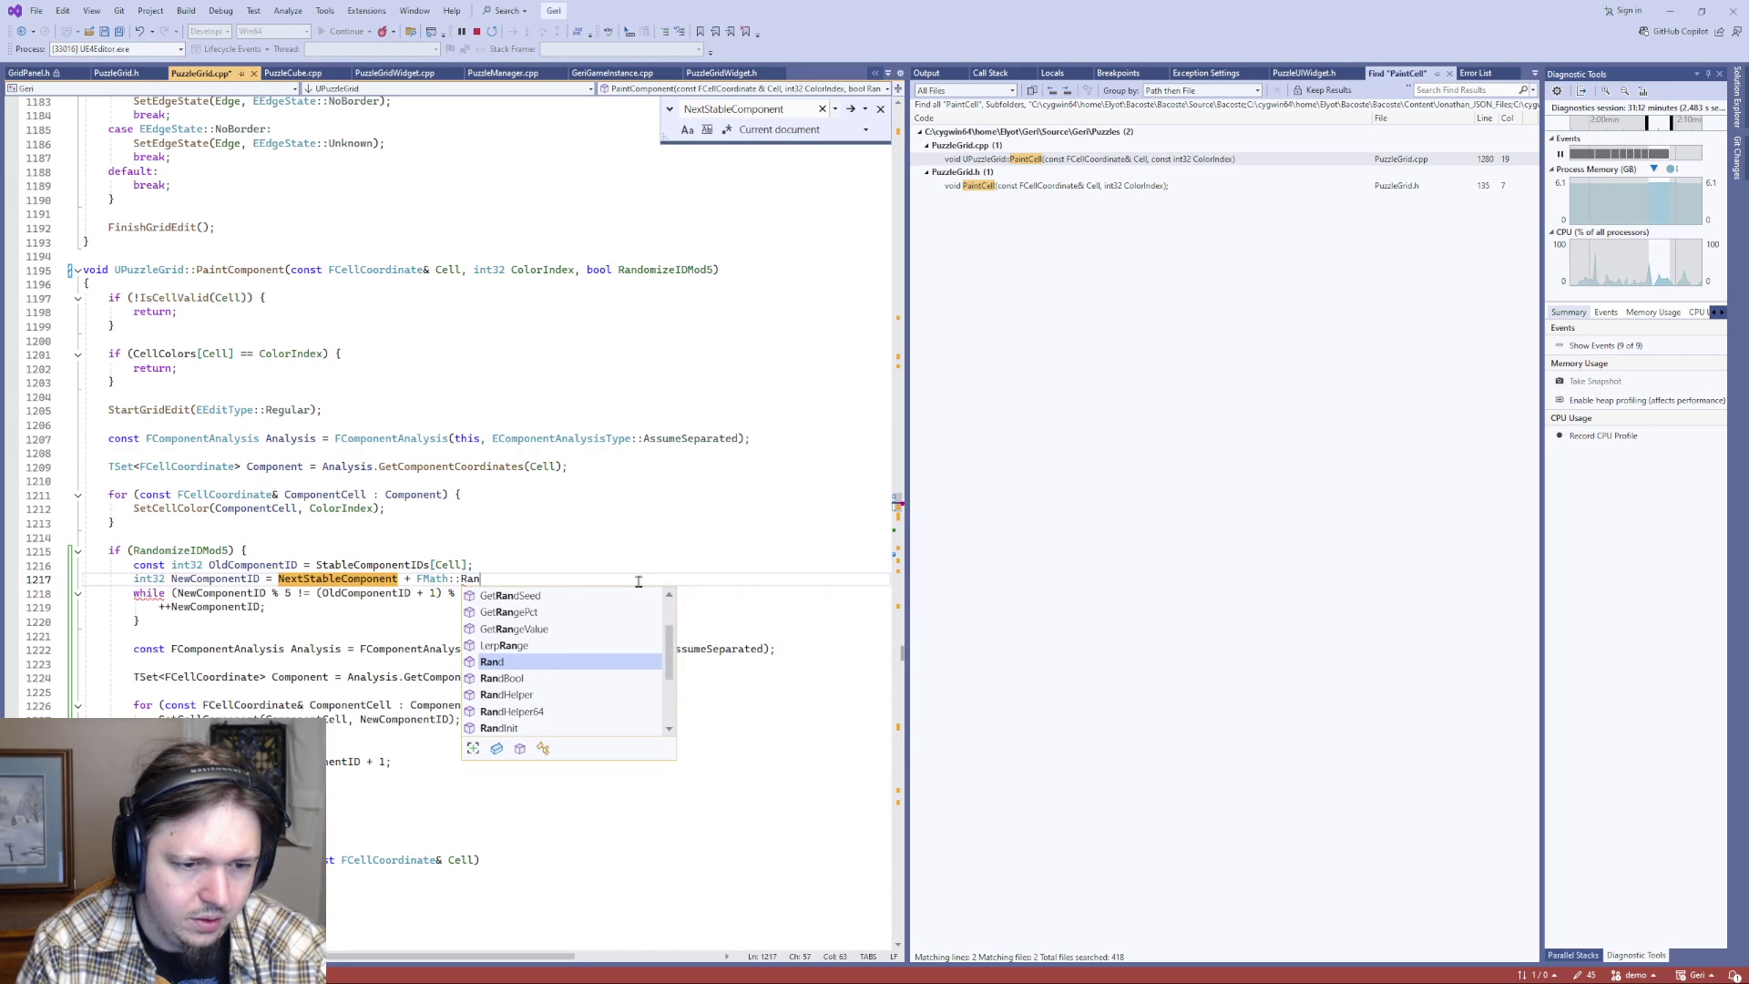
{"action": "type", "text": "d"}
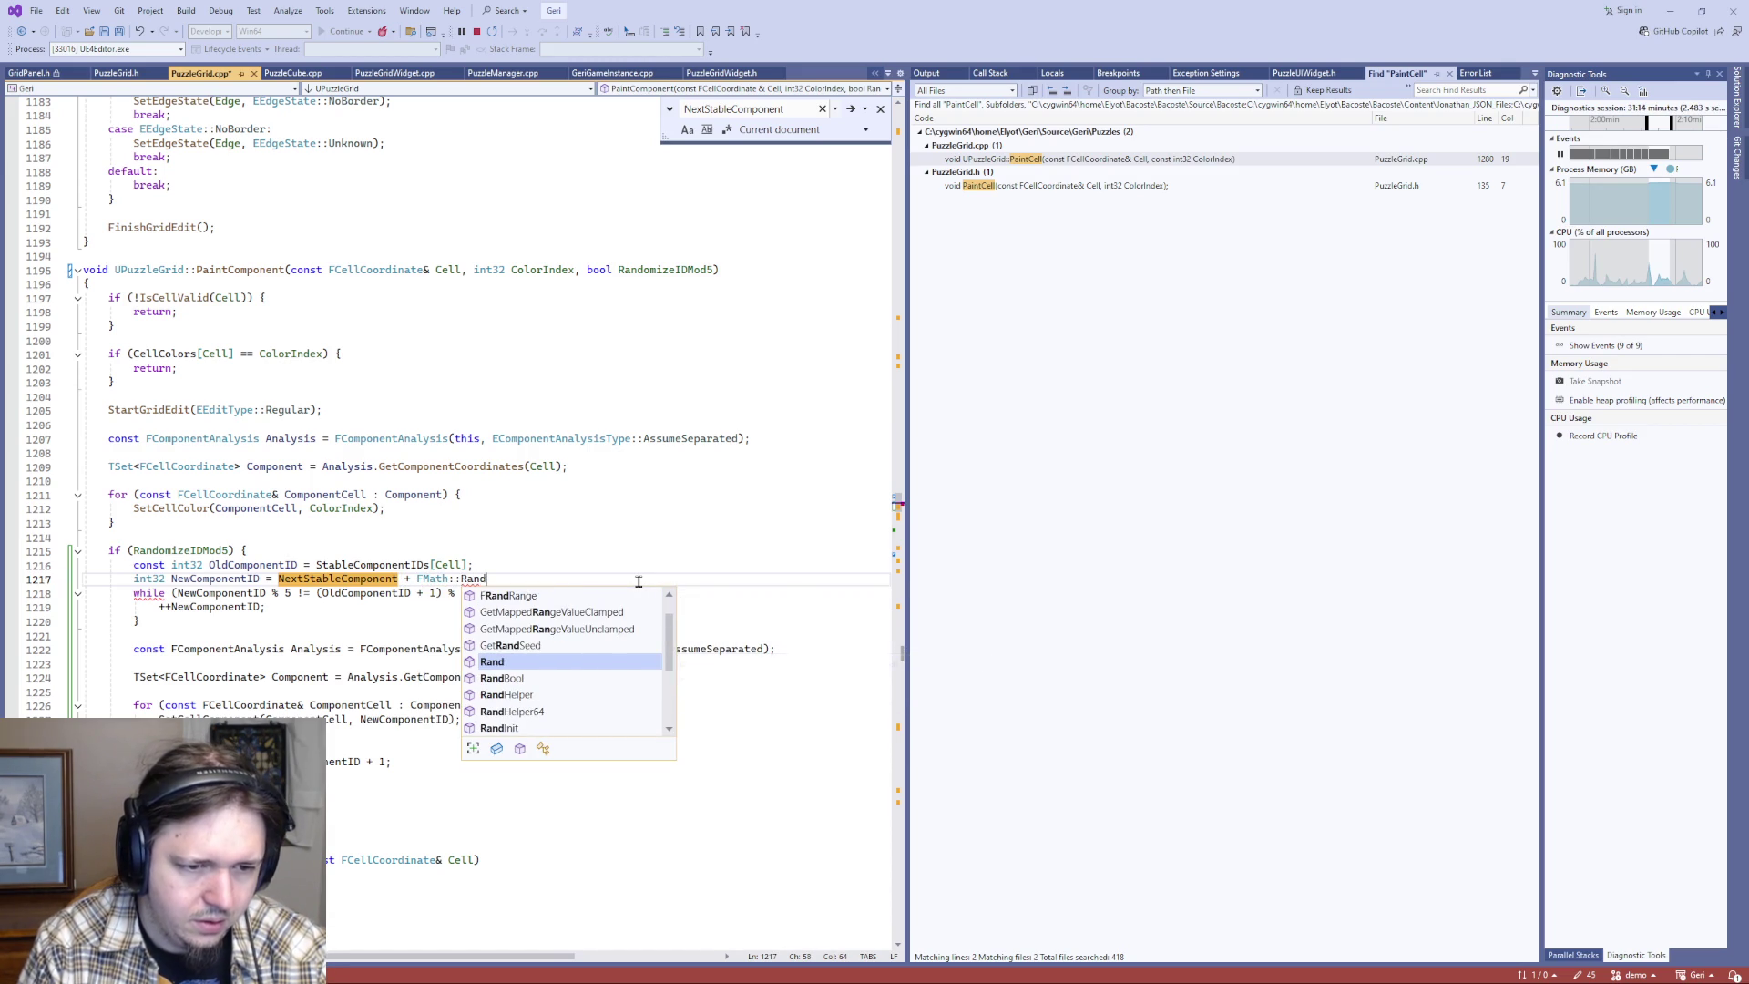
{"action": "type", "text": "in"}
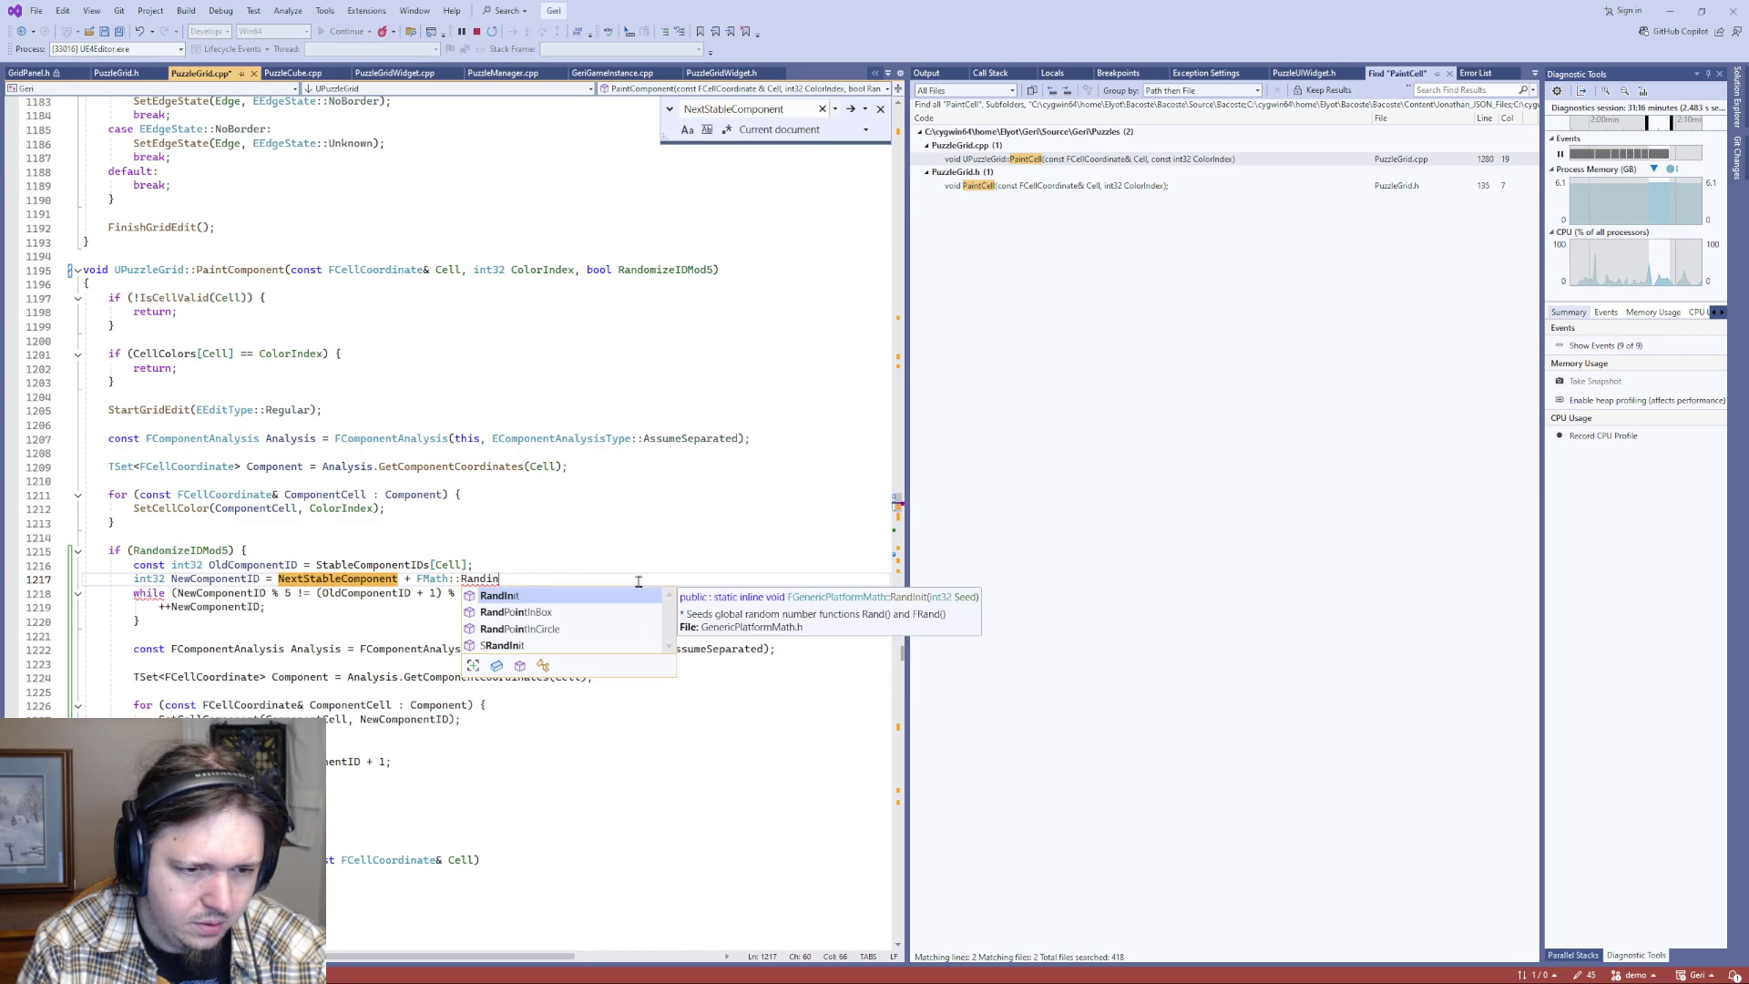
{"action": "key", "text": "BackSpace"}
{"action": "key", "text": "BackSpace"}
{"action": "type", "text": "ra"}
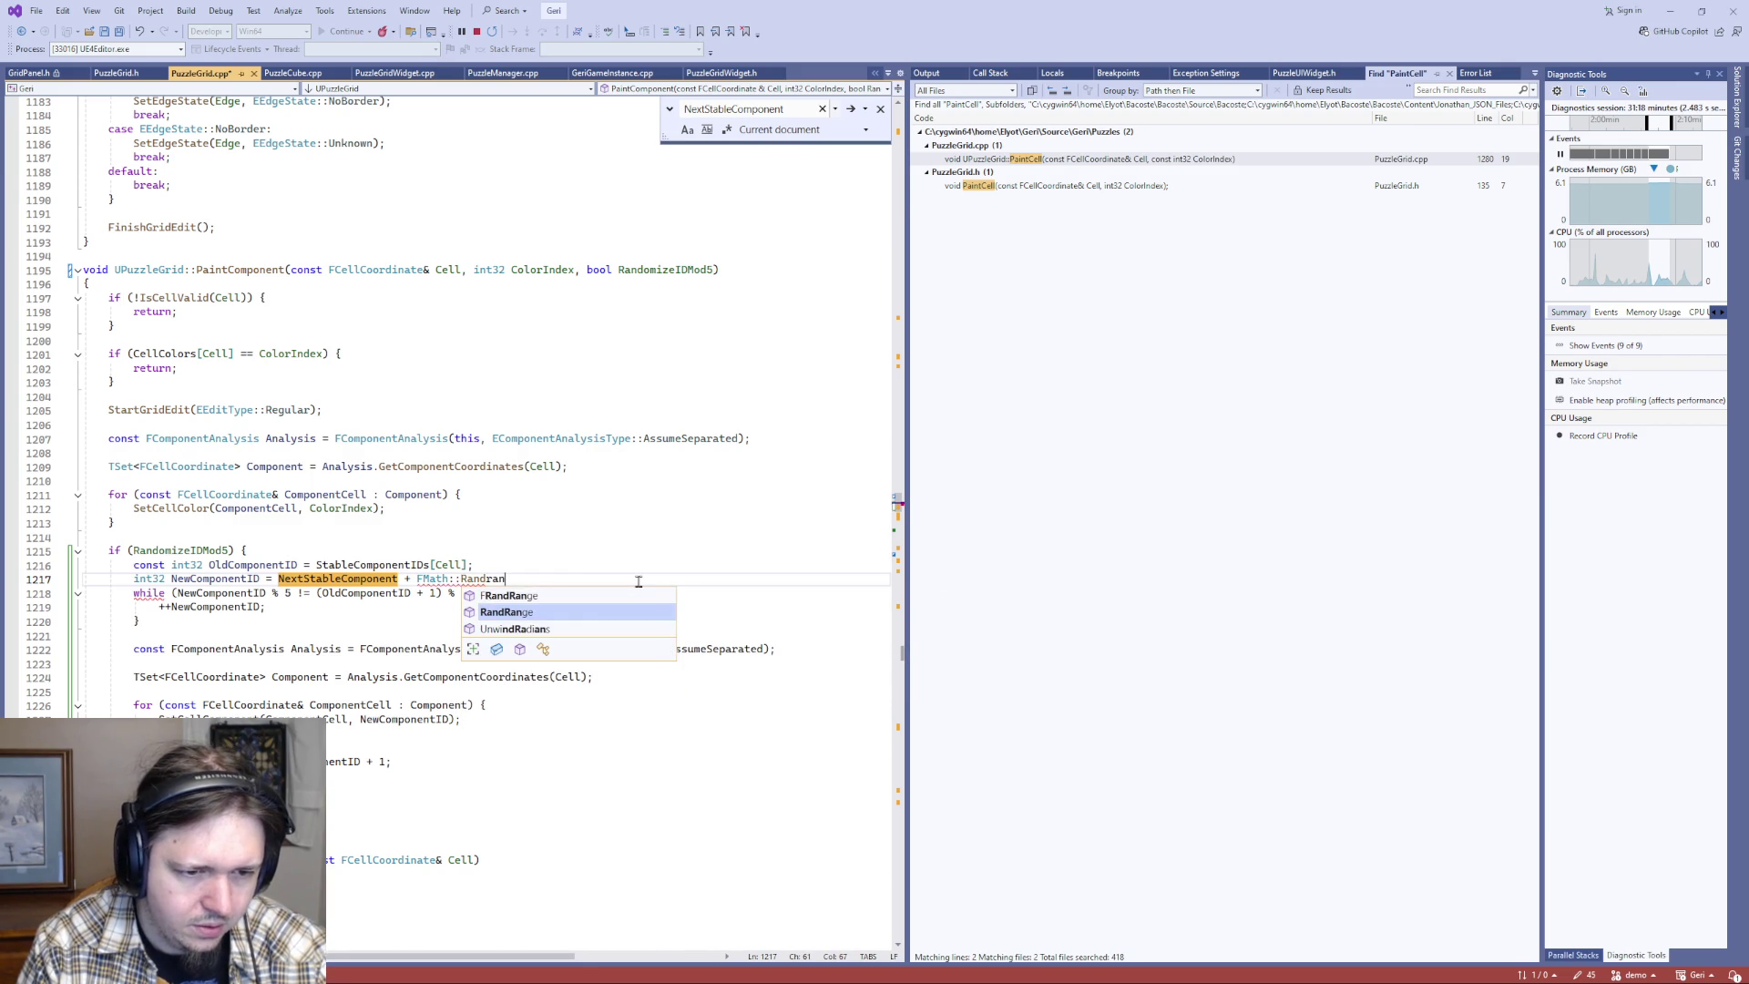
{"action": "type", "text": "("}
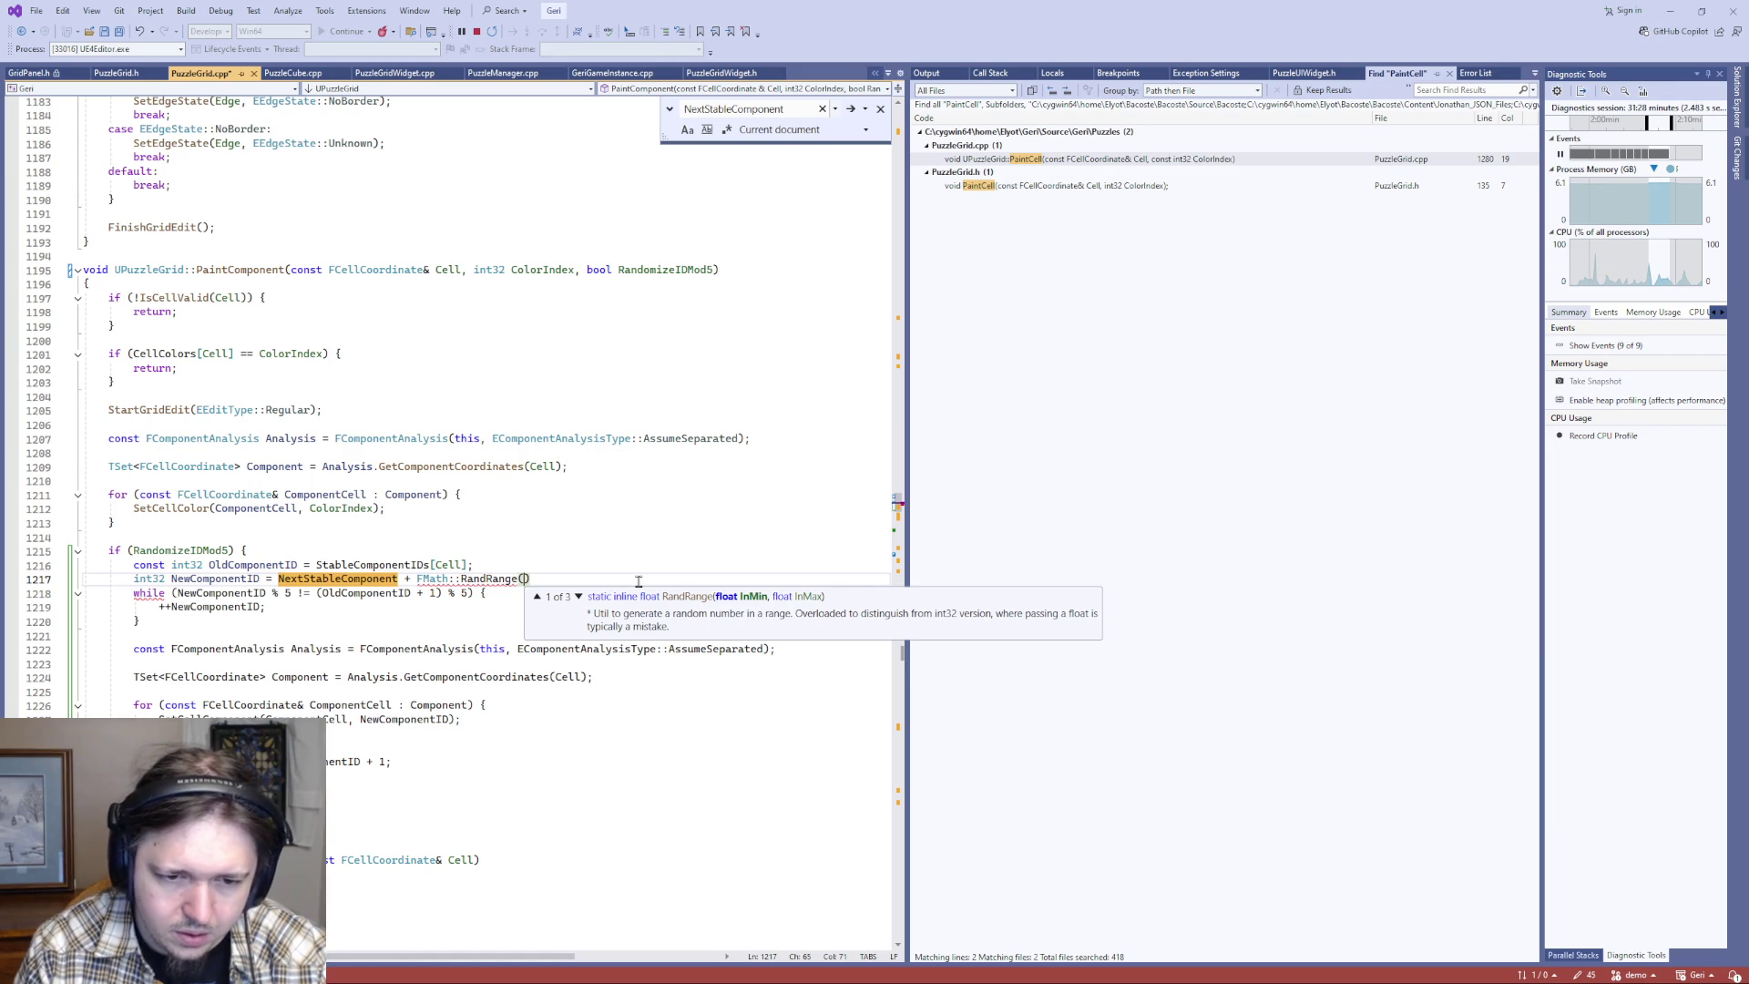
{"action": "key", "text": "BackSpace"}
{"action": "key", "text": "BackSpace"}
{"action": "key", "text": "BackSpace"}
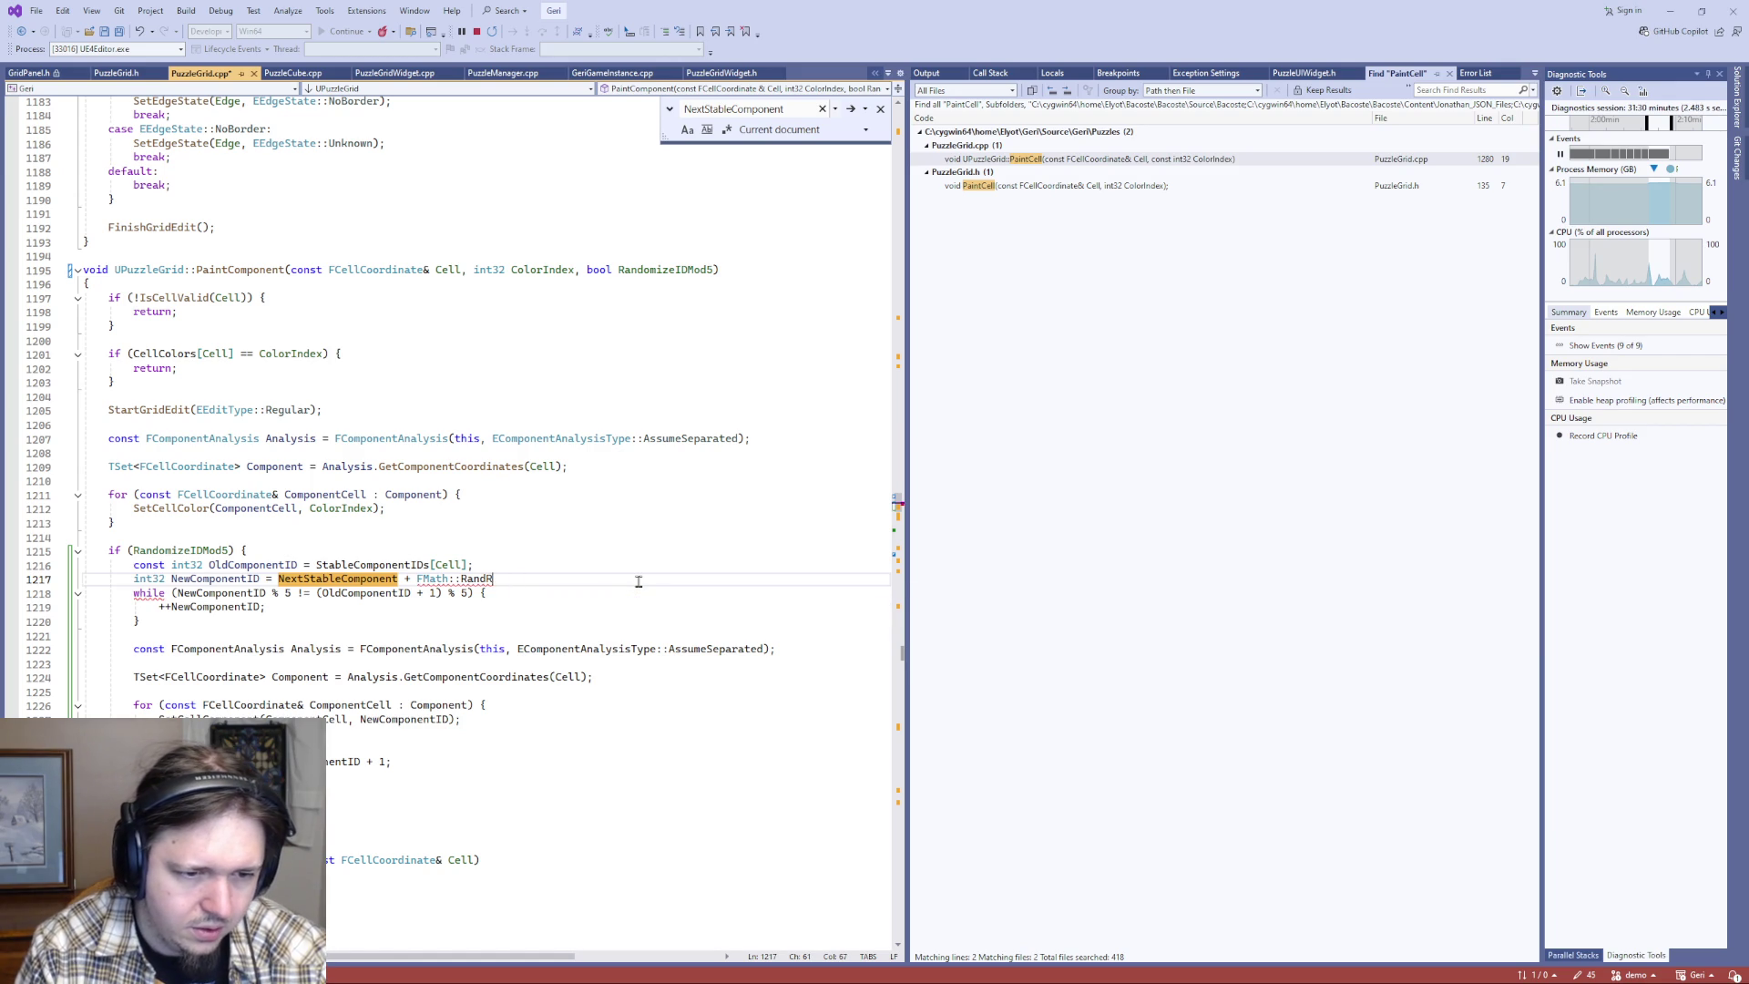
{"action": "type", "text": "("}
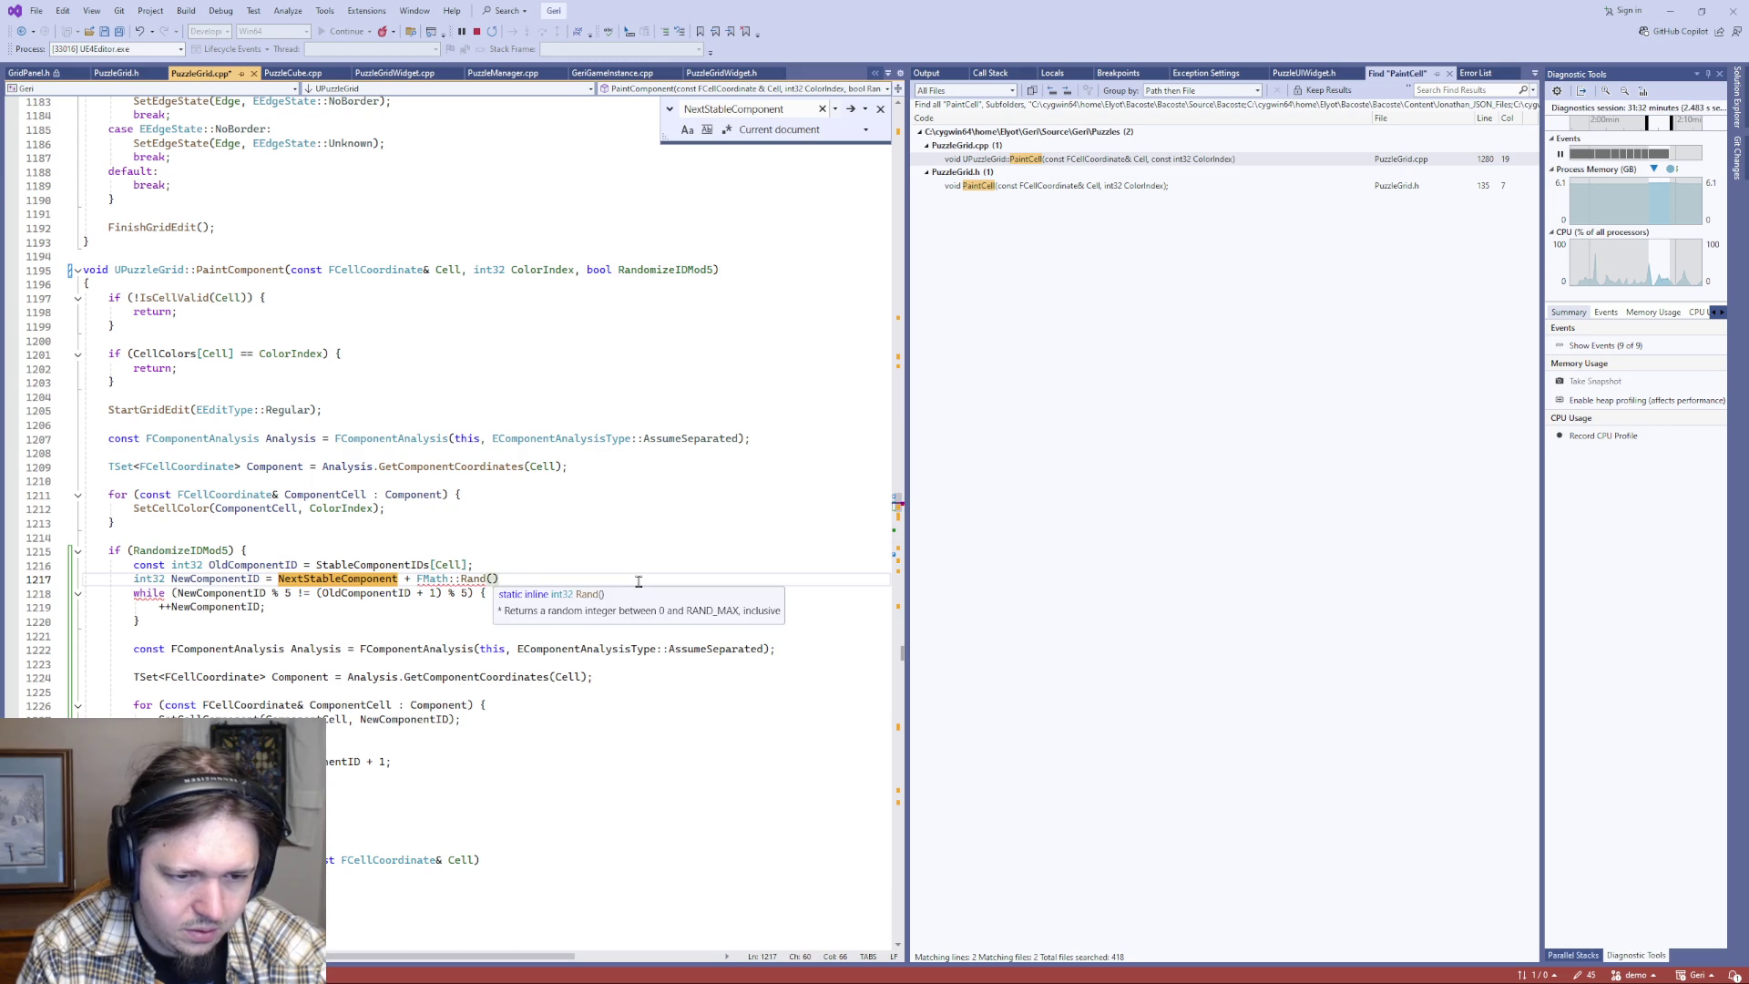
{"action": "key", "text": "BackSpace"}
{"action": "type", "text": "In"}
{"action": "key", "text": "BackSpace"}
{"action": "key", "text": "BackSpace"}
{"action": "key", "text": "BackSpace"}
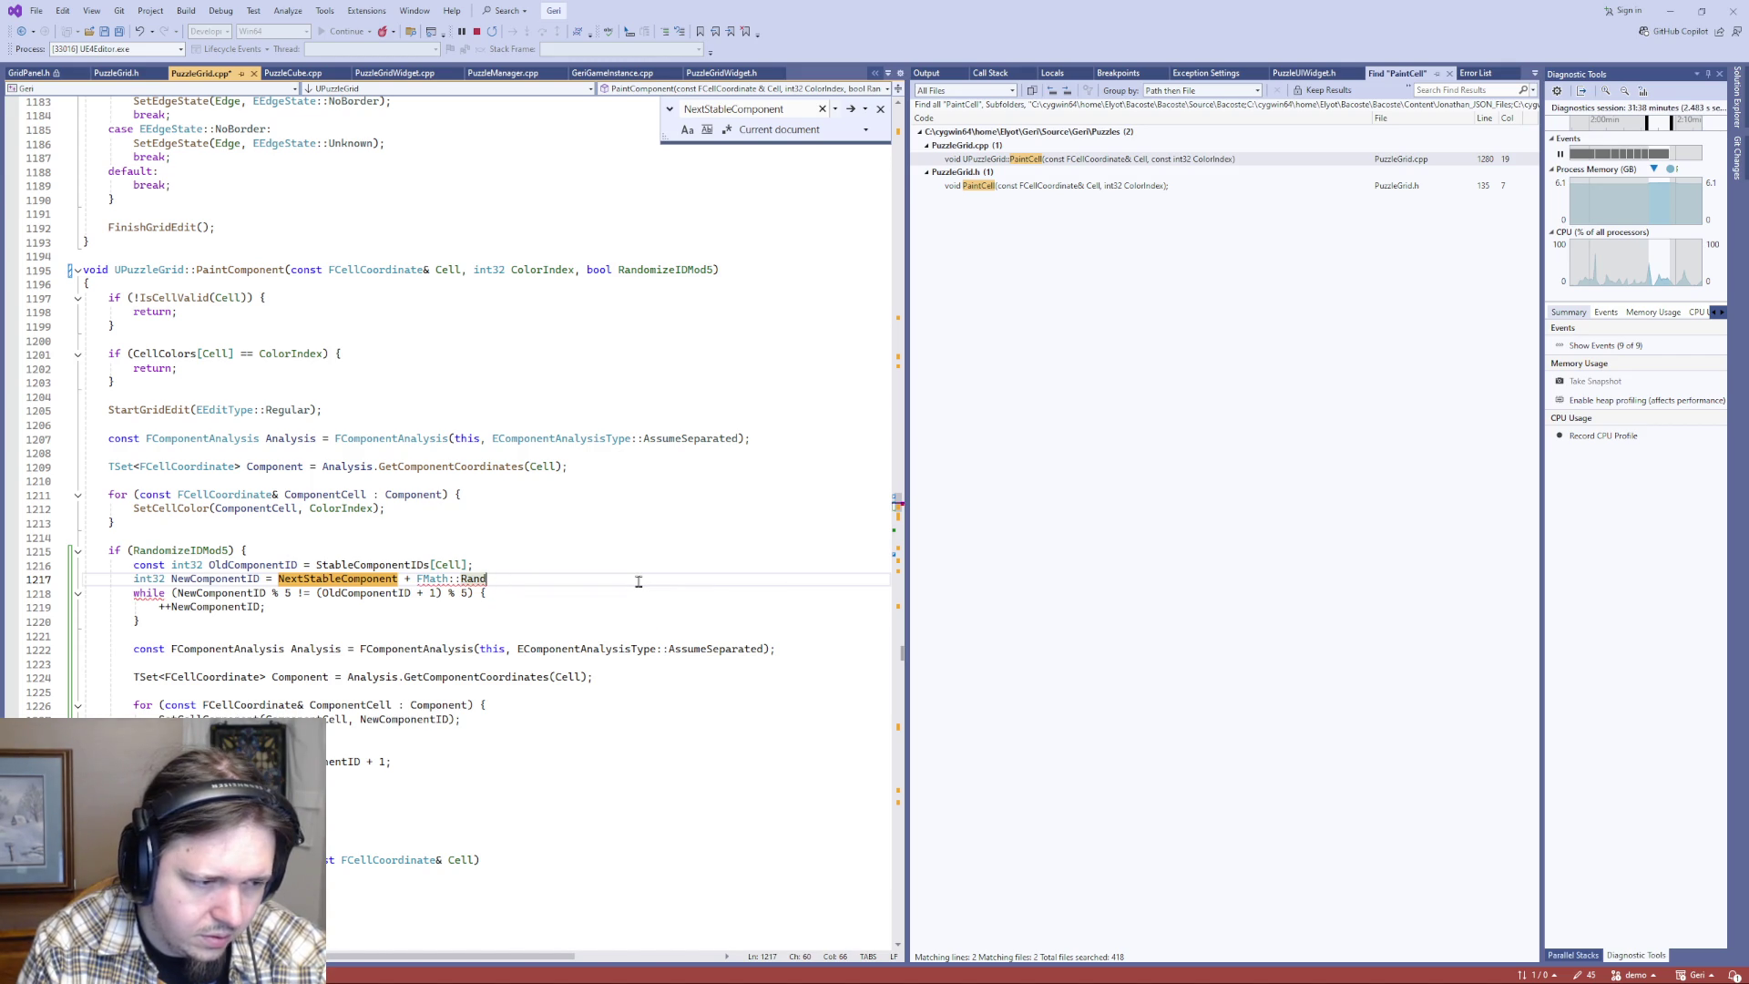
{"action": "type", "text": "("}
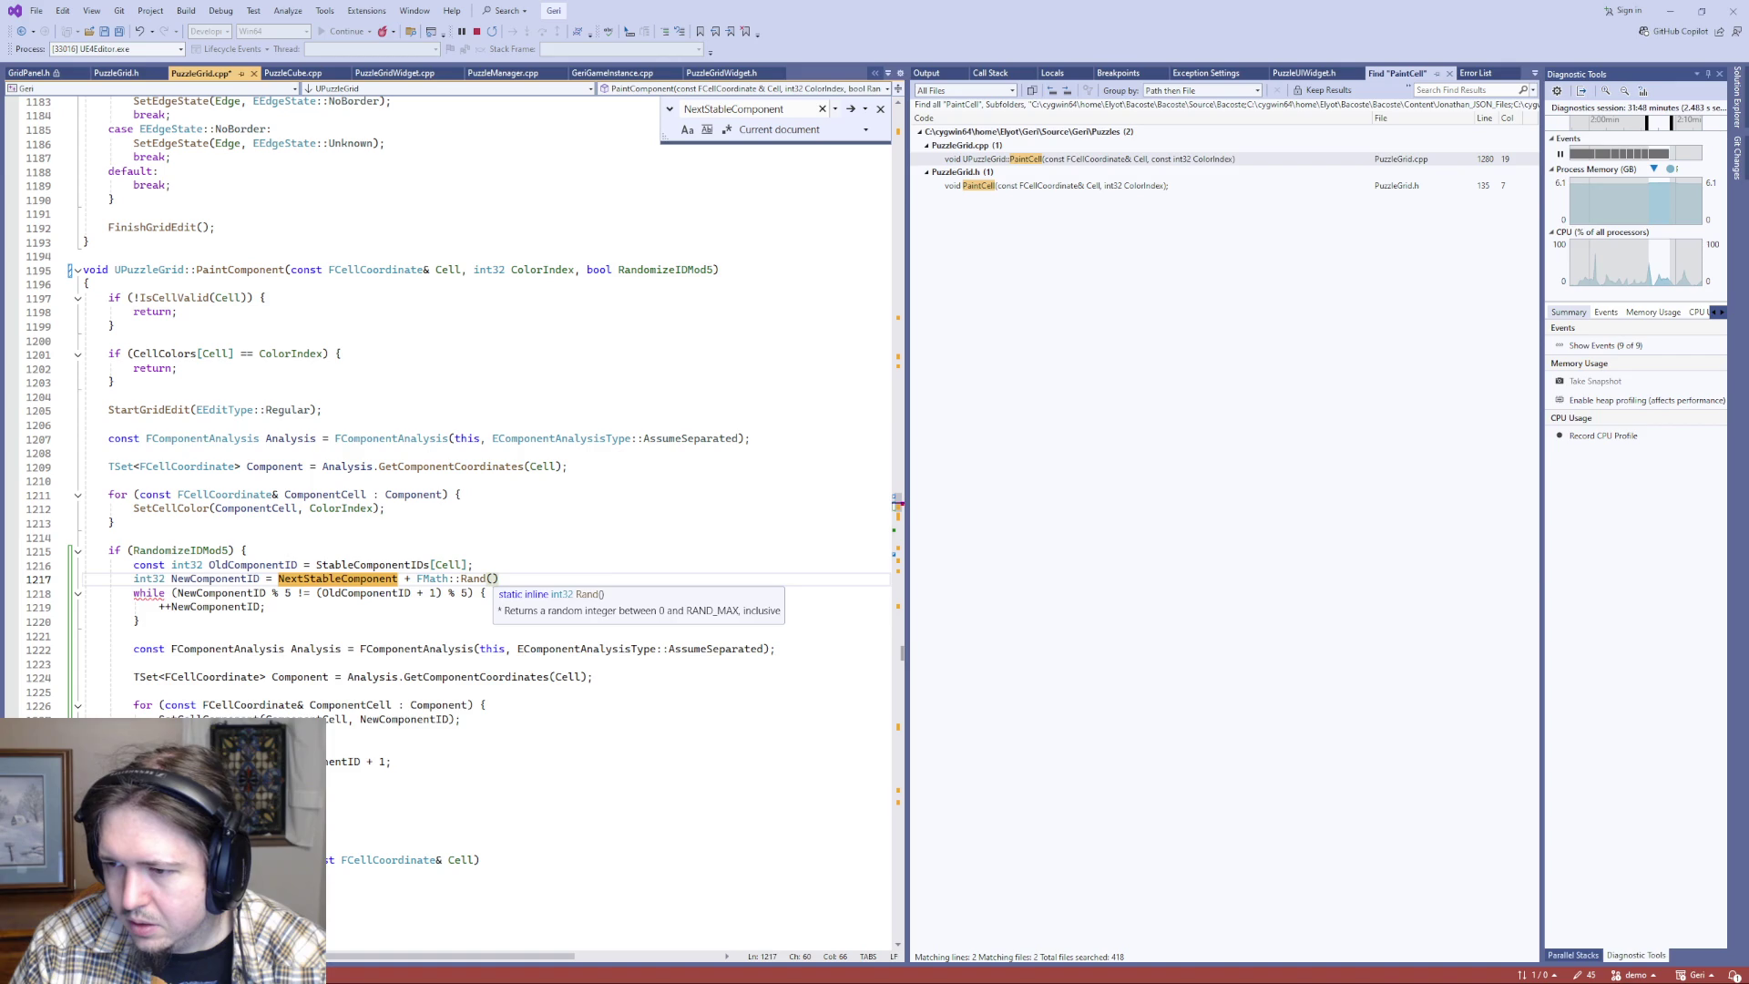
{"action": "key", "text": "alt+Tab"}
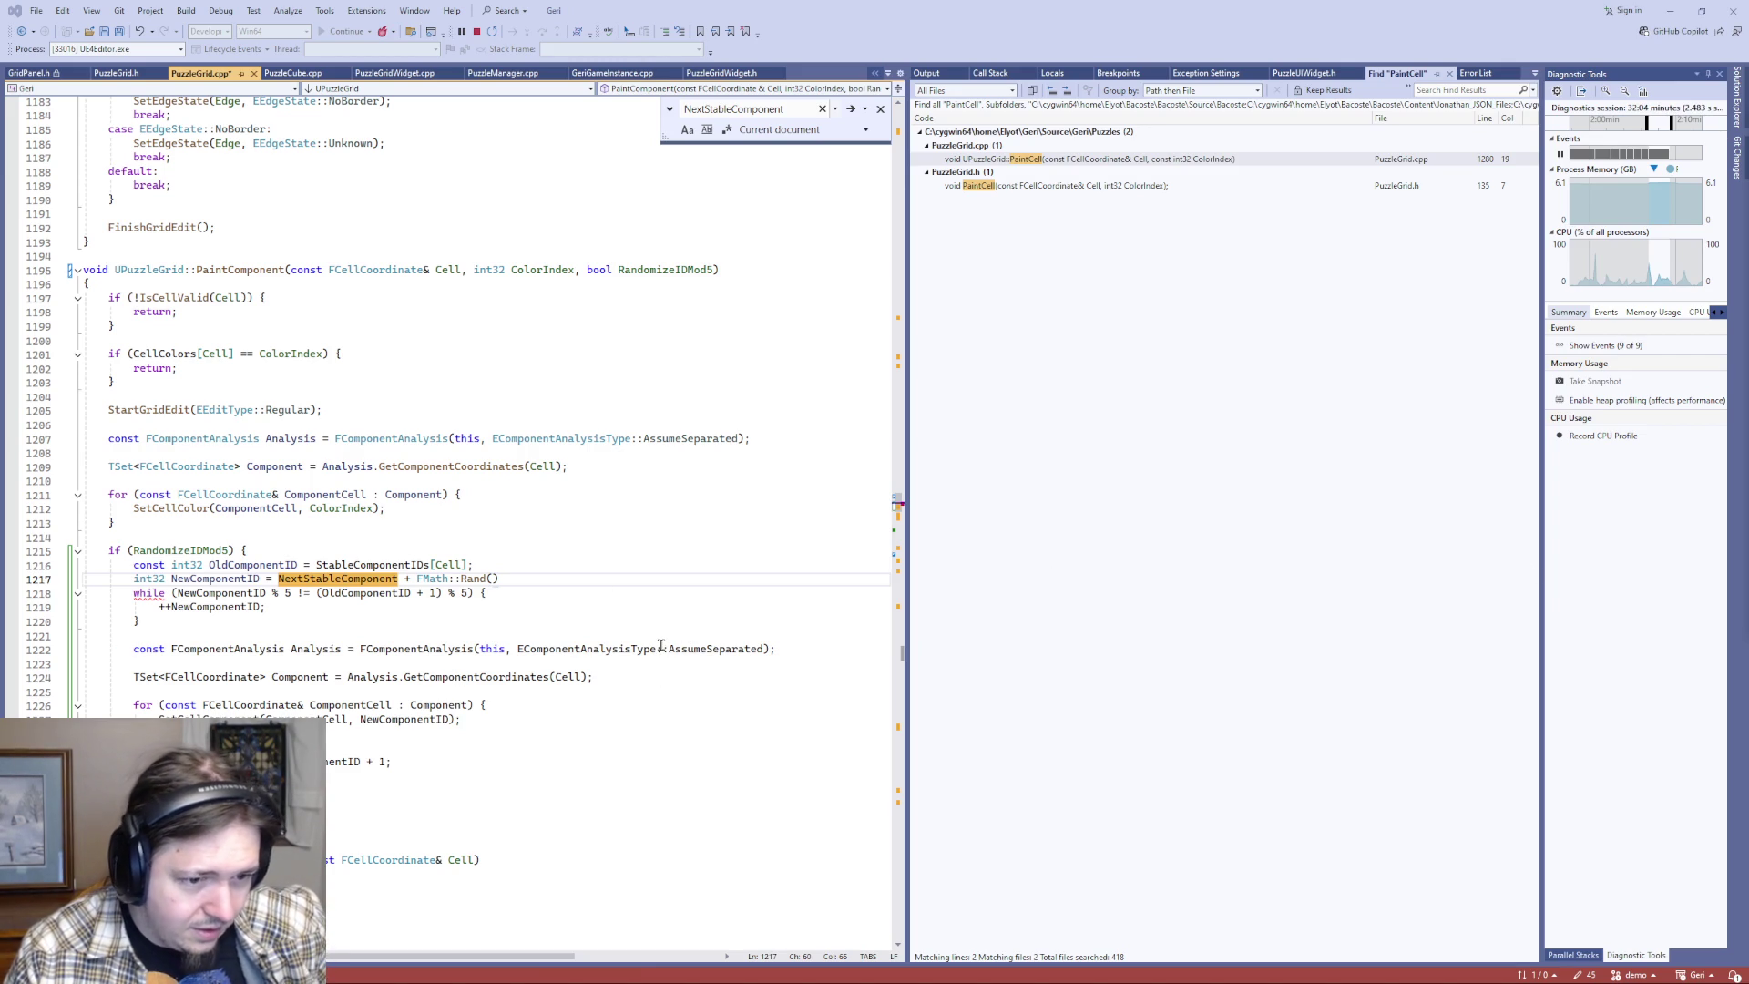
{"action": "type", "text": ")"}
{"action": "key", "text": "BackSpace"}
{"action": "key", "text": "BackSpace"}
{"action": "key", "text": "BackSpace"}
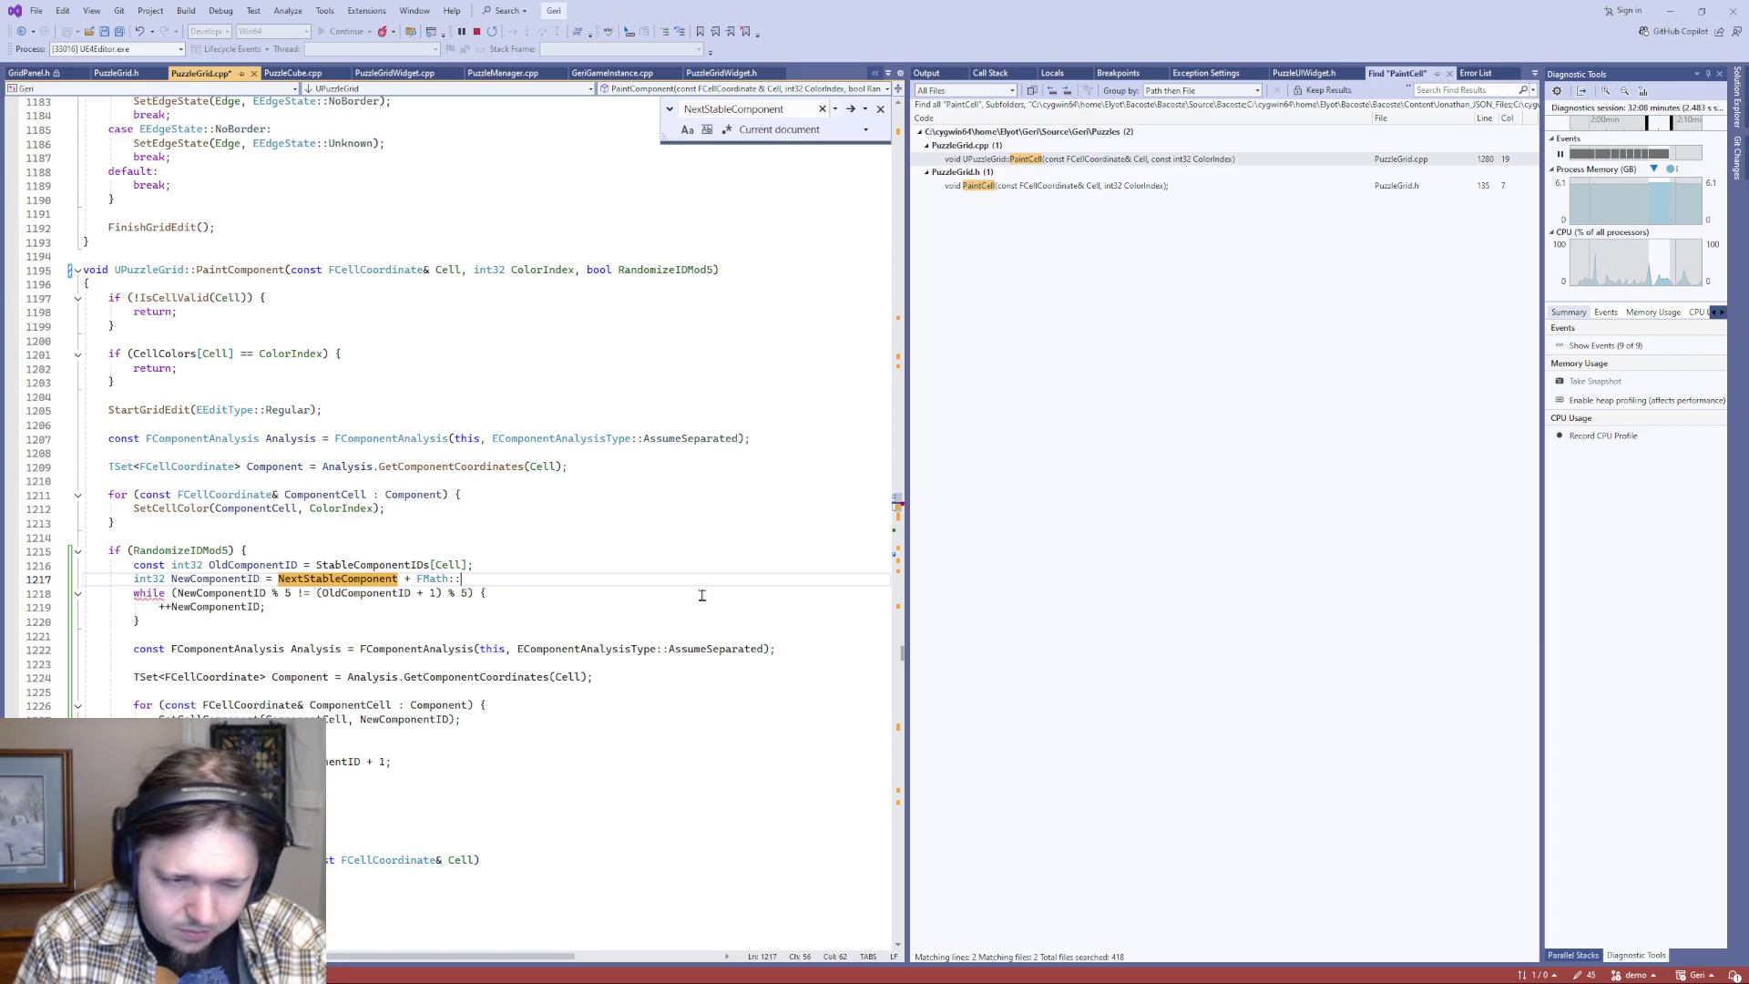
- Complete the call as FMath::RandRange from the suggestions and add its opening parenthesis
{"action": "type", "text": "Ran"}
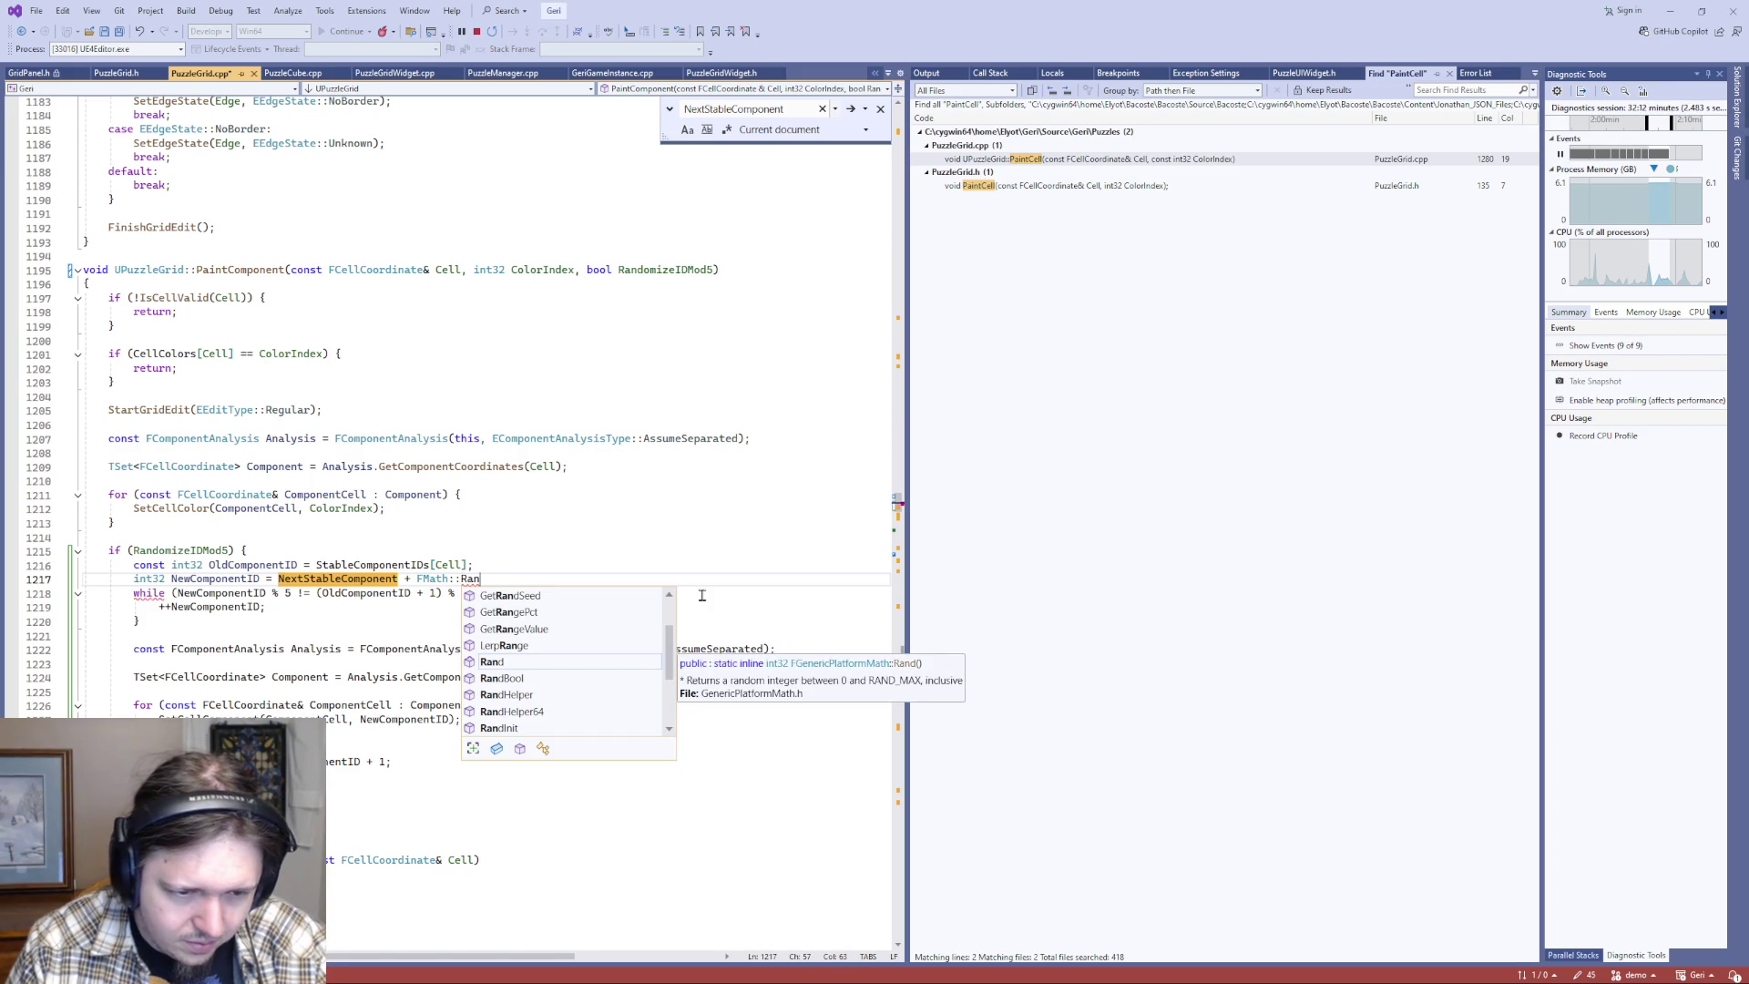
{"action": "scroll", "coordinate": [558, 697], "scroll_direction": "down", "scroll_amount": 1}
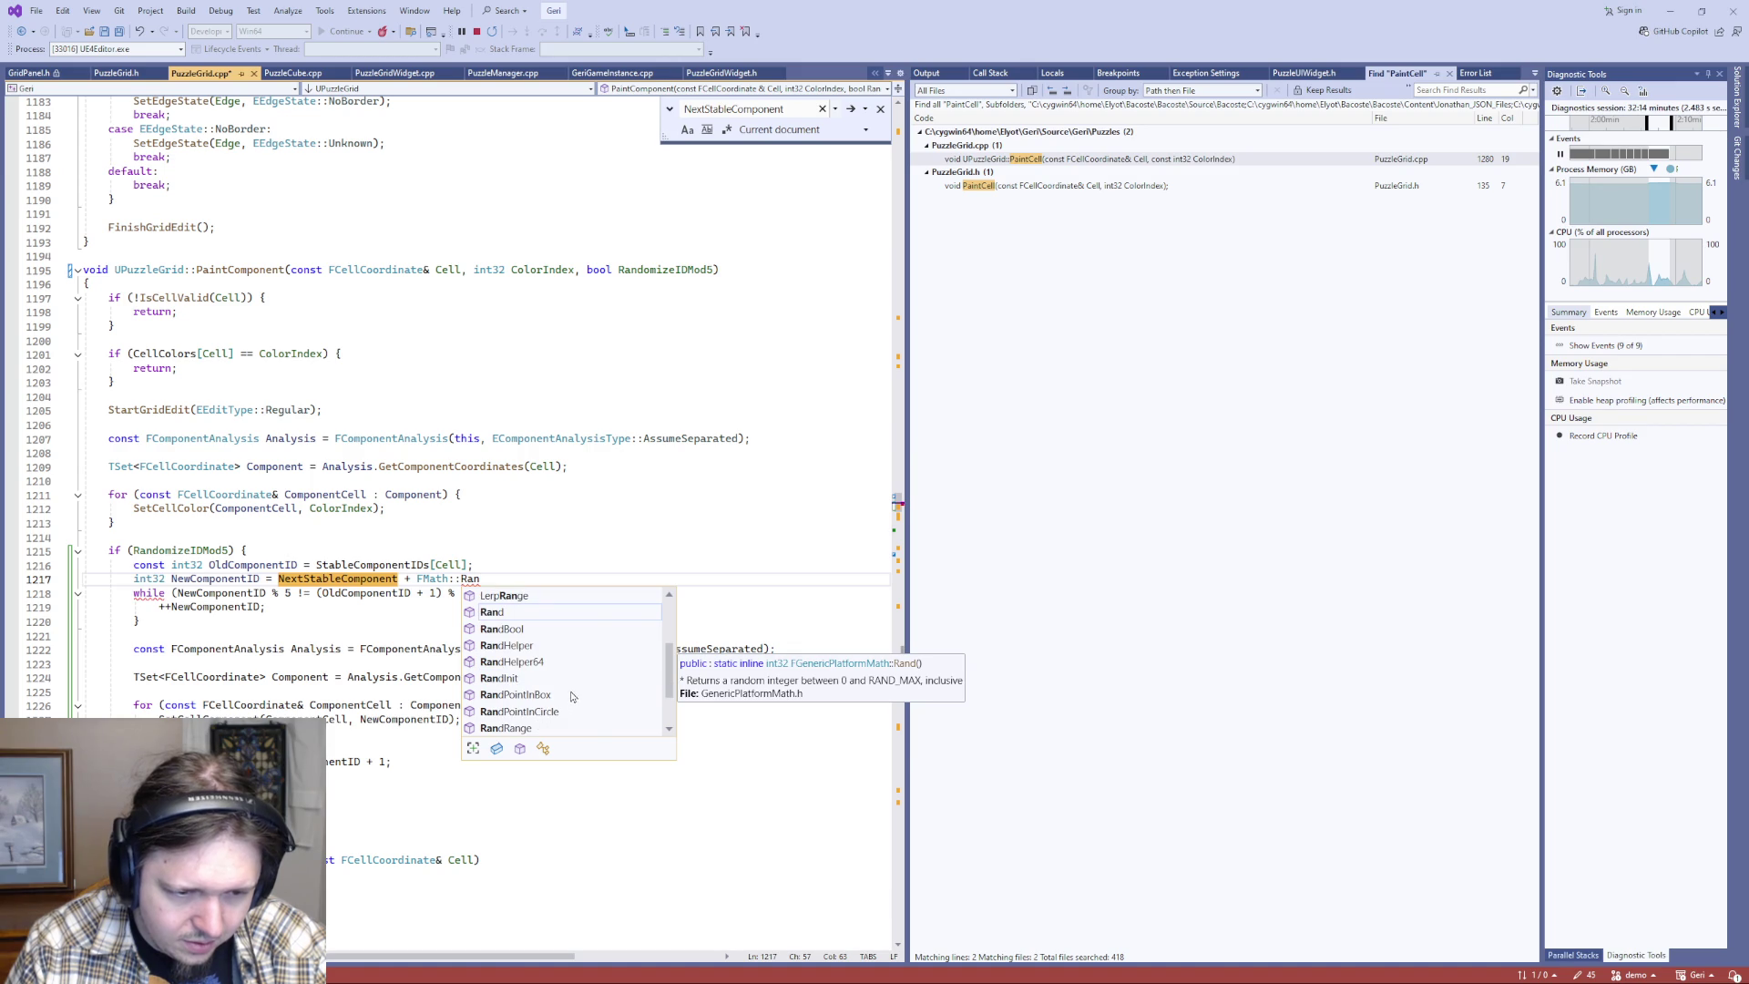
{"action": "scroll", "coordinate": [605, 681], "scroll_direction": "down", "scroll_amount": 1}
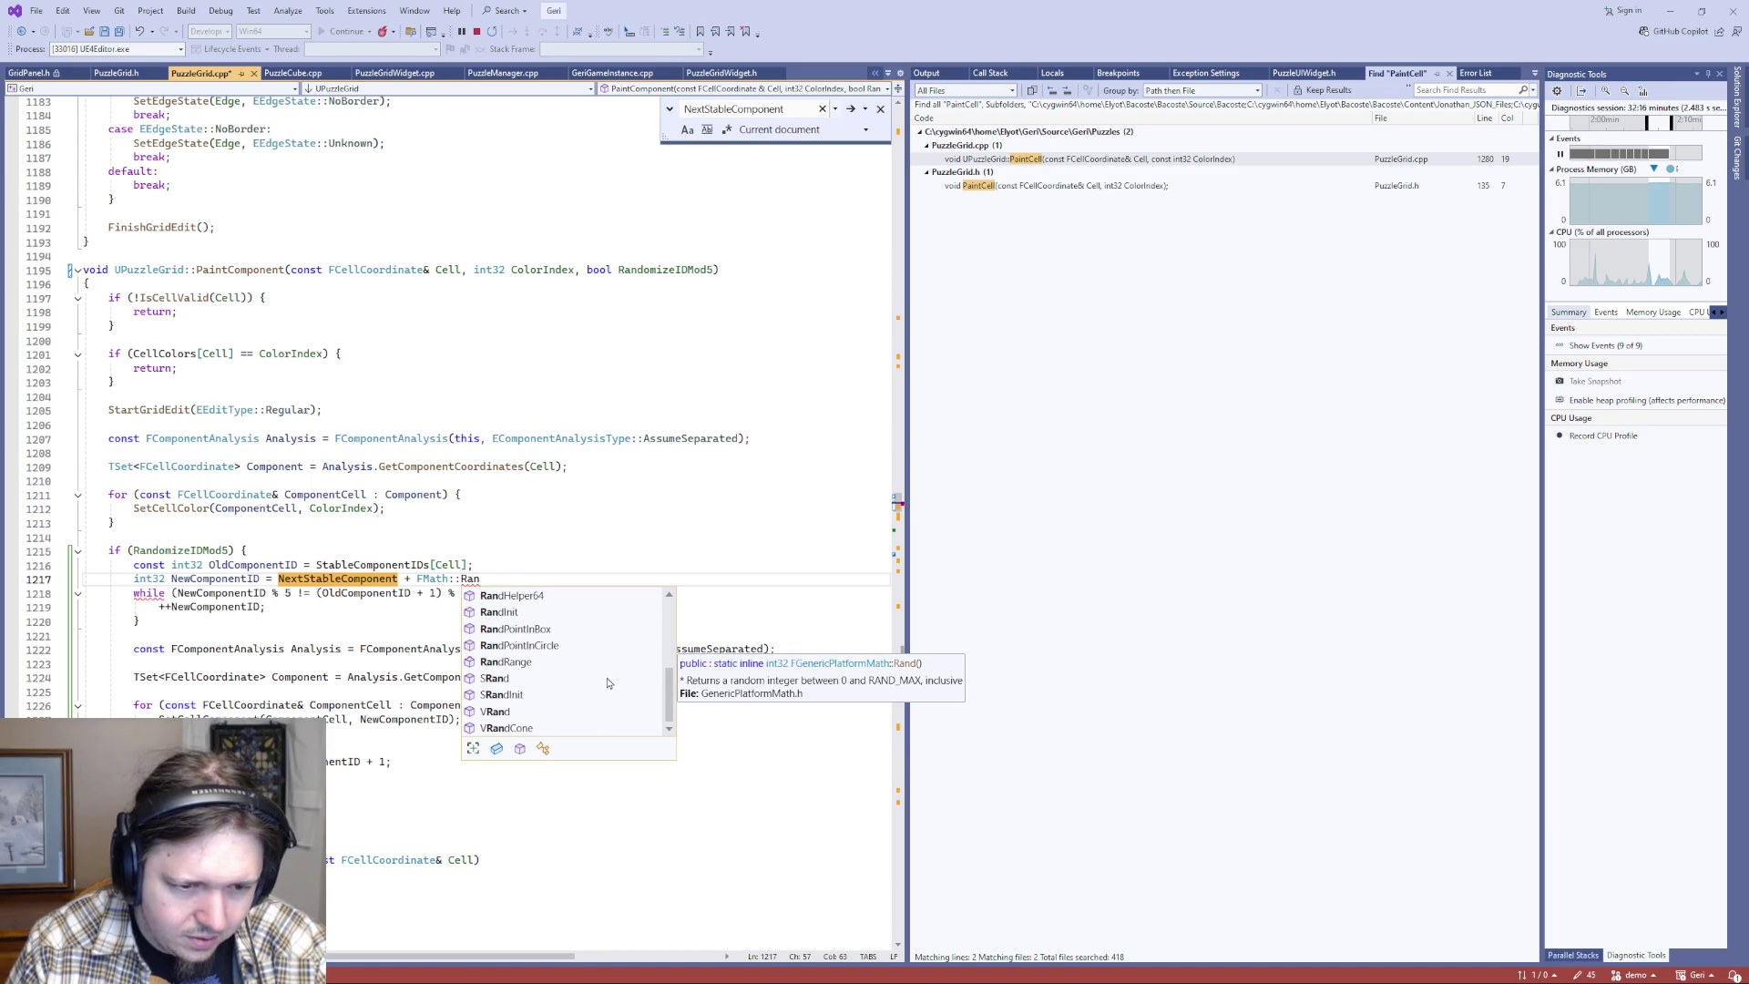
{"action": "scroll", "coordinate": [603, 686], "scroll_direction": "up", "scroll_amount": 3}
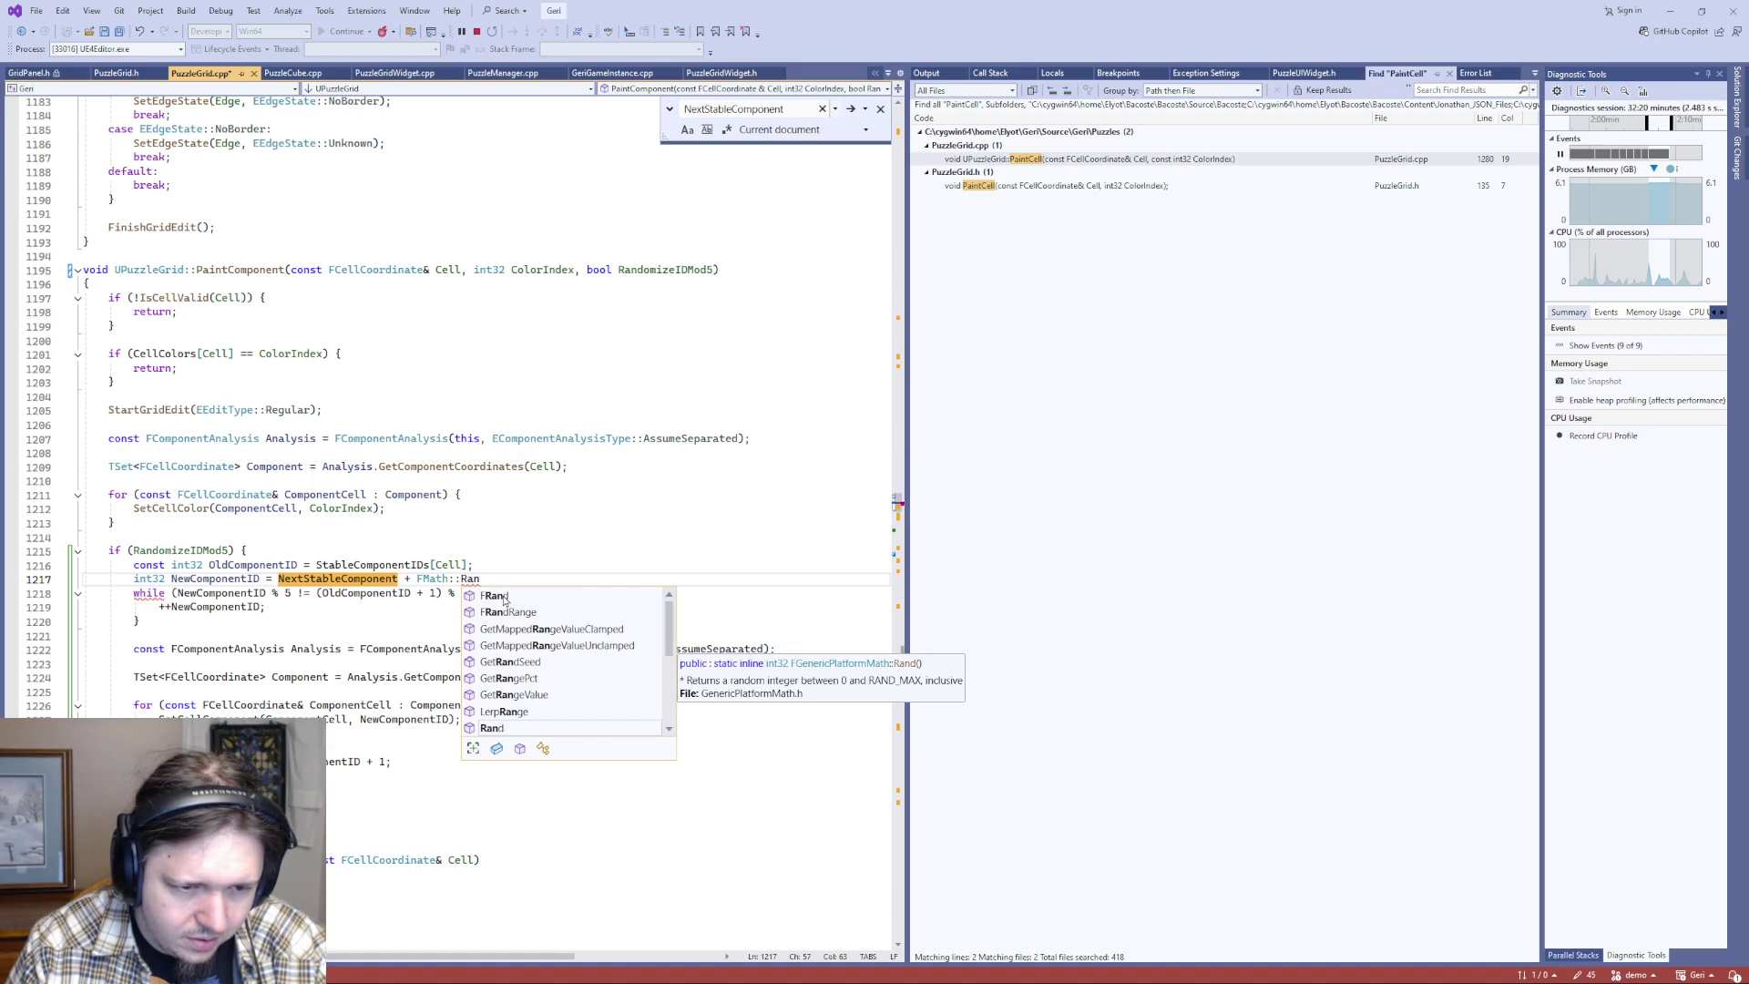
{"action": "scroll", "coordinate": [597, 648], "scroll_direction": "down", "scroll_amount": 3}
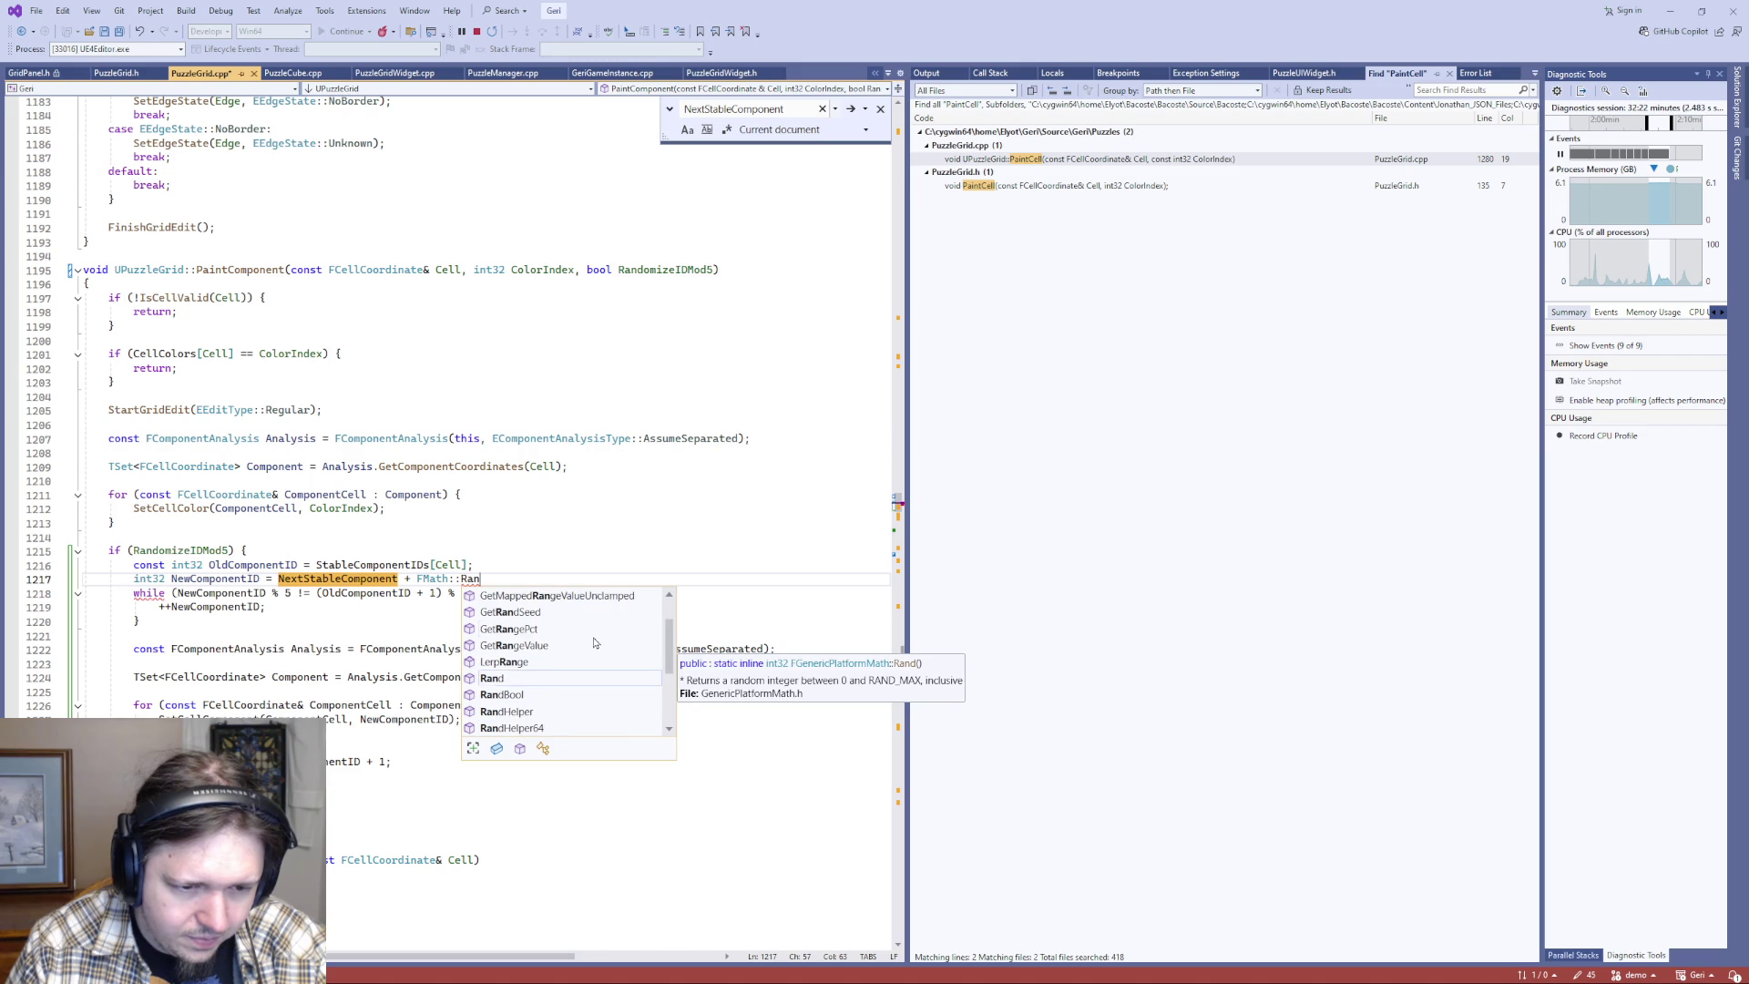
{"action": "left_click", "coordinate": [511, 698]}
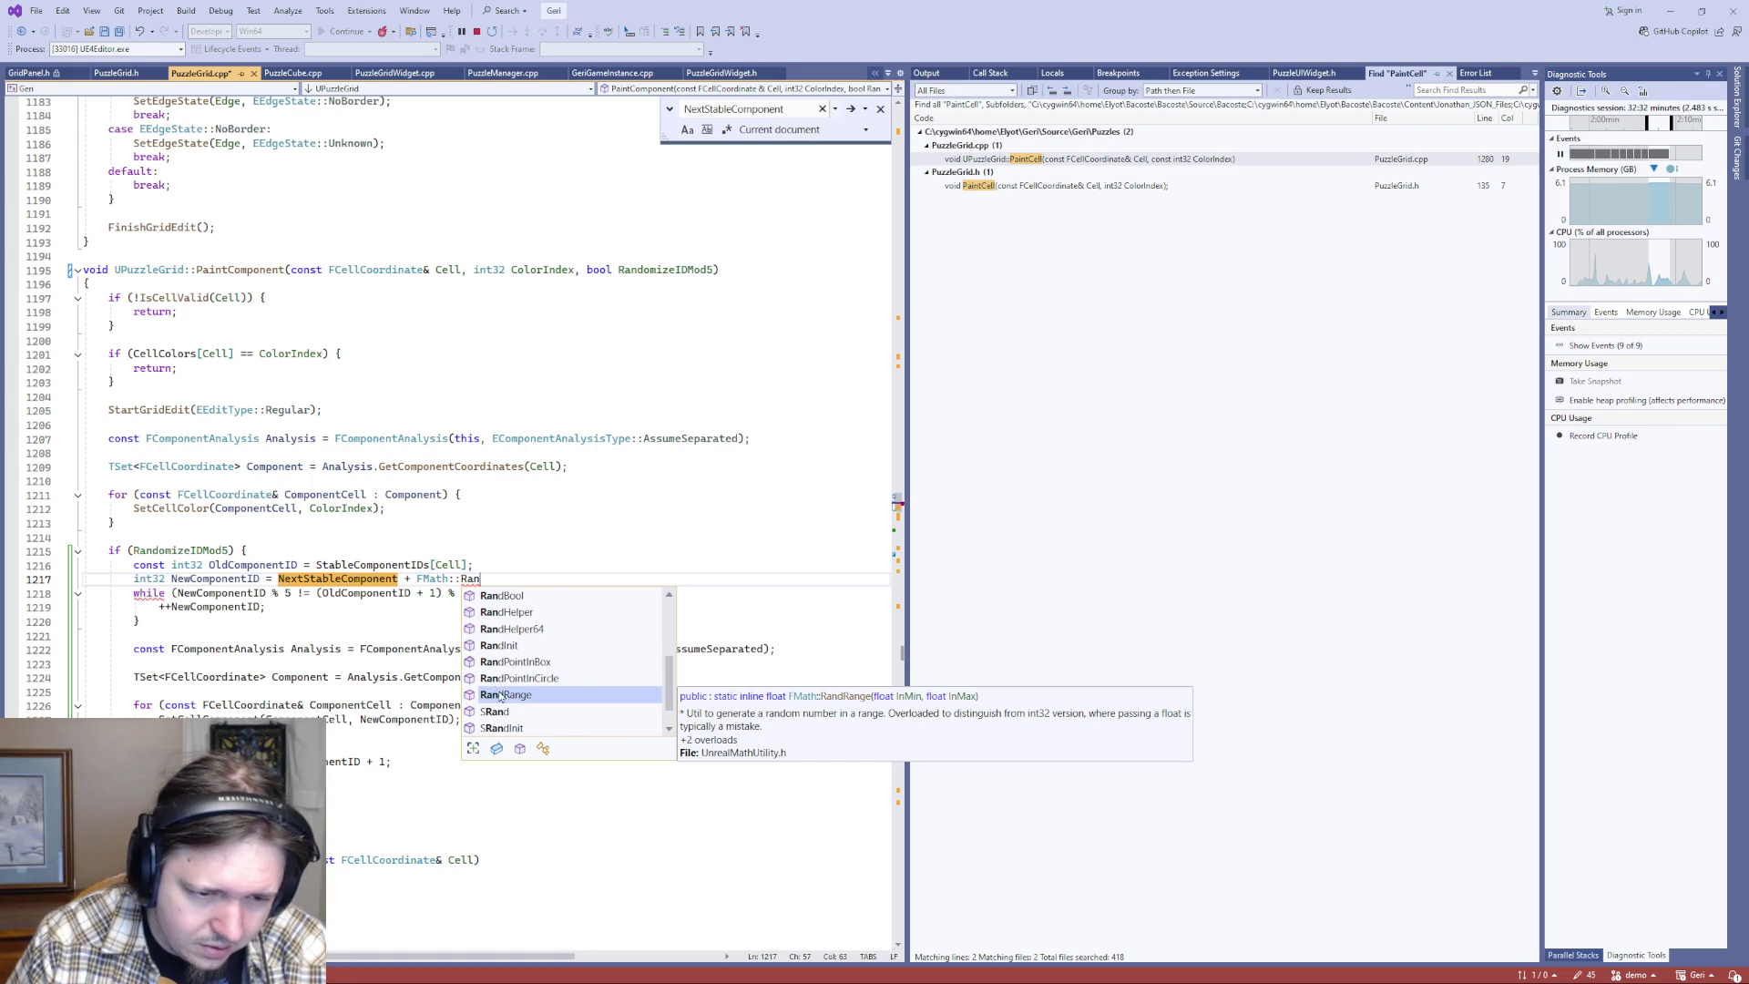
{"action": "double_click", "coordinate": [499, 694]}
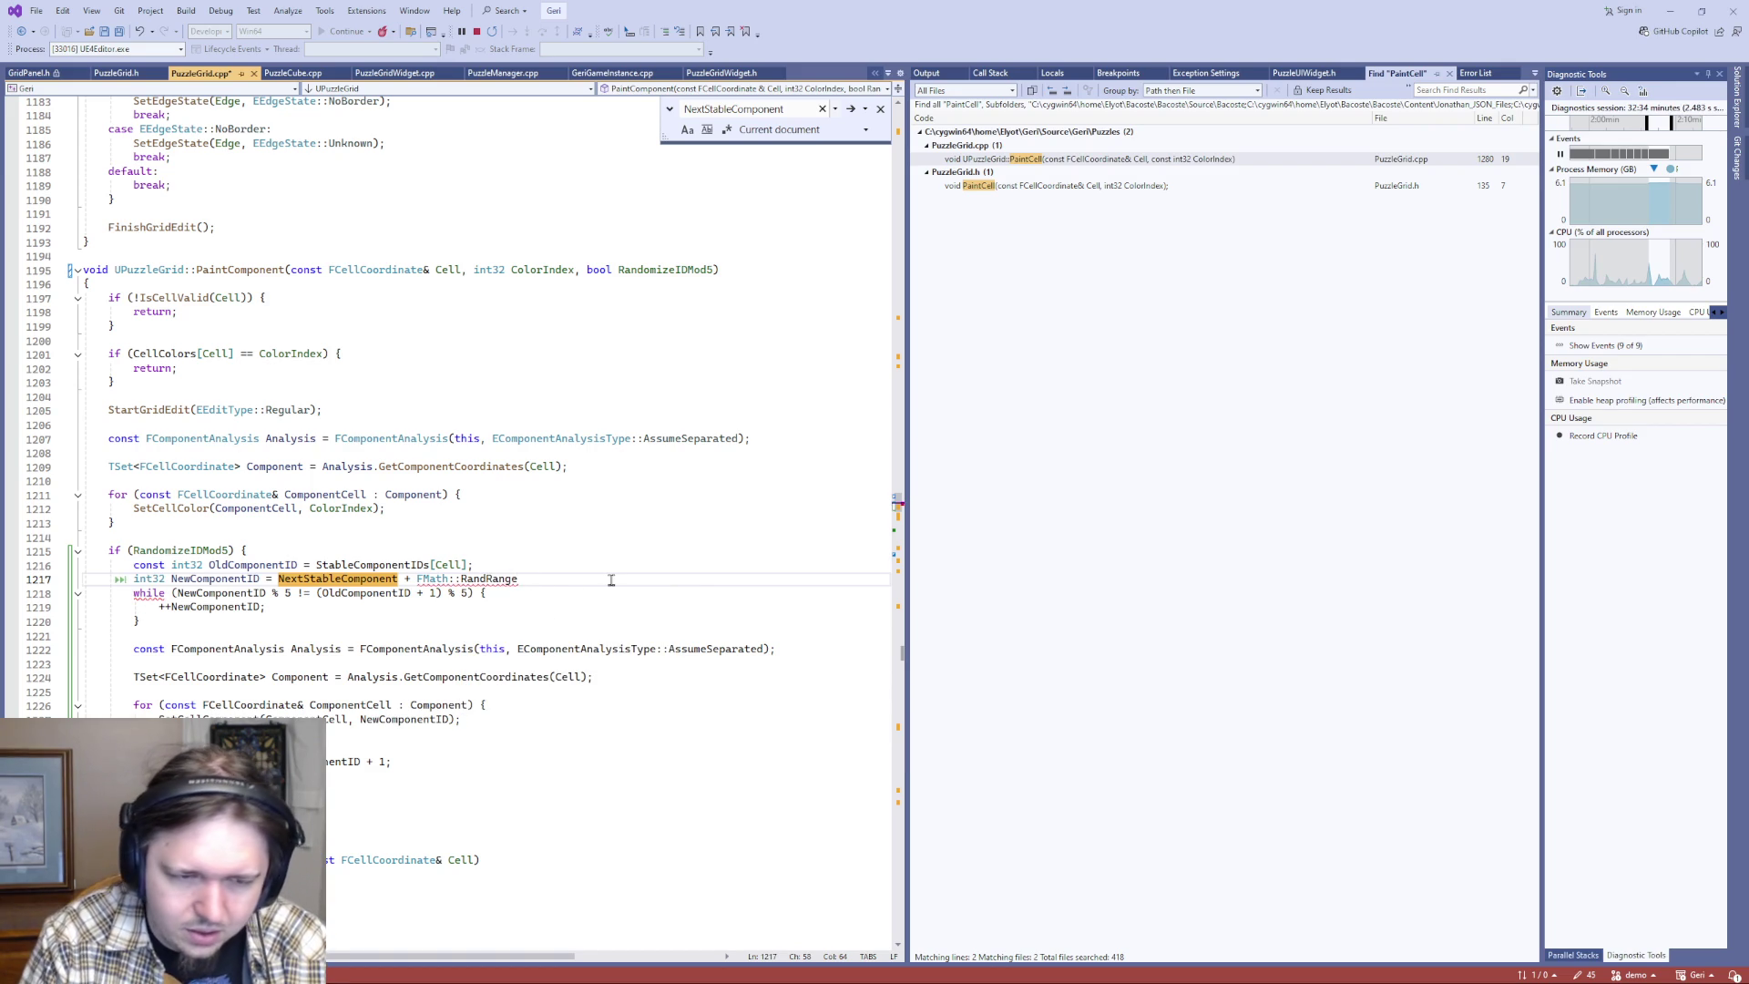
{"action": "type", "text": "("}
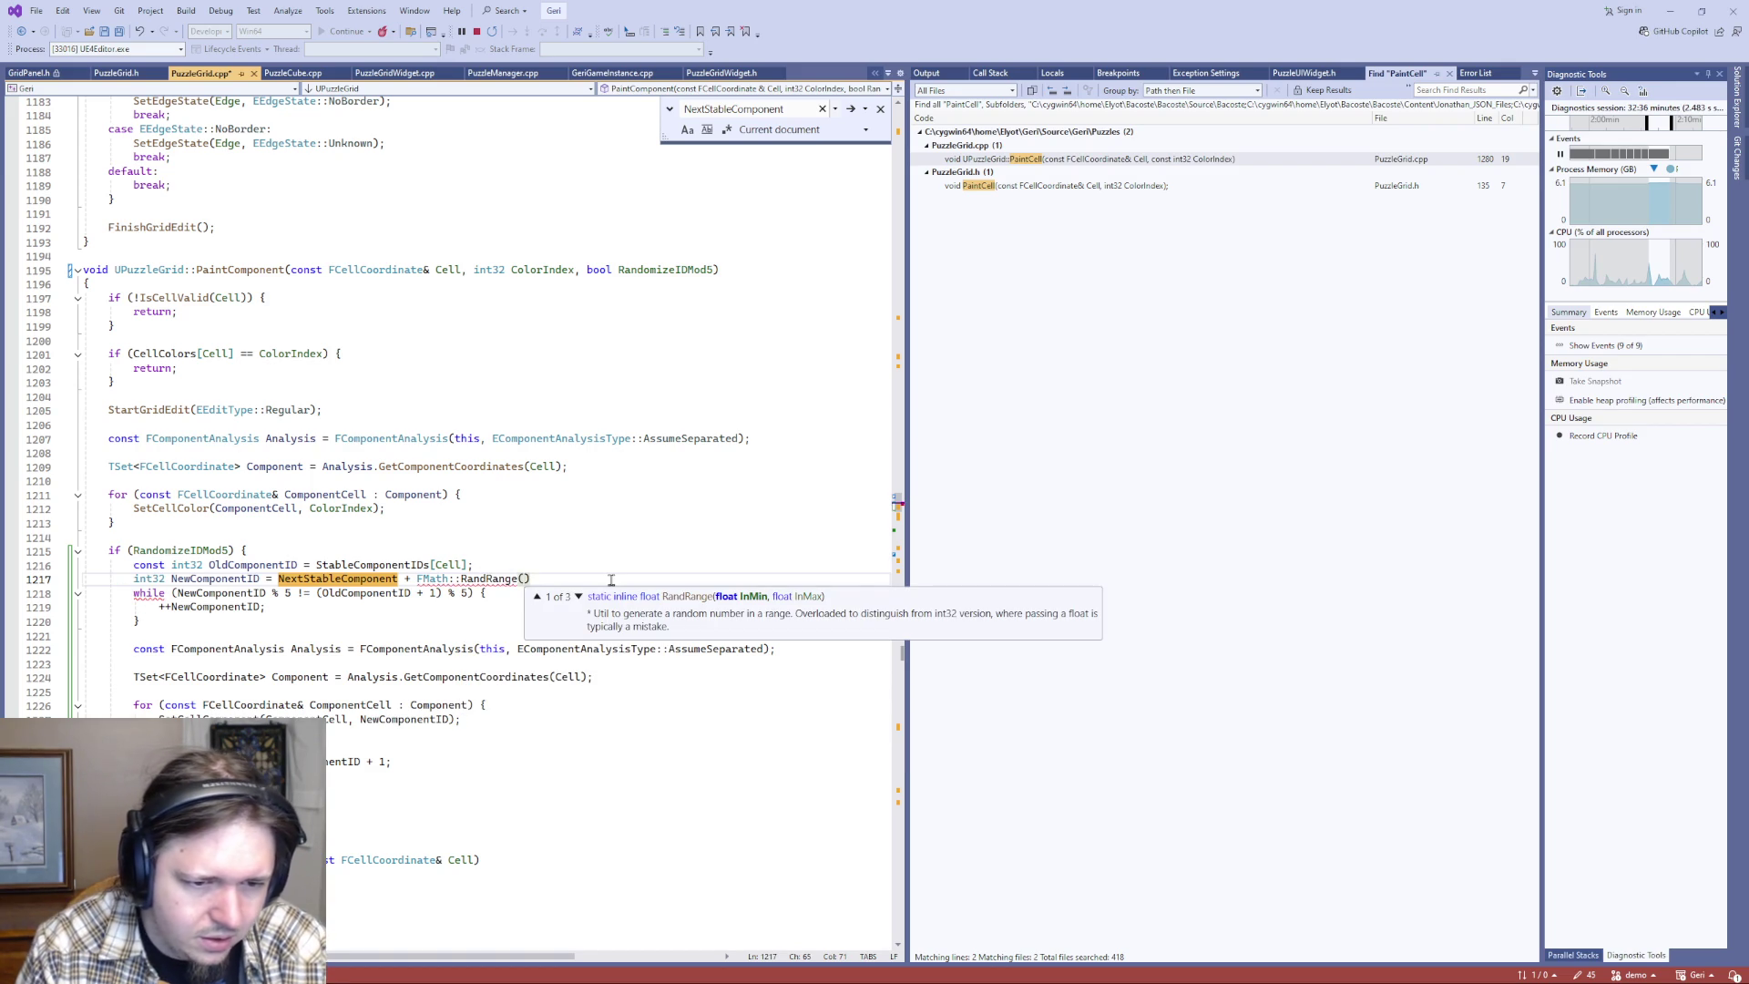
- Finish NewComponentID = NextStableComponent + FMath::RandRange(0, 4), delete the old while loop, and save
{"action": "left_click", "coordinate": [578, 599]}
{"action": "left_click", "coordinate": [579, 600]}
{"action": "key", "text": "Escape"}
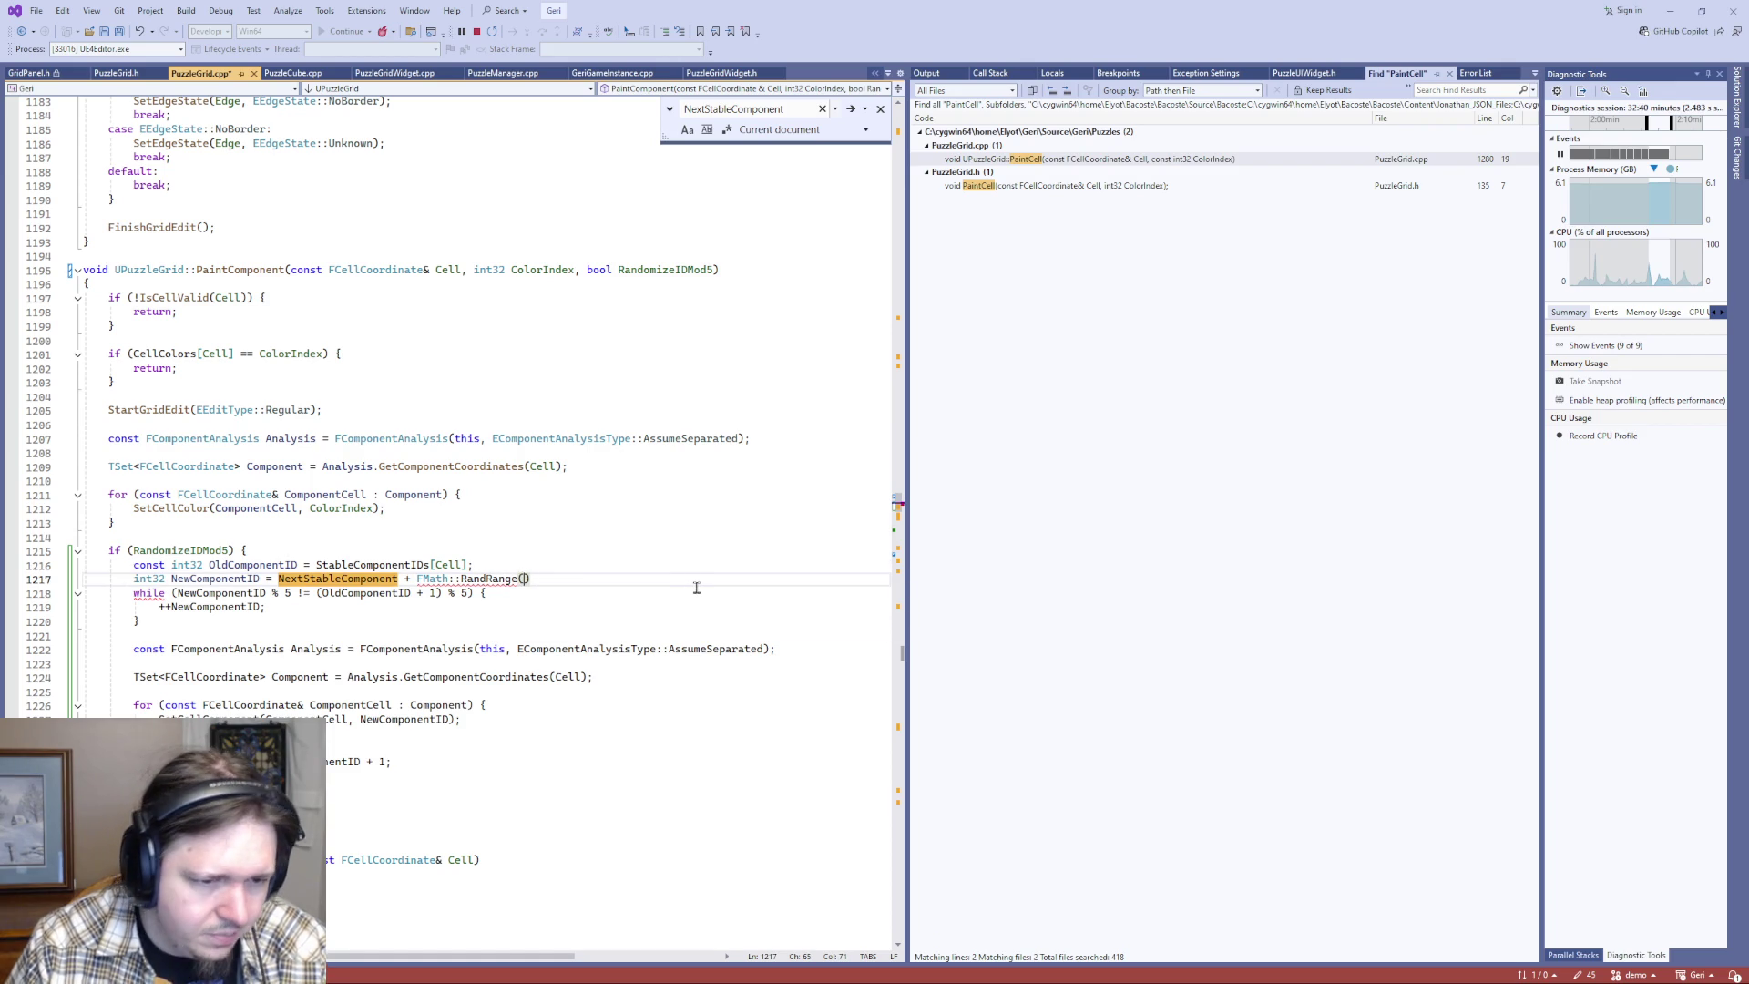
{"action": "type", "text": "0, 4)"}
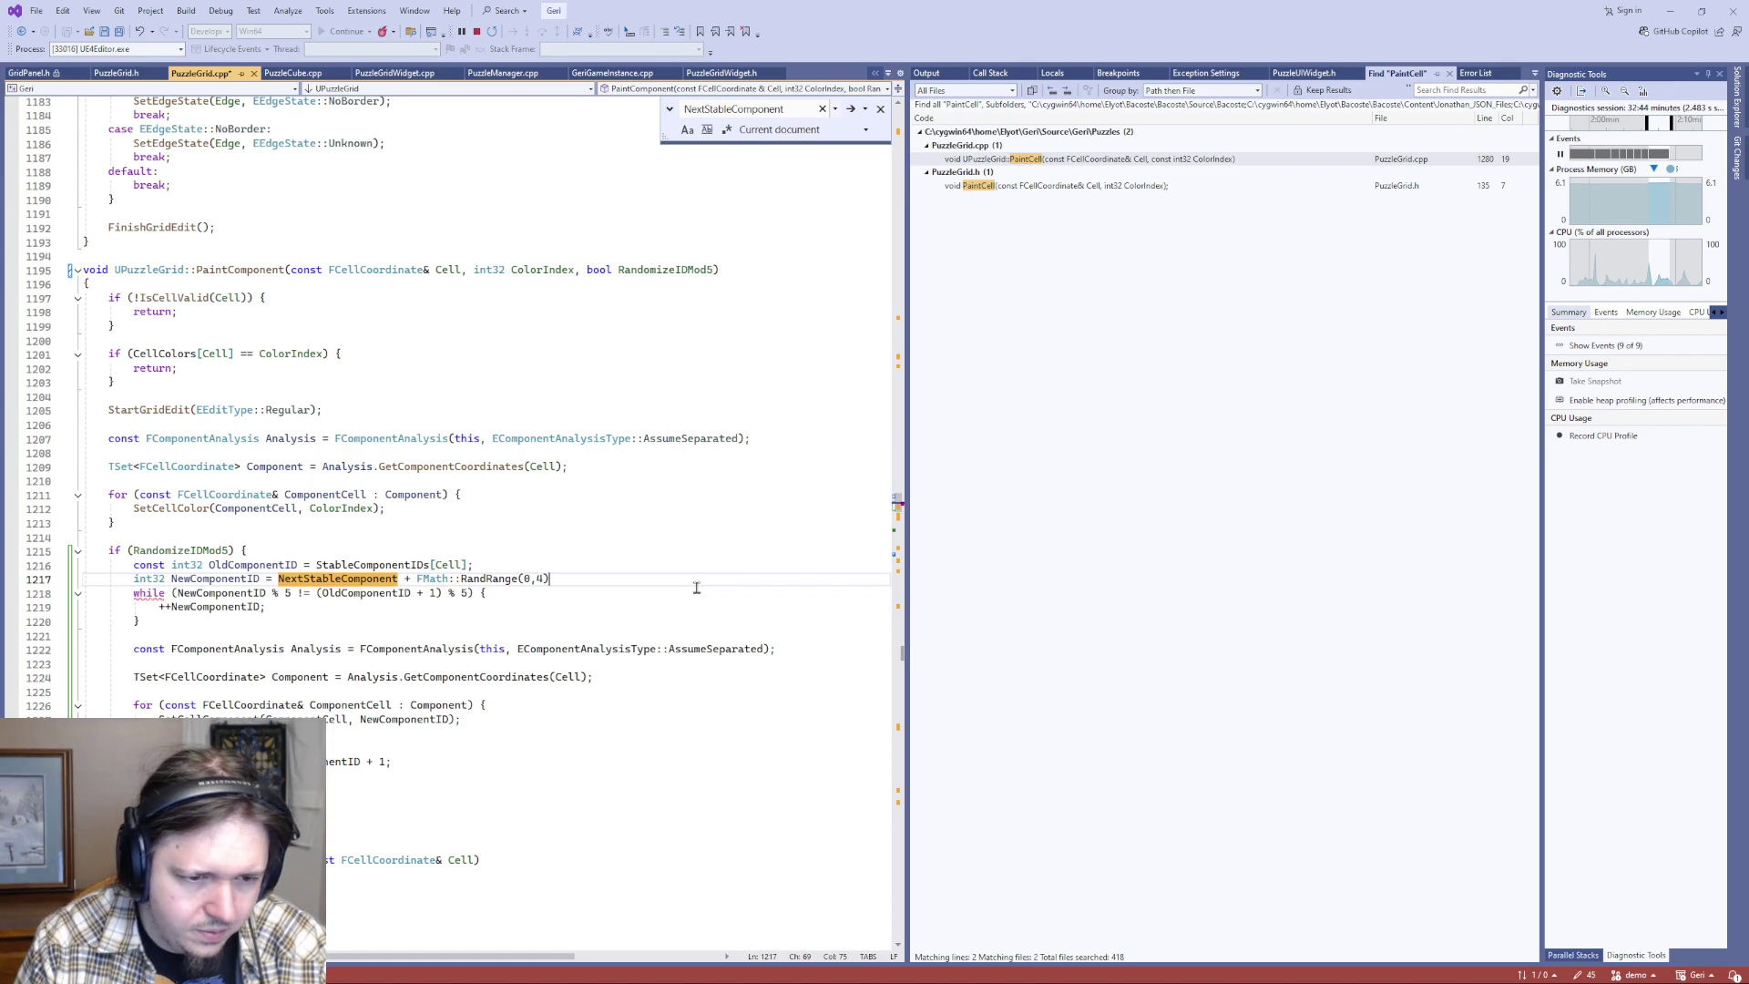
{"action": "type", "text": ";"}
{"action": "key", "text": "ctrl+s"}
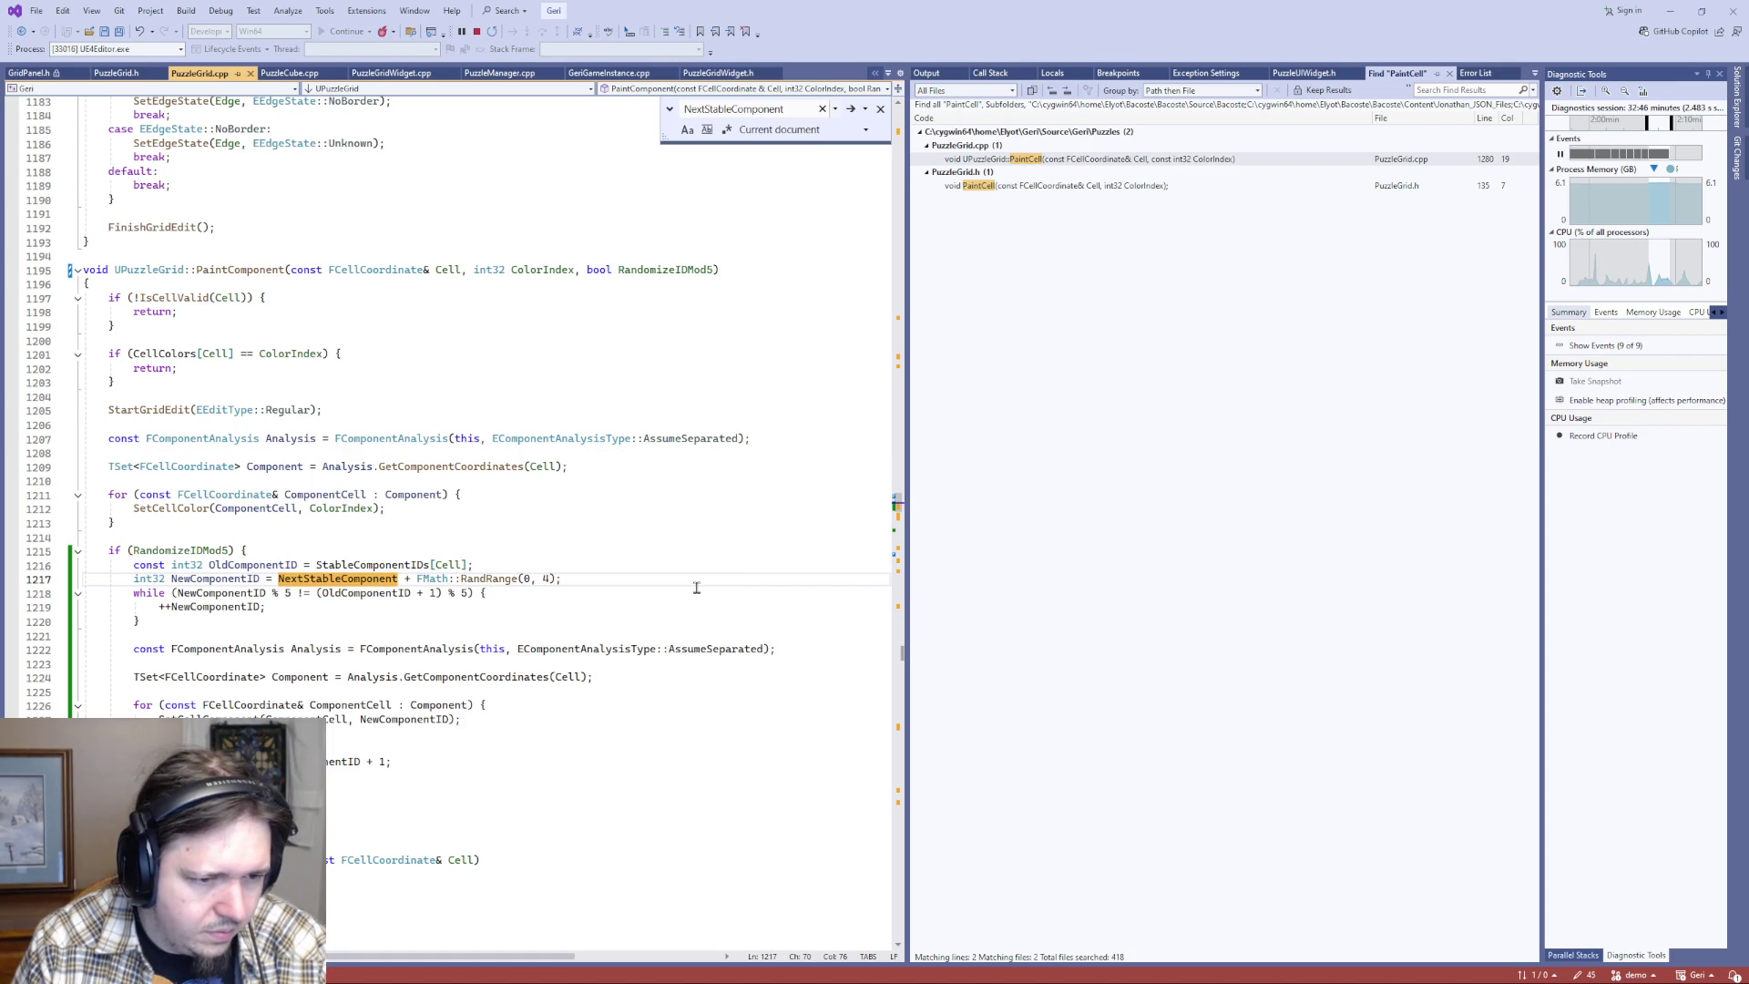
{"action": "key", "text": "shift+Down"}
{"action": "key", "text": "shift+Down"}
{"action": "key", "text": "shift+Down"}
{"action": "key", "text": "Delete"}
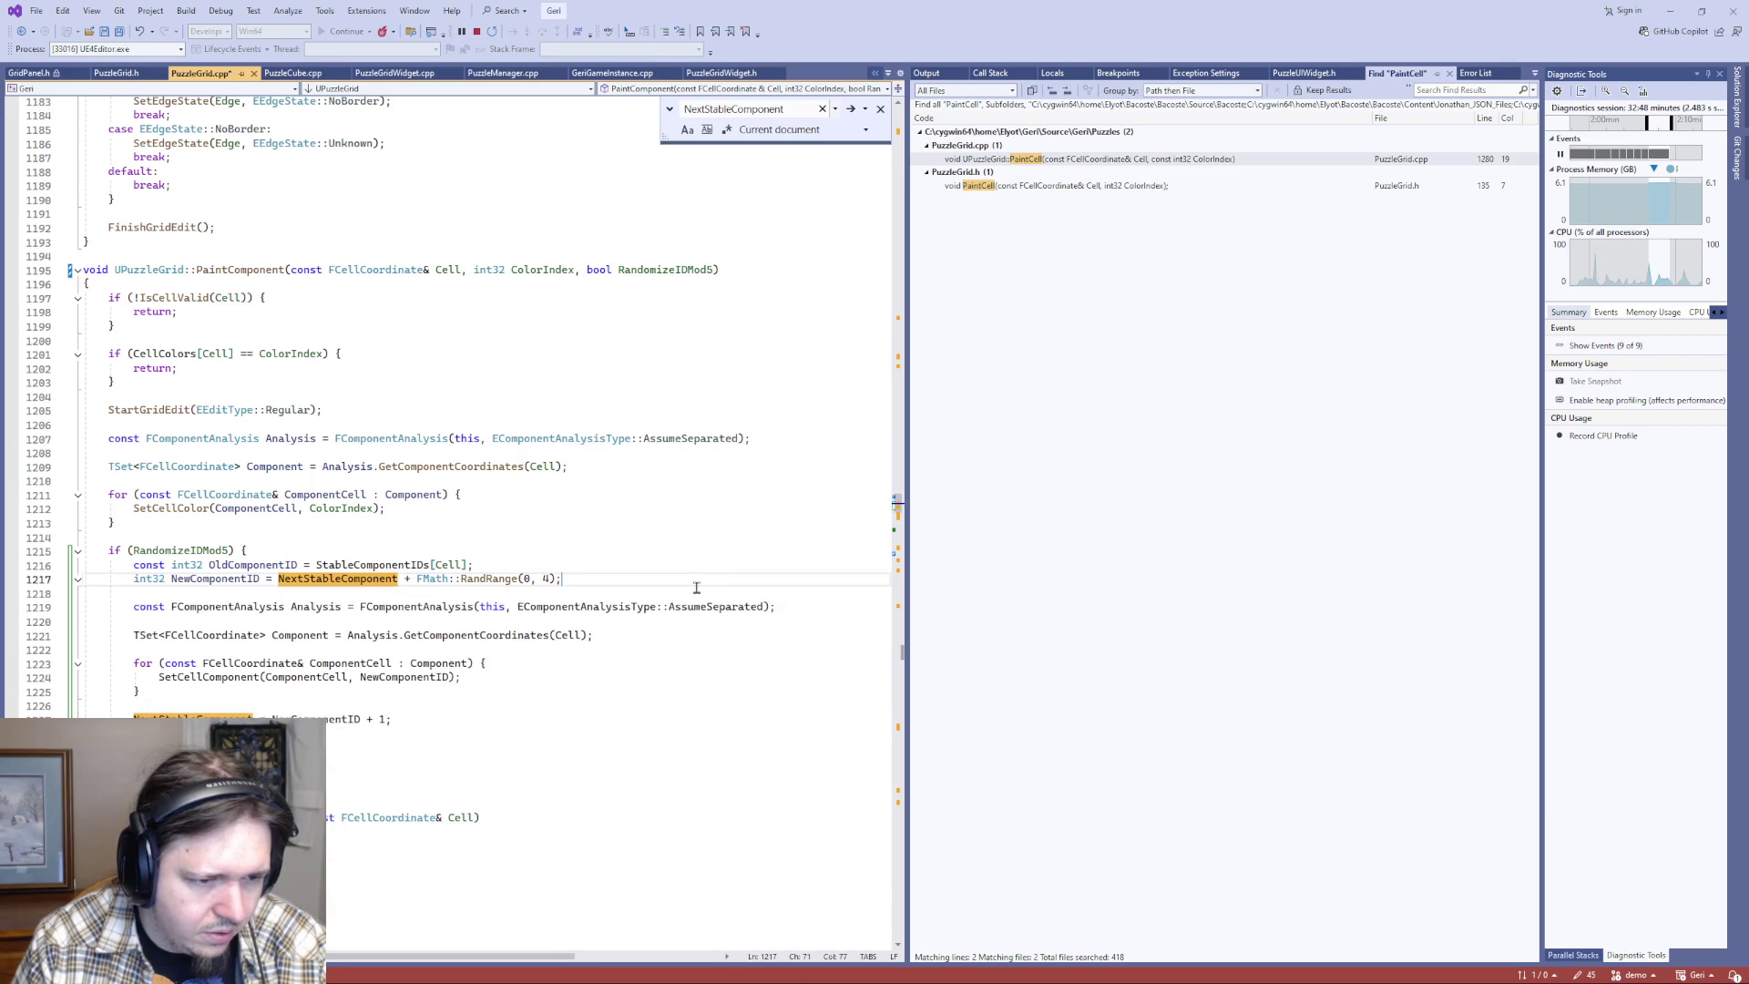
{"action": "key", "text": "ctrl+s"}
- Remove the blank lines around the Analysis declaration and save
{"action": "key", "text": "Delete"}
{"action": "key", "text": "Down"}
{"action": "key", "text": "End"}
{"action": "key", "text": "Delete"}
{"action": "key", "text": "ctrl+s"}
{"action": "key", "text": "Down"}
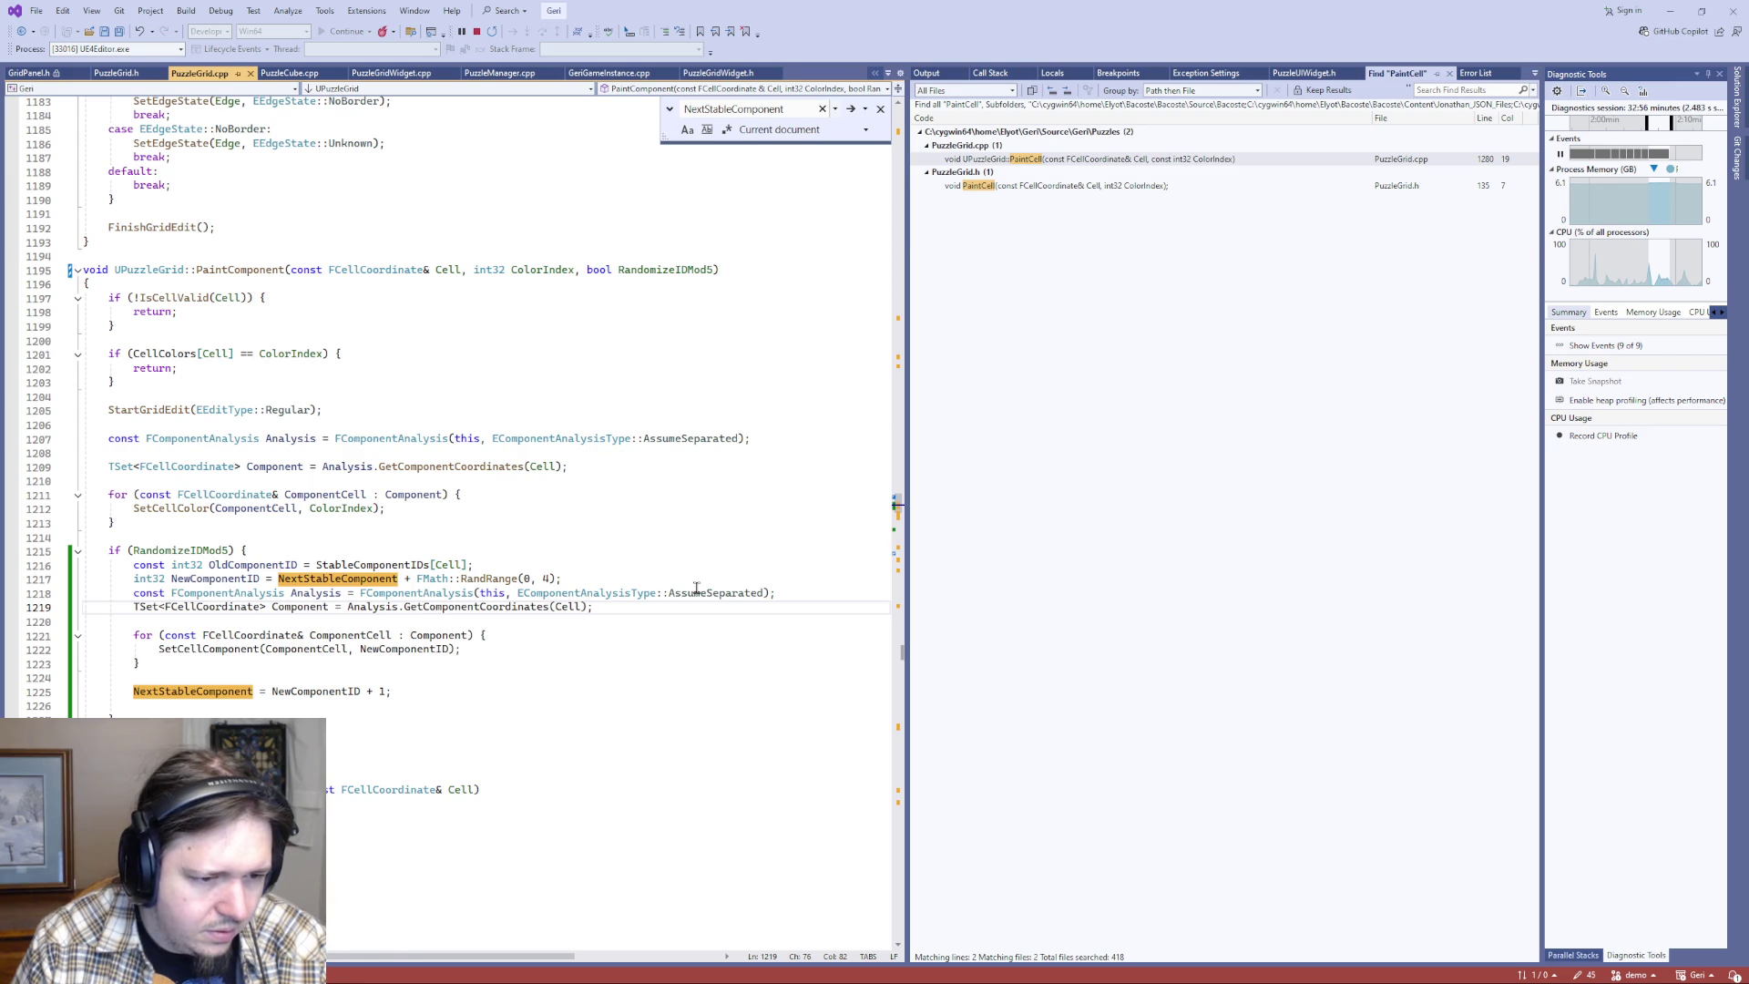
- Remove the blank lines after the TSet line and around the NextStableComponent update
{"action": "key", "text": "Delete"}
{"action": "key", "text": "Down"}
{"action": "key", "text": "Down"}
{"action": "key", "text": "Down"}
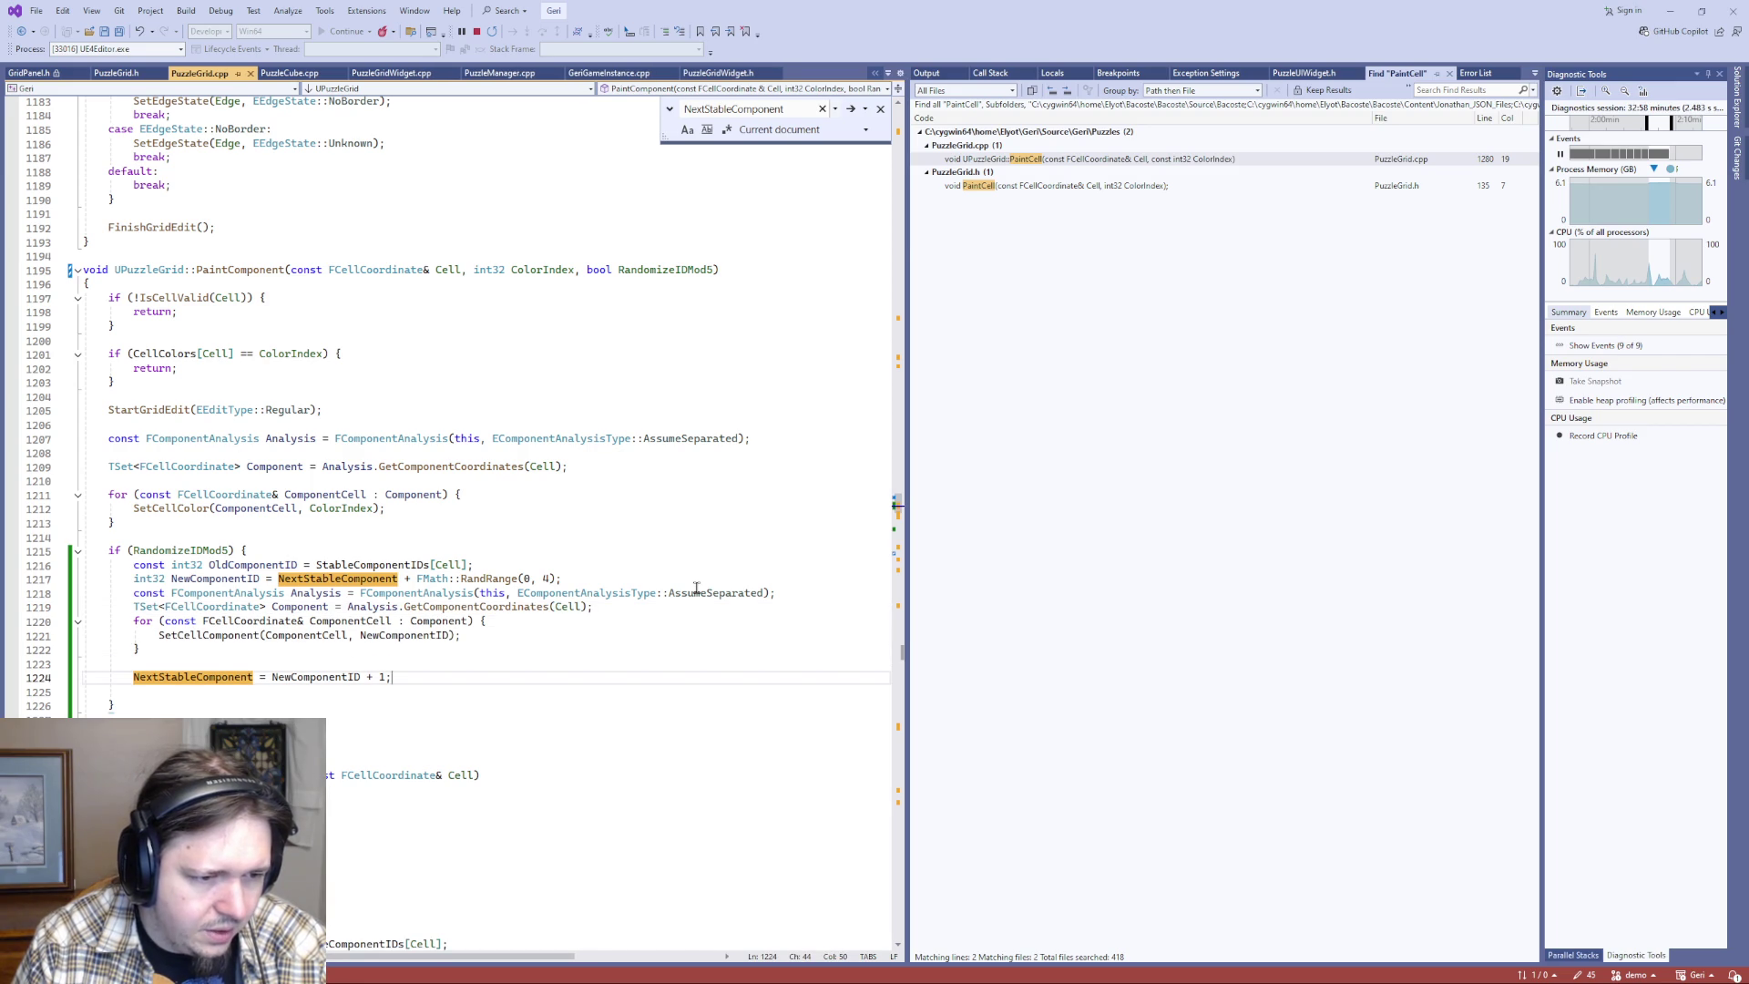
{"action": "key", "text": "Up"}
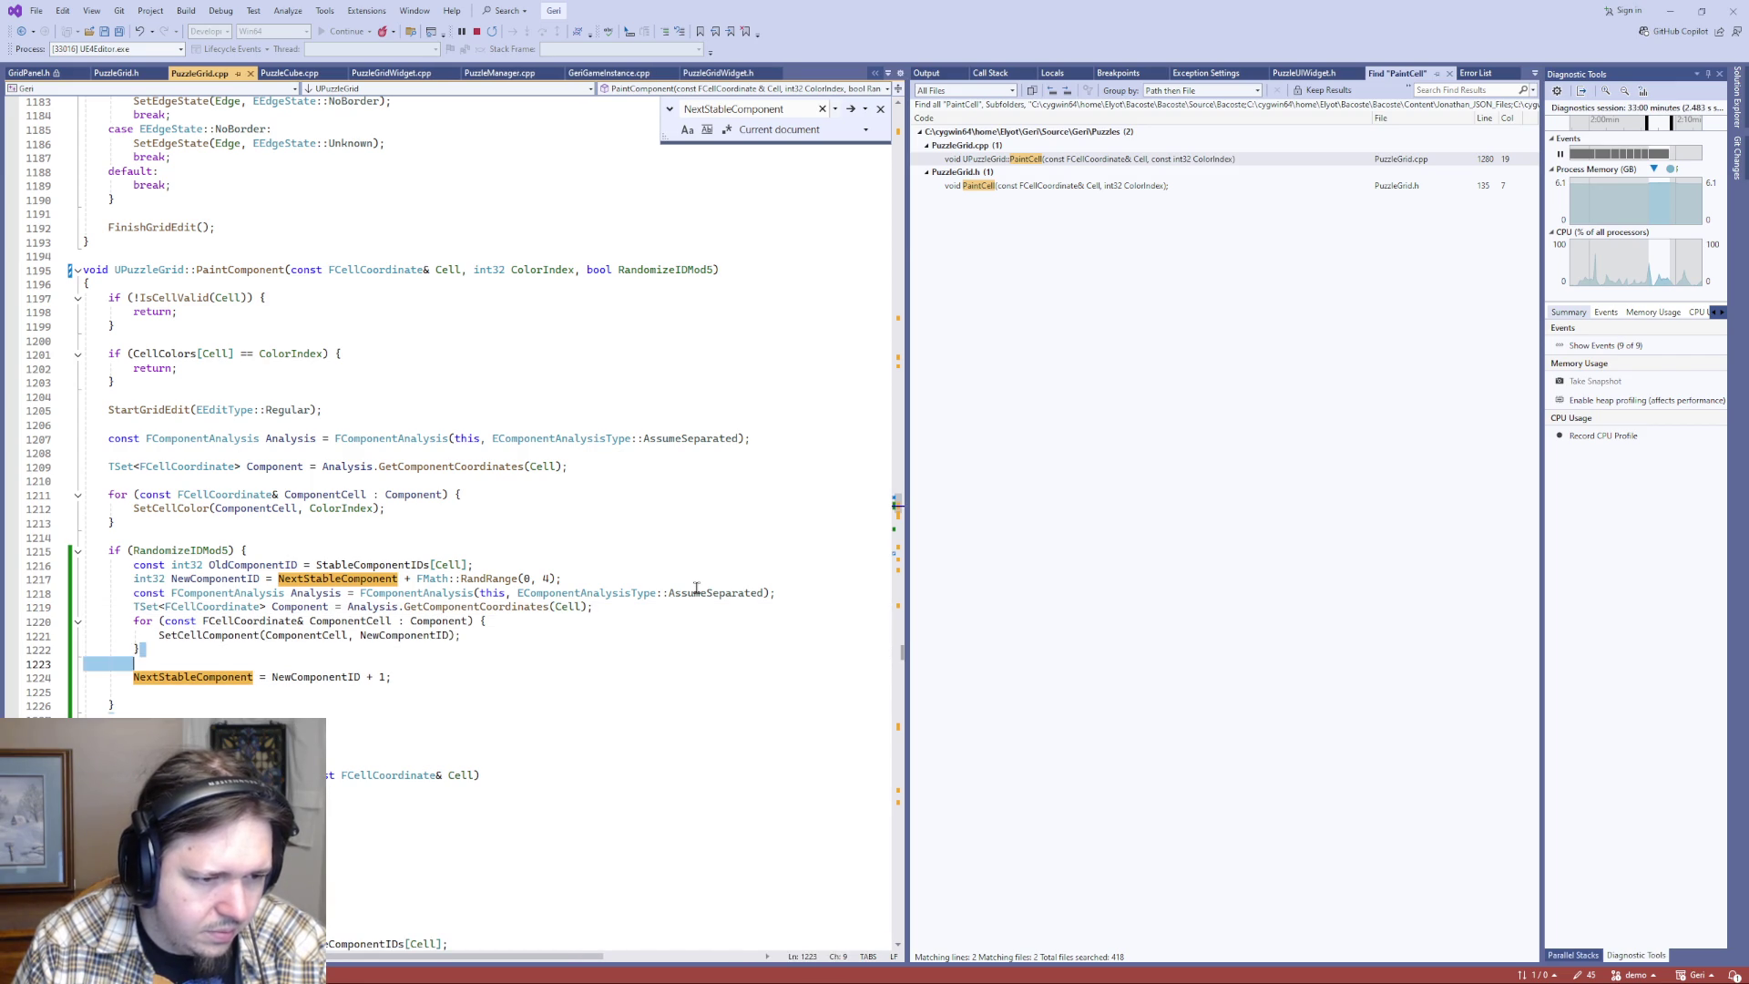
{"action": "key", "text": "shift+Delete"}
{"action": "key", "text": "End"}
{"action": "key", "text": "Delete"}
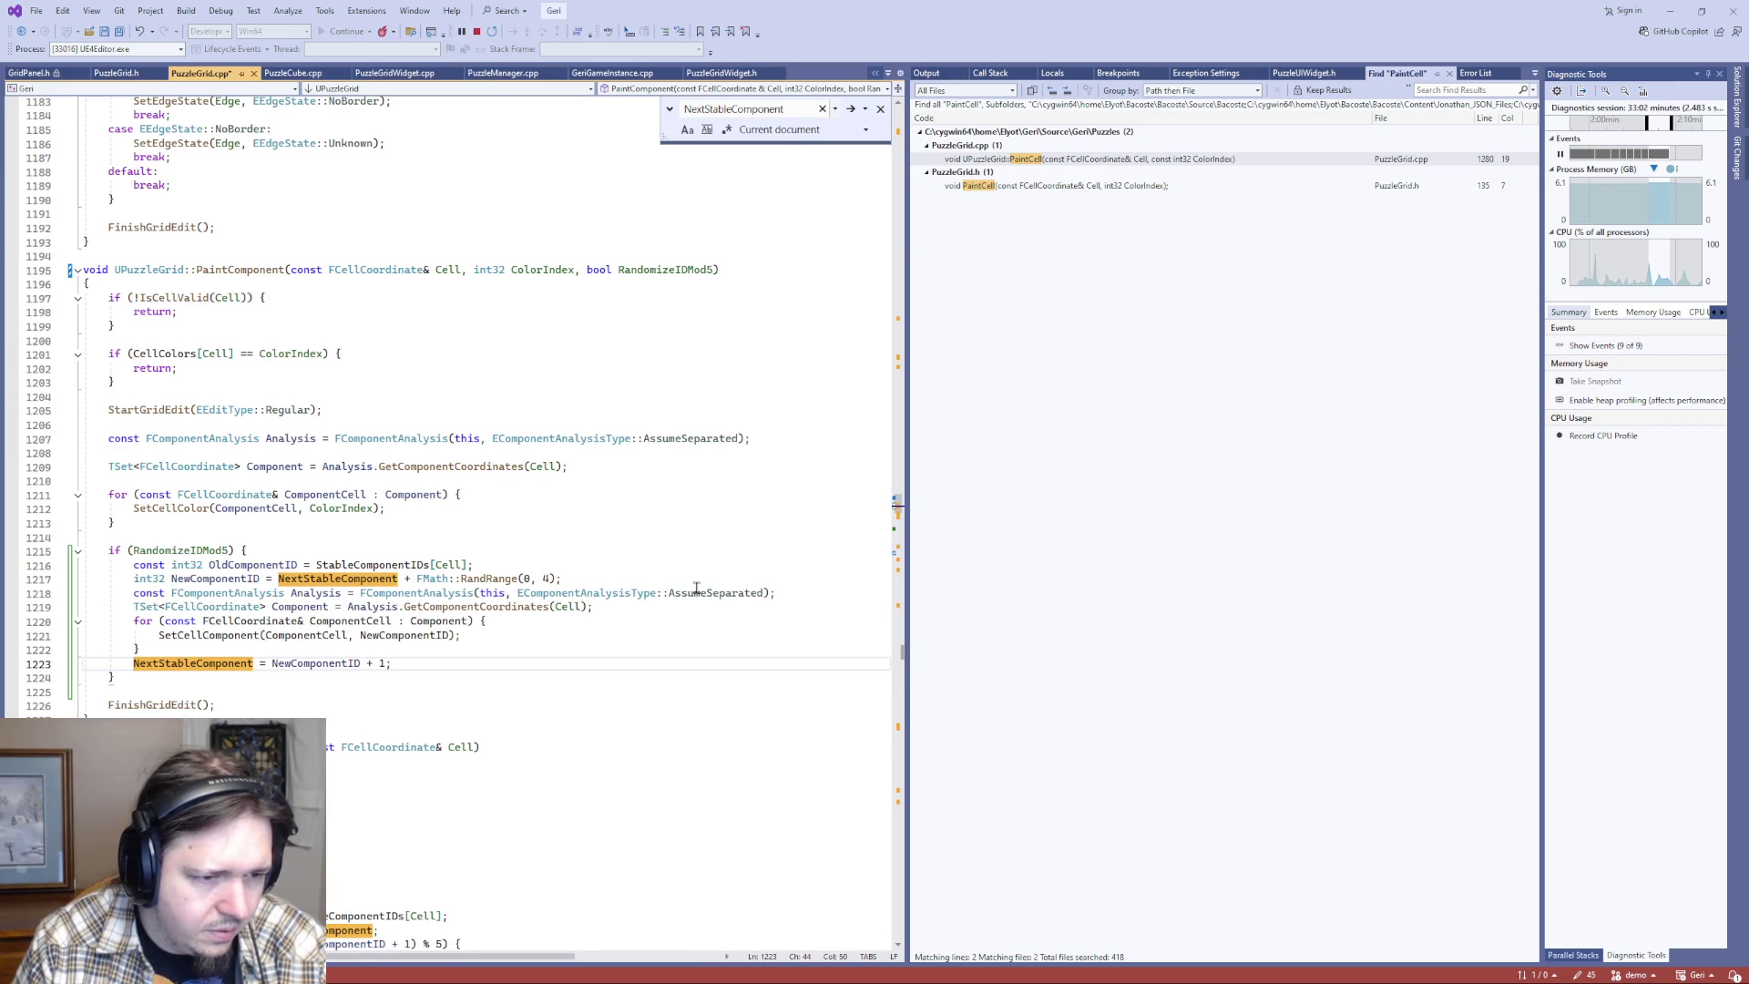
{"action": "key", "text": "Down"}
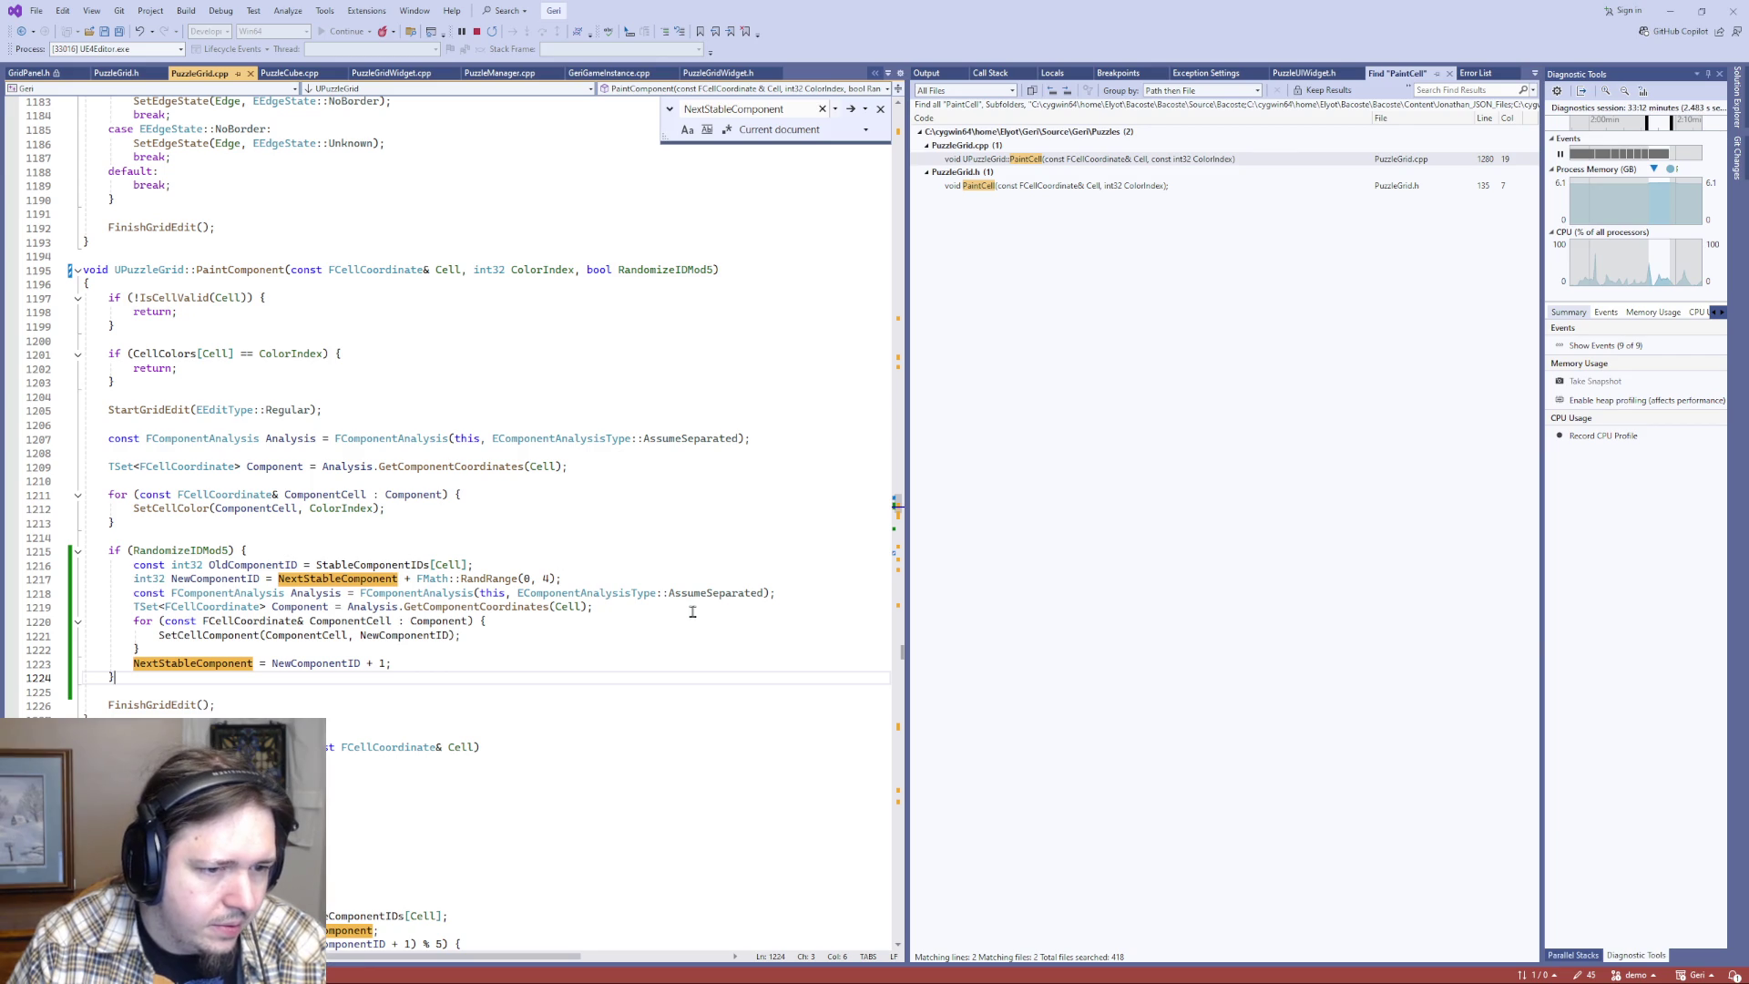
{"action": "left_click", "coordinate": [347, 457]}
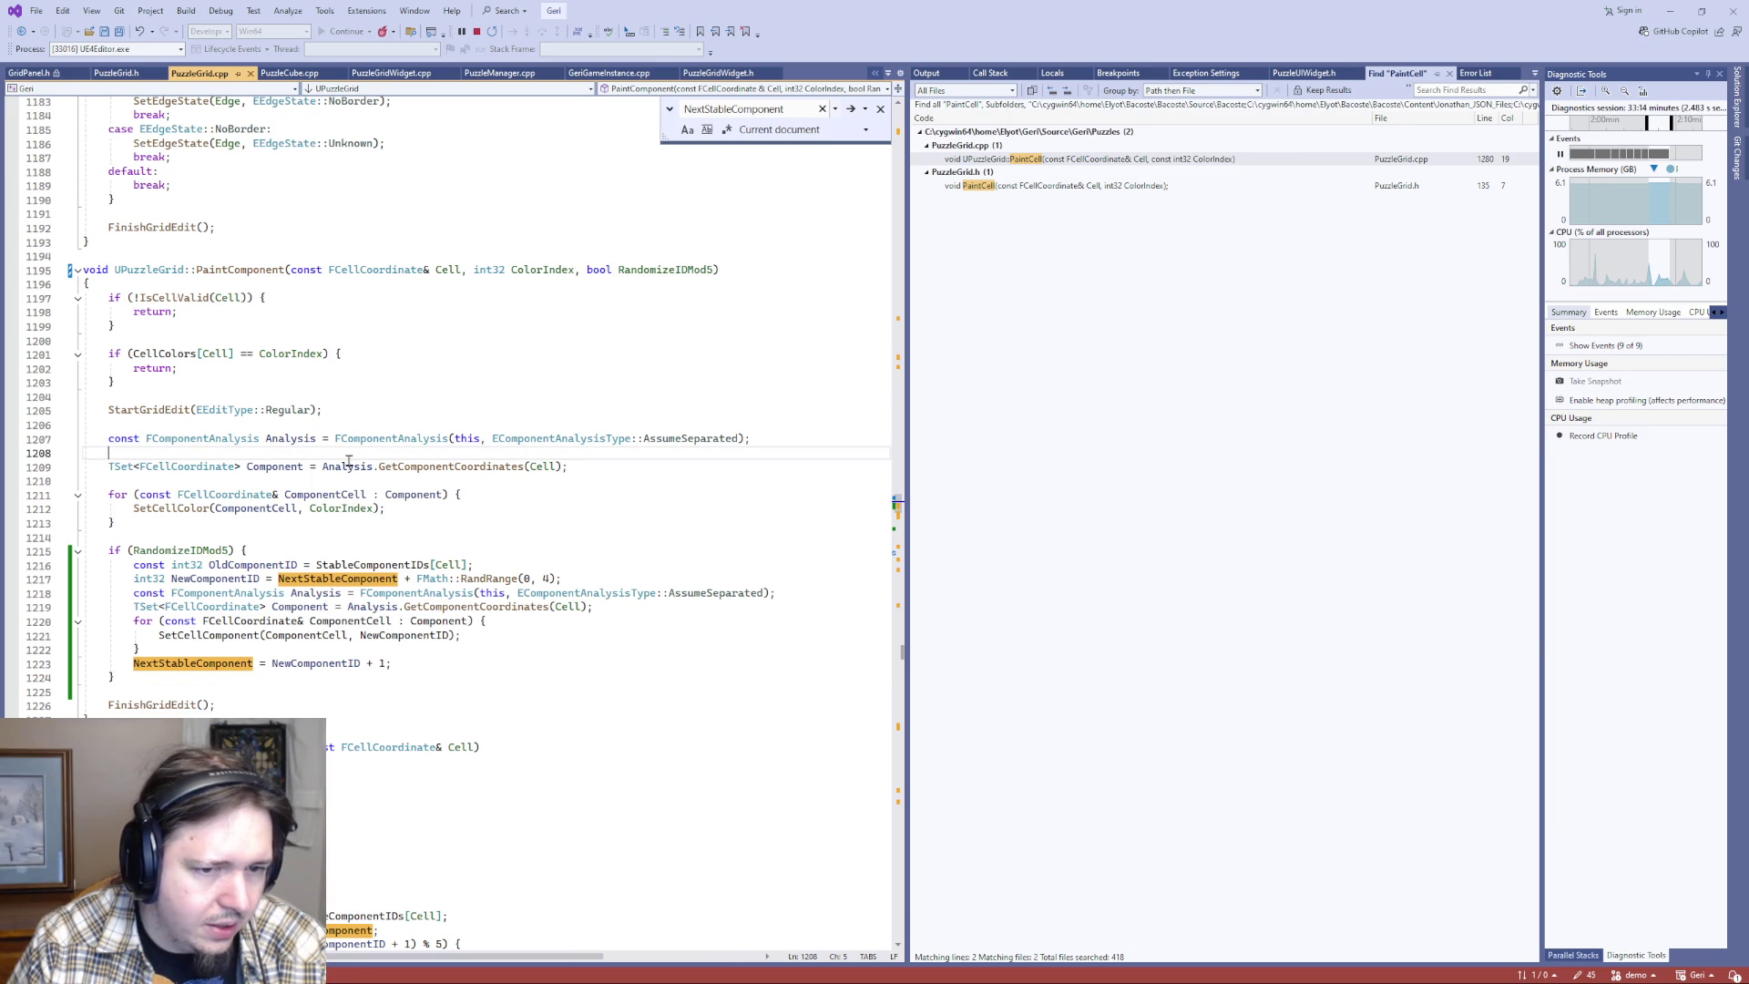
- Delete the duplicate FComponentAnalysis declaration inside the RandomizeIDMod5 branch
{"action": "left_click", "coordinate": [344, 468]}
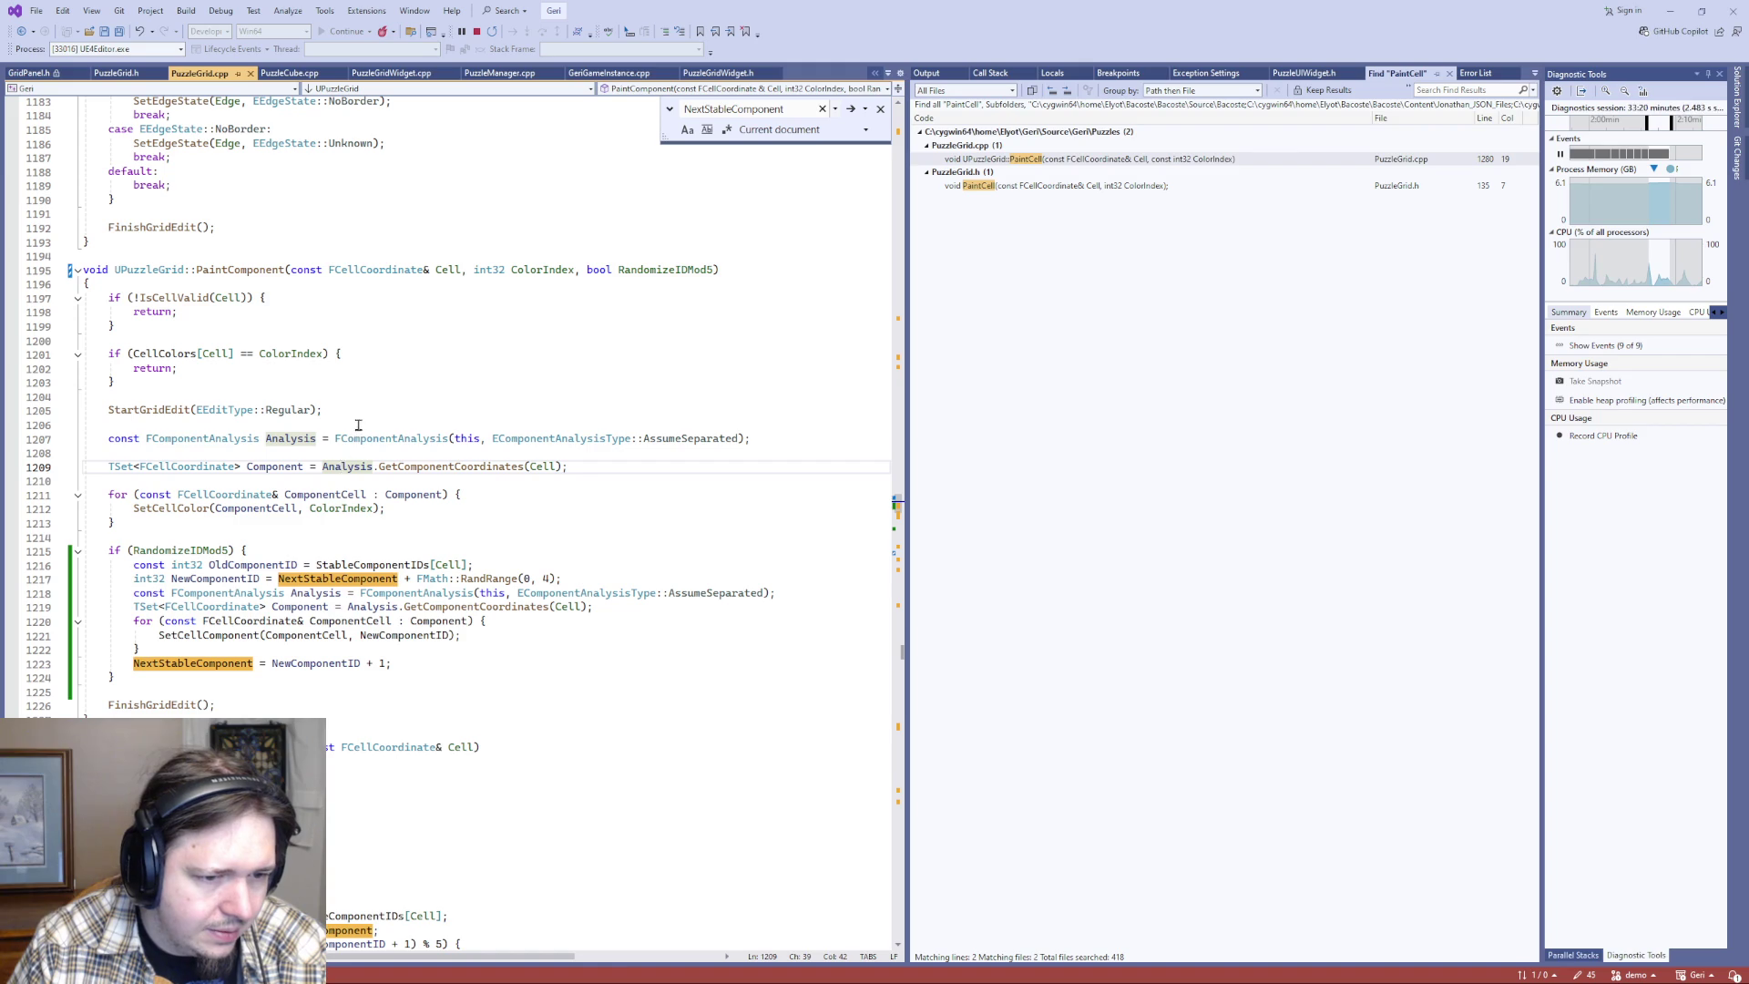
{"action": "left_click", "coordinate": [198, 594]}
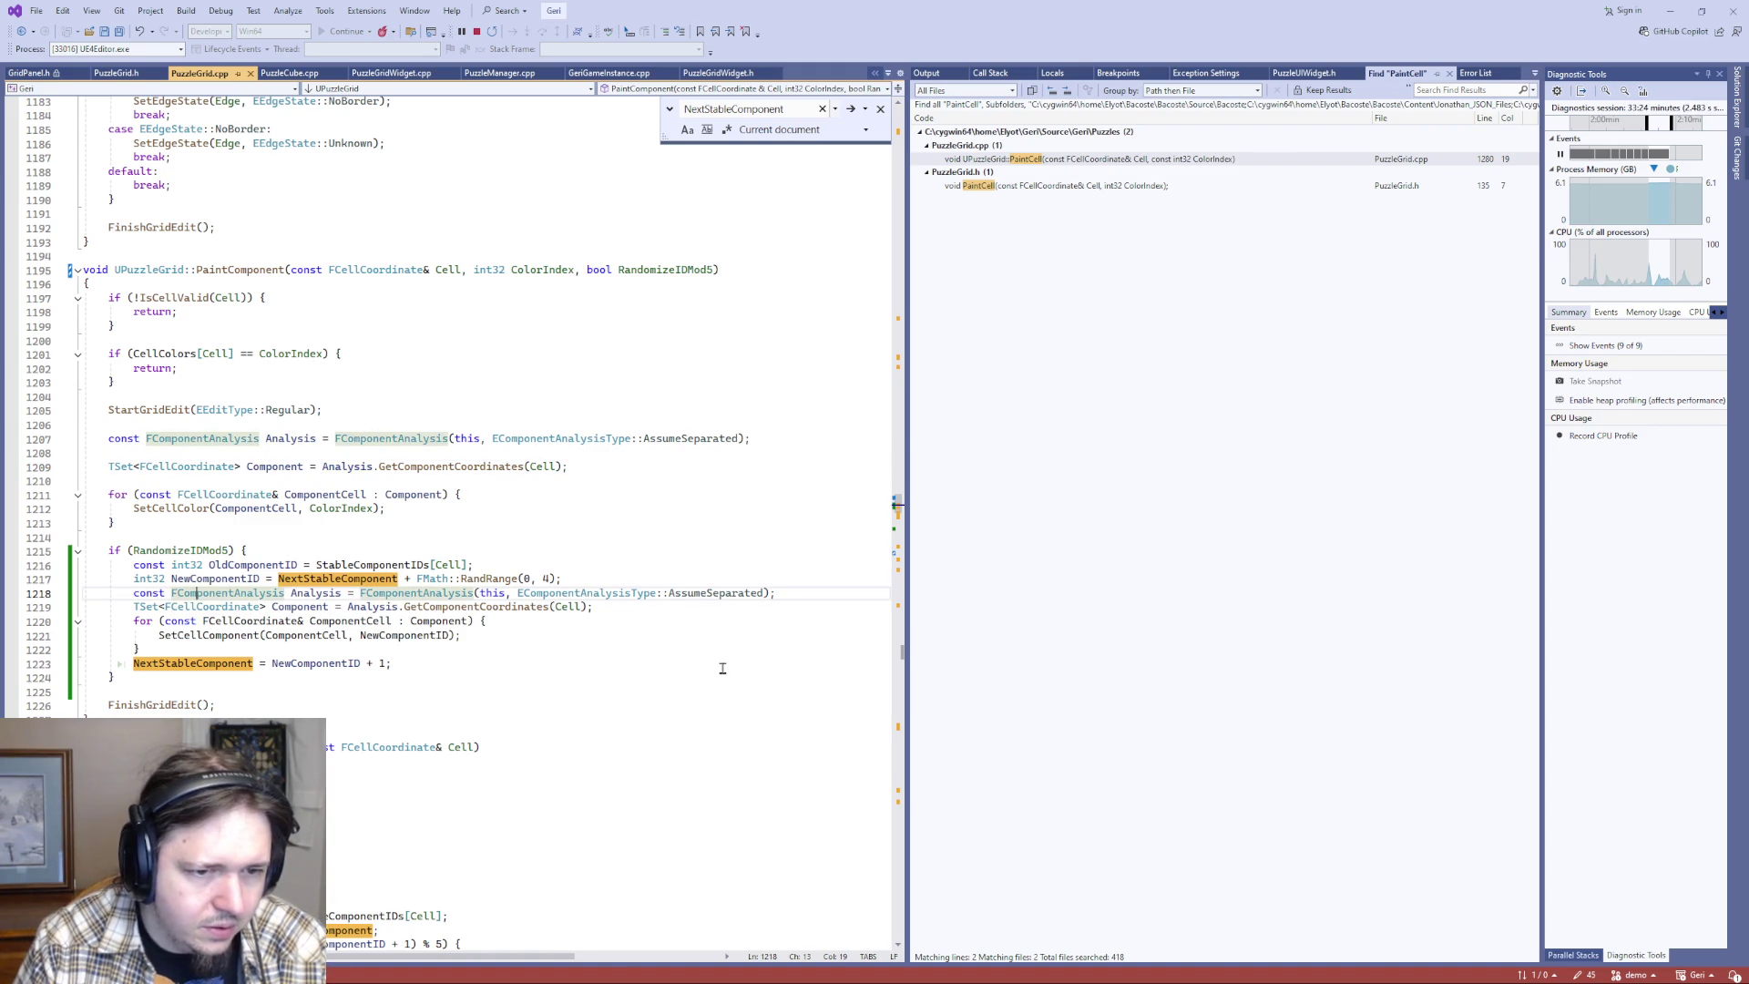
{"action": "key", "text": "End"}
{"action": "key", "text": "shift+Home"}
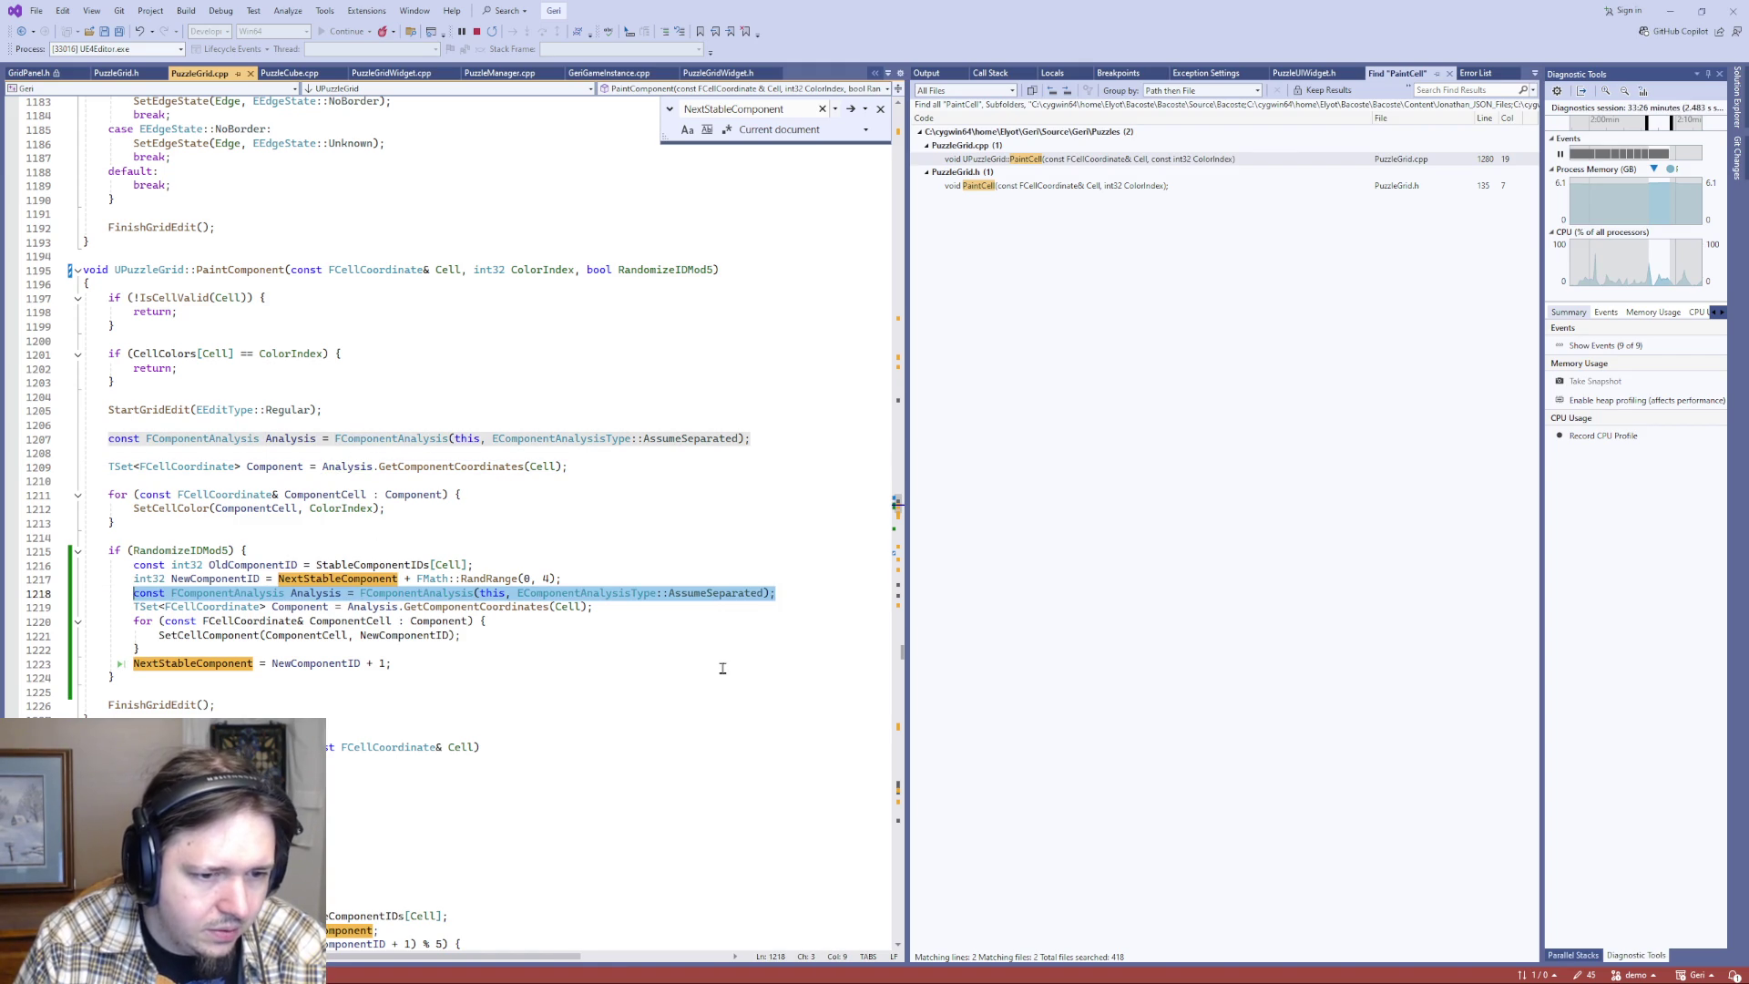
{"action": "key", "text": "Delete"}
- Delete the leftover empty line and the duplicate TSet Component line, then save
{"action": "key", "text": "shift+Left"}
{"action": "key", "text": "shift+Left"}
{"action": "key", "text": "shift+Left"}
{"action": "key", "text": "Delete"}
{"action": "key", "text": "shift+Down"}
{"action": "key", "text": "shift+End"}
{"action": "key", "text": "Delete"}
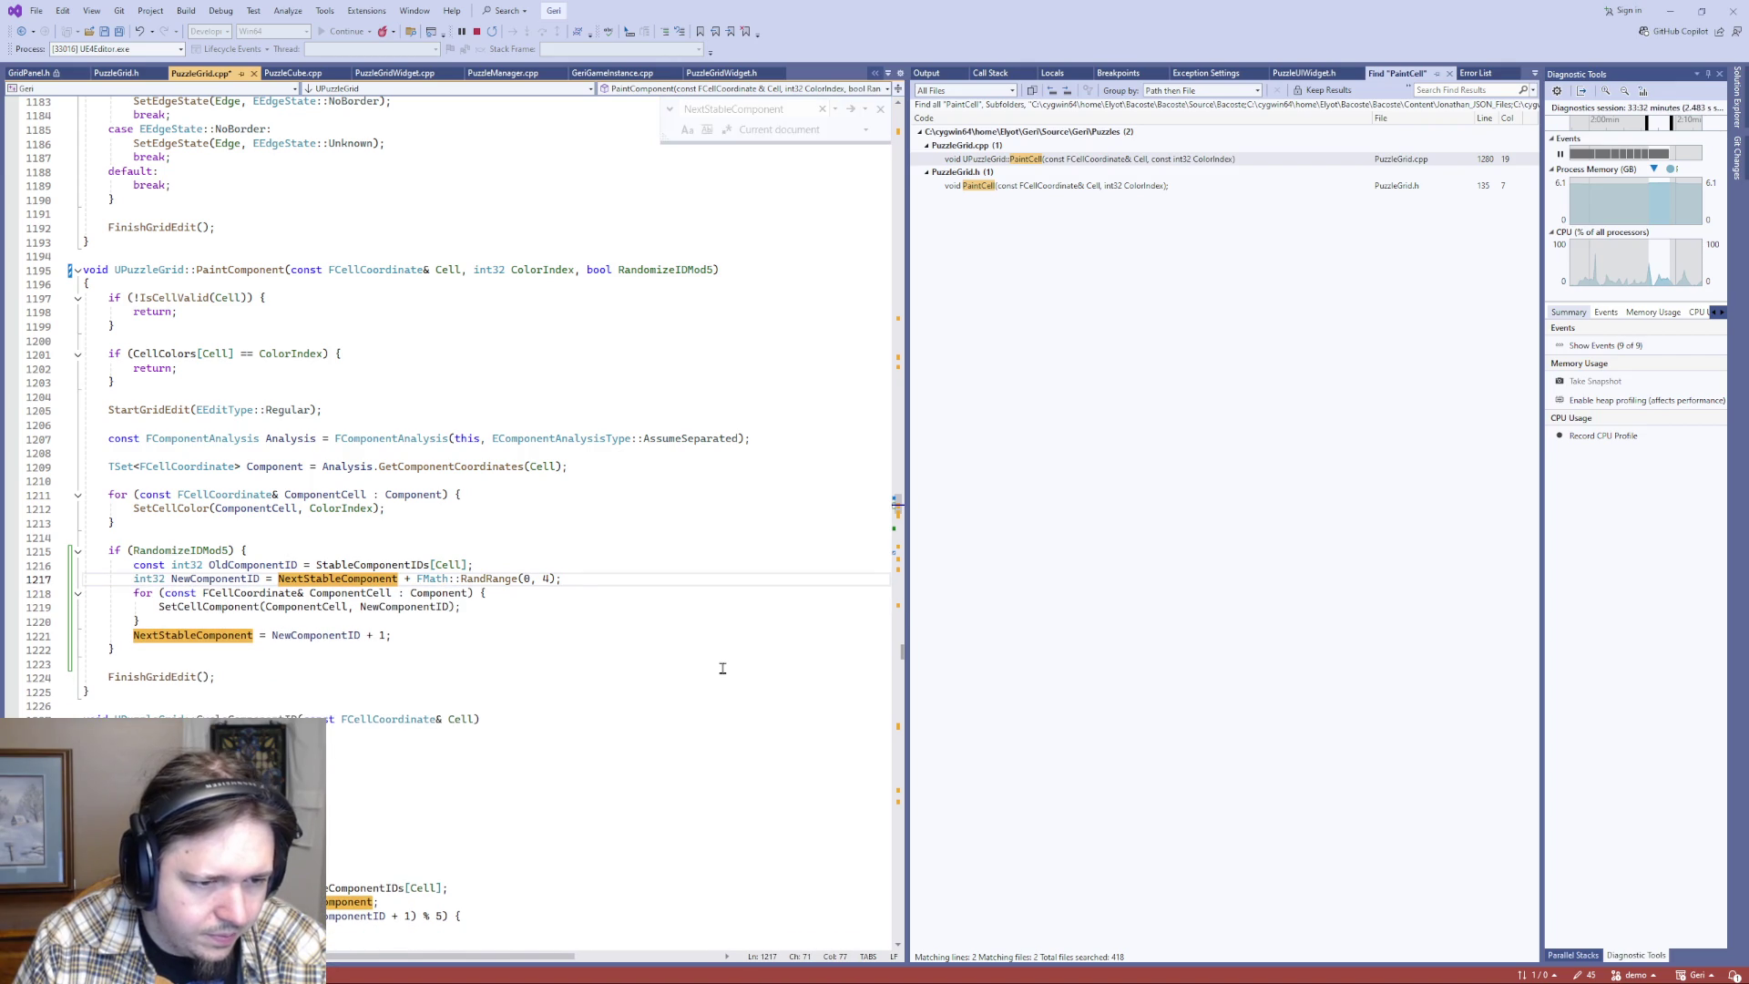
{"action": "key", "text": "Down"}
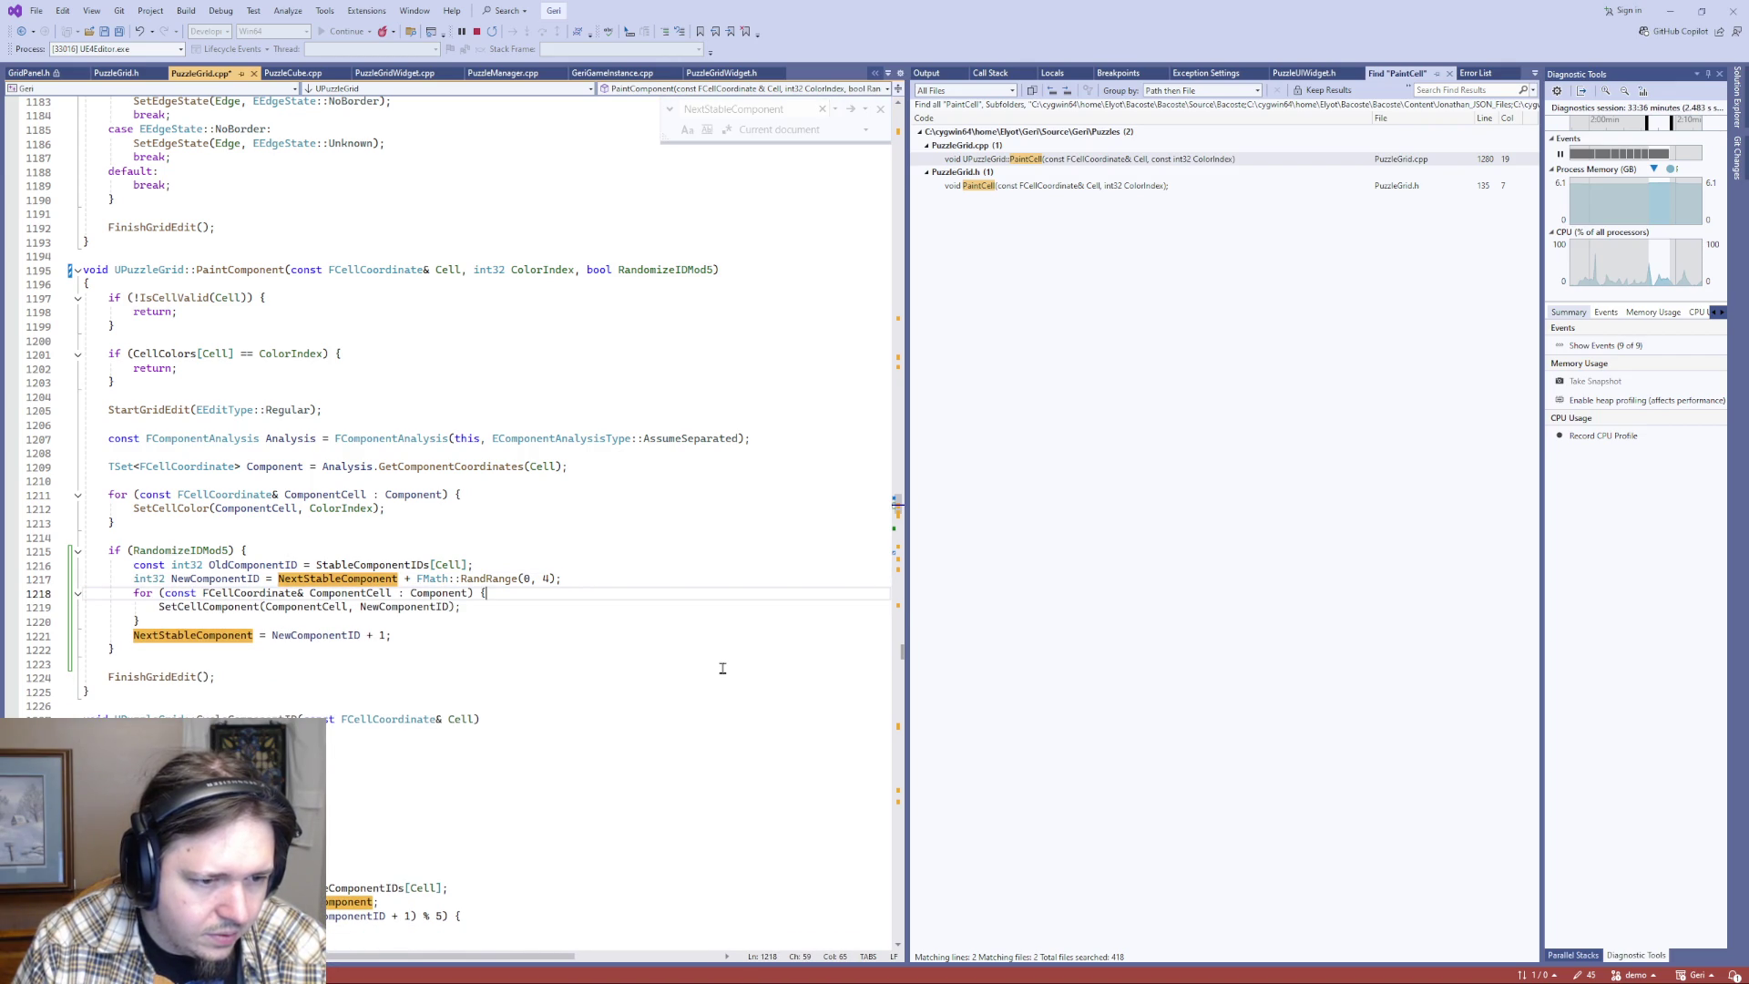
{"action": "key", "text": "ctrl+s"}
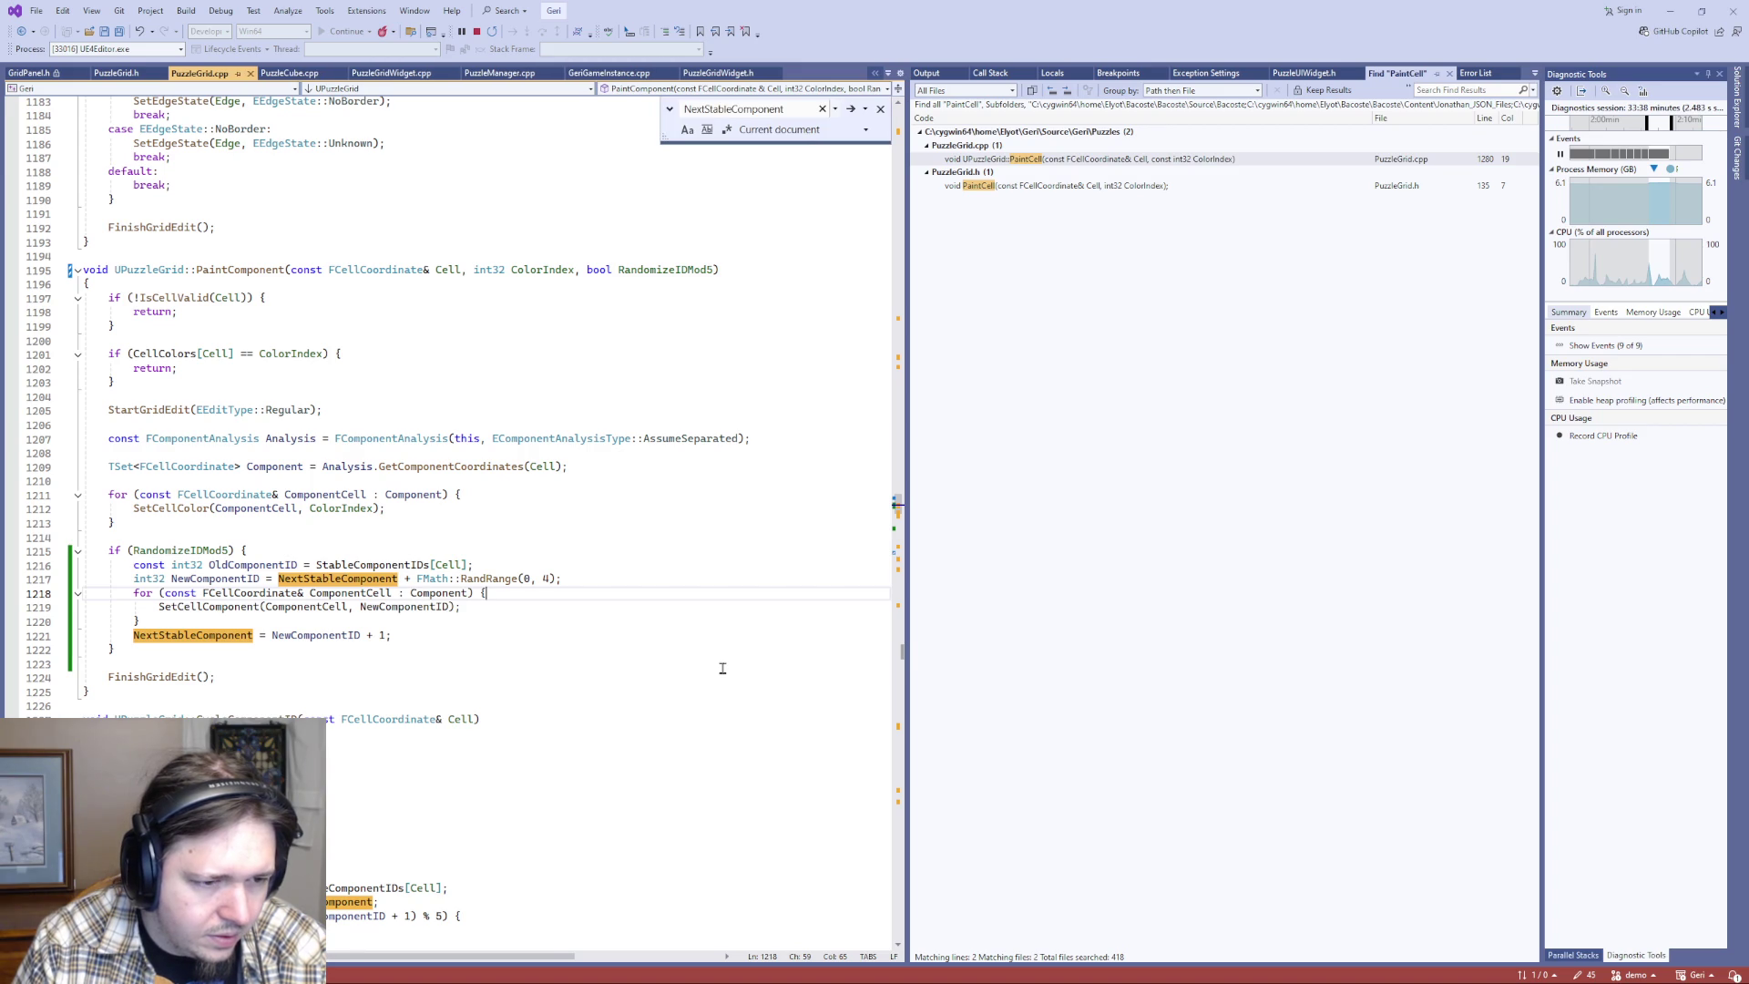
- Review the branch's color-painting loop, SetCellComponent call and NextStableComponent update
{"action": "key", "text": "Up"}
{"action": "key", "text": "Up"}
{"action": "key", "text": "Up"}
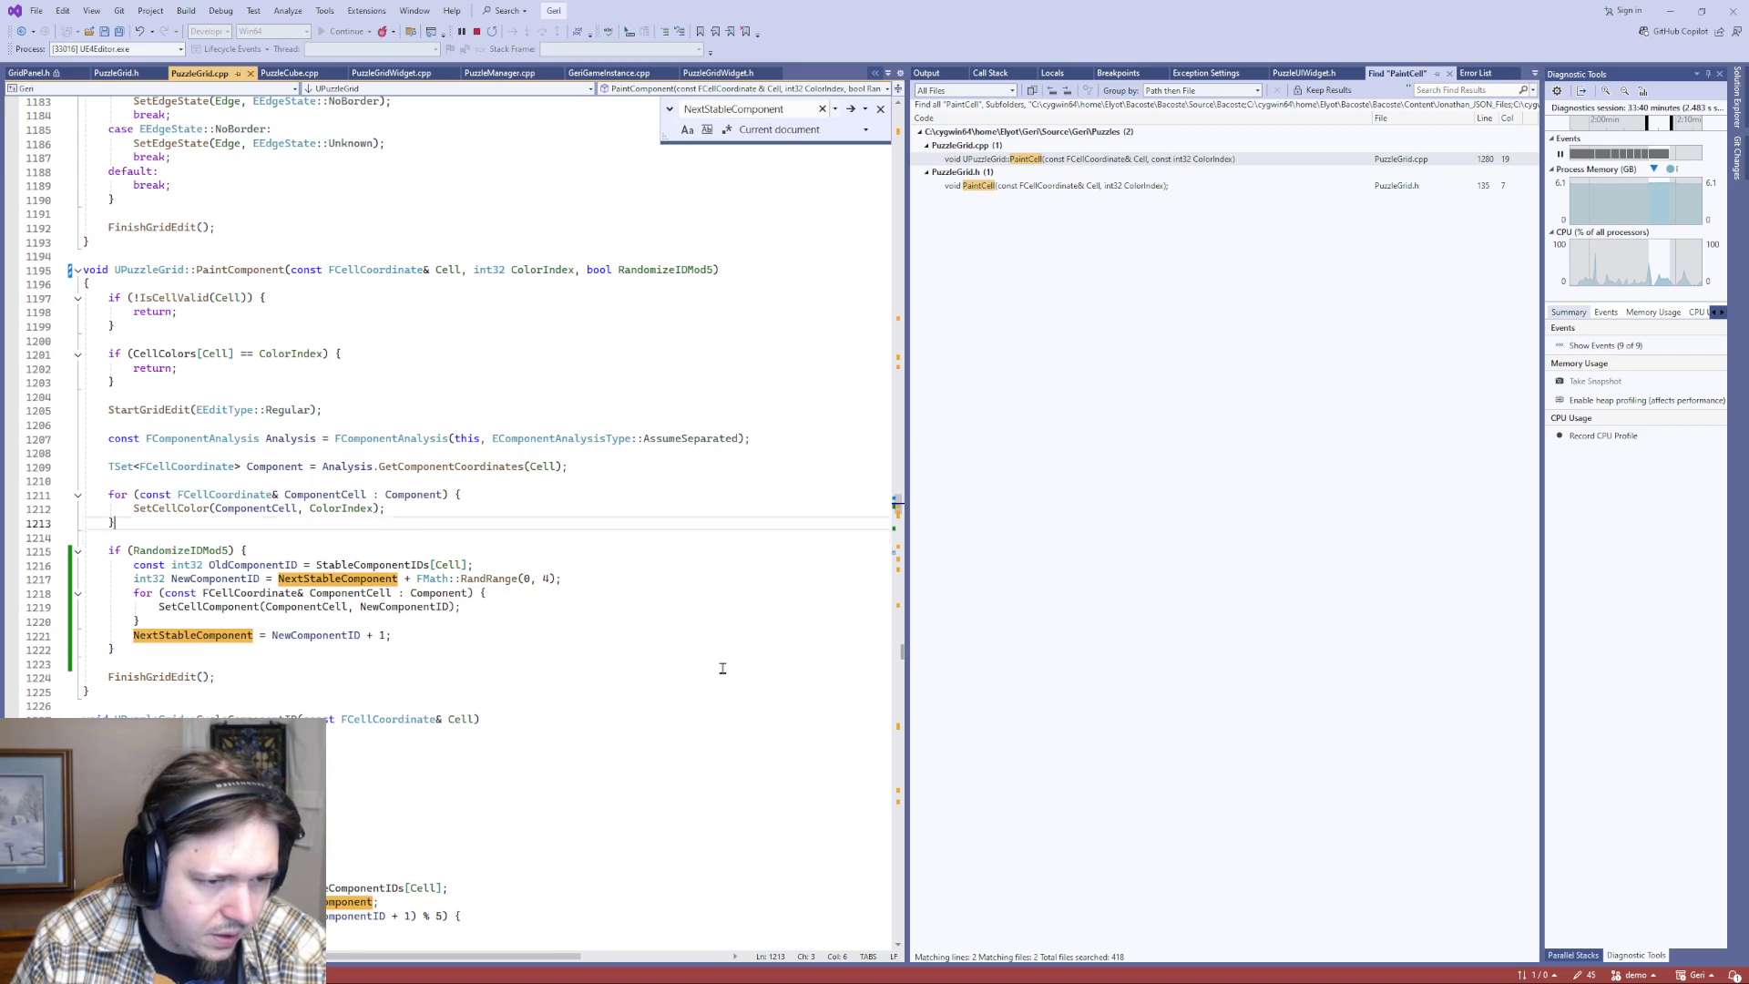
{"action": "key", "text": "Down"}
{"action": "key", "text": "Down"}
{"action": "key", "text": "Down"}
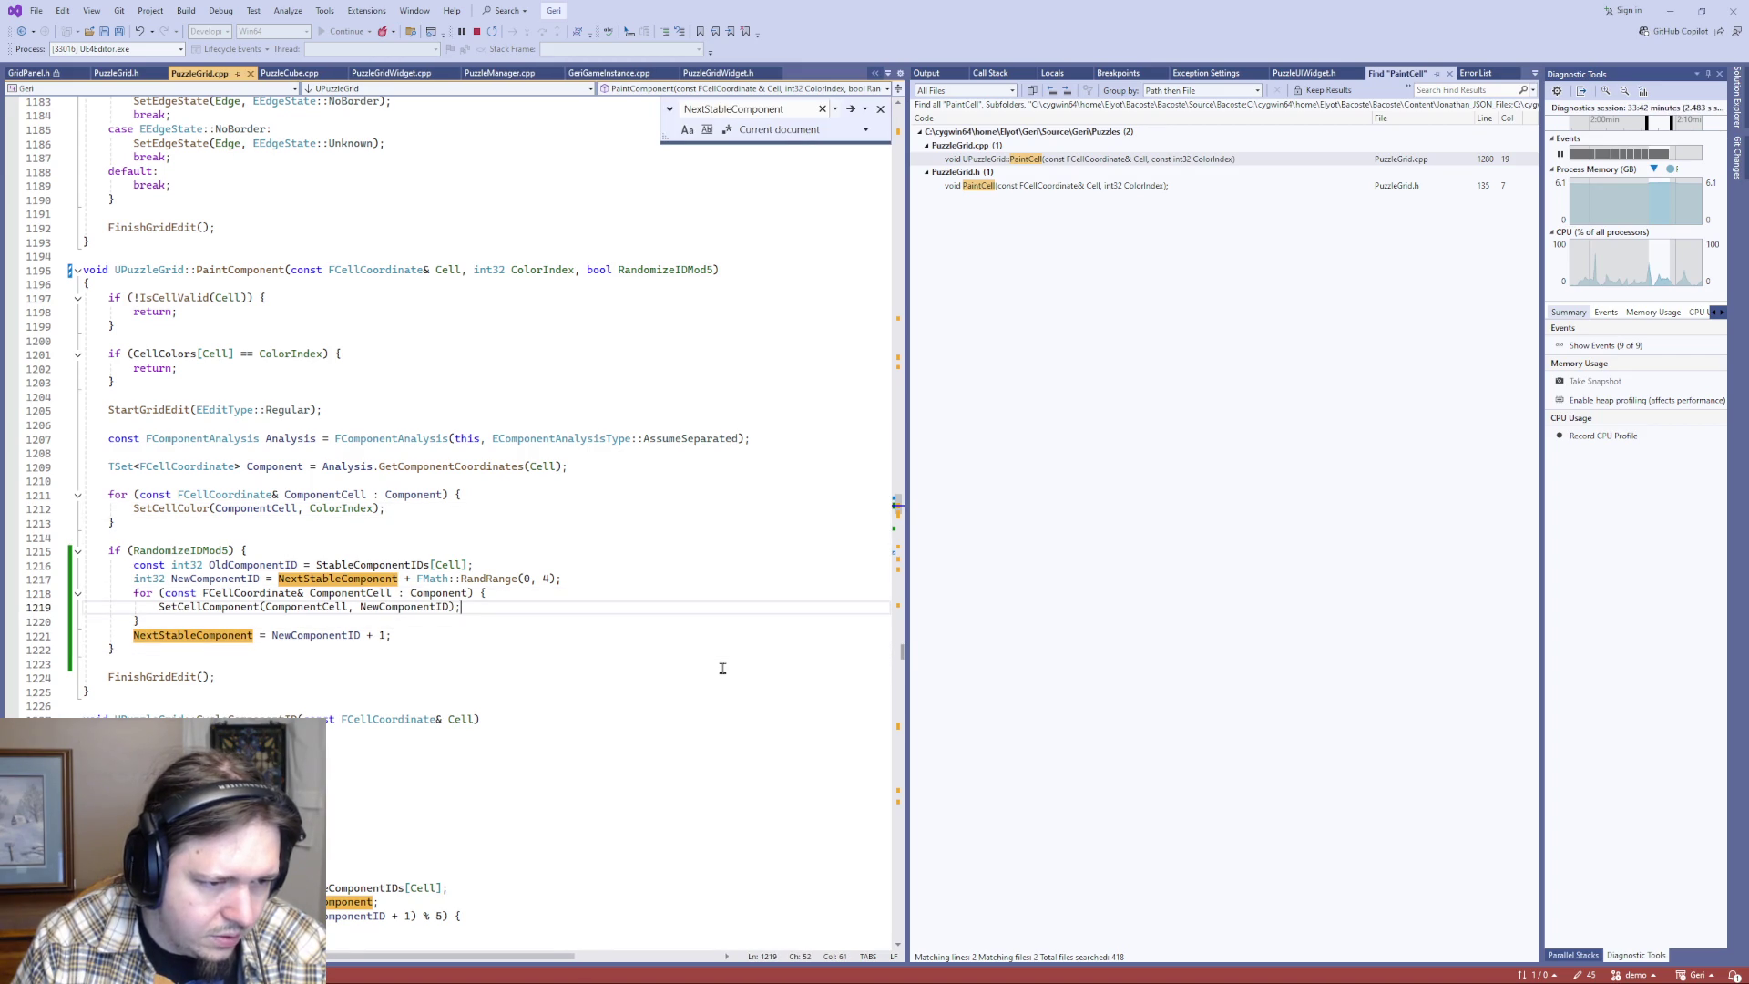
{"action": "key", "text": "Down"}
{"action": "key", "text": "Down"}
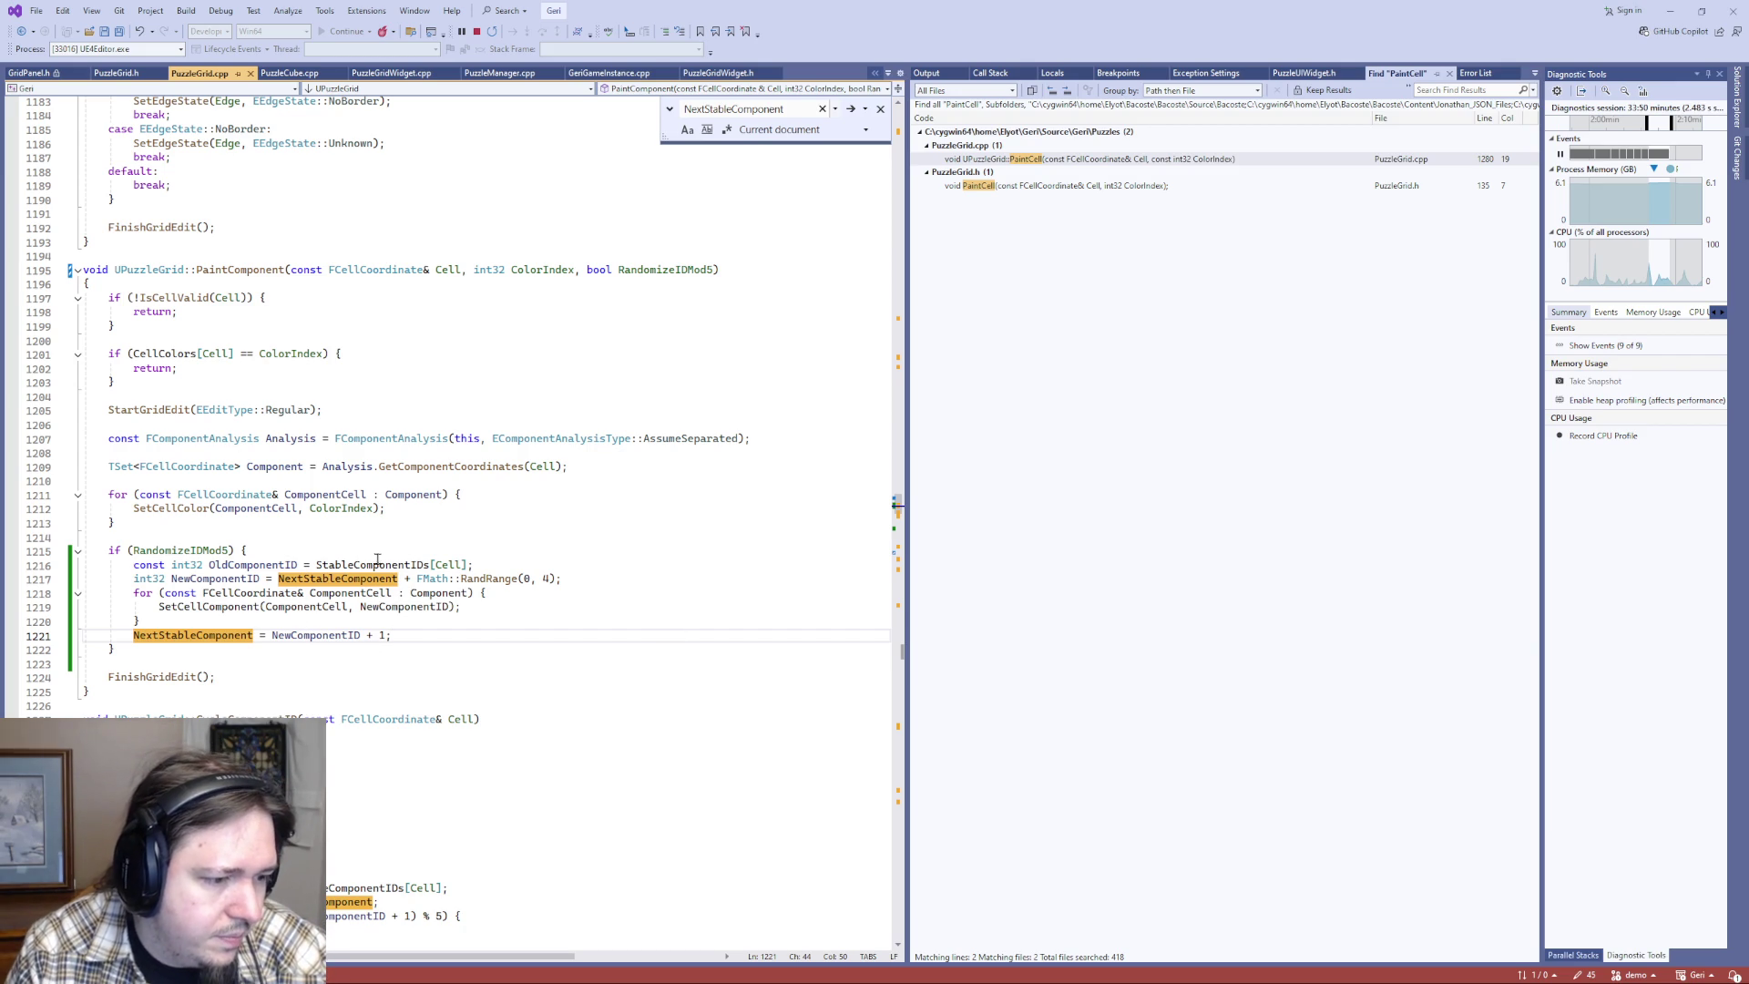
{"action": "left_click", "coordinate": [238, 593]}
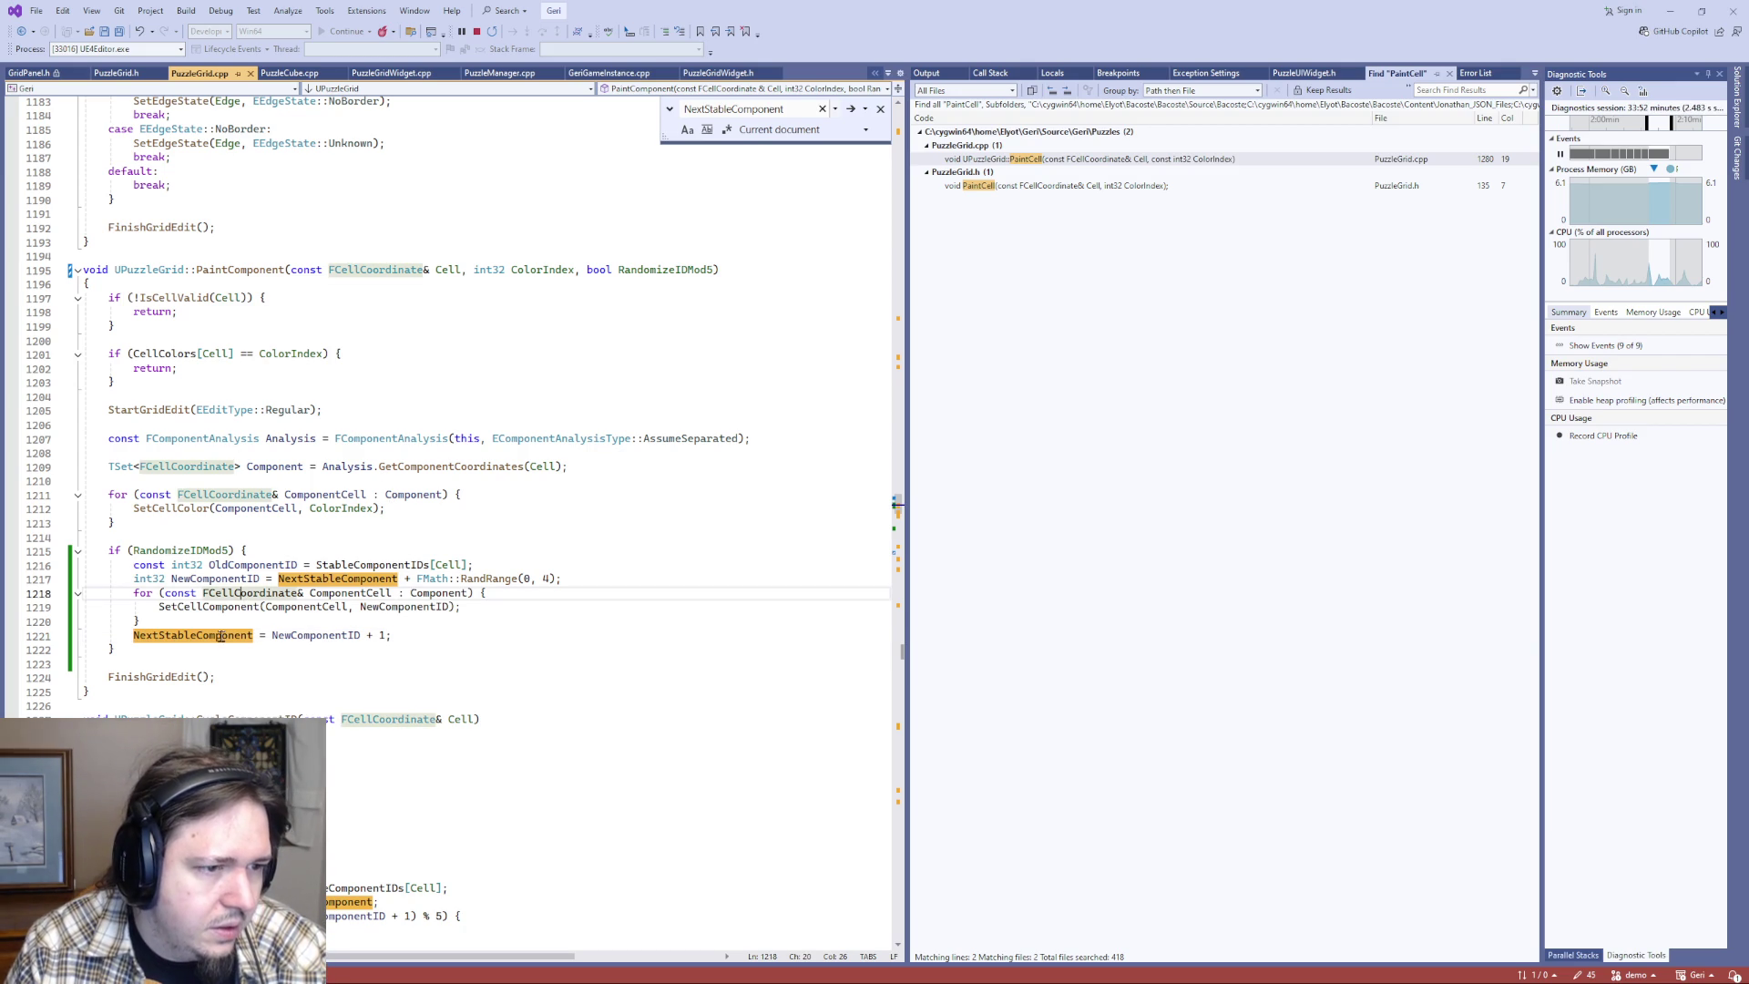
- Build the Geri project from the PaintComponent code
{"action": "scroll", "coordinate": [219, 636], "scroll_direction": "down", "scroll_amount": 1}
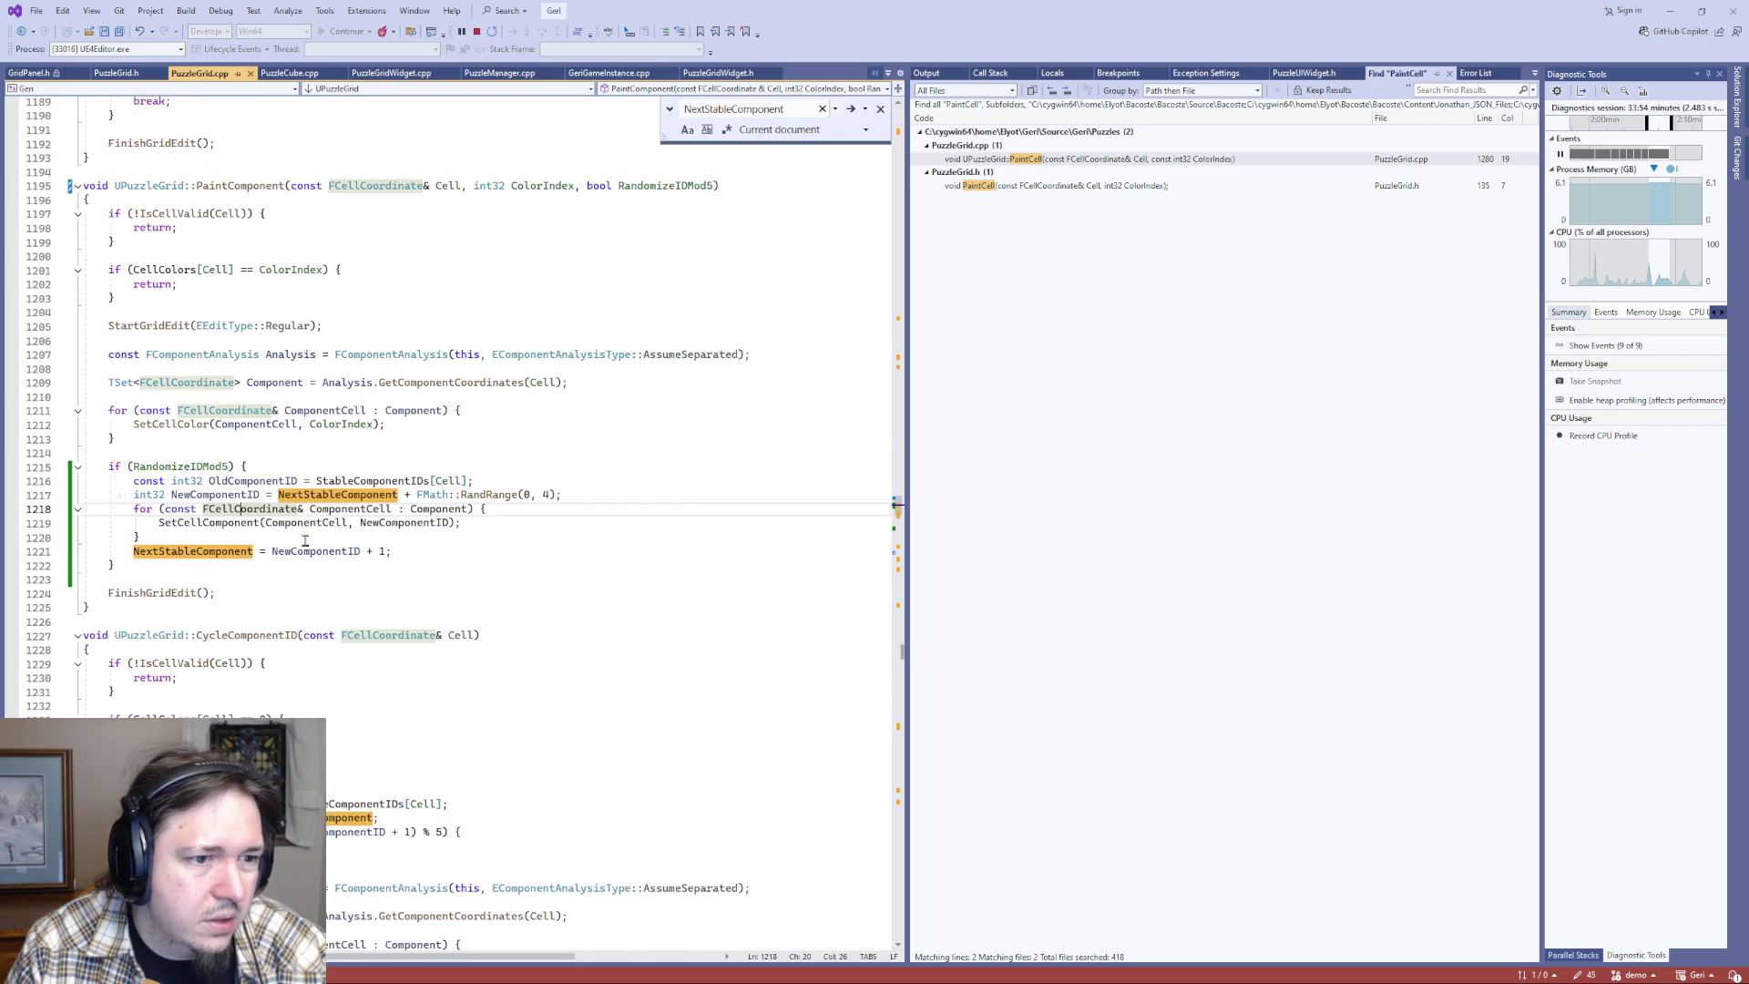
{"action": "scroll", "coordinate": [304, 542], "scroll_direction": "up", "scroll_amount": 2}
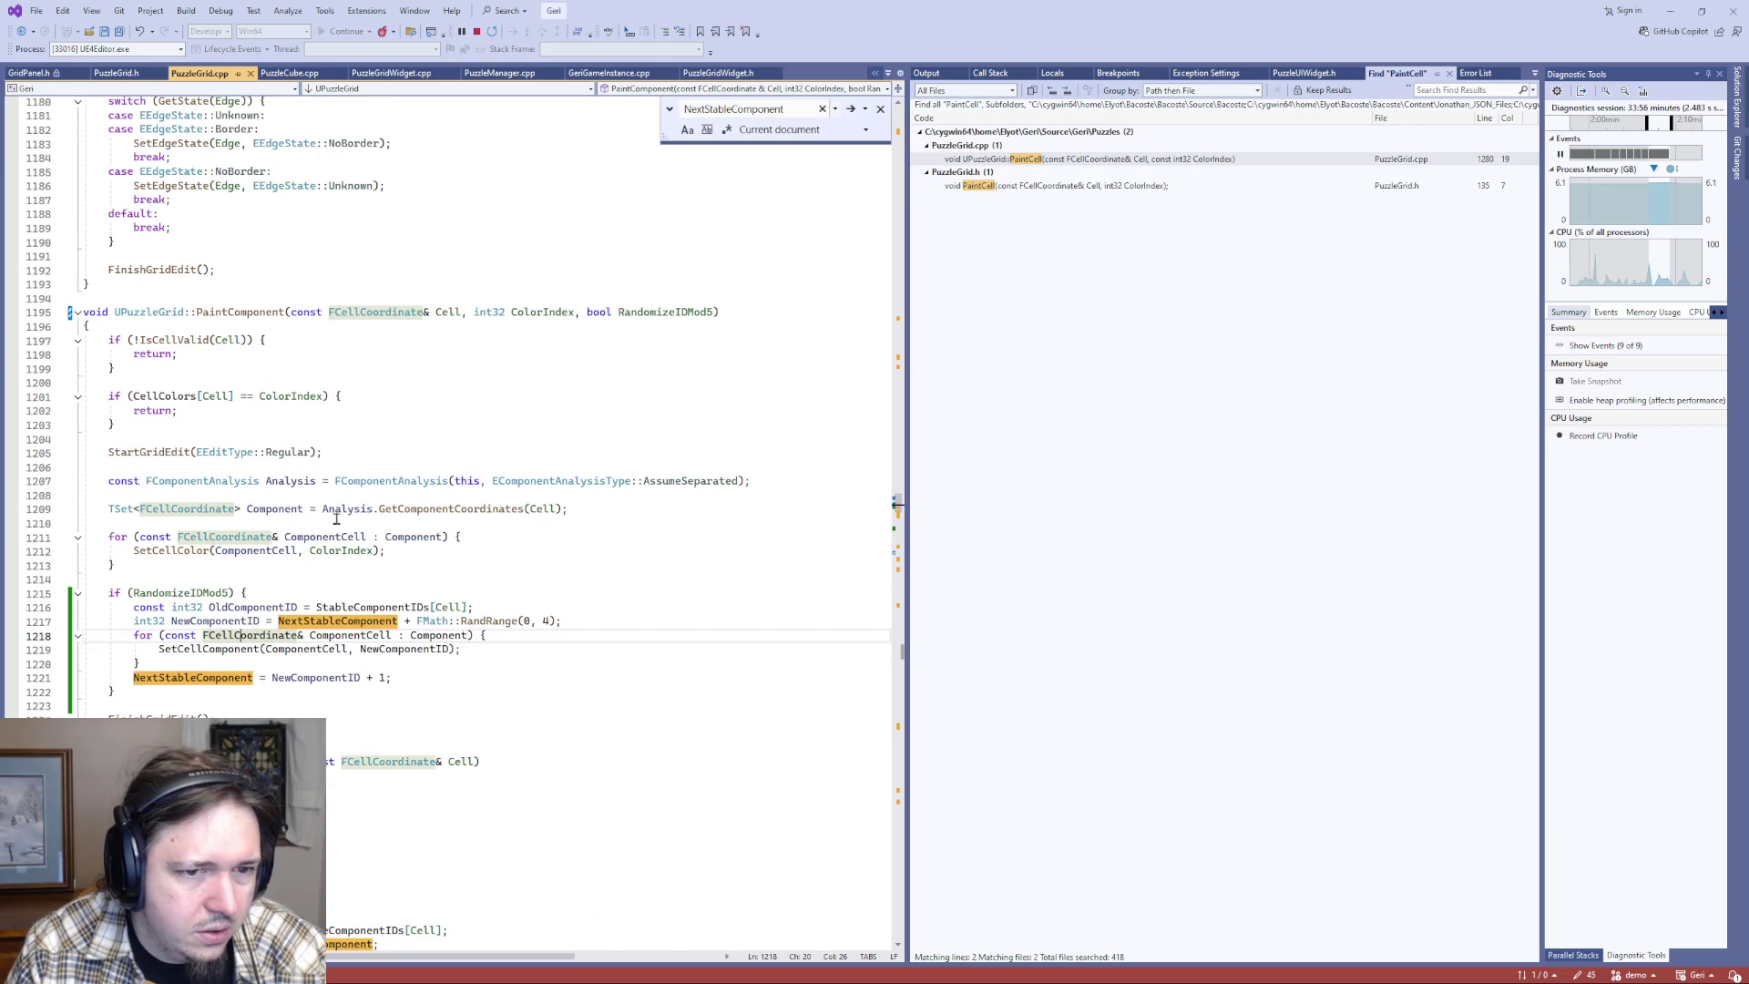
{"action": "left_click", "coordinate": [420, 426]}
{"action": "key", "text": "alt+Tab"}
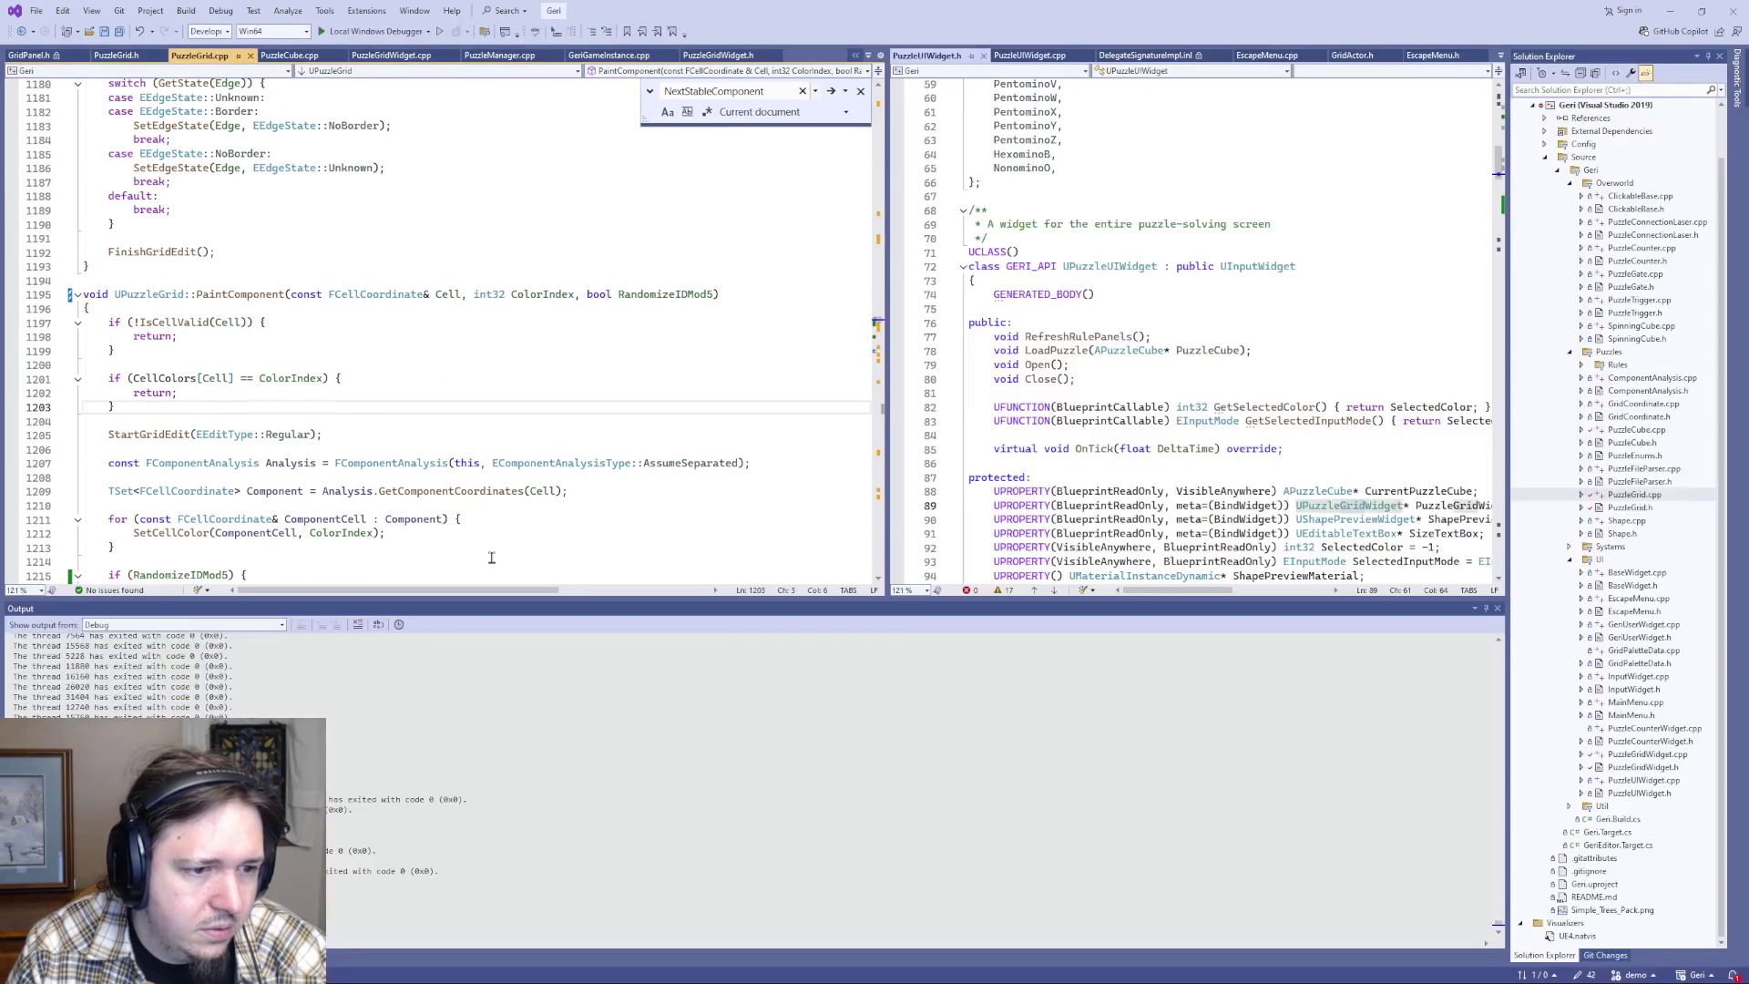
{"action": "left_click", "coordinate": [366, 436]}
{"action": "key", "text": "ctrl+shift+b"}
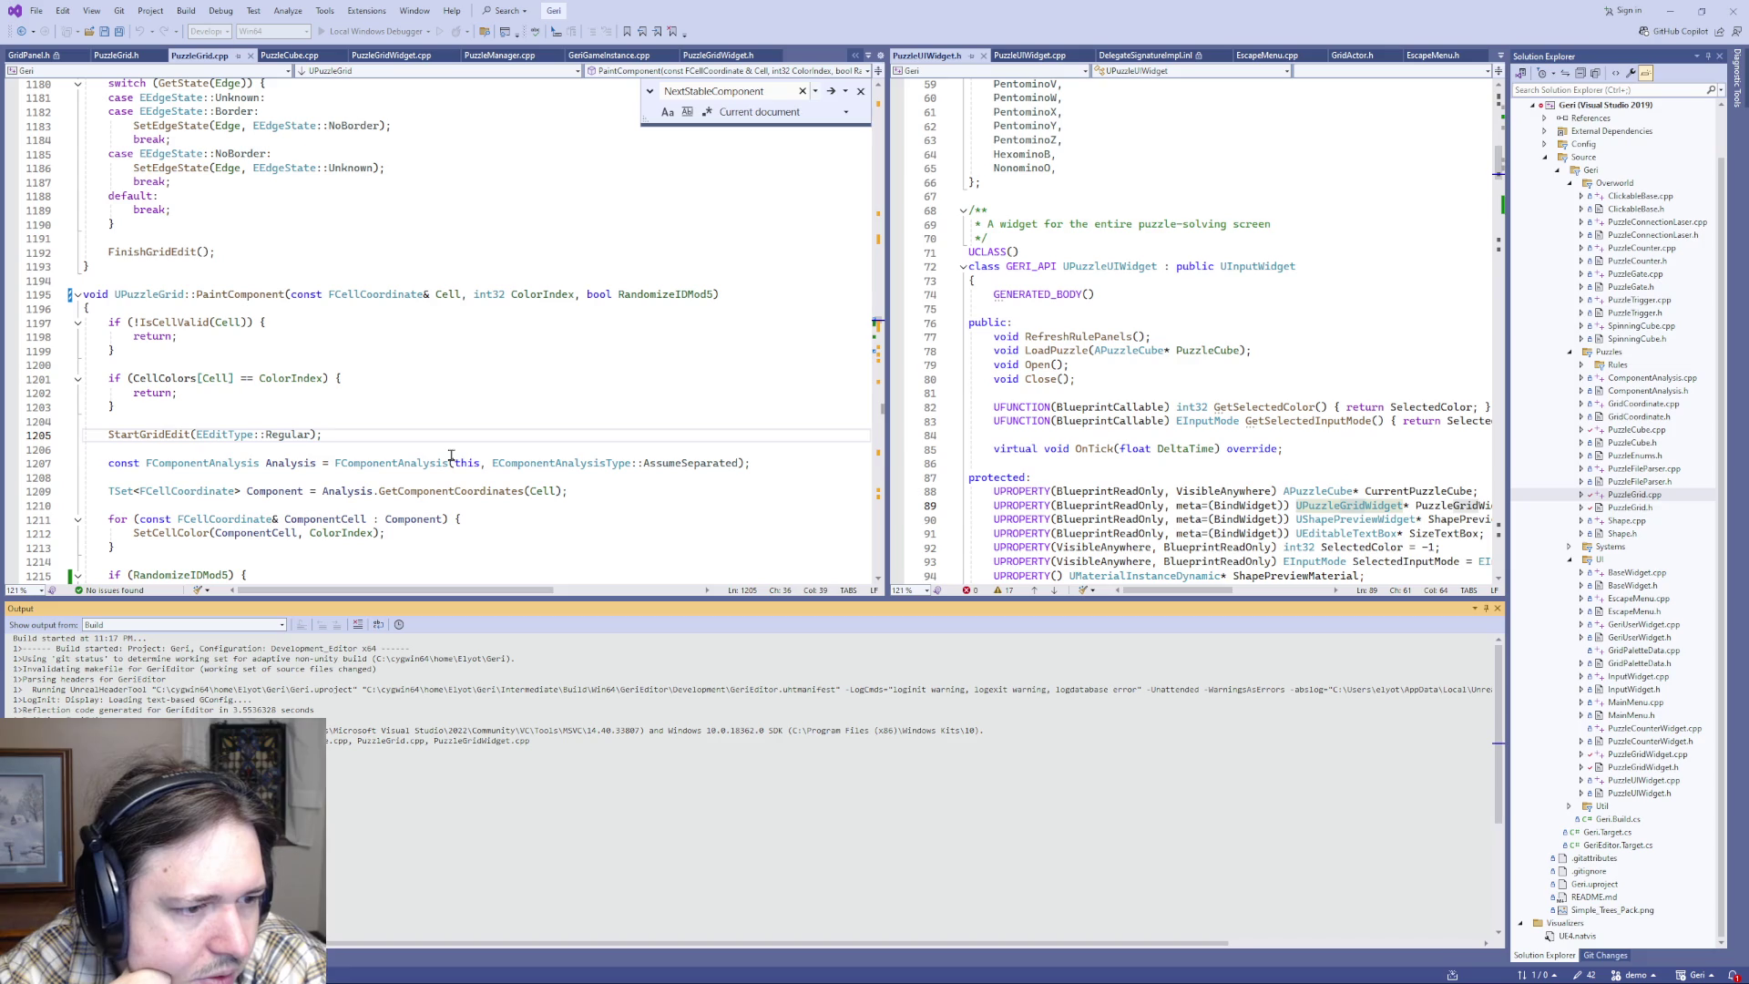
- Go to the StartGridEdit definition and locate the FinishGridEdit function
{"action": "left_click", "coordinate": [136, 437]}
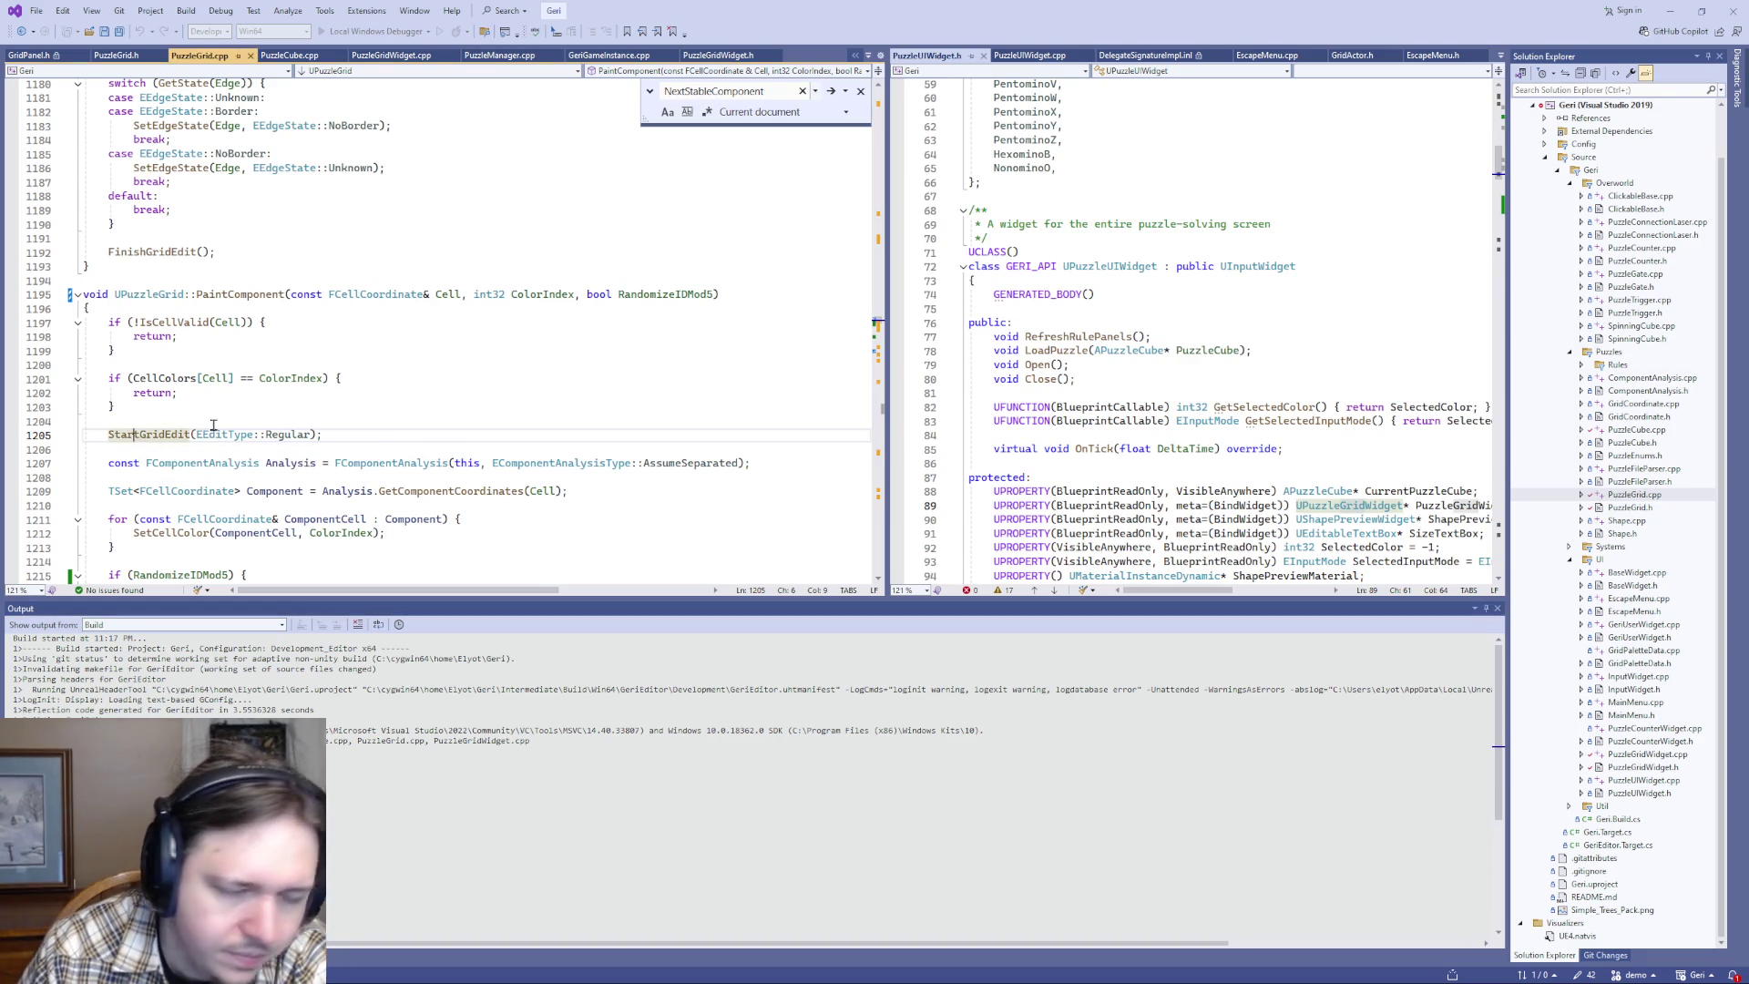
{"action": "key", "text": "F12"}
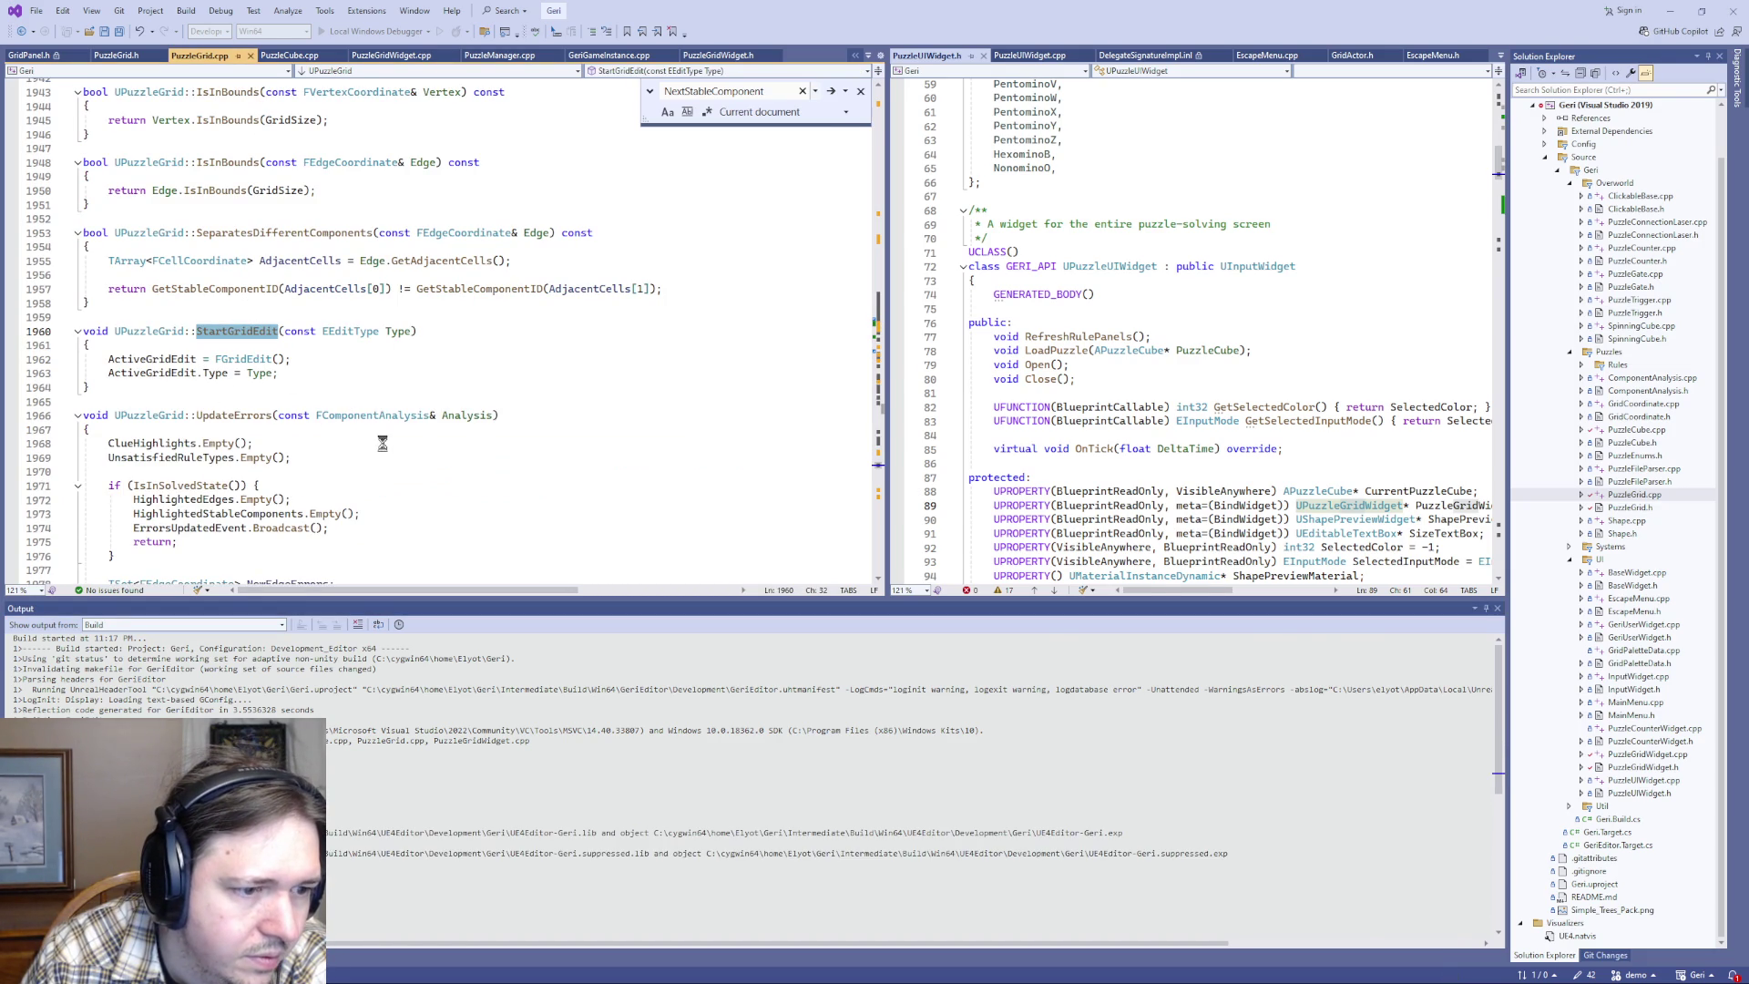
{"action": "scroll", "coordinate": [241, 400], "scroll_direction": "down", "scroll_amount": 9}
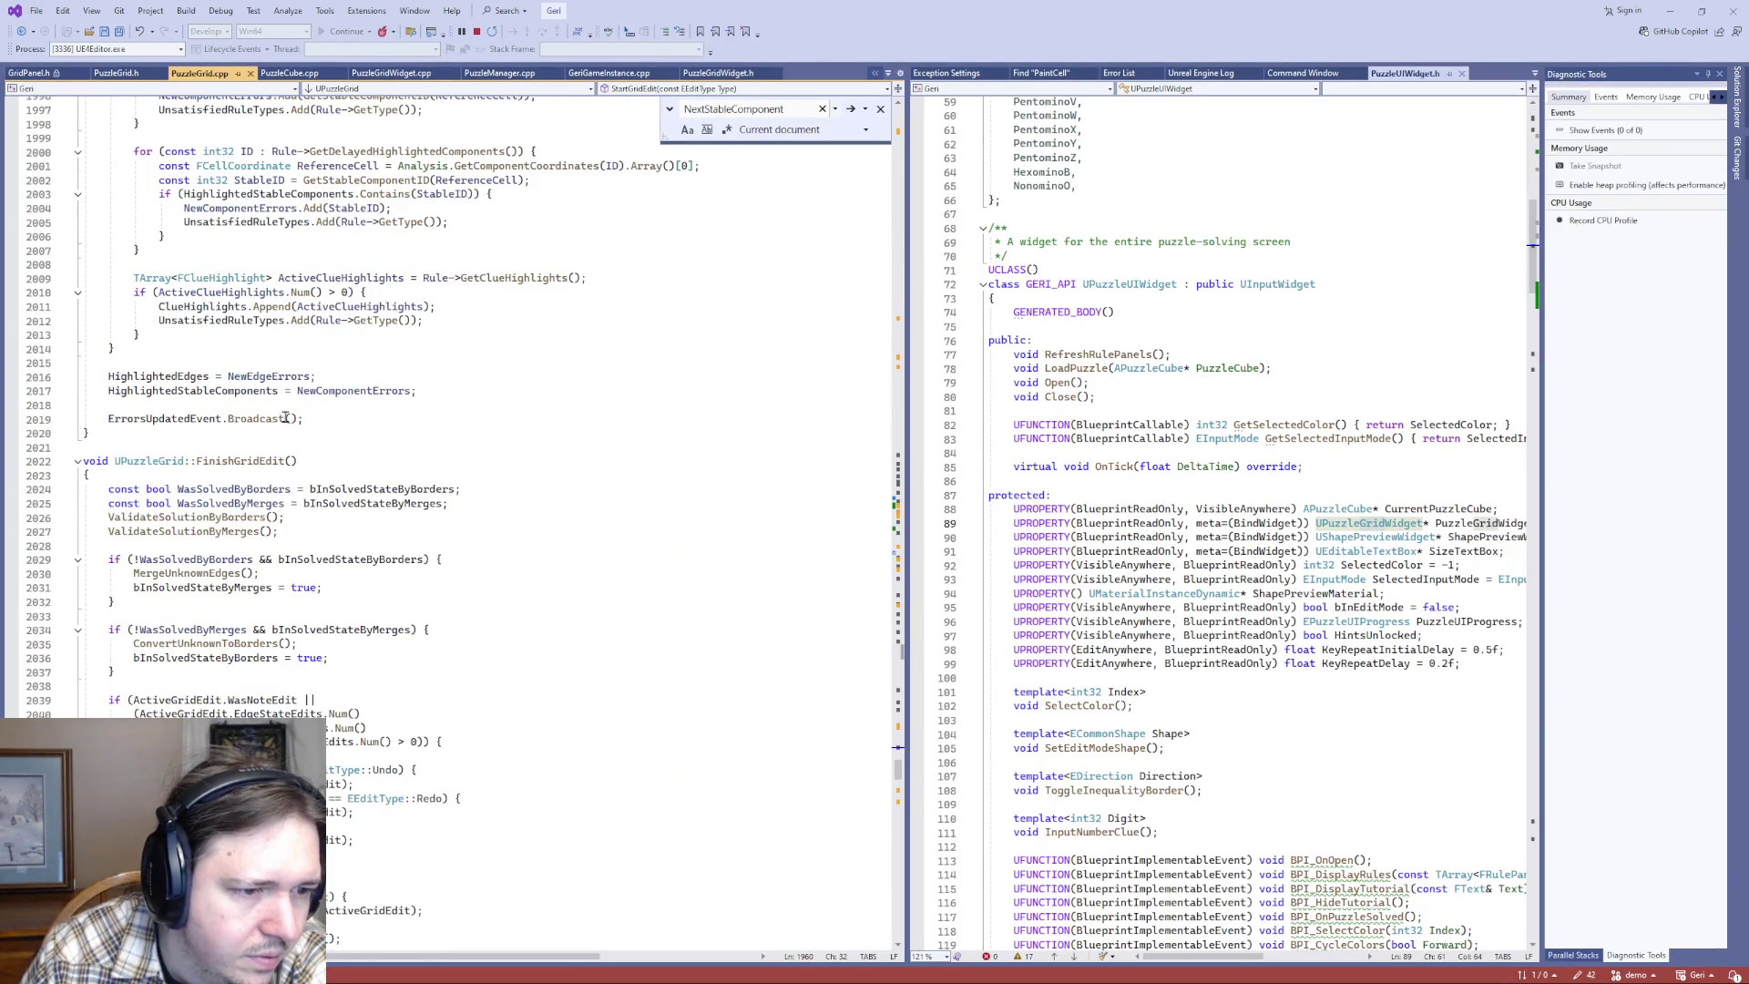
{"action": "scroll", "coordinate": [285, 417], "scroll_direction": "down", "scroll_amount": 3}
{"action": "double_click", "coordinate": [273, 500]}
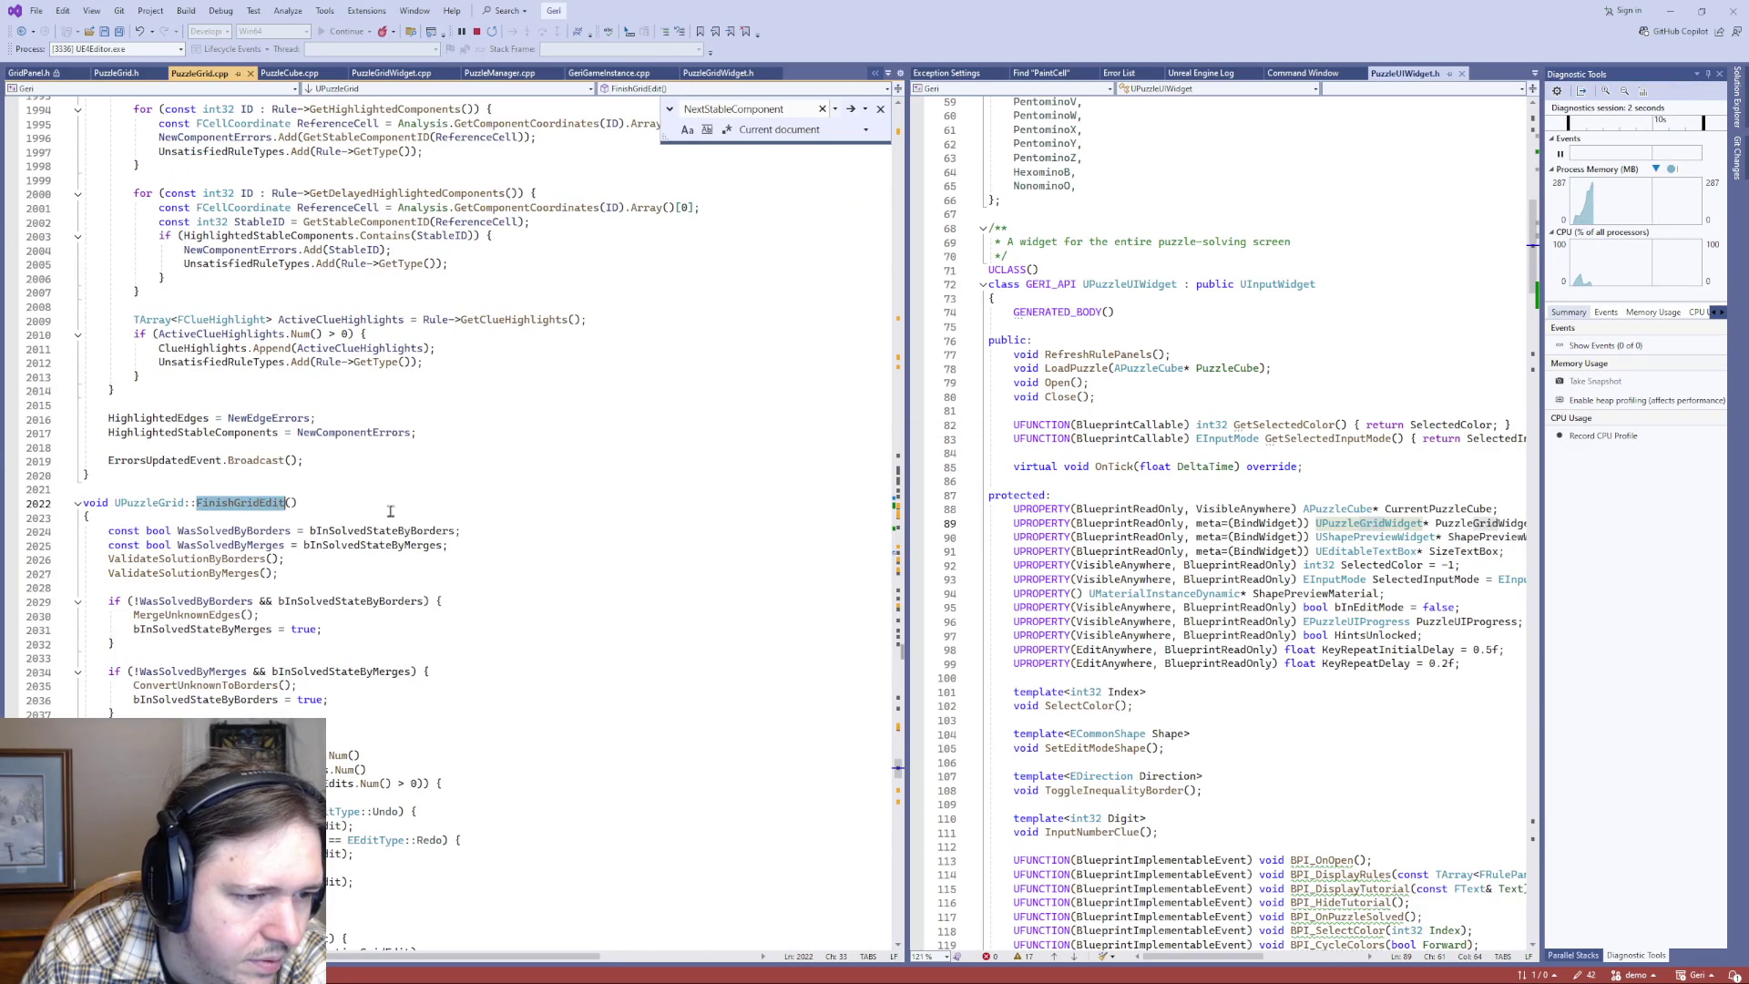
{"action": "scroll", "coordinate": [396, 502], "scroll_direction": "down", "scroll_amount": 4}
{"action": "scroll", "coordinate": [396, 501], "scroll_direction": "down", "scroll_amount": 2}
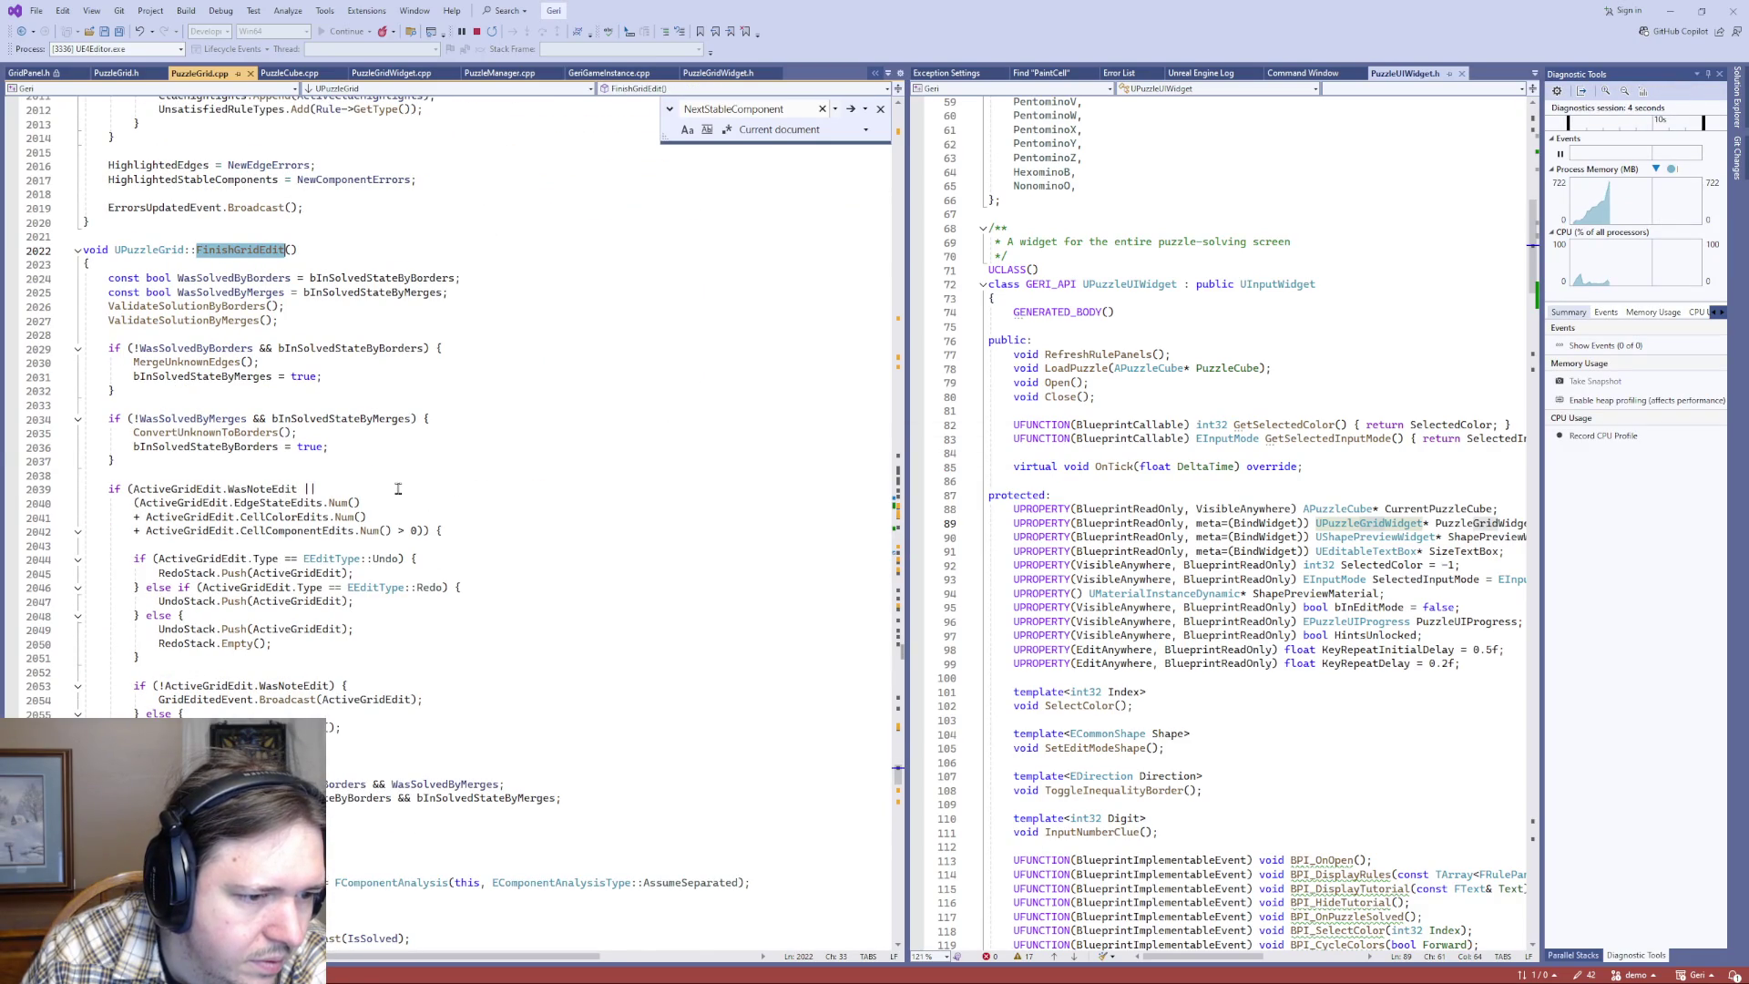
- Highlight the ActiveGridEdit uses on lines 2044–2049, then return to Unreal Editor
{"action": "double_click", "coordinate": [264, 602]}
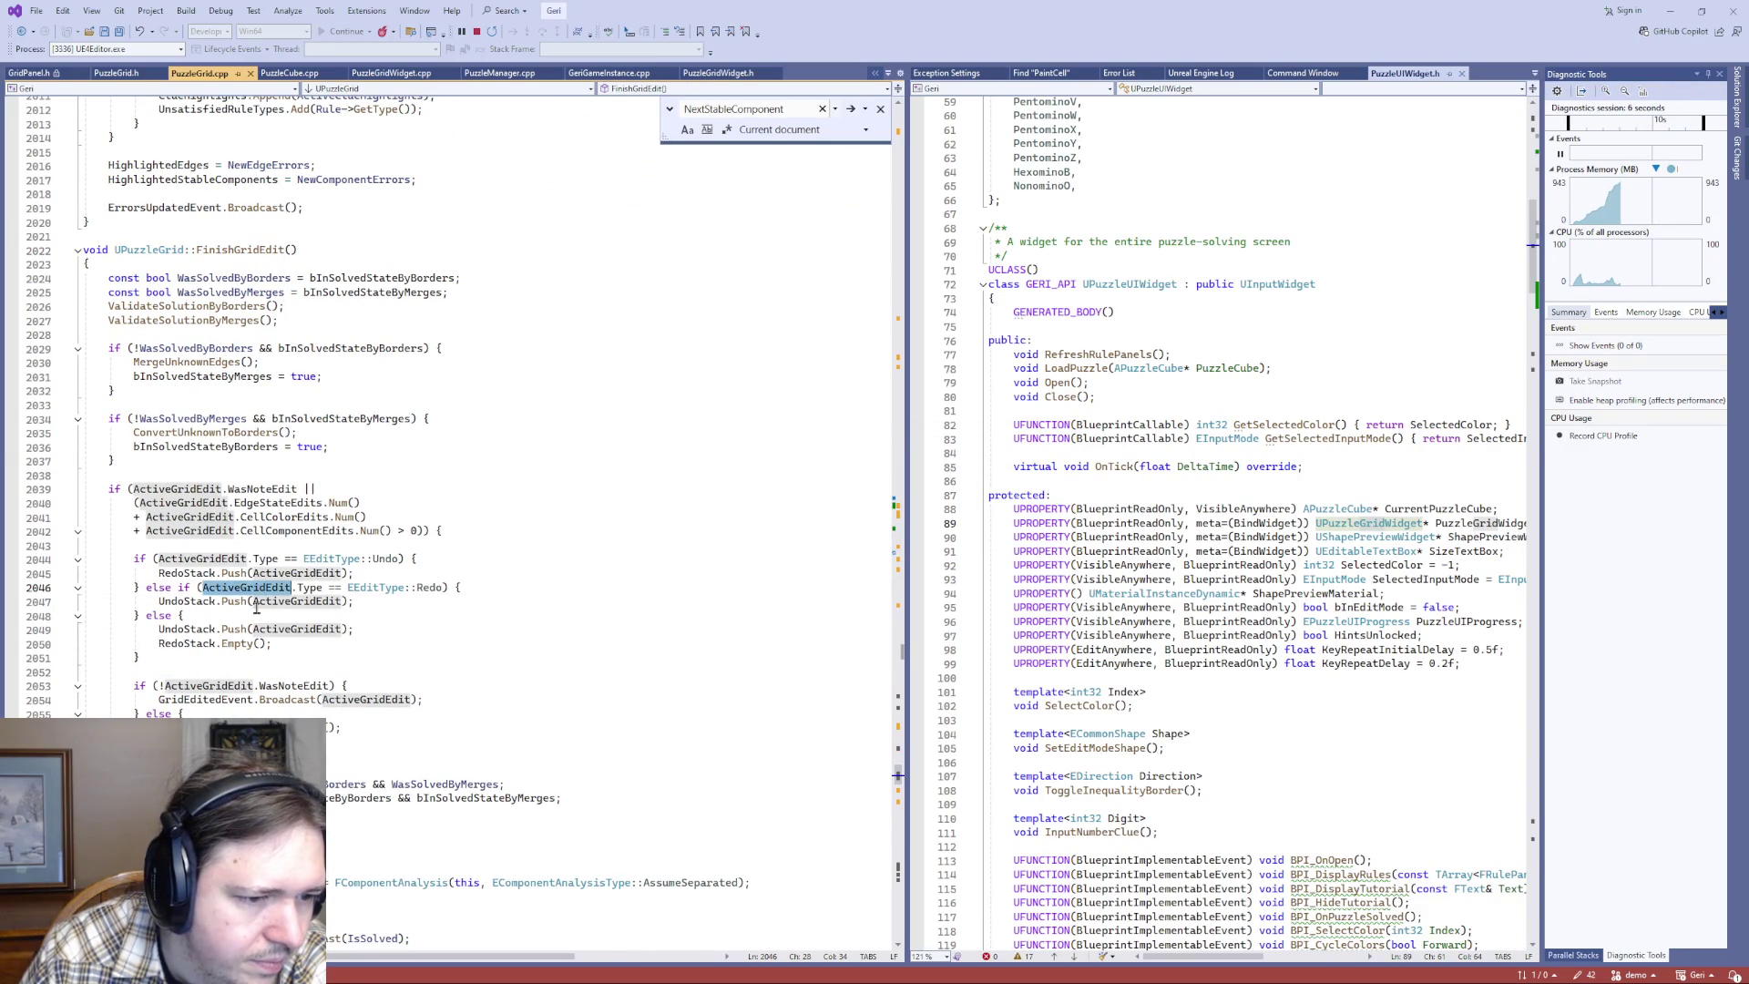
{"action": "double_click", "coordinate": [264, 630]}
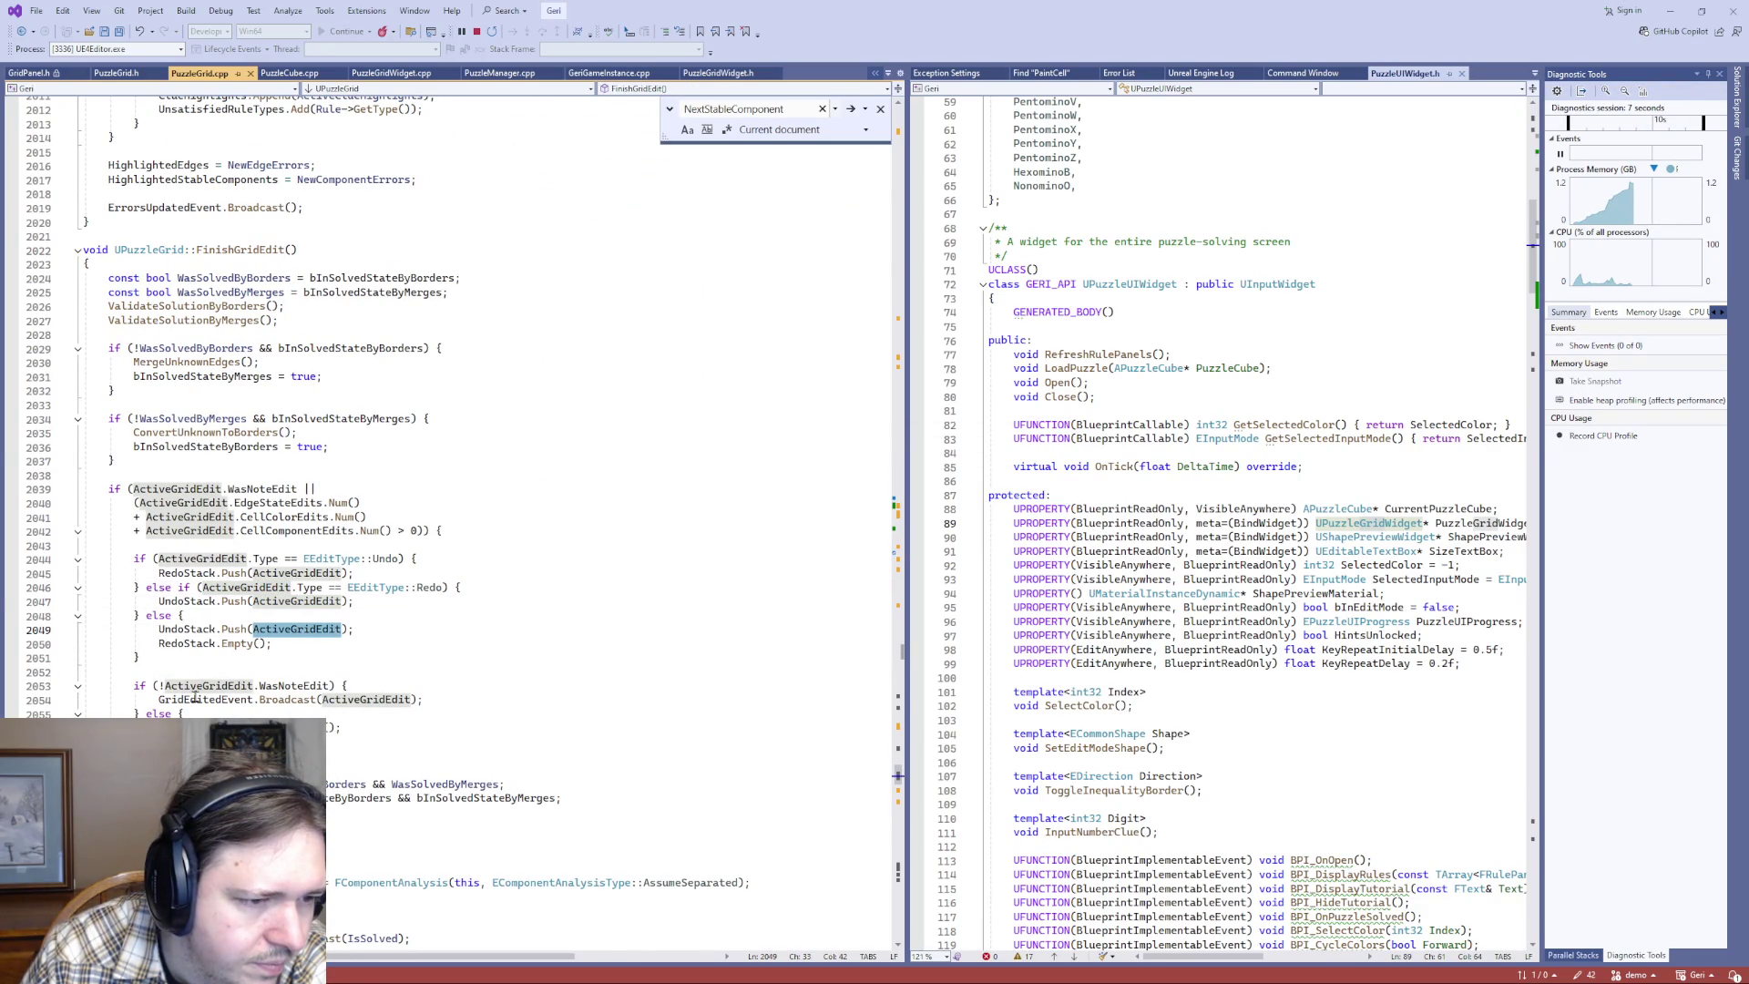
{"action": "left_click", "coordinate": [194, 573]}
{"action": "scroll", "coordinate": [221, 504], "scroll_direction": "down", "scroll_amount": 3}
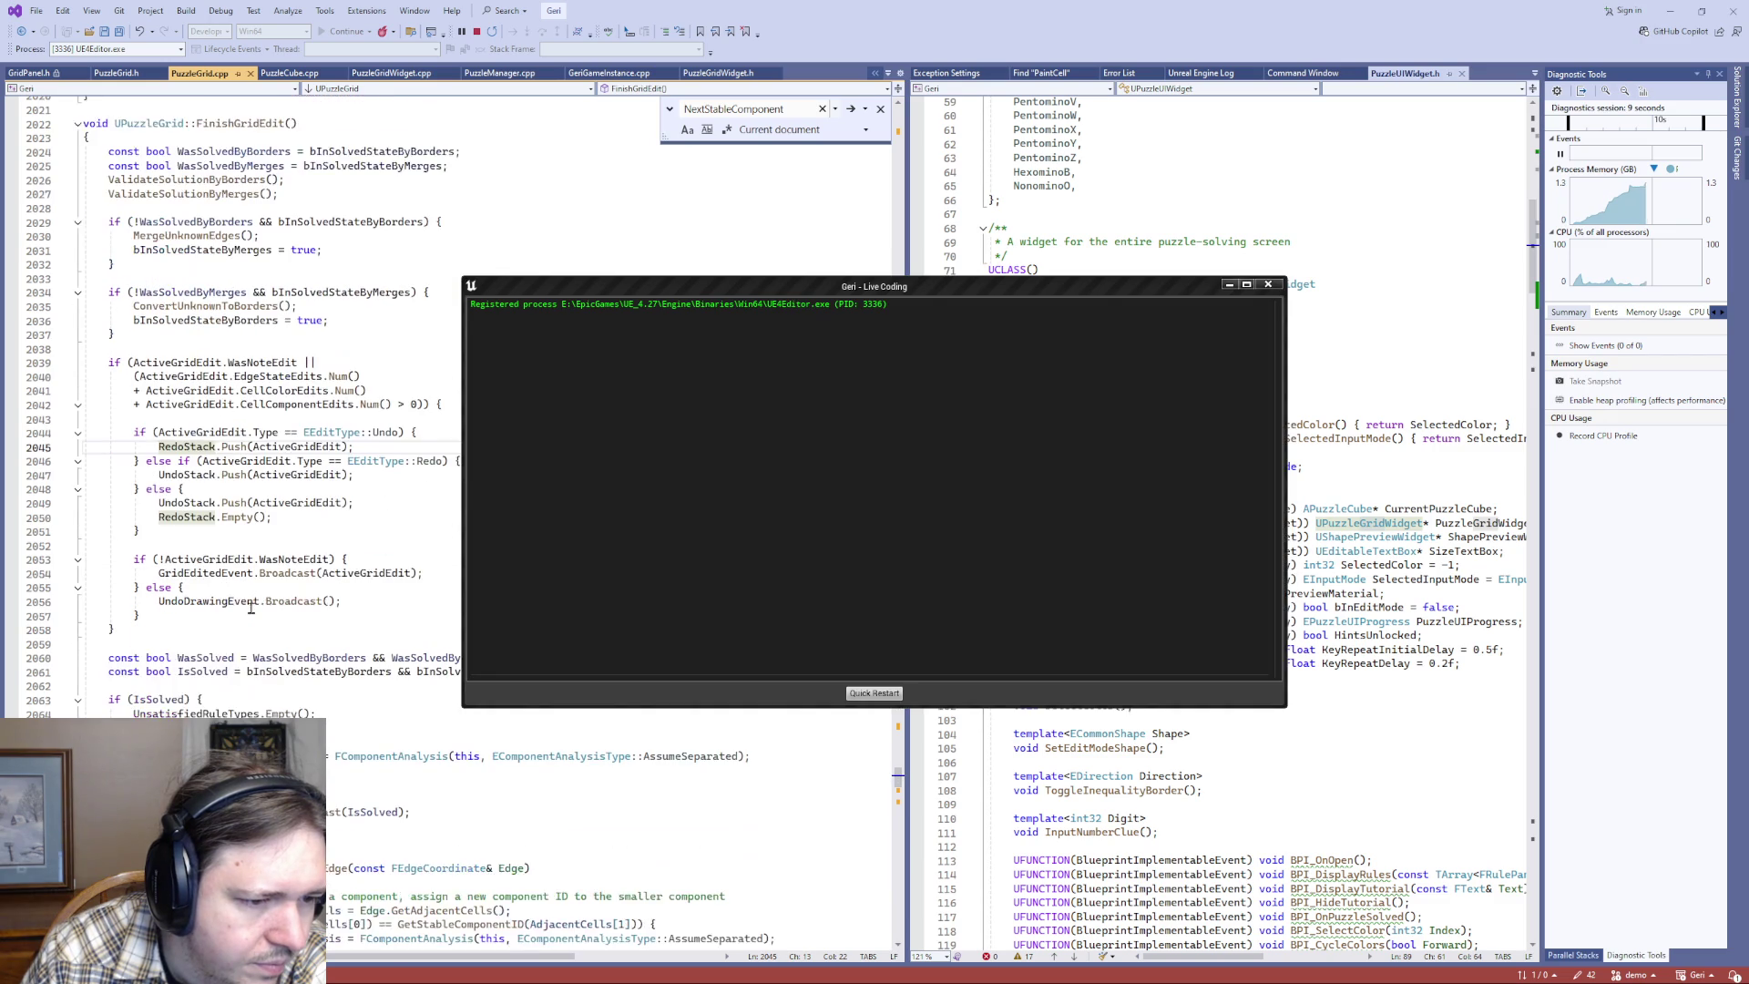
{"action": "double_click", "coordinate": [200, 433]}
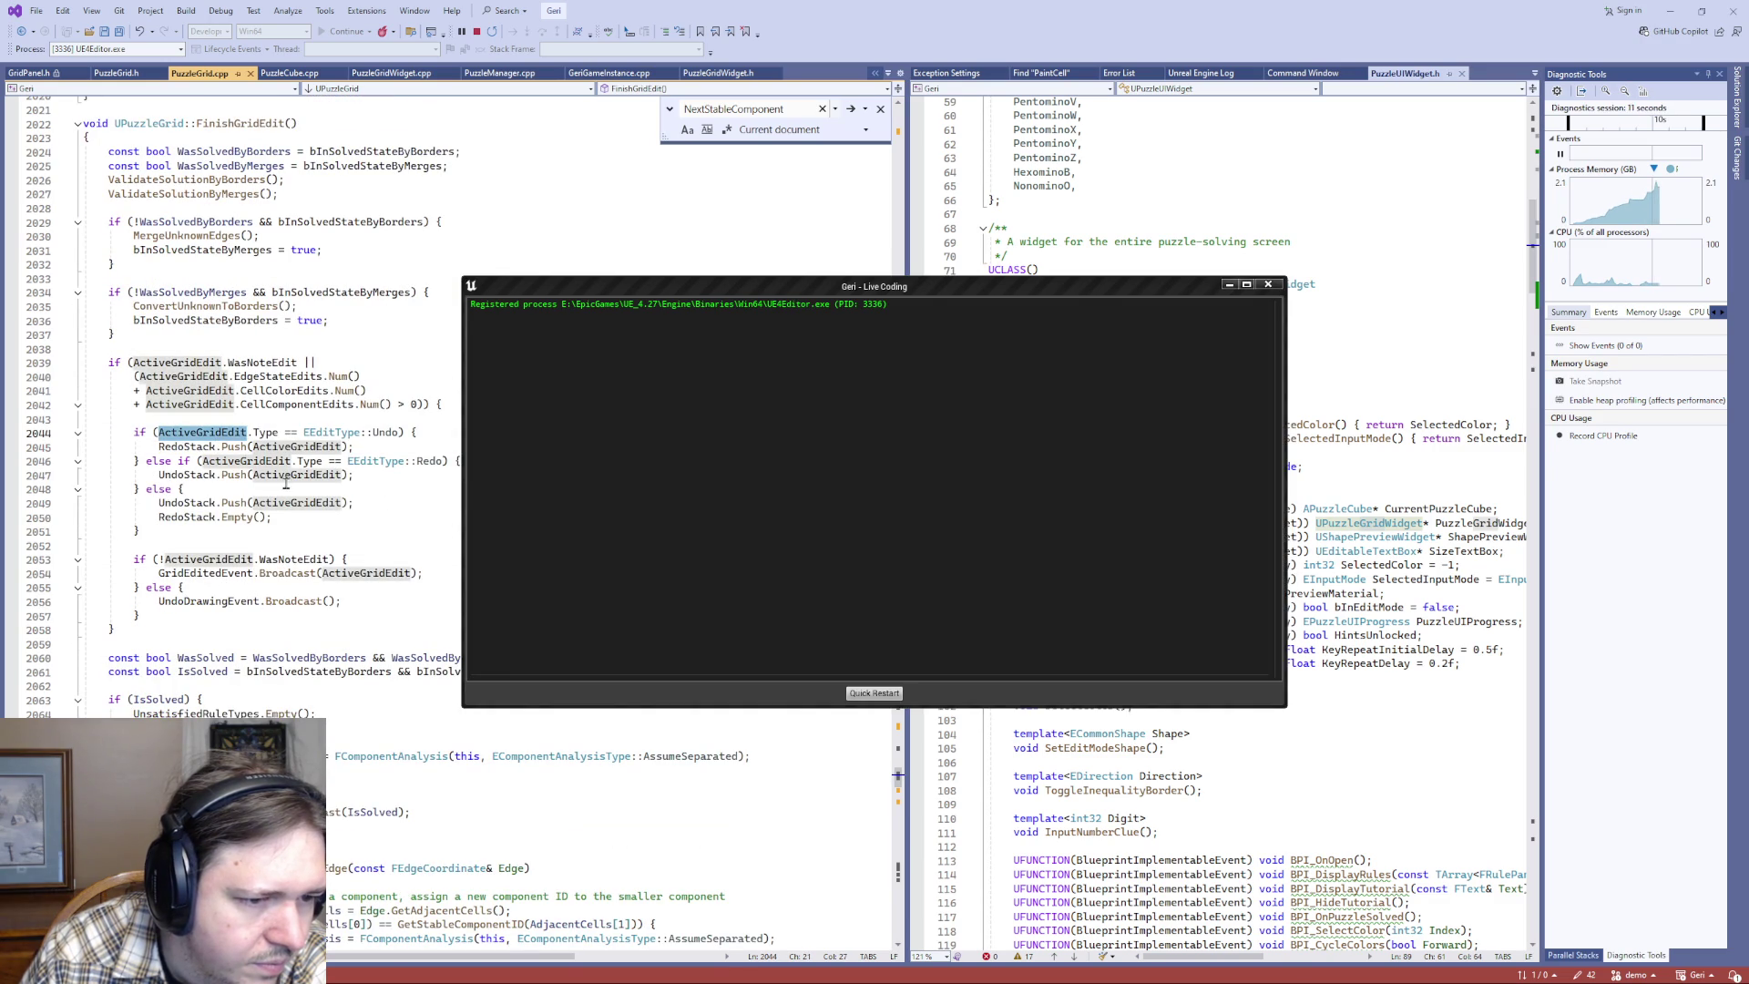
{"action": "key", "text": "alt+Tab"}
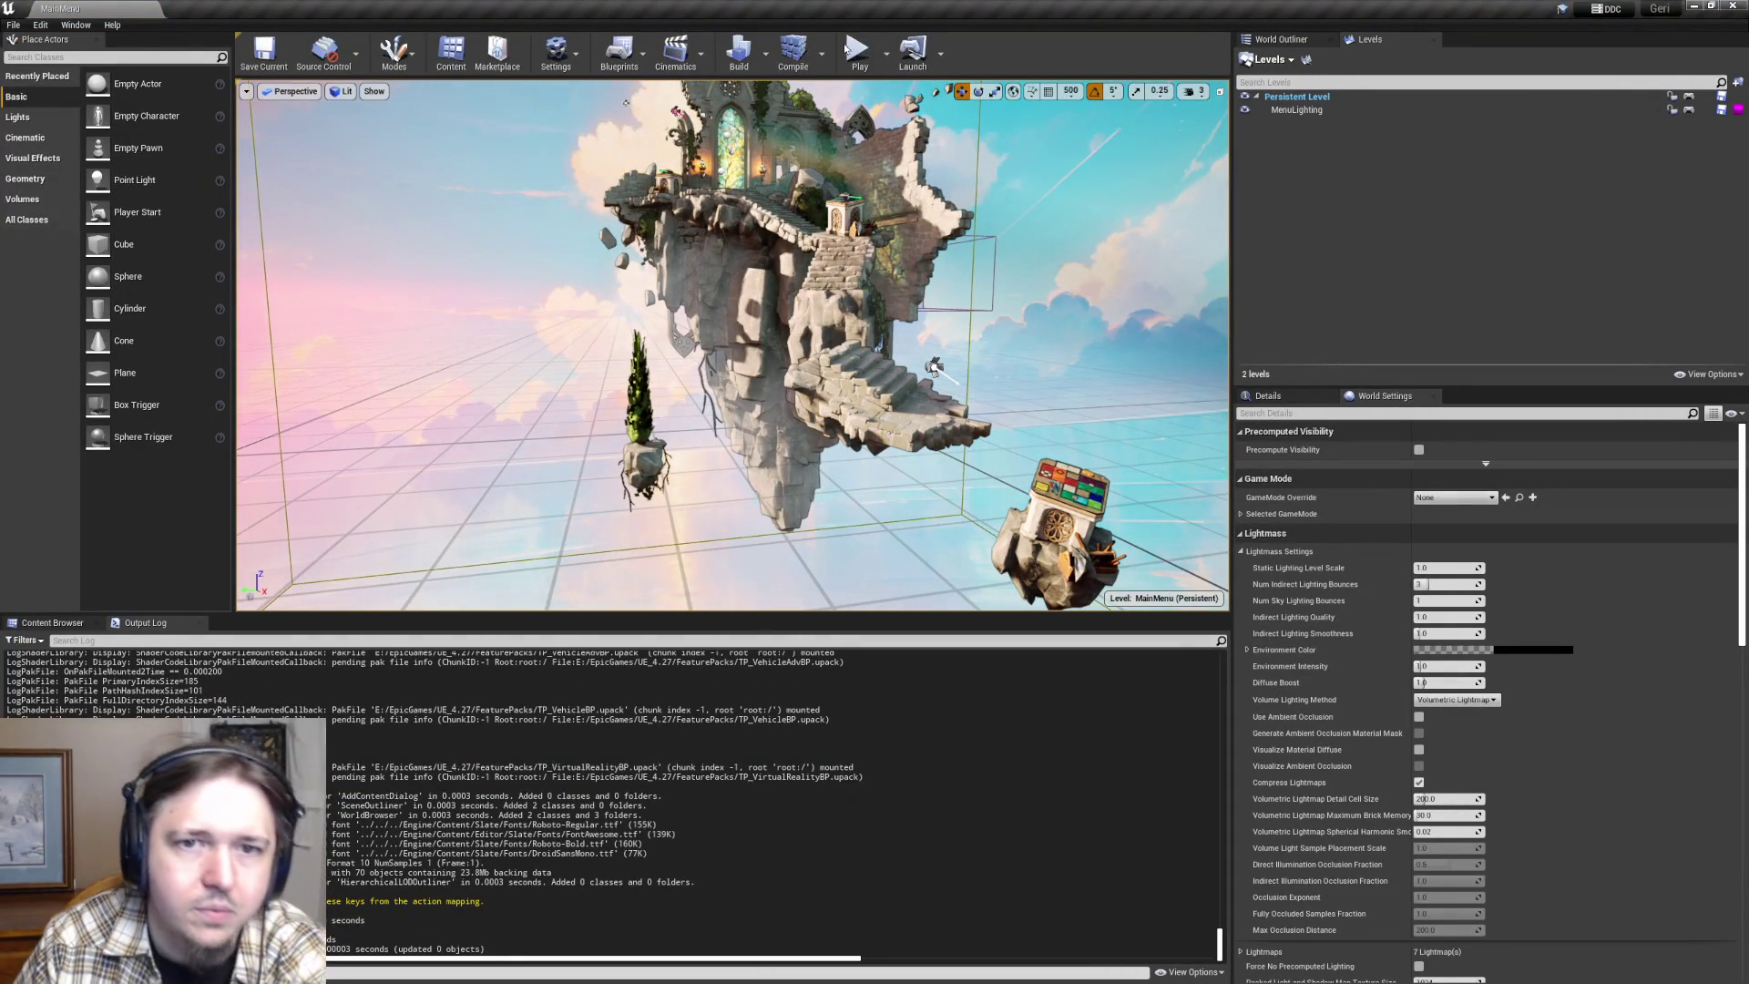
- Play the level, continue past the Visual Studio breakpoint, and load the 9-solved save
{"action": "left_click", "coordinate": [861, 71]}
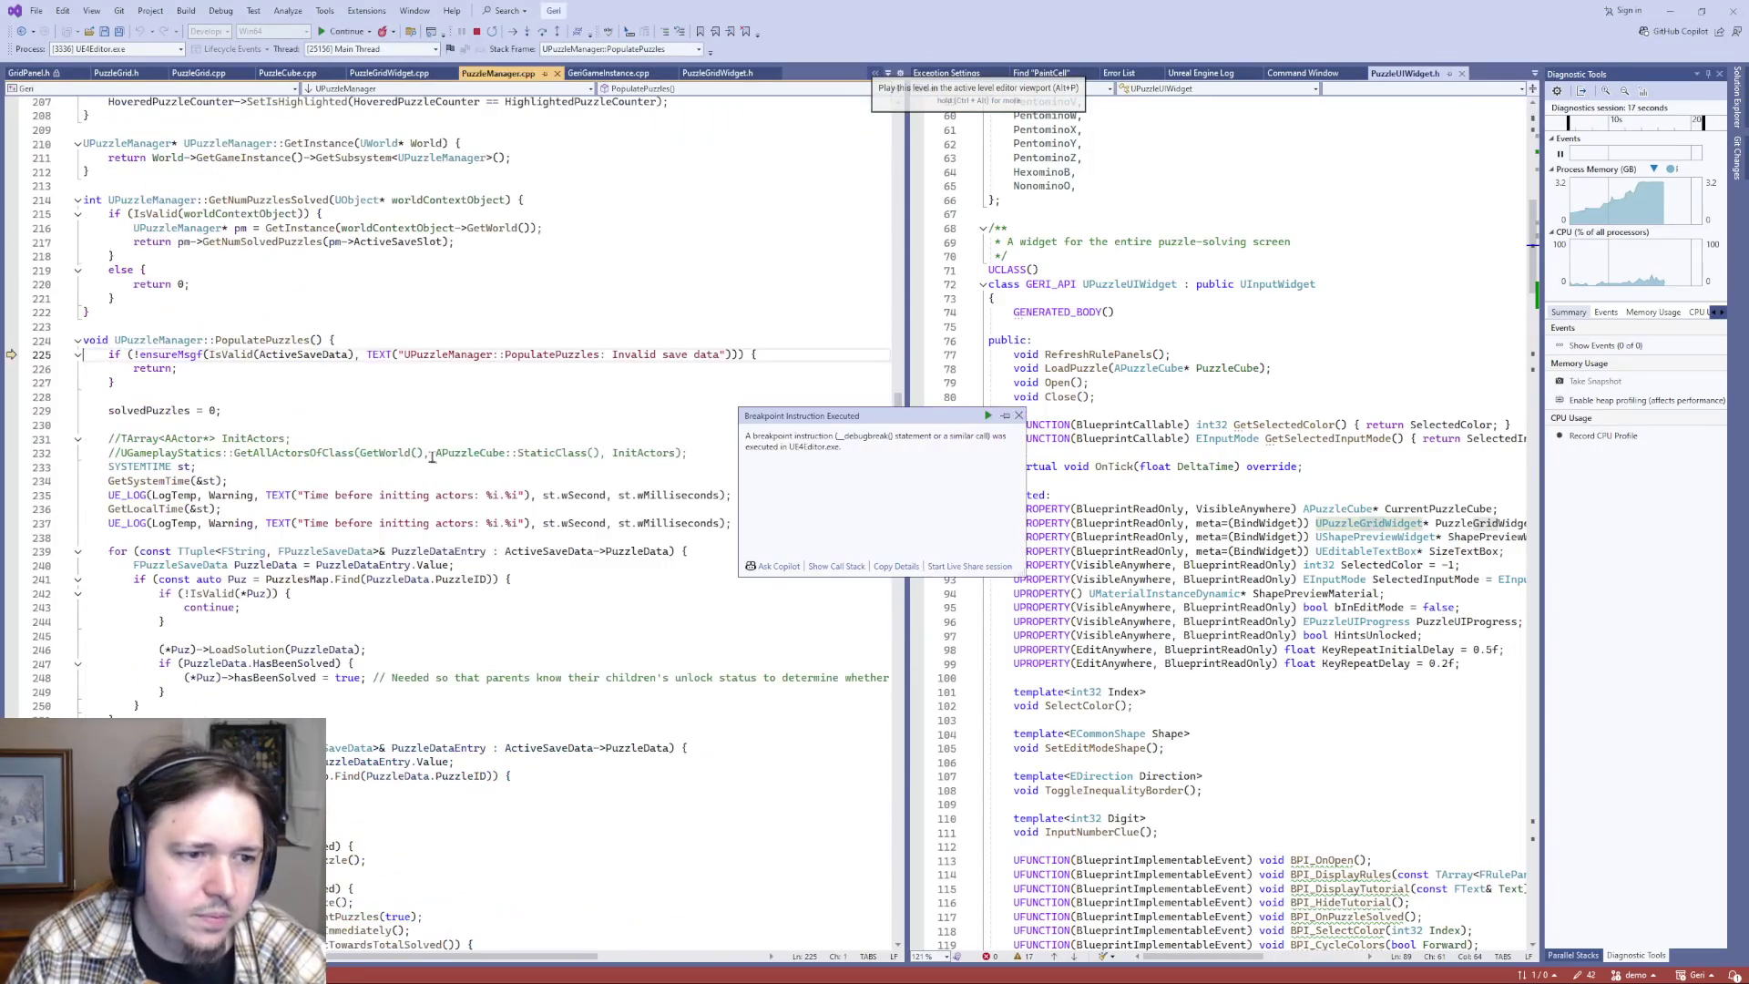
{"action": "left_click", "coordinate": [456, 452]}
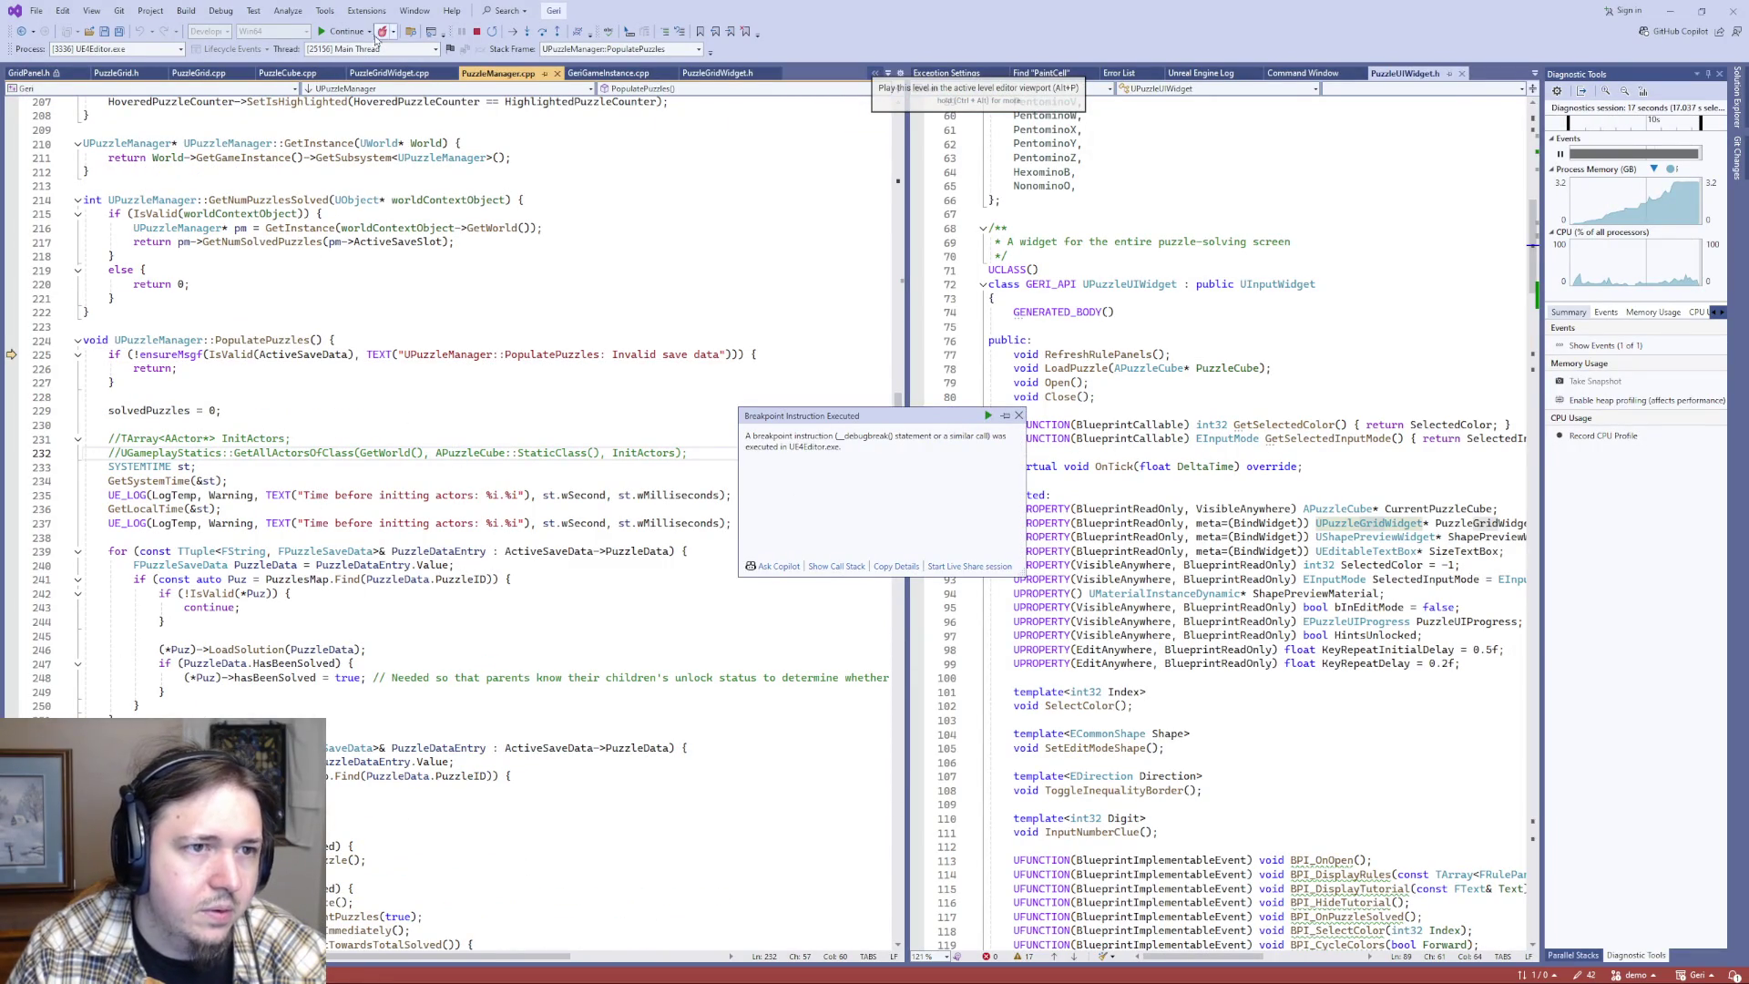
{"action": "left_click", "coordinate": [344, 31]}
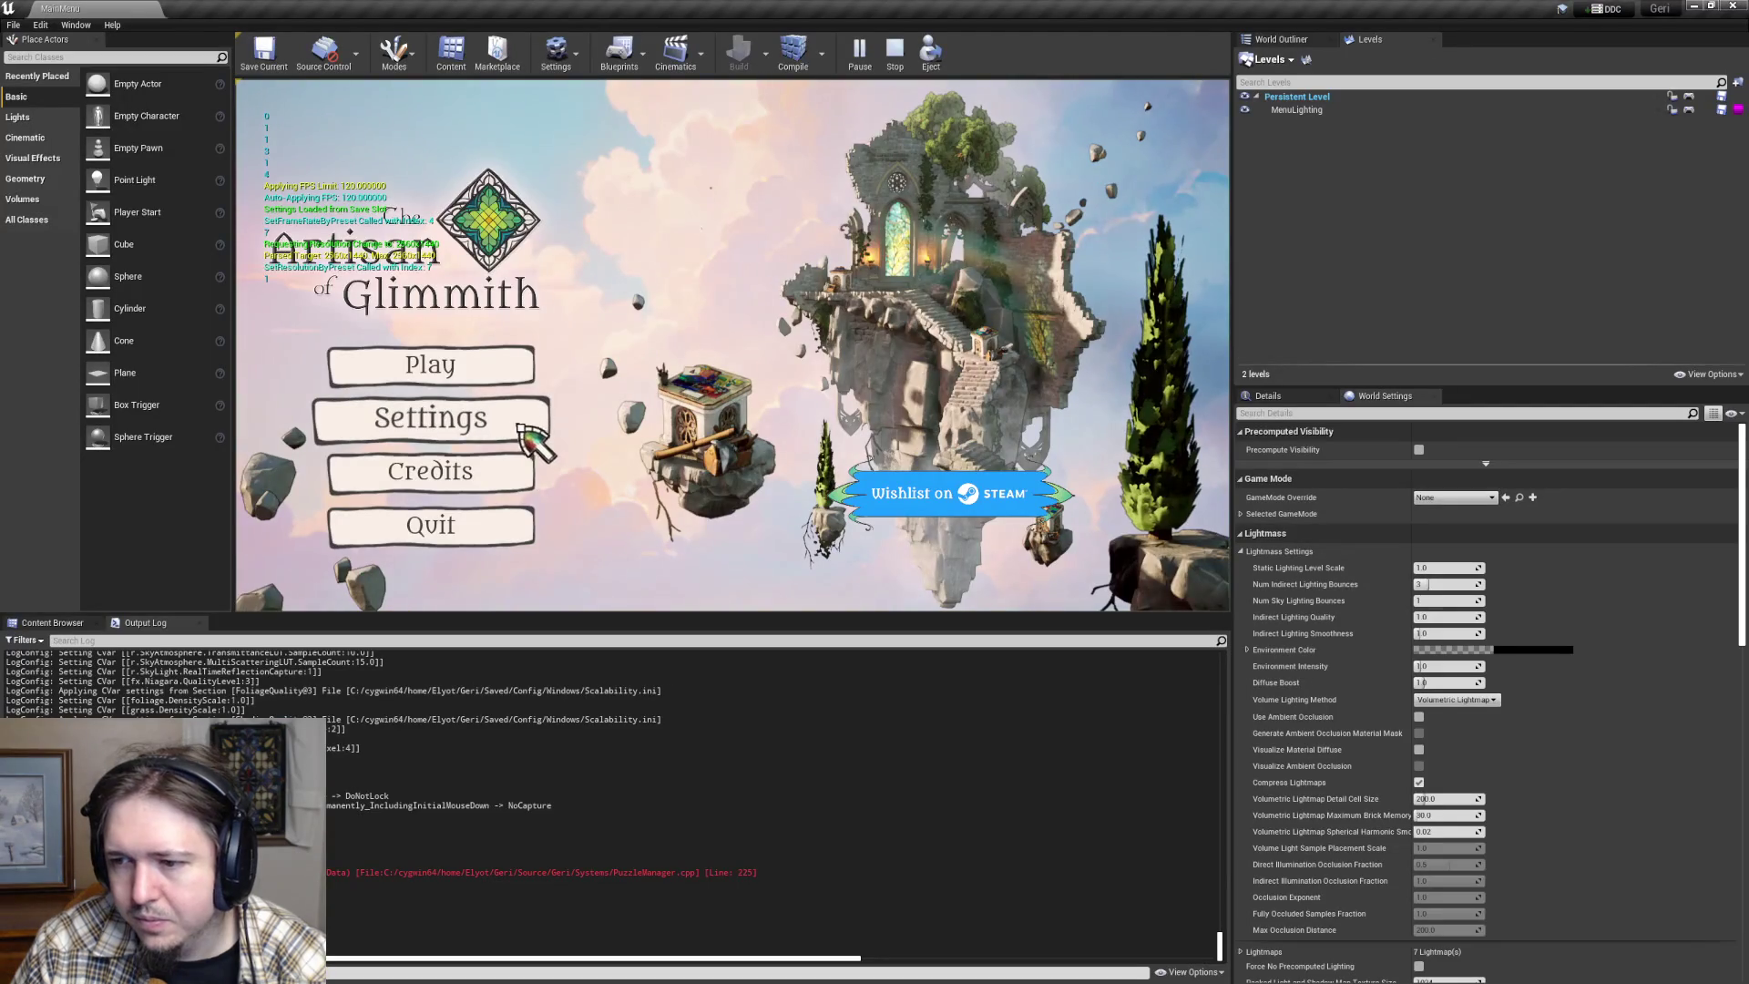
{"action": "left_click", "coordinate": [406, 416]}
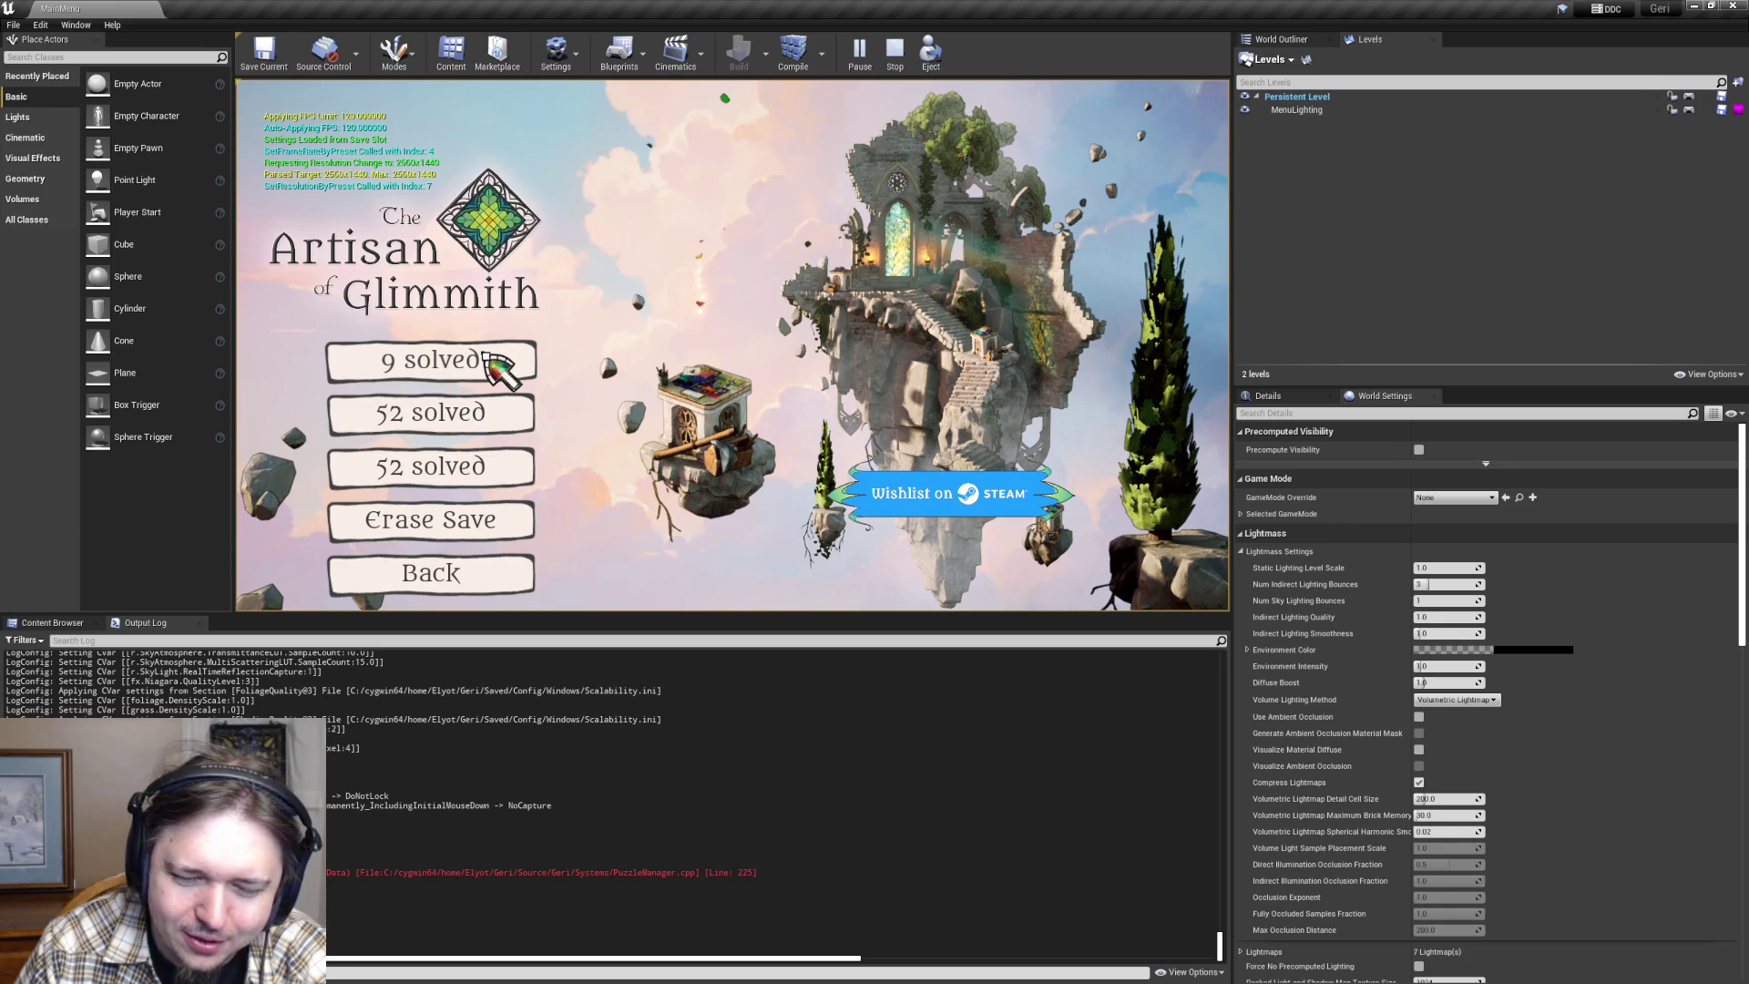
{"action": "left_click", "coordinate": [486, 355]}
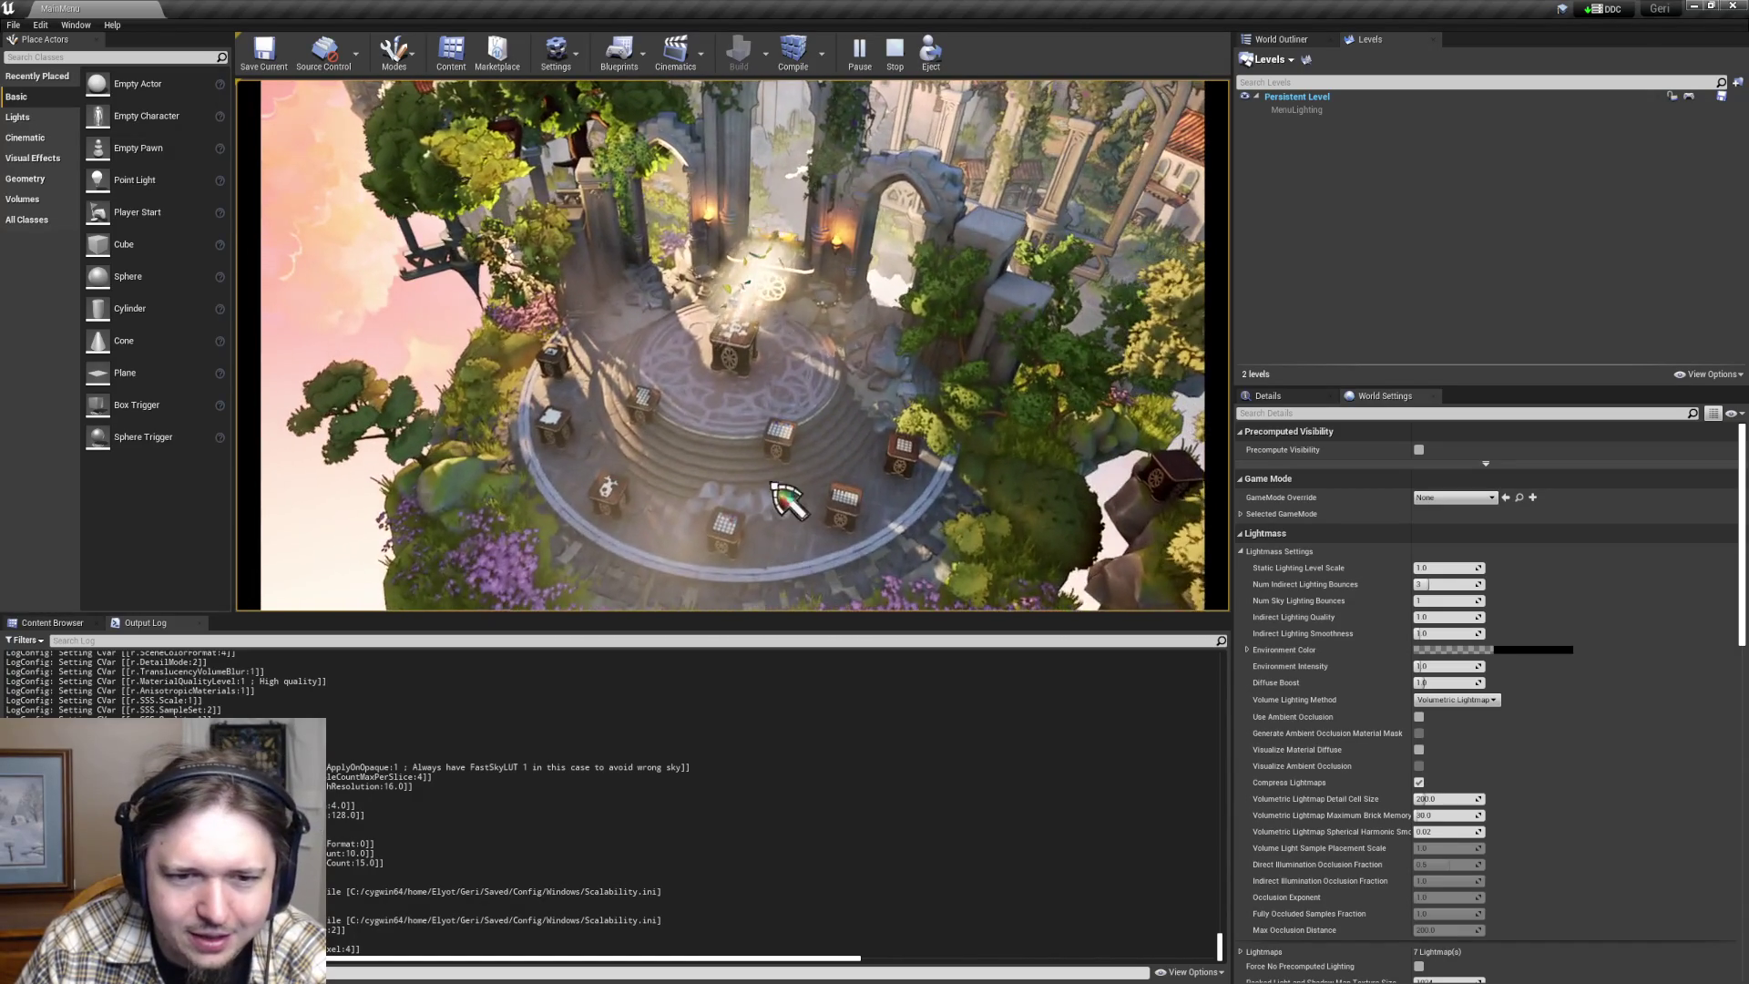
- Open the bottom-centre pedestal puzzle, paint its five bottom-row cells, and leave it
{"action": "left_click", "coordinate": [724, 521]}
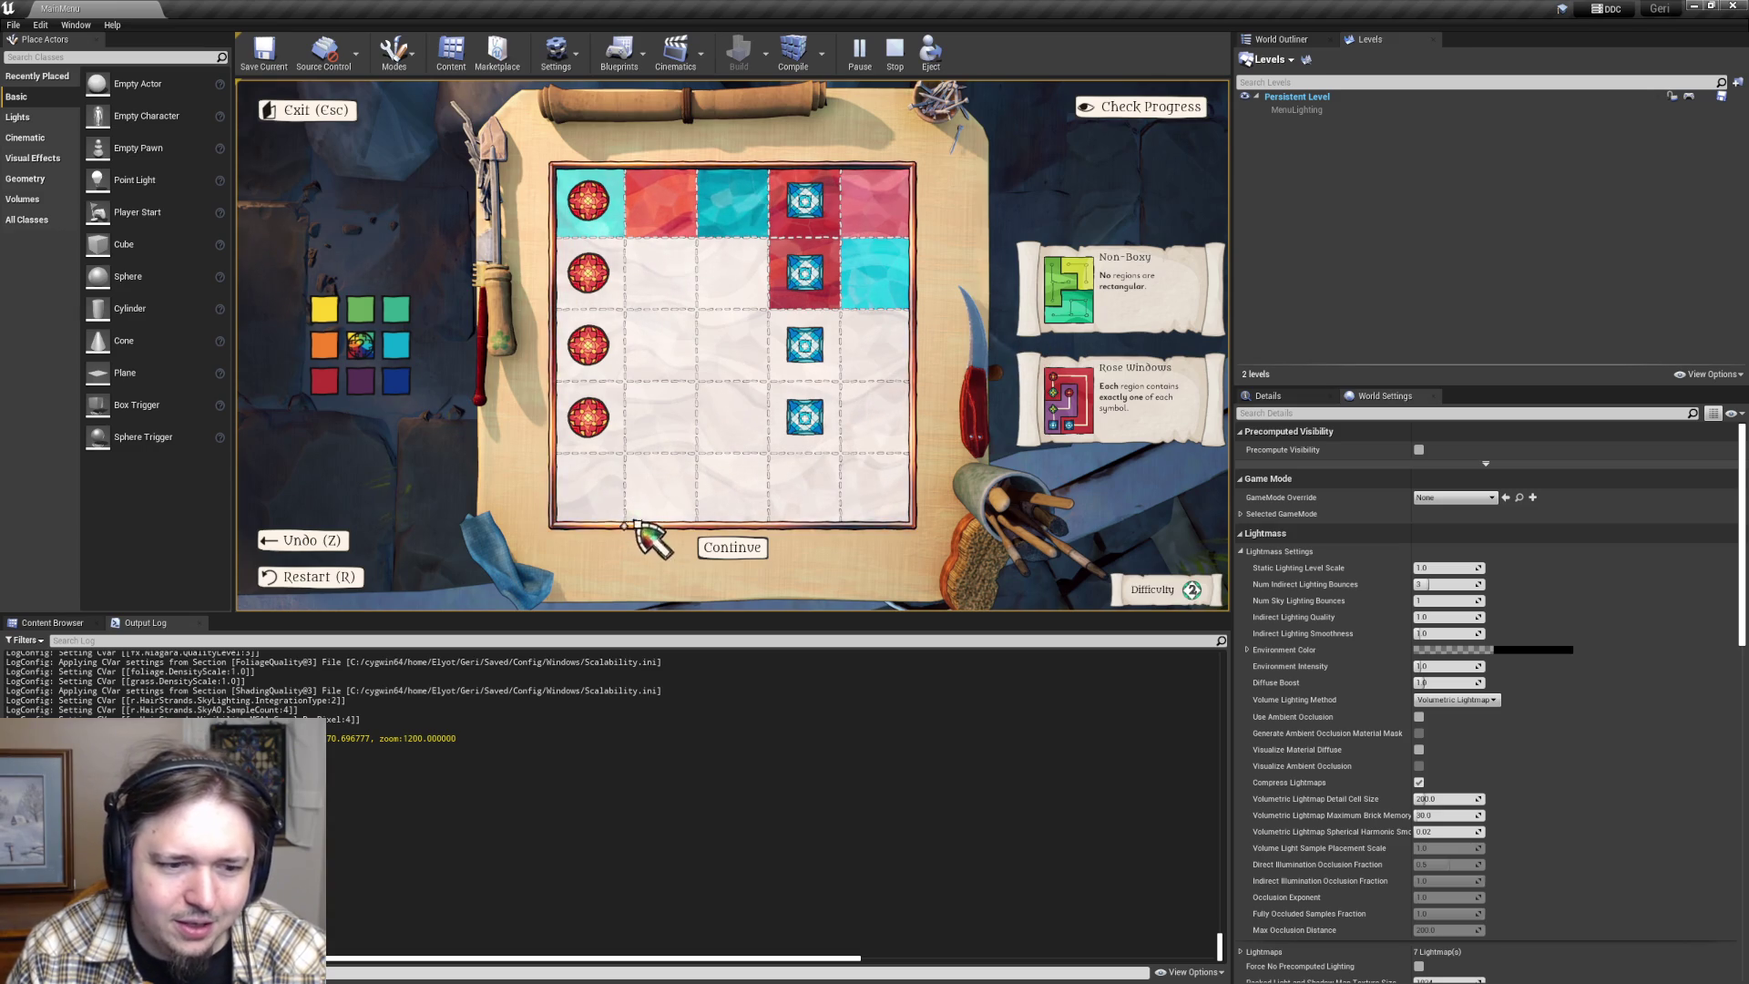
{"action": "left_click", "coordinate": [589, 489]}
{"action": "left_click", "coordinate": [669, 492]}
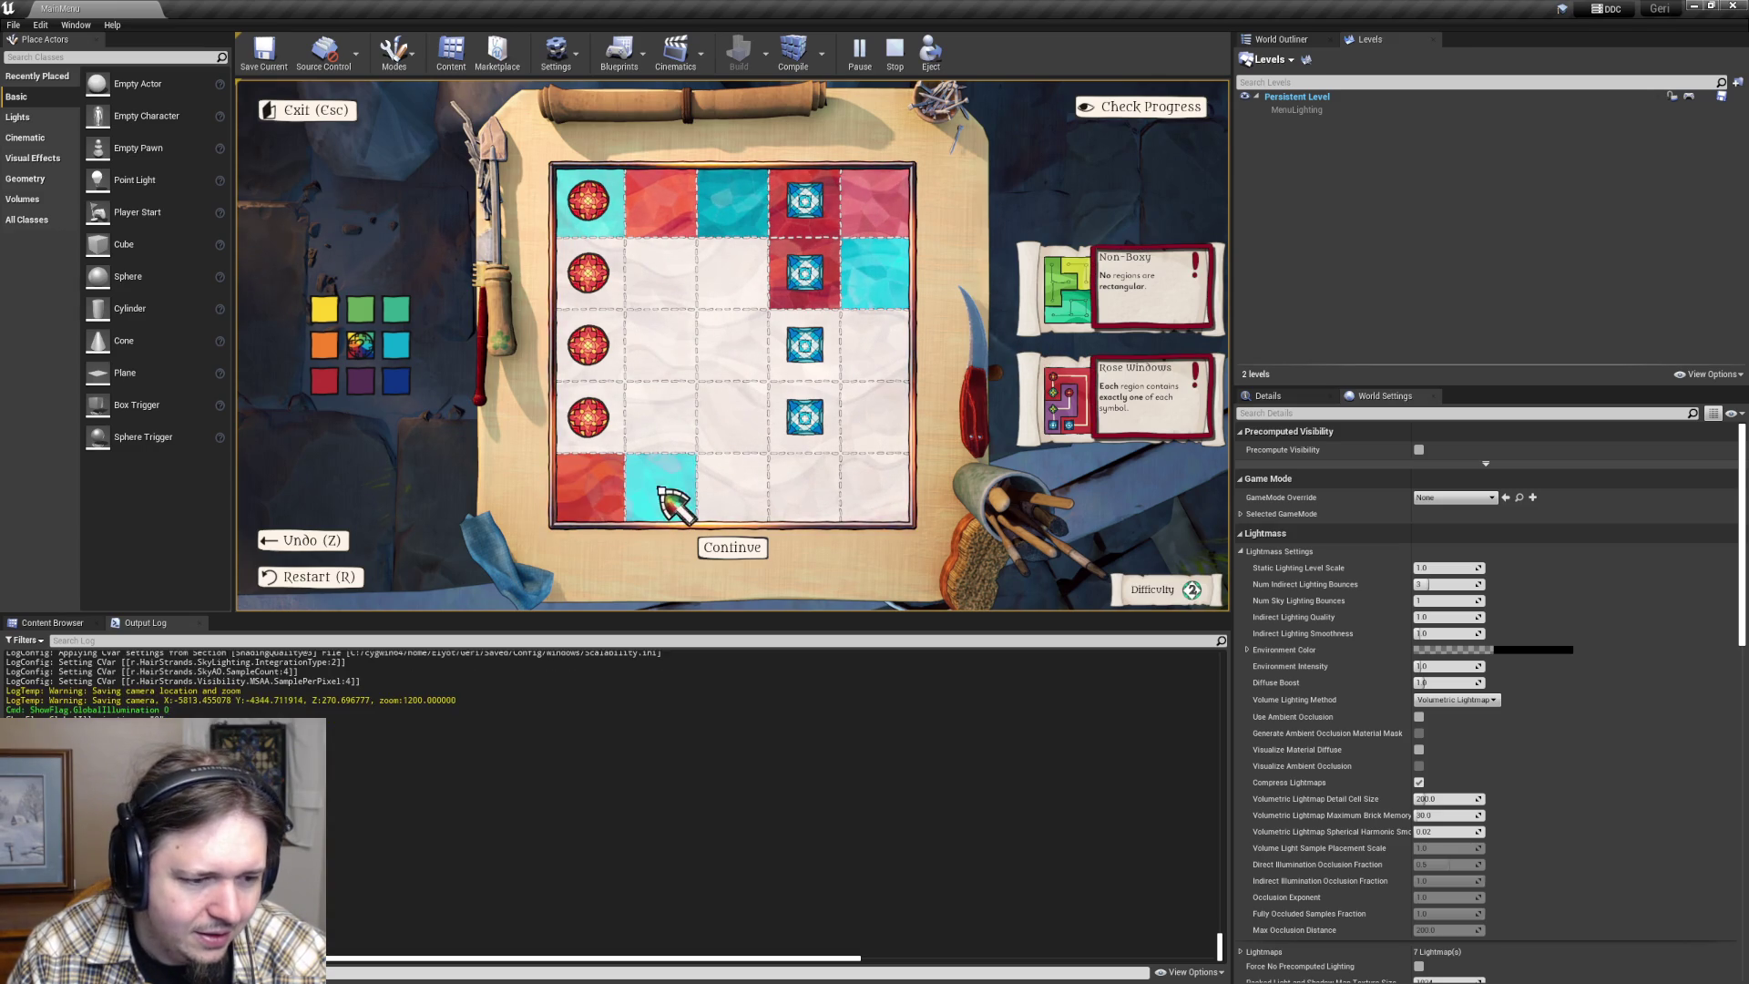
{"action": "left_click", "coordinate": [746, 485]}
{"action": "left_click", "coordinate": [804, 488]}
{"action": "left_click", "coordinate": [850, 483]}
{"action": "left_click", "coordinate": [802, 412]}
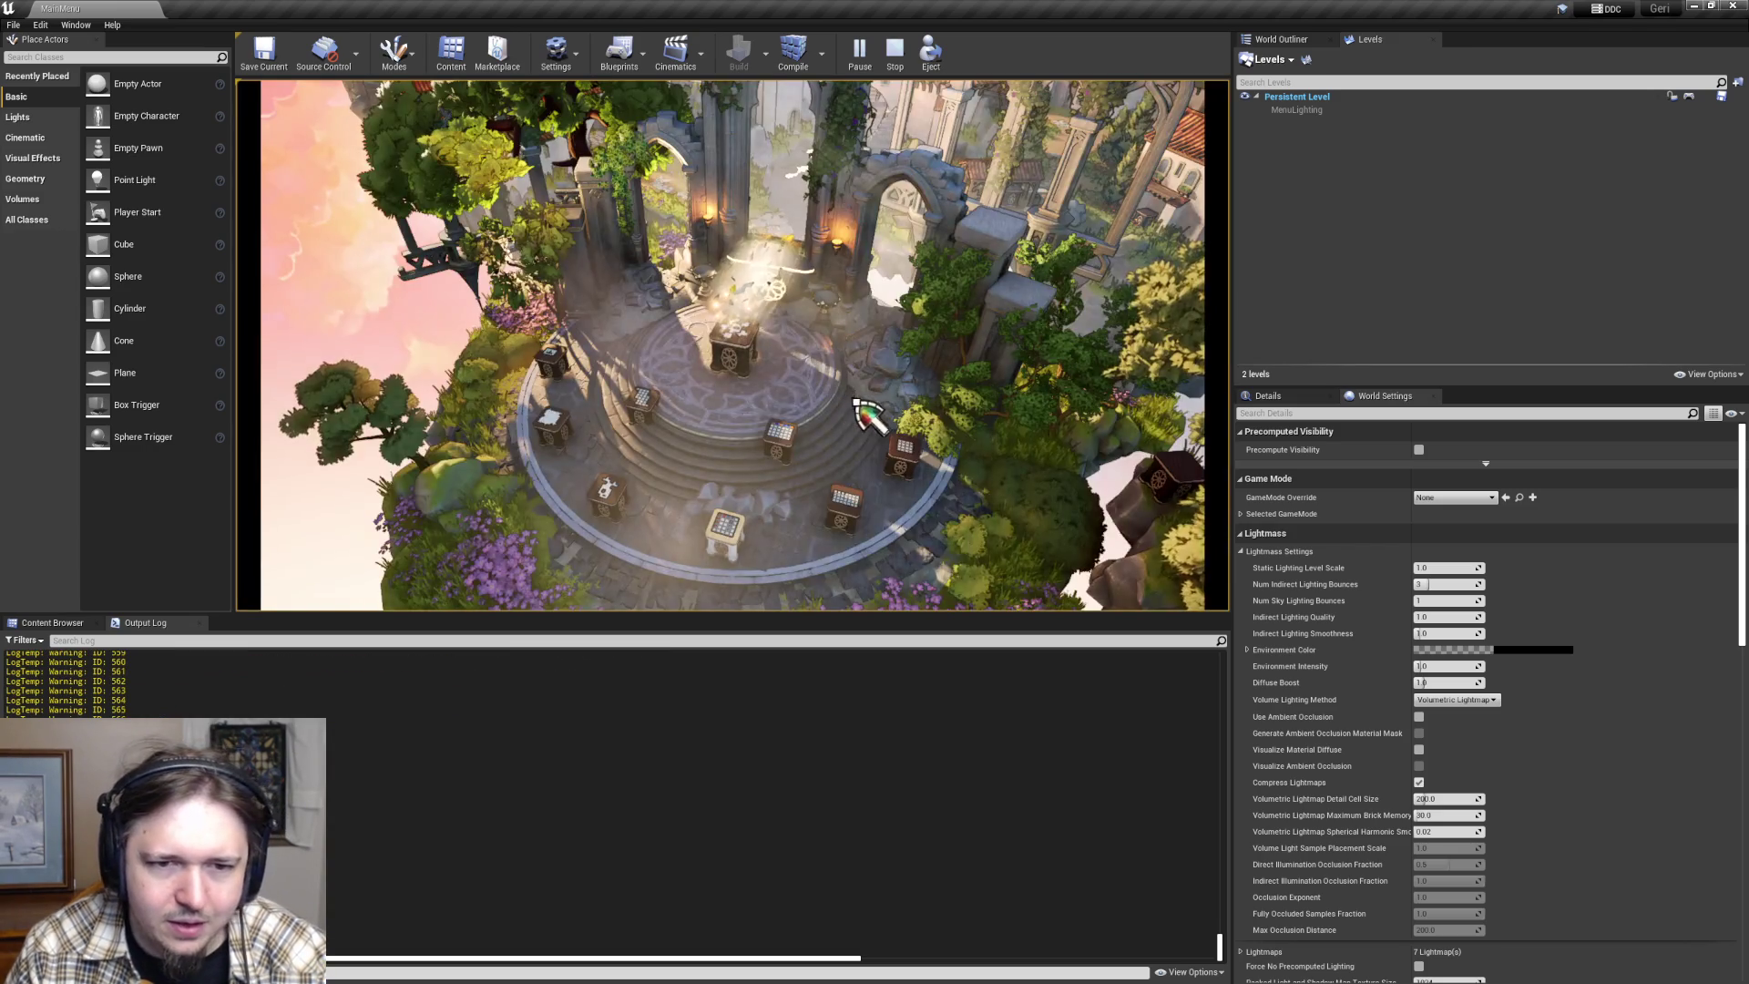
- Open the nearby pedestal puzzle and toggle its top cell's colour until it stays blue
{"action": "left_click", "coordinate": [608, 505]}
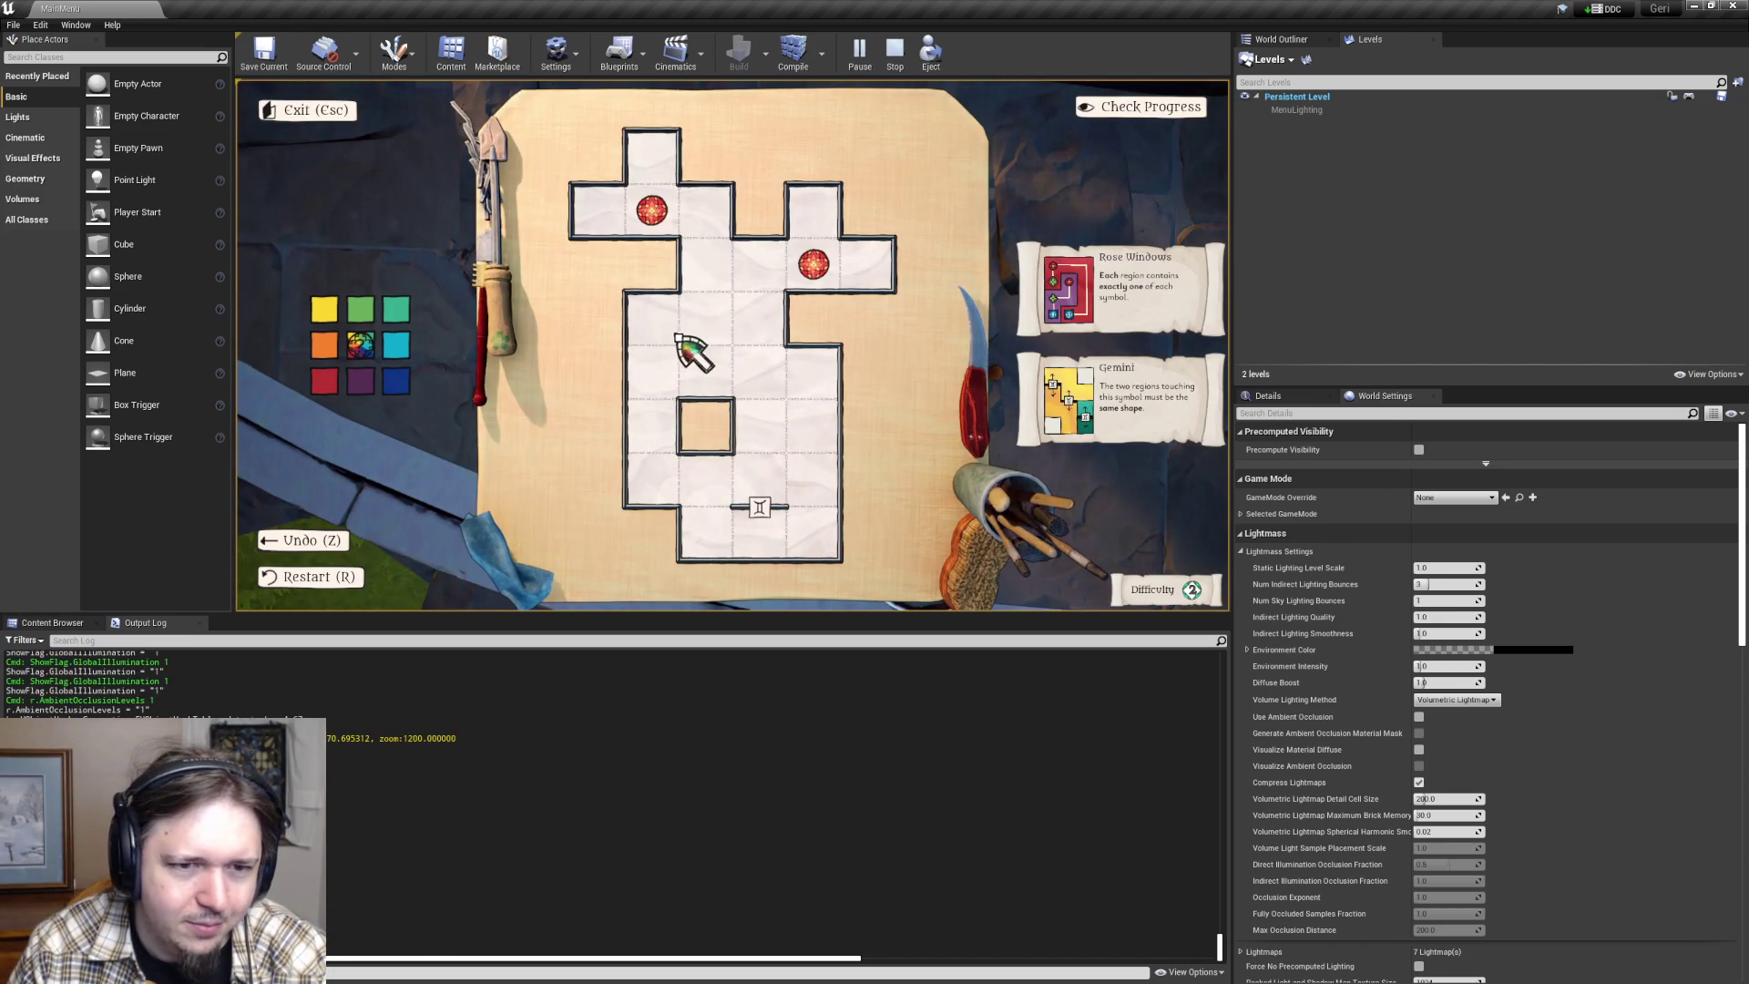
{"action": "left_click", "coordinate": [650, 162]}
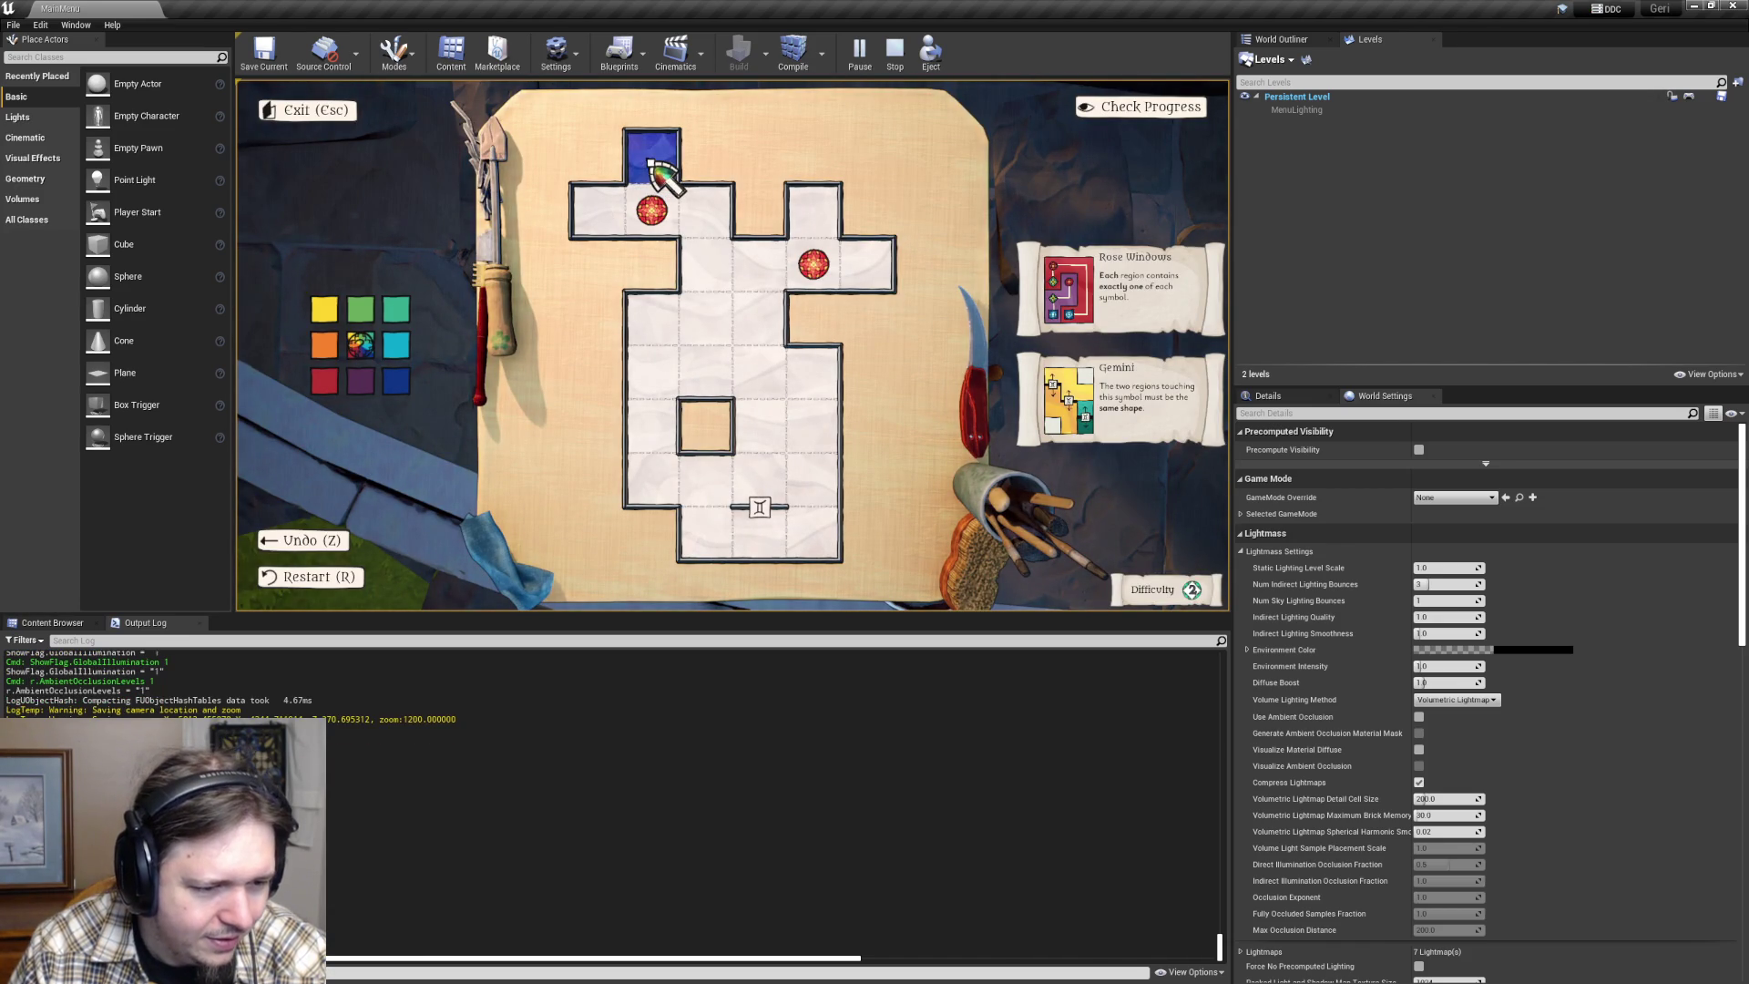
{"action": "left_click", "coordinate": [650, 162]}
{"action": "left_click", "coordinate": [650, 162]}
{"action": "left_click", "coordinate": [650, 162]}
{"action": "left_click", "coordinate": [651, 162]}
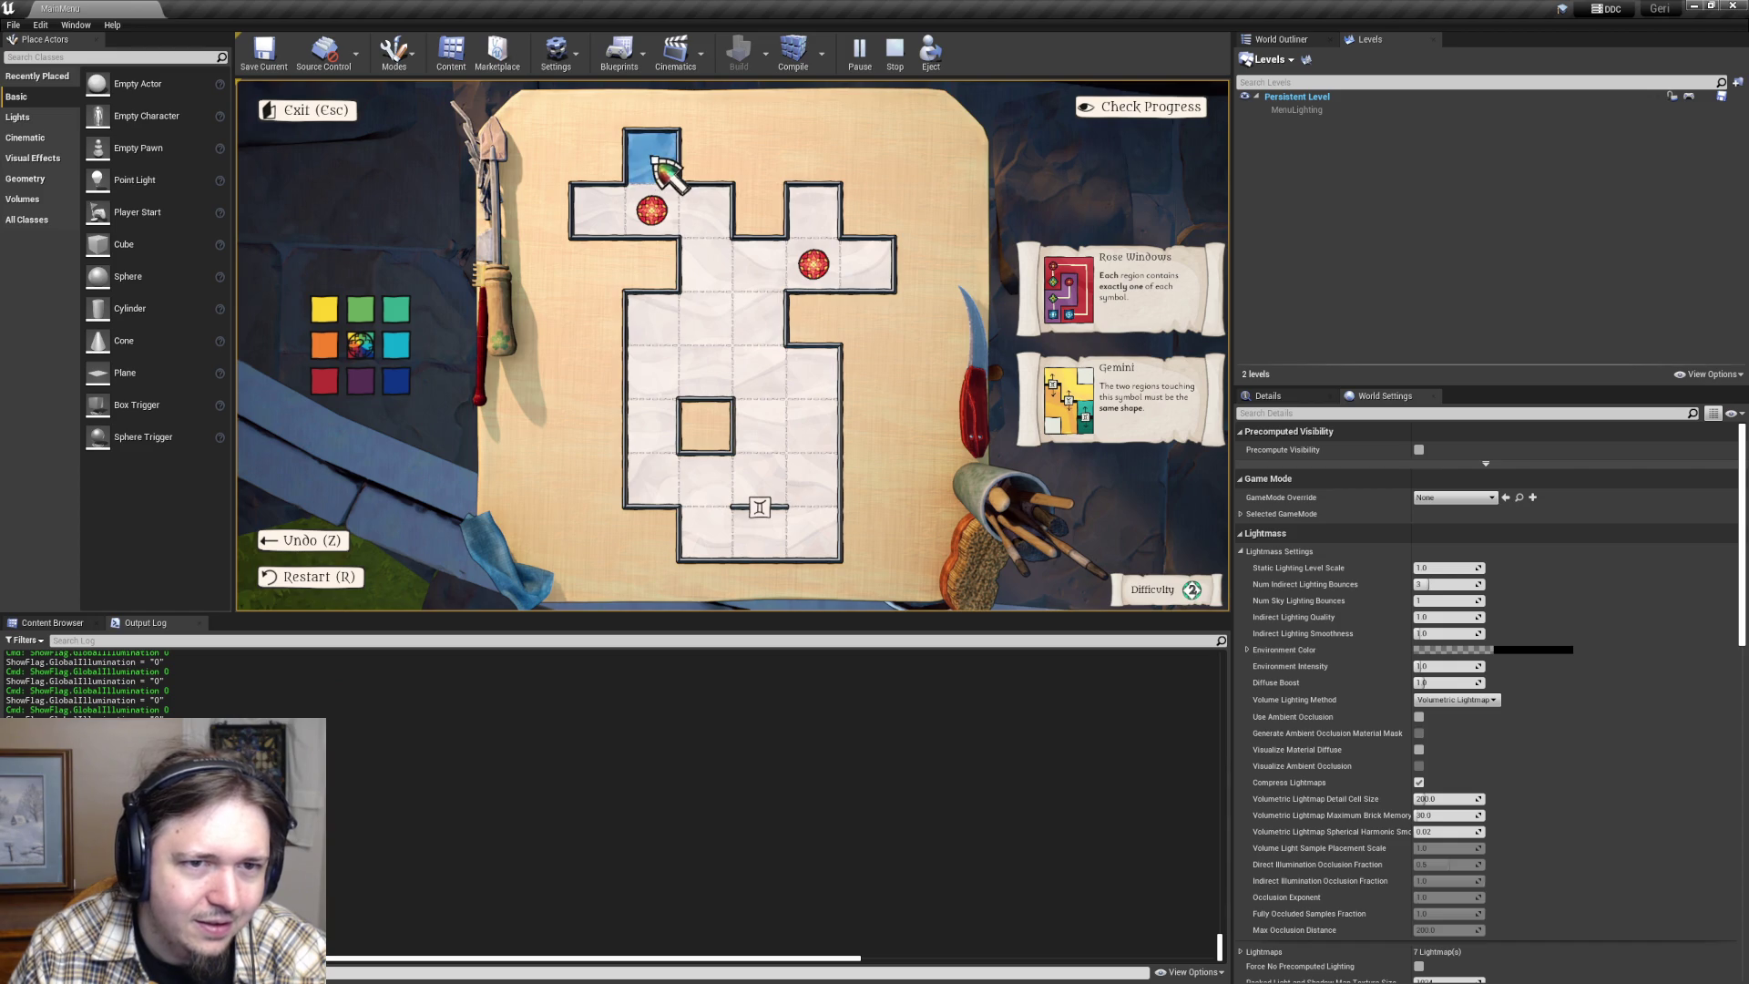
{"action": "left_click", "coordinate": [650, 162]}
{"action": "left_click", "coordinate": [652, 157]}
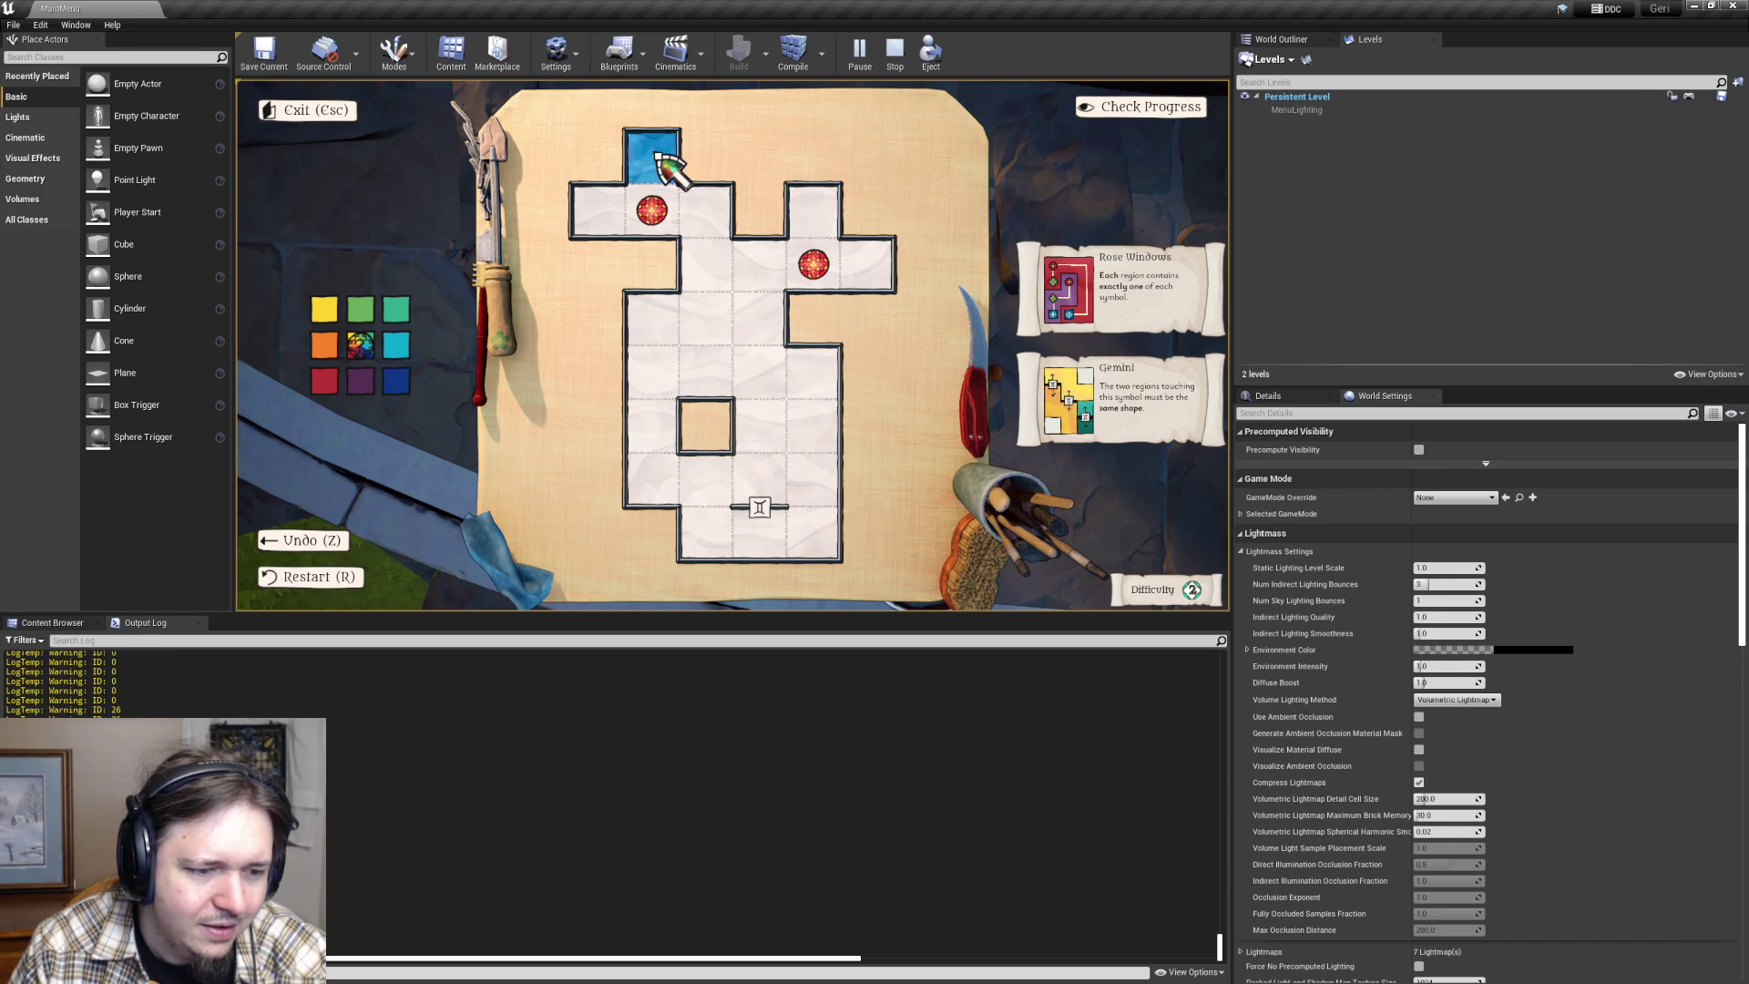
{"action": "left_click", "coordinate": [655, 156]}
{"action": "left_click", "coordinate": [660, 159]}
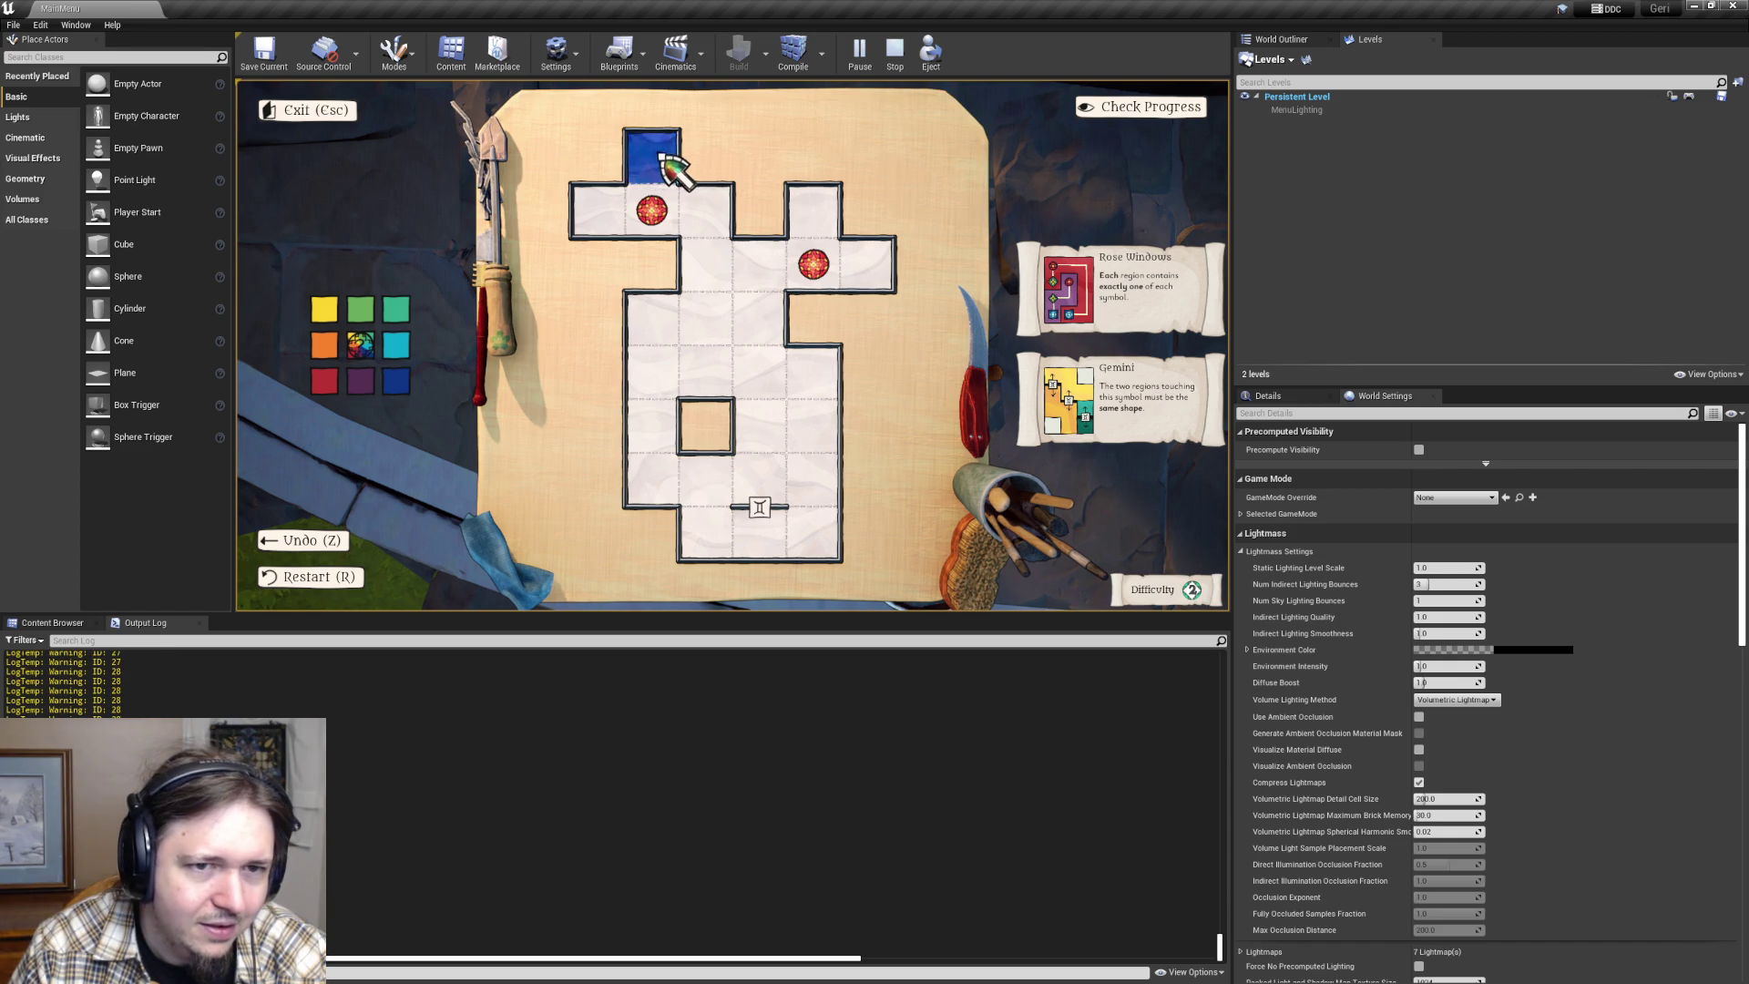
{"action": "left_click", "coordinate": [664, 165]}
{"action": "left_click", "coordinate": [664, 165]}
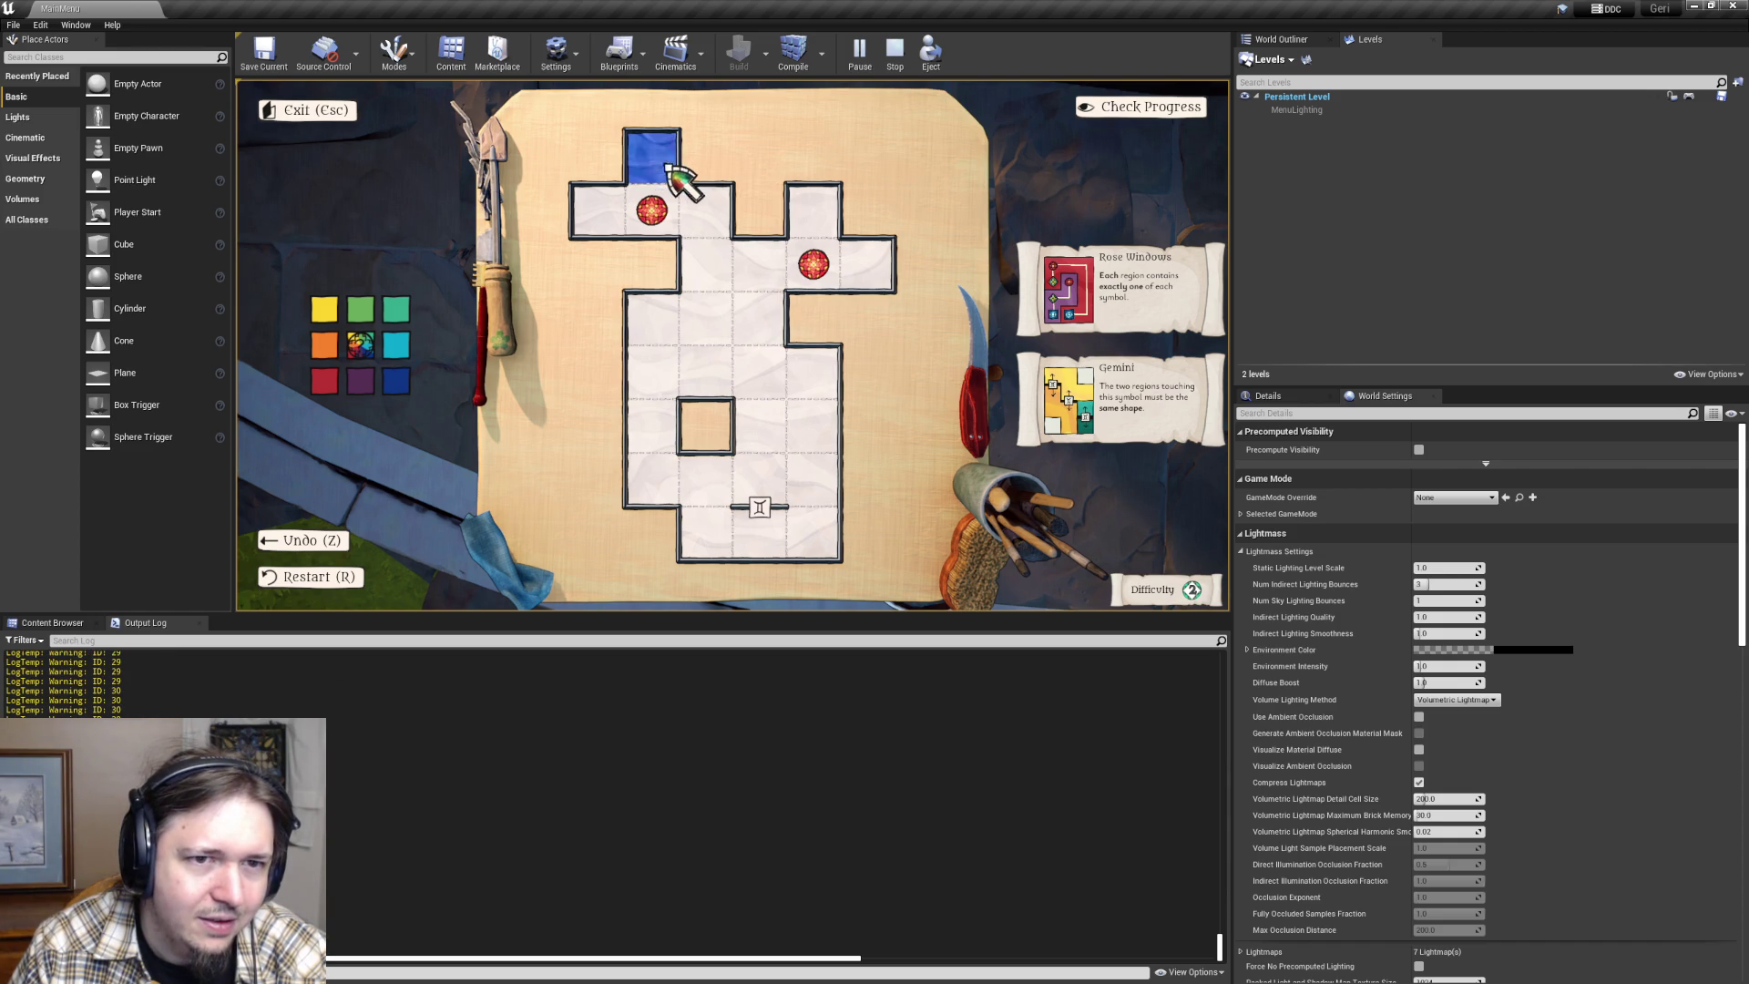
{"action": "left_click", "coordinate": [664, 164]}
{"action": "left_click", "coordinate": [661, 167]}
- Alternate a middle cell between purple and blue, leaving it blue, then return to Visual Studio
{"action": "left_click", "coordinate": [629, 195]}
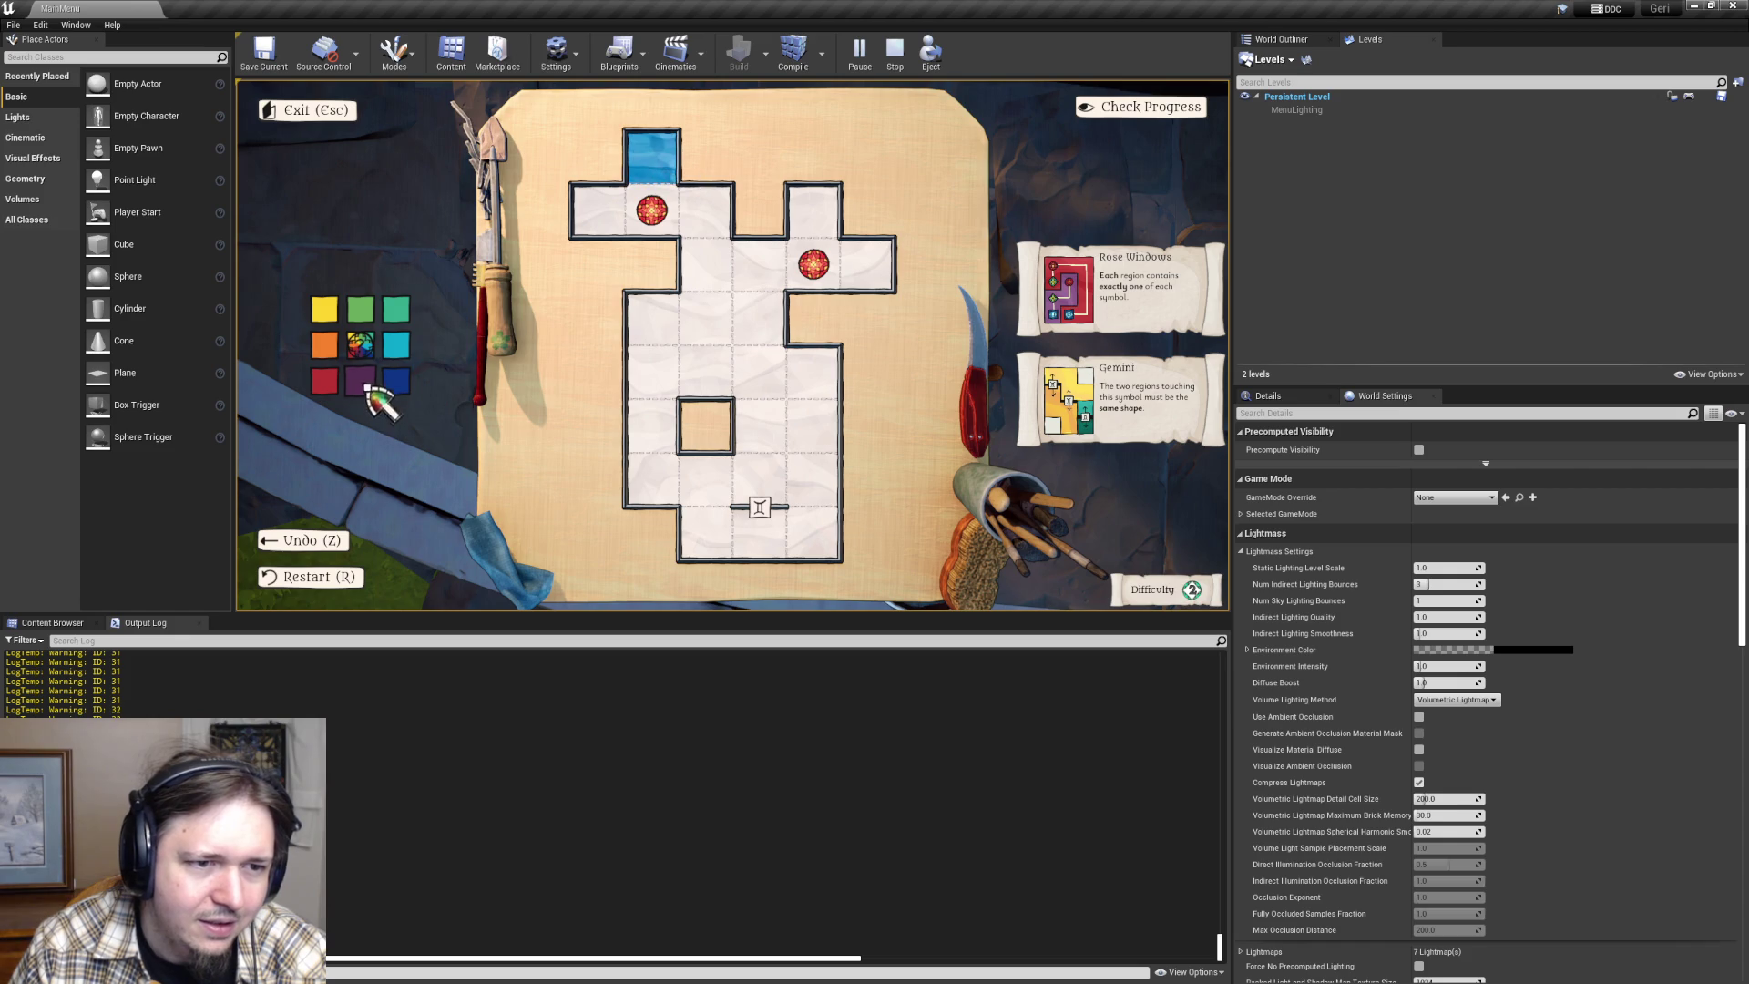
{"action": "left_click", "coordinate": [363, 382]}
{"action": "left_click", "coordinate": [706, 328]}
{"action": "left_click", "coordinate": [396, 381]}
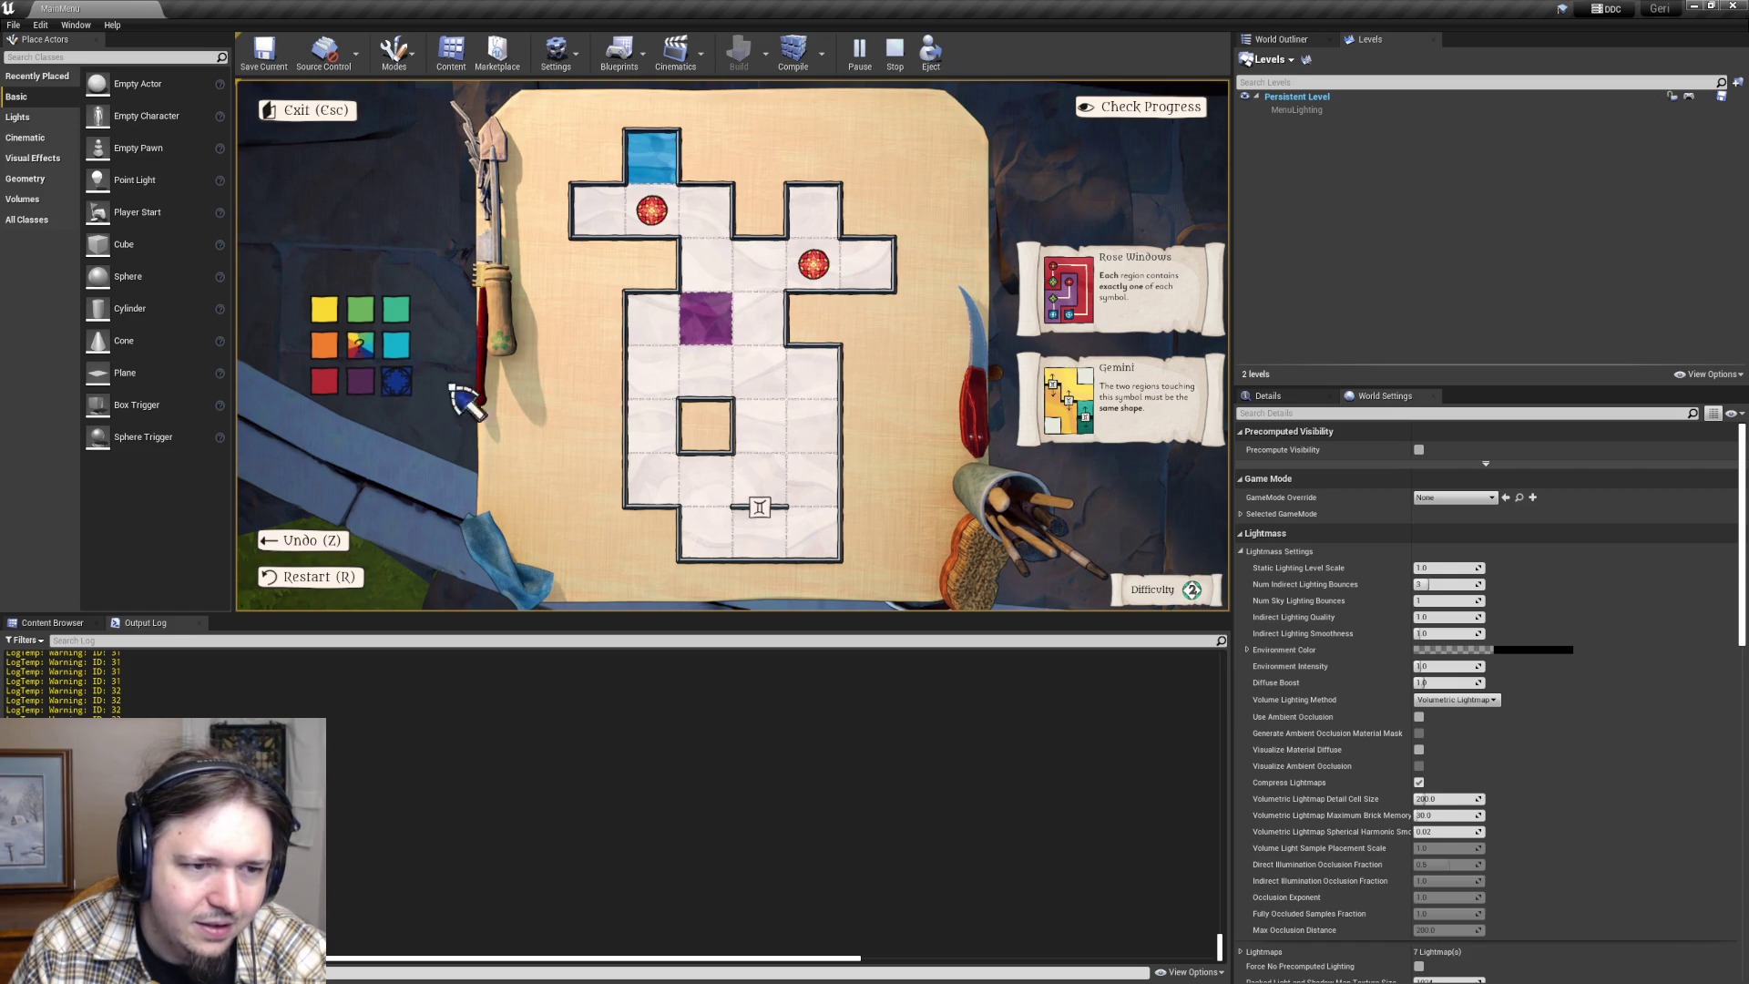
{"action": "left_click", "coordinate": [714, 336]}
{"action": "left_click", "coordinate": [692, 339]}
{"action": "left_click", "coordinate": [398, 382]}
{"action": "left_click", "coordinate": [714, 332]}
{"action": "left_click", "coordinate": [705, 335]}
{"action": "left_click", "coordinate": [398, 383]}
{"action": "left_click", "coordinate": [692, 337]}
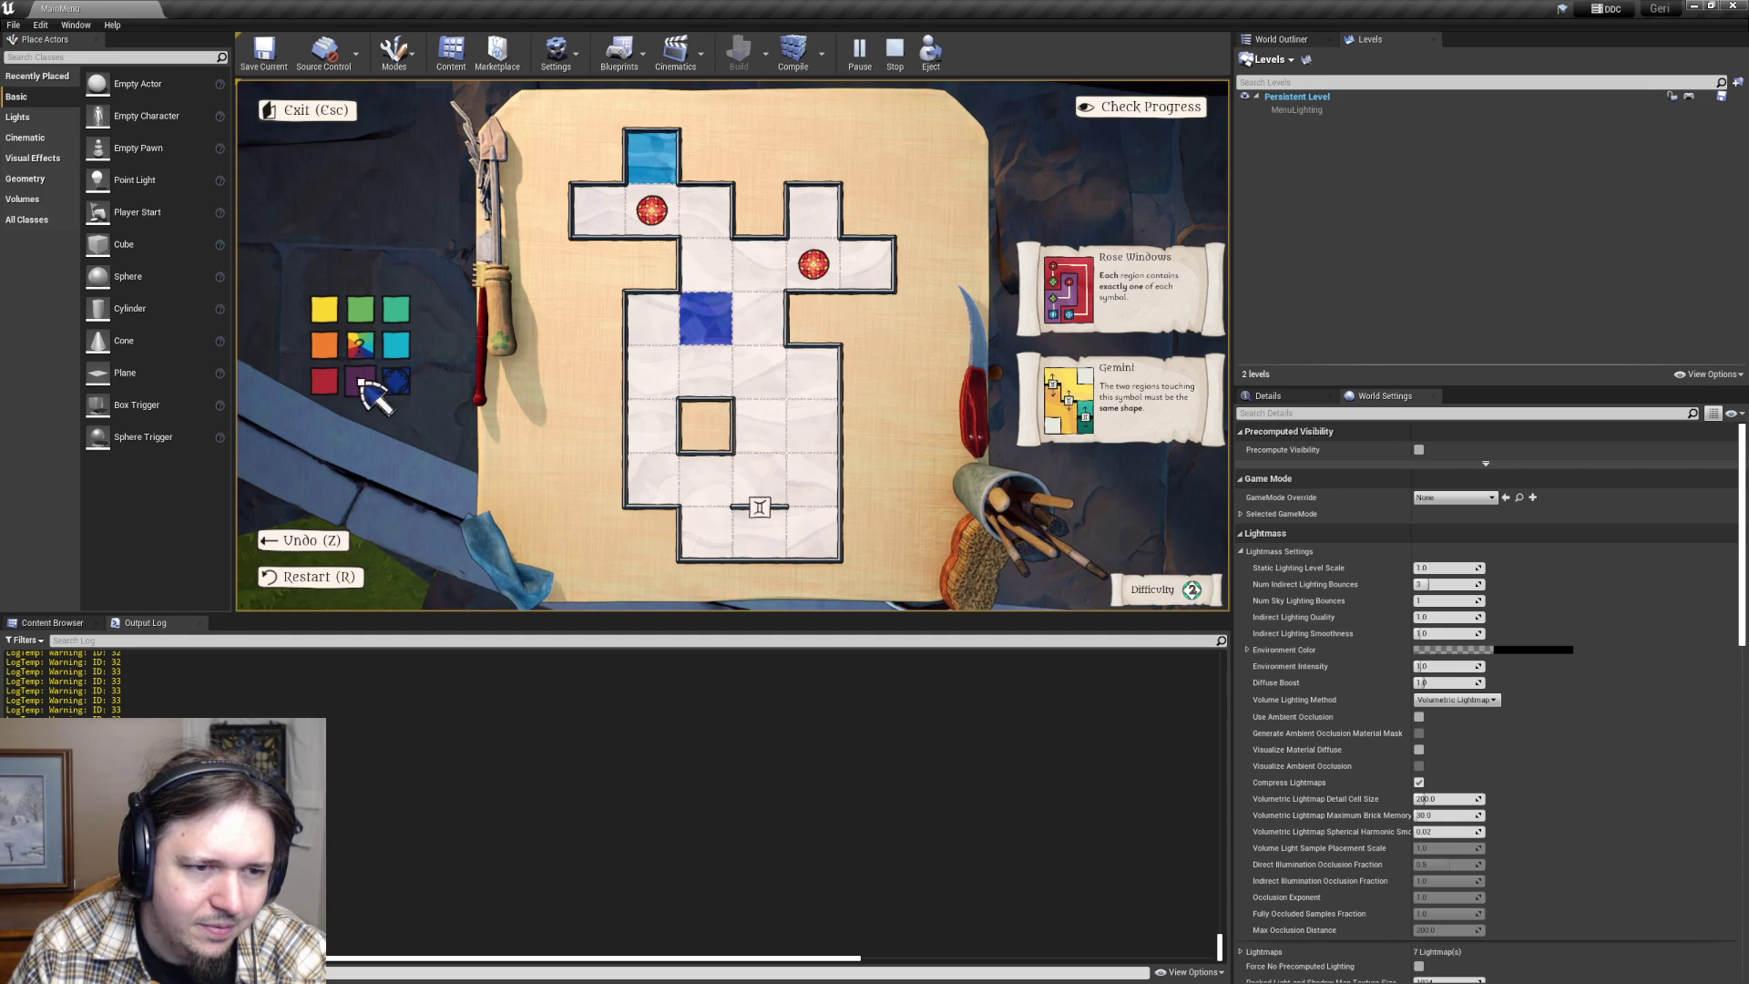
{"action": "left_click", "coordinate": [722, 343]}
{"action": "left_click", "coordinate": [707, 335]}
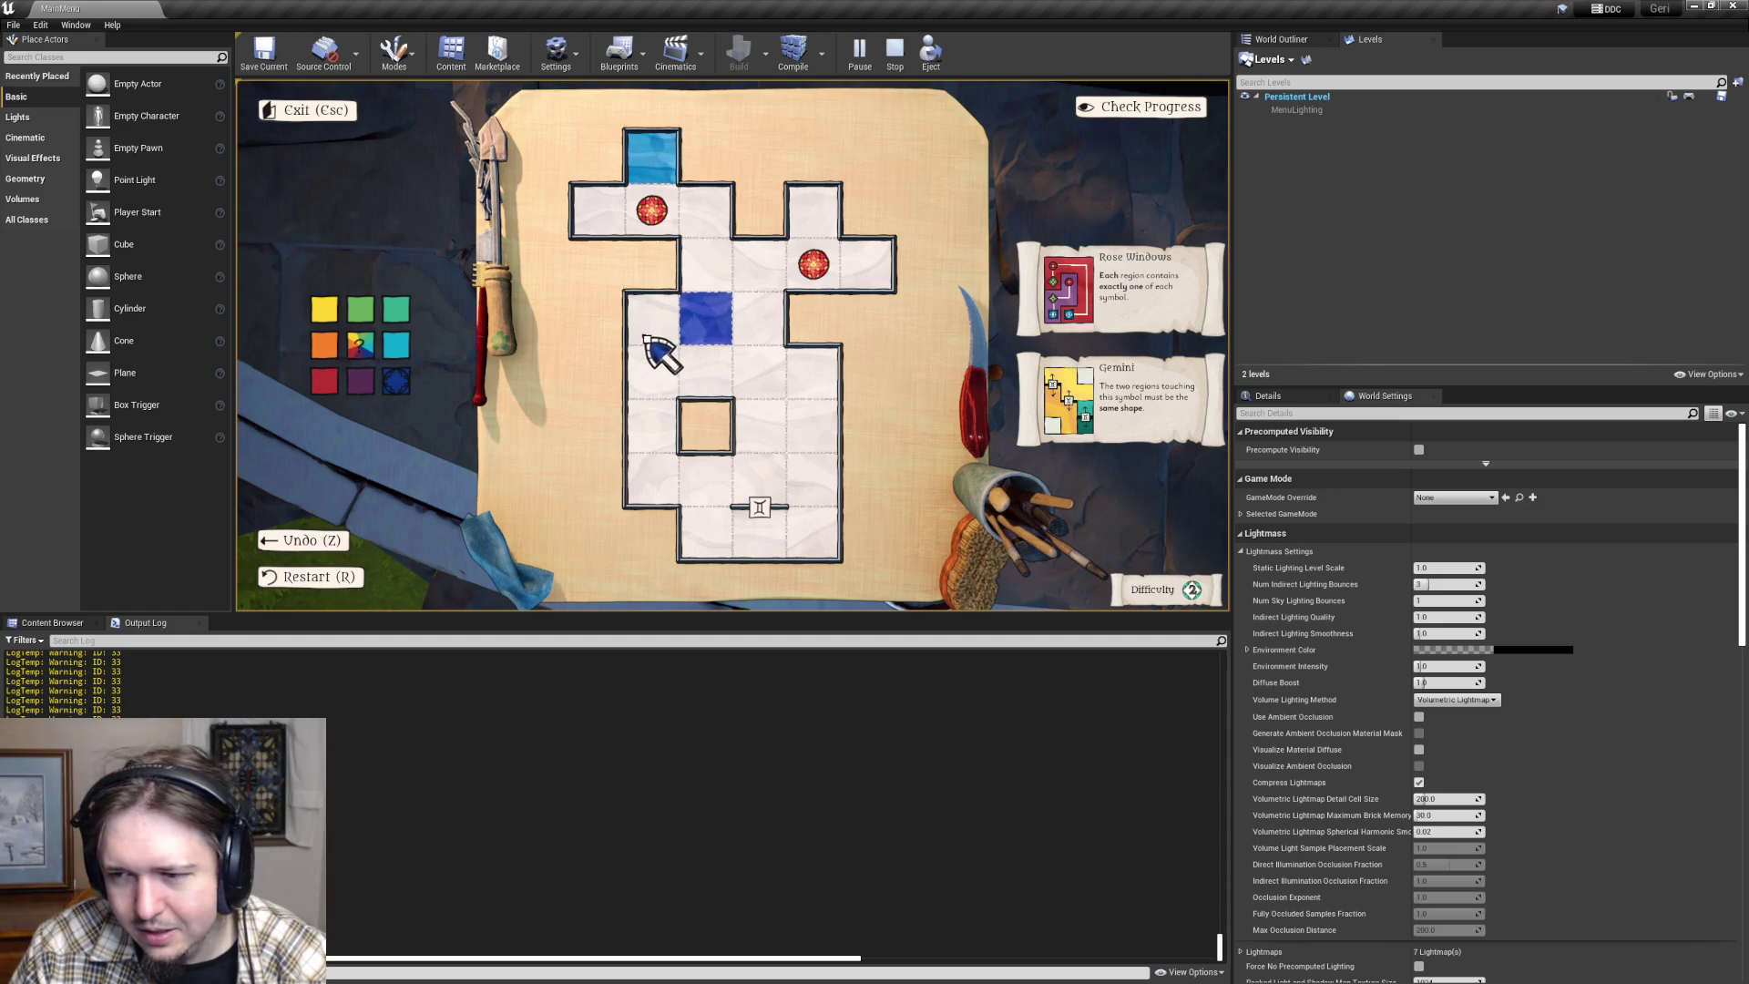
{"action": "key", "text": "alt+Tab"}
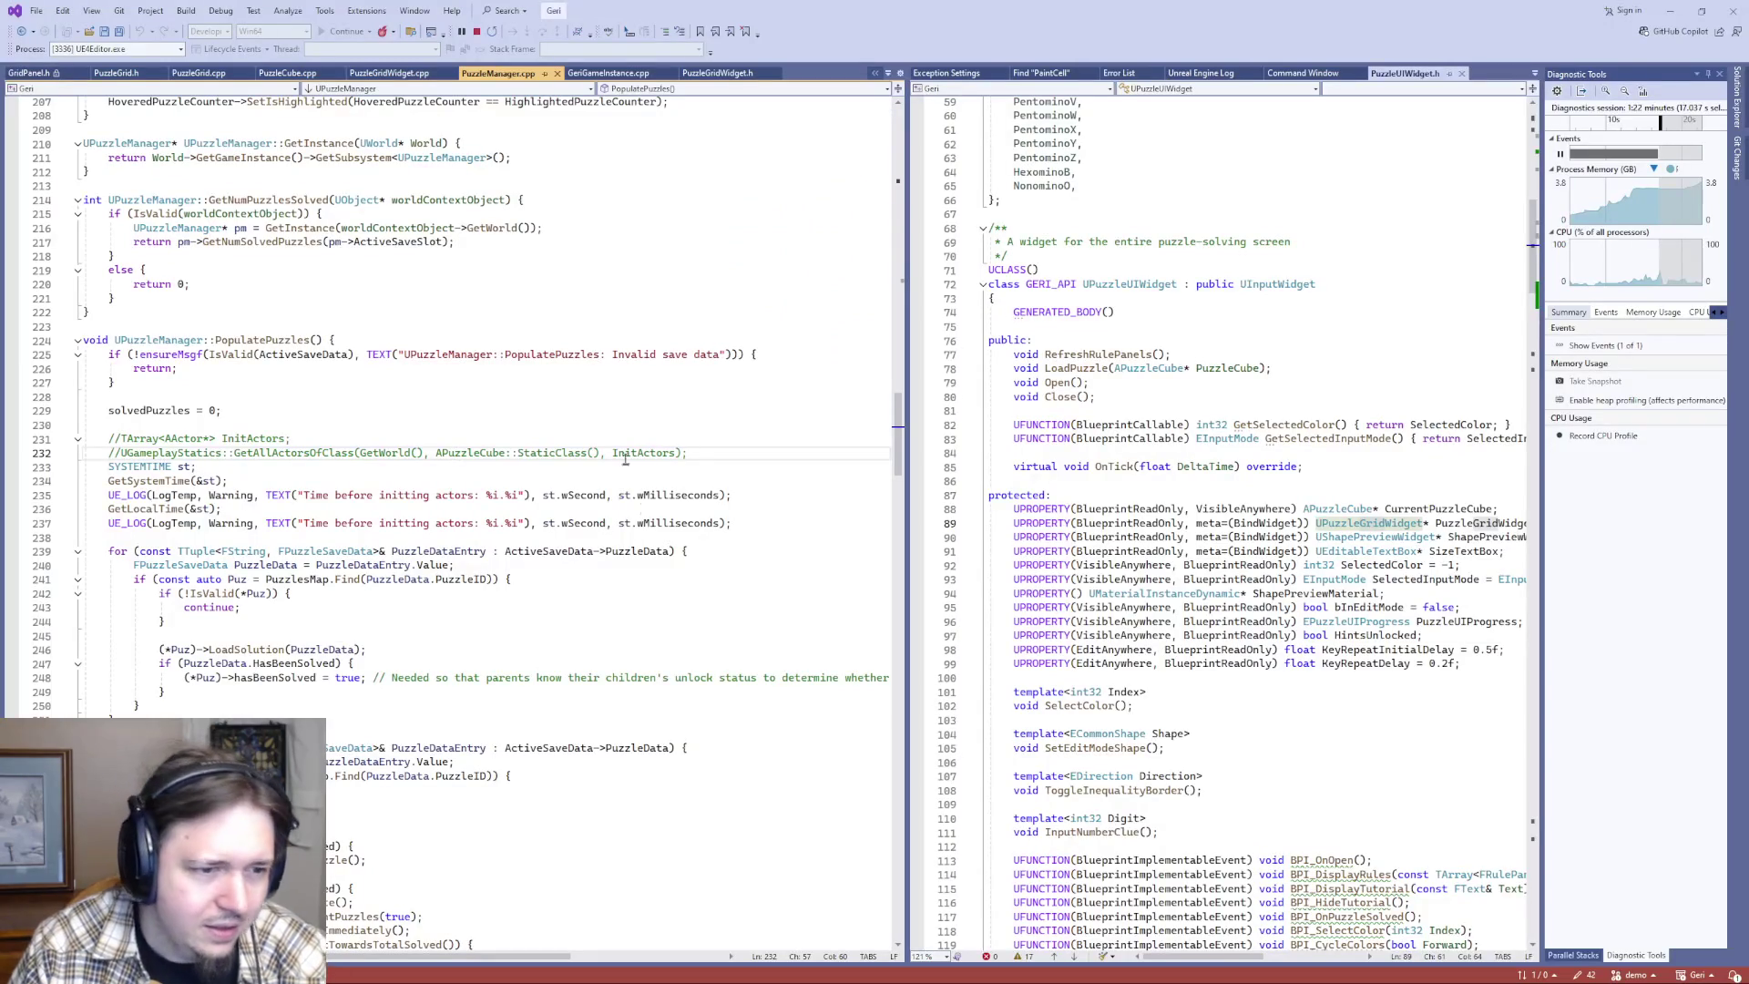
- Switch from PuzzleManager.cpp to the PuzzleGridWidget.cpp file
{"action": "left_click", "coordinate": [367, 470]}
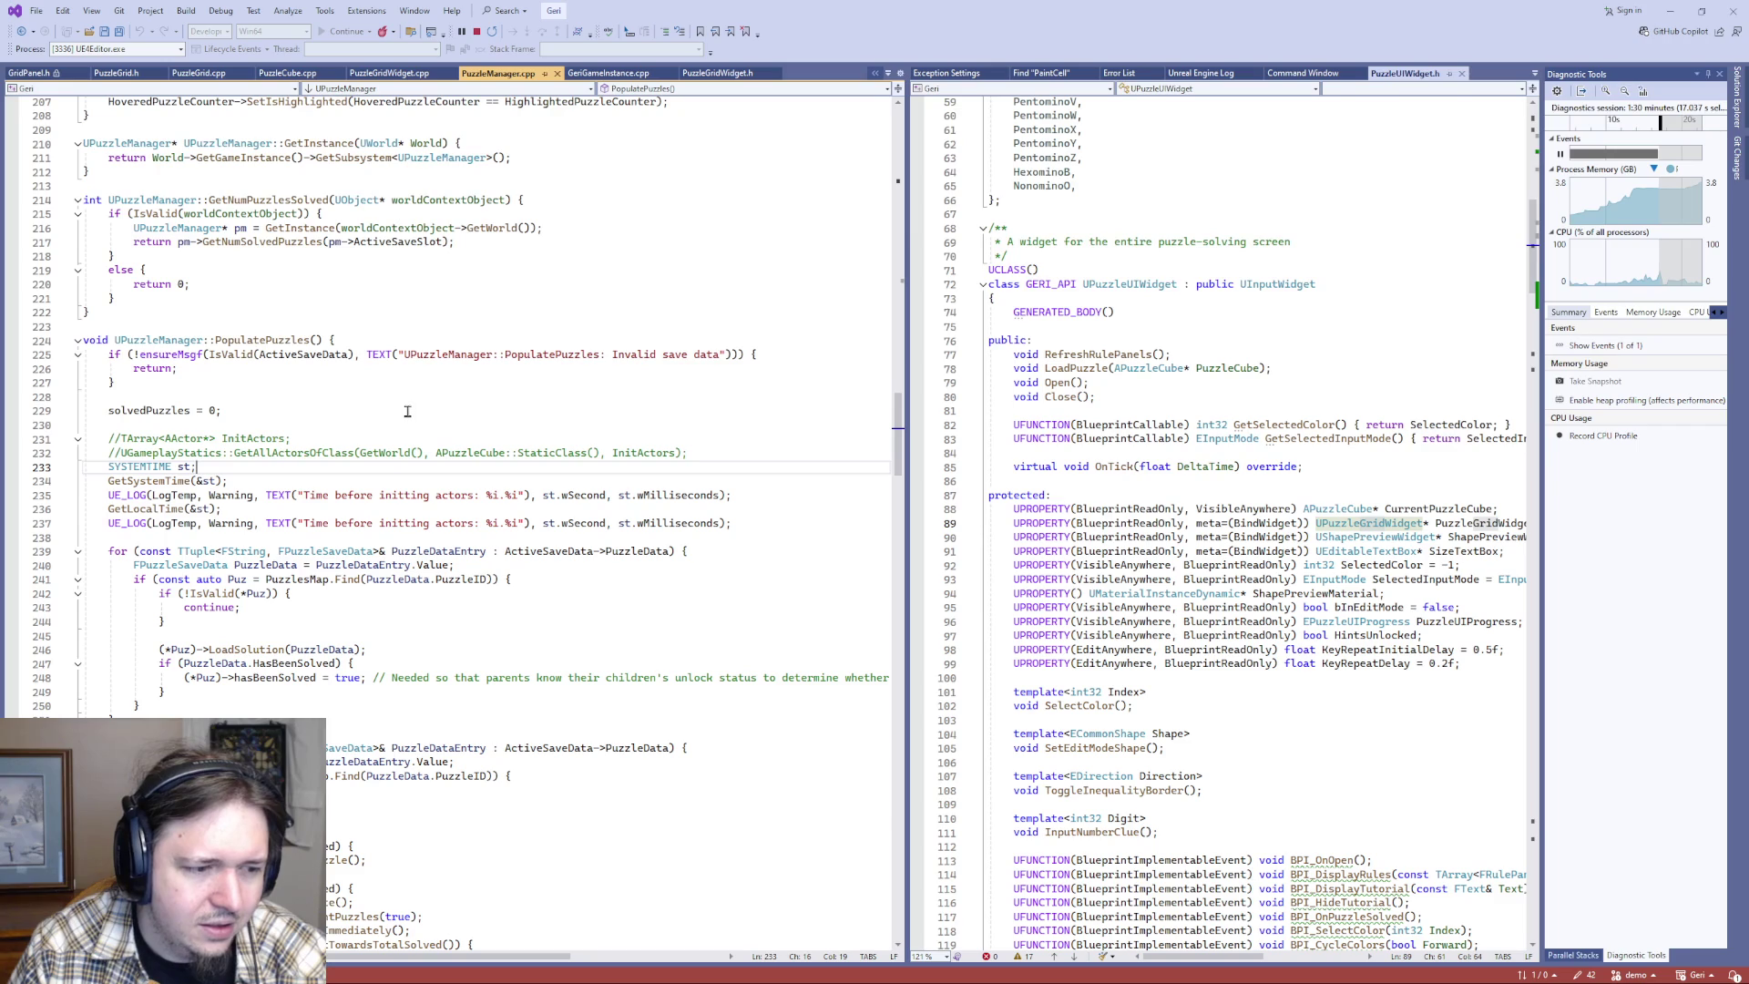
{"action": "scroll", "coordinate": [330, 464], "scroll_direction": "down", "scroll_amount": 1}
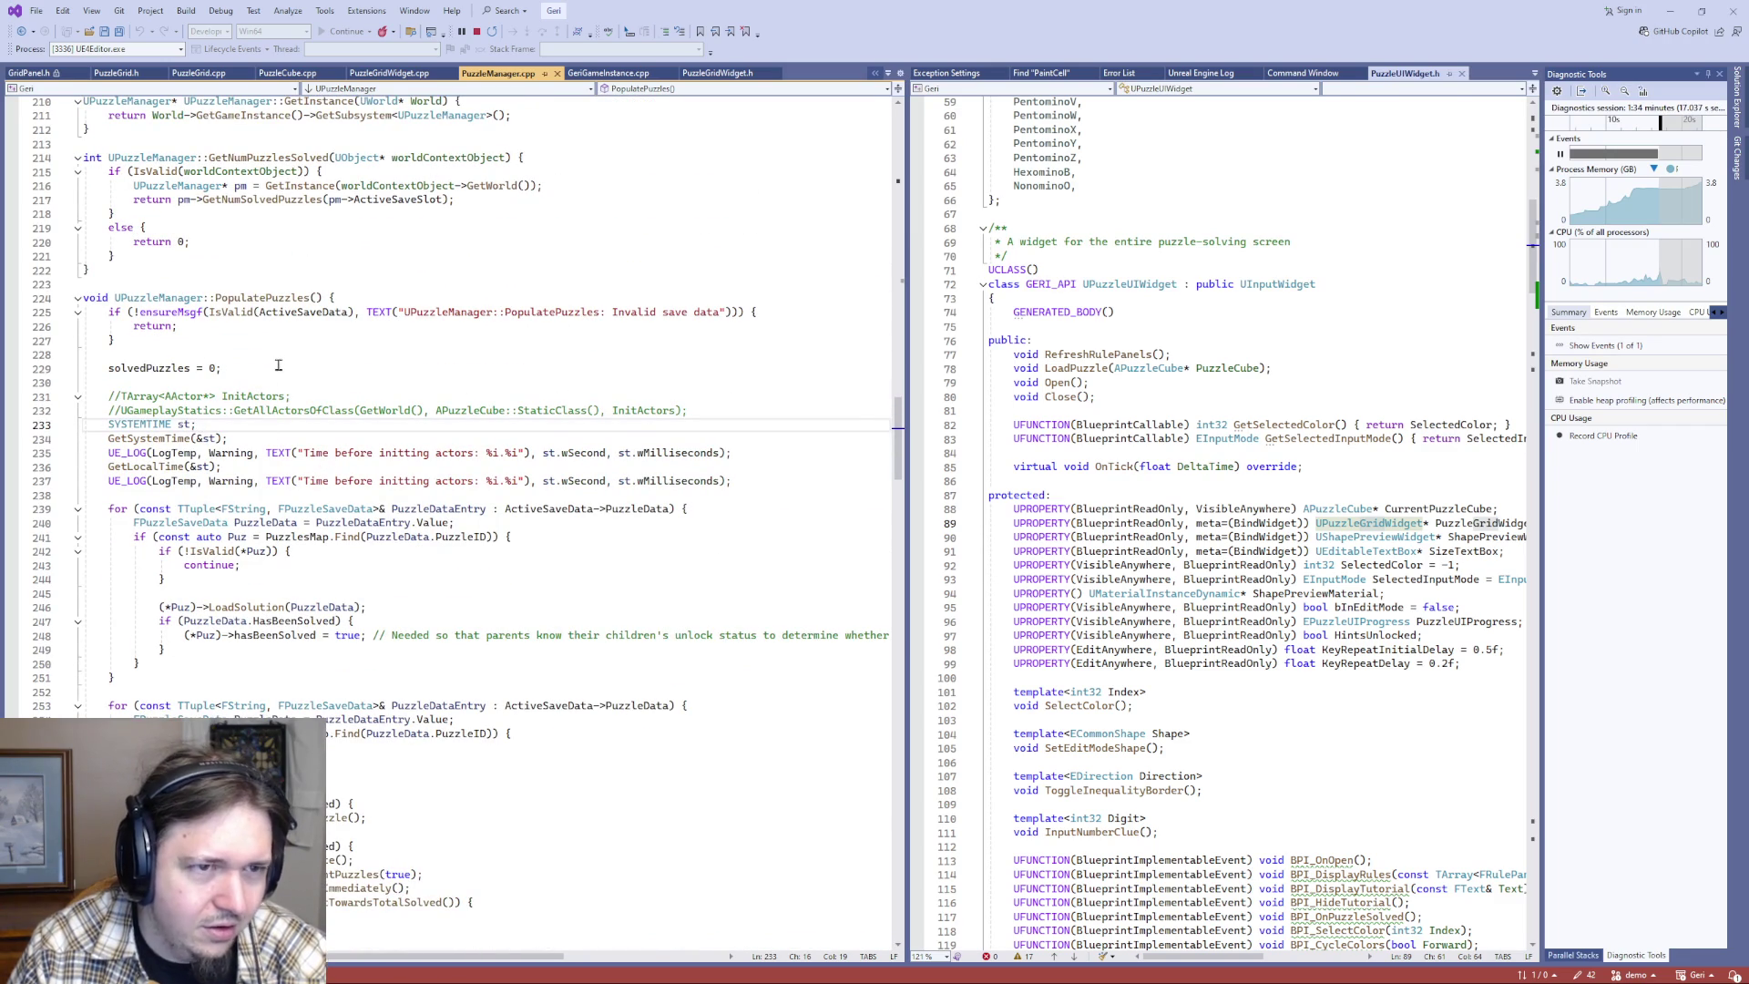
{"action": "key", "text": "ctrl+Tab"}
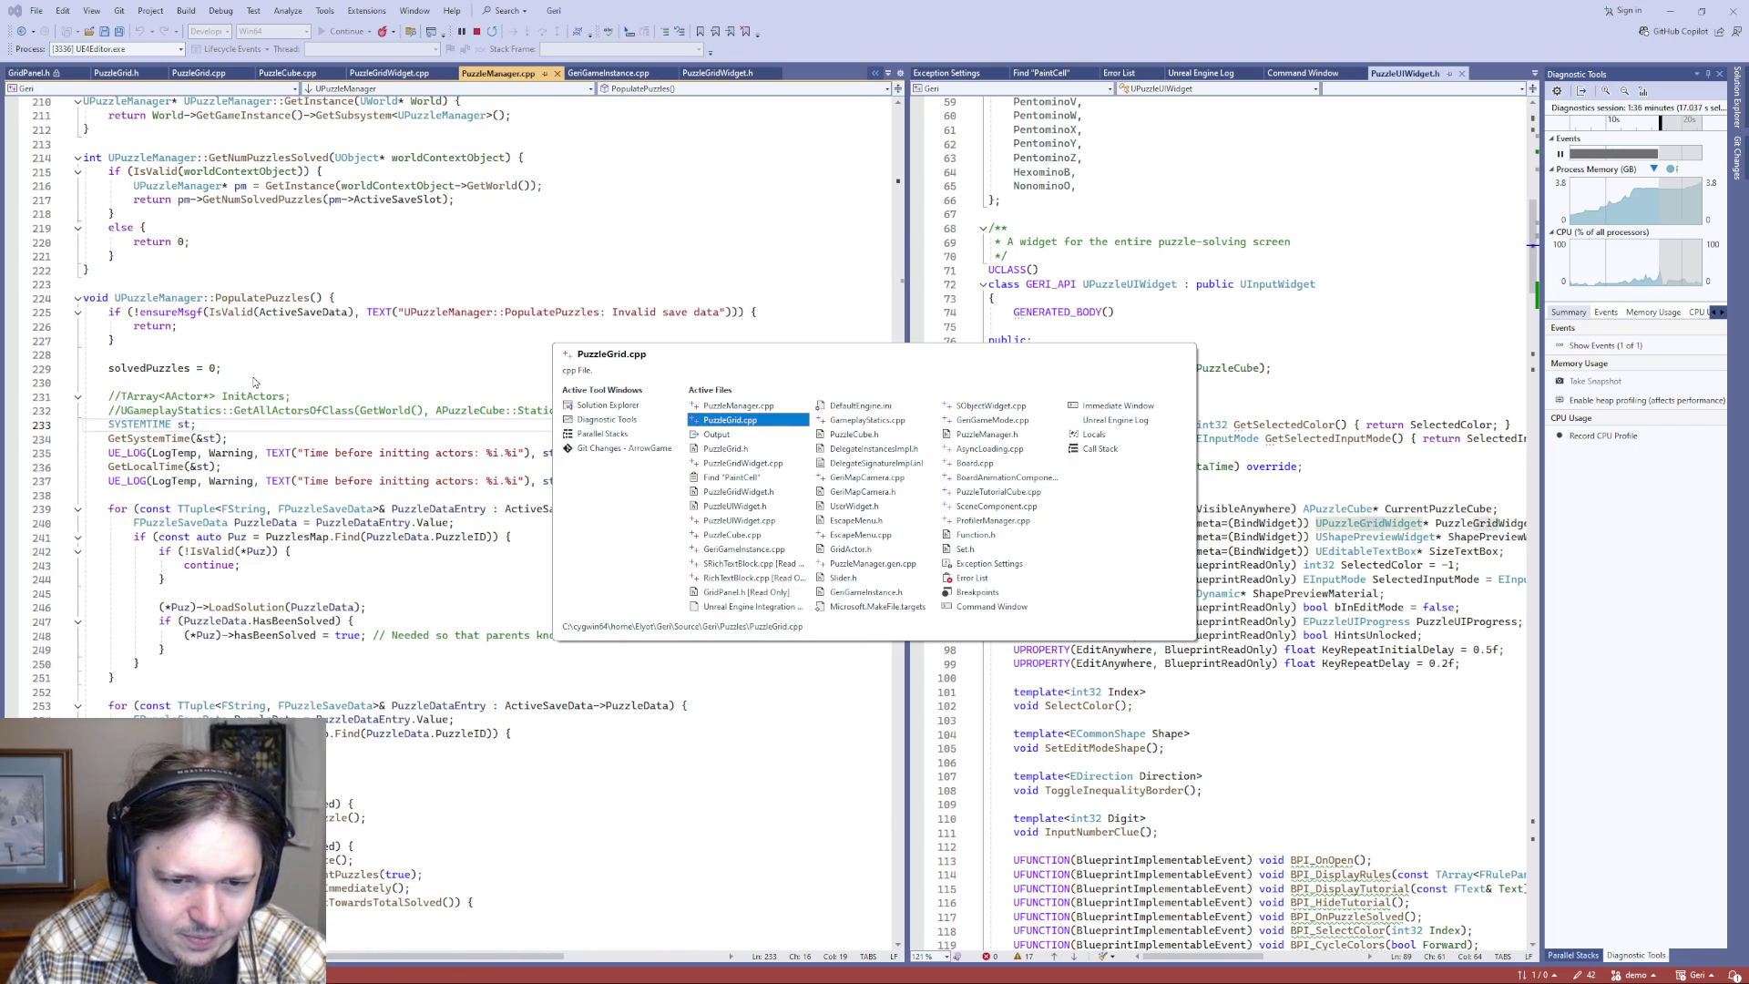
{"action": "key", "text": "ctrl+Tab"}
{"action": "key", "text": "ctrl+Tab"}
{"action": "key", "text": "ctrl+Tab"}
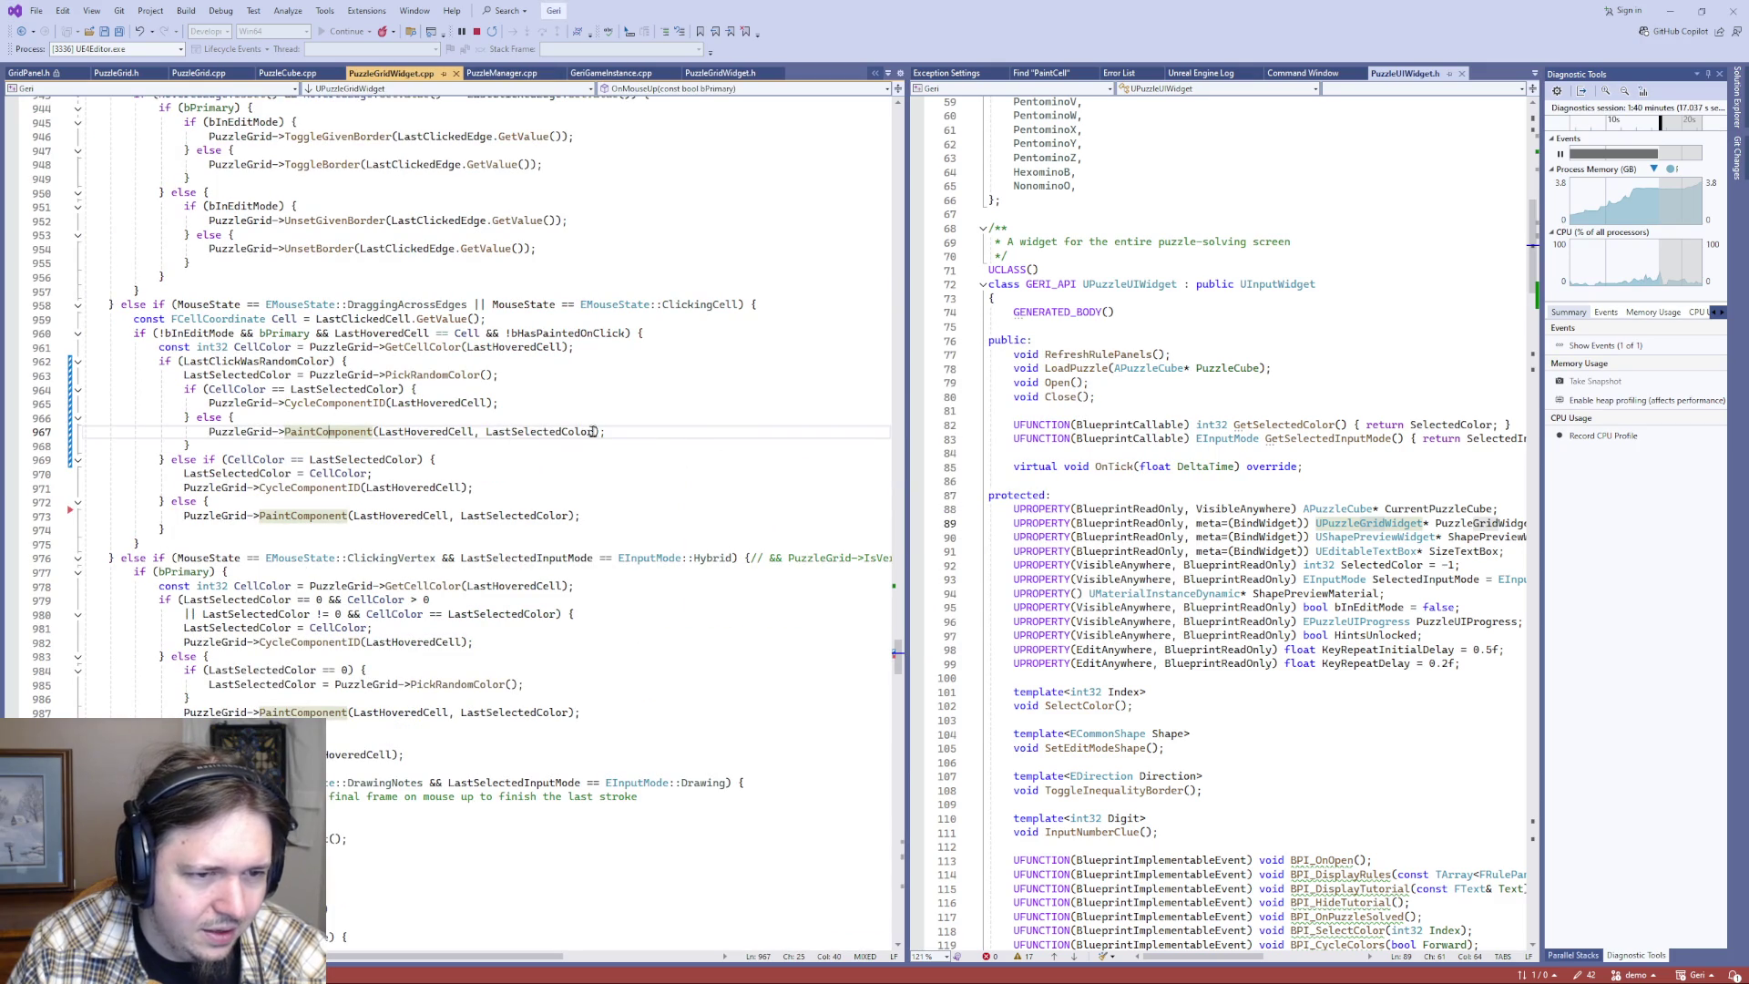
- Add ', true' as the last argument to the PaintComponent calls on lines 967 and 973
{"action": "left_click", "coordinate": [597, 431]}
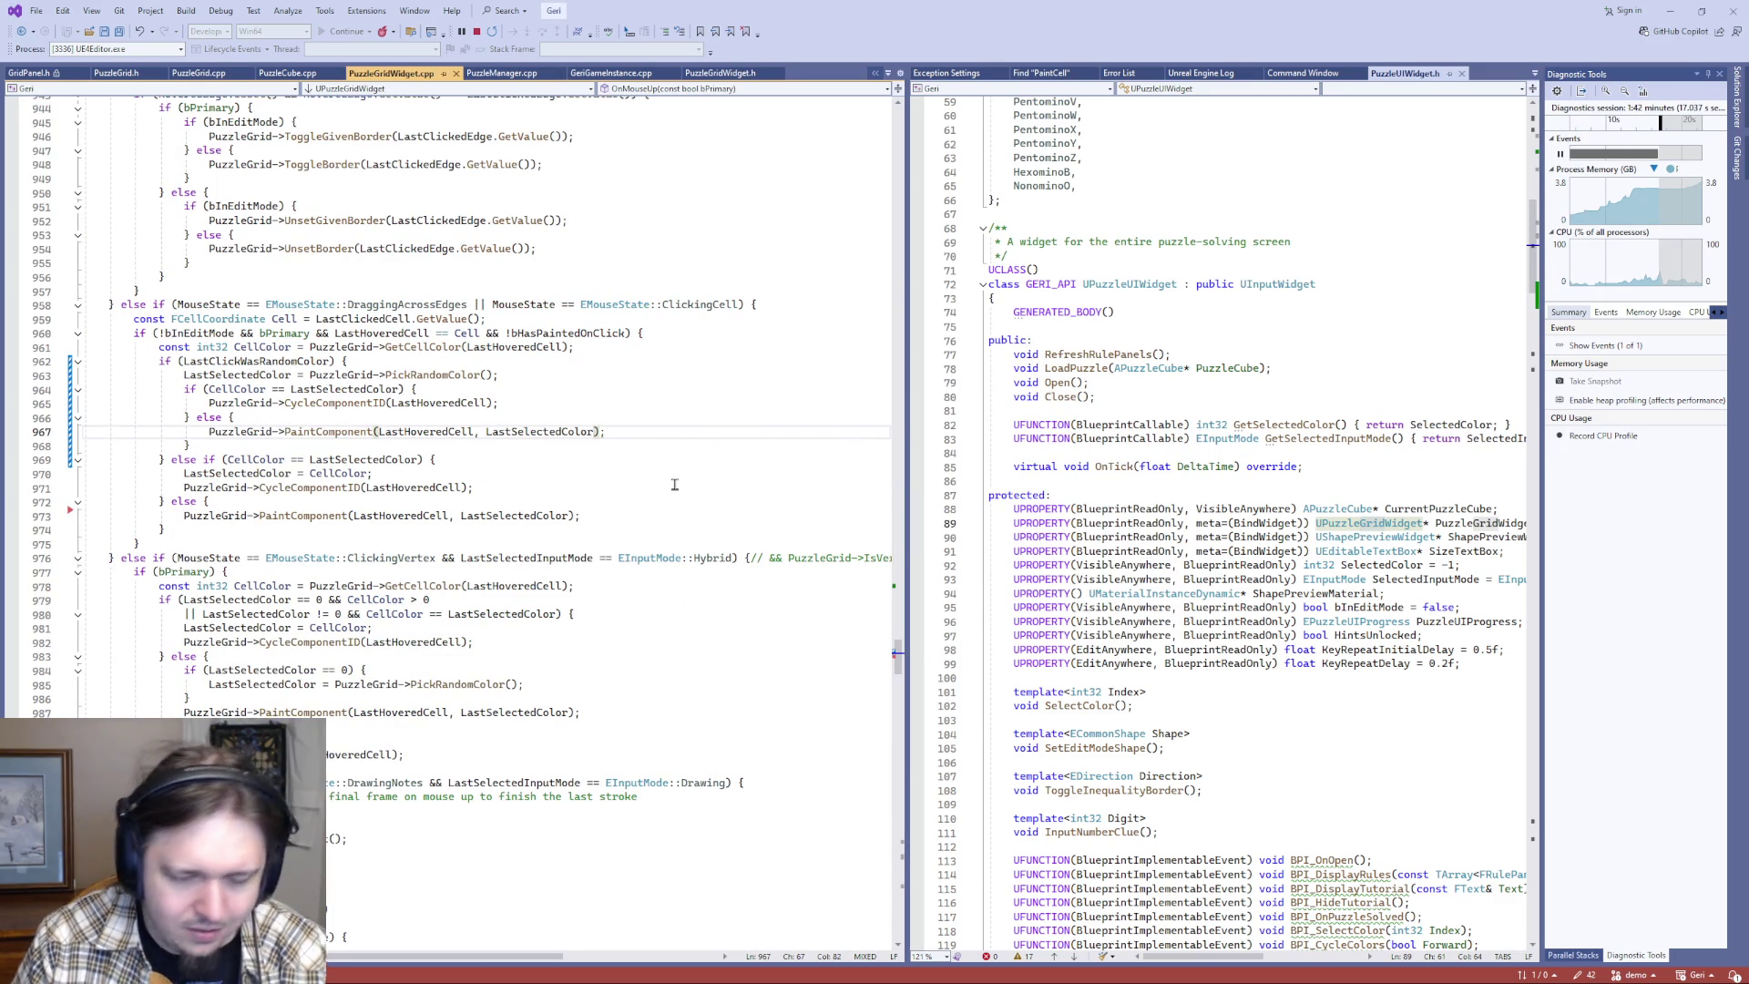
{"action": "type", "text": ",true"}
{"action": "key", "text": "BackSpace"}
{"action": "type", "text": "ue"}
{"action": "key", "text": "ctrl+shift+Left"}
{"action": "key", "text": "ctrl+shift+Left"}
{"action": "key", "text": "Down"}
{"action": "key", "text": "Down"}
{"action": "key", "text": "Down"}
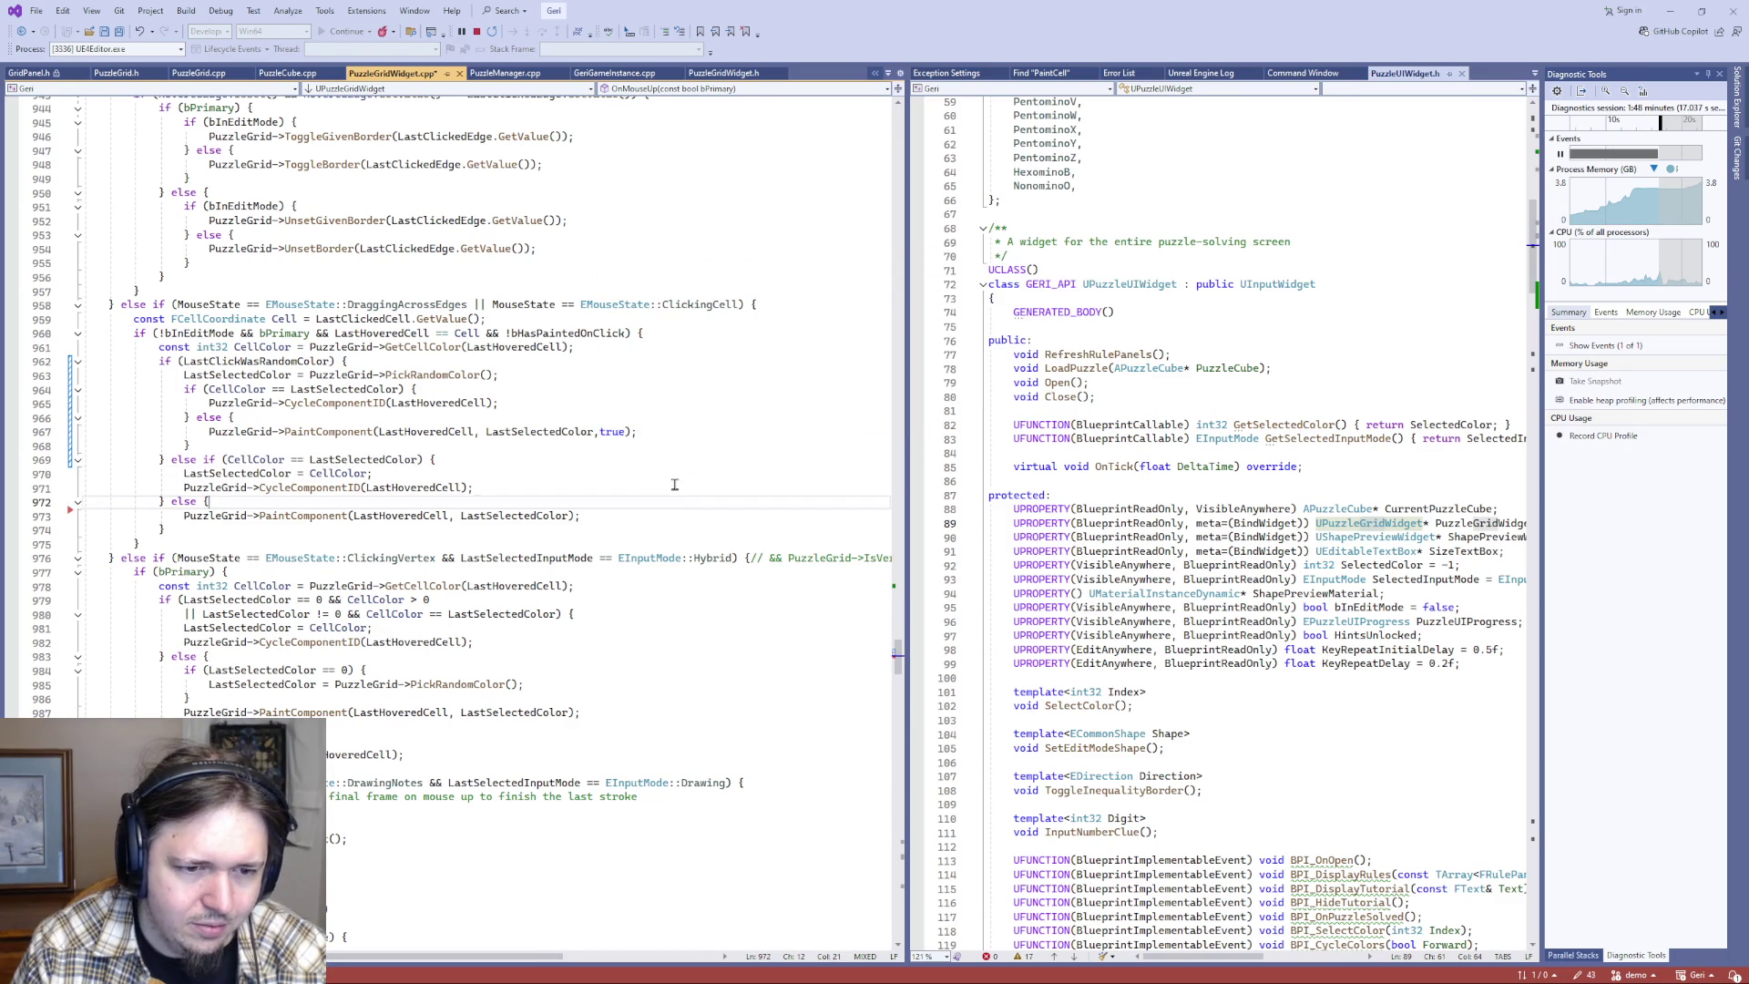
{"action": "type", "text": ", true"}
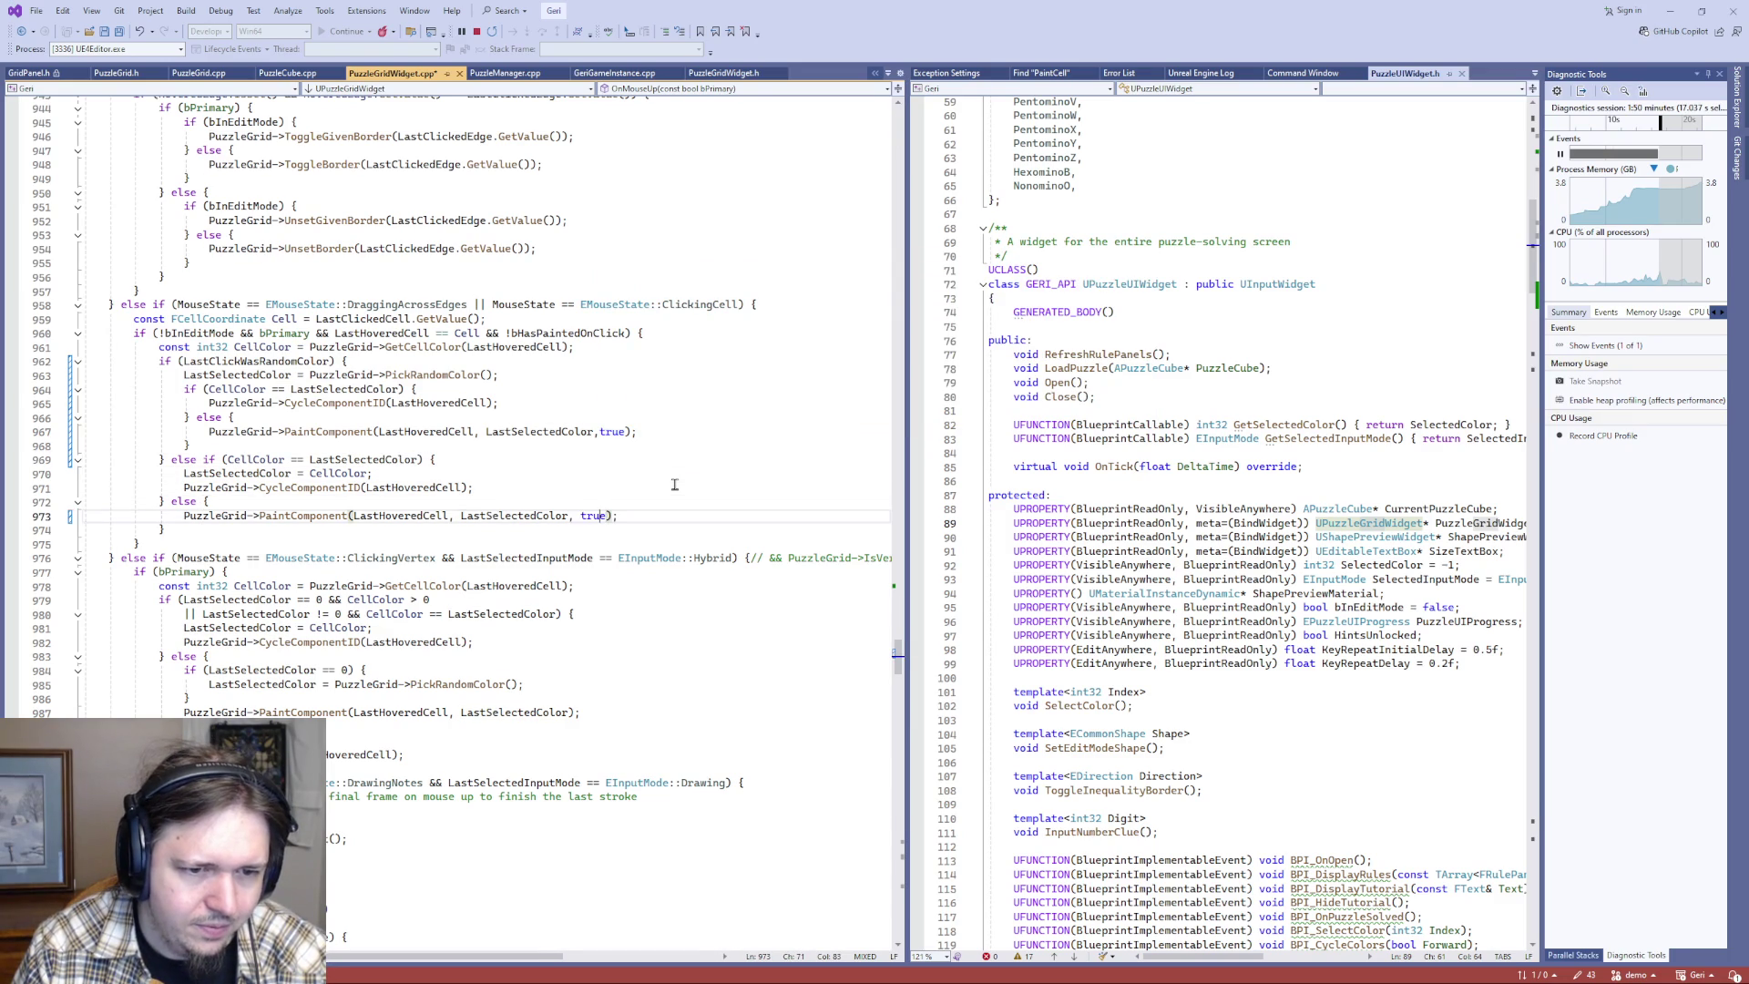
{"action": "key", "text": "Up"}
{"action": "key", "text": "Up"}
{"action": "key", "text": "Up"}
{"action": "key", "text": "Left"}
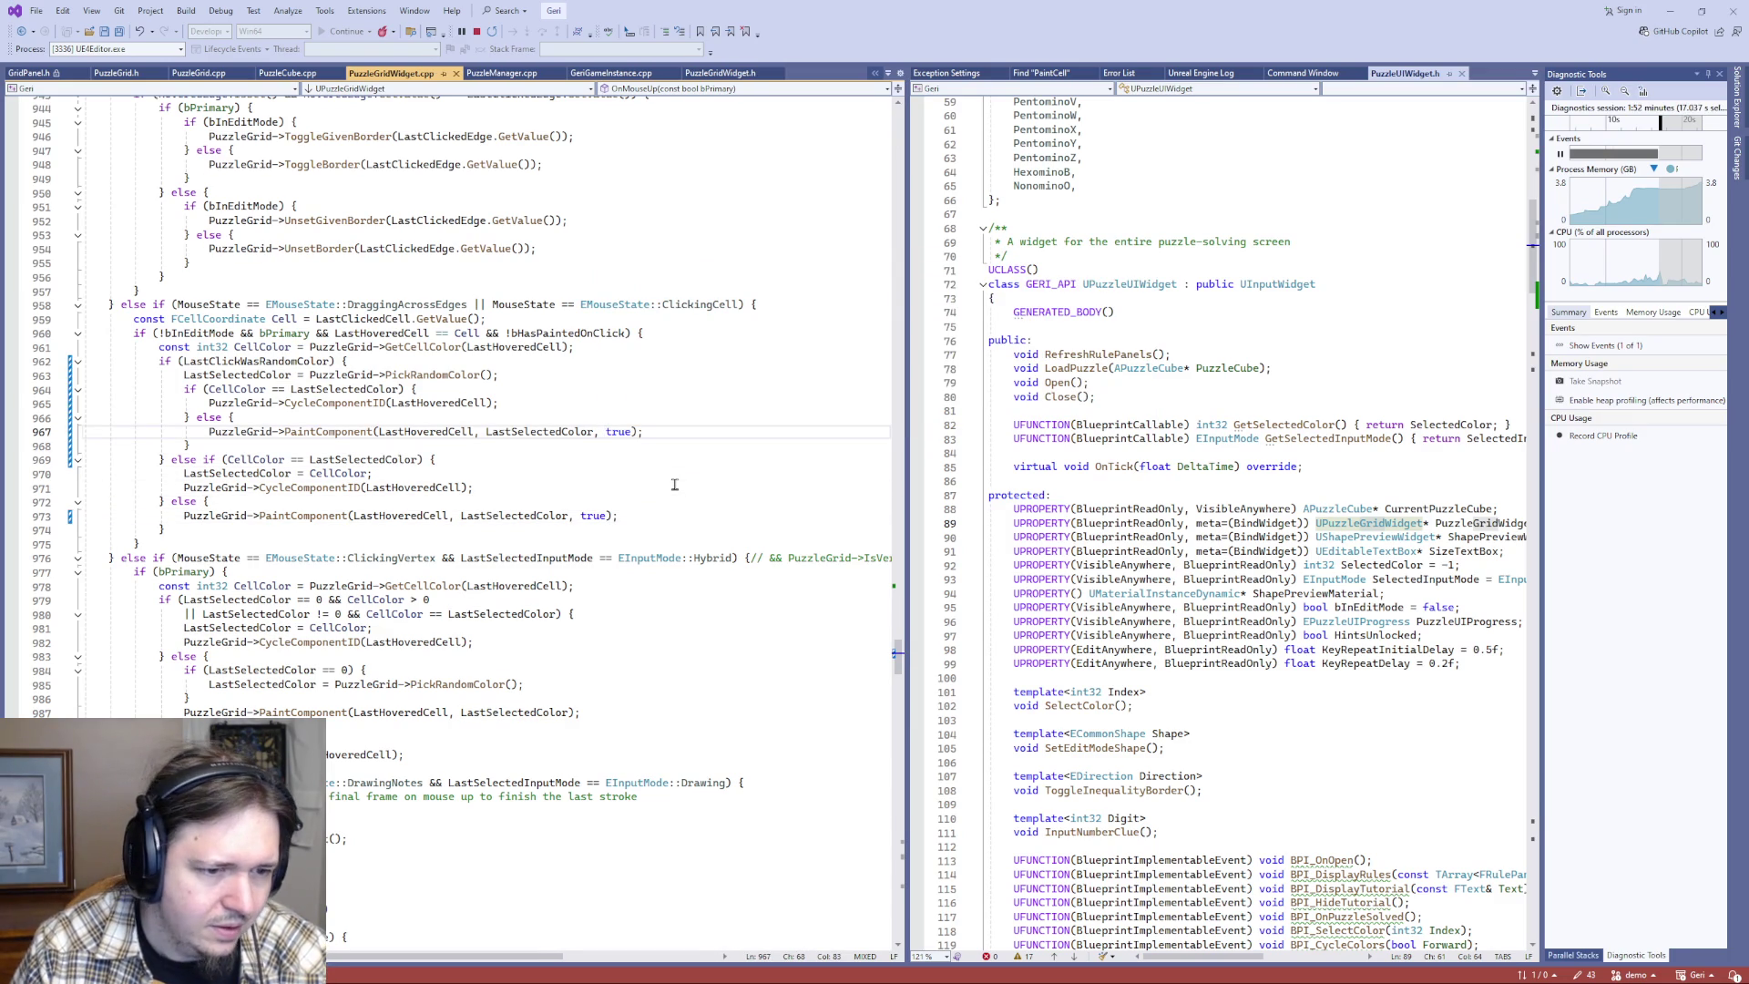
- Inspect LastSelectedColor on lines 979–987, then return to the running game
{"action": "left_click", "coordinate": [534, 682]}
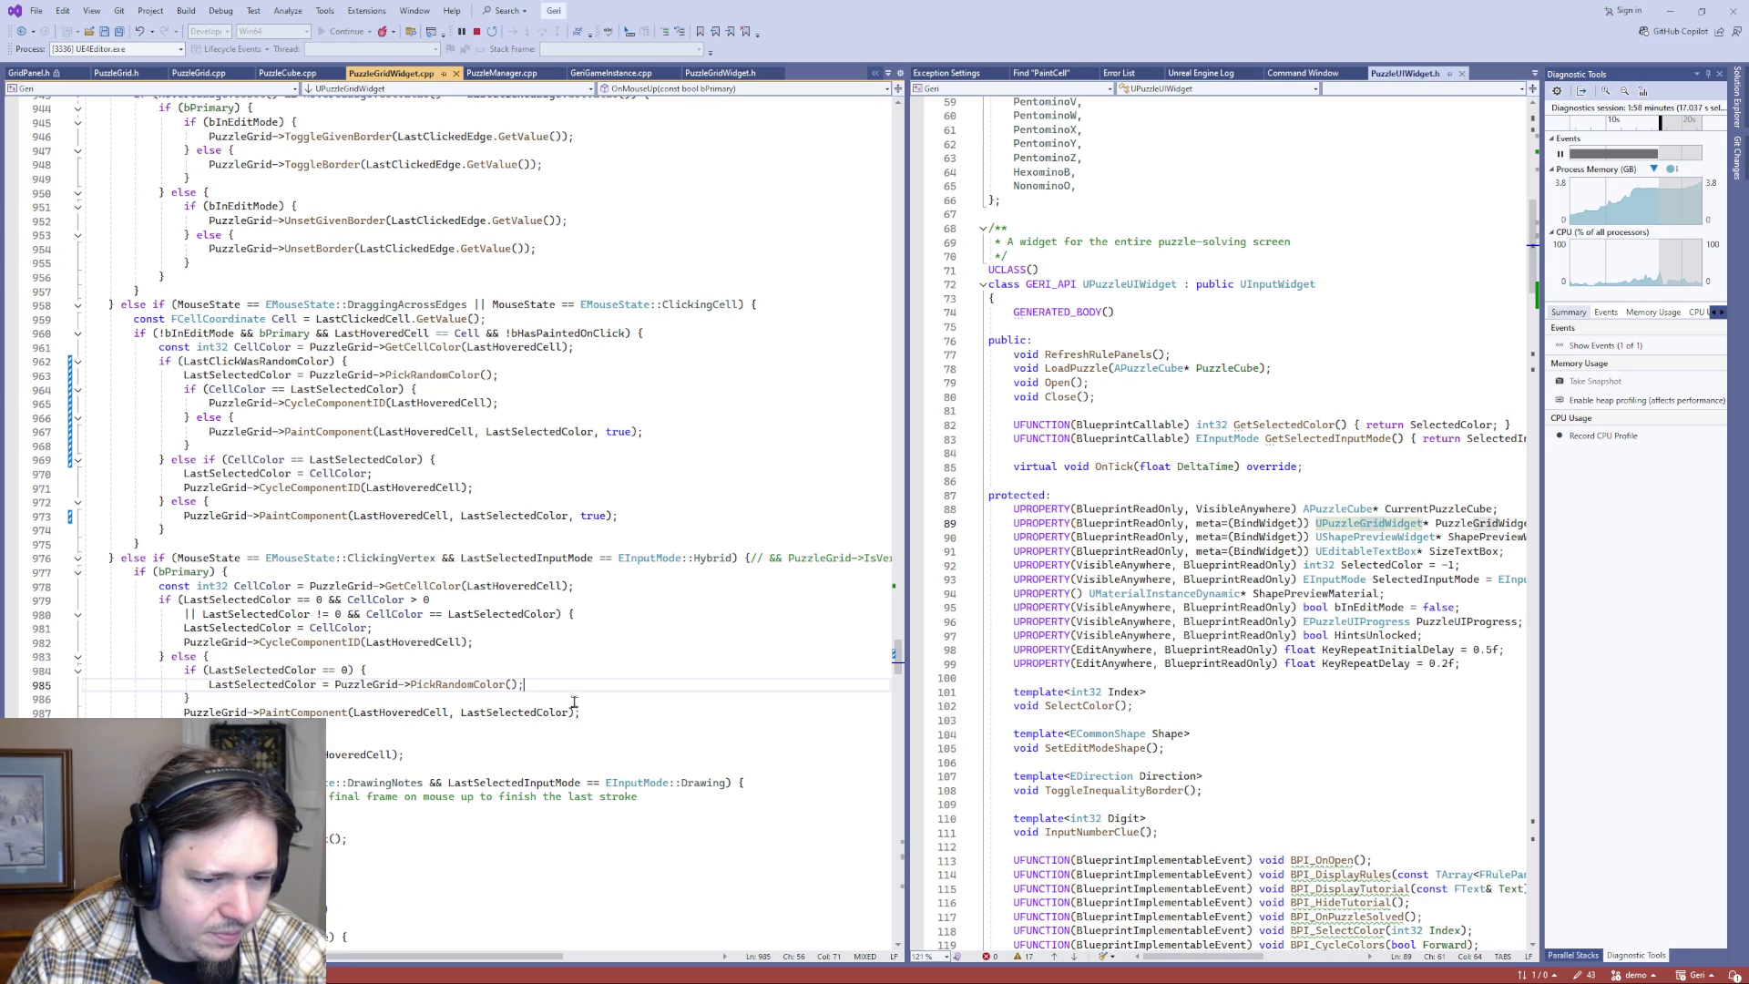
{"action": "left_click", "coordinate": [565, 713]}
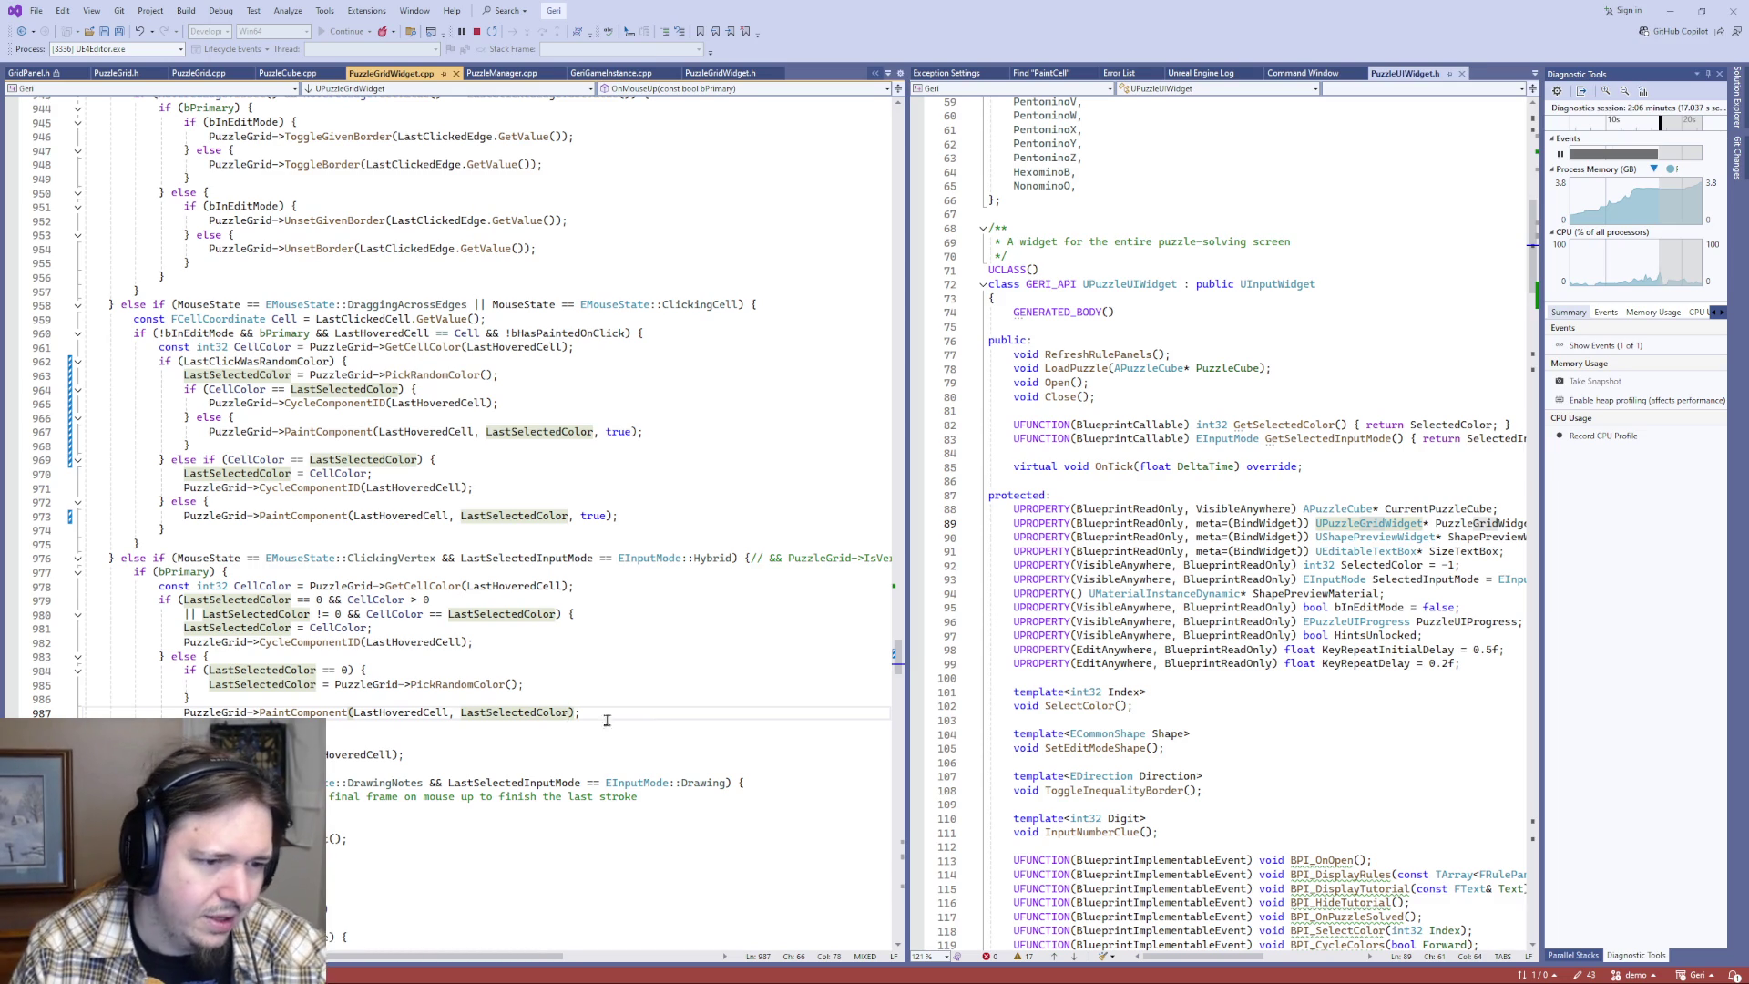
{"action": "double_click", "coordinate": [263, 601]}
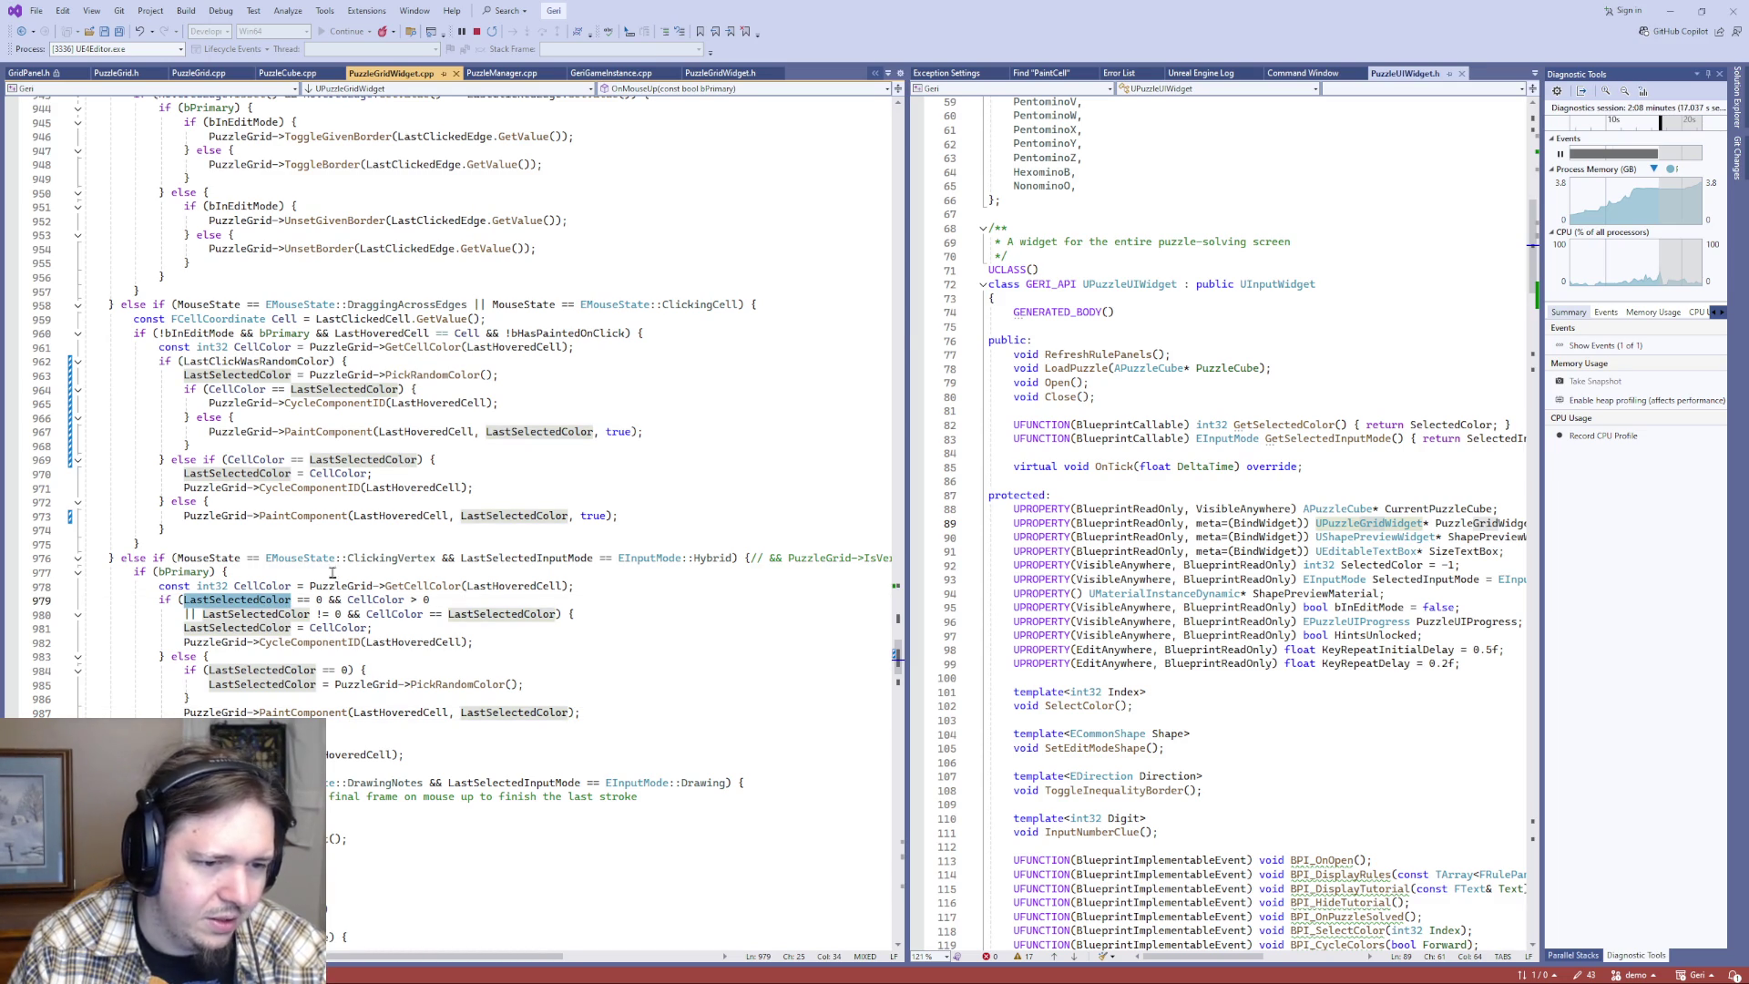
{"action": "key", "text": "alt+Tab"}
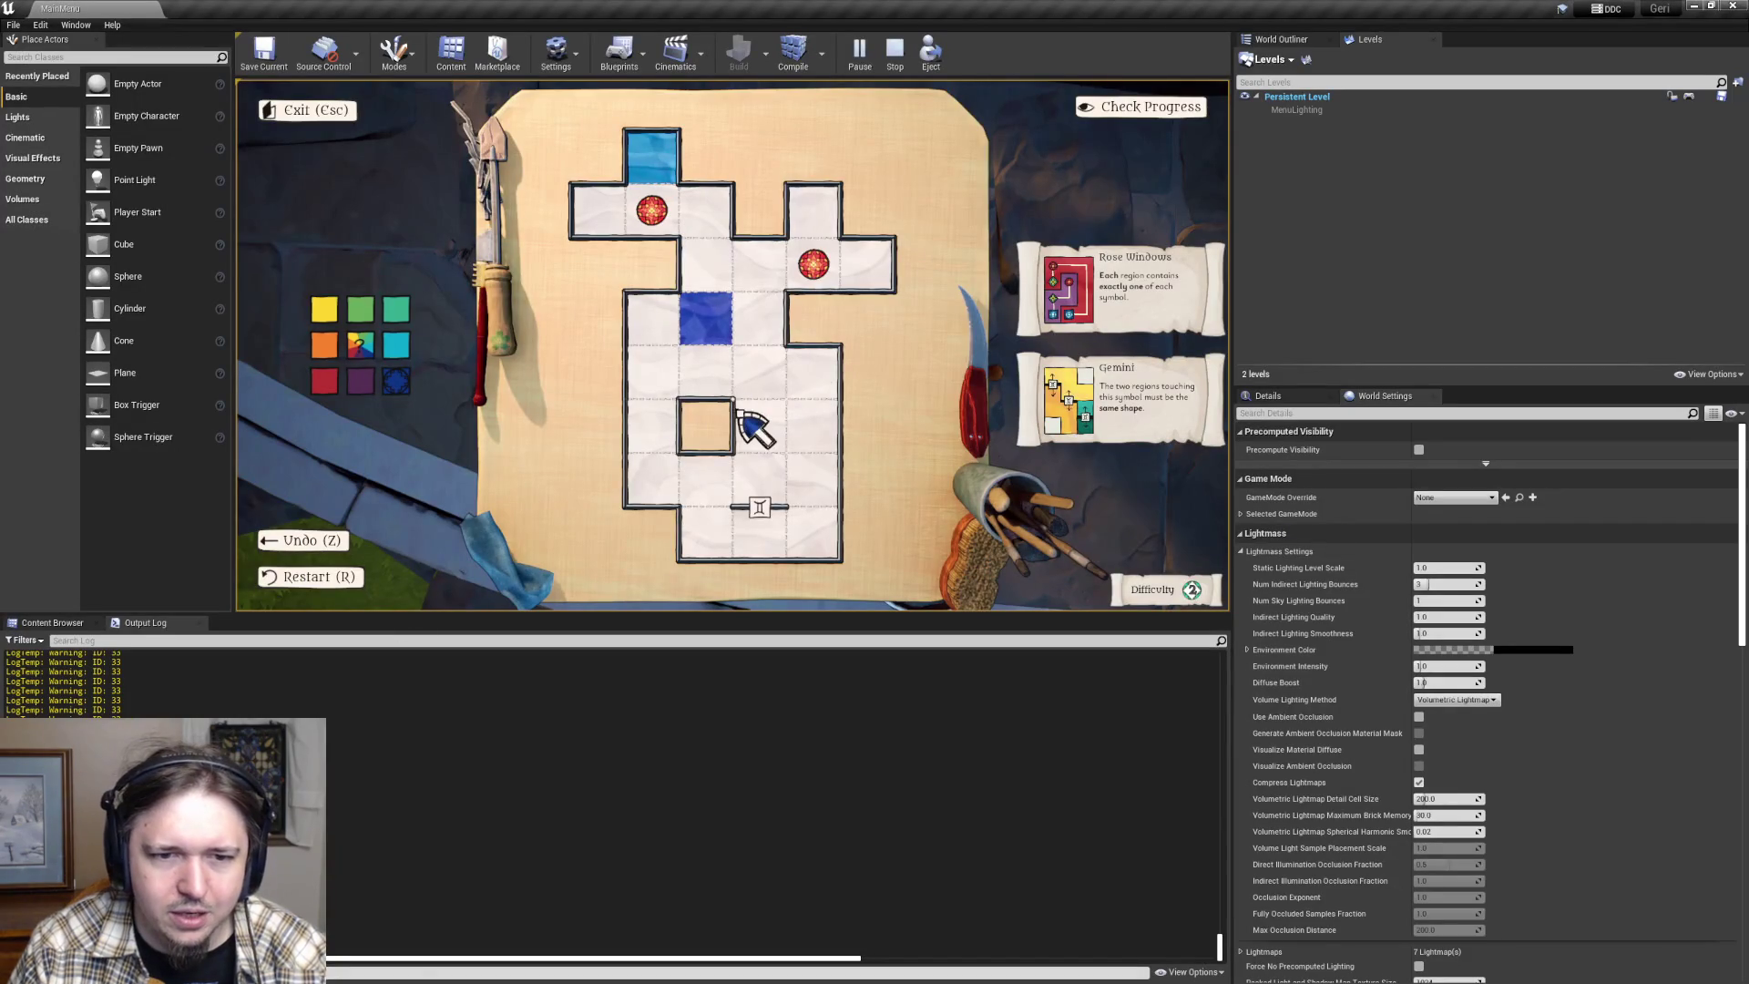
- Paint neighbouring grid cells blue, then recolour them purple while watching the logged IDs
{"action": "left_click", "coordinate": [744, 406]}
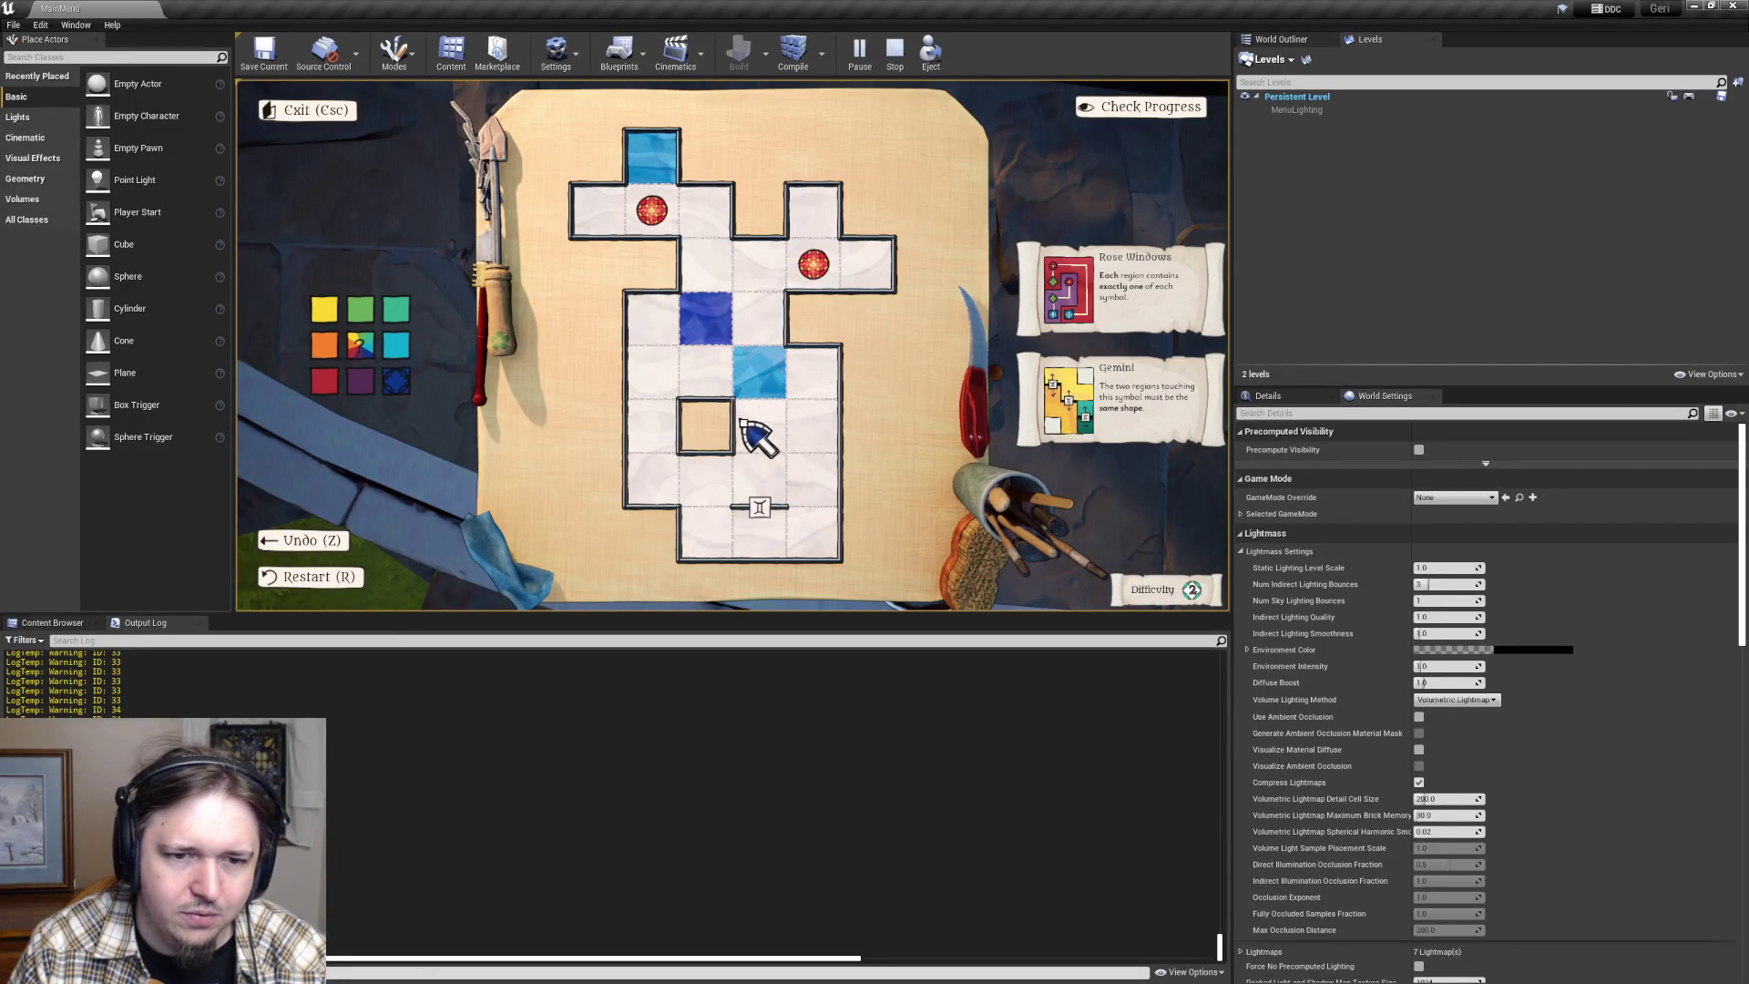
{"action": "left_click", "coordinate": [731, 358]}
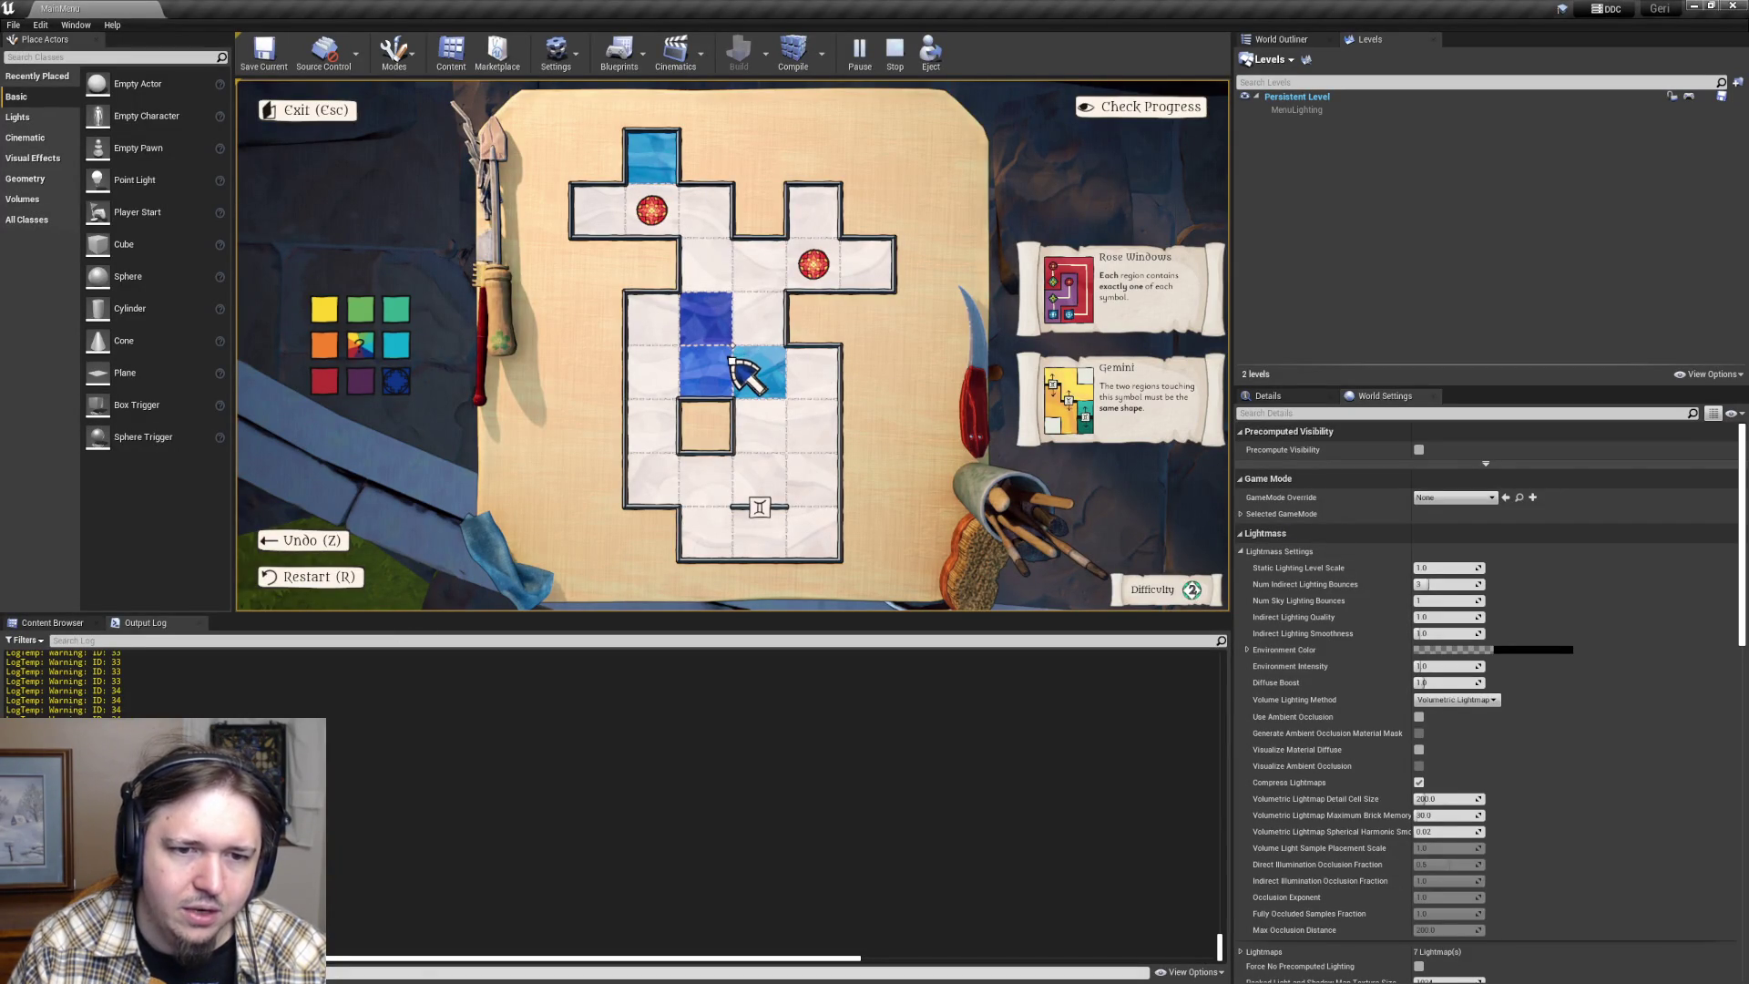
{"action": "left_click", "coordinate": [363, 387]}
{"action": "left_click", "coordinate": [732, 358]}
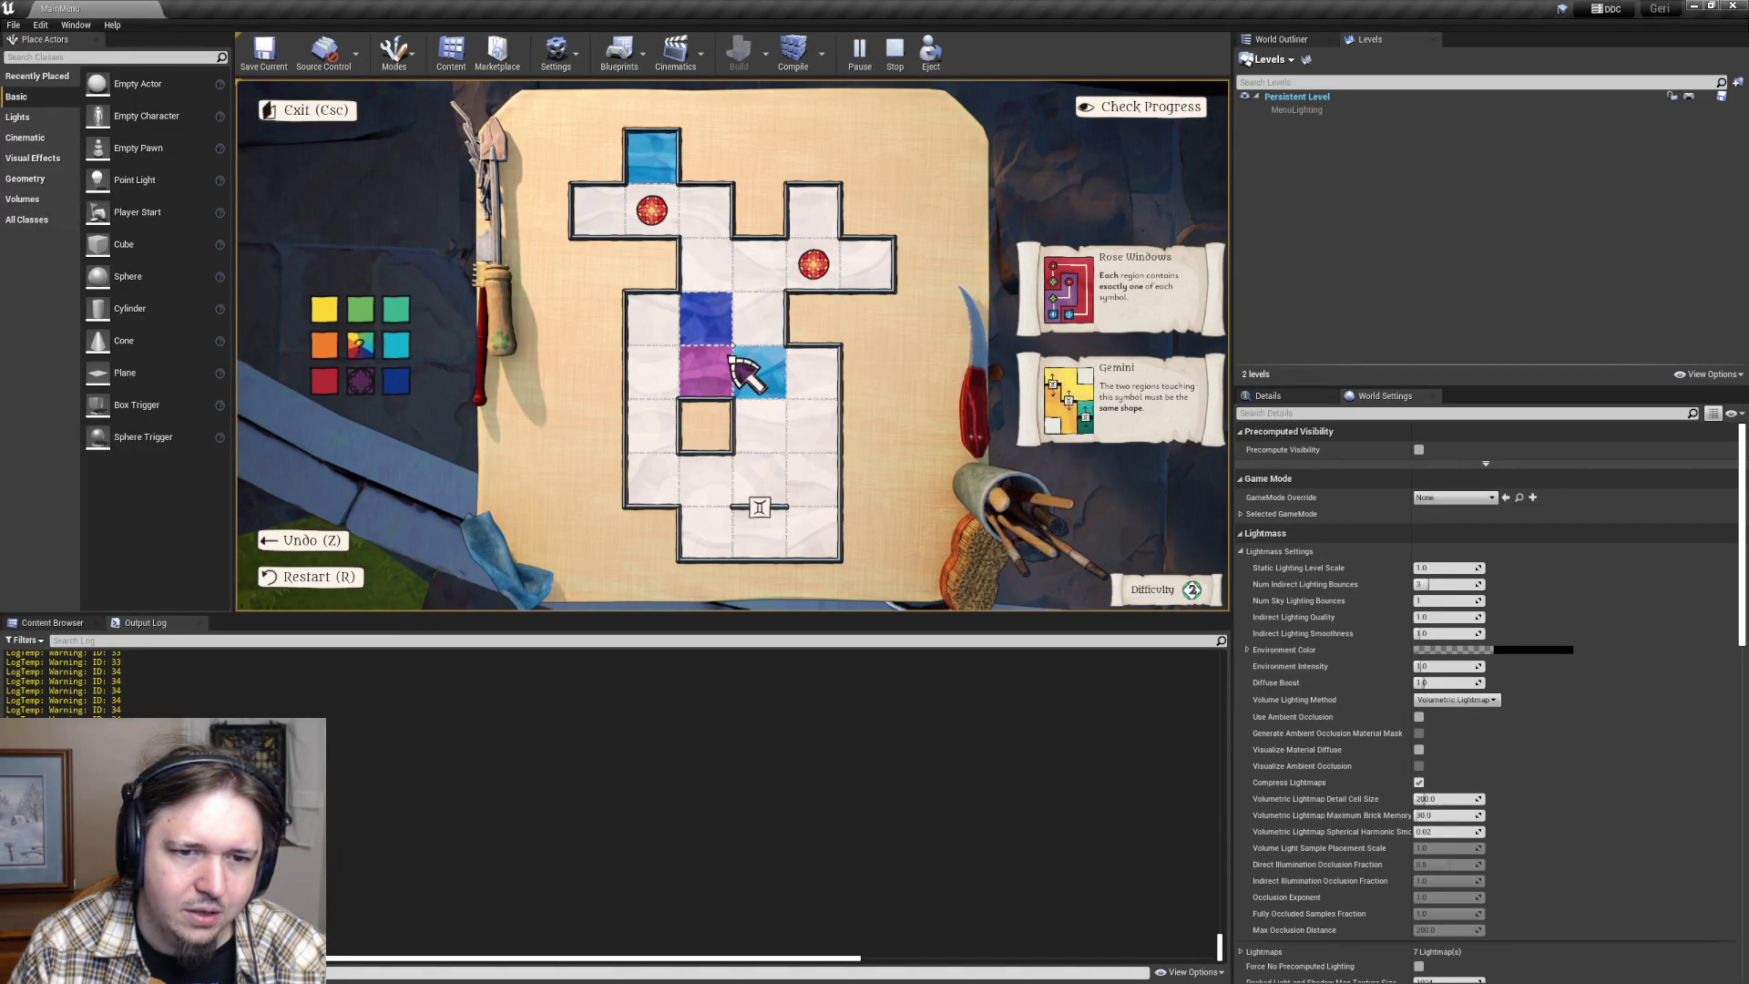
{"action": "left_click", "coordinate": [726, 349]}
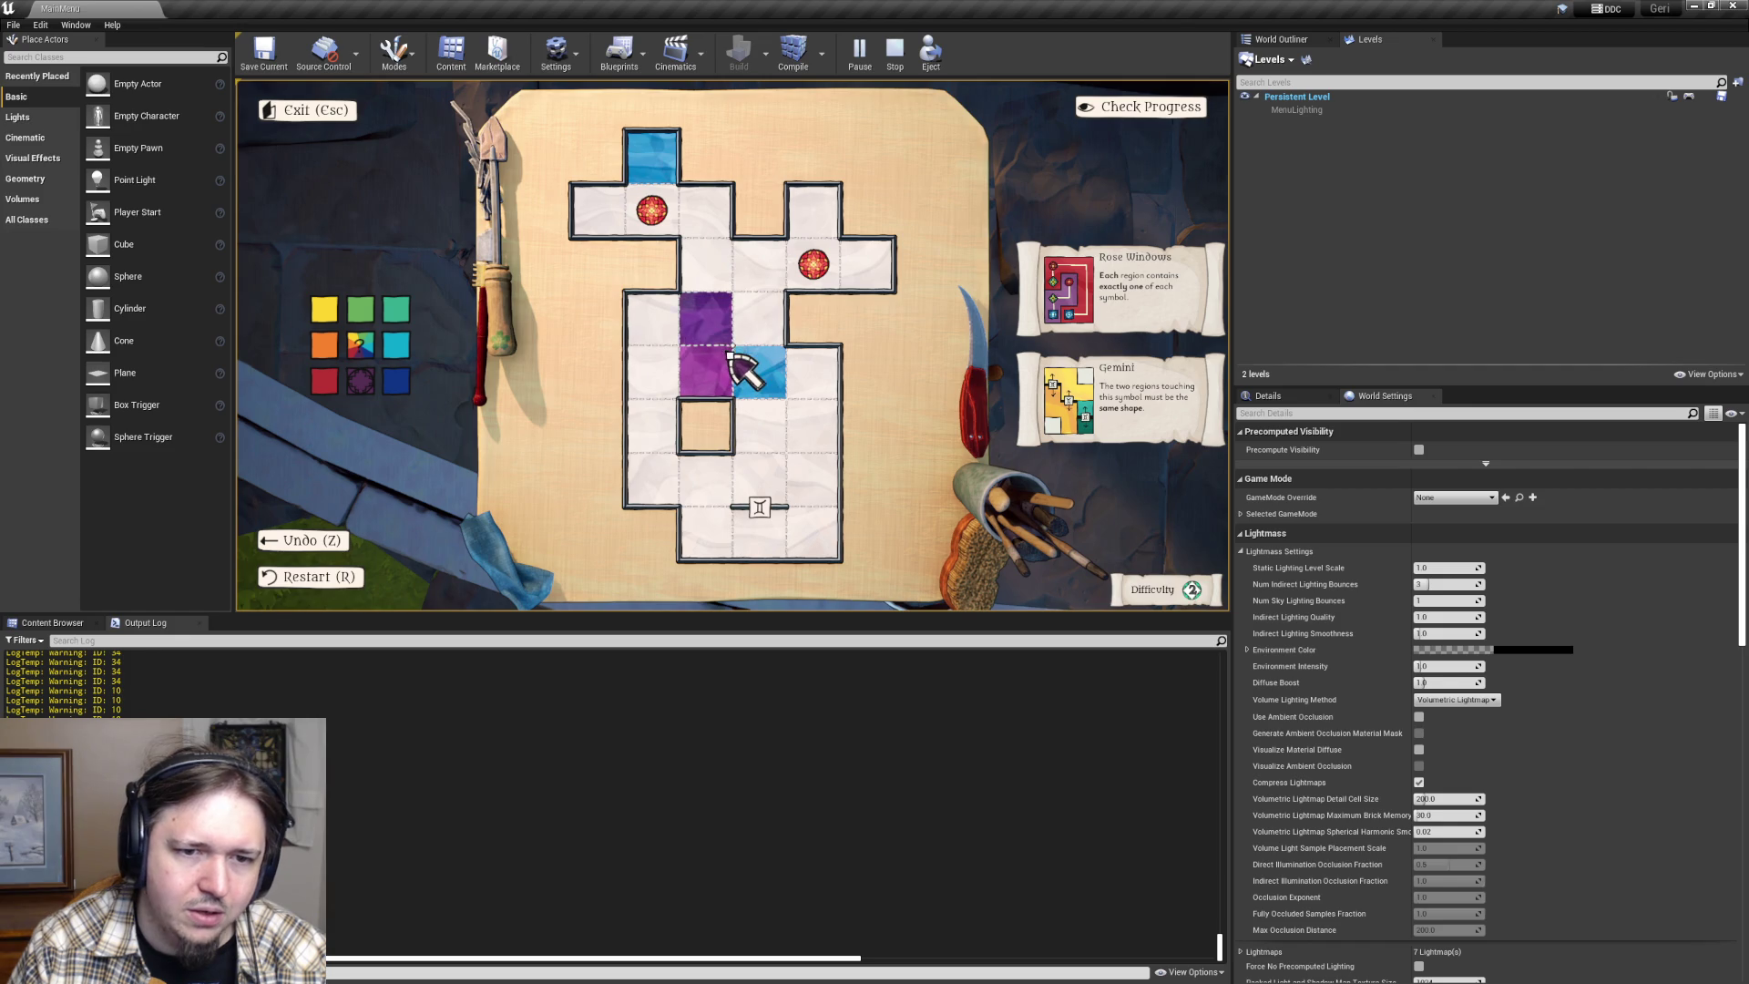
{"action": "left_click", "coordinate": [730, 351]}
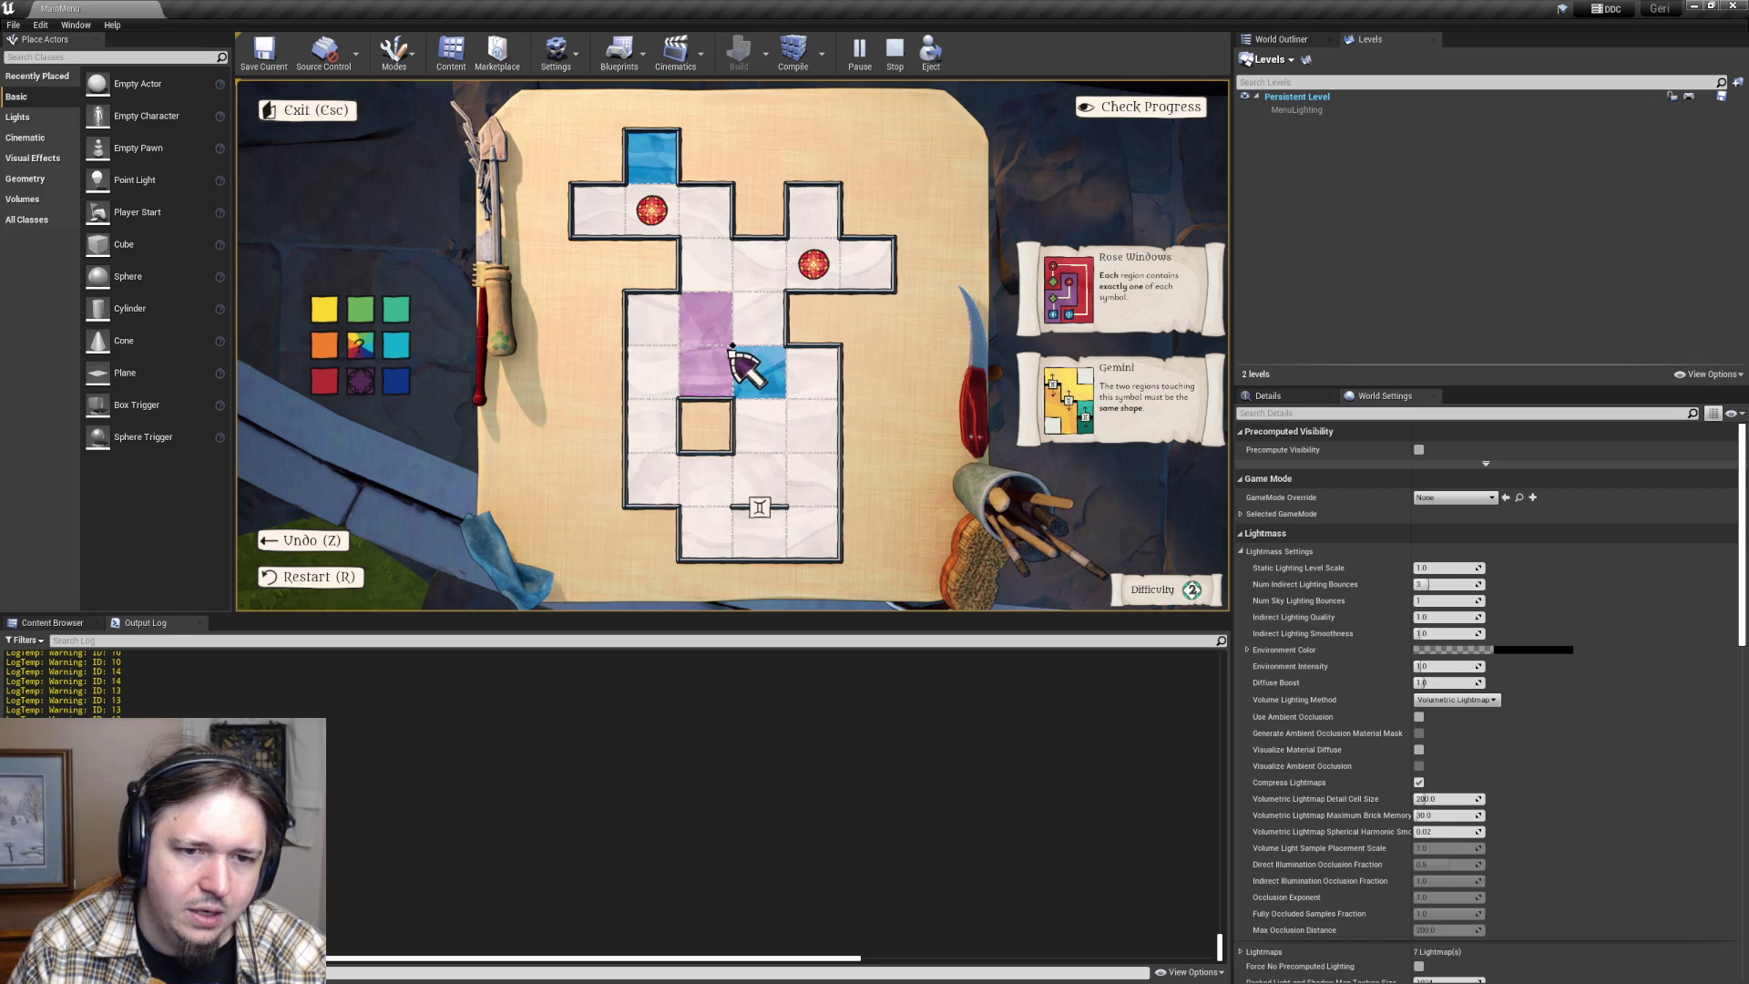
{"action": "left_click", "coordinate": [756, 369]}
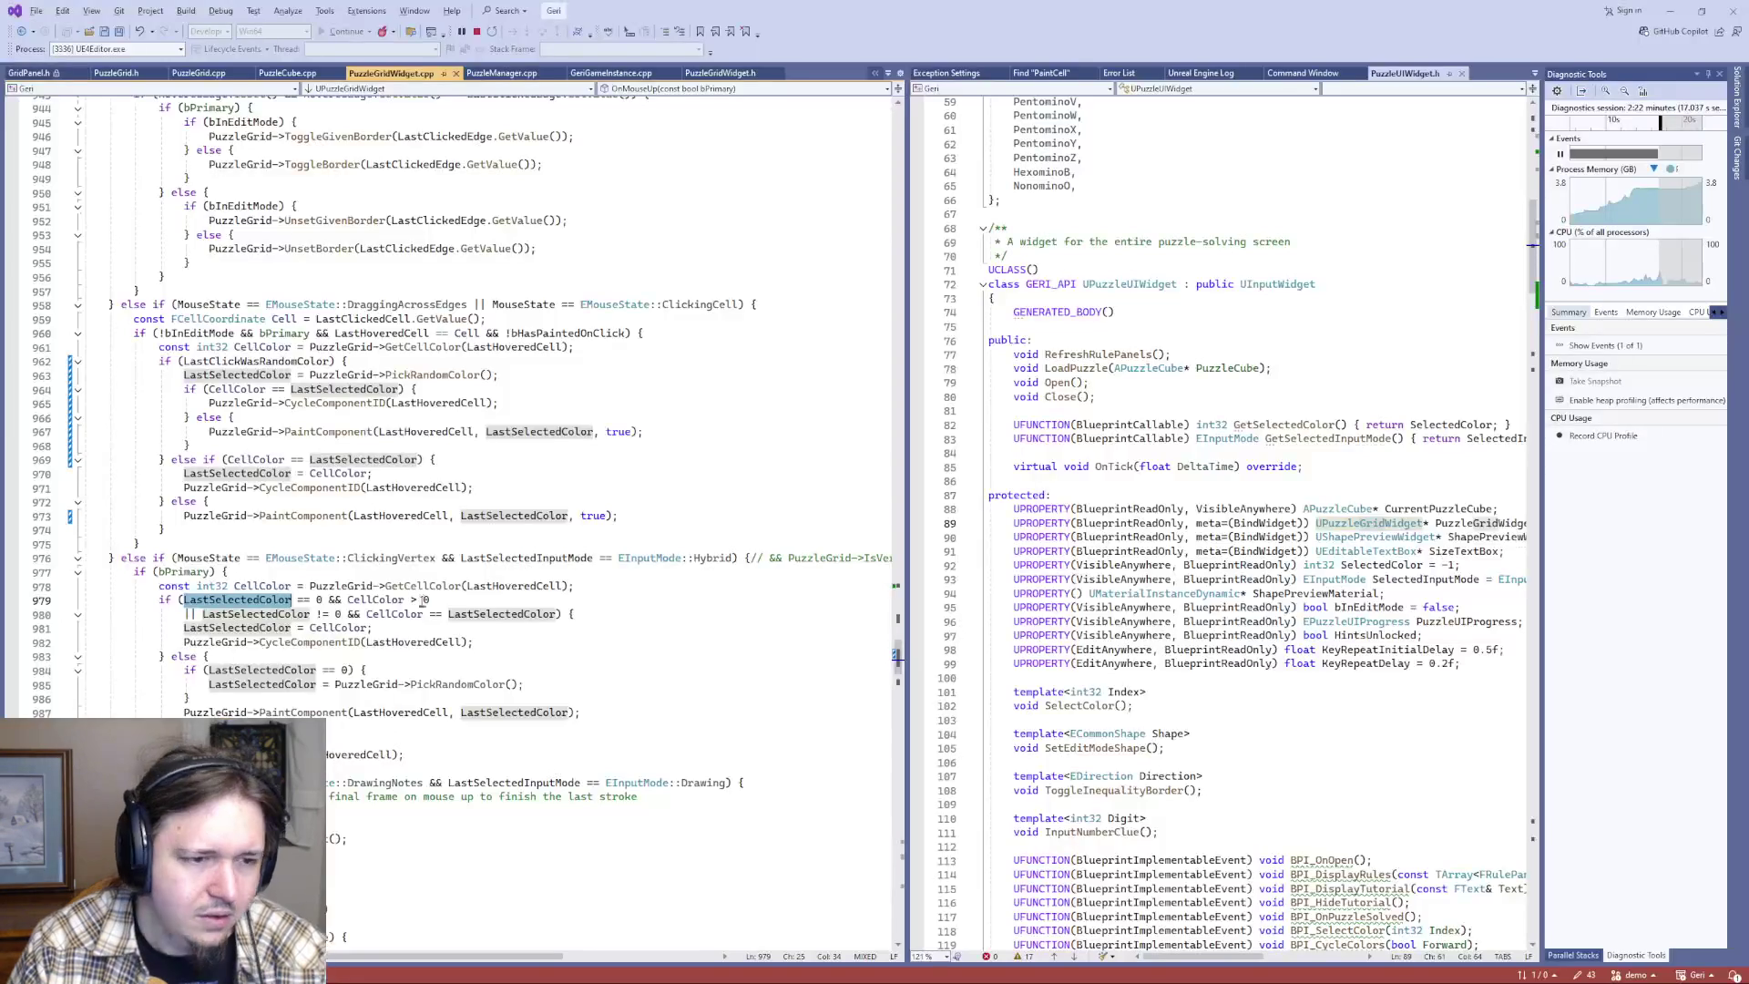
- Replace lines 979–987 with the random-color block from lines 962–974 and save PuzzleGridWidget.cpp
{"action": "left_click", "coordinate": [161, 599]}
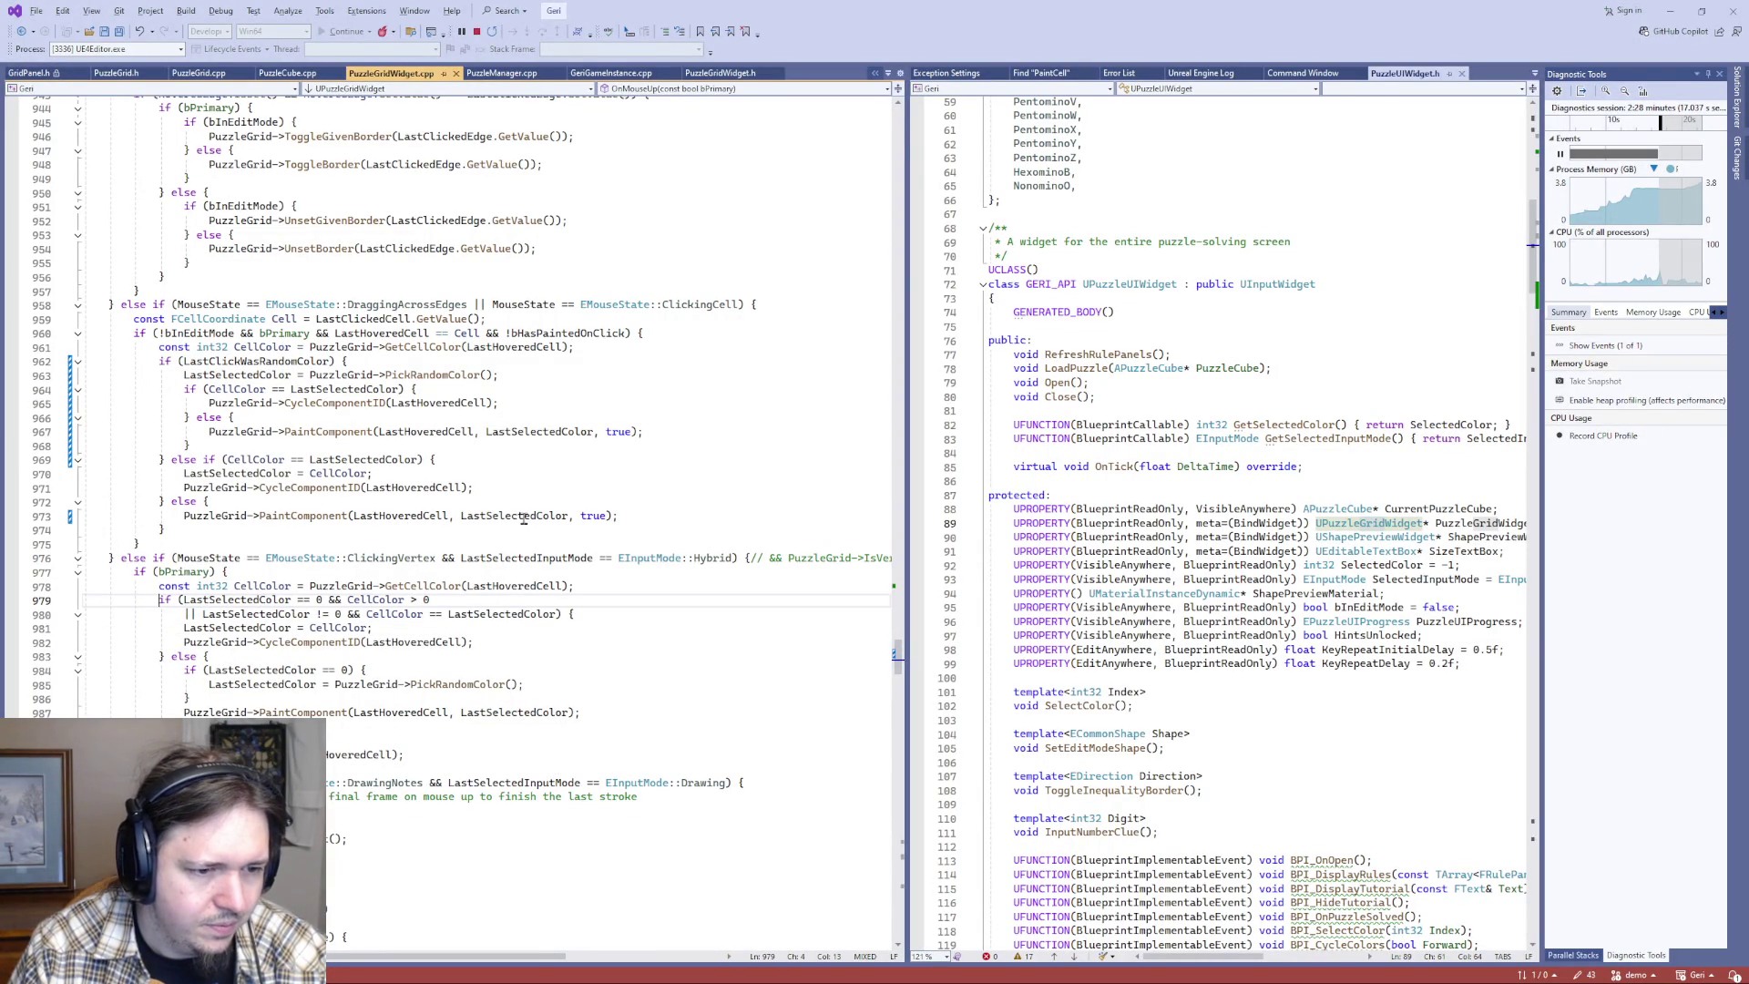
{"action": "mouse_move", "coordinate": [158, 361]}
{"action": "left_mouse_down"}
{"action": "mouse_move", "coordinate": [209, 392]}
{"action": "mouse_move", "coordinate": [242, 534]}
{"action": "left_mouse_up"}
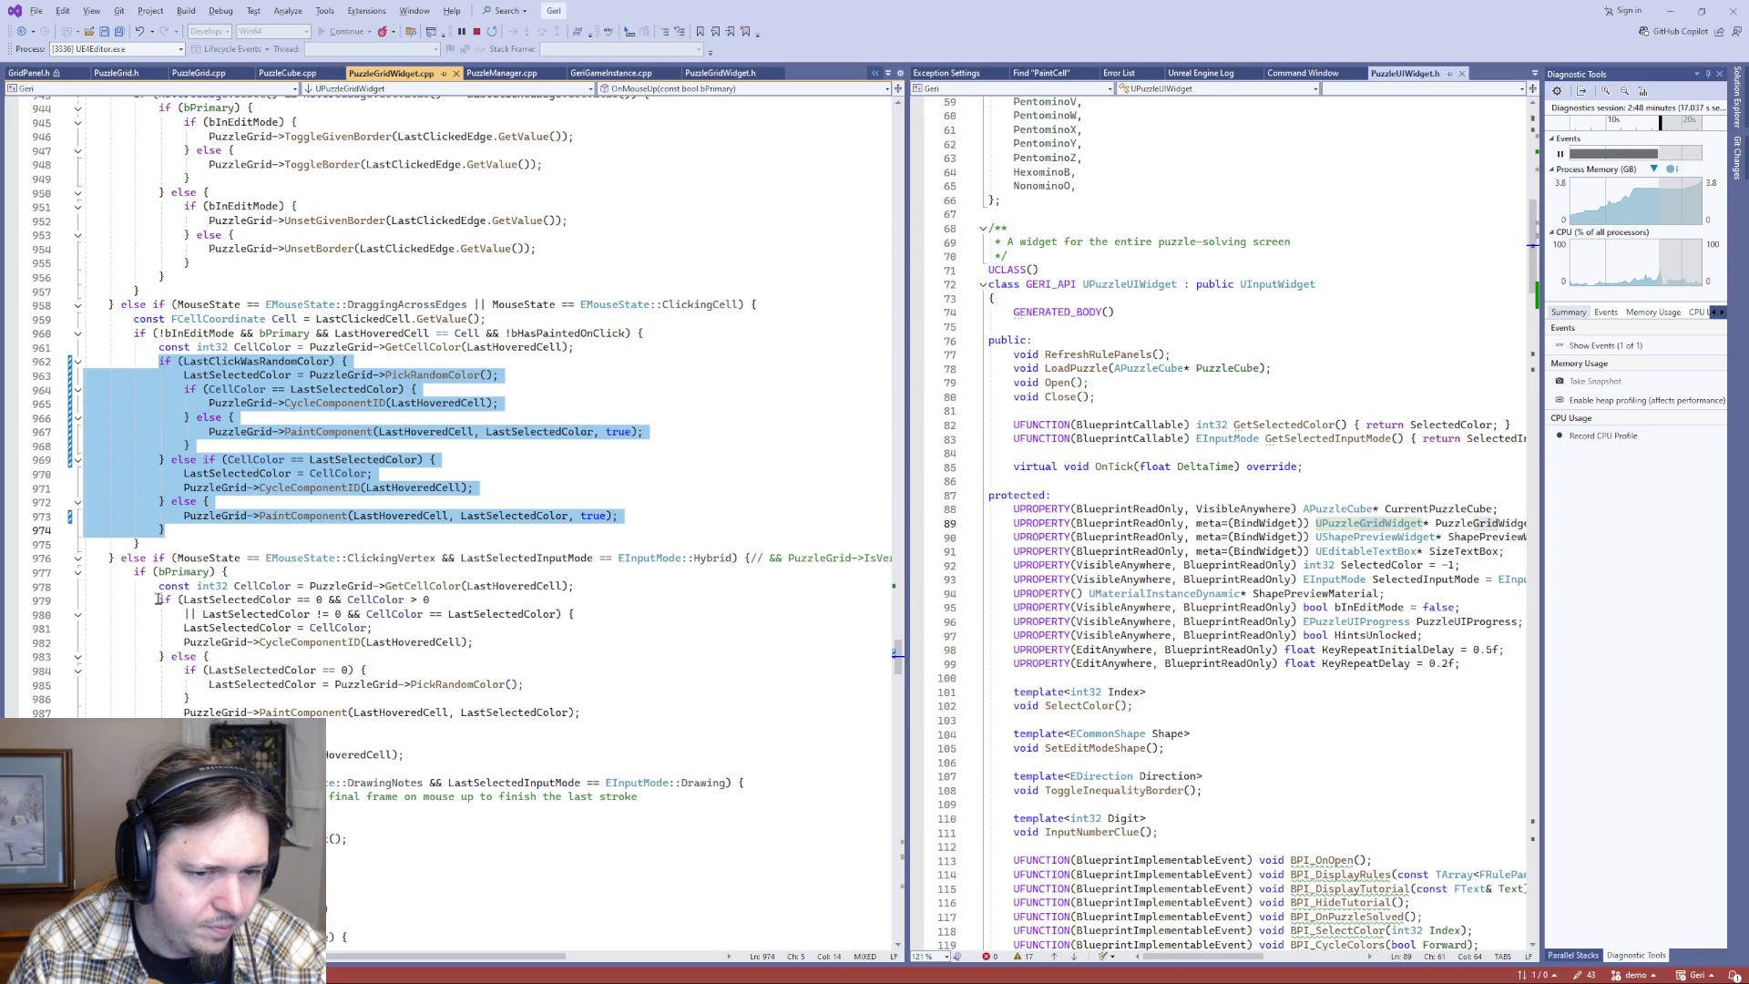
{"action": "left_click_drag", "start_coordinate": [159, 598], "coordinate": [583, 717]}
{"action": "key", "text": "ctrl+v"}
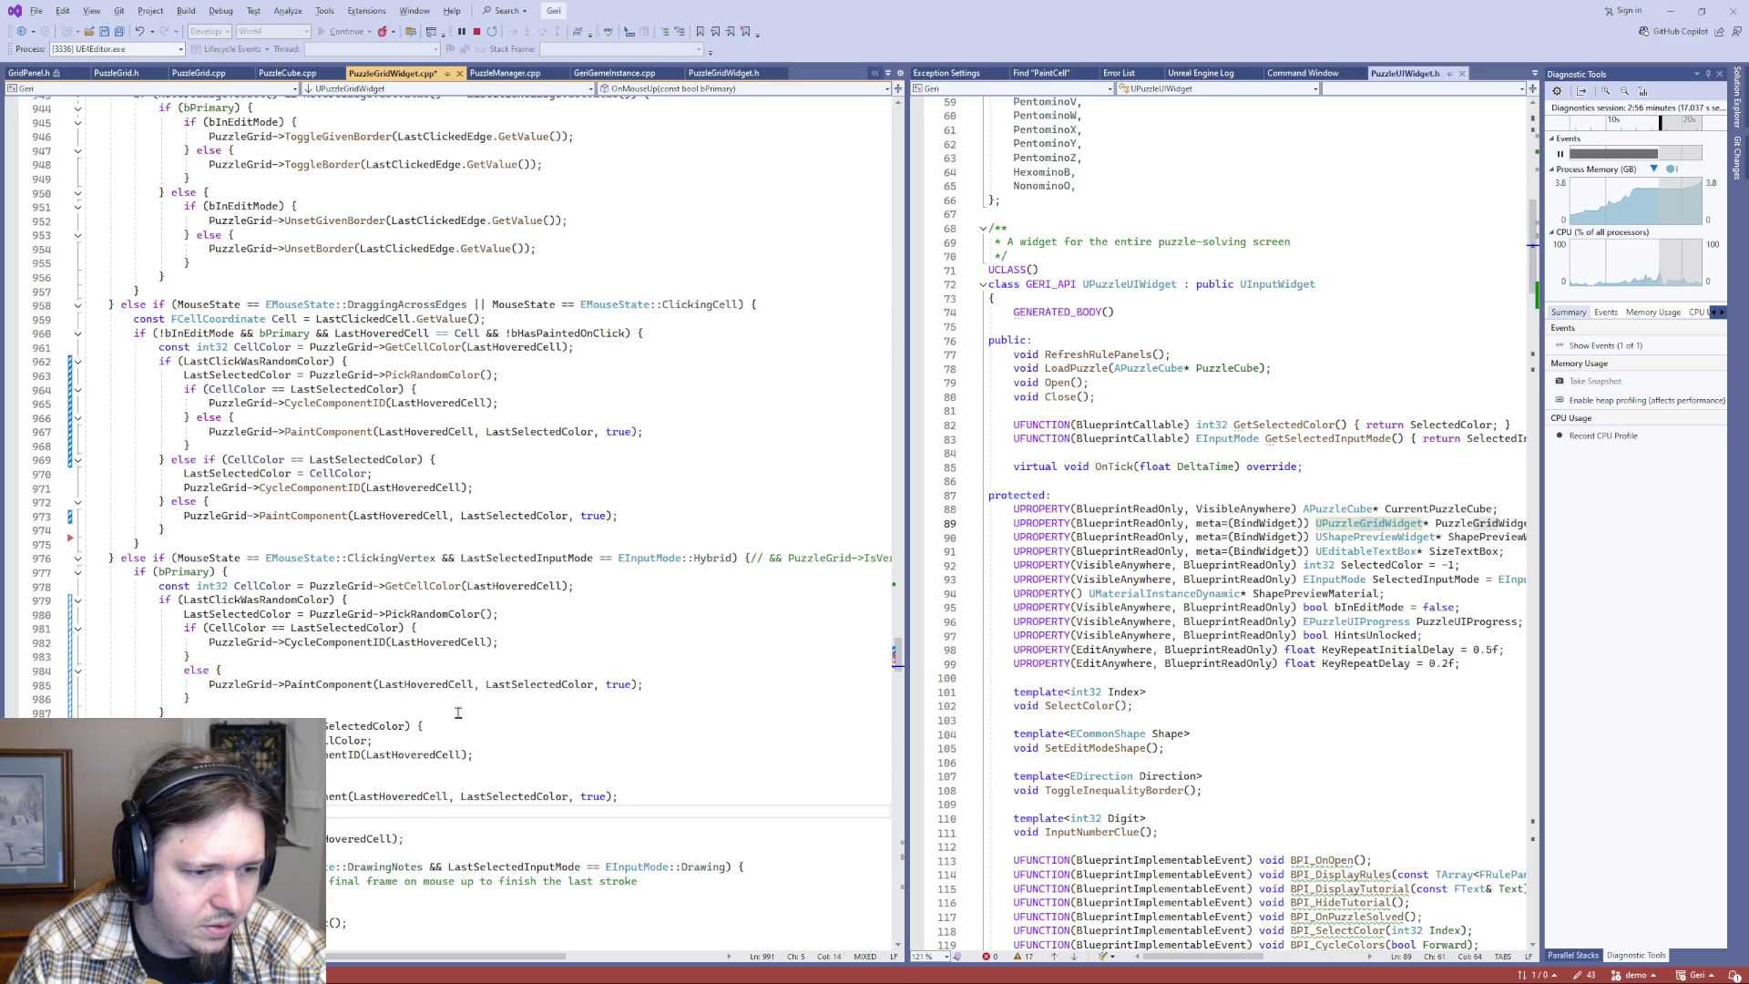
{"action": "key", "text": "ctrl+s"}
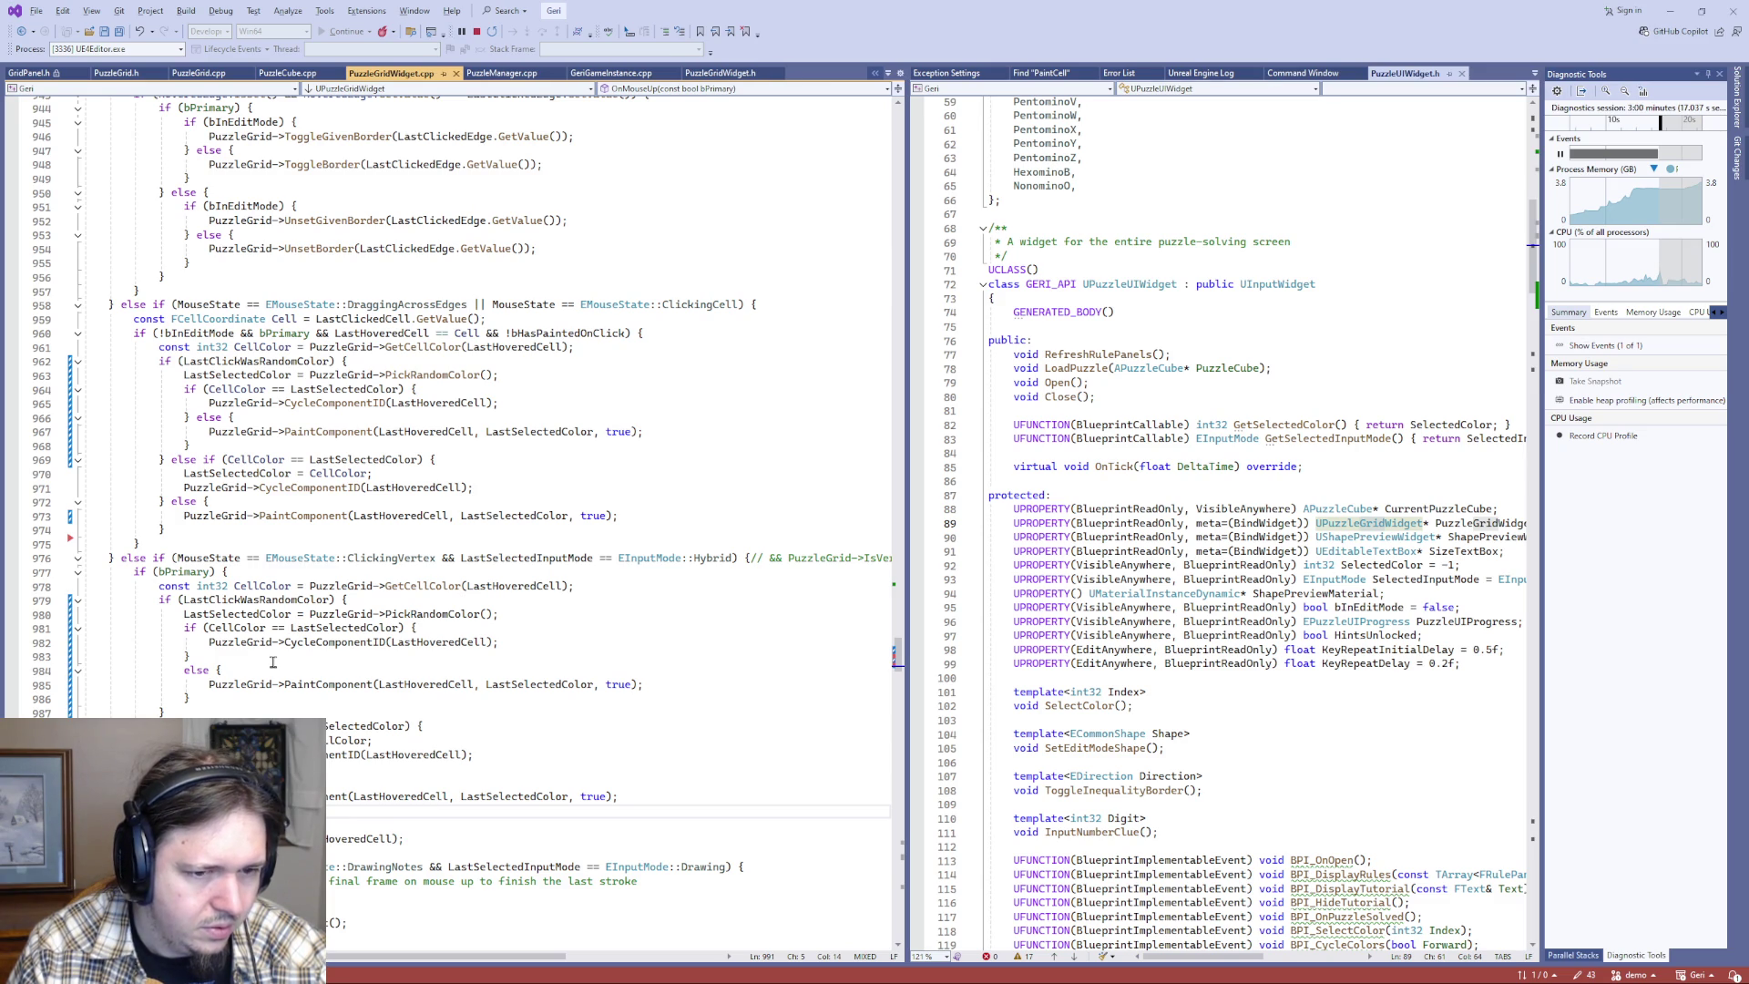
- Find all PaintComponent references and open the match on line 910
{"action": "double_click", "coordinate": [301, 796]}
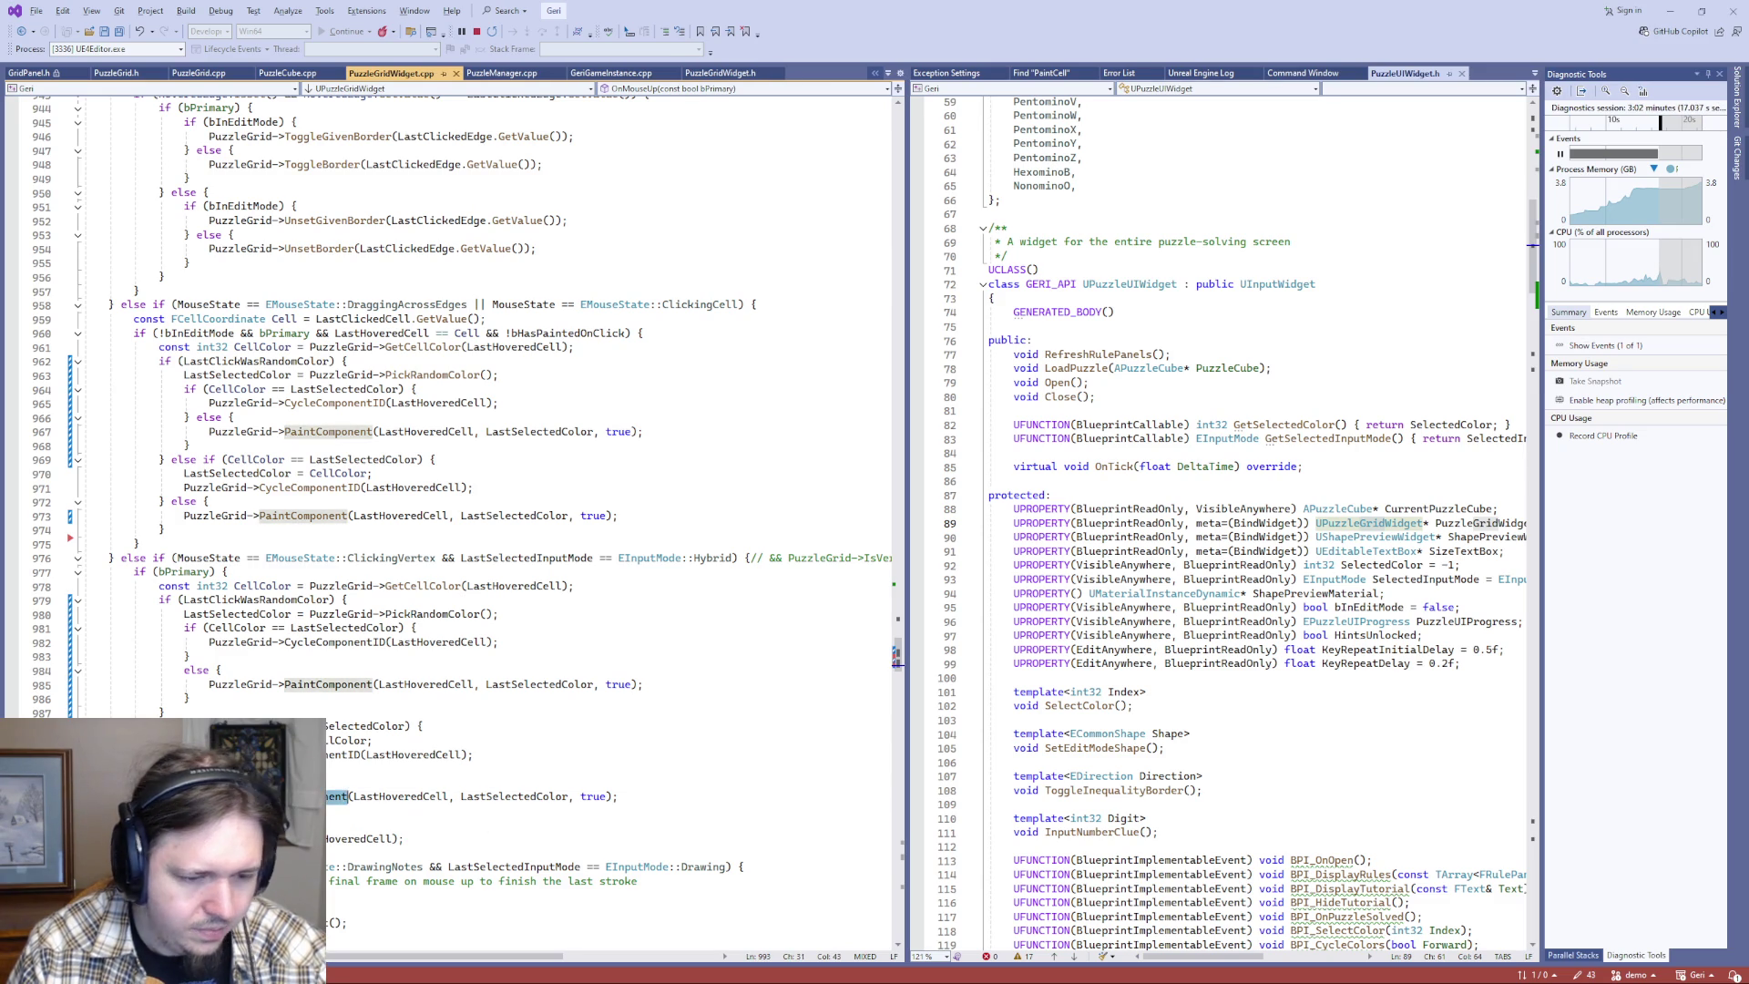
{"action": "key", "text": "Return"}
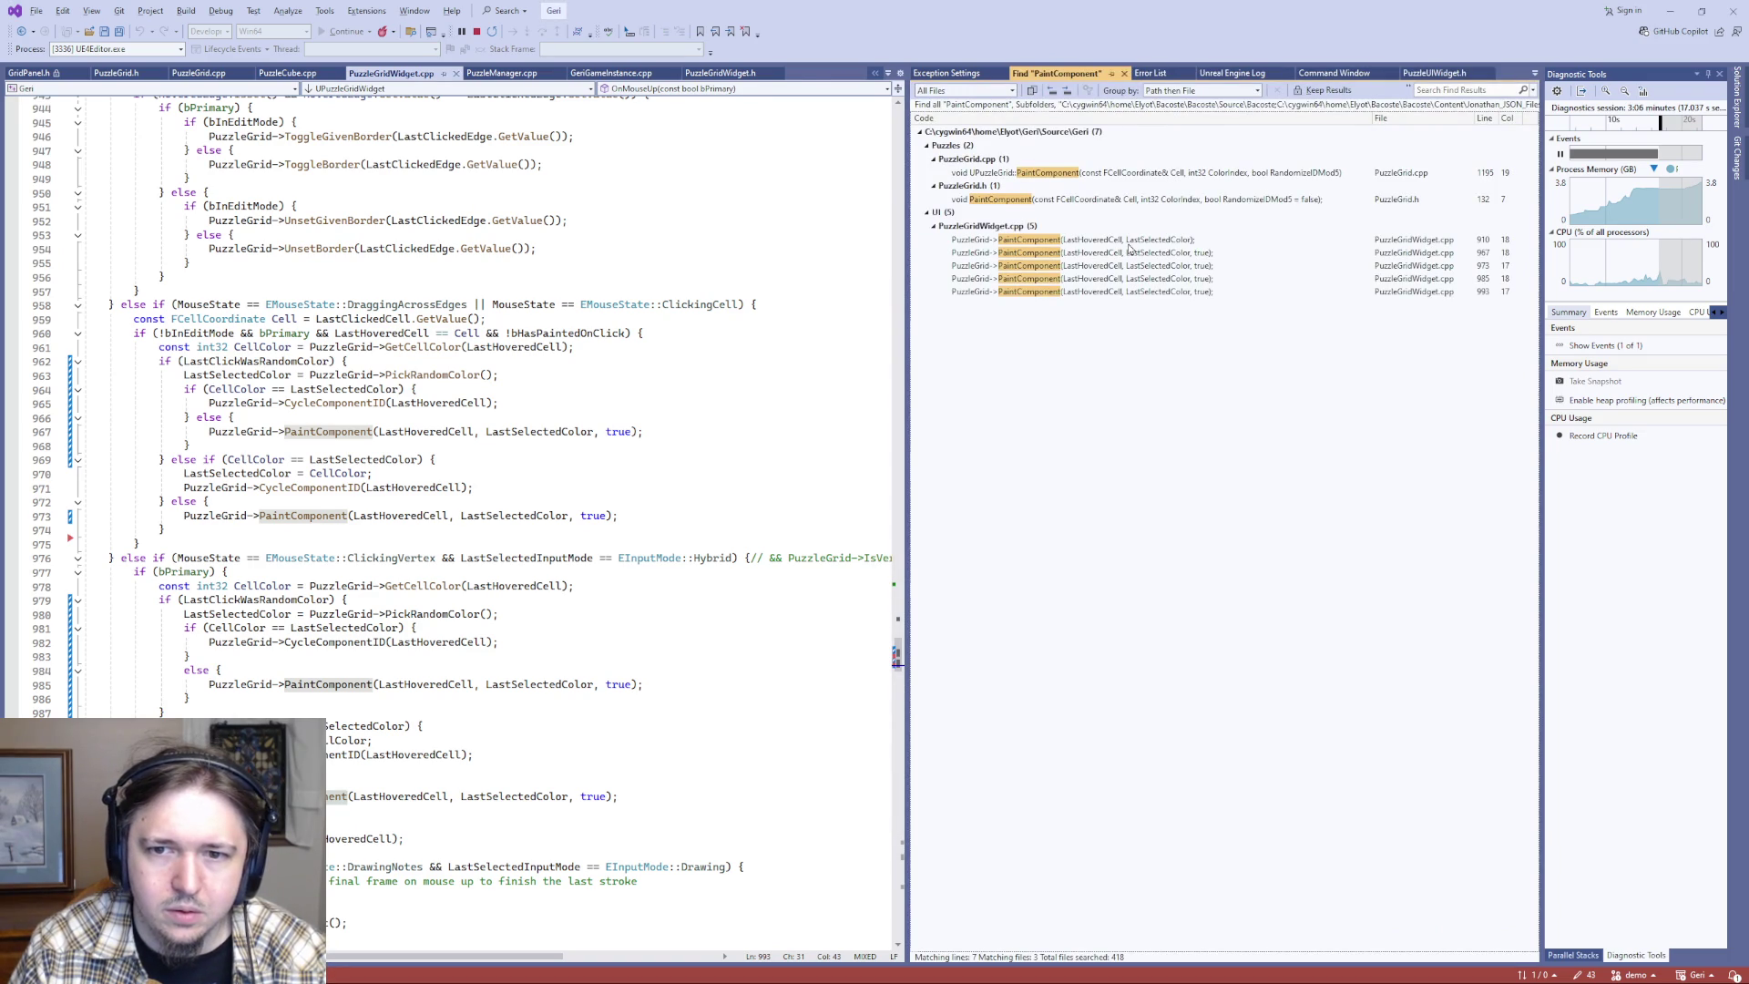
{"action": "double_click", "coordinate": [1127, 240]}
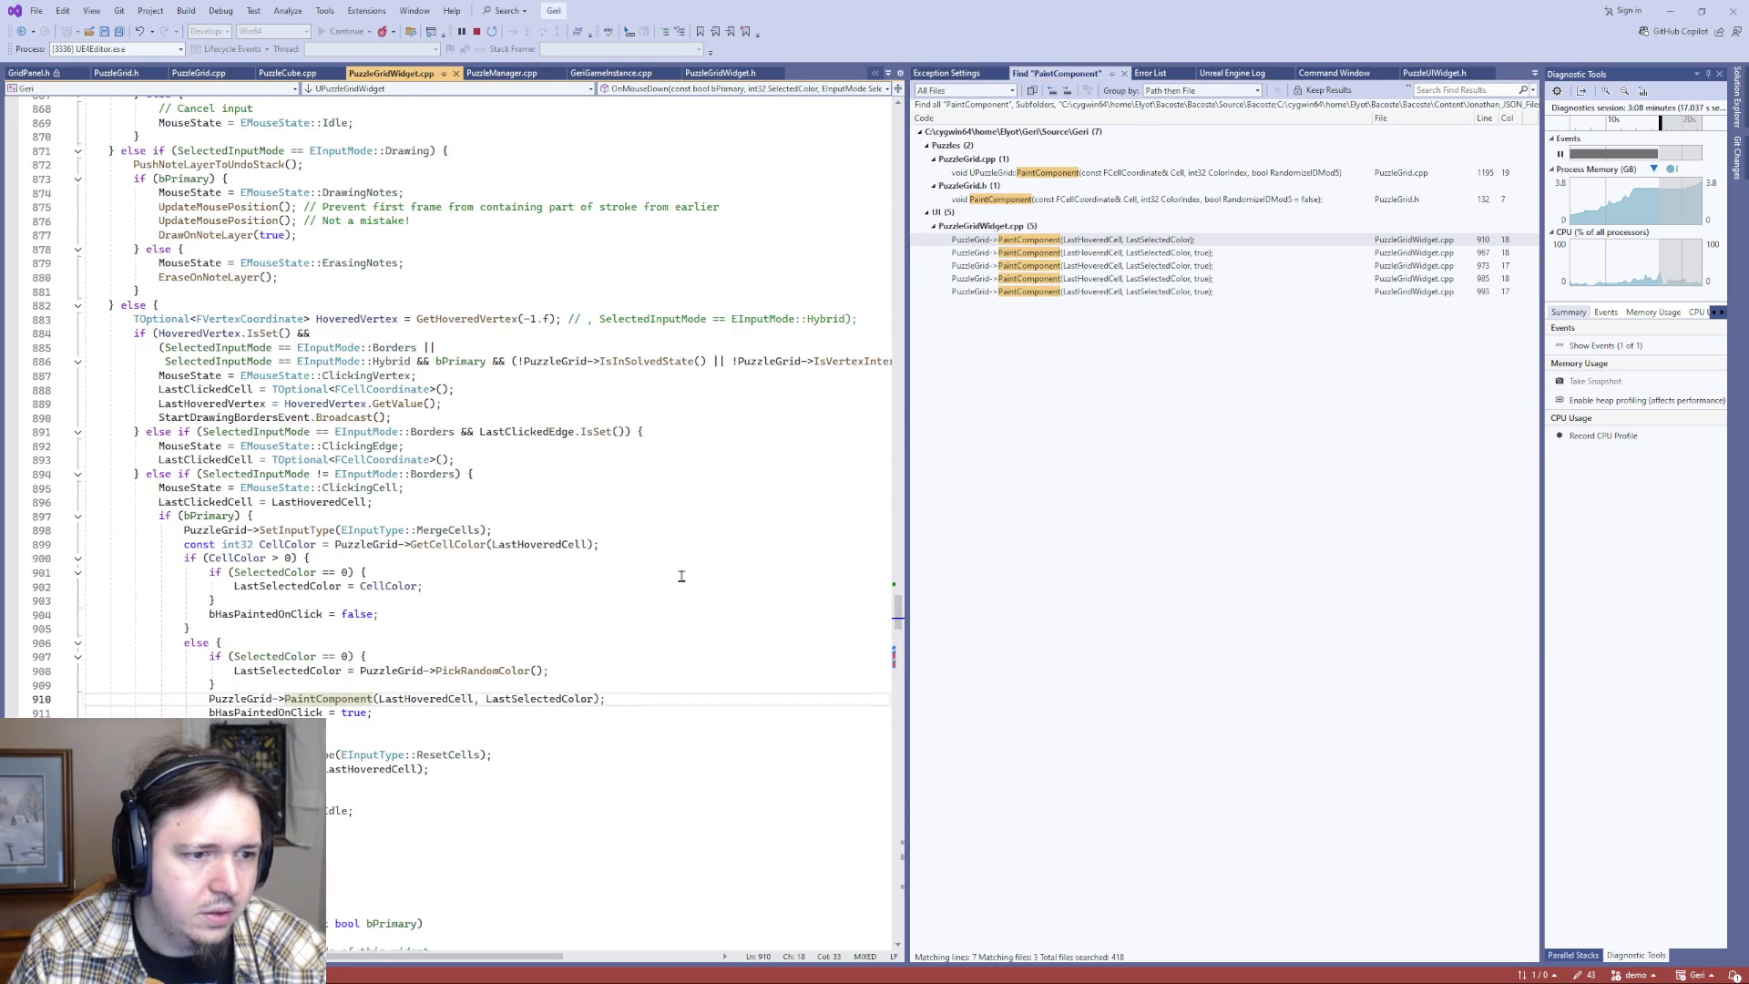
{"action": "scroll", "coordinate": [683, 574], "scroll_direction": "up", "scroll_amount": 12}
{"action": "scroll", "coordinate": [716, 711], "scroll_direction": "down", "scroll_amount": 11}
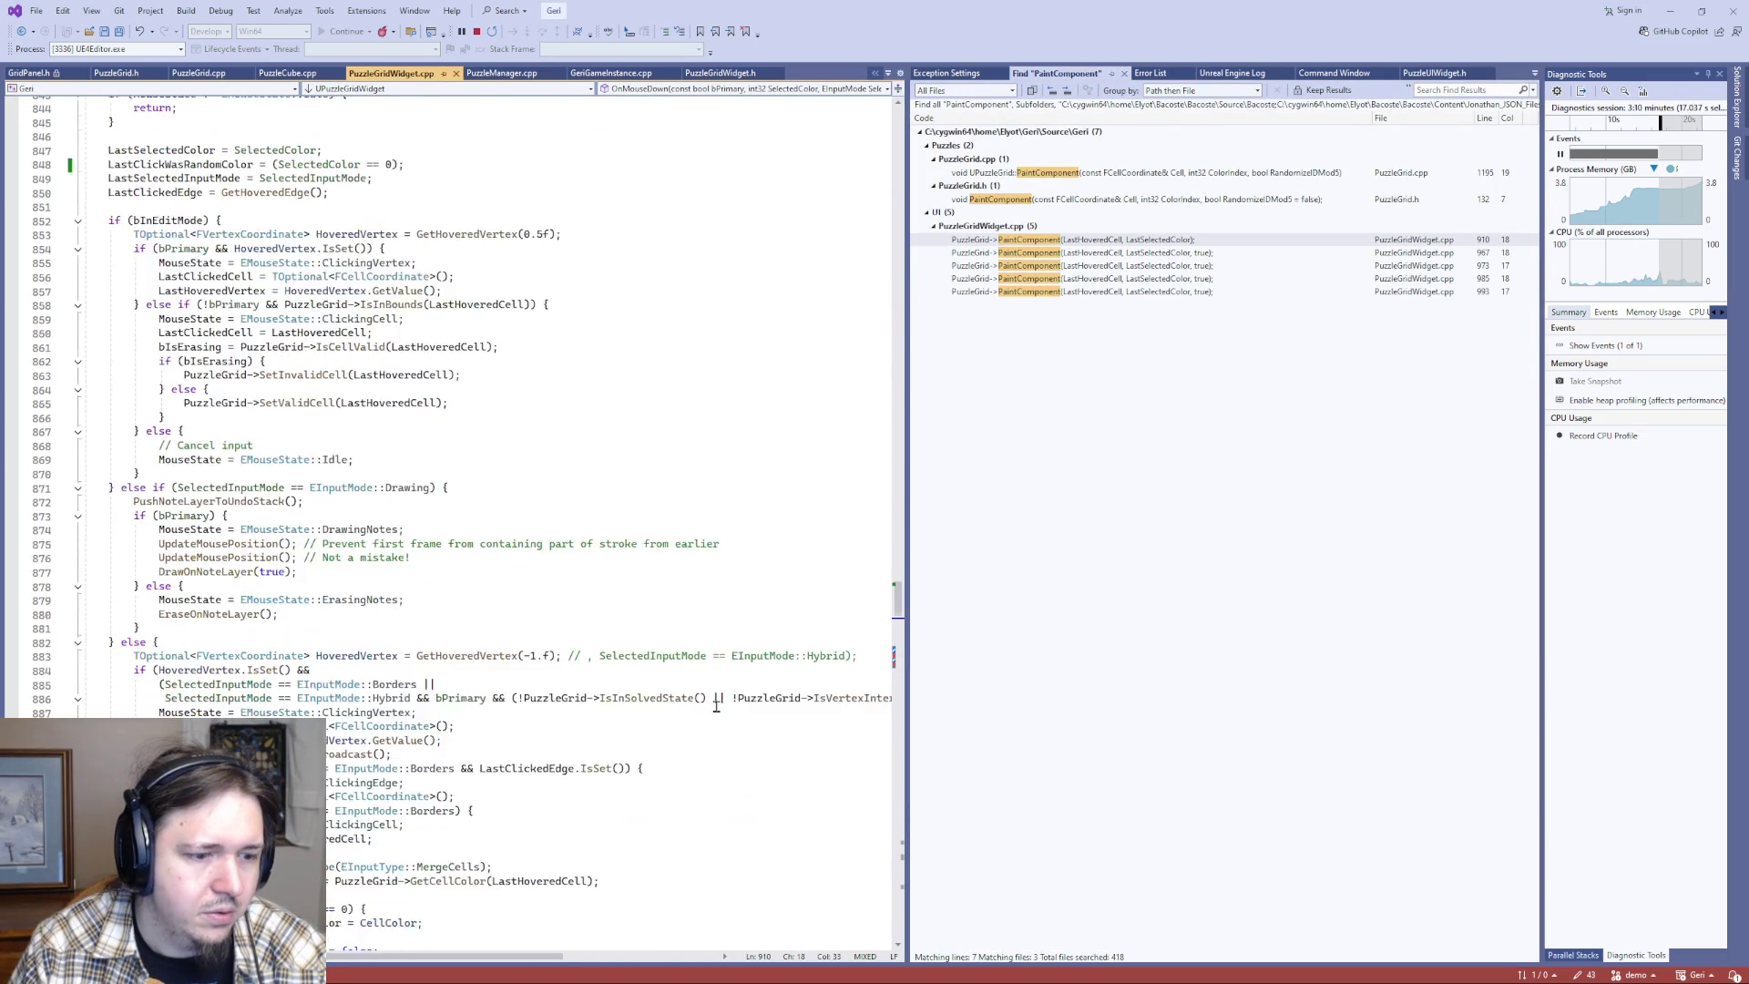
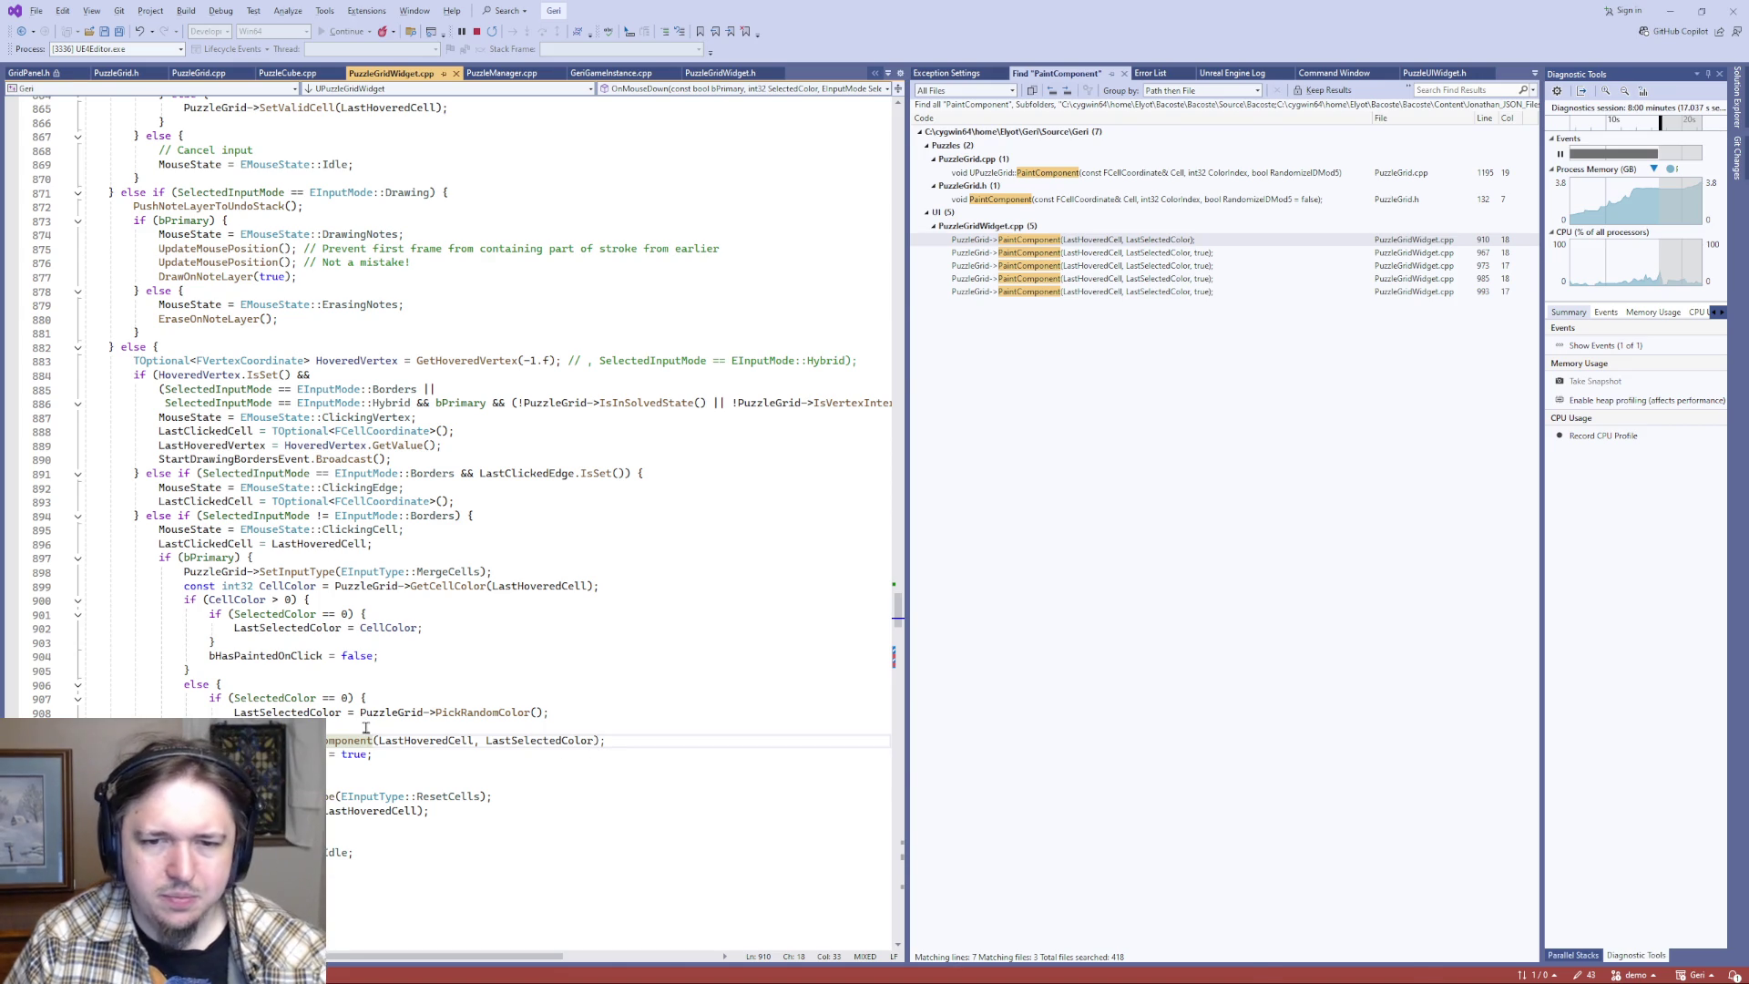
- Back in the game, test-paint a grid cell purple, then clear all the painted cells
{"action": "key", "text": "alt+Tab"}
{"action": "left_click", "coordinate": [818, 421]}
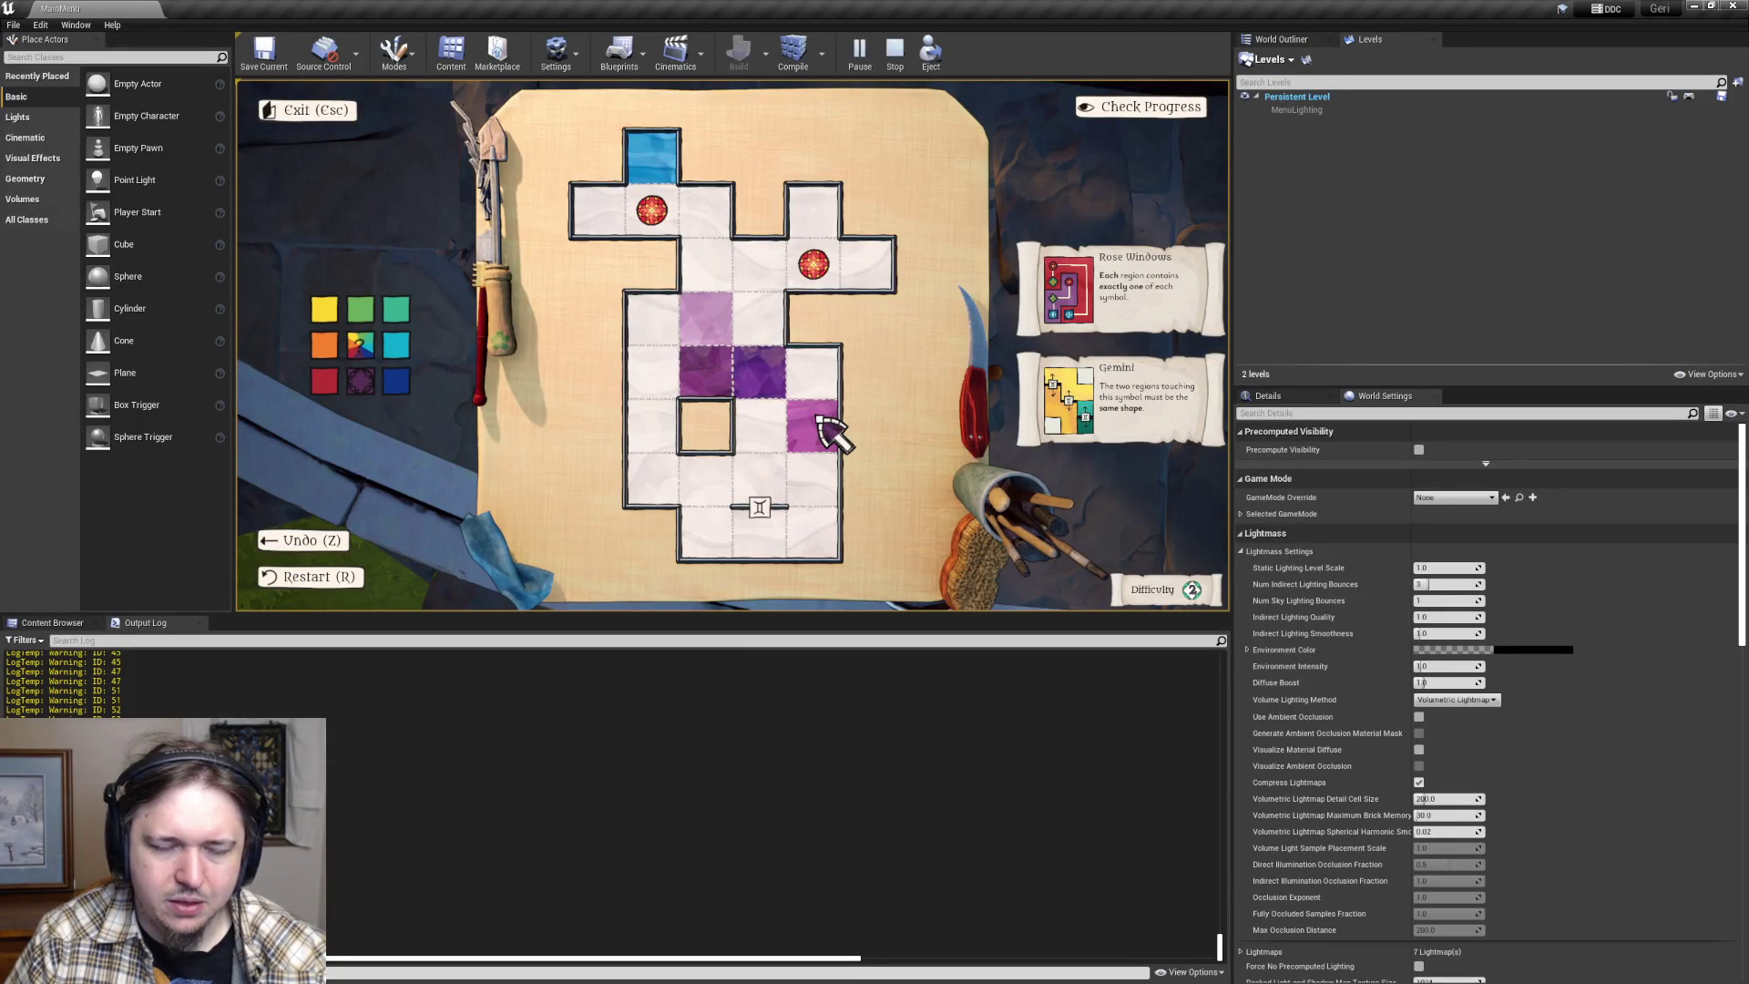
{"action": "left_click", "coordinate": [801, 441]}
{"action": "left_click", "coordinate": [756, 357]}
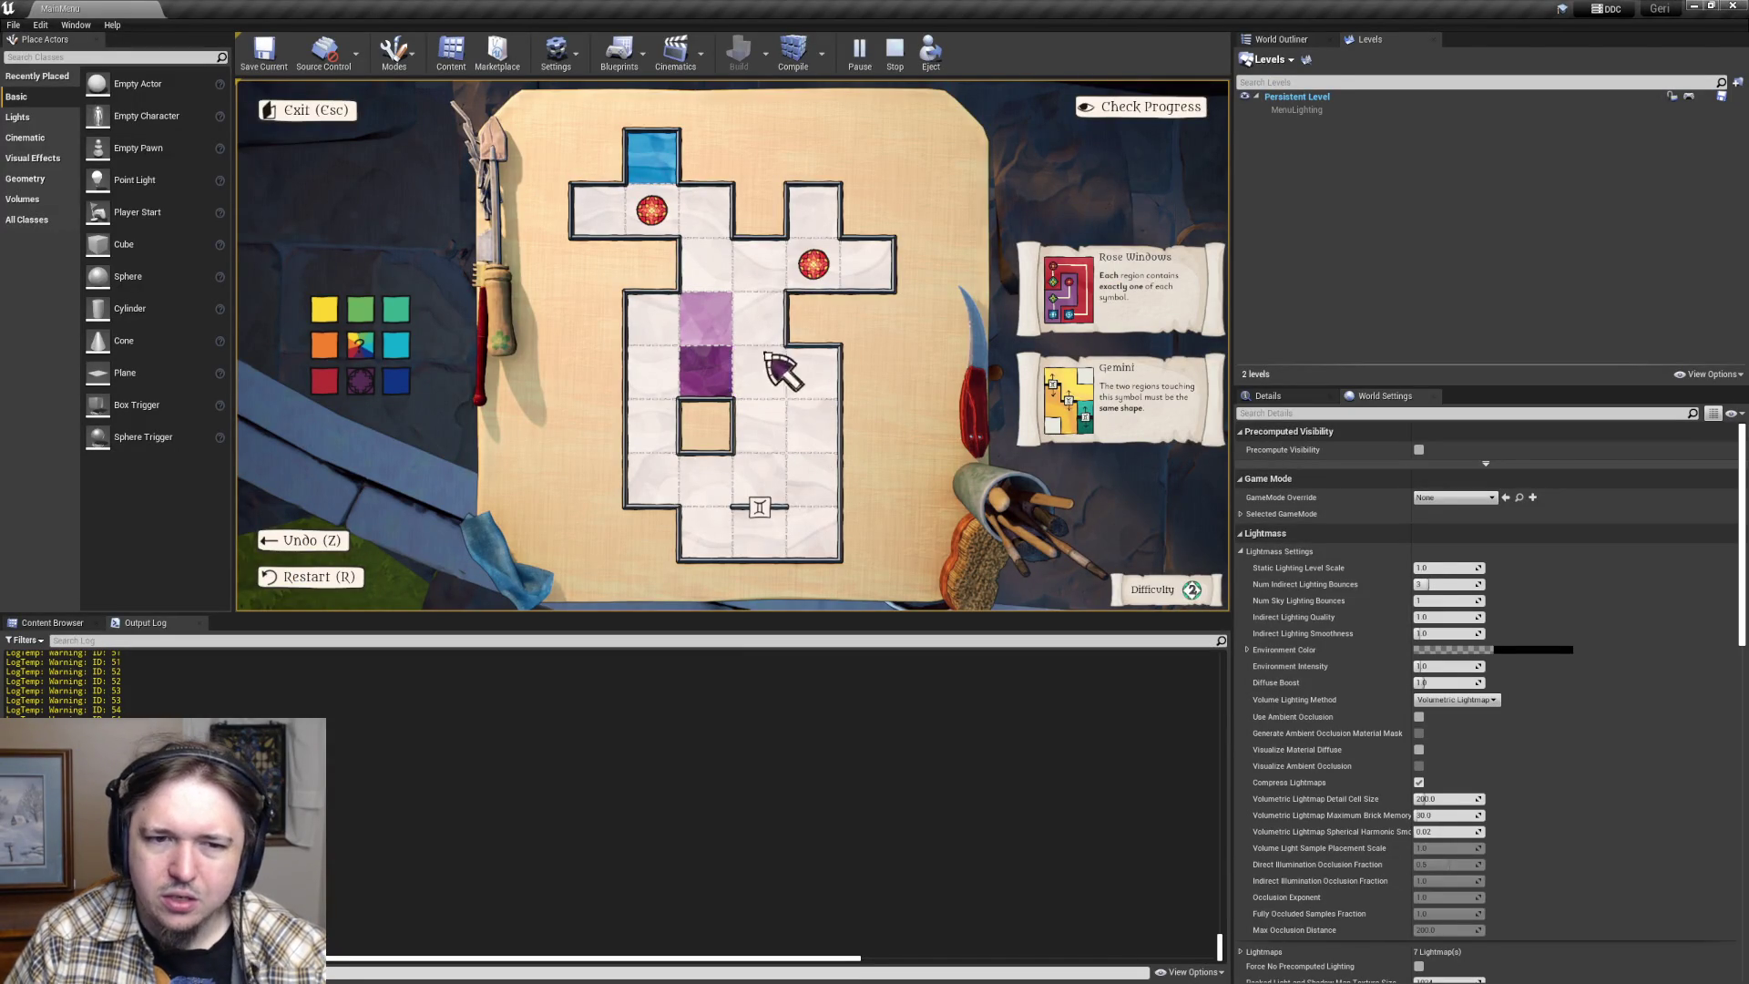
{"action": "left_click", "coordinate": [706, 369]}
{"action": "left_click", "coordinate": [654, 156]}
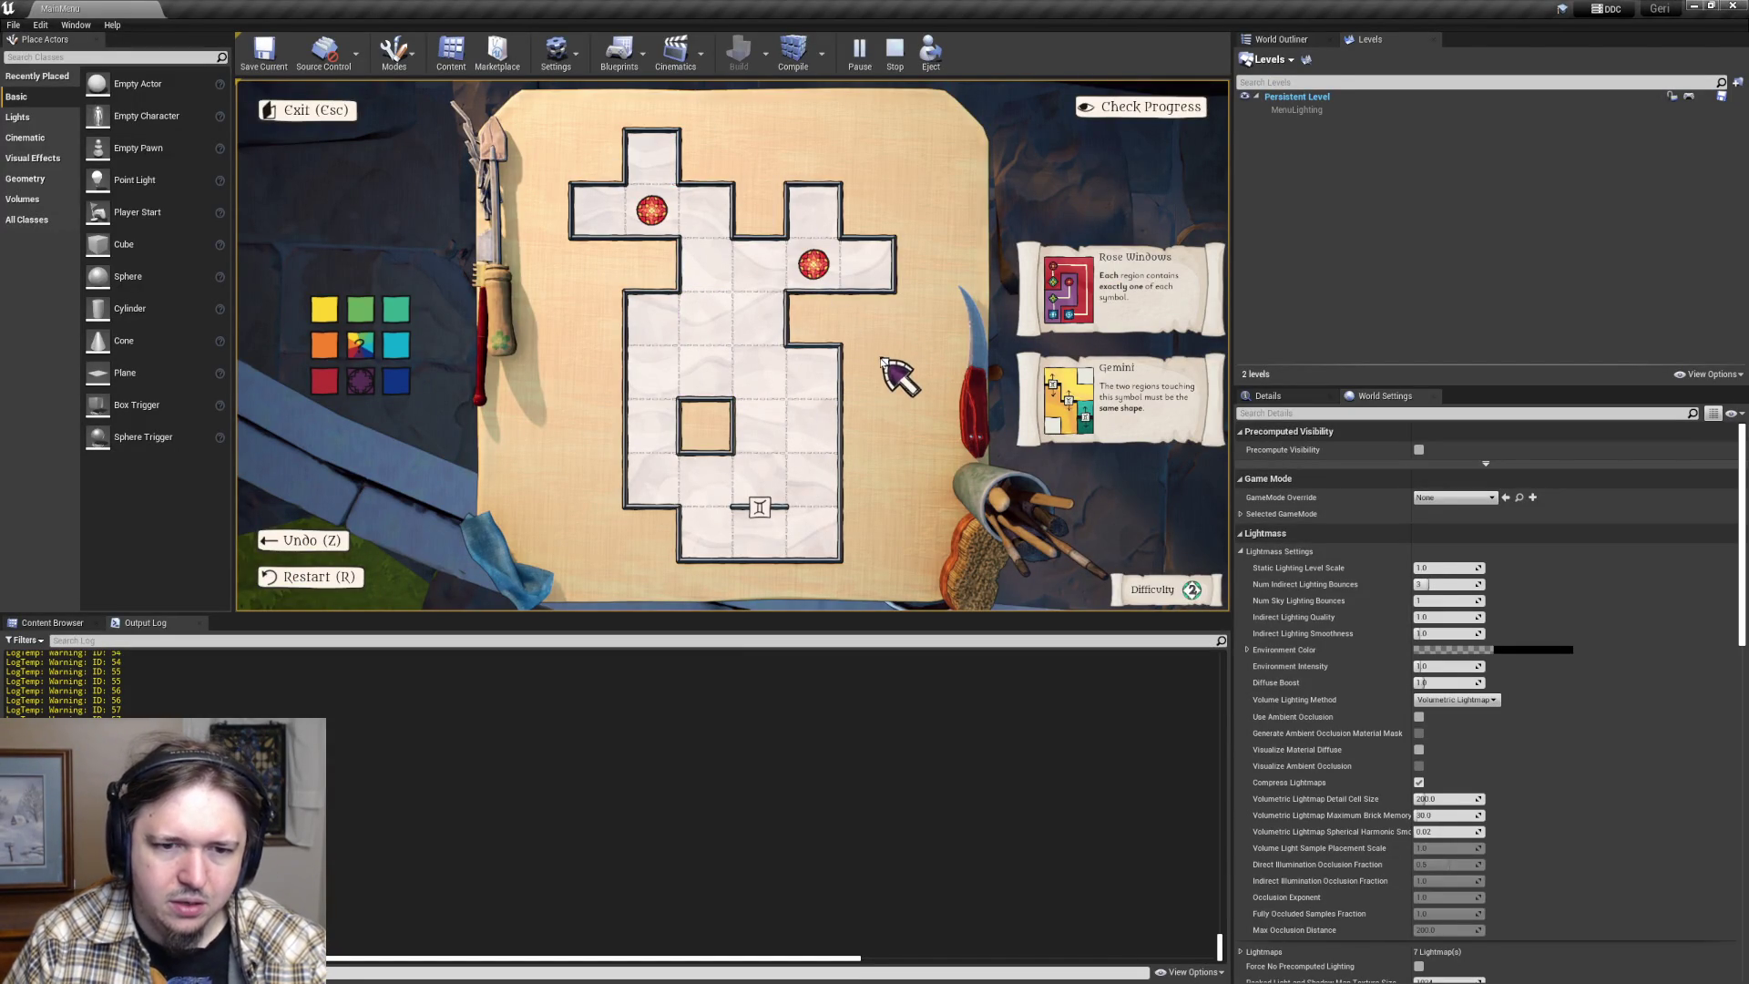
- From the main menu, erase save 1 and confirm the deletion
{"action": "key", "text": "Escape"}
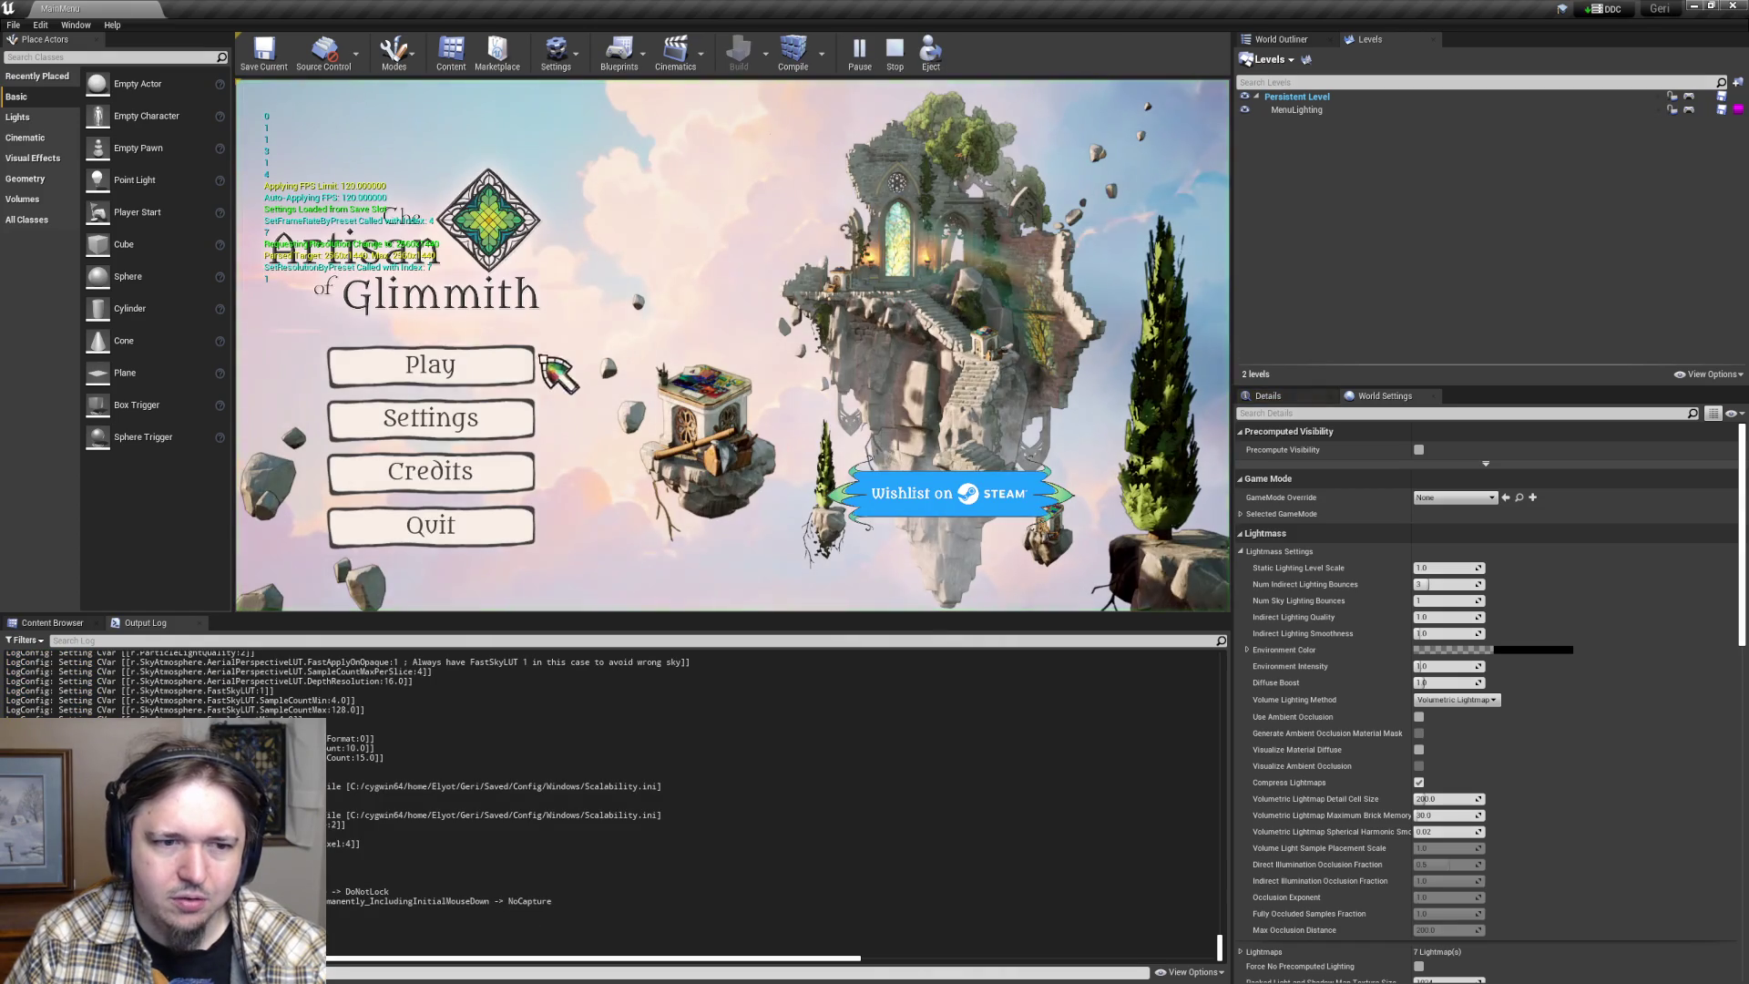
{"action": "left_click", "coordinate": [524, 365]}
{"action": "left_click", "coordinate": [482, 519]}
{"action": "left_click", "coordinate": [483, 364]}
{"action": "left_click", "coordinate": [692, 335]}
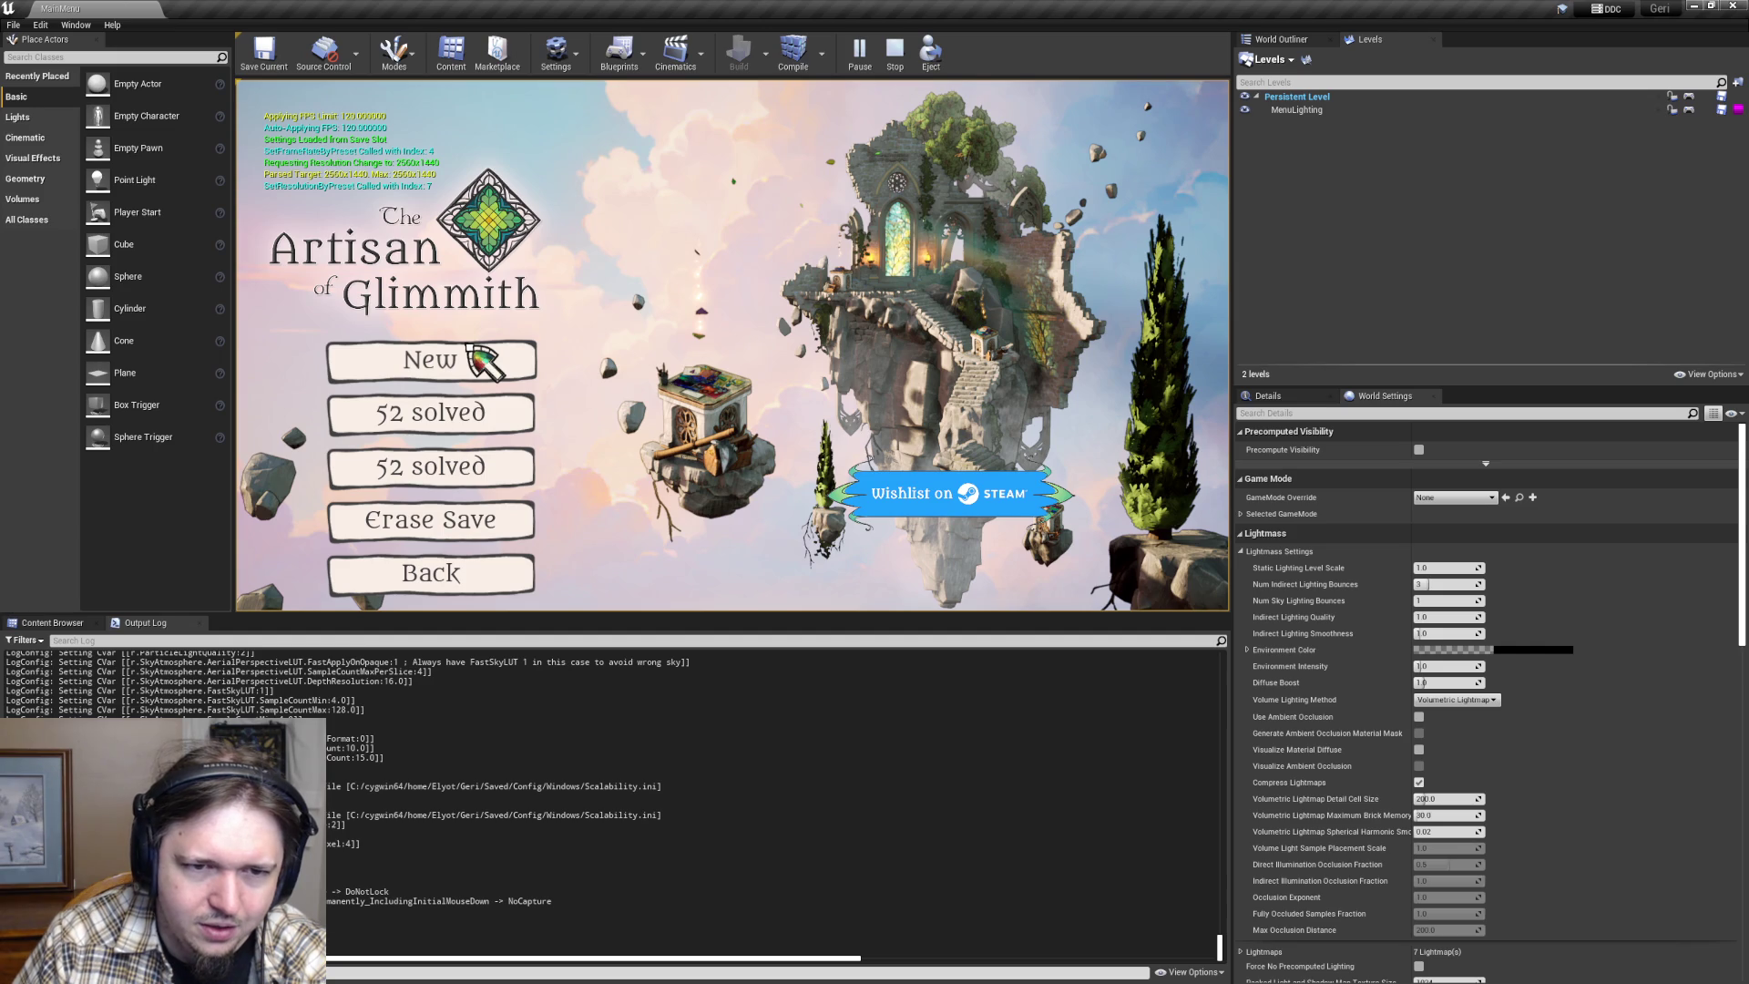
- Start a new game and drag-paint the puzzle rows into red and cyan regions
{"action": "left_click", "coordinate": [469, 348]}
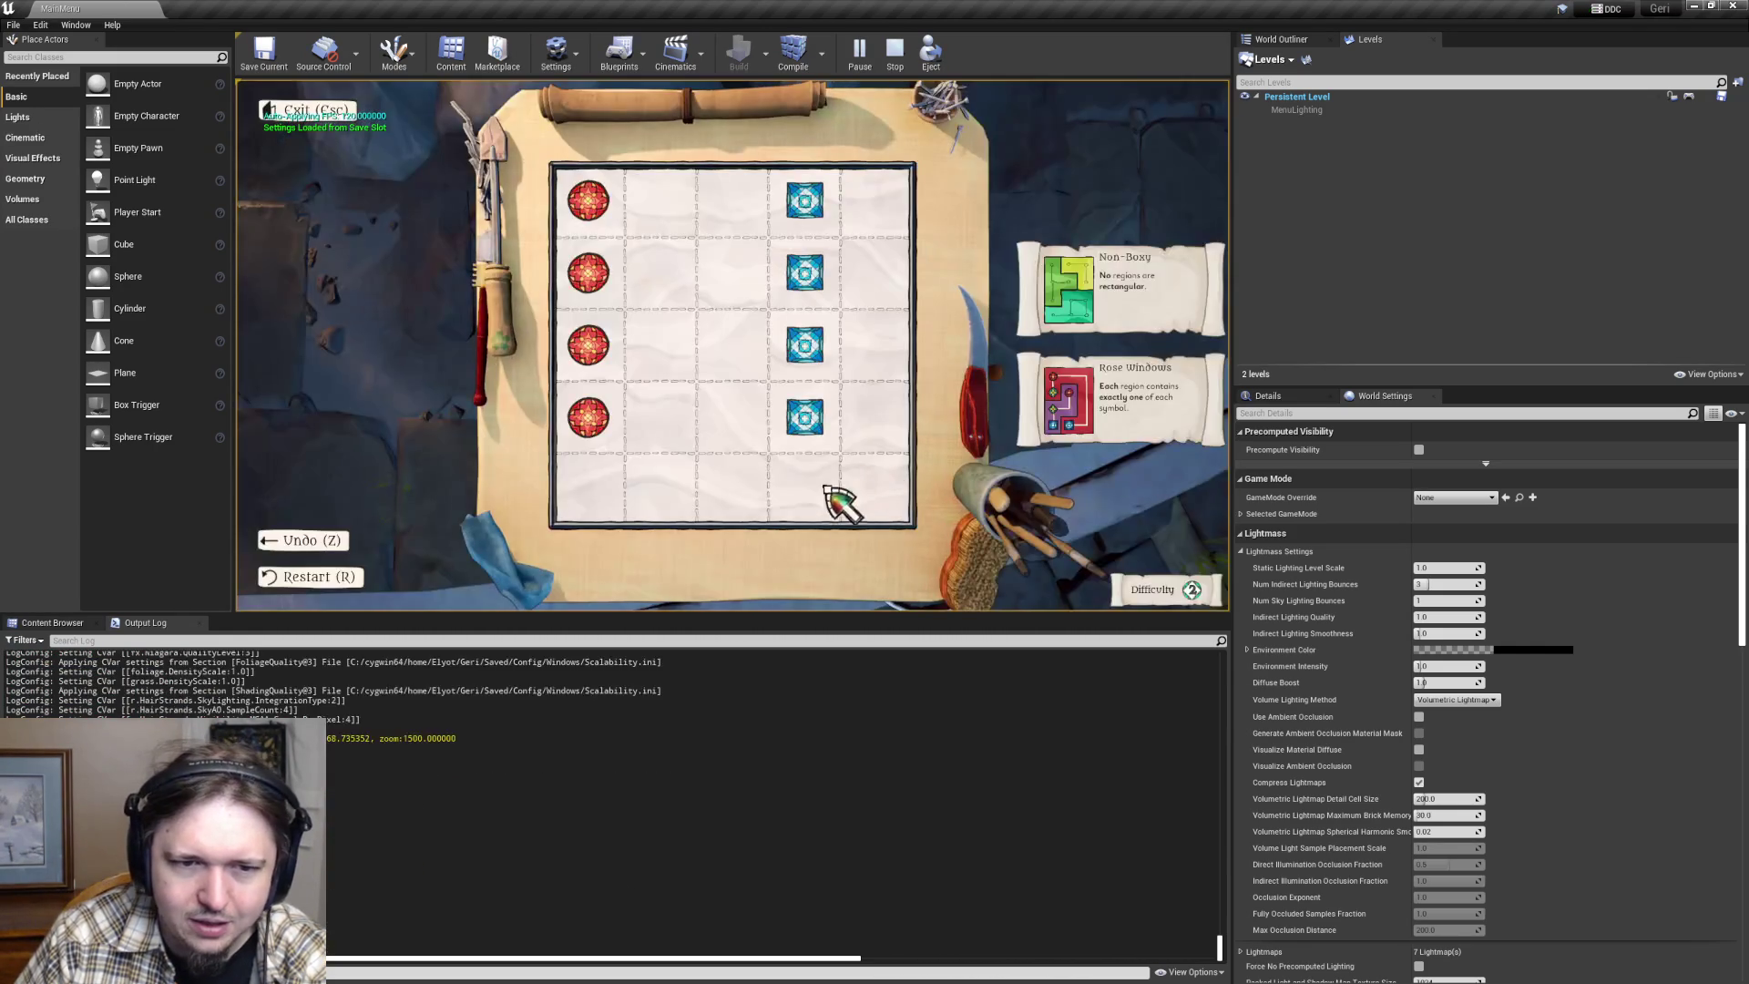
{"action": "left_click_drag", "start_coordinate": [612, 222], "coordinate": [882, 219]}
{"action": "left_click_drag", "start_coordinate": [592, 273], "coordinate": [888, 282]}
{"action": "left_click_drag", "start_coordinate": [592, 346], "coordinate": [888, 351]}
{"action": "mouse_move", "coordinate": [638, 401]}
{"action": "left_mouse_down"}
{"action": "mouse_move", "coordinate": [702, 429]}
{"action": "mouse_move", "coordinate": [883, 426]}
{"action": "left_mouse_up"}
{"action": "left_click_drag", "start_coordinate": [613, 495], "coordinate": [878, 495]}
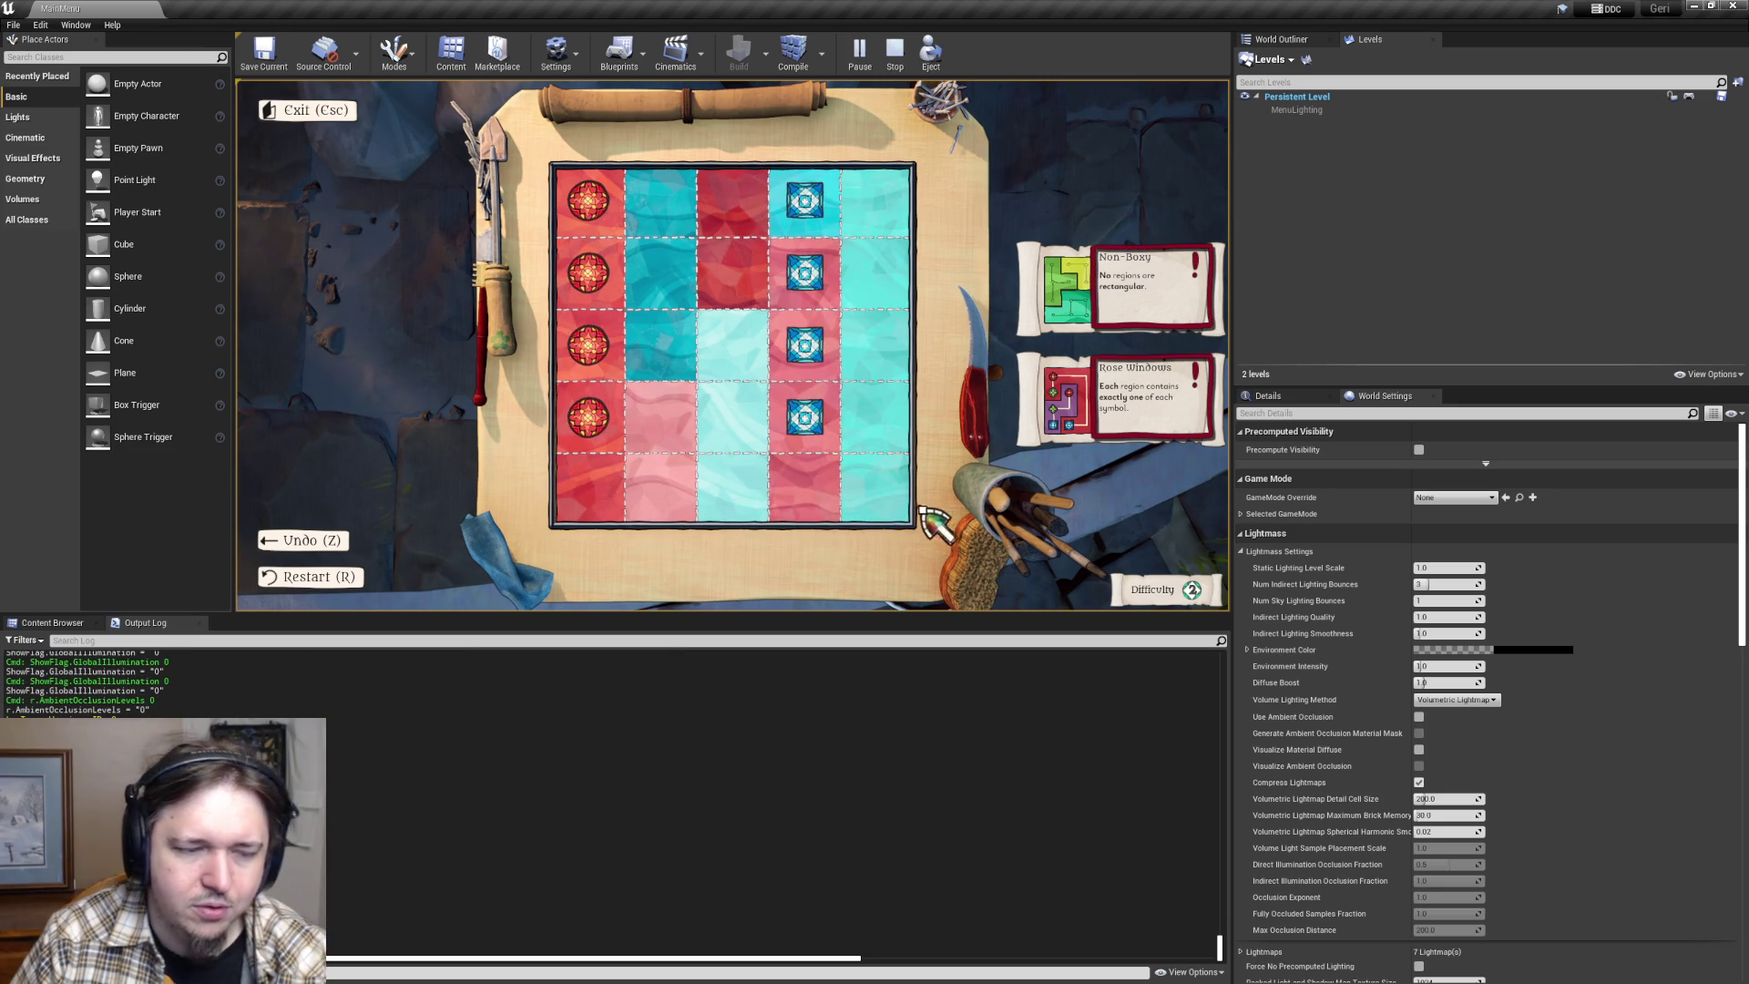
{"action": "key", "text": "alt+Tab"}
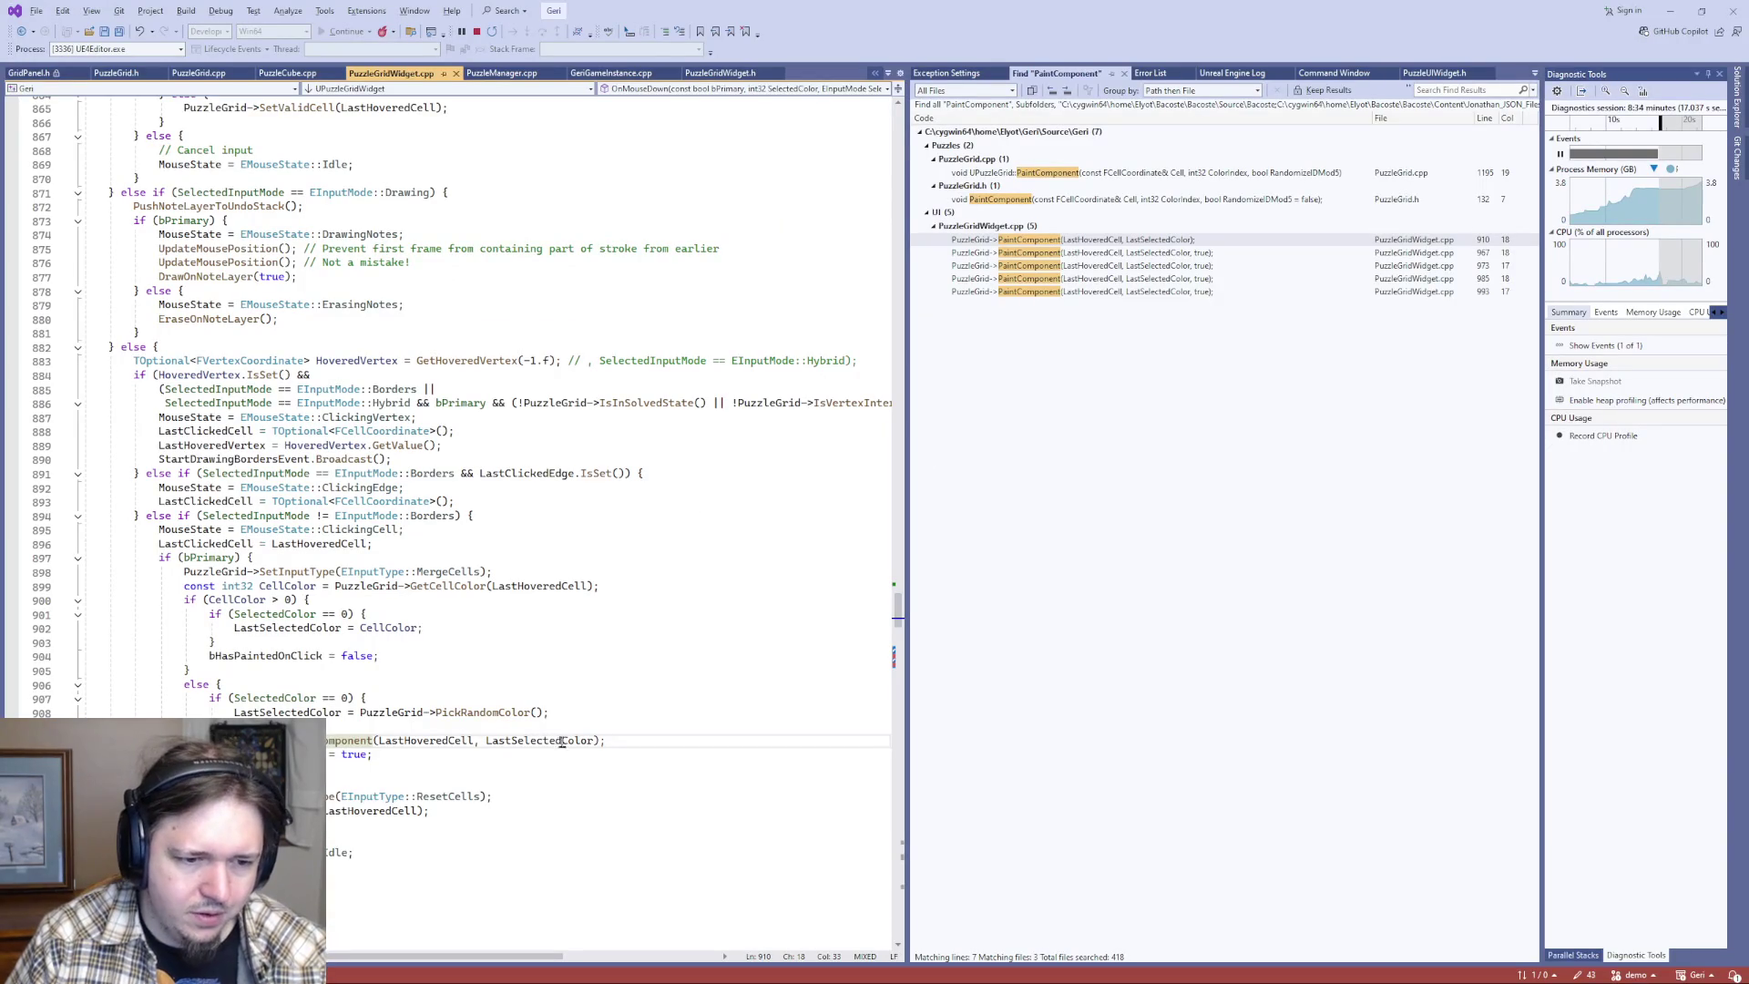
- Add ', true' to the PaintComponent call and save PuzzleGridWidget.cpp
{"action": "type", "text": ", true"}
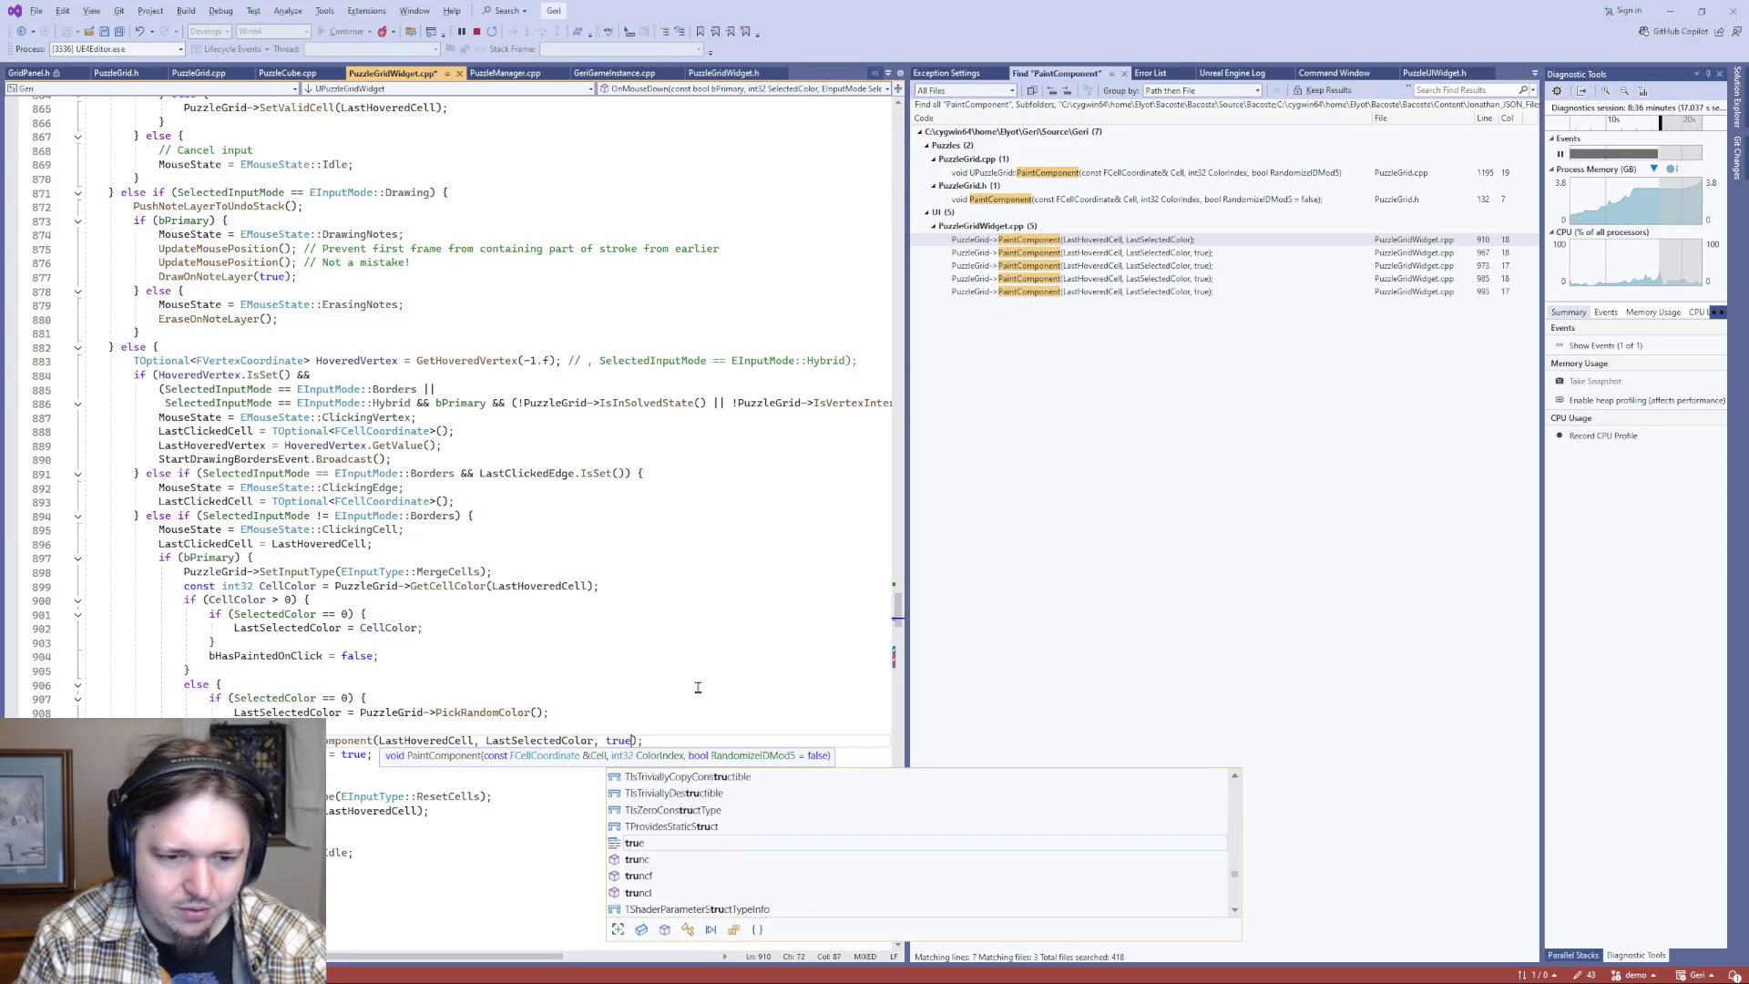
{"action": "key", "text": "End"}
{"action": "key", "text": "ctrl+s"}
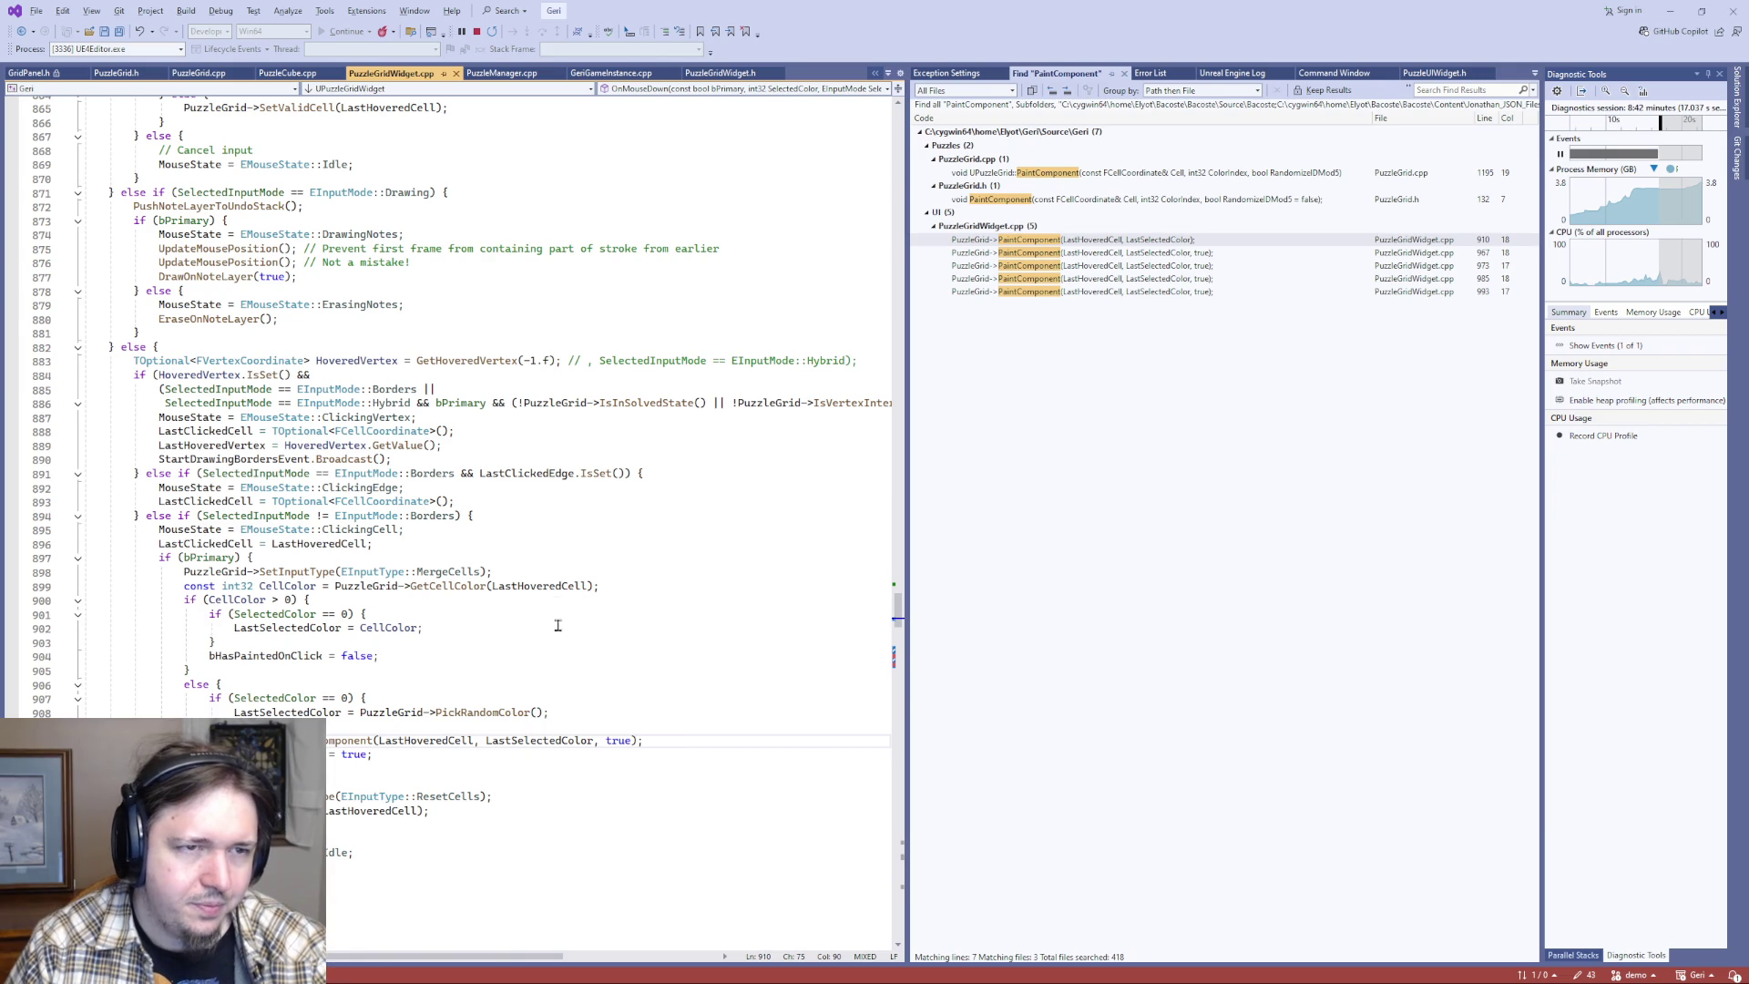
- Stop the debugging session and rebuild with Ctrl+Shift+B
{"action": "left_click", "coordinate": [477, 32]}
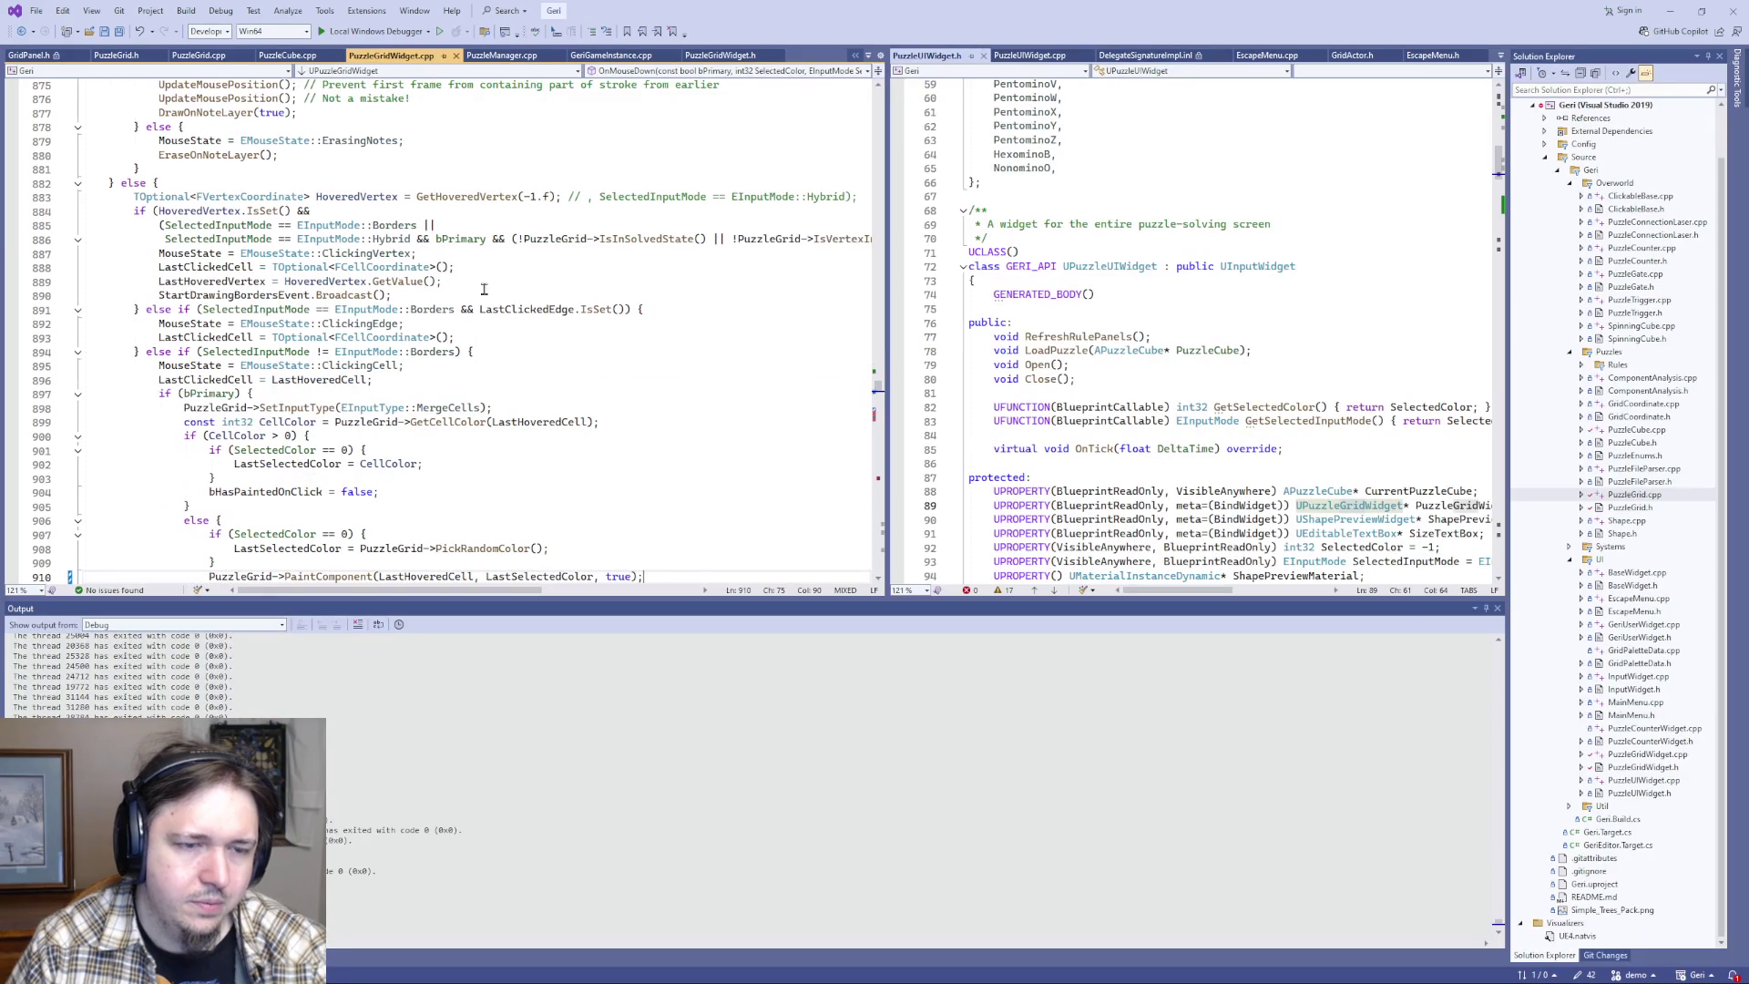
{"action": "left_click", "coordinate": [477, 293]}
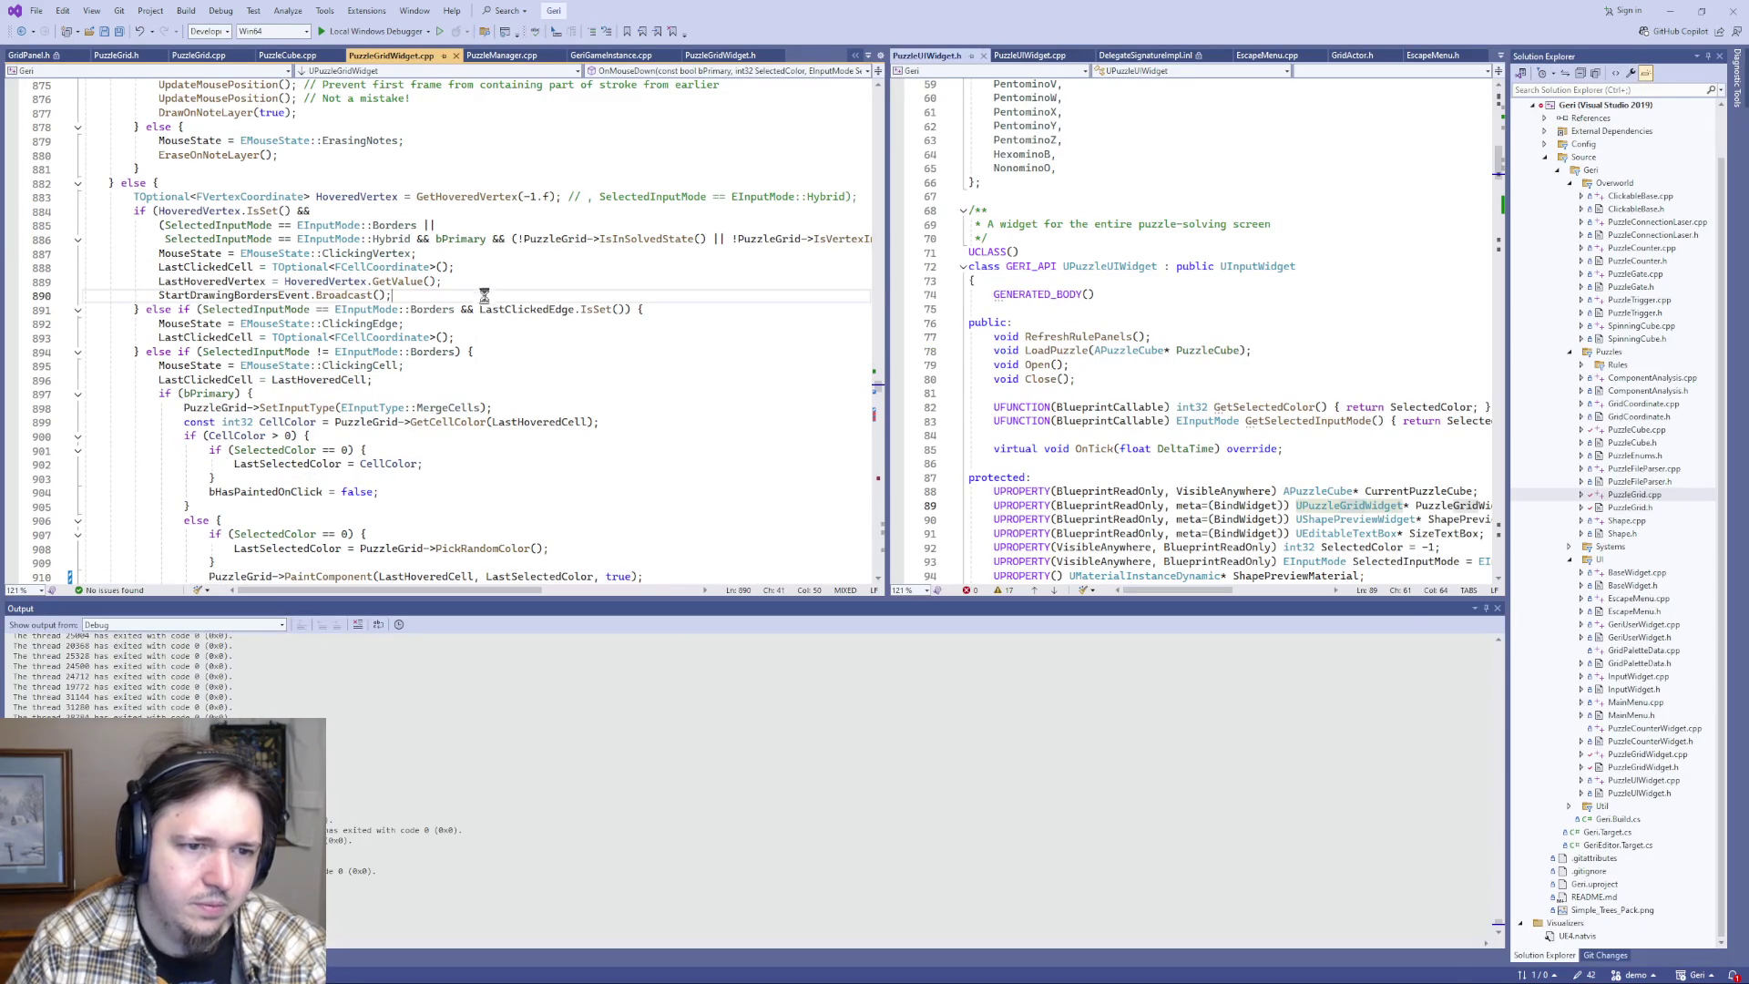
{"action": "key", "text": "ctrl+shift+b"}
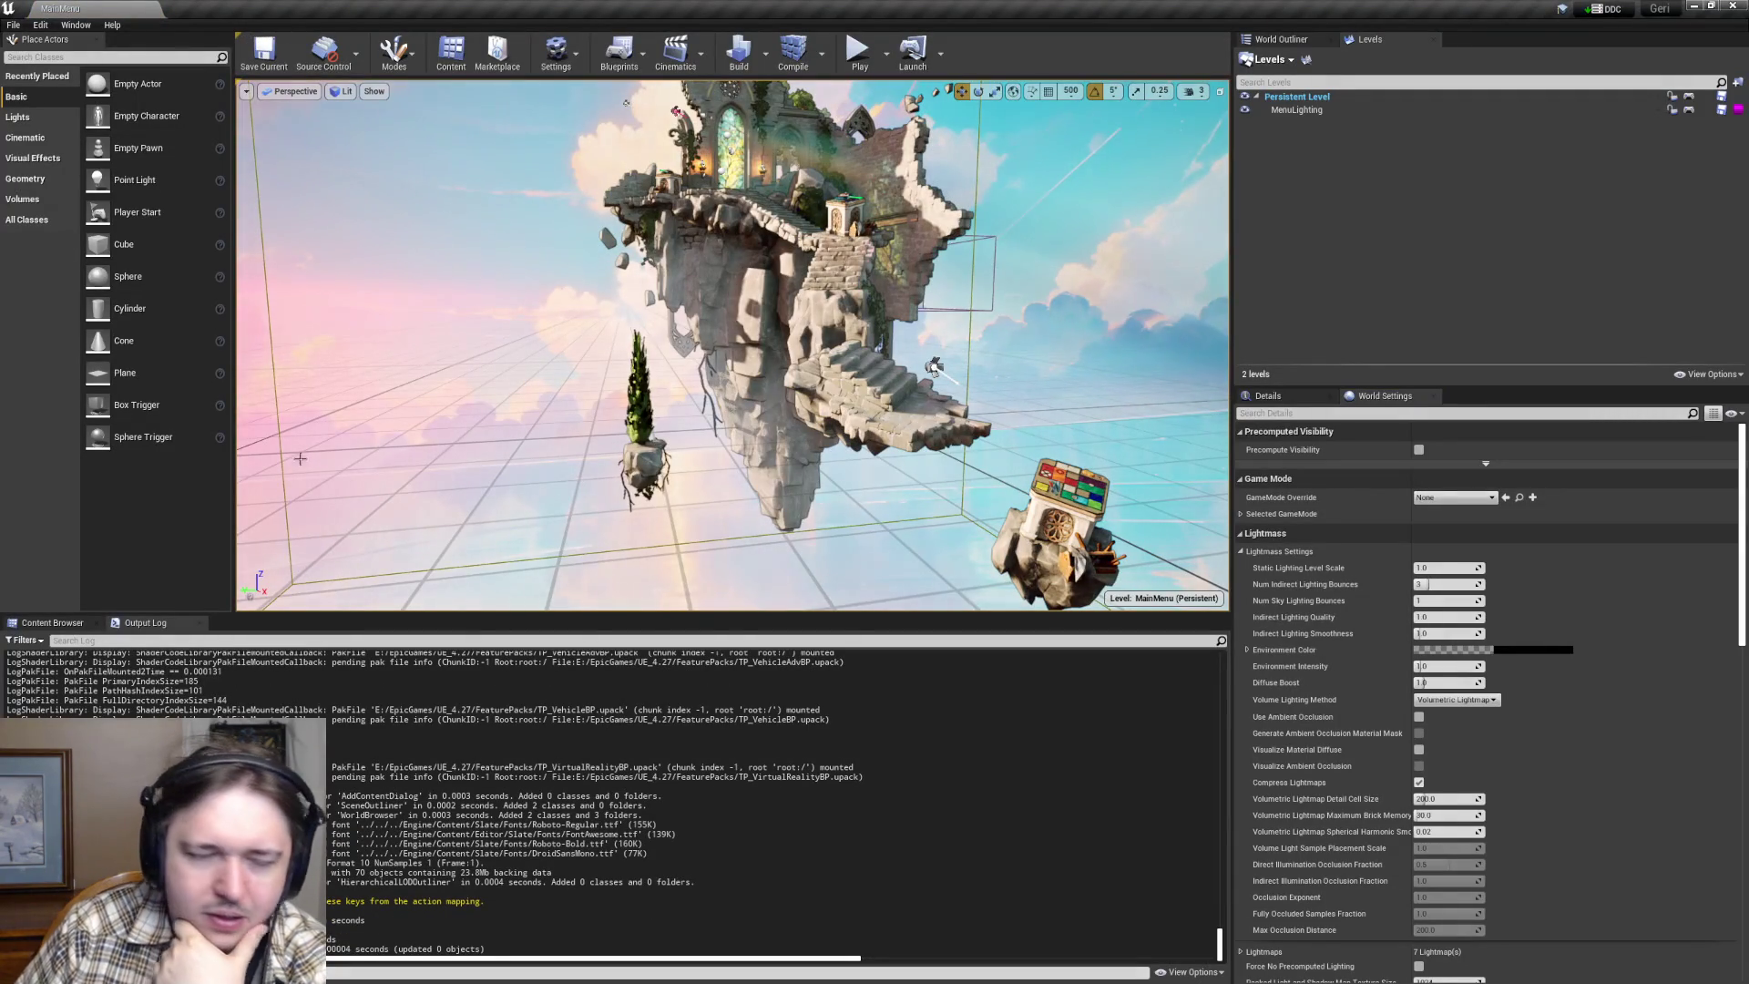
- Press Play, dismiss the breakpoint notice and resume execution with F5
{"action": "left_click", "coordinate": [859, 55]}
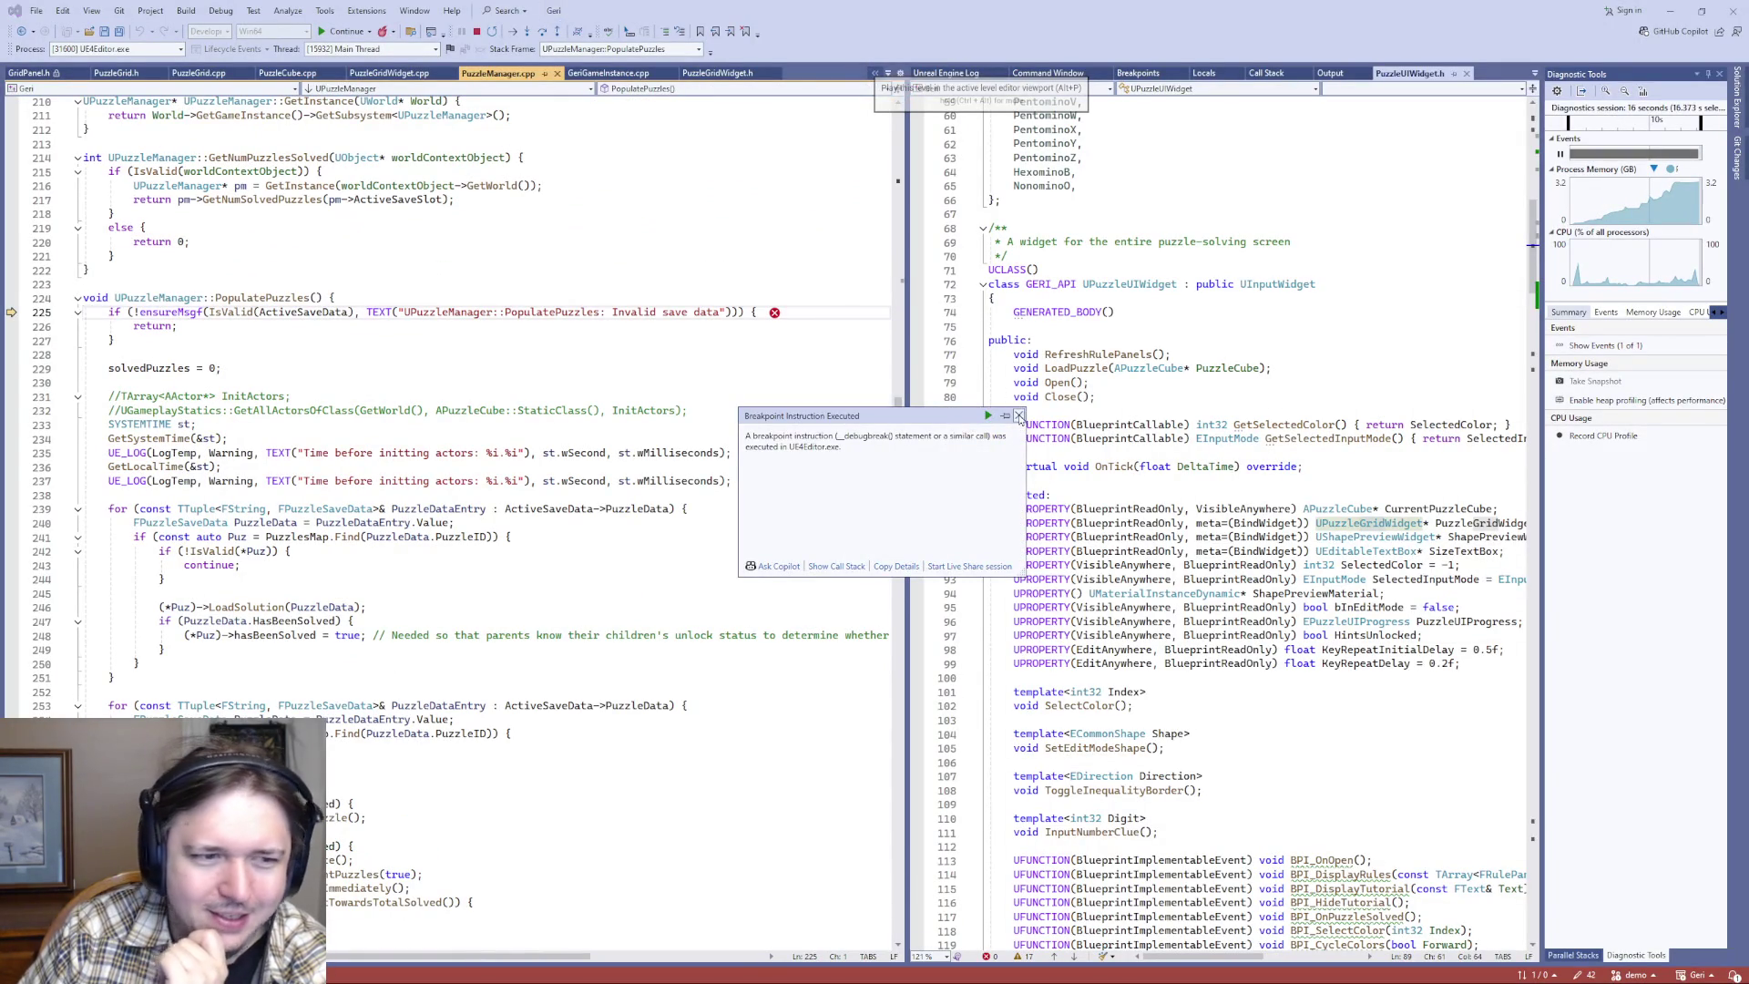
{"action": "key", "text": "Escape"}
{"action": "key", "text": "F5"}
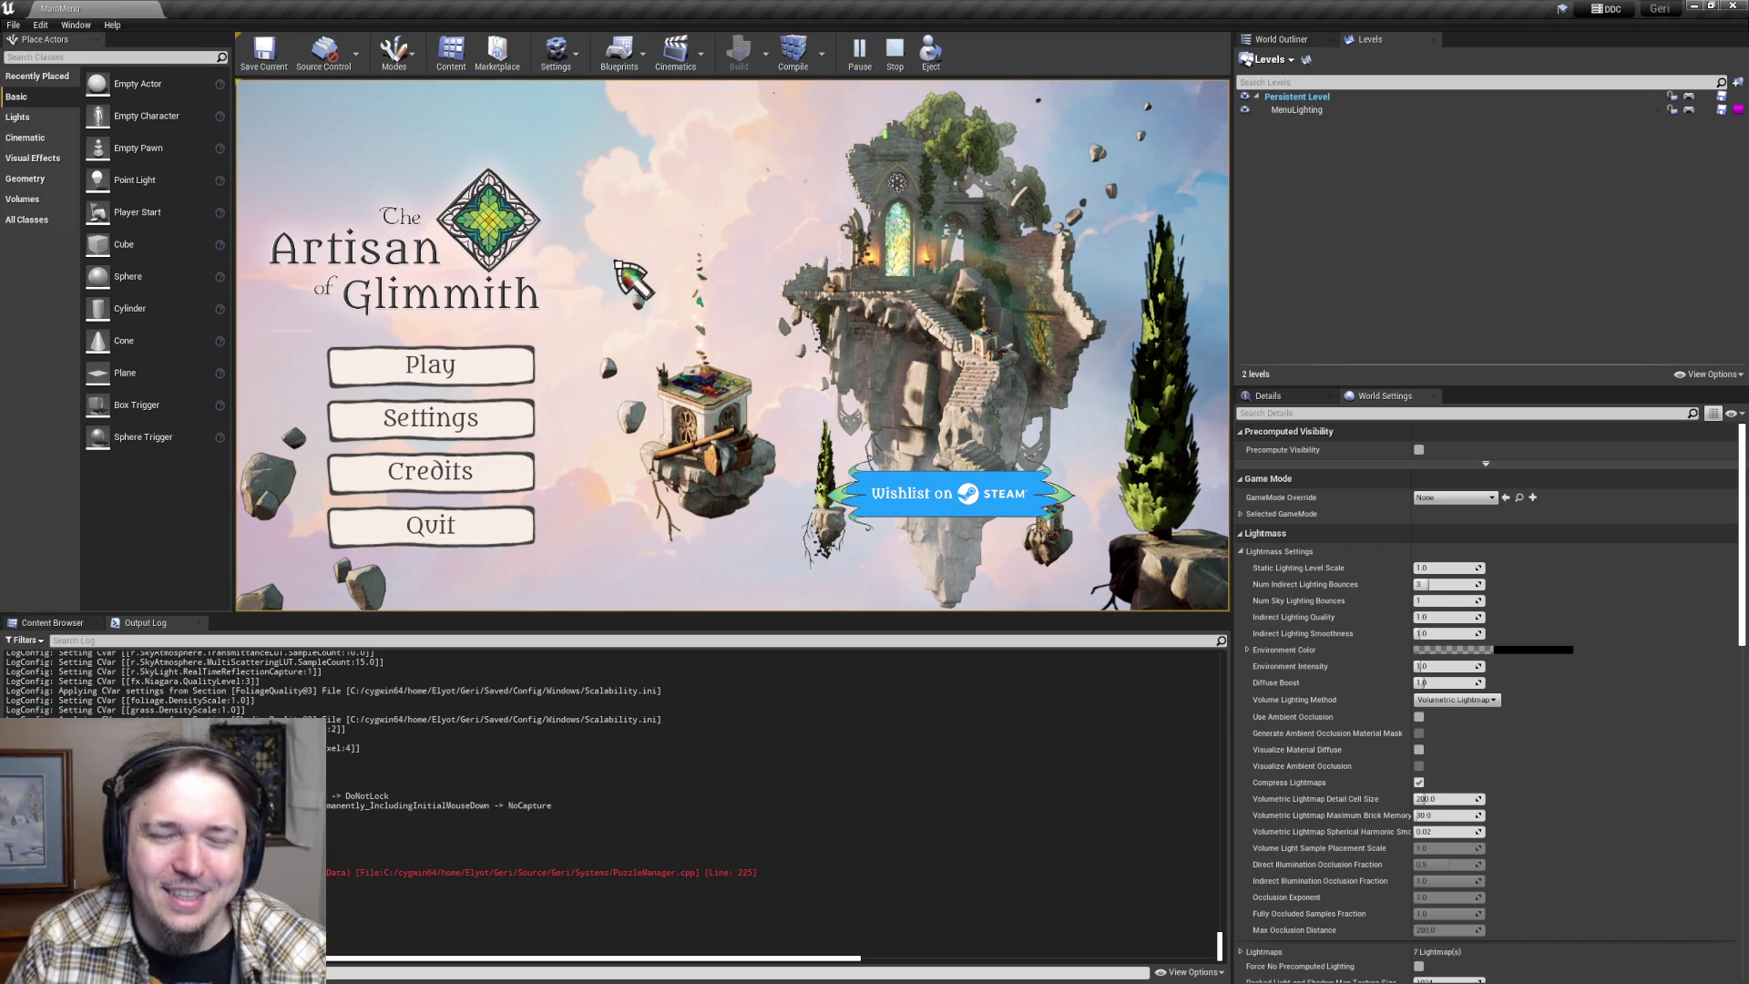
- Load the empty 0 solved save slot and enter the puzzle on the circular plaza
{"action": "left_click", "coordinate": [473, 364]}
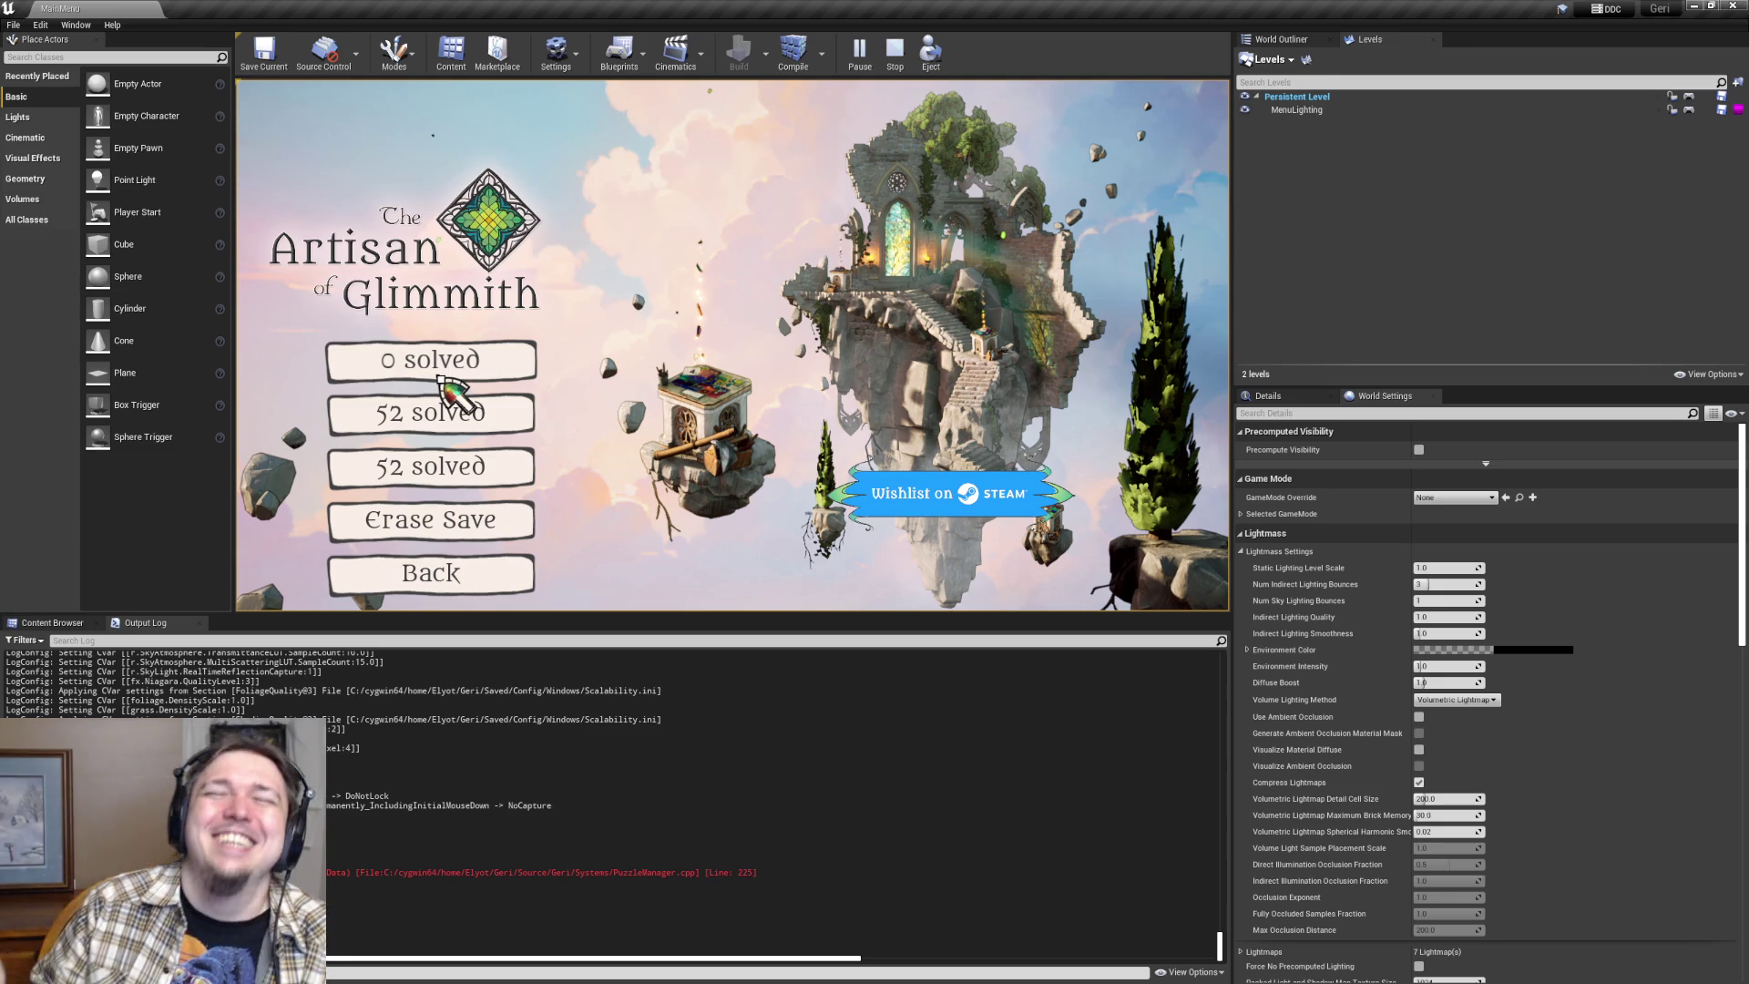
{"action": "left_click", "coordinate": [441, 387]}
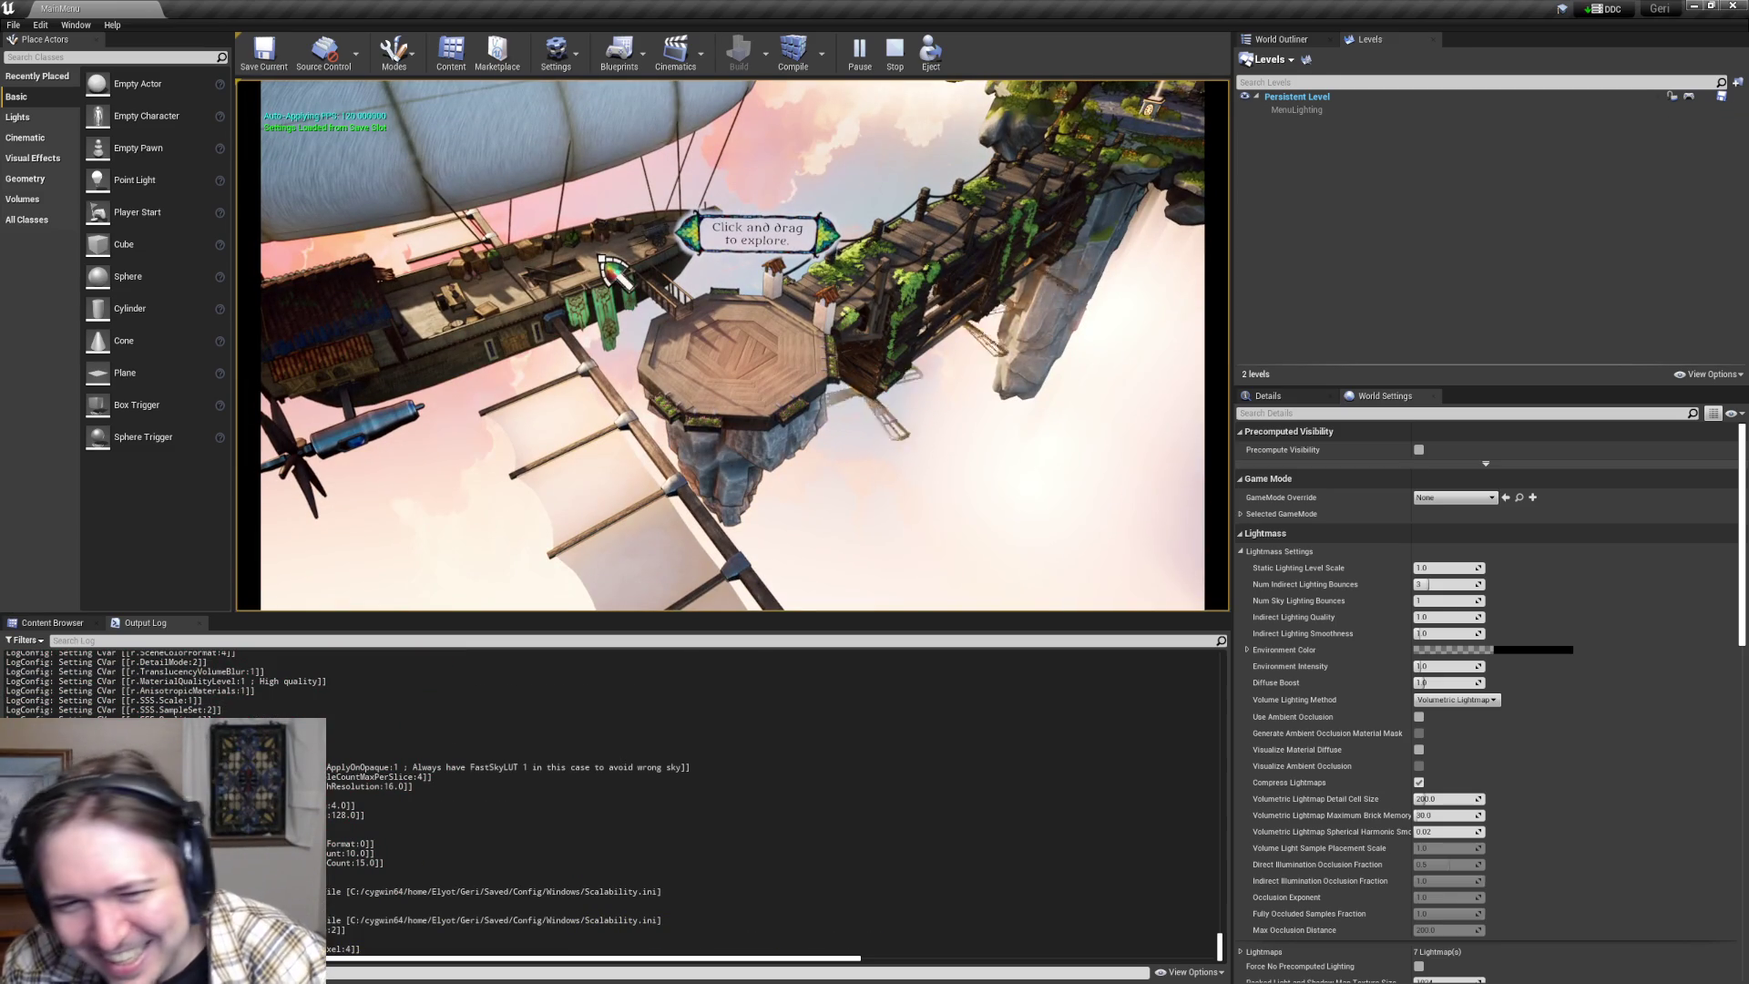
{"action": "mouse_move", "coordinate": [539, 147]}
{"action": "left_mouse_down"}
{"action": "mouse_move", "coordinate": [570, 312]}
{"action": "mouse_move", "coordinate": [632, 483]}
{"action": "mouse_move", "coordinate": [777, 371]}
{"action": "mouse_move", "coordinate": [988, 303]}
{"action": "mouse_move", "coordinate": [889, 265]}
{"action": "mouse_move", "coordinate": [799, 318]}
{"action": "mouse_move", "coordinate": [822, 500]}
{"action": "left_mouse_up"}
{"action": "left_click", "coordinate": [781, 441]}
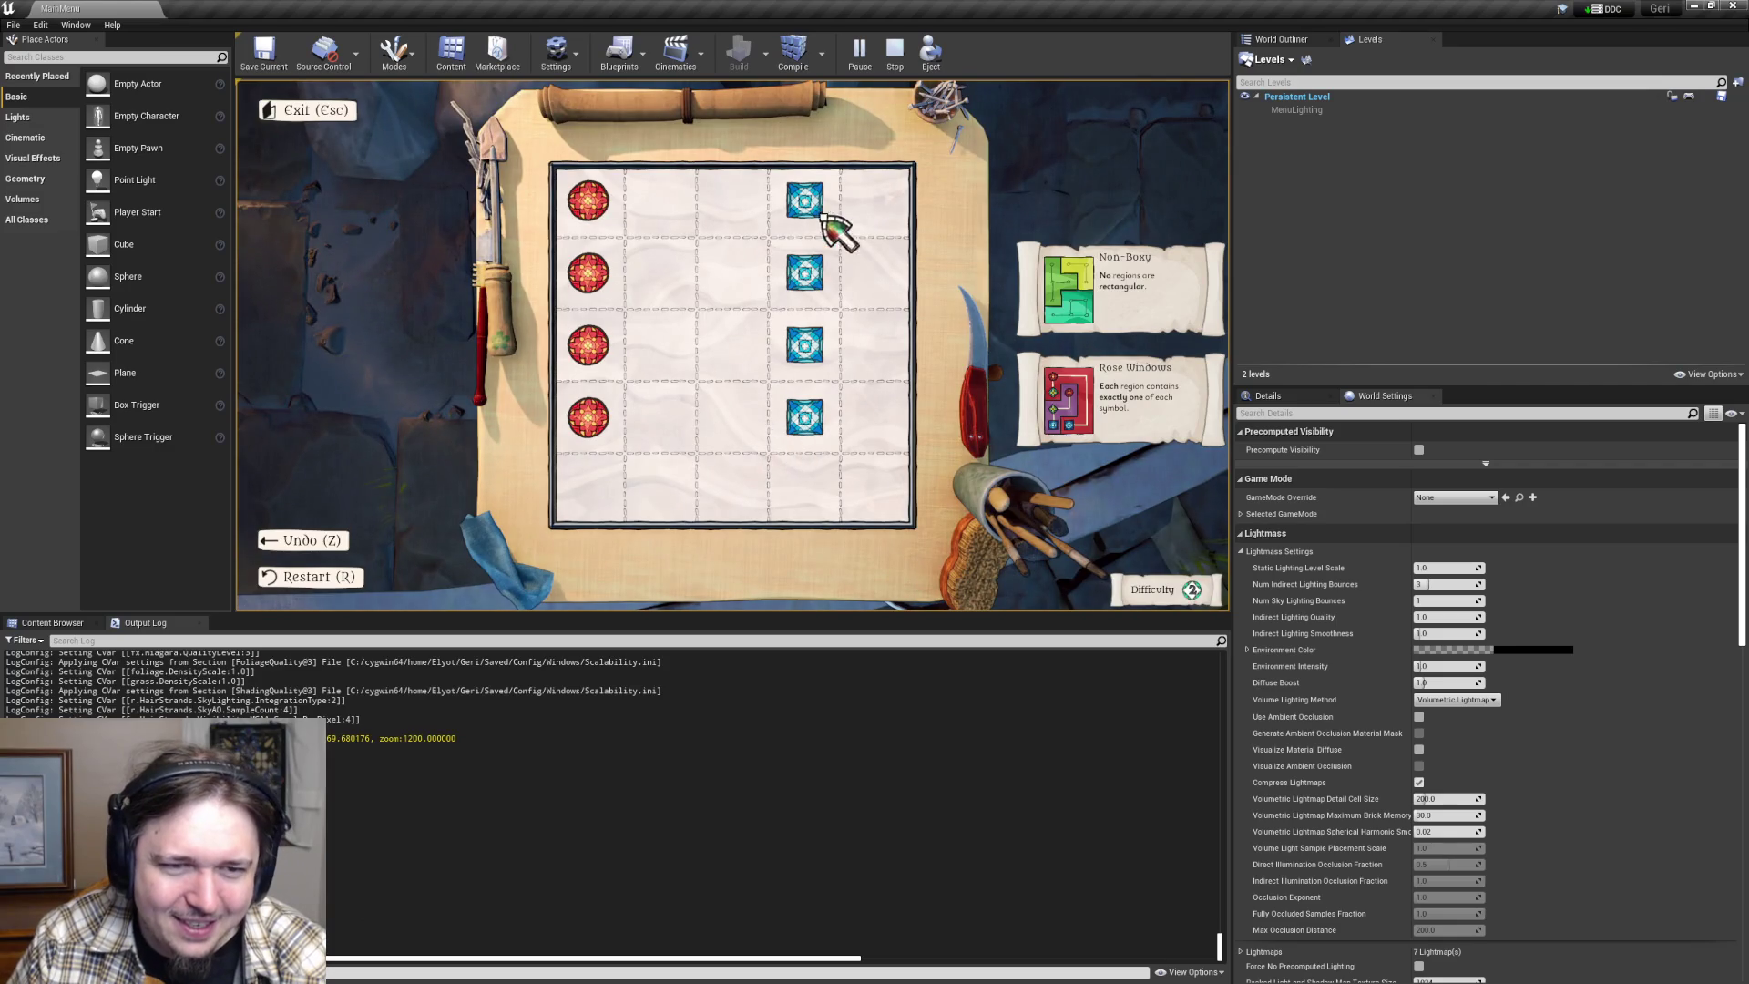
- Paint every grid cell red or cyan, then open Downloads in File Explorer
{"action": "left_click", "coordinate": [589, 203]}
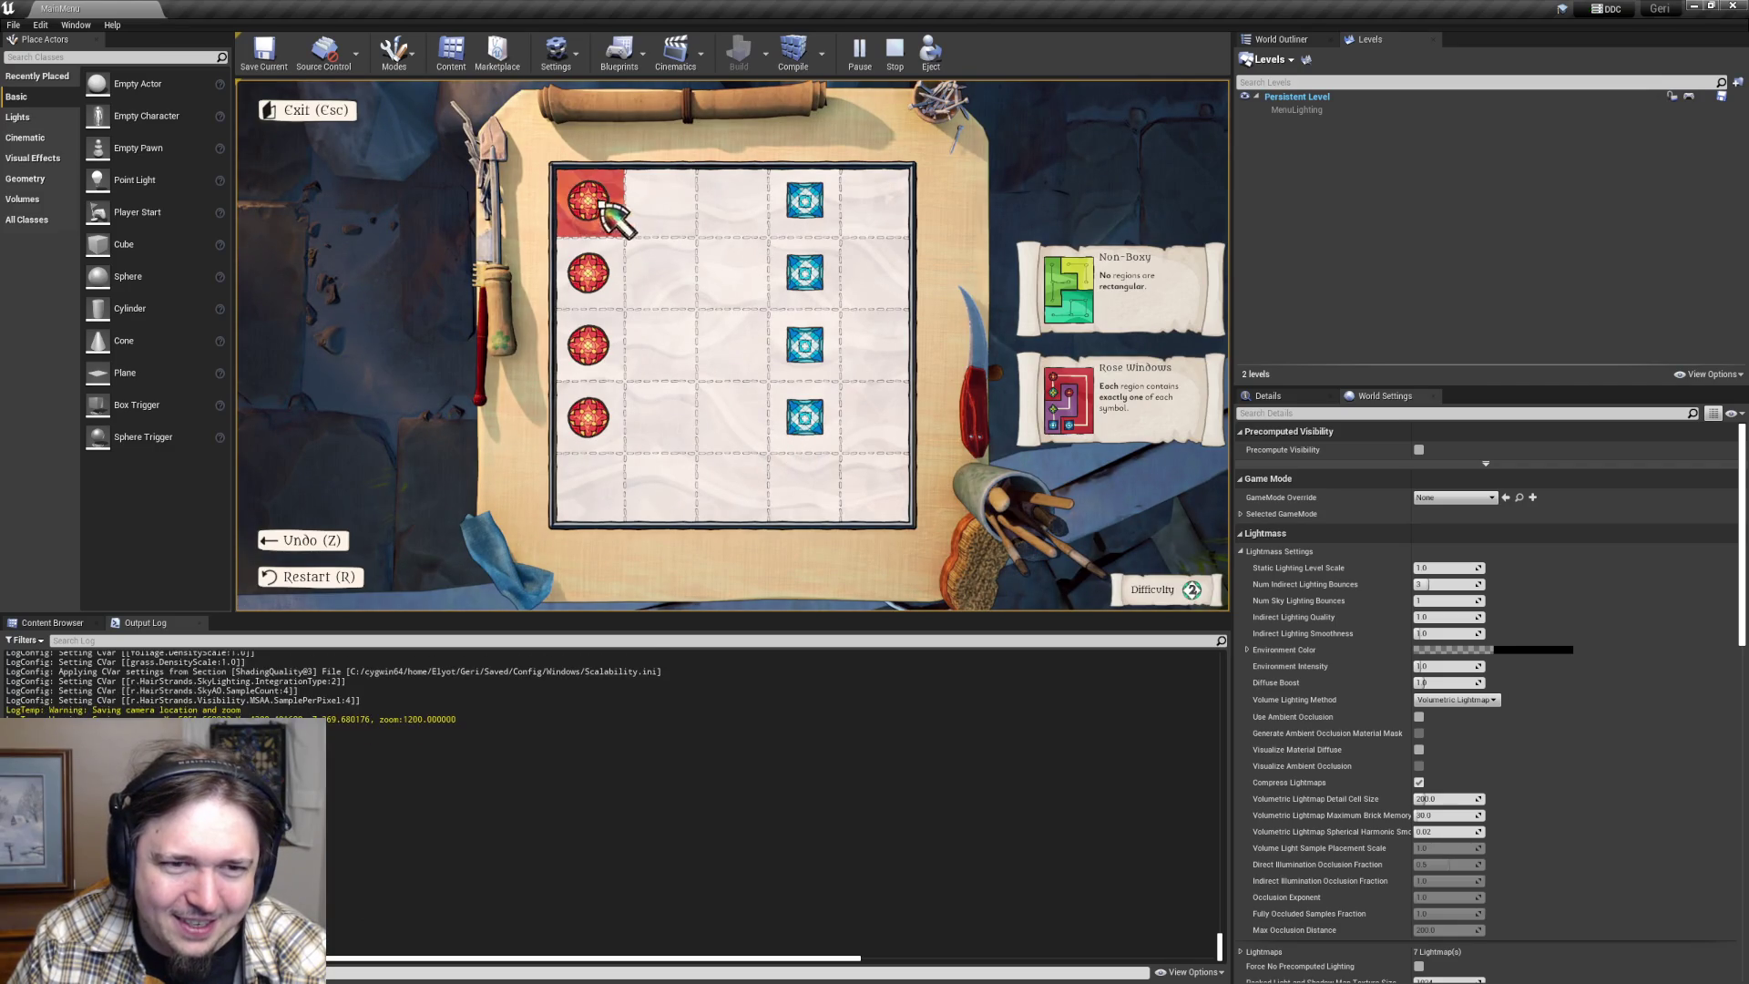
{"action": "mouse_move", "coordinate": [736, 211]}
{"action": "left_mouse_down"}
{"action": "mouse_move", "coordinate": [874, 214]}
{"action": "mouse_move", "coordinate": [882, 282]}
{"action": "mouse_move", "coordinate": [590, 275]}
{"action": "mouse_move", "coordinate": [605, 352]}
{"action": "mouse_move", "coordinate": [889, 352]}
{"action": "left_mouse_up"}
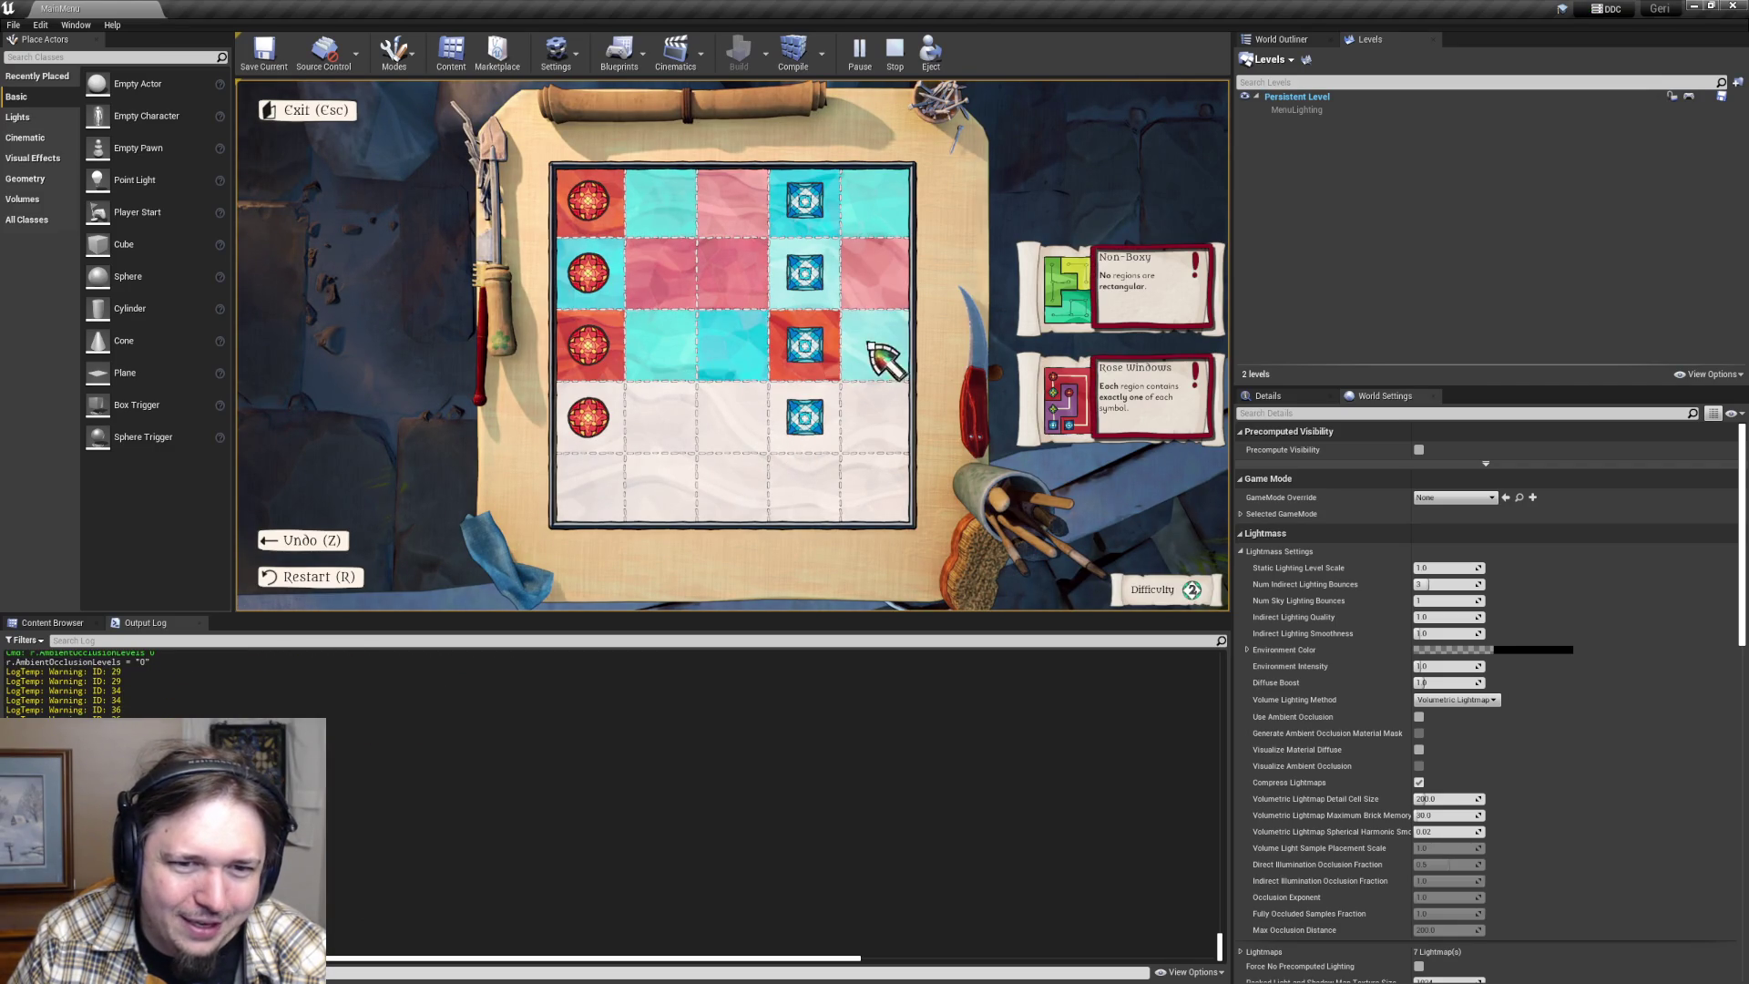
{"action": "left_click", "coordinate": [588, 417]}
{"action": "mouse_move", "coordinate": [576, 410]}
{"action": "left_mouse_down"}
{"action": "mouse_move", "coordinate": [894, 441]}
{"action": "mouse_move", "coordinate": [800, 495]}
{"action": "mouse_move", "coordinate": [626, 485]}
{"action": "left_mouse_up"}
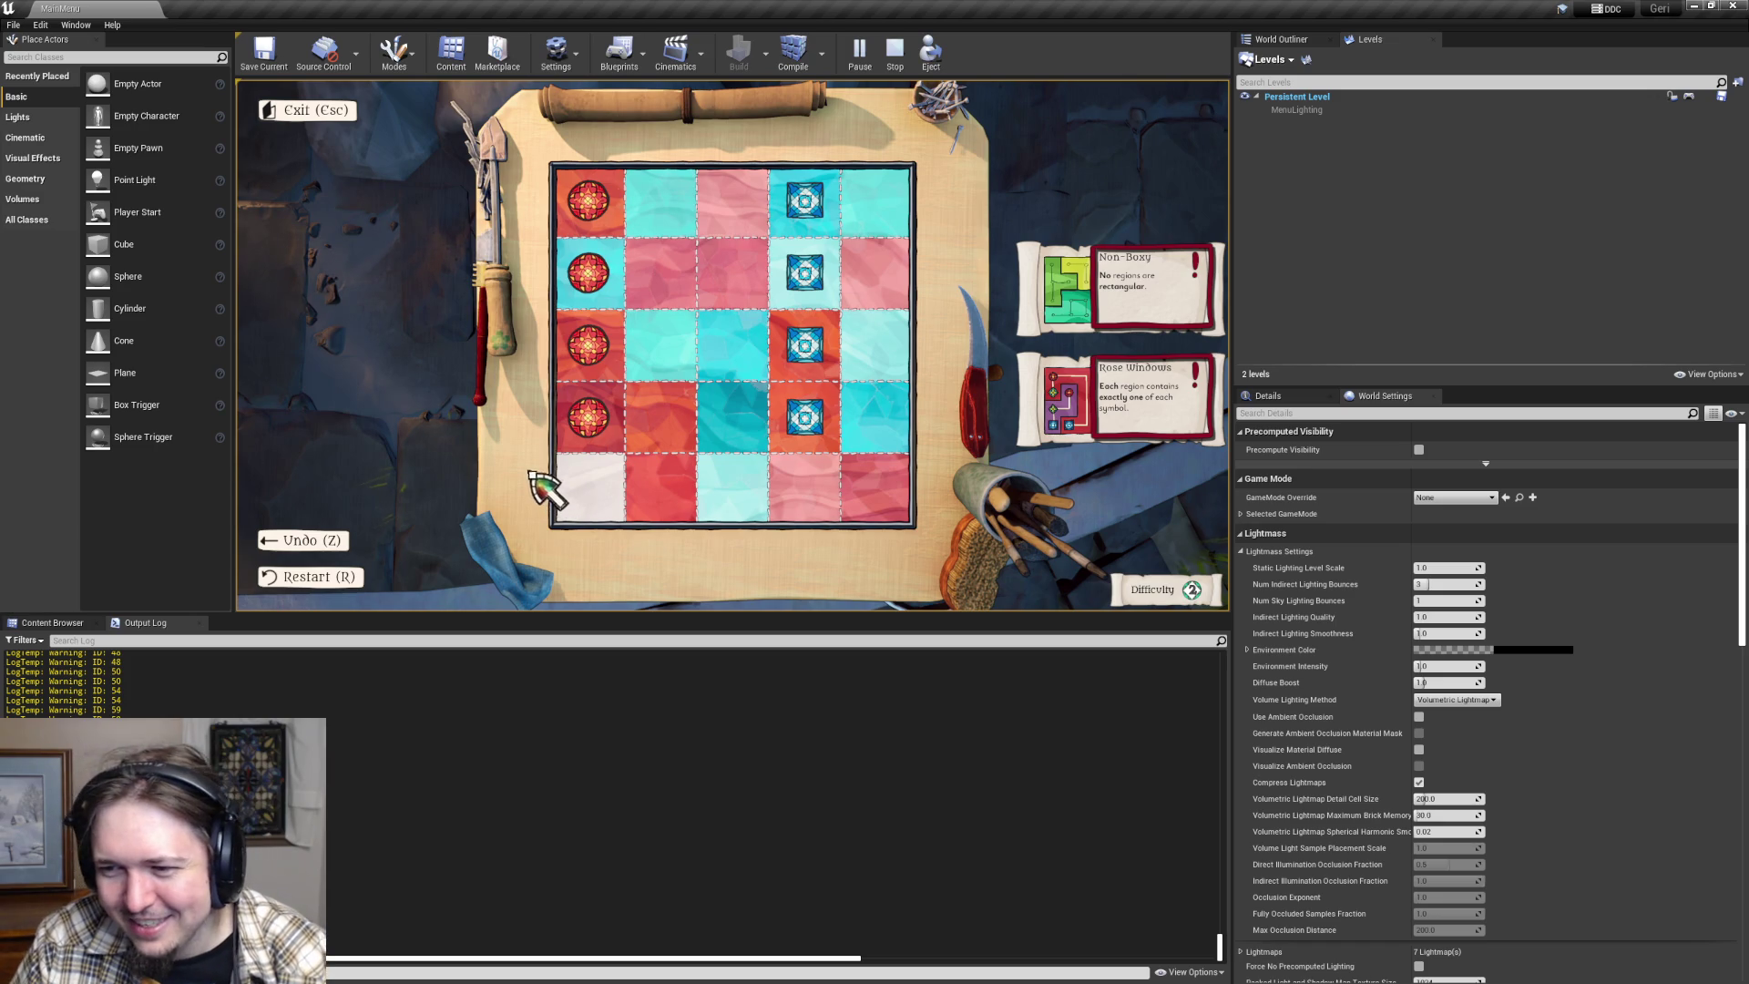
{"action": "left_click", "coordinate": [593, 496]}
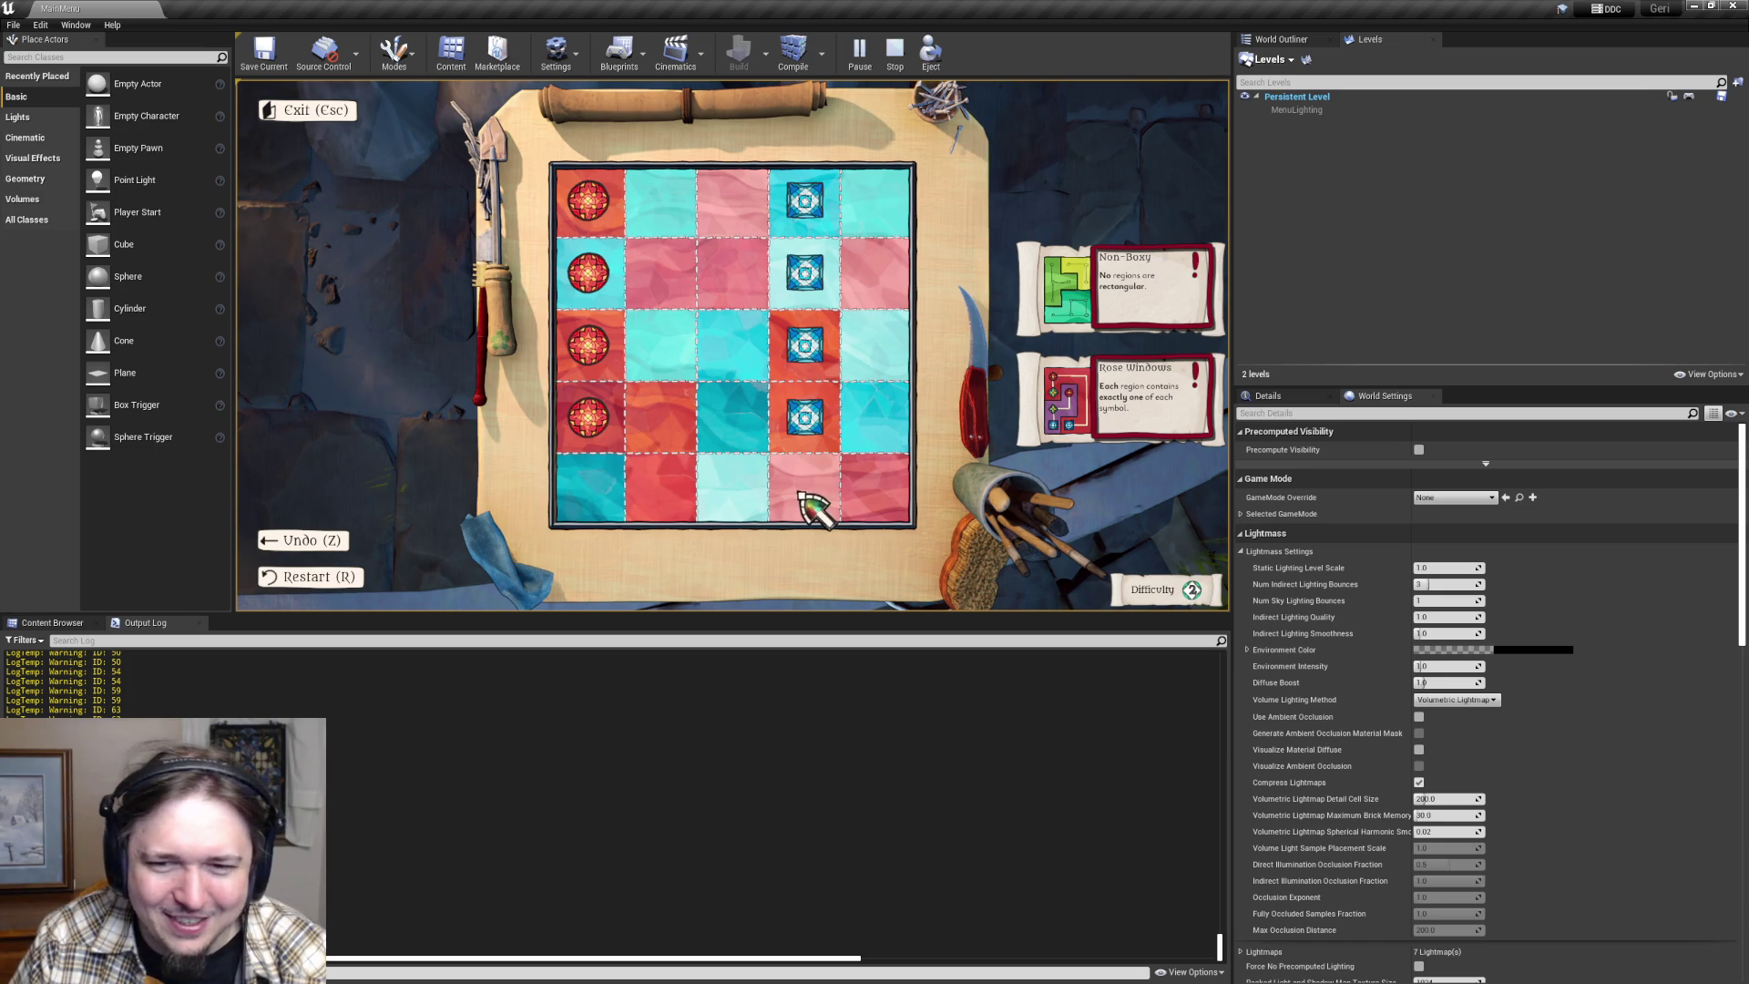
{"action": "key", "text": "super+e"}
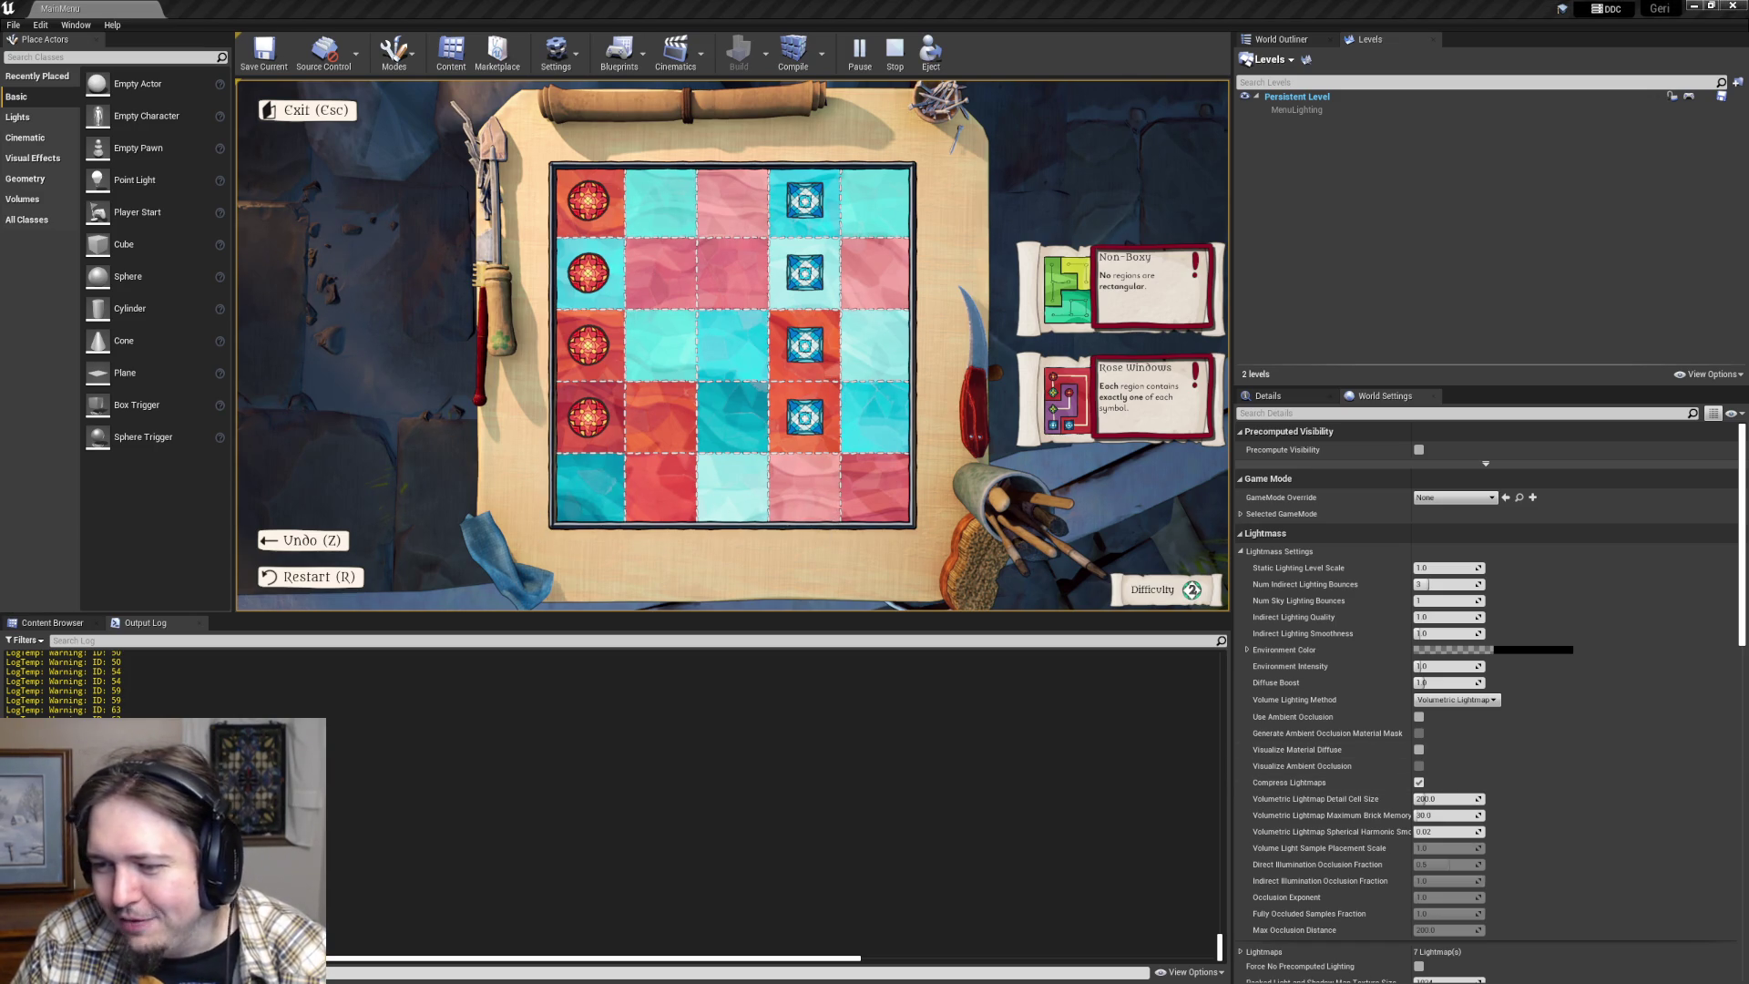
{"action": "left_click", "coordinate": [697, 314]}
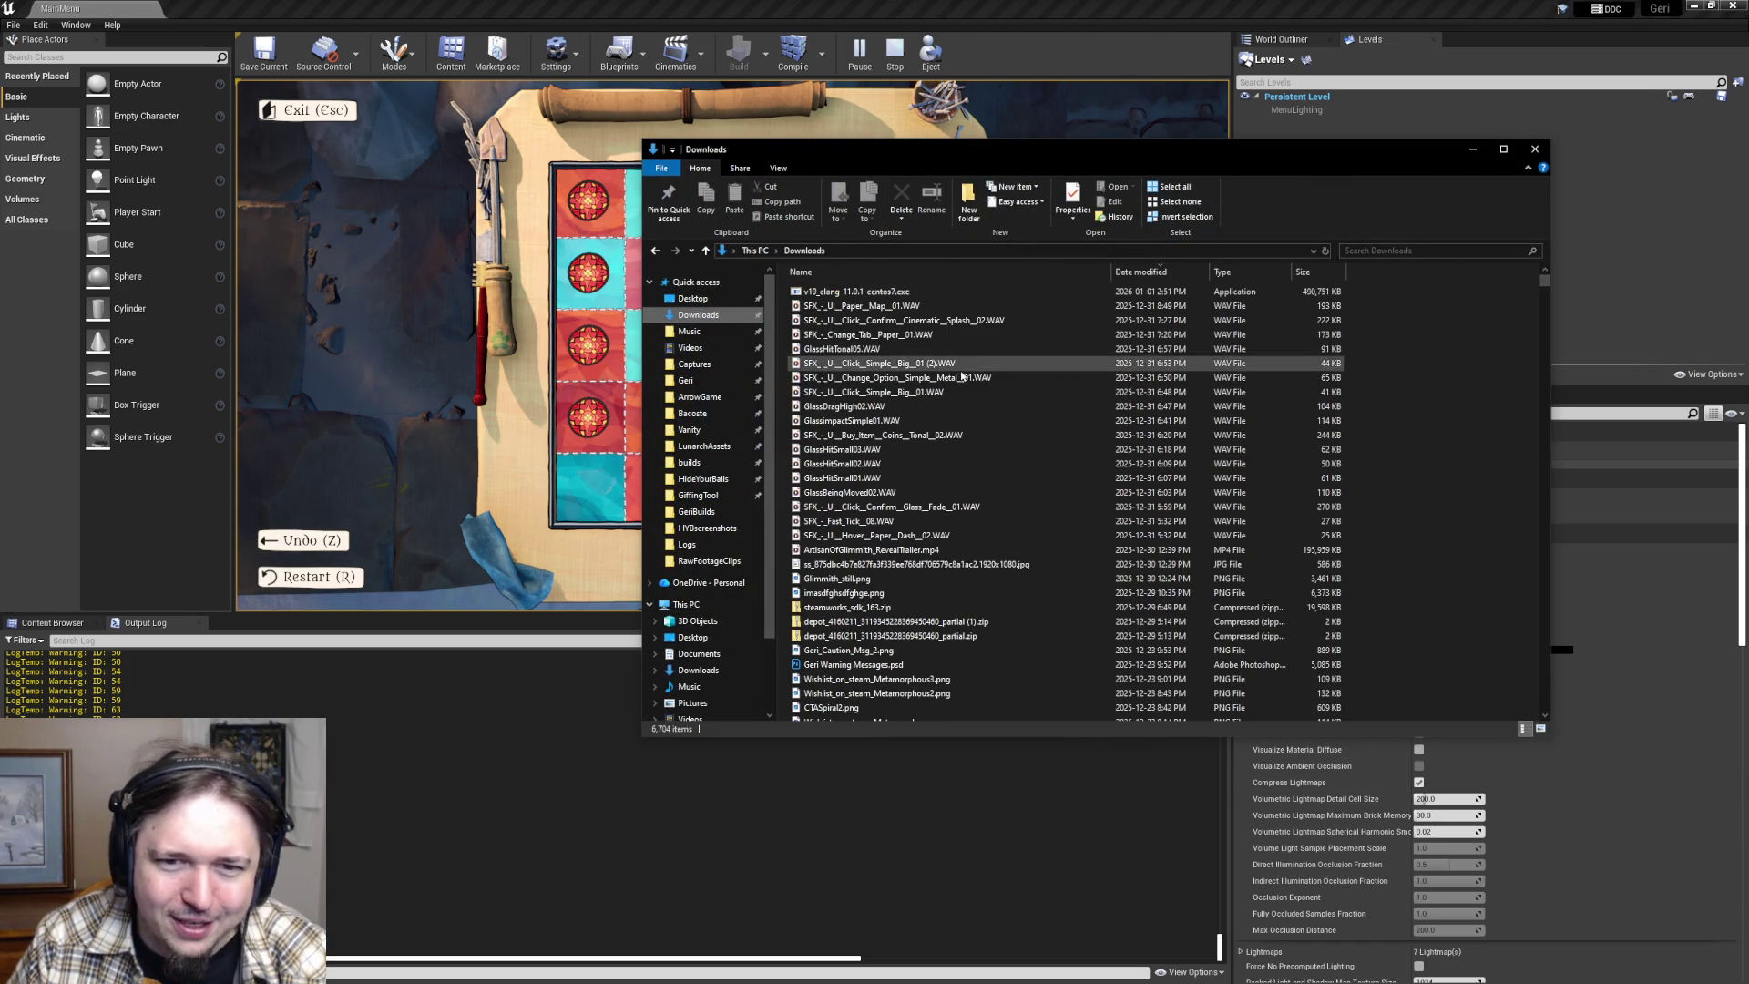
- Browse steamworks_sdk_163.zip into its sdk folder and the steamworksexample folder
{"action": "double_click", "coordinate": [874, 606]}
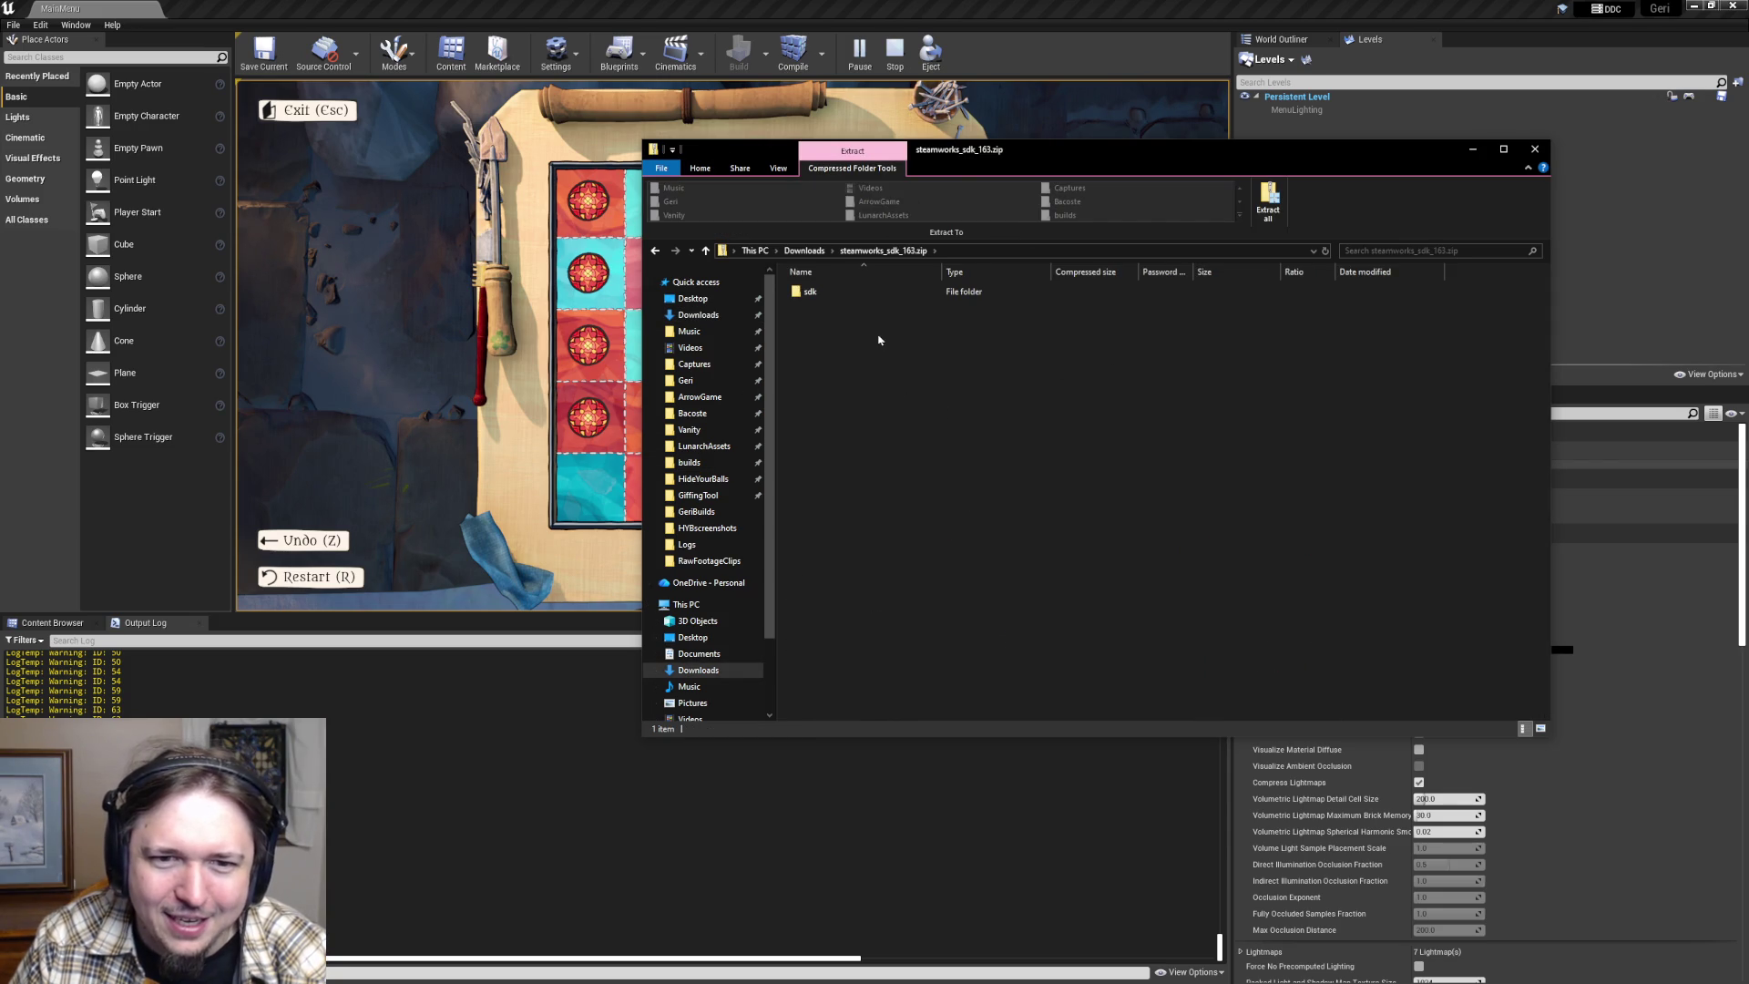
{"action": "double_click", "coordinate": [810, 292]}
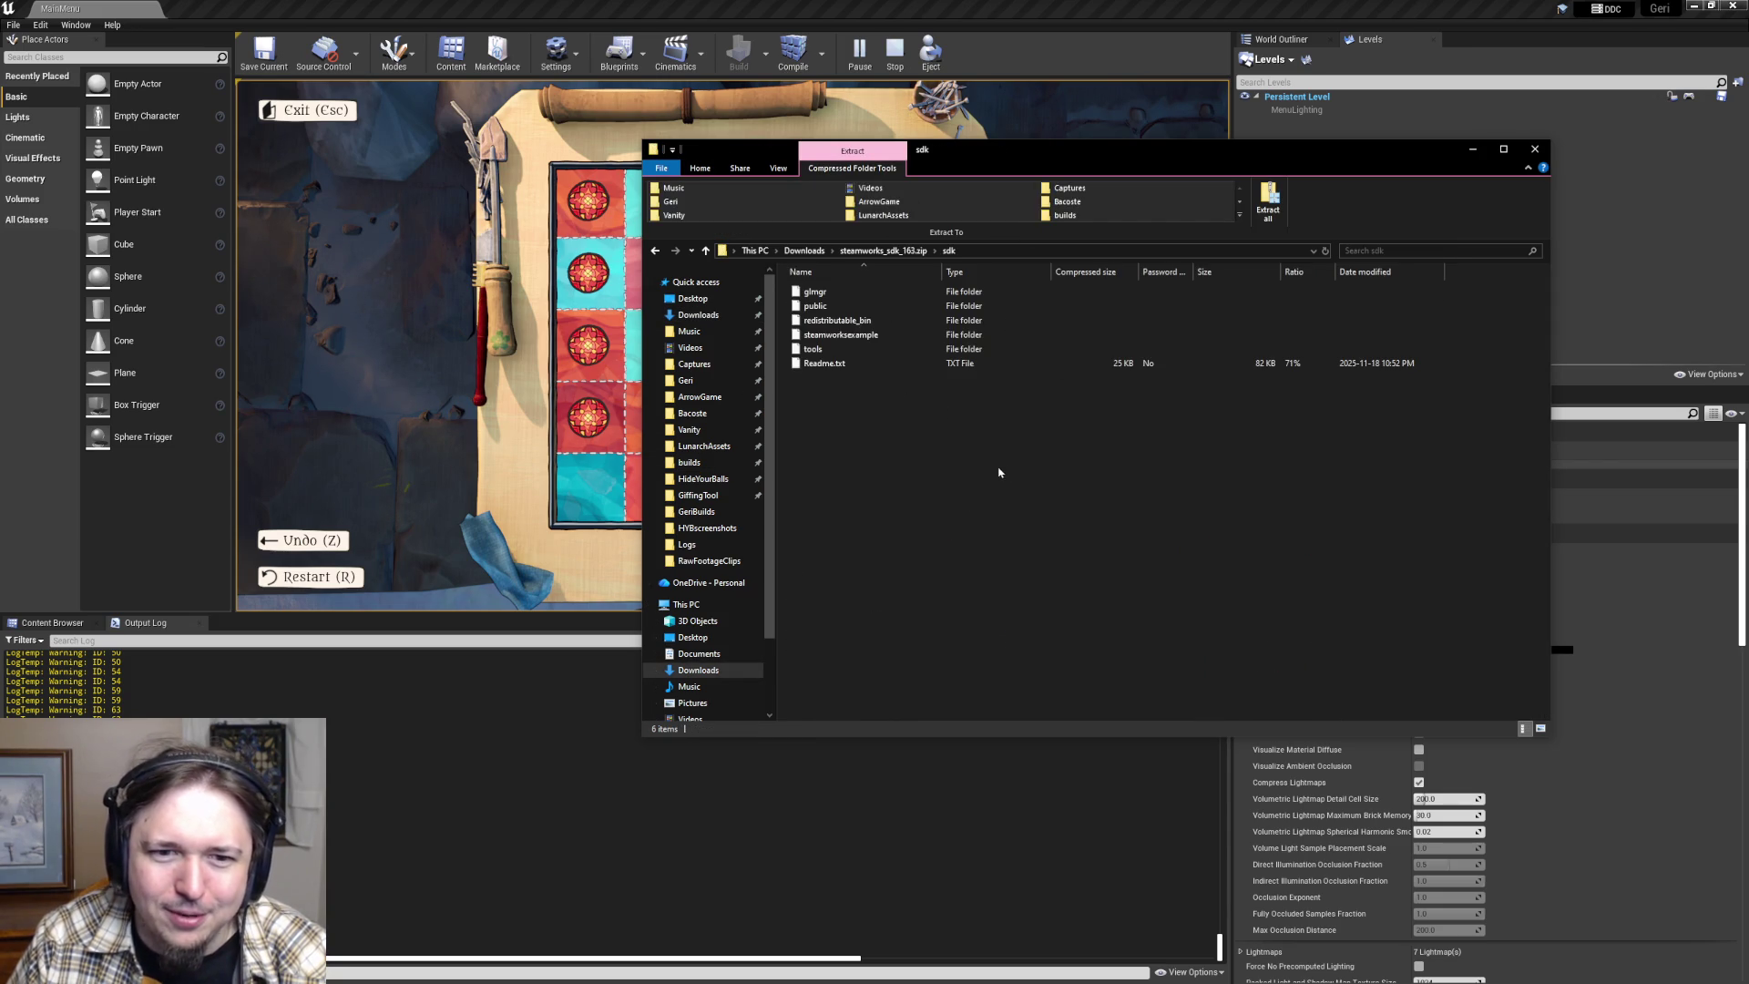
{"action": "left_click", "coordinate": [833, 335]}
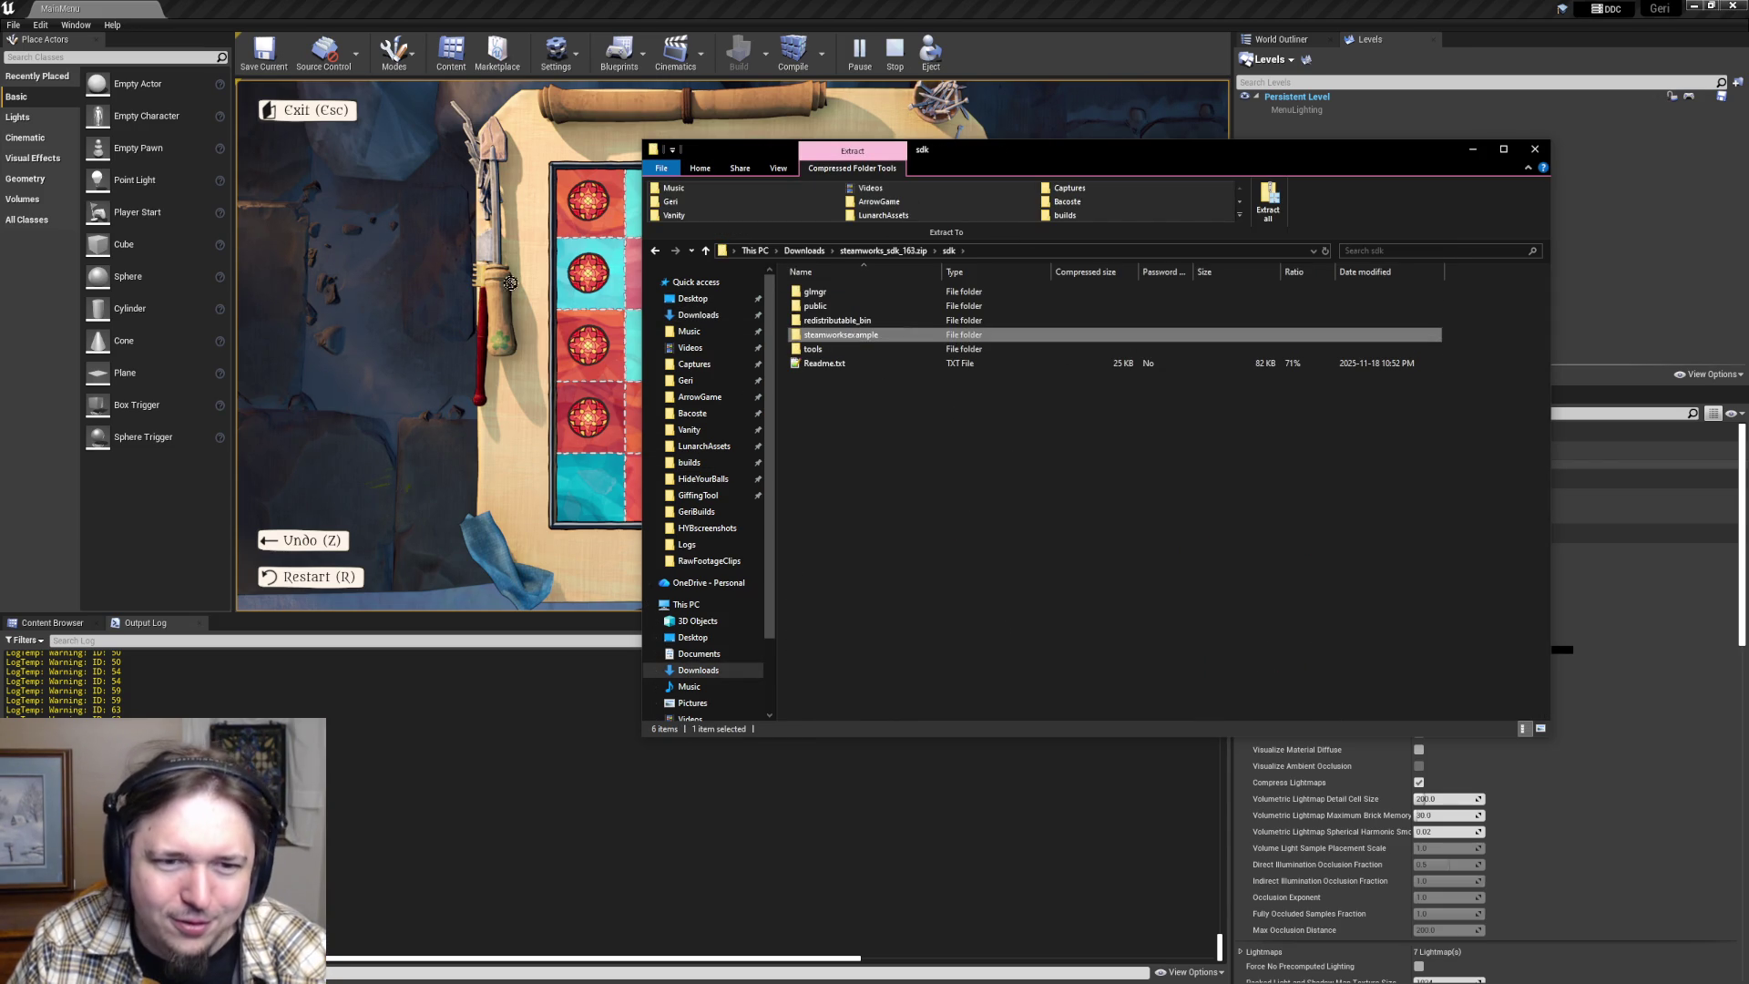
{"action": "mouse_move", "coordinate": [839, 336]}
{"action": "left_mouse_down"}
{"action": "mouse_move", "coordinate": [851, 319]}
{"action": "mouse_move", "coordinate": [963, 405]}
{"action": "left_mouse_up"}
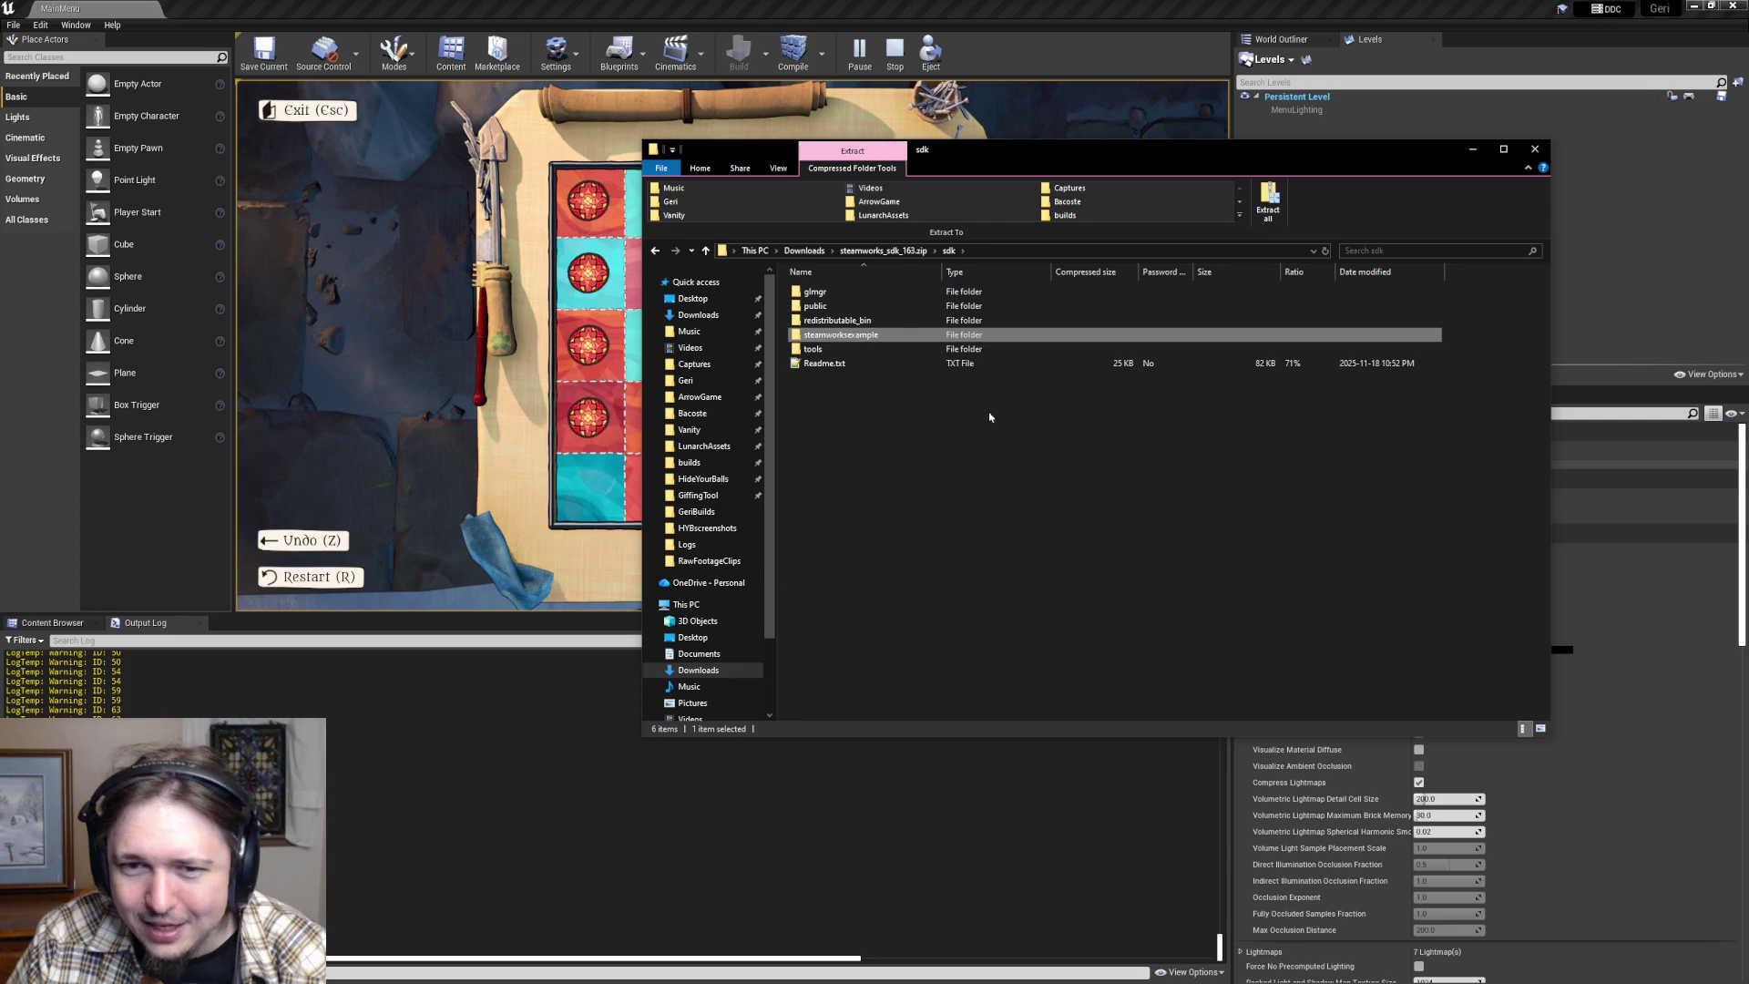
{"action": "left_click", "coordinate": [1044, 492]}
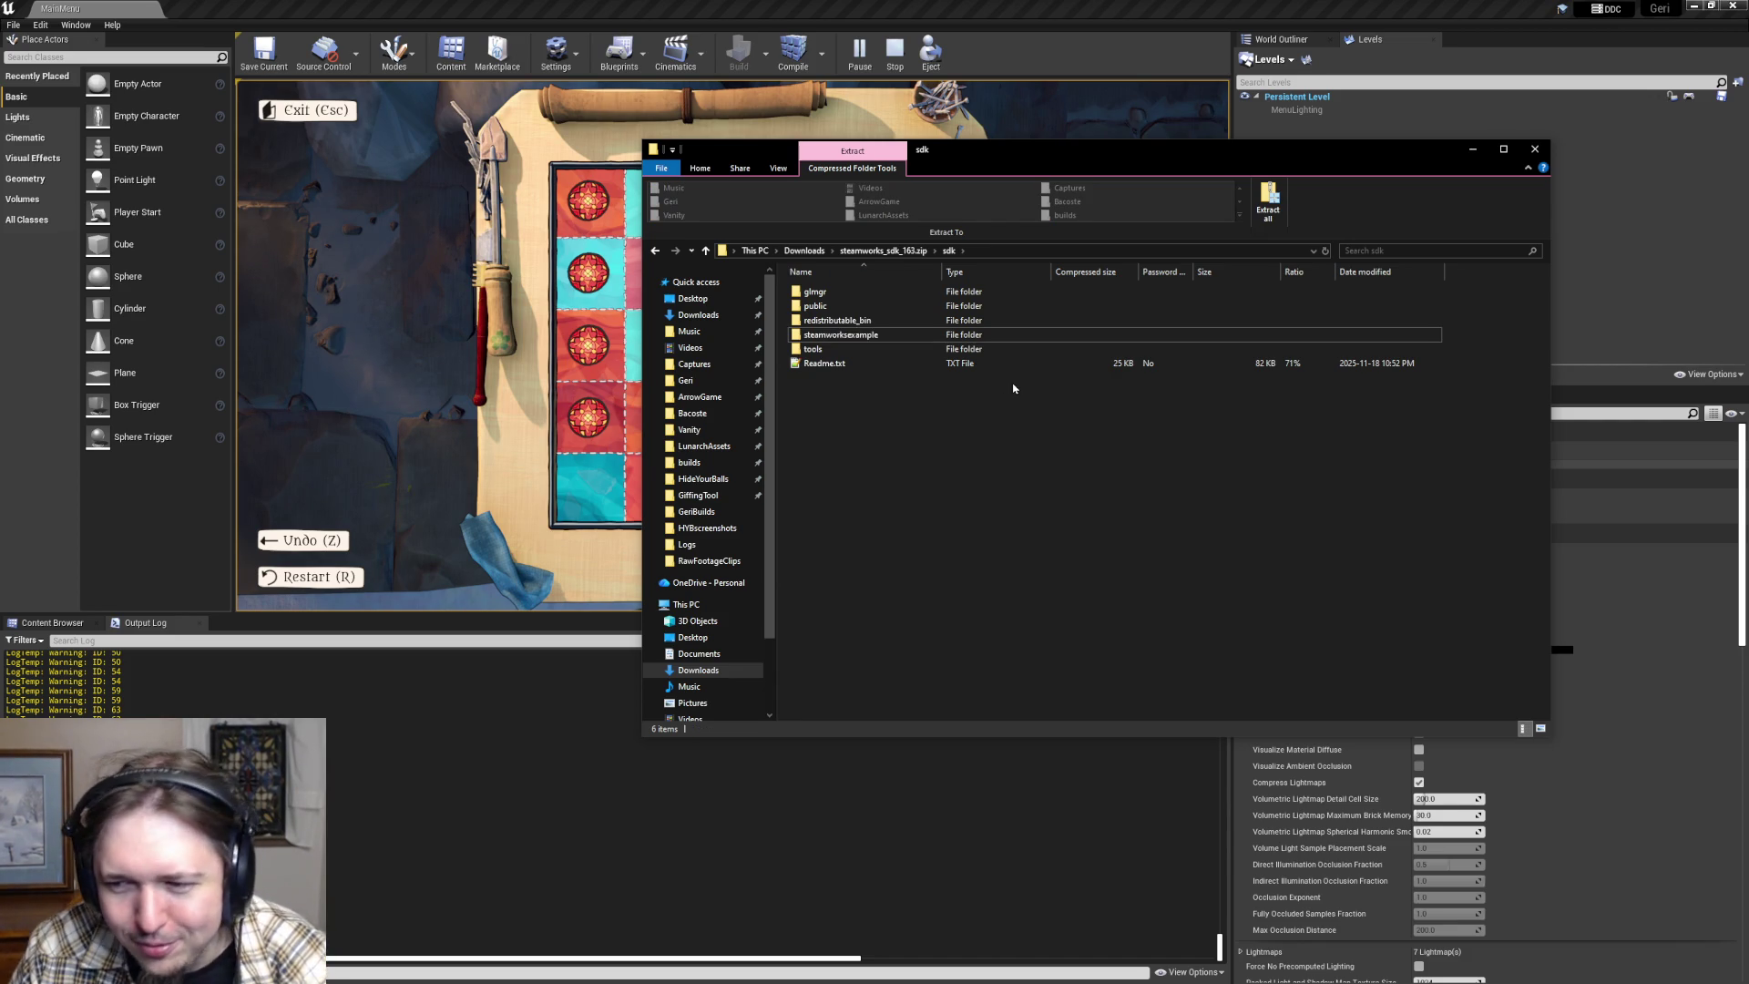
- Return to Downloads, move the Explorer window aside and close it
{"action": "mouse_move", "coordinate": [958, 157]}
{"action": "left_mouse_down"}
{"action": "mouse_move", "coordinate": [1275, 194]}
{"action": "mouse_move", "coordinate": [1115, 194]}
{"action": "mouse_move", "coordinate": [942, 136]}
{"action": "left_mouse_up"}
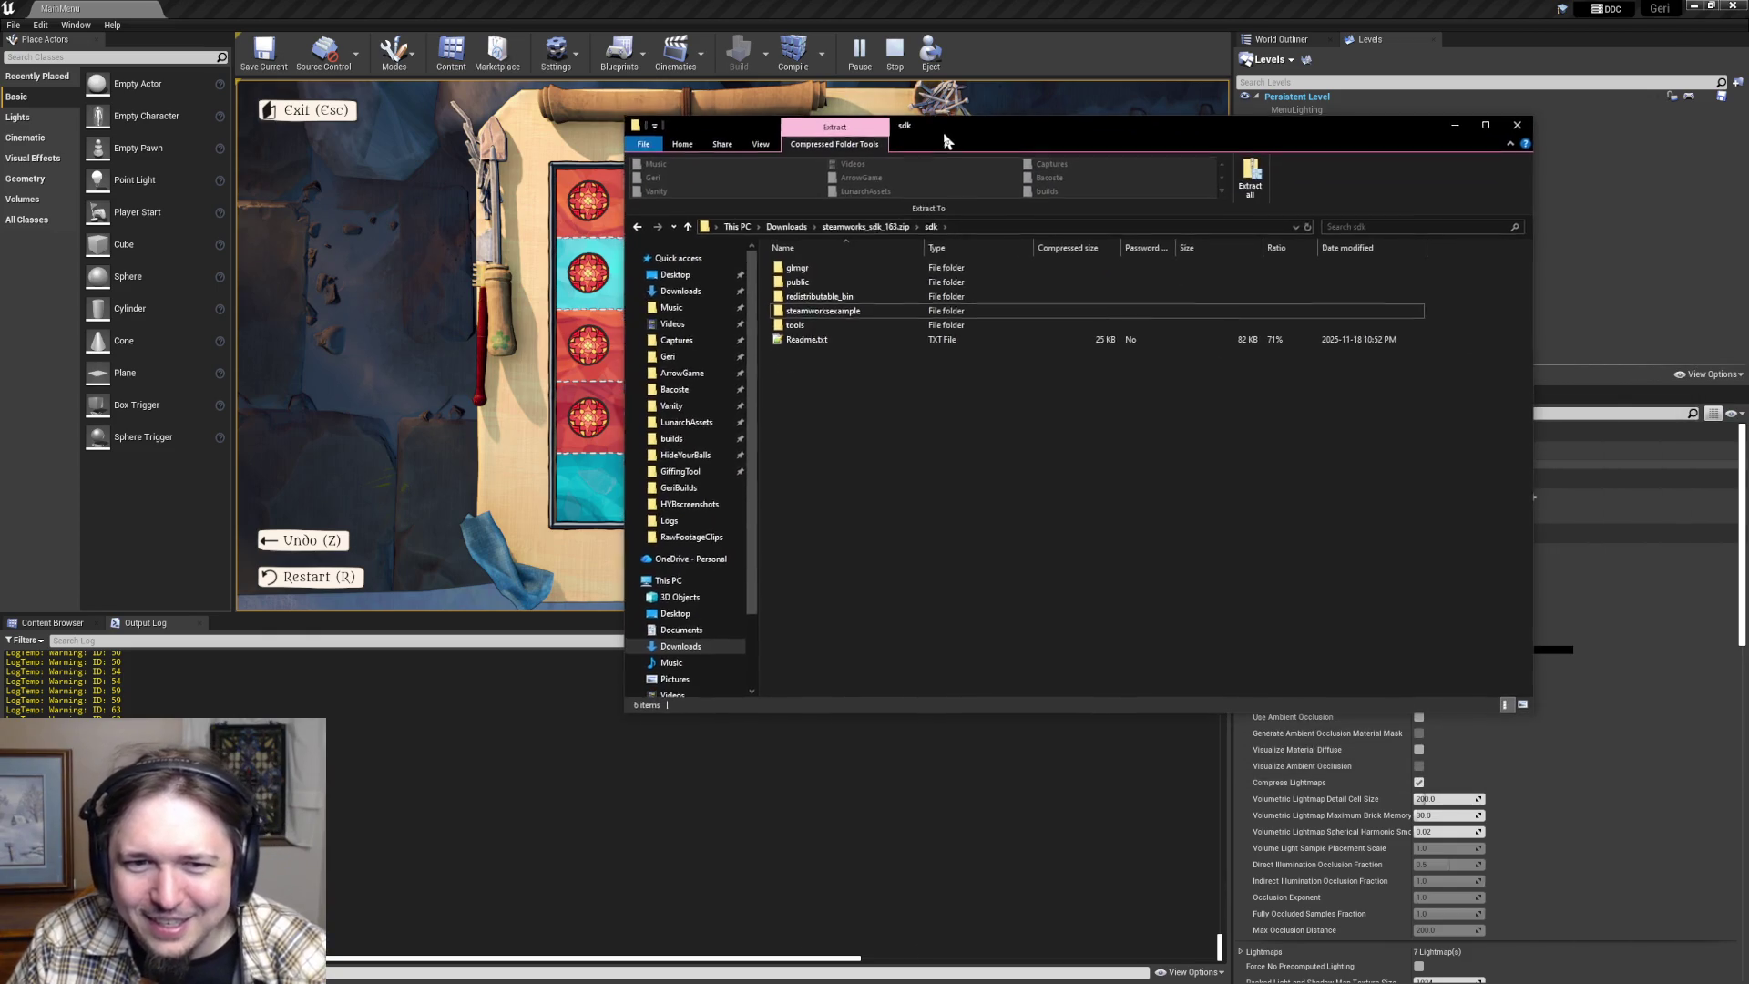
{"action": "left_click", "coordinate": [866, 228]}
{"action": "left_click", "coordinate": [785, 226]}
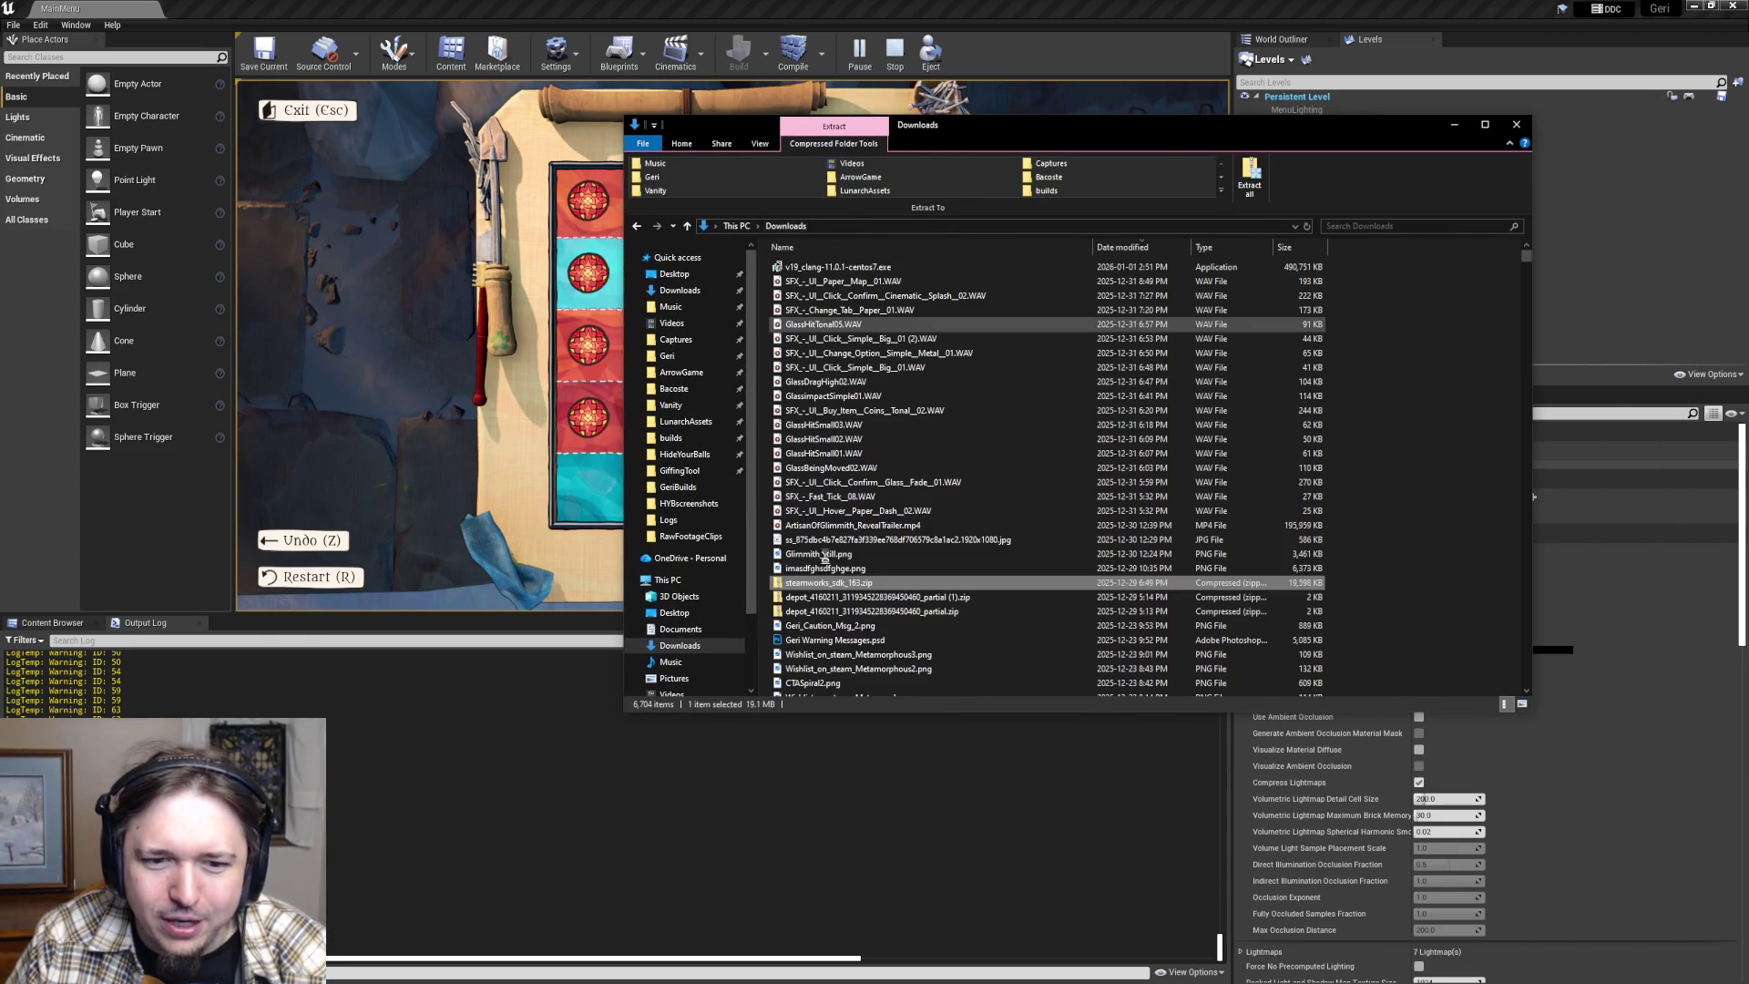
{"action": "right_click", "coordinate": [806, 584]}
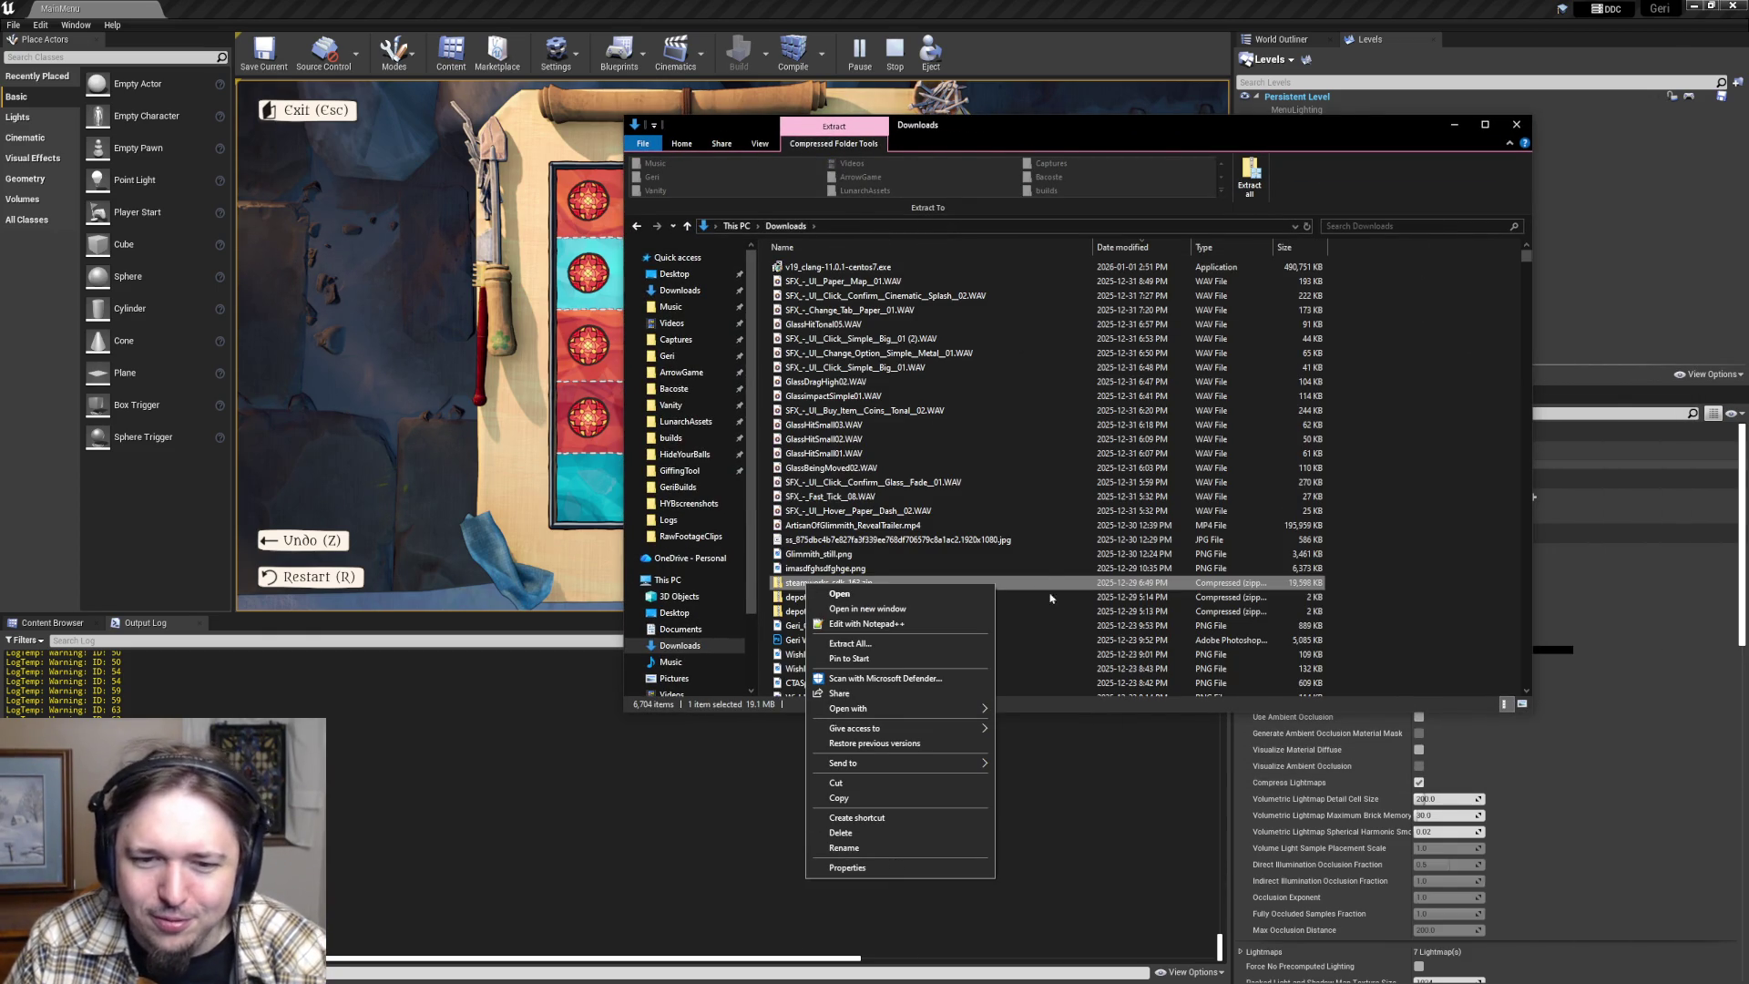
{"action": "left_click_drag", "start_coordinate": [1010, 134], "coordinate": [1084, 221]}
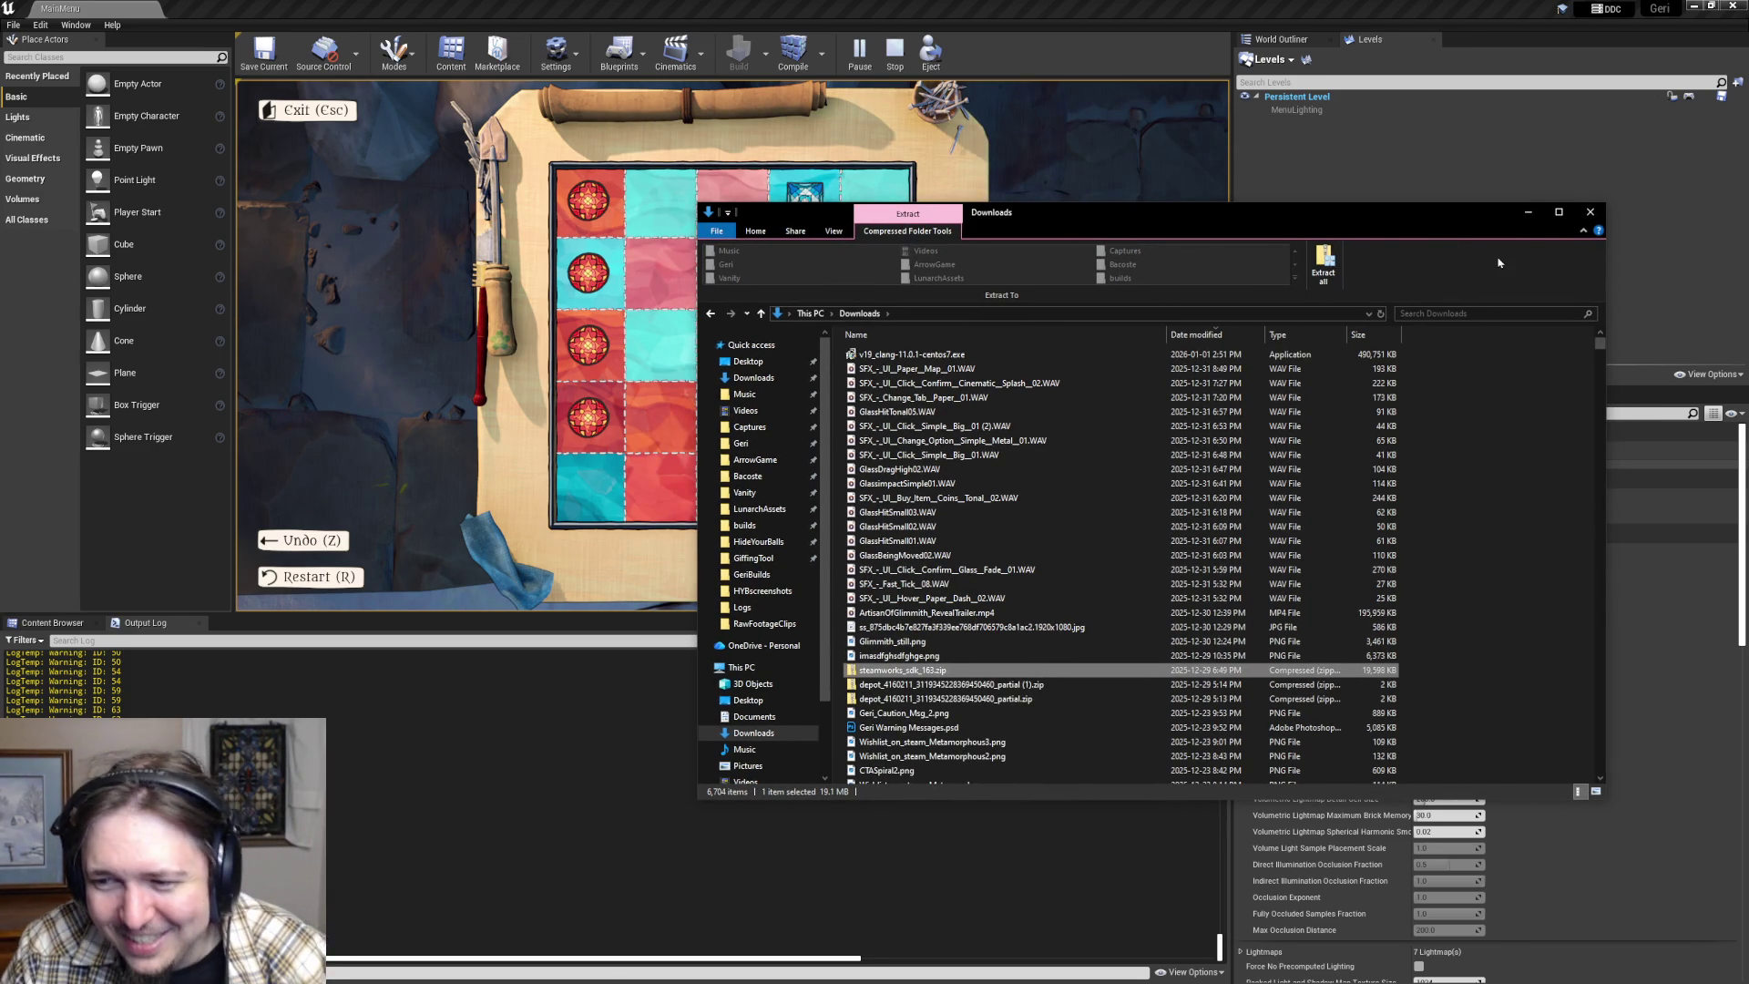
{"action": "left_click", "coordinate": [1589, 213]}
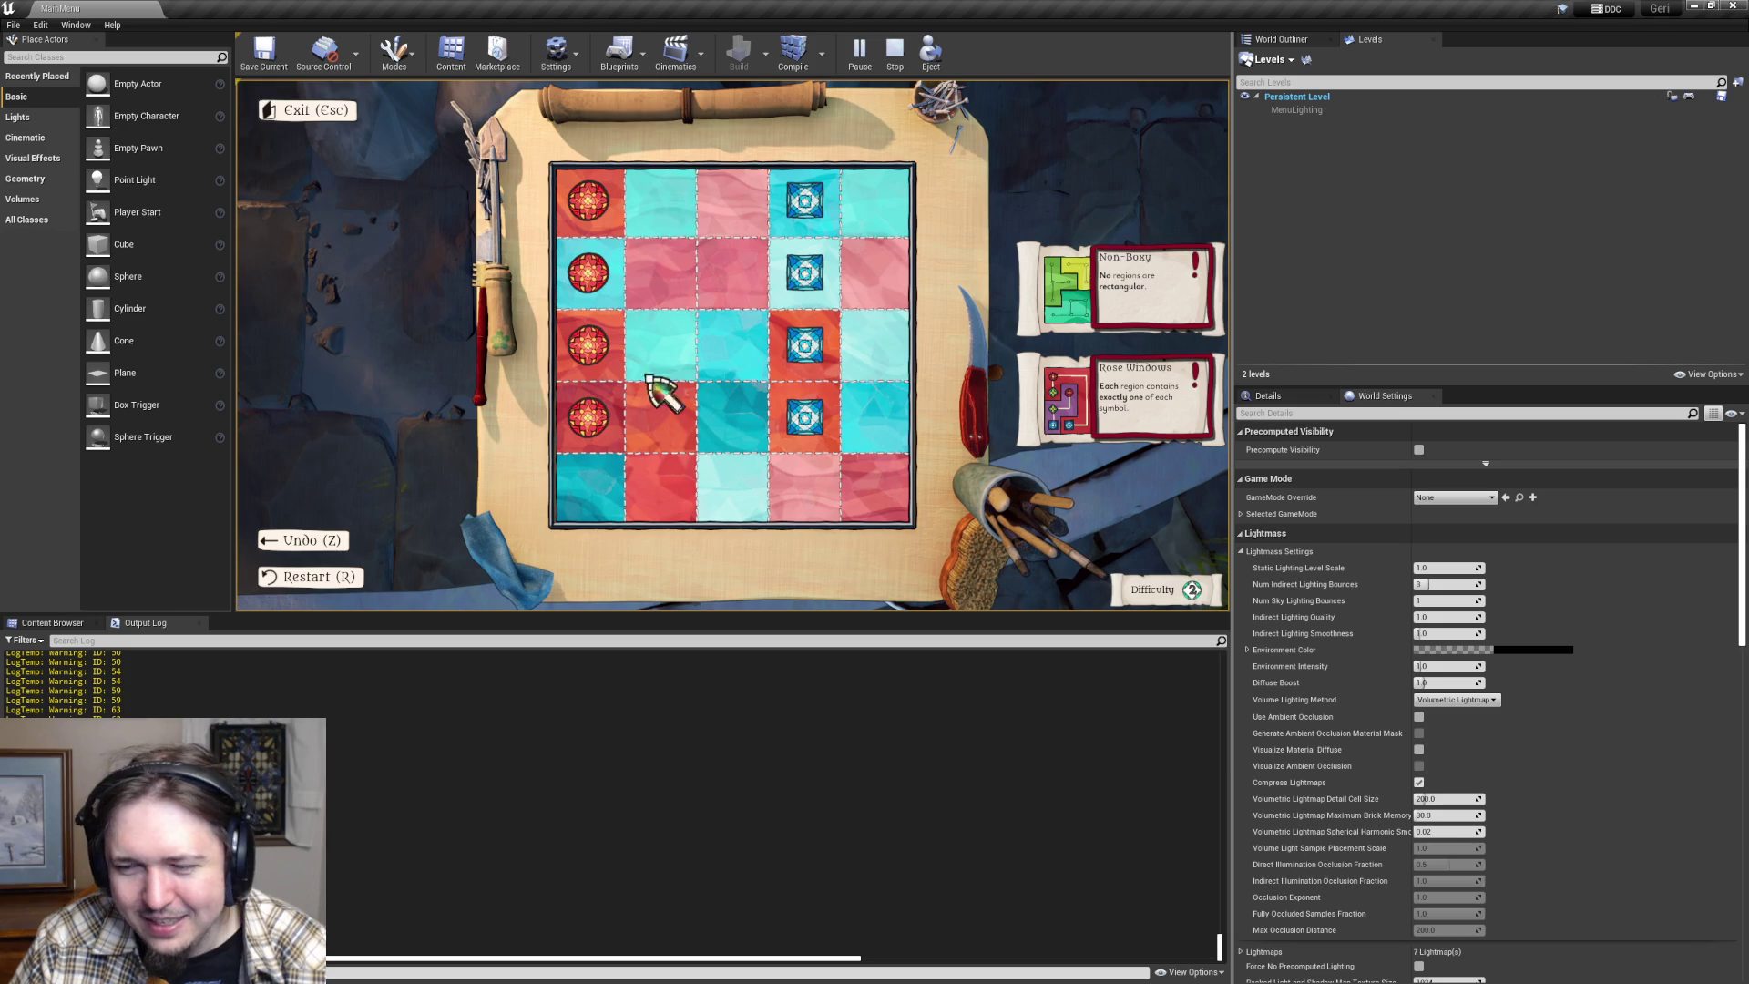
- Leave the finished board, continue to the next puzzle and paint the row 3, column 3 cell purple
{"action": "left_click", "coordinate": [747, 287]}
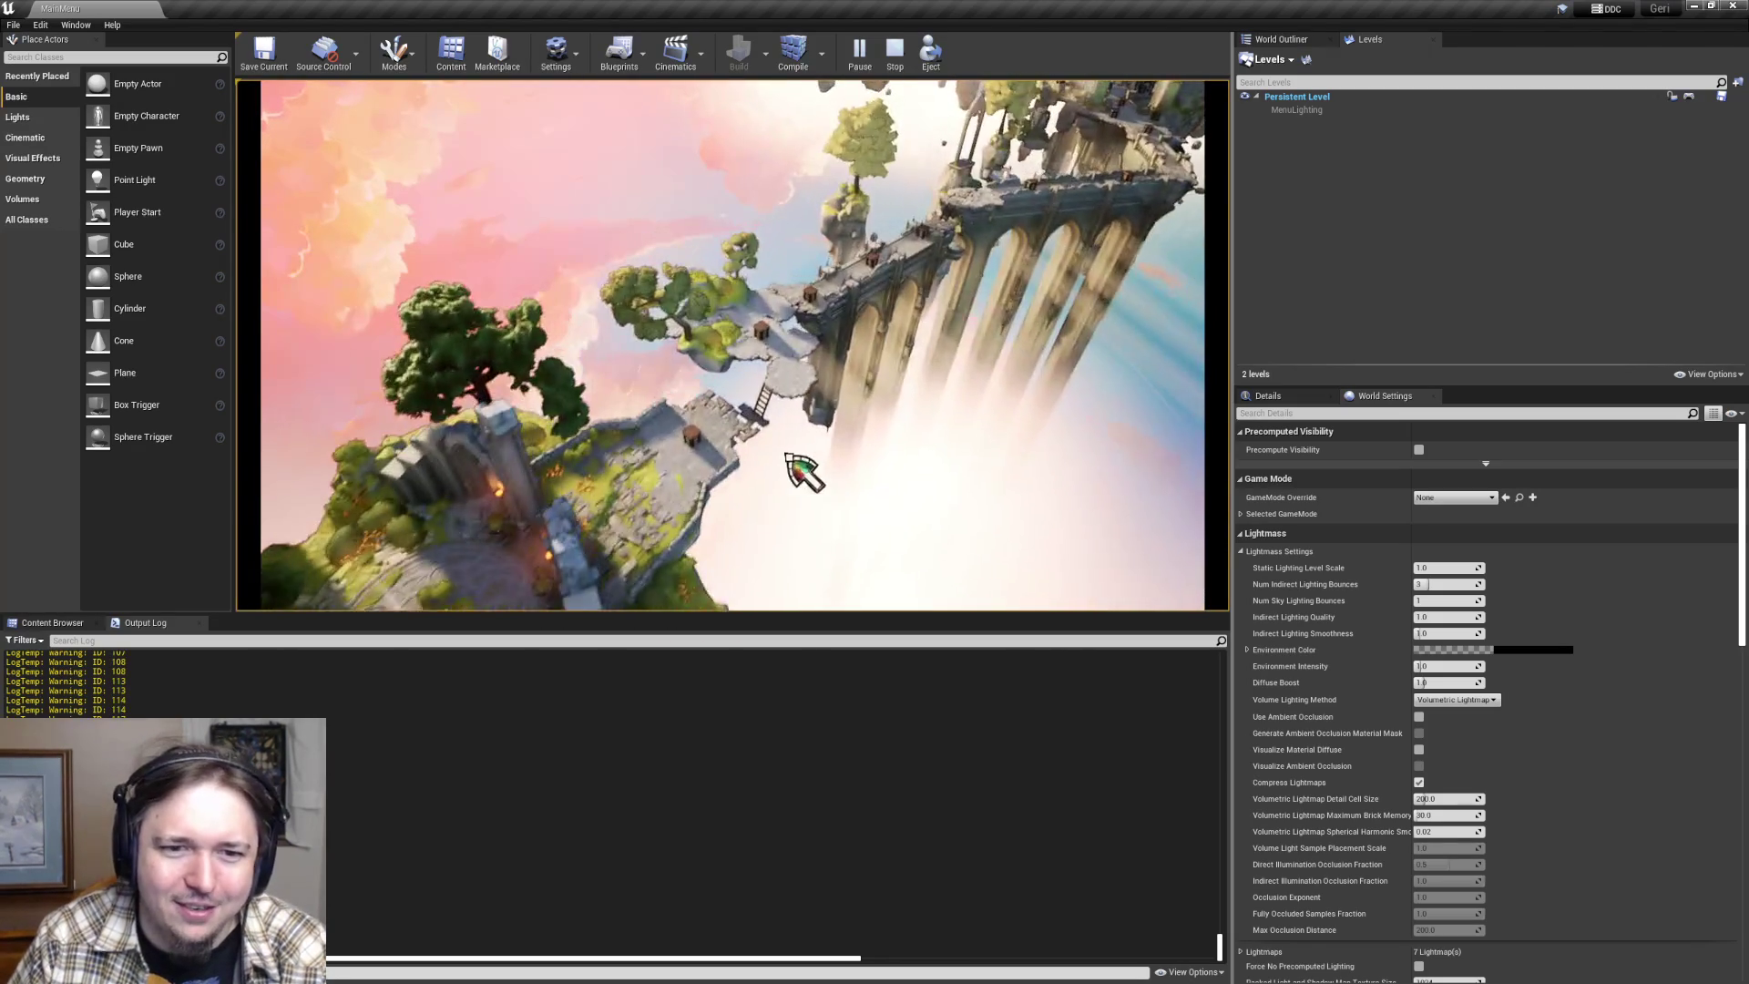
{"action": "left_click", "coordinate": [692, 448]}
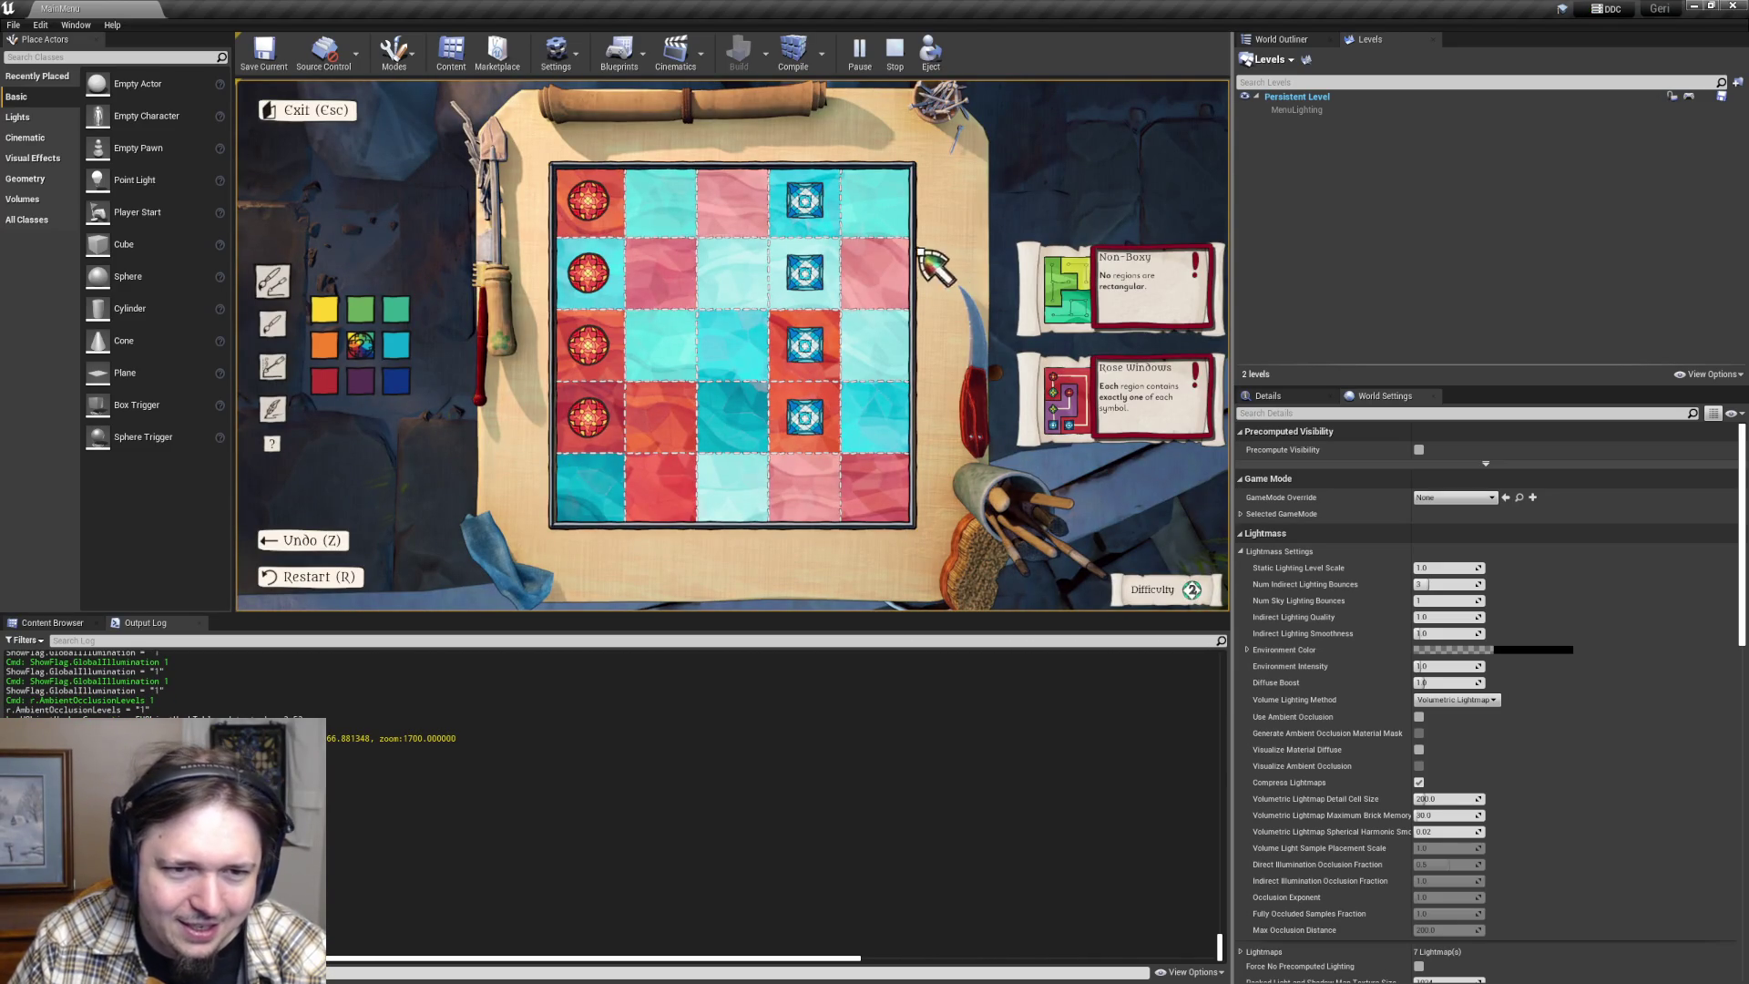
{"action": "left_click", "coordinate": [360, 381]}
{"action": "left_click", "coordinate": [743, 353]}
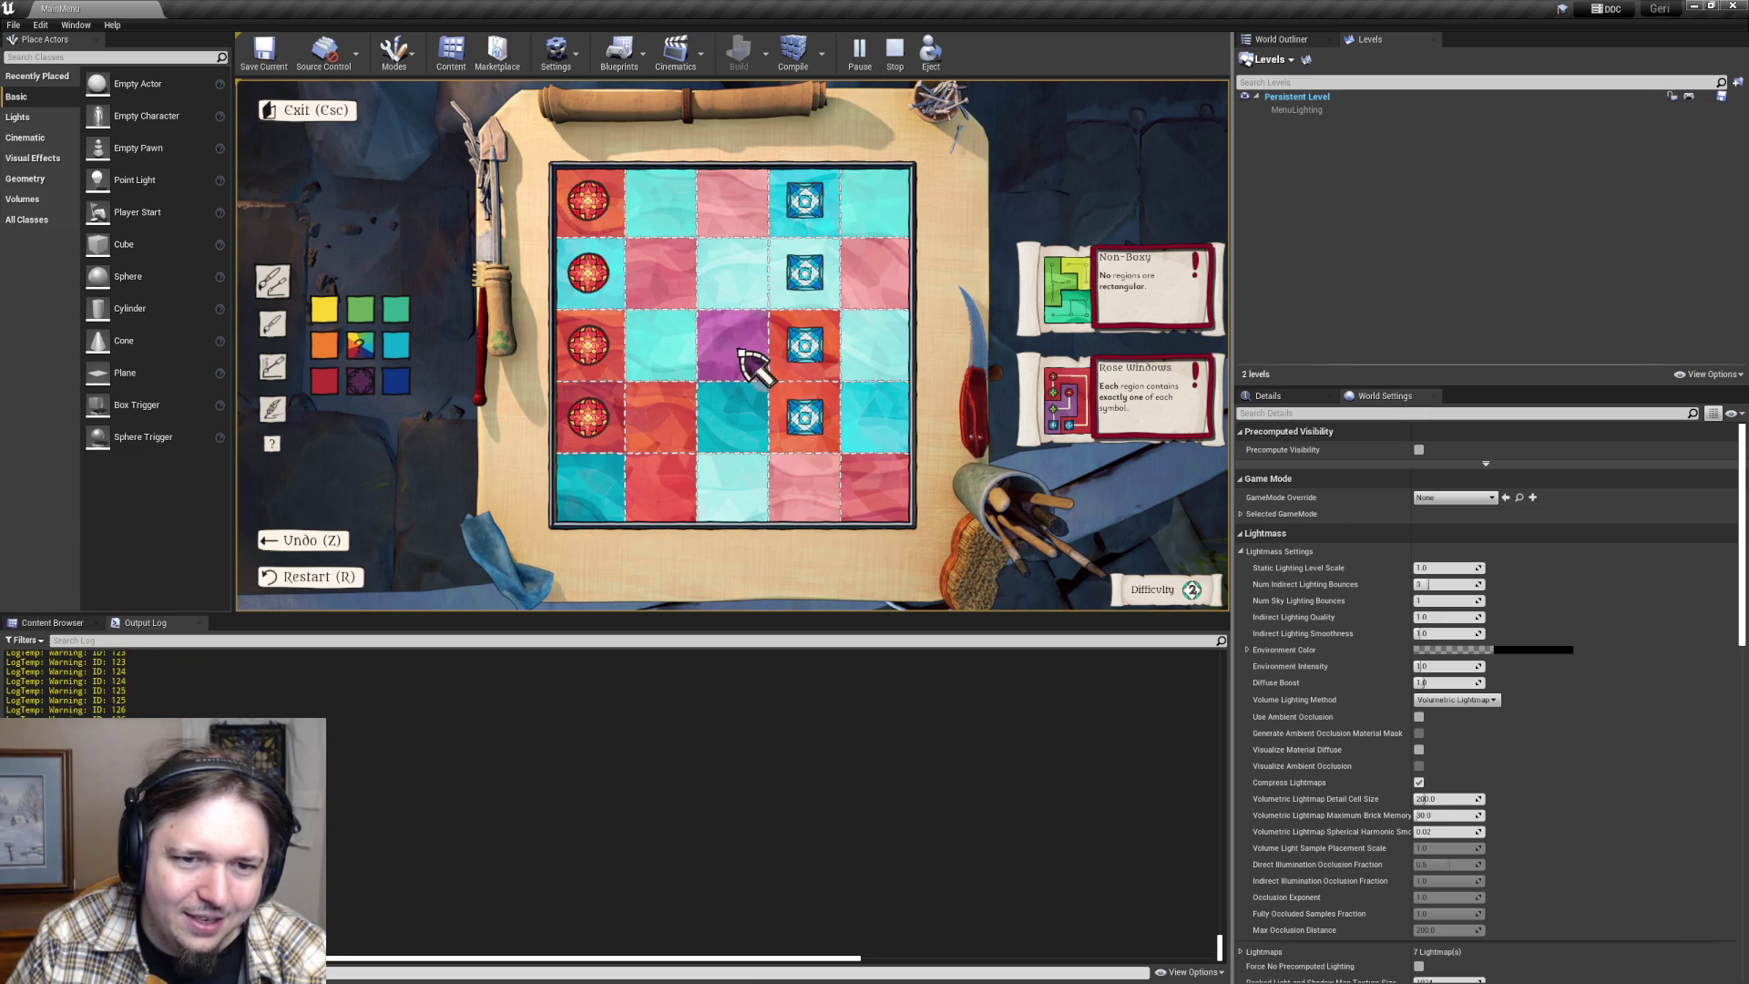
- Restart the puzzle with R, then test a rainbow cell and paint row 3 cyan
{"action": "key", "text": "r"}
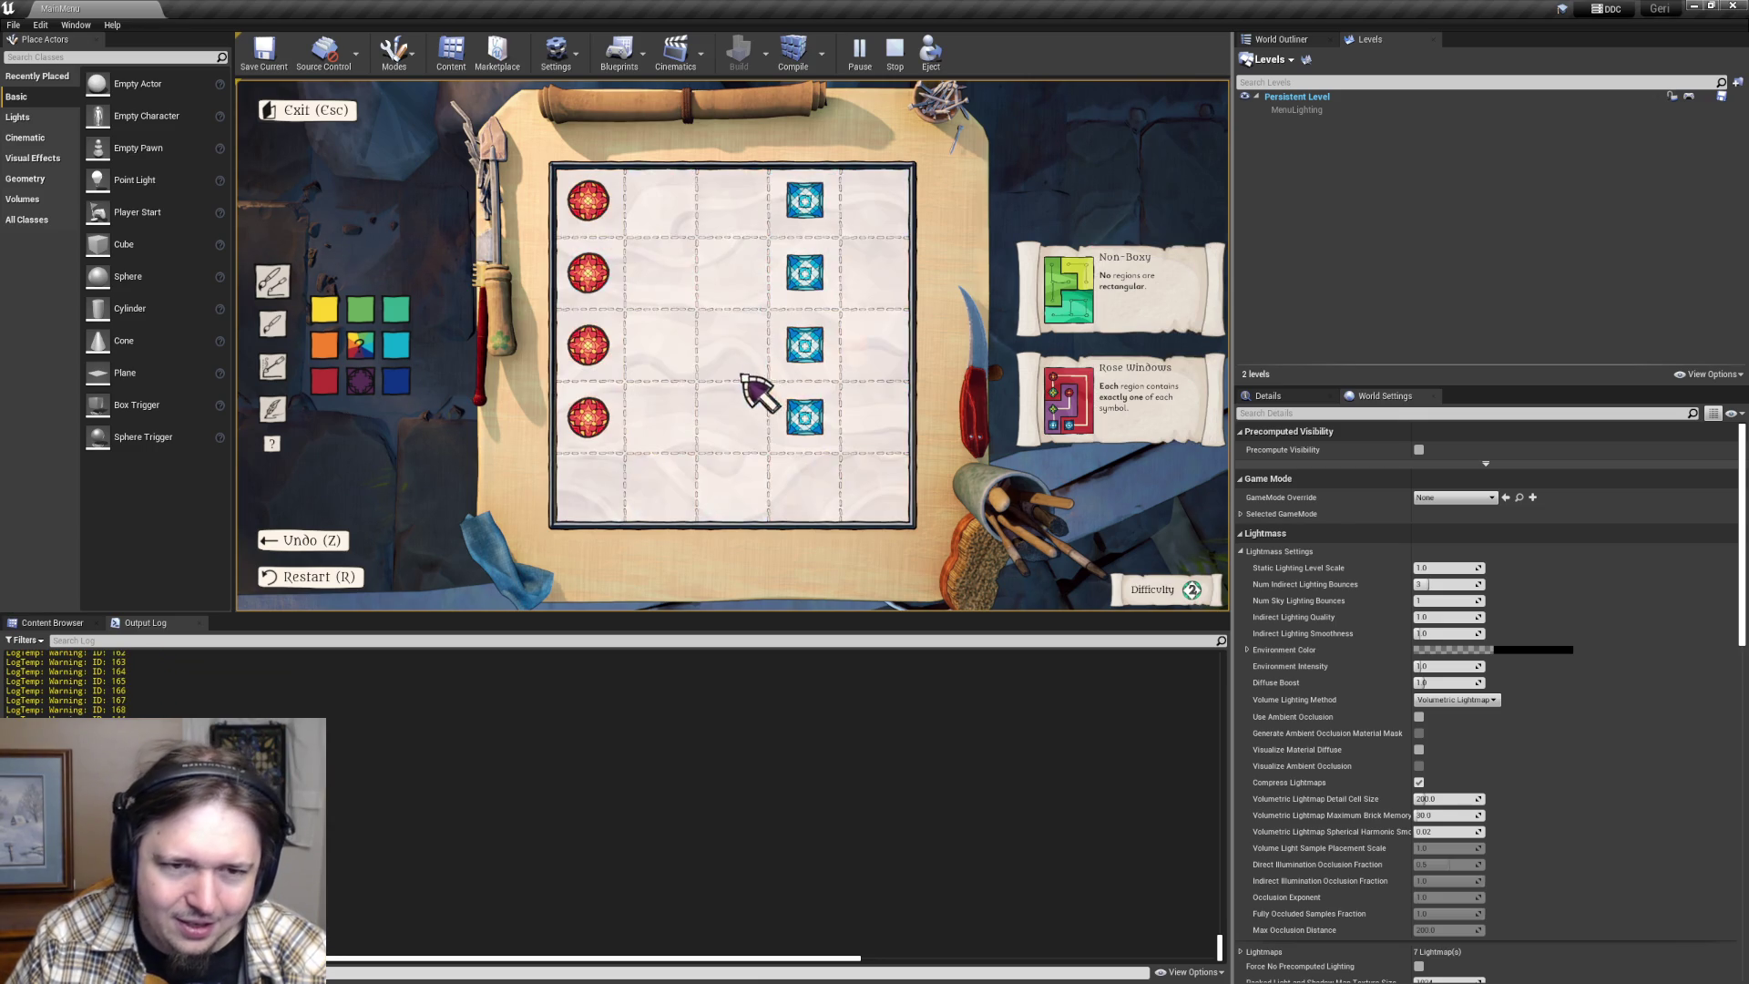
{"action": "left_click", "coordinate": [360, 344]}
{"action": "left_click", "coordinate": [732, 285]}
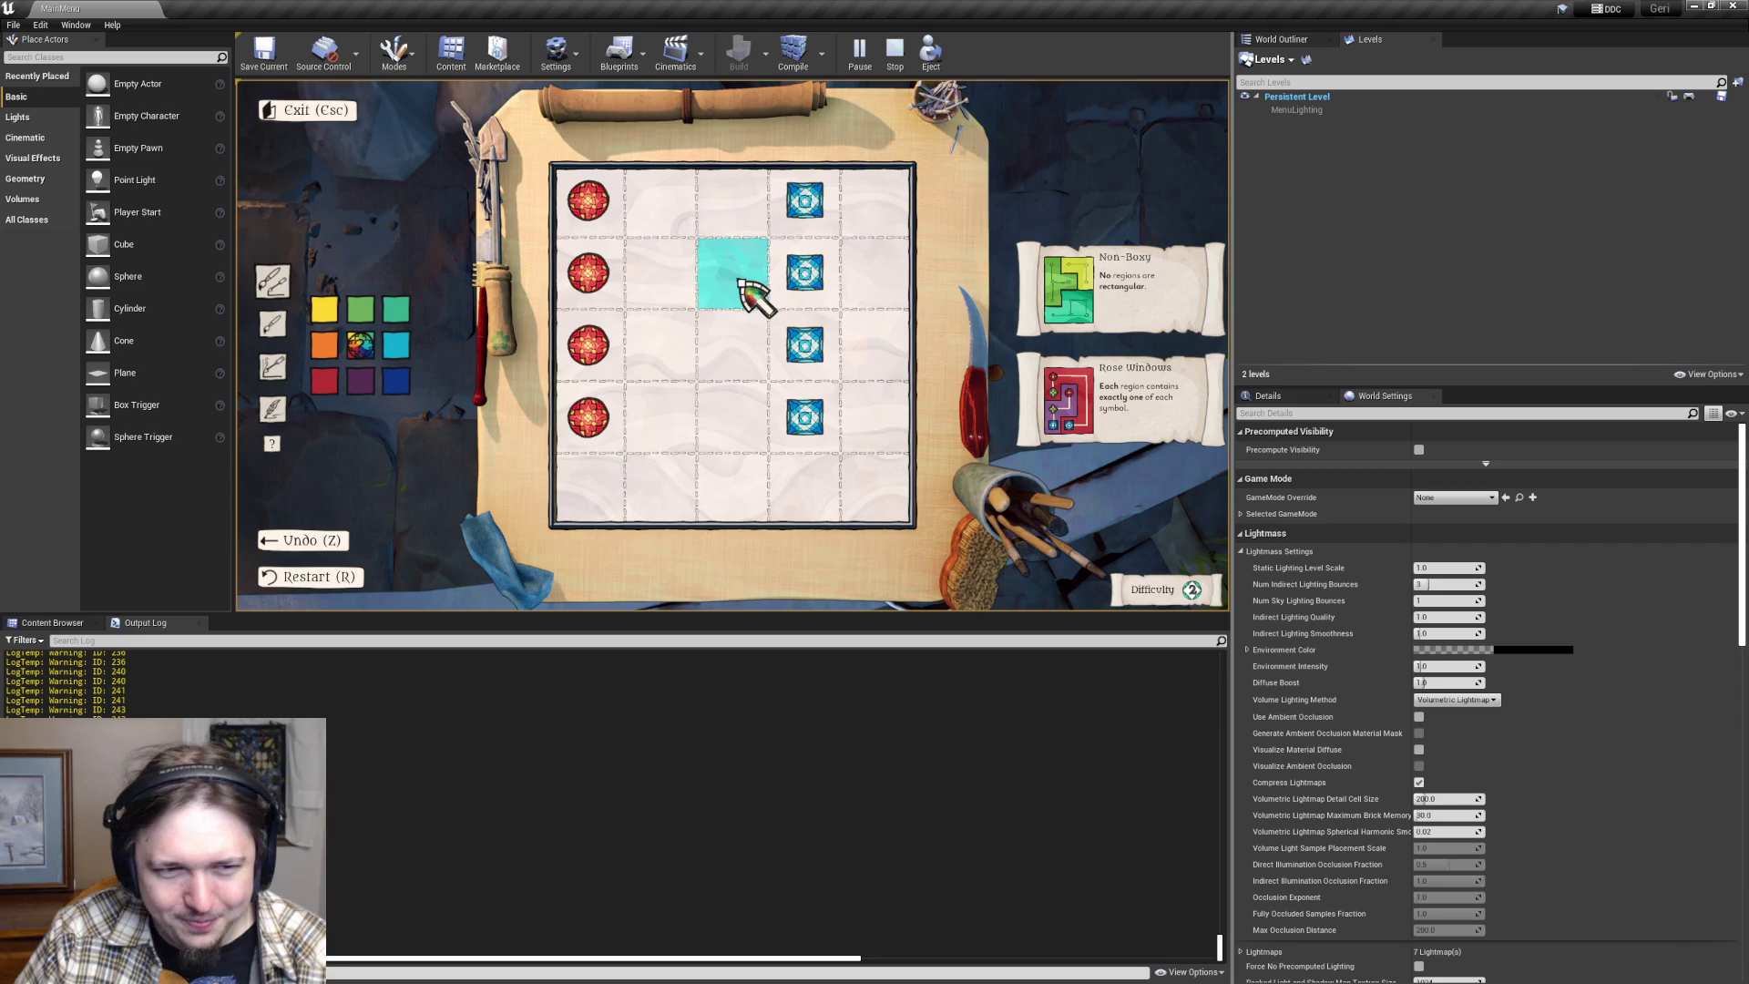
{"action": "left_click", "coordinate": [396, 351]}
{"action": "mouse_move", "coordinate": [604, 372]}
{"action": "left_mouse_down"}
{"action": "mouse_move", "coordinate": [801, 351]}
{"action": "mouse_move", "coordinate": [878, 363]}
{"action": "left_mouse_up"}
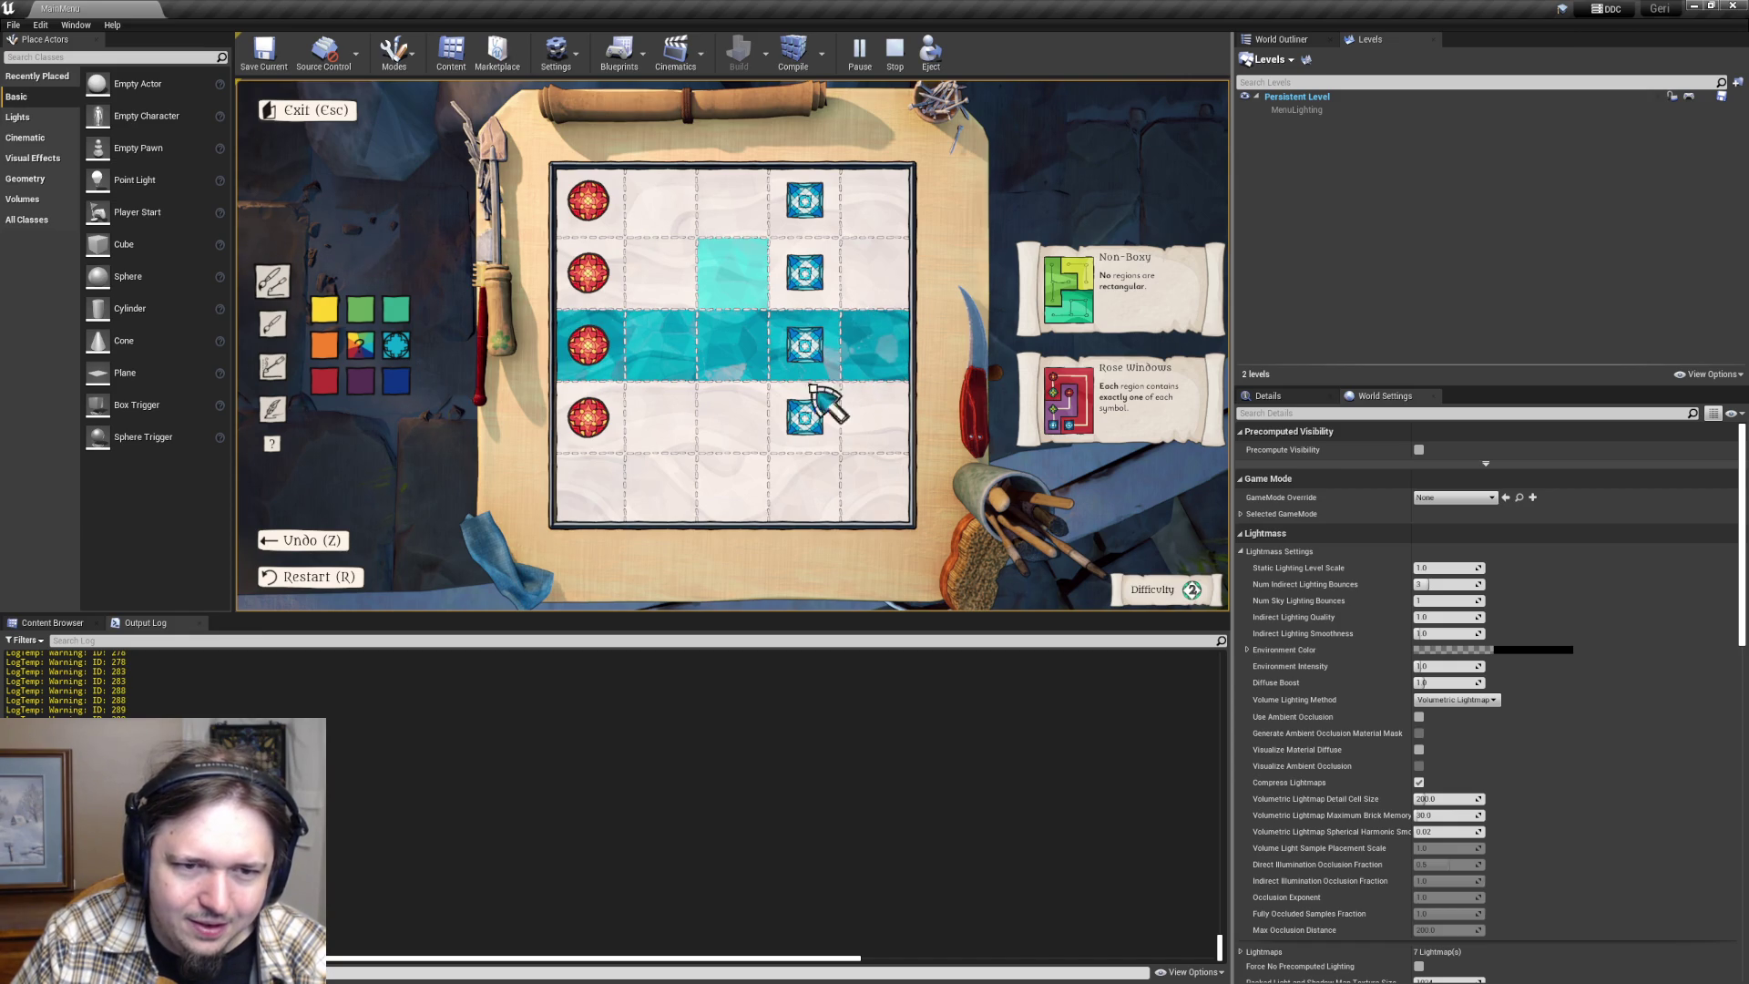
{"action": "left_click", "coordinate": [685, 374]}
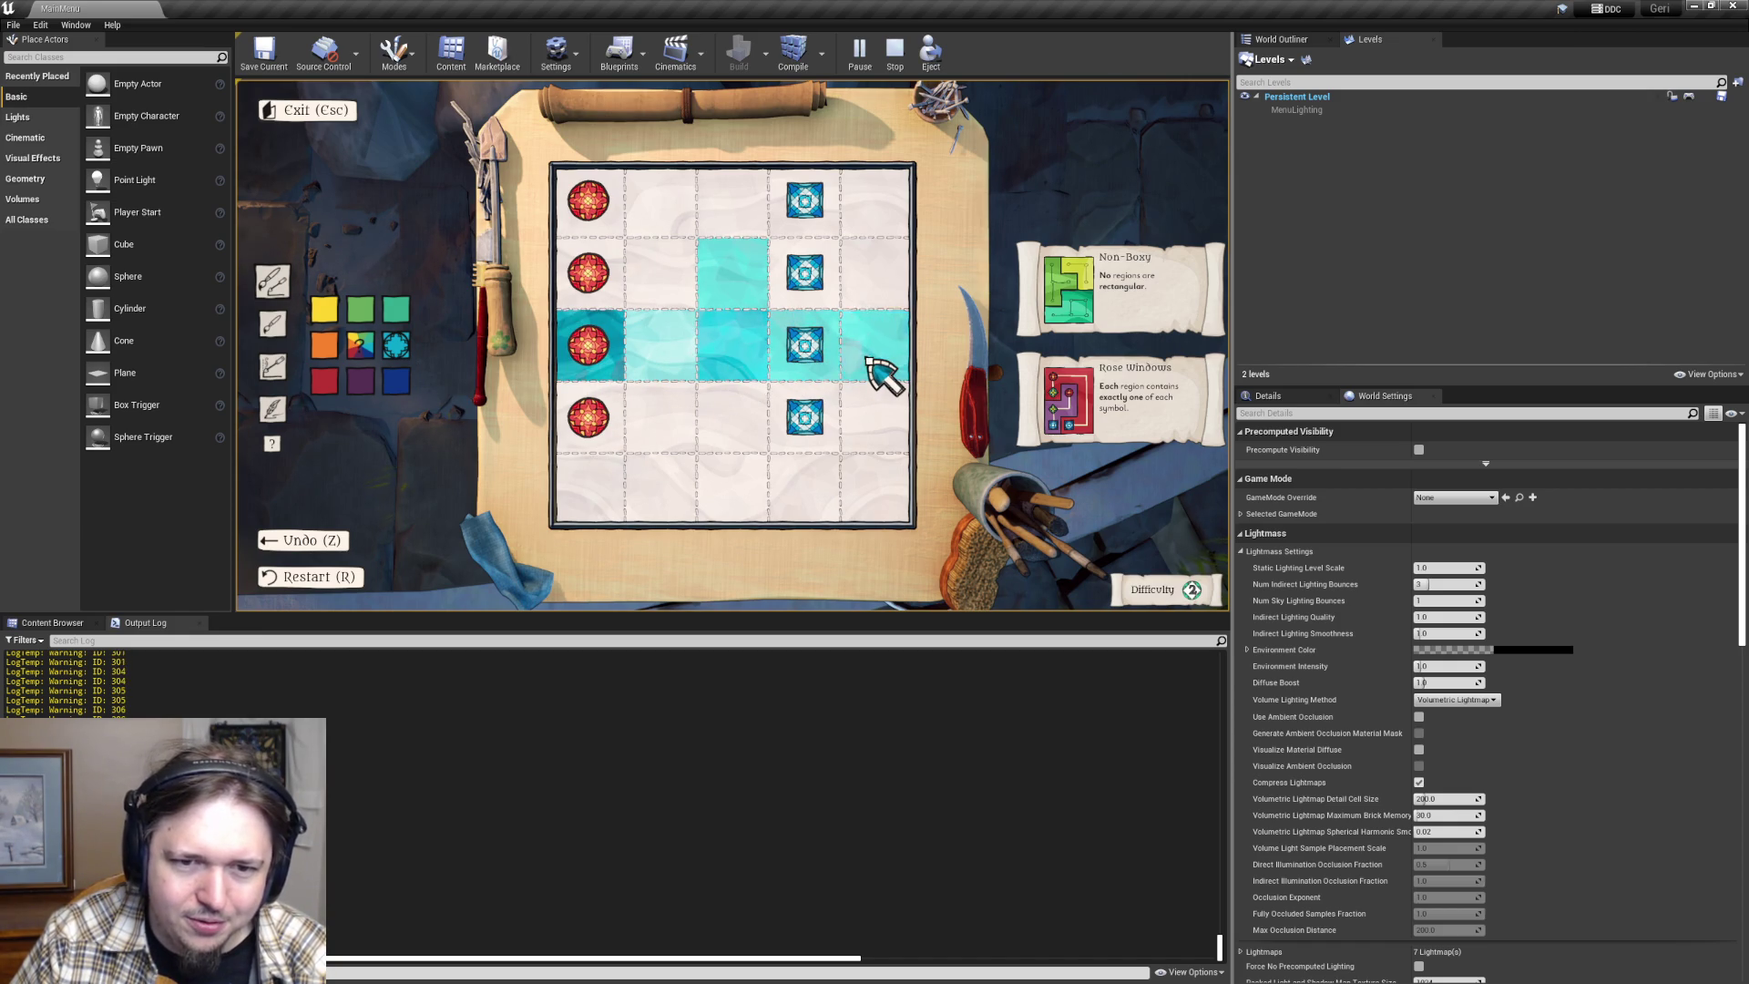
- Try the multicolour swatch on the row 2, column 3 cell repeatedly, then clear it
{"action": "left_click", "coordinate": [360, 345]}
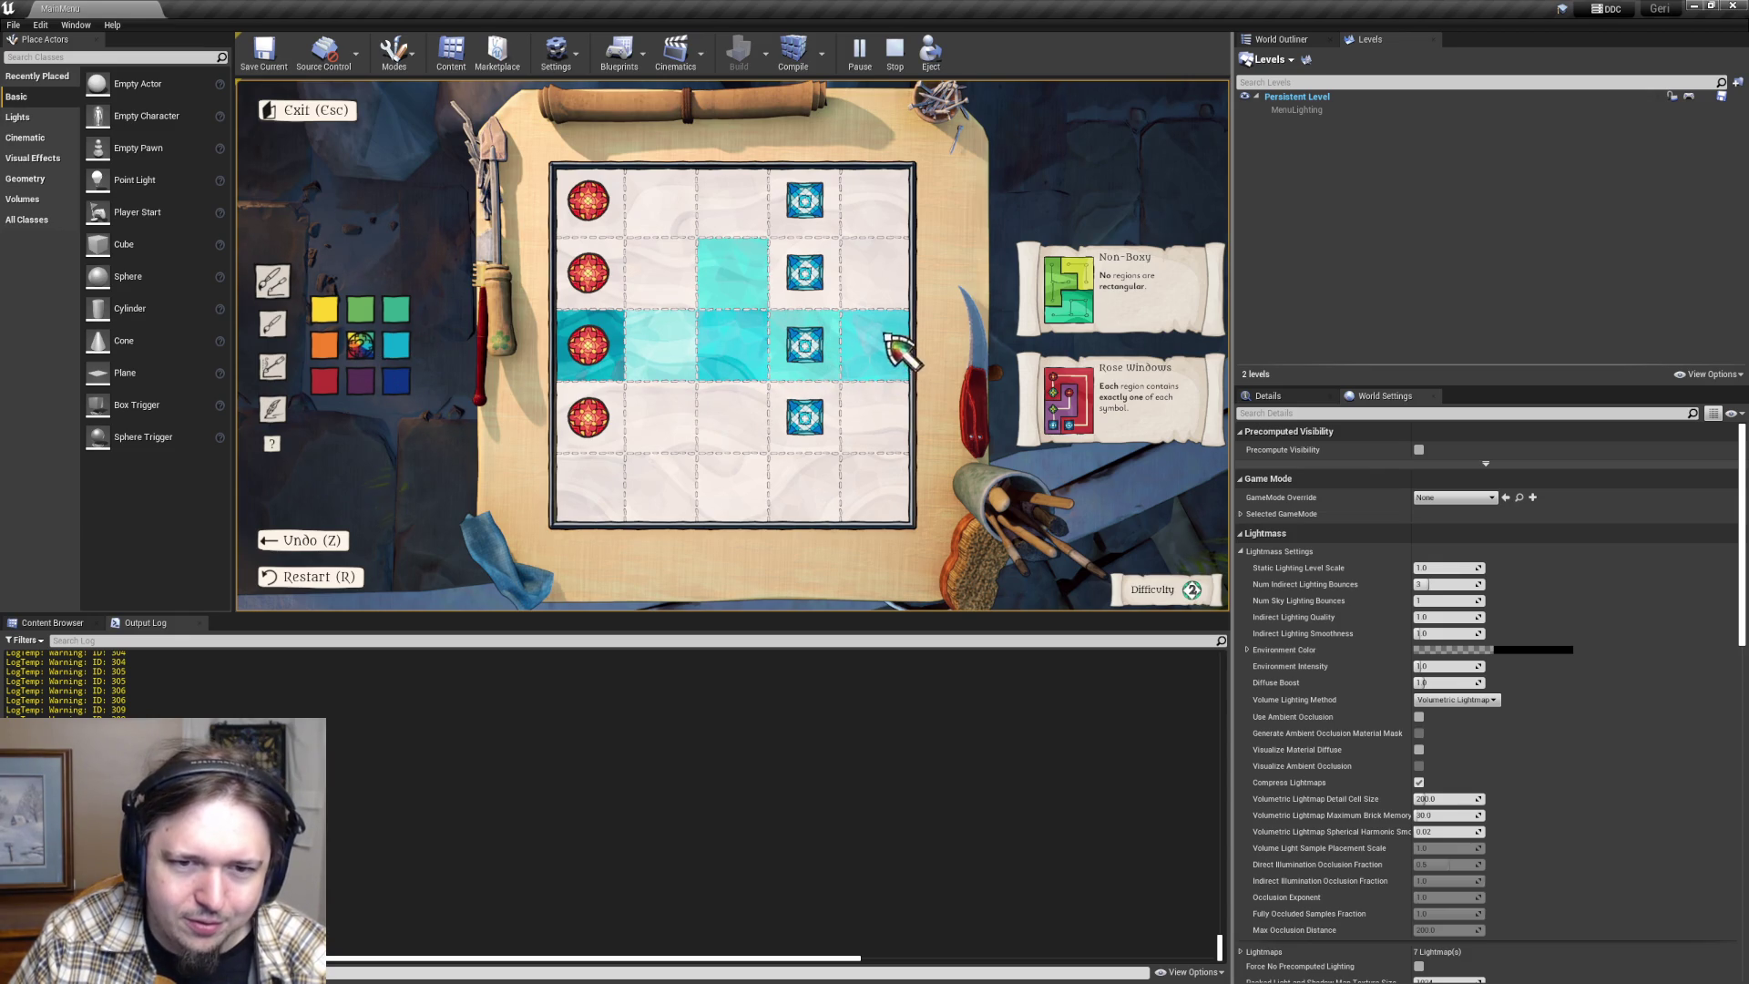
{"action": "left_click", "coordinate": [745, 293]}
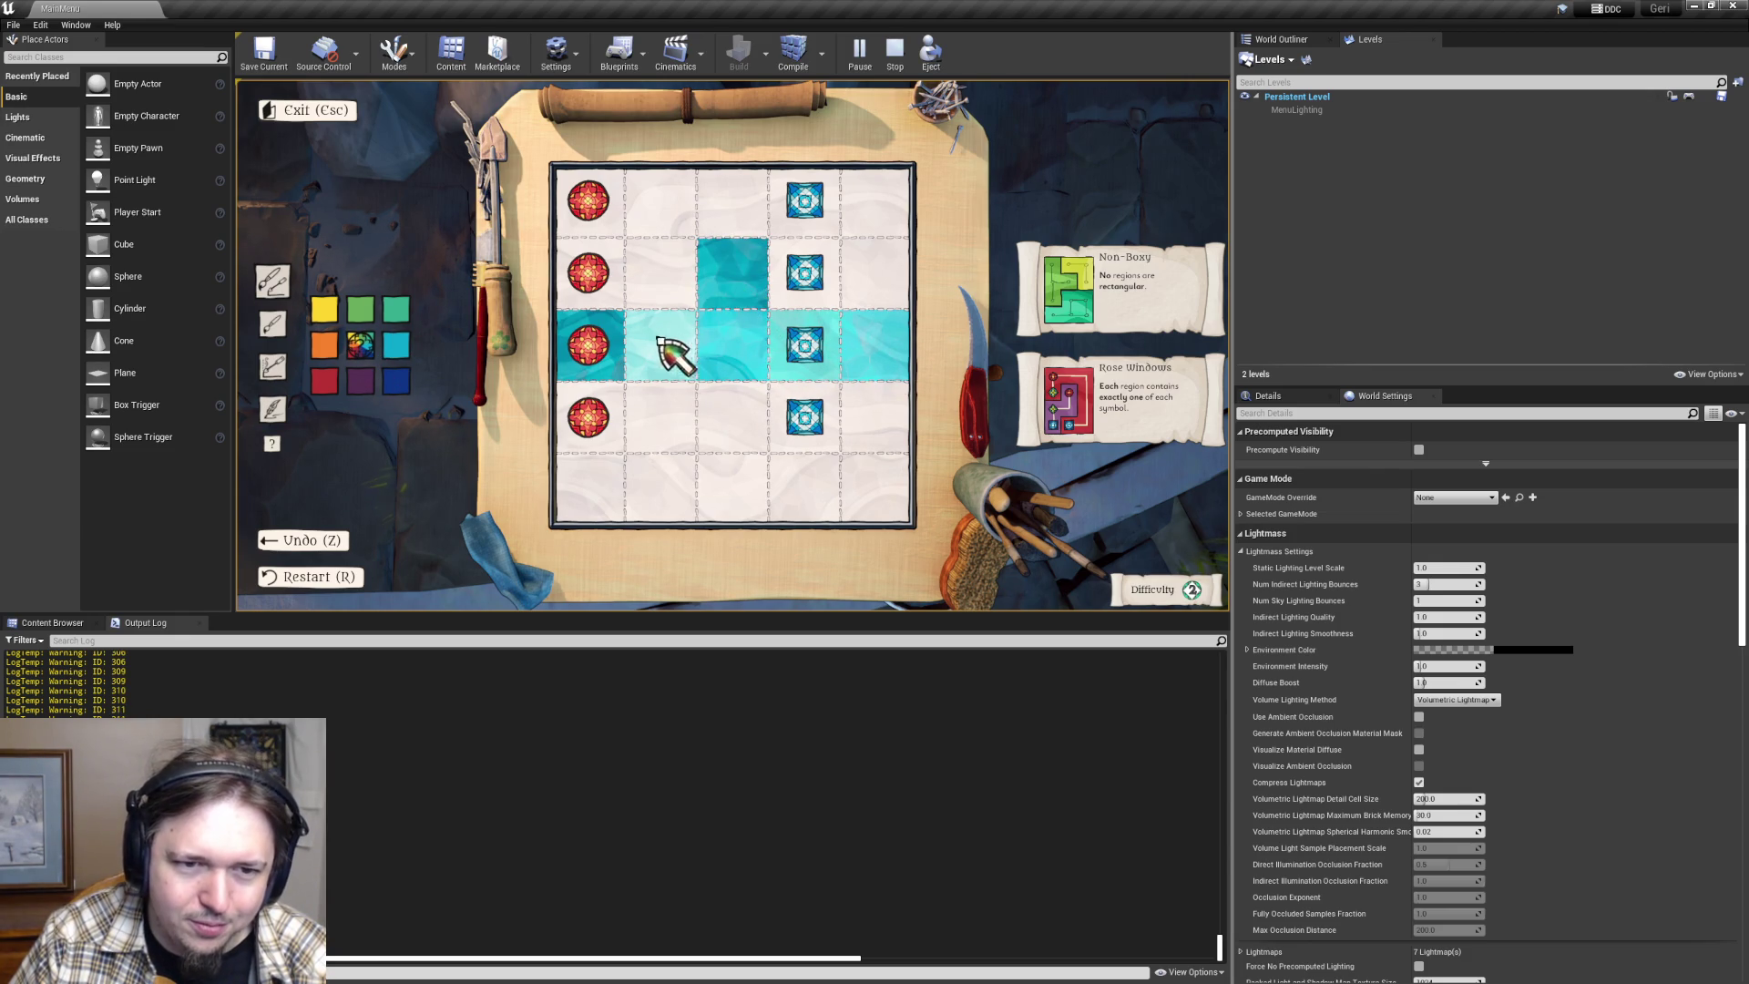
{"action": "left_click", "coordinate": [754, 299]}
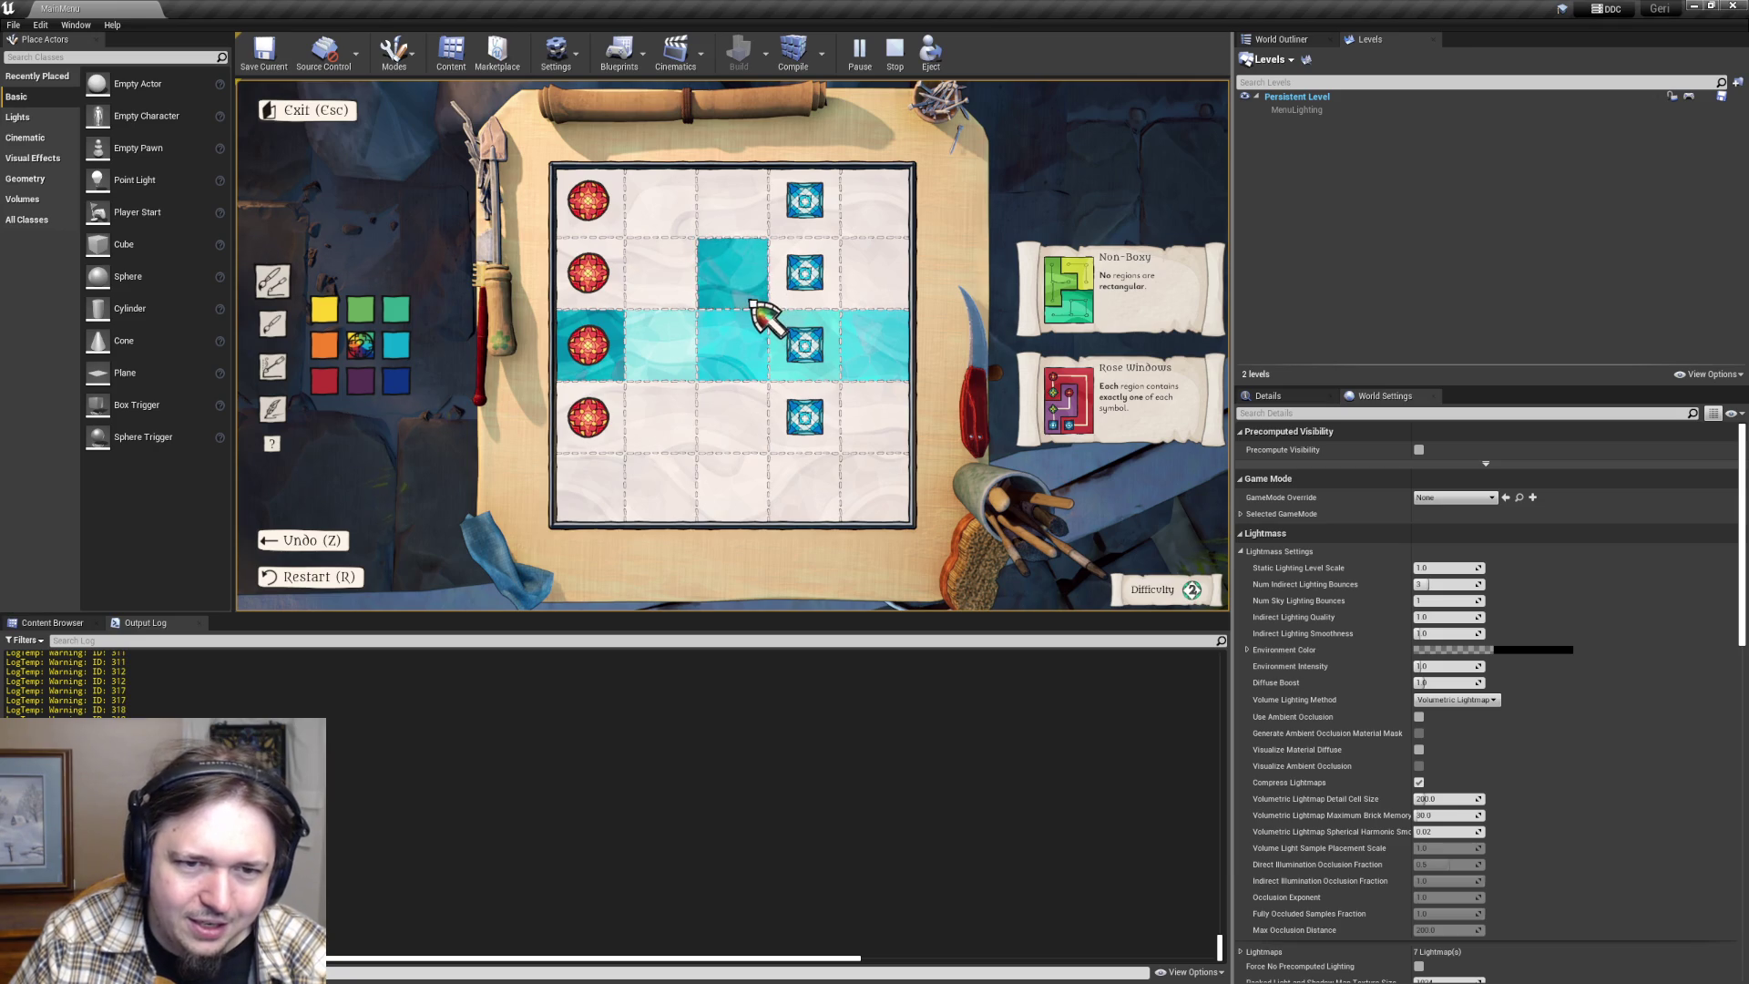
{"action": "left_click", "coordinate": [747, 293]}
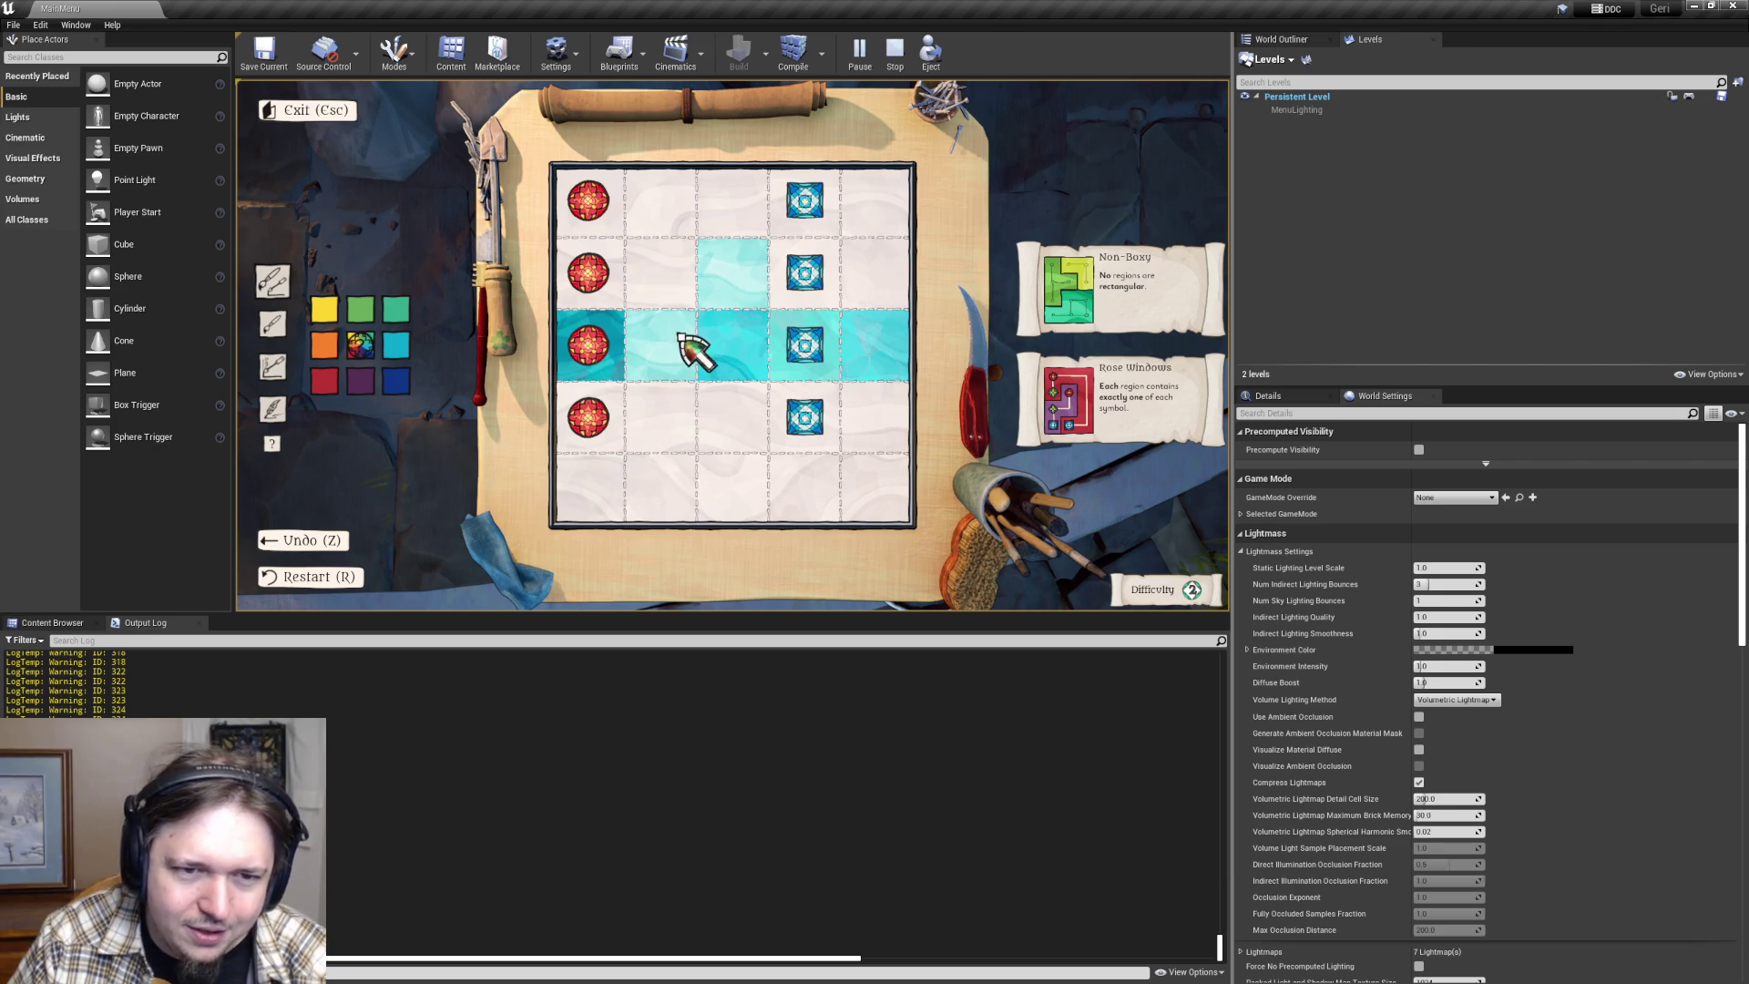
{"action": "left_click", "coordinate": [763, 309]}
{"action": "left_click", "coordinate": [763, 310]}
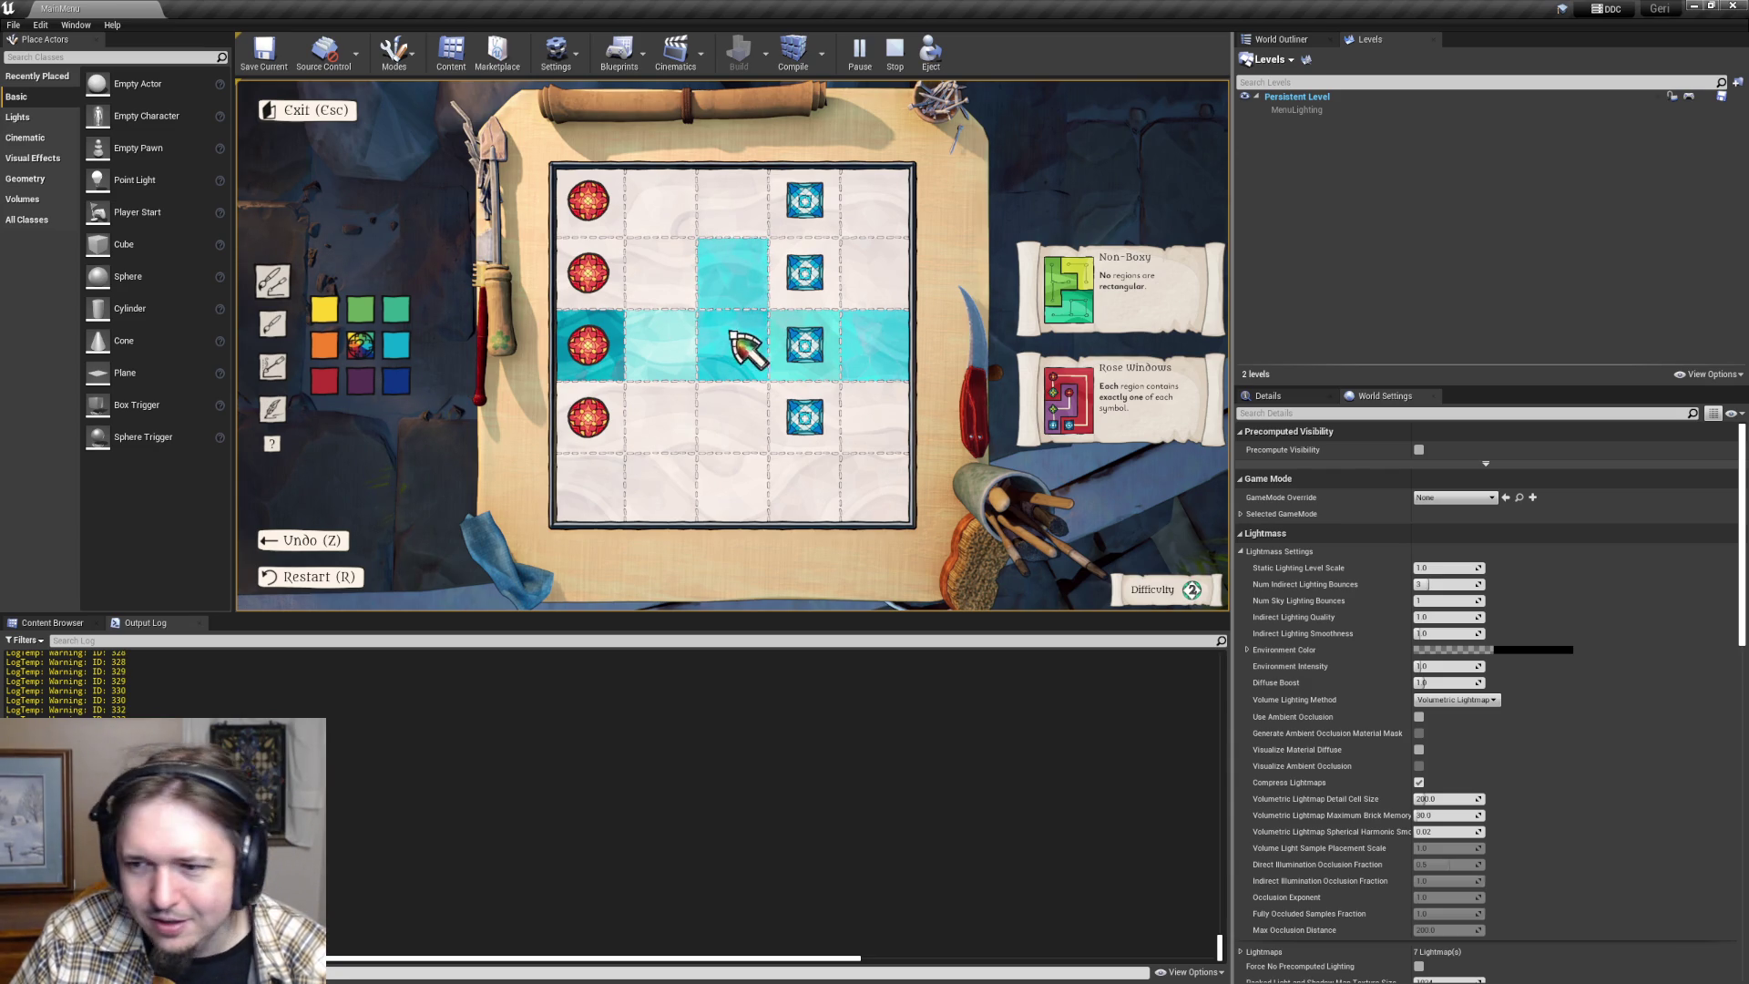
{"action": "left_click", "coordinate": [745, 298]}
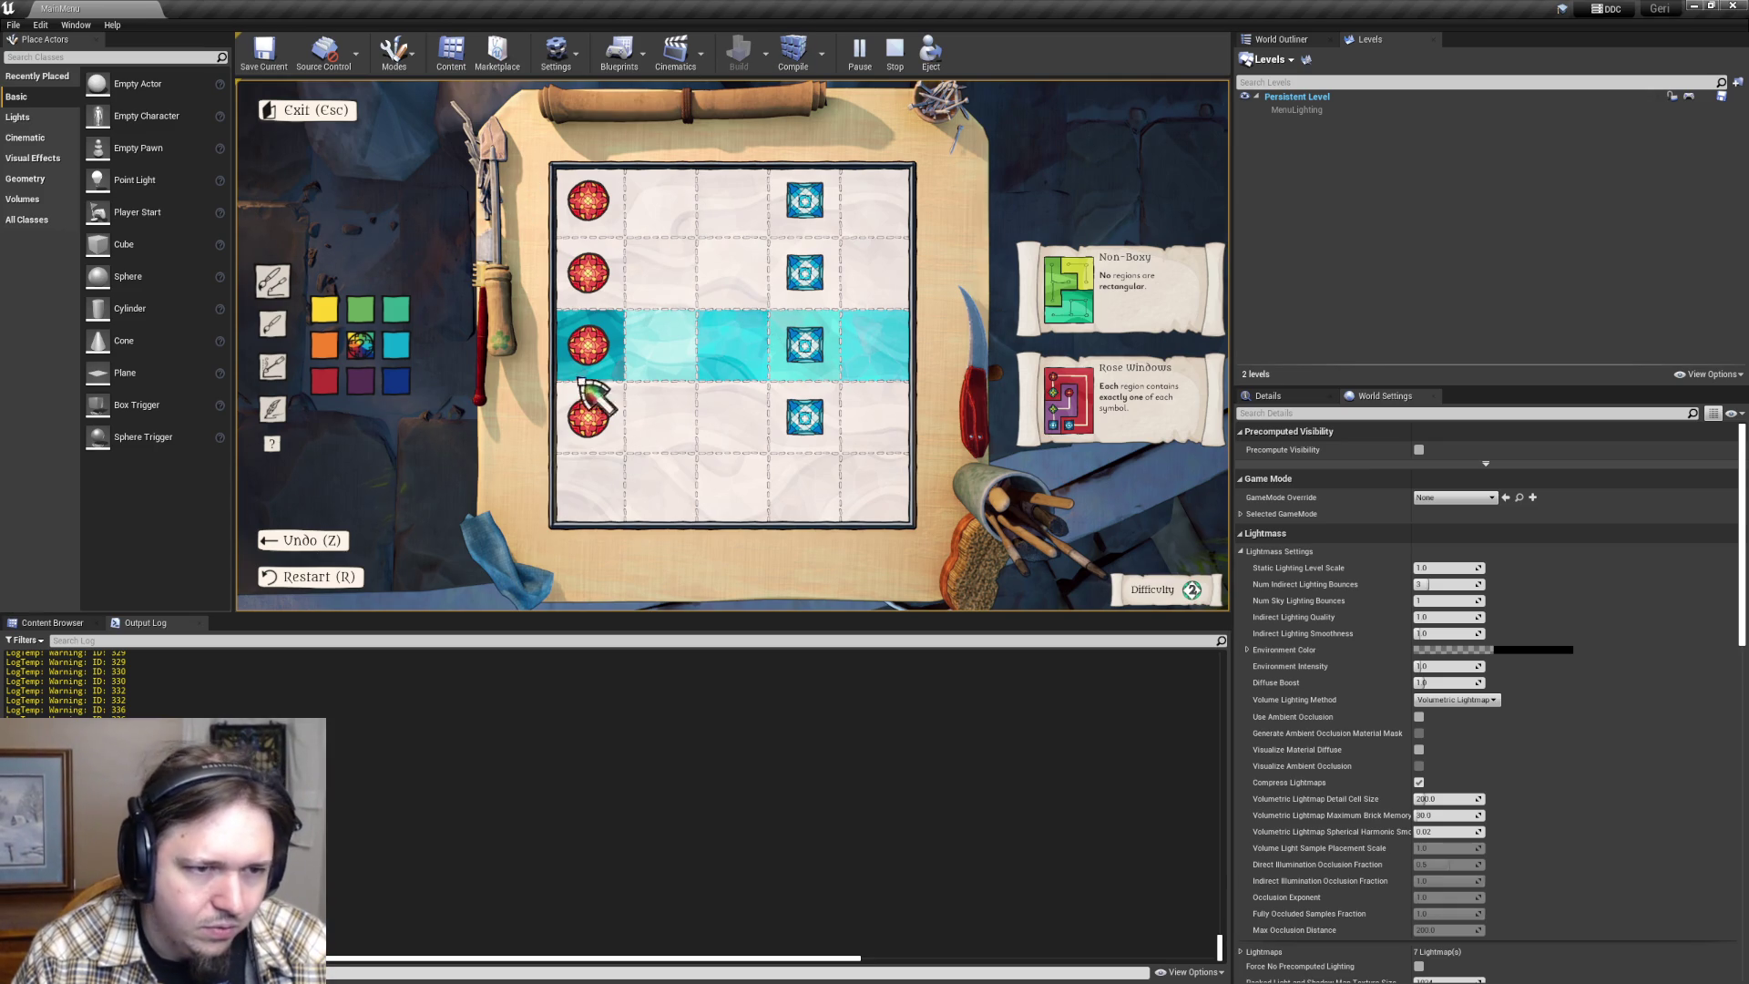
- Paint the top row purple, dark blue, cyan, teal and green, and erase row 3's cyan
{"action": "left_click", "coordinate": [365, 382]}
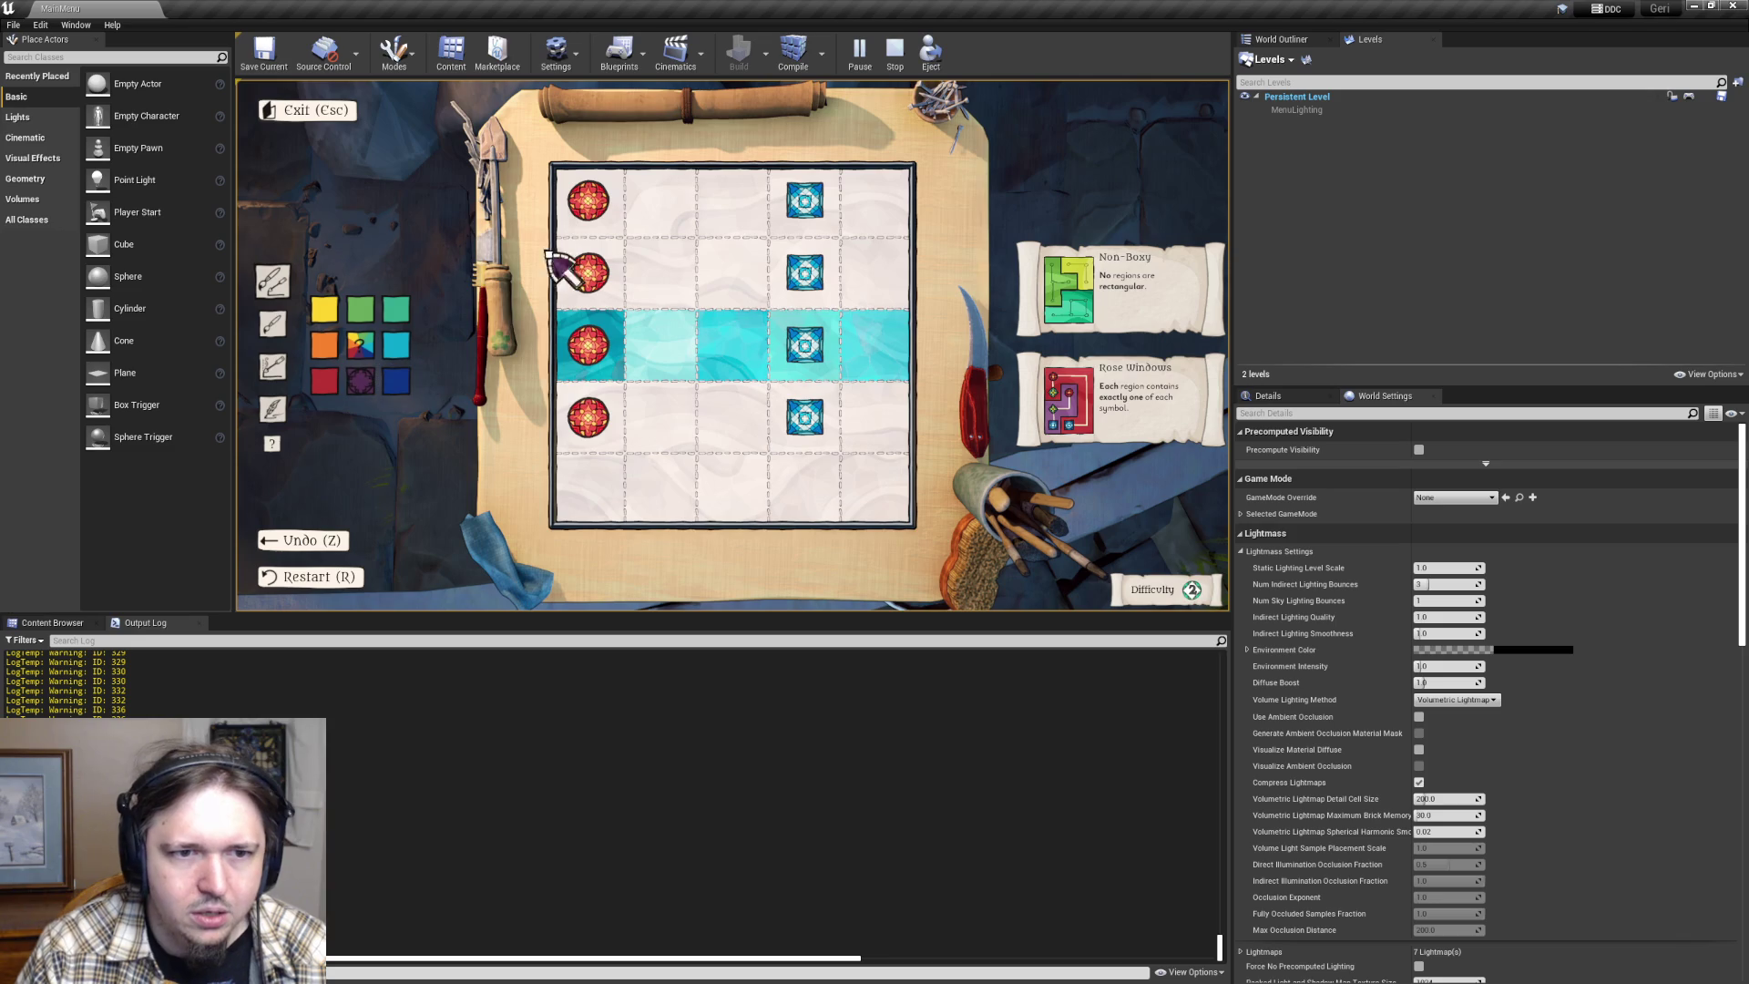
{"action": "left_click", "coordinate": [588, 204]}
{"action": "left_click", "coordinate": [396, 381]}
{"action": "left_click", "coordinate": [658, 223]}
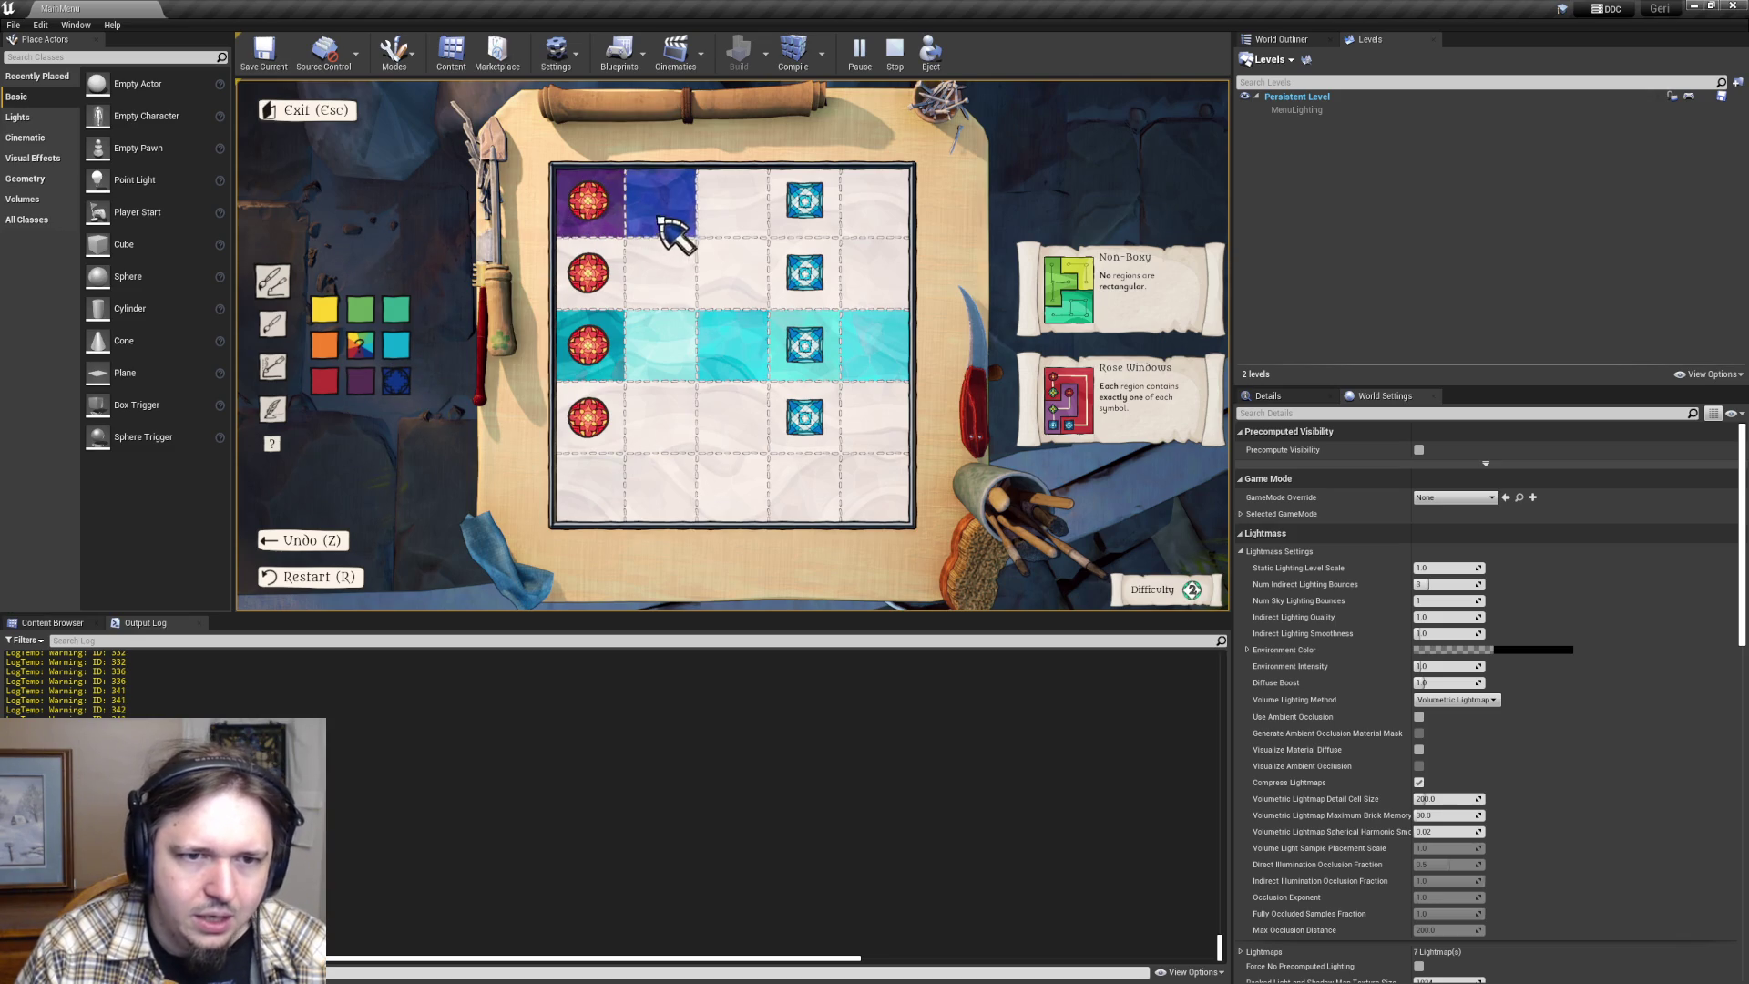
{"action": "left_click", "coordinate": [397, 344]}
{"action": "left_click", "coordinate": [733, 219]}
{"action": "left_click", "coordinate": [396, 310]}
{"action": "left_click", "coordinate": [804, 202]}
{"action": "left_click", "coordinate": [361, 310]}
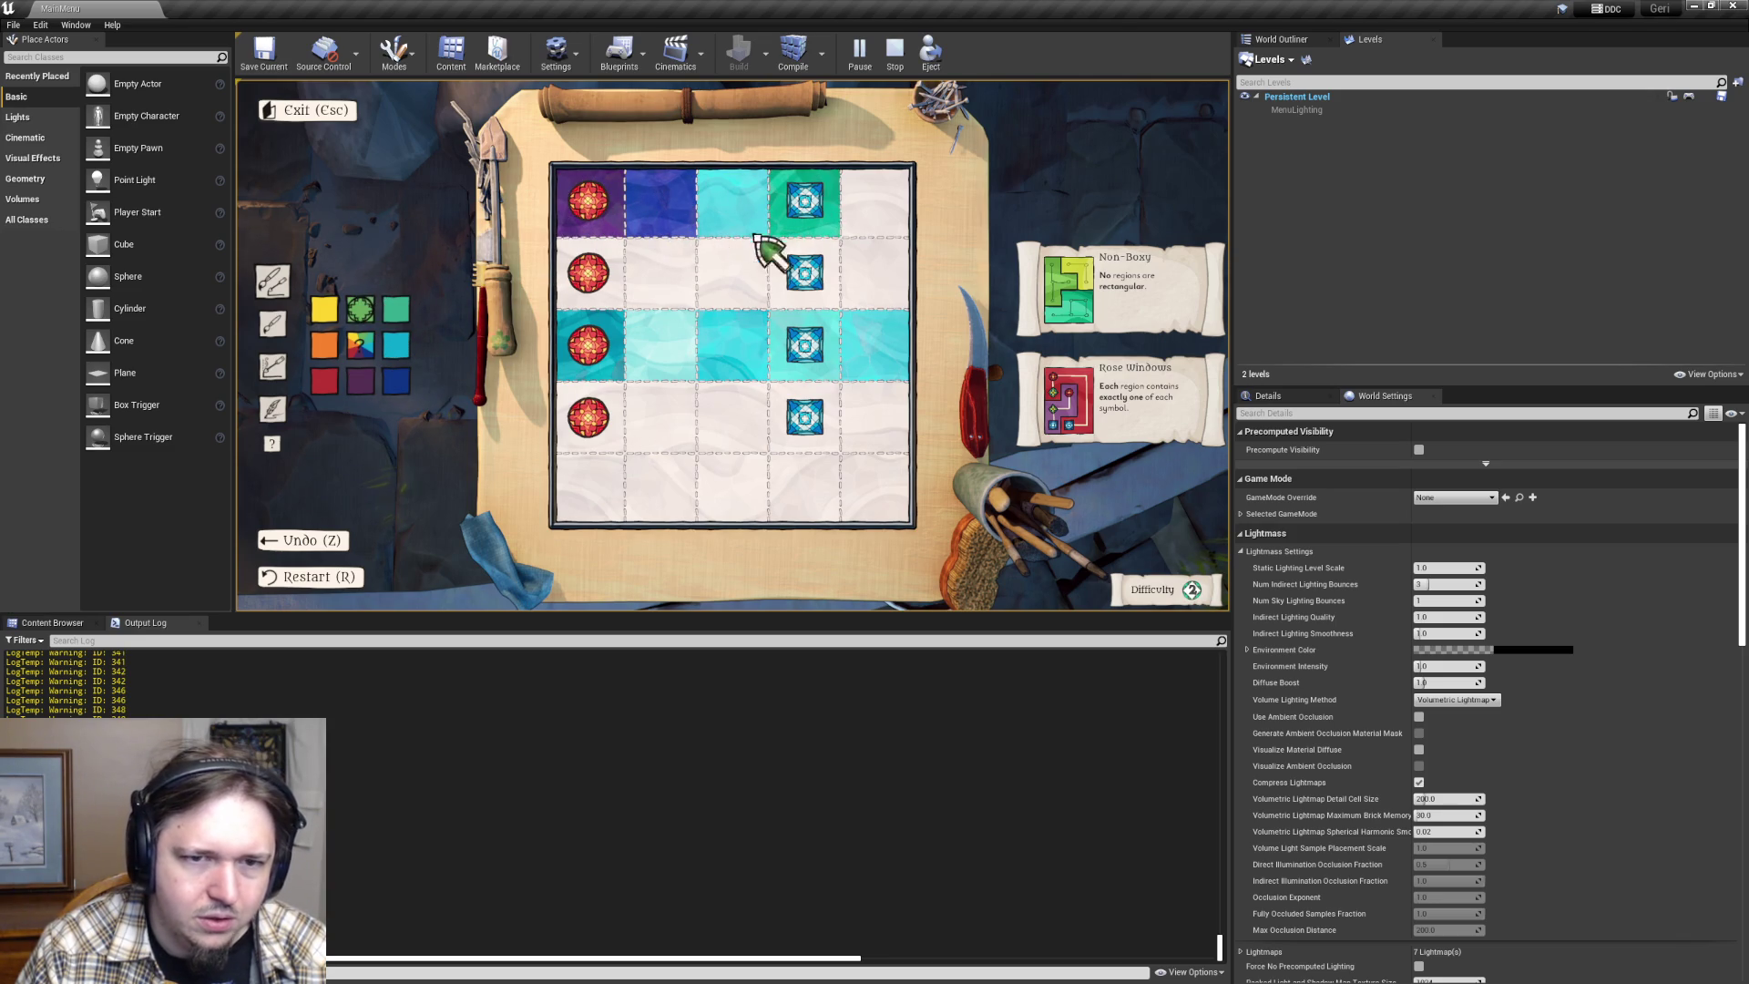
{"action": "left_click", "coordinate": [861, 215]}
{"action": "right_click", "coordinate": [592, 344]}
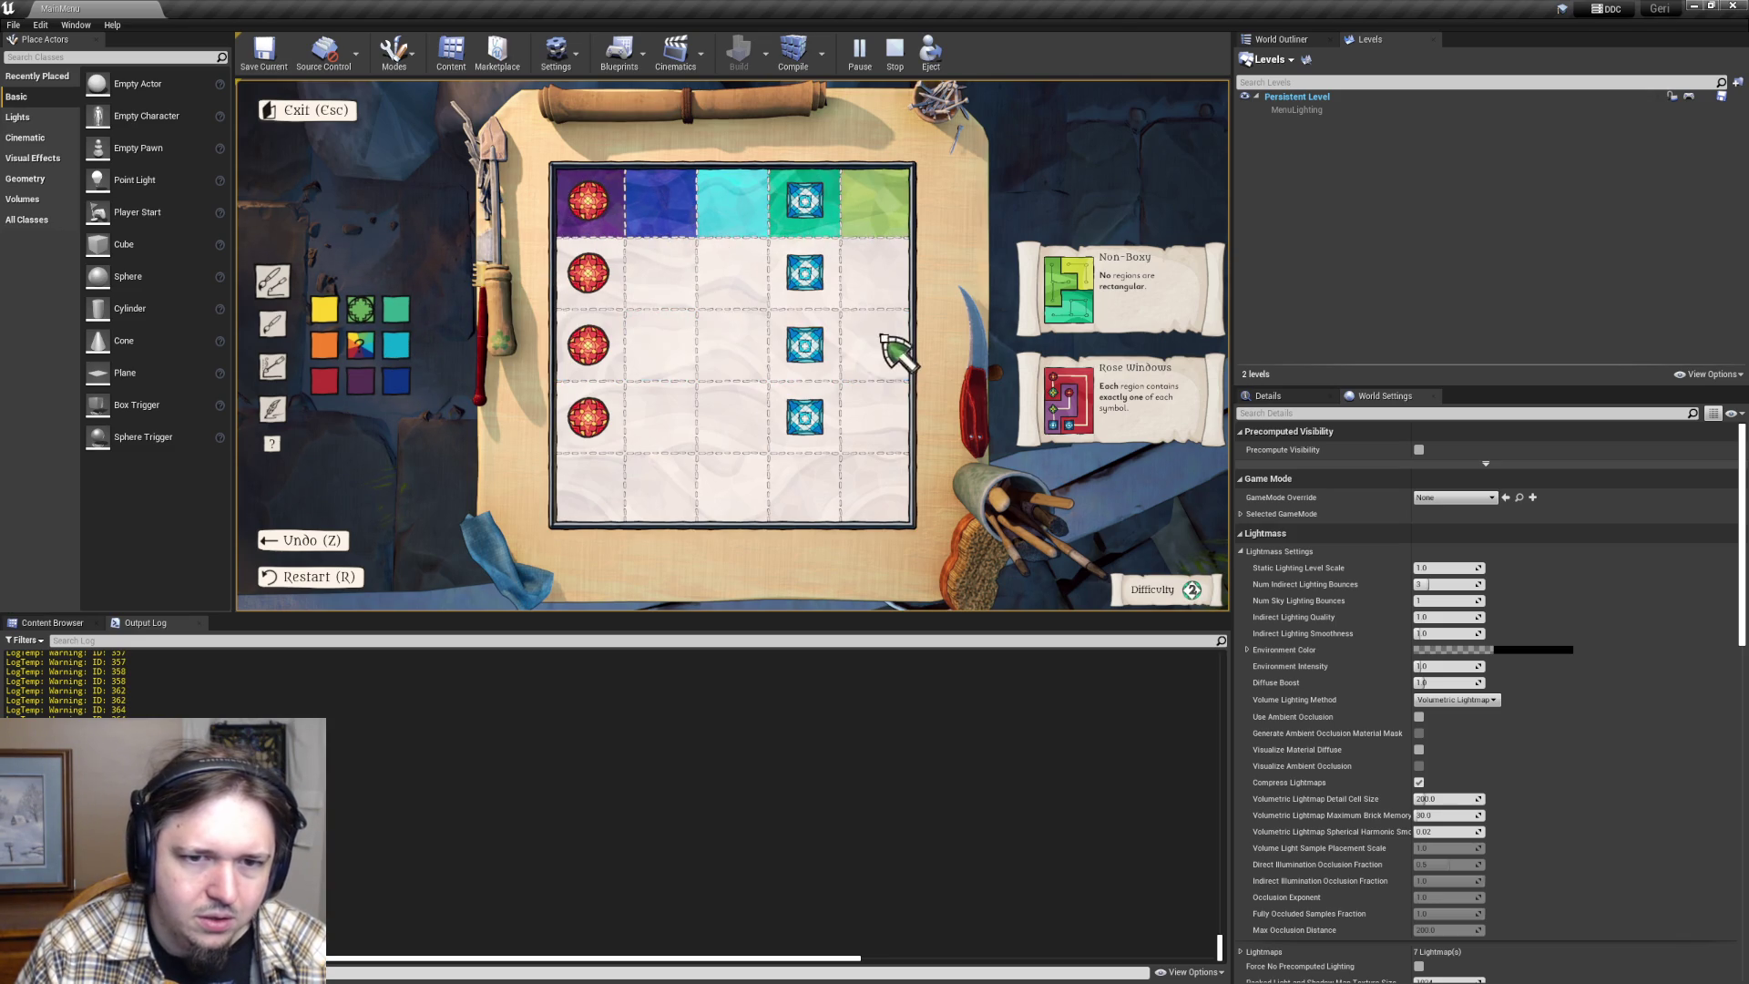
- Paint row 2 yellow, orange, pink, purple and blue
{"action": "left_click", "coordinate": [324, 310]}
{"action": "left_click", "coordinate": [590, 273]}
{"action": "left_click", "coordinate": [324, 345]}
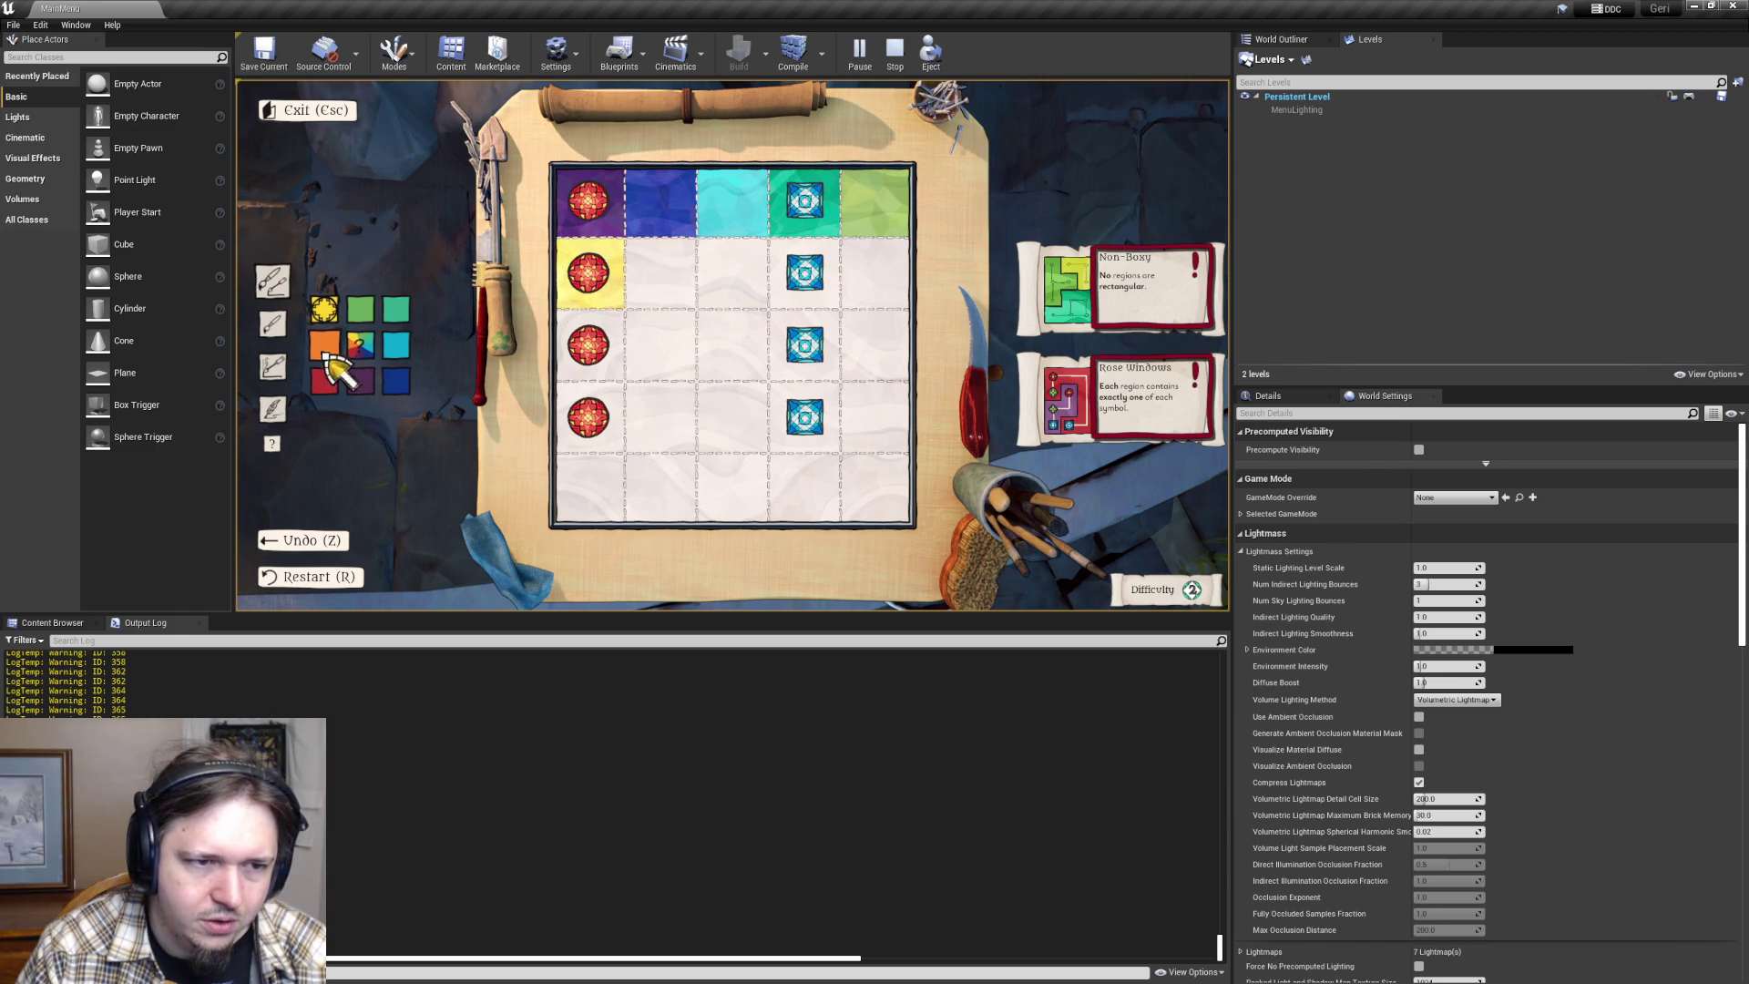
{"action": "left_click", "coordinate": [665, 281]}
{"action": "left_click", "coordinate": [328, 379]}
{"action": "left_click", "coordinate": [734, 314]}
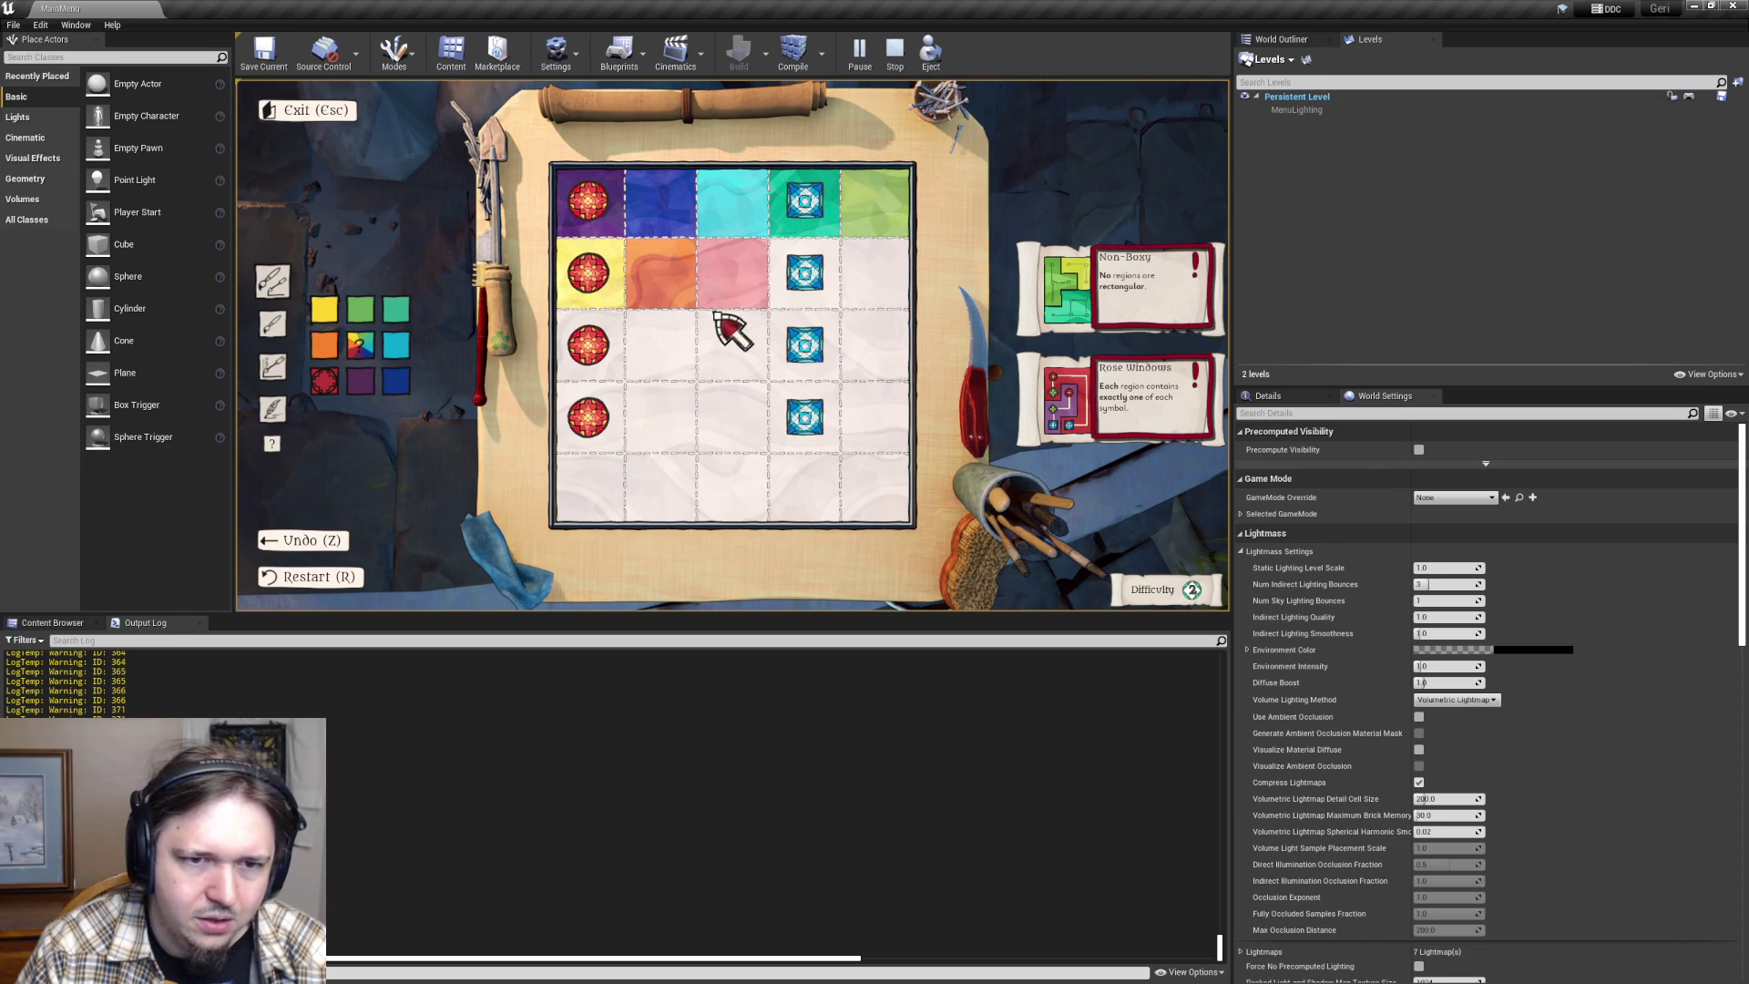
{"action": "left_click", "coordinate": [361, 381]}
{"action": "left_click", "coordinate": [801, 289]}
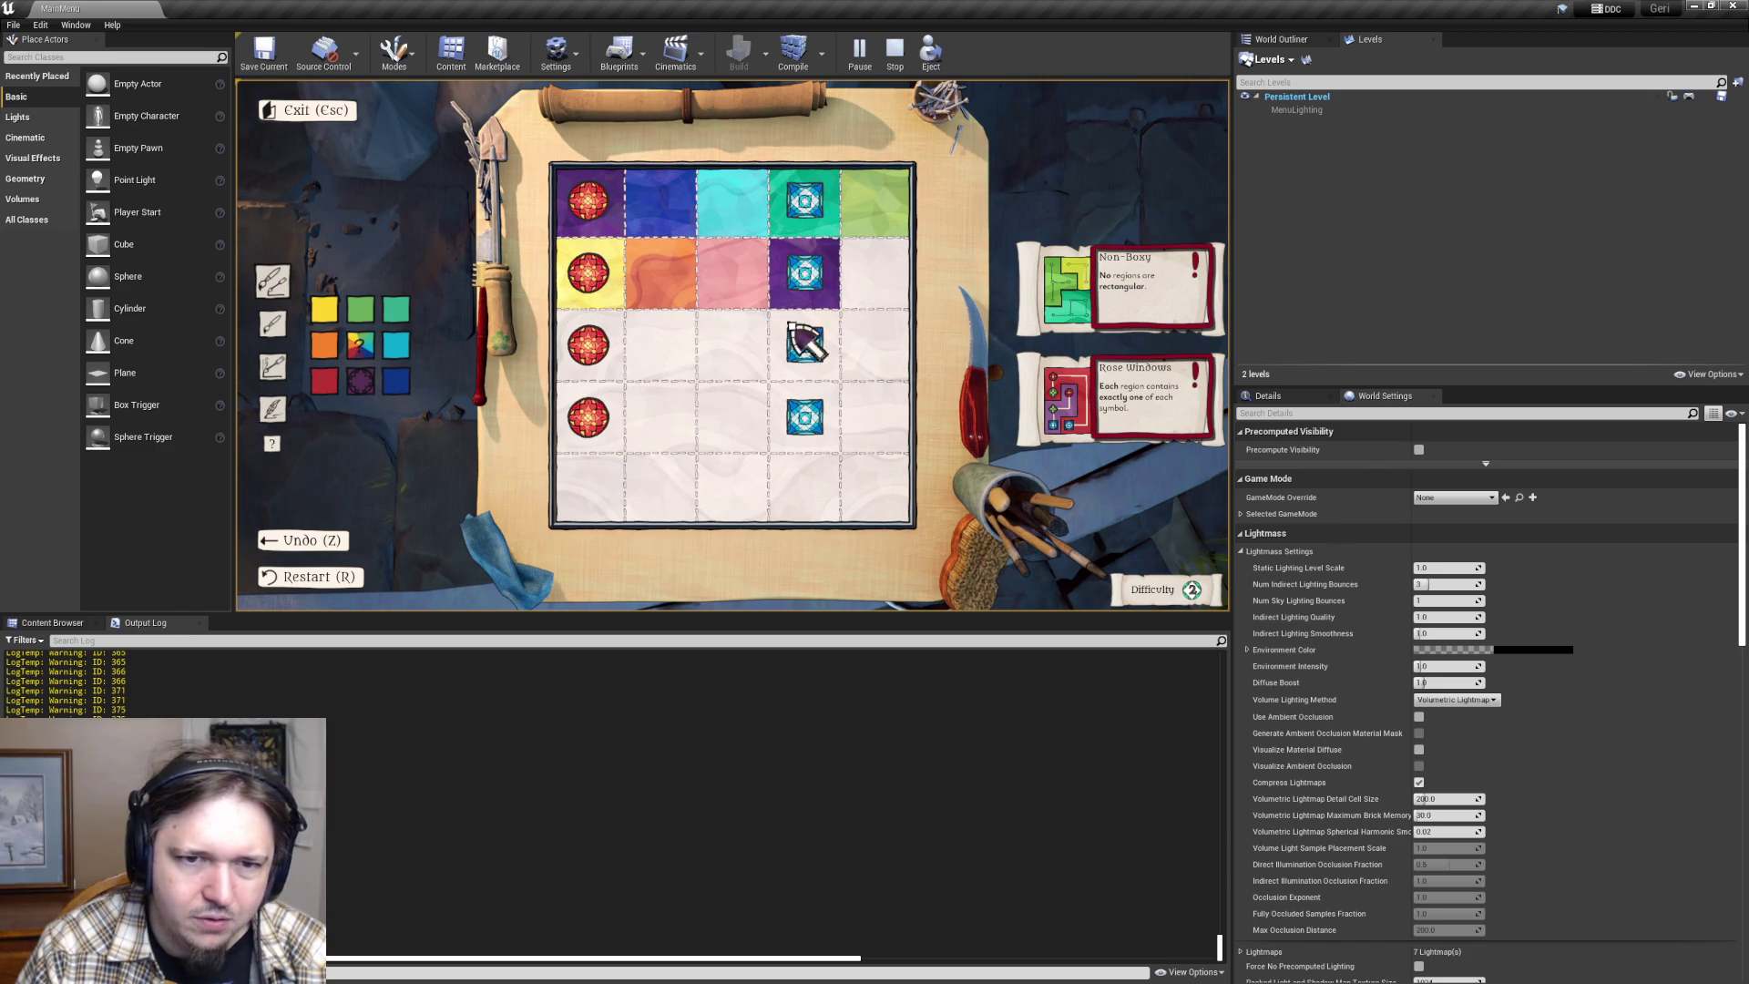
{"action": "left_click", "coordinate": [396, 381]}
{"action": "left_click", "coordinate": [872, 293]}
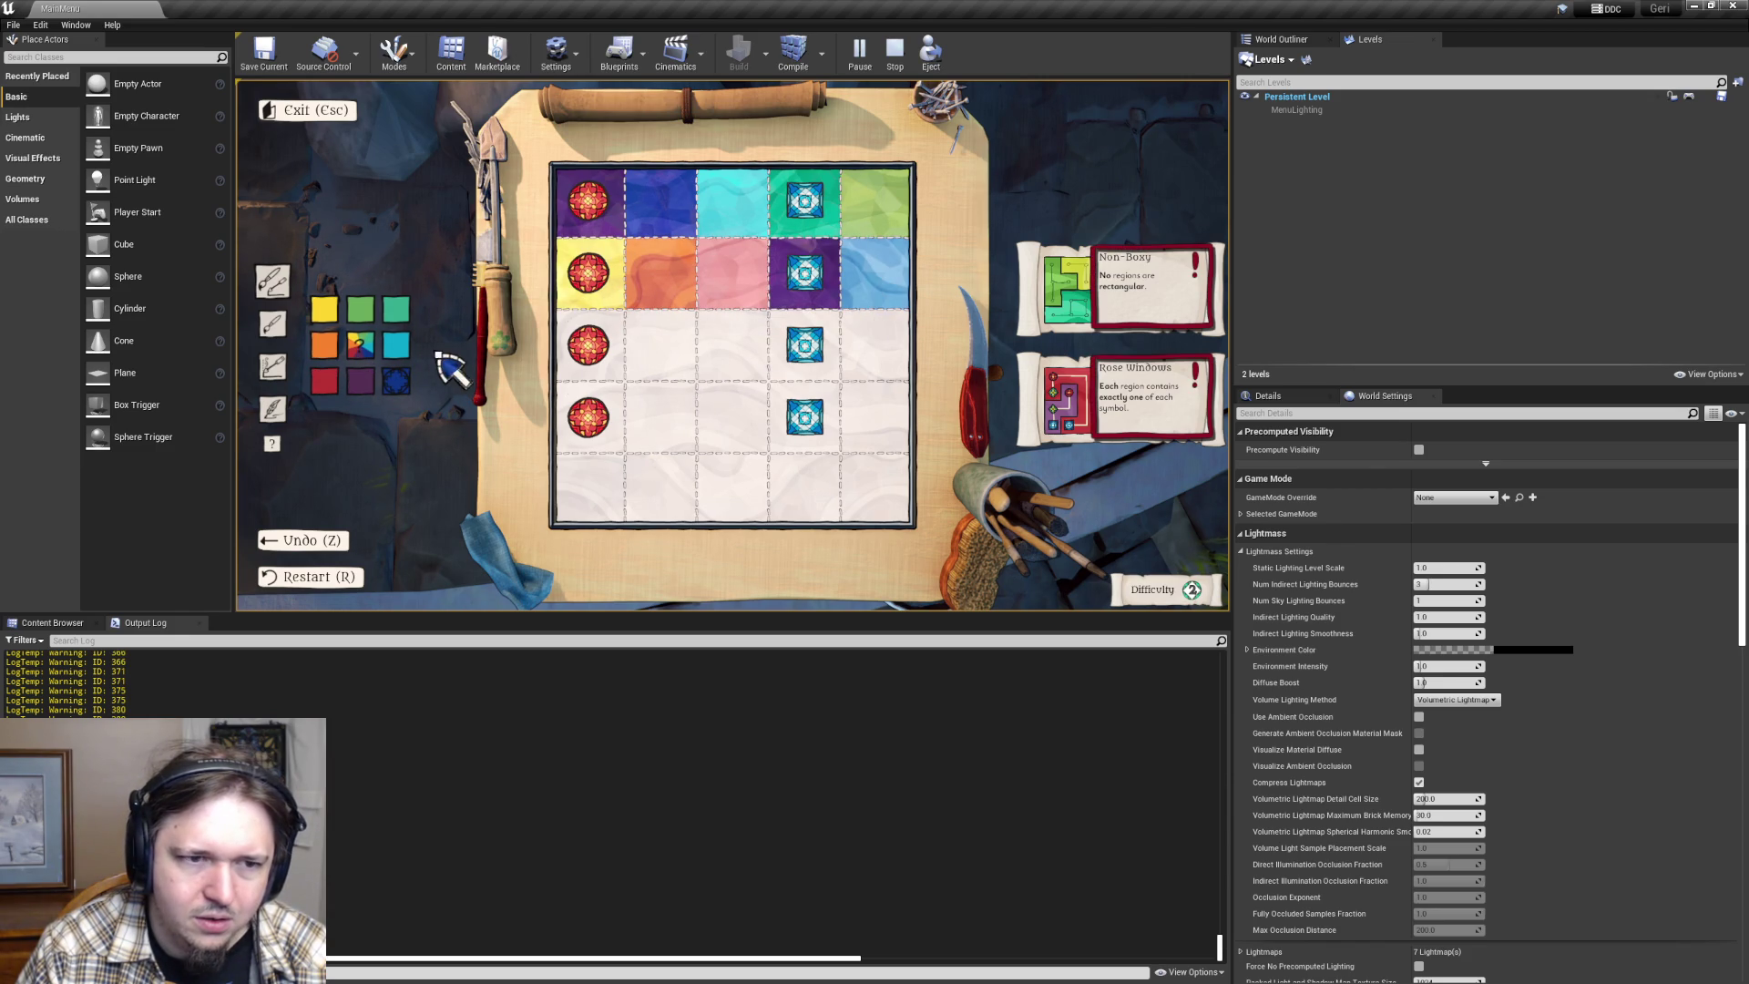
- Paint row 3 cyan, teal, green, yellow and orange
{"action": "left_click", "coordinate": [396, 345]}
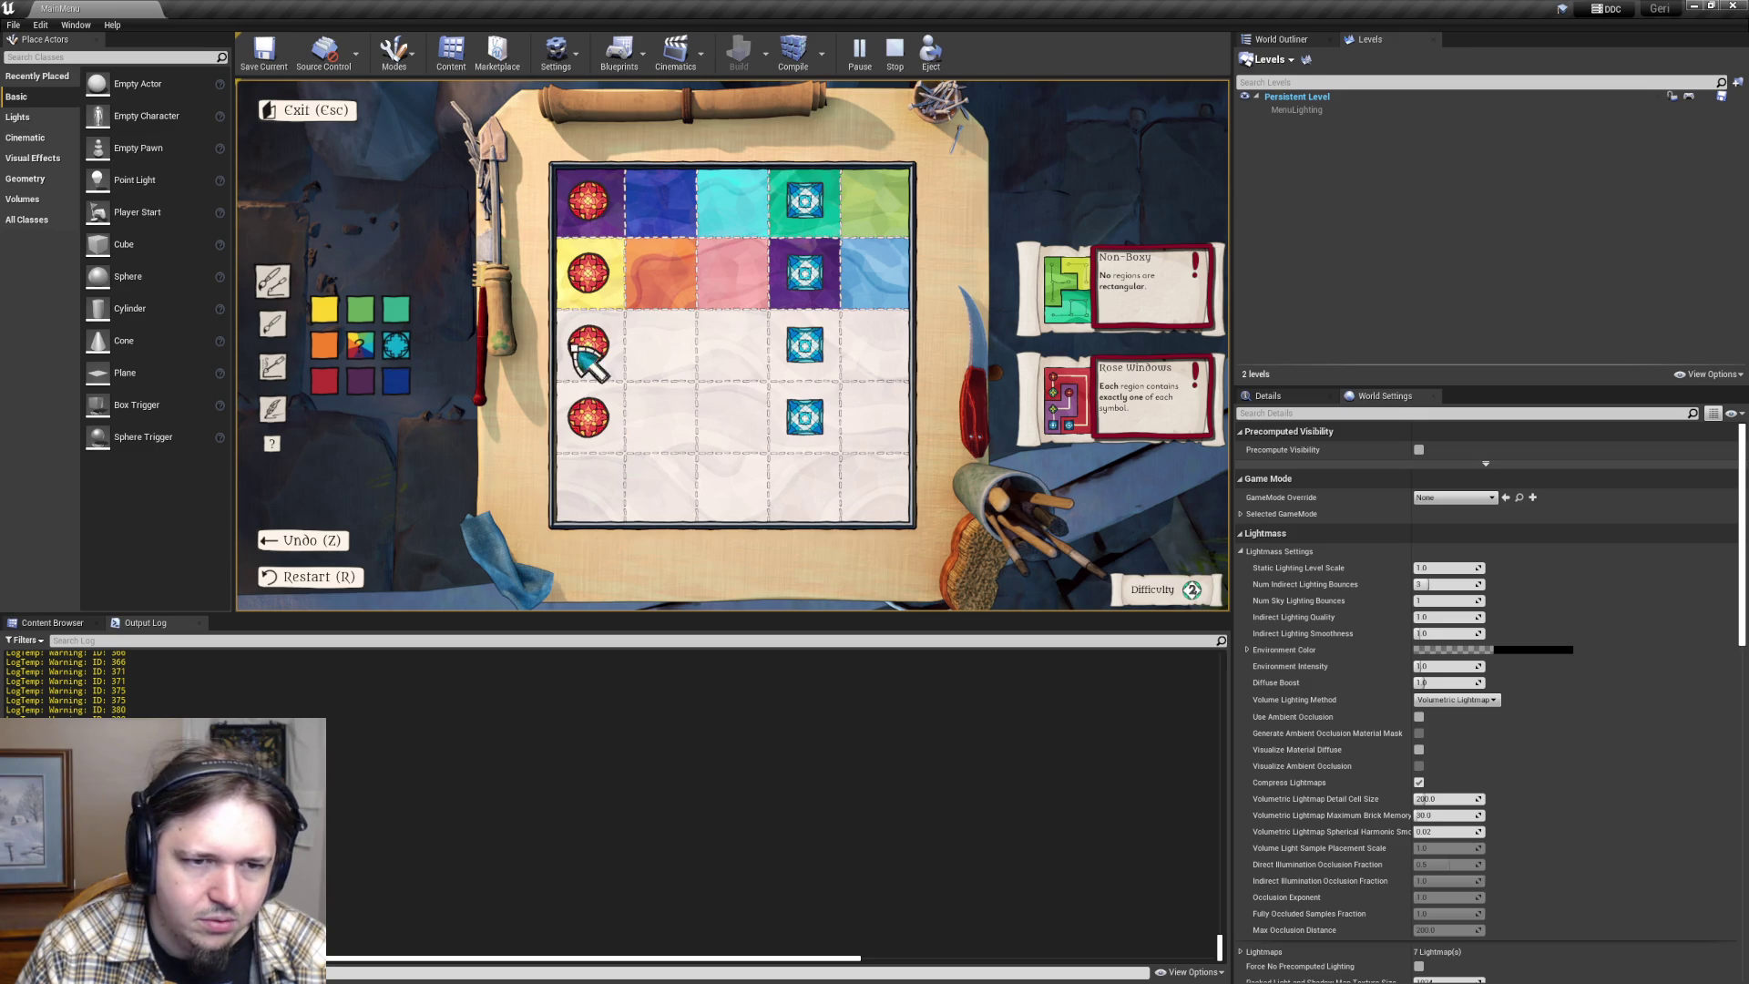
{"action": "left_click", "coordinate": [588, 344]}
{"action": "left_click", "coordinate": [397, 308]}
{"action": "left_click", "coordinate": [660, 345]}
{"action": "left_click", "coordinate": [360, 309]}
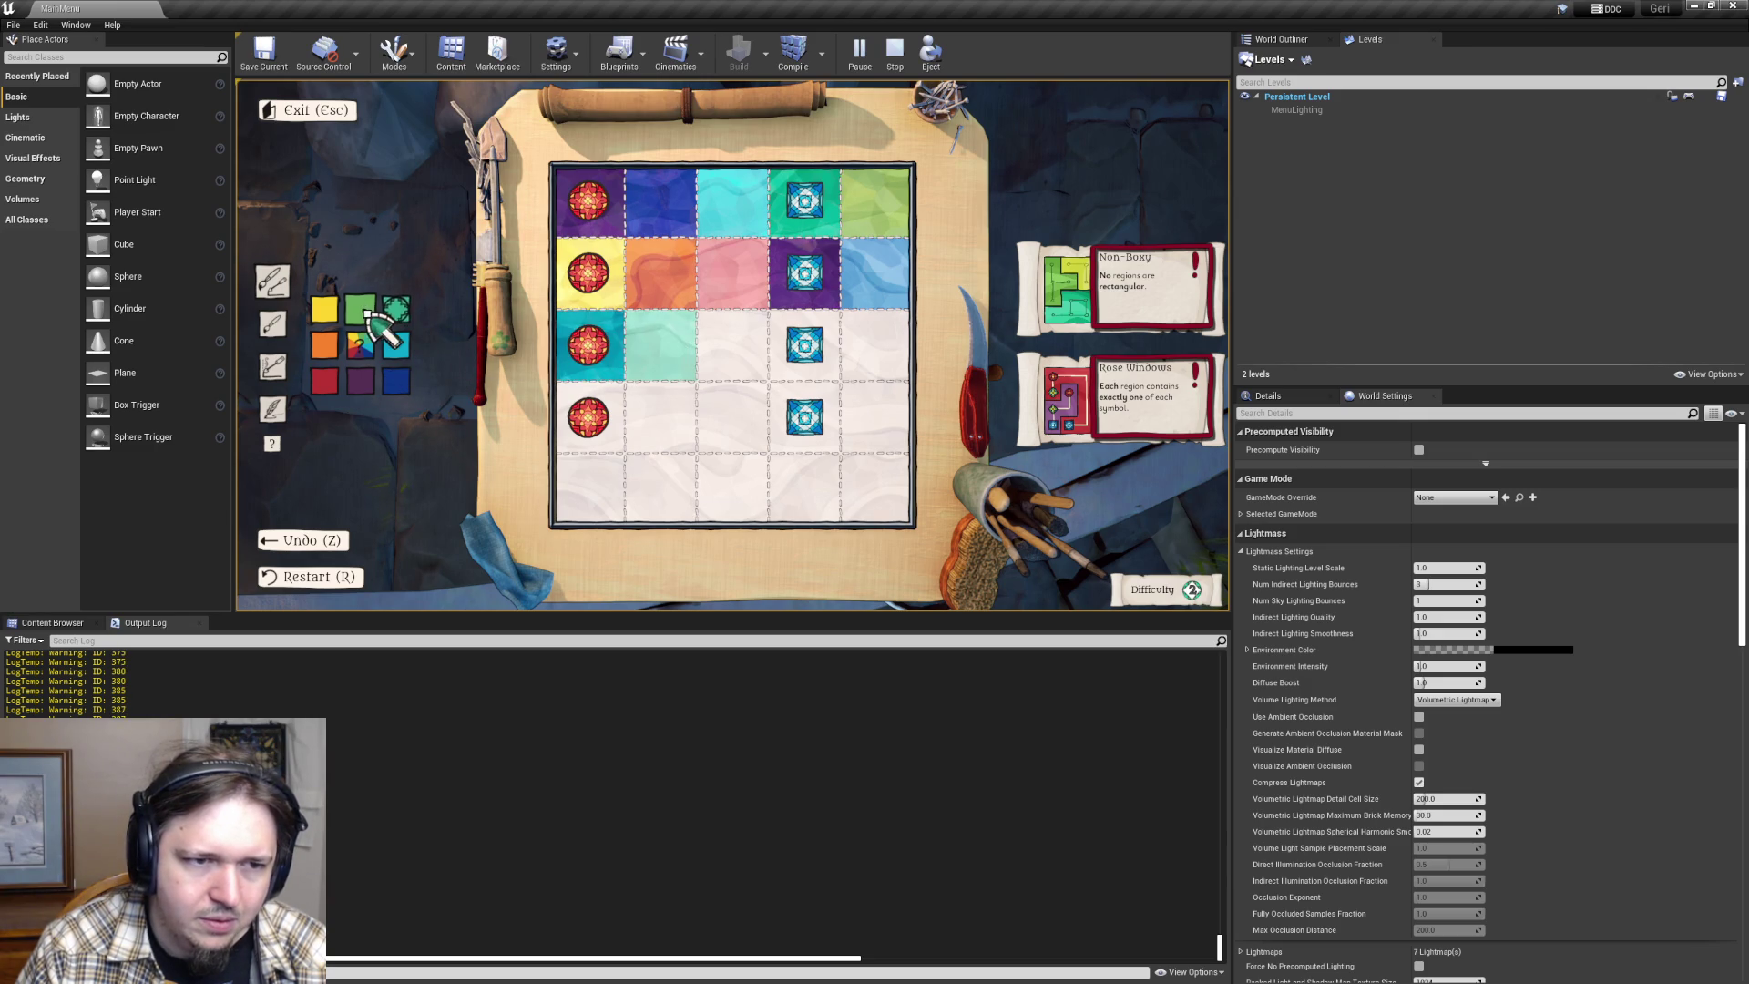
{"action": "left_click", "coordinate": [733, 346]}
{"action": "left_click", "coordinate": [324, 309]}
{"action": "left_click", "coordinate": [793, 355]}
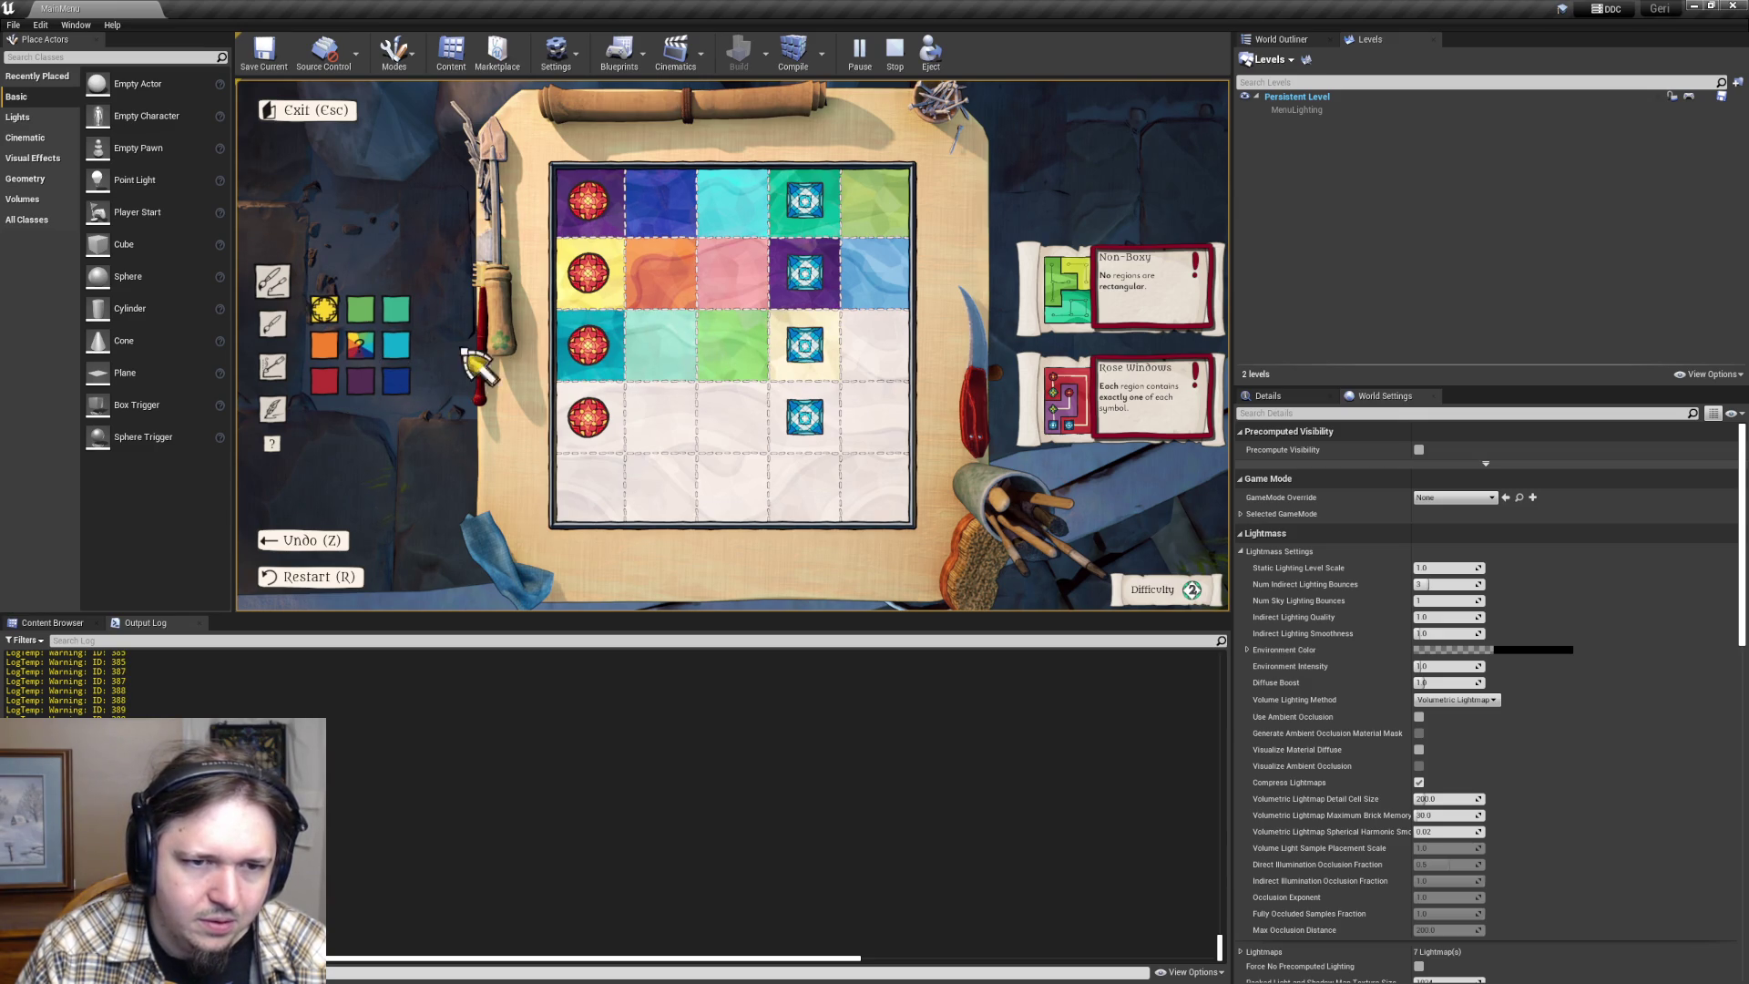
{"action": "left_click", "coordinate": [323, 346]}
{"action": "left_click", "coordinate": [874, 360]}
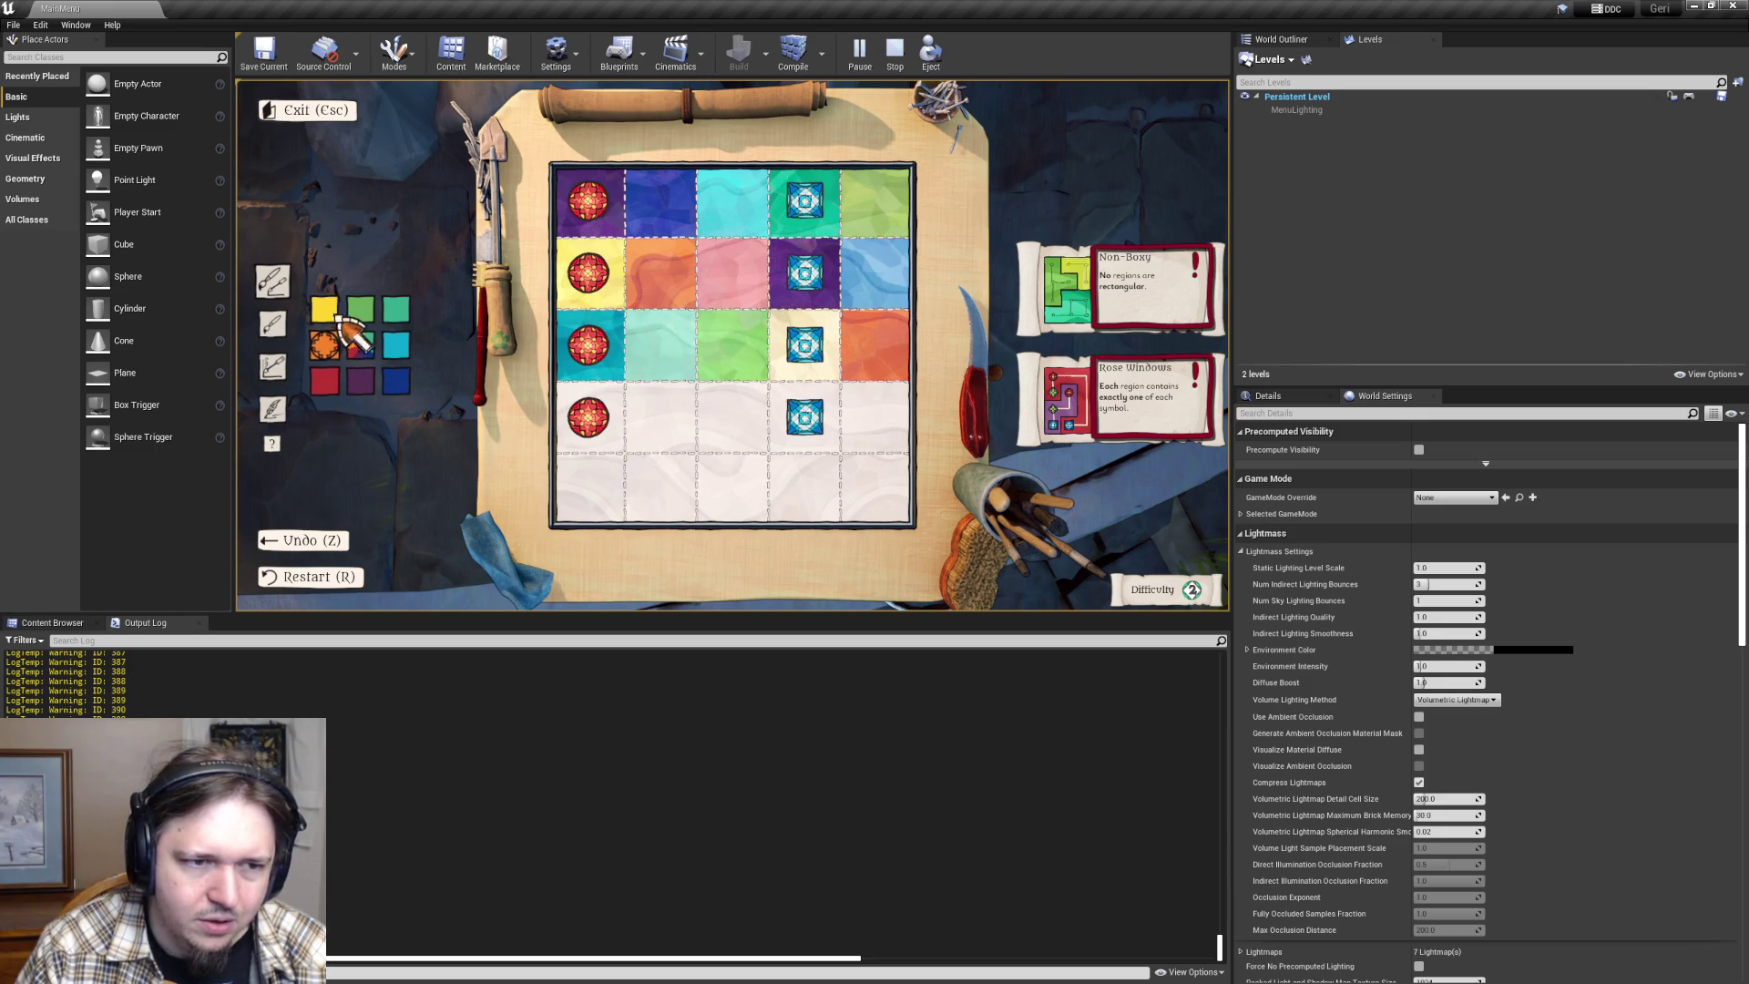
- Paint row 4's first two cells red and purple
{"action": "left_click", "coordinate": [330, 375]}
{"action": "left_click", "coordinate": [610, 428]}
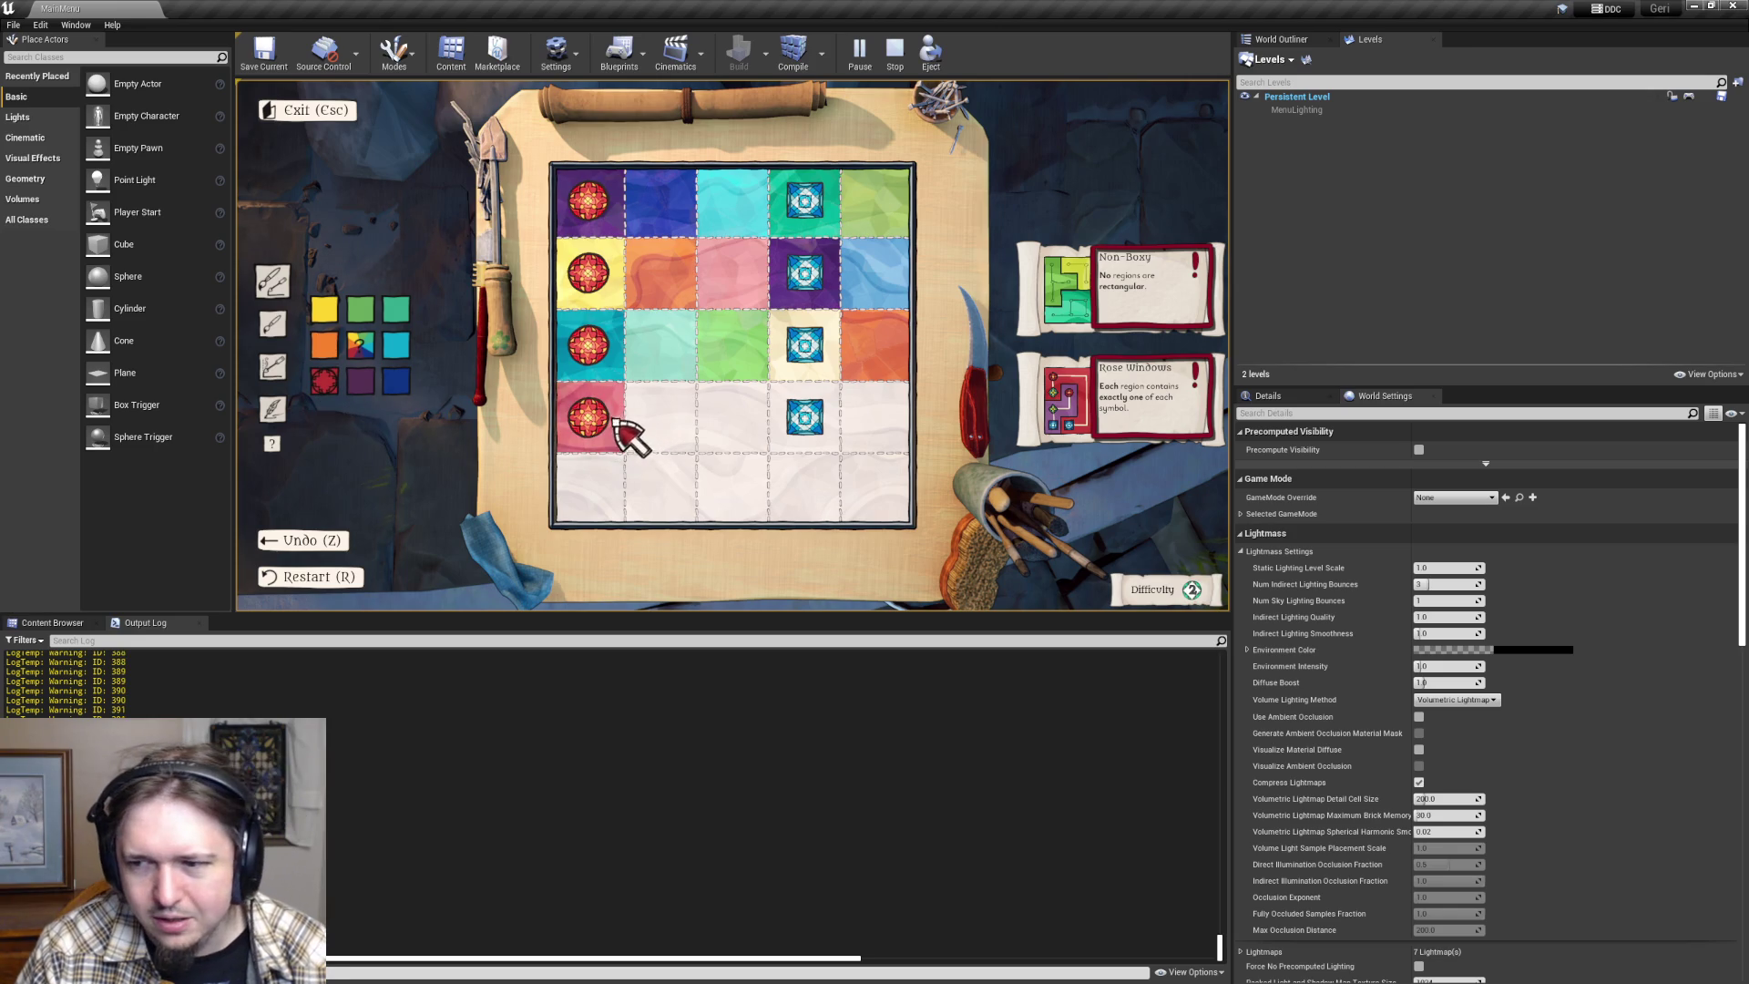
{"action": "left_click", "coordinate": [360, 381]}
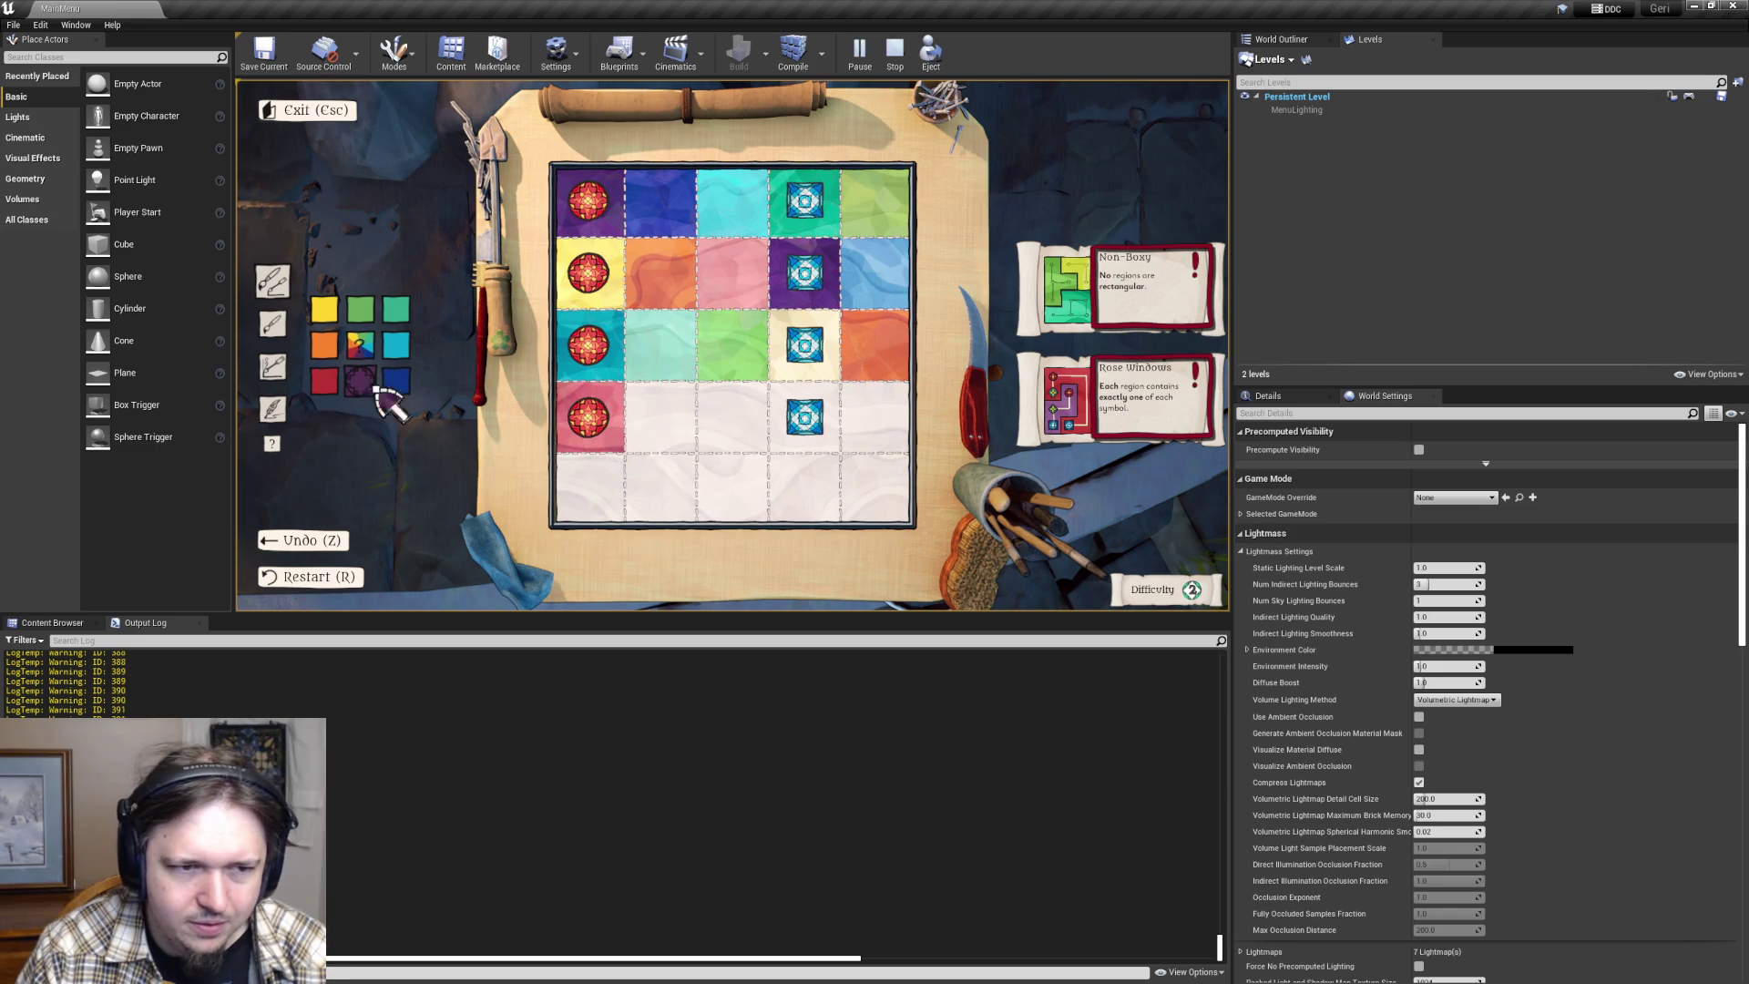
{"action": "left_click", "coordinate": [670, 428]}
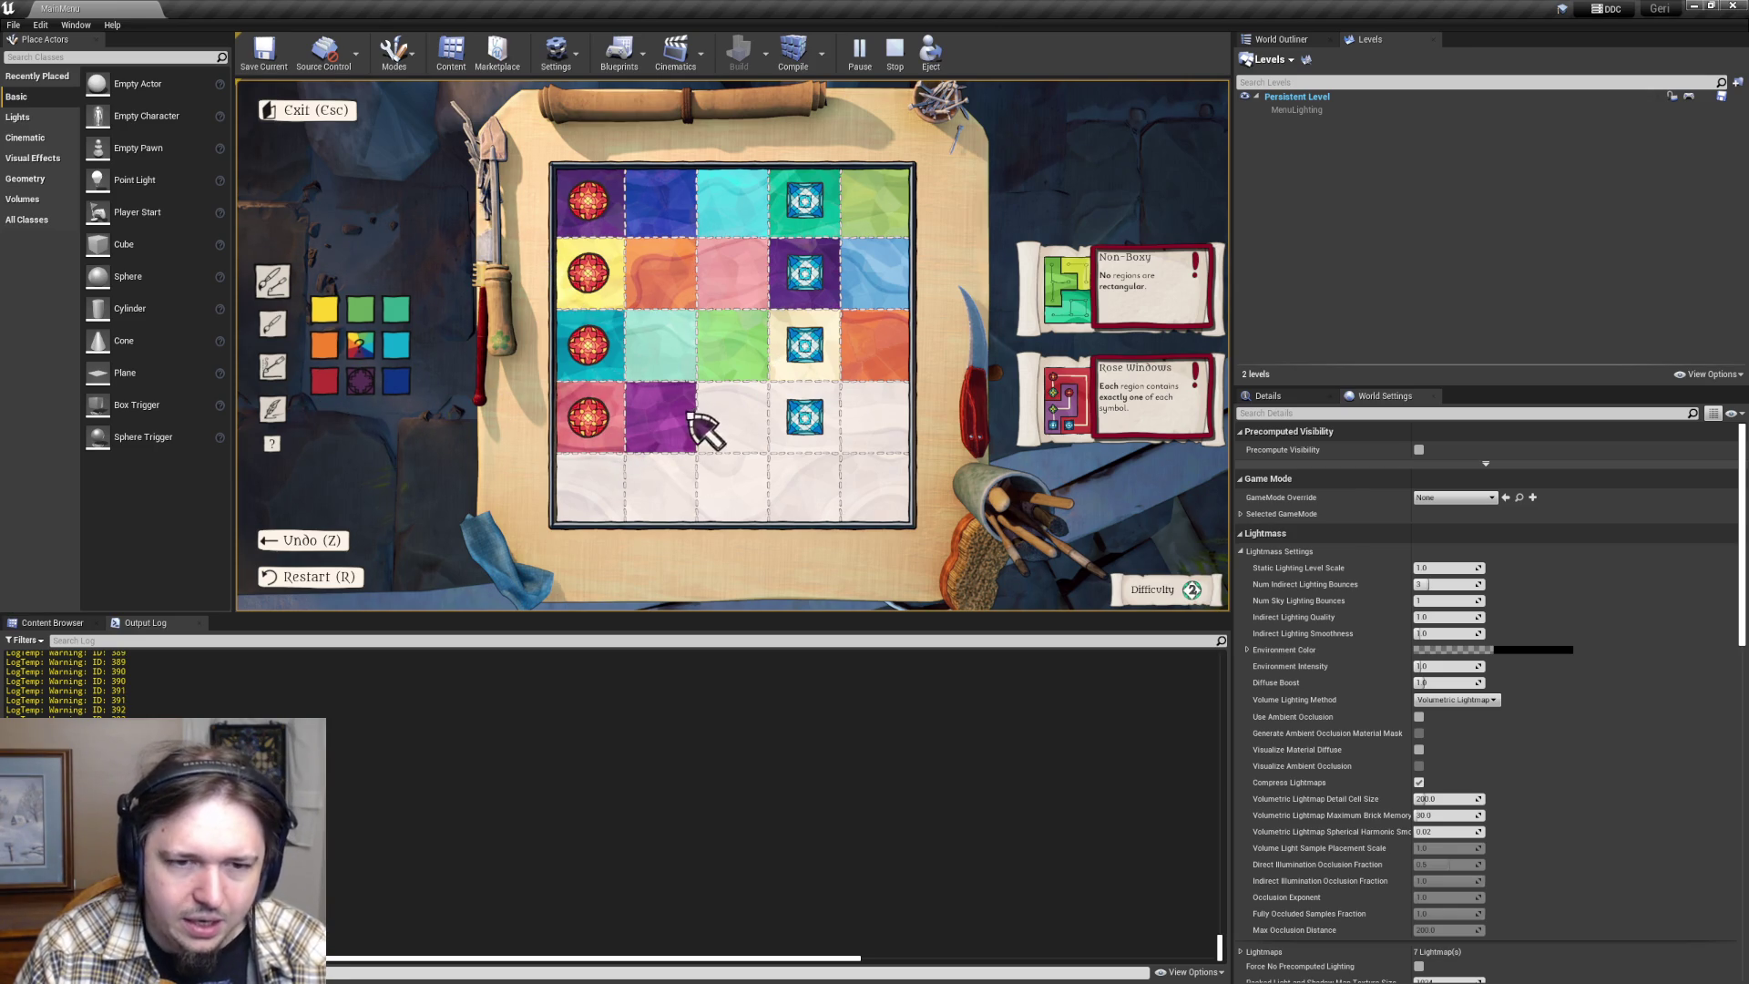
{"action": "key", "text": "alt+Tab"}
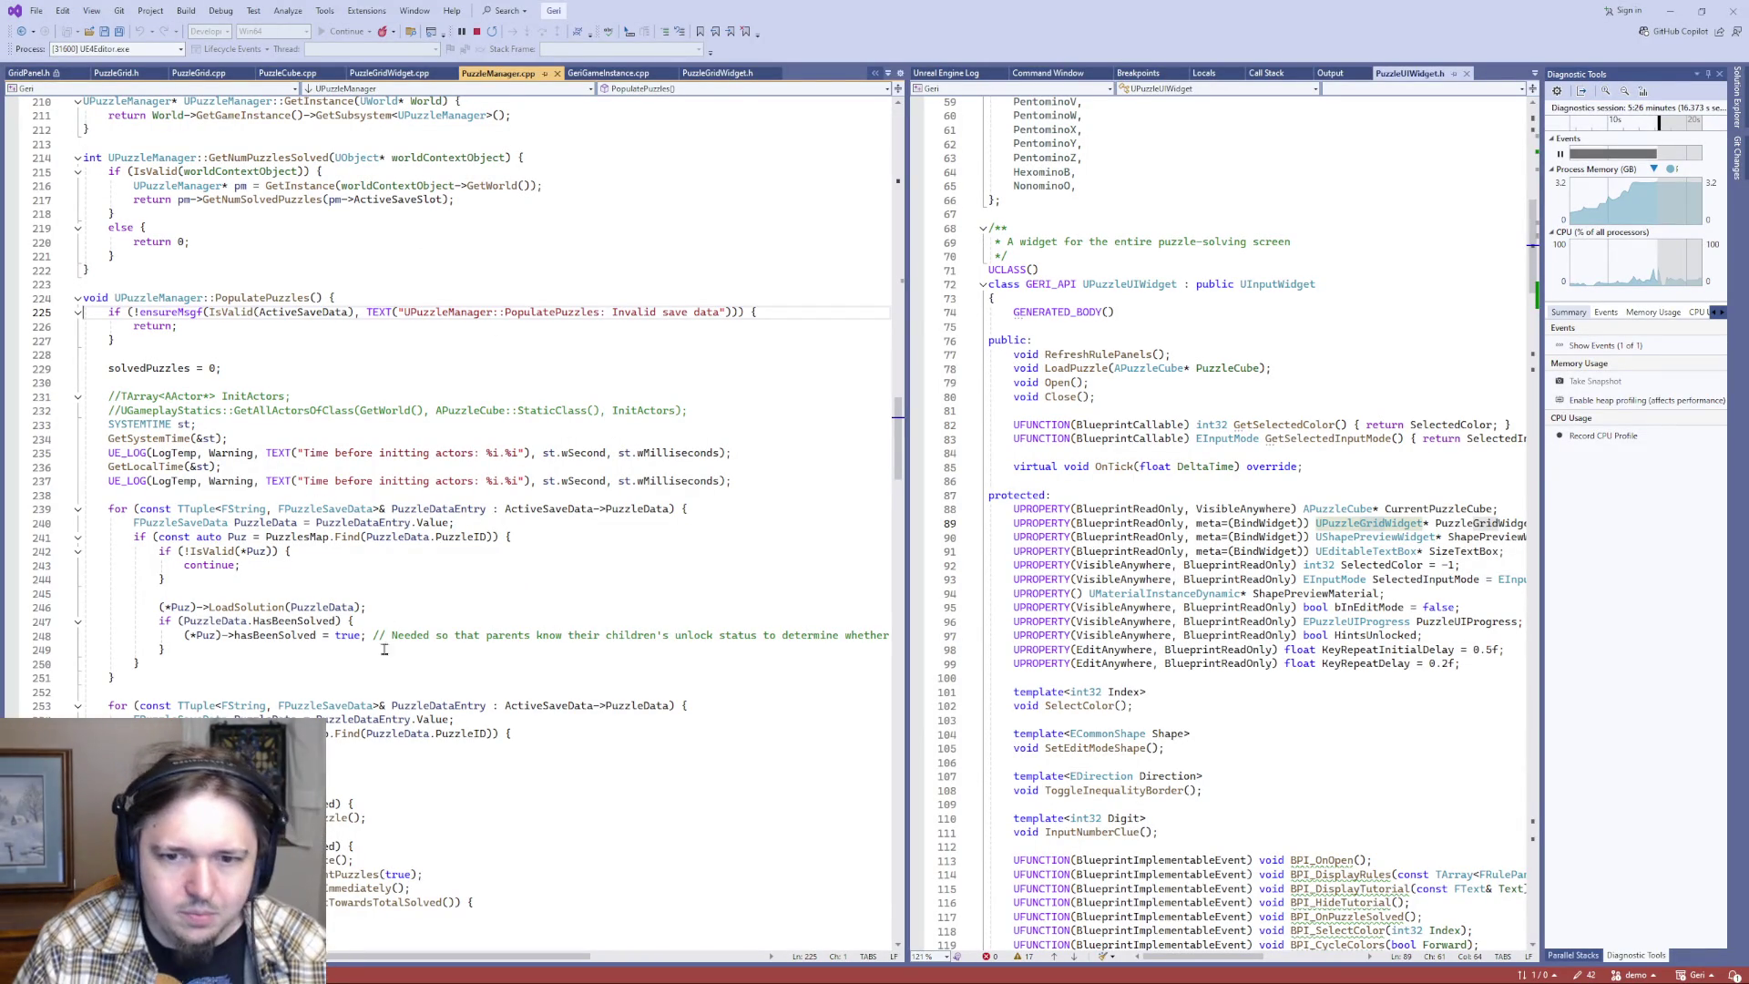
- In PuzzleGridWidget.cpp, inspect the PickRandomColor call and the PaintComponent call on line 910
{"action": "scroll", "coordinate": [365, 558], "scroll_direction": "up", "scroll_amount": 1}
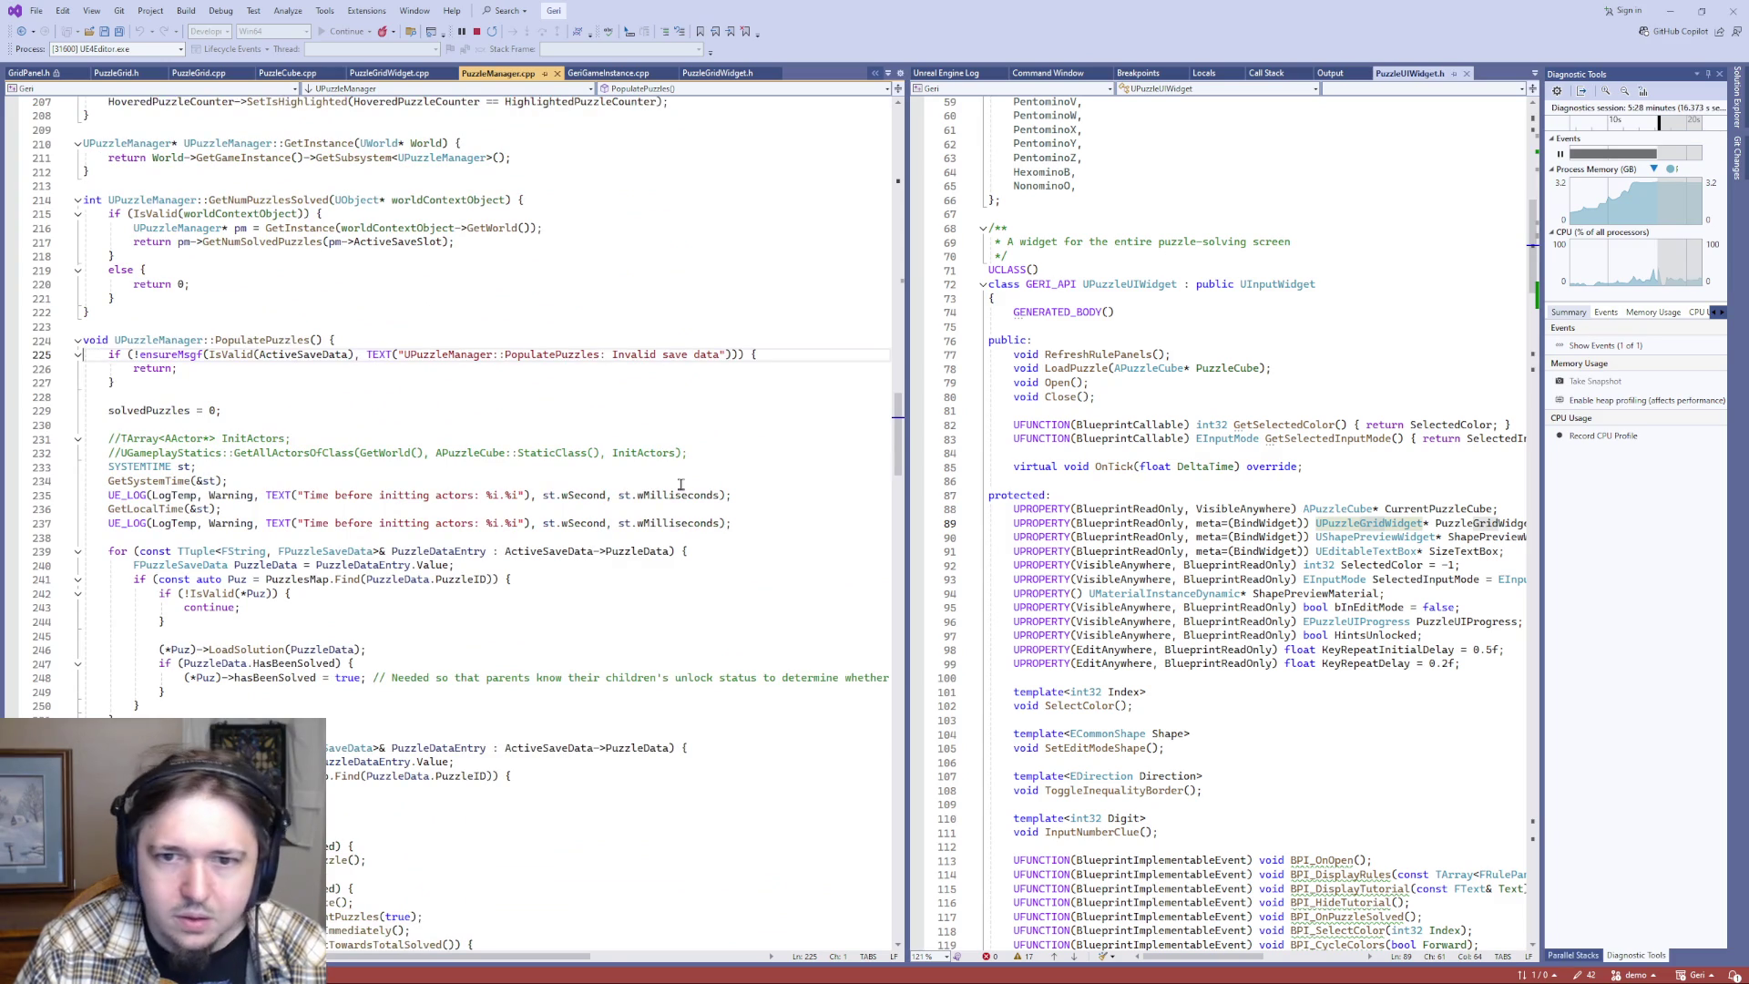
{"action": "key", "text": "ctrl+Tab"}
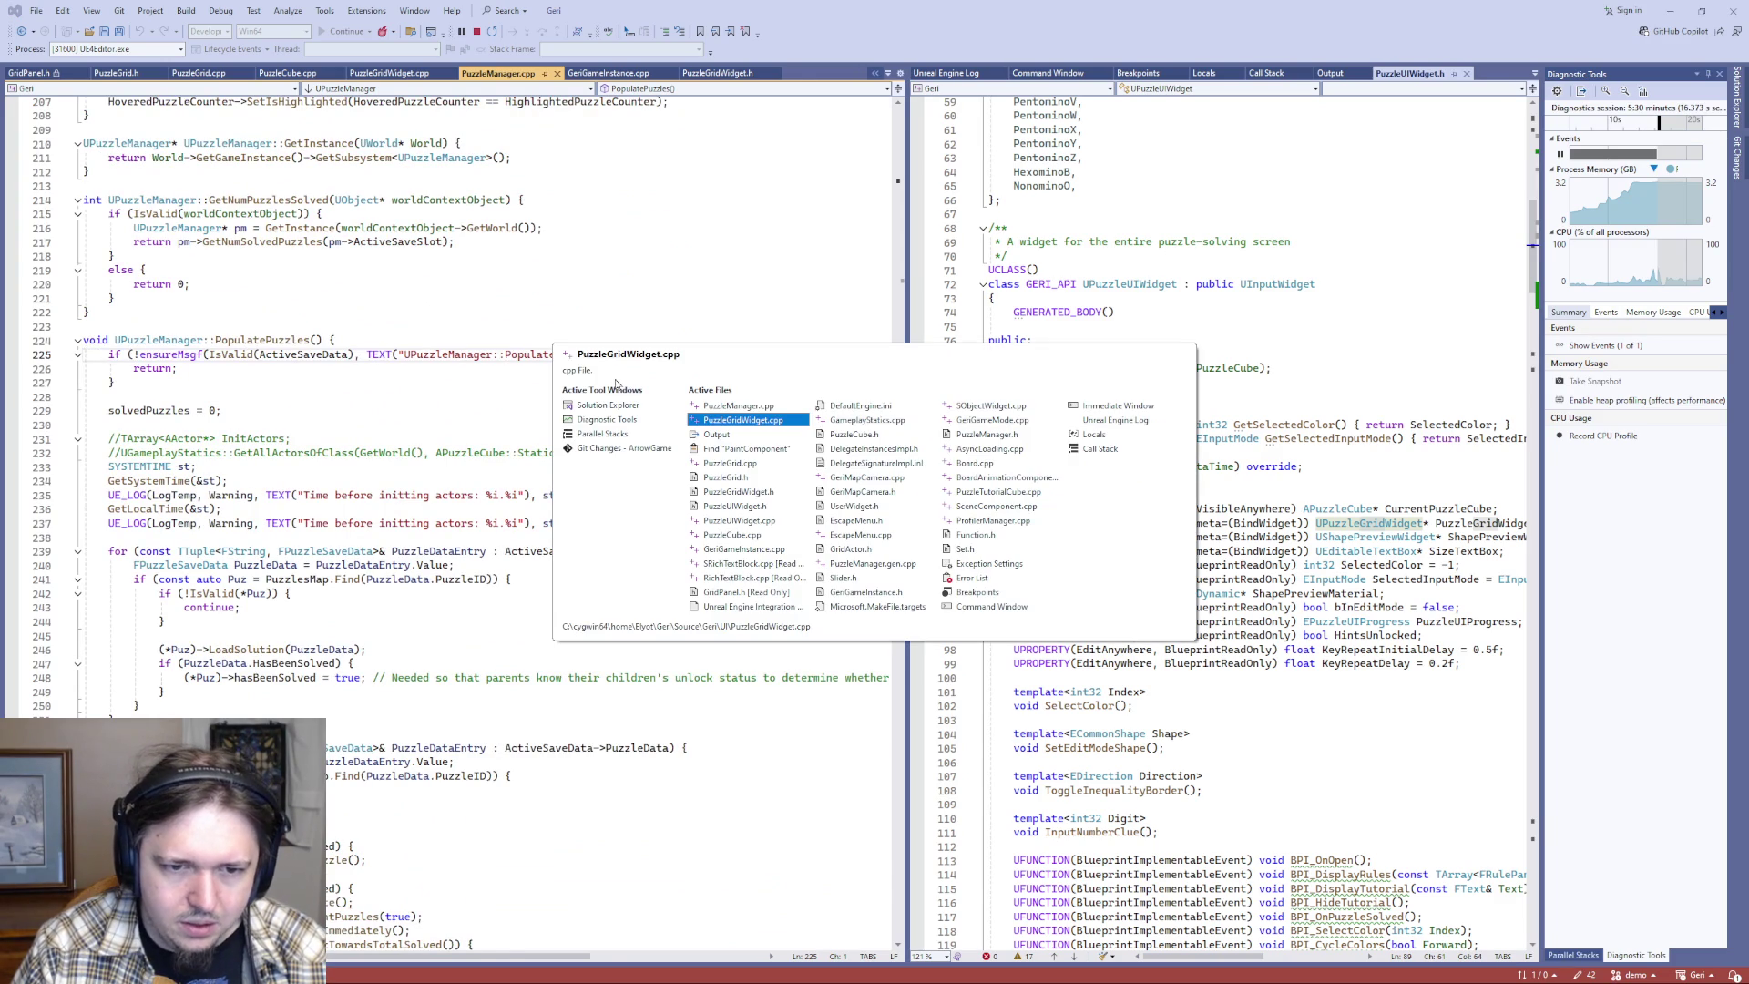
{"action": "scroll", "coordinate": [647, 420], "scroll_direction": "up", "scroll_amount": 14}
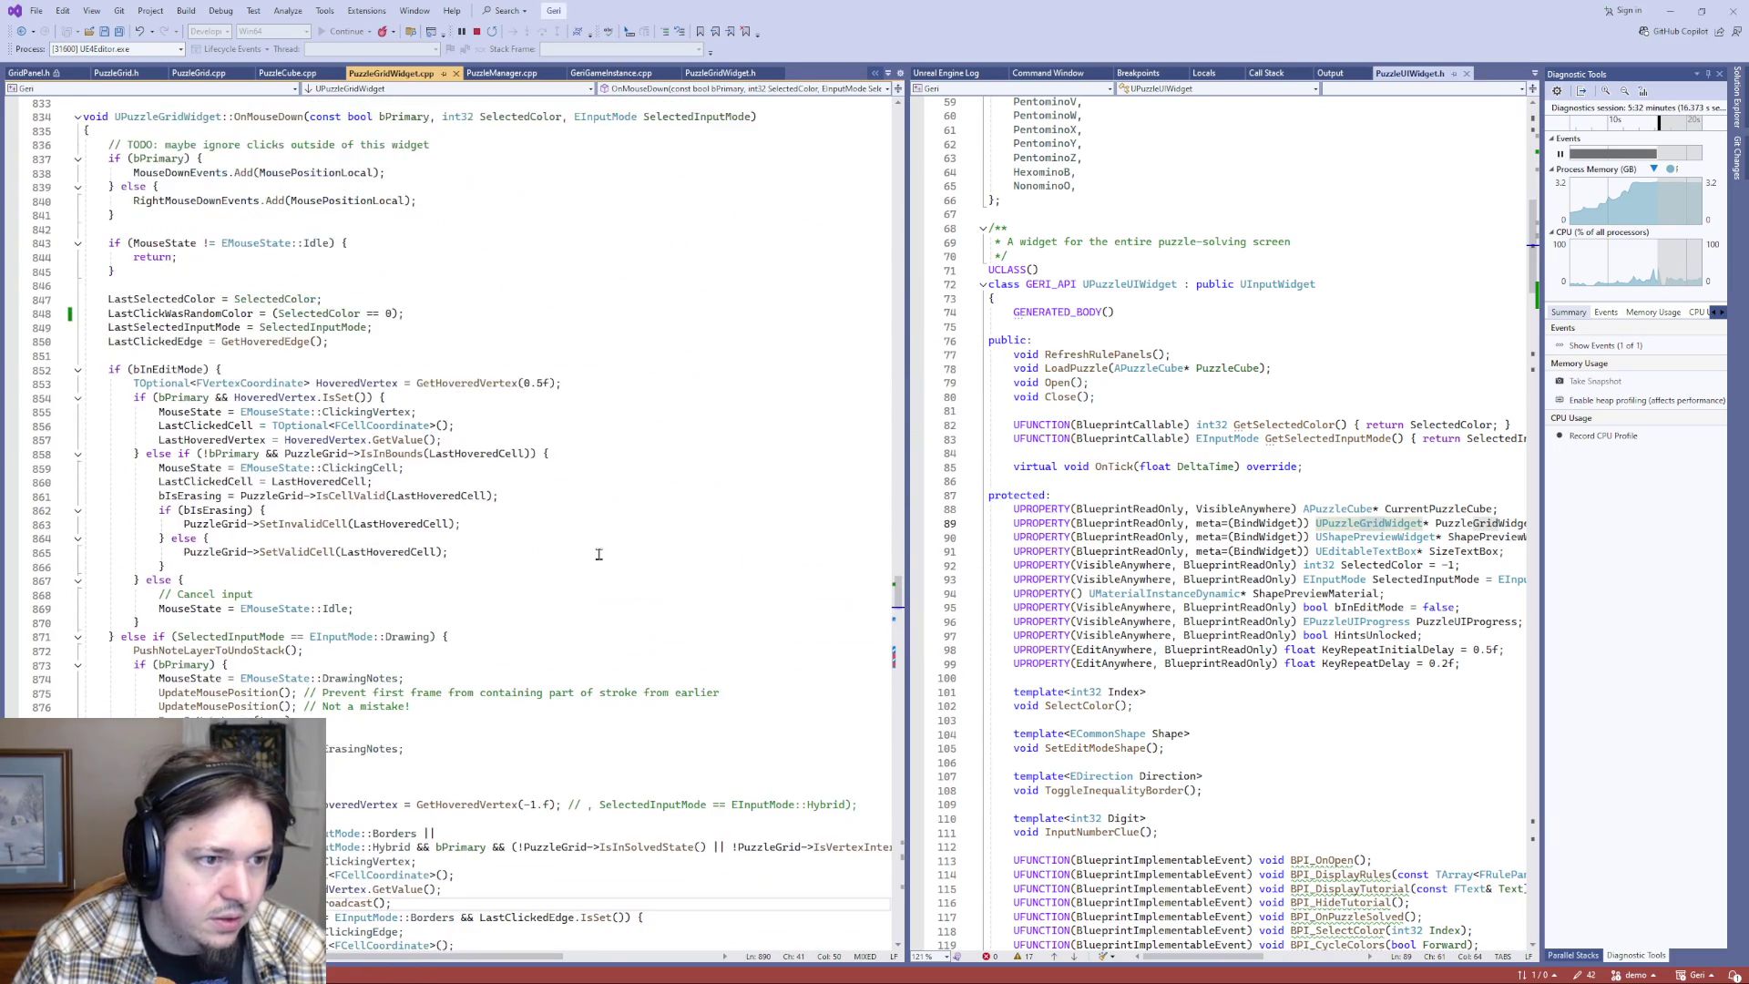
{"action": "scroll", "coordinate": [544, 416], "scroll_direction": "down", "scroll_amount": 13}
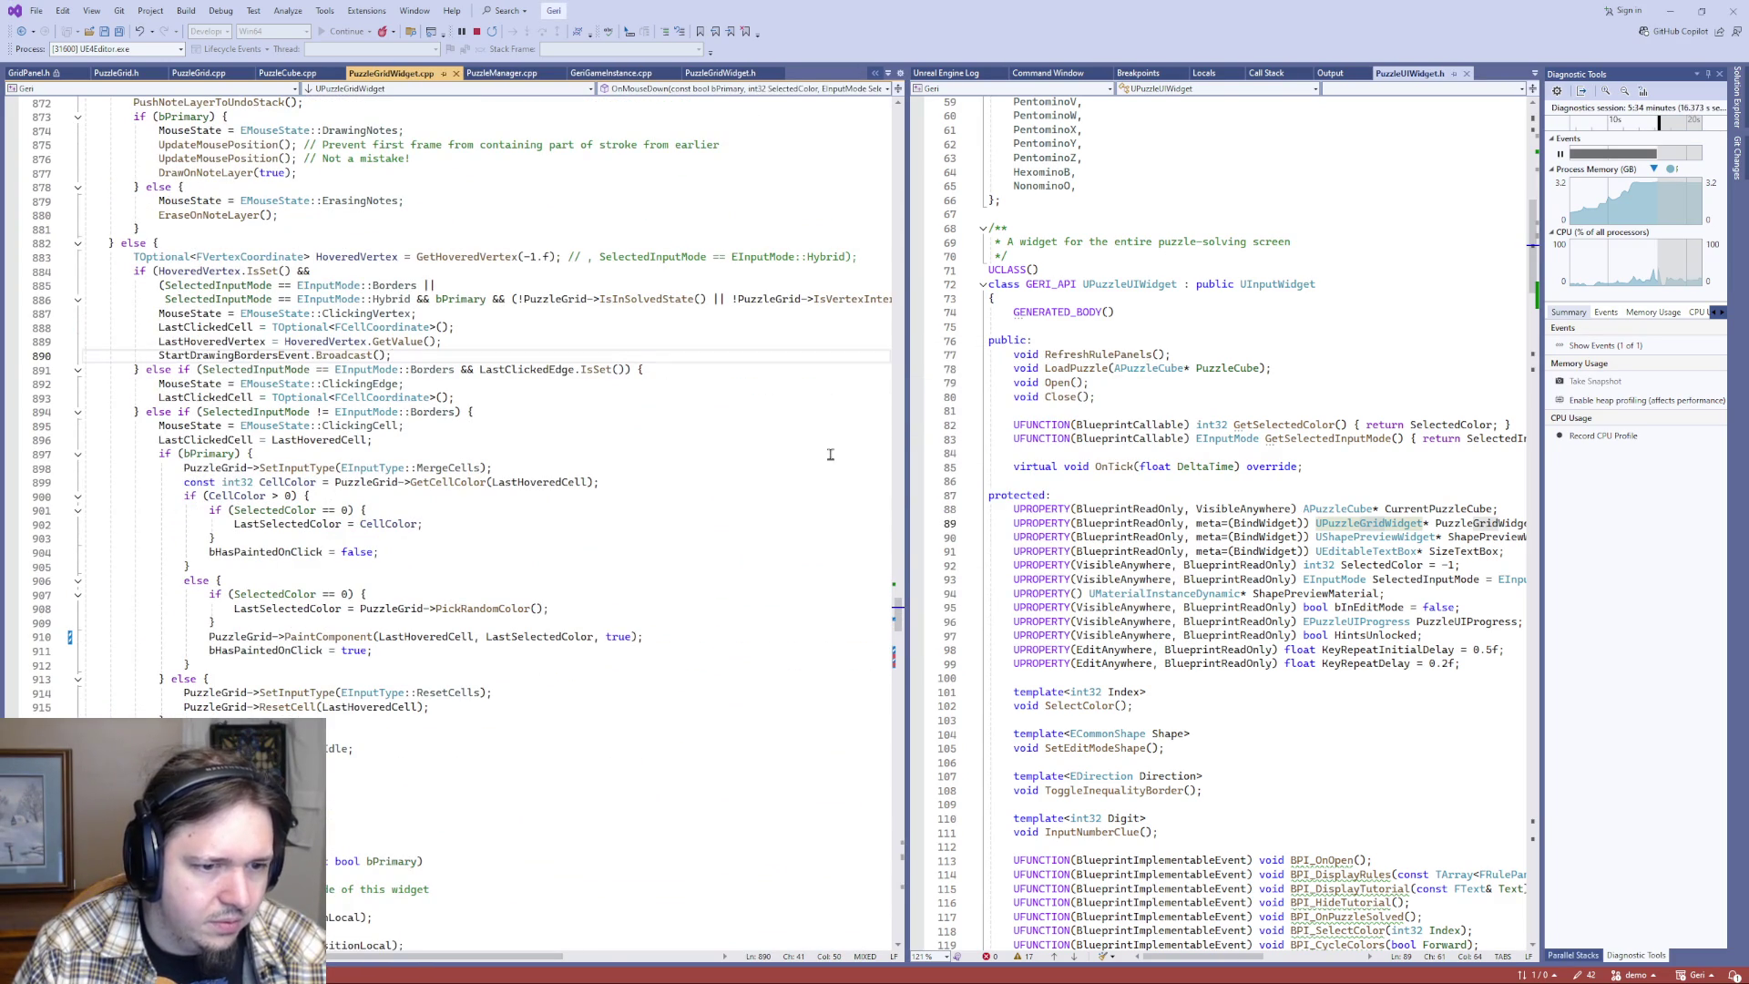
{"action": "double_click", "coordinate": [496, 607]}
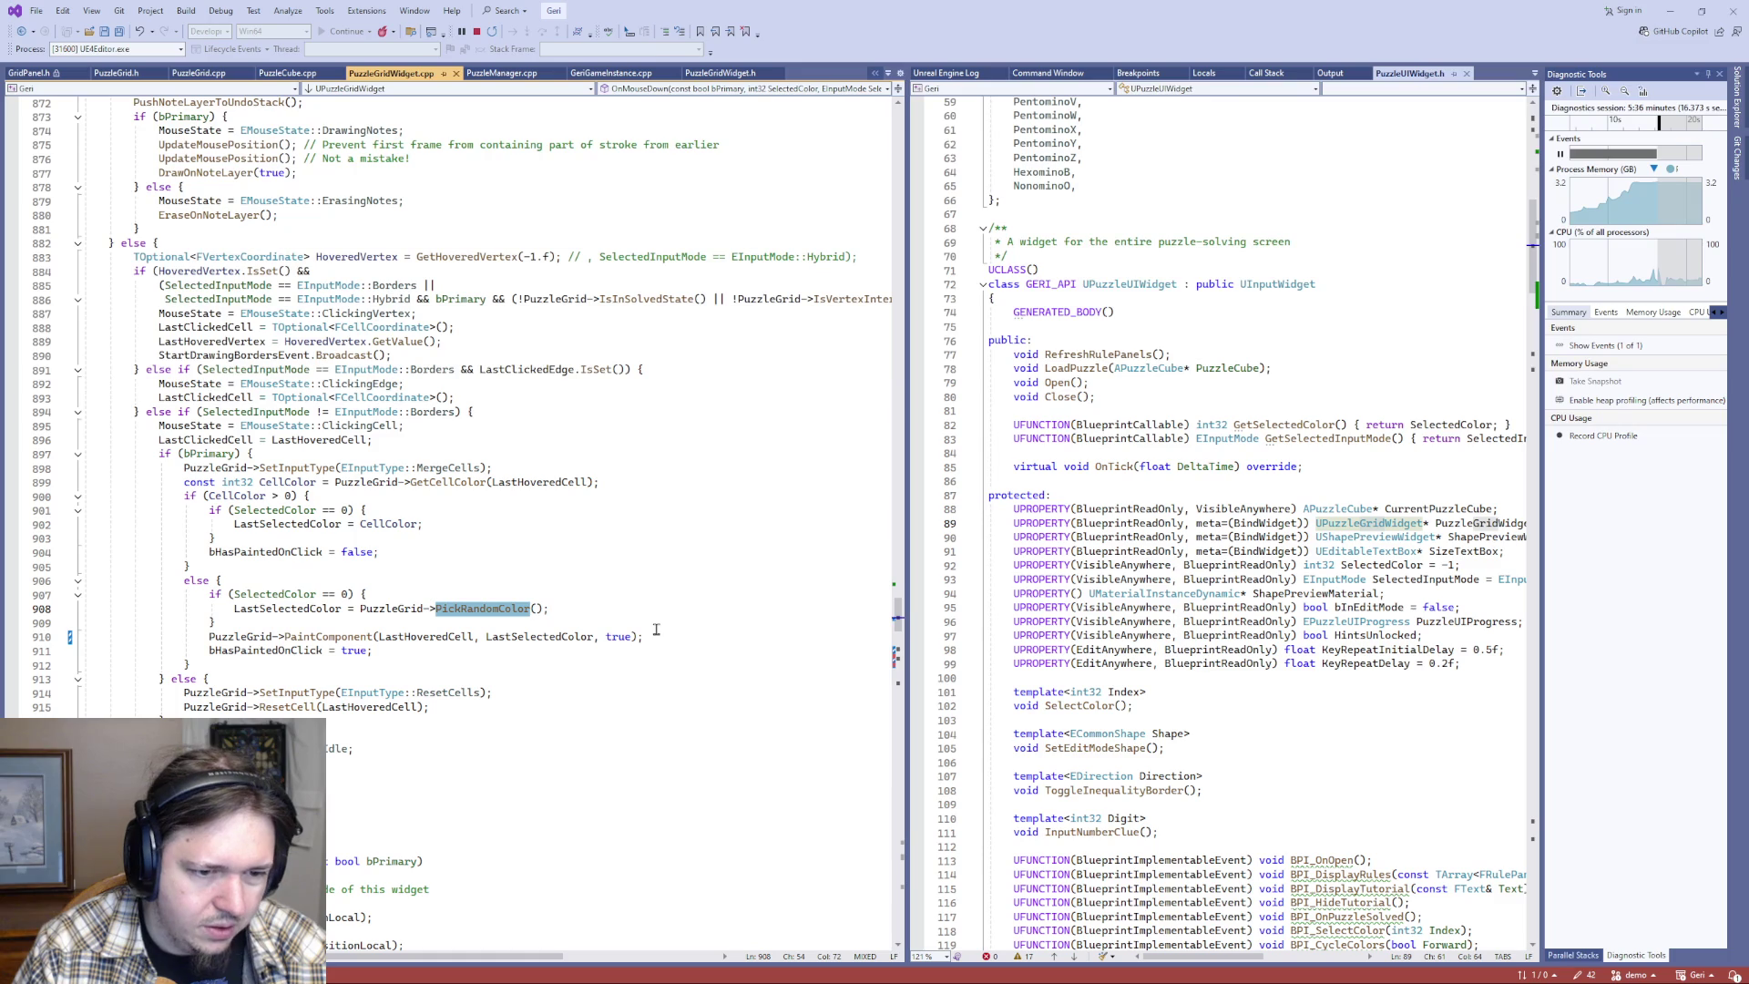
{"action": "left_click", "coordinate": [626, 524]}
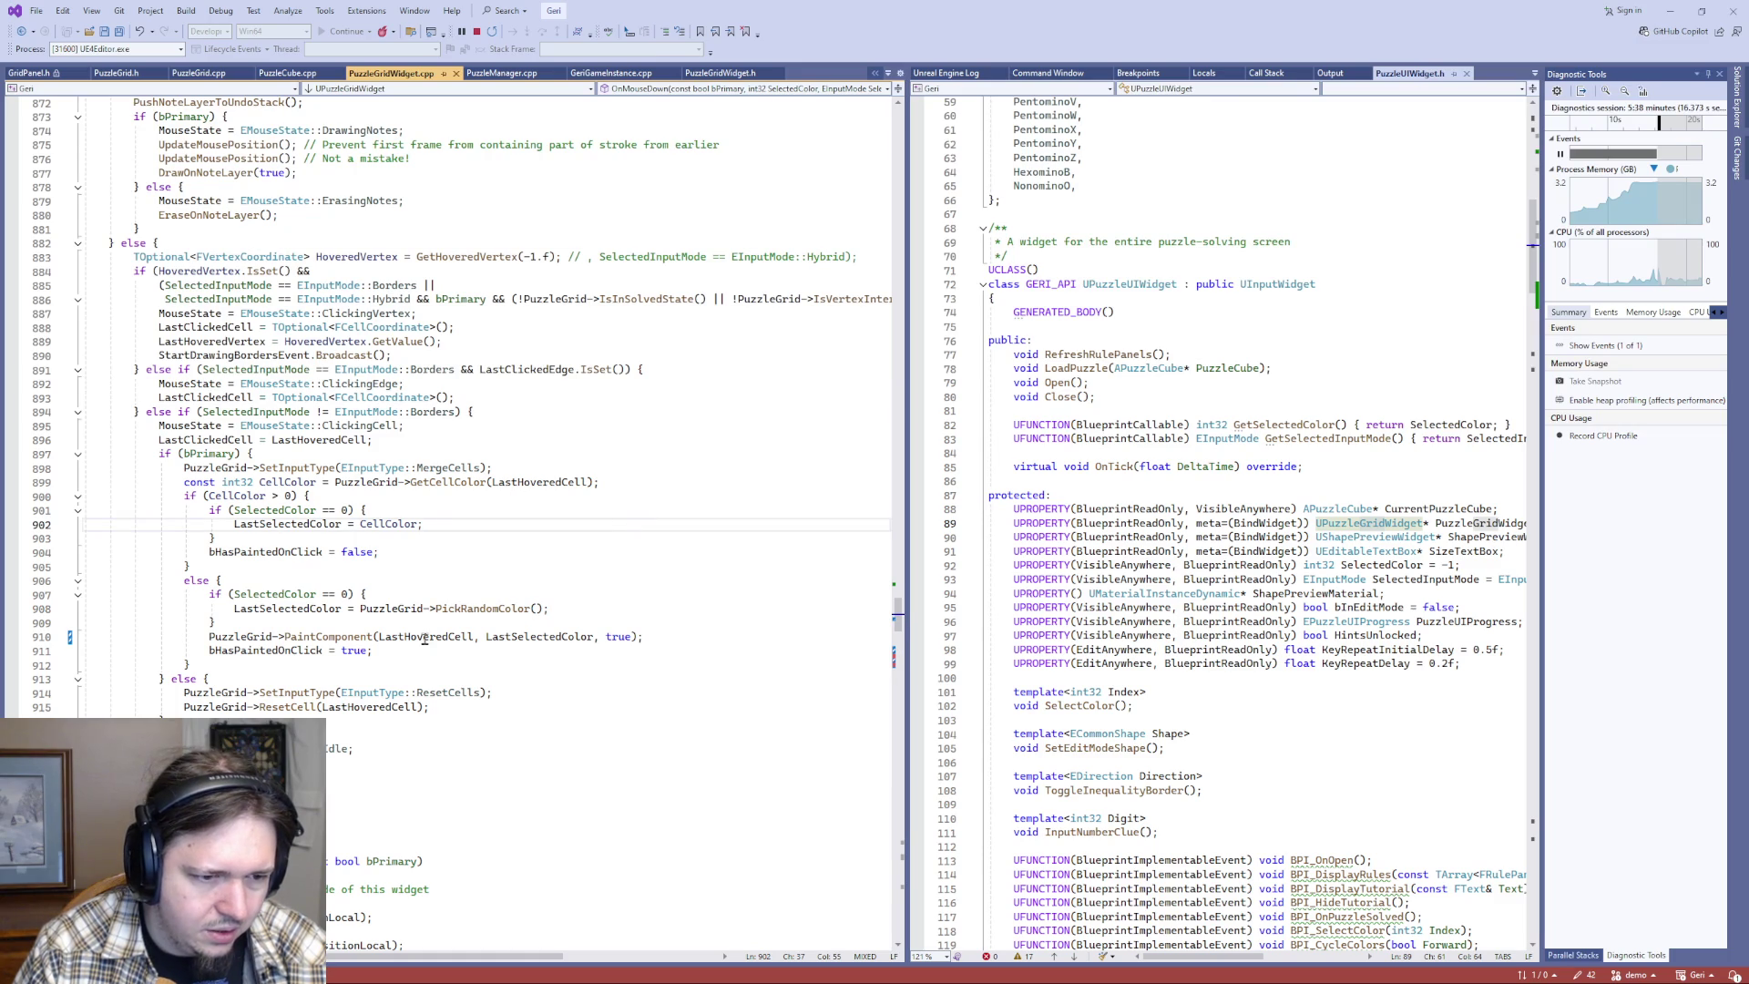
{"action": "left_click", "coordinate": [615, 637]}
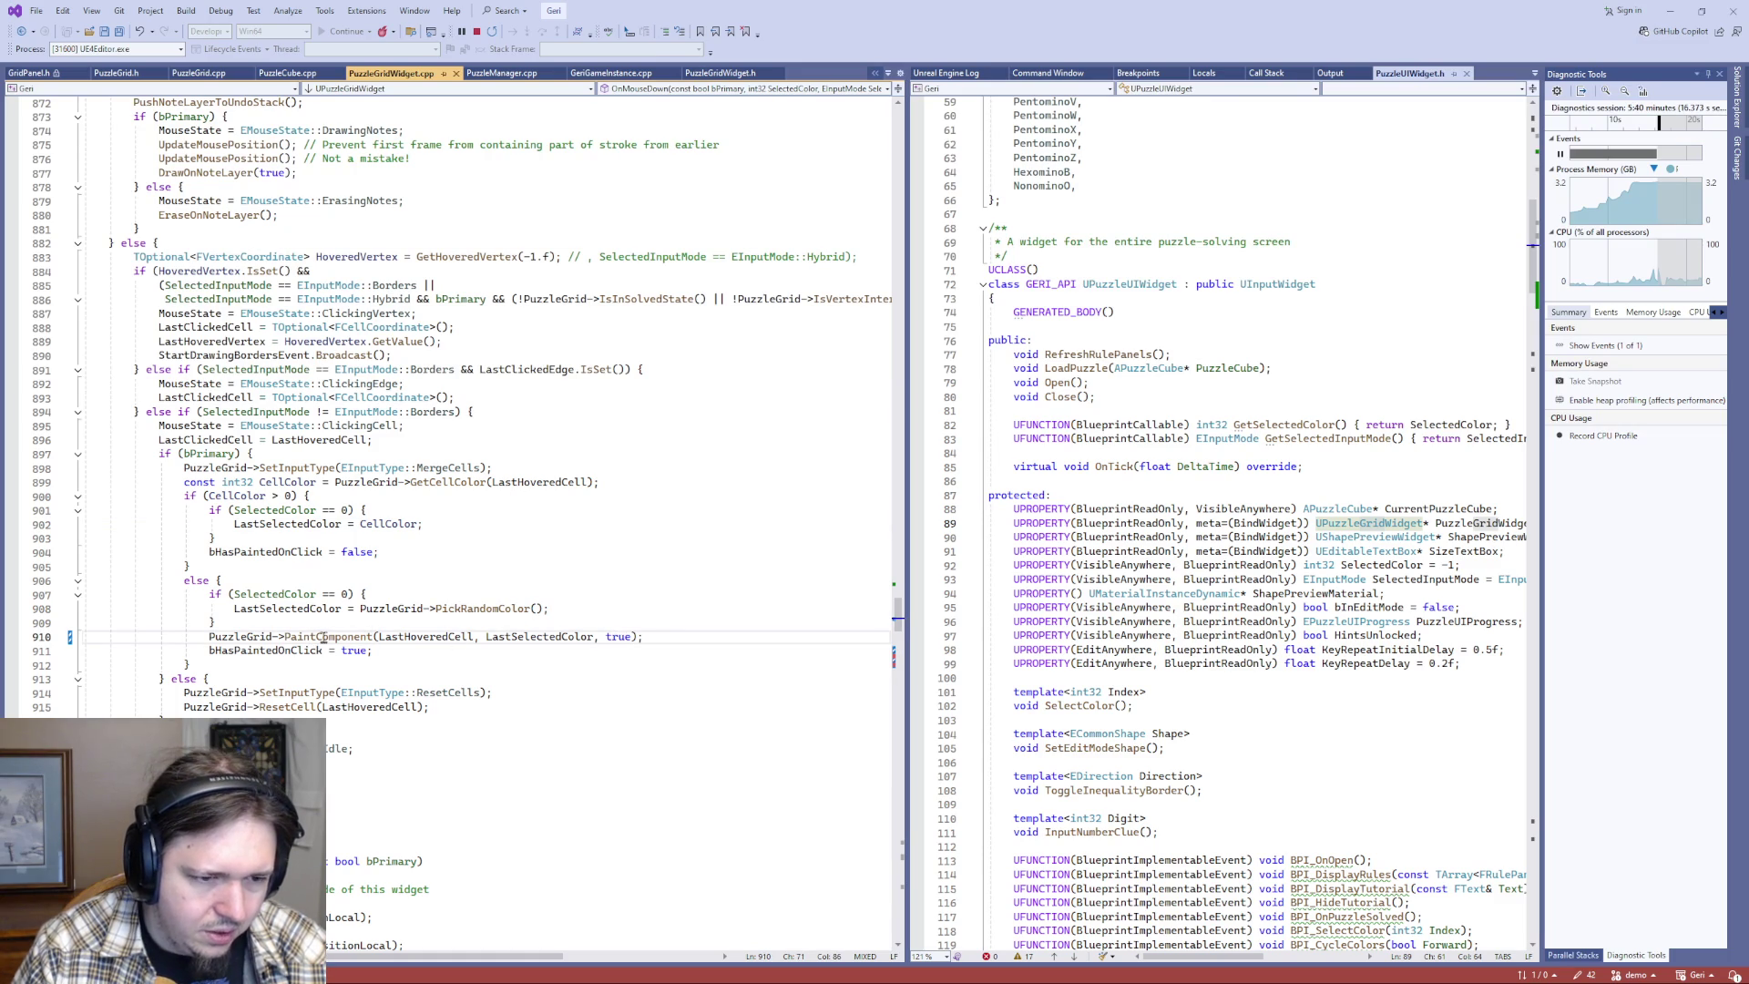
{"action": "left_click_drag", "start_coordinate": [208, 637], "coordinate": [643, 638]}
{"action": "left_click", "coordinate": [635, 645]}
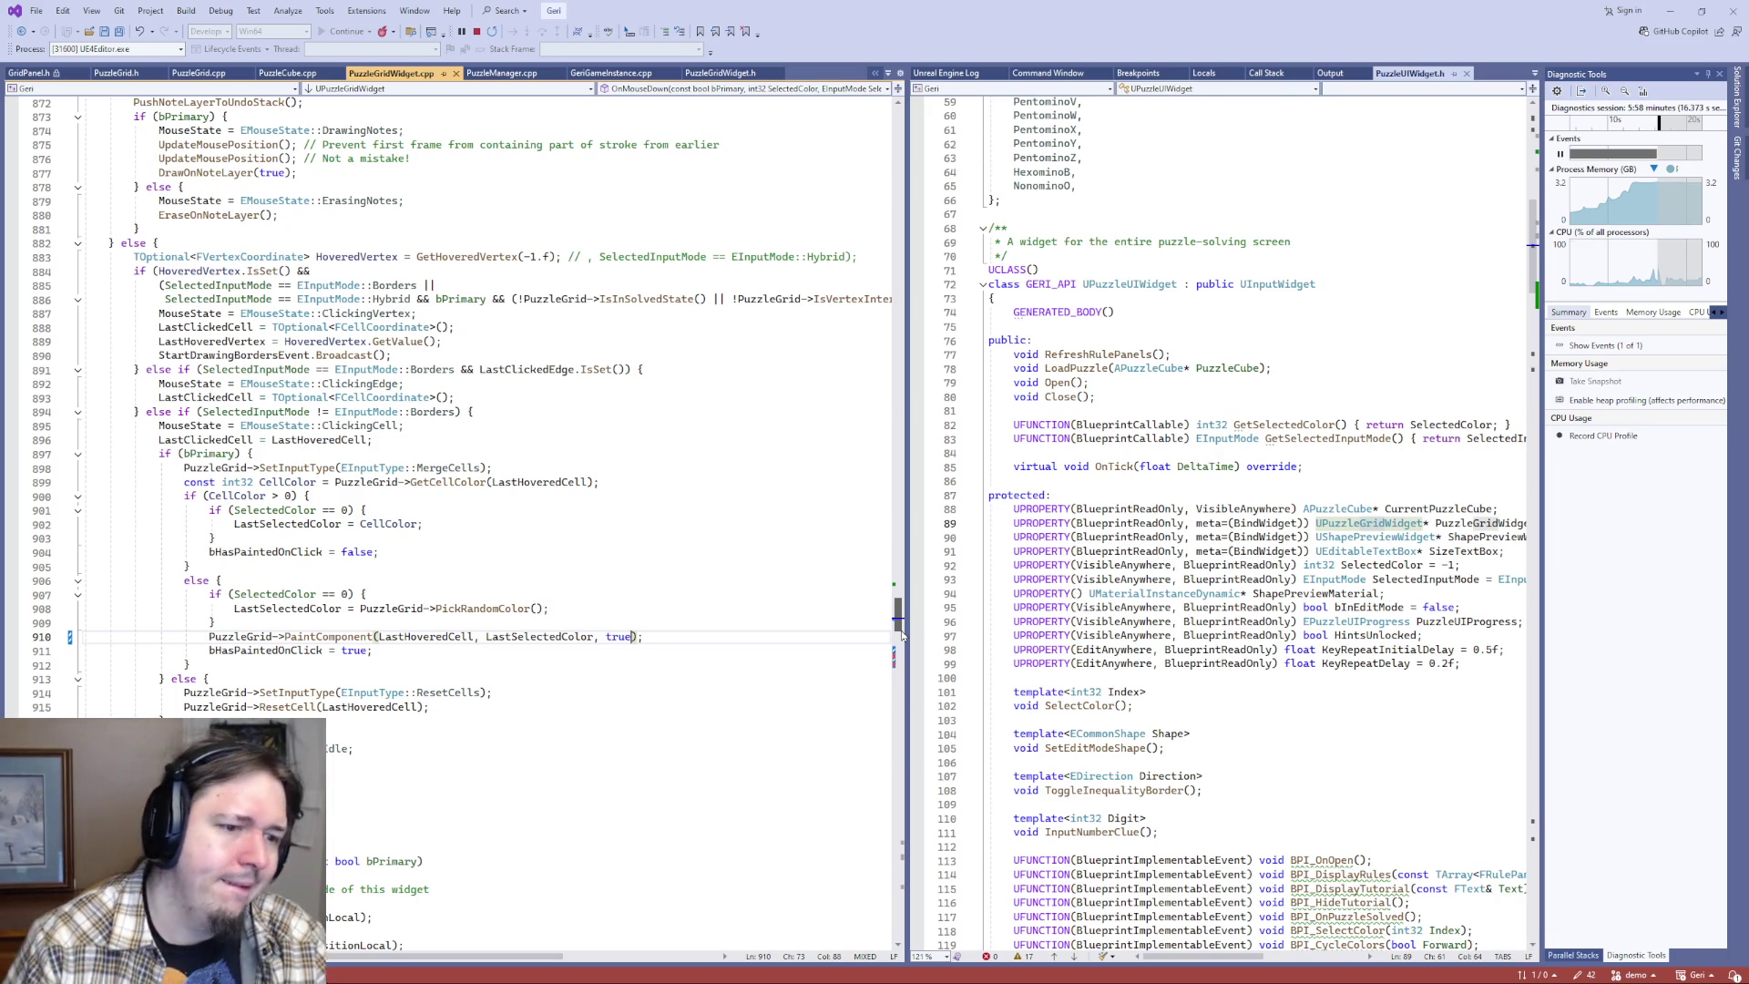
{"action": "key", "text": "Up"}
{"action": "key", "text": "Up"}
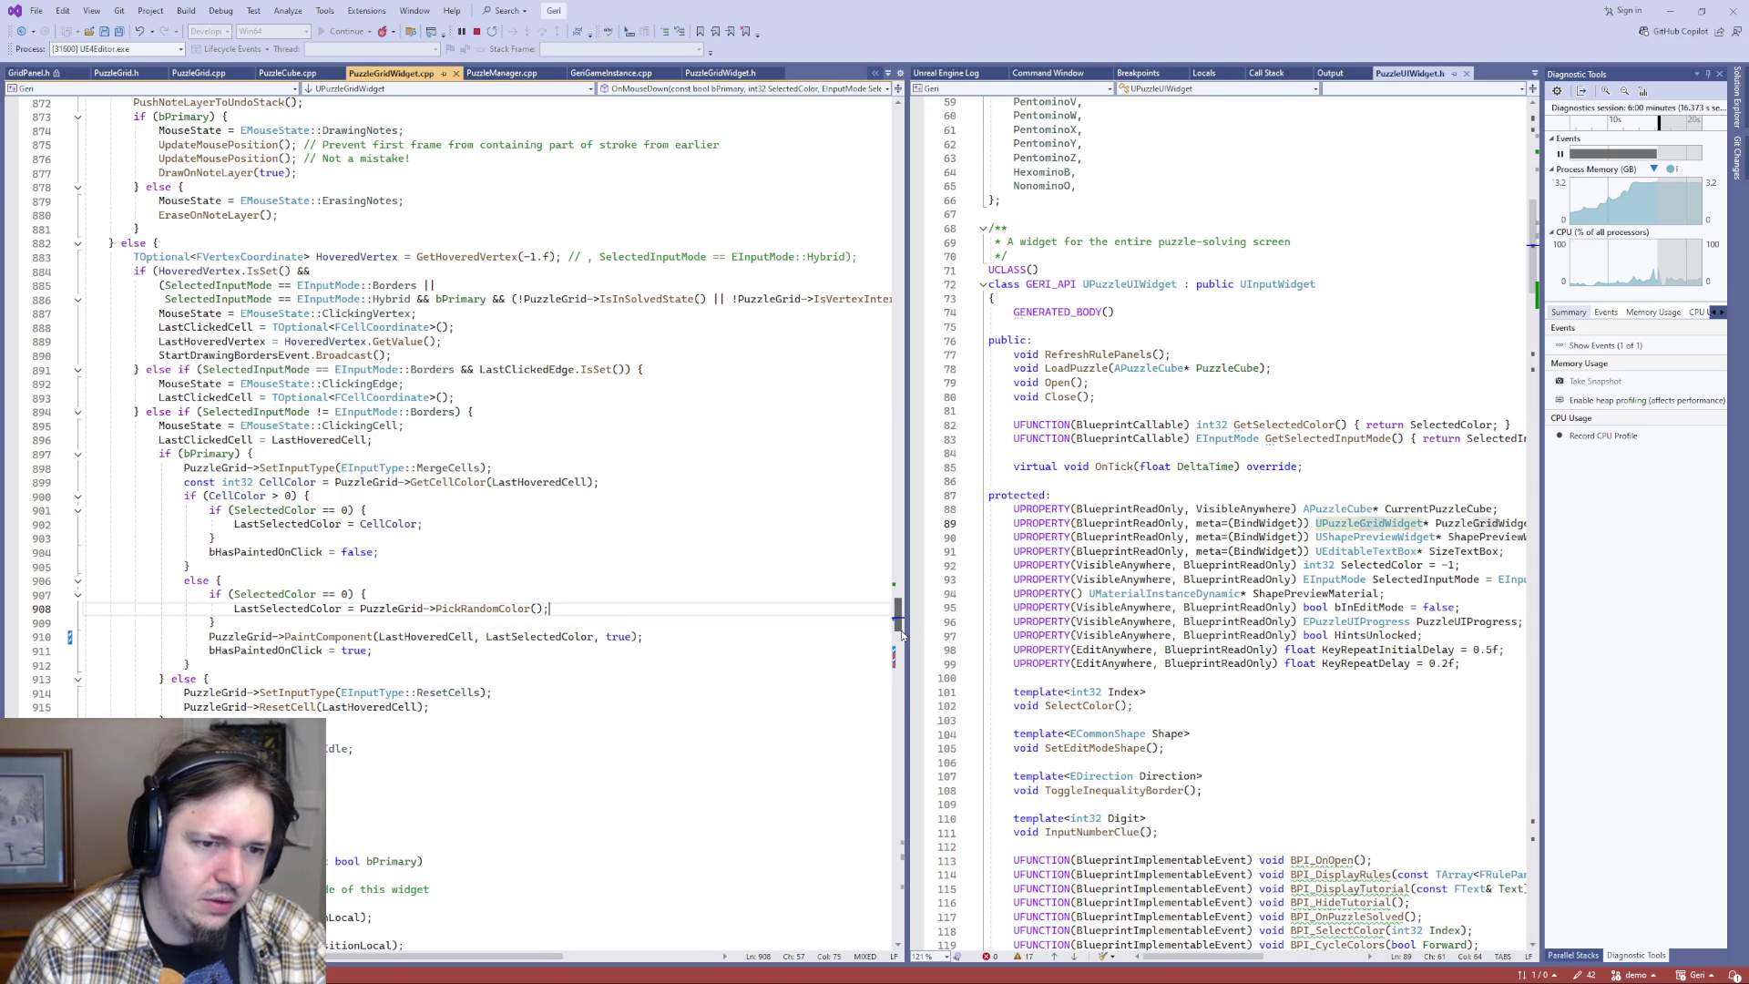
- Put the PaintComponent call inside the random-colour branch and add an else block after it
{"action": "key", "text": "Down"}
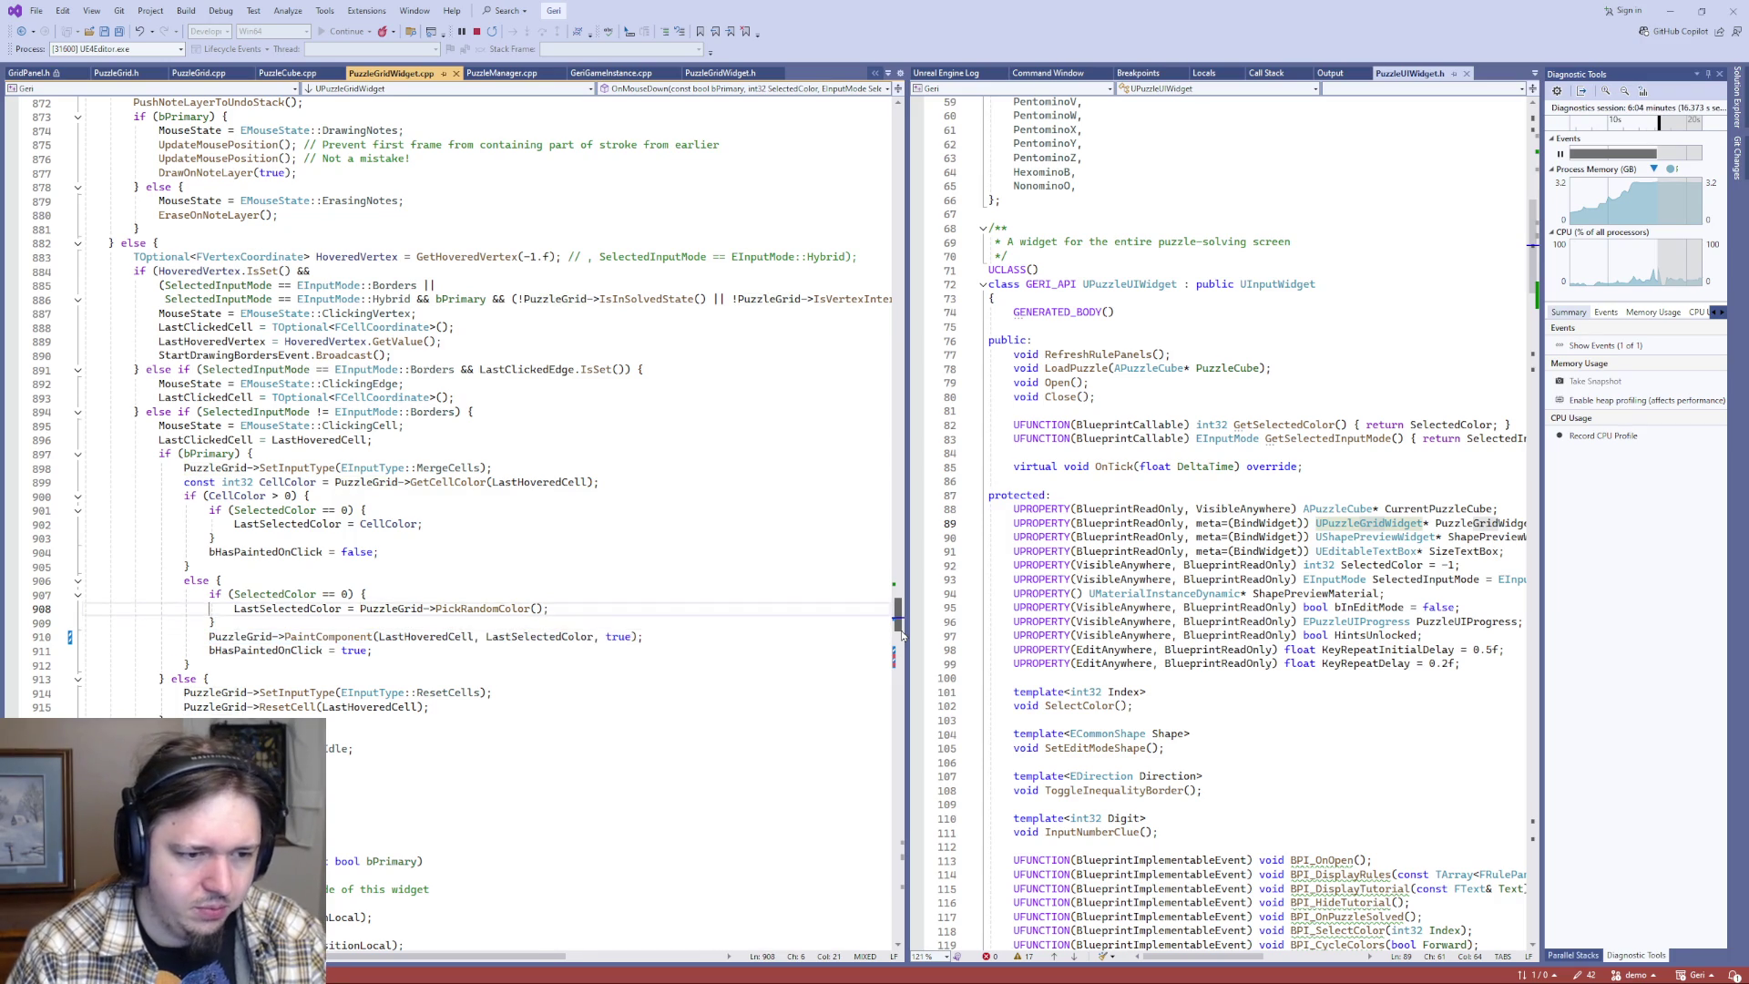
{"action": "key", "text": "ctrl+Return"}
{"action": "key", "text": "Tab"}
{"action": "key", "text": "Down"}
{"action": "type", "text": "else {"}
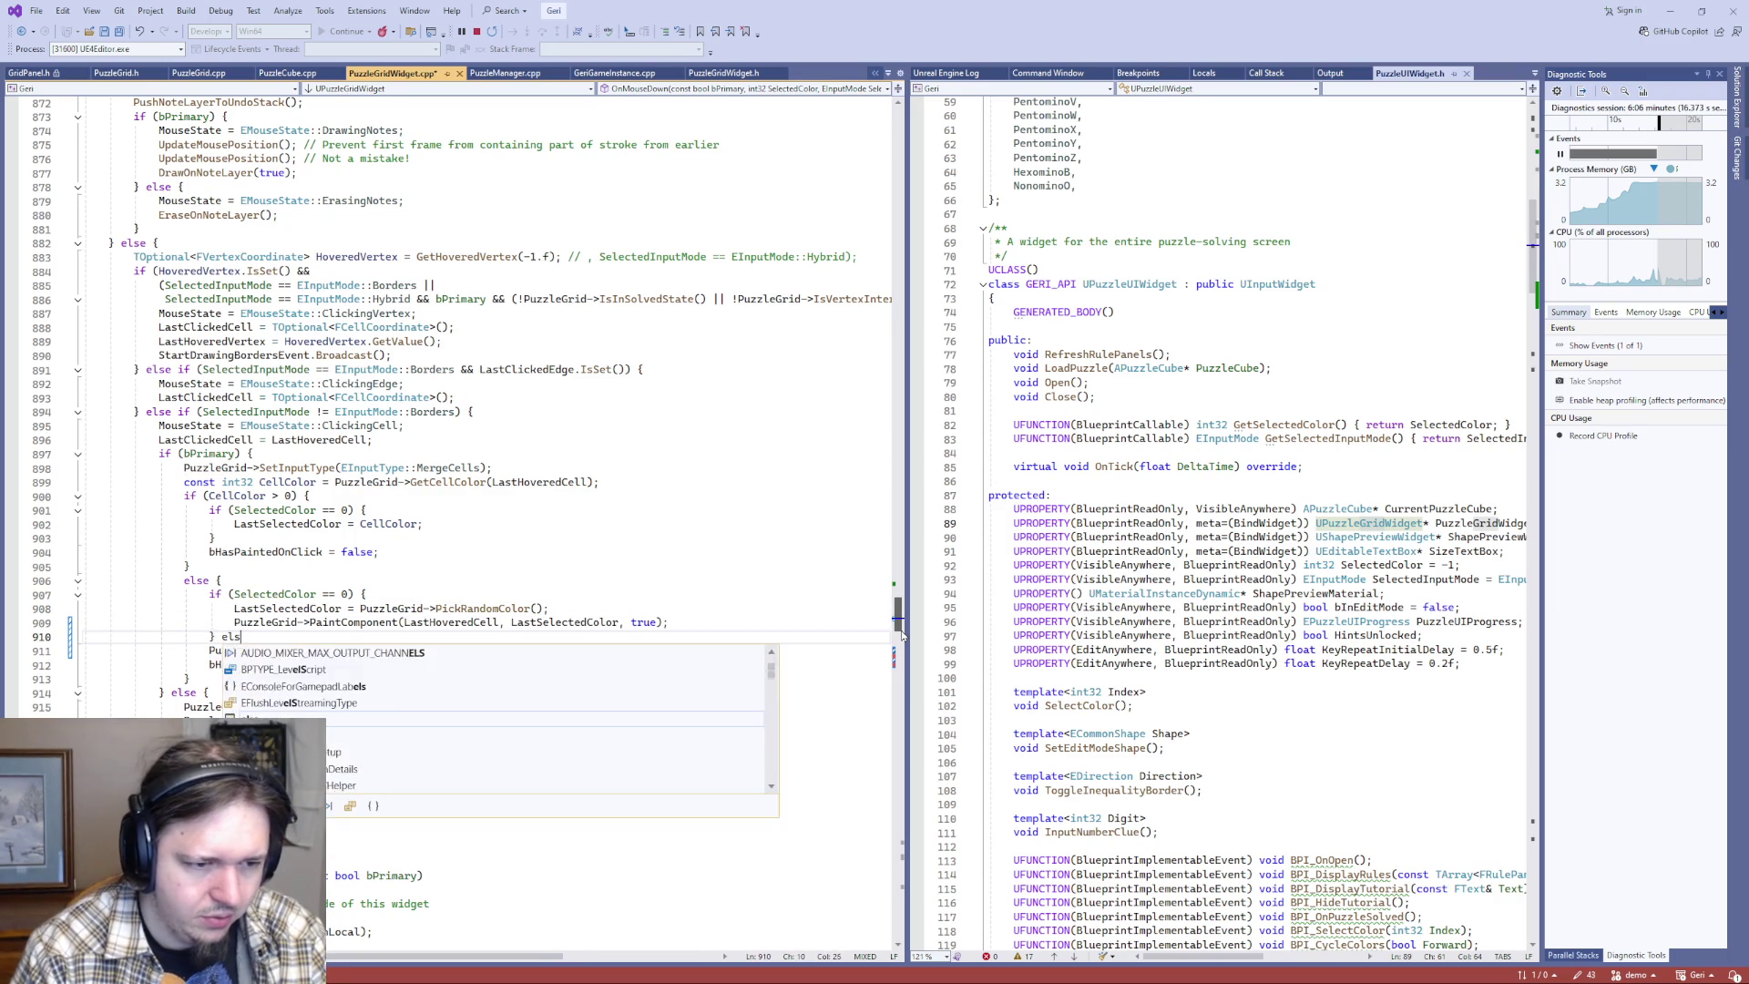
{"action": "key", "text": "Return"}
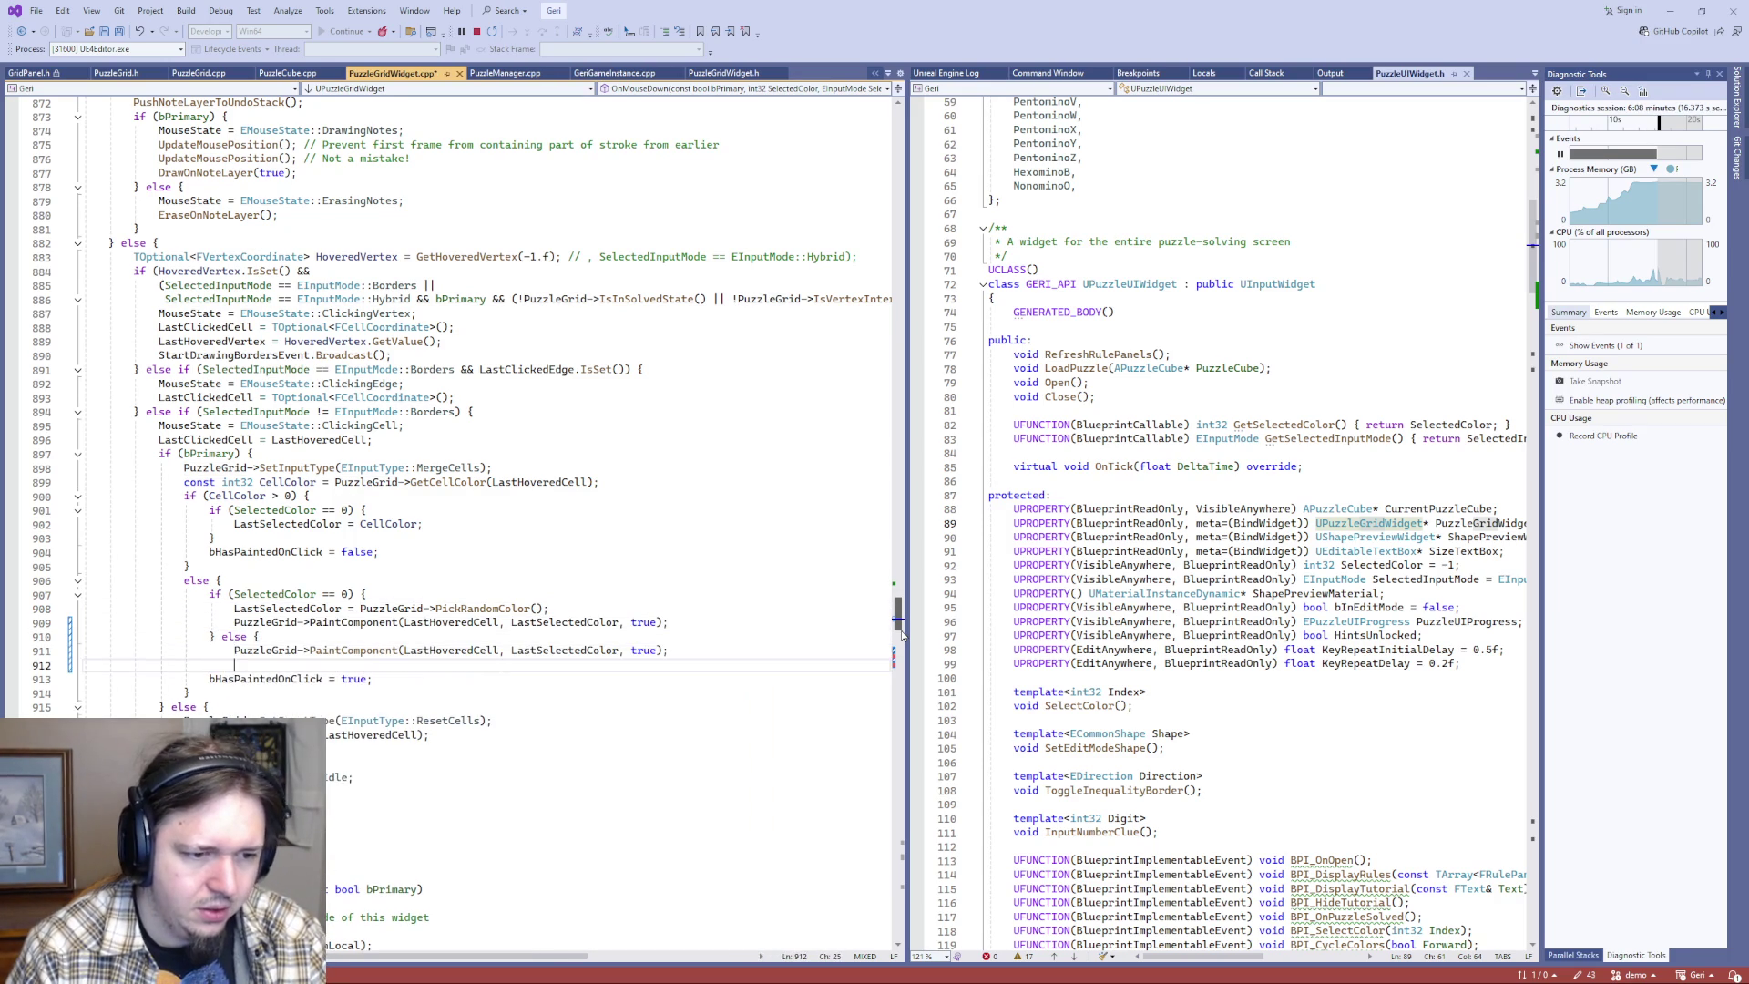
{"action": "key", "text": "Up"}
{"action": "key", "text": "Home"}
{"action": "key", "text": "BackSpace"}
{"action": "key", "text": "BackSpace"}
{"action": "key", "text": "BackSpace"}
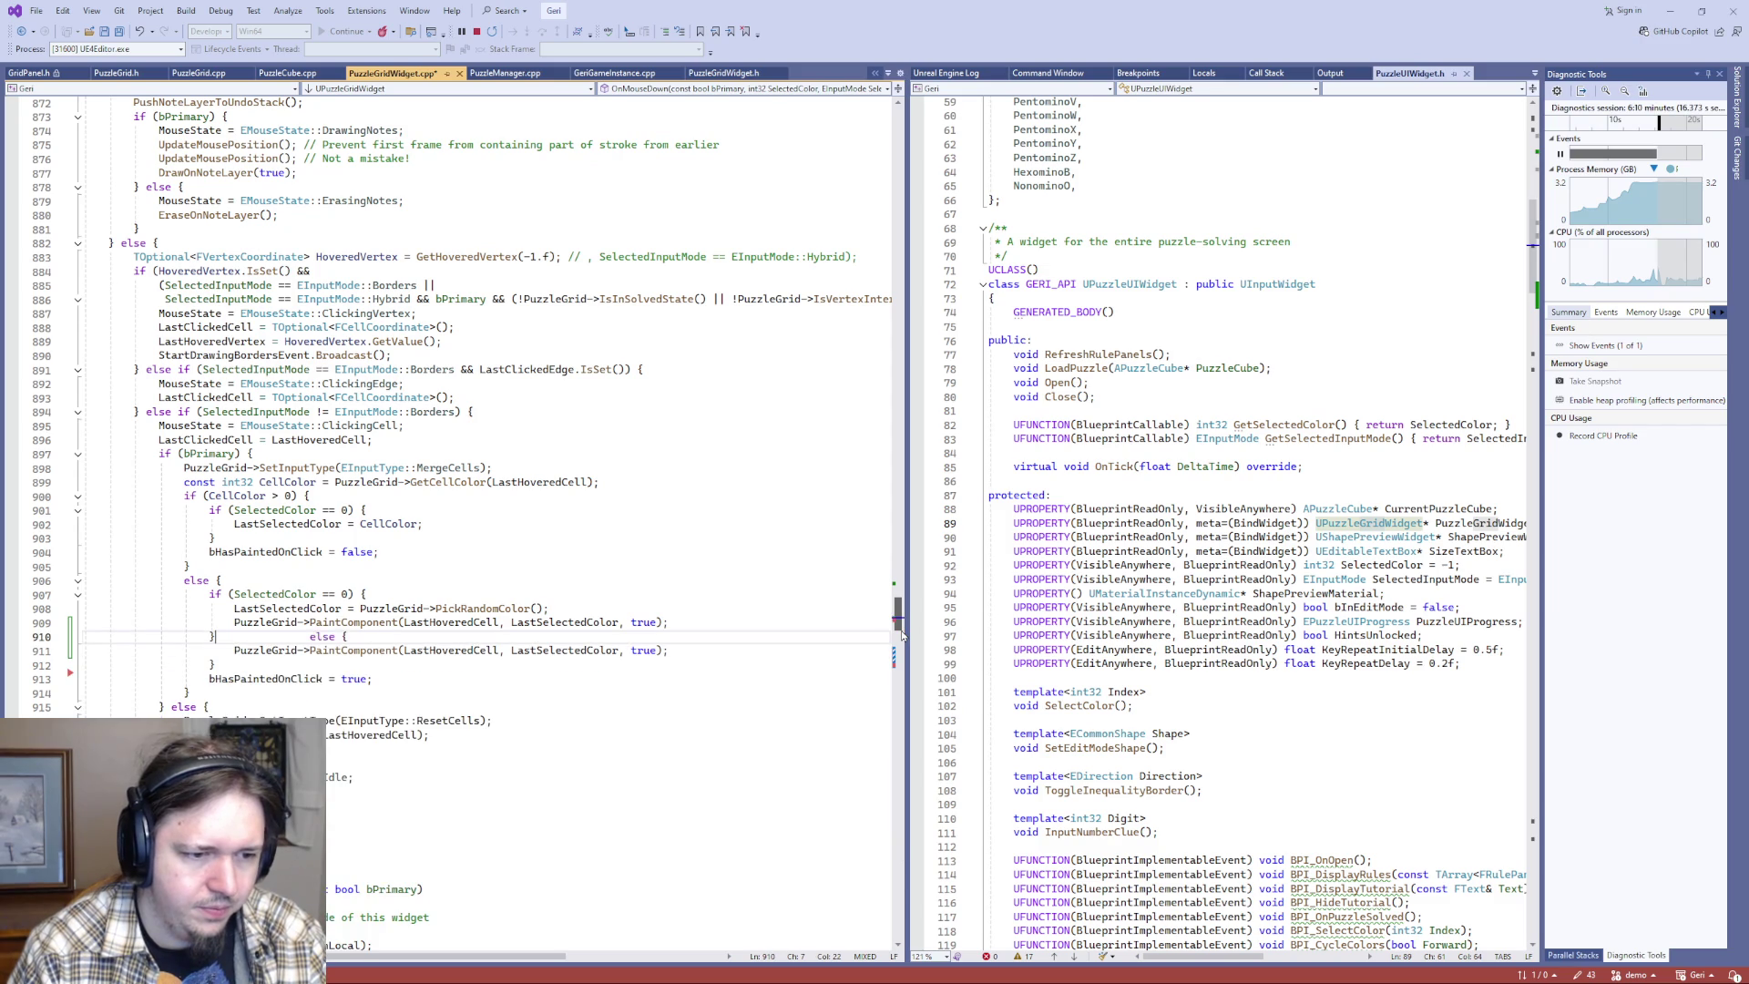
- Make the else branch's PaintComponent call pass false, true as its last arguments
{"action": "key", "text": "Down"}
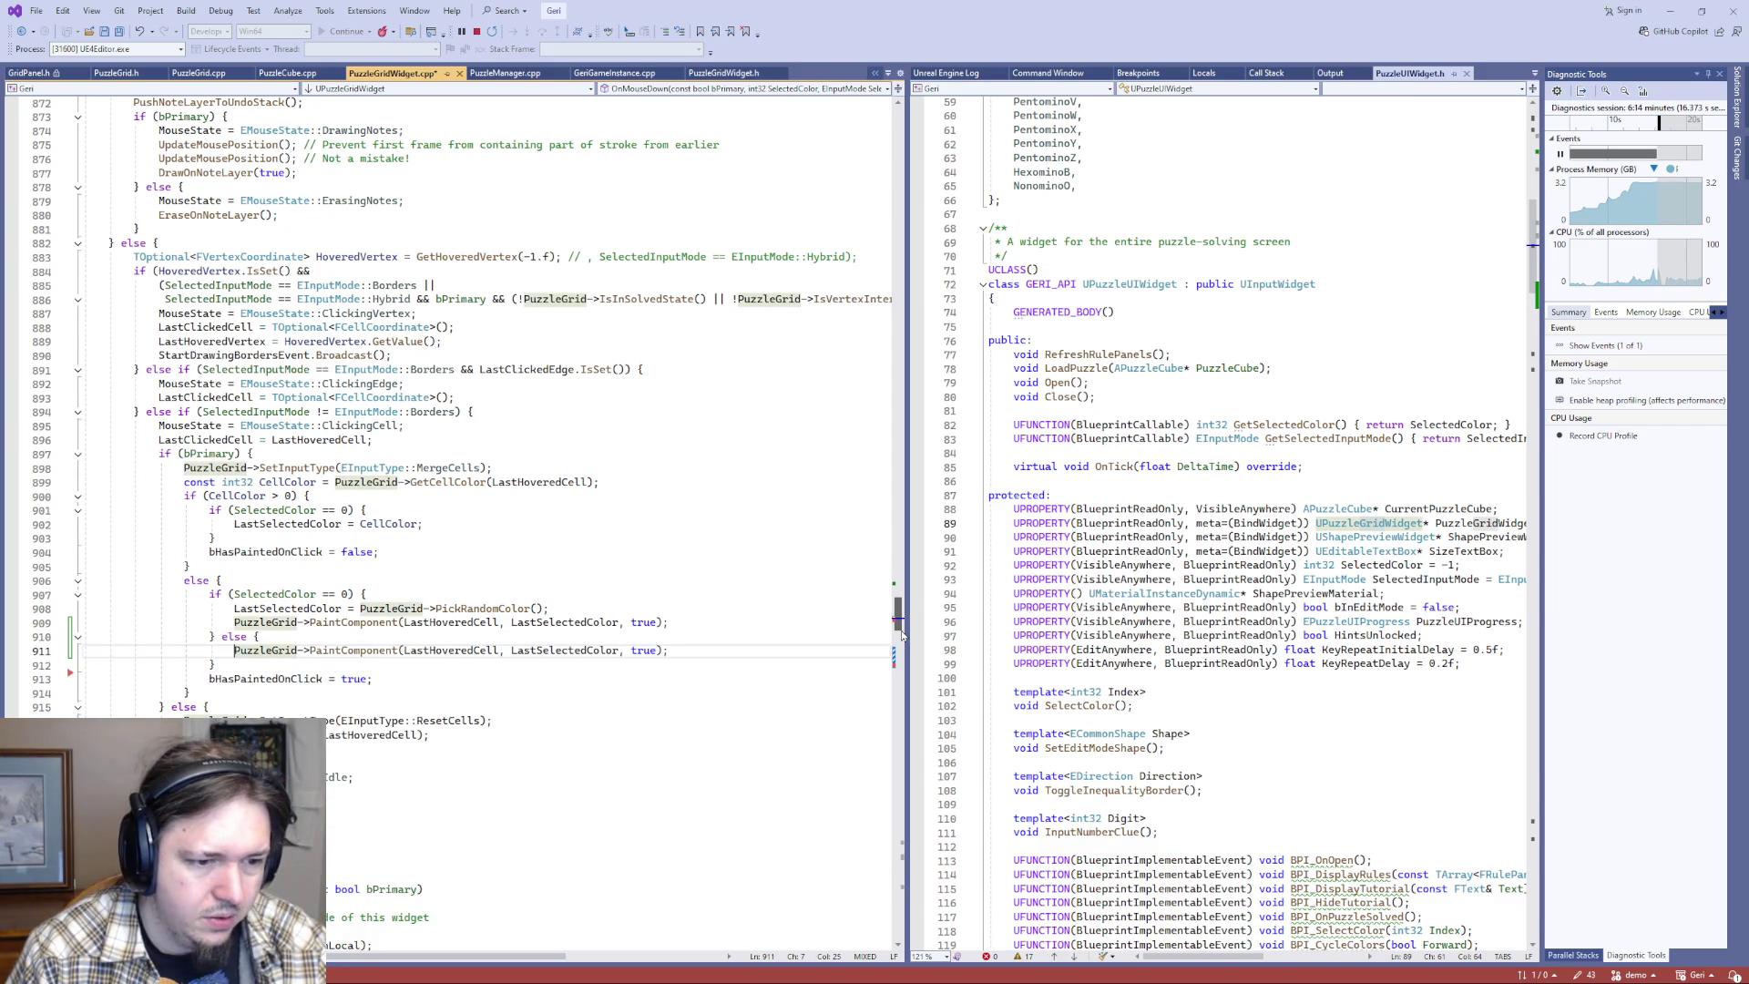
{"action": "key", "text": "End"}
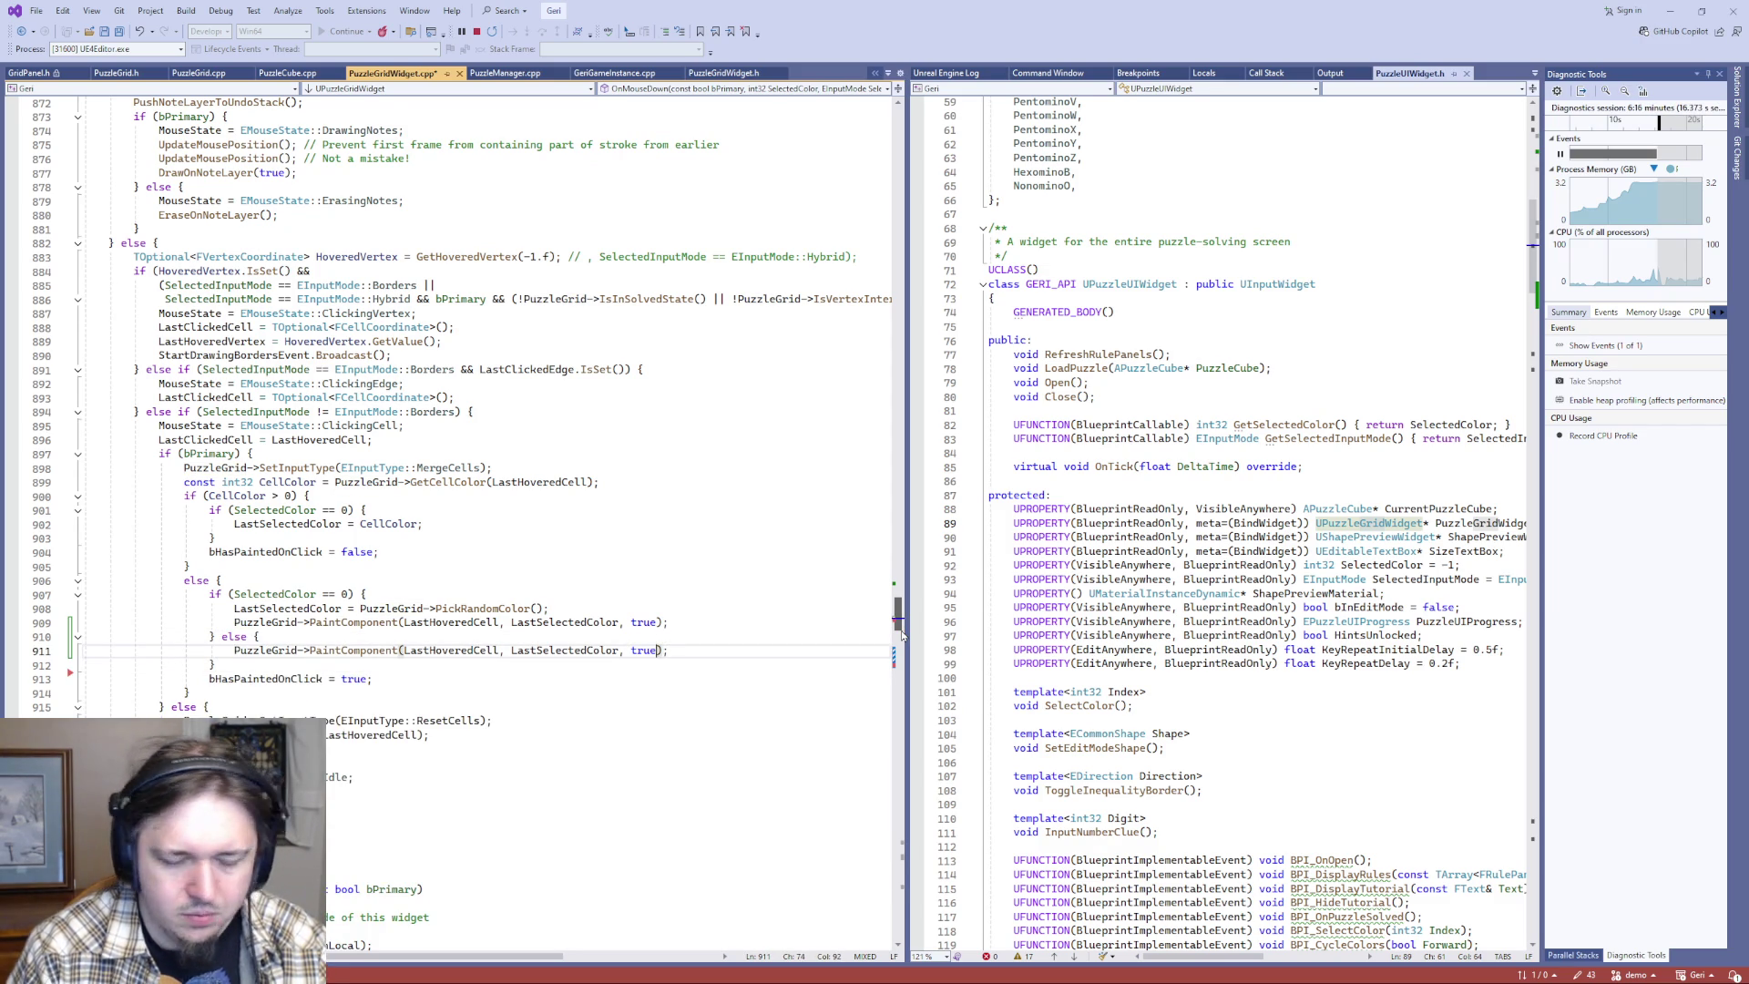
{"action": "type", "text": ", true"}
{"action": "key", "text": "End"}
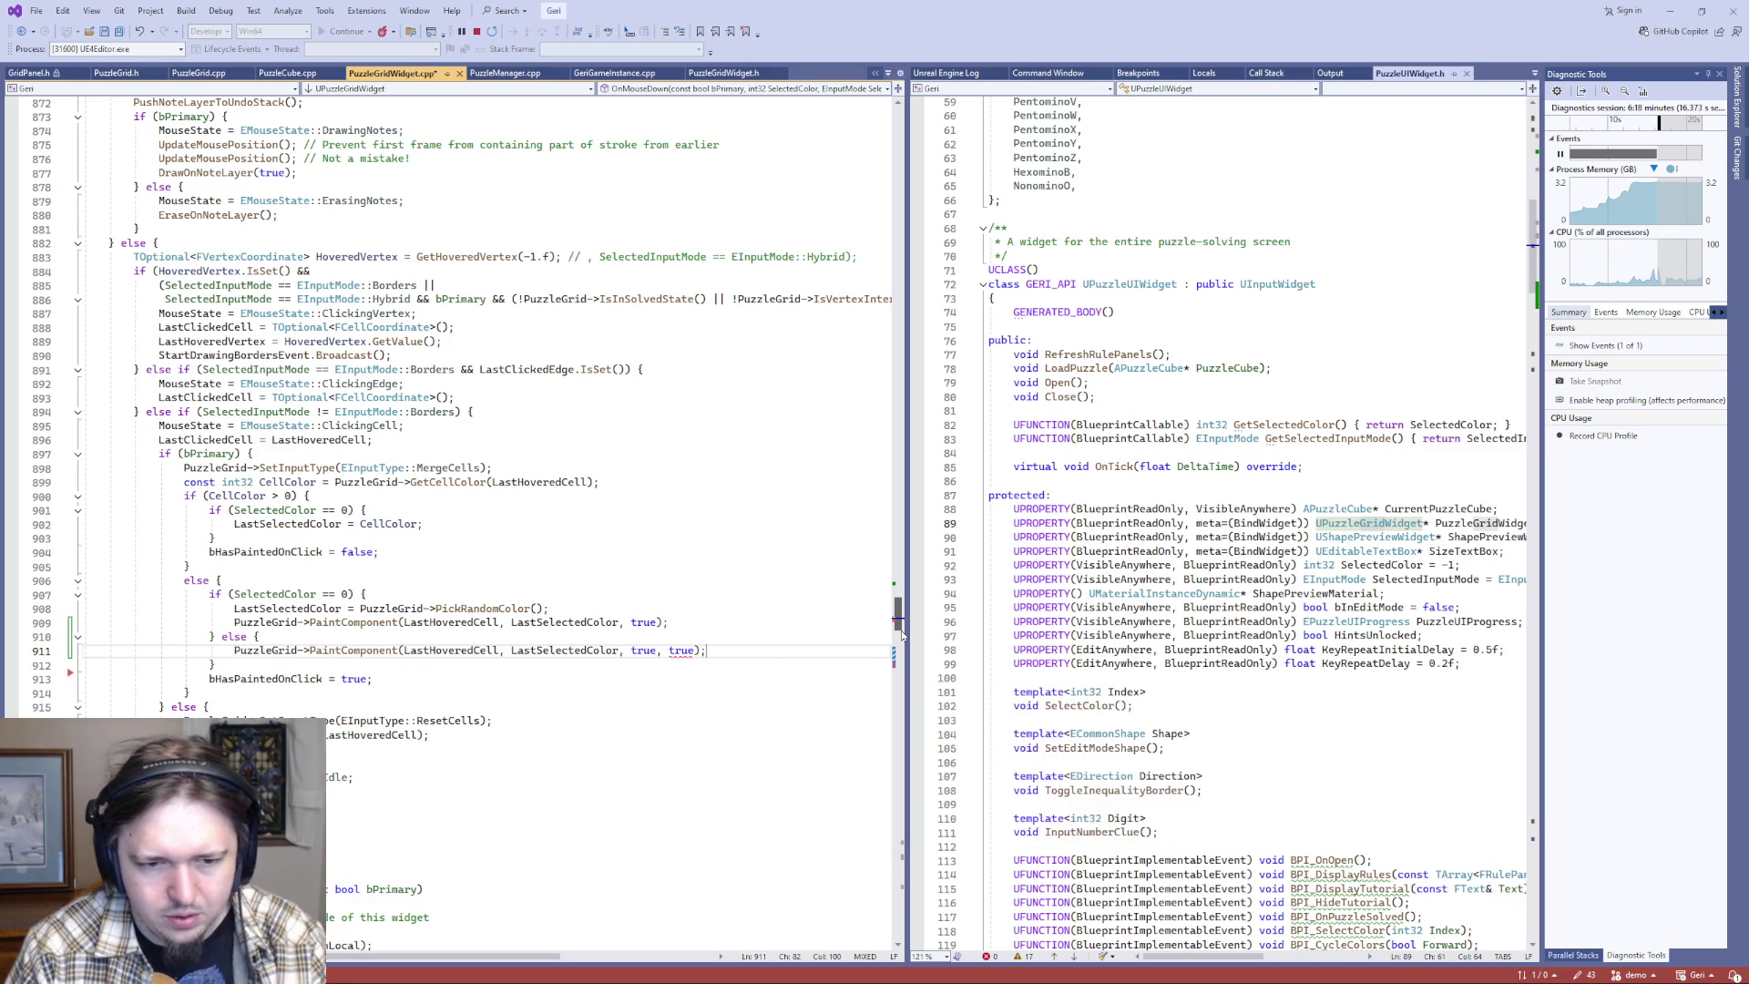
{"action": "key", "text": "ctrl+Left"}
{"action": "key", "text": "ctrl+Left"}
{"action": "key", "text": "ctrl+Left"}
{"action": "key", "text": "ctrl+shift+Right"}
{"action": "type", "text": "fakl"}
{"action": "key", "text": "BackSpace"}
{"action": "key", "text": "BackSpace"}
{"action": "type", "text": "lse"}
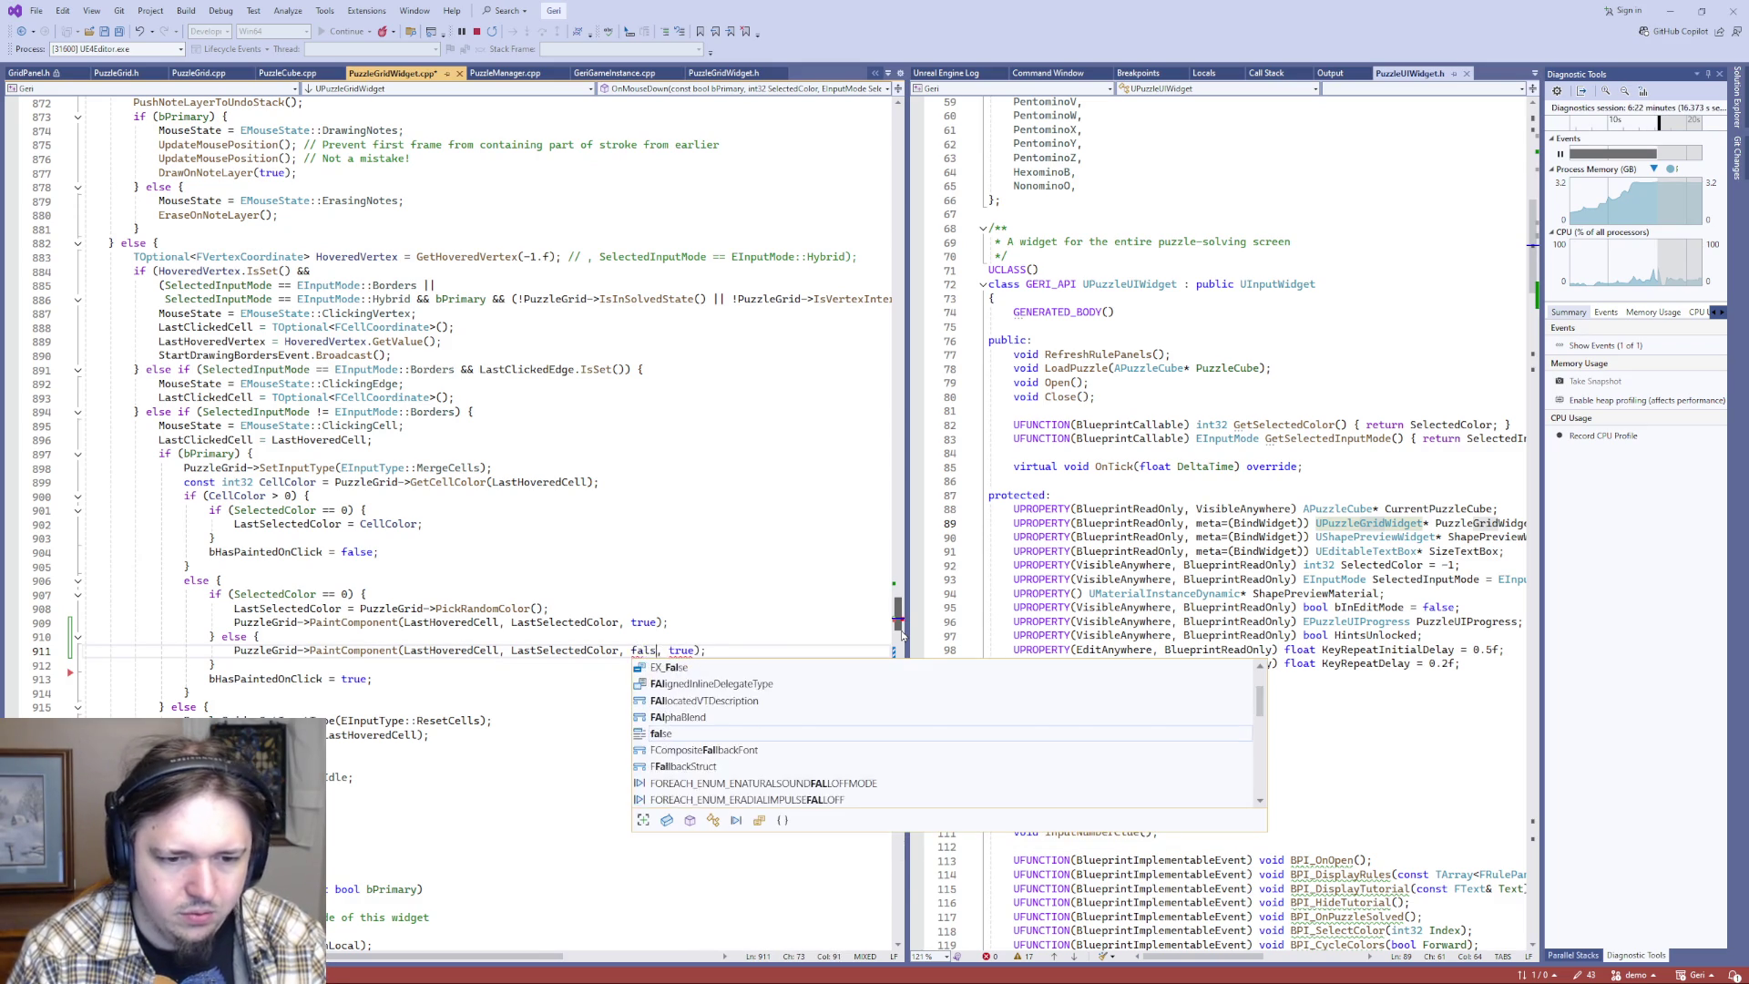
{"action": "key", "text": "End"}
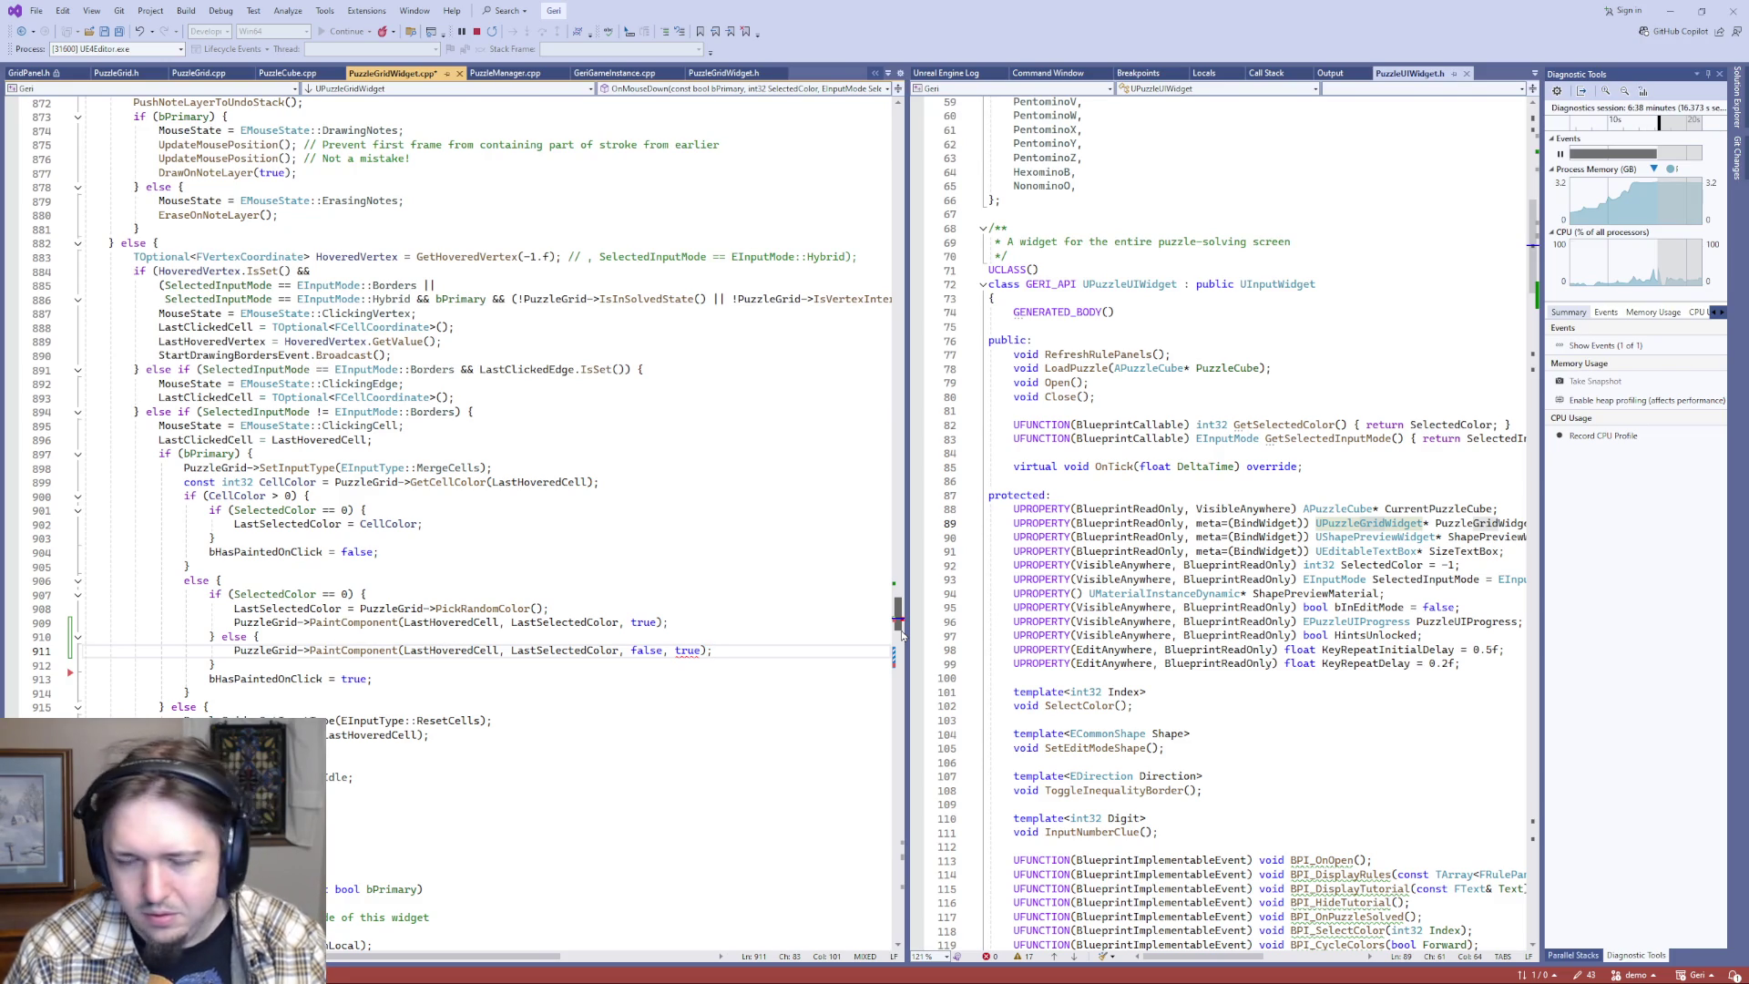
- Jump to the PaintComponent definition in PuzzleGrid.cpp with F12
{"action": "key", "text": "Left"}
{"action": "key", "text": "Left"}
{"action": "key", "text": "Left"}
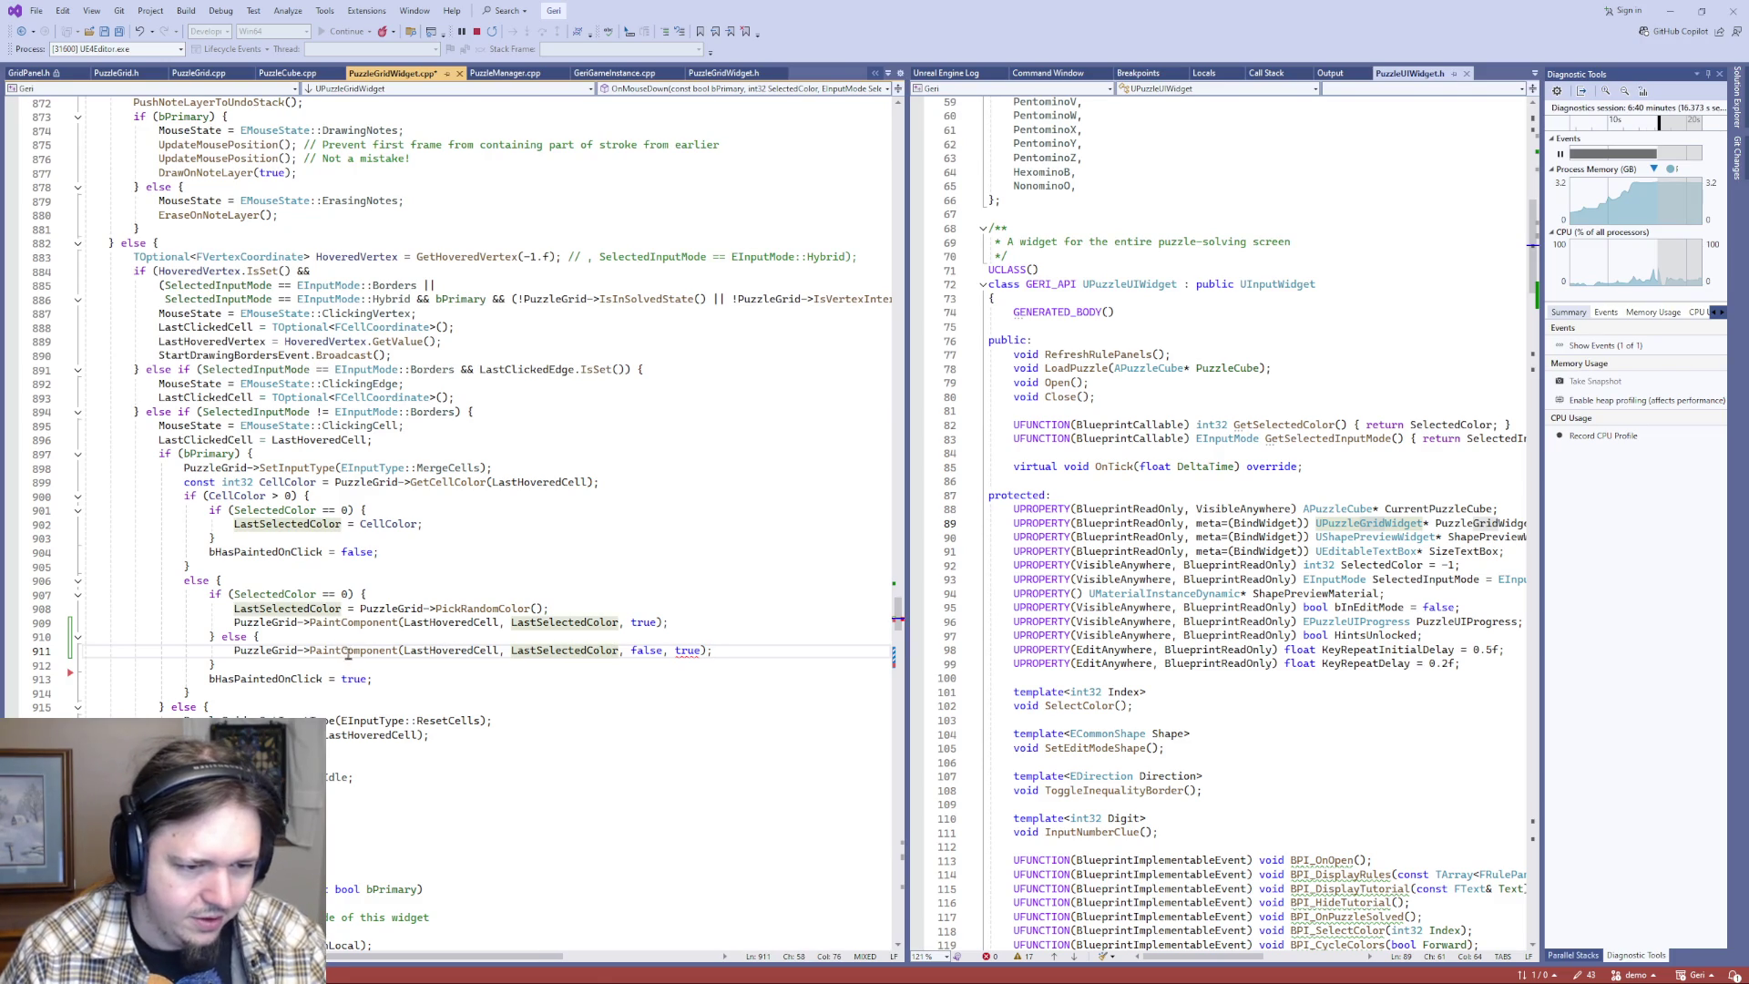
{"action": "left_click", "coordinate": [346, 649]}
{"action": "key", "text": "F12"}
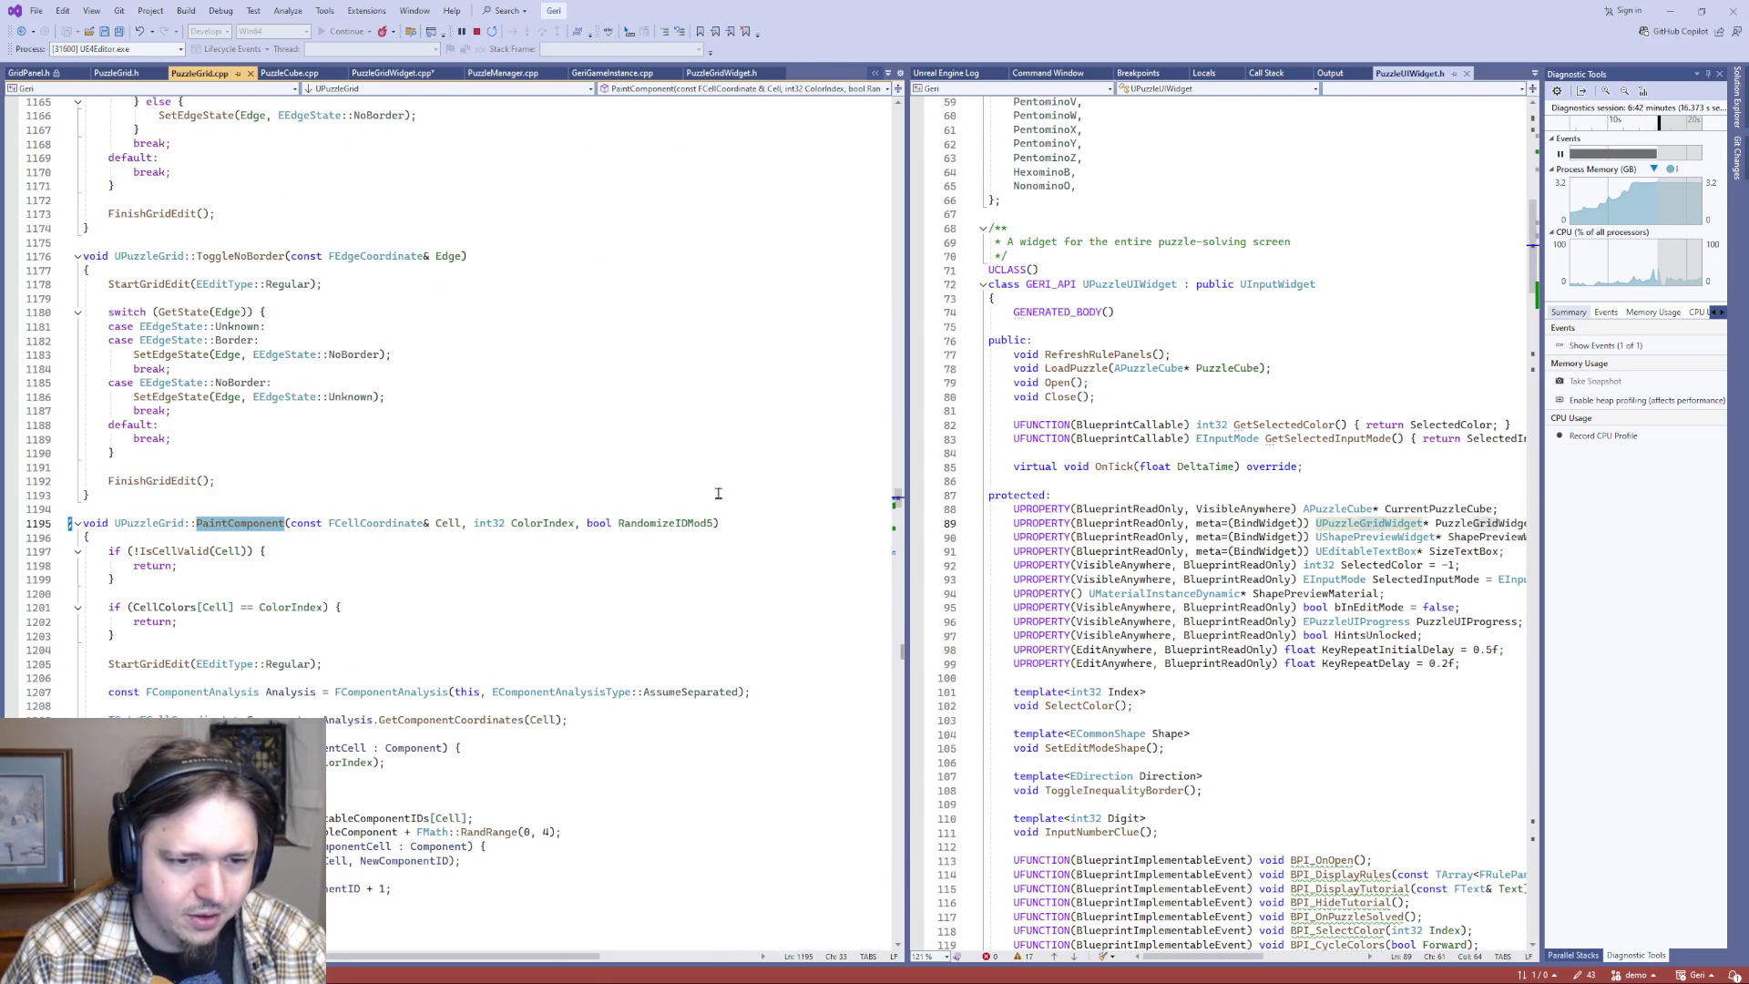
- Add a bool IDZeroMod5 parameter to PaintComponent's definition and its header declaration, defaulting to false
{"action": "left_click", "coordinate": [716, 523]}
{"action": "type", "text": ", bool "}
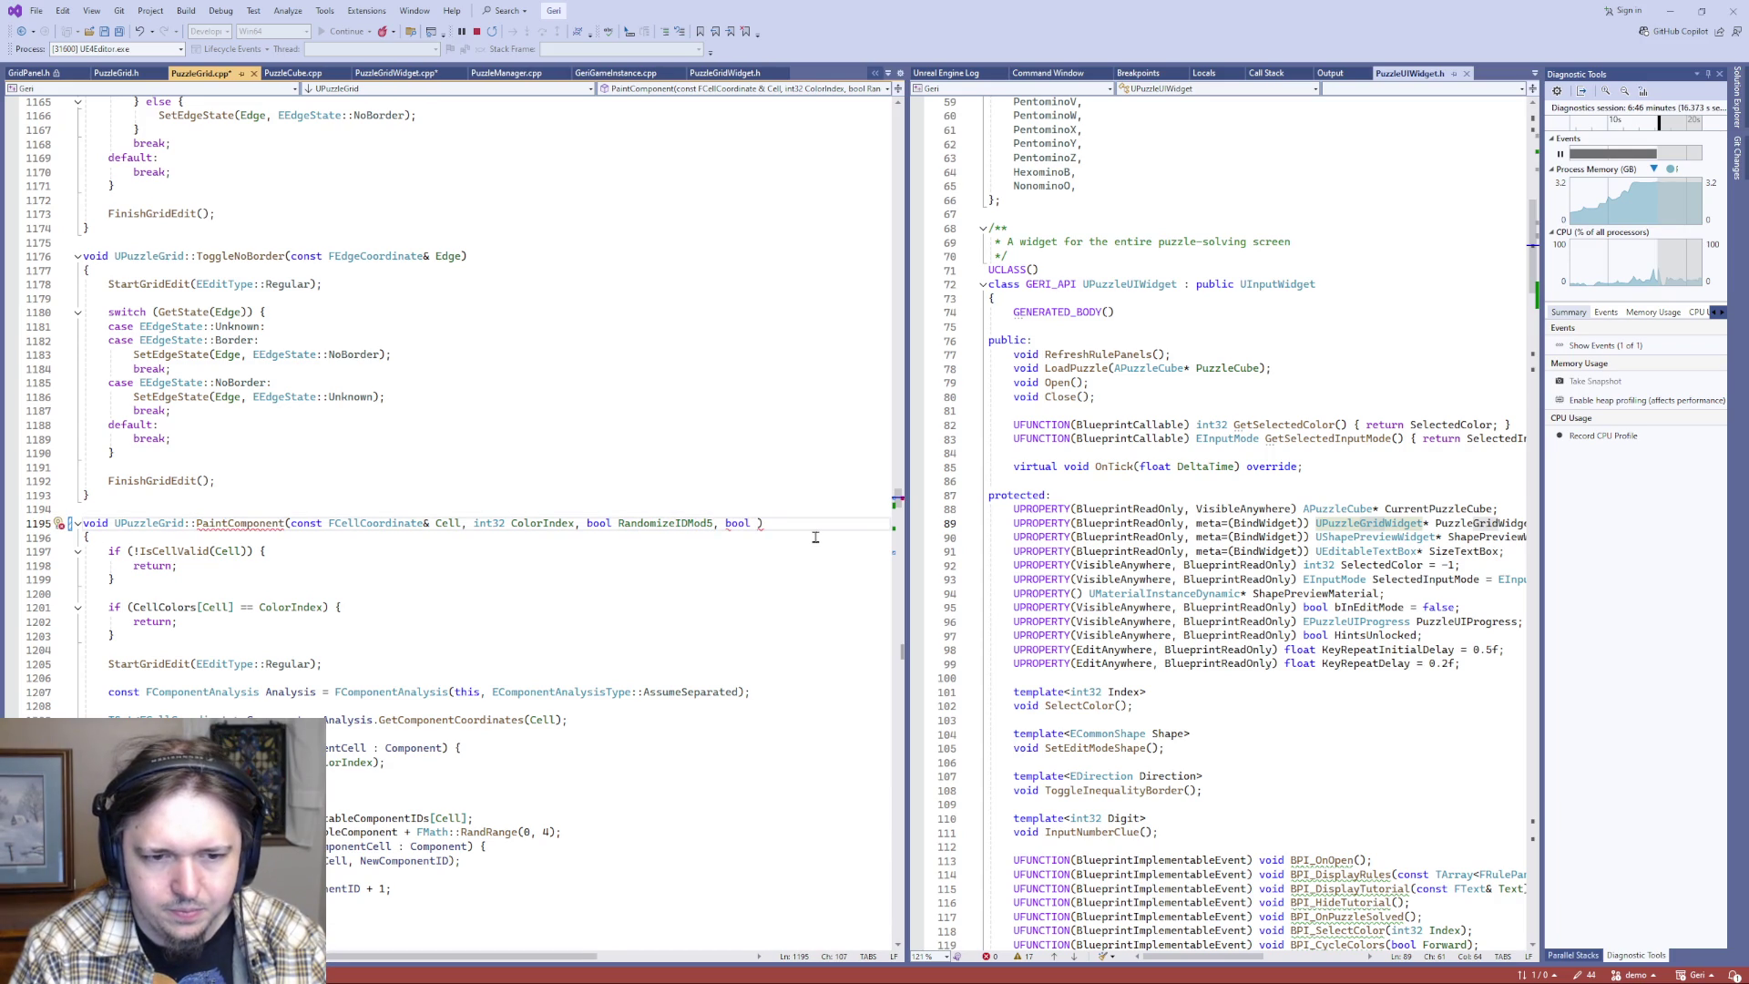
{"action": "type", "text": "IDZeroMod5"}
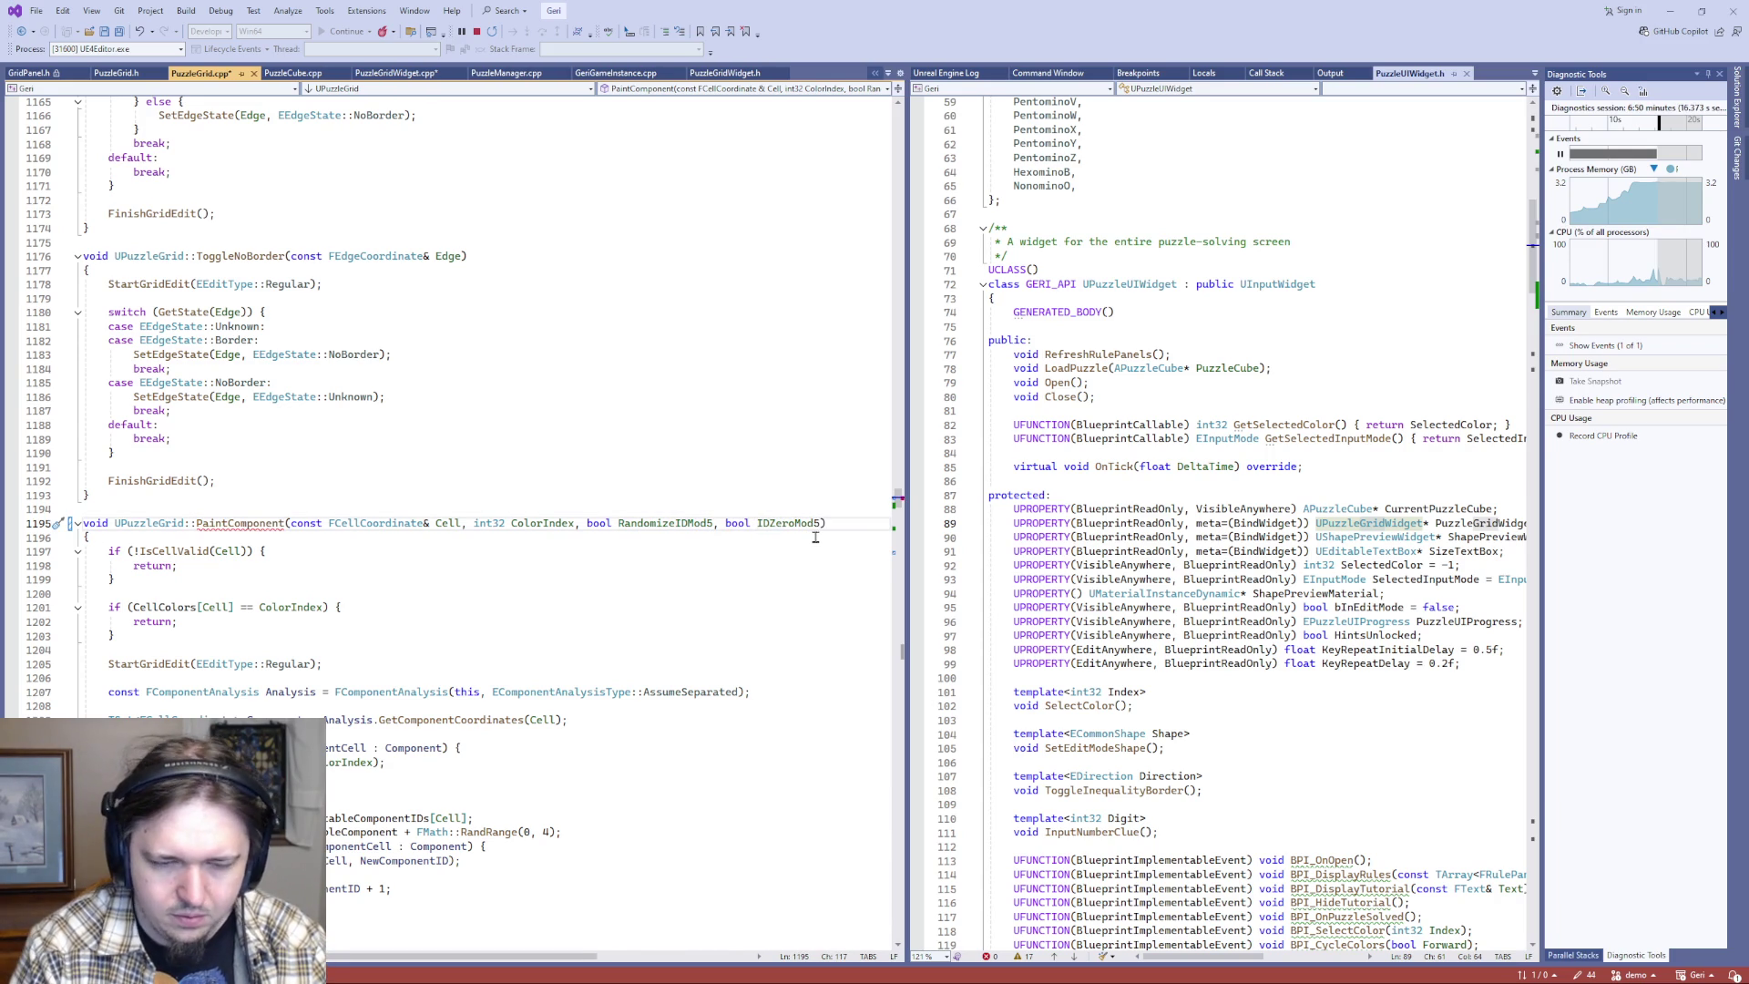
{"action": "key", "text": "ctrl+k"}
{"action": "key", "text": "ctrl+o"}
{"action": "key", "text": "Left"}
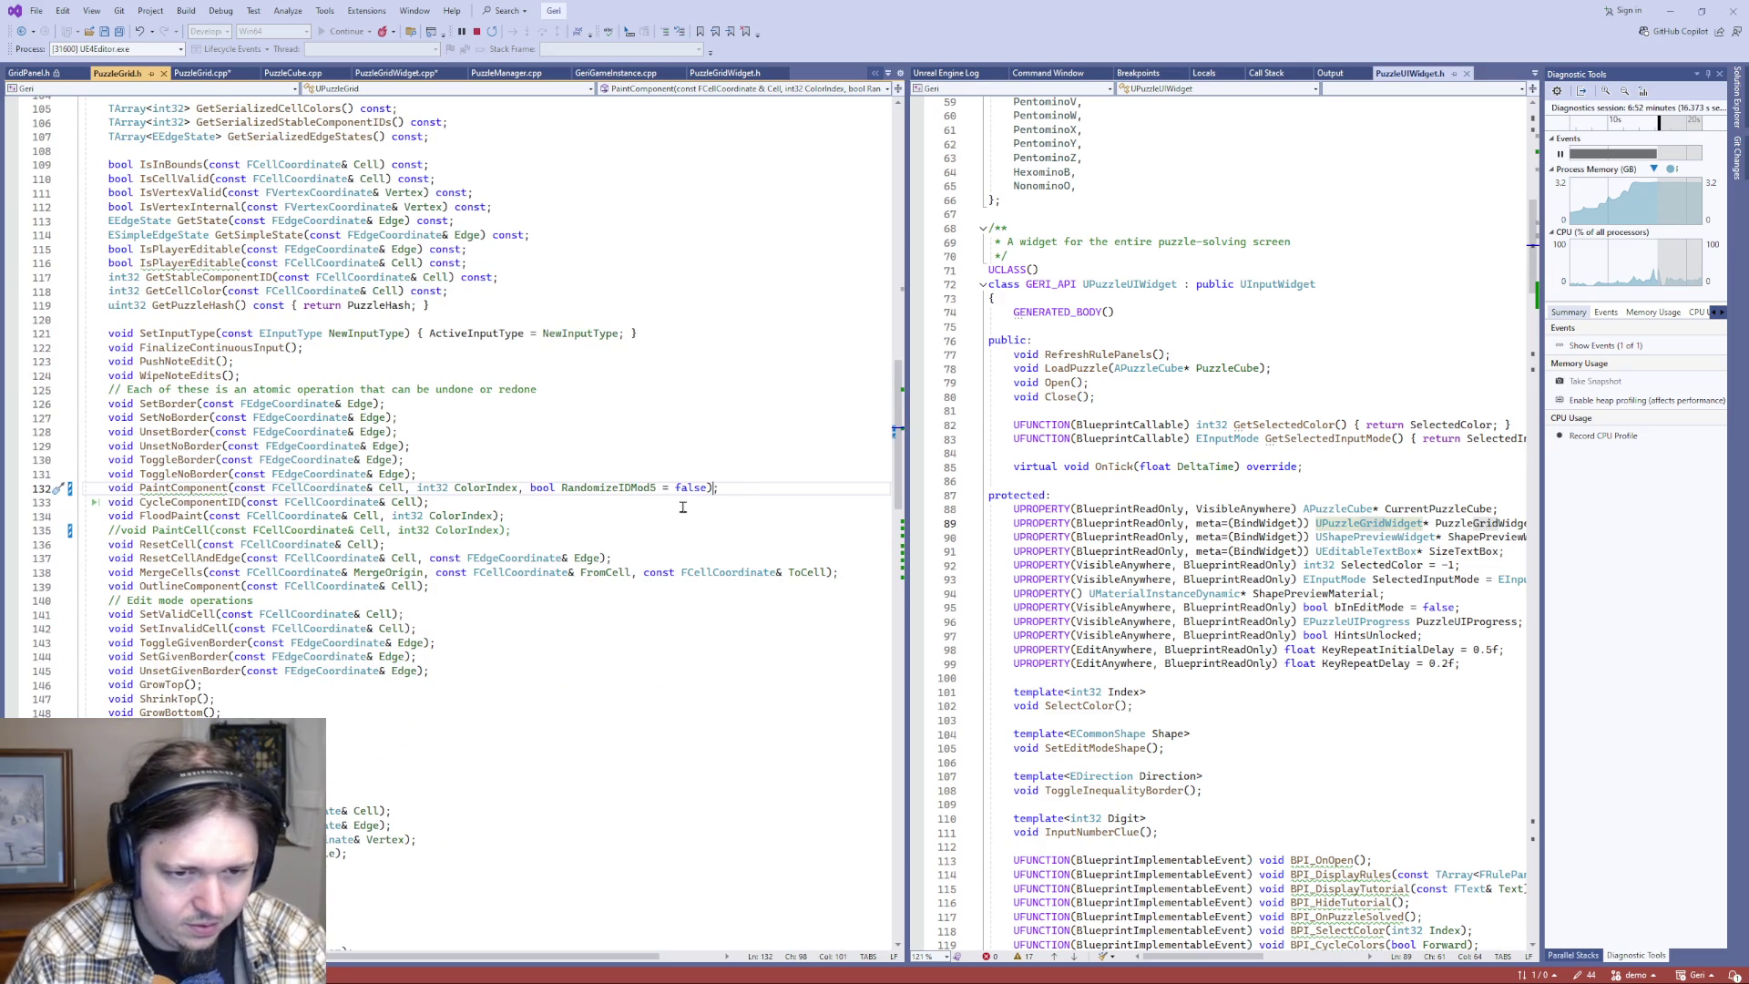
{"action": "type", "text": ", bool ID"}
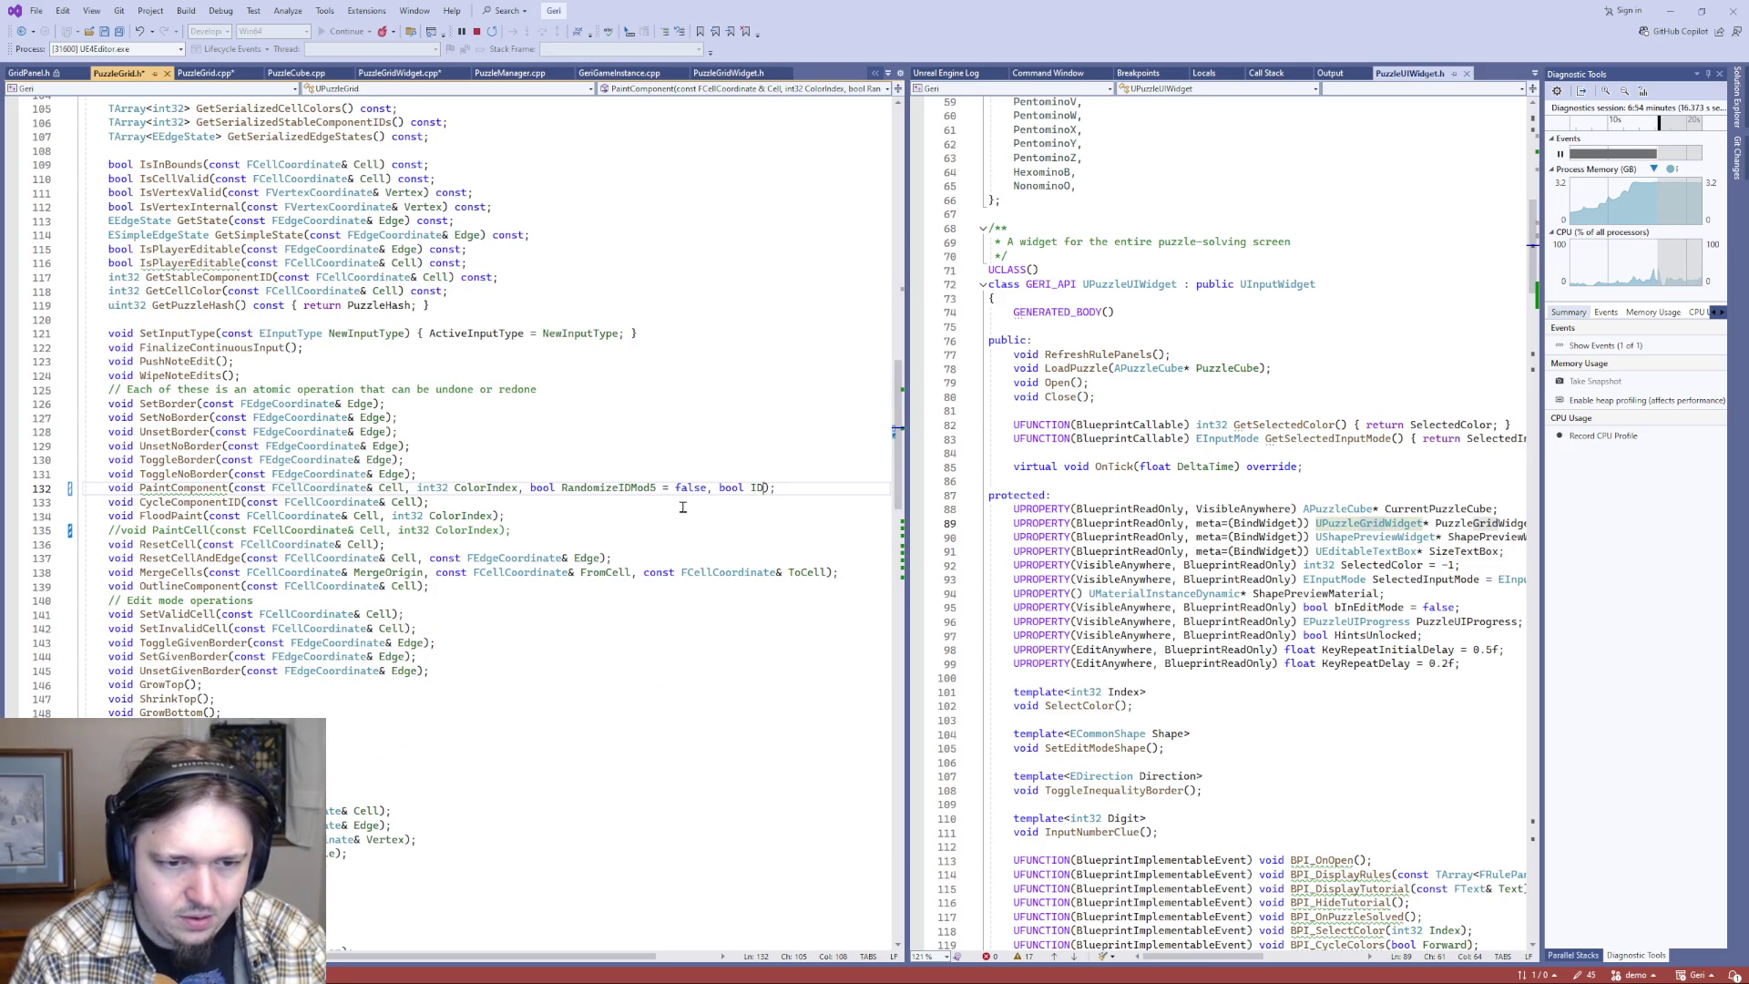
{"action": "type", "text": "ZeroMod5 = false"}
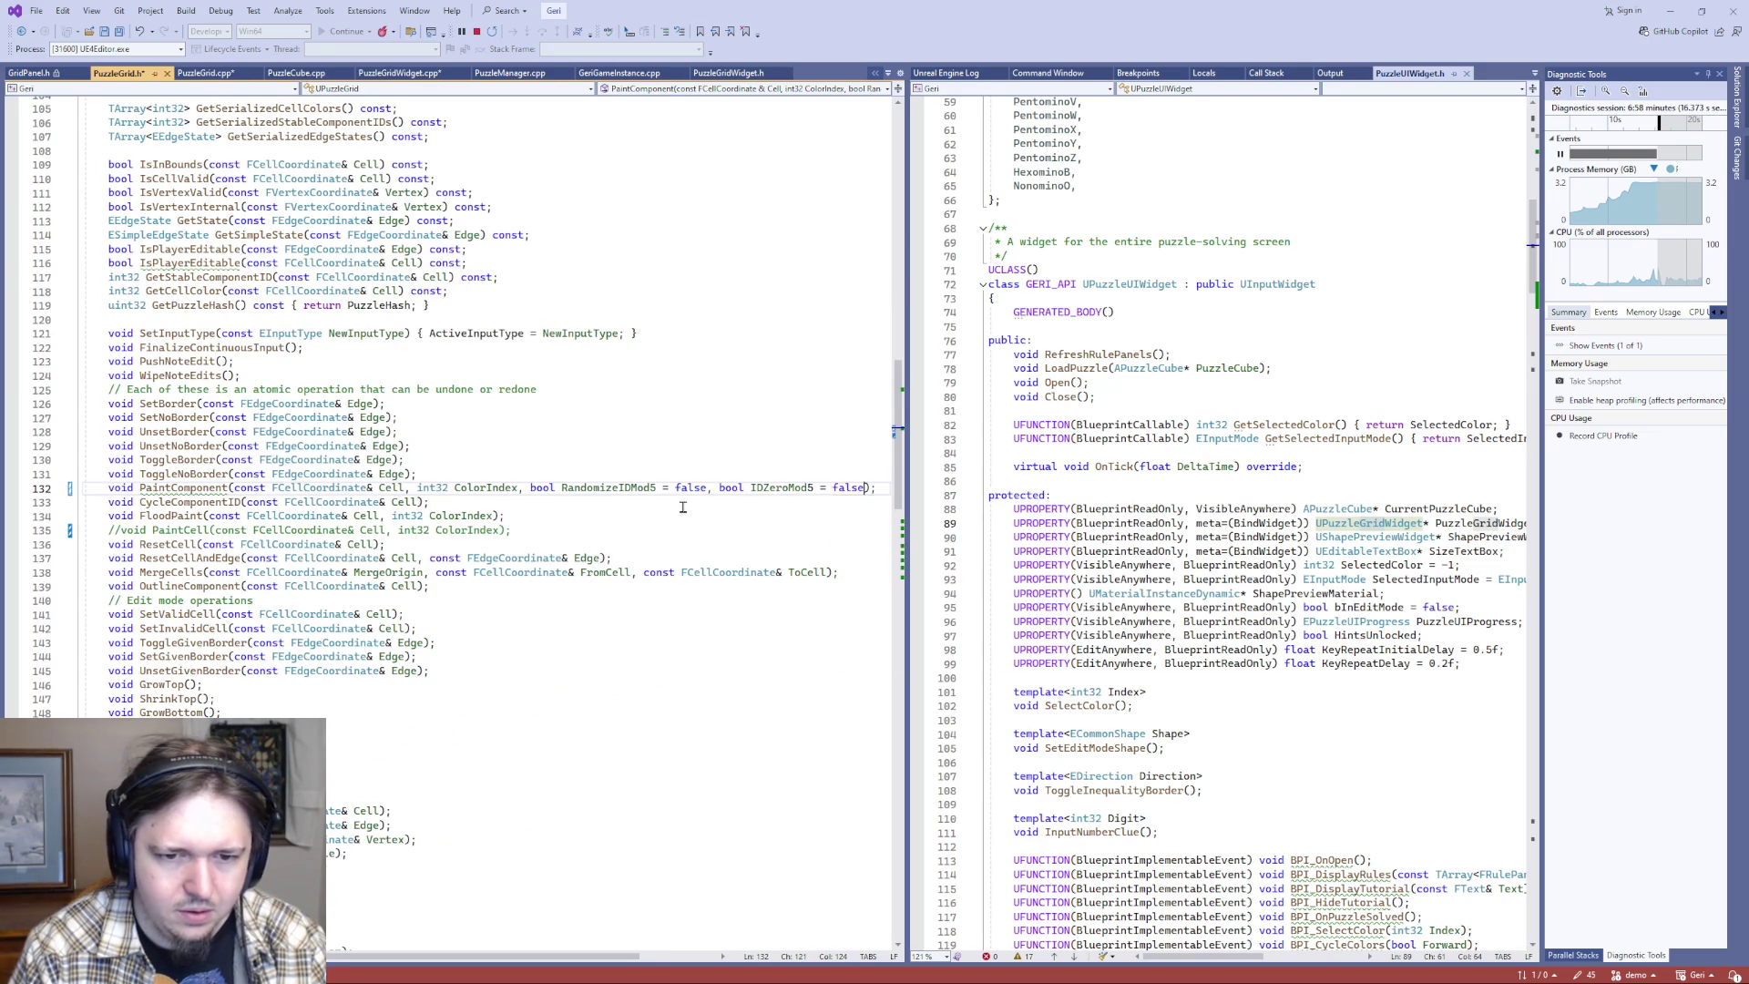
{"action": "key", "text": "ctrl+period"}
{"action": "key", "text": "Return"}
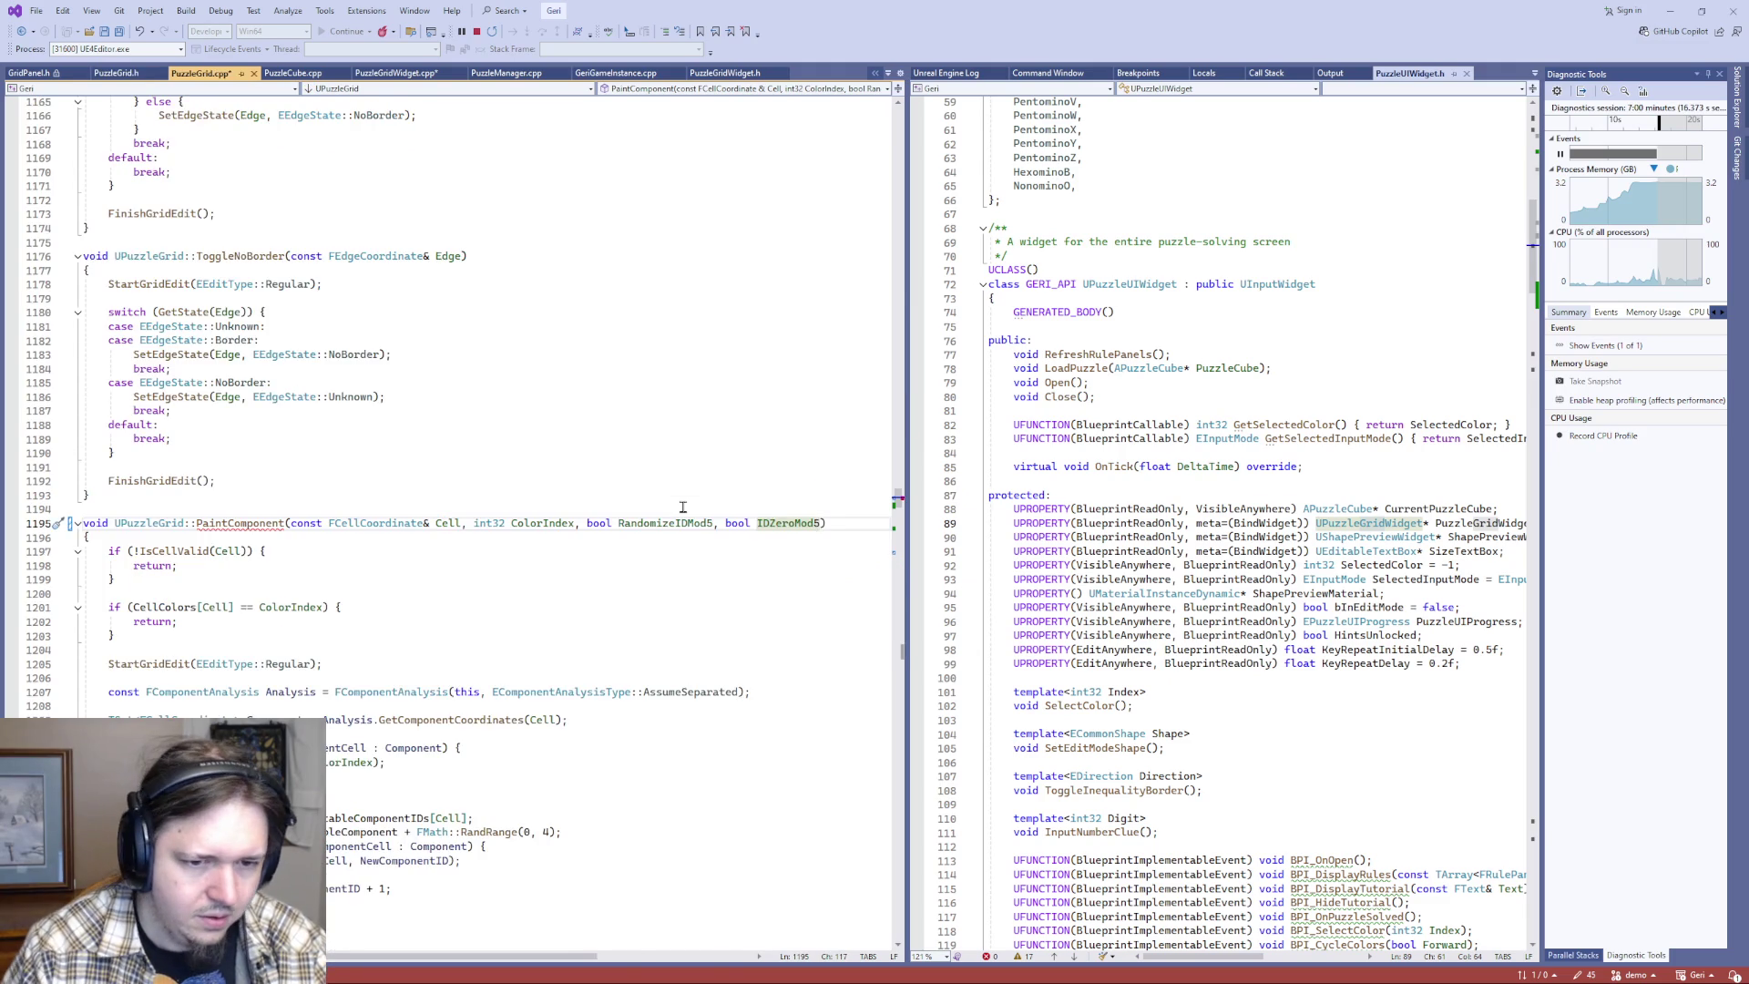
- Add an else if (IDZeroMod5) branch after the RandomizeIDMod5 block in PuzzleGrid.cpp
{"action": "left_click", "coordinate": [247, 606]}
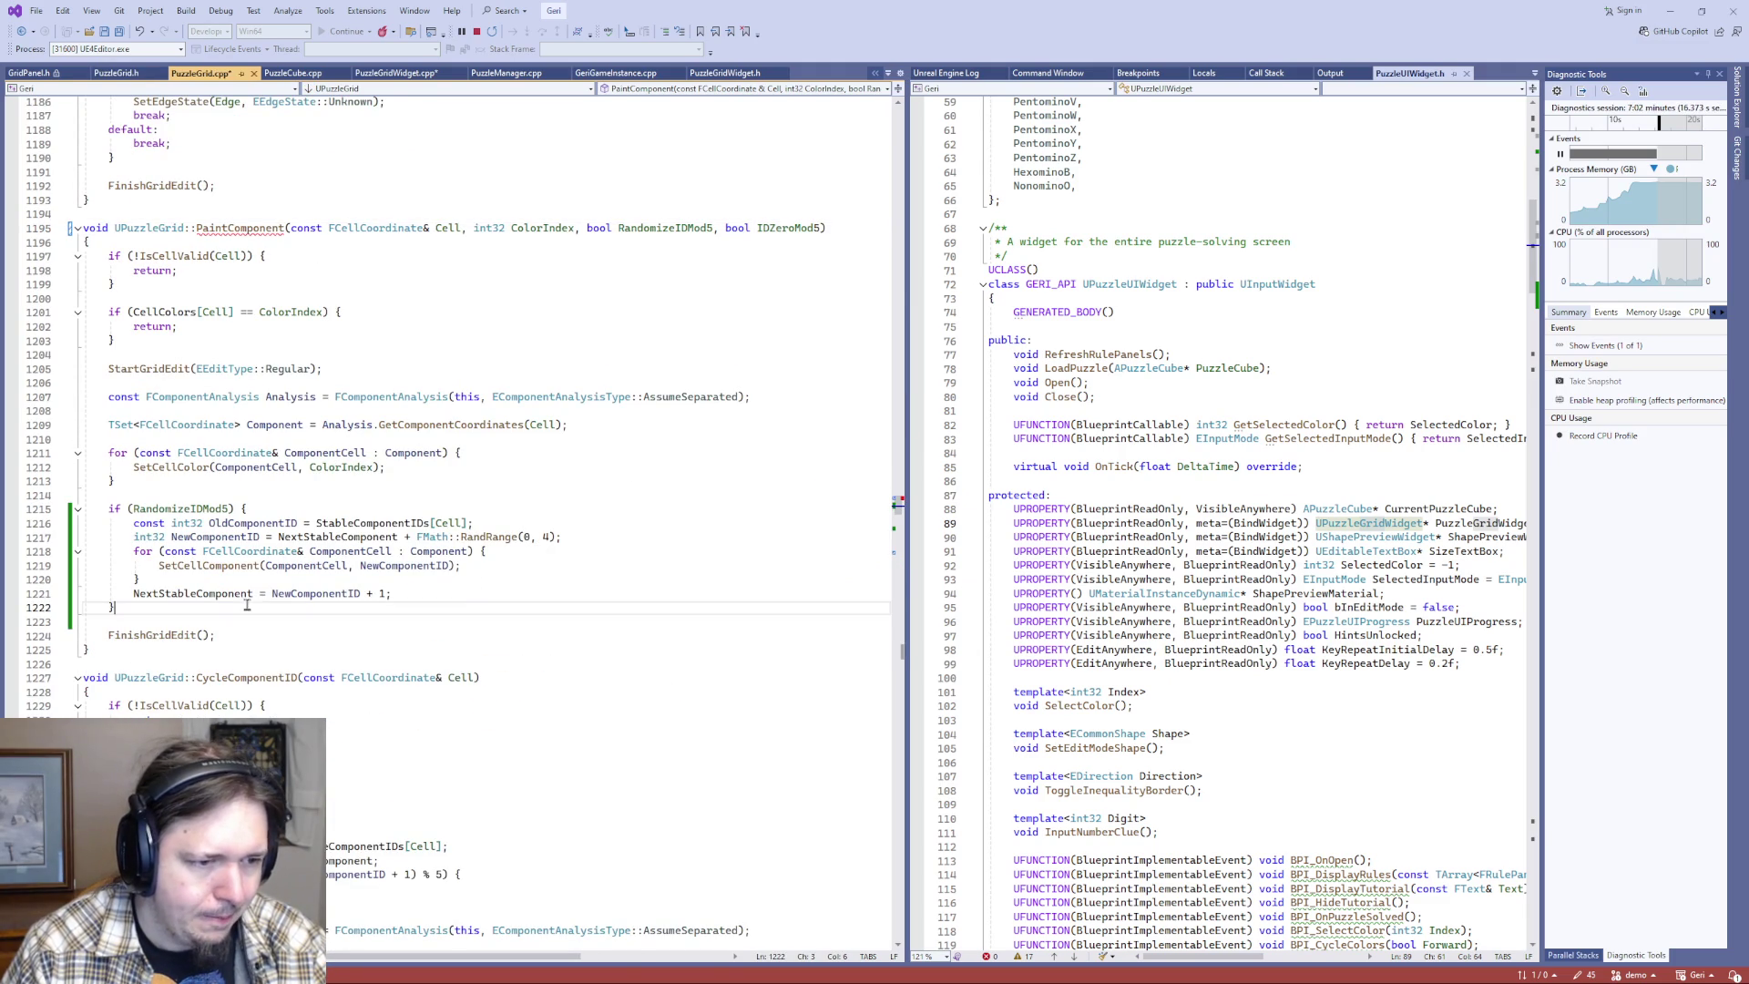
{"action": "key", "text": "Return"}
{"action": "type", "text": "if"}
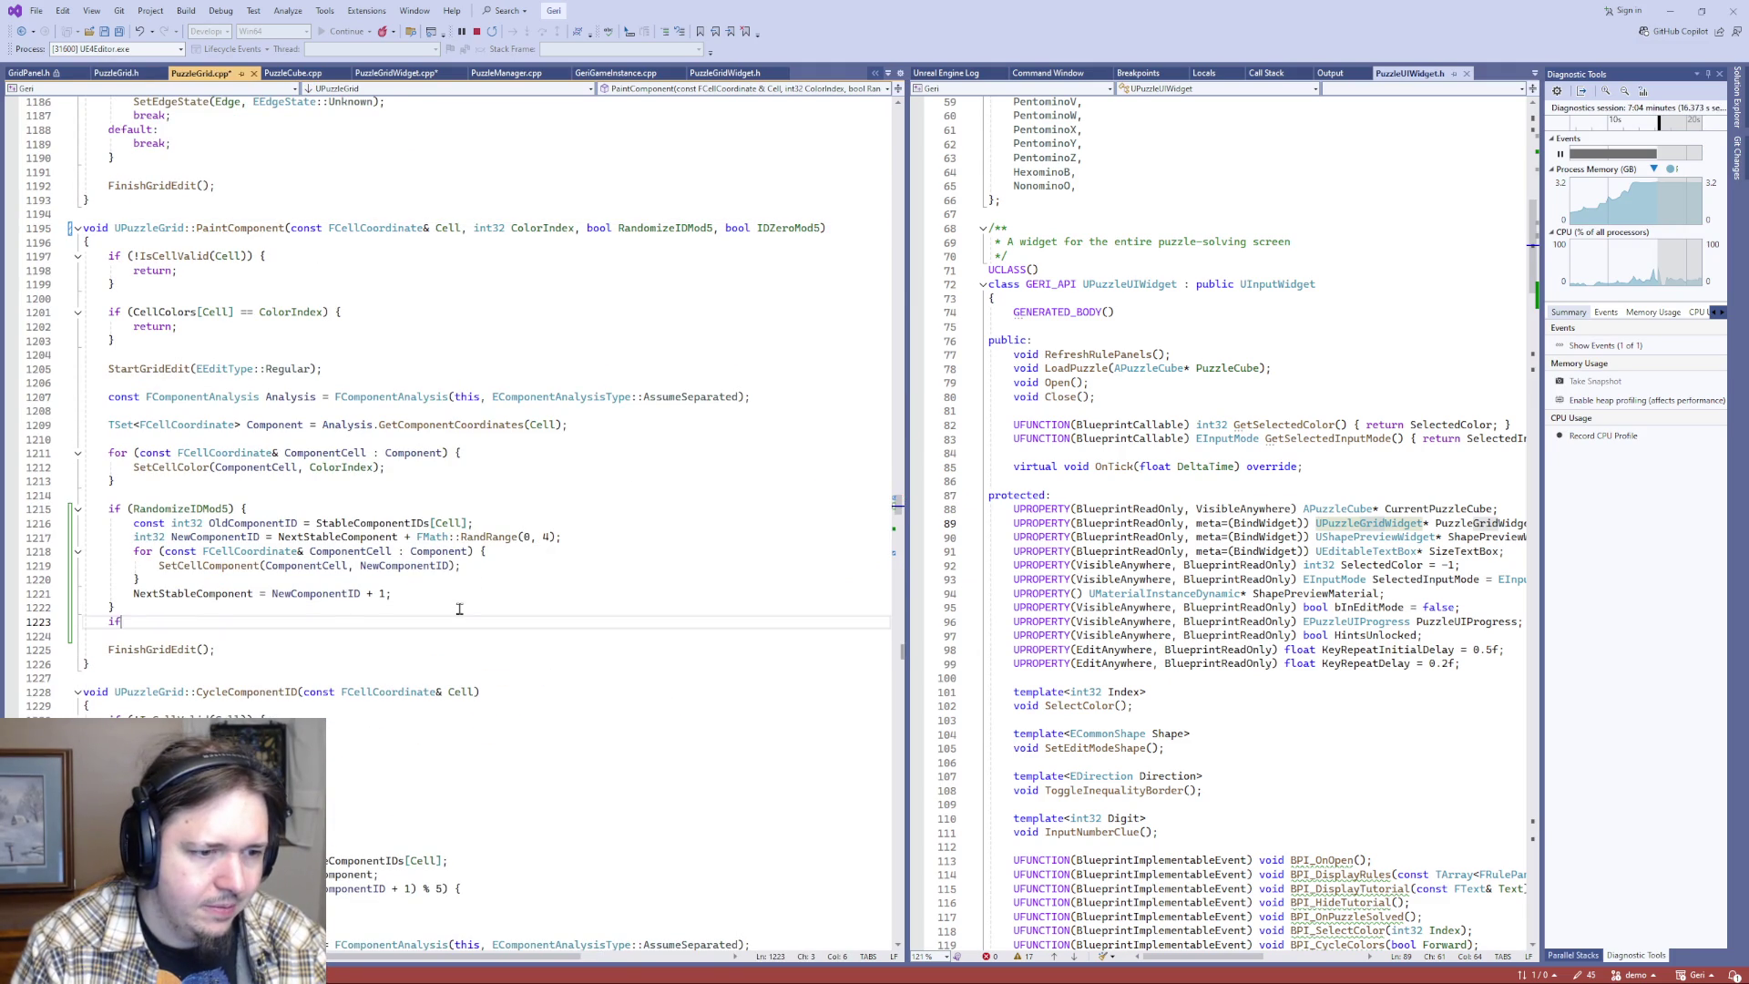
{"action": "type", "text": " (IDZeroMod"}
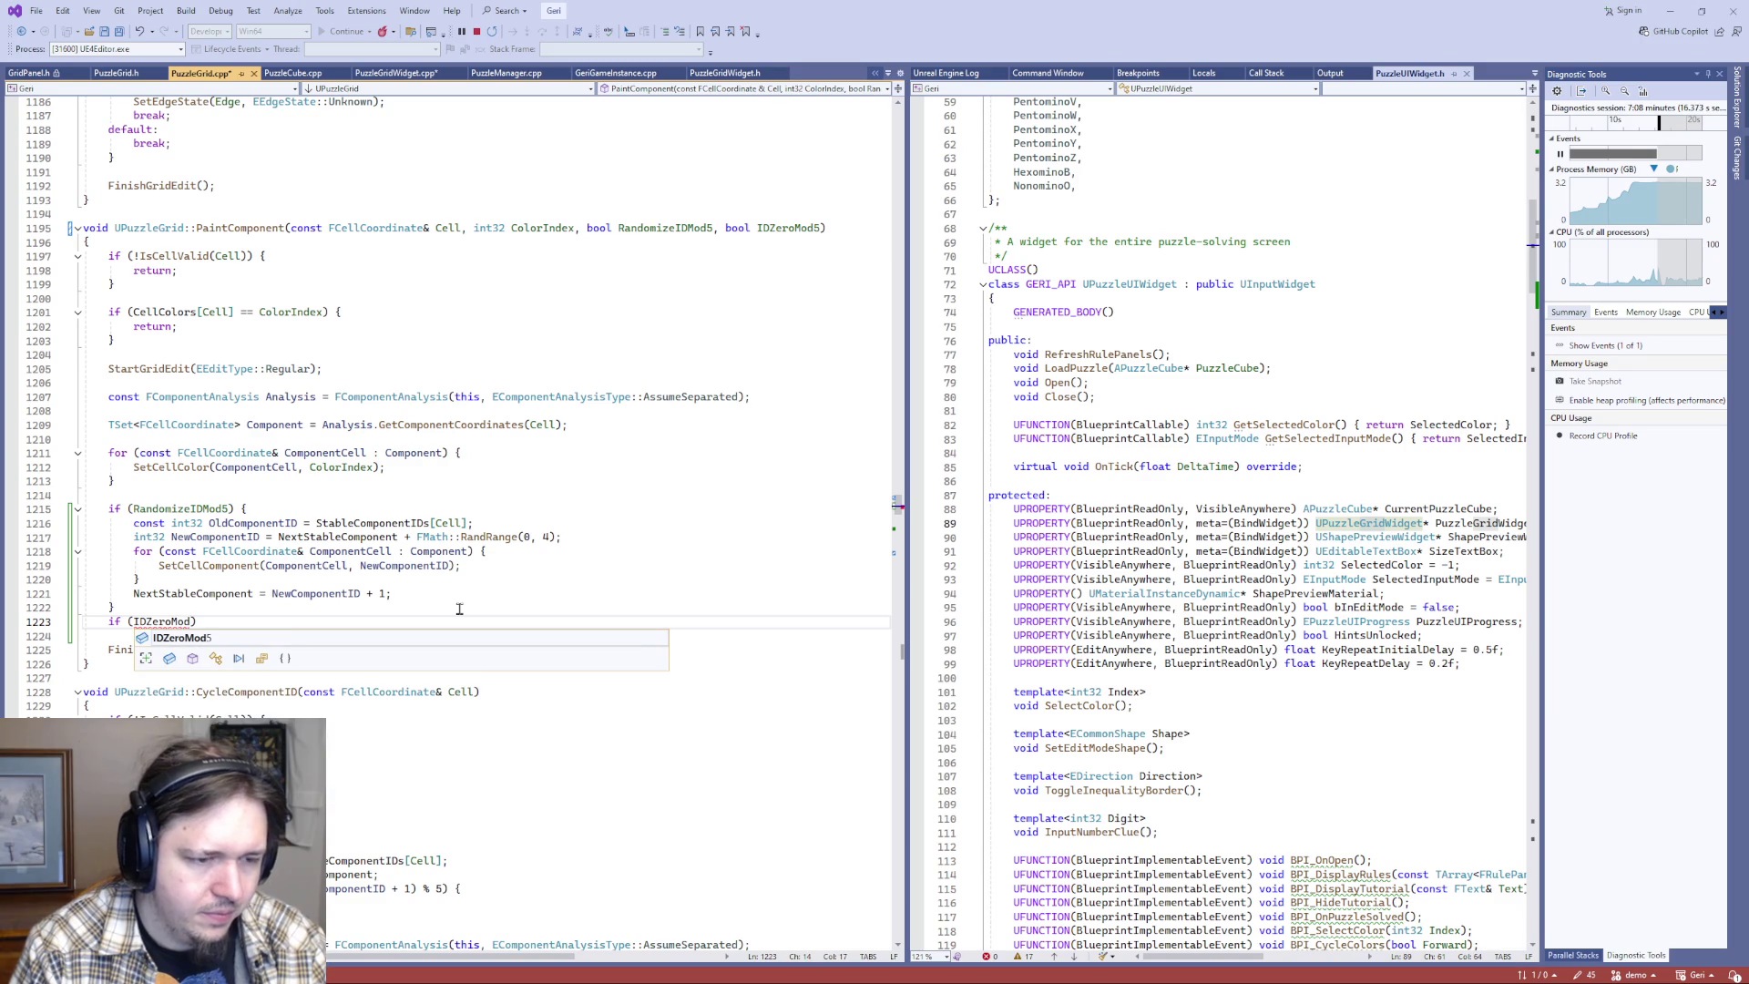
{"action": "type", "text": "5) {"}
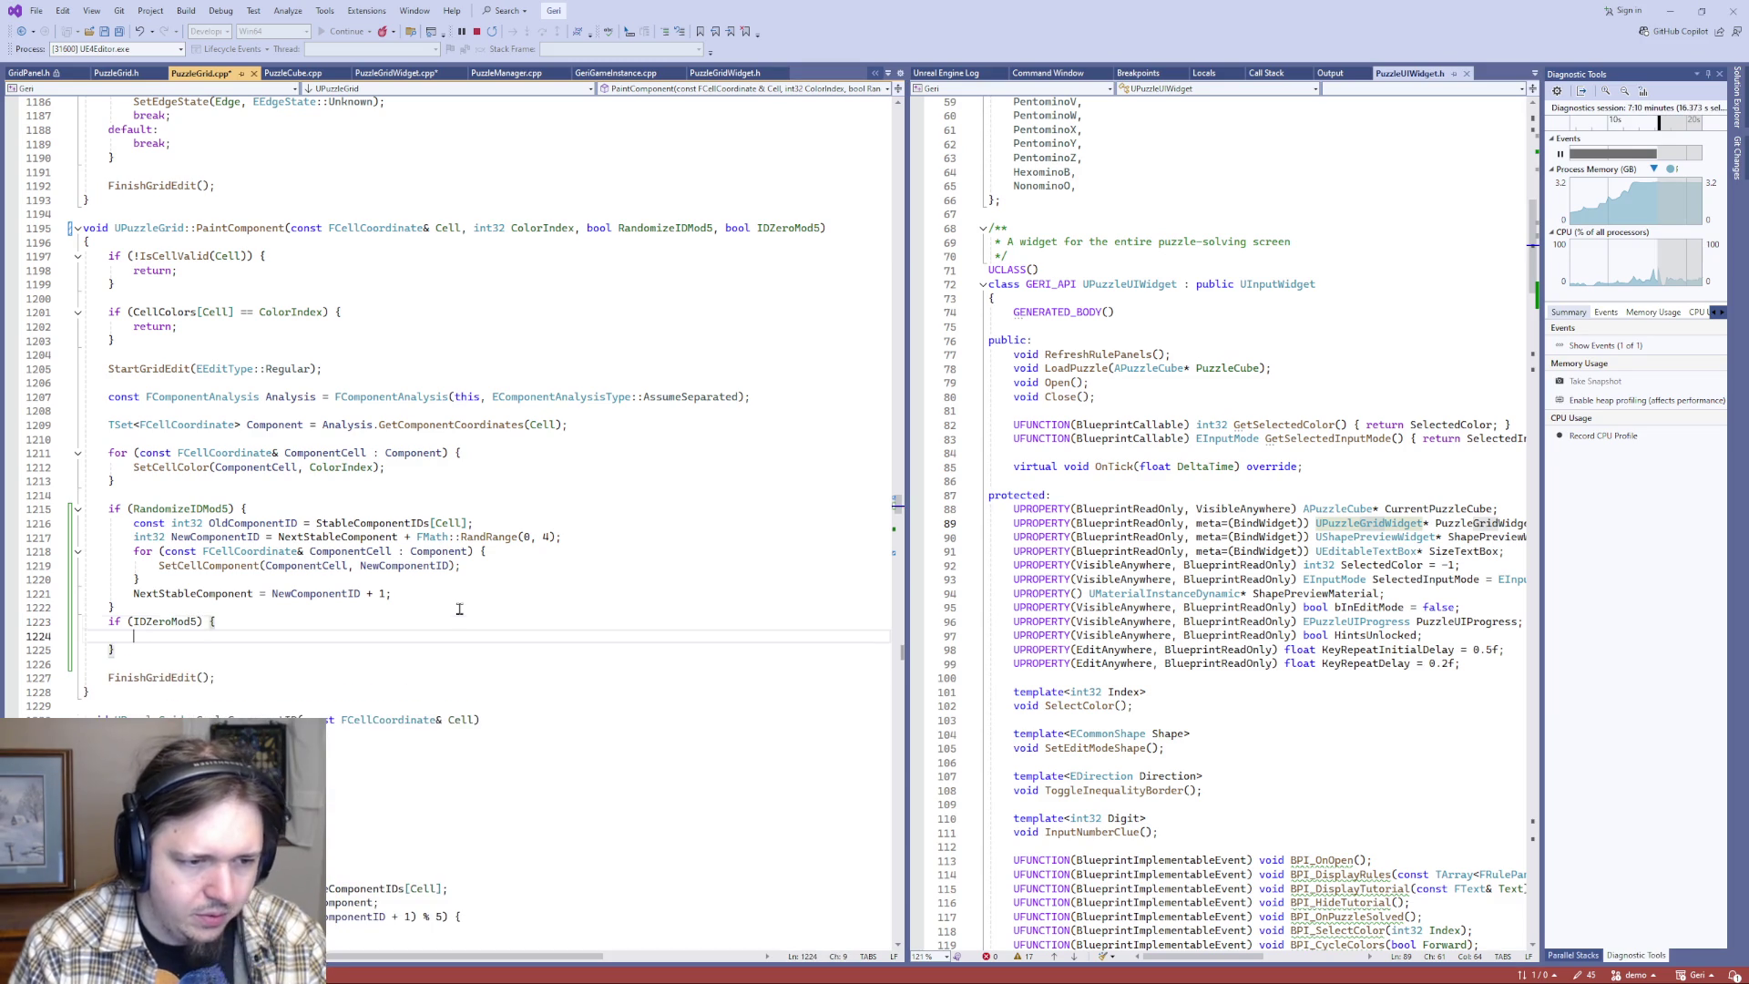
{"action": "key", "text": "Return"}
{"action": "key", "text": "Return"}
{"action": "left_click", "coordinate": [459, 608]}
{"action": "type", "text": "e"}
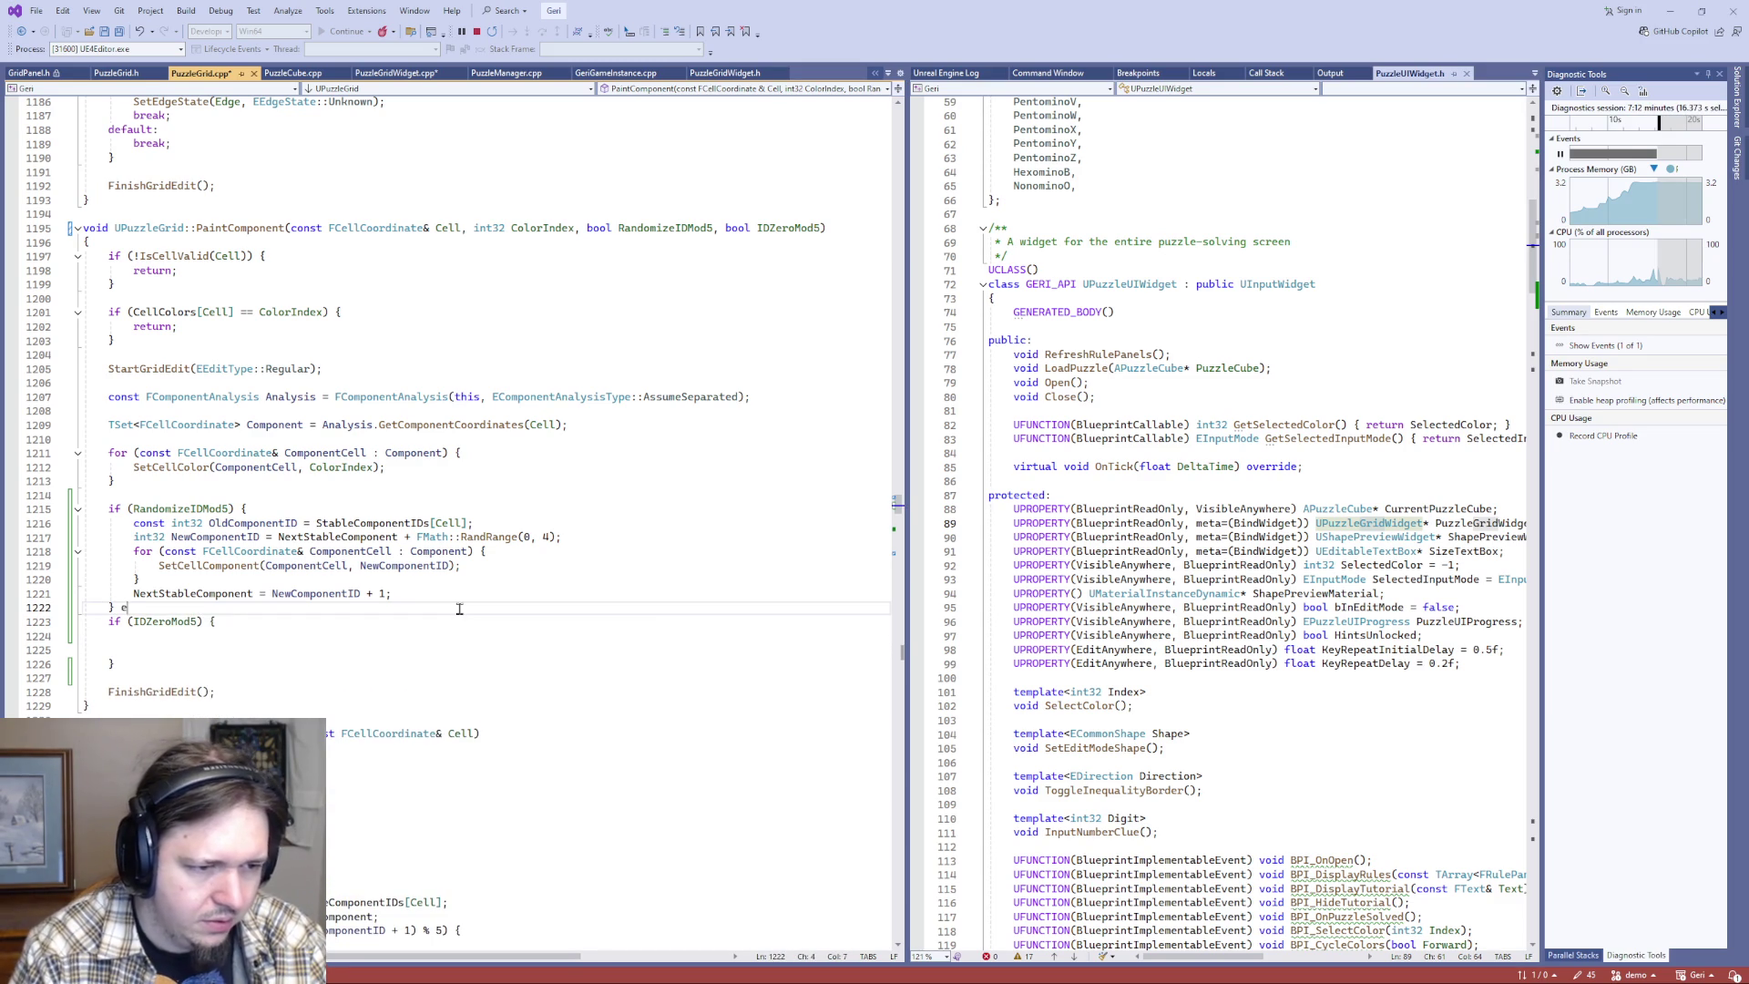
{"action": "type", "text": "ks"}
{"action": "key", "text": "BackSpace"}
{"action": "key", "text": "BackSpace"}
{"action": "type", "text": "lse"}
{"action": "key", "text": "Delete"}
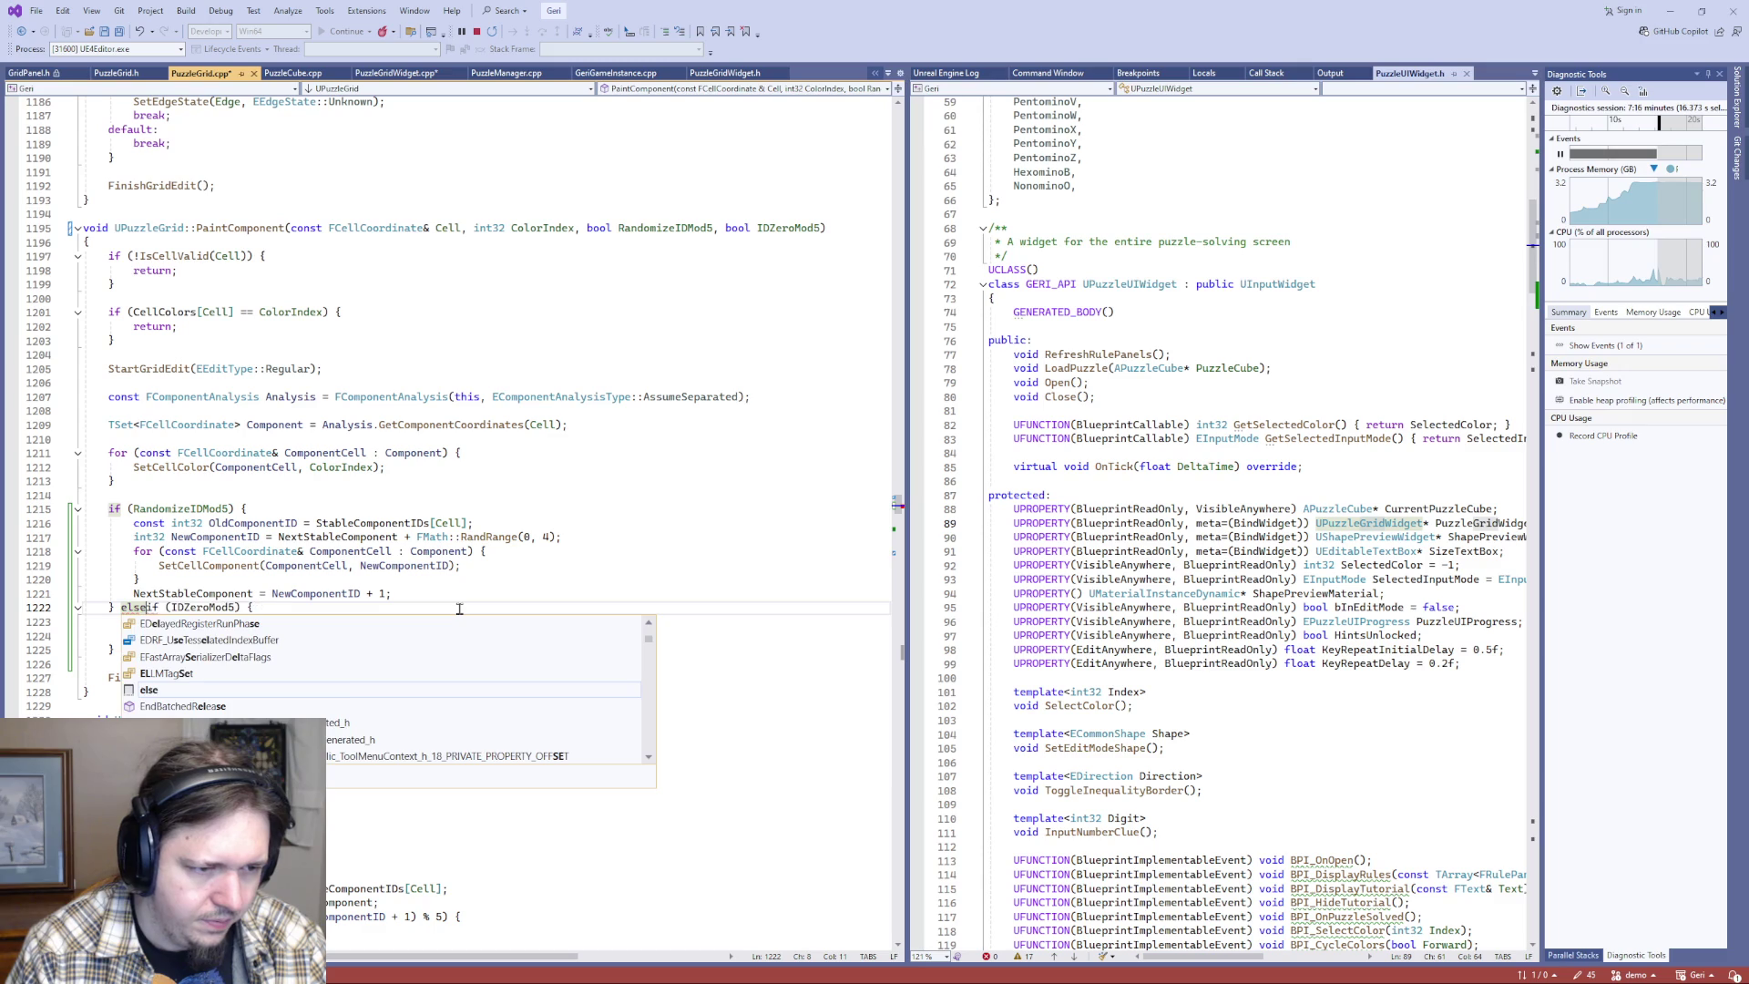
{"action": "key", "text": "Down"}
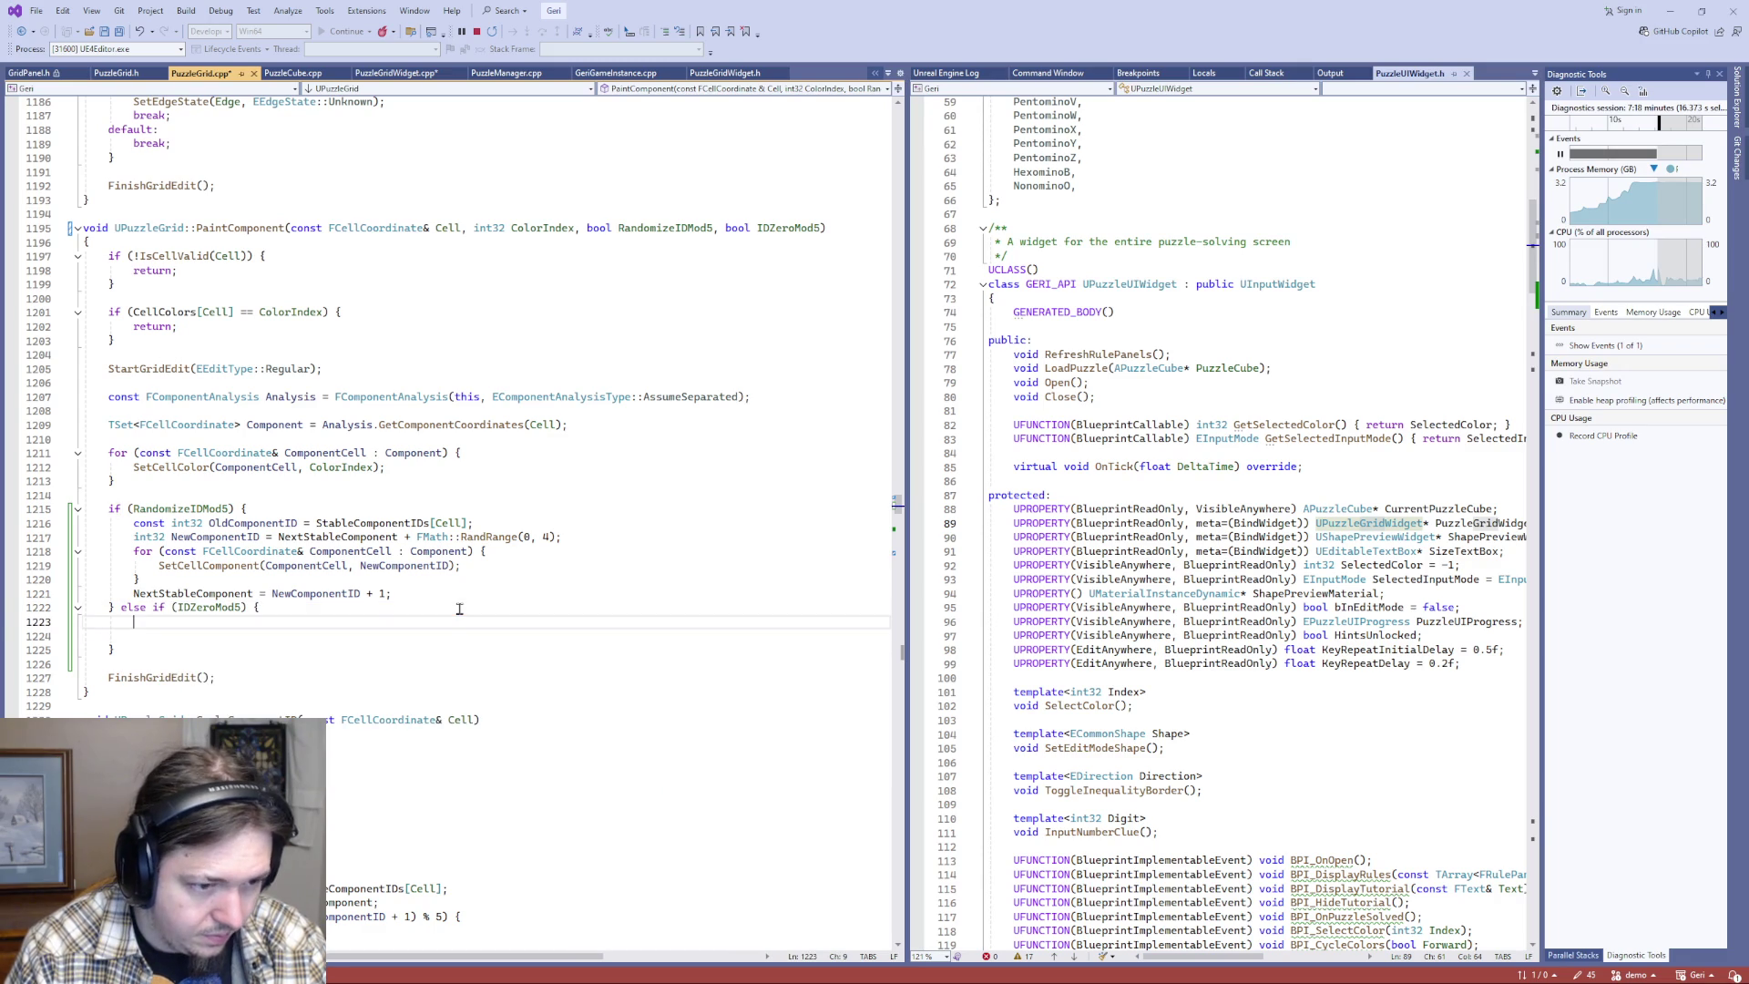
{"action": "key", "text": "Return"}
- Copy the RandomizeIDMod5 branch body into the new IDZeroMod5 branch
{"action": "key", "text": "Up"}
{"action": "key", "text": "Up"}
{"action": "key", "text": "Up"}
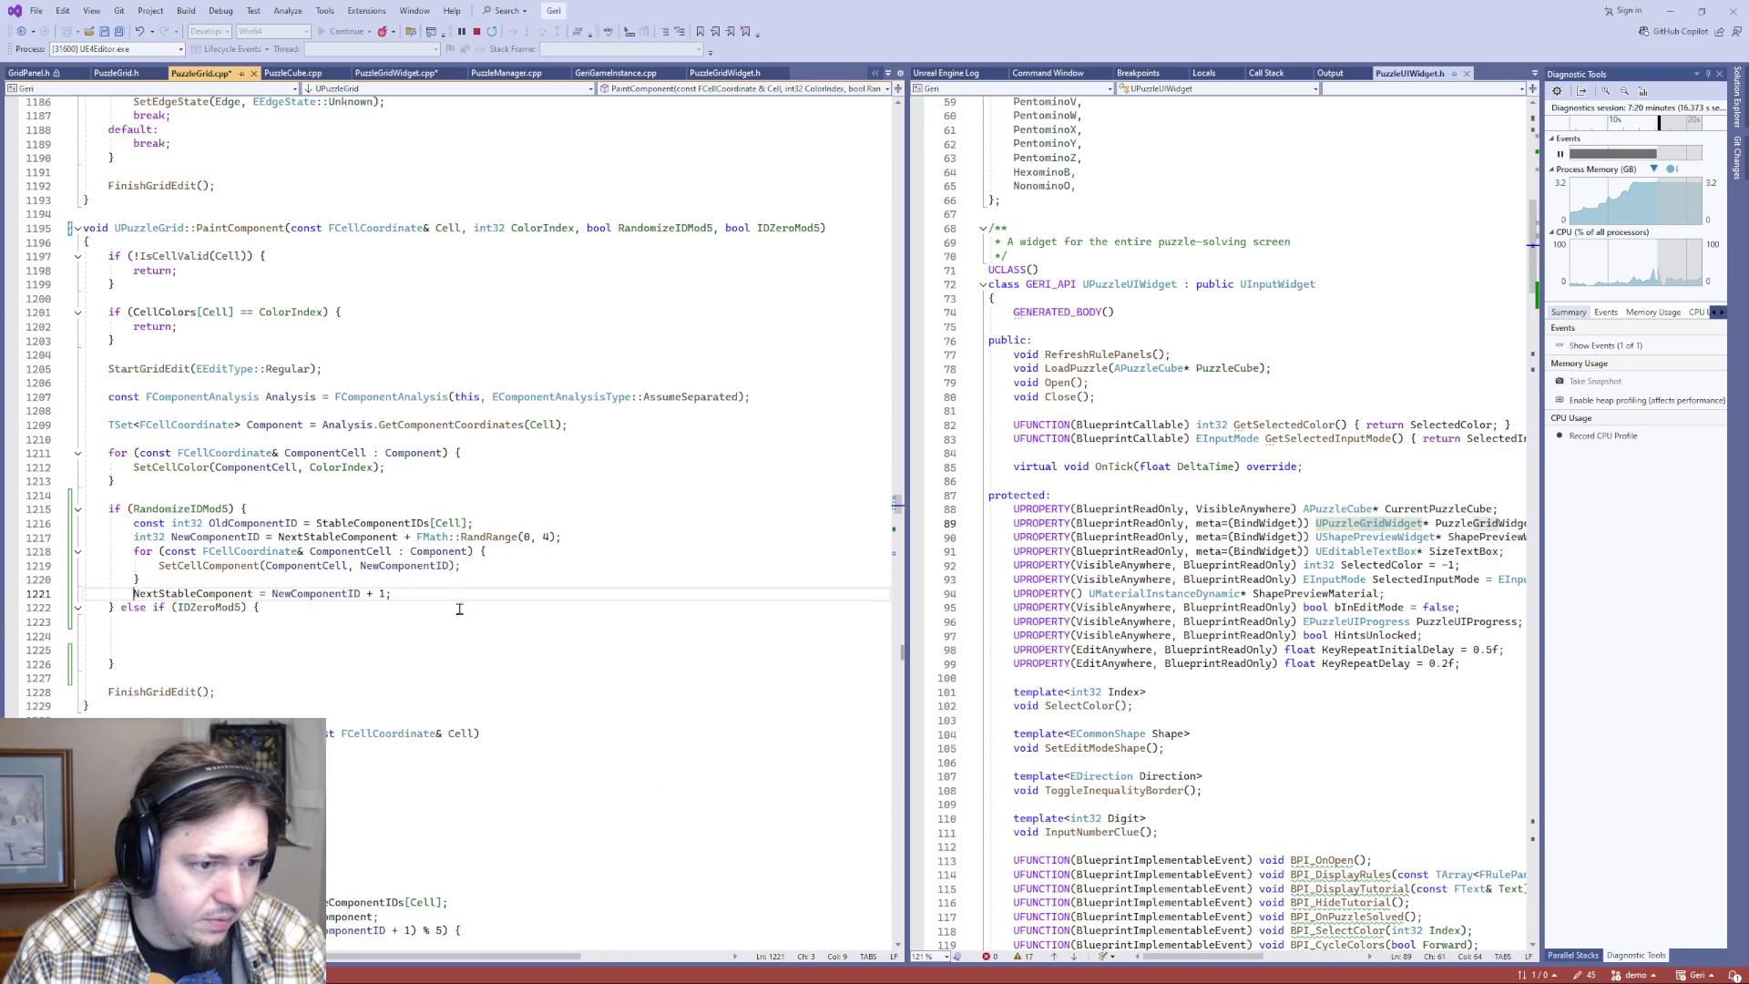
{"action": "key", "text": "End"}
{"action": "key", "text": "shift+Up"}
{"action": "key", "text": "shift+Up"}
{"action": "key", "text": "shift+Up"}
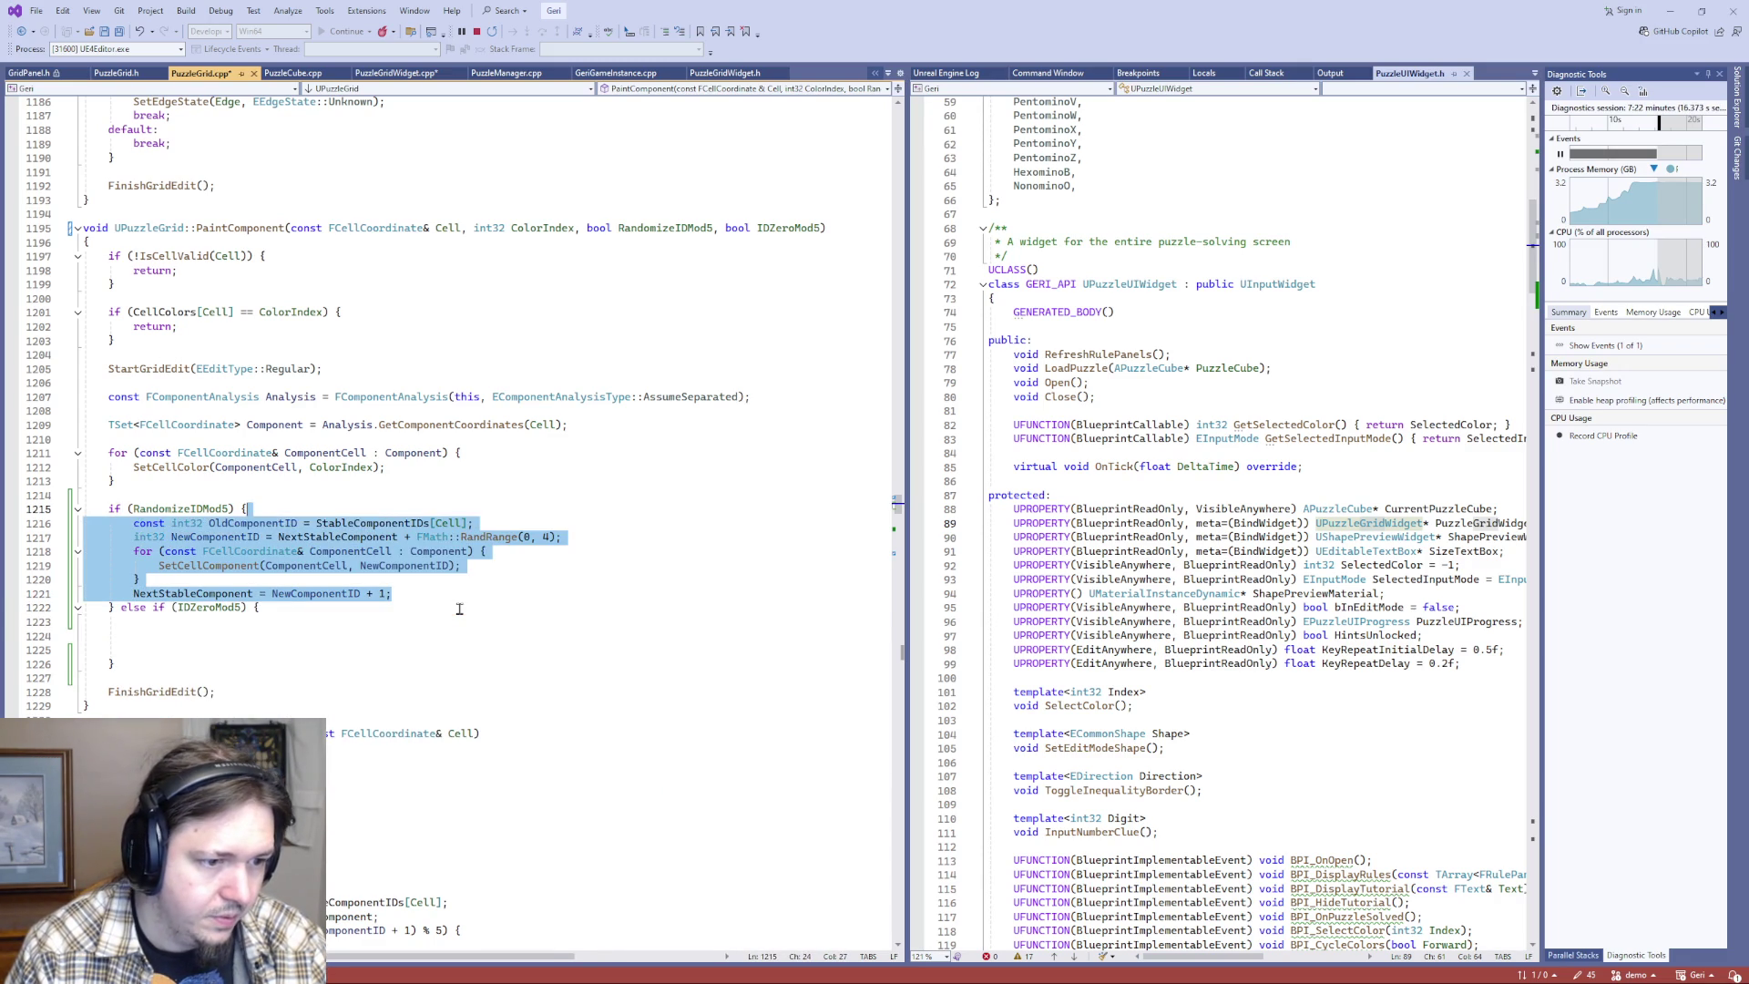
{"action": "key", "text": "shift+Home"}
{"action": "key", "text": "ctrl+c"}
{"action": "key", "text": "Down"}
{"action": "key", "text": "Down"}
{"action": "key", "text": "Down"}
{"action": "key", "text": "ctrl+v"}
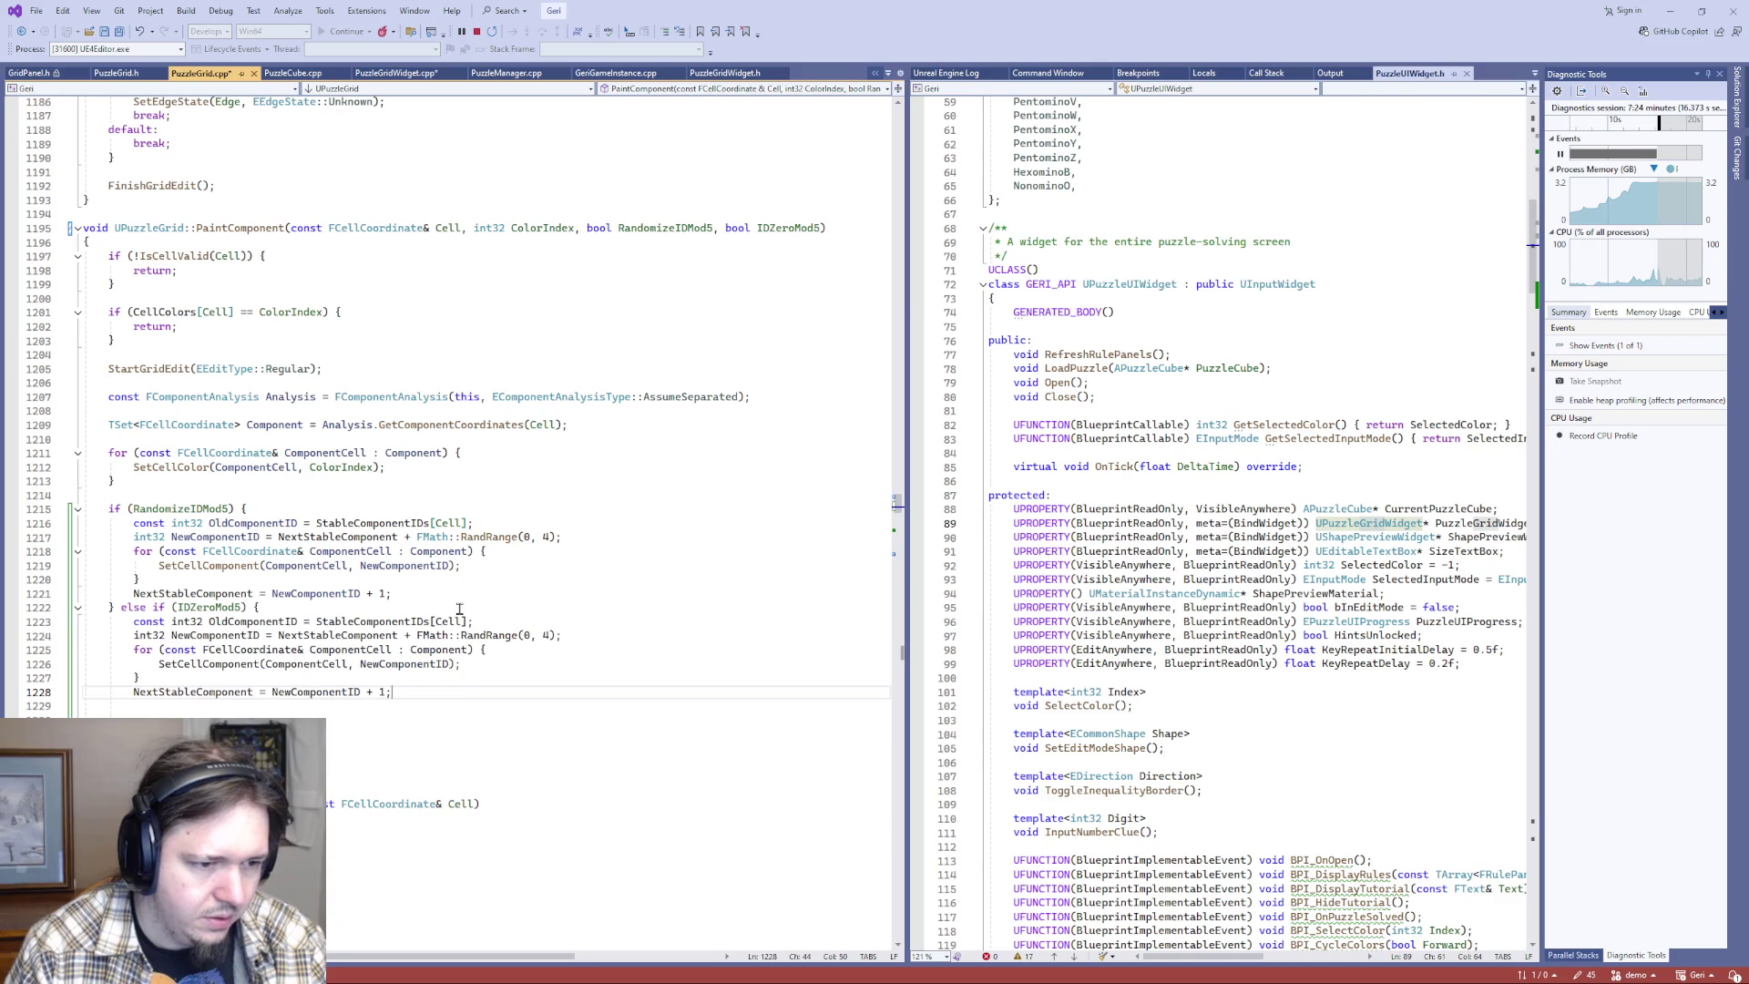
- Replace the random offset on the new-ID line with a division by 5.0
{"action": "left_click", "coordinate": [234, 650]}
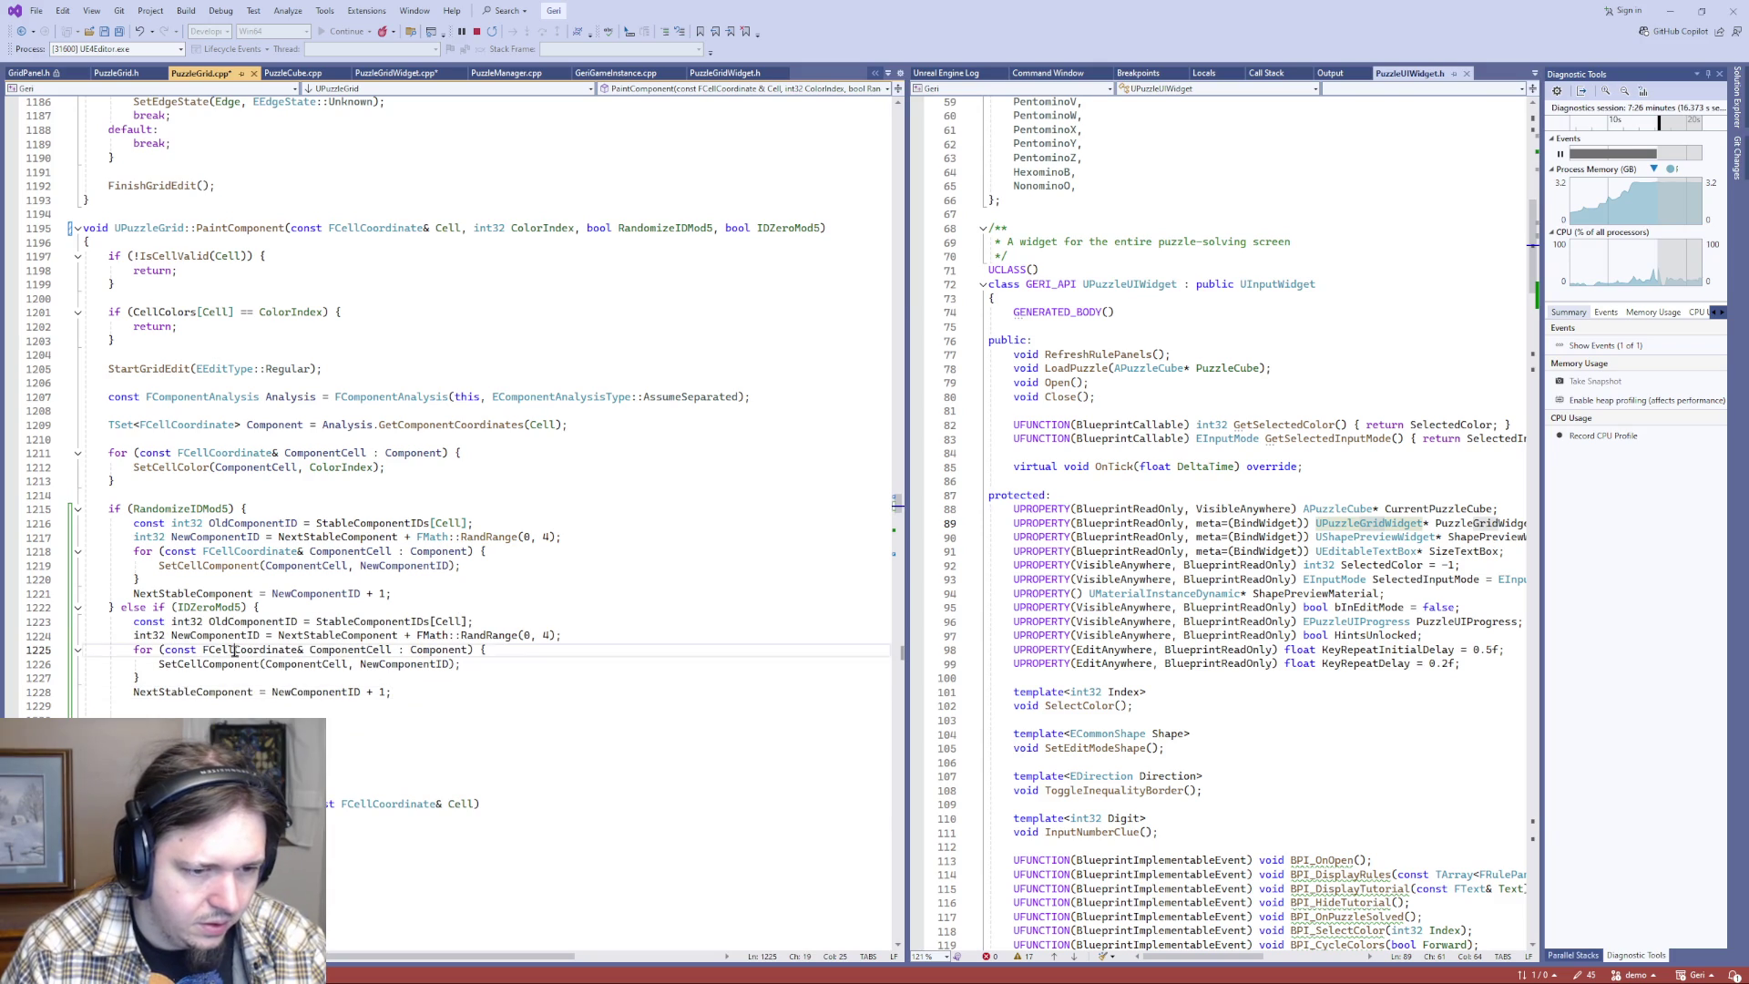
{"action": "left_click", "coordinate": [420, 635]}
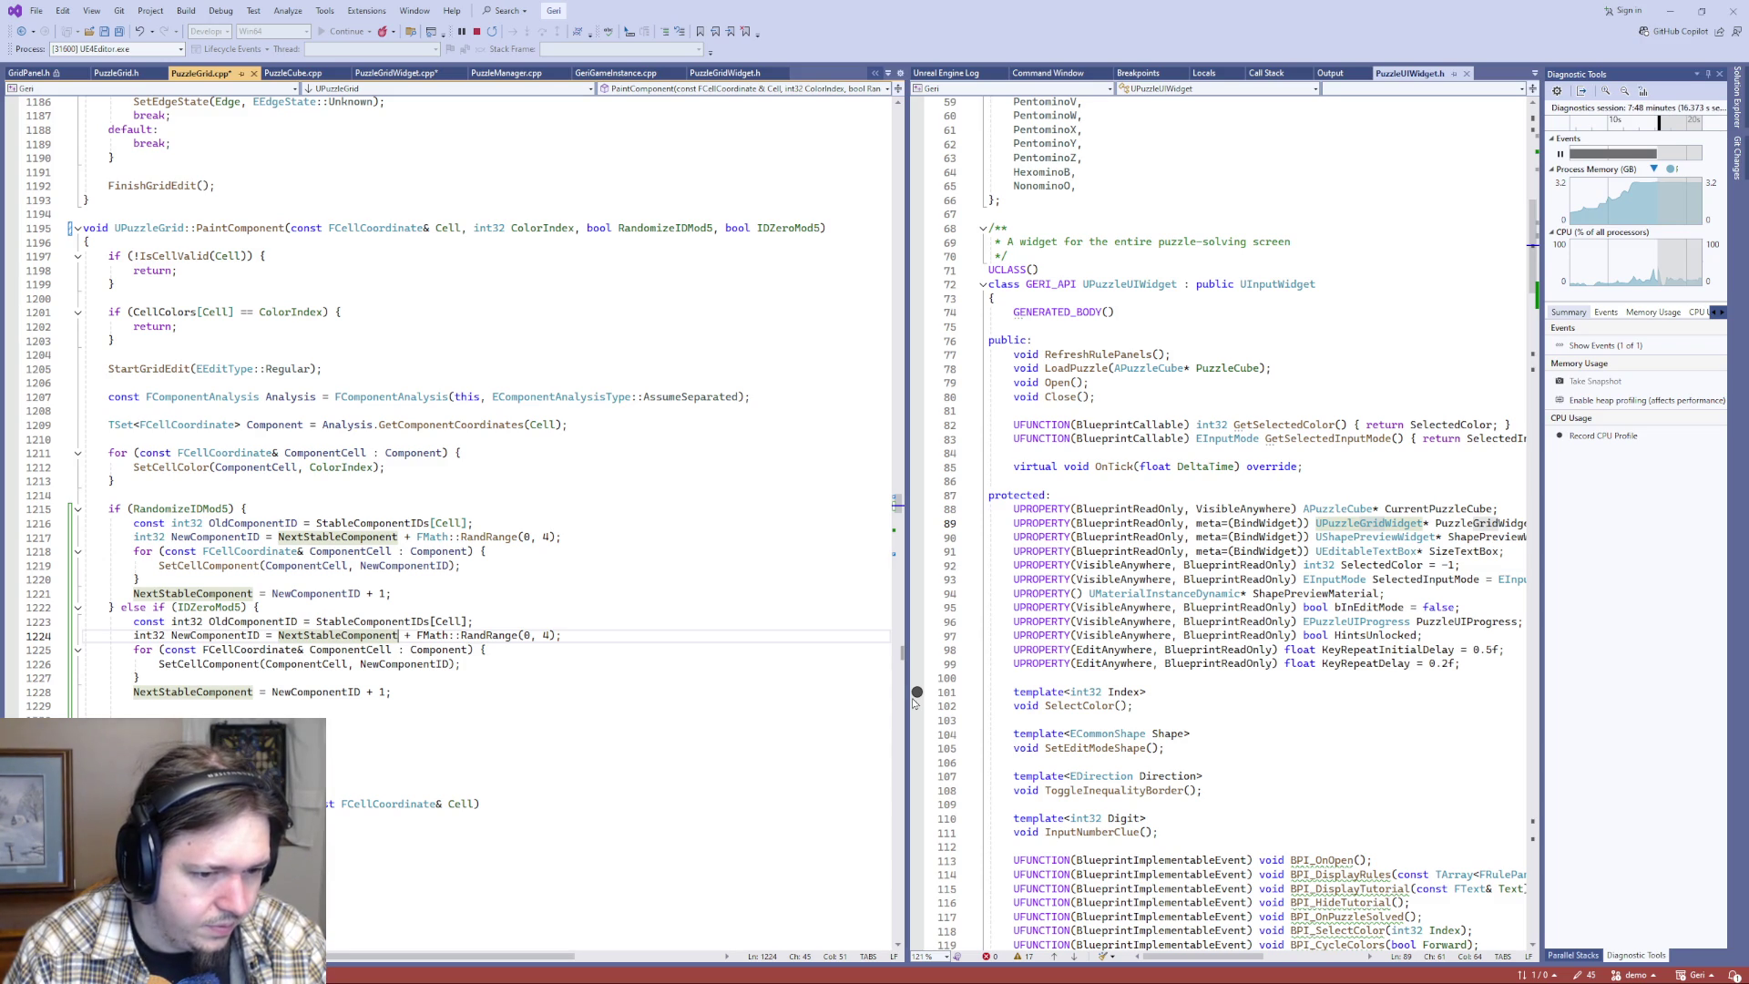
{"action": "key", "text": "shift+End"}
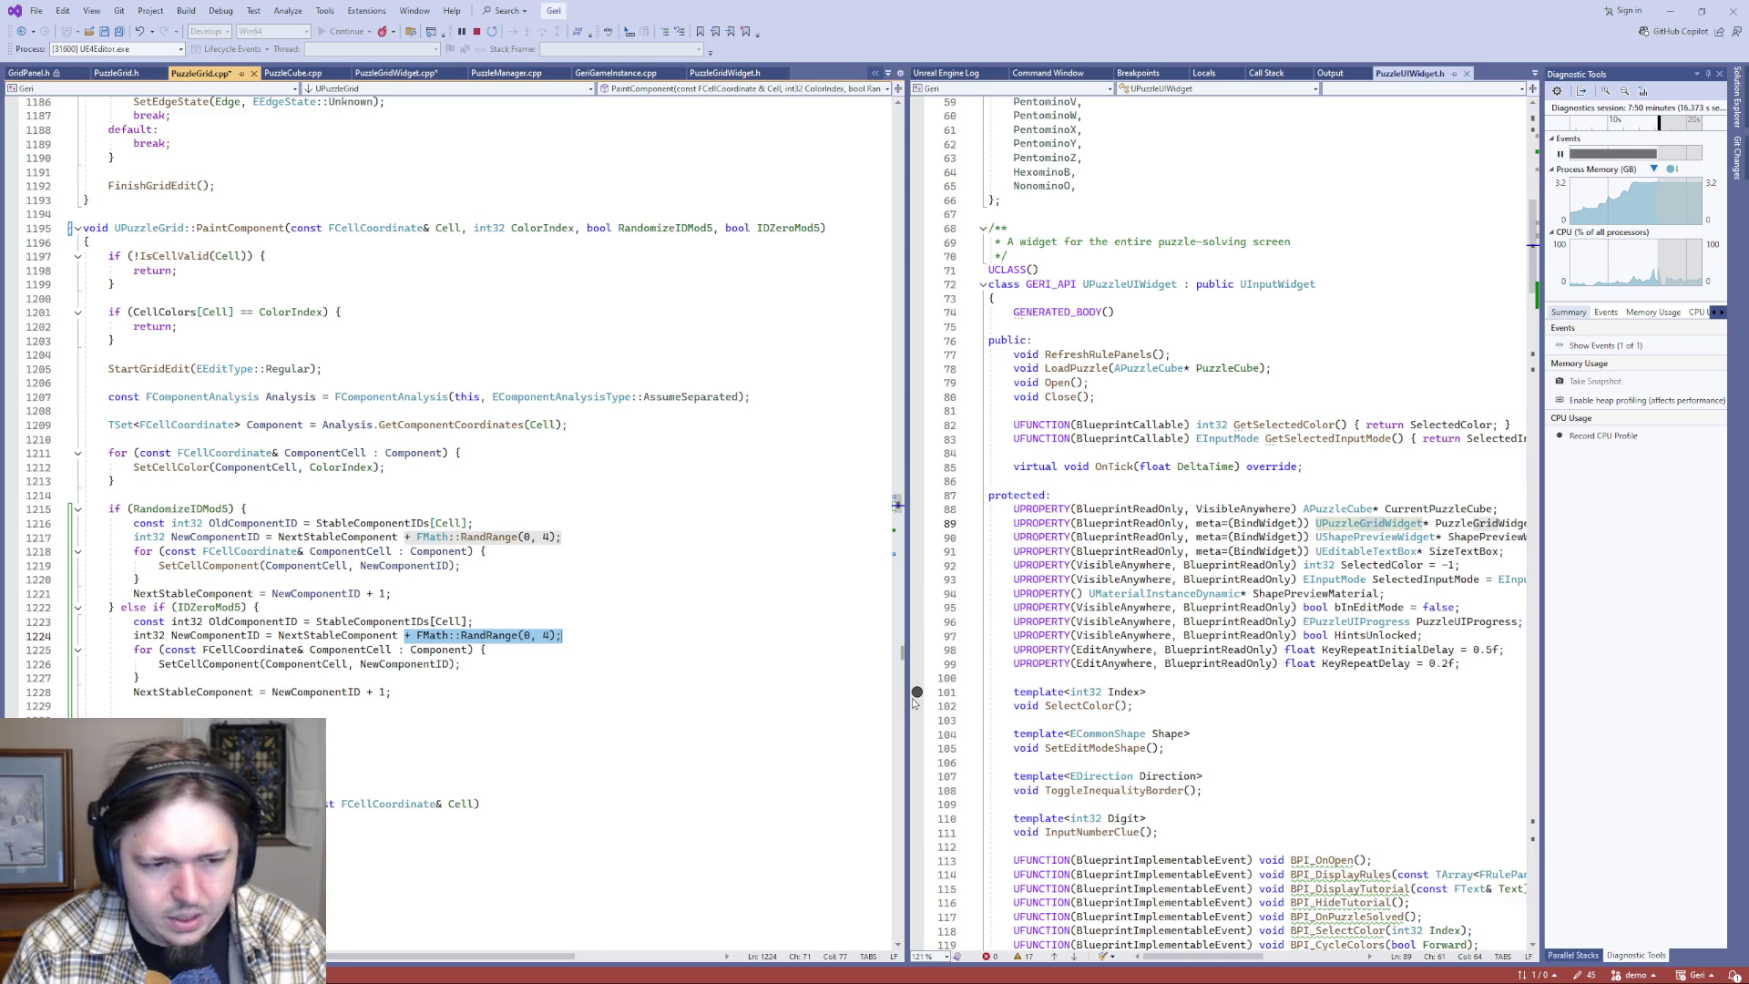
{"action": "key", "text": "Delete"}
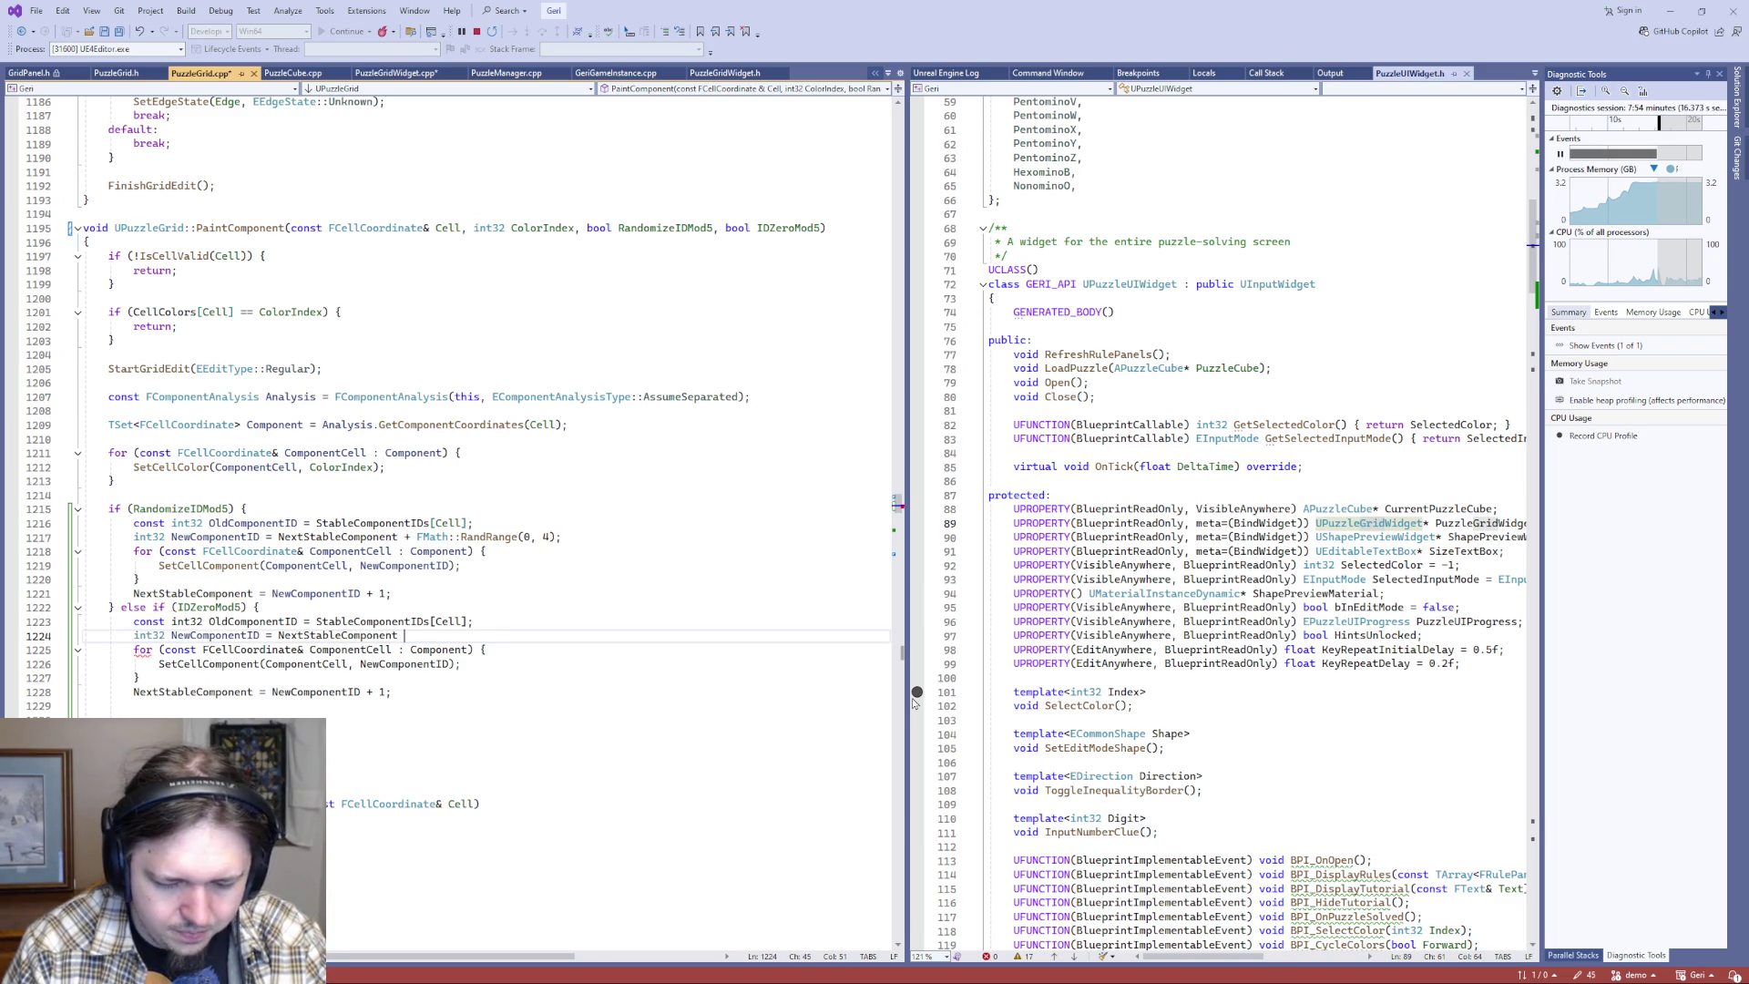
{"action": "type", "text": "/ 5.0"}
- Make the new ID FMath::CeilToInt(NextStableComponent / 5.0) * 5 and save PuzzleGrid.cpp
{"action": "key", "text": "Home"}
{"action": "key", "text": "ctrl+Right"}
{"action": "key", "text": "ctrl+Right"}
{"action": "key", "text": "ctrl+Right"}
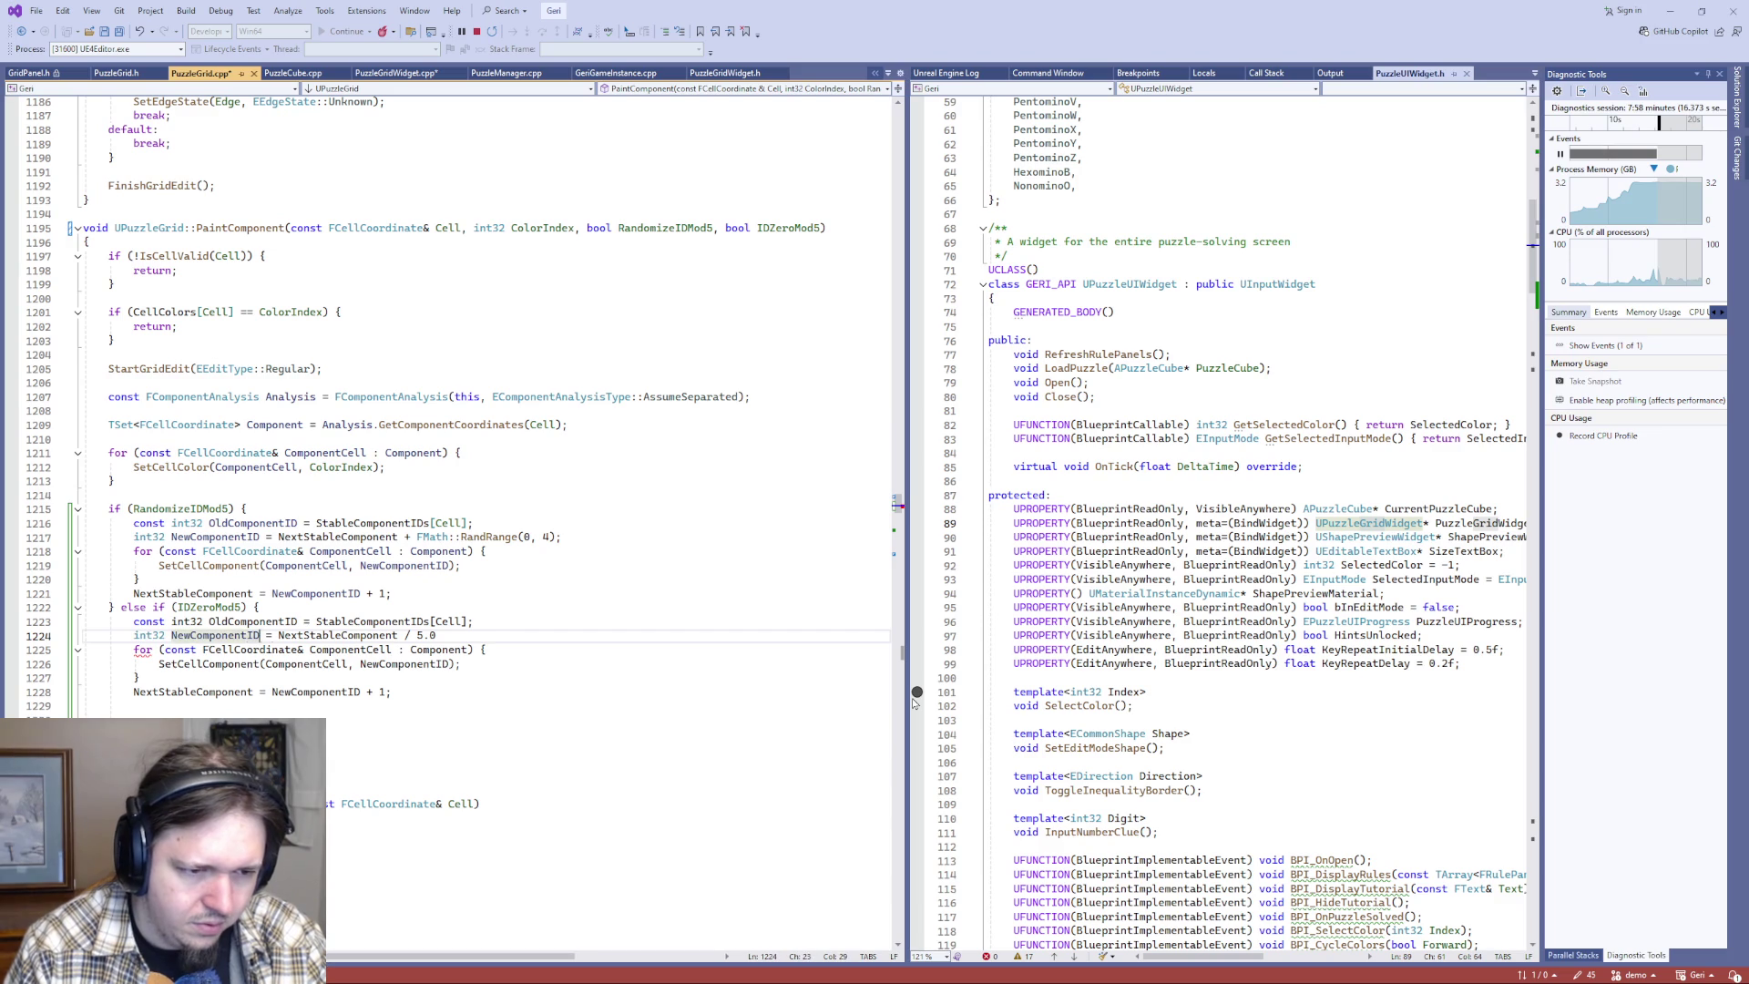
{"action": "key", "text": "Right"}
{"action": "type", "text": "FMath::Cei"}
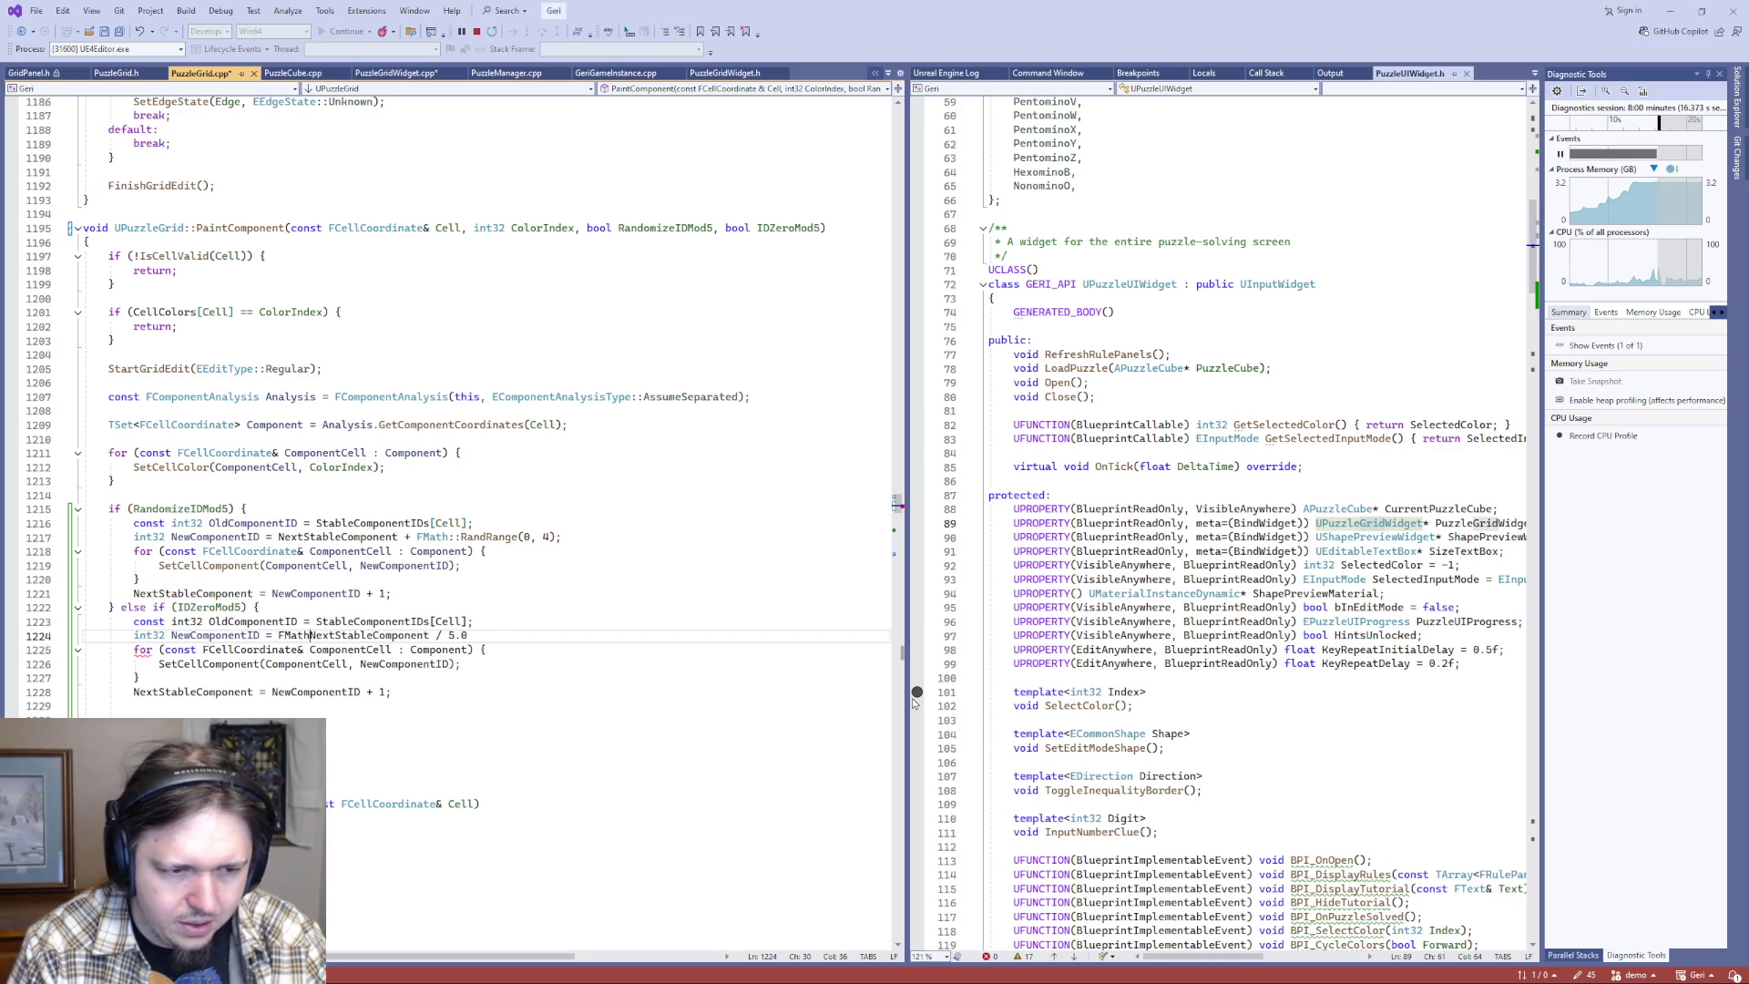
{"action": "type", "text": "l"}
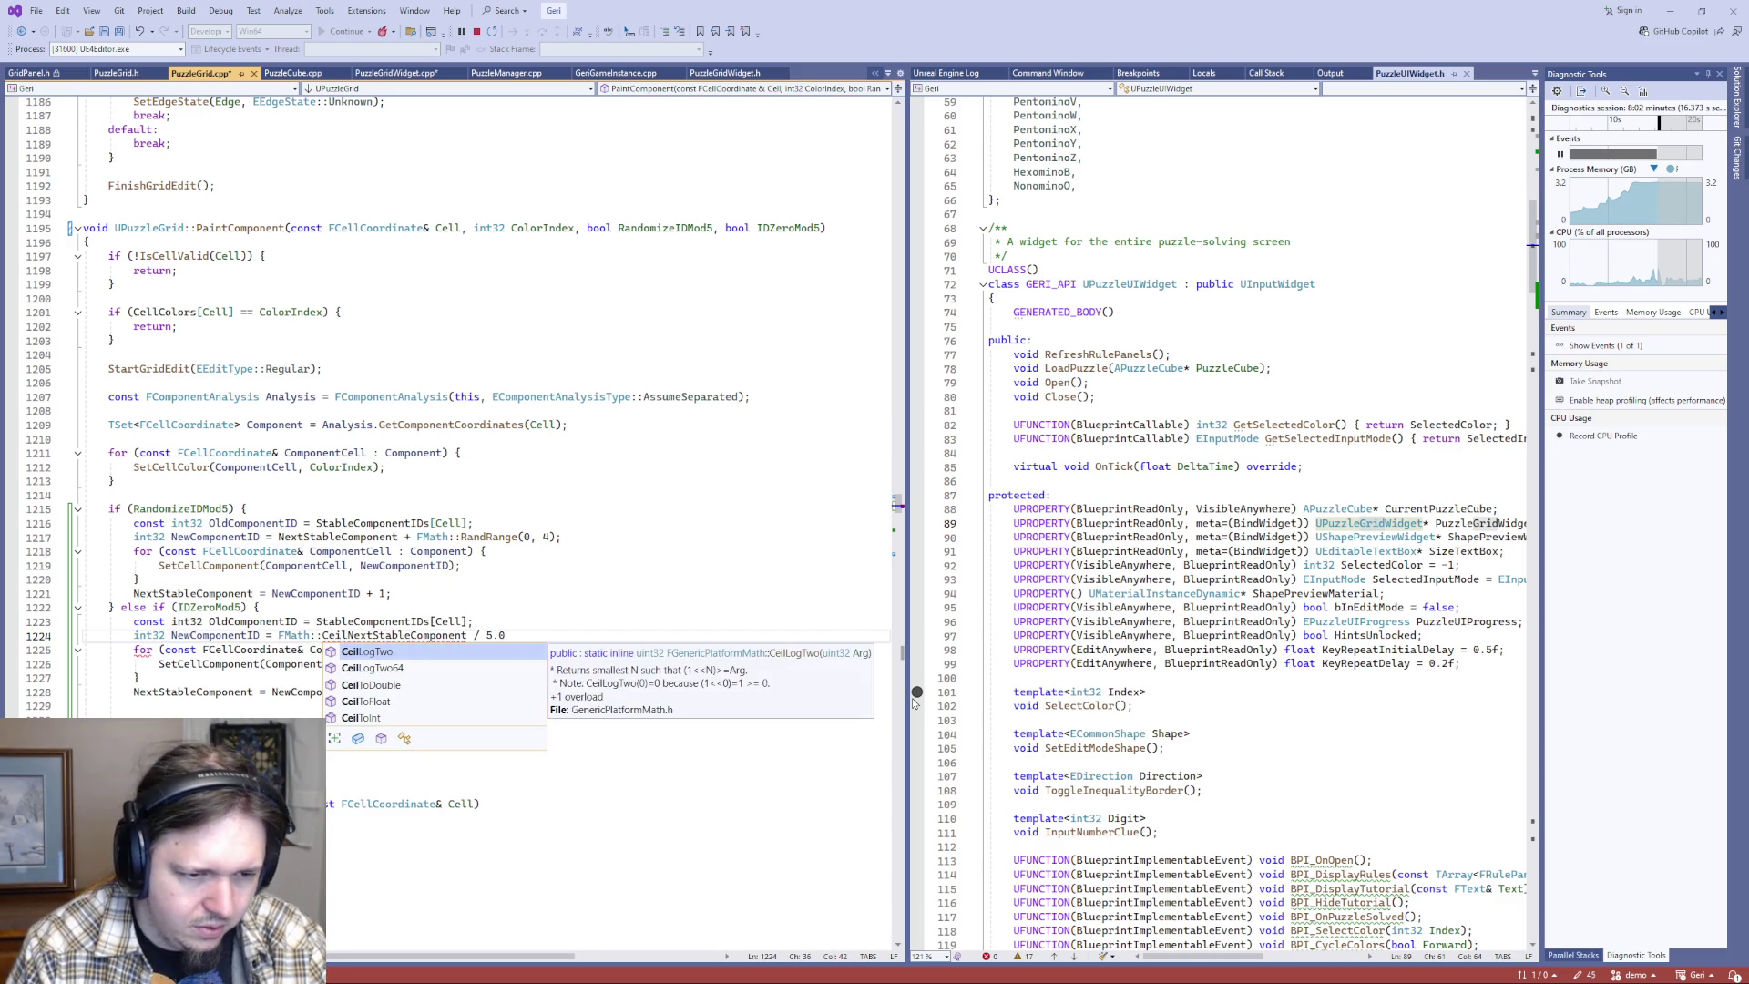
{"action": "key", "text": "Down"}
{"action": "key", "text": "Down"}
{"action": "key", "text": "Down"}
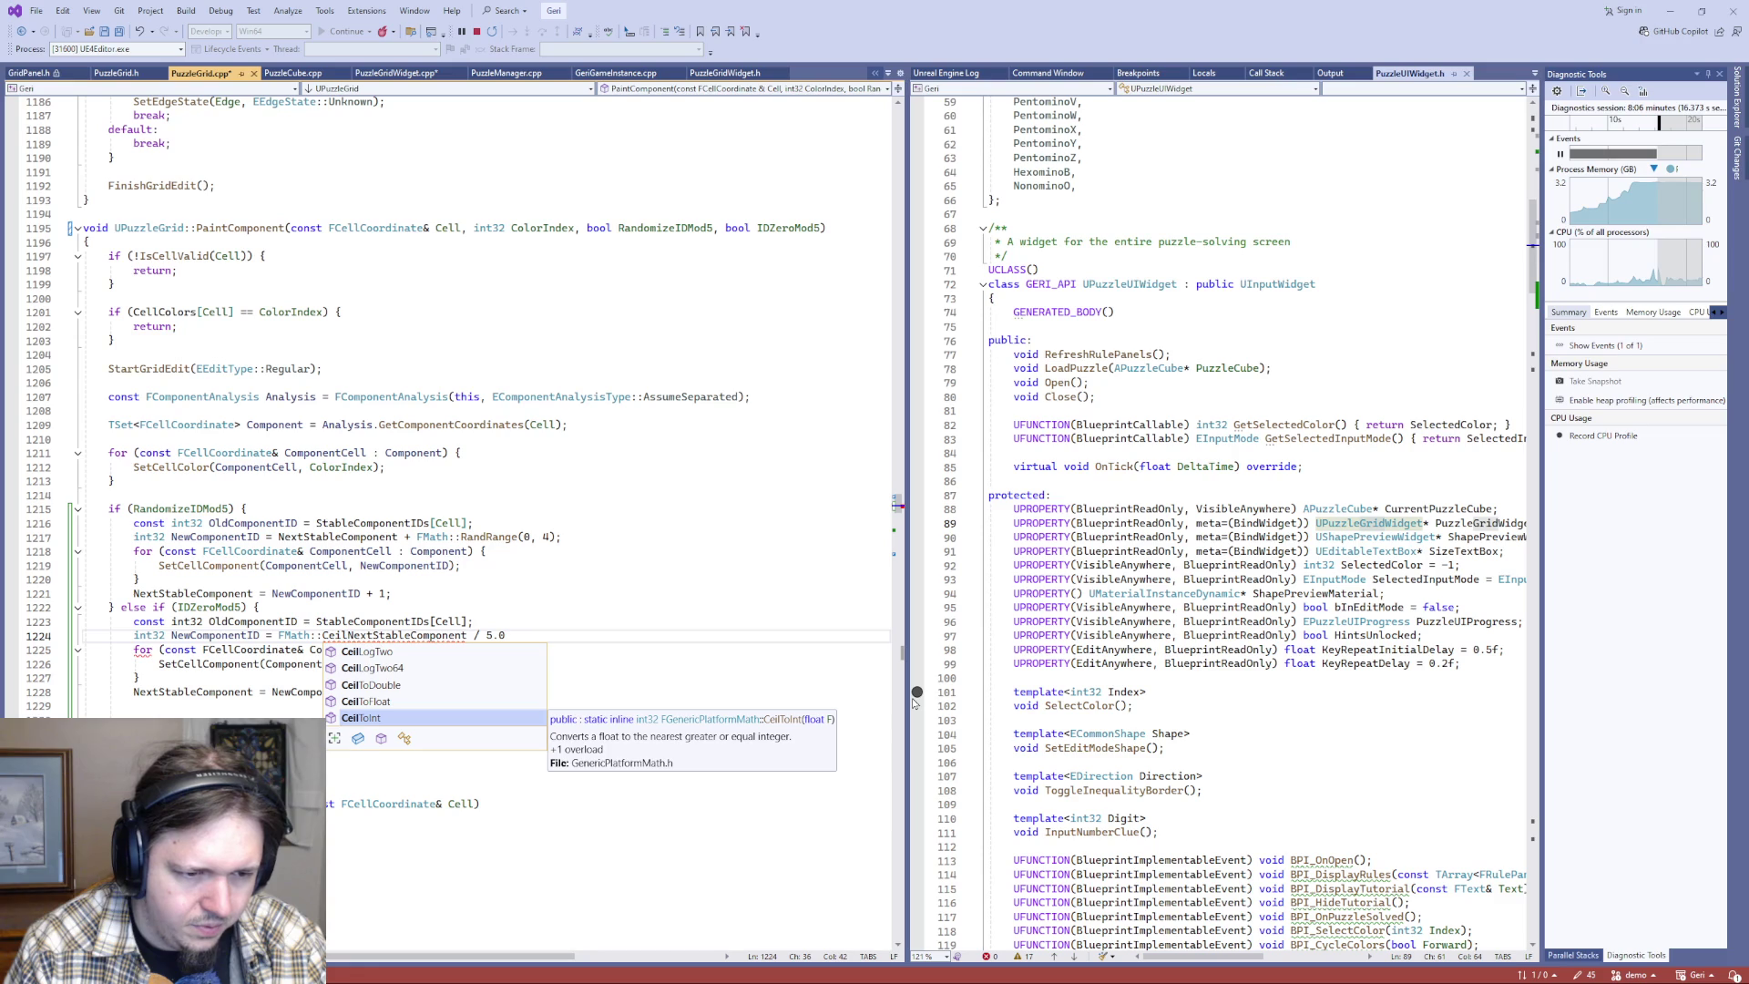
{"action": "key", "text": "Tab"}
{"action": "type", "text": "("}
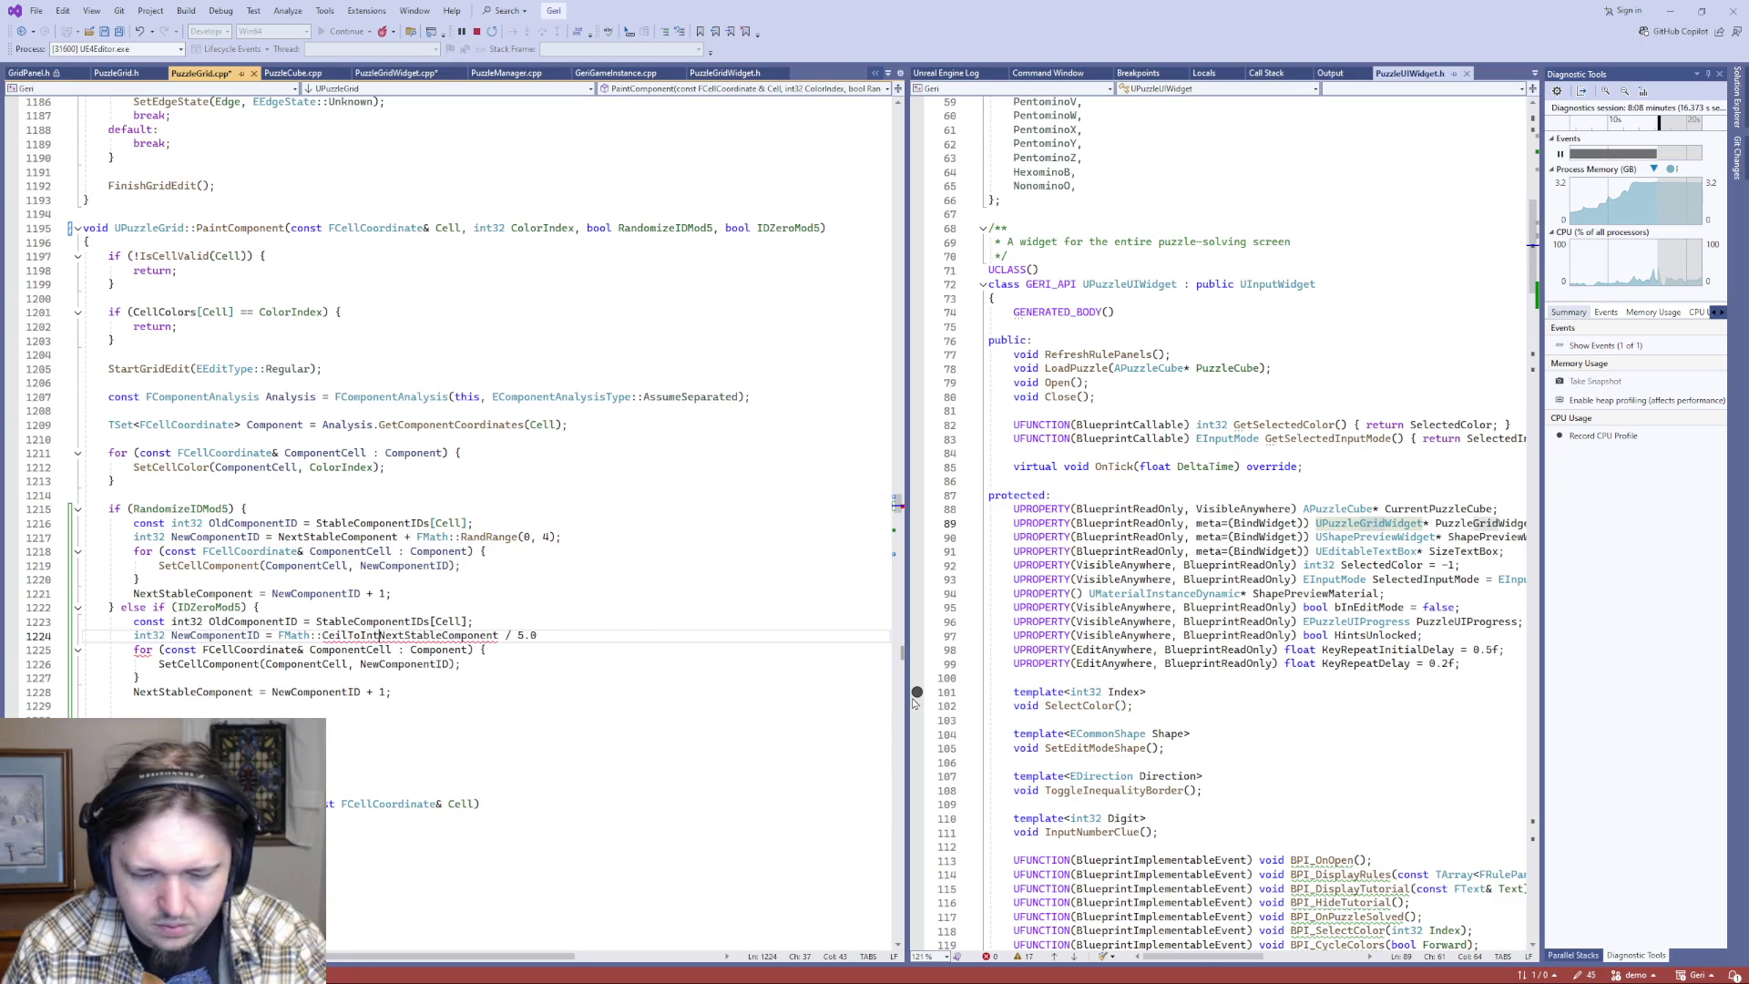
{"action": "key", "text": "End"}
{"action": "key", "text": "BackSpace"}
{"action": "type", "text": ")"}
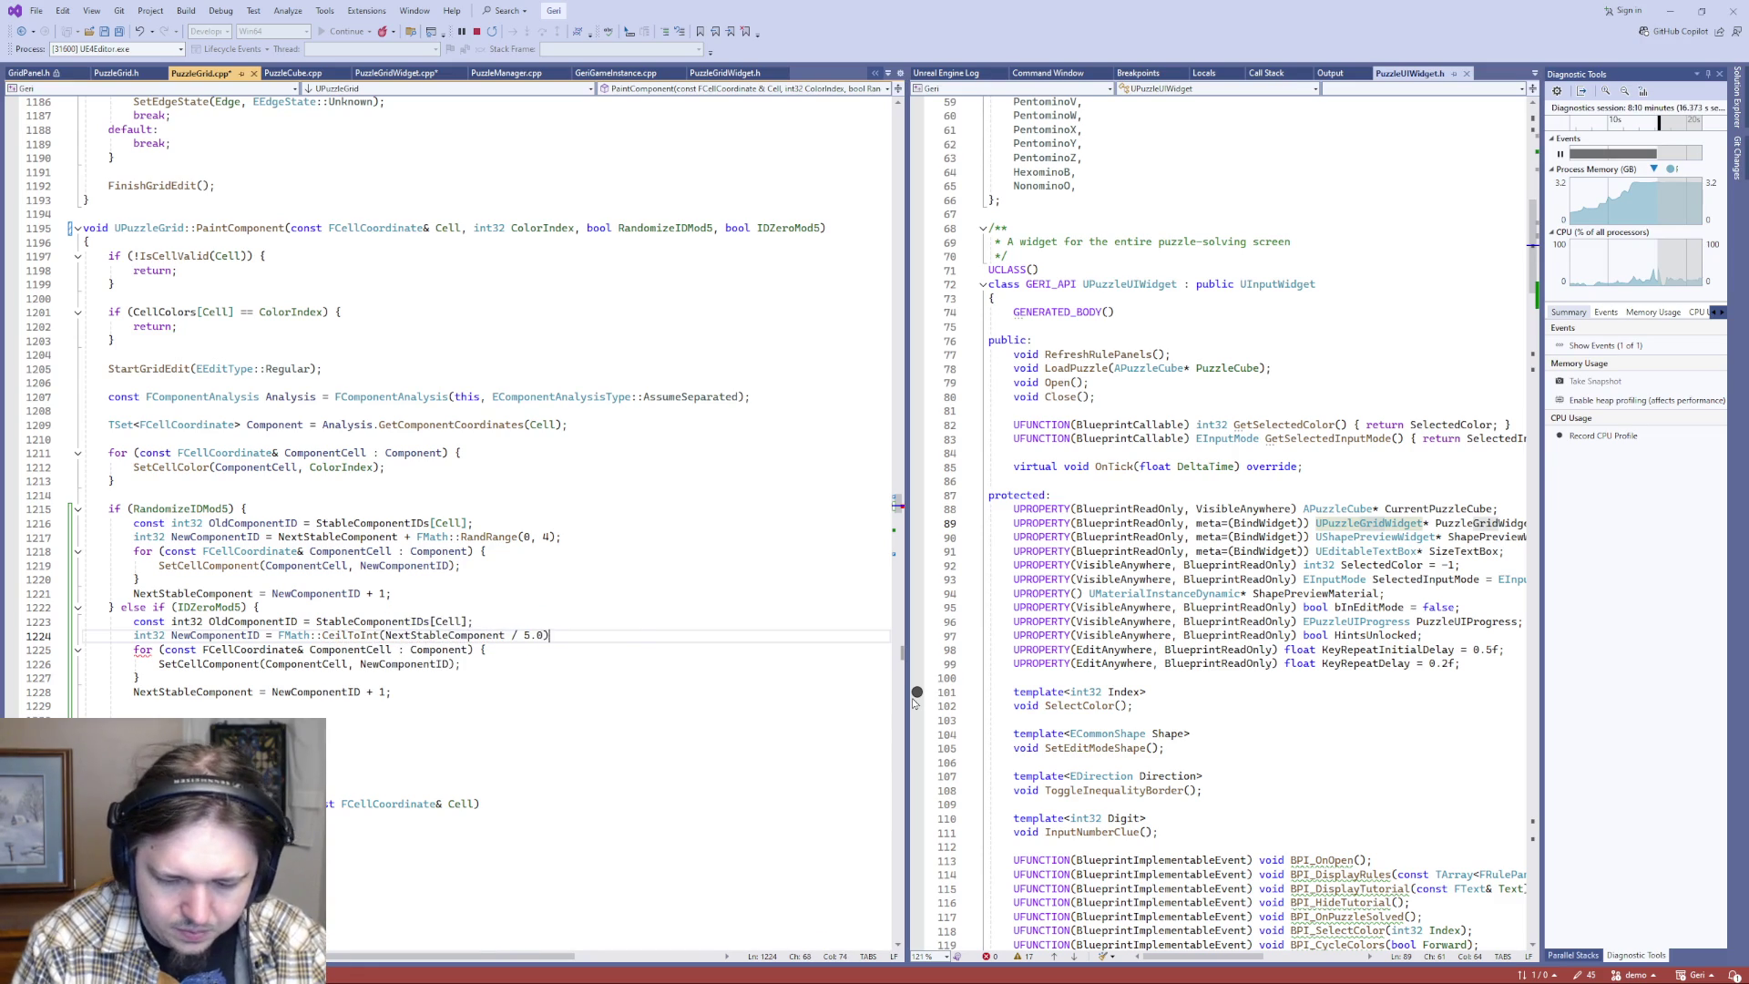
{"action": "type", "text": " * 5;"}
{"action": "key", "text": "ctrl+s"}
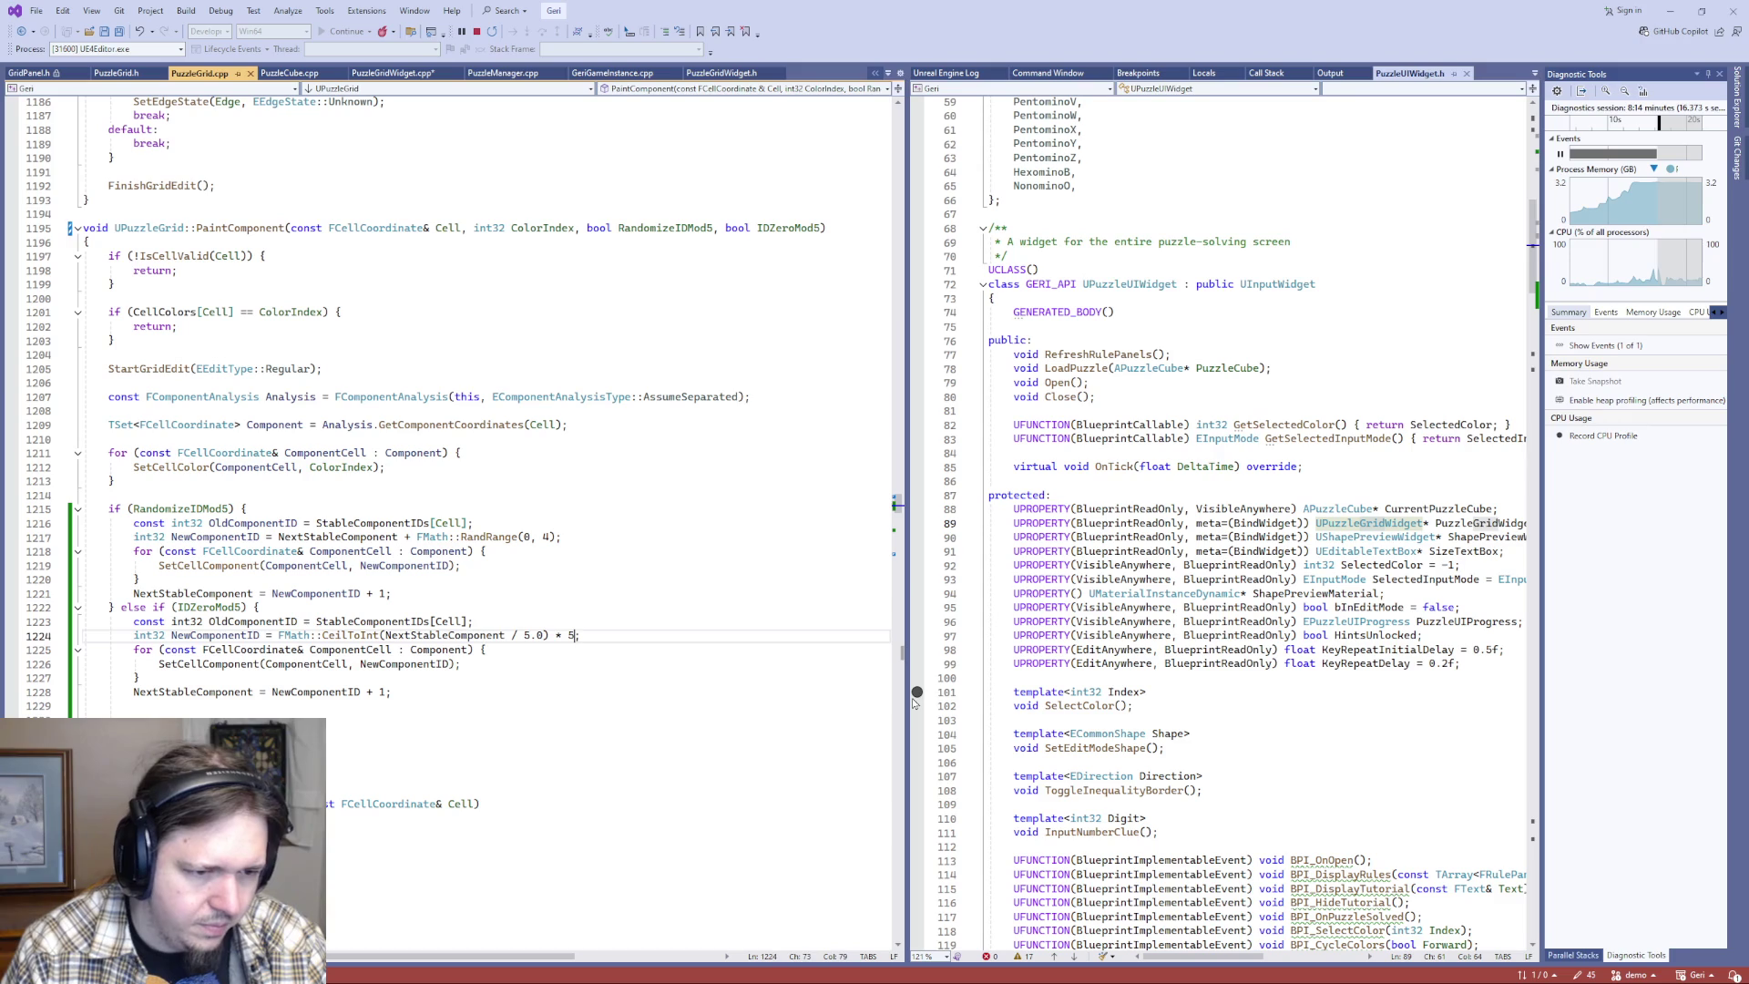
- Review the new expression and remove the extra blank lines after the IDZeroMod5 block
{"action": "key", "text": "Left"}
{"action": "key", "text": "Left"}
{"action": "key", "text": "Left"}
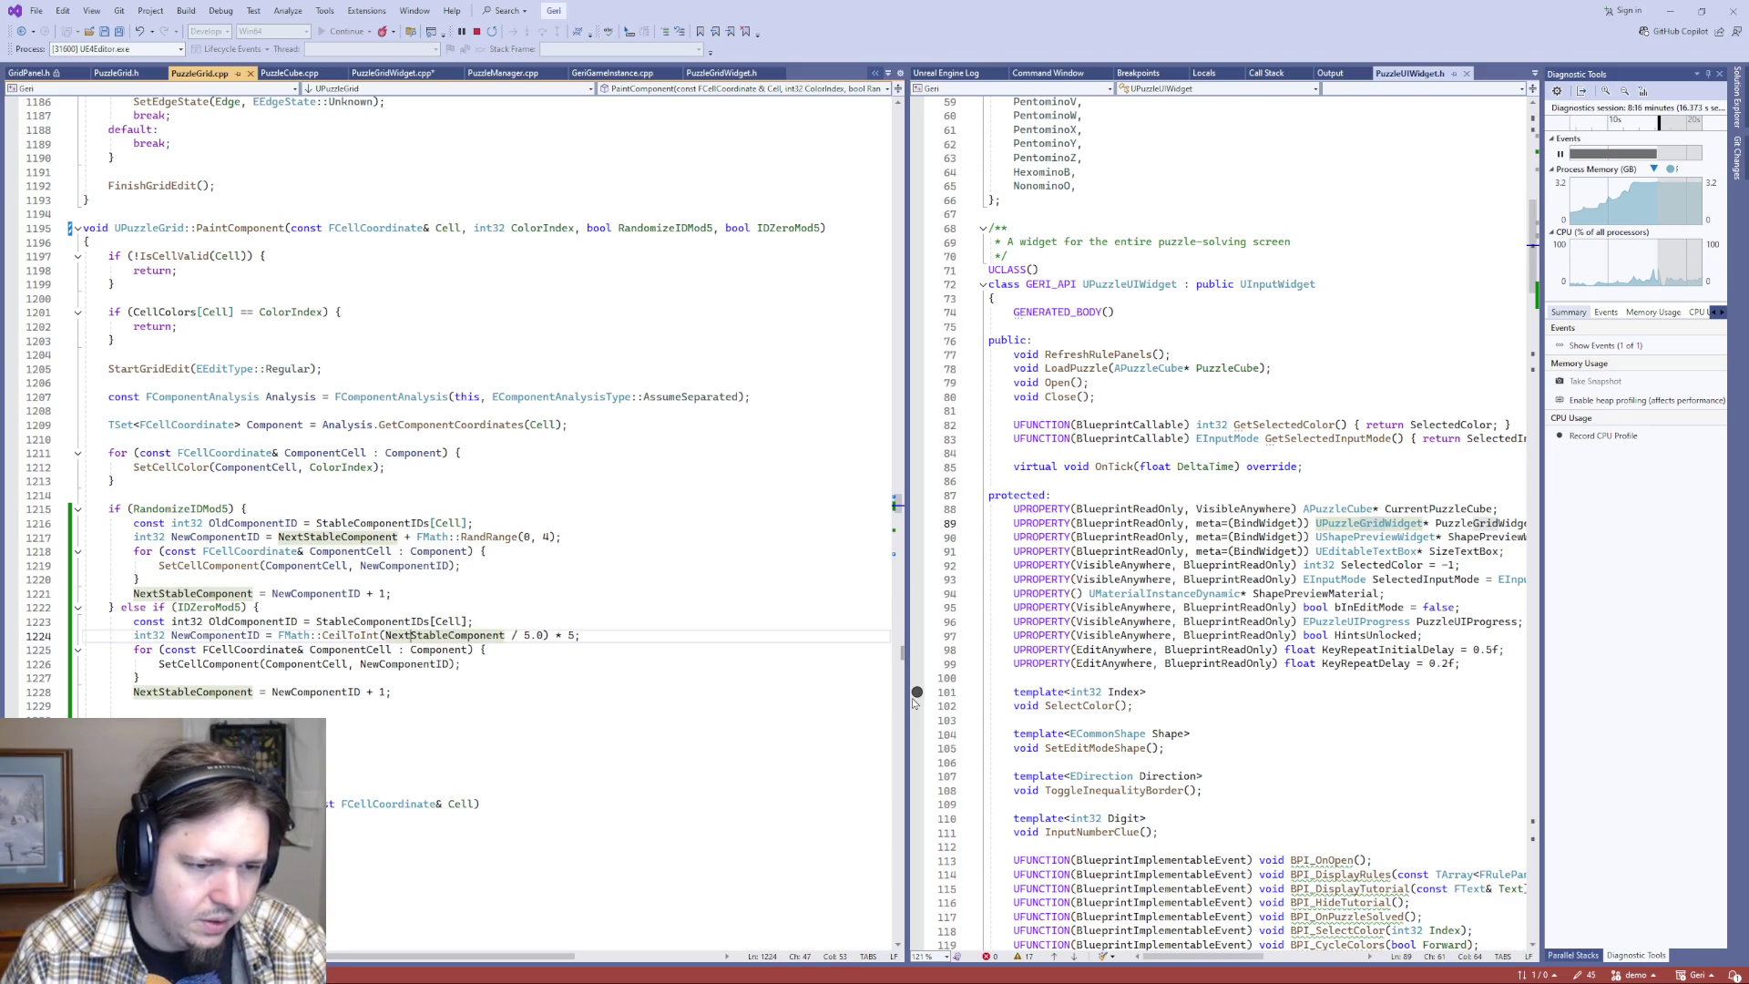
{"action": "double_click", "coordinate": [432, 635]}
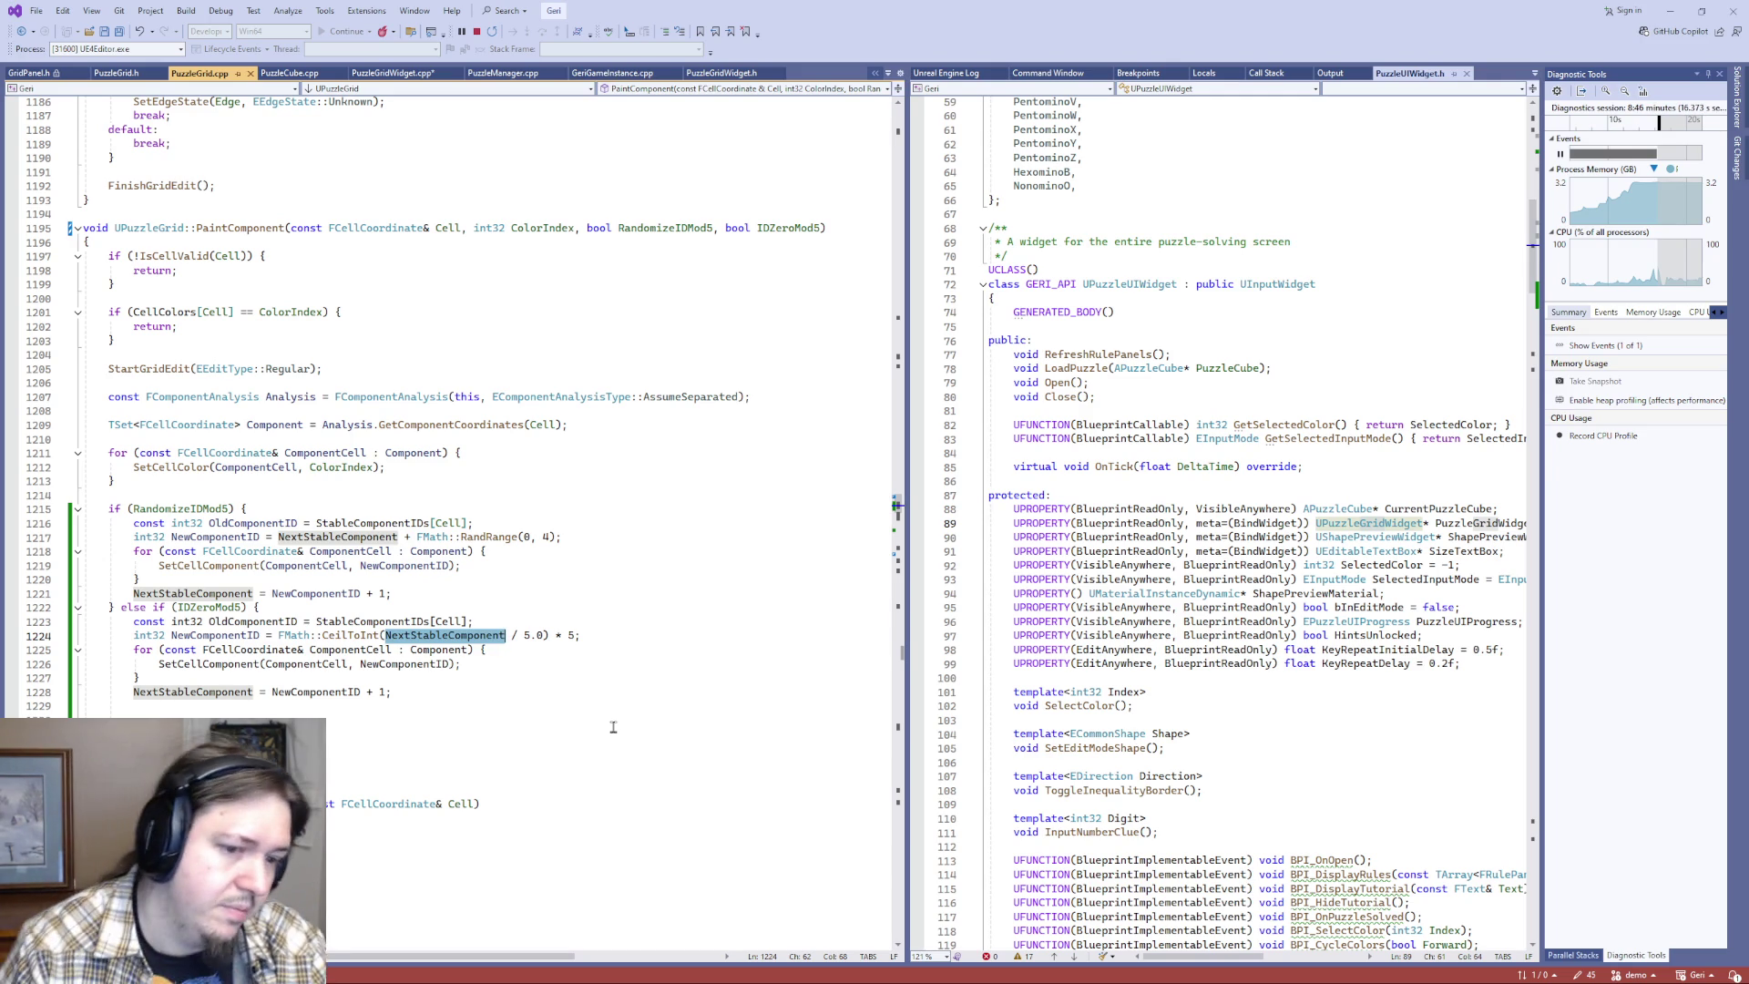
{"action": "double_click", "coordinate": [533, 635]}
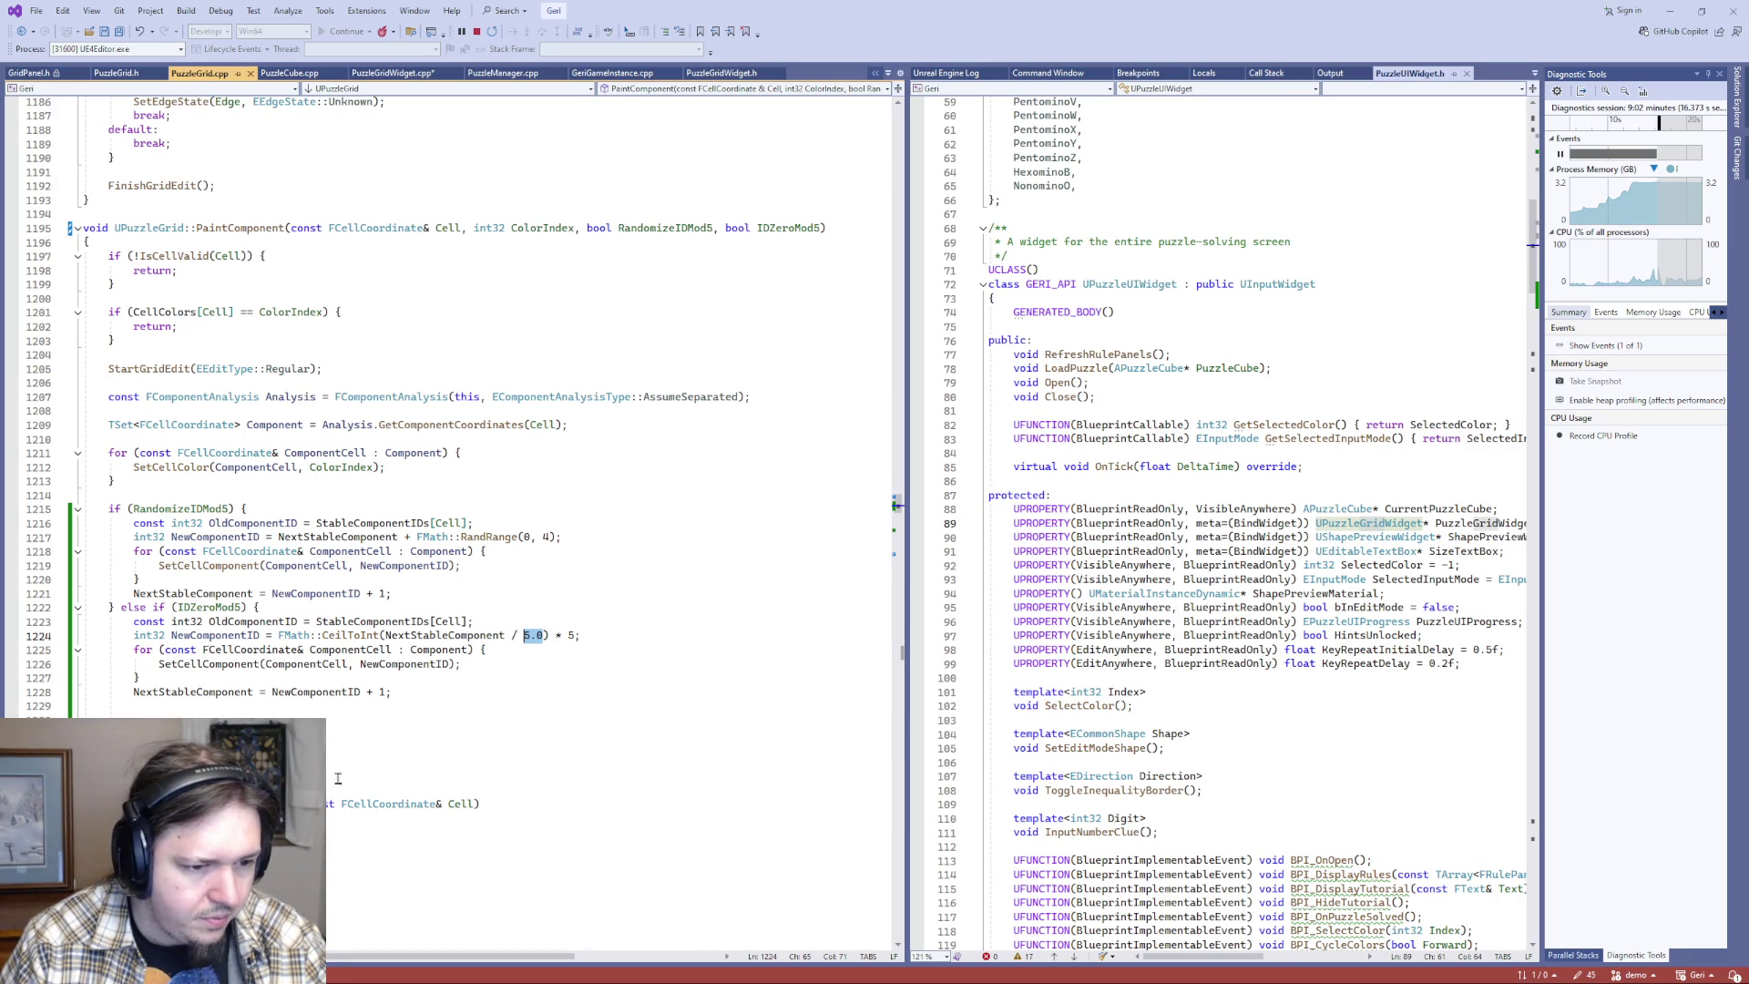
{"action": "left_click", "coordinate": [557, 696]}
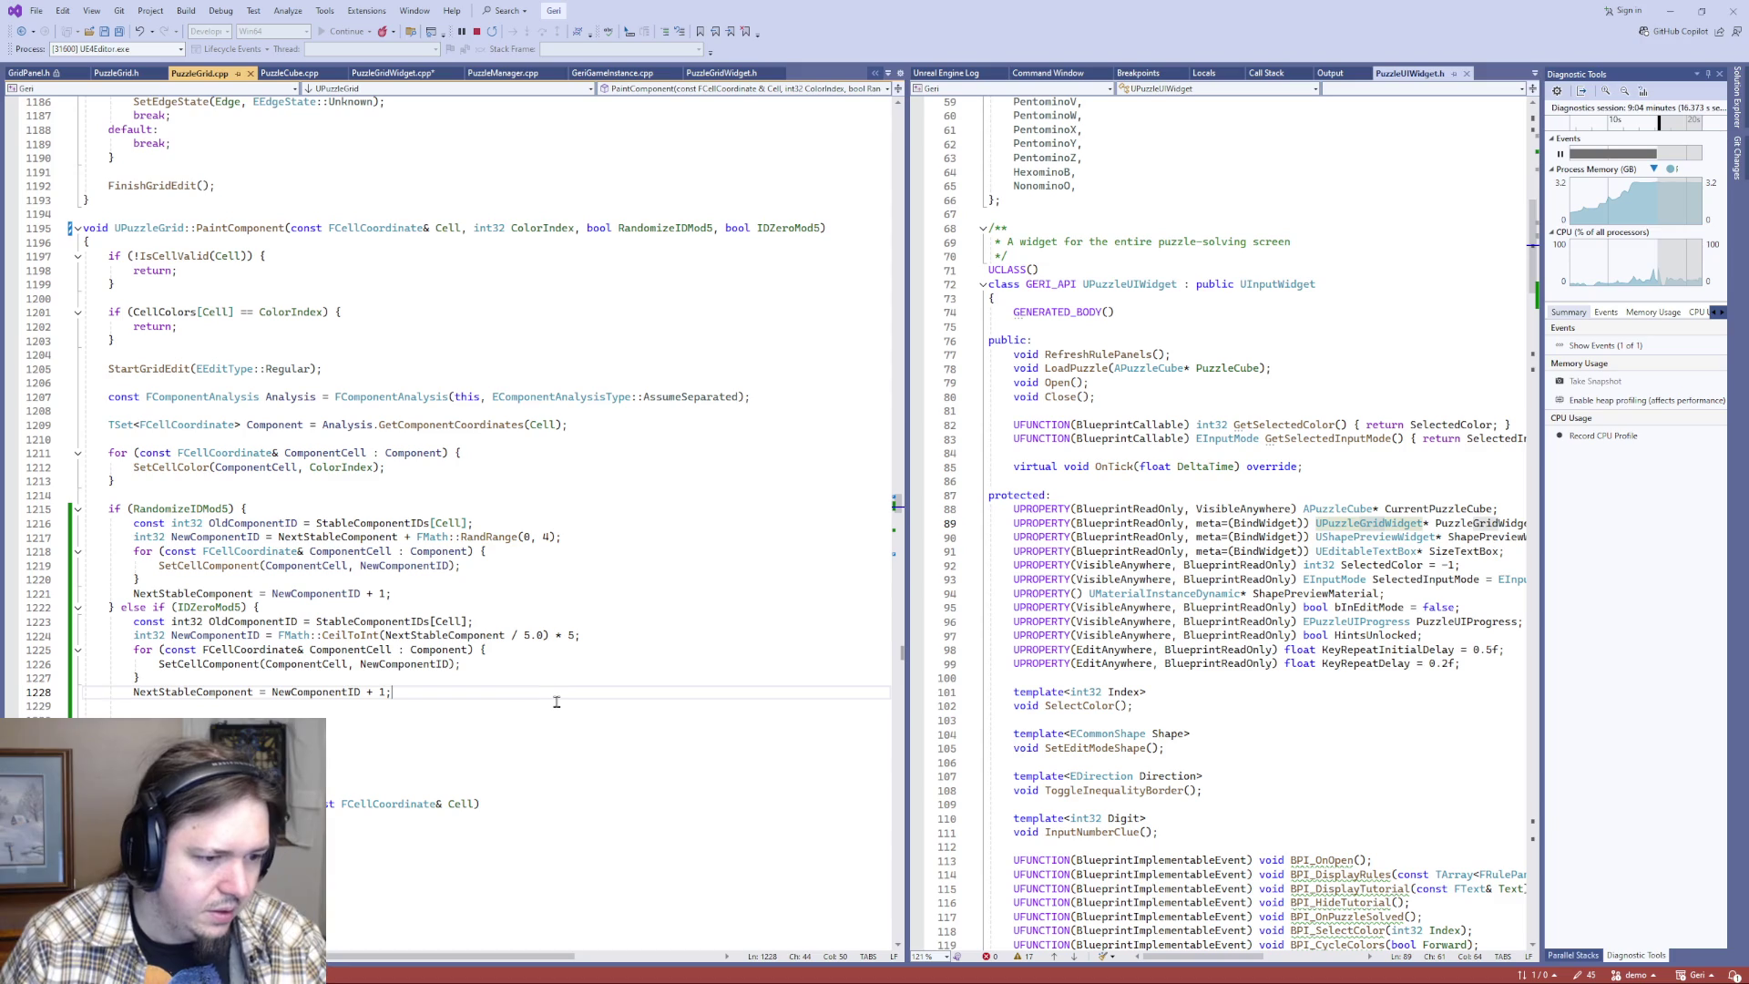
{"action": "key", "text": "Delete"}
{"action": "key", "text": "Delete"}
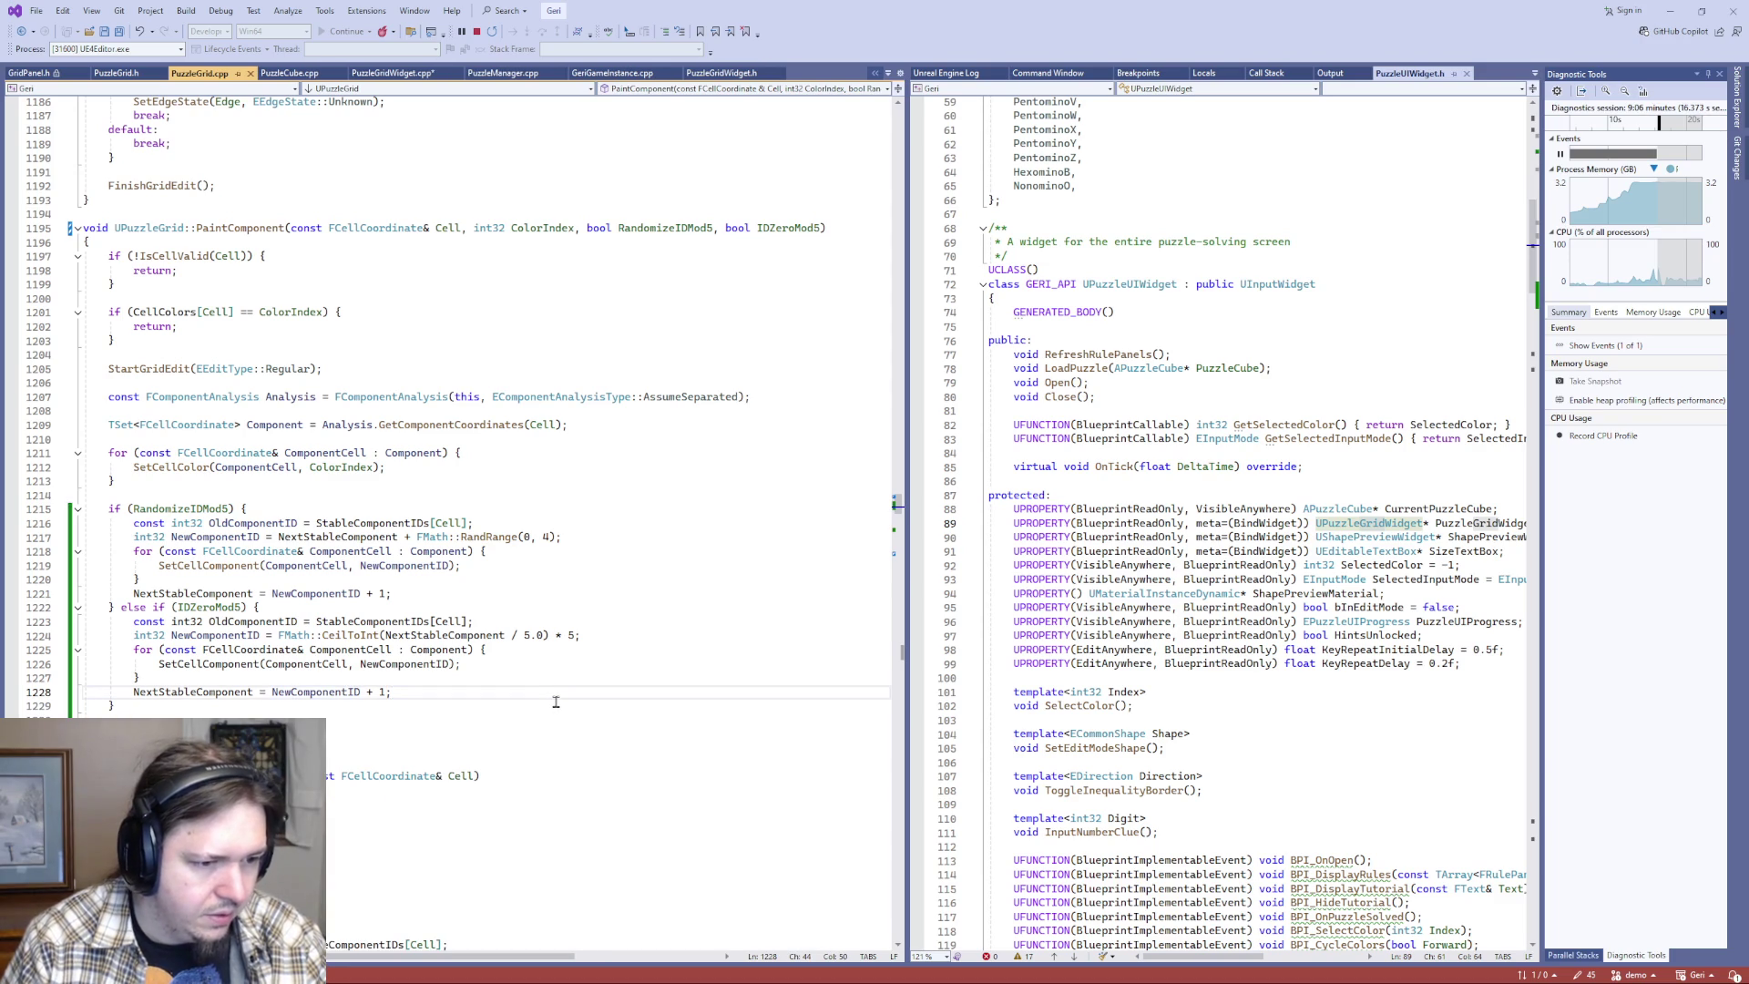
{"action": "left_click", "coordinate": [187, 606]}
- Save PuzzleGridWidget.cpp with the IDZeroMod5 argument and build the solution with Ctrl+Shift+B
{"action": "left_click", "coordinate": [451, 583]}
{"action": "key", "text": "ctrl+Tab"}
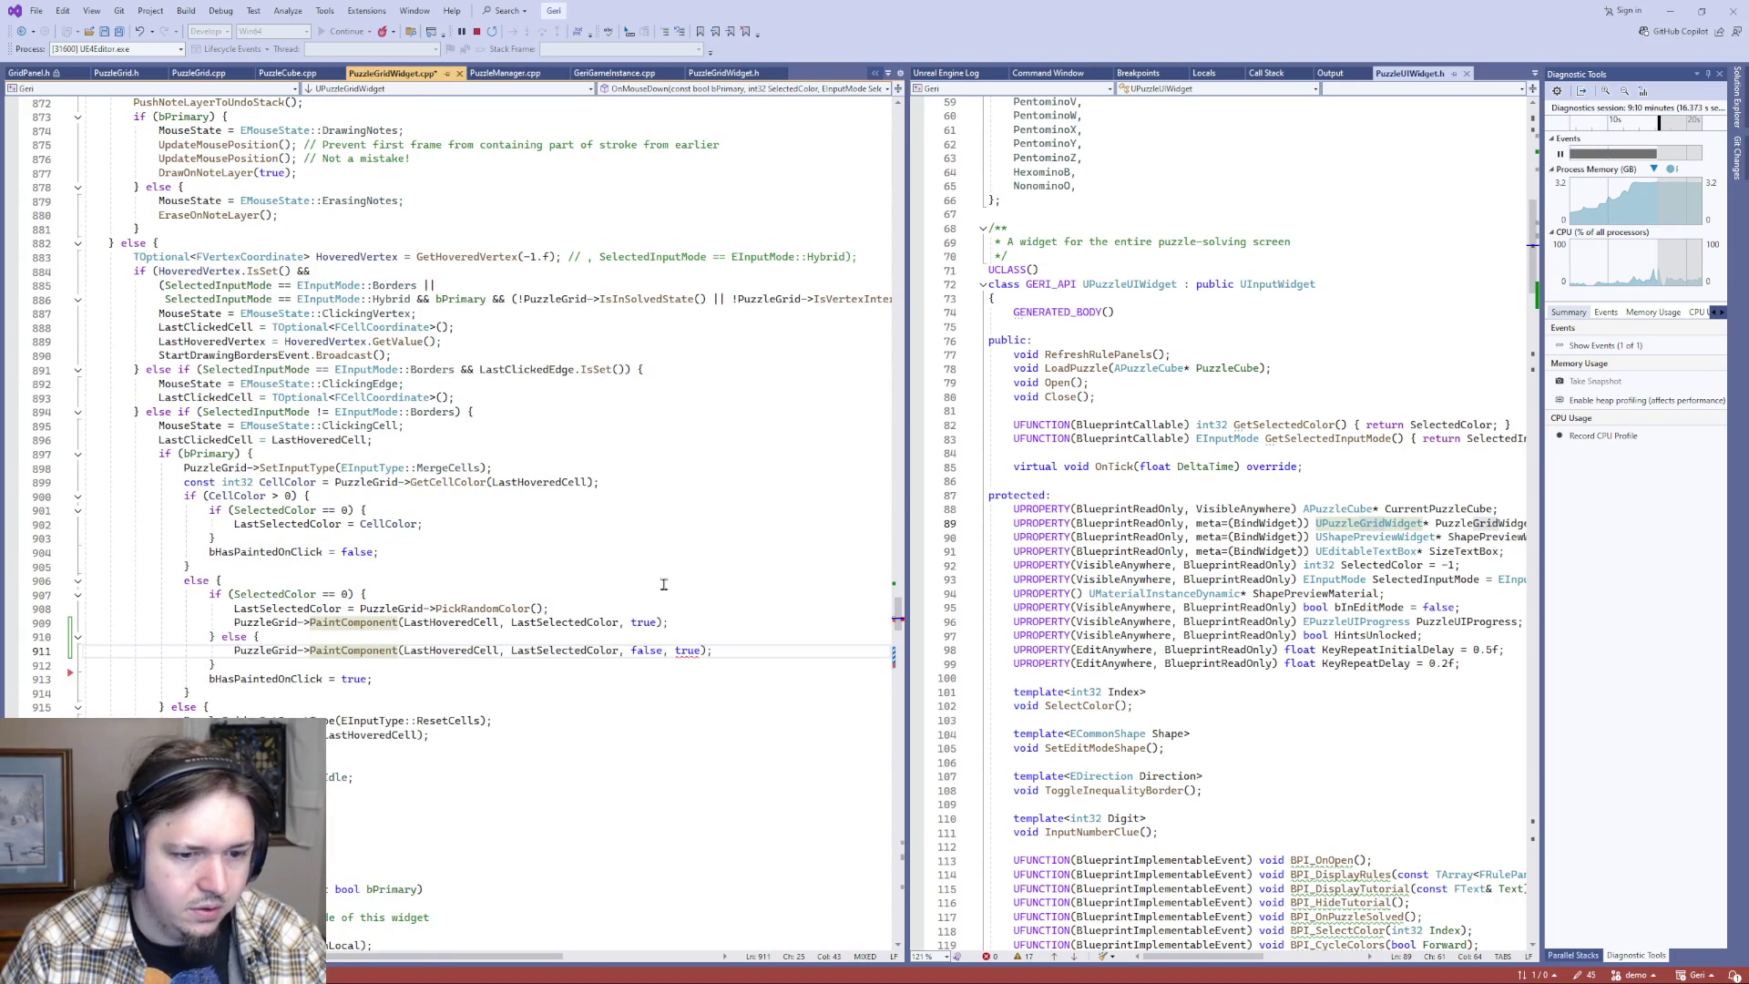
{"action": "key", "text": "ctrl+s"}
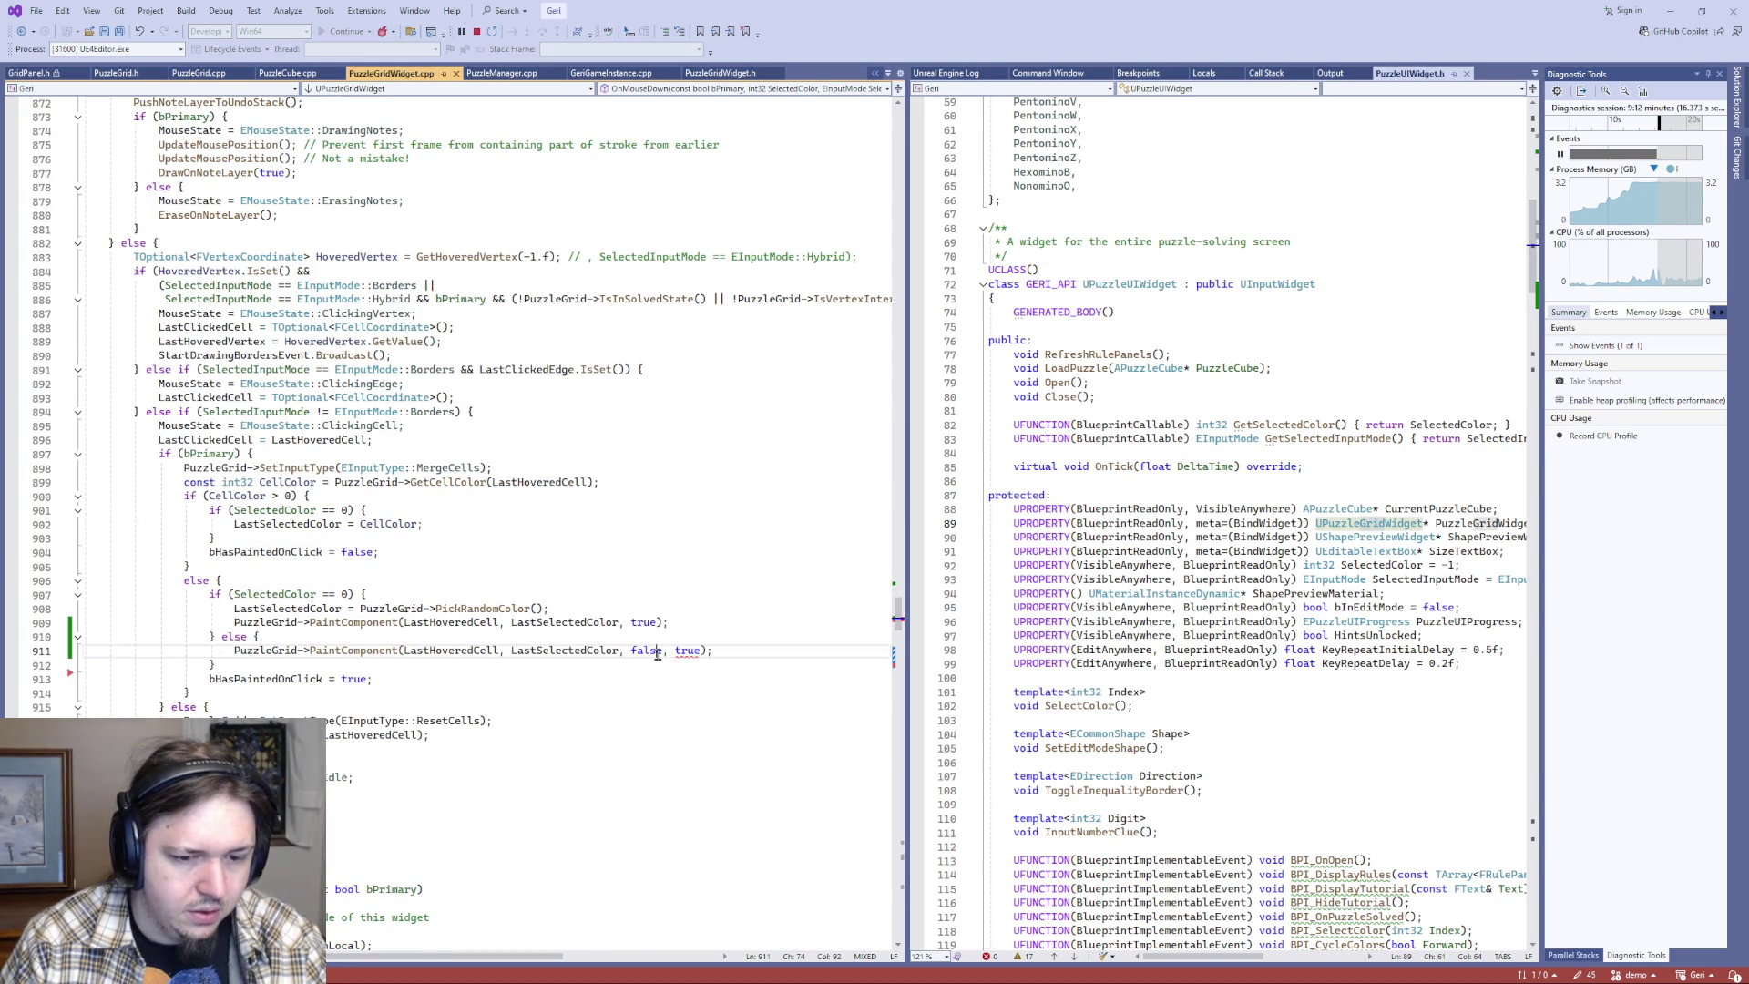
{"action": "left_click", "coordinate": [682, 650]}
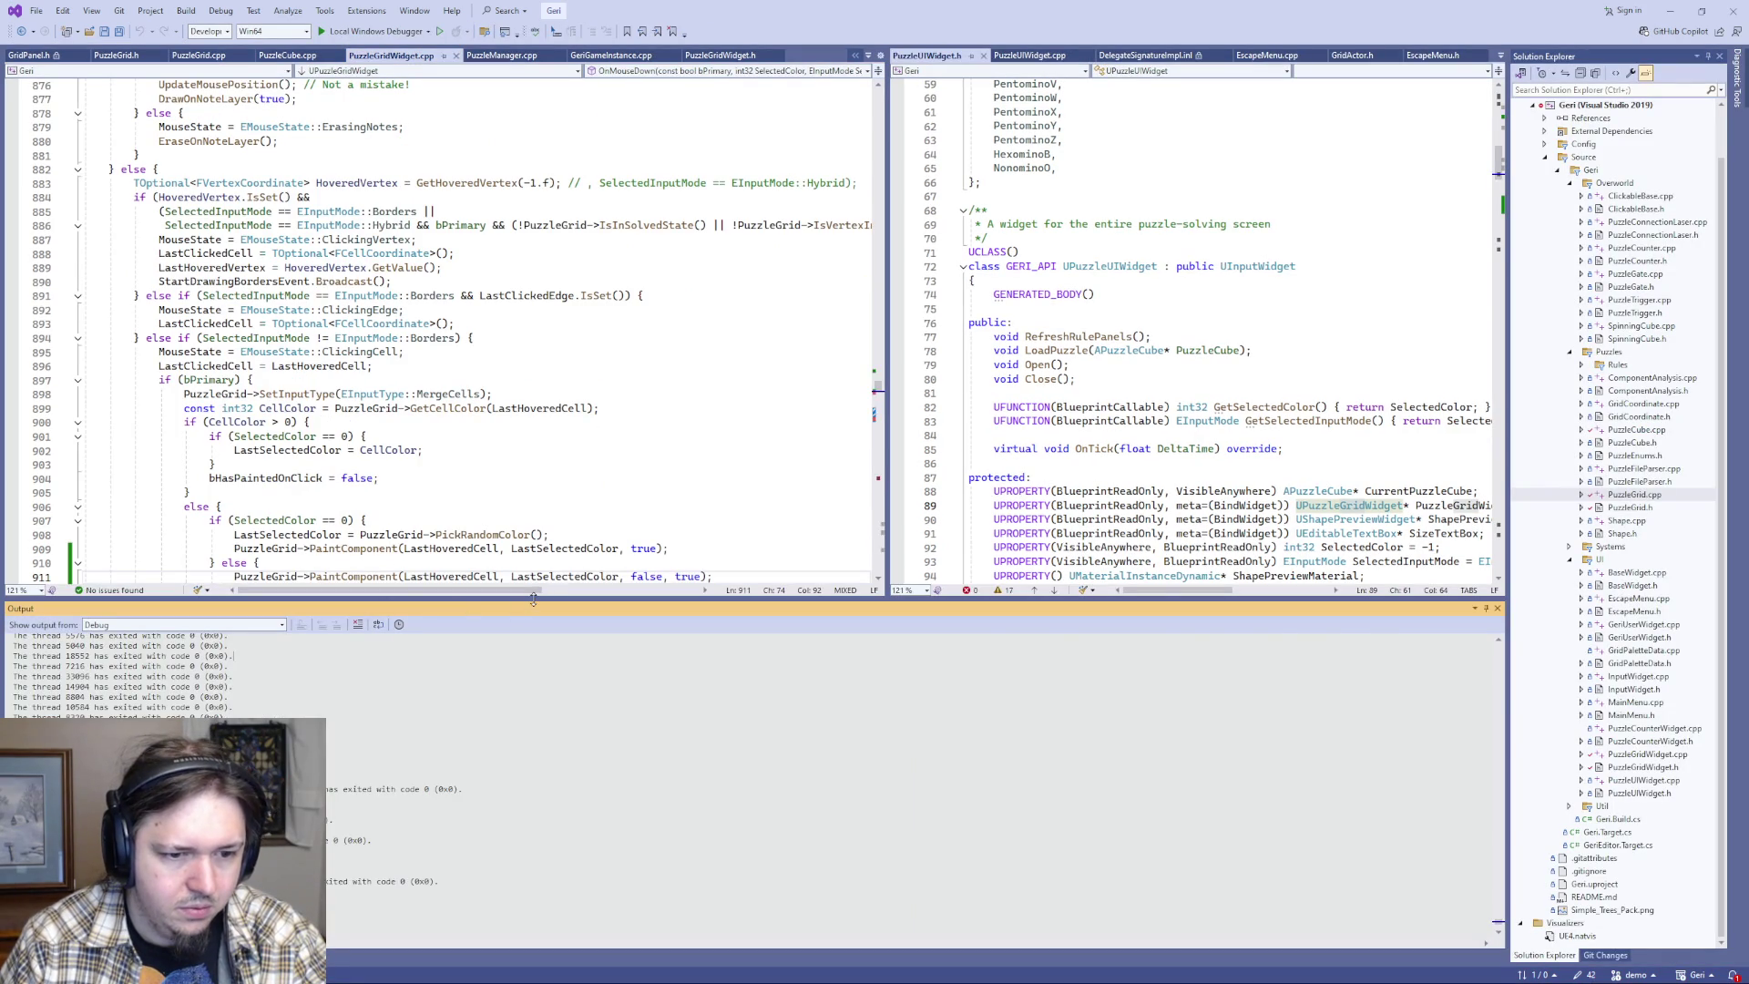
{"action": "left_click", "coordinate": [499, 605]}
{"action": "key", "text": "ctrl+shift+b"}
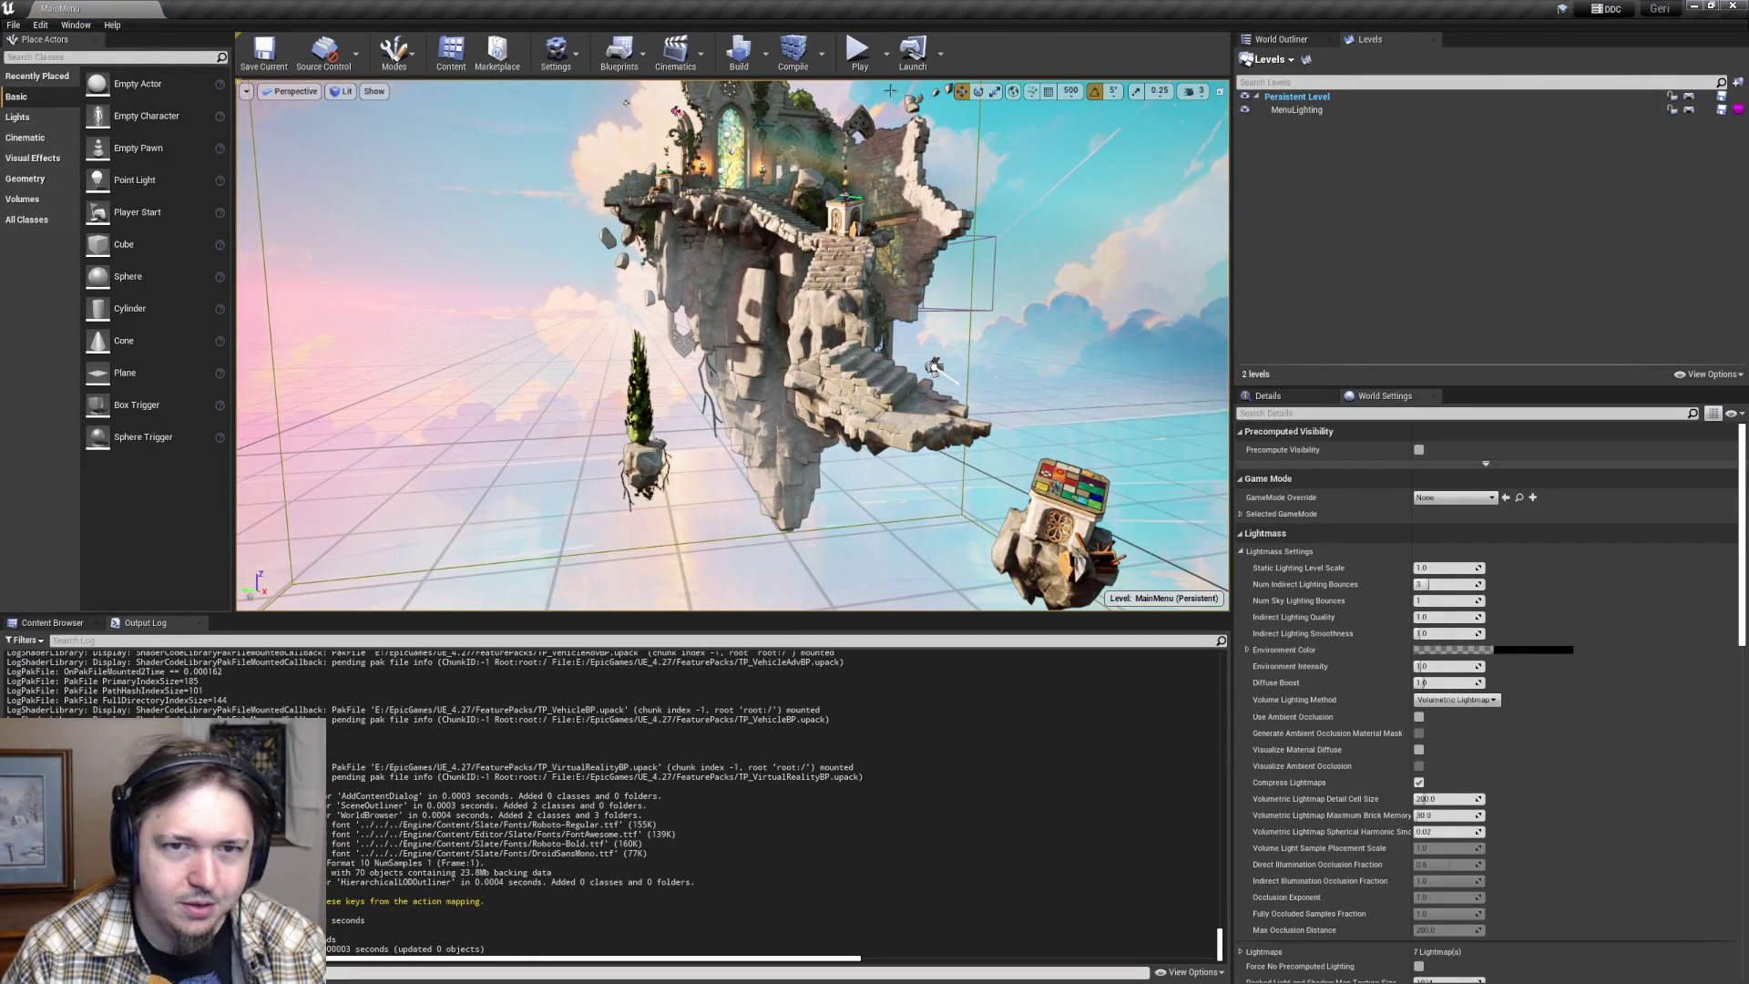
- Start Play in Editor, continue past the Visual Studio breakpoint, and load the '8 solved' save
{"action": "left_click", "coordinate": [860, 50]}
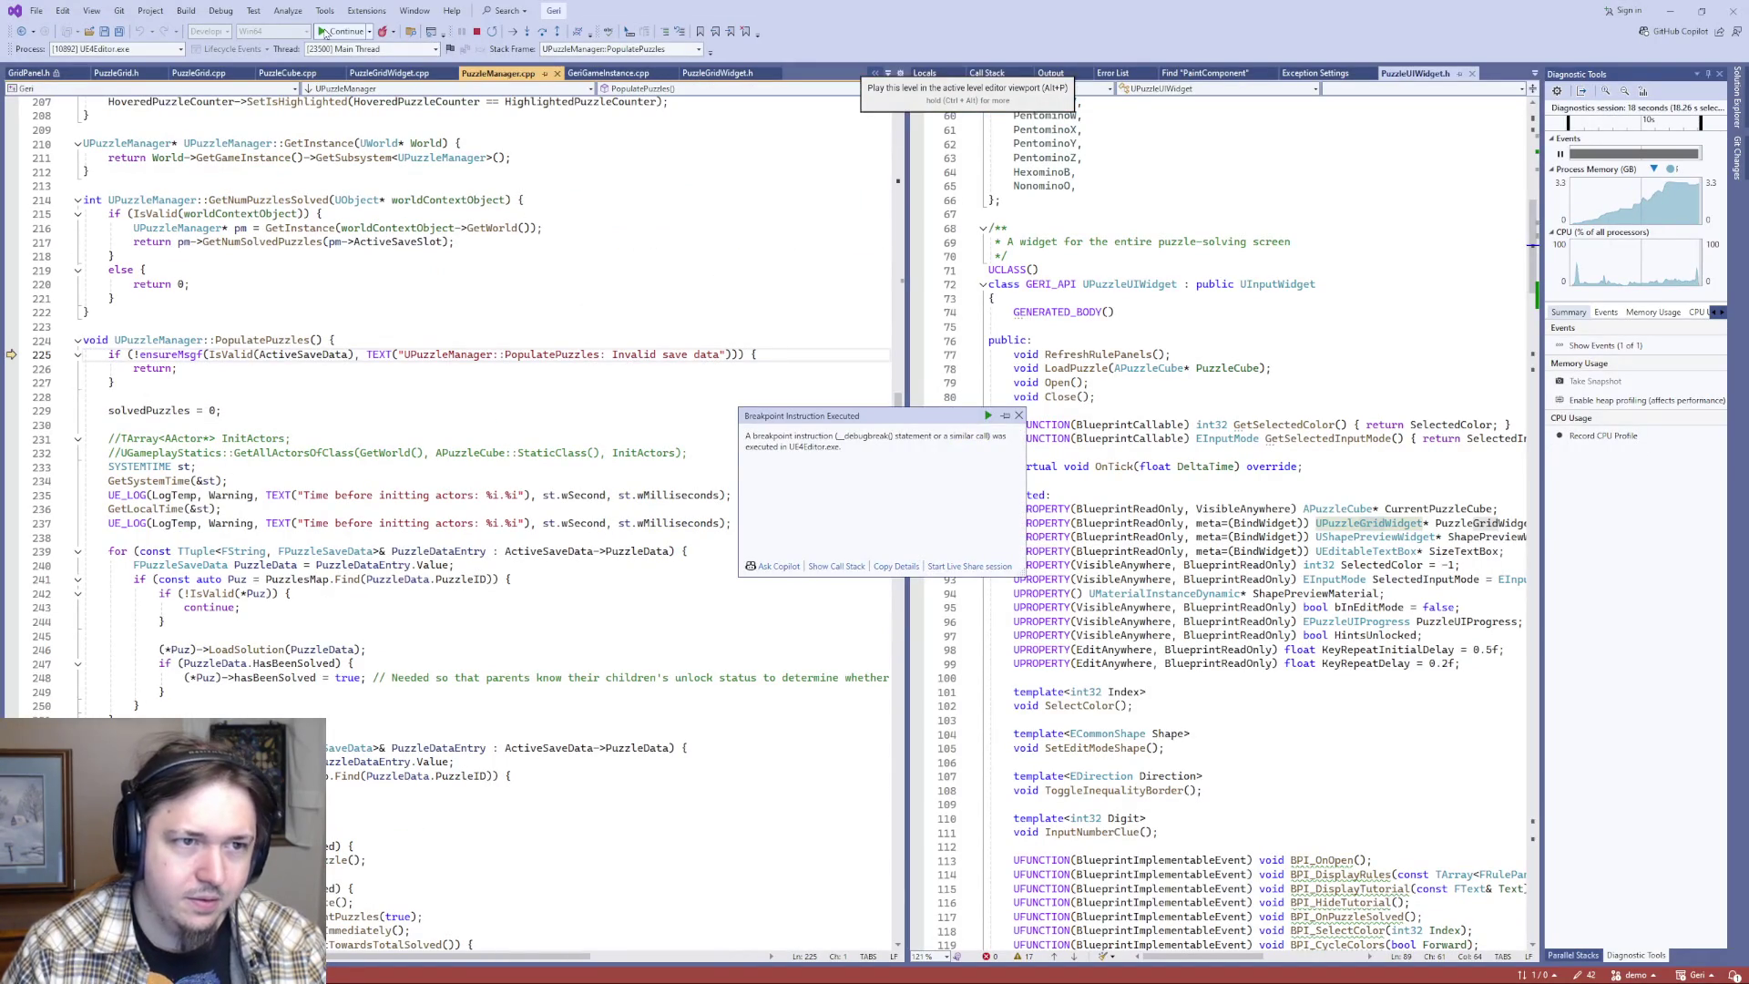
{"action": "left_click", "coordinate": [346, 31]}
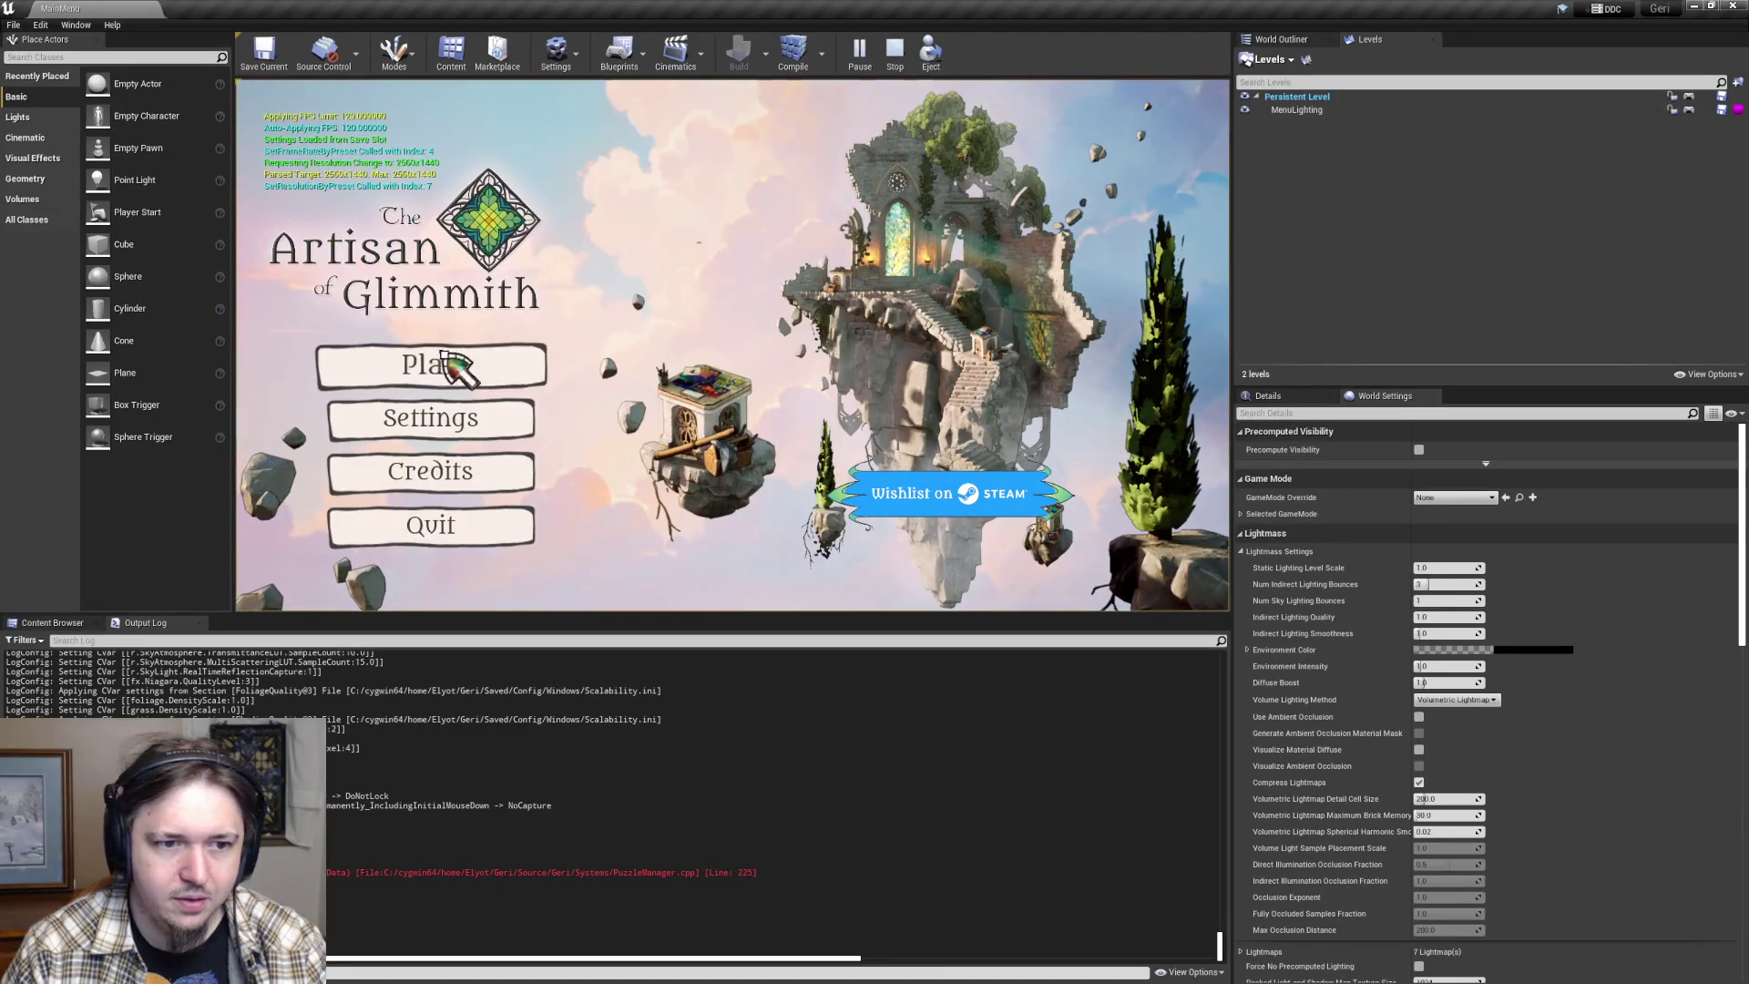
{"action": "left_click", "coordinate": [448, 360]}
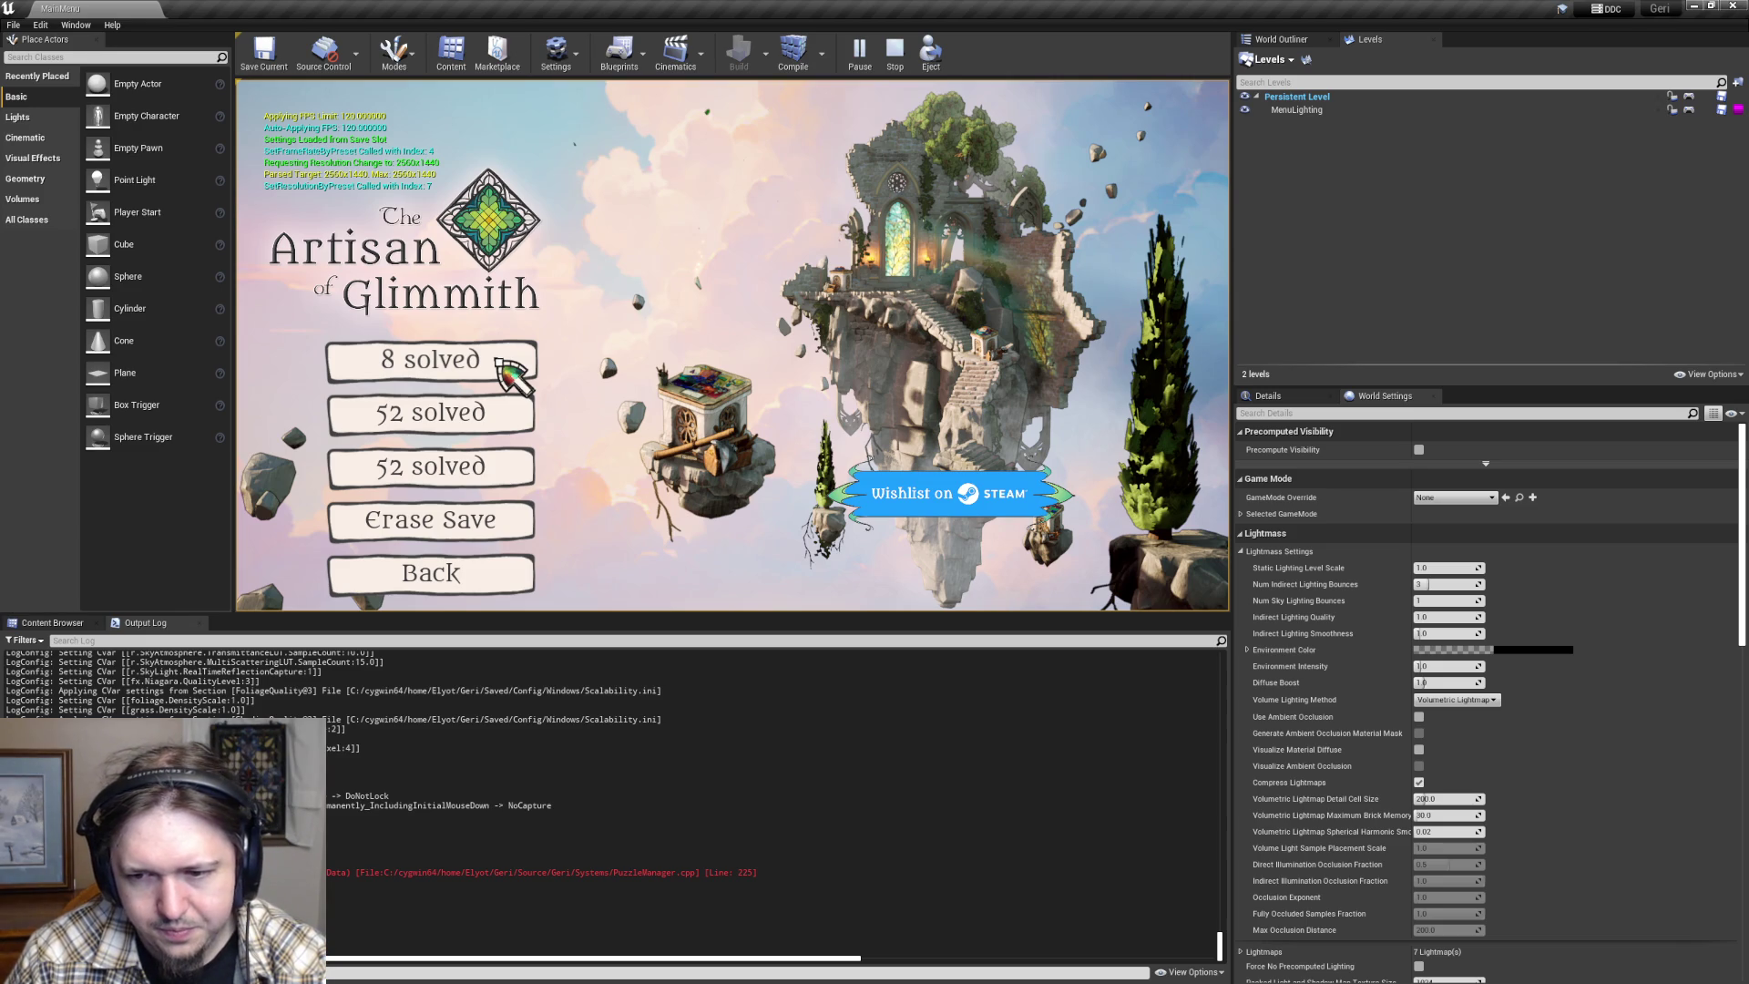
{"action": "left_click", "coordinate": [499, 360]}
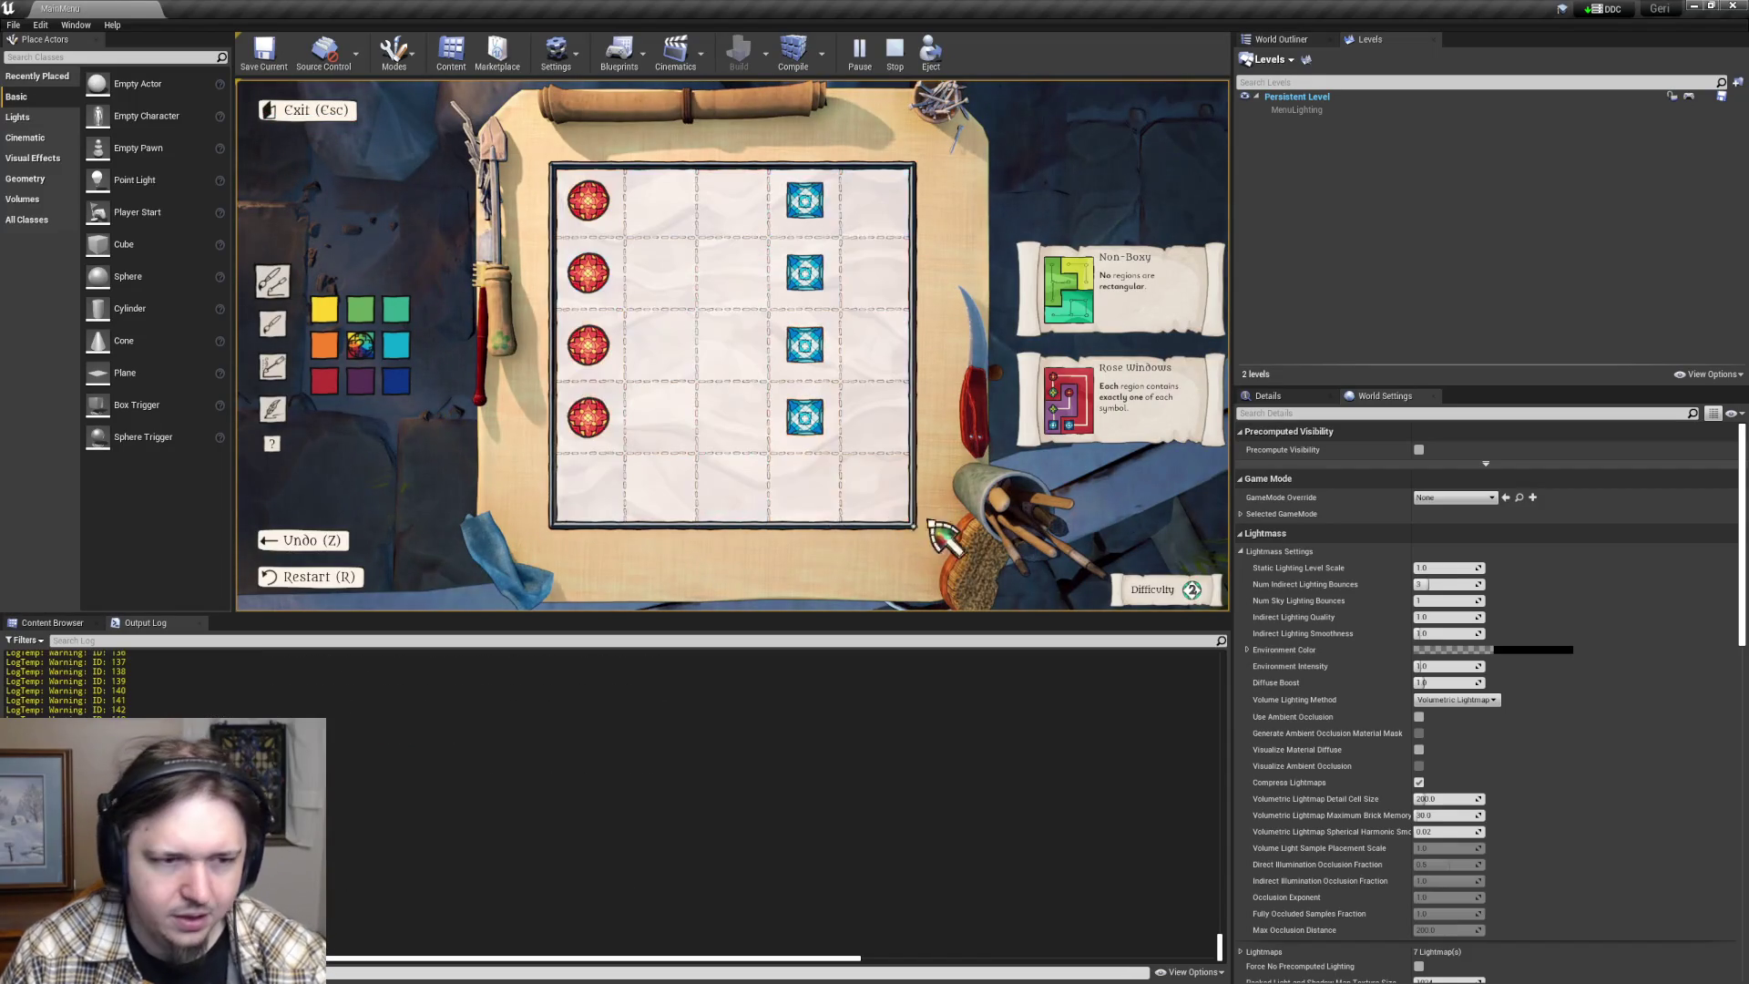
{"action": "left_click", "coordinate": [324, 380]}
{"action": "left_click", "coordinate": [608, 204]}
{"action": "mouse_move", "coordinate": [610, 206]}
{"action": "left_mouse_down"}
{"action": "mouse_move", "coordinate": [878, 215]}
{"action": "mouse_move", "coordinate": [796, 273]}
{"action": "mouse_move", "coordinate": [654, 272]}
{"action": "mouse_move", "coordinate": [593, 343]}
{"action": "mouse_move", "coordinate": [882, 374]}
{"action": "mouse_move", "coordinate": [734, 424]}
{"action": "mouse_move", "coordinate": [600, 420]}
{"action": "mouse_move", "coordinate": [664, 492]}
{"action": "mouse_move", "coordinate": [792, 500]}
{"action": "mouse_move", "coordinate": [847, 494]}
{"action": "mouse_move", "coordinate": [644, 488]}
{"action": "mouse_move", "coordinate": [931, 410]}
{"action": "mouse_move", "coordinate": [635, 302]}
{"action": "mouse_move", "coordinate": [742, 273]}
{"action": "mouse_move", "coordinate": [859, 281]}
{"action": "mouse_move", "coordinate": [645, 276]}
{"action": "mouse_move", "coordinate": [680, 289]}
{"action": "mouse_move", "coordinate": [719, 194]}
{"action": "mouse_move", "coordinate": [812, 242]}
{"action": "mouse_move", "coordinate": [905, 215]}
{"action": "mouse_move", "coordinate": [597, 353]}
{"action": "mouse_move", "coordinate": [774, 348]}
{"action": "mouse_move", "coordinate": [871, 390]}
{"action": "mouse_move", "coordinate": [698, 535]}
{"action": "mouse_move", "coordinate": [705, 491]}
{"action": "mouse_move", "coordinate": [878, 500]}
{"action": "mouse_move", "coordinate": [605, 488]}
{"action": "mouse_move", "coordinate": [637, 437]}
{"action": "mouse_move", "coordinate": [337, 386]}
{"action": "left_mouse_up"}
{"action": "left_click", "coordinate": [360, 383]}
{"action": "left_click", "coordinate": [662, 369]}
{"action": "mouse_move", "coordinate": [674, 419]}
{"action": "left_mouse_down"}
{"action": "mouse_move", "coordinate": [664, 370]}
{"action": "mouse_move", "coordinate": [874, 429]}
{"action": "mouse_move", "coordinate": [905, 476]}
{"action": "mouse_move", "coordinate": [597, 312]}
{"action": "mouse_move", "coordinate": [608, 381]}
{"action": "left_mouse_up"}
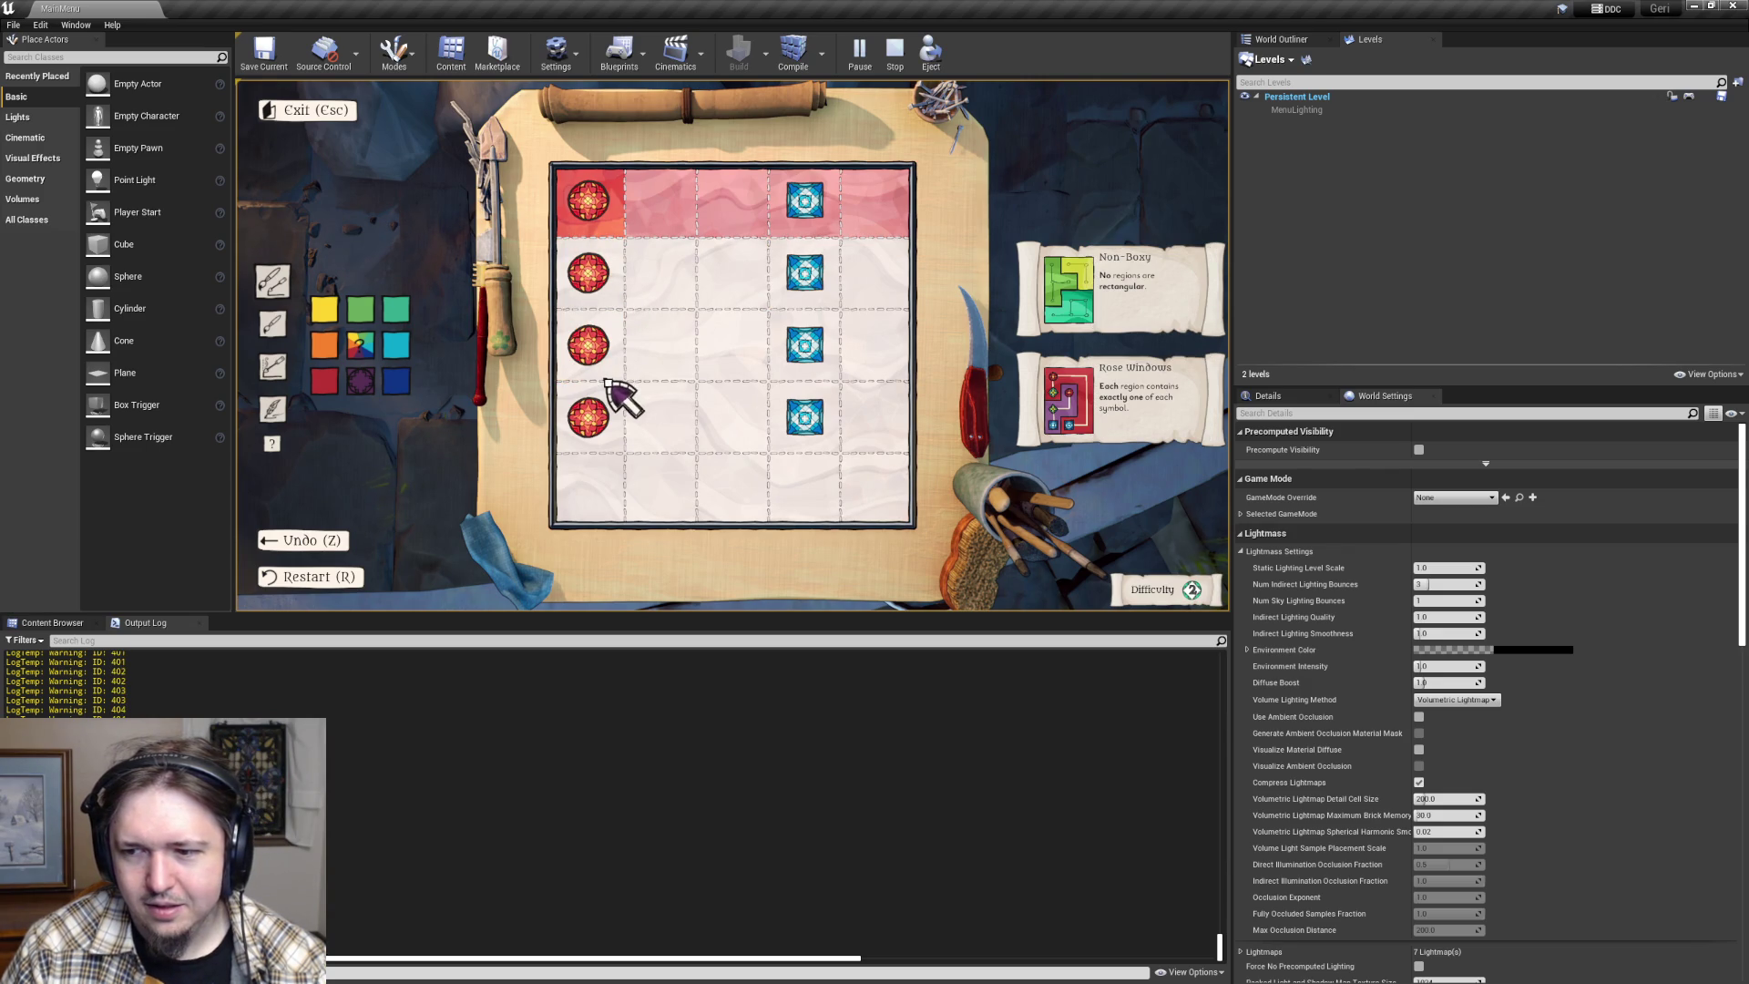
{"action": "mouse_move", "coordinate": [605, 343]}
{"action": "left_mouse_down"}
{"action": "mouse_move", "coordinate": [598, 227]}
{"action": "mouse_move", "coordinate": [889, 273]}
{"action": "left_mouse_up"}
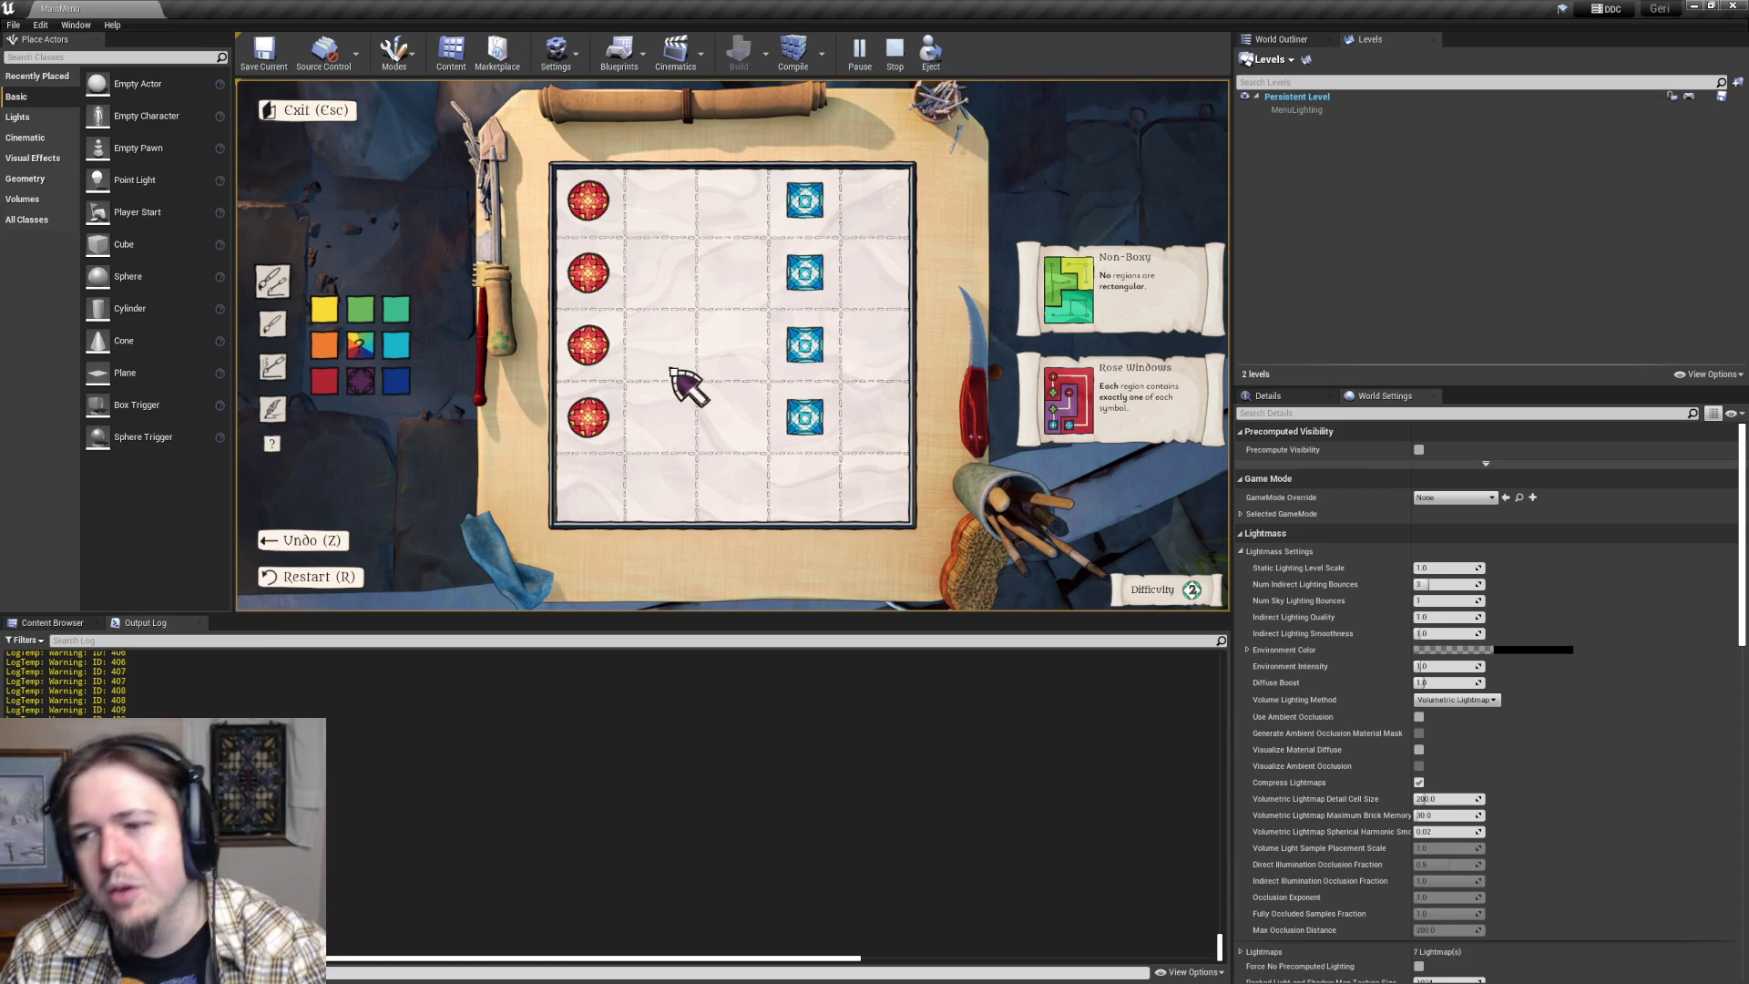
- Paint the top-left cell purple and row 3, column 2 dark blue
{"action": "left_click", "coordinate": [596, 196]}
{"action": "mouse_move", "coordinate": [648, 289]}
{"action": "left_mouse_down"}
{"action": "mouse_move", "coordinate": [769, 227]}
{"action": "mouse_move", "coordinate": [734, 336]}
{"action": "mouse_move", "coordinate": [675, 364]}
{"action": "mouse_move", "coordinate": [745, 353]}
{"action": "mouse_move", "coordinate": [714, 223]}
{"action": "mouse_move", "coordinate": [586, 273]}
{"action": "left_mouse_up"}
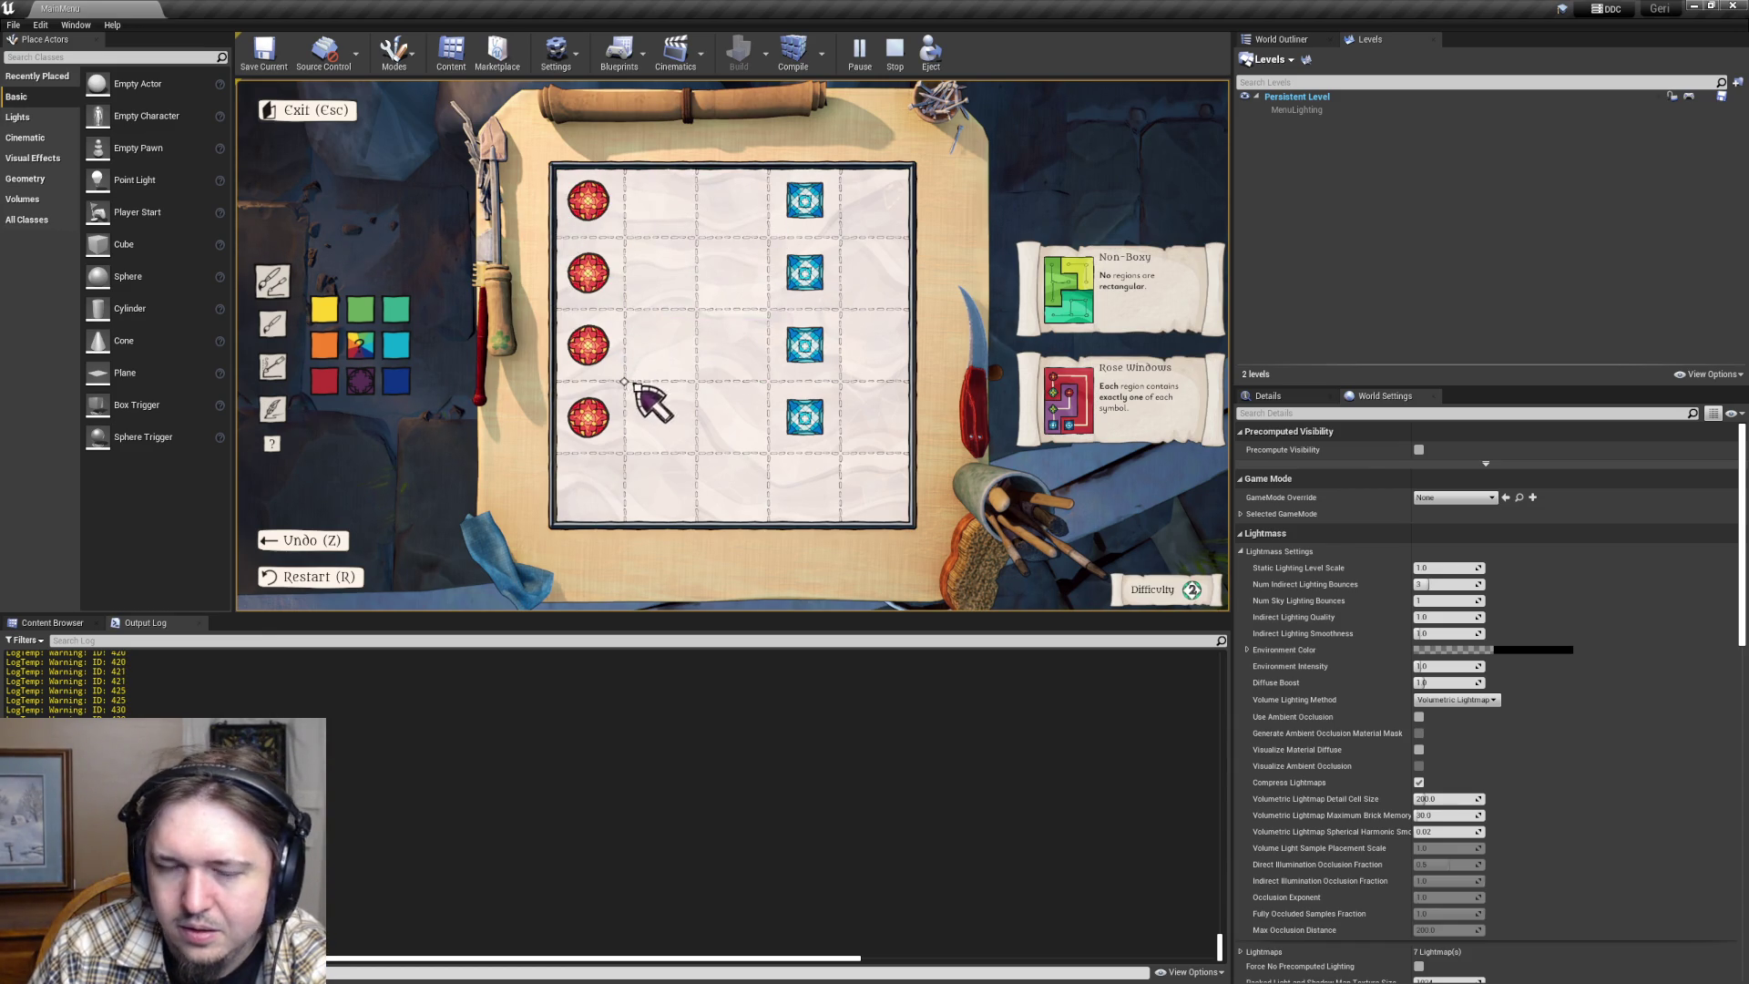
{"action": "left_click", "coordinate": [612, 196]}
{"action": "left_click", "coordinate": [405, 381]}
{"action": "left_click", "coordinate": [654, 360]}
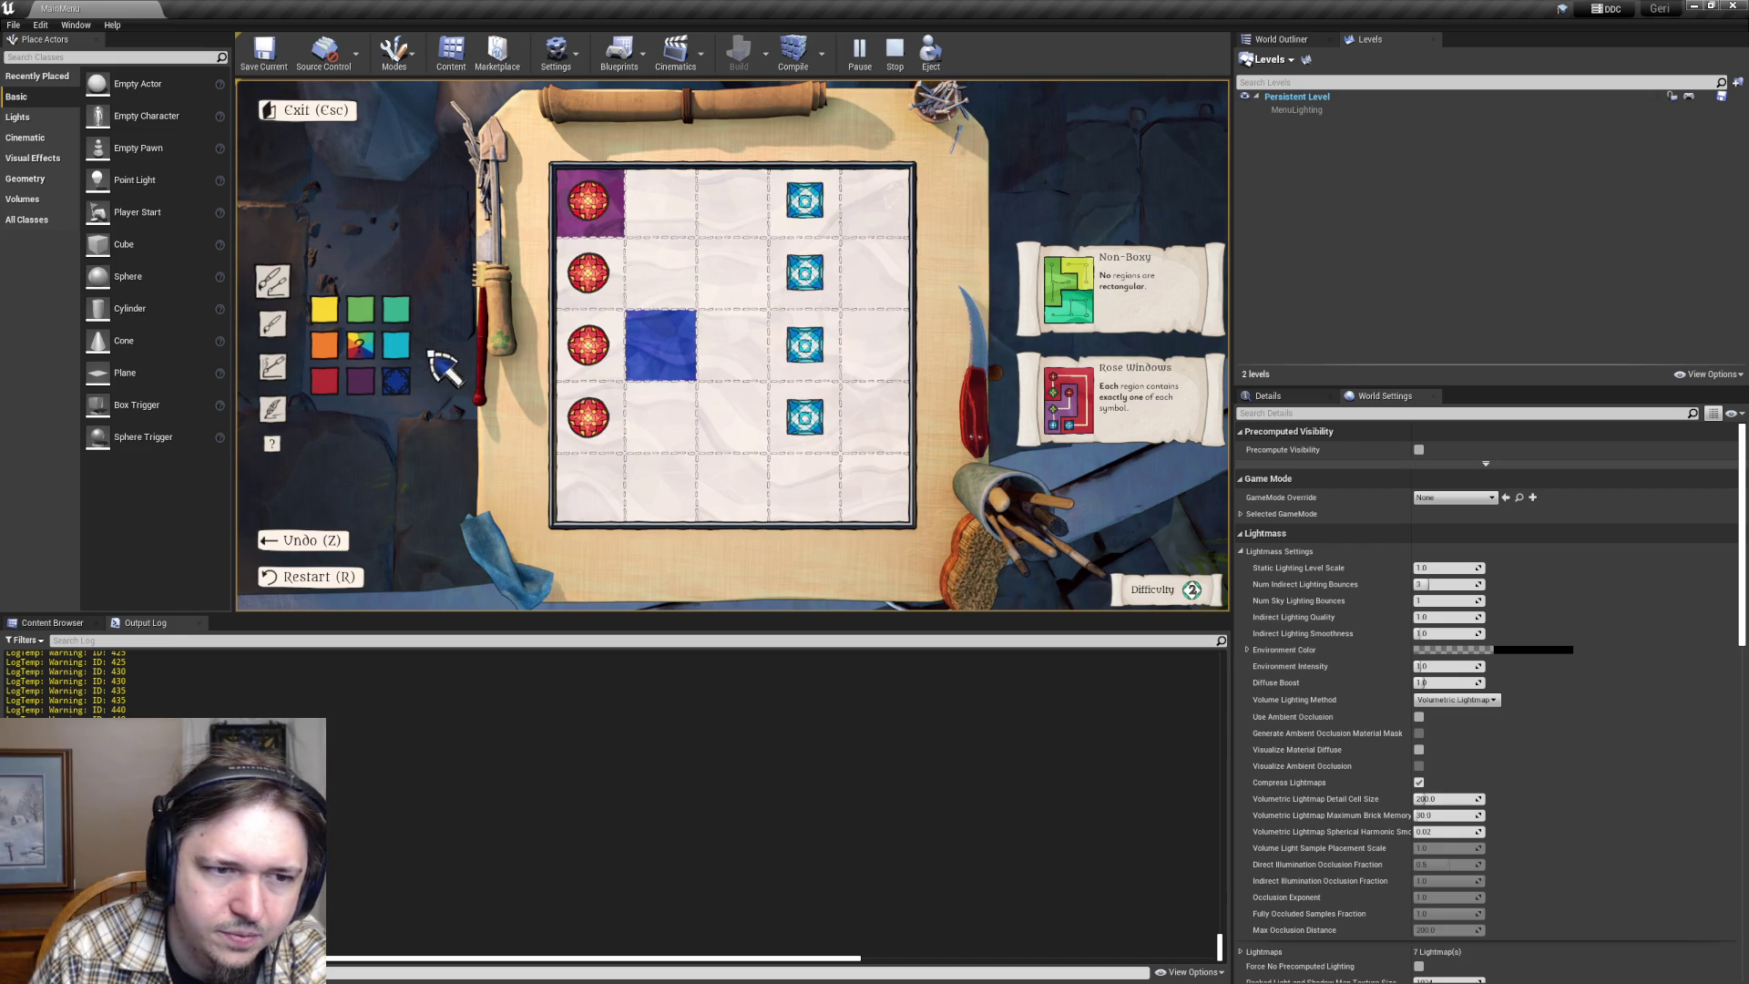
- Paint column 2 cyan, orange and red, and row 2, column 3 yellow
{"action": "left_click", "coordinate": [660, 273]}
{"action": "left_click", "coordinate": [323, 344]}
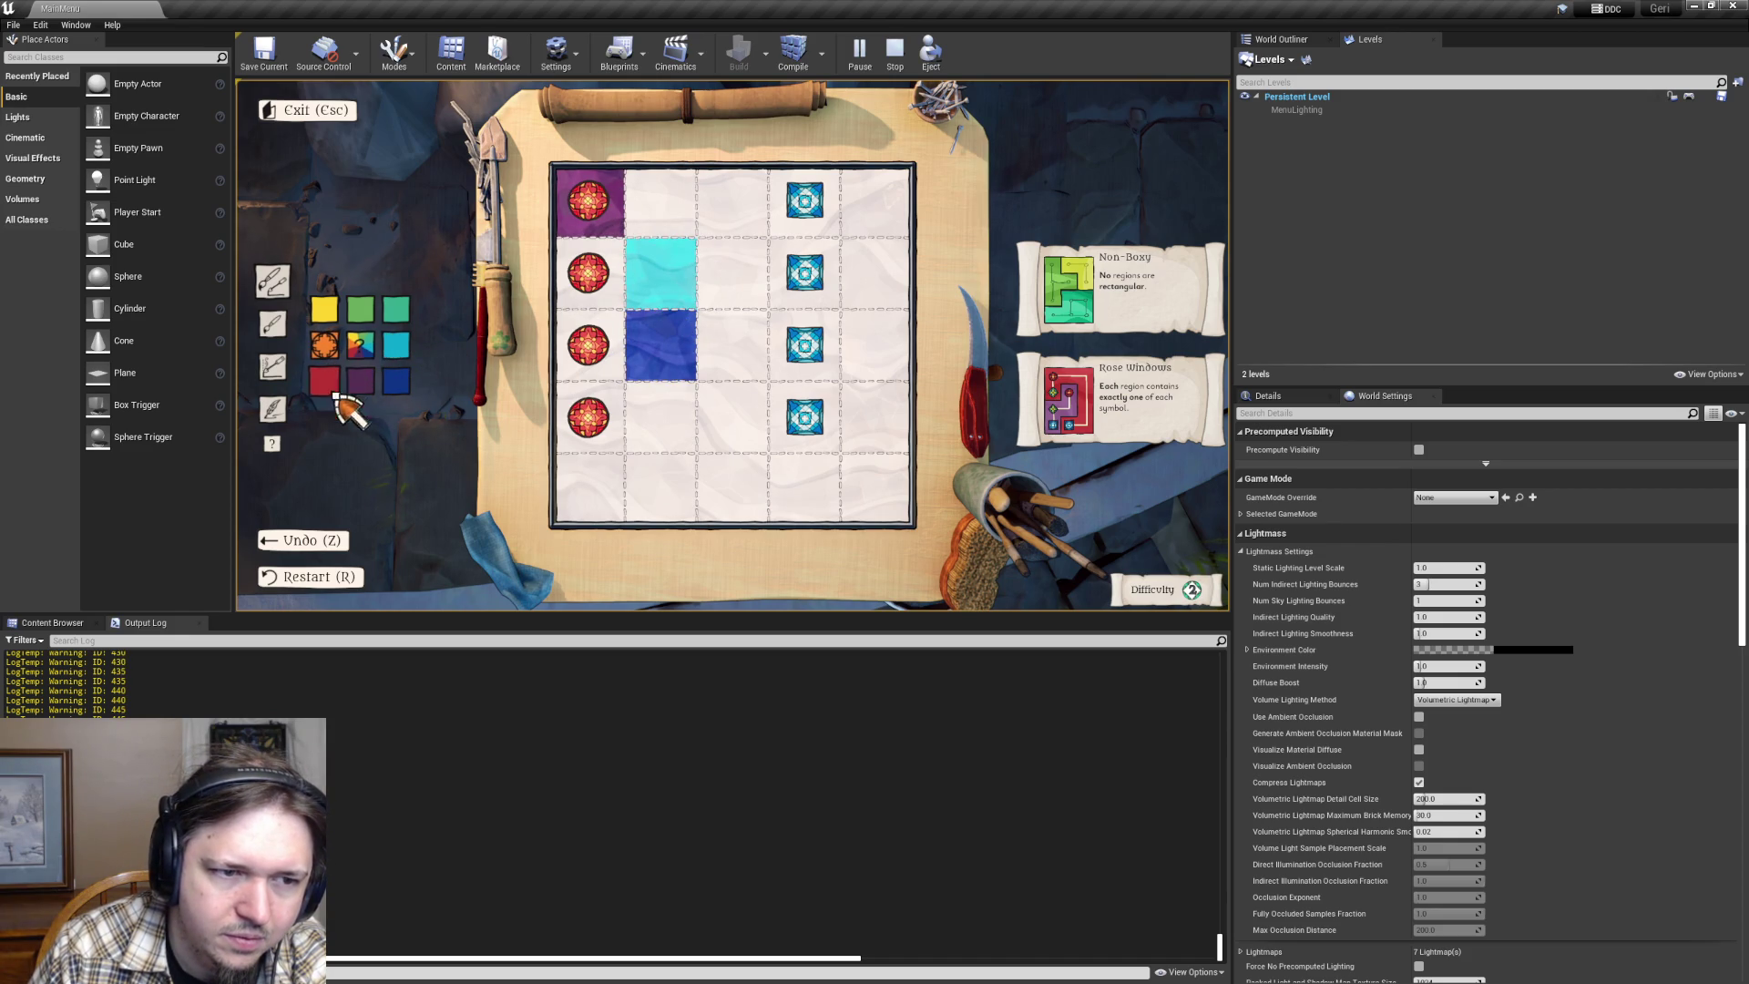
{"action": "left_click", "coordinate": [648, 430]}
{"action": "left_click", "coordinate": [326, 377]}
{"action": "left_click", "coordinate": [679, 492]}
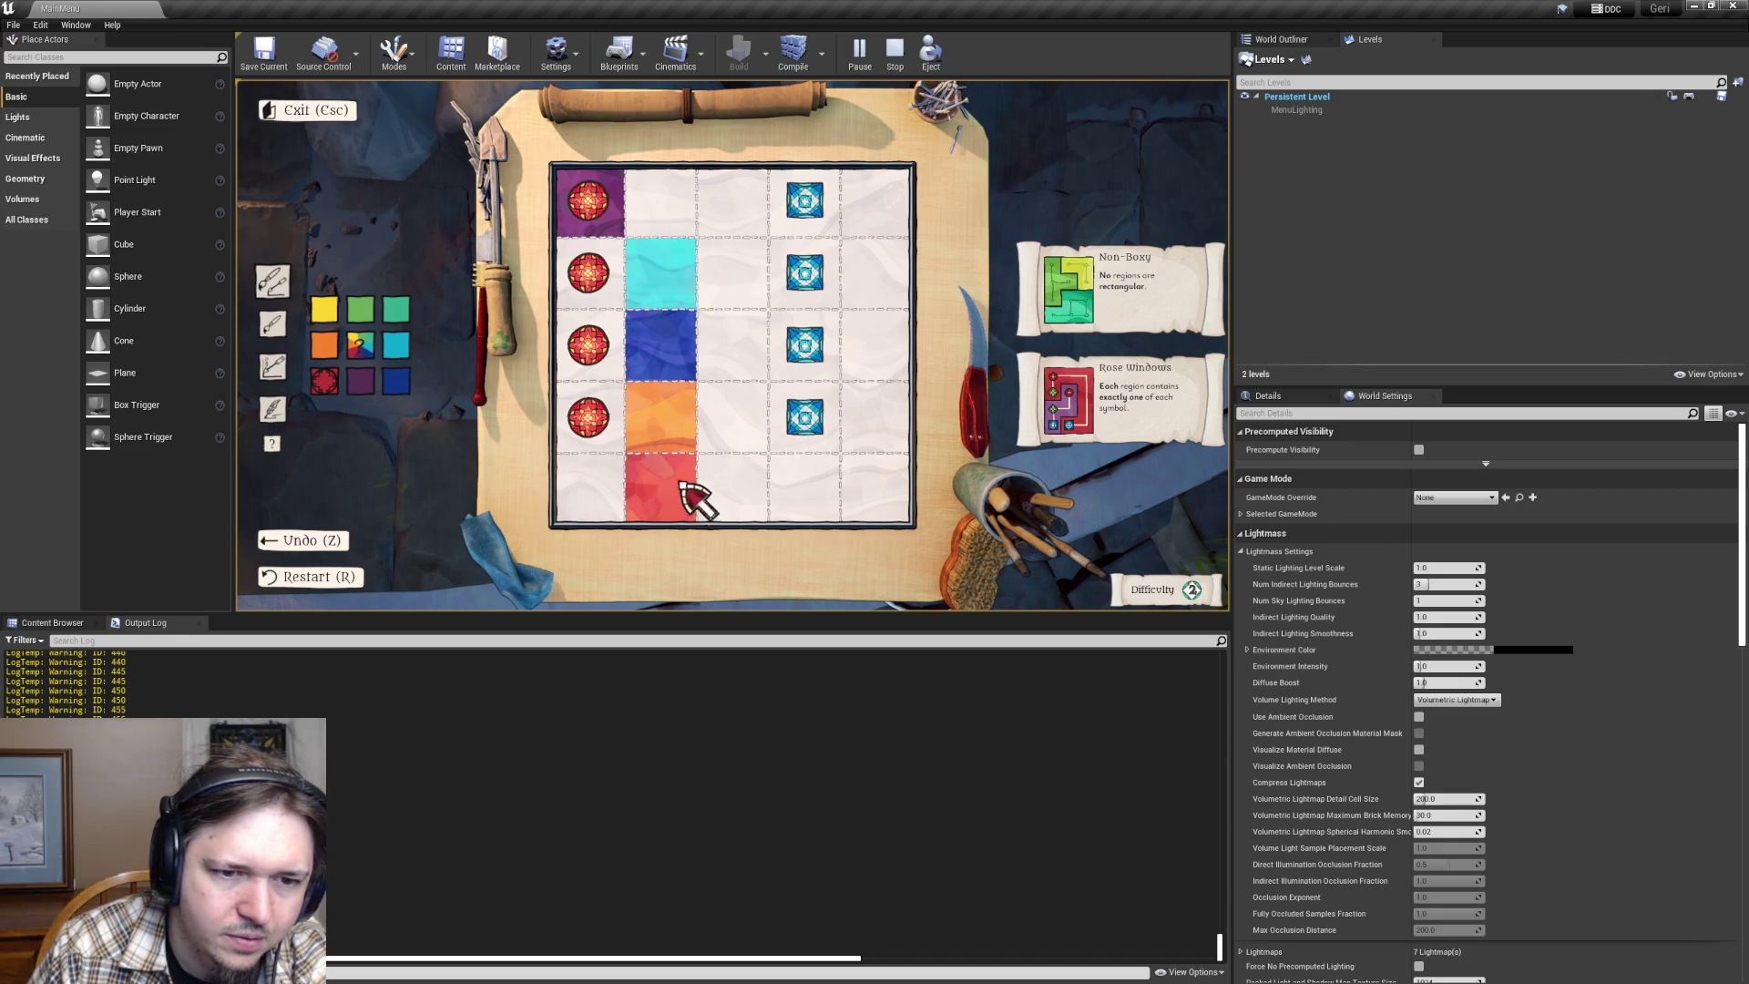
{"action": "left_click", "coordinate": [323, 310]}
{"action": "left_click", "coordinate": [742, 290]}
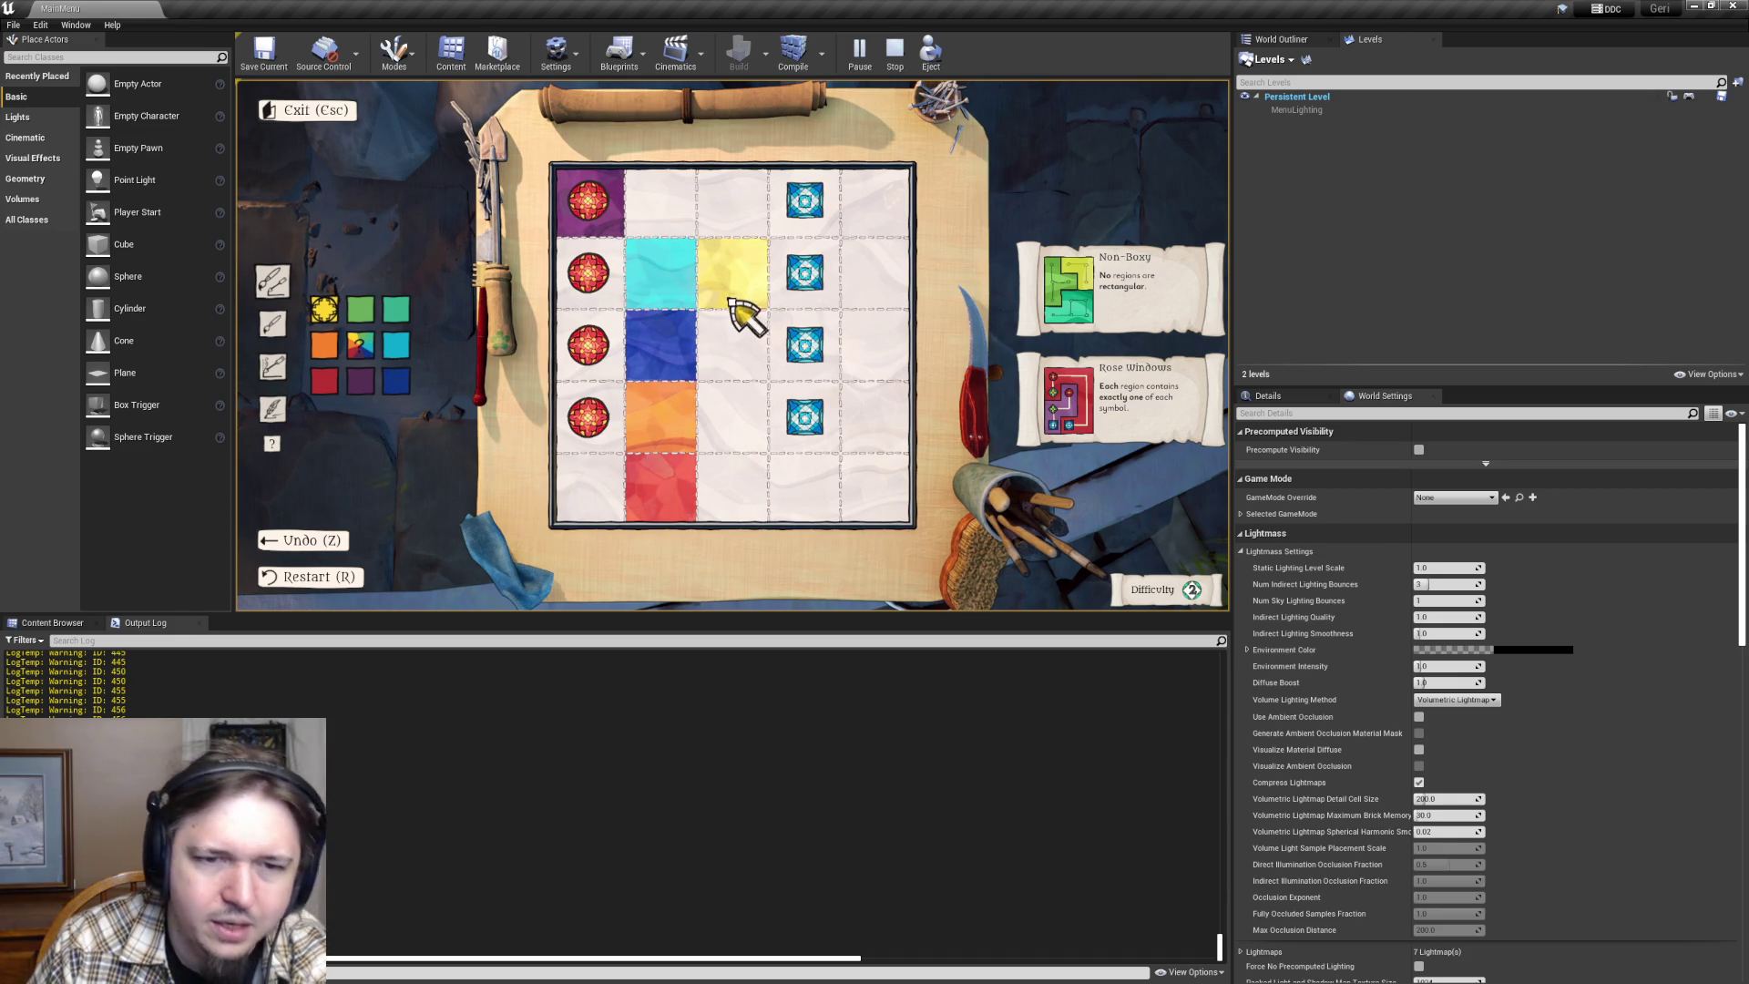
- Paint column 3 teal, green and dark blue, then columns 4 and 5 red
{"action": "left_click", "coordinate": [393, 314]}
{"action": "left_click", "coordinate": [758, 368]}
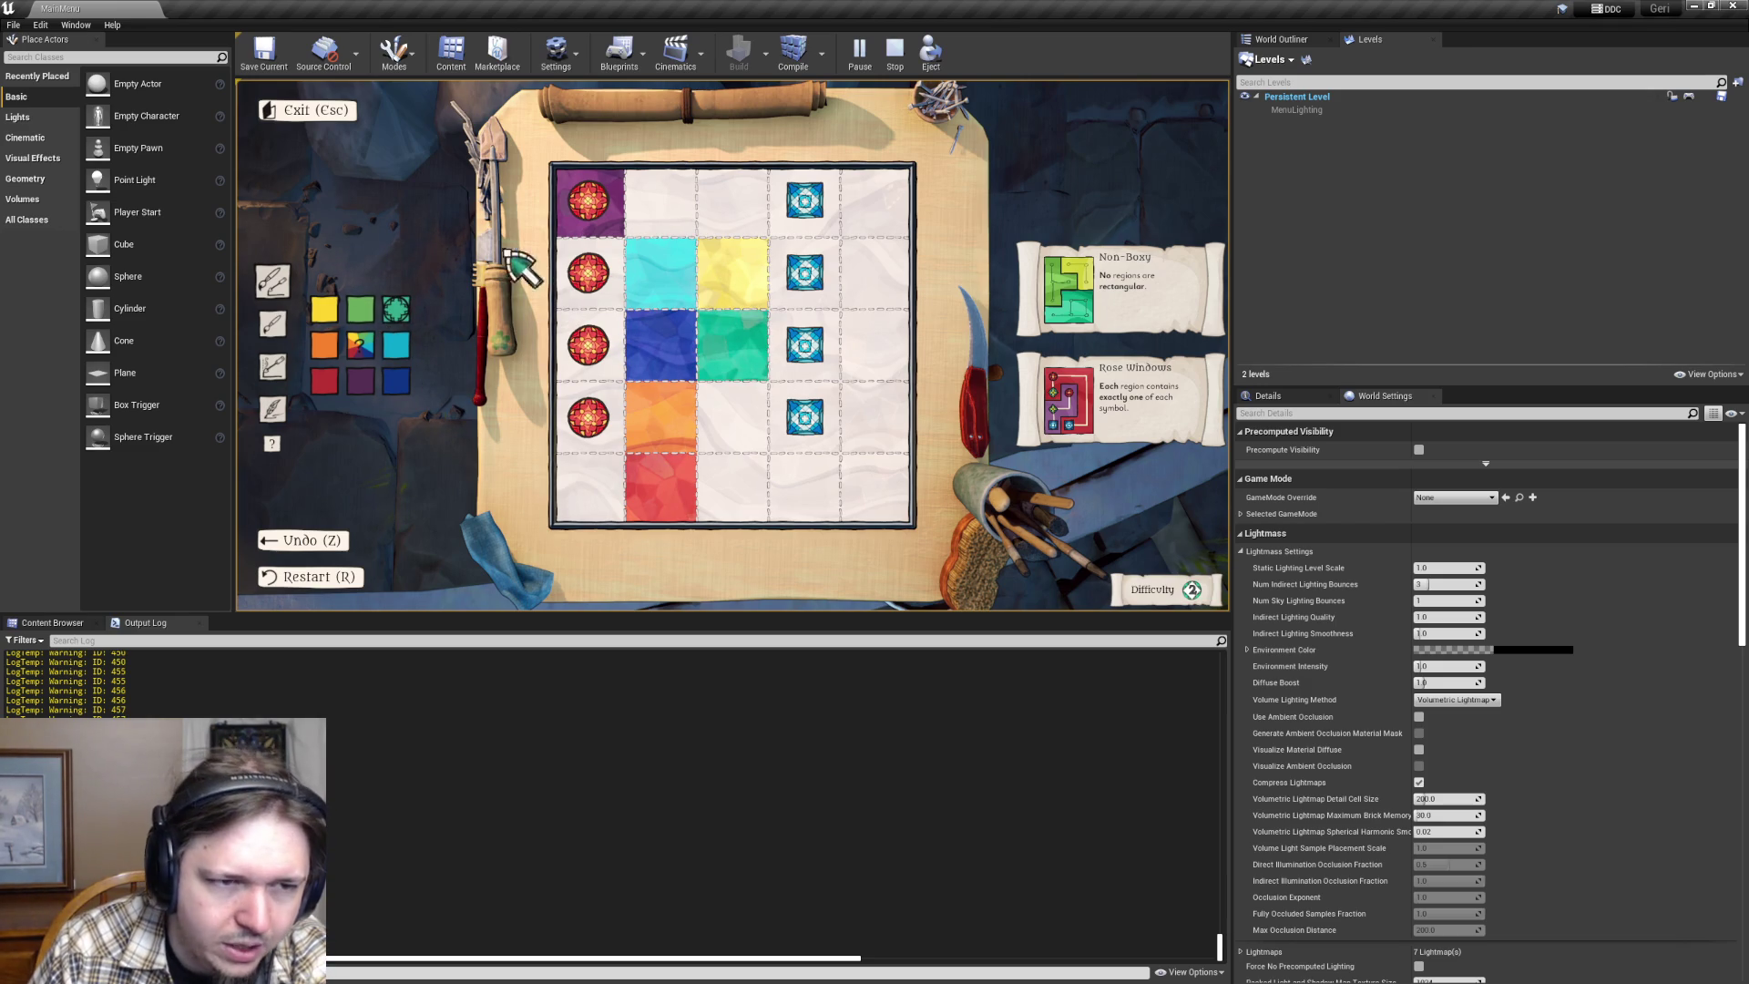
{"action": "left_click", "coordinate": [367, 312]}
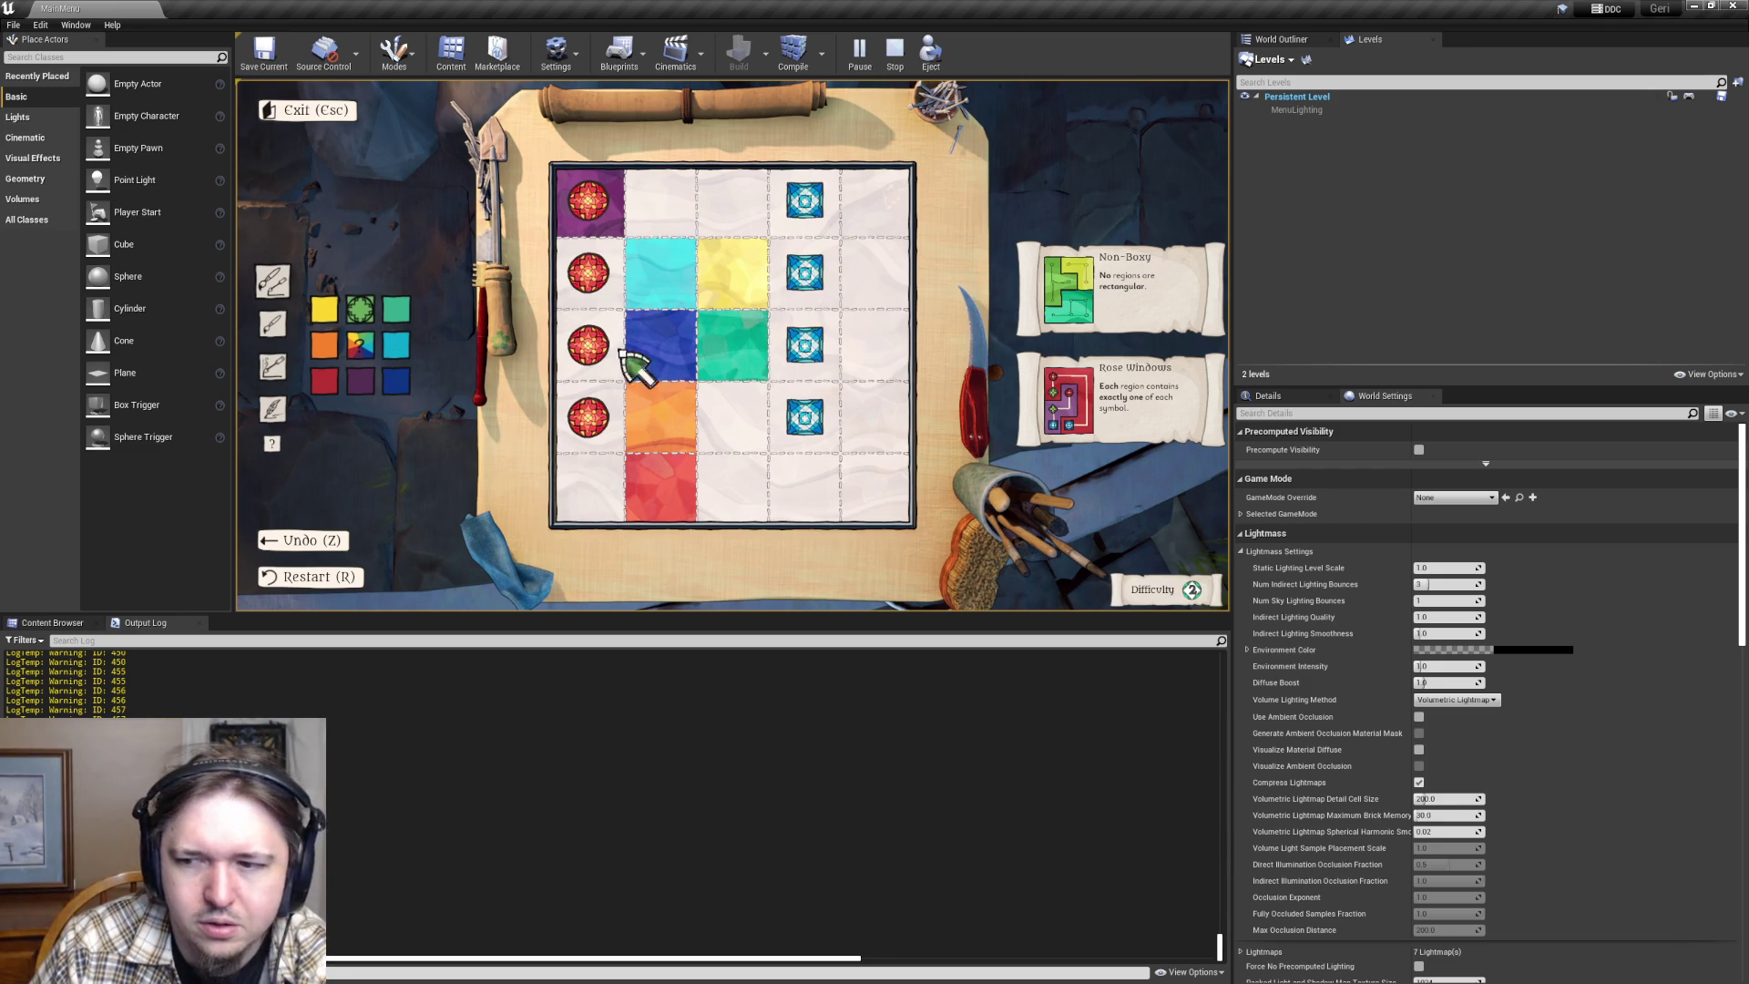
{"action": "left_click", "coordinate": [742, 414]}
{"action": "left_click", "coordinate": [397, 380]}
{"action": "left_click", "coordinate": [715, 481]}
{"action": "left_click", "coordinate": [319, 381]}
{"action": "mouse_move", "coordinate": [811, 480]}
{"action": "left_mouse_down"}
{"action": "mouse_move", "coordinate": [878, 495]}
{"action": "mouse_move", "coordinate": [800, 406]}
{"action": "mouse_move", "coordinate": [865, 292]}
{"action": "mouse_move", "coordinate": [847, 222]}
{"action": "mouse_move", "coordinate": [807, 336]}
{"action": "mouse_move", "coordinate": [796, 257]}
{"action": "mouse_move", "coordinate": [817, 354]}
{"action": "mouse_move", "coordinate": [801, 410]}
{"action": "mouse_move", "coordinate": [734, 489]}
{"action": "mouse_move", "coordinate": [601, 469]}
{"action": "left_mouse_up"}
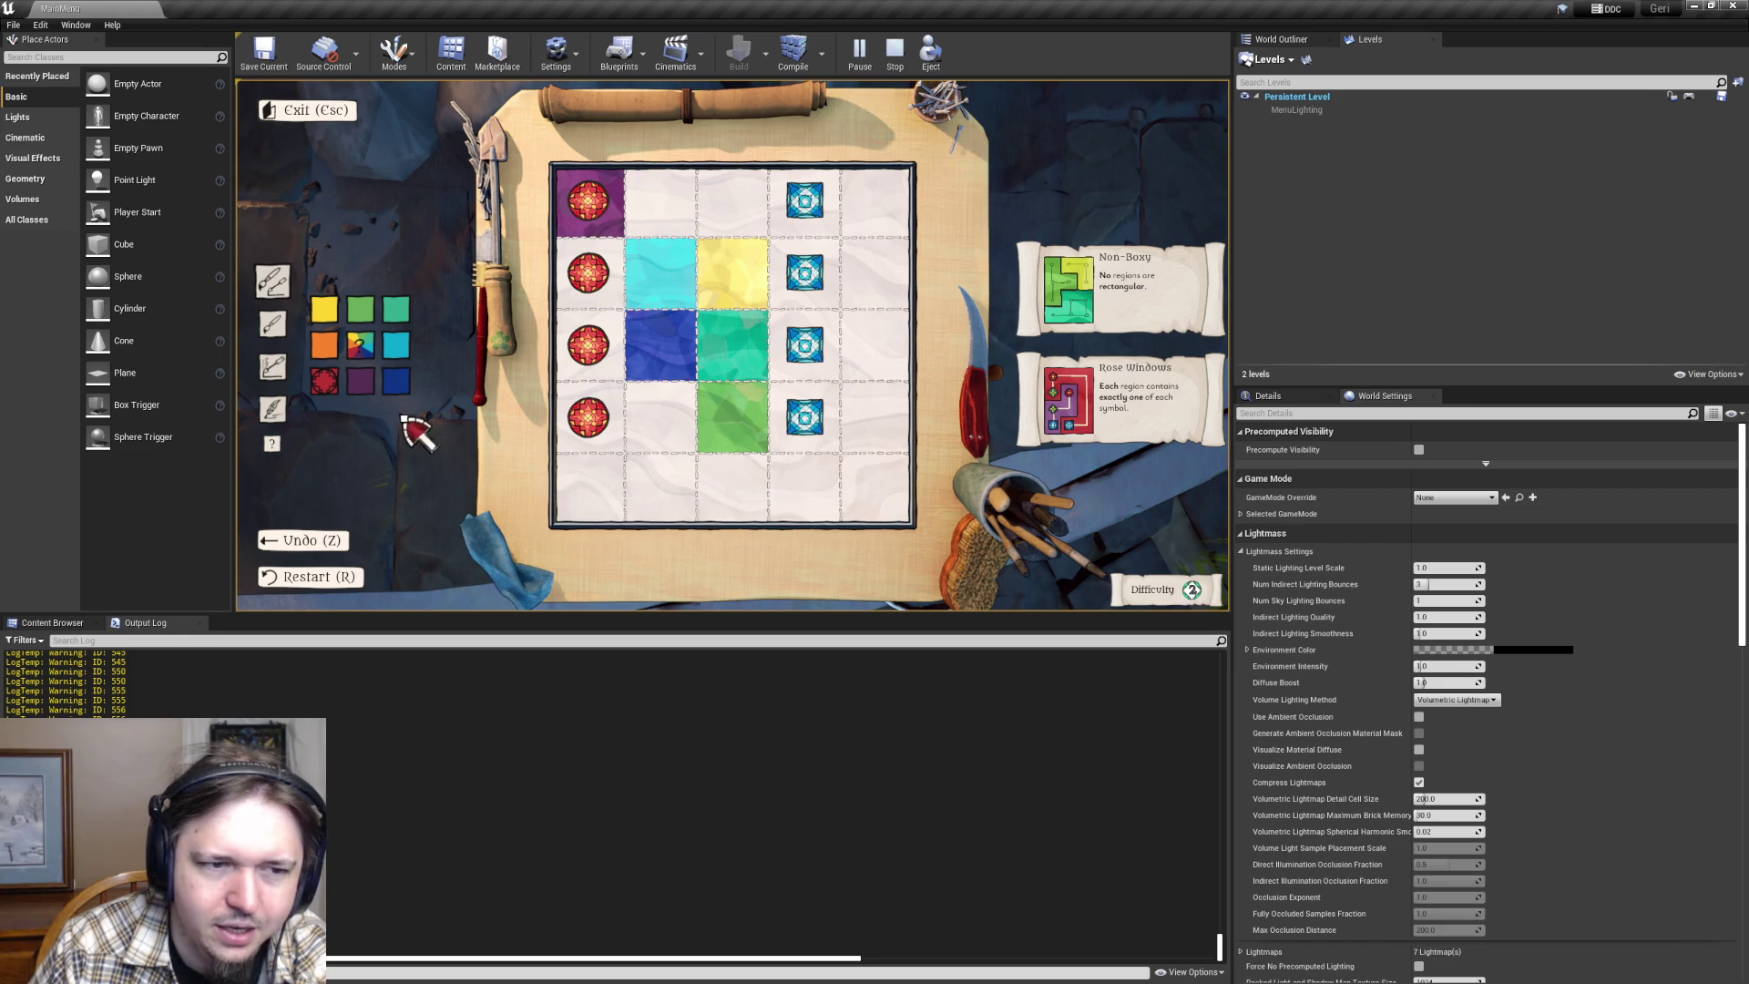
- Paint row 4, column 2 and column 1 red, then wipe the grid with R
{"action": "left_click", "coordinate": [395, 346]}
{"action": "left_click", "coordinate": [360, 310]}
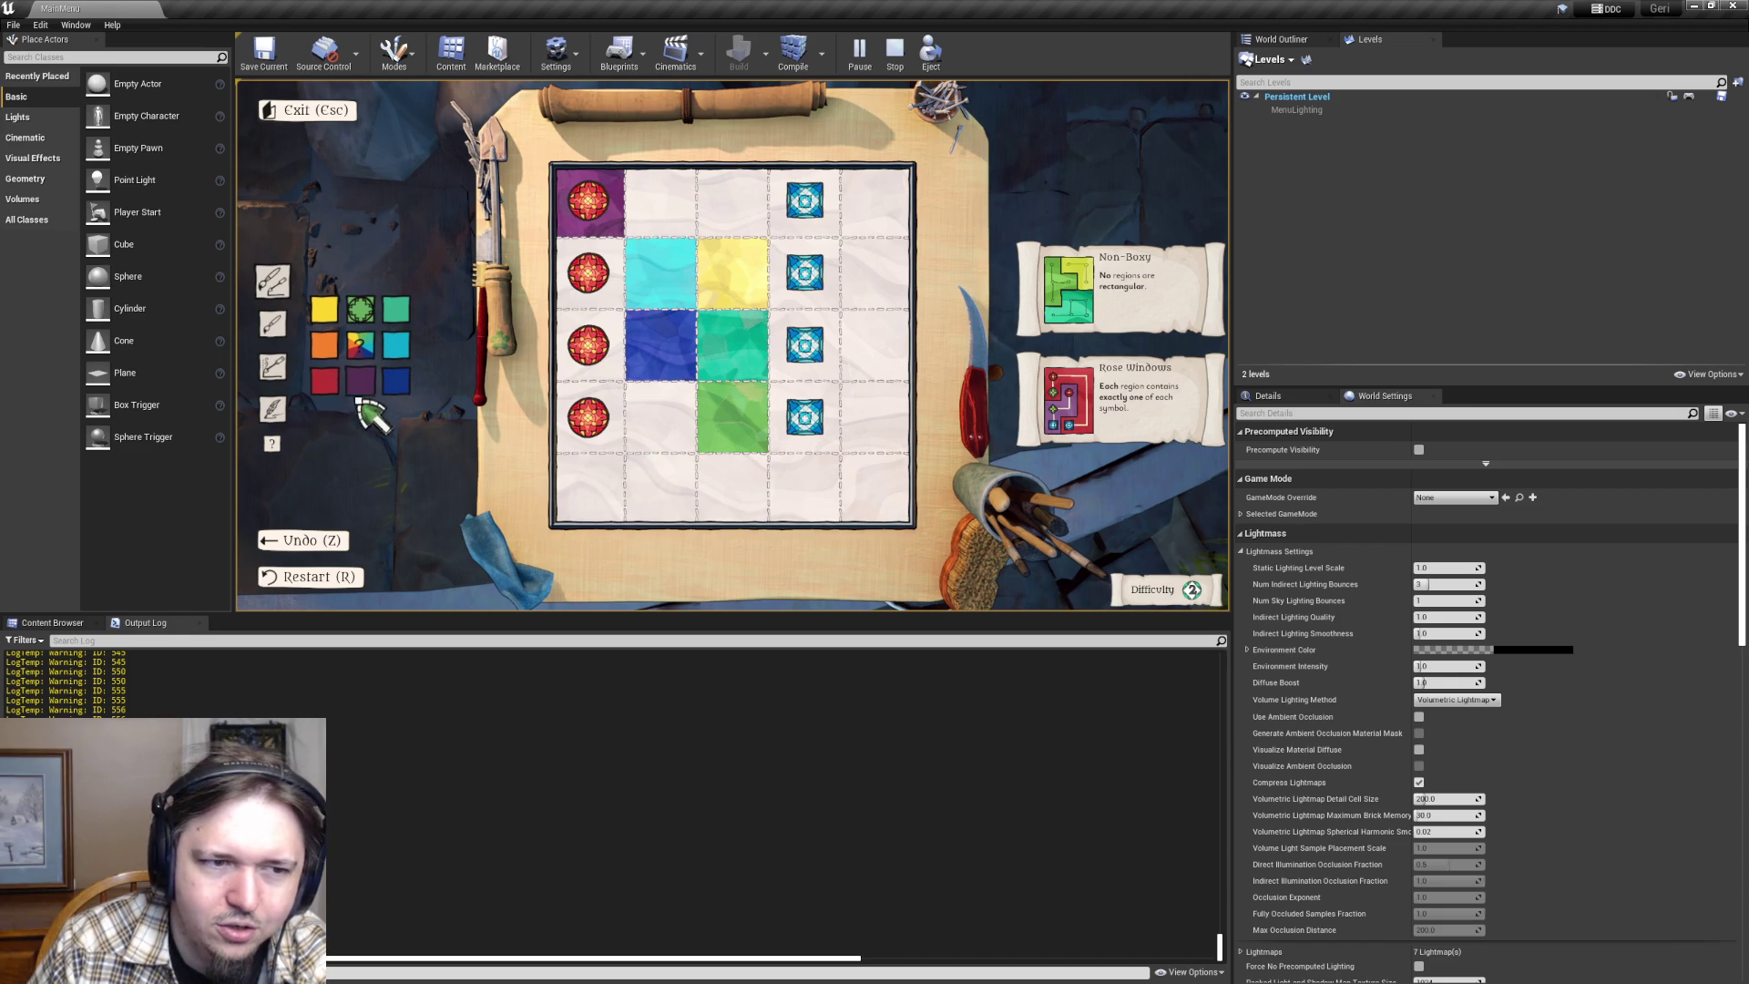
{"action": "left_click", "coordinate": [324, 380]}
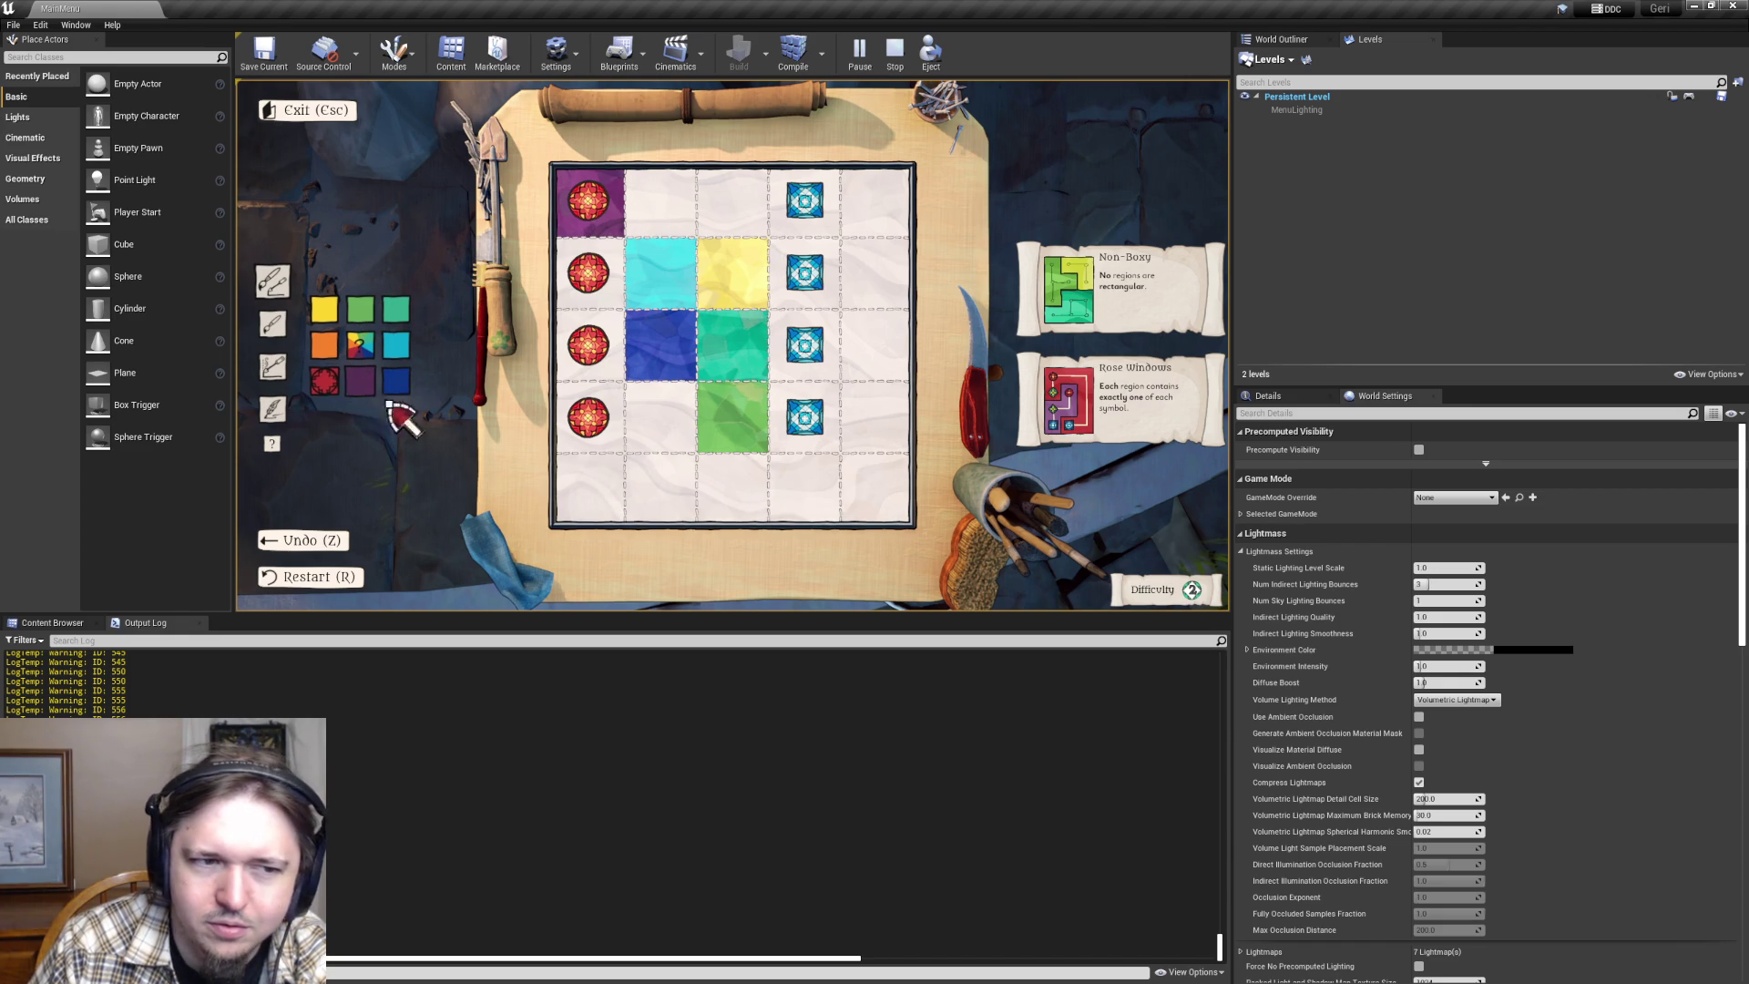
{"action": "left_click", "coordinate": [629, 435]}
{"action": "left_click_drag", "start_coordinate": [625, 364], "coordinate": [586, 410]}
{"action": "key", "text": "r"}
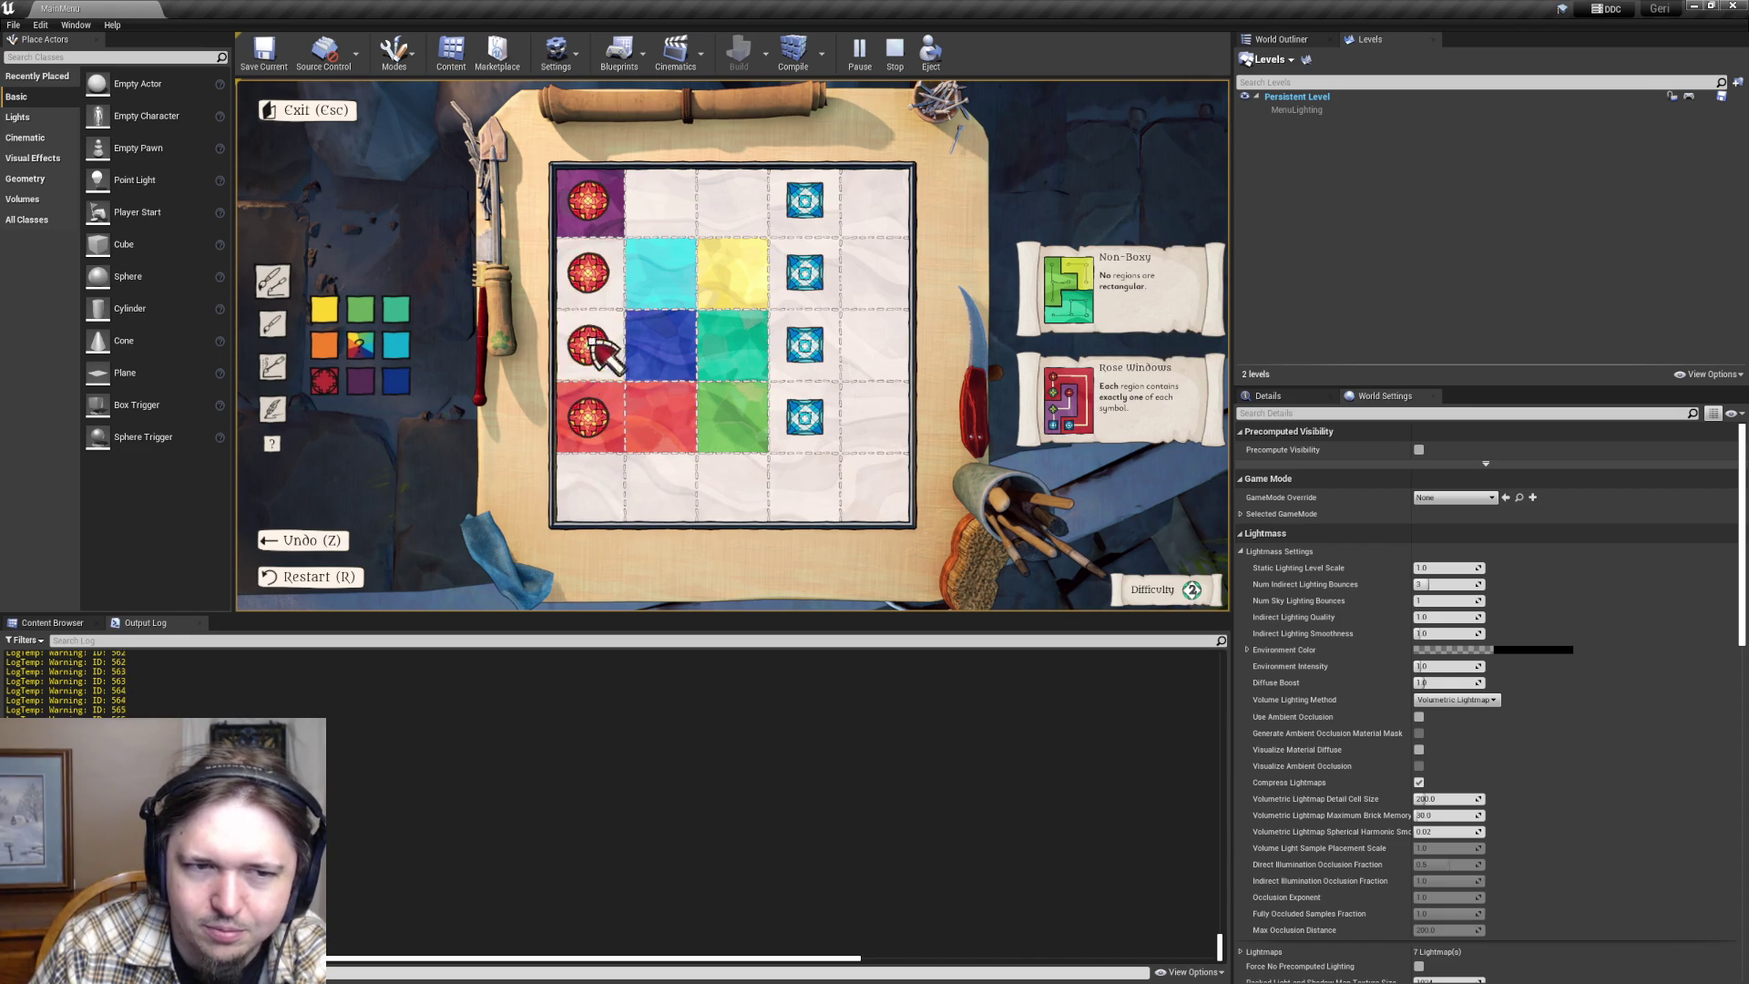
{"action": "left_click", "coordinate": [396, 382]}
- Repaint the top rows with blue, purple and orange cells, erasing a few mistakes
{"action": "left_click_drag", "start_coordinate": [672, 226], "coordinate": [734, 275]}
{"action": "left_click", "coordinate": [685, 291]}
{"action": "left_click", "coordinate": [734, 282]}
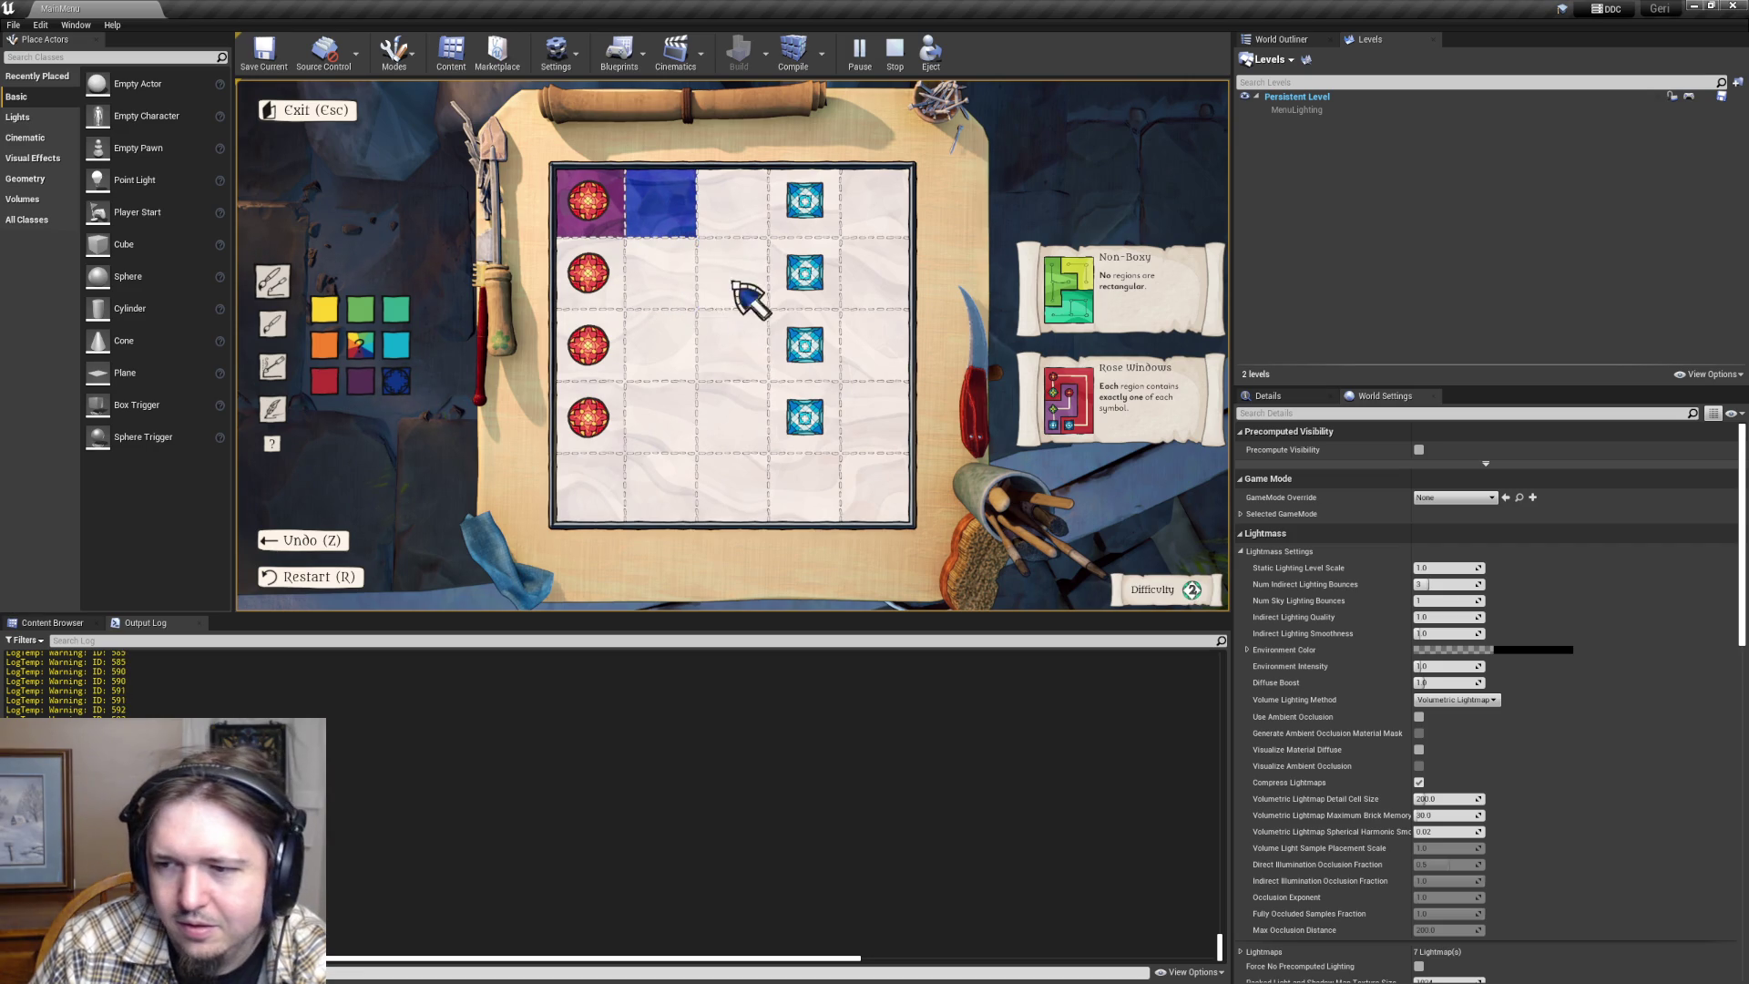
{"action": "left_click", "coordinate": [734, 345]}
{"action": "left_click", "coordinate": [360, 381]}
{"action": "left_click", "coordinate": [734, 292]}
{"action": "left_click", "coordinate": [328, 350]}
{"action": "left_click", "coordinate": [652, 296]}
{"action": "left_click", "coordinate": [597, 301]}
{"action": "left_click", "coordinate": [592, 296]}
- Paint yellow, green, teal and cyan cells across rows 2 and 3
{"action": "left_click", "coordinate": [326, 310]}
{"action": "left_click", "coordinate": [593, 296]}
{"action": "left_click", "coordinate": [360, 310]}
{"action": "left_click", "coordinate": [592, 346]}
{"action": "left_click", "coordinate": [395, 309]}
{"action": "left_click", "coordinate": [648, 346]}
{"action": "left_click", "coordinate": [395, 344]}
{"action": "left_click", "coordinate": [733, 351]}
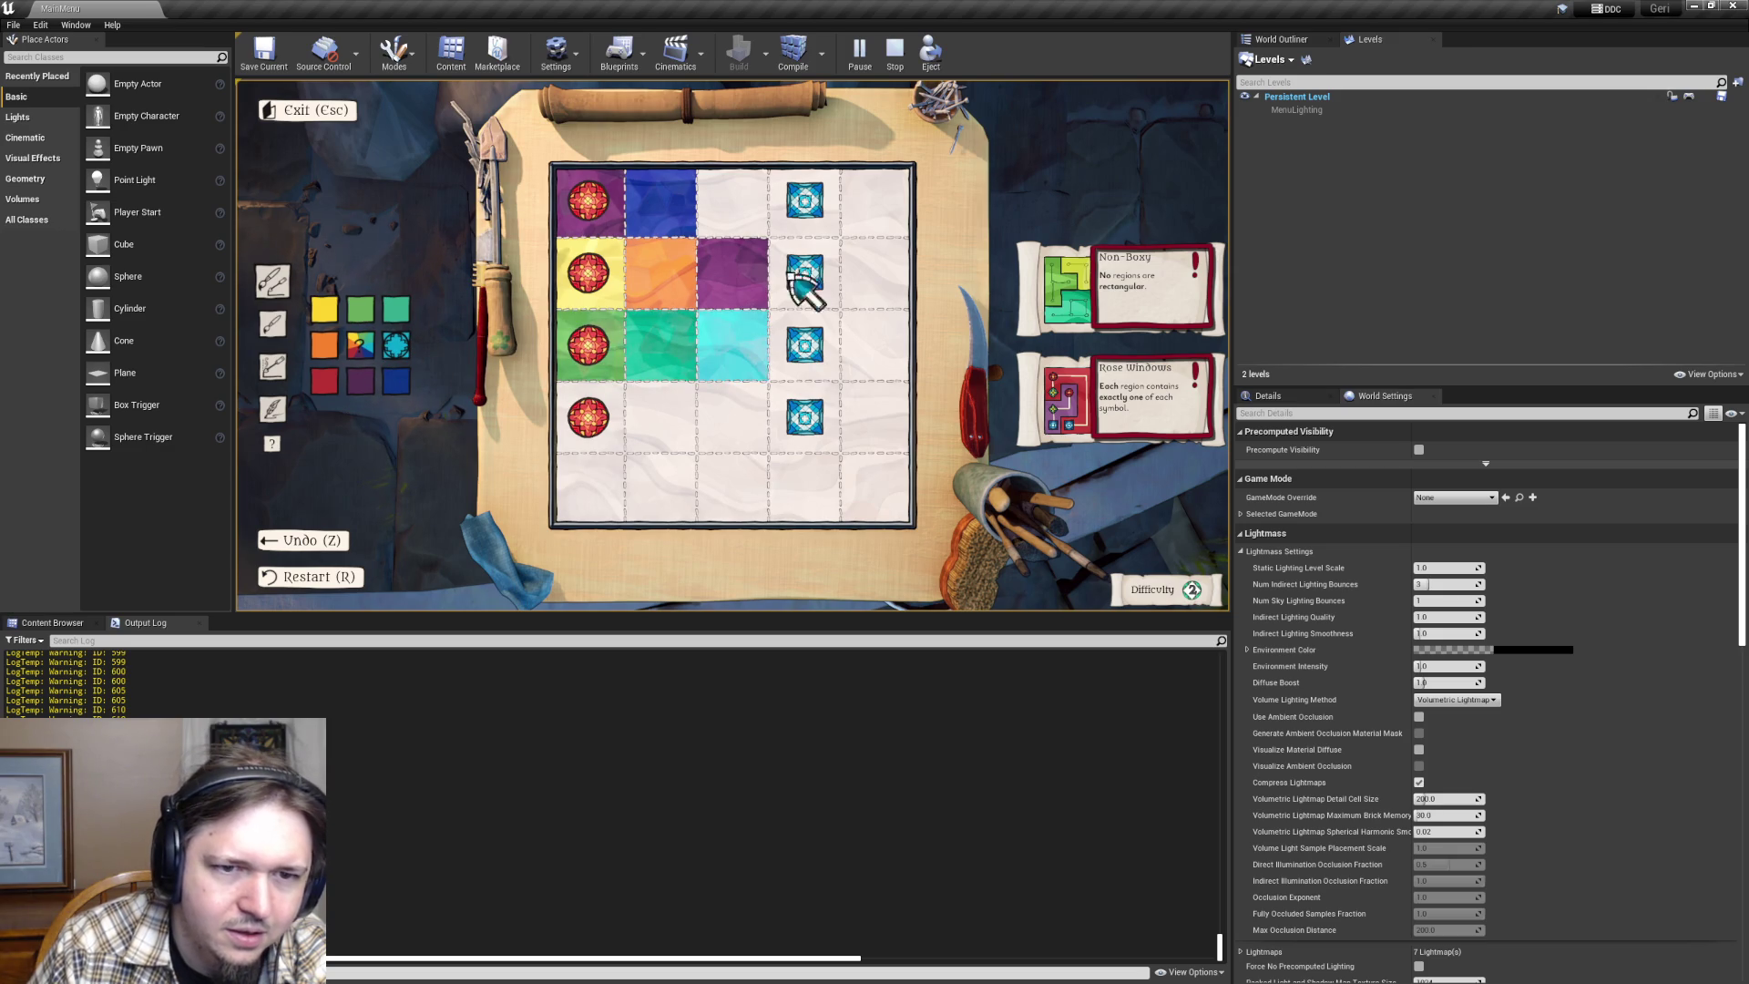
- Paint dark blue cells in rows 1 and 4 and purple cells in rows 4 and 5
{"action": "left_click", "coordinate": [396, 381]}
{"action": "left_click", "coordinate": [733, 202]}
{"action": "left_click", "coordinate": [742, 414]}
{"action": "left_click", "coordinate": [660, 417]}
{"action": "left_click", "coordinate": [360, 381]}
{"action": "left_click", "coordinate": [660, 428]}
{"action": "left_click", "coordinate": [590, 437]}
{"action": "left_click", "coordinate": [592, 487]}
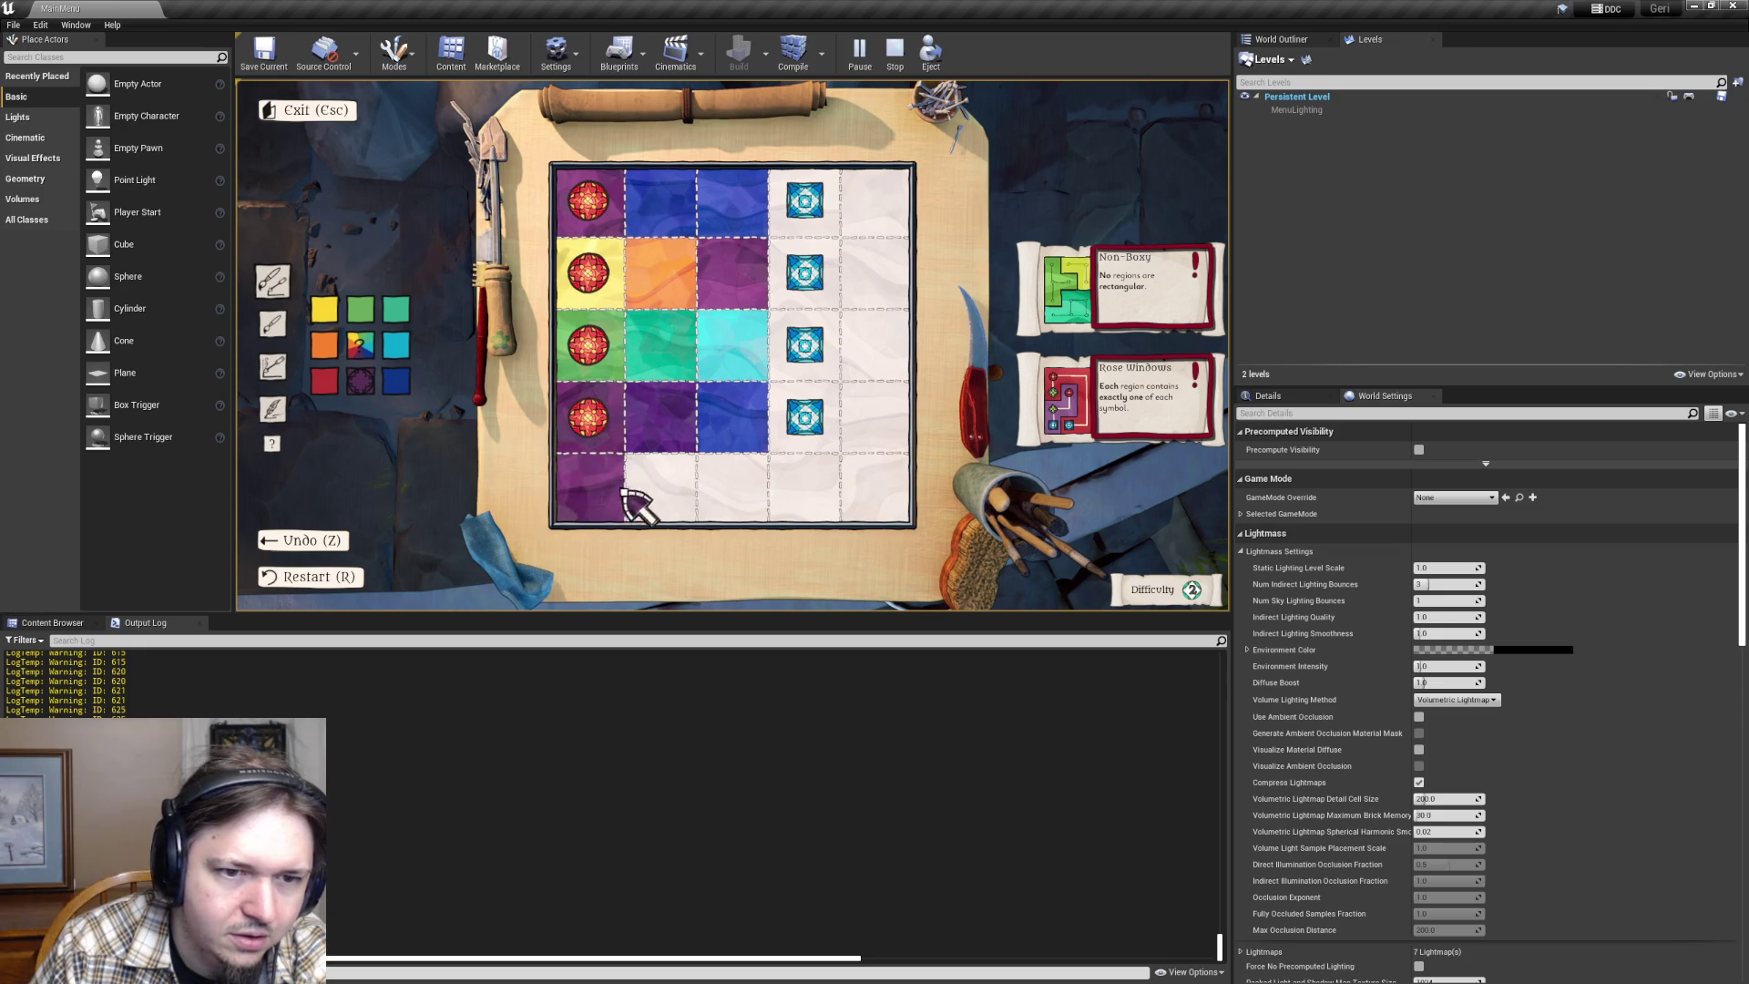
- Try orange and green in row 5, then erase every cell and exit the board with Esc
{"action": "right_click", "coordinate": [612, 480]}
{"action": "scroll", "coordinate": [664, 441], "scroll_direction": "down", "scroll_amount": 5}
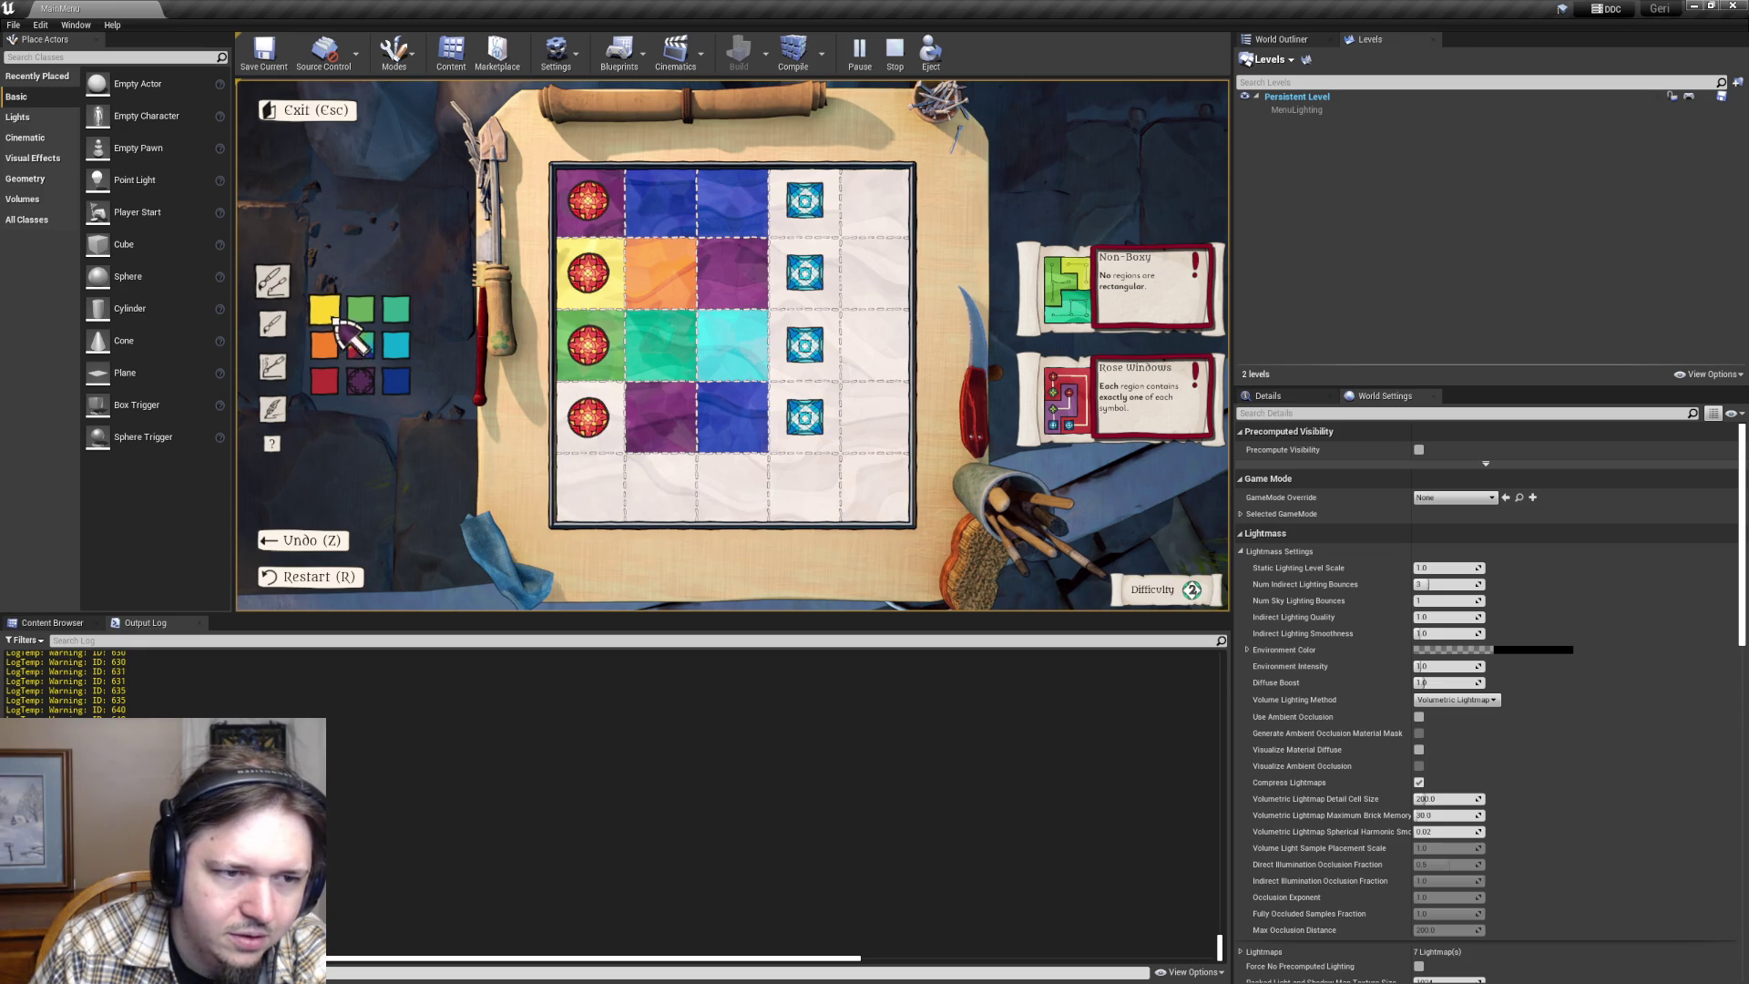
{"action": "left_click", "coordinate": [672, 474]}
{"action": "left_click", "coordinate": [360, 309]}
{"action": "left_click", "coordinate": [726, 489]}
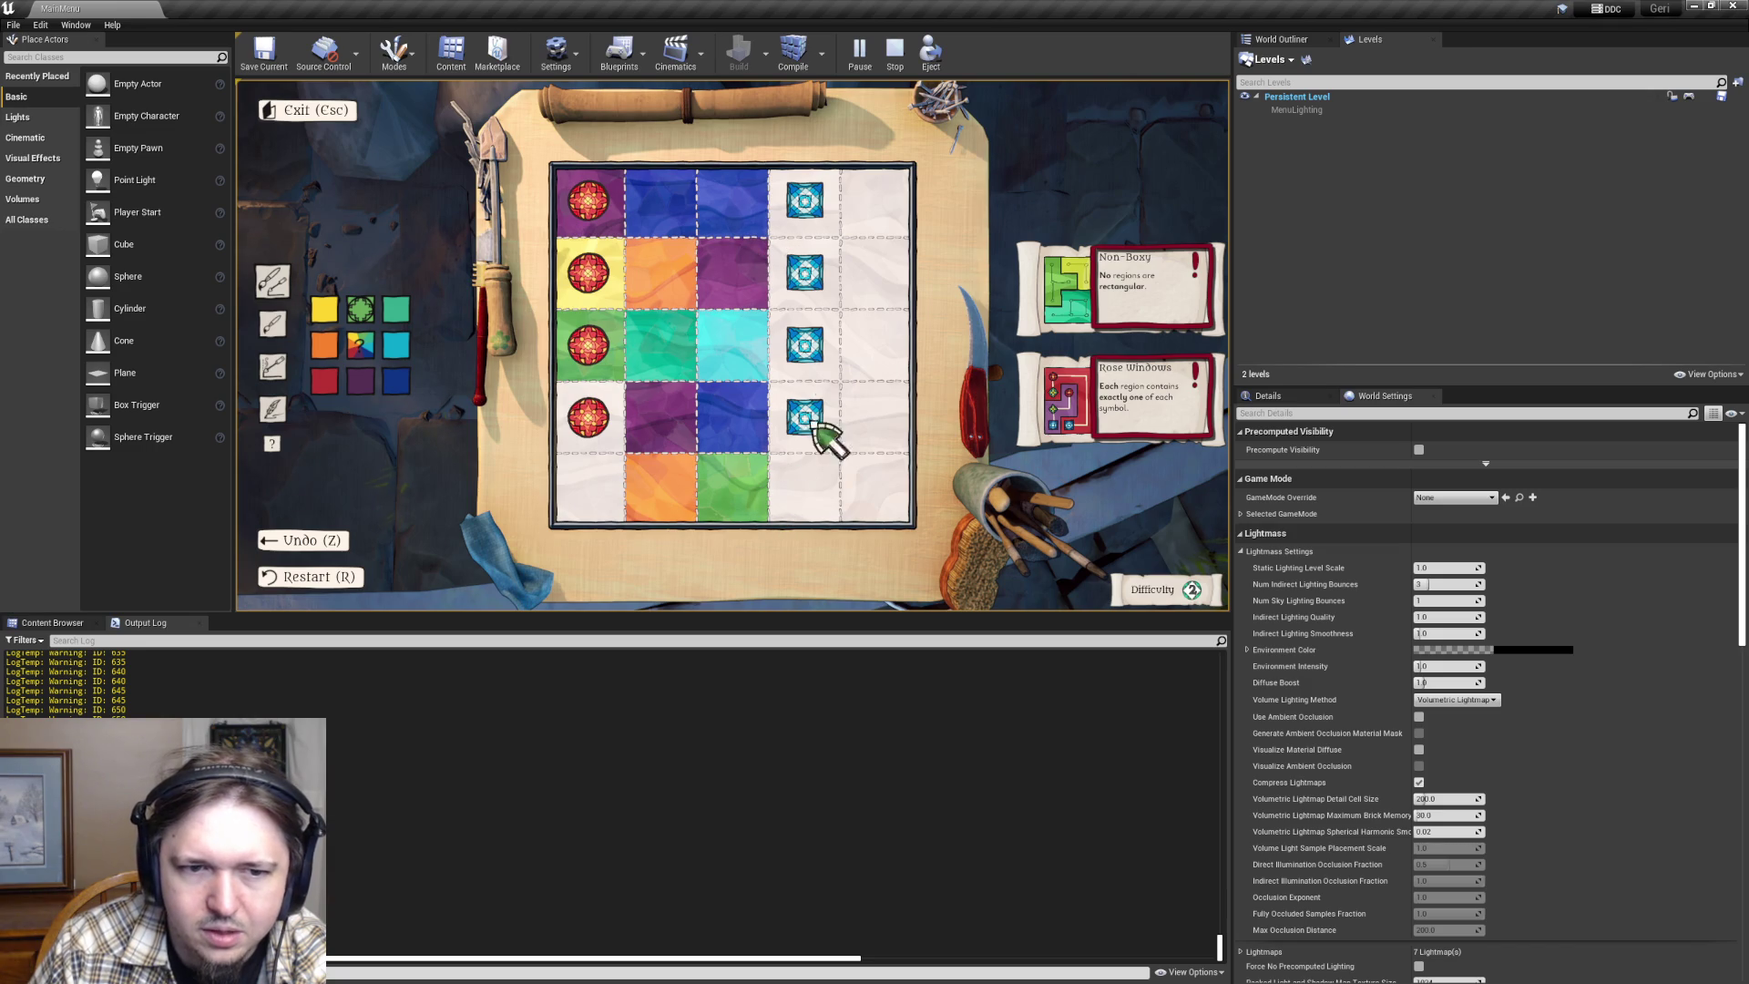
{"action": "right_click", "coordinate": [680, 478]}
{"action": "mouse_move", "coordinate": [697, 497]}
{"action": "left_mouse_down"}
{"action": "mouse_move", "coordinate": [761, 203]}
{"action": "mouse_move", "coordinate": [636, 207]}
{"action": "left_mouse_up"}
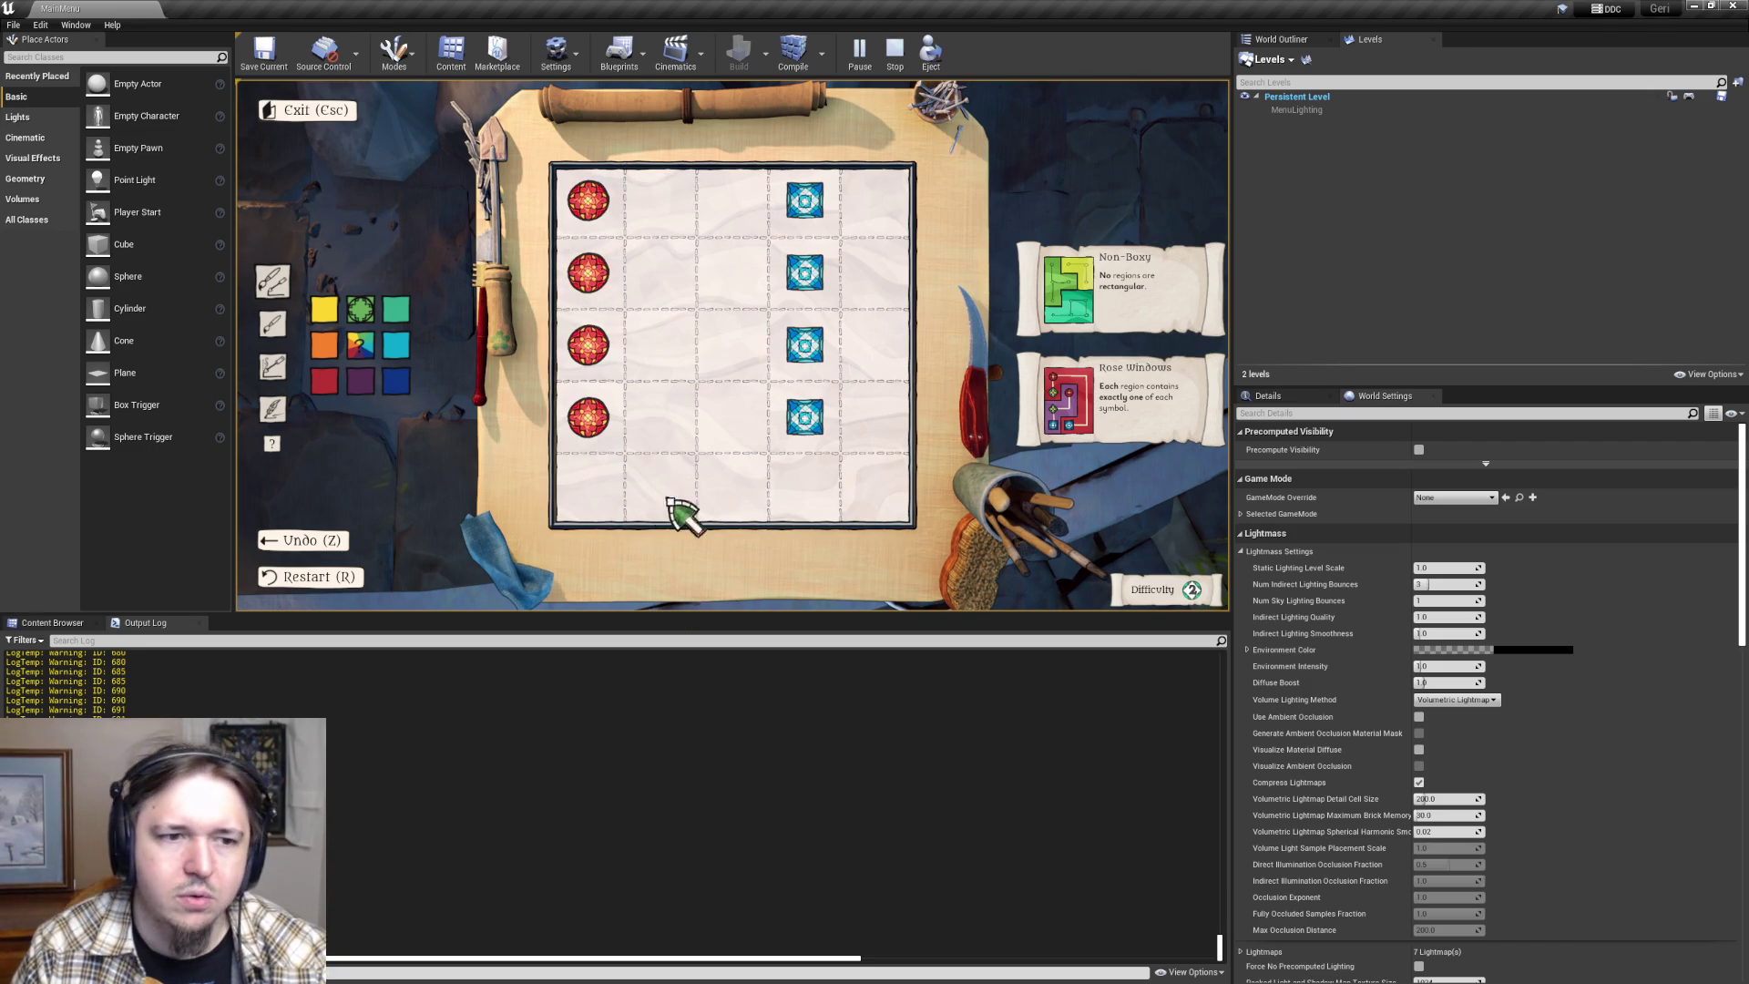
{"action": "key", "text": "4"}
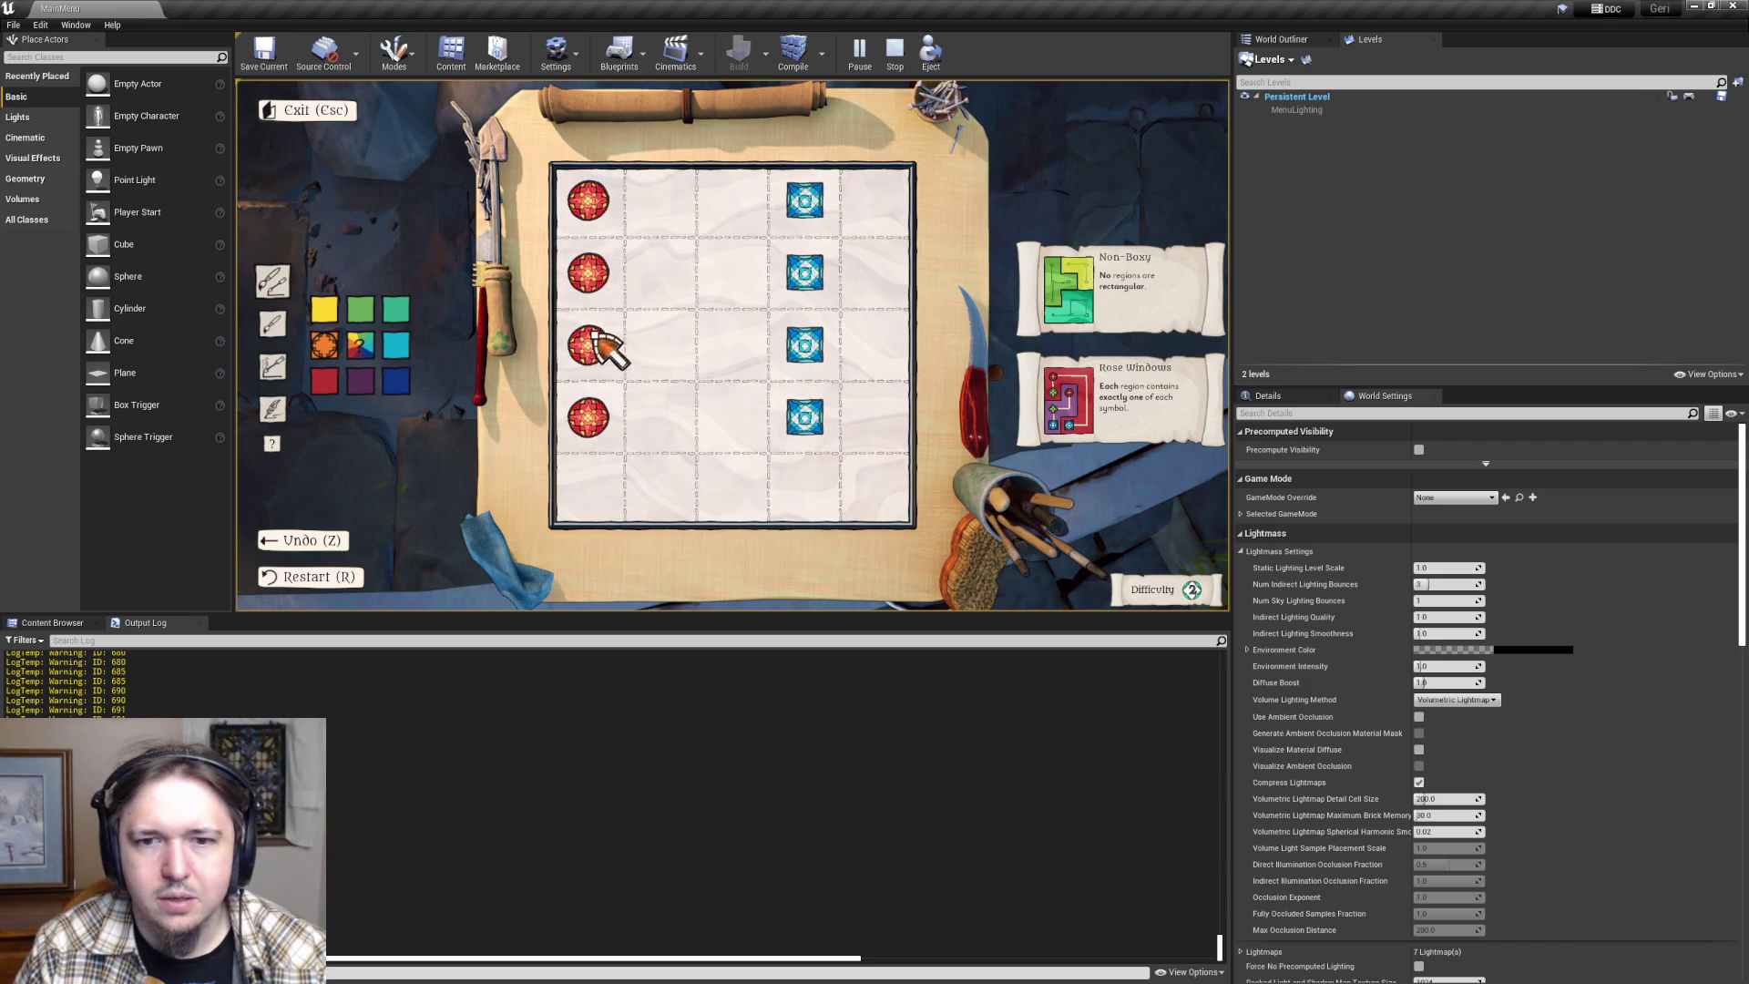
{"action": "key", "text": "Escape"}
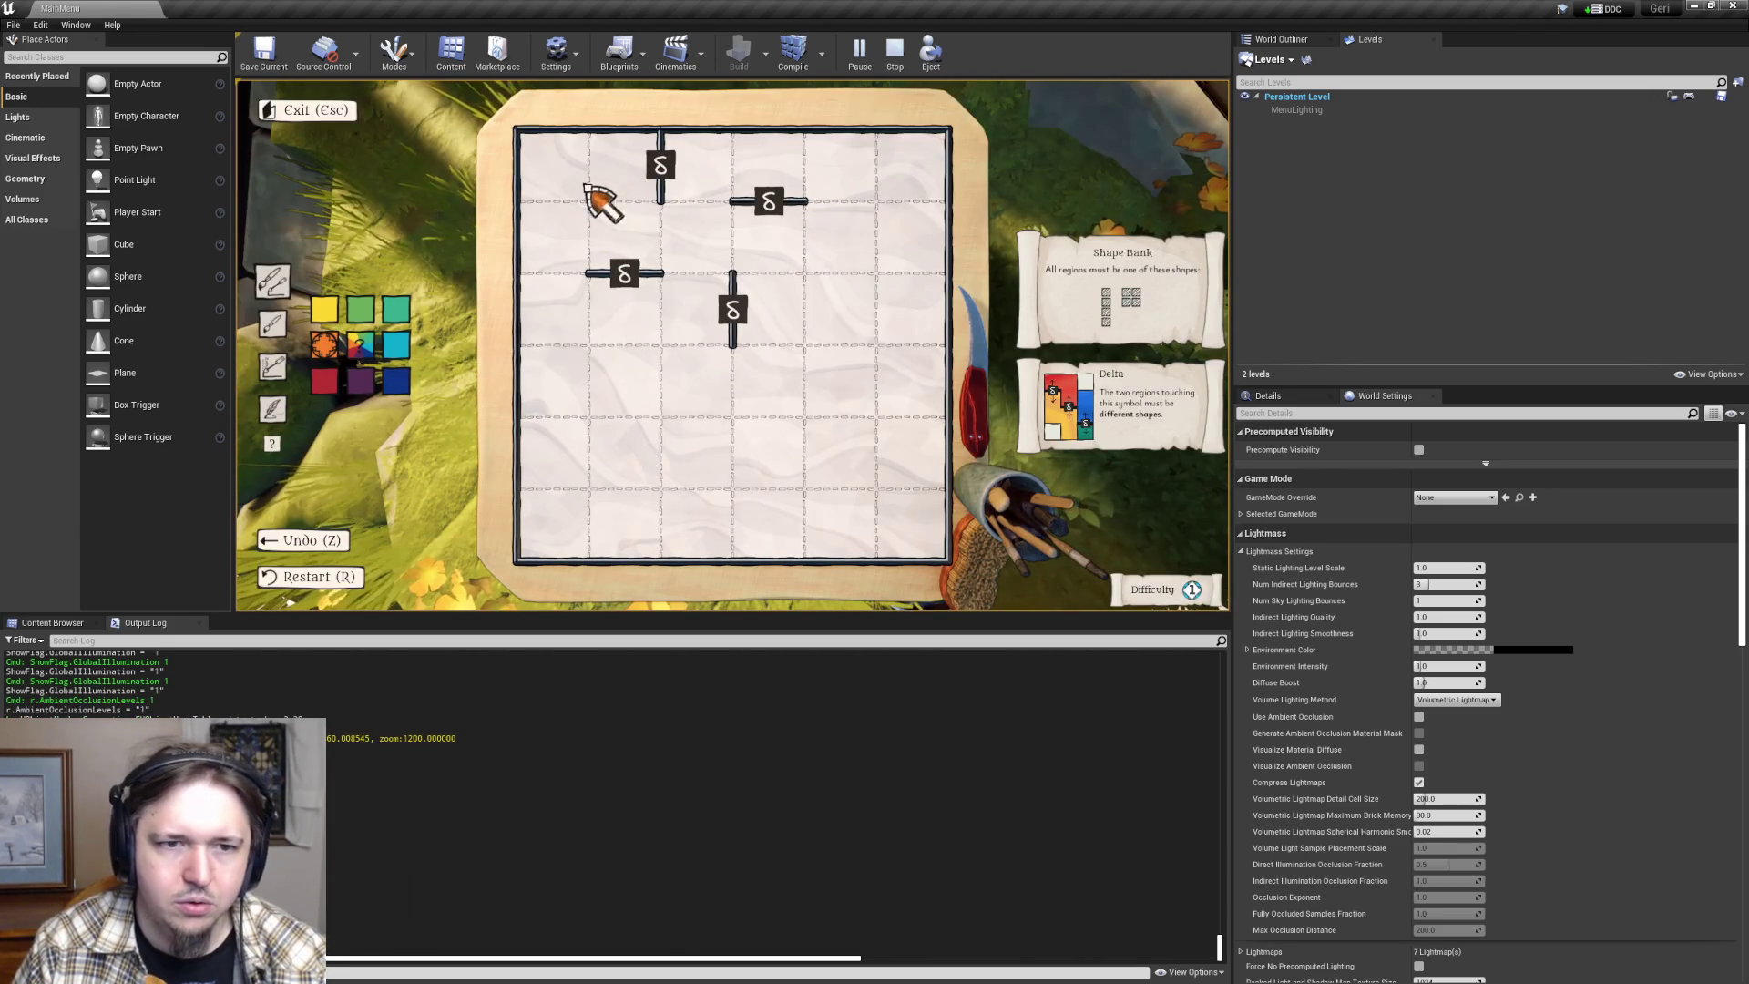
- Paint the top-left and central 2x2 blocks orange and the top row plus three columns red
{"action": "left_click_drag", "start_coordinate": [605, 195], "coordinate": [629, 264]}
{"action": "left_click_drag", "start_coordinate": [683, 178], "coordinate": [915, 173]}
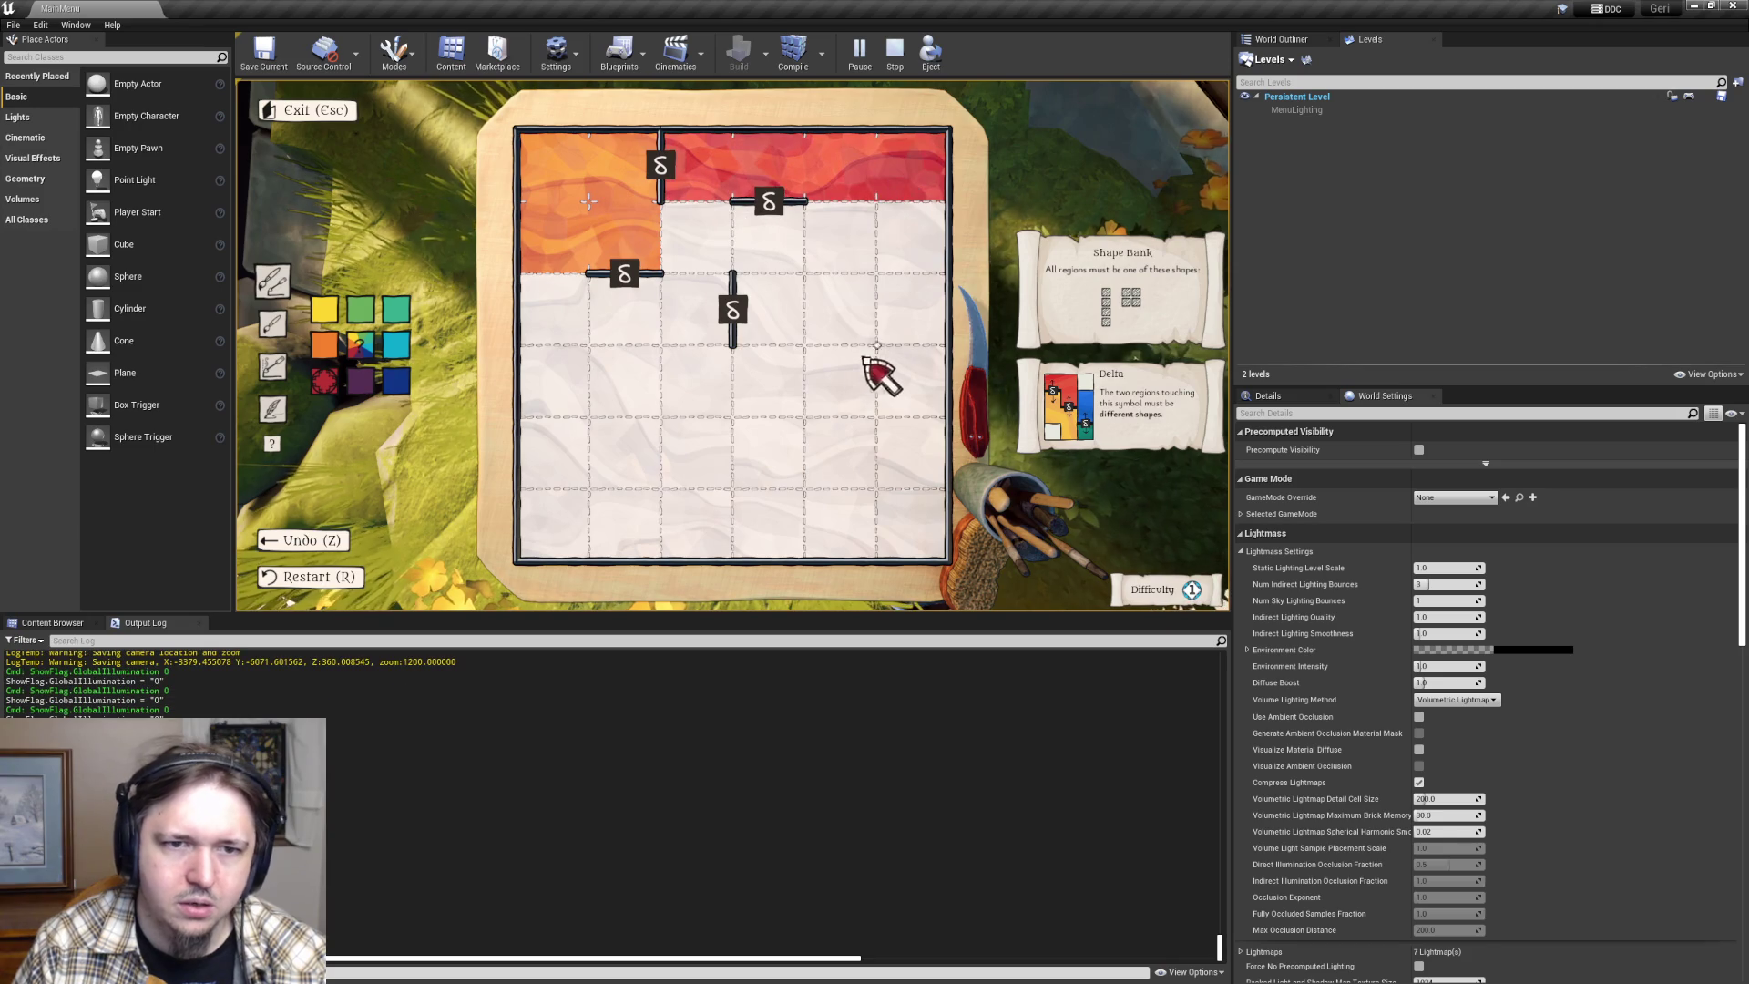
{"action": "left_click_drag", "start_coordinate": [656, 359], "coordinate": [622, 531]}
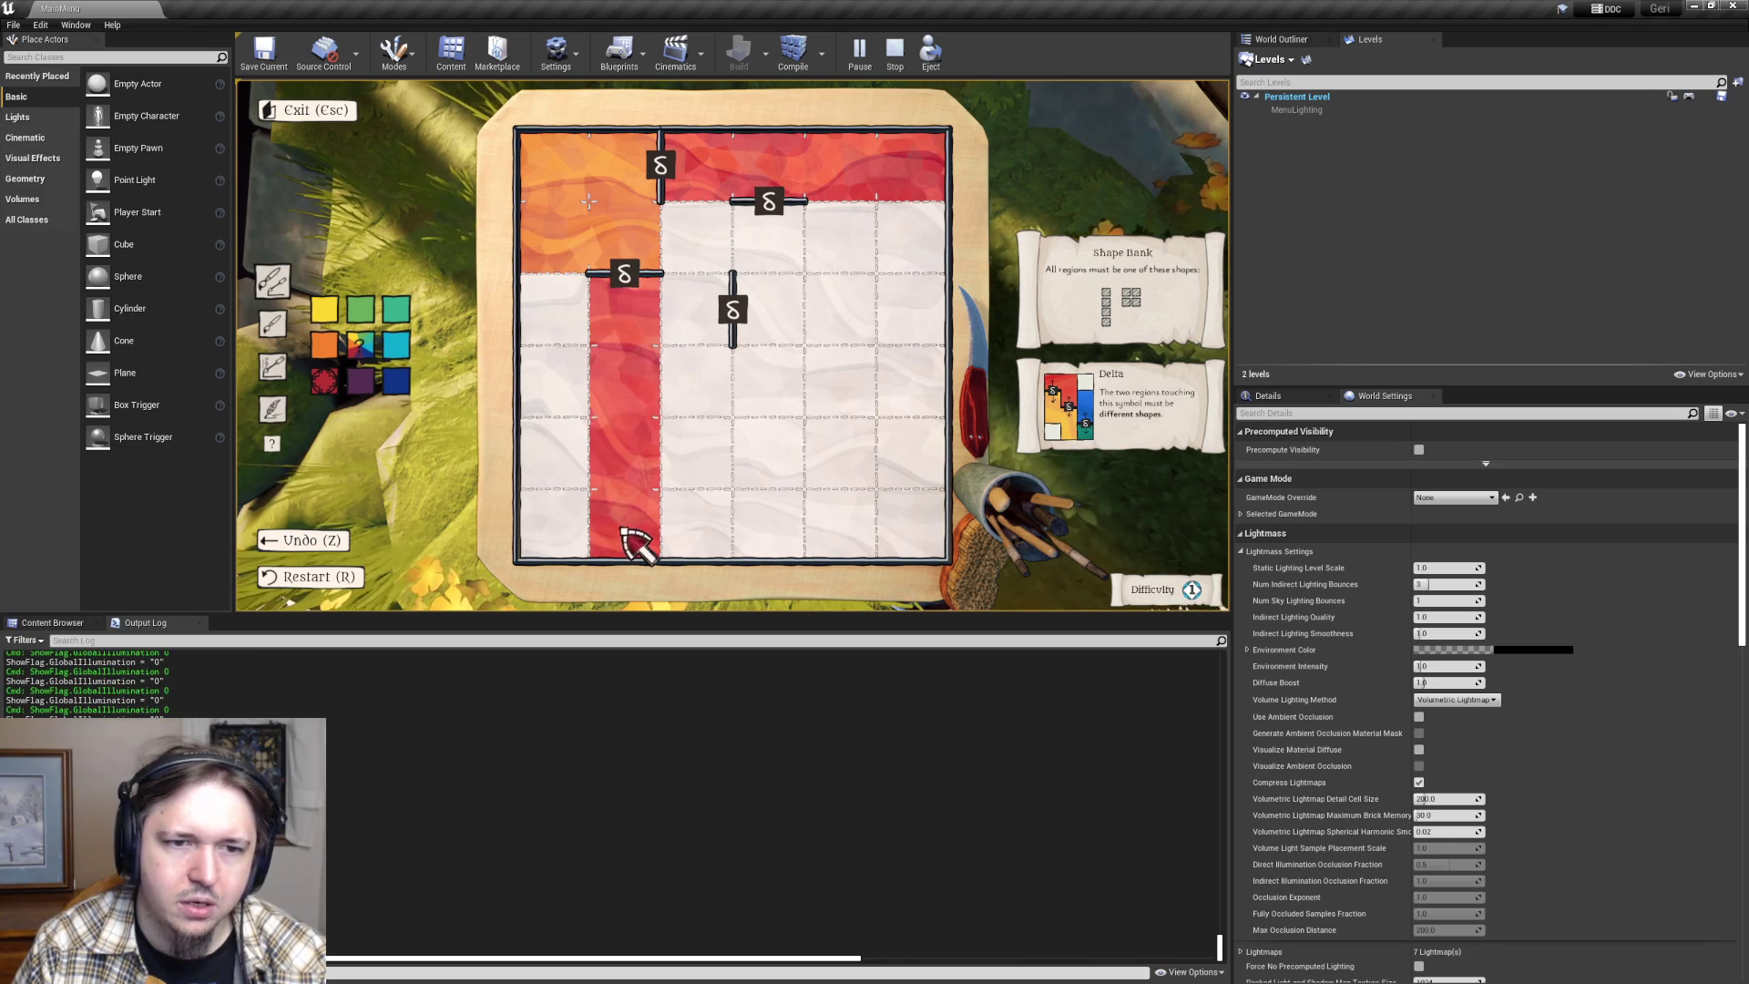
{"action": "mouse_move", "coordinate": [779, 264]}
{"action": "left_mouse_down"}
{"action": "mouse_move", "coordinate": [781, 242]}
{"action": "mouse_move", "coordinate": [820, 359]}
{"action": "left_mouse_up"}
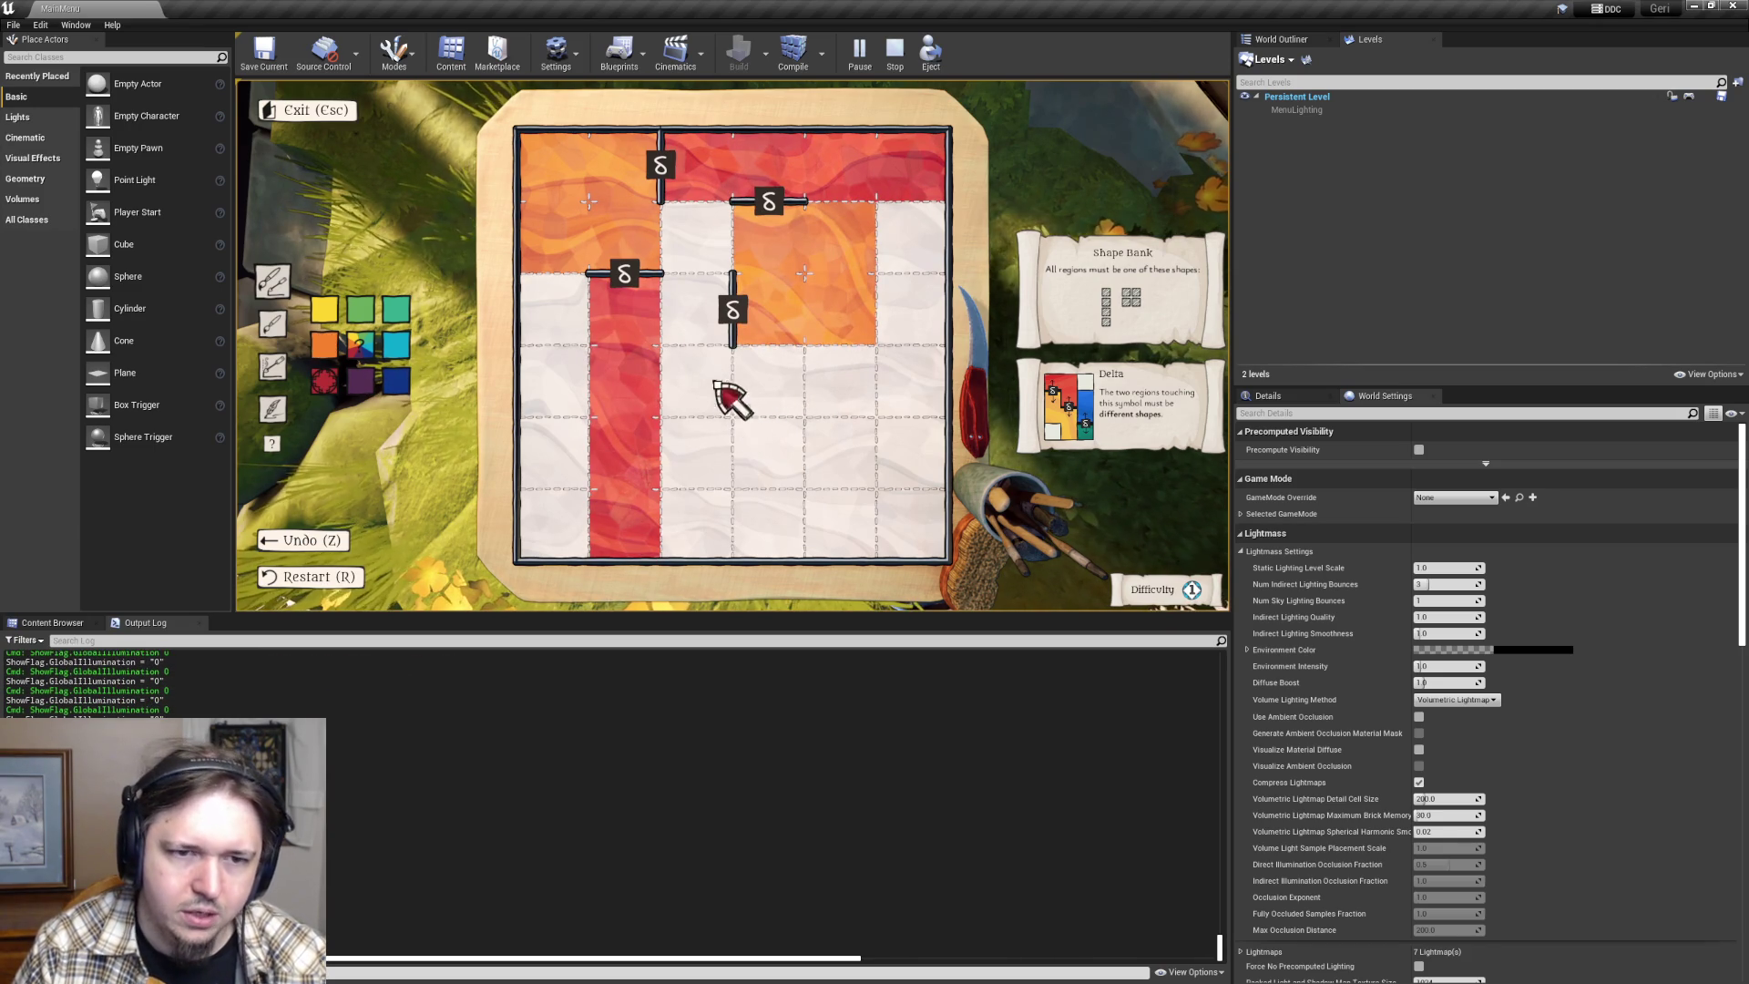
{"action": "left_click_drag", "start_coordinate": [715, 187], "coordinate": [718, 424]}
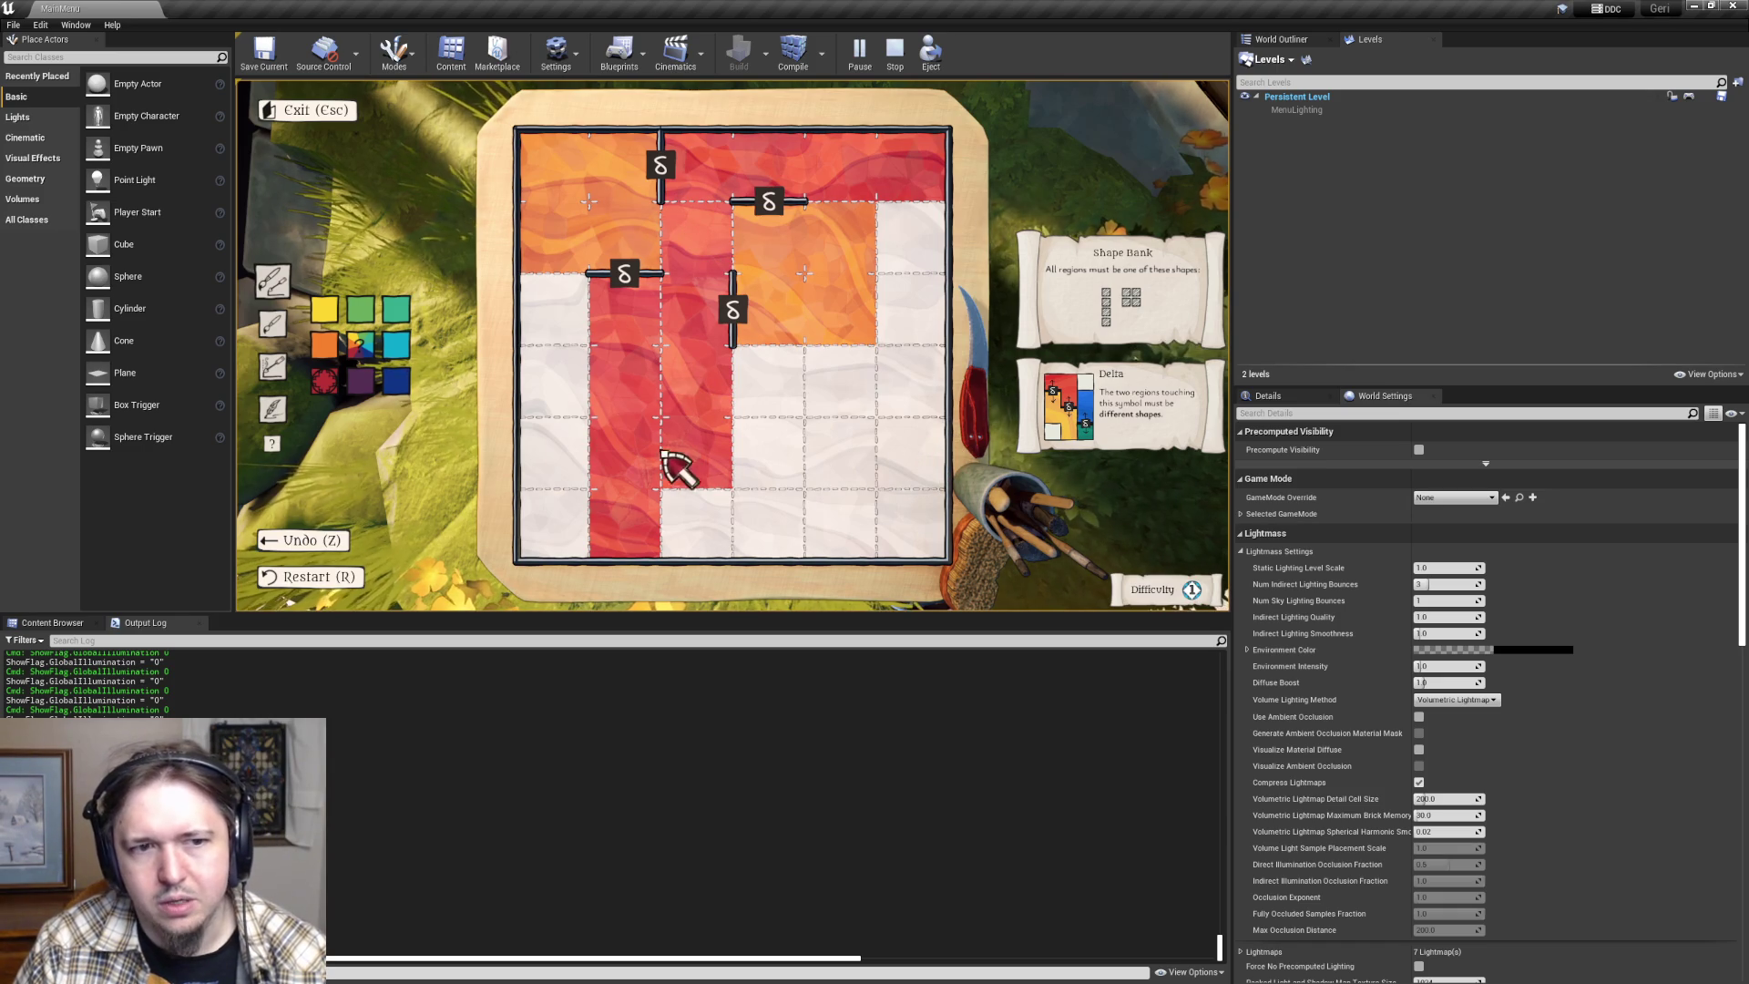
{"action": "mouse_move", "coordinate": [570, 418]}
{"action": "left_mouse_down"}
{"action": "mouse_move", "coordinate": [593, 500]}
{"action": "mouse_move", "coordinate": [559, 528]}
{"action": "left_mouse_up"}
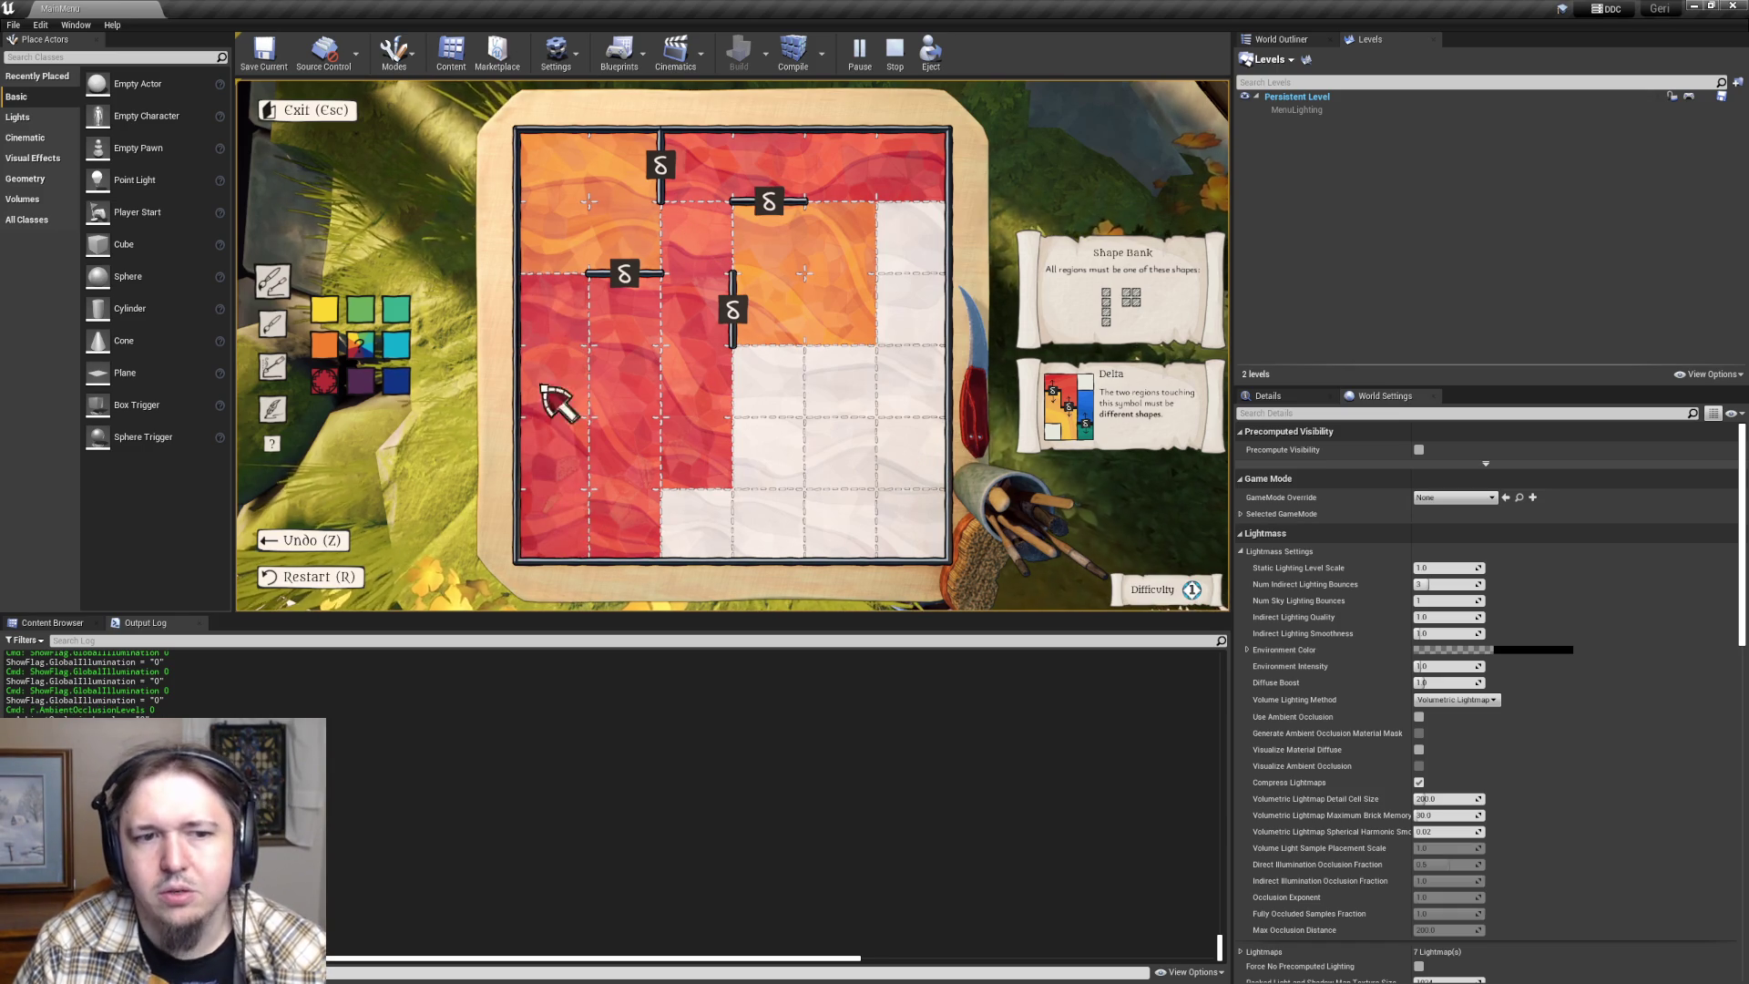
- Finish the bottom row and rightmost column in red, fill the last 2x2 orange, and continue
{"action": "left_click", "coordinate": [565, 338]}
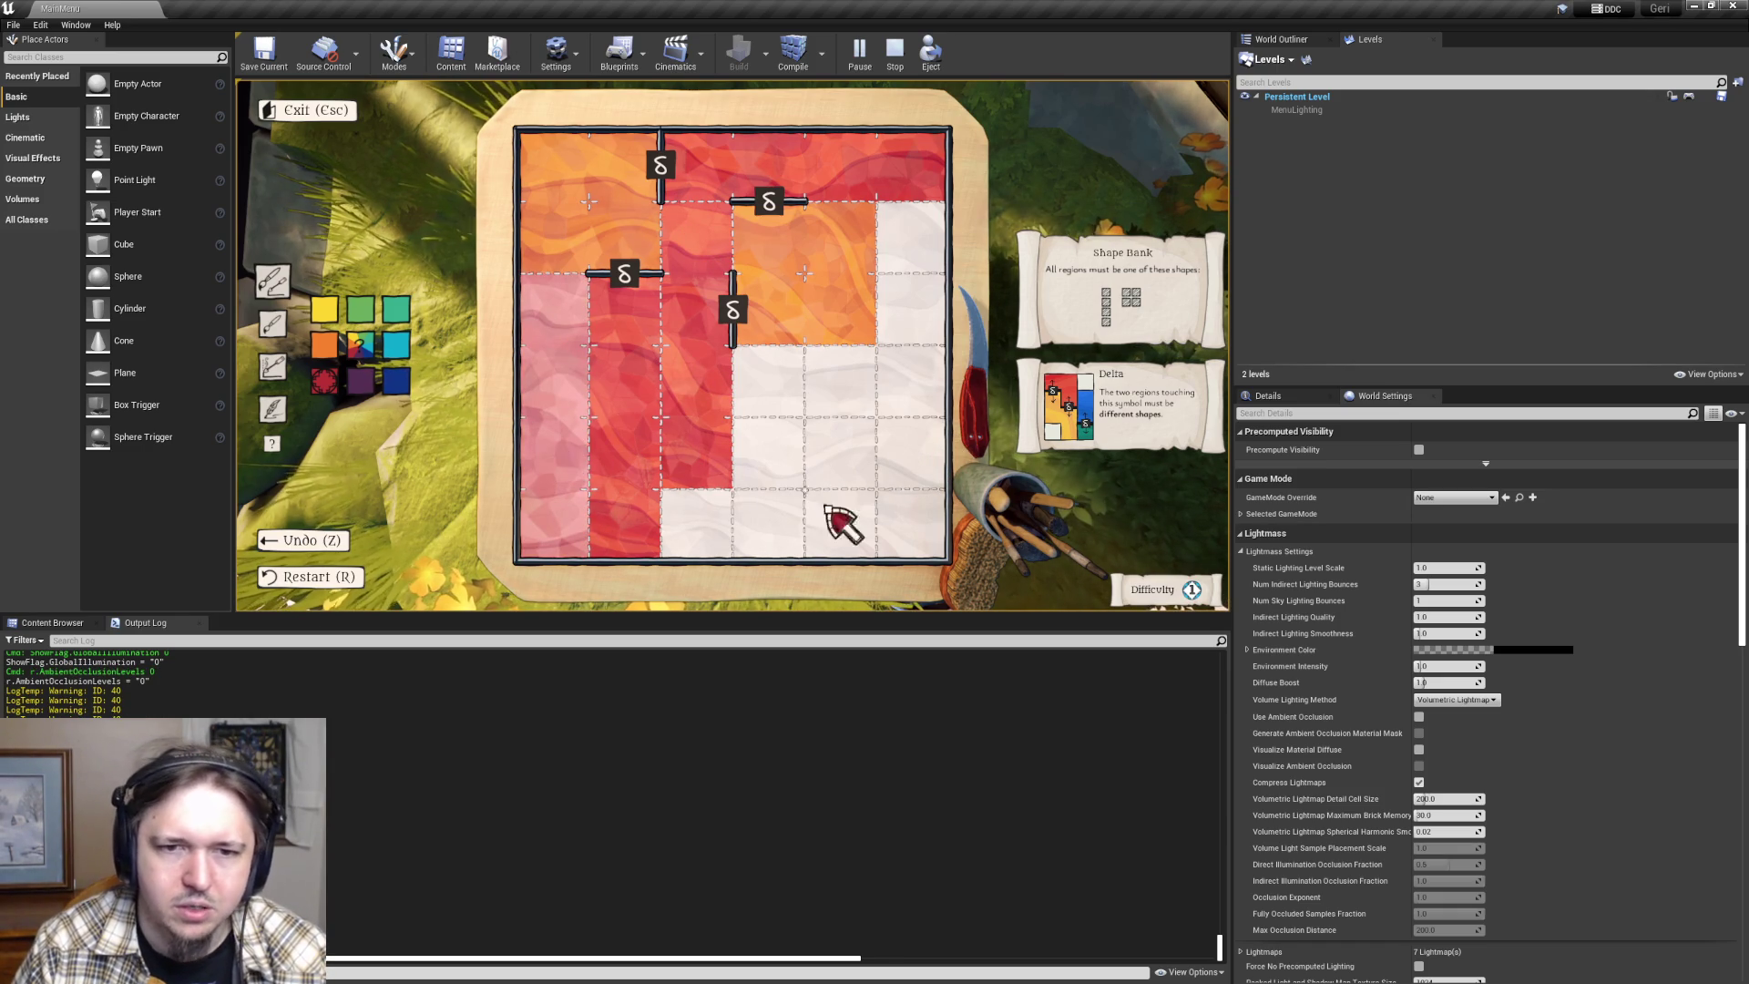
{"action": "mouse_move", "coordinate": [748, 547]}
{"action": "left_mouse_down"}
{"action": "mouse_move", "coordinate": [820, 557]}
{"action": "mouse_move", "coordinate": [651, 523]}
{"action": "left_mouse_up"}
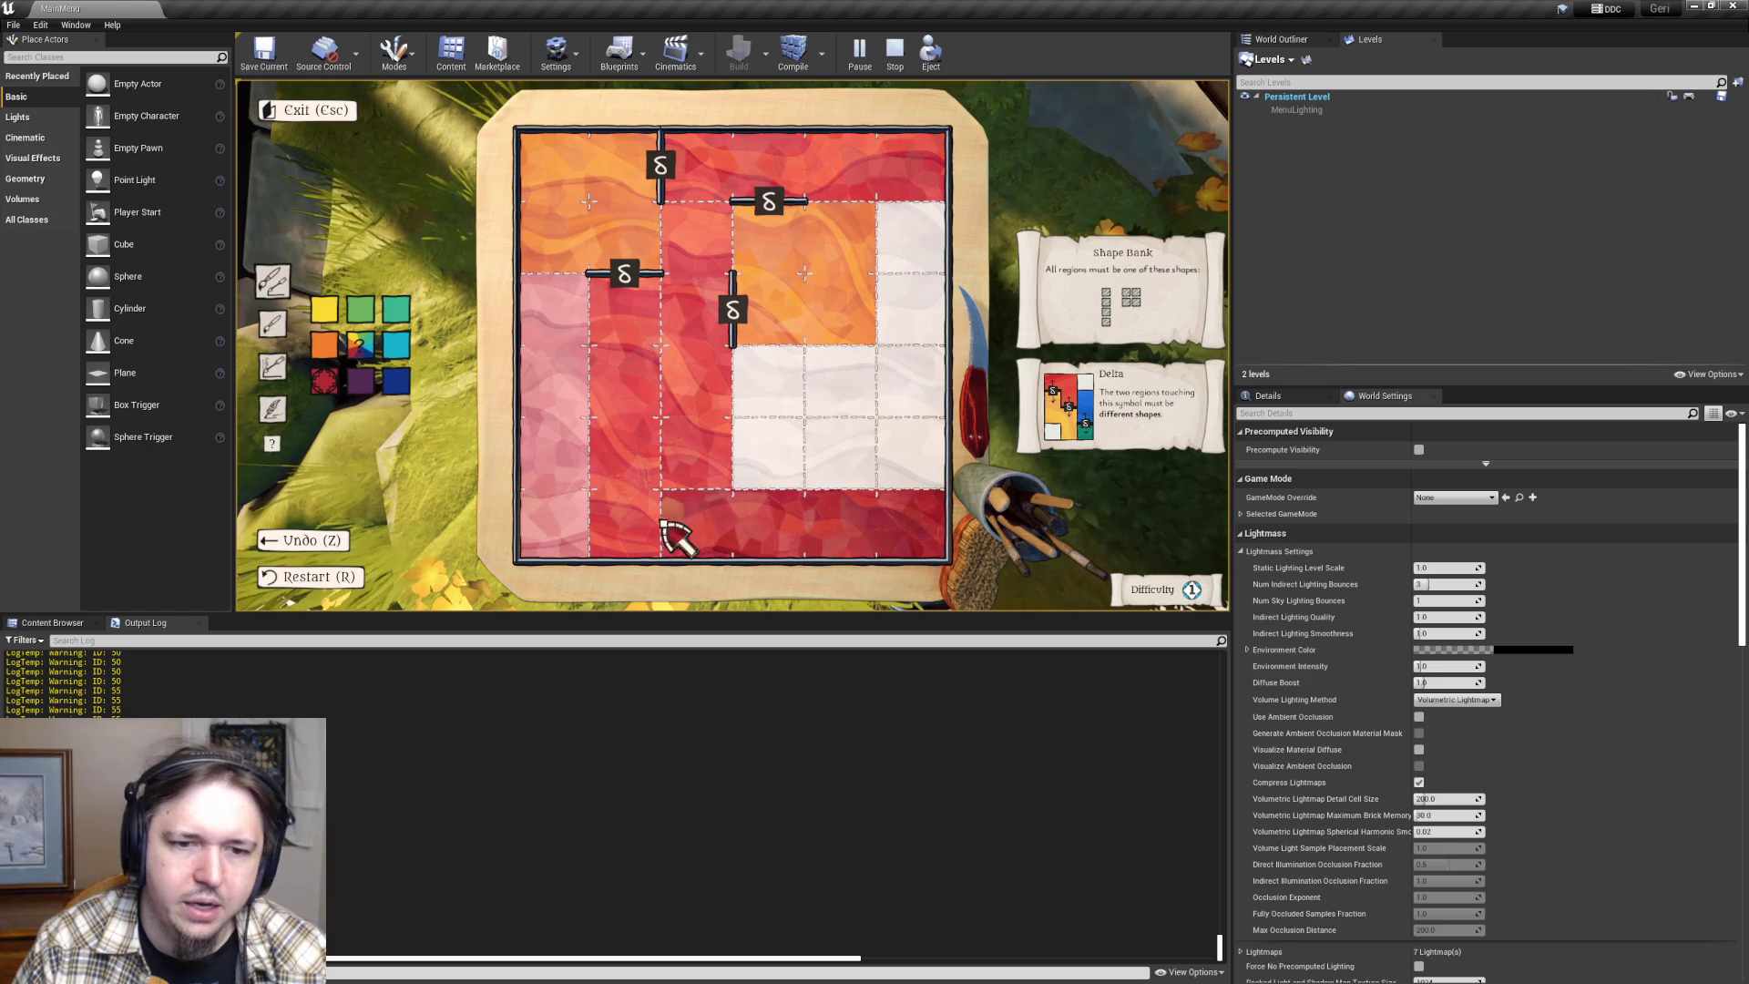
{"action": "mouse_move", "coordinate": [916, 241]}
{"action": "left_mouse_down"}
{"action": "mouse_move", "coordinate": [948, 429]}
{"action": "mouse_move", "coordinate": [917, 316]}
{"action": "left_mouse_up"}
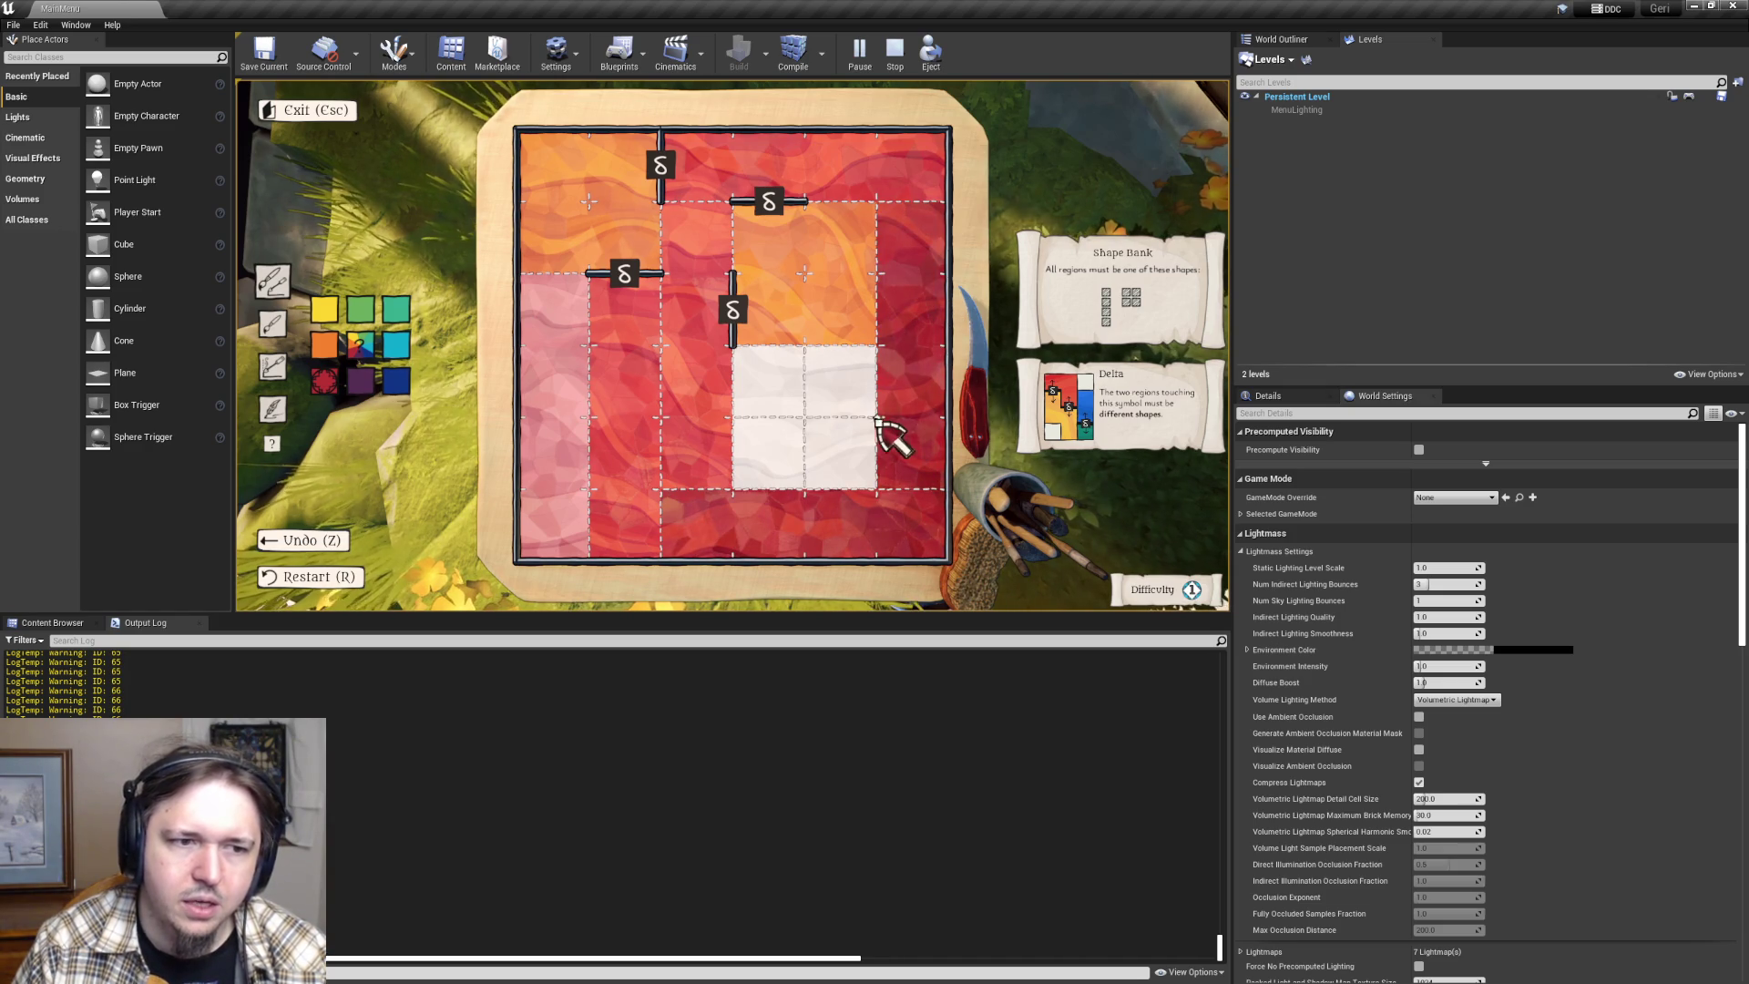
{"action": "left_click", "coordinate": [820, 425]}
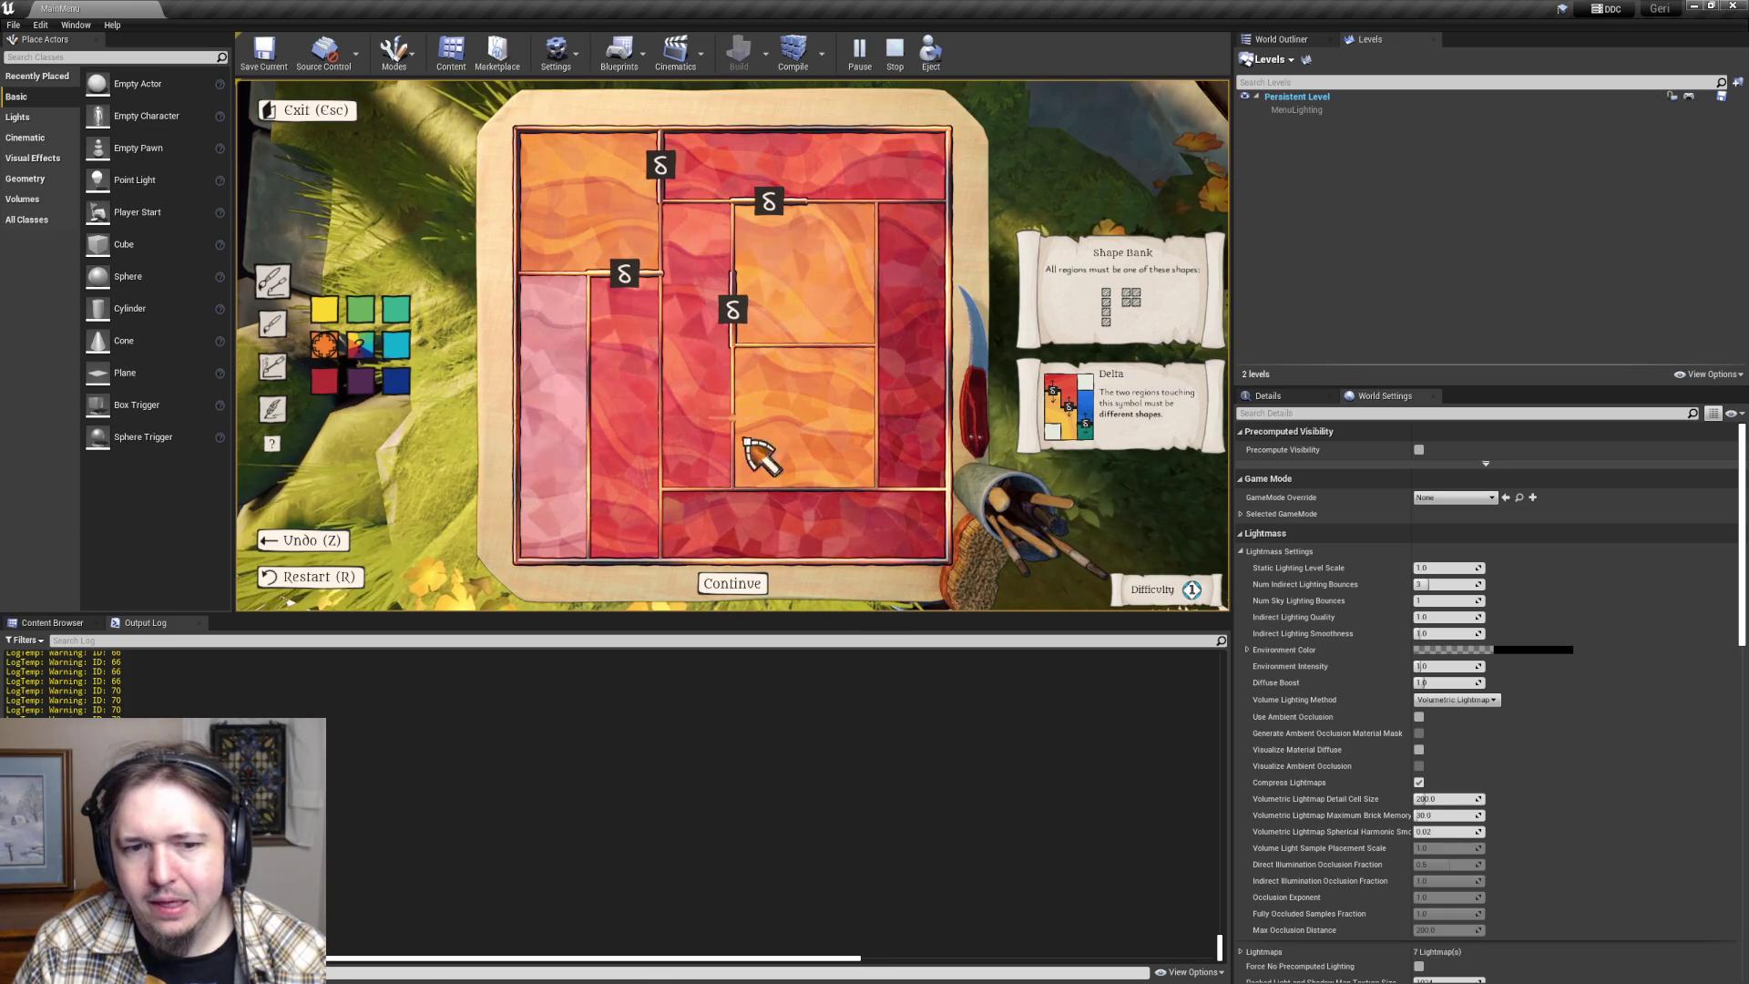
{"action": "left_click", "coordinate": [752, 588]}
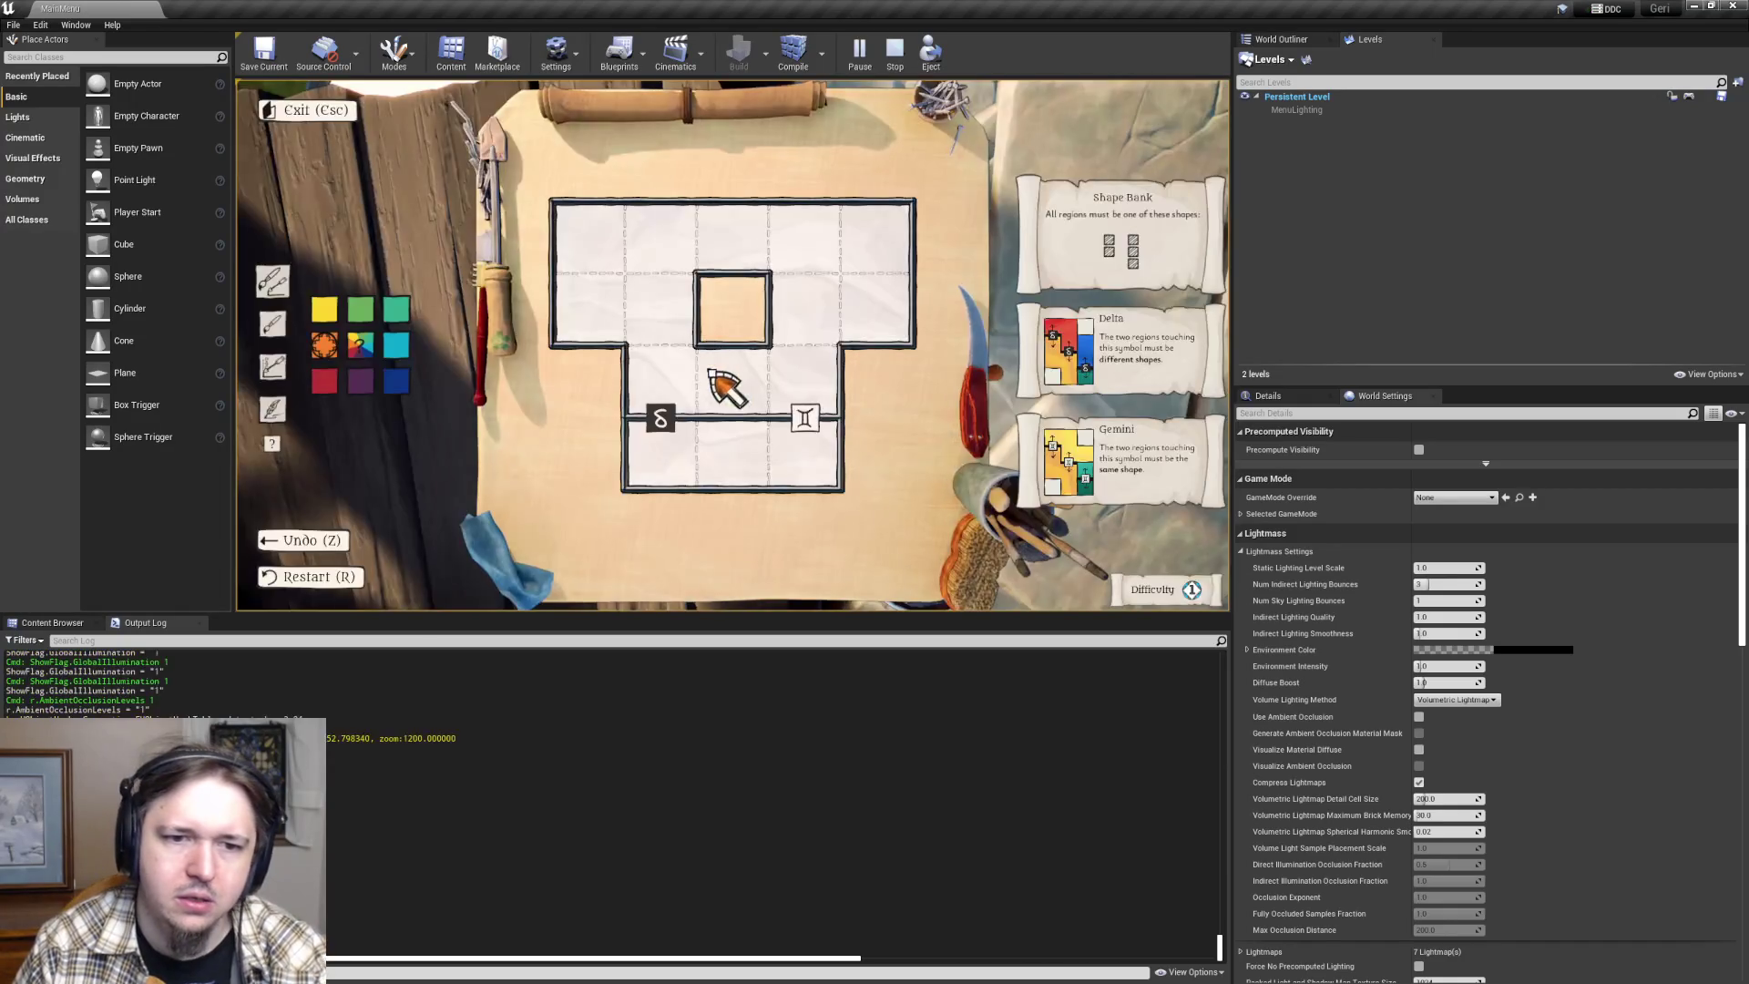
- Open the Delta-and-Gemini board, paint its regions yellow and orange, then clear it with R
{"action": "left_click", "coordinate": [729, 406]}
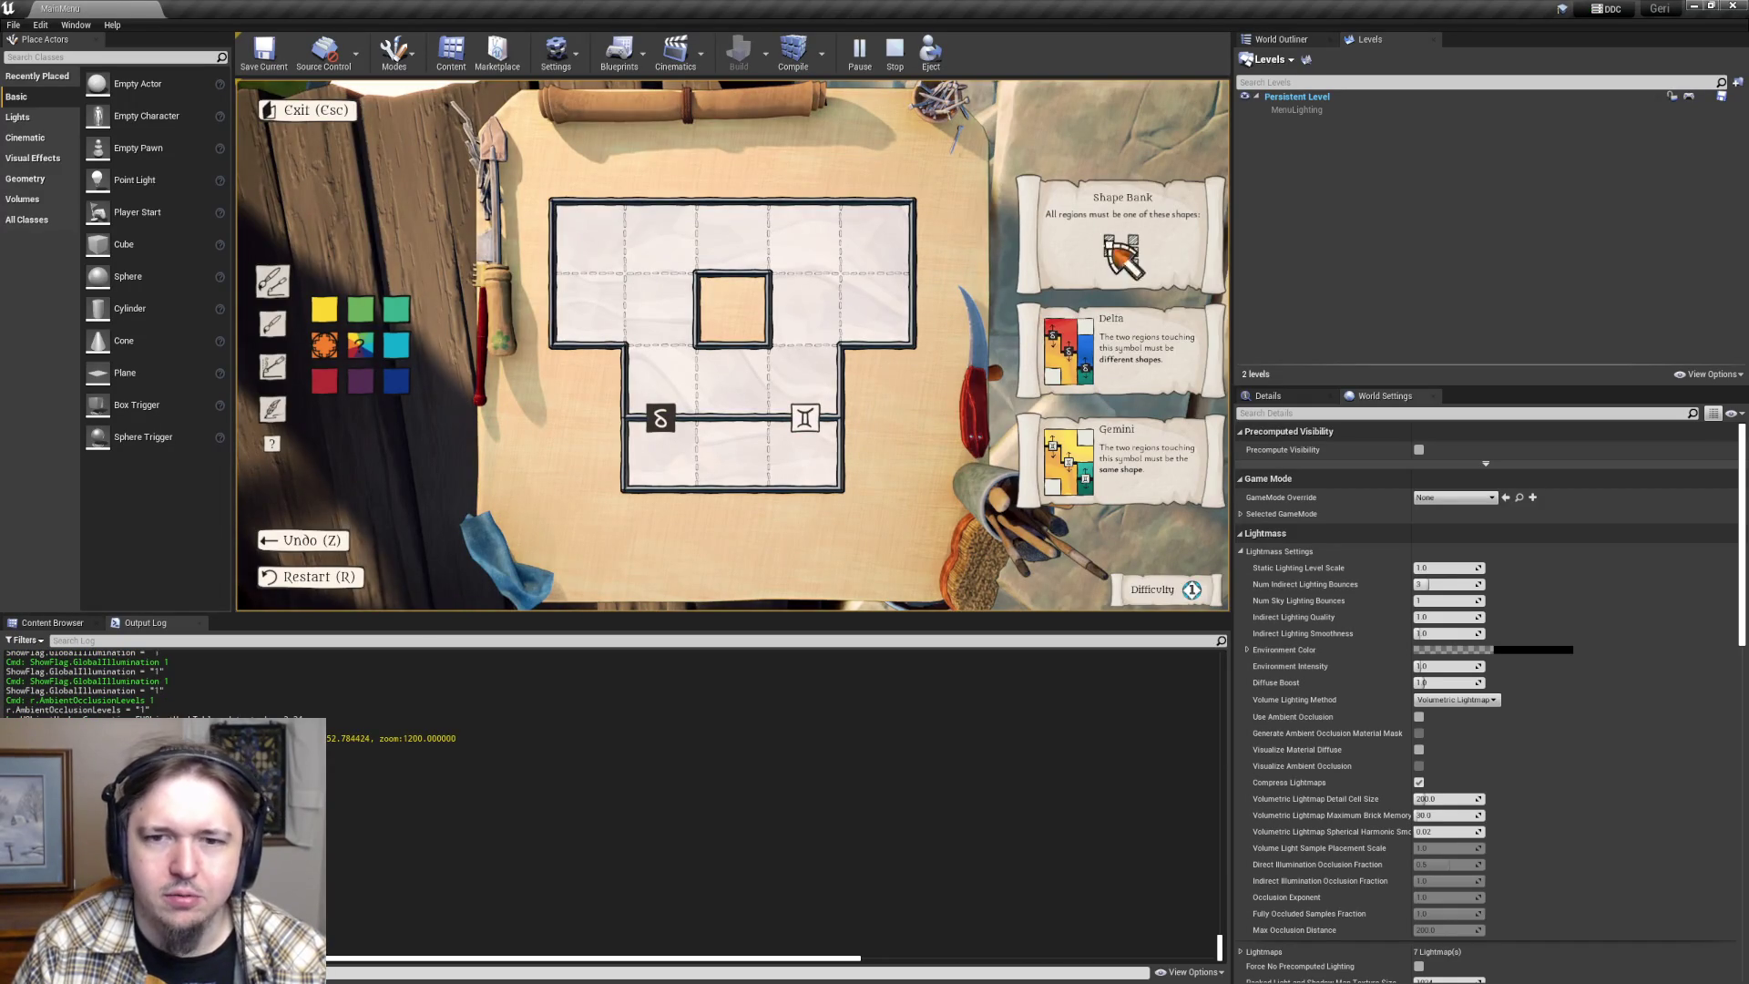
{"action": "key", "text": "1"}
{"action": "left_click", "coordinate": [688, 481]}
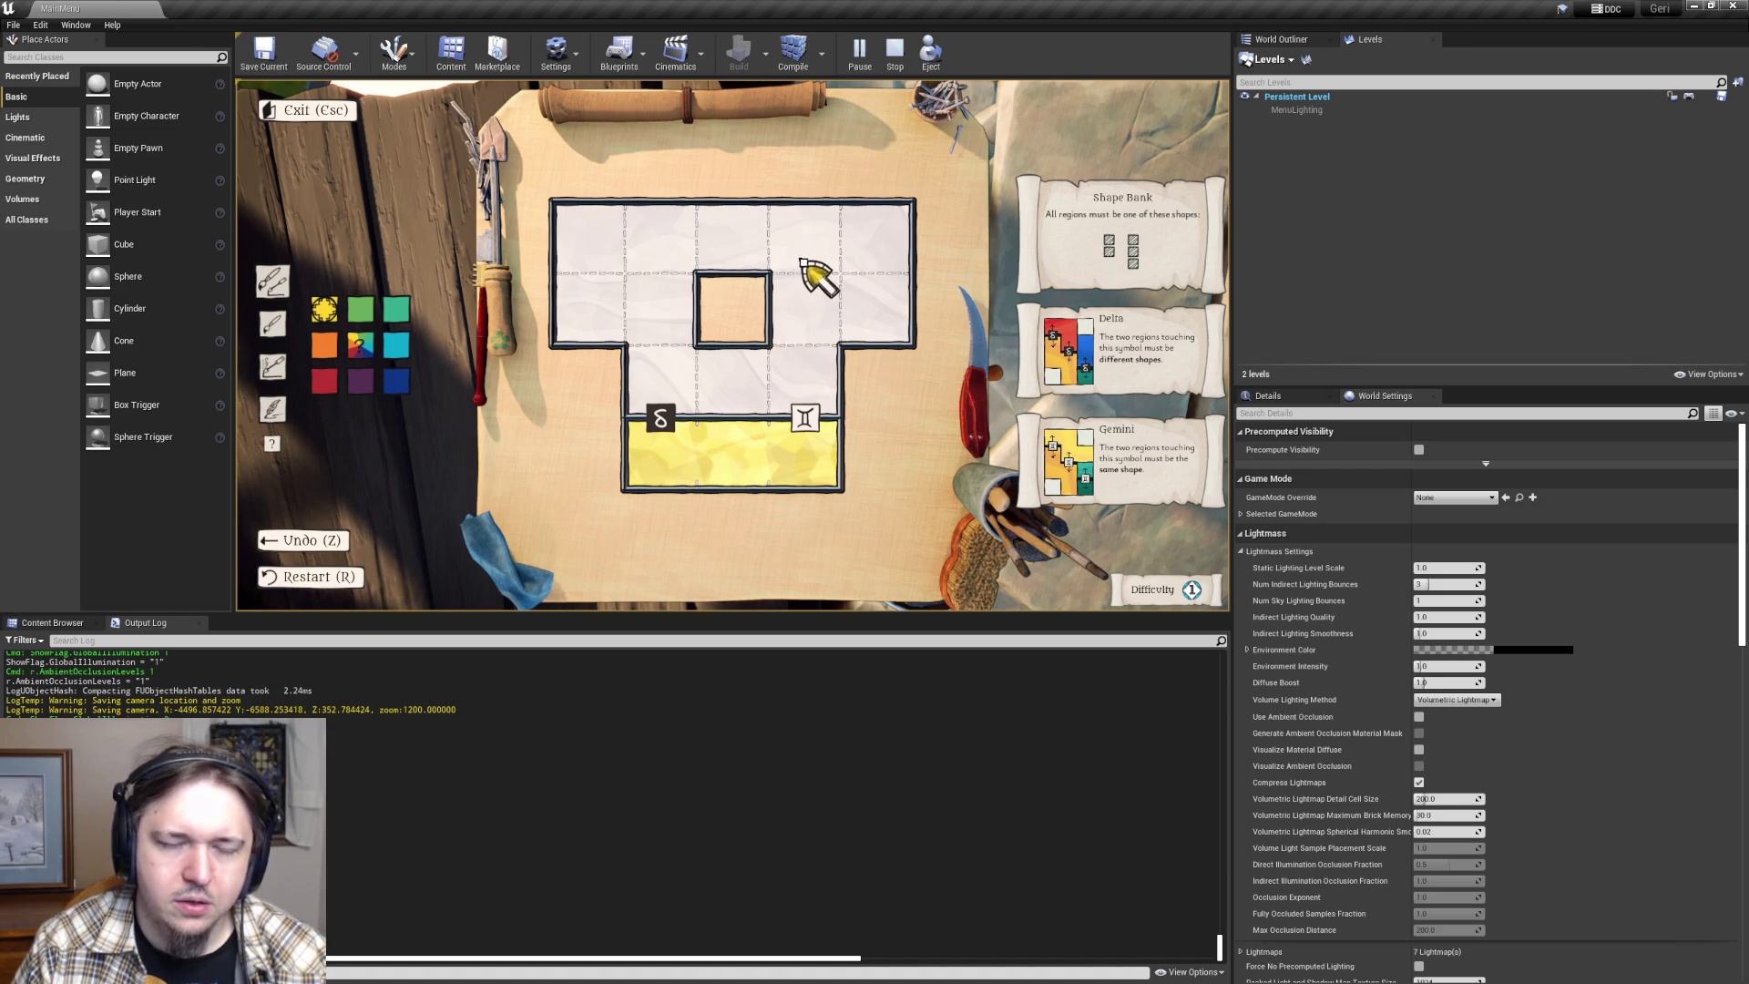
{"action": "left_click_drag", "start_coordinate": [800, 258], "coordinate": [801, 375]}
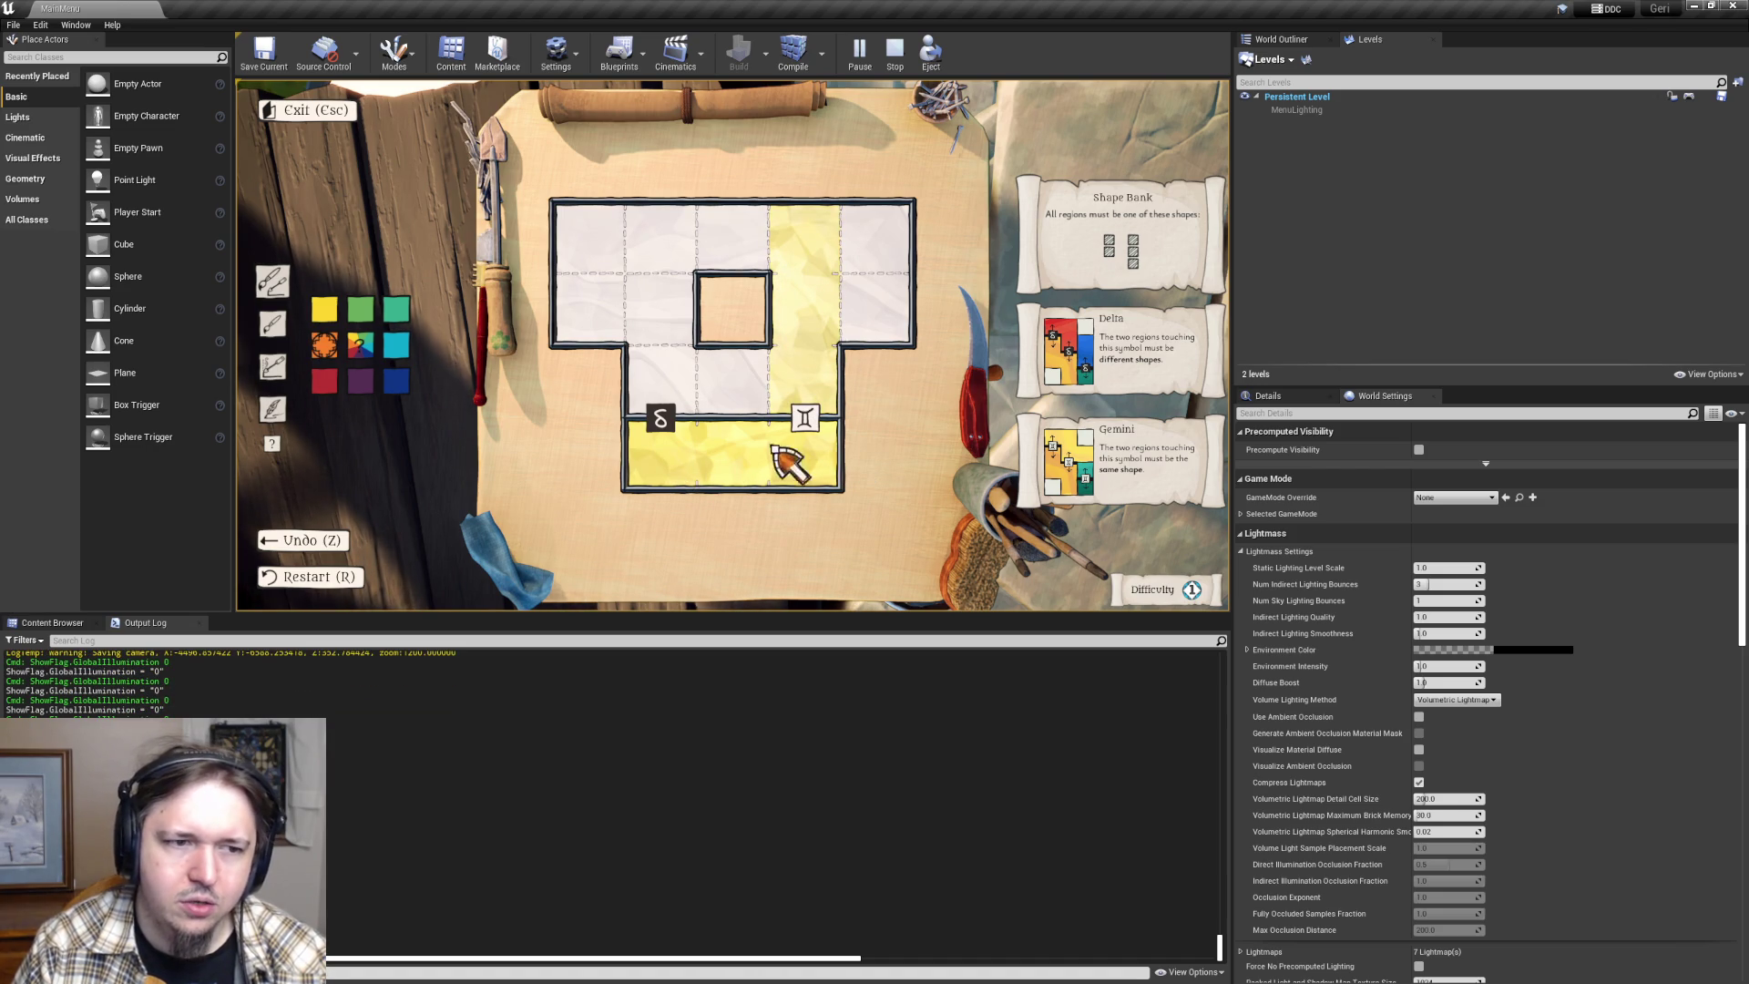
{"action": "left_click", "coordinate": [764, 396]}
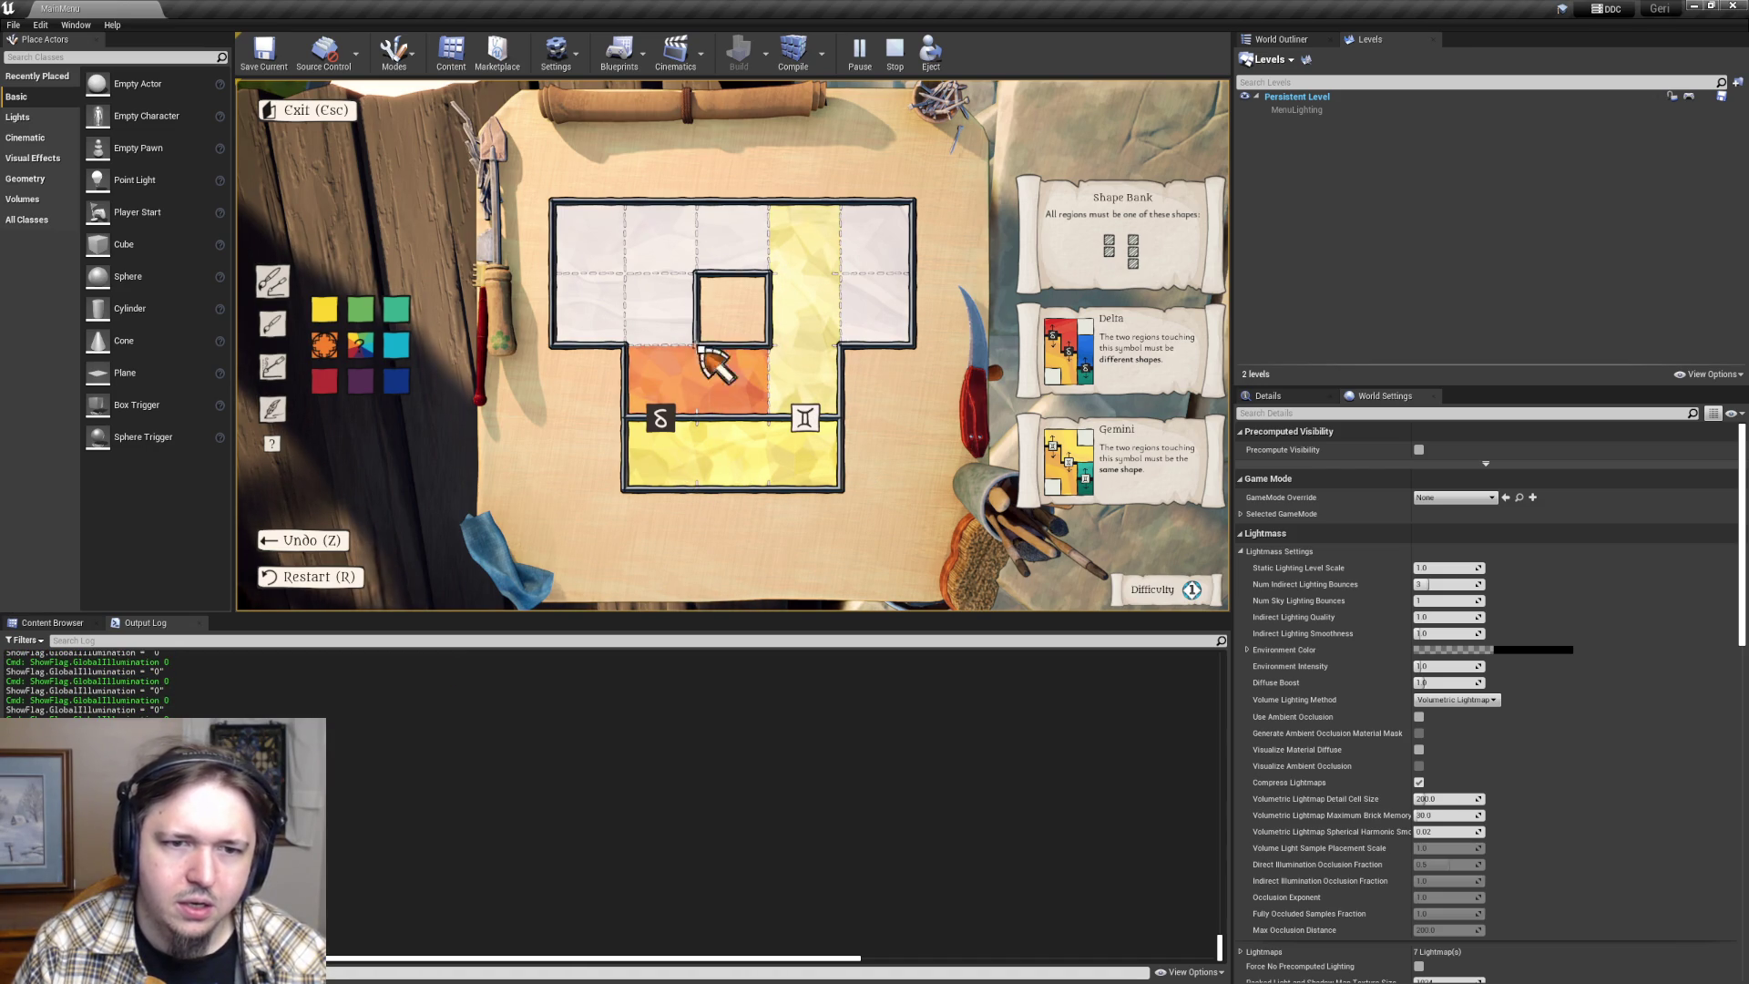
{"action": "key", "text": "1"}
{"action": "left_click_drag", "start_coordinate": [737, 239], "coordinate": [607, 261]}
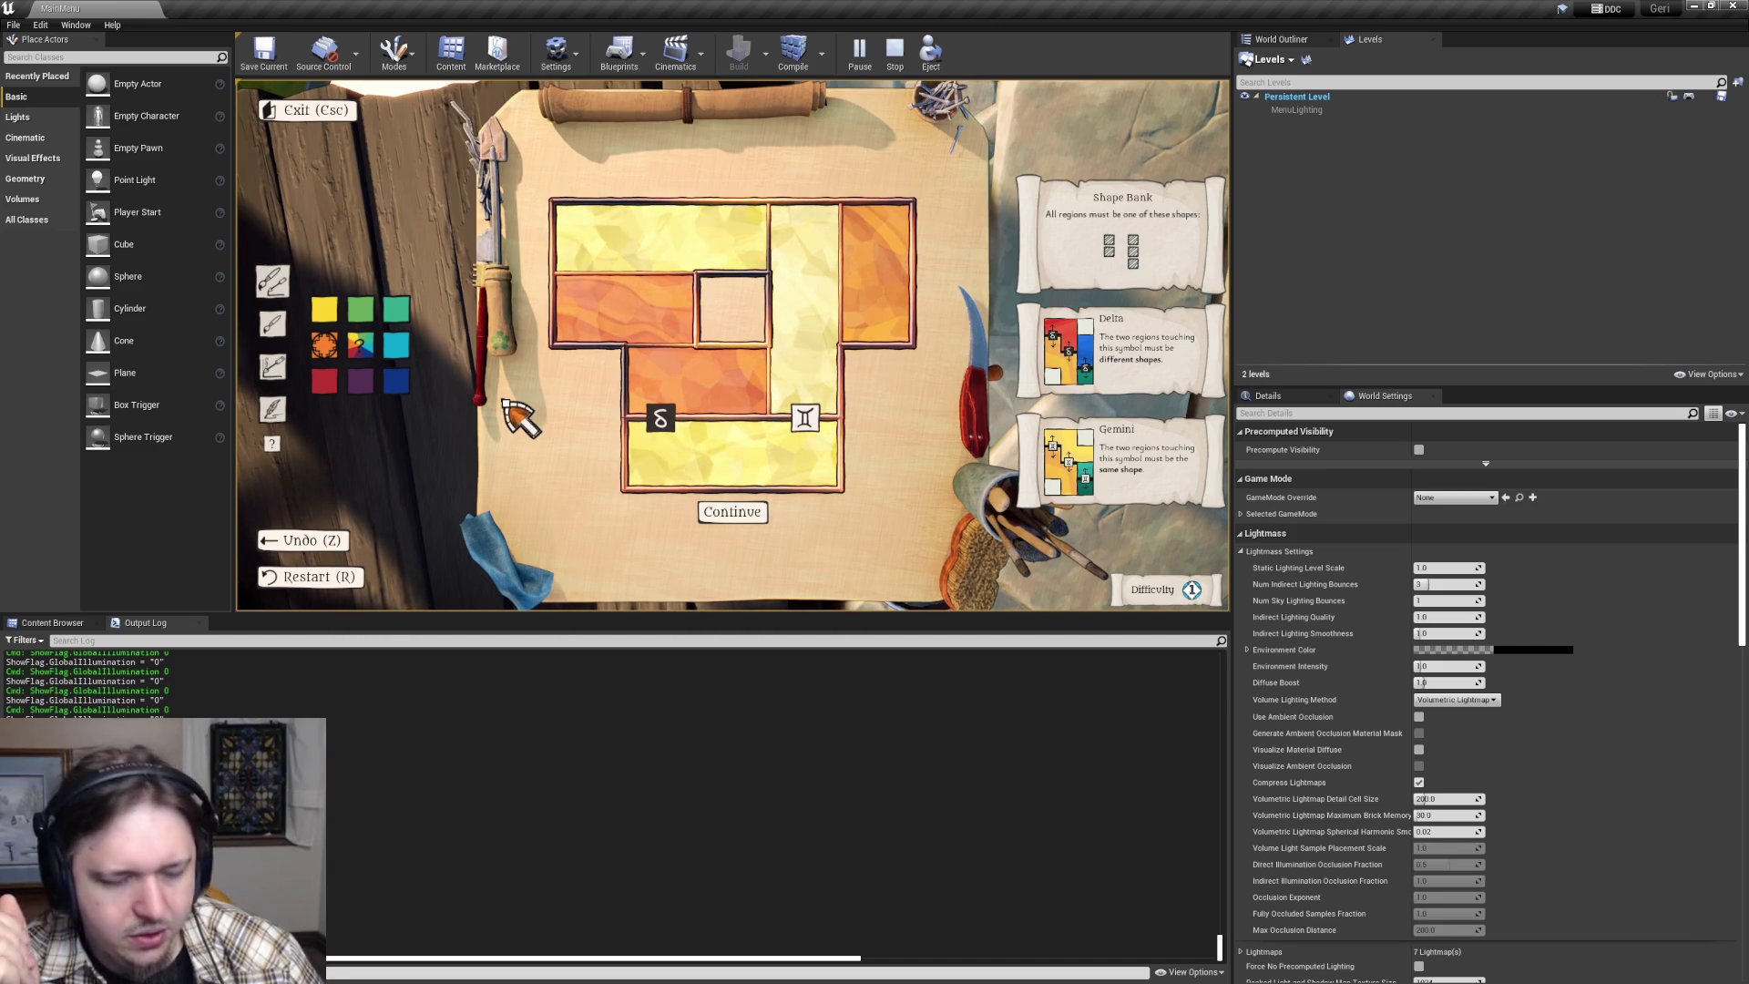
{"action": "key", "text": "2"}
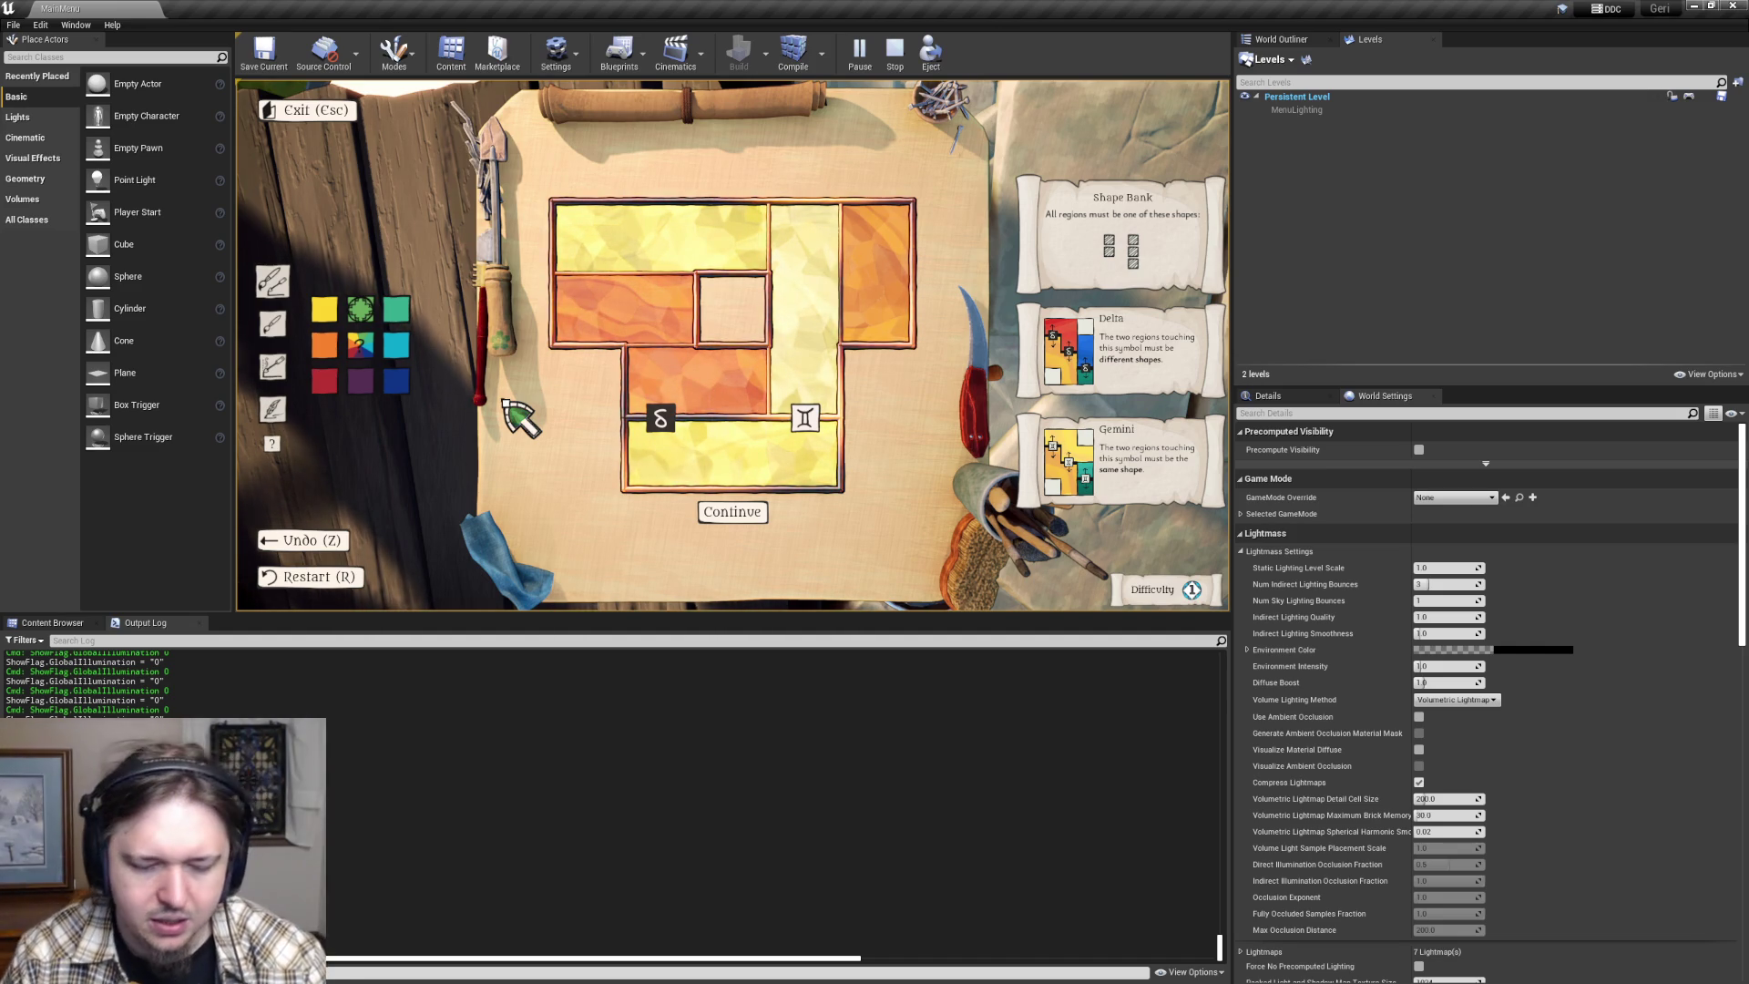
{"action": "key", "text": "r"}
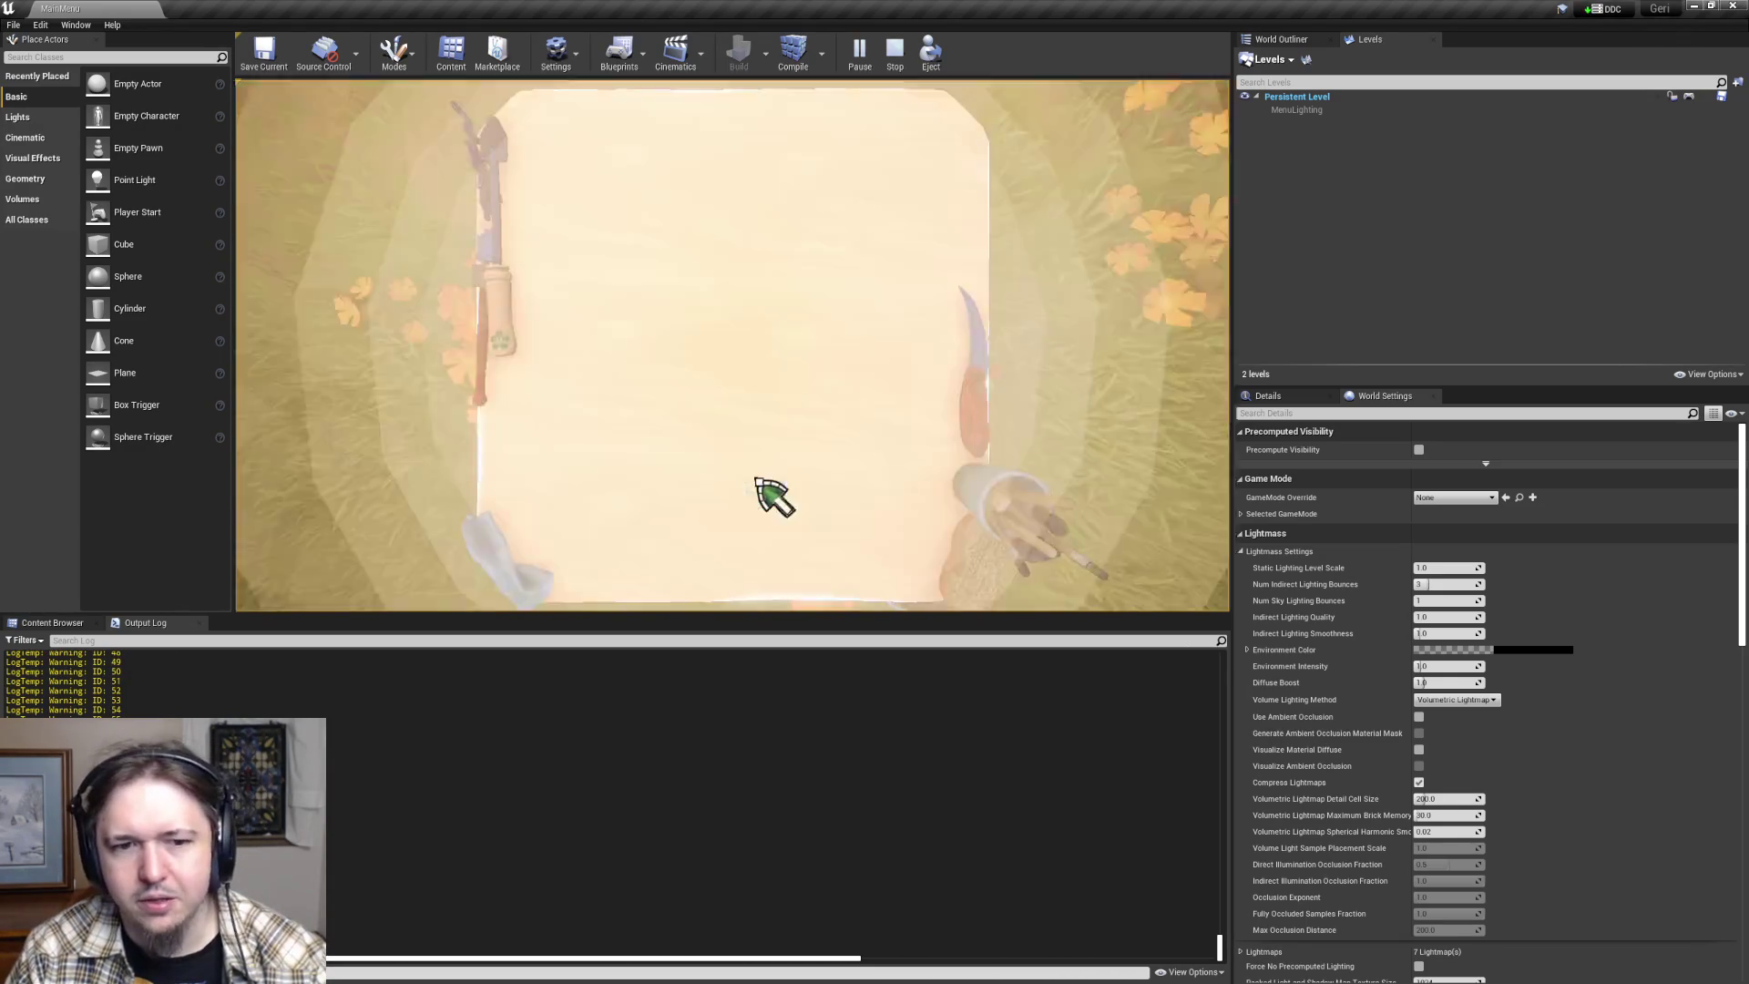
- Open the heart puzzle, paint its bottom cells yellow and a teal region up-right from the centre
{"action": "left_click", "coordinate": [756, 496]}
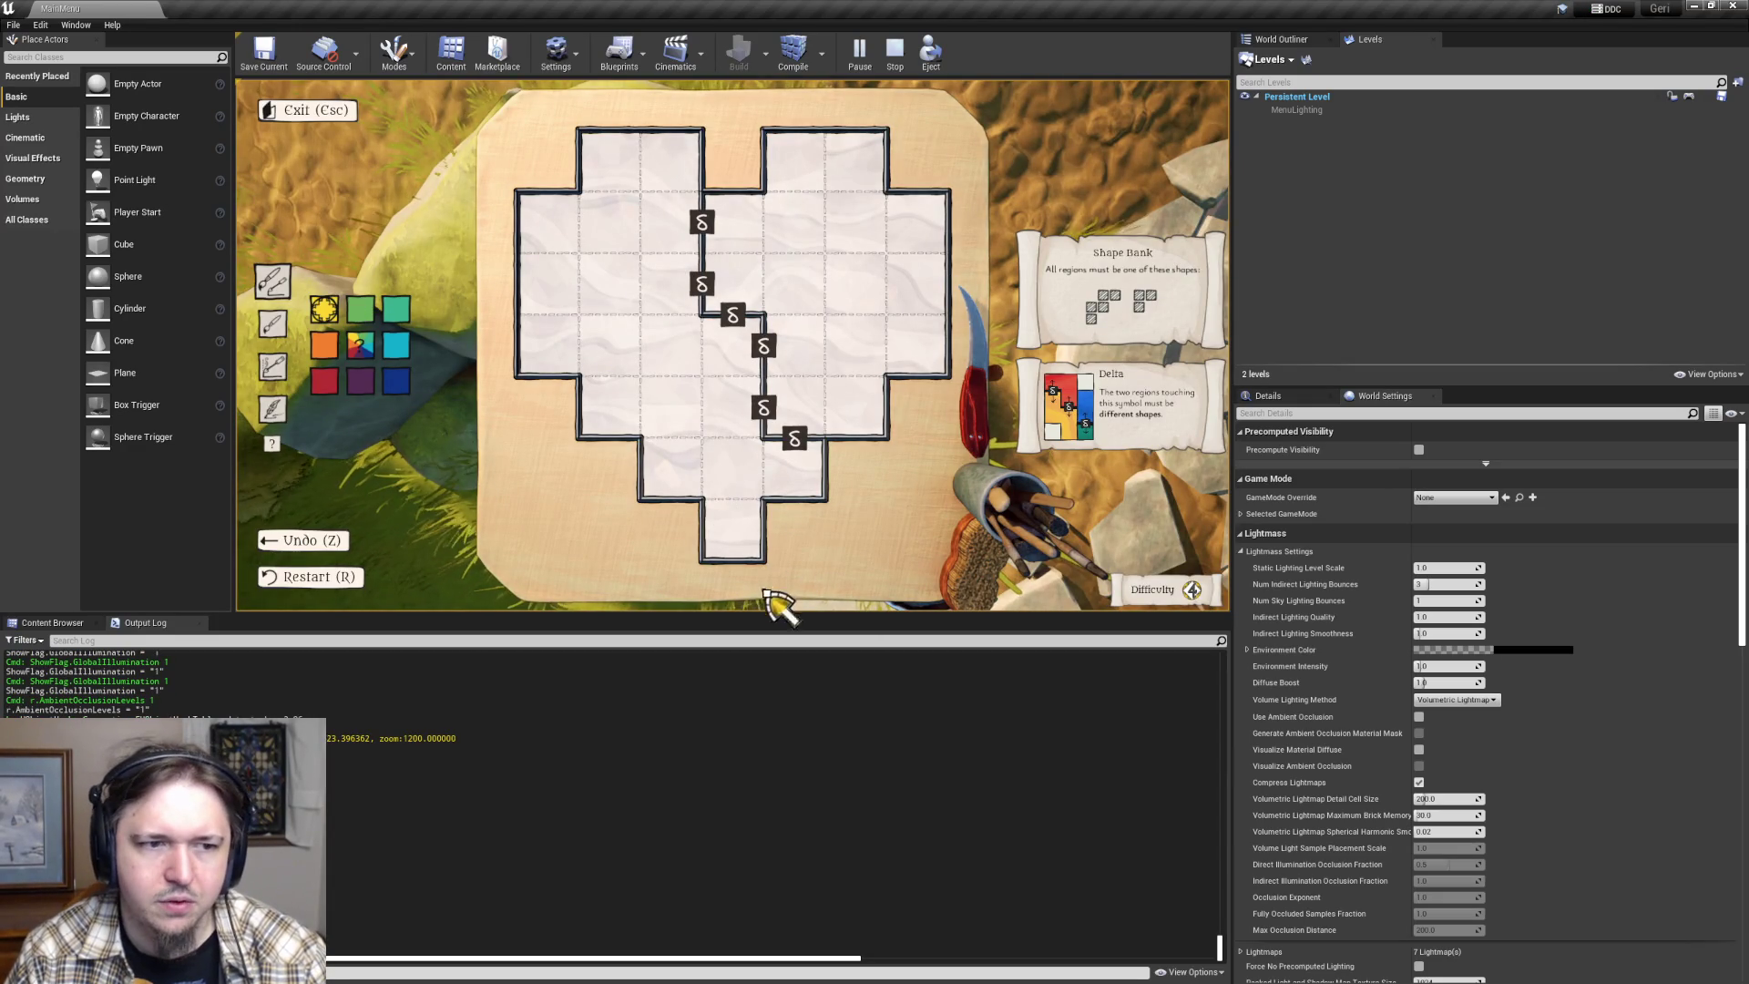
{"action": "left_click_drag", "start_coordinate": [729, 546], "coordinate": [937, 292]}
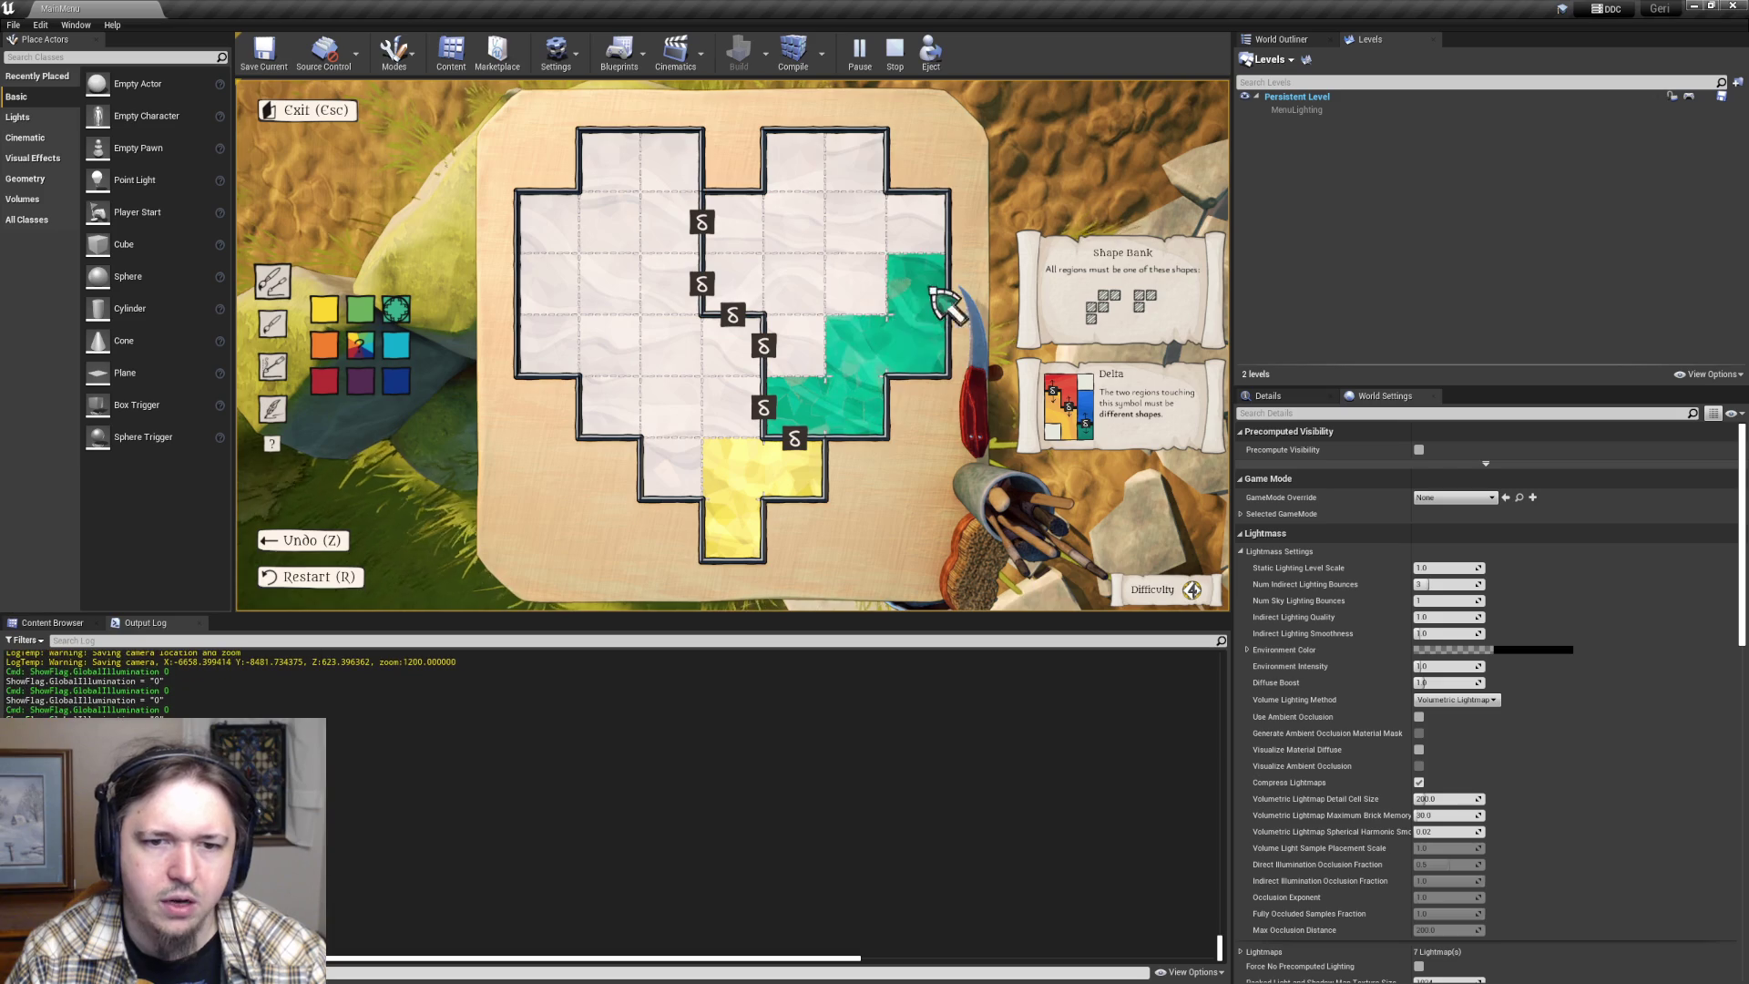
{"action": "left_click_drag", "start_coordinate": [746, 465], "coordinate": [692, 360]}
{"action": "mouse_move", "coordinate": [831, 351]}
{"action": "left_mouse_down"}
{"action": "mouse_move", "coordinate": [890, 242]}
{"action": "mouse_move", "coordinate": [929, 223]}
{"action": "left_mouse_up"}
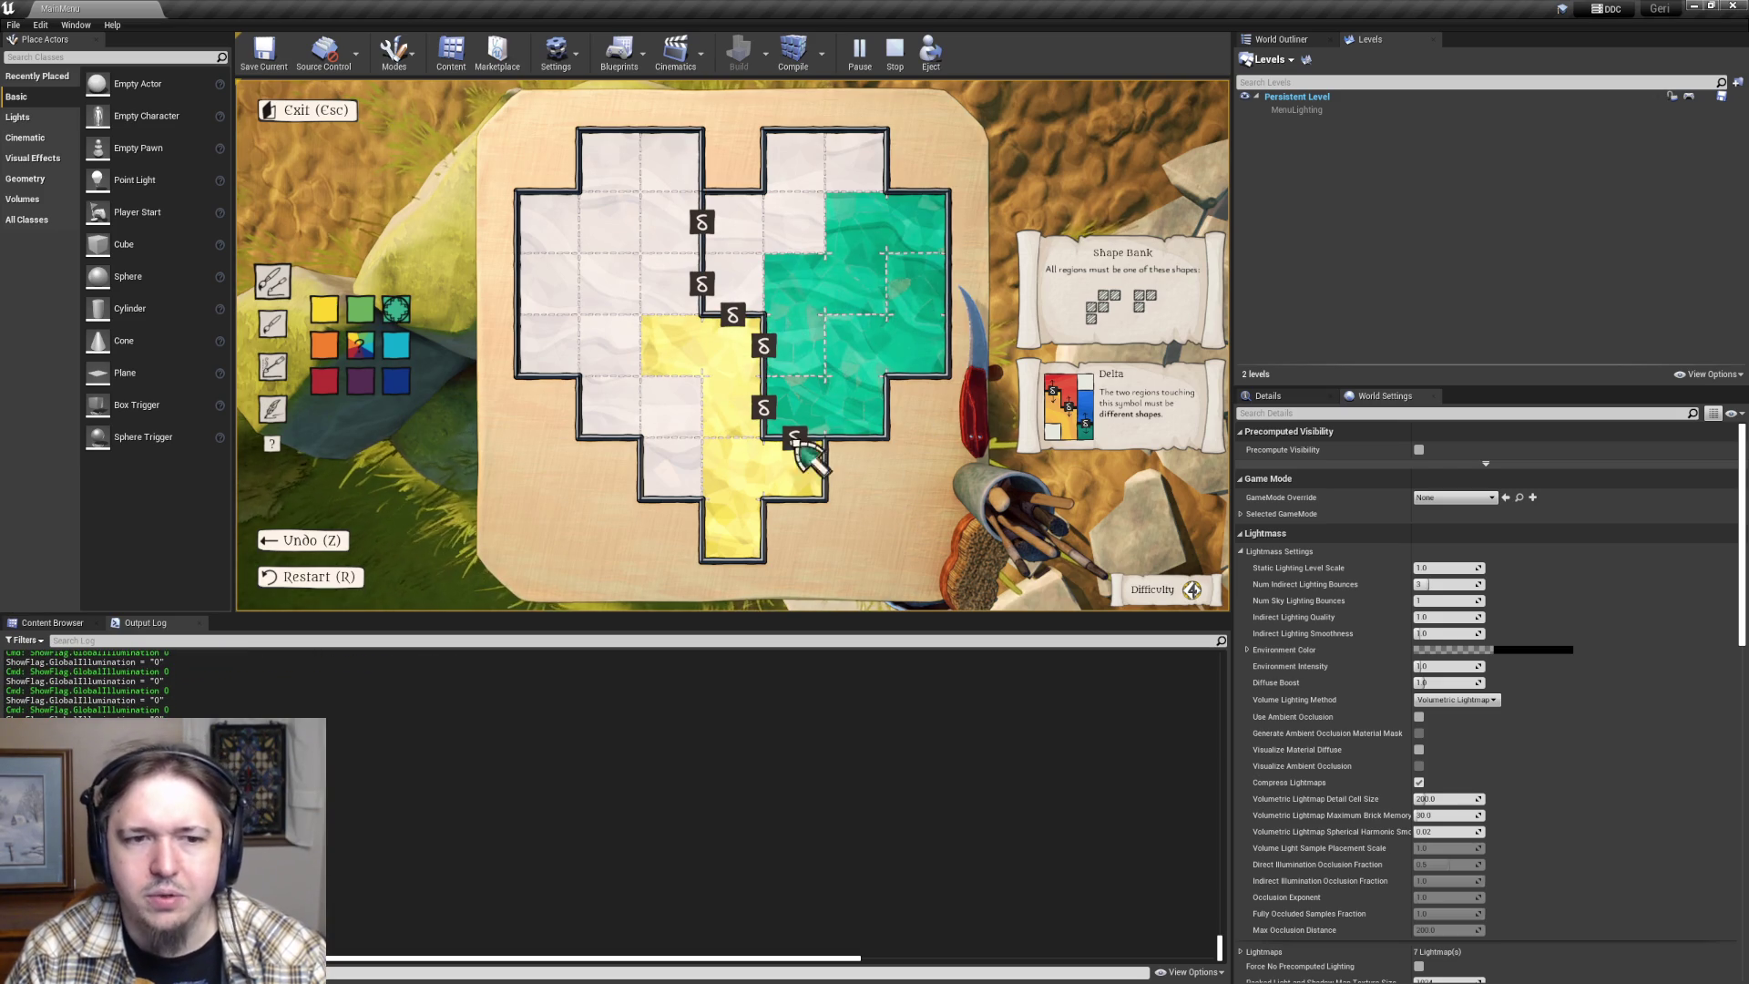
- Paint the lower-left and top cells teal and extend yellow into the centre
{"action": "left_click_drag", "start_coordinate": [669, 485], "coordinate": [535, 352]}
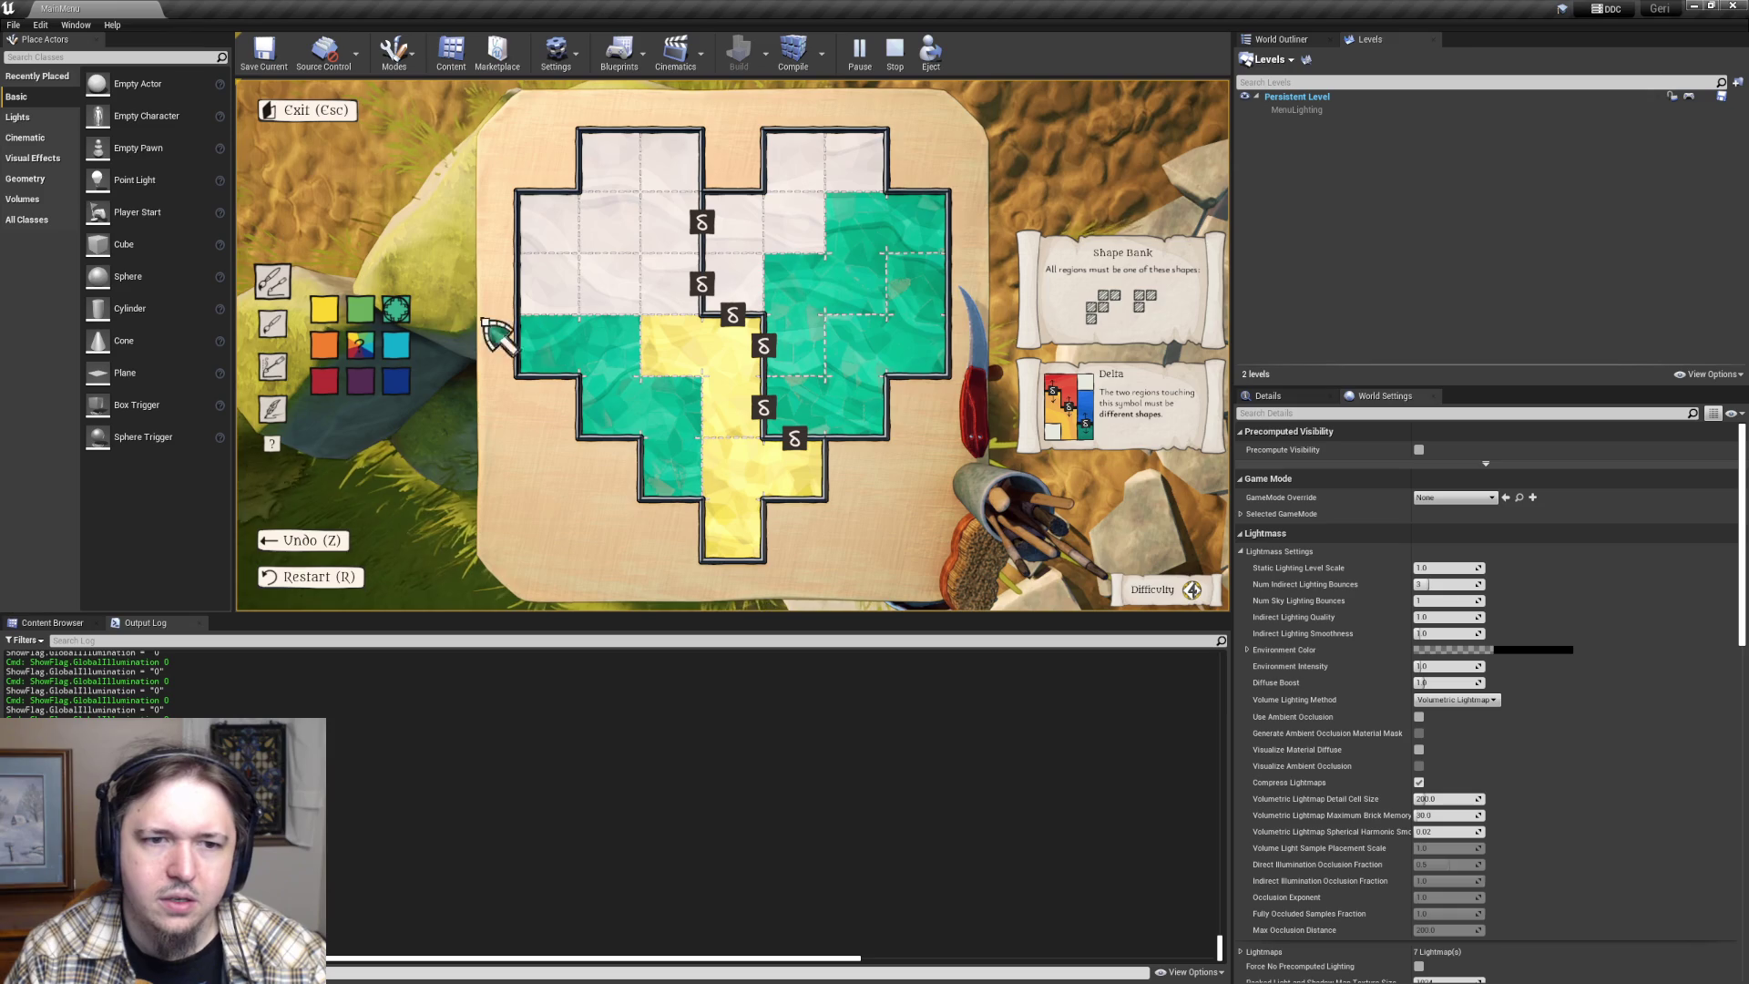
{"action": "mouse_move", "coordinate": [624, 297]}
{"action": "left_mouse_down"}
{"action": "mouse_move", "coordinate": [702, 273]}
{"action": "mouse_move", "coordinate": [851, 176]}
{"action": "mouse_move", "coordinate": [866, 242]}
{"action": "mouse_move", "coordinate": [818, 155]}
{"action": "mouse_move", "coordinate": [856, 169]}
{"action": "left_mouse_up"}
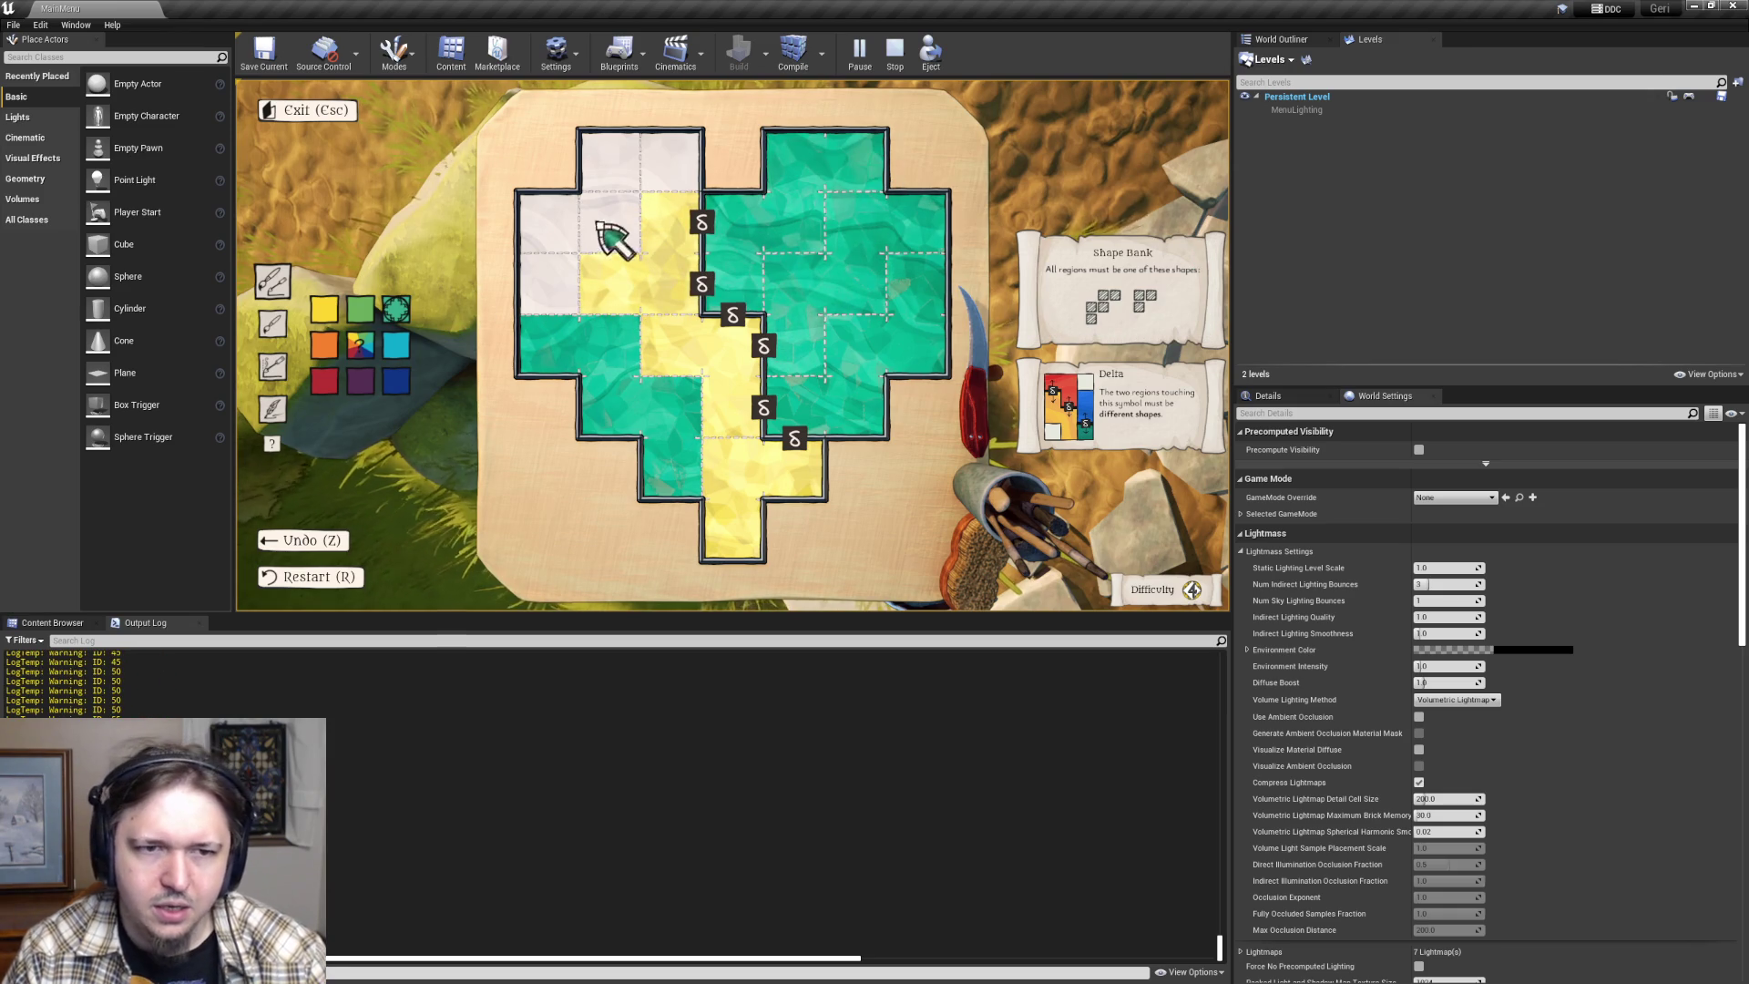
{"action": "left_click", "coordinate": [664, 173]}
{"action": "left_click_drag", "start_coordinate": [651, 169], "coordinate": [547, 218]}
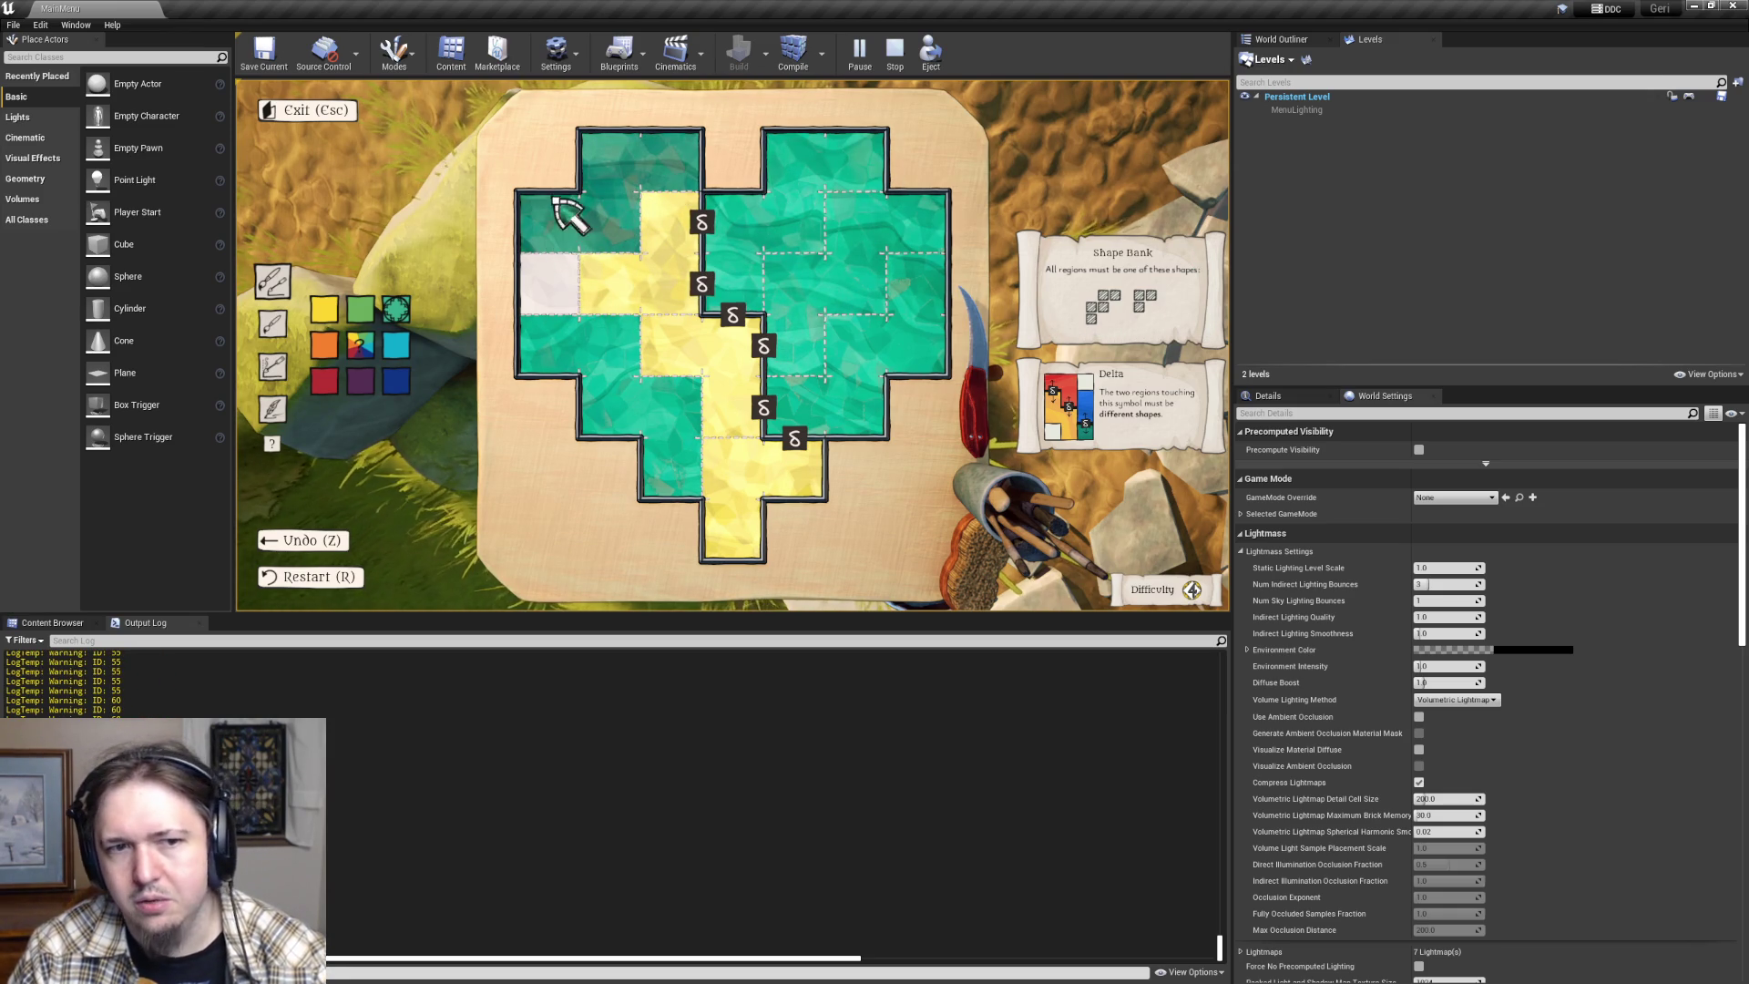
{"action": "left_click", "coordinate": [530, 271]}
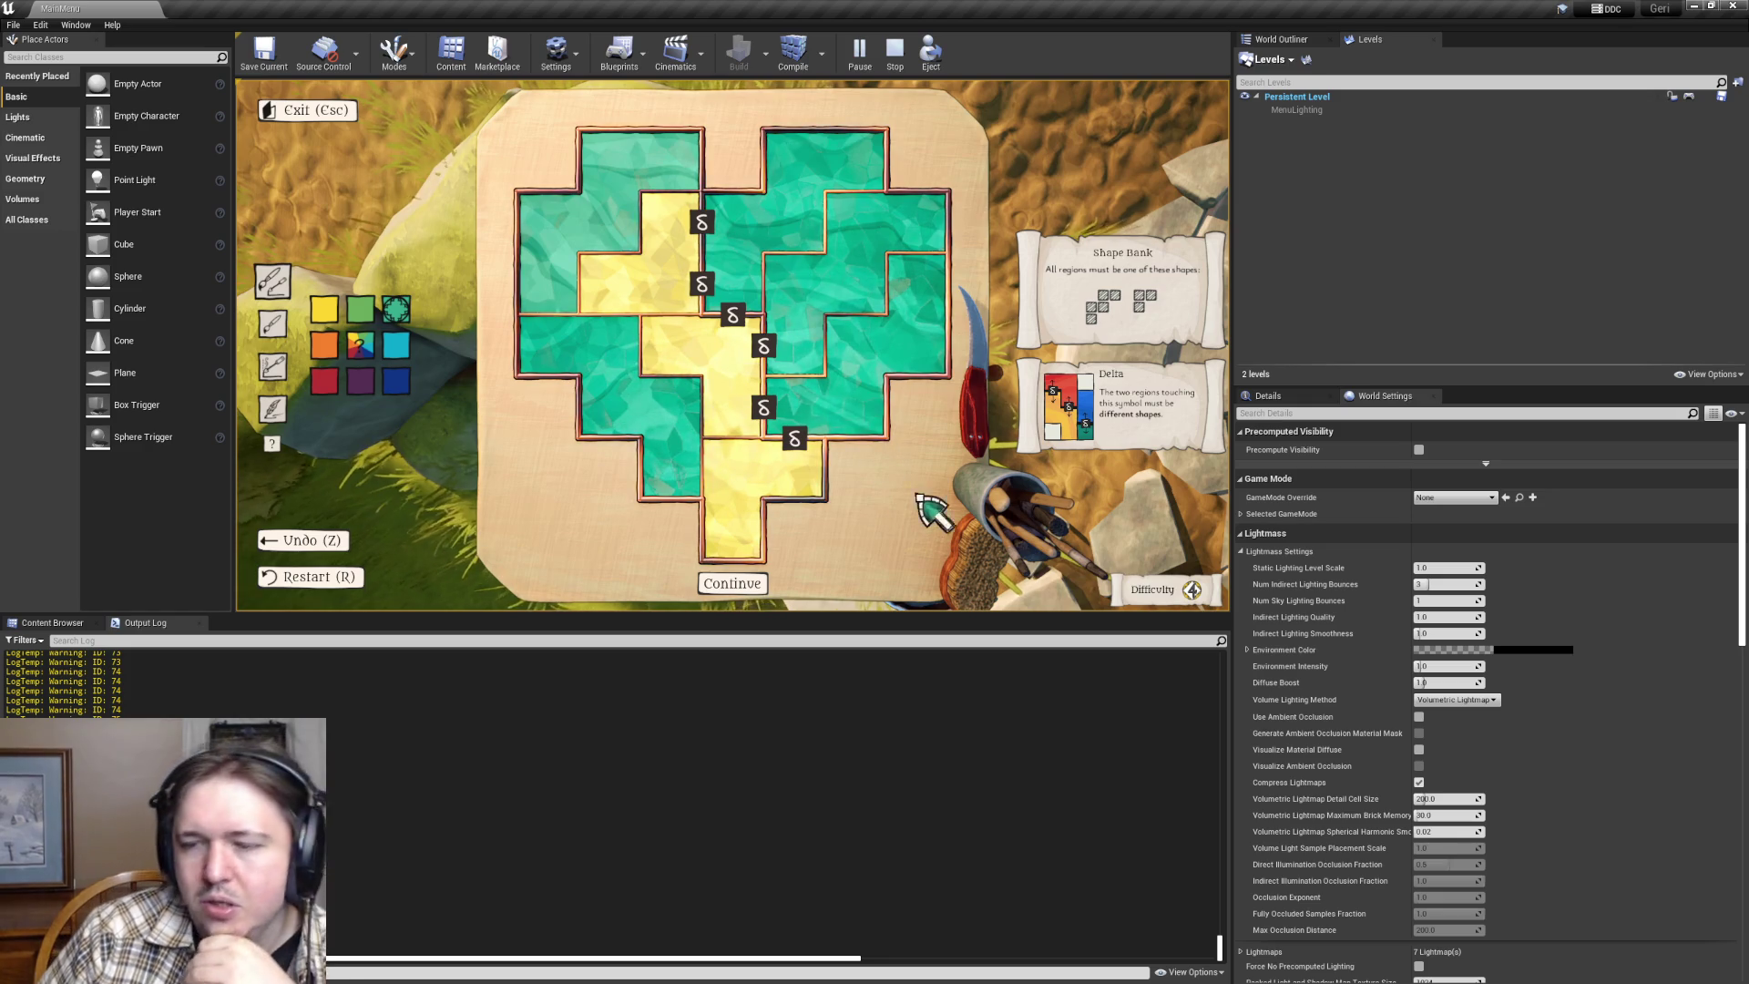
- Pick the rainbow paint colour after the heart puzzle is completed
{"action": "left_click", "coordinate": [358, 346]}
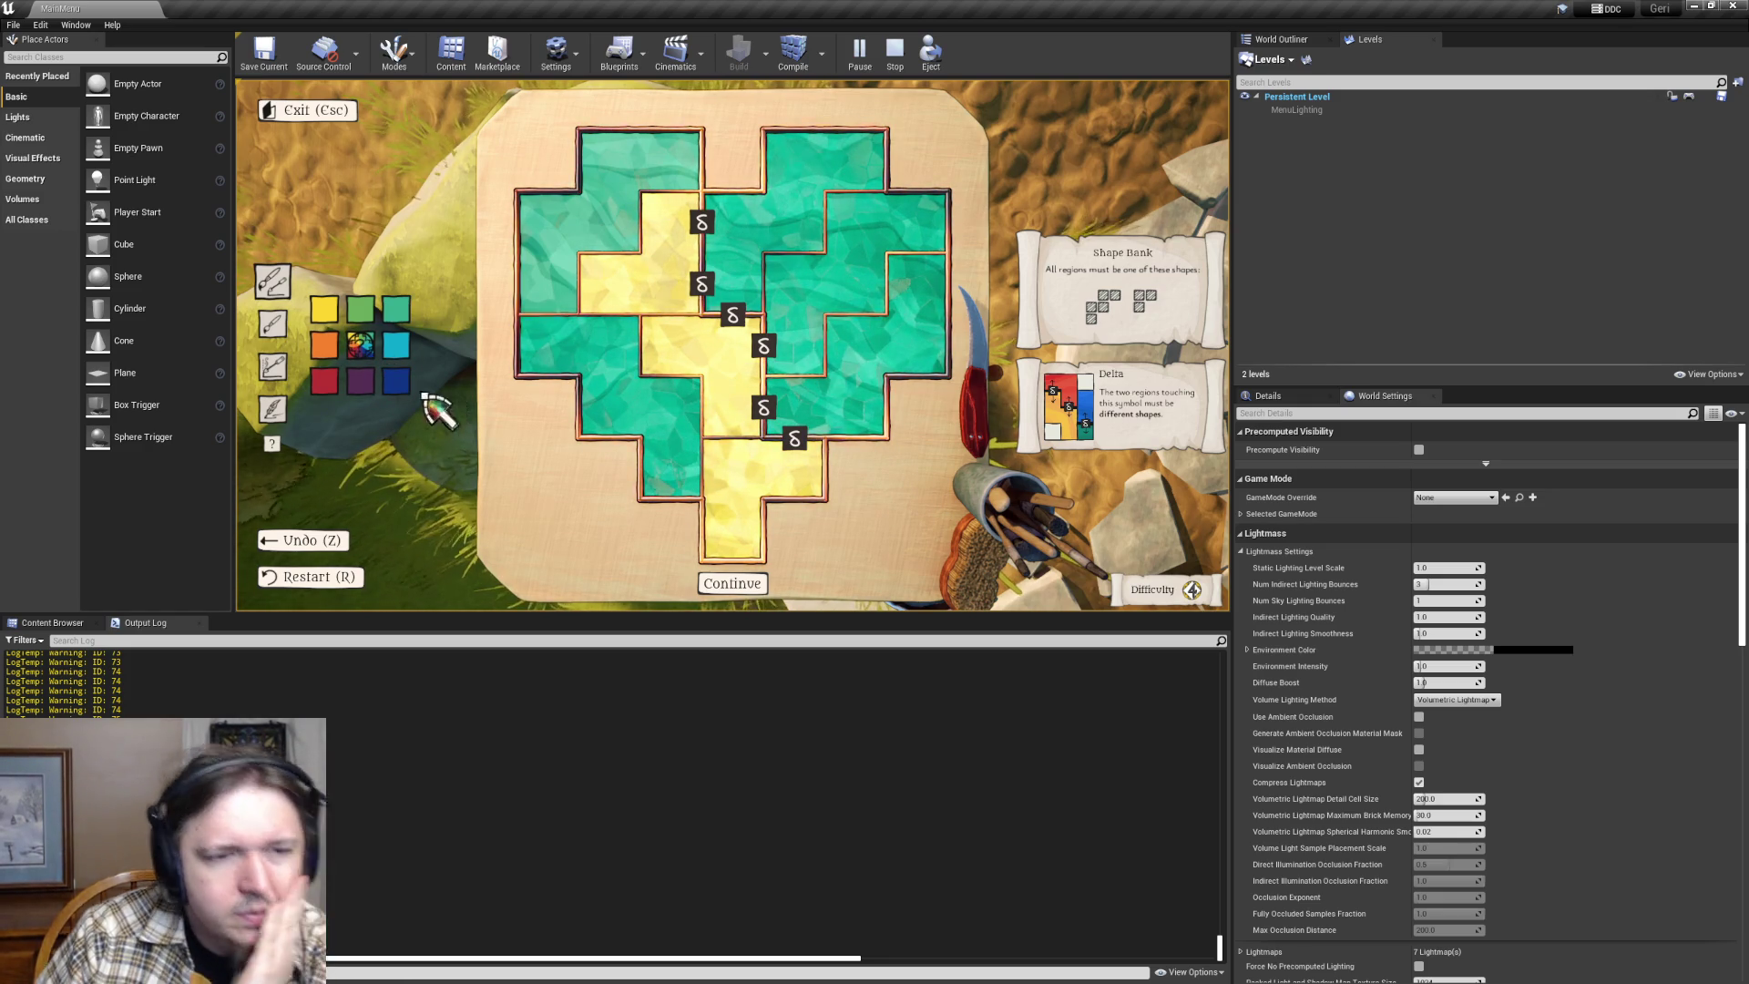
- Clear the heart board with R and paint every cell dark blue
{"action": "left_click", "coordinate": [396, 384]}
{"action": "key", "text": "r"}
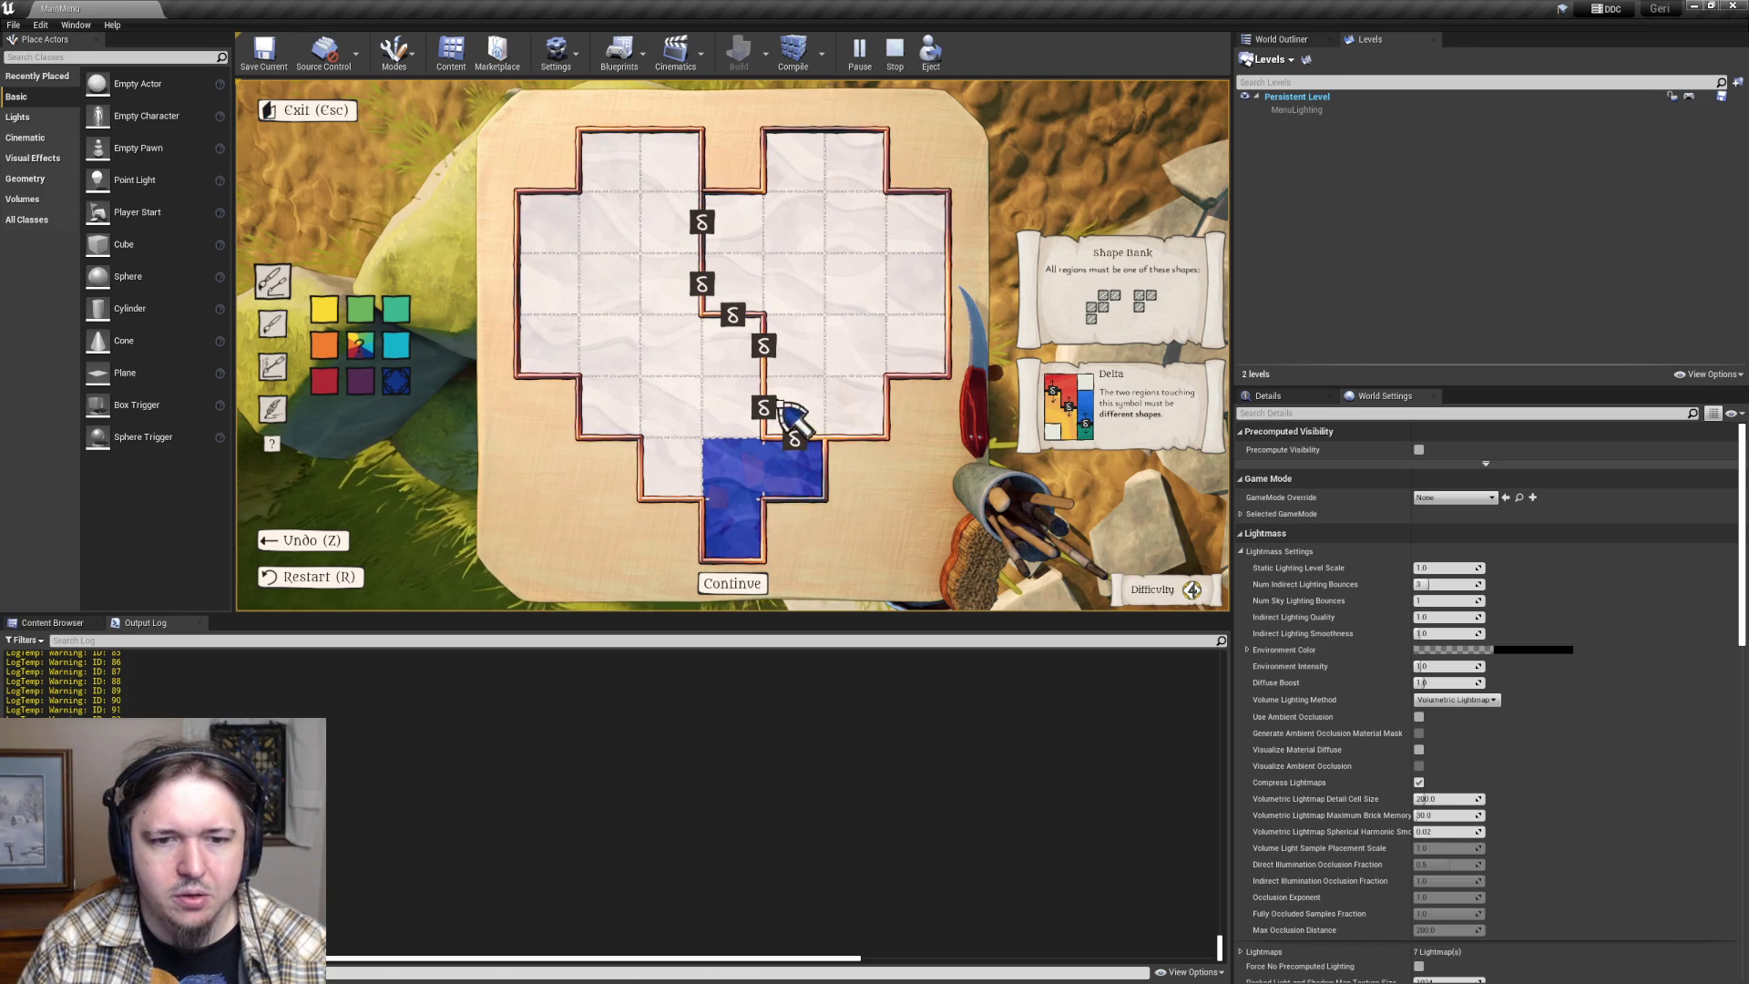
{"action": "left_click_drag", "start_coordinate": [897, 352], "coordinate": [915, 284]}
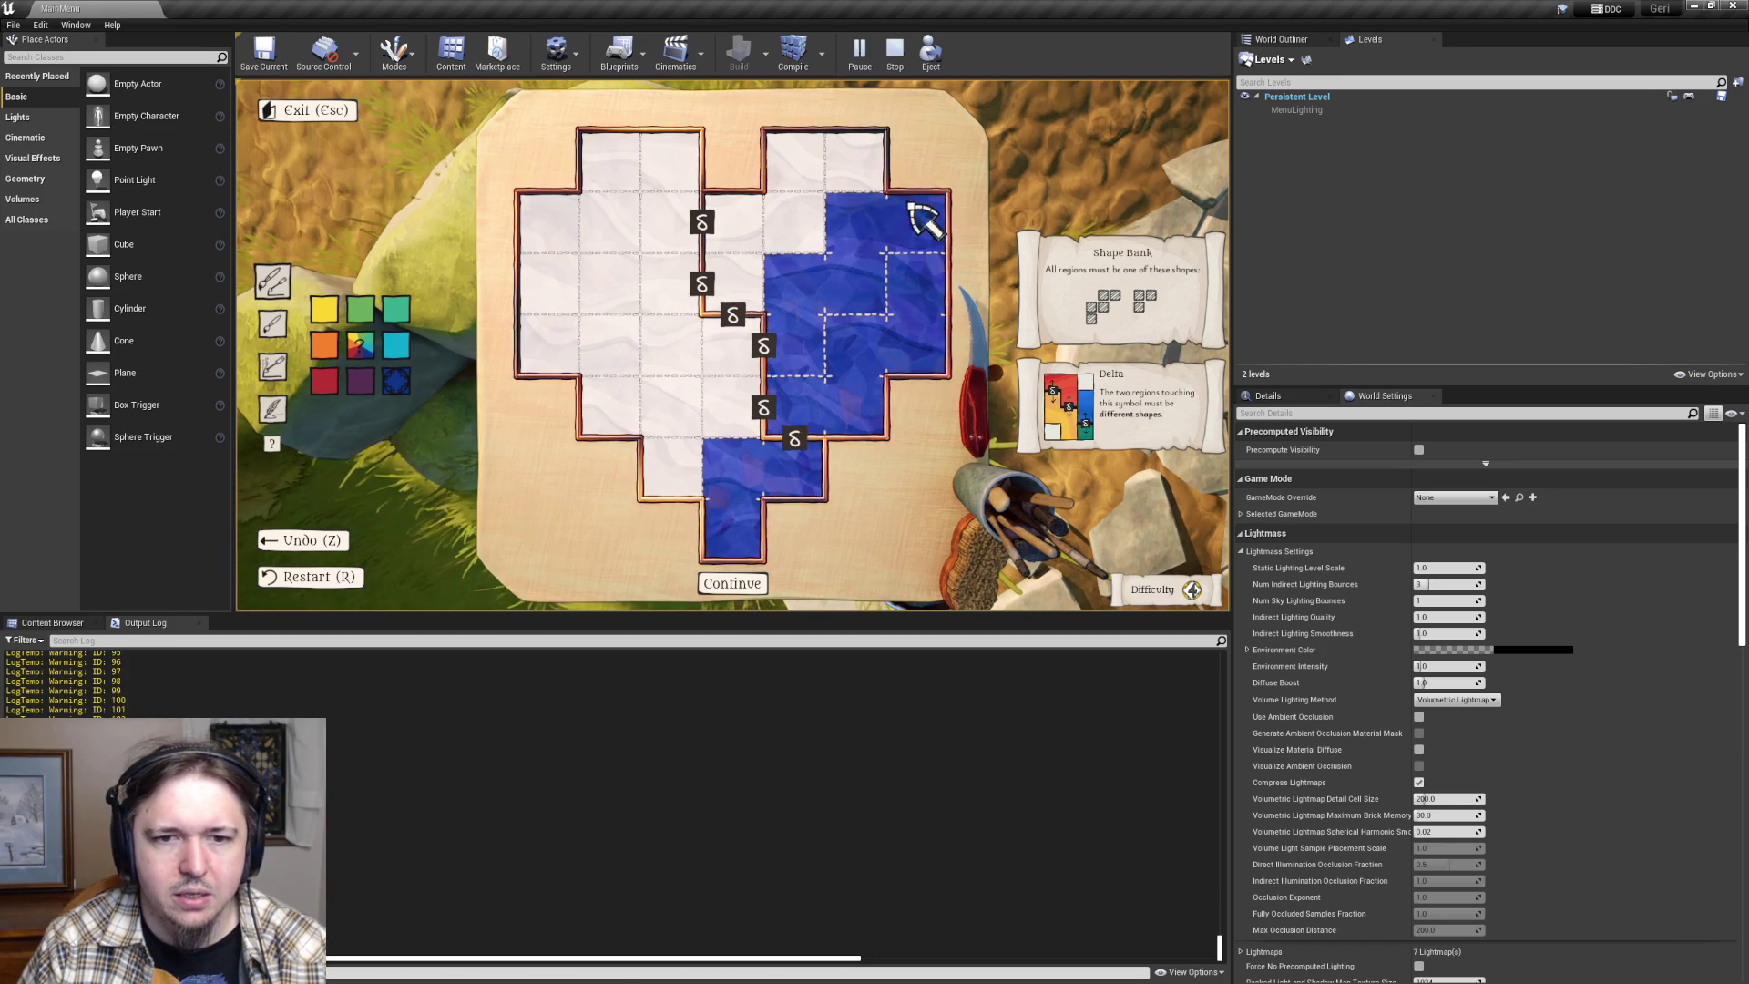
{"action": "left_click_drag", "start_coordinate": [911, 206], "coordinate": [797, 217]}
{"action": "left_click_drag", "start_coordinate": [735, 379], "coordinate": [669, 295]}
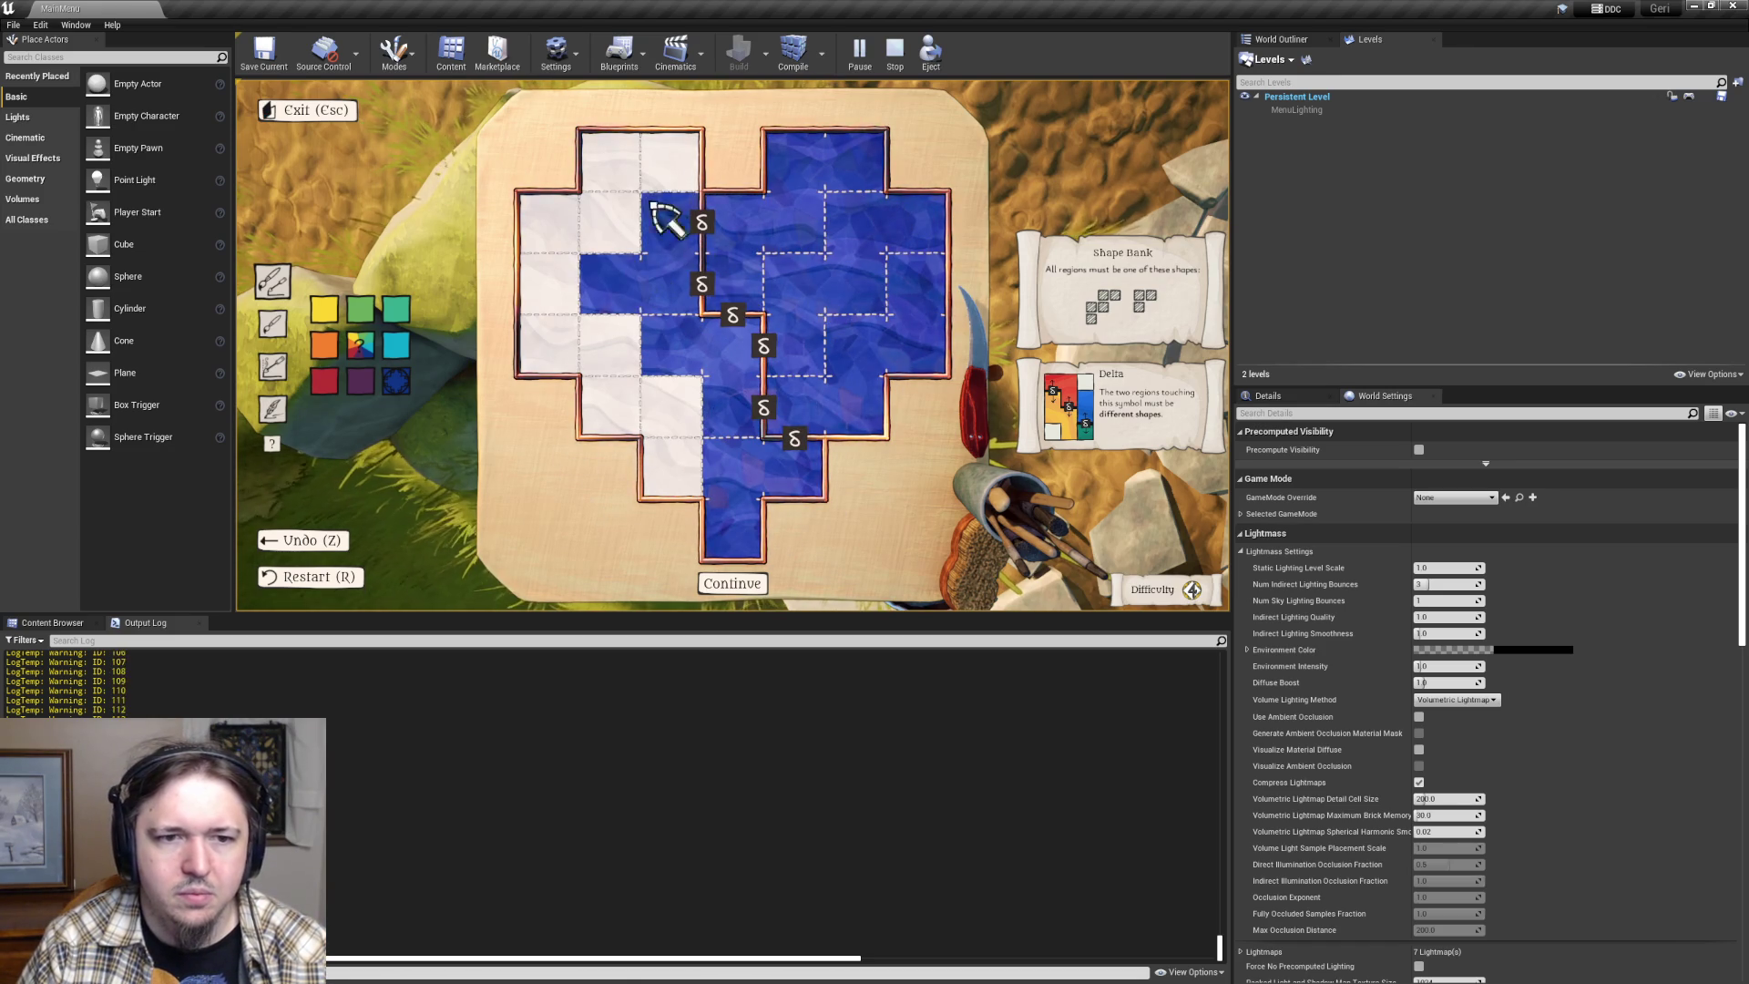
{"action": "left_click_drag", "start_coordinate": [567, 222], "coordinate": [570, 224]}
{"action": "mouse_move", "coordinate": [573, 350]}
{"action": "left_mouse_down"}
{"action": "mouse_move", "coordinate": [651, 441]}
{"action": "mouse_move", "coordinate": [577, 456]}
{"action": "left_mouse_up"}
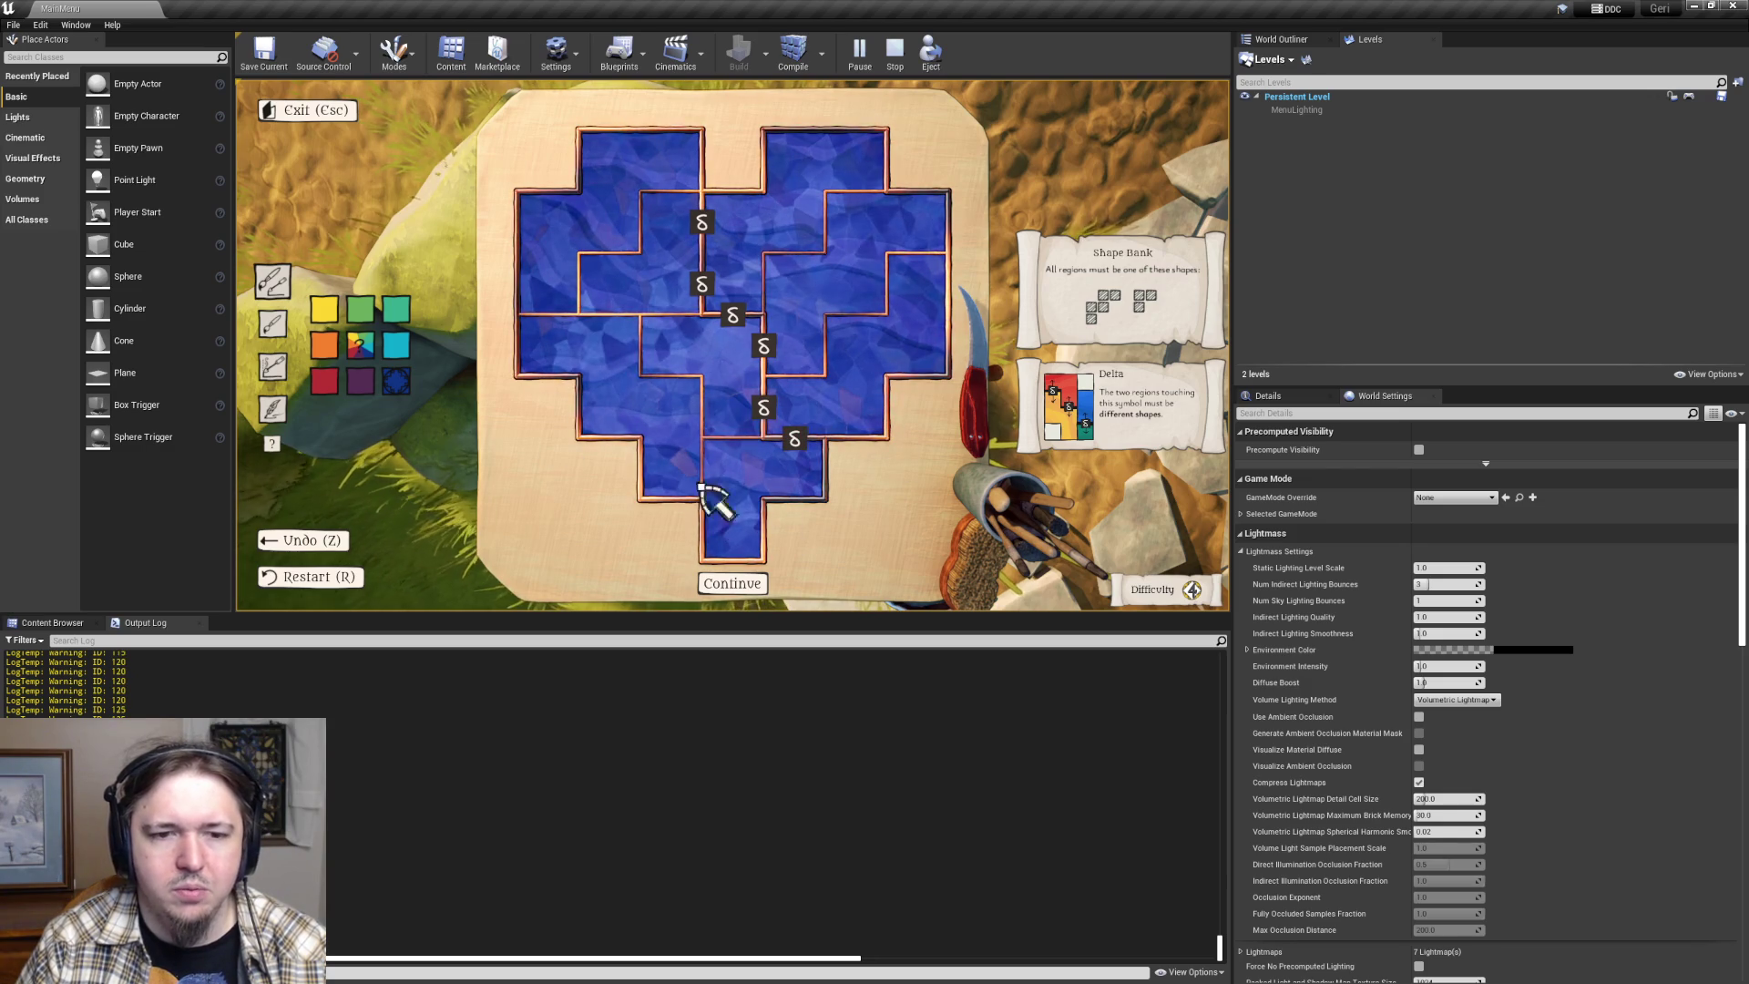
- Reshape the heart into dark blue and light blue regions, with a light blue centre and upper-left
{"action": "mouse_move", "coordinate": [728, 382]}
{"action": "left_mouse_down"}
{"action": "mouse_move", "coordinate": [799, 291]}
{"action": "mouse_move", "coordinate": [748, 264]}
{"action": "mouse_move", "coordinate": [749, 220]}
{"action": "left_mouse_up"}
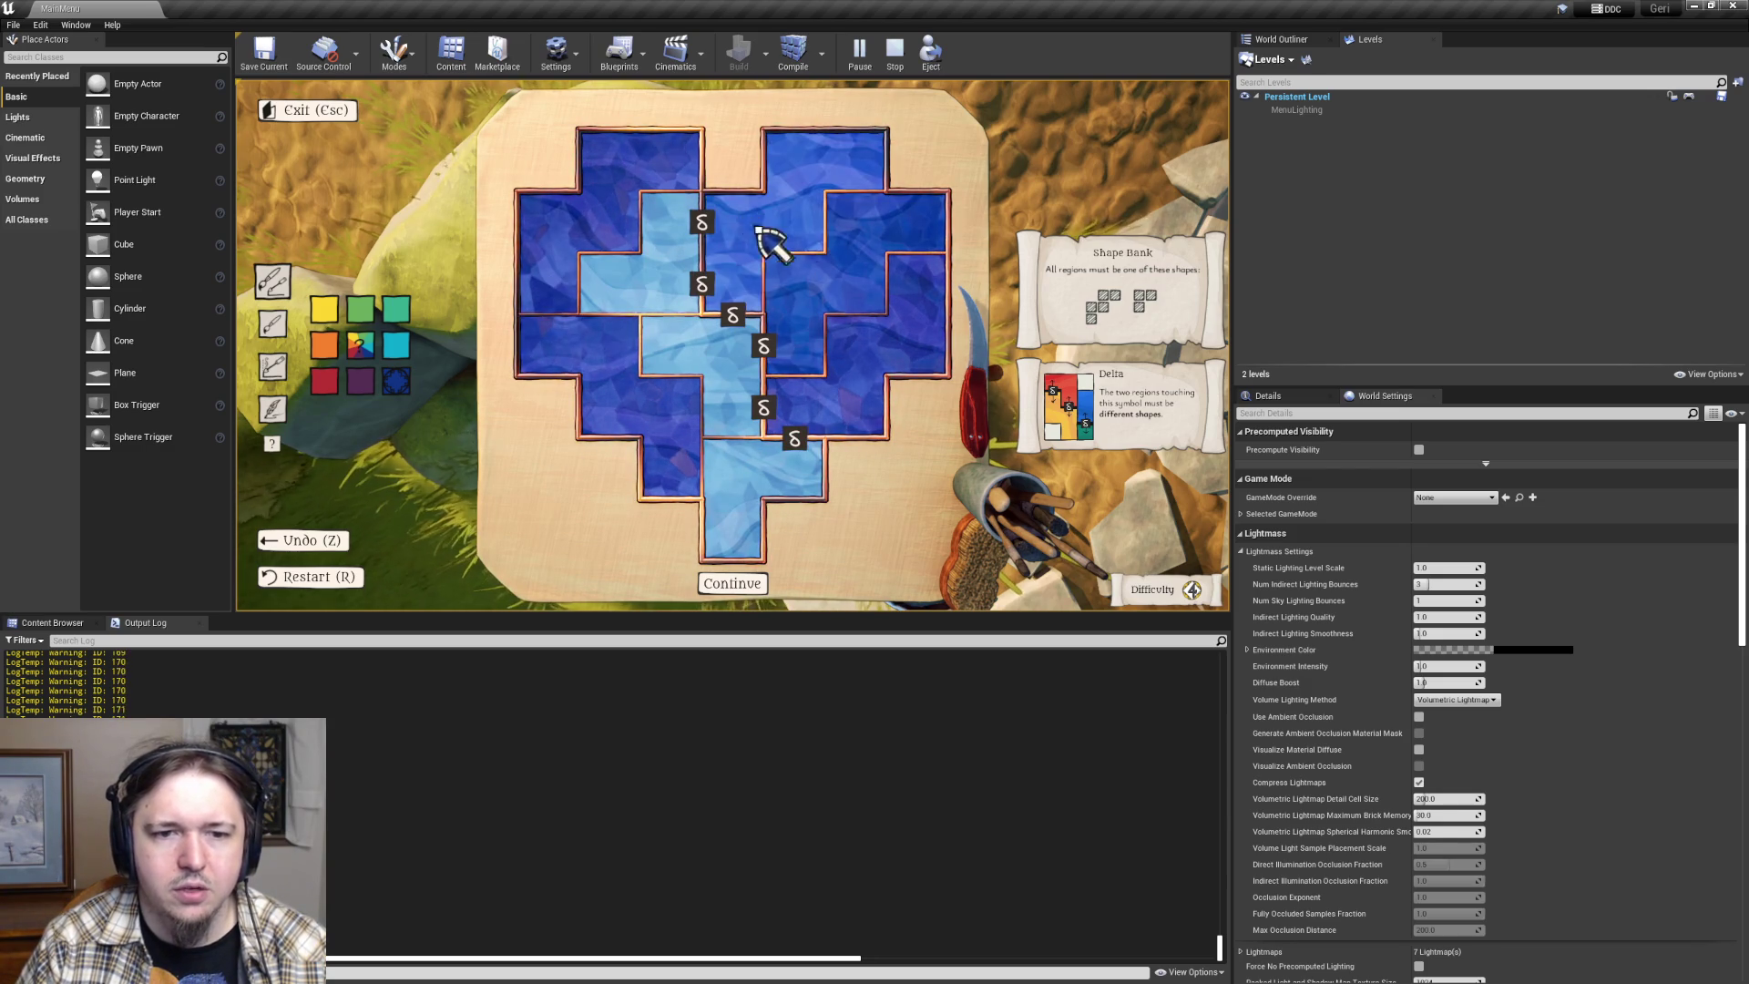
{"action": "left_click_drag", "start_coordinate": [825, 280], "coordinate": [892, 302]}
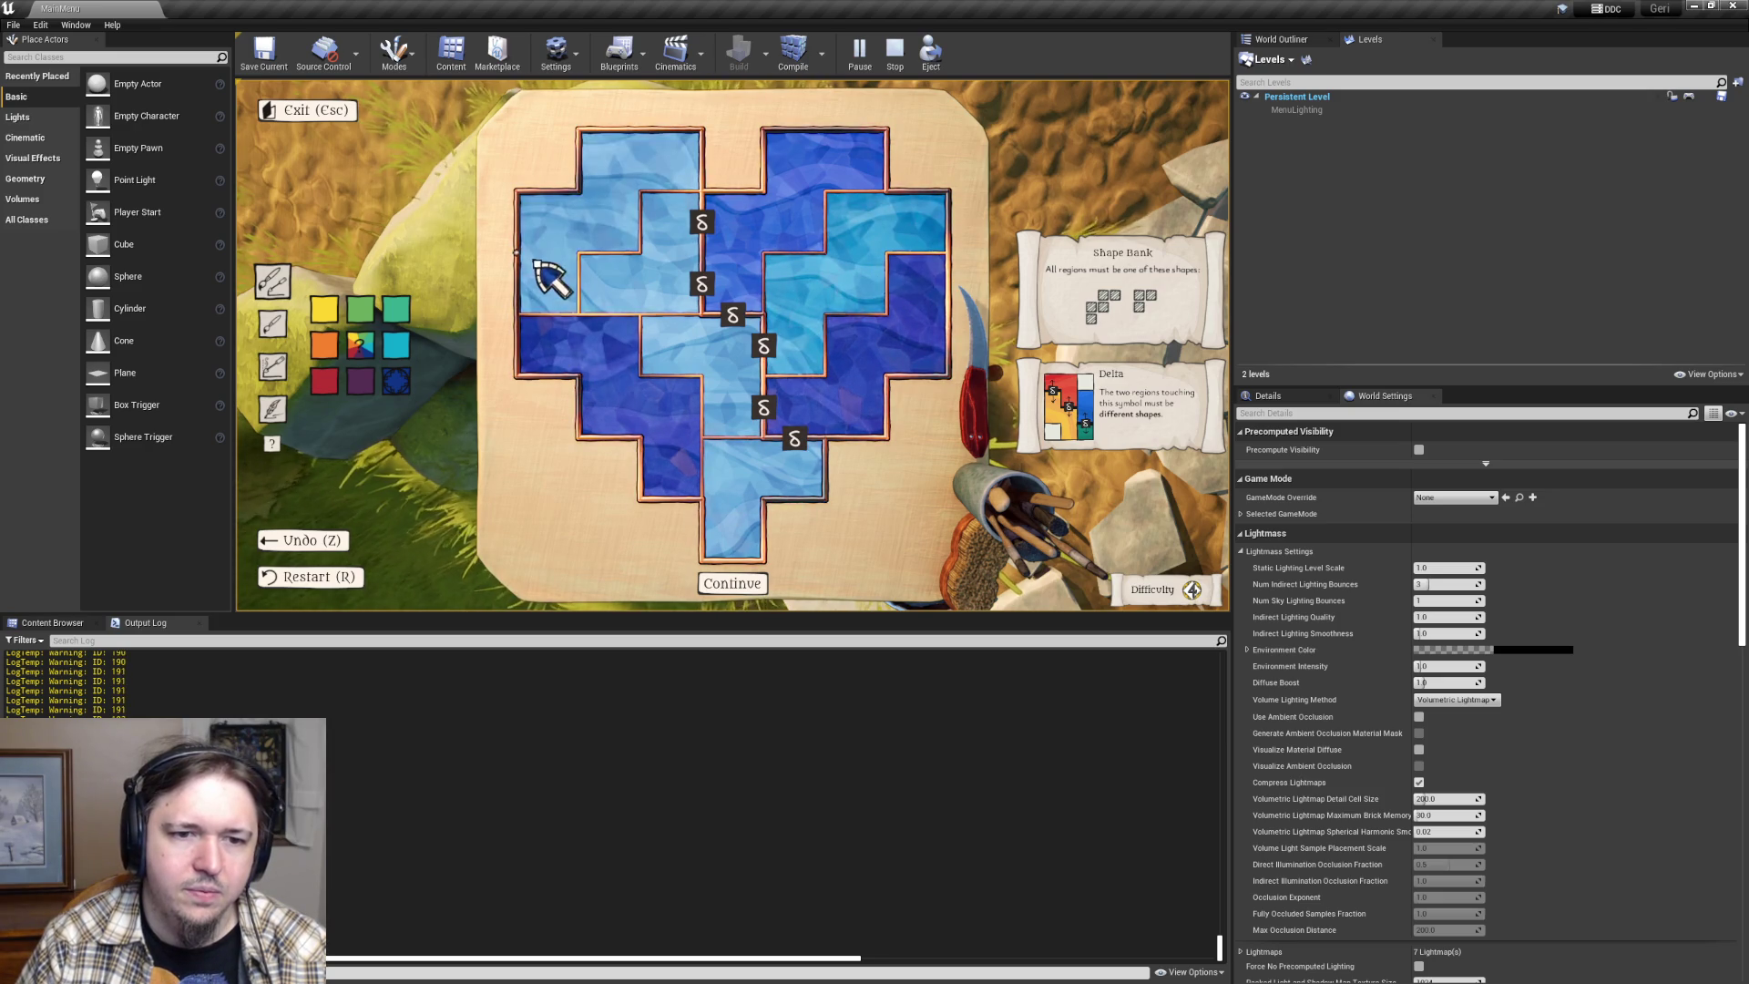
{"action": "left_click_drag", "start_coordinate": [613, 291], "coordinate": [572, 266]}
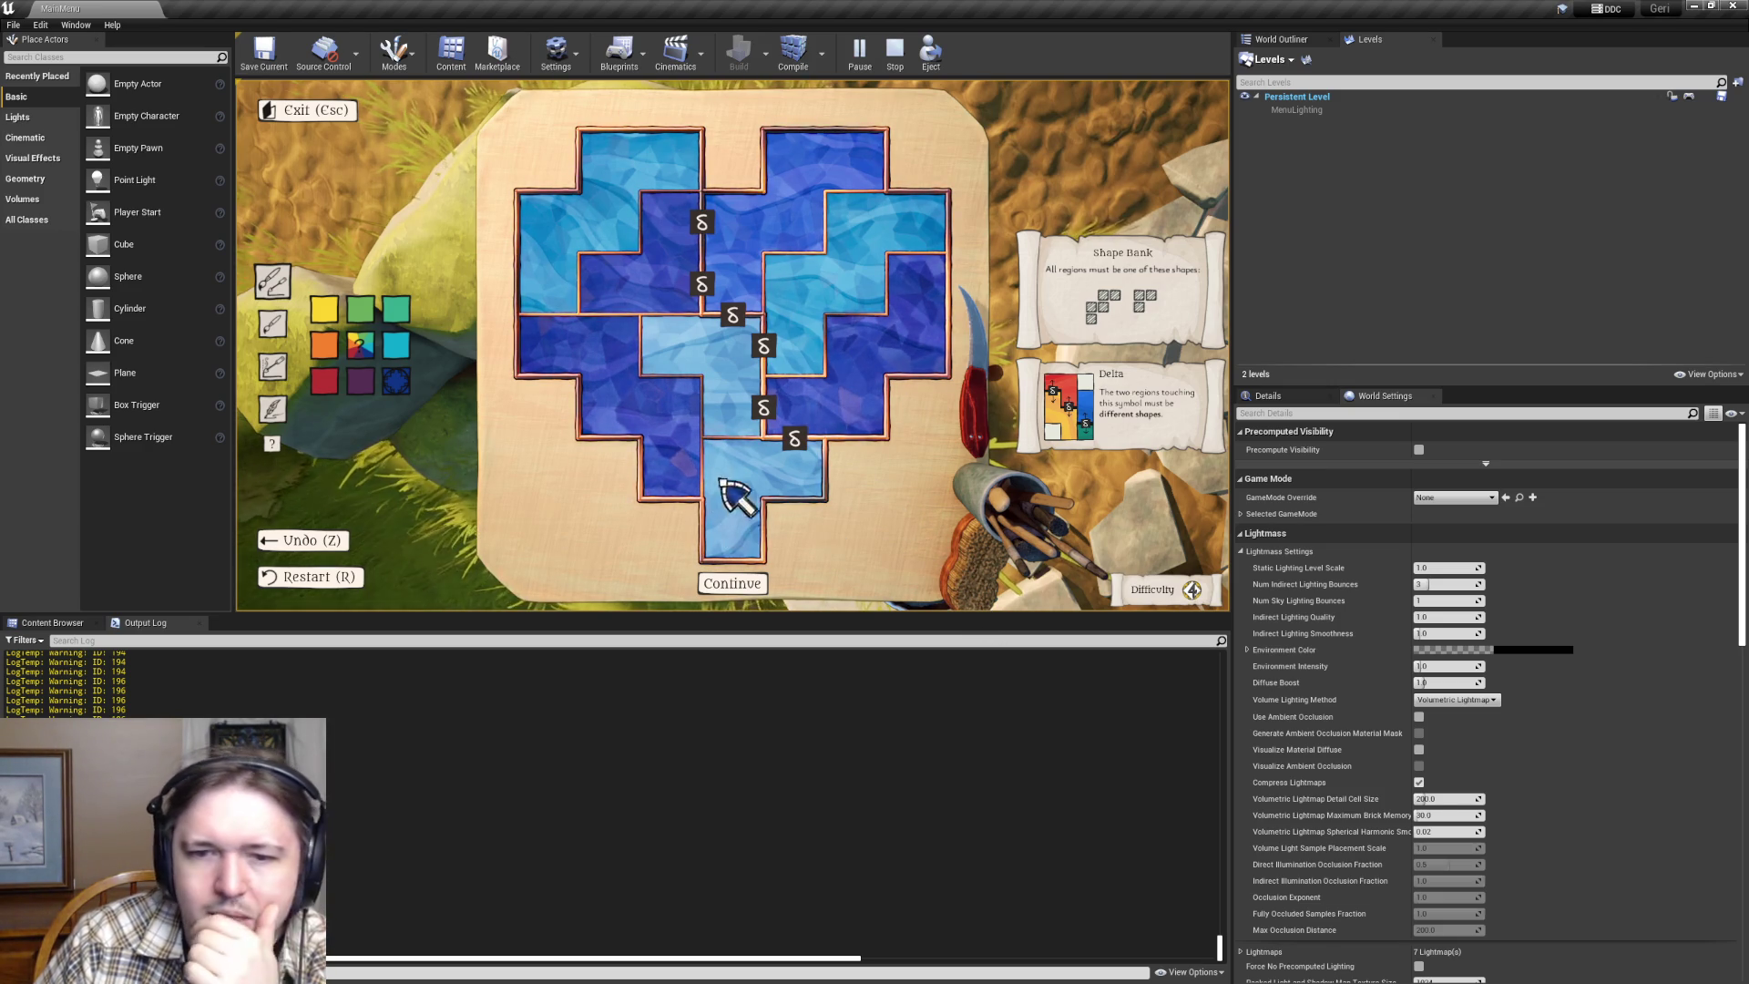
{"action": "left_click", "coordinate": [359, 381]}
- Recolour the heart's regions purple, then turn the bottom, right-middle and remaining regions cyan
{"action": "mouse_move", "coordinate": [642, 424]}
{"action": "left_mouse_down"}
{"action": "mouse_move", "coordinate": [799, 392]}
{"action": "mouse_move", "coordinate": [625, 281]}
{"action": "mouse_move", "coordinate": [620, 337]}
{"action": "mouse_move", "coordinate": [737, 517]}
{"action": "mouse_move", "coordinate": [708, 337]}
{"action": "mouse_move", "coordinate": [691, 348]}
{"action": "mouse_move", "coordinate": [647, 257]}
{"action": "mouse_move", "coordinate": [762, 519]}
{"action": "mouse_move", "coordinate": [761, 496]}
{"action": "left_mouse_up"}
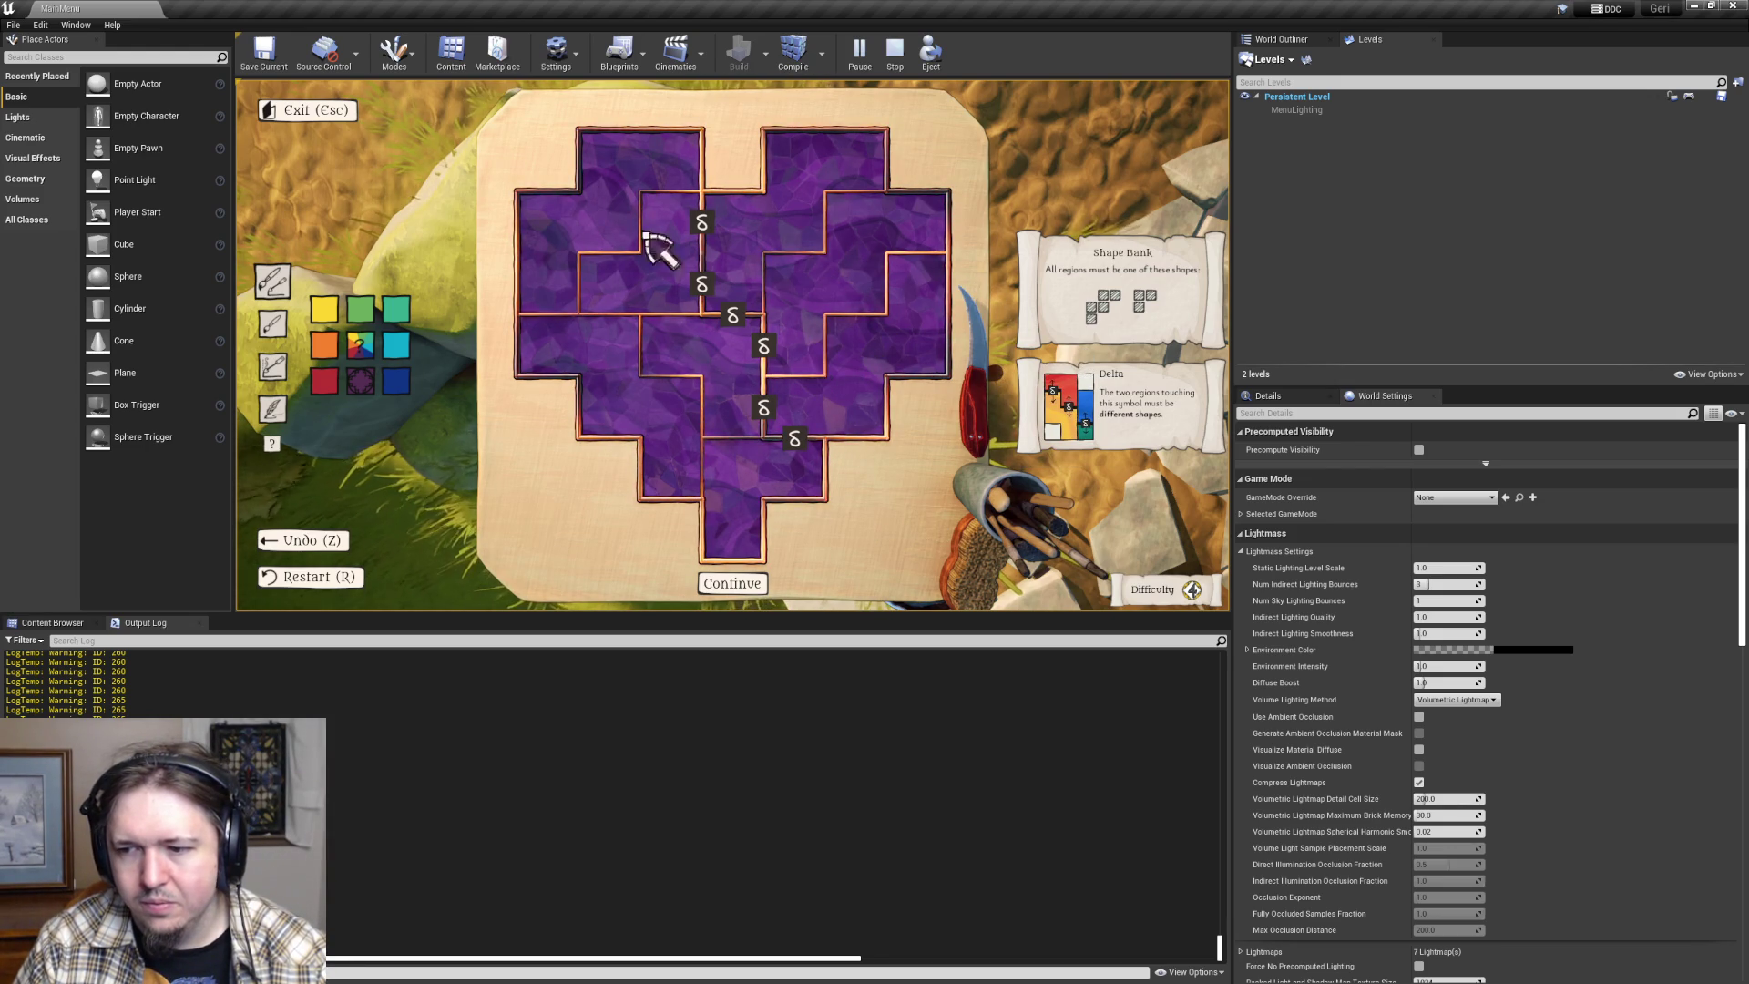
{"action": "left_click", "coordinate": [681, 346]}
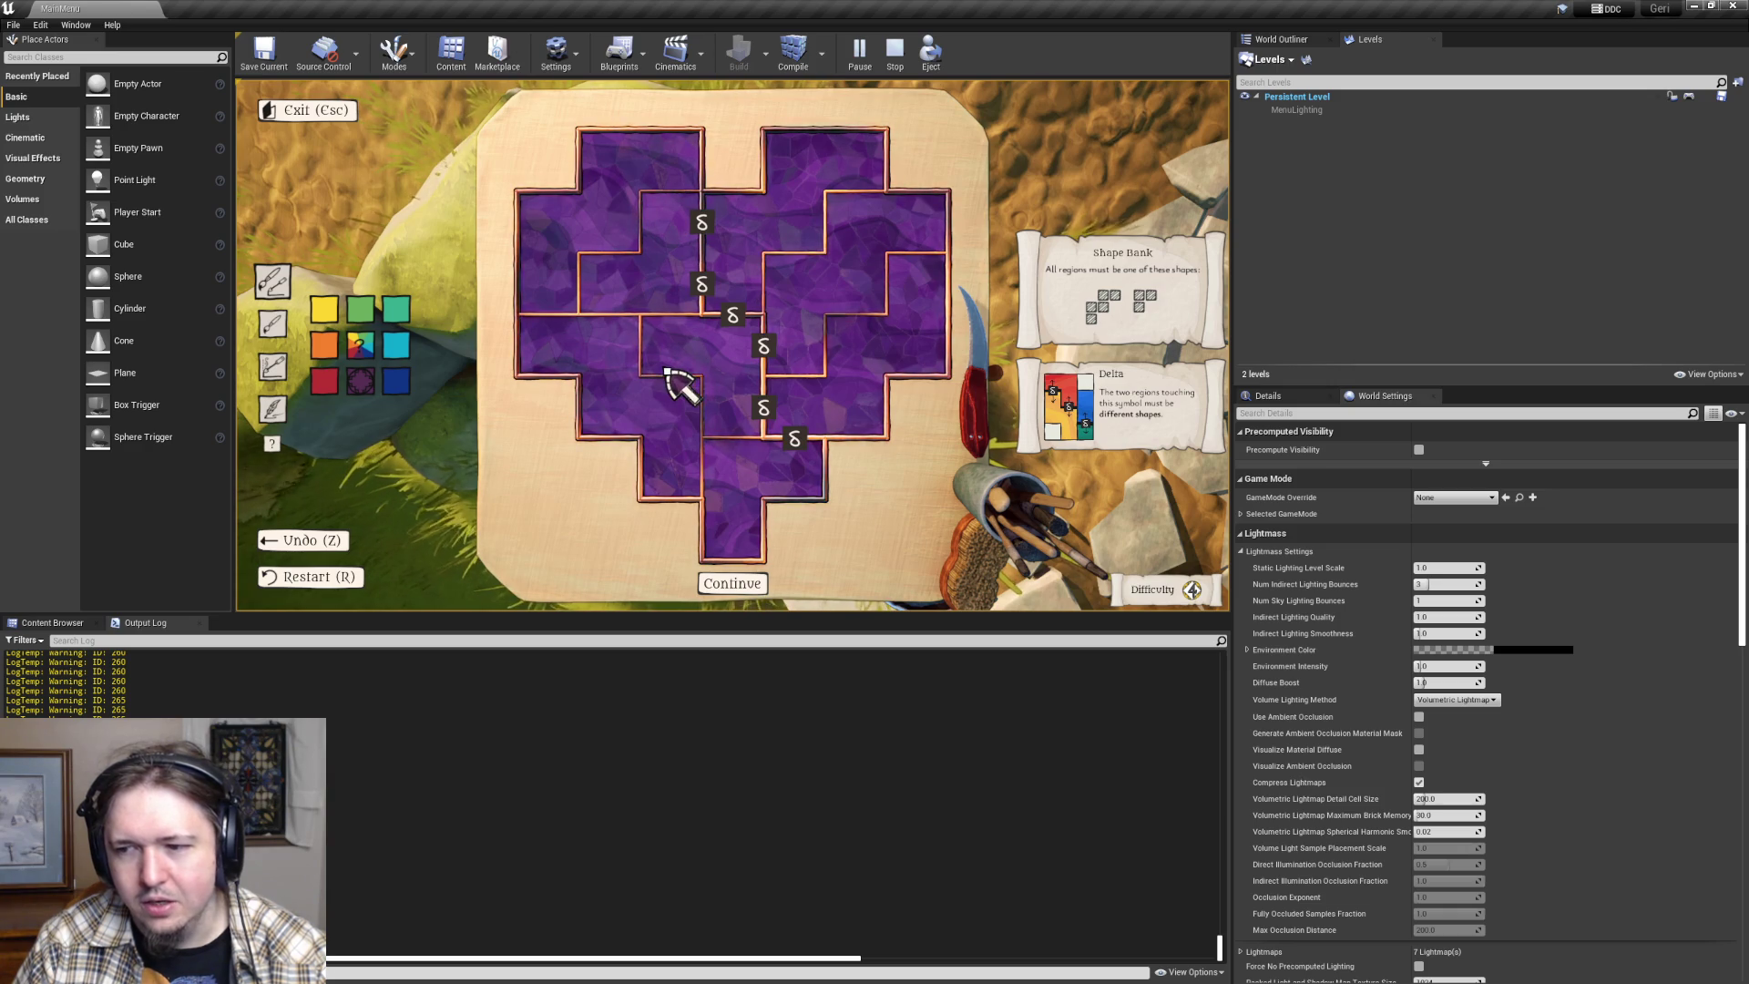
{"action": "left_click", "coordinate": [396, 344]}
{"action": "left_click", "coordinate": [777, 462]}
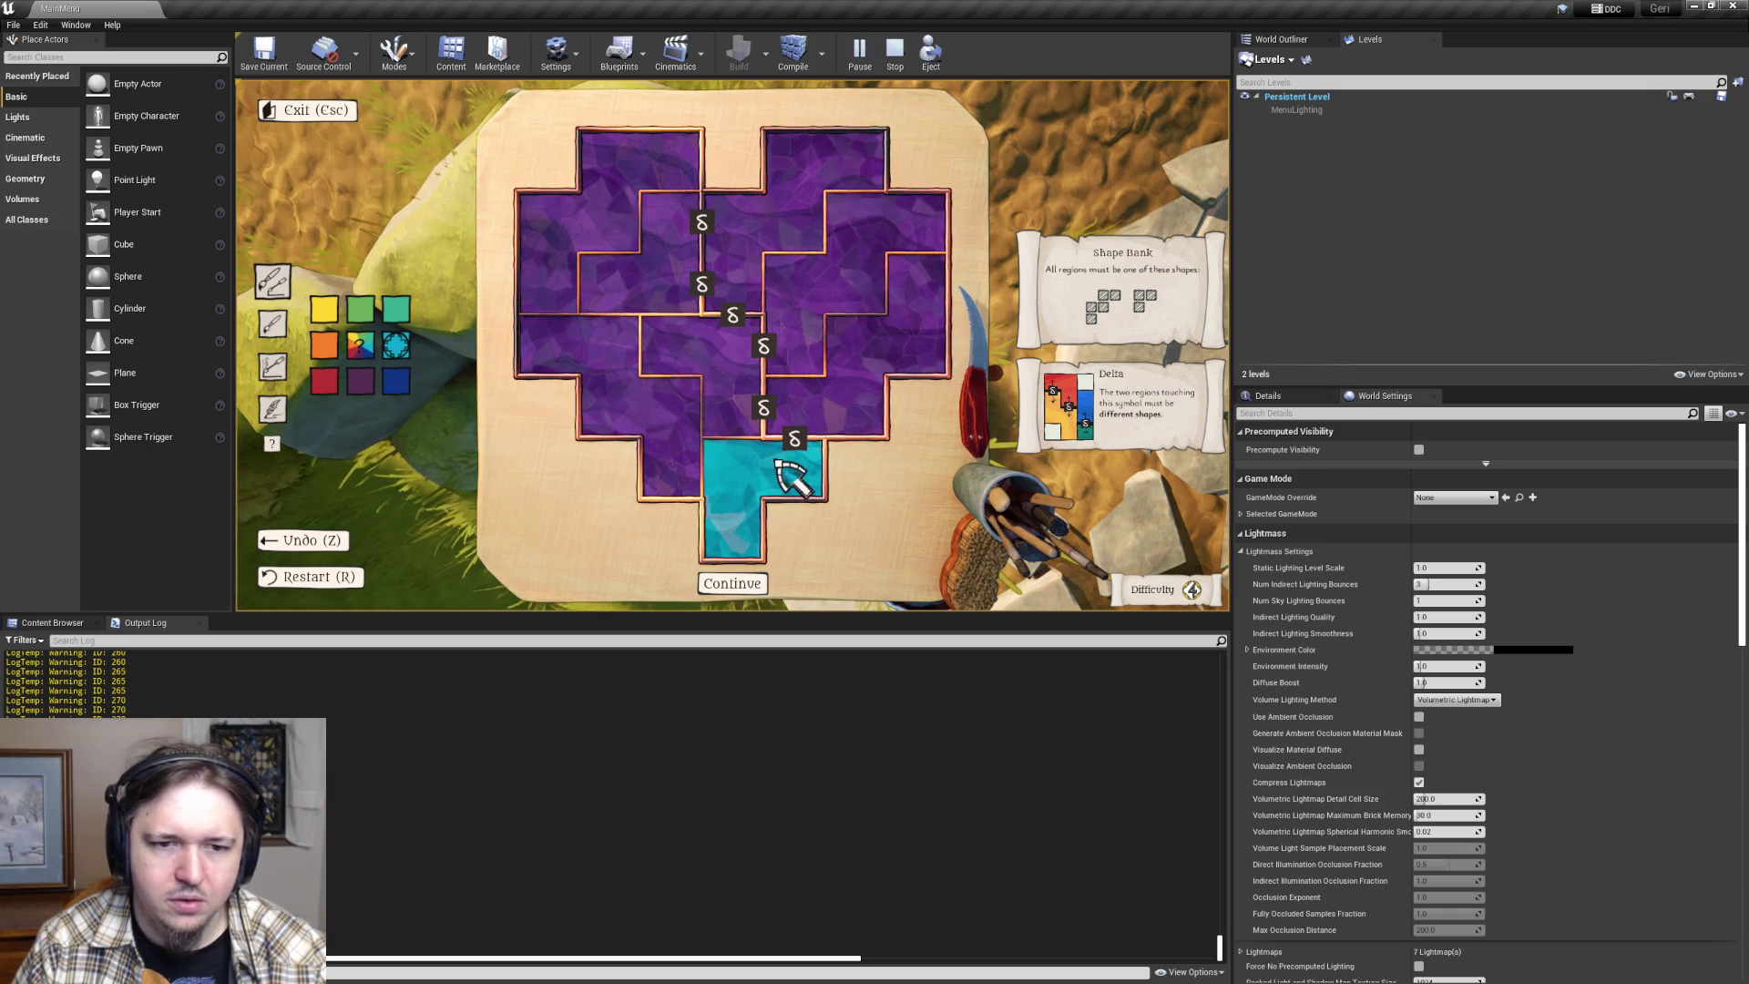
{"action": "left_click", "coordinate": [817, 278]}
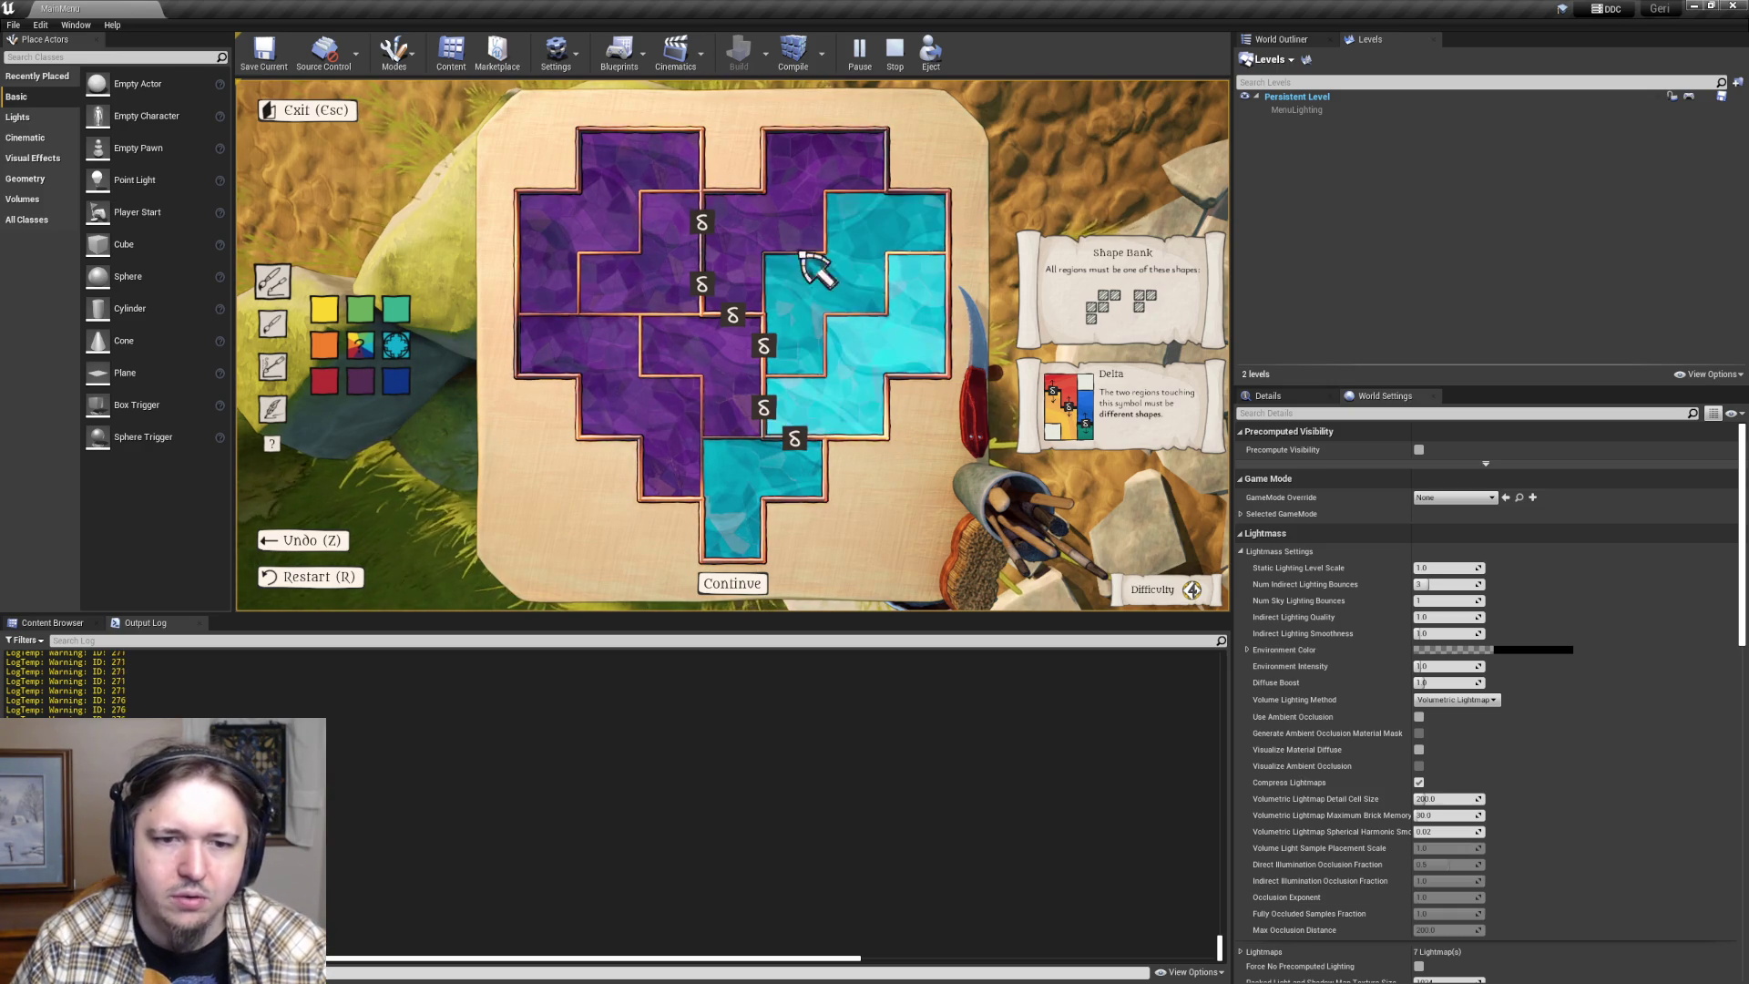
{"action": "left_click", "coordinate": [734, 324]}
{"action": "left_click", "coordinate": [645, 266]}
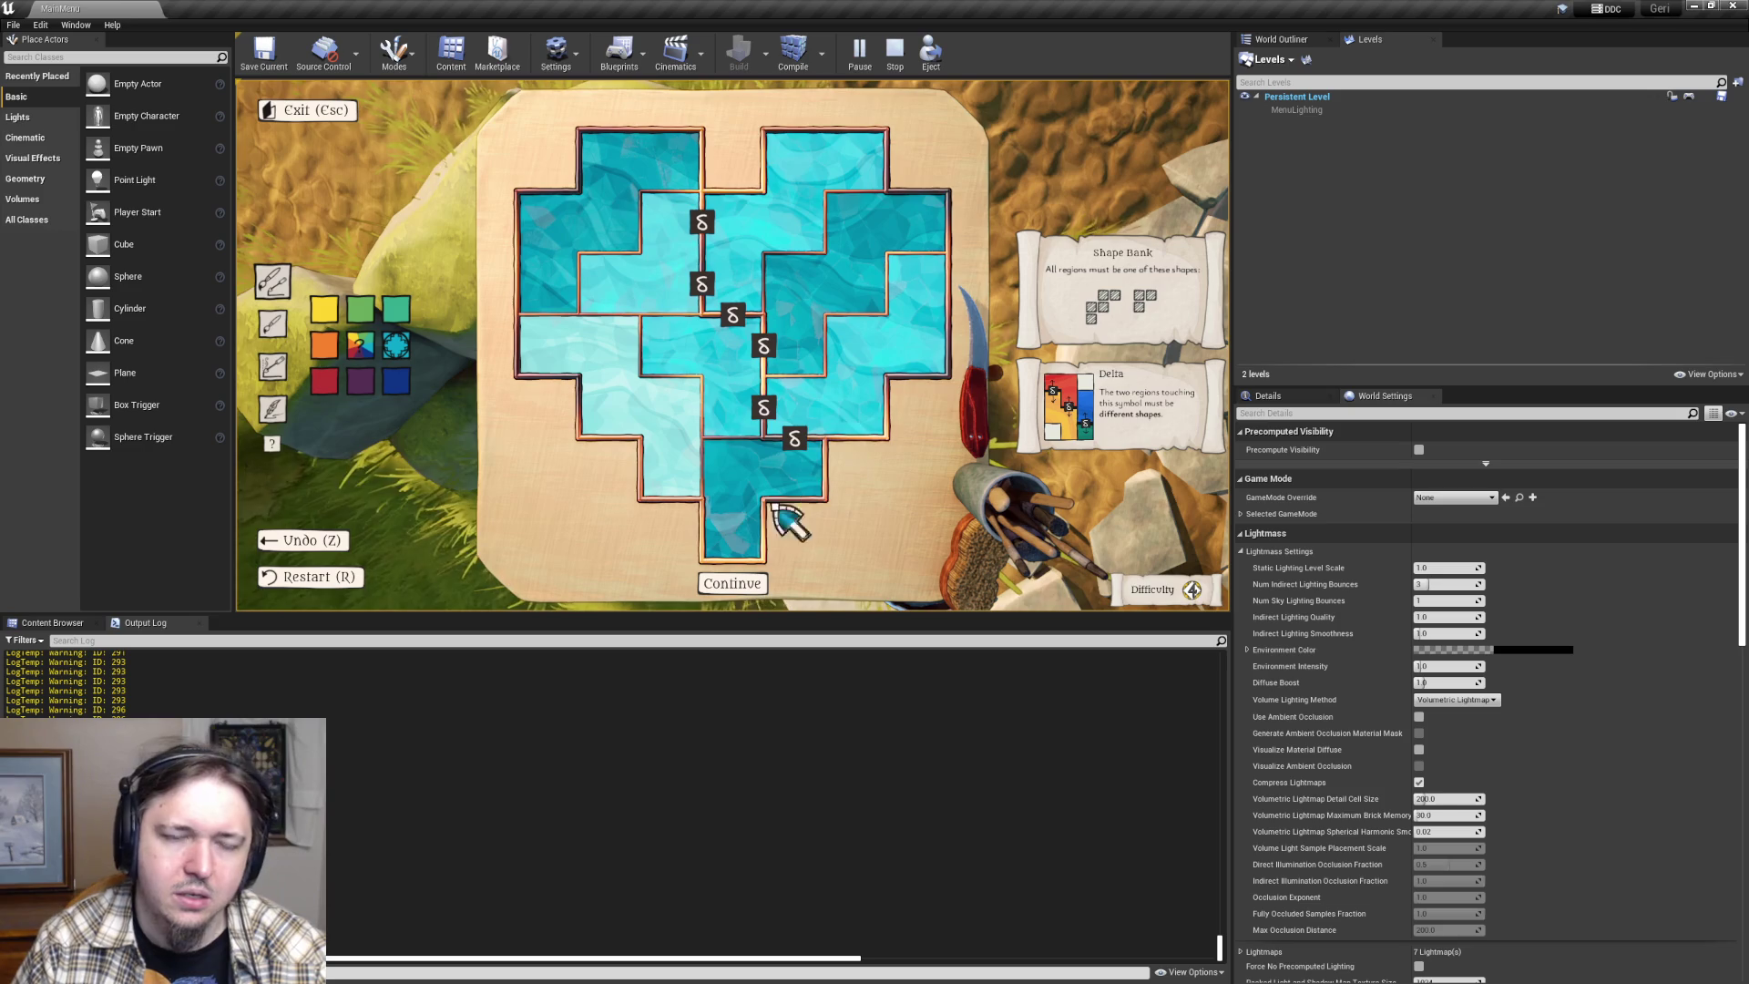
- Reset the heart with R and repaint its regions green, leaving two top-left cells blank
{"action": "key", "text": "2"}
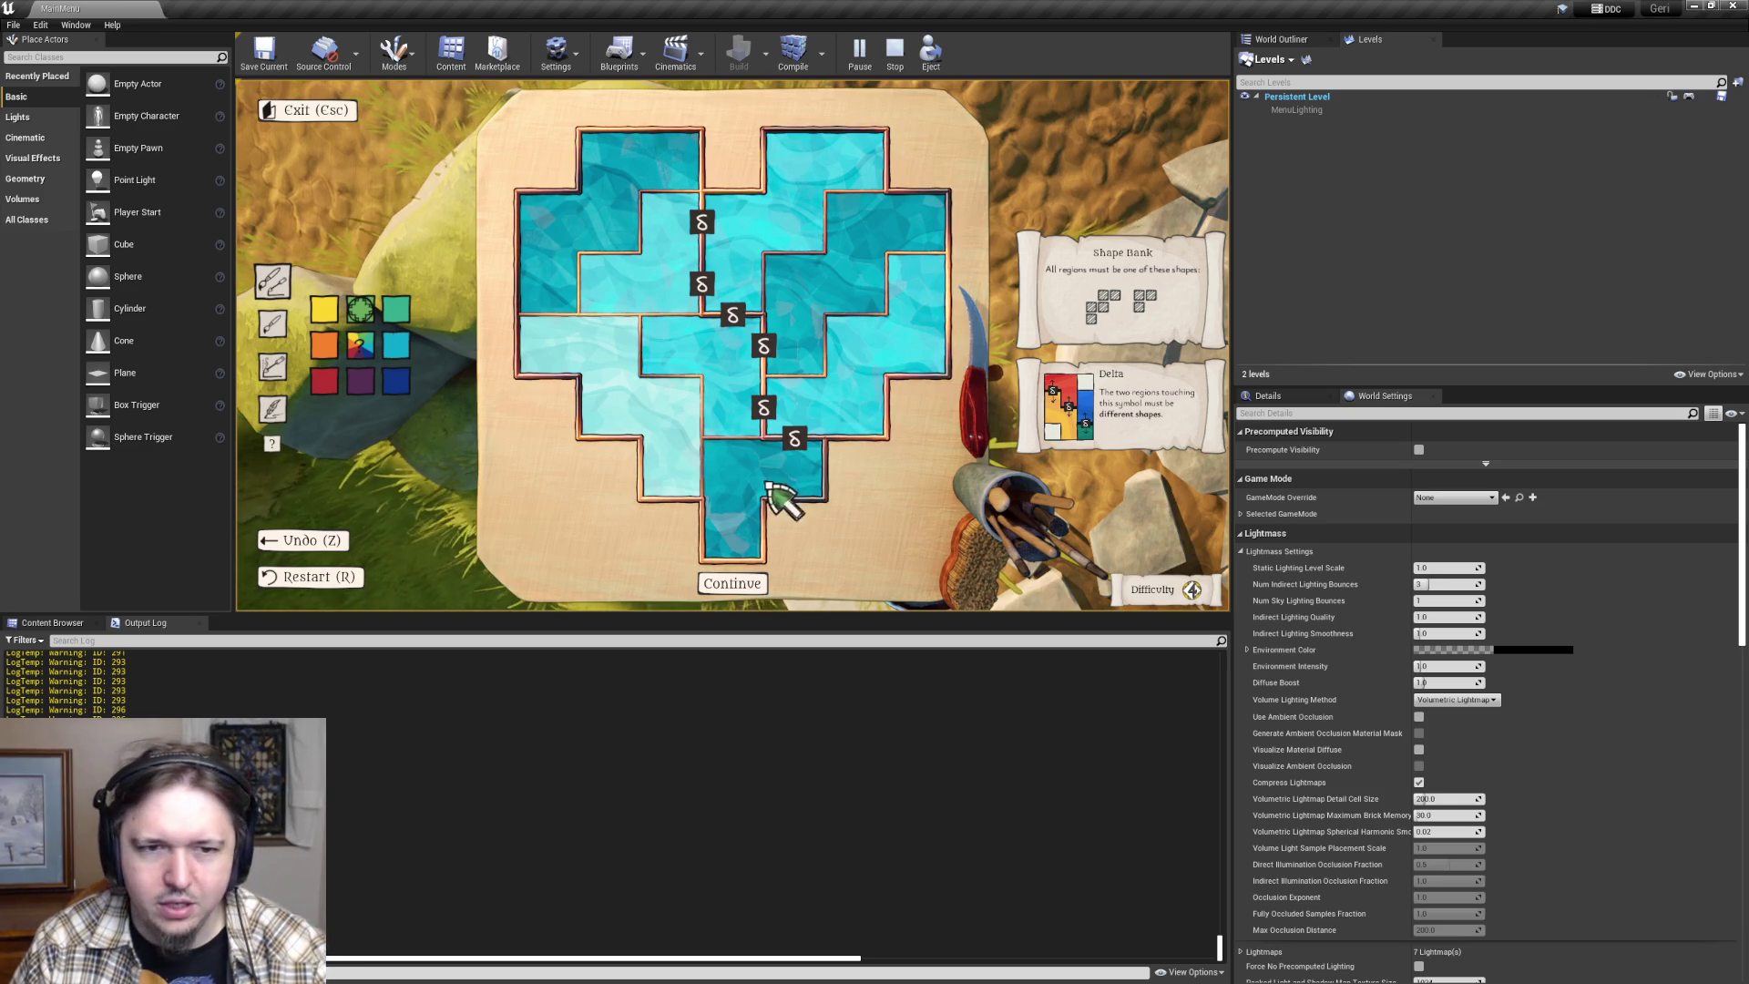
{"action": "left_click", "coordinate": [604, 300]}
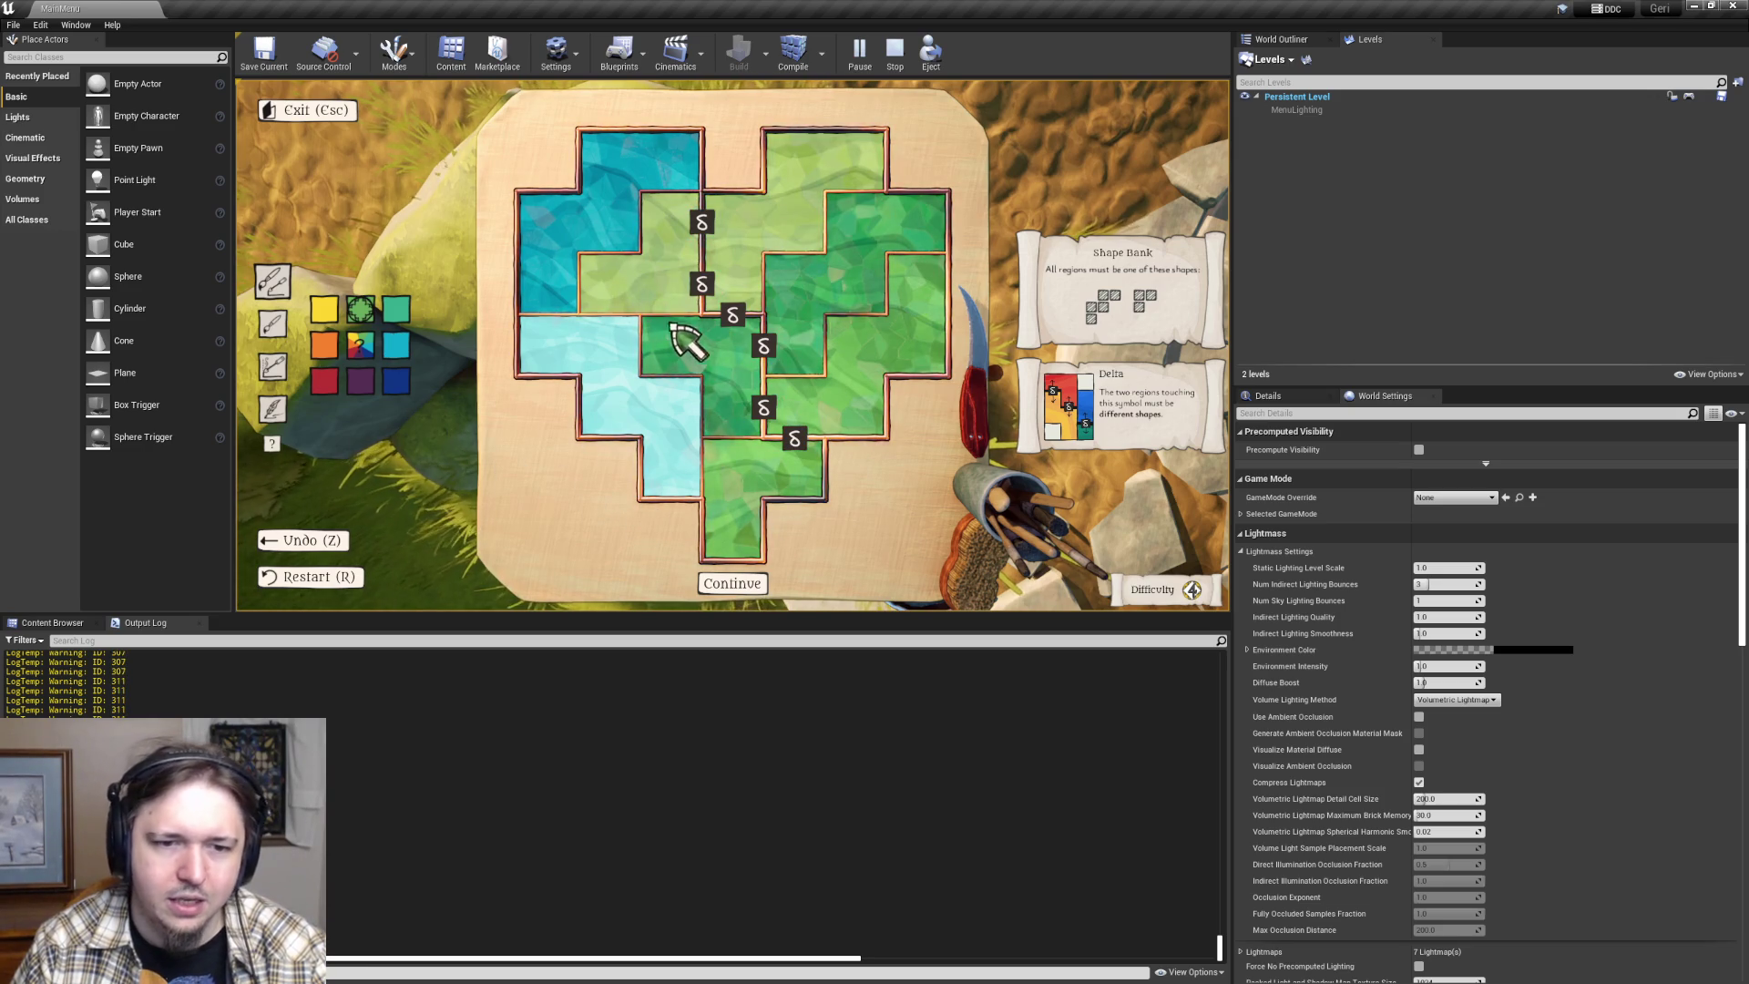
{"action": "key", "text": "r"}
{"action": "left_click", "coordinate": [796, 474]}
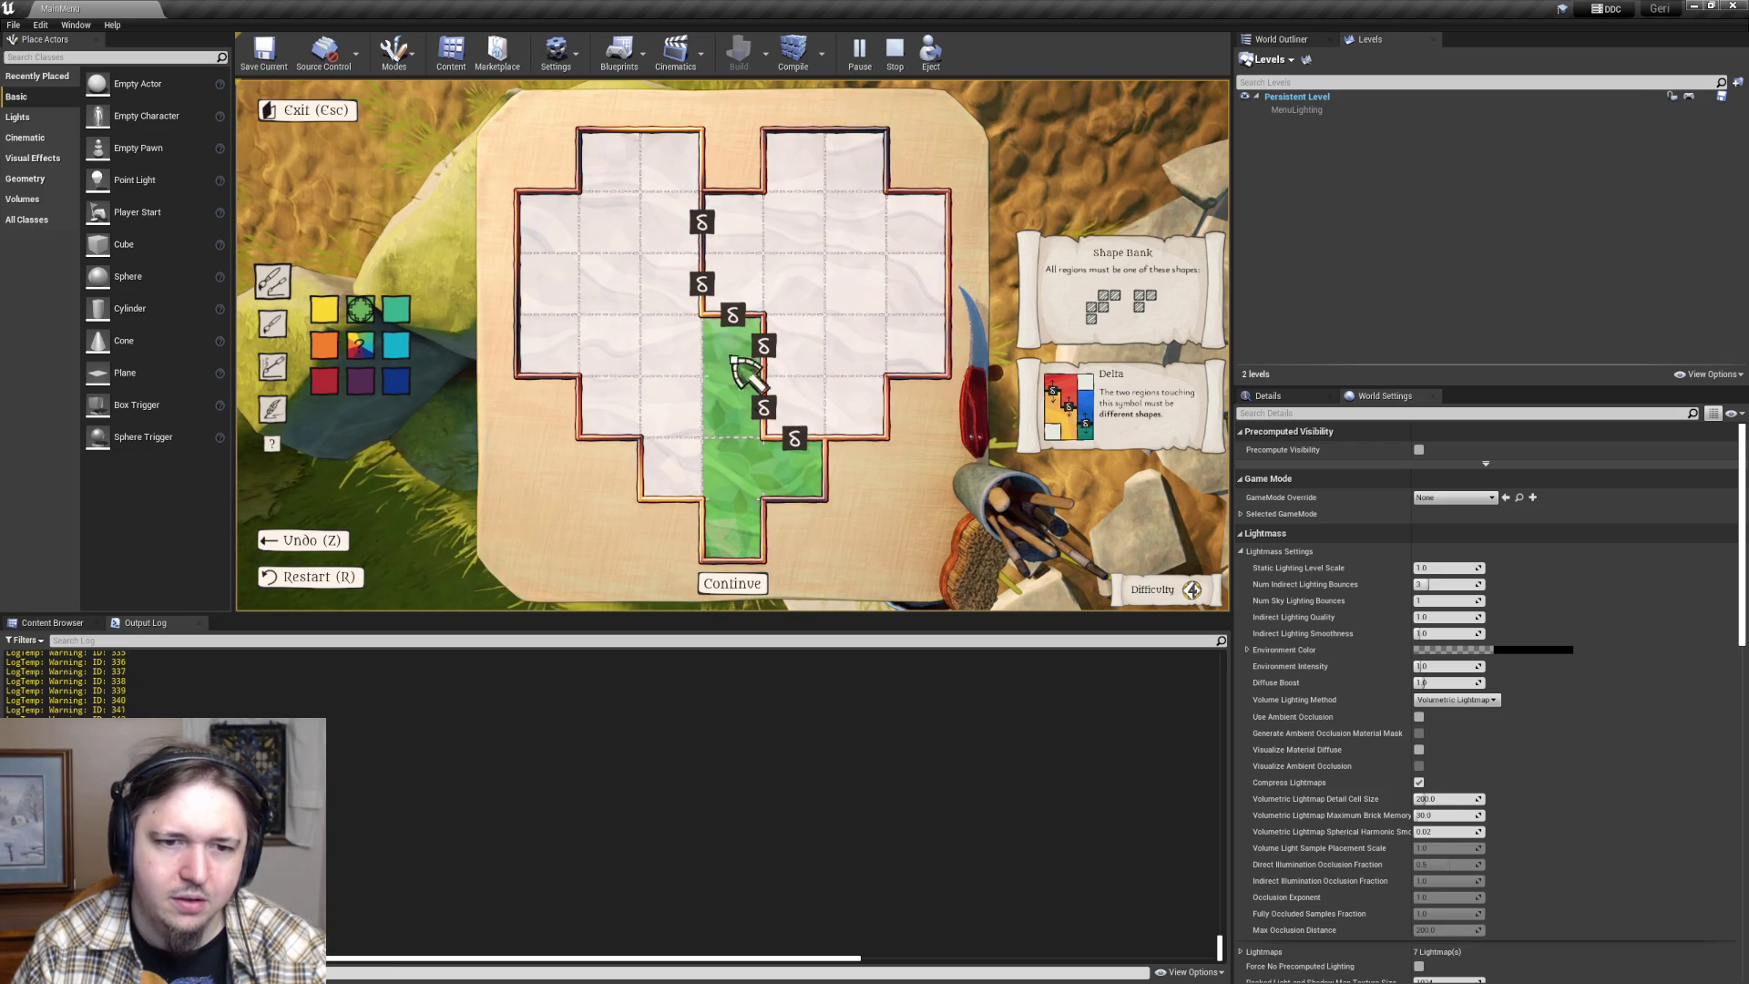
{"action": "left_click", "coordinate": [660, 228]}
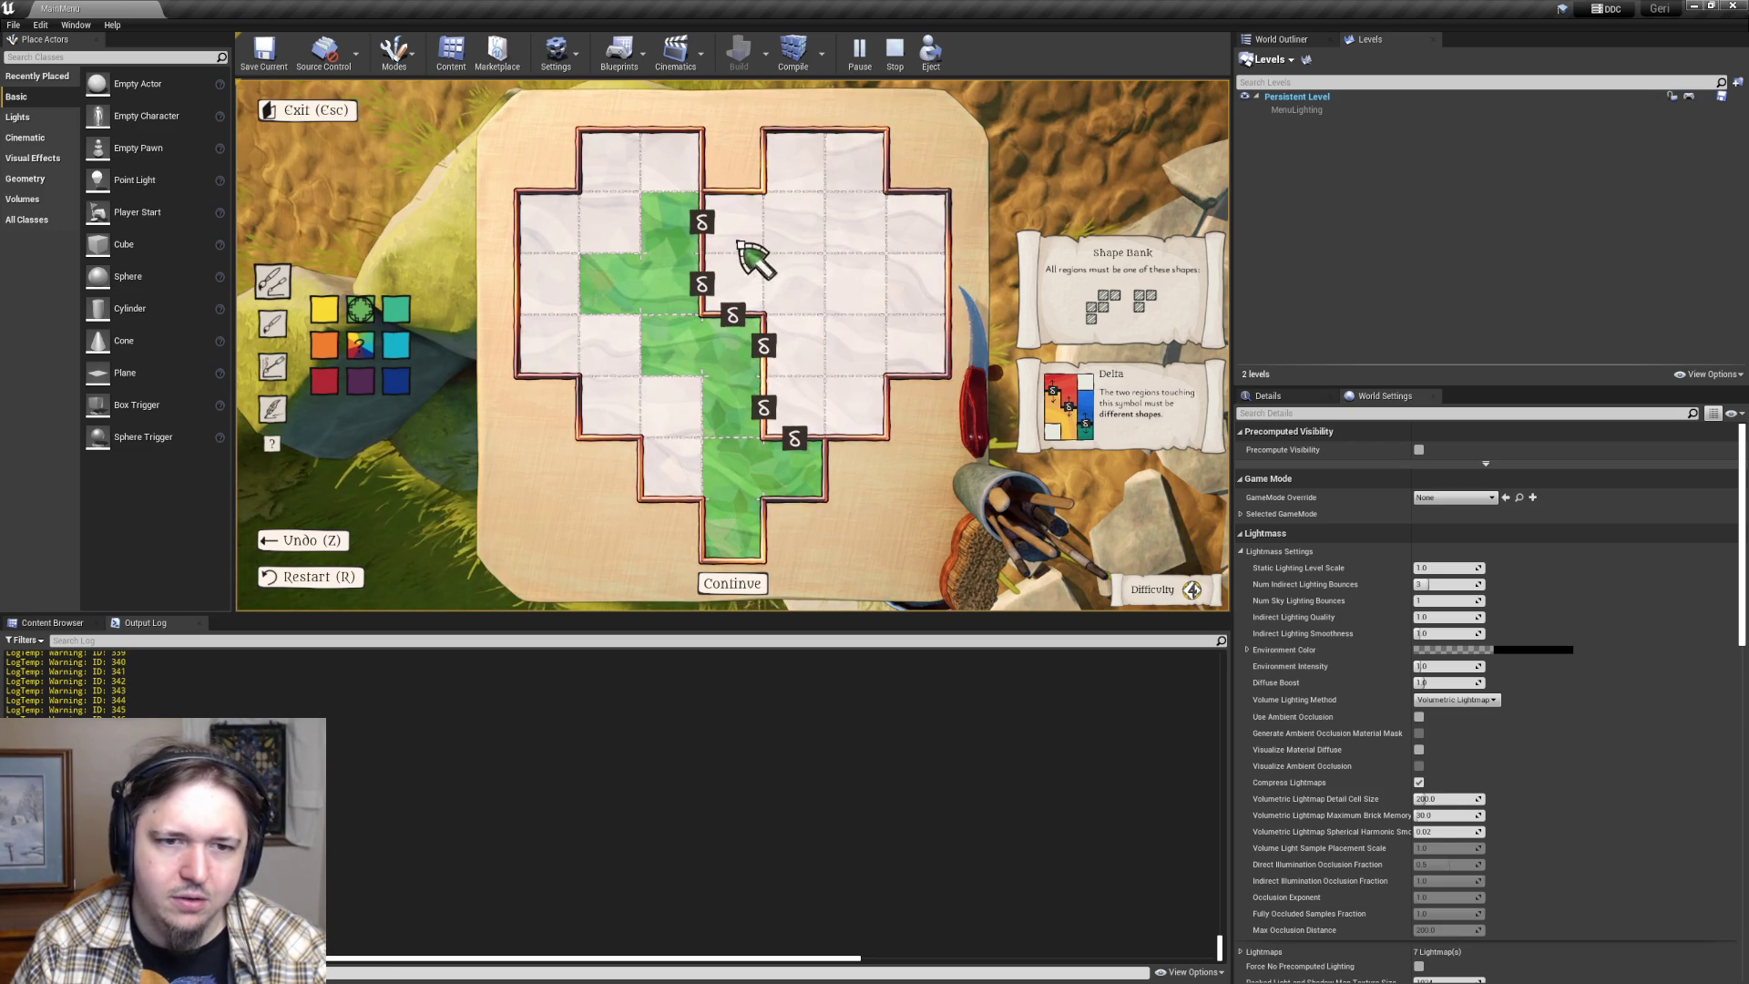
{"action": "left_click", "coordinate": [906, 225]}
{"action": "left_click", "coordinate": [819, 406]}
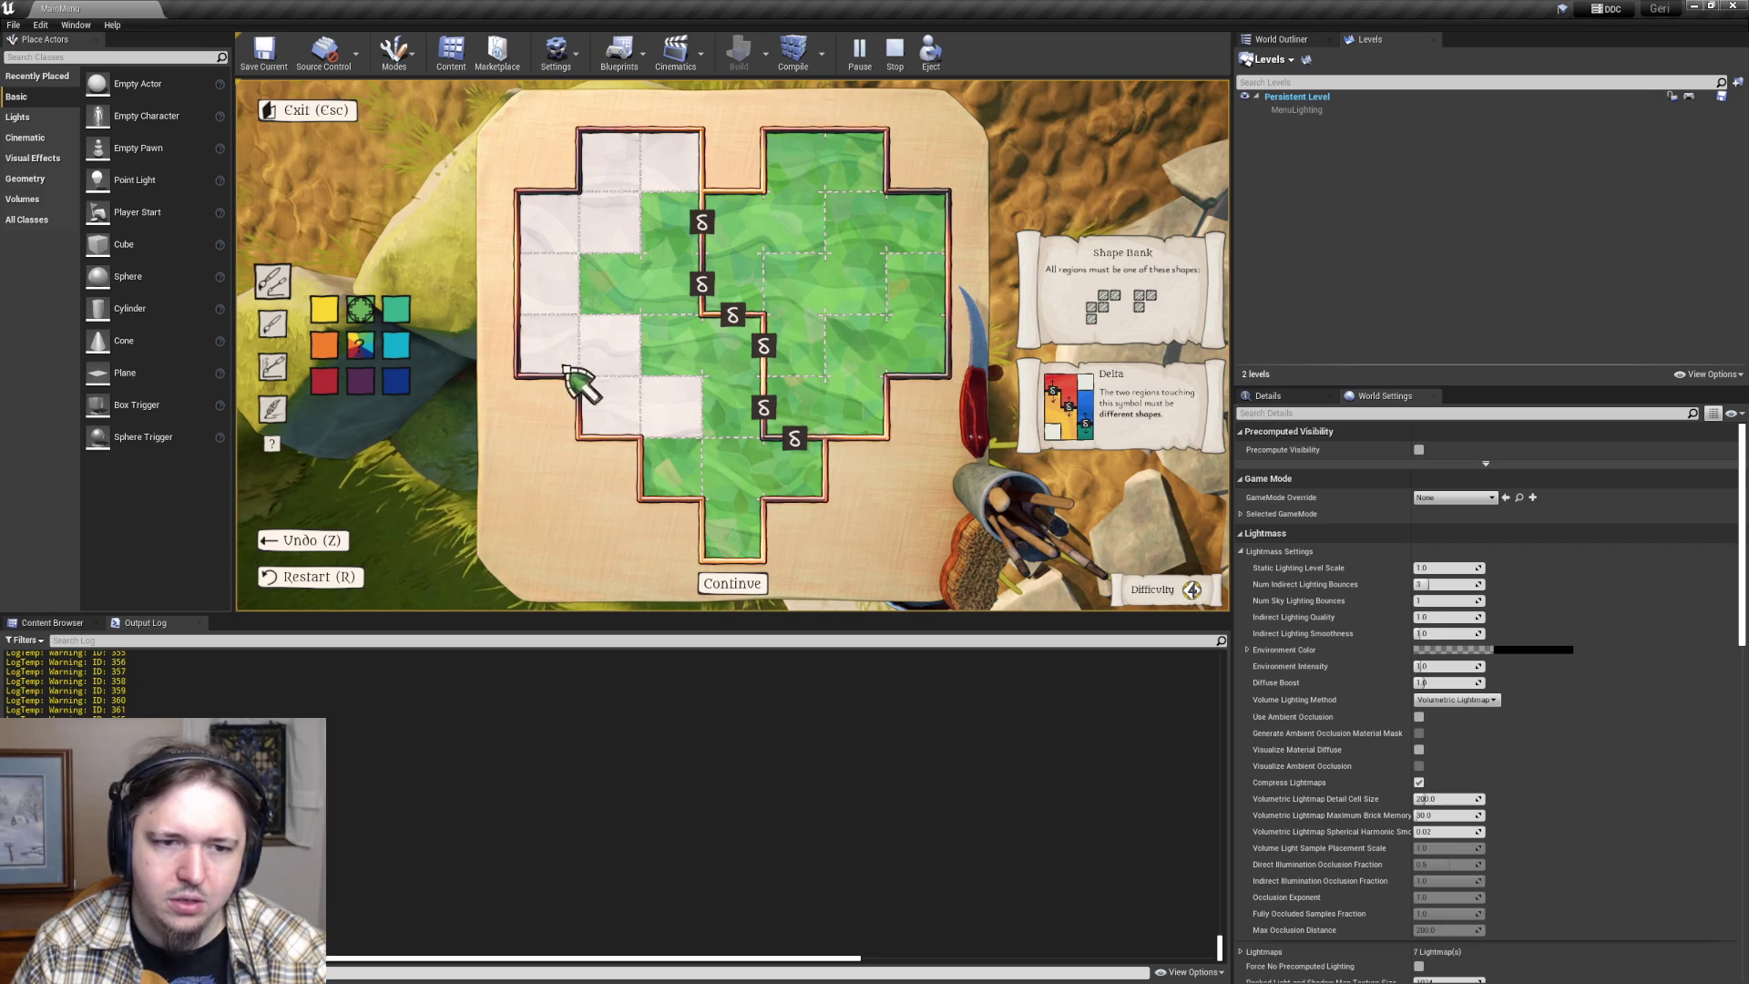
{"action": "left_click", "coordinate": [557, 264]}
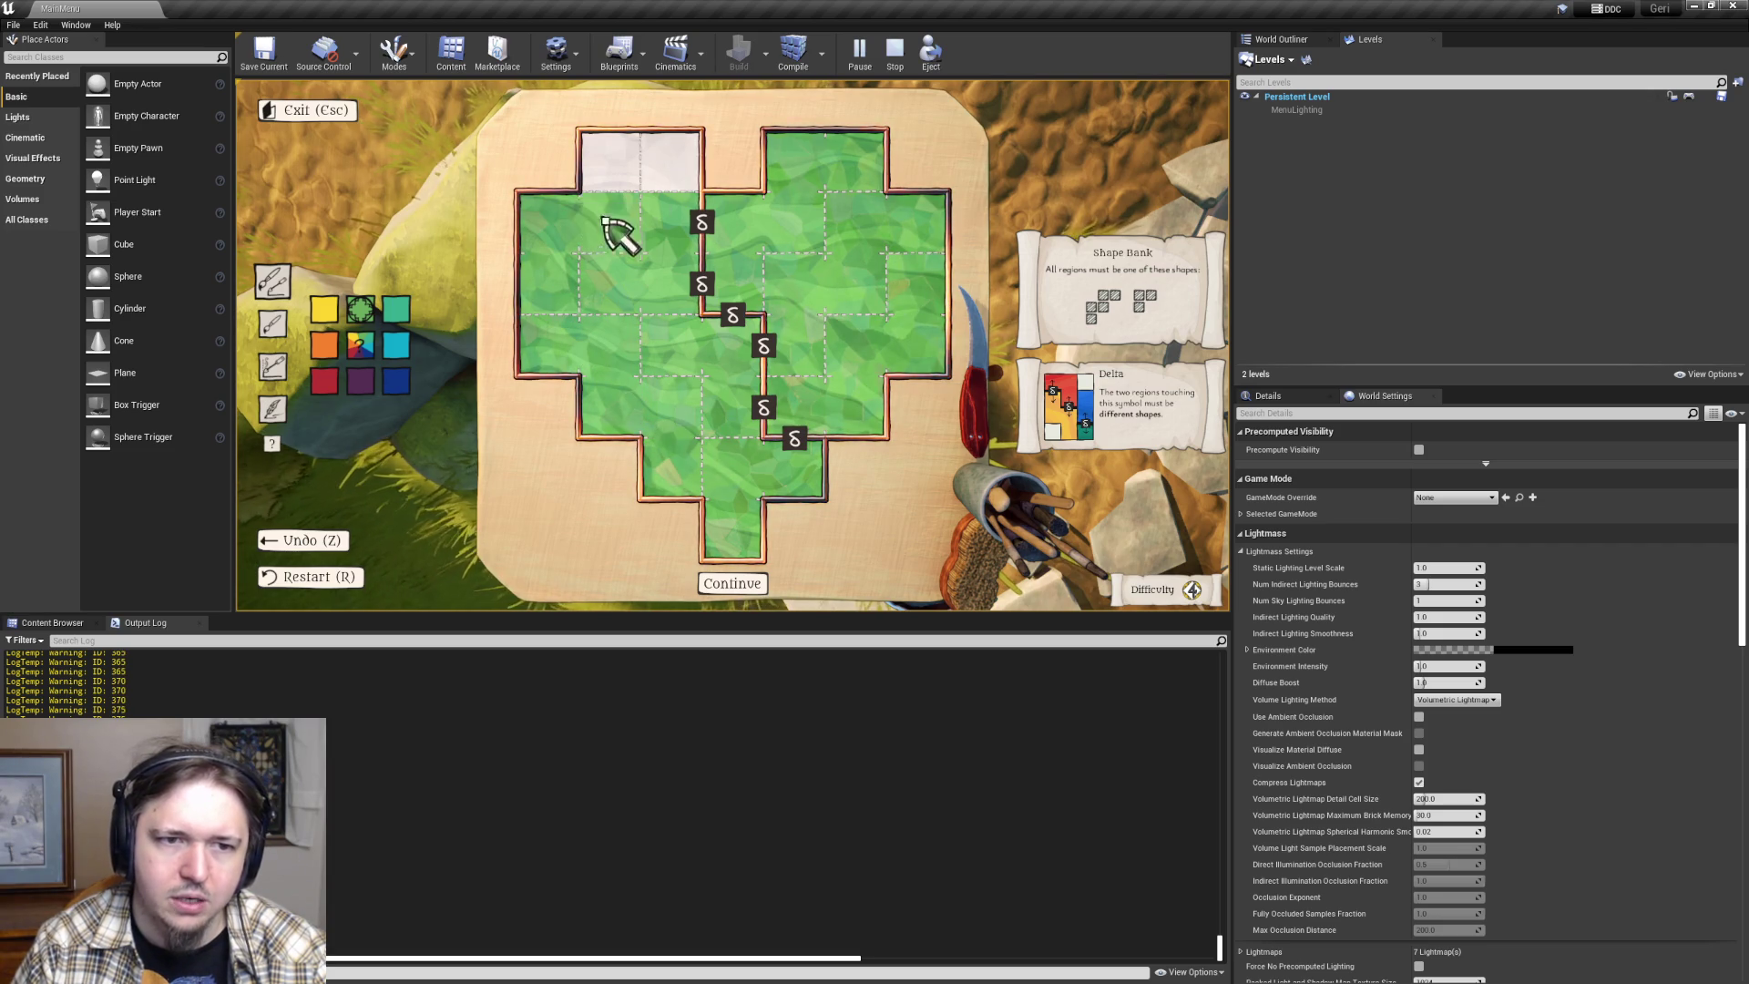
{"action": "left_click", "coordinate": [663, 164]}
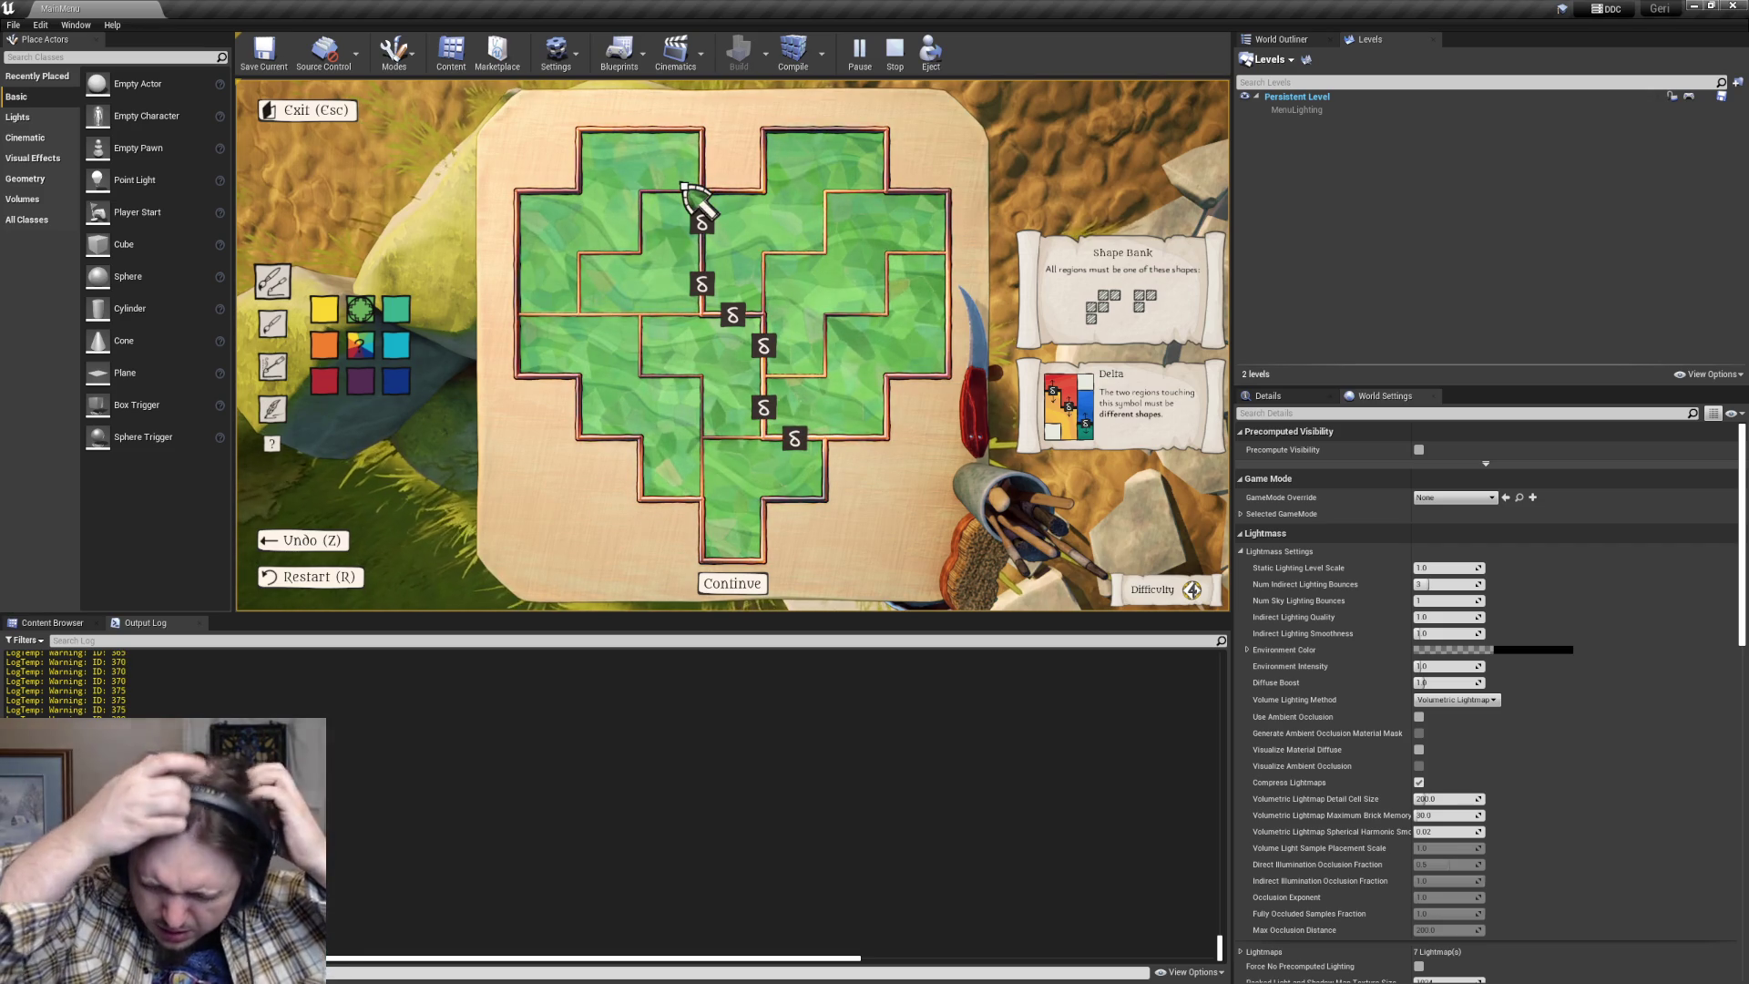